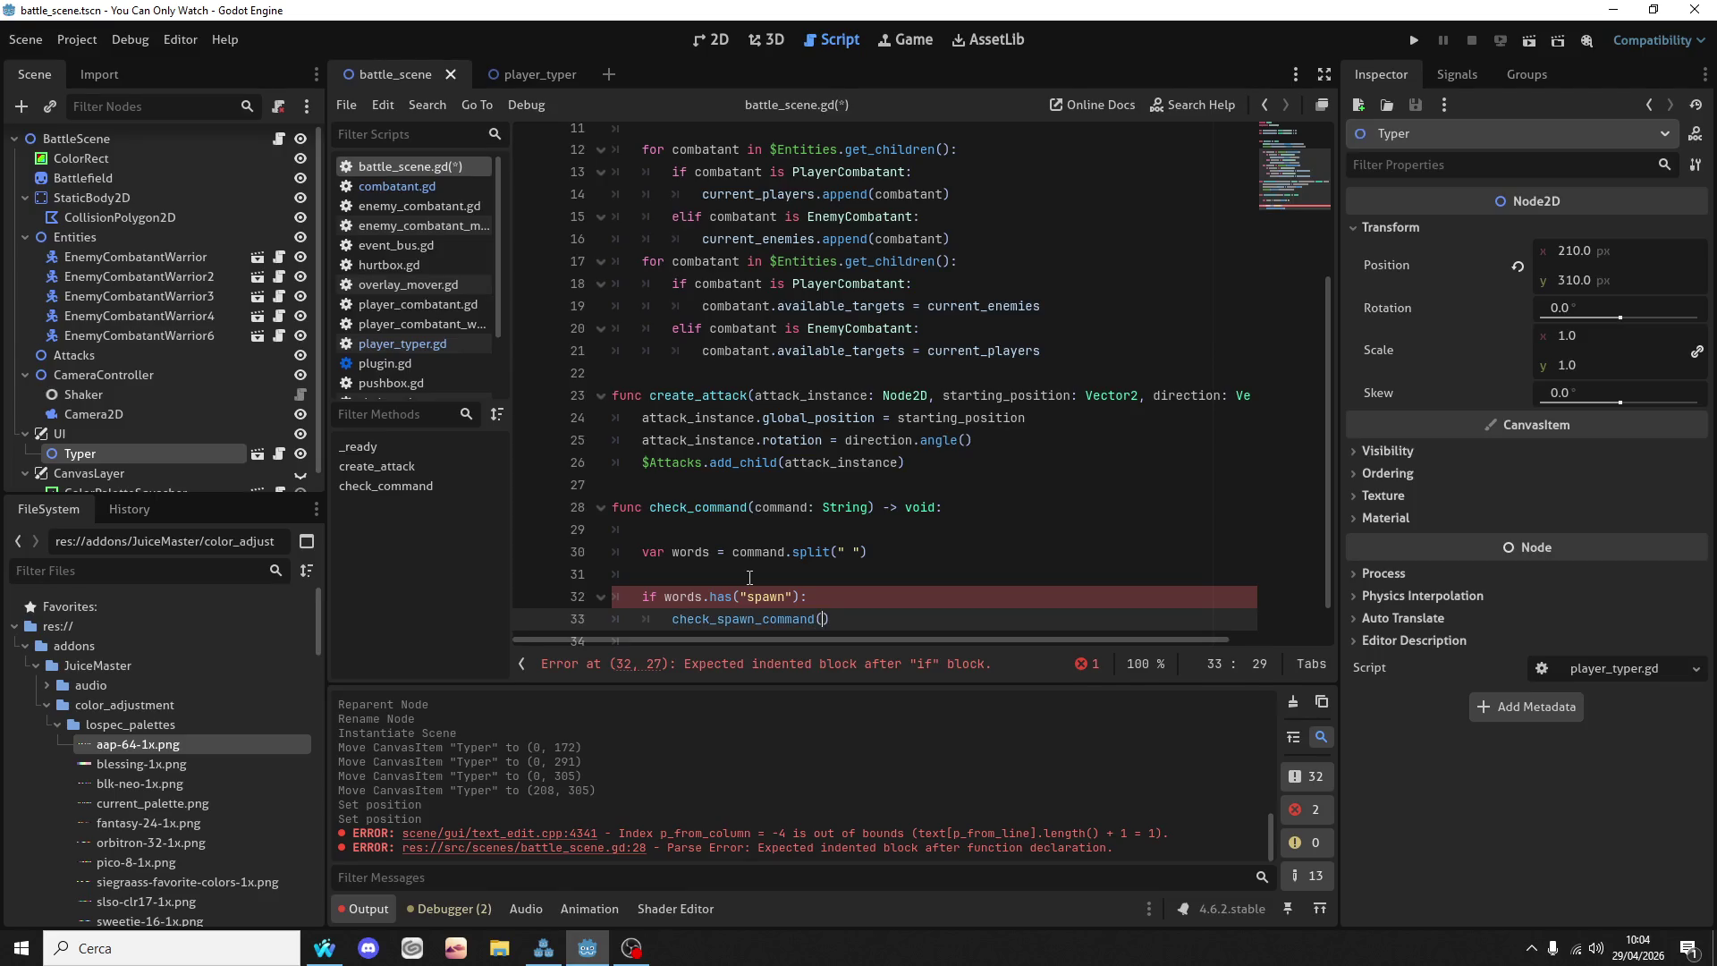
Call check_spawn_command(words) after the spawn check and add blank lines below it.
{"action": "type", "text": "words"}
{"action": "key", "text": "End"}
{"action": "key", "text": "Return"}
{"action": "key", "text": "BackSpace"}
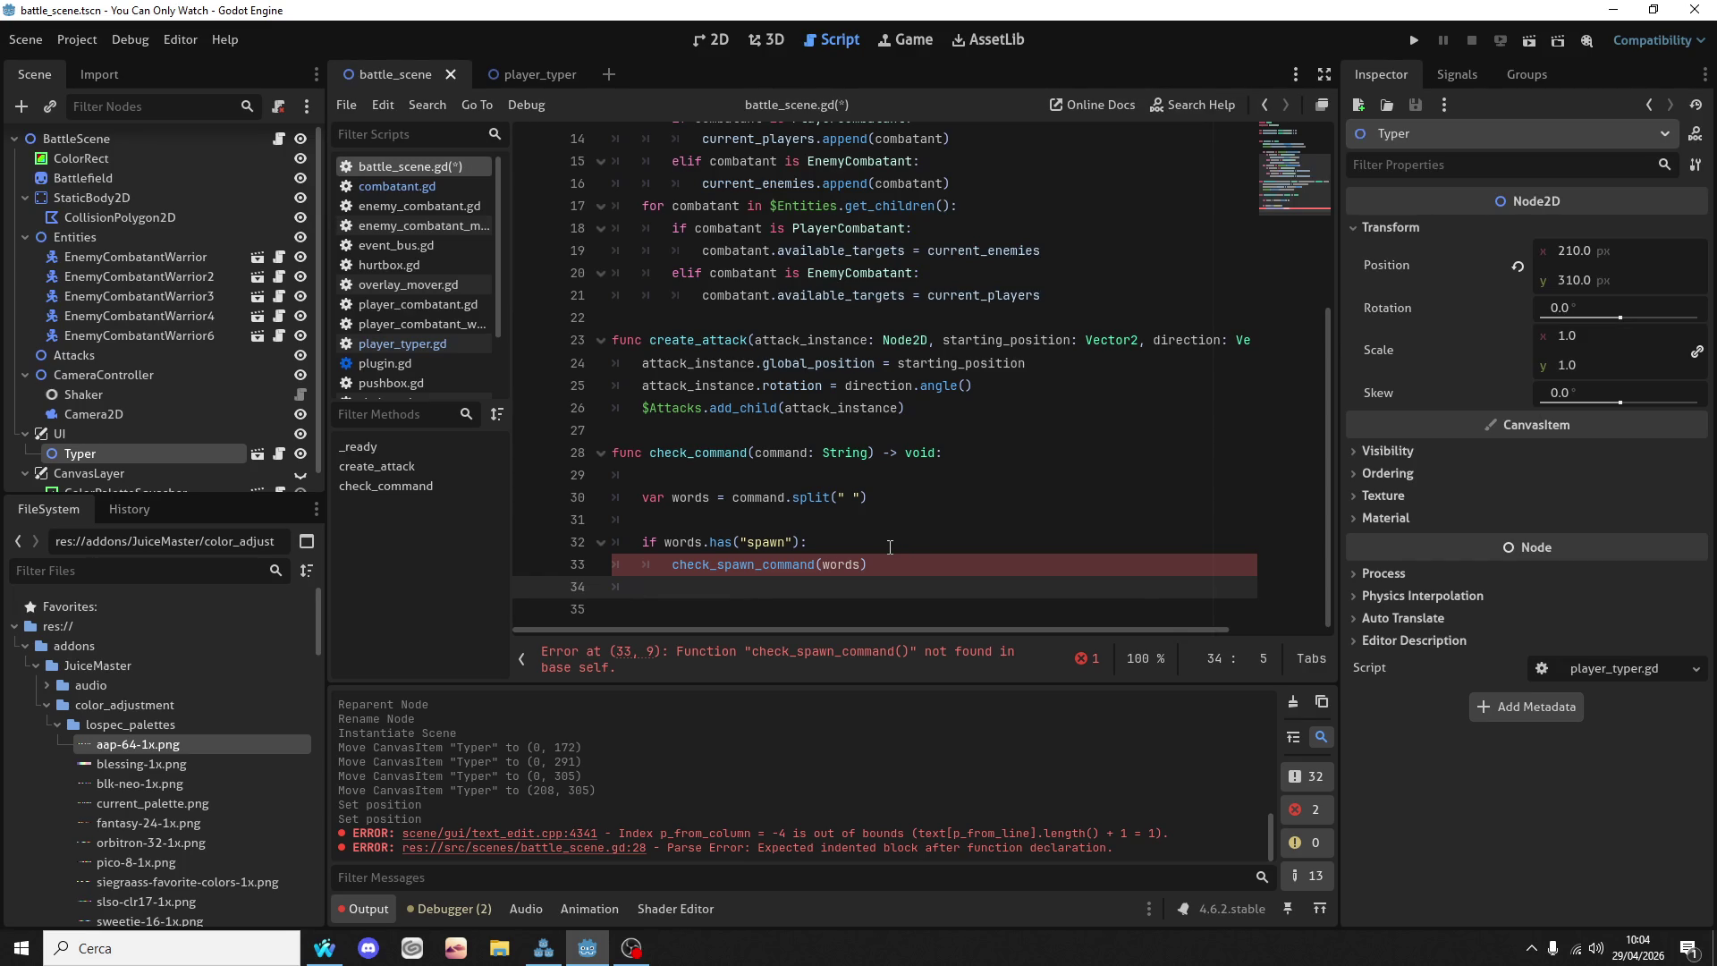
{"action": "key", "text": "Return"}
{"action": "key", "text": "Up"}
Declare func check_spawn_command(words: Array[String]) -> void: at the end of the script.
{"action": "double_click", "coordinate": [742, 564]}
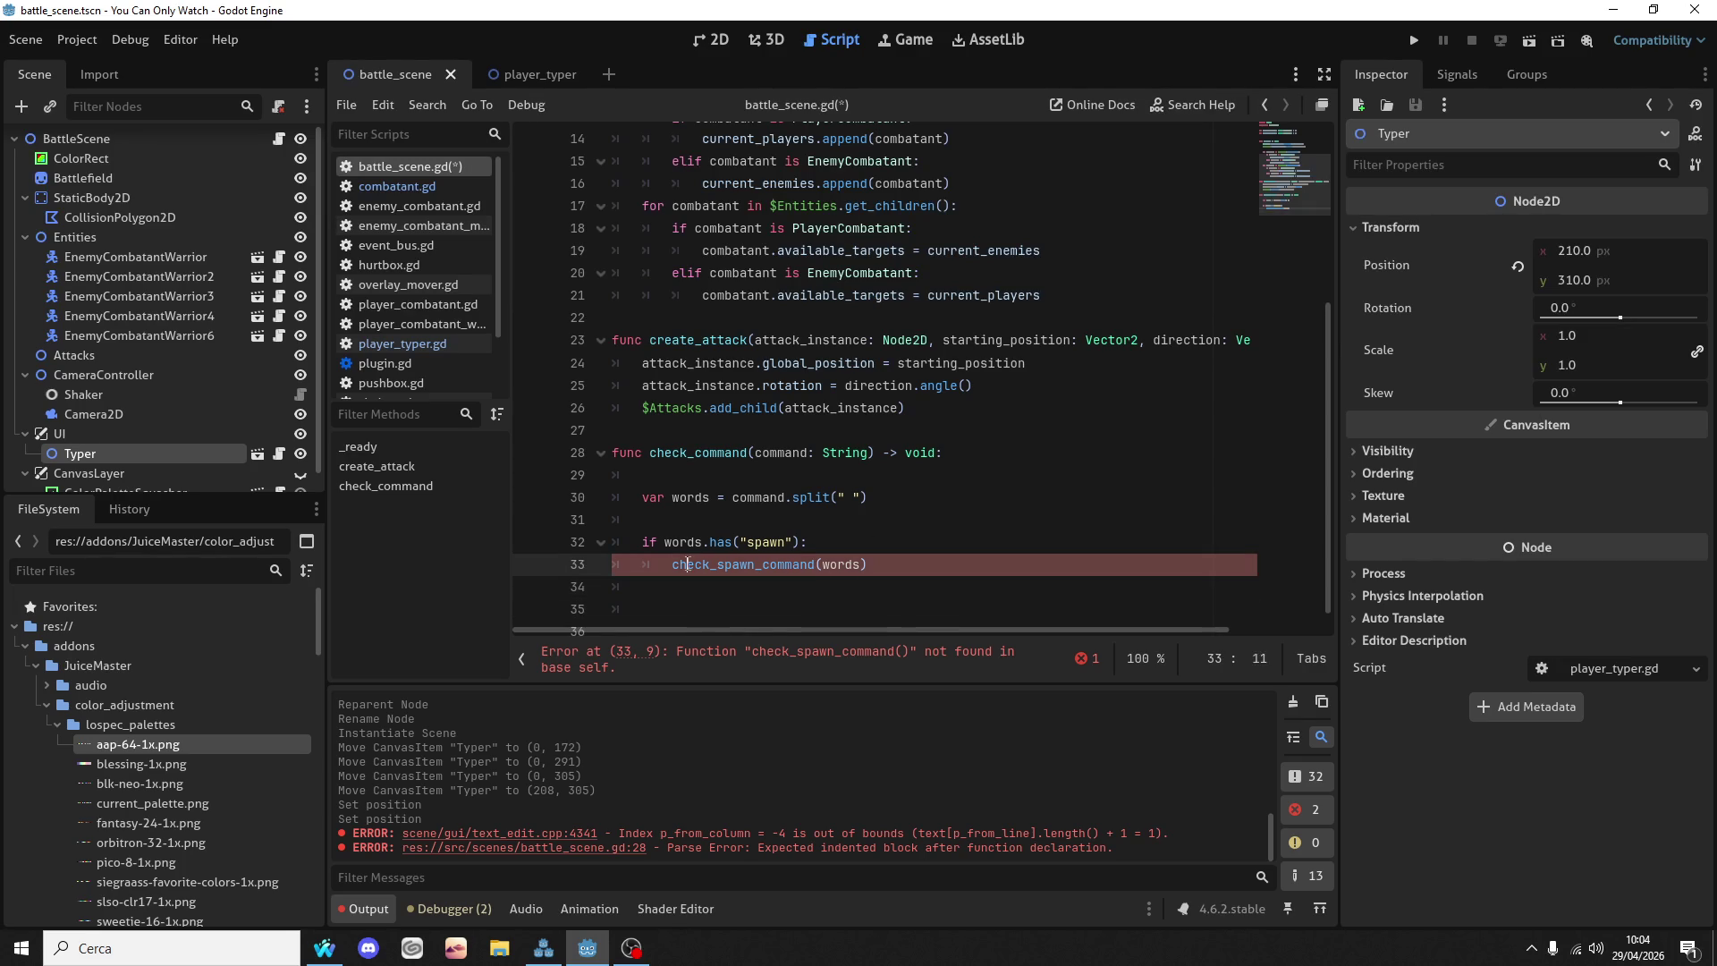
{"action": "scroll", "coordinate": [663, 601], "scroll_direction": "down", "scroll_amount": 1}
{"action": "left_click", "coordinate": [660, 573]}
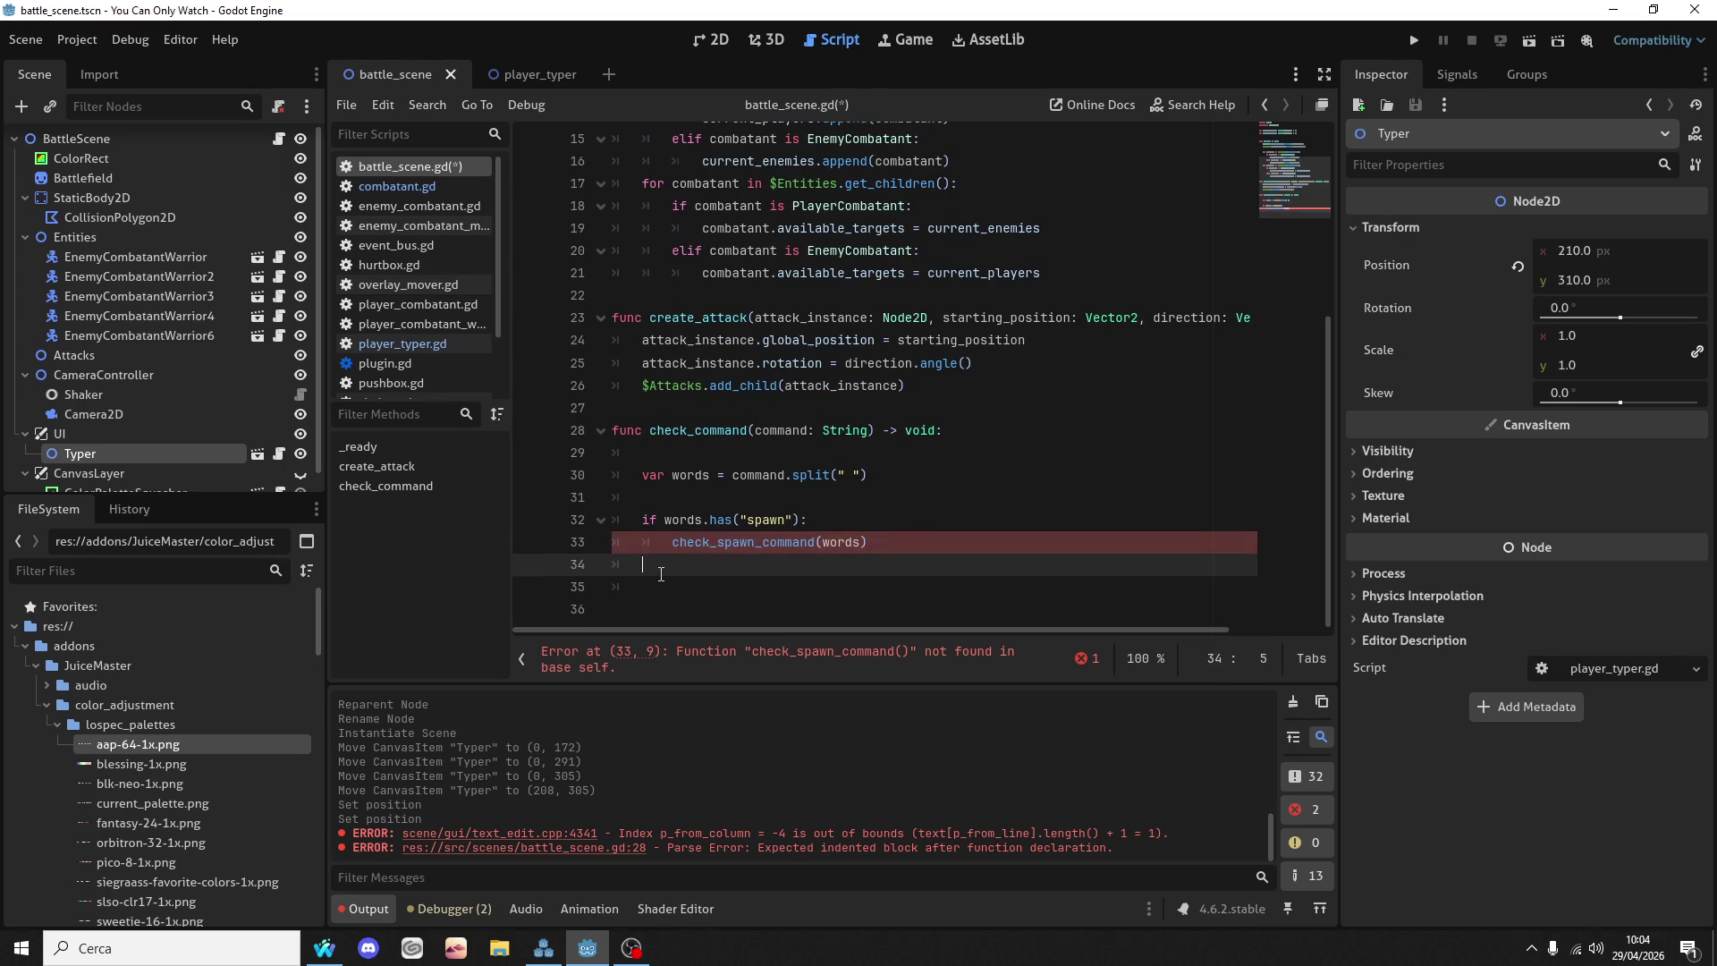
{"action": "left_click", "coordinate": [608, 599]}
{"action": "key", "text": "Return"}
{"action": "key", "text": "Return"}
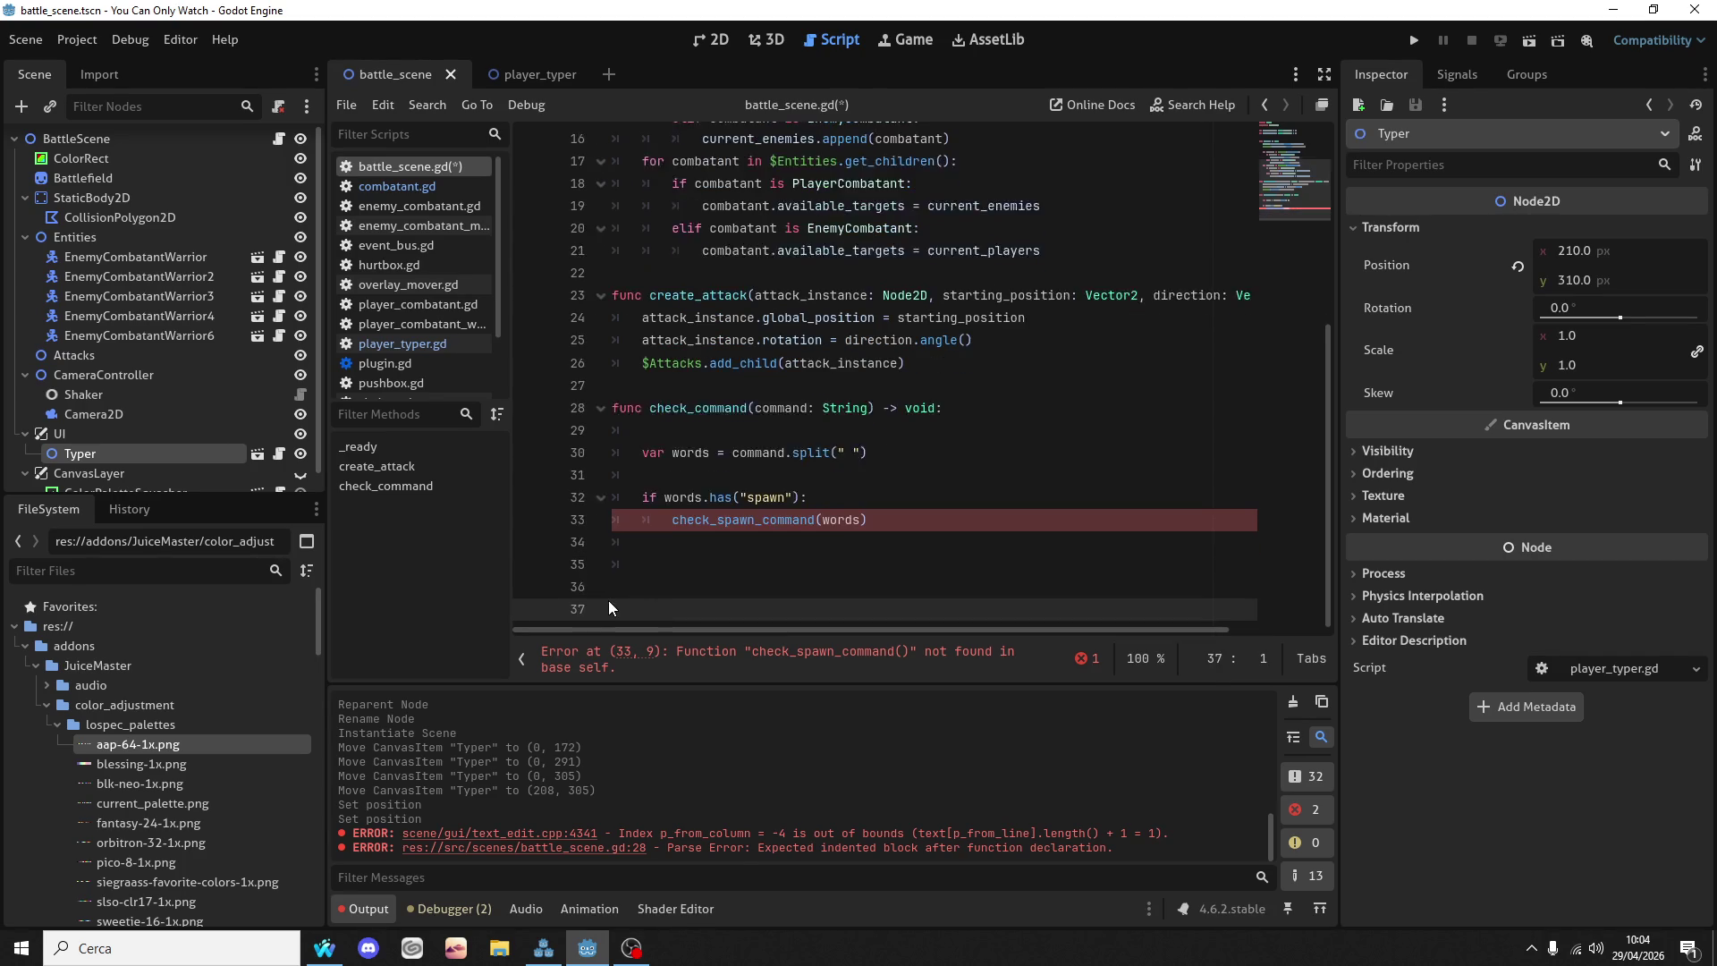
{"action": "key", "text": "Up"}
{"action": "type", "text": "nc check_spawn_command("}
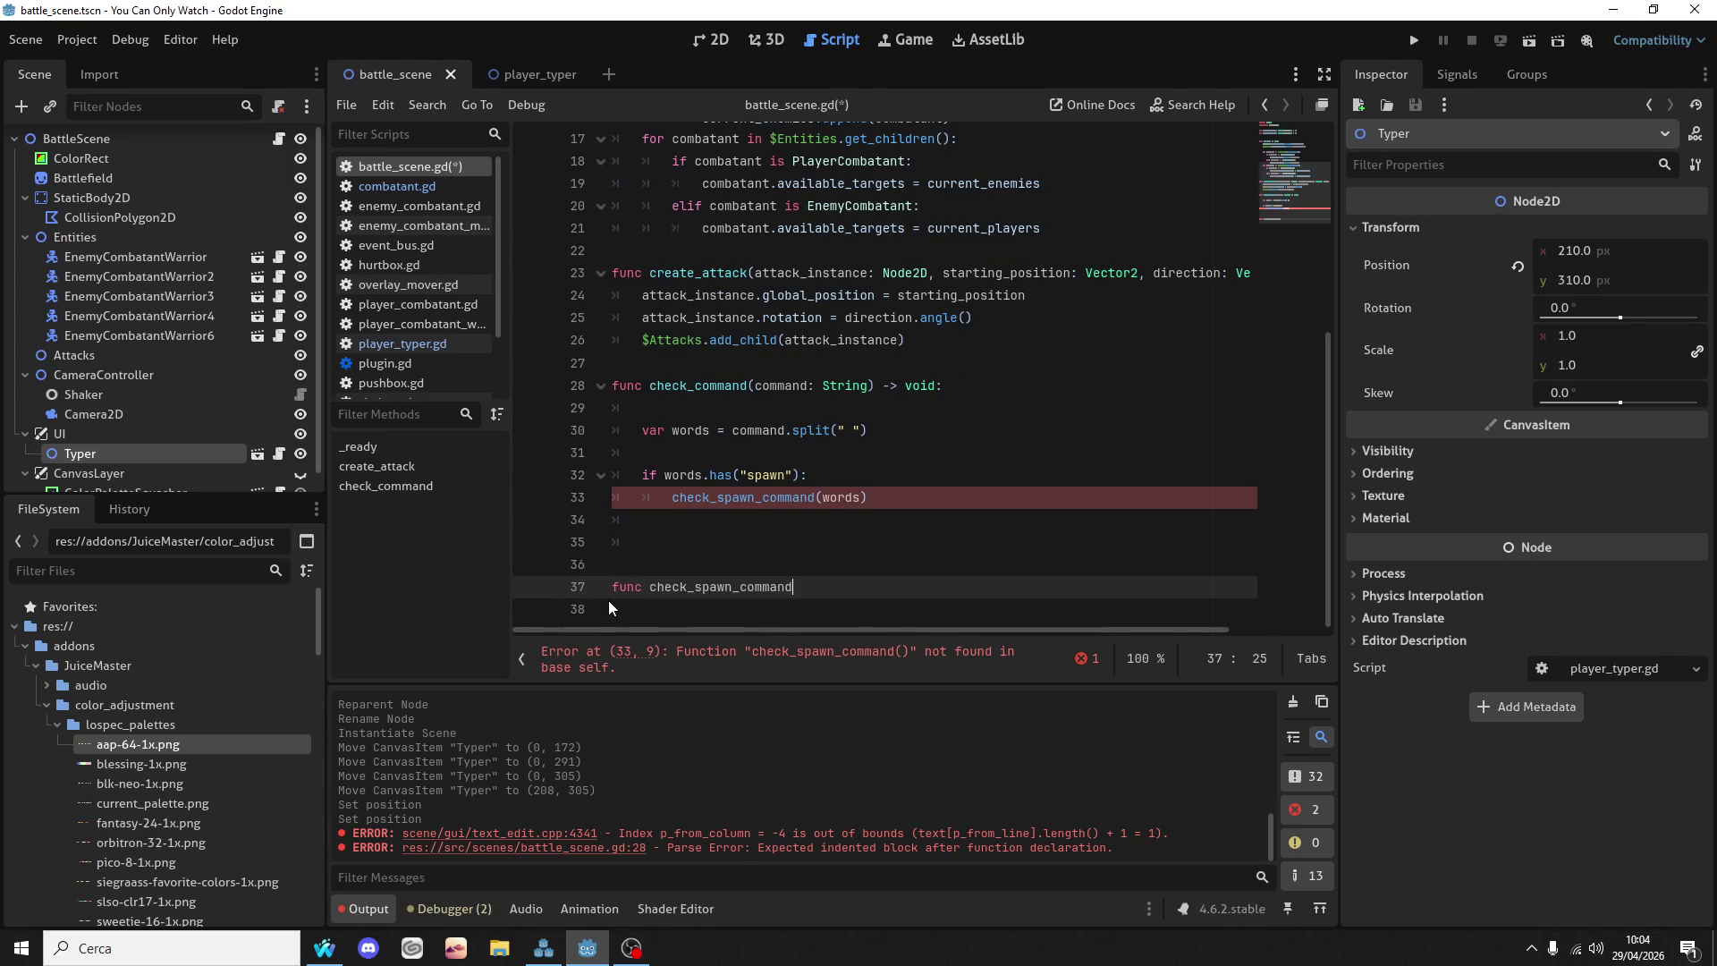
{"action": "type", "text": "w"}
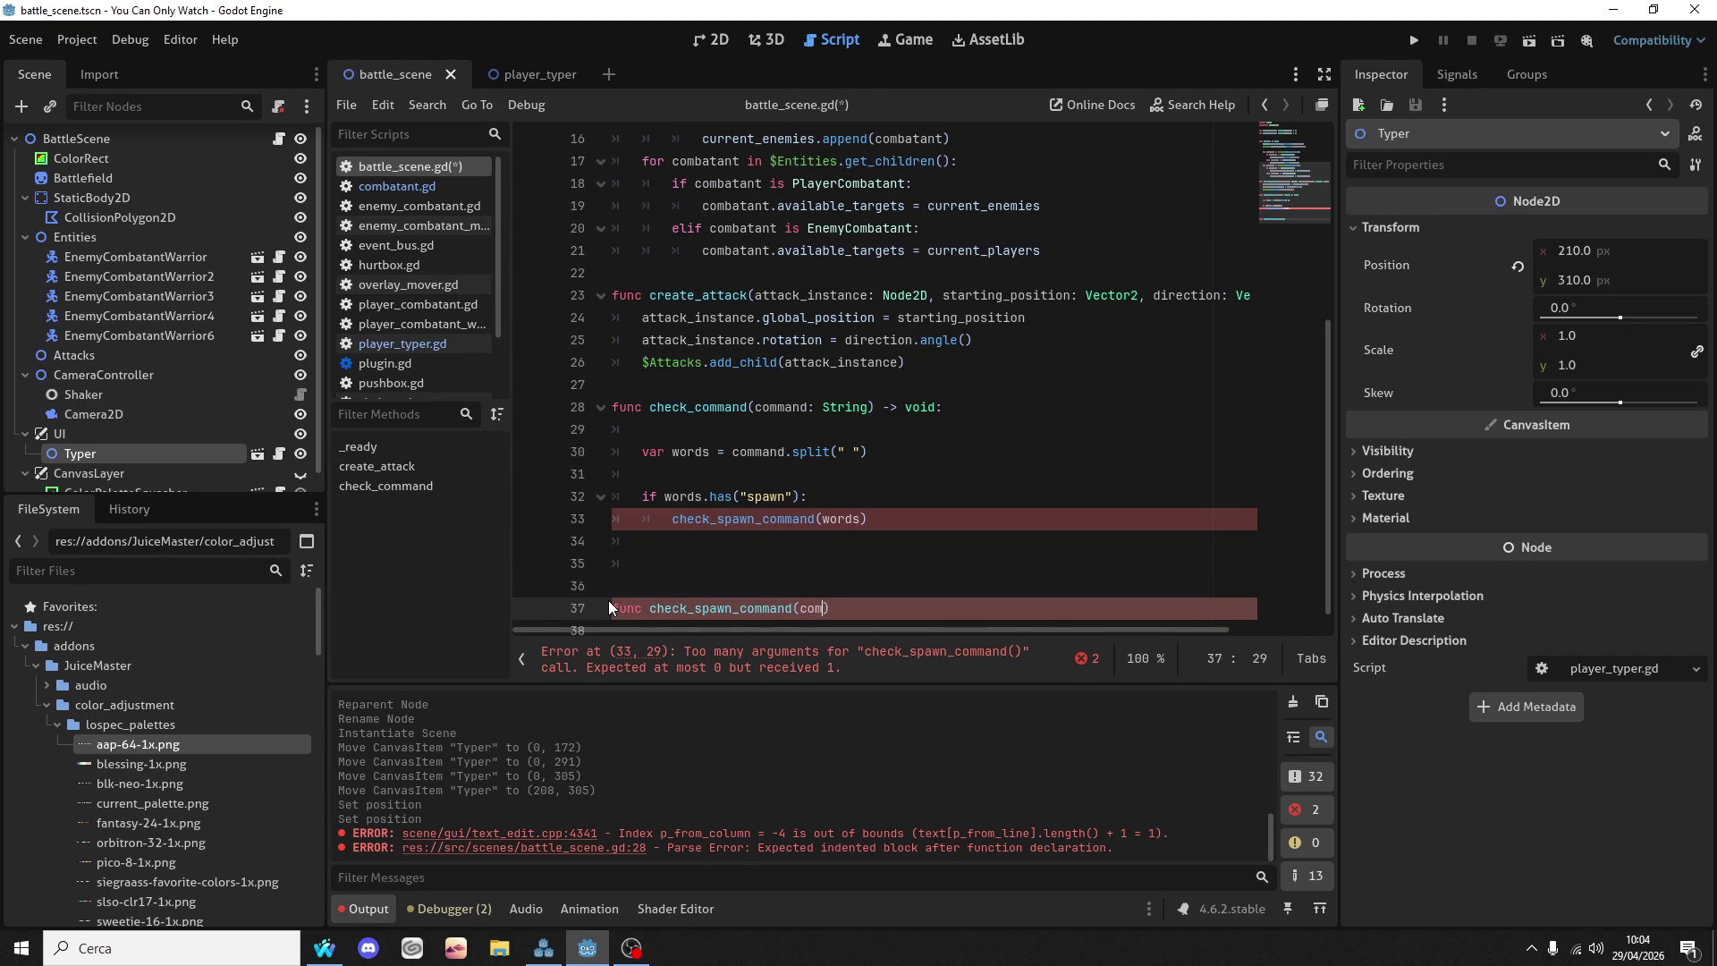
{"action": "type", "text": "ords: "}
{"action": "type", "text": "Array"}
{"action": "type", "text": "[String]"}
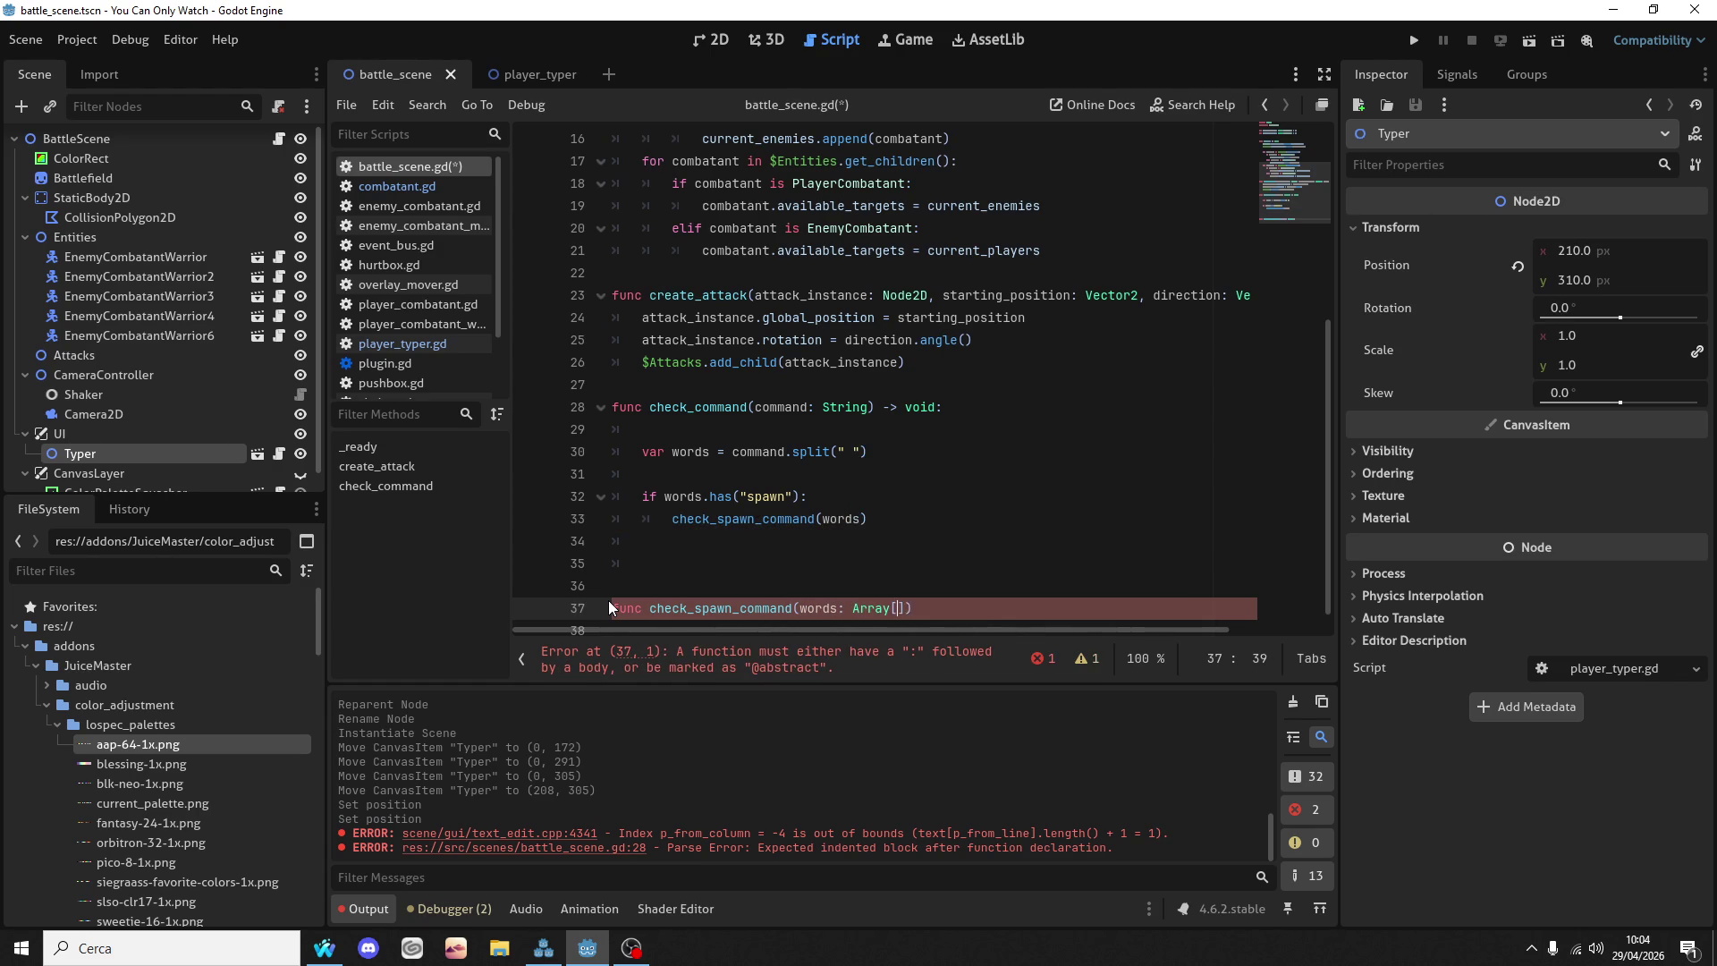
{"action": "type", "text": ") -> voiid"}
{"action": "key", "text": "BackSpace"}
{"action": "key", "text": "BackSpace"}
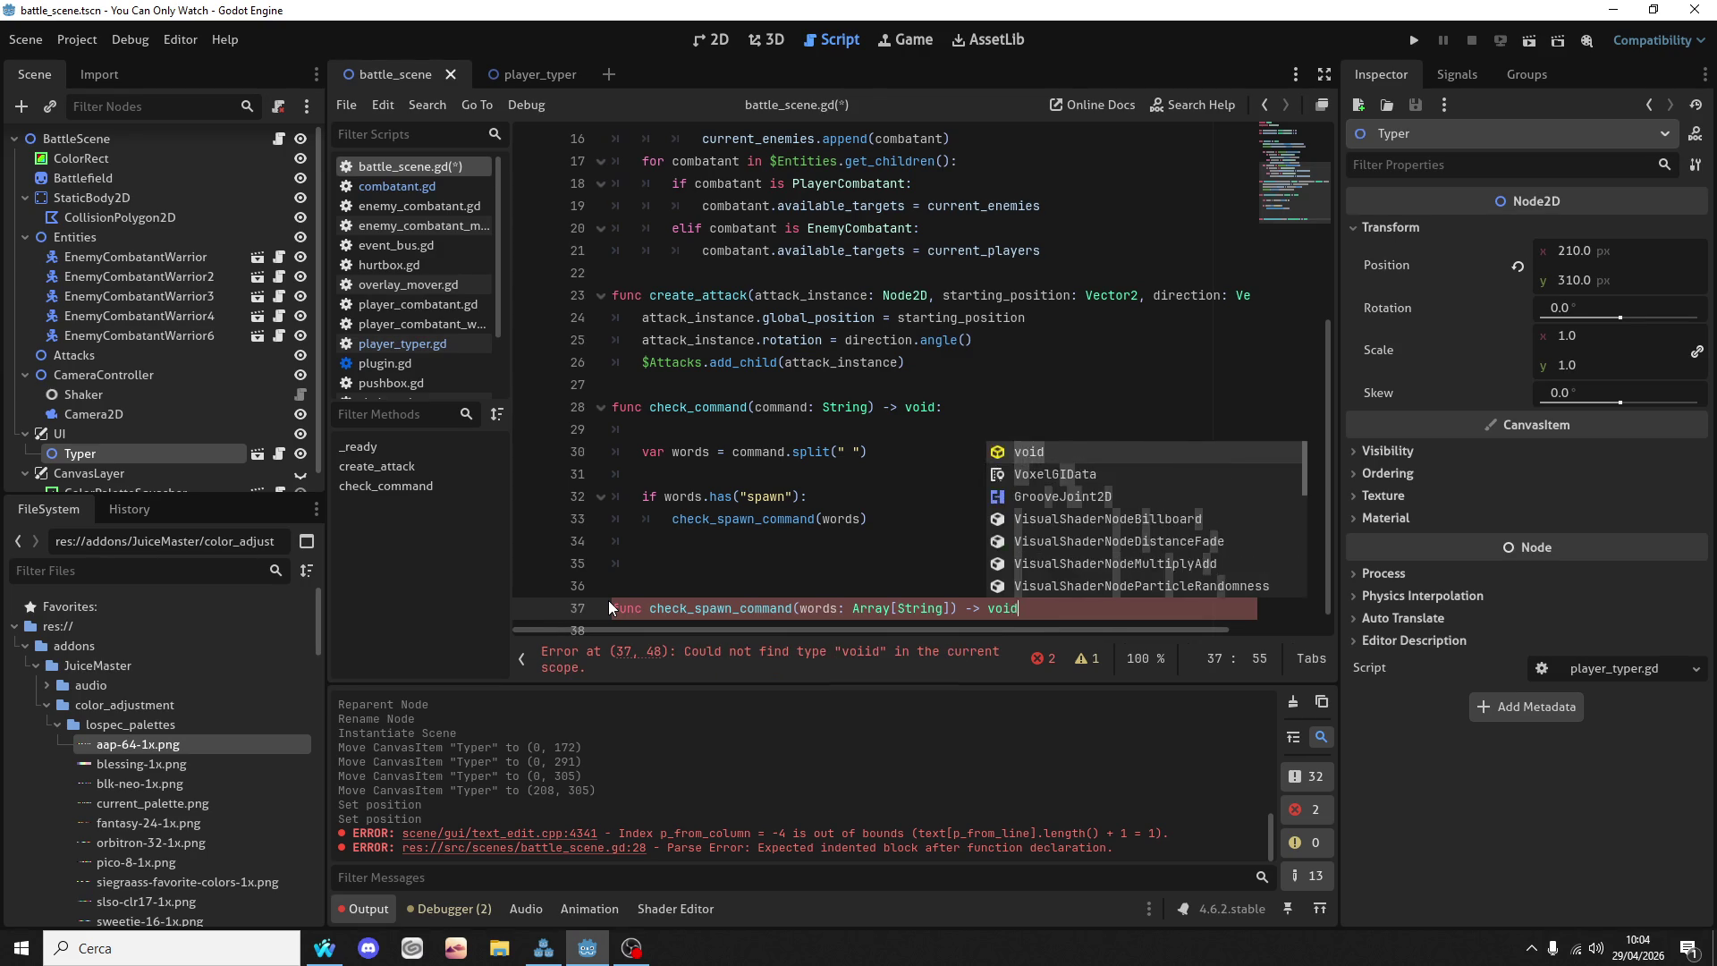
{"action": "type", "text": "d:"}
{"action": "key", "text": "Return"}
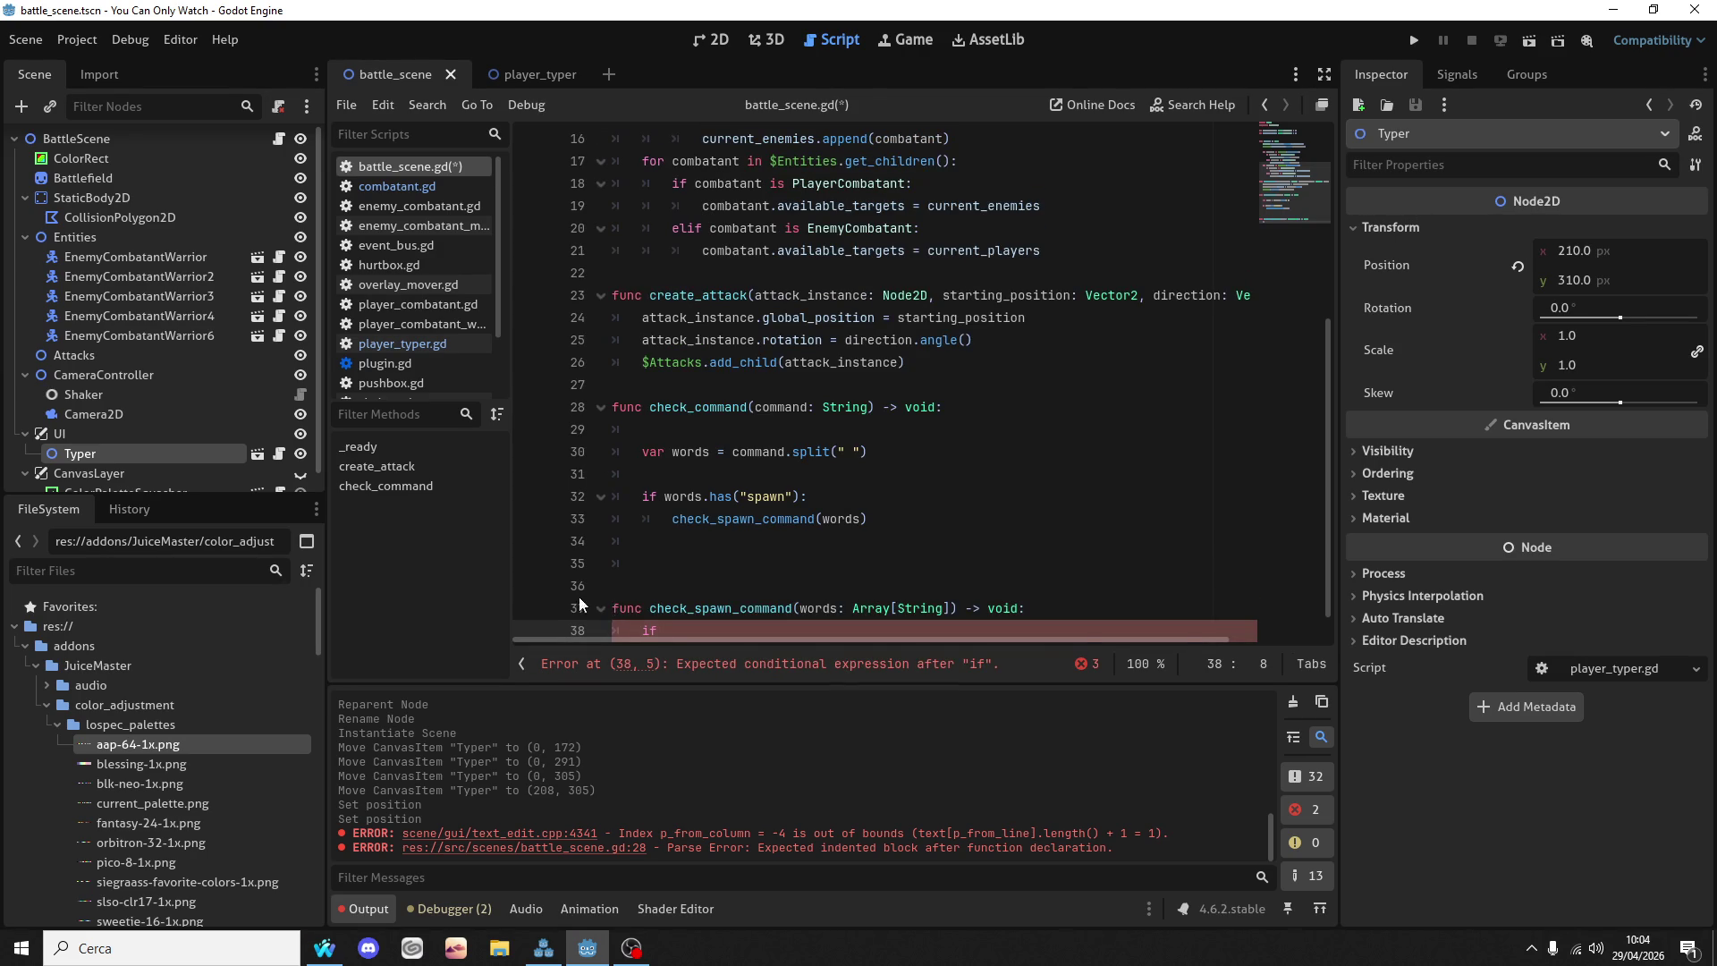
Remove the extra blank line and write the loop for word: String in words: inside the function.
{"action": "scroll", "coordinate": [577, 597], "scroll_direction": "down", "scroll_amount": 1}
{"action": "left_click", "coordinate": [675, 530]}
{"action": "key", "text": "BackSpace"}
{"action": "key", "text": "BackSpace"}
{"action": "key", "text": "BackSpace"}
{"action": "key", "text": "BackSpace"}
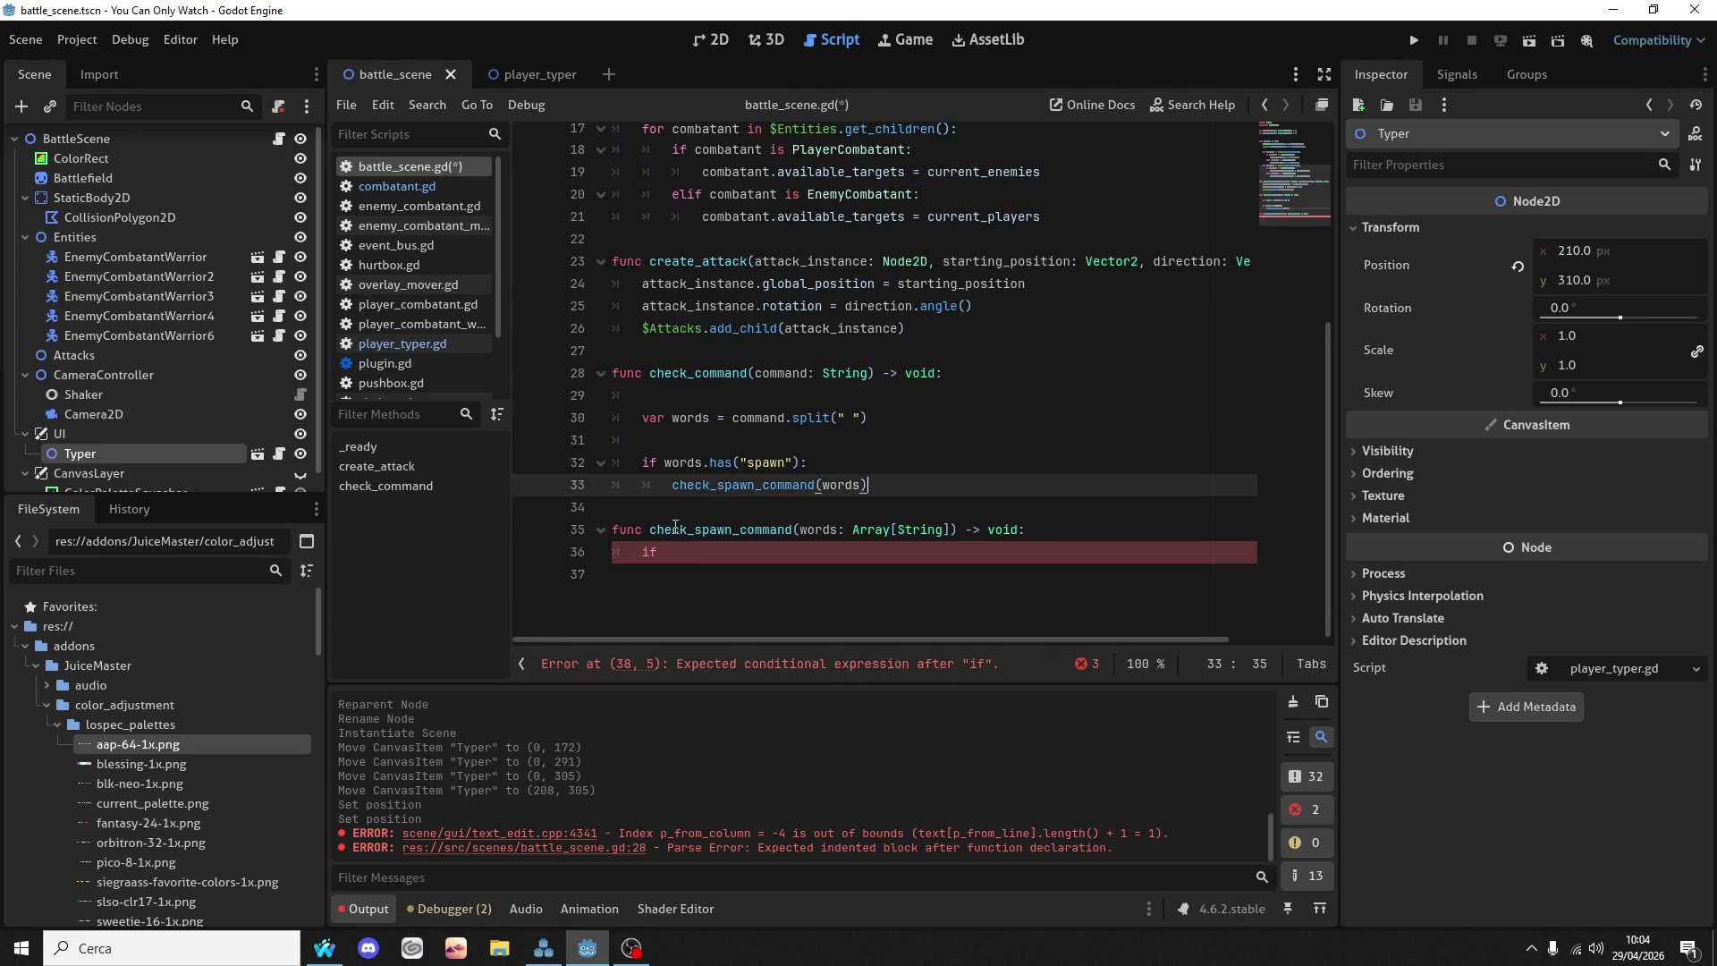
{"action": "left_click", "coordinate": [695, 558]}
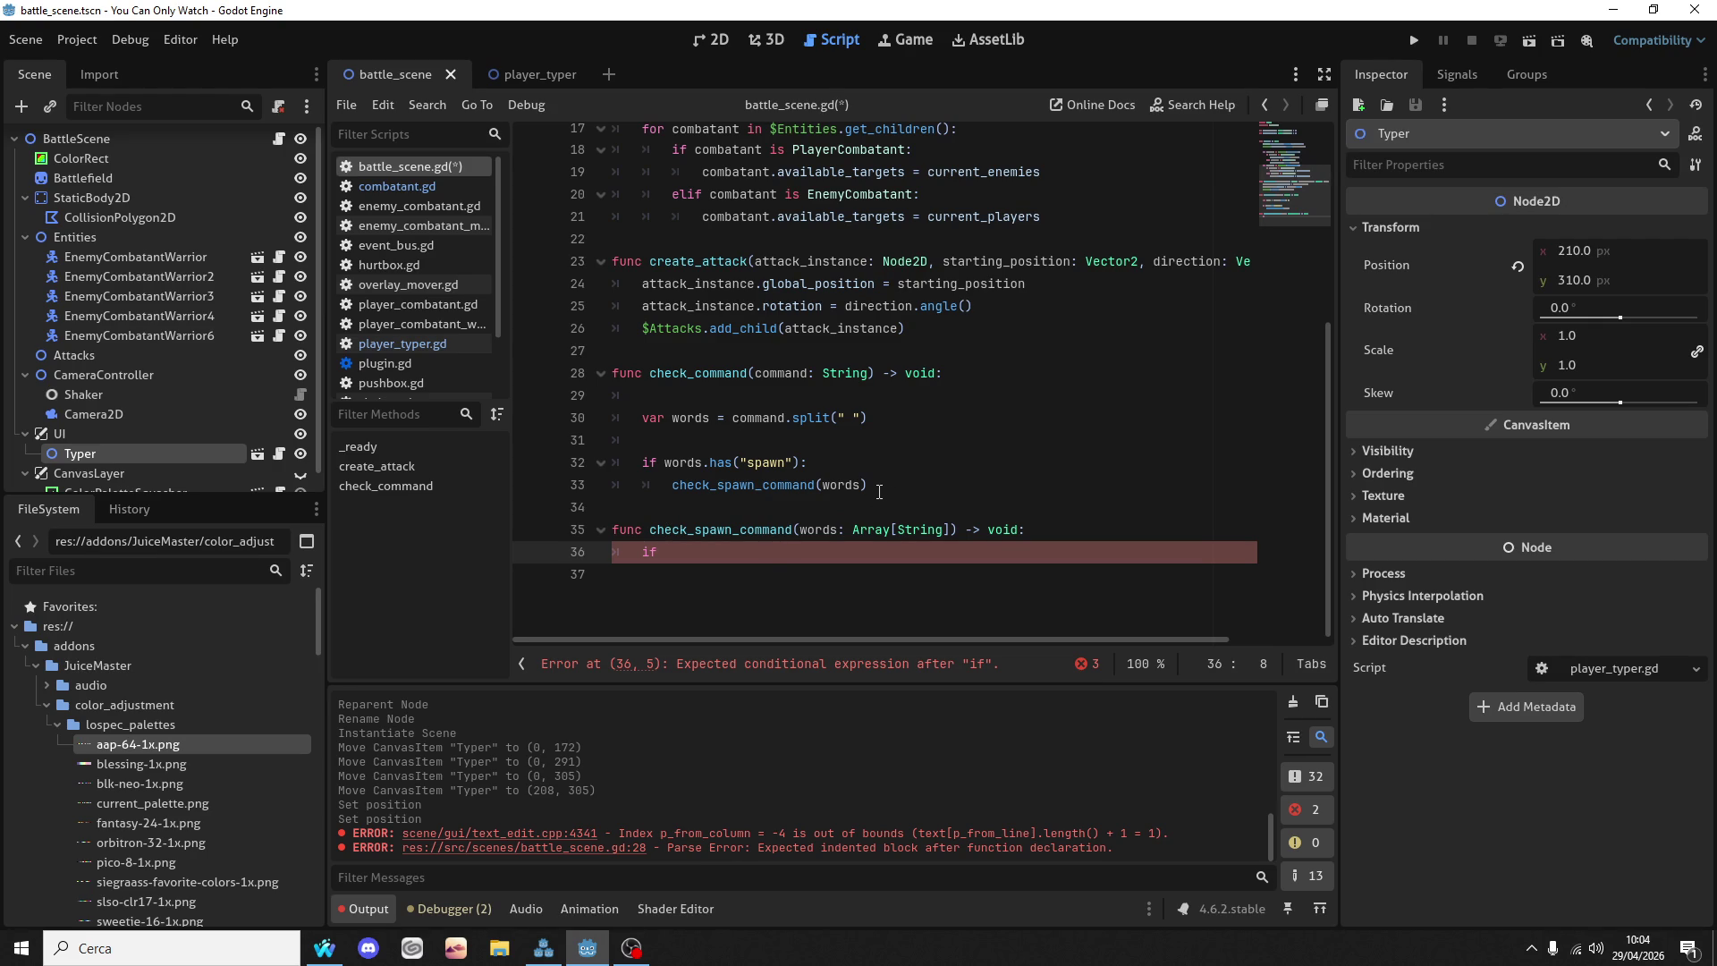
{"action": "type", "text": "words"}
{"action": "type", "text": "for word i"}
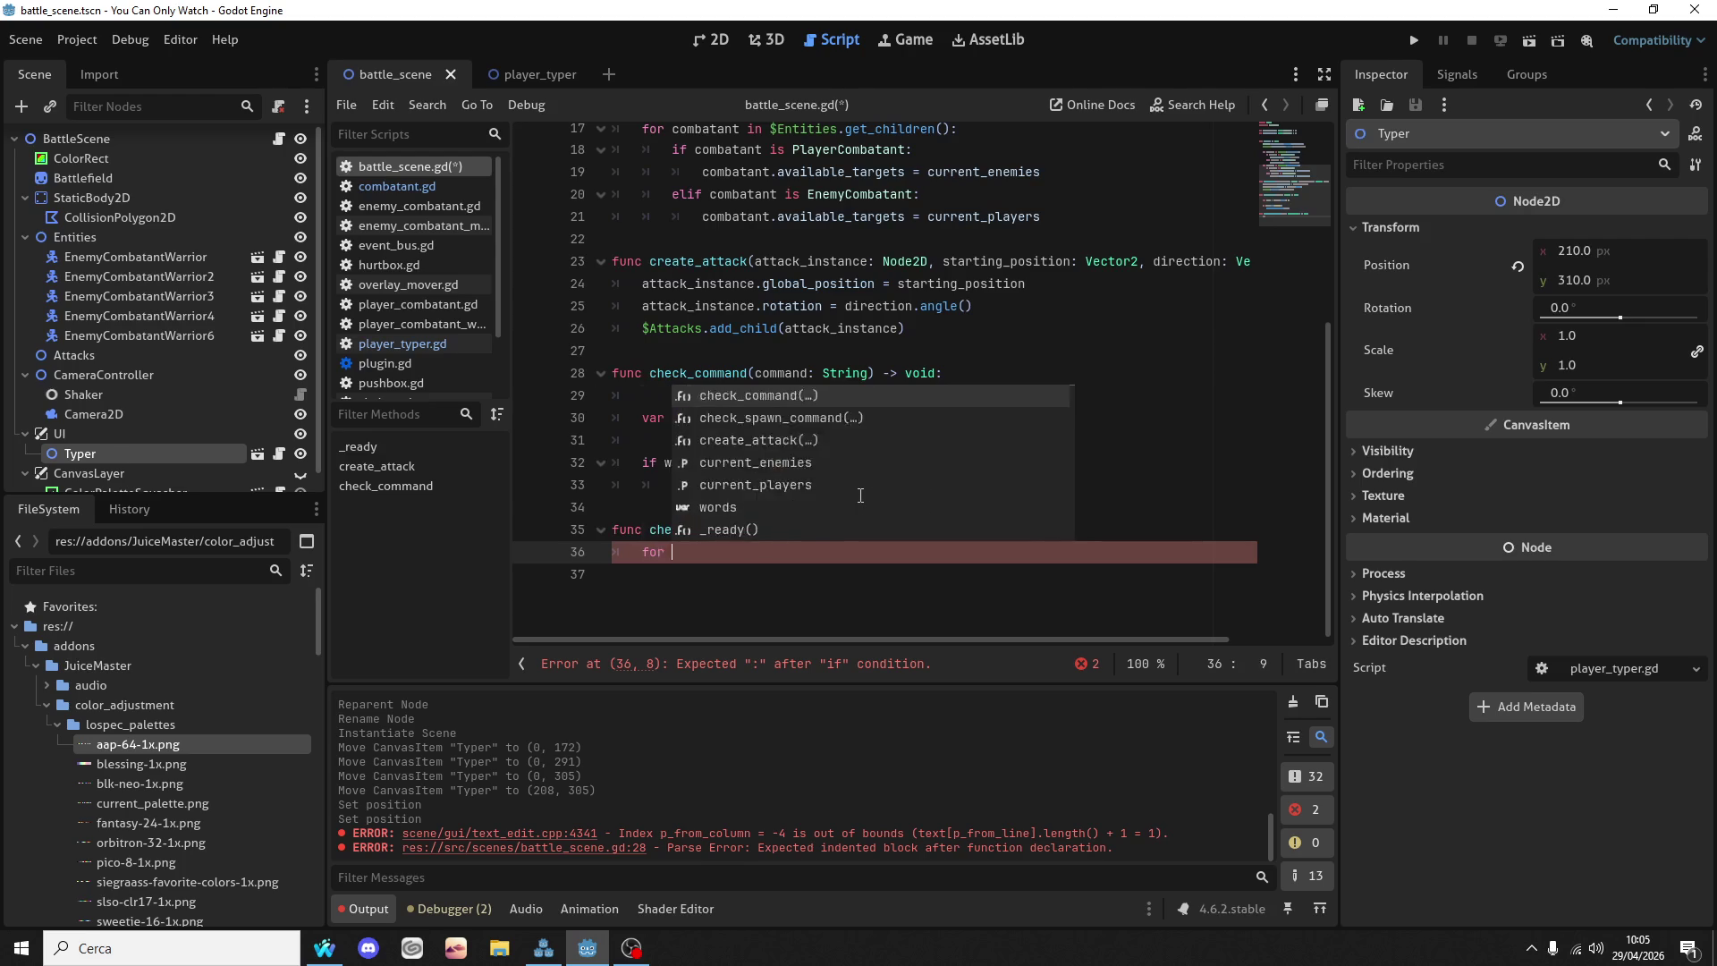
{"action": "type", "text": "n words:"}
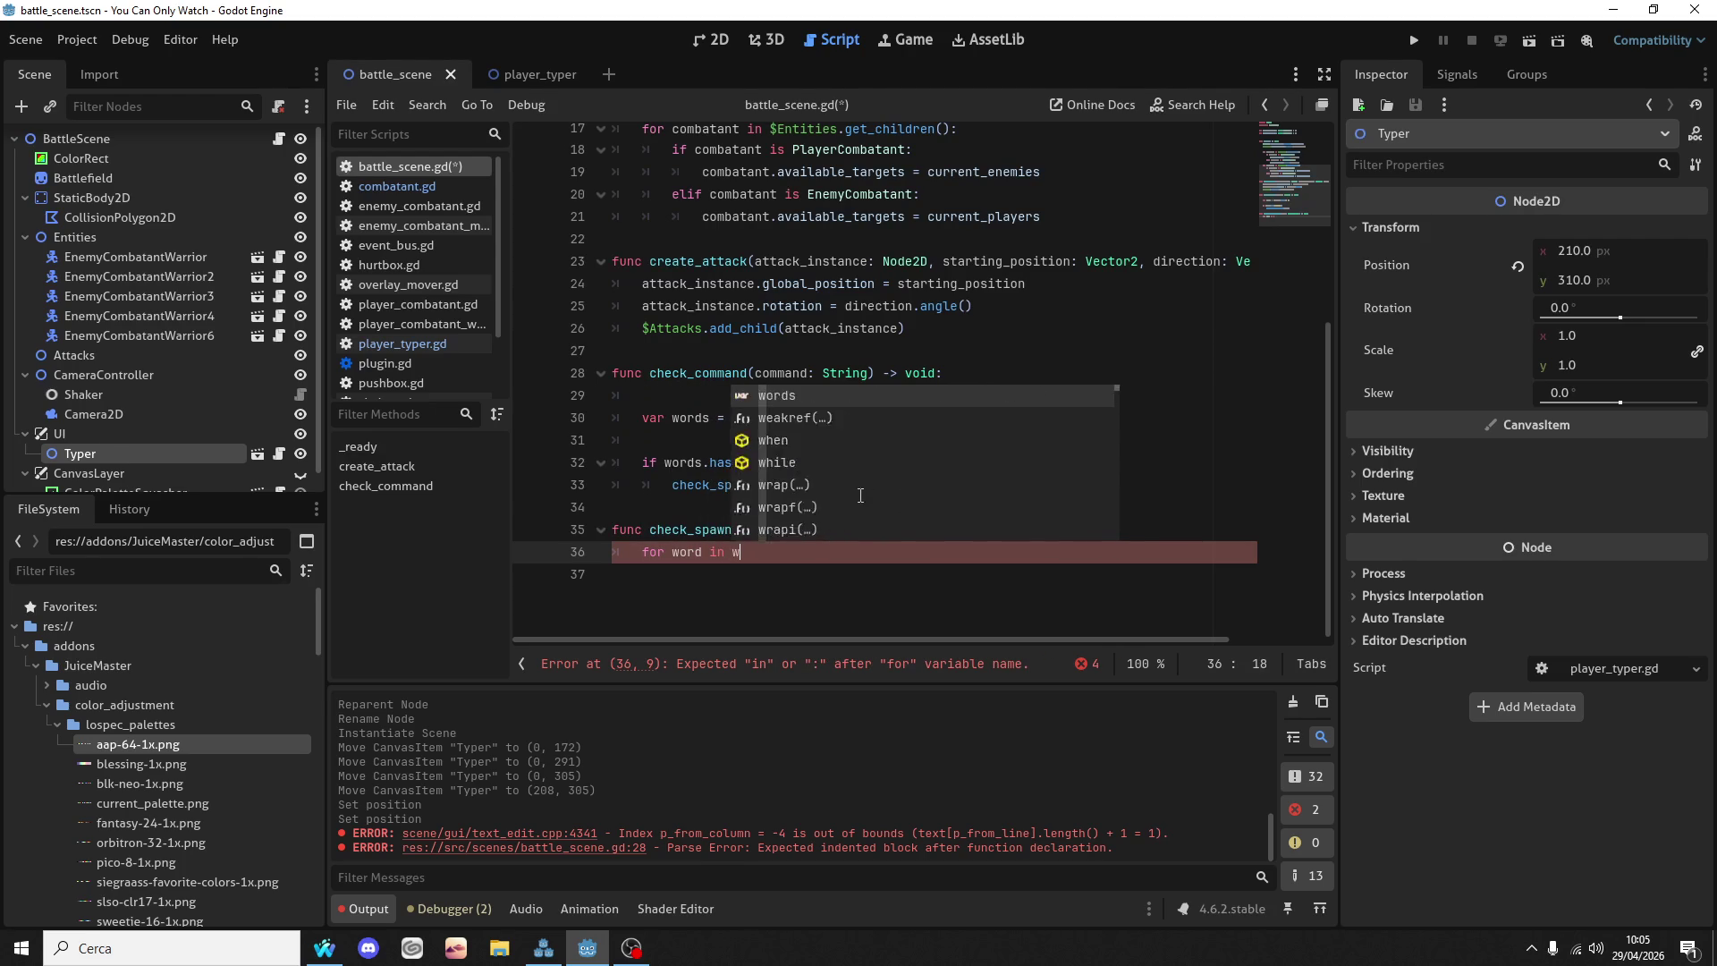
{"action": "key", "text": "Return"}
{"action": "key", "text": "Up"}
{"action": "key", "text": "ctrl+Right"}
{"action": "type", "text": ": String"}
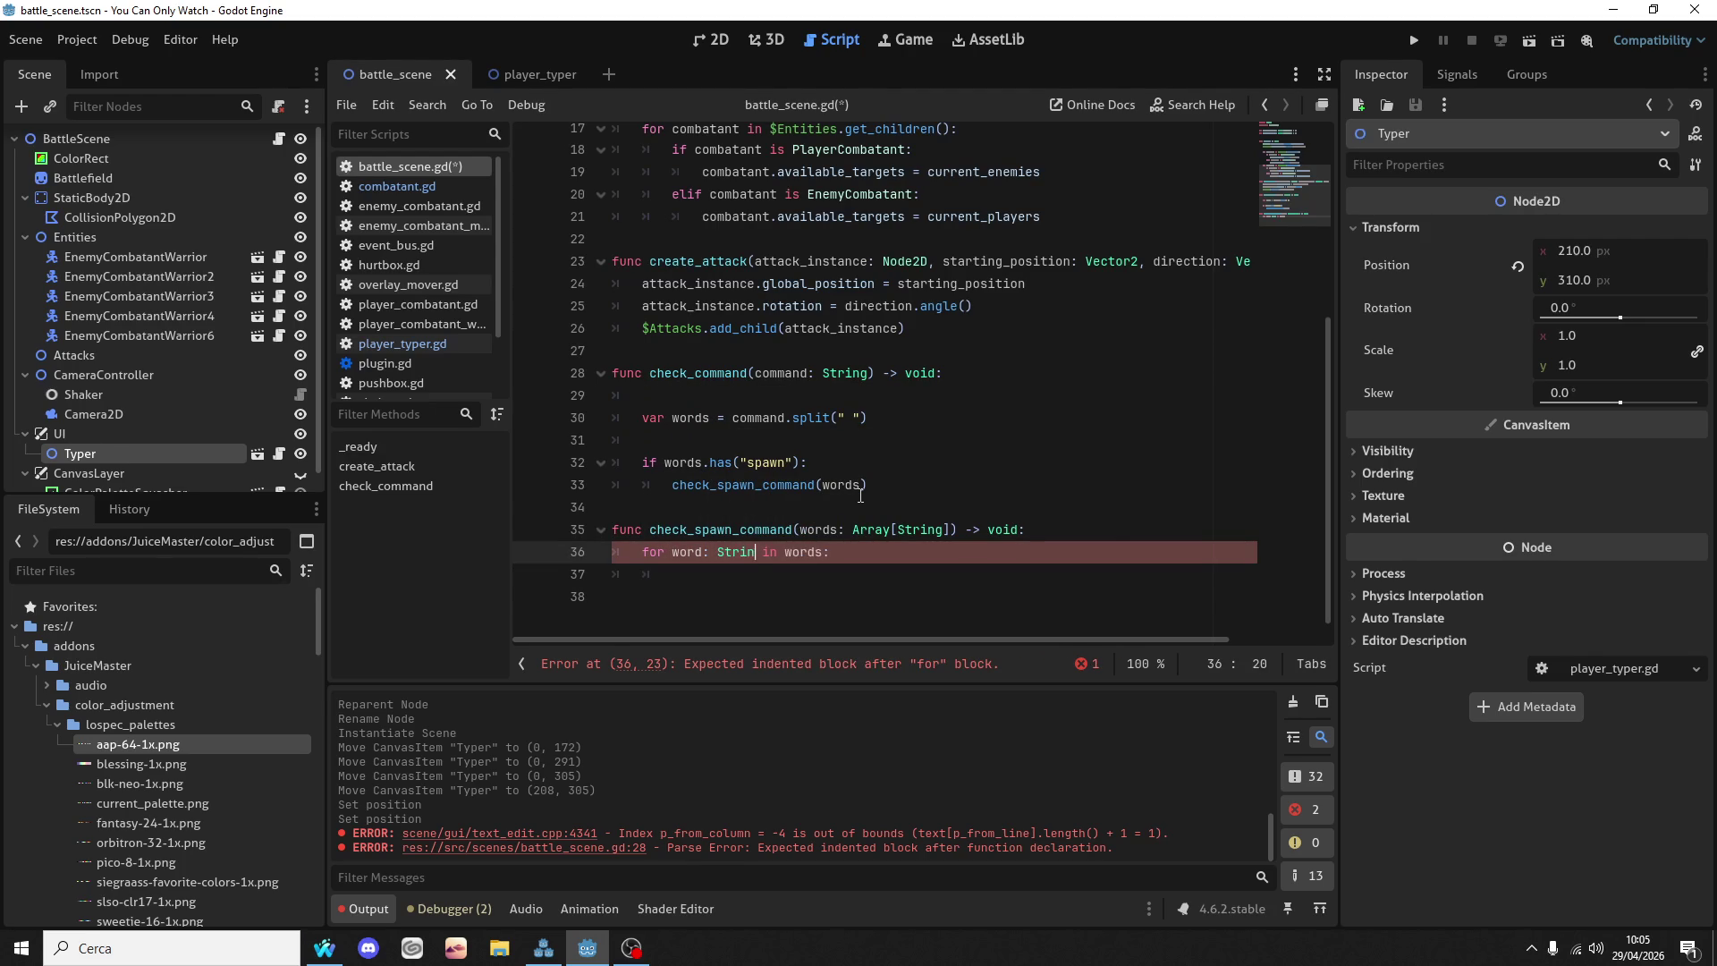
{"action": "key", "text": "Escape"}
{"action": "key", "text": "Down"}
Start a match(word): statement inside the loop instead of an if check.
{"action": "type", "text": "if word ="}
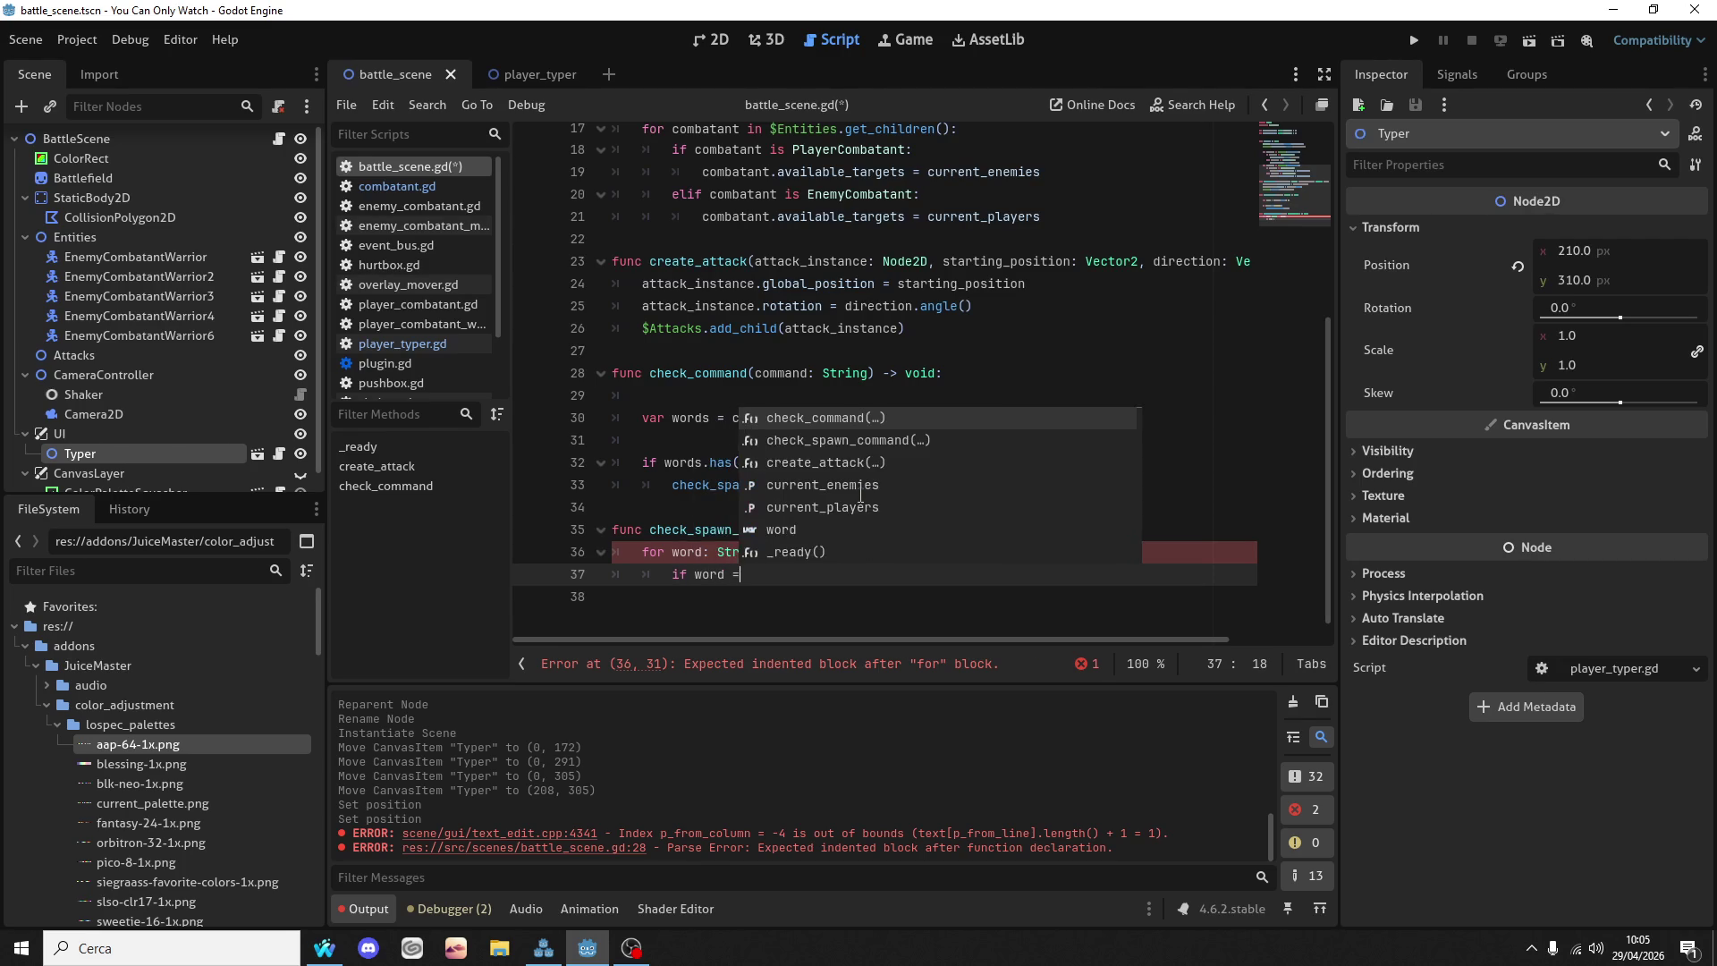
{"action": "key", "text": "BackSpace"}
{"action": "key", "text": "BackSpace"}
{"action": "key", "text": "BackSpace"}
{"action": "type", "text": "match"}
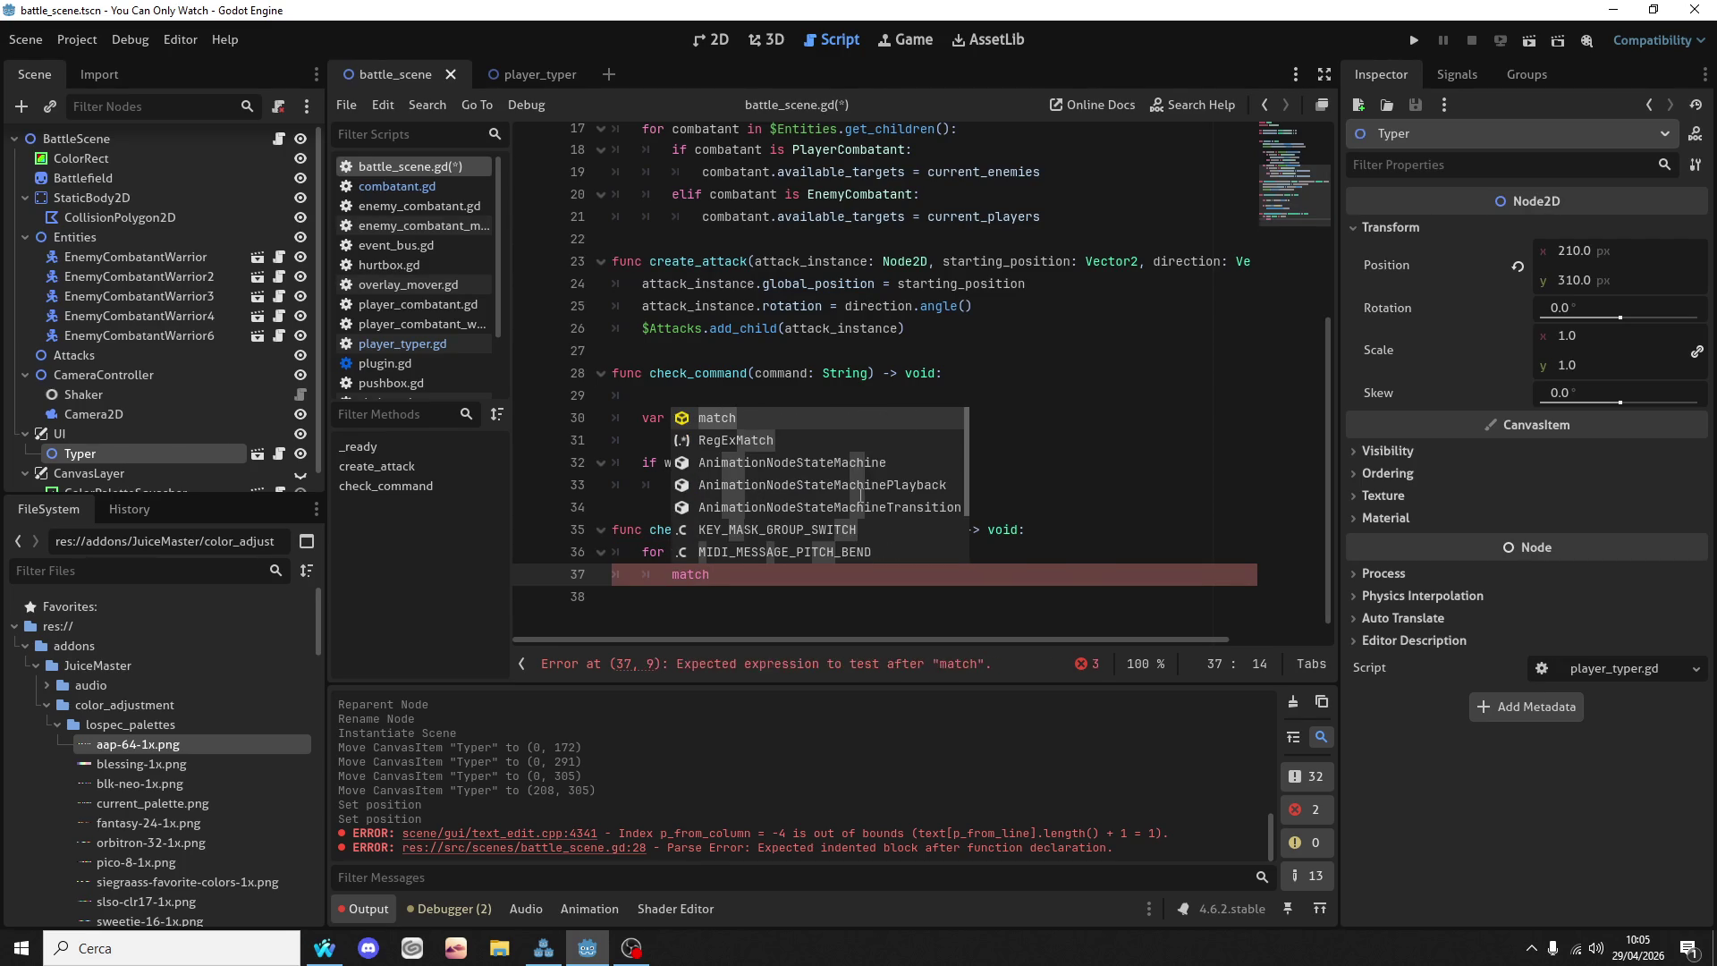
{"action": "type", "text": "(word)"}
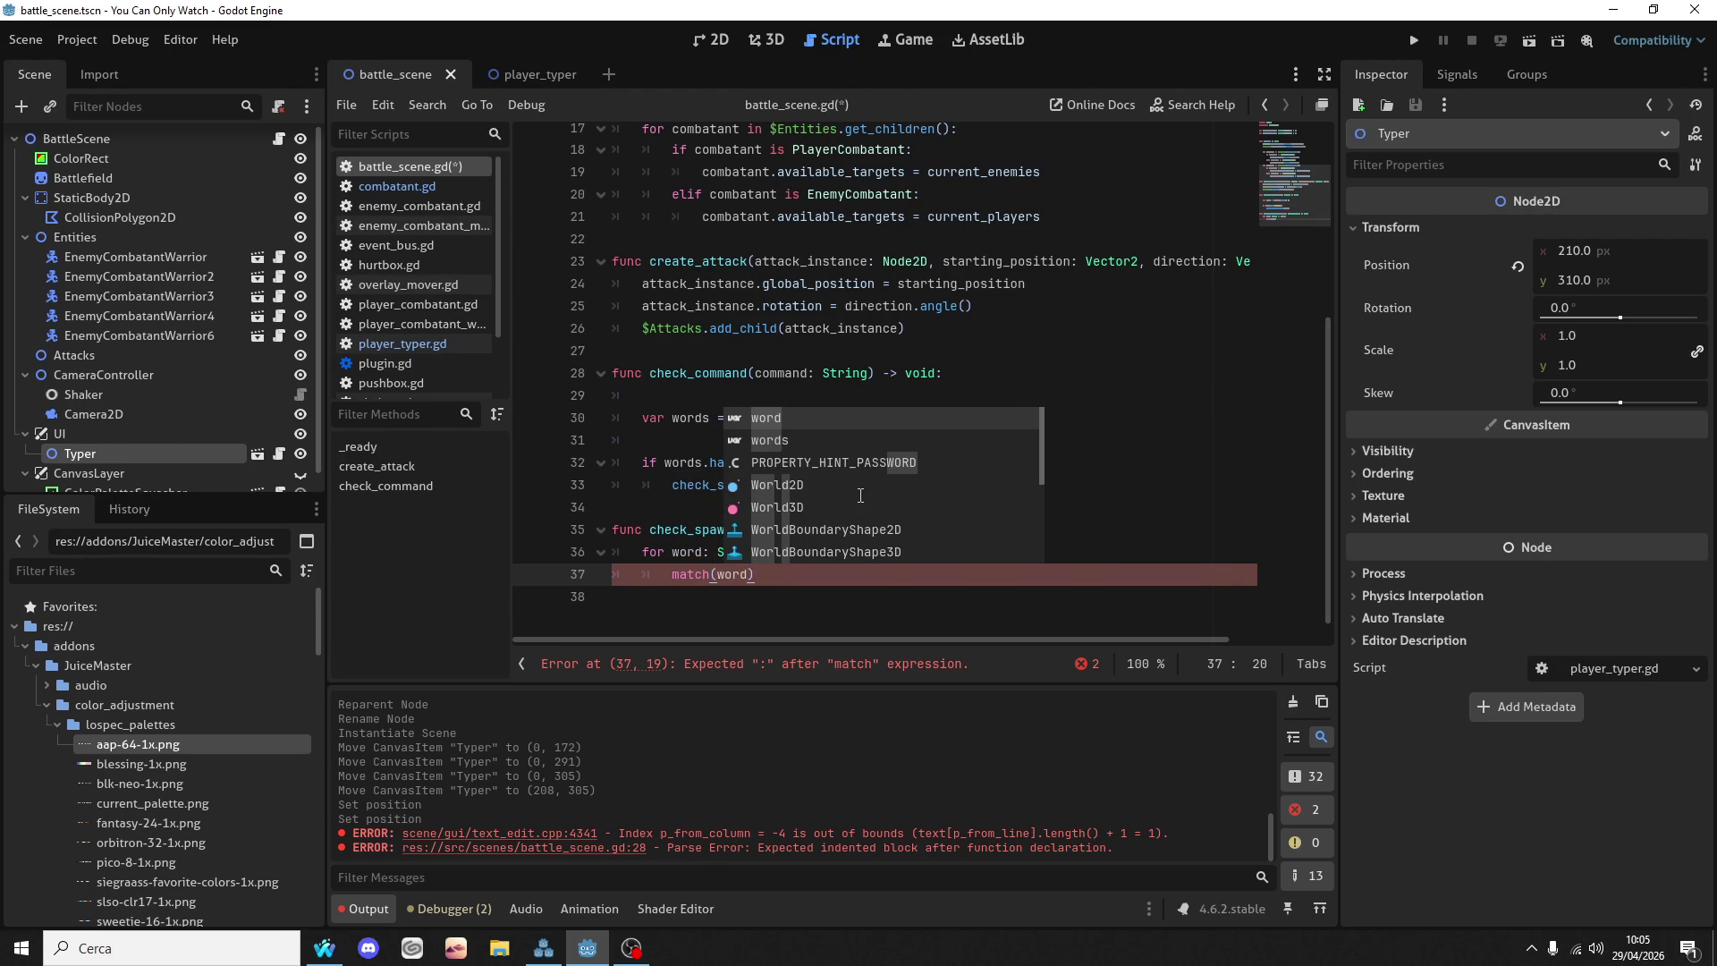
{"action": "type", "text": ":"}
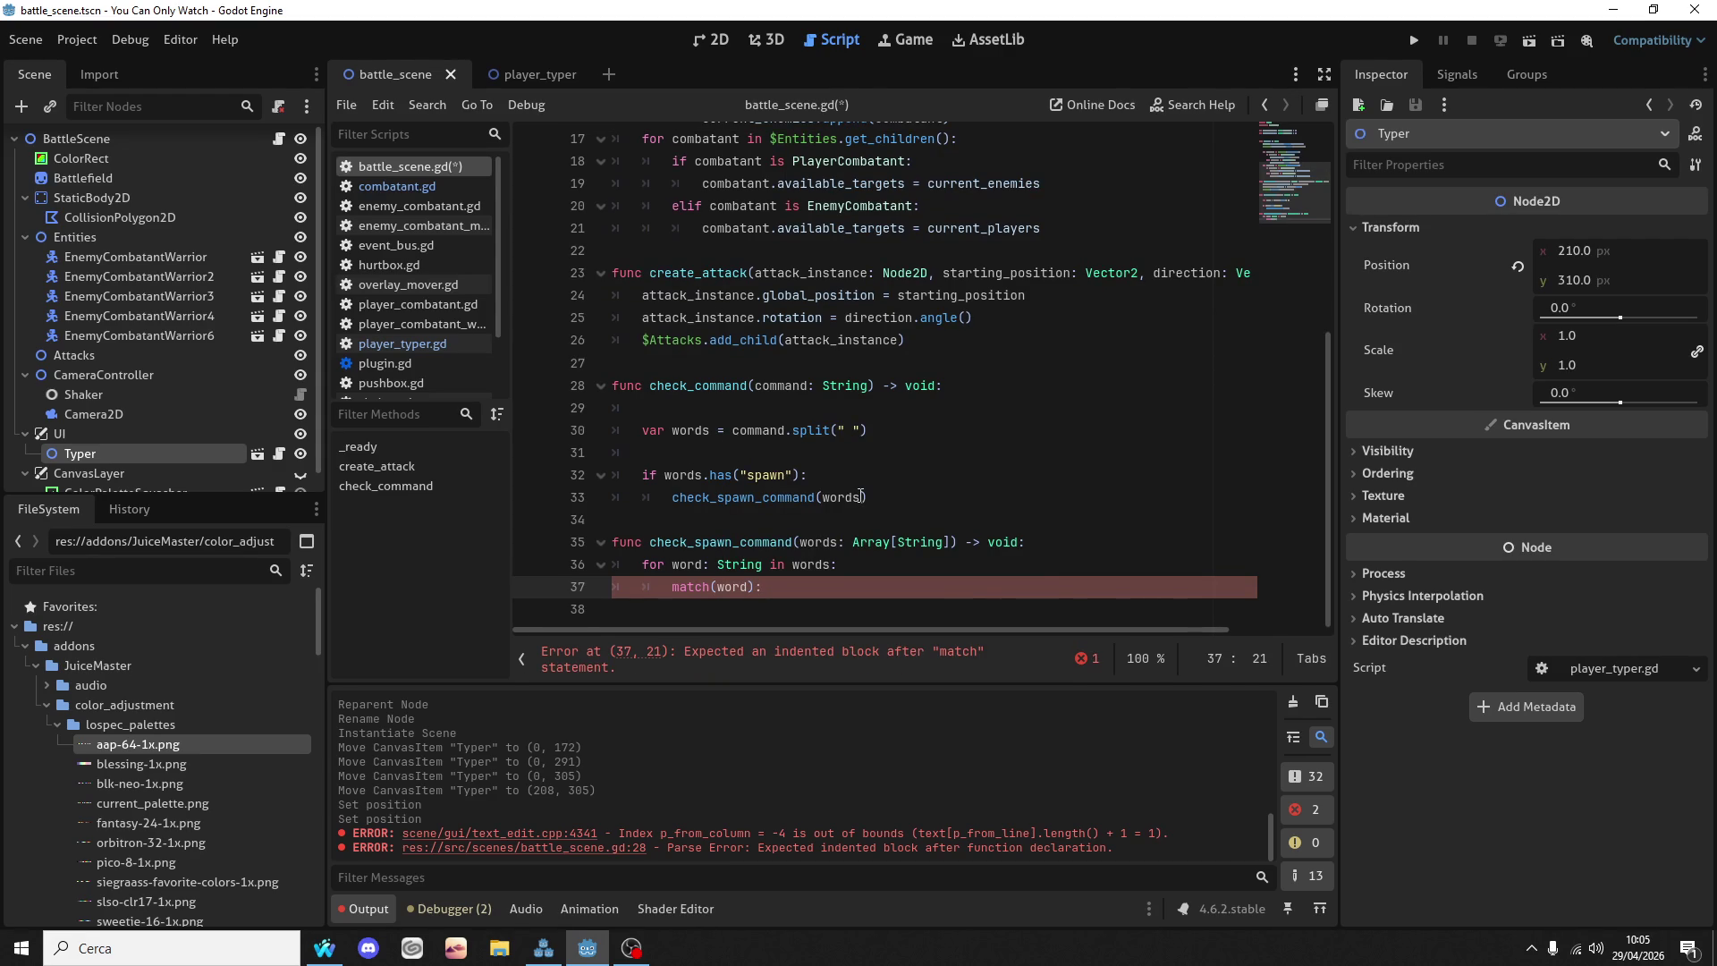
{"action": "key", "text": "BackSpace"}
{"action": "key", "text": "BackSpace"}
{"action": "key", "text": "BackSpace"}
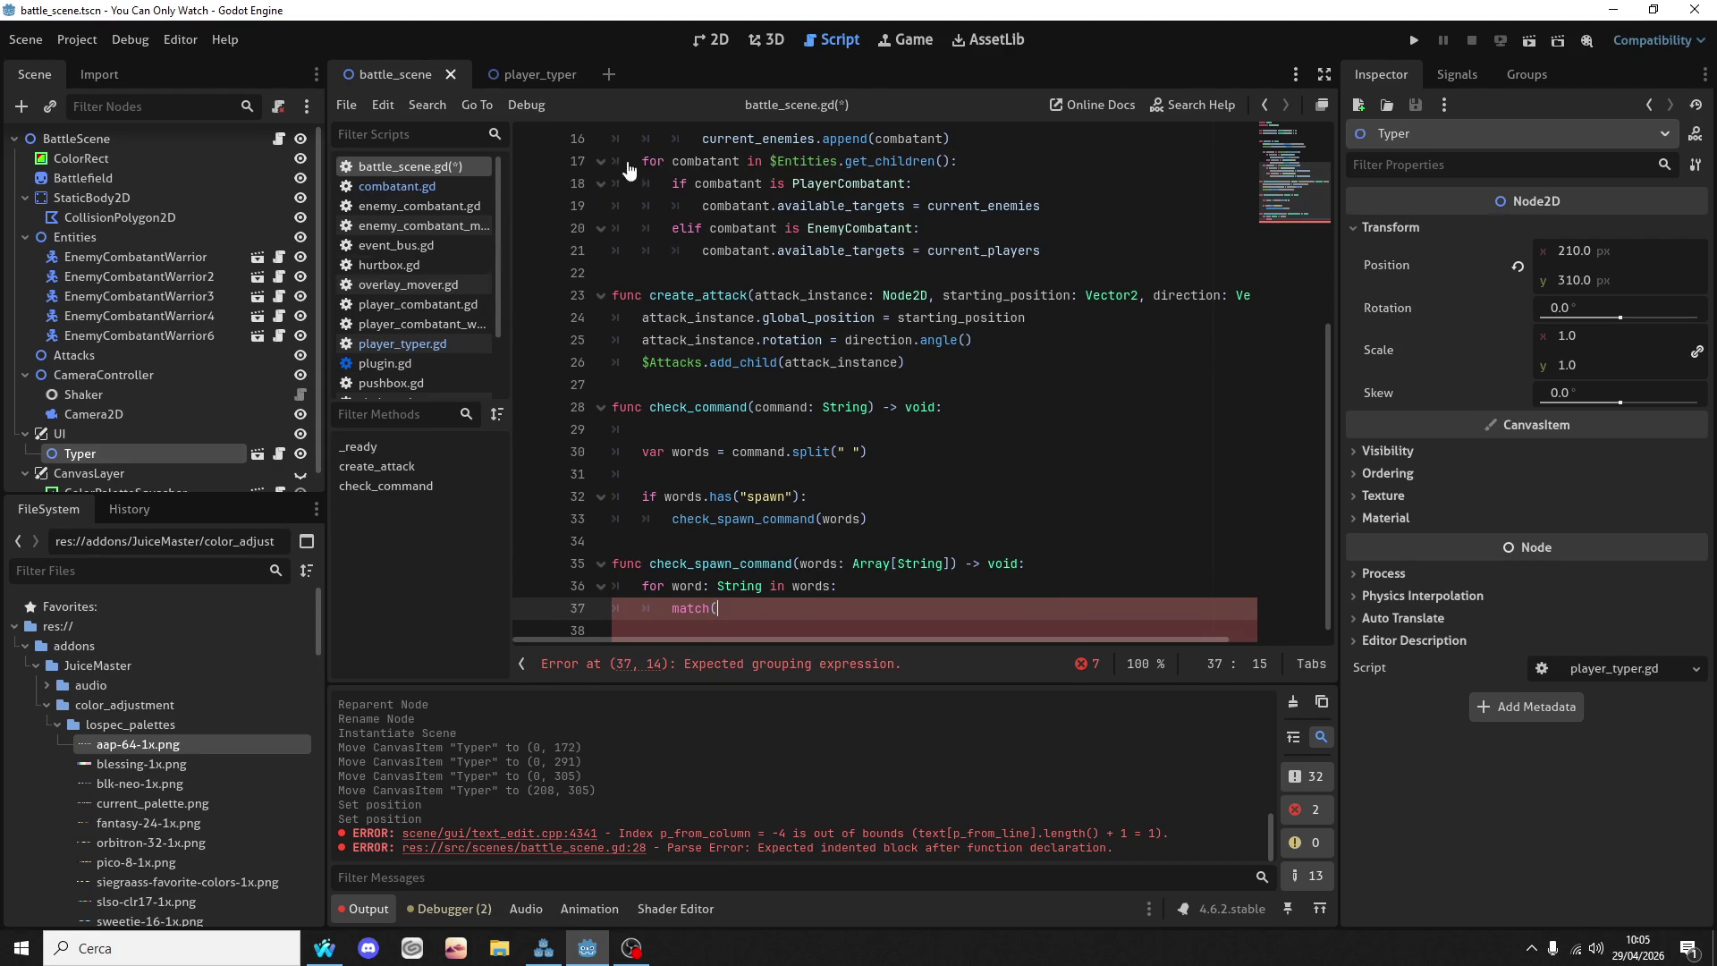
{"action": "scroll", "coordinate": [772, 366], "scroll_direction": "down", "scroll_amount": 1}
Add a "WARRIOR" case under match(word), in uppercase.
{"action": "type", "text": "word):"}
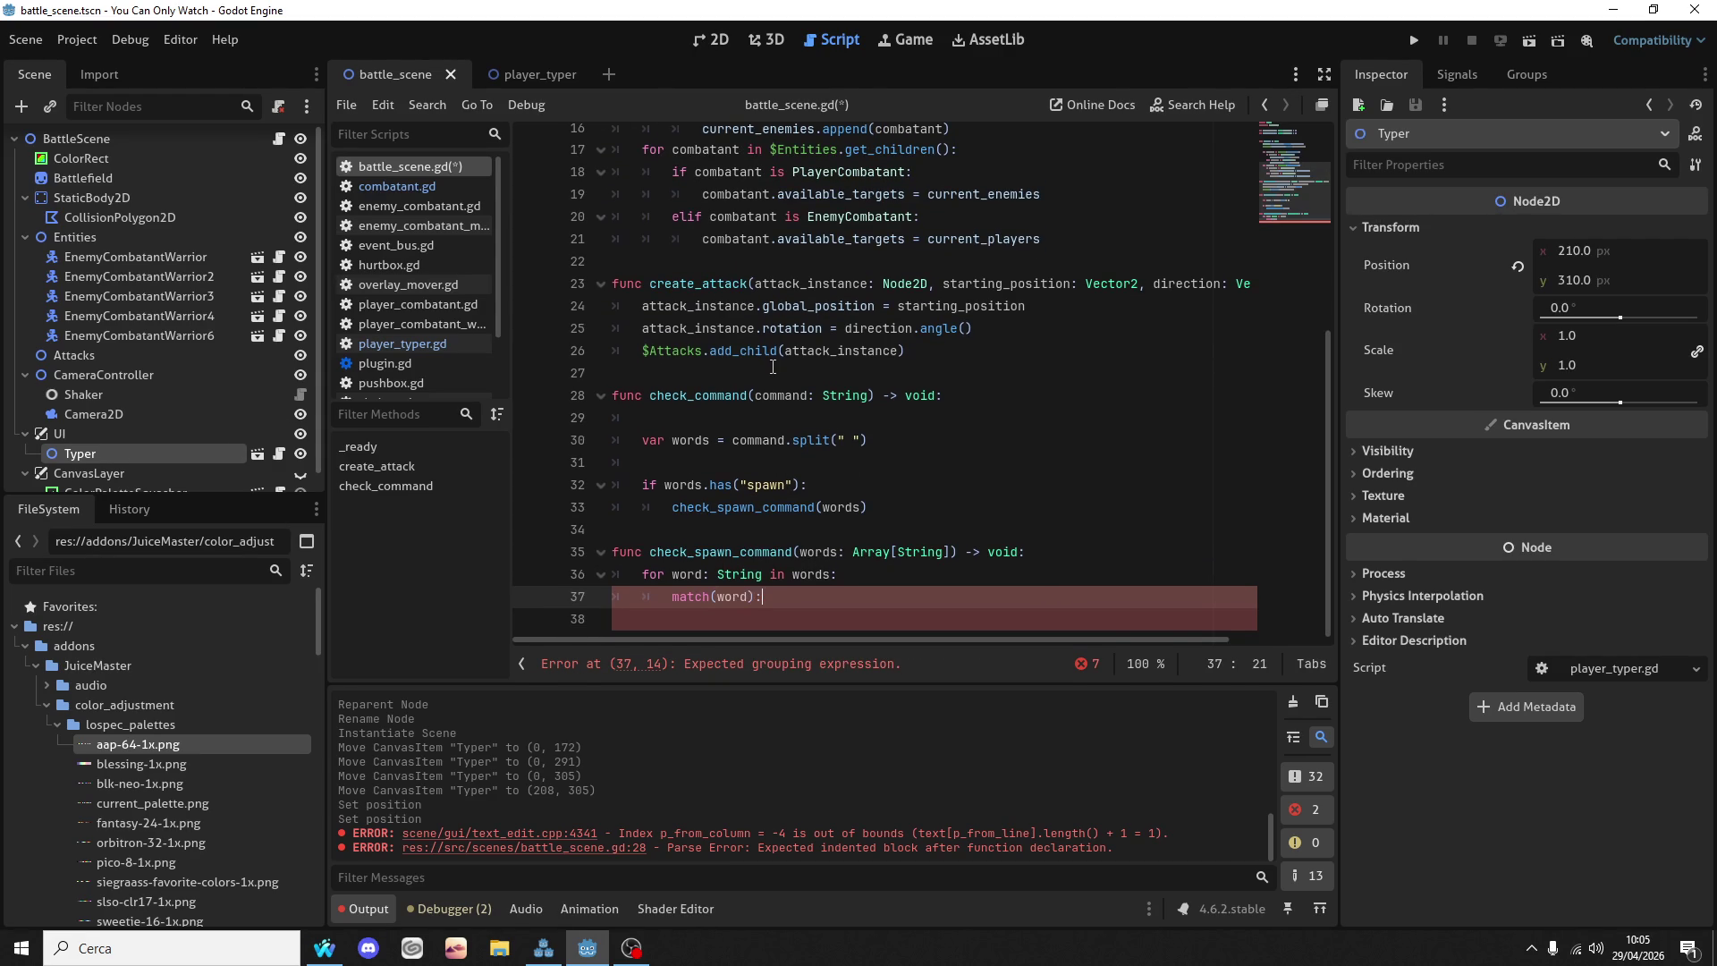
{"action": "key", "text": "Return"}
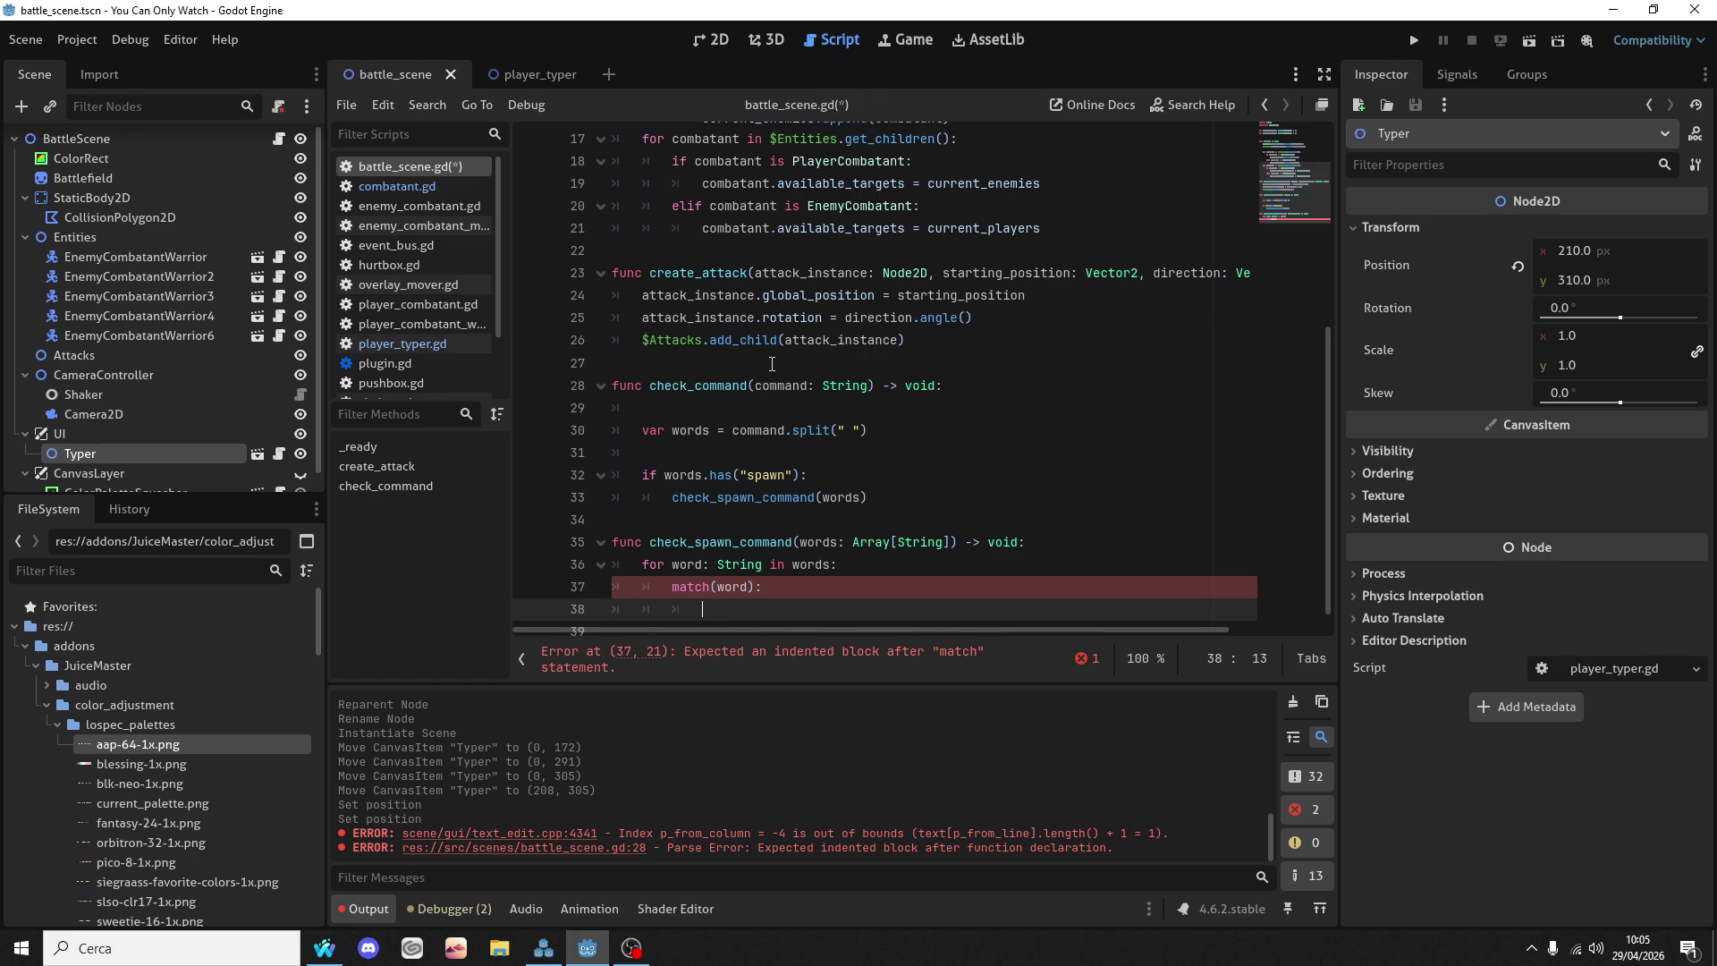
{"action": "type", "text": "\"warrior"}
{"action": "key", "text": "Up"}
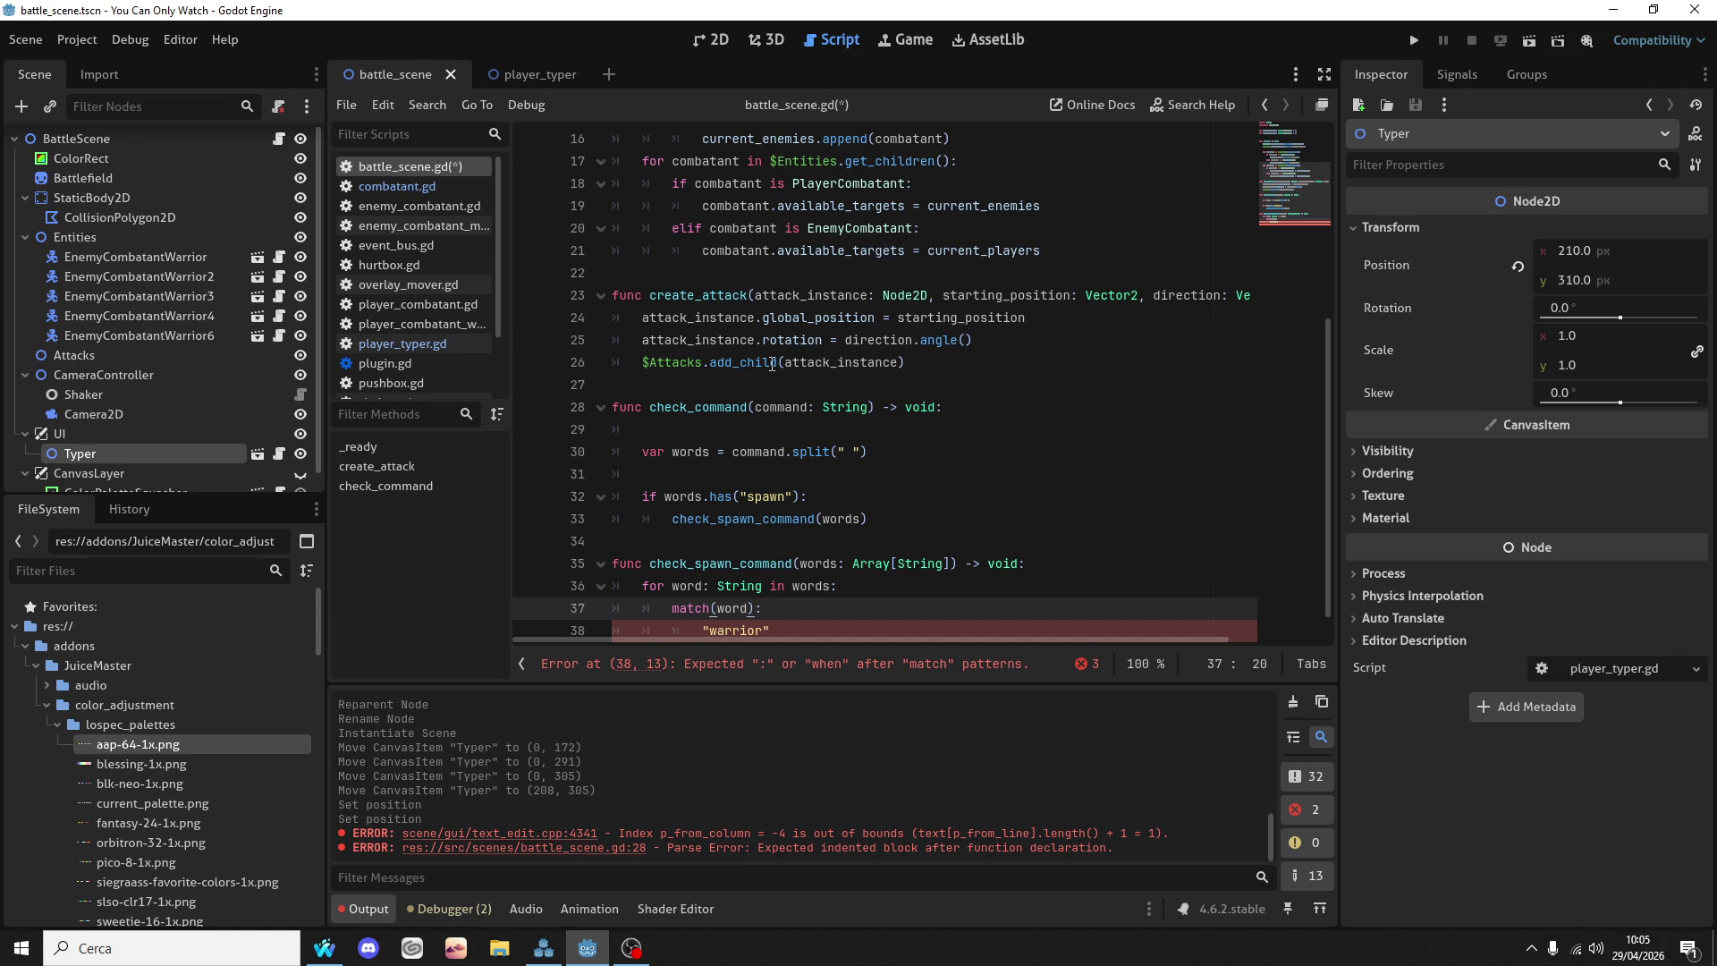
{"action": "key", "text": "Down"}
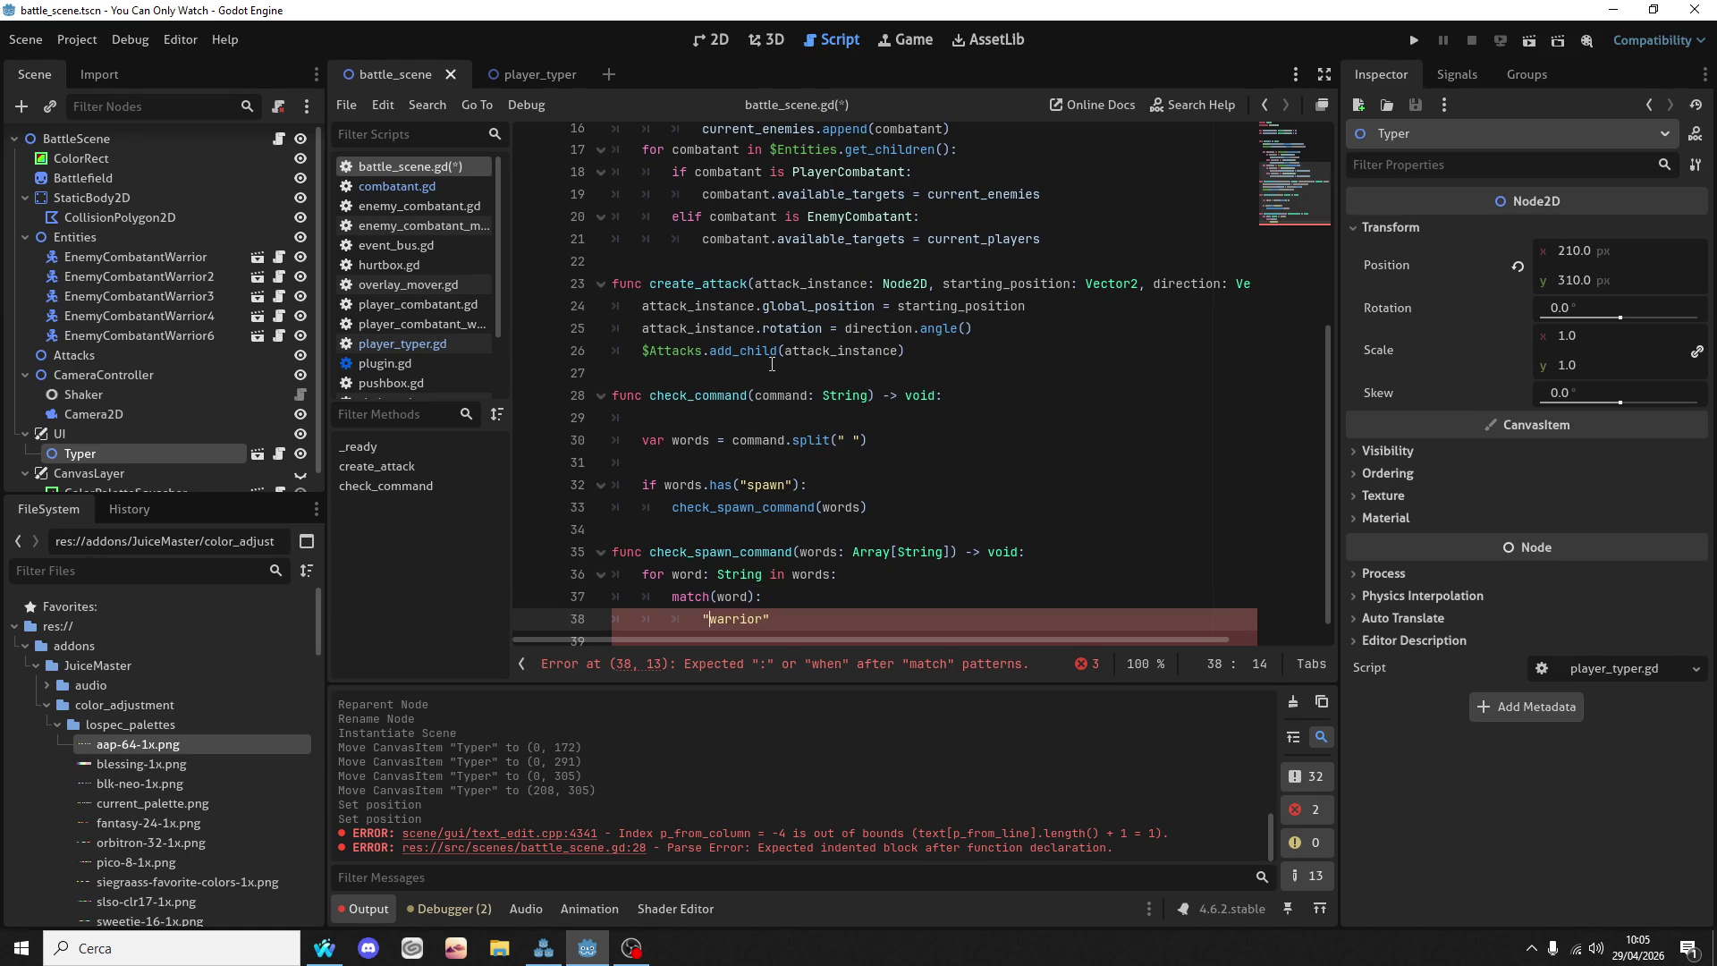
{"action": "key", "text": "ctrl+shift+Left"}
{"action": "type", "text": "W"}
{"action": "type", "text": "ARRIOR"}
Change "spawn" to "SPAWN" in check_command's words.has() check.
{"action": "left_click", "coordinate": [781, 464]}
{"action": "double_click", "coordinate": [769, 485]}
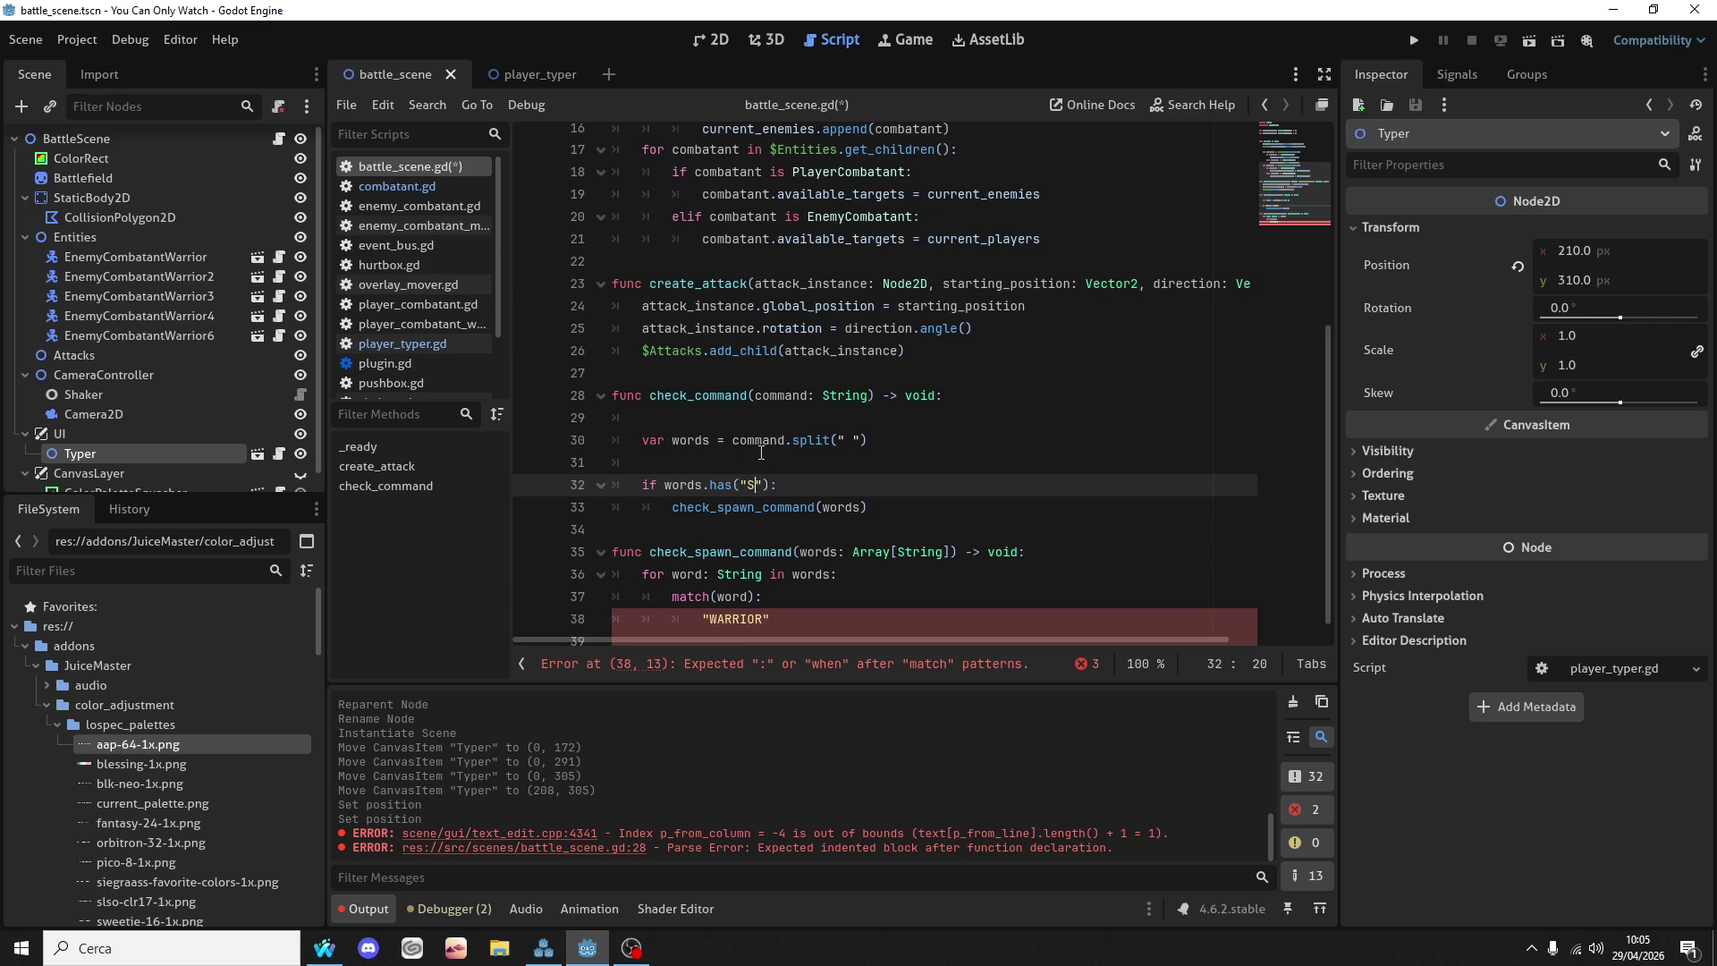
{"action": "type", "text": "SPAWN"}
Add a for i in 3: loop under the WARRIOR case and begin var warrior_instance = load(...).
{"action": "left_click", "coordinate": [796, 619]}
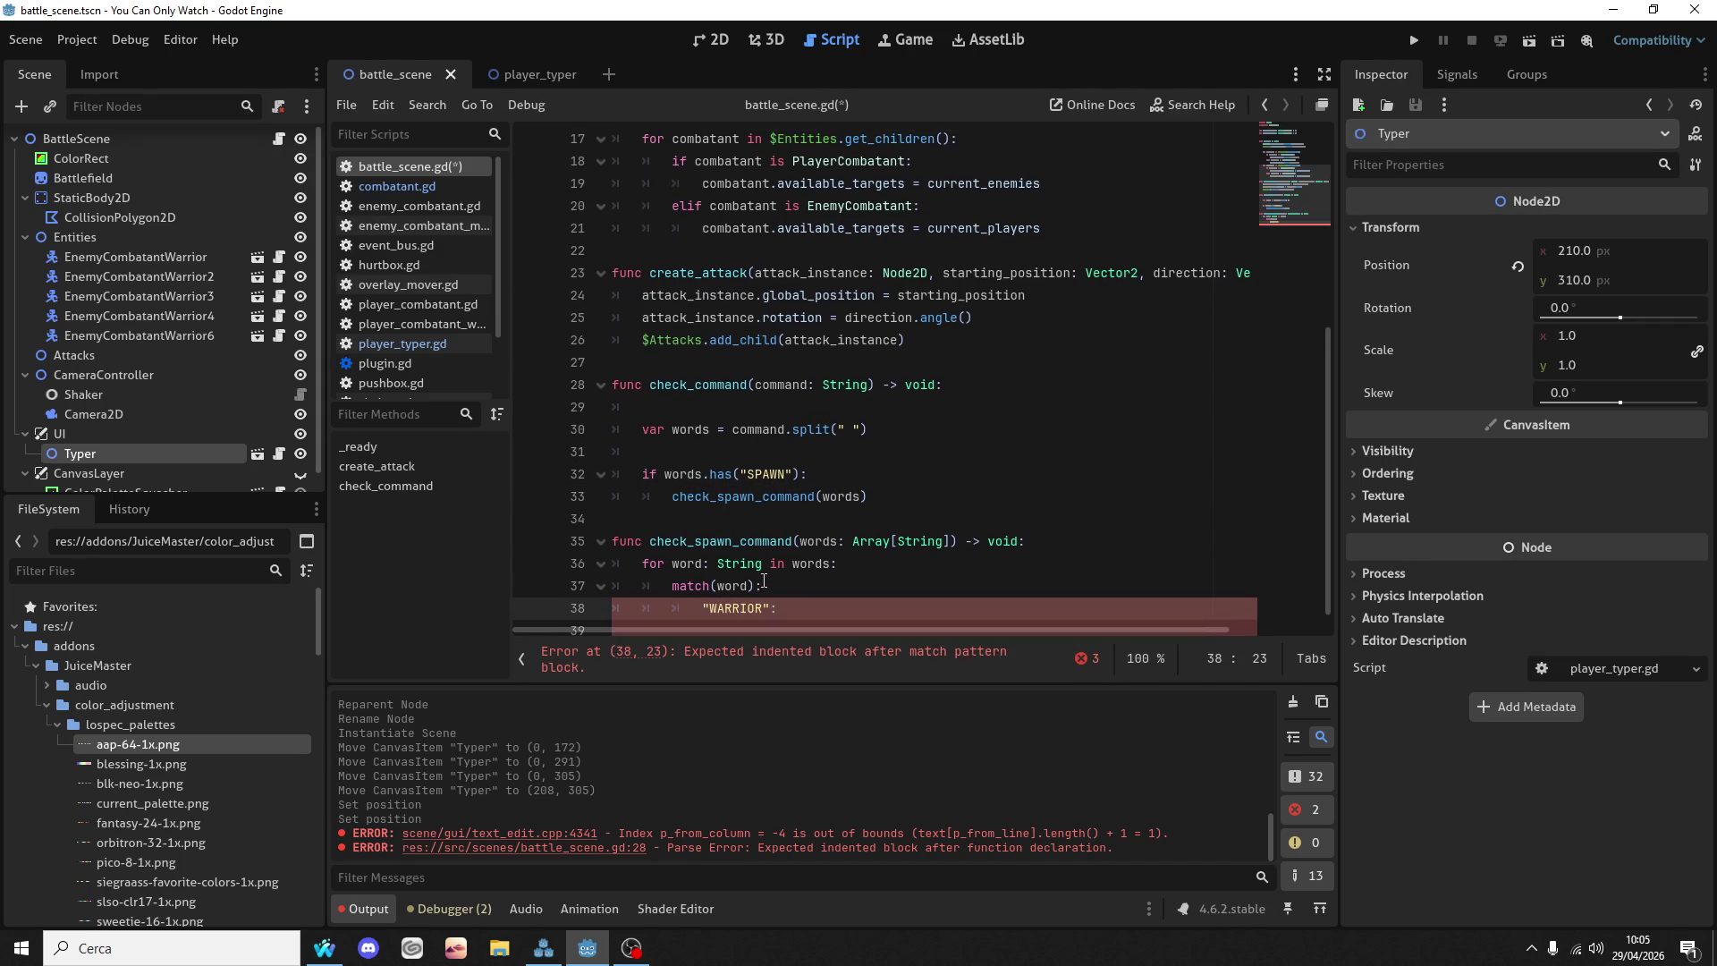
{"action": "key", "text": "Return"}
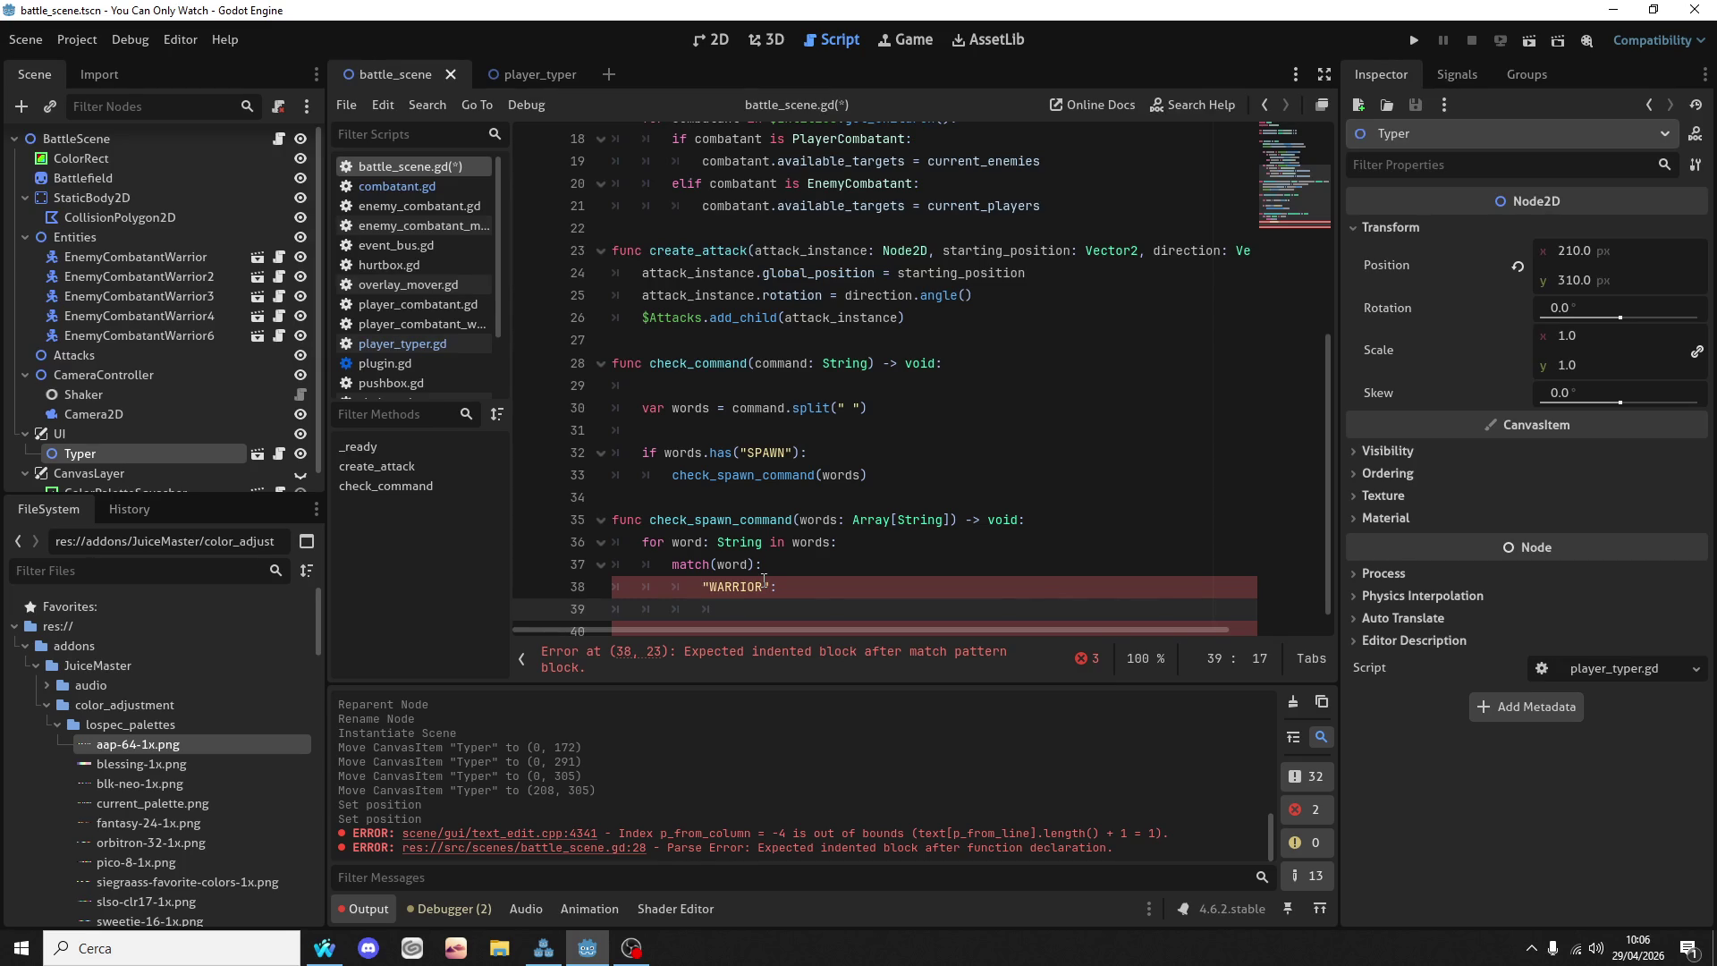
{"action": "type", "text": "for i in 34"}
{"action": "key", "text": "BackSpace"}
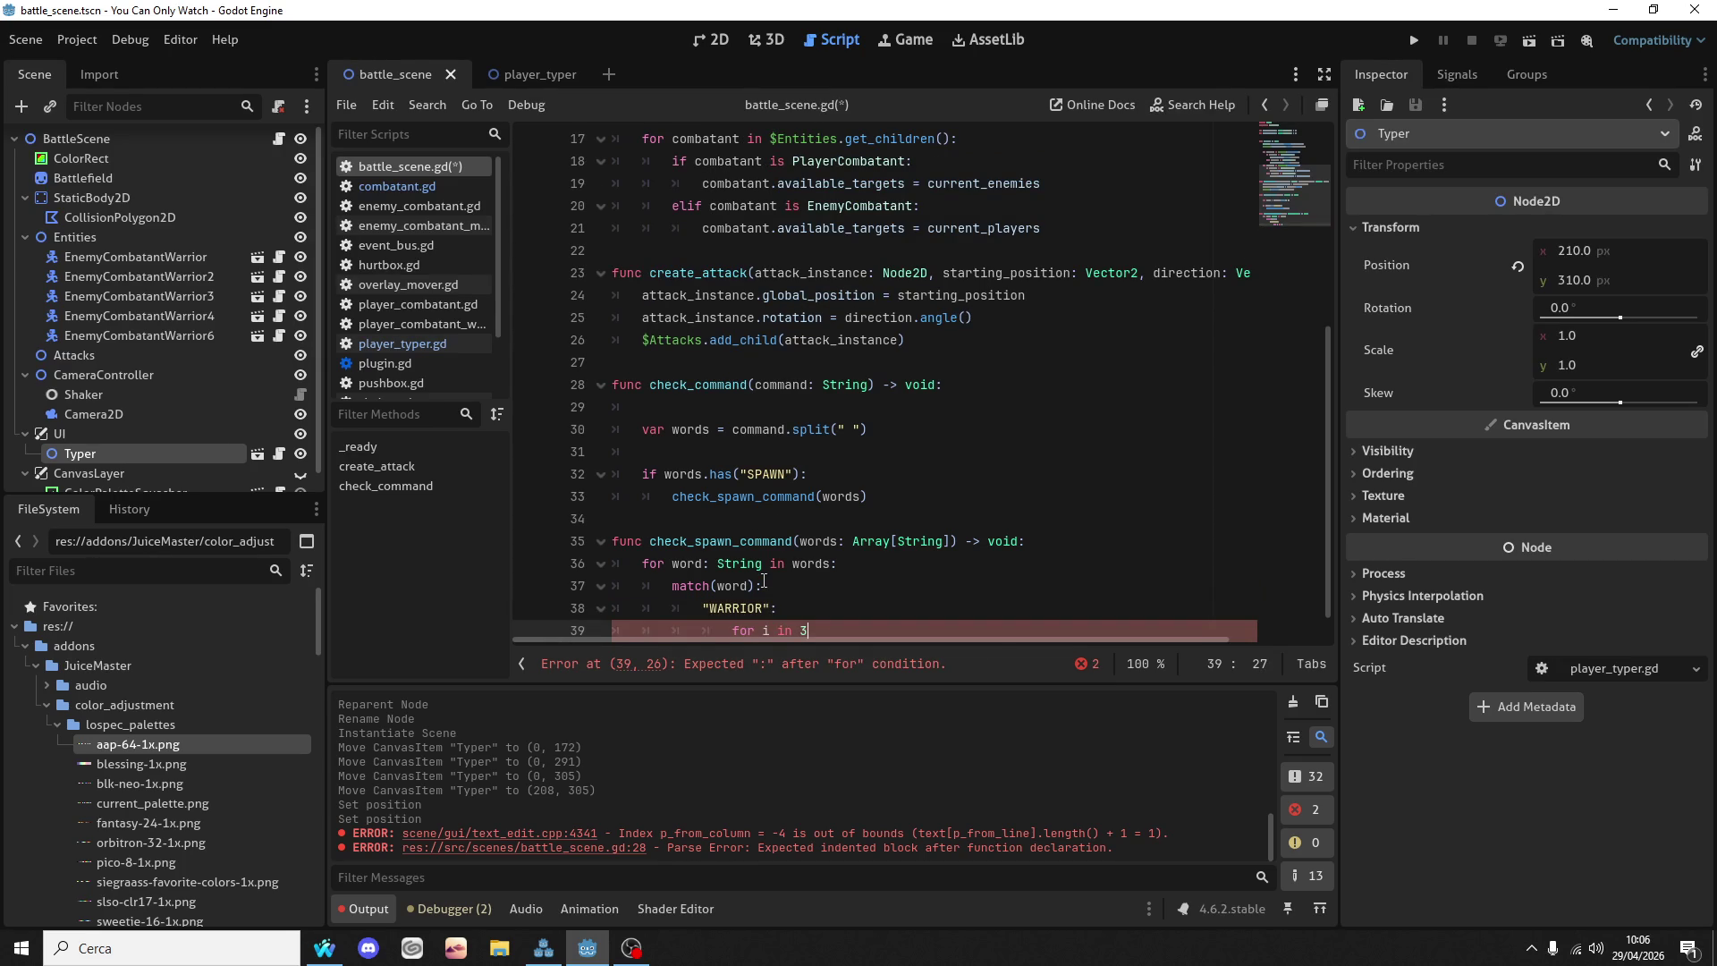
{"action": "type", "text": ":"}
{"action": "key", "text": "Return"}
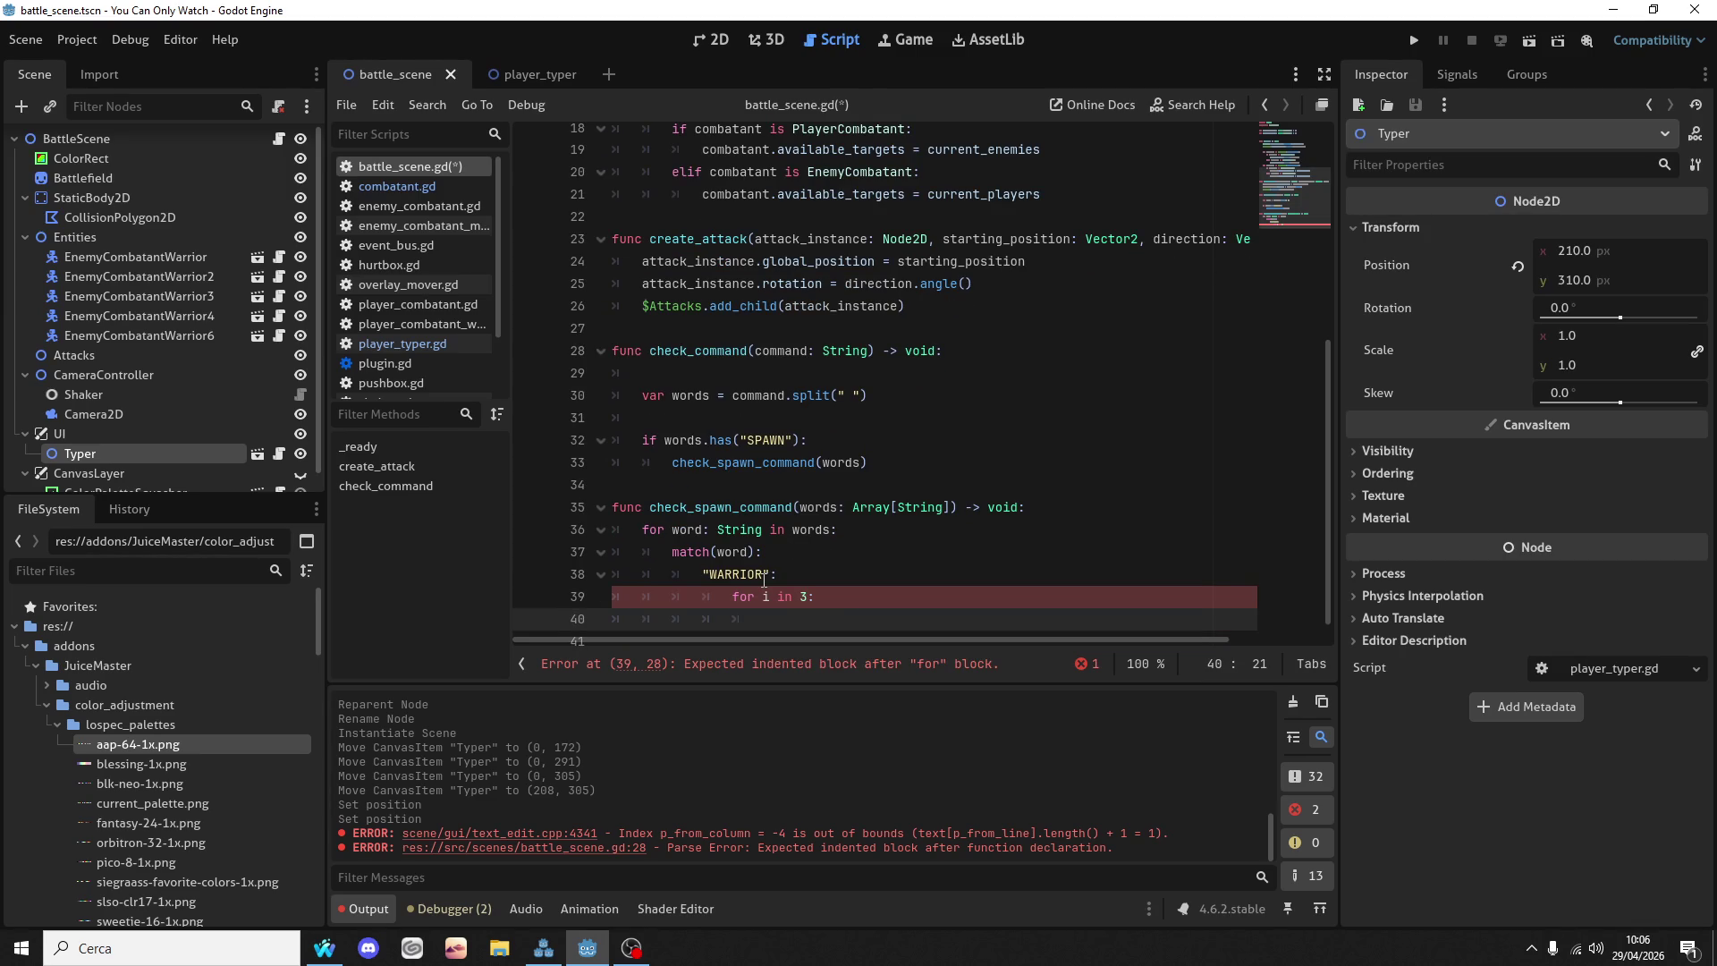
{"action": "type", "text": "var warrio"}
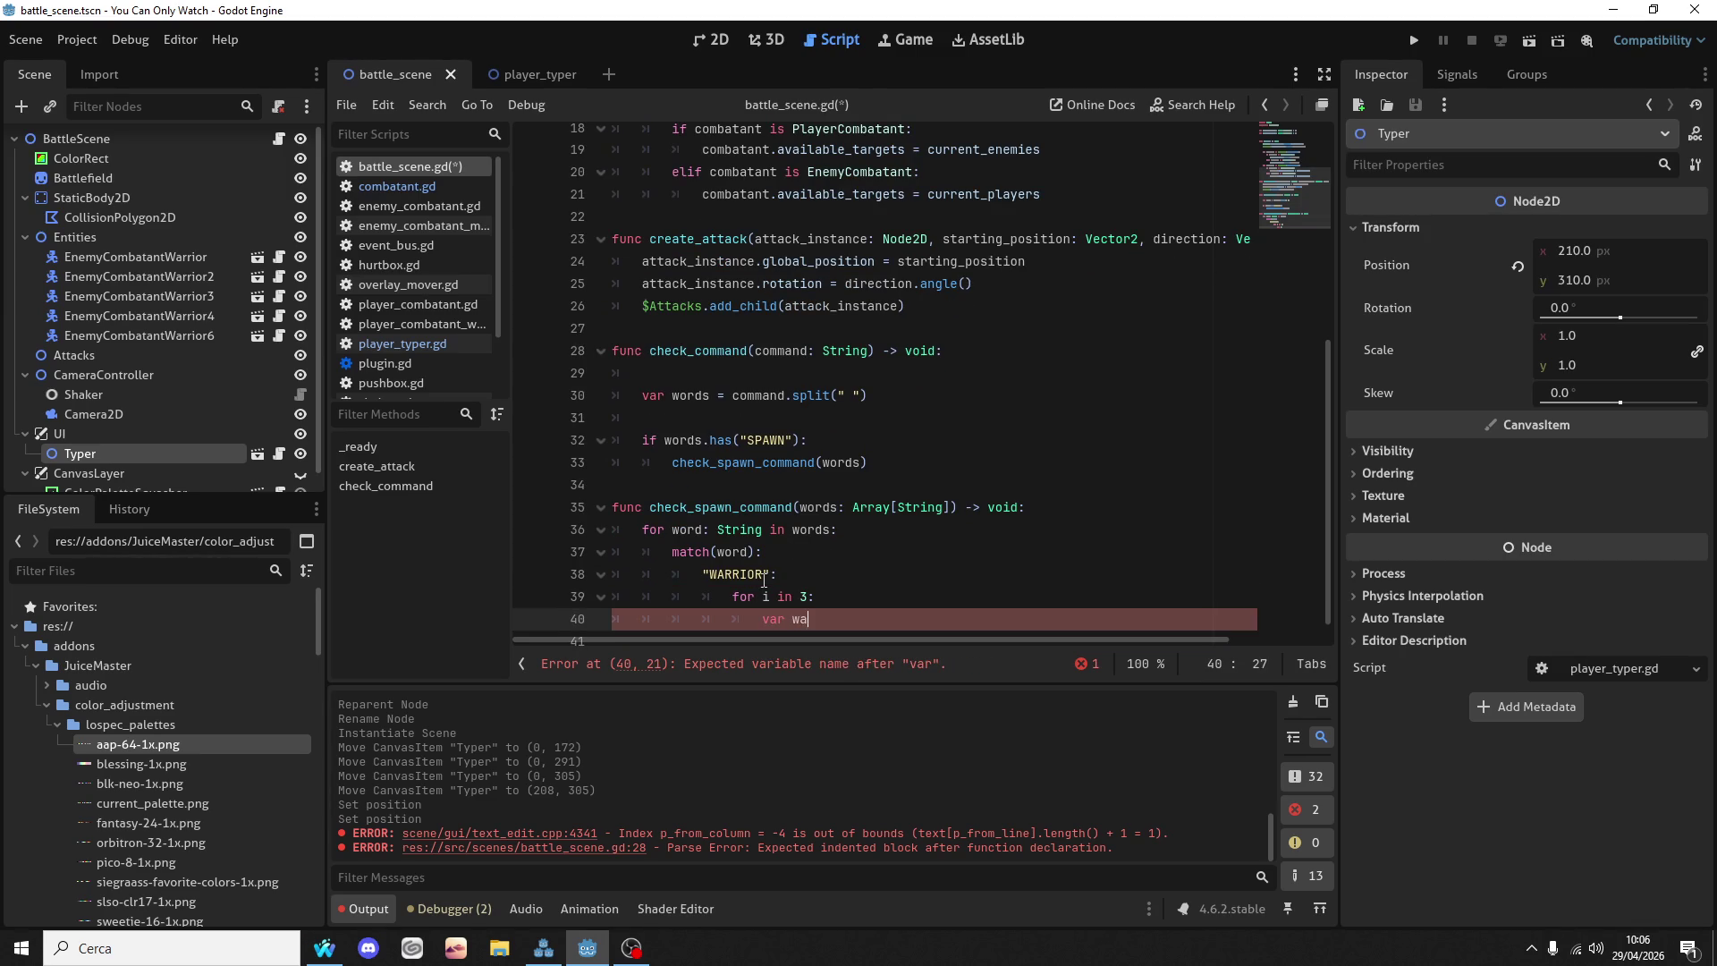
{"action": "type", "text": "r_instance = "}
{"action": "type", "text": "load("}
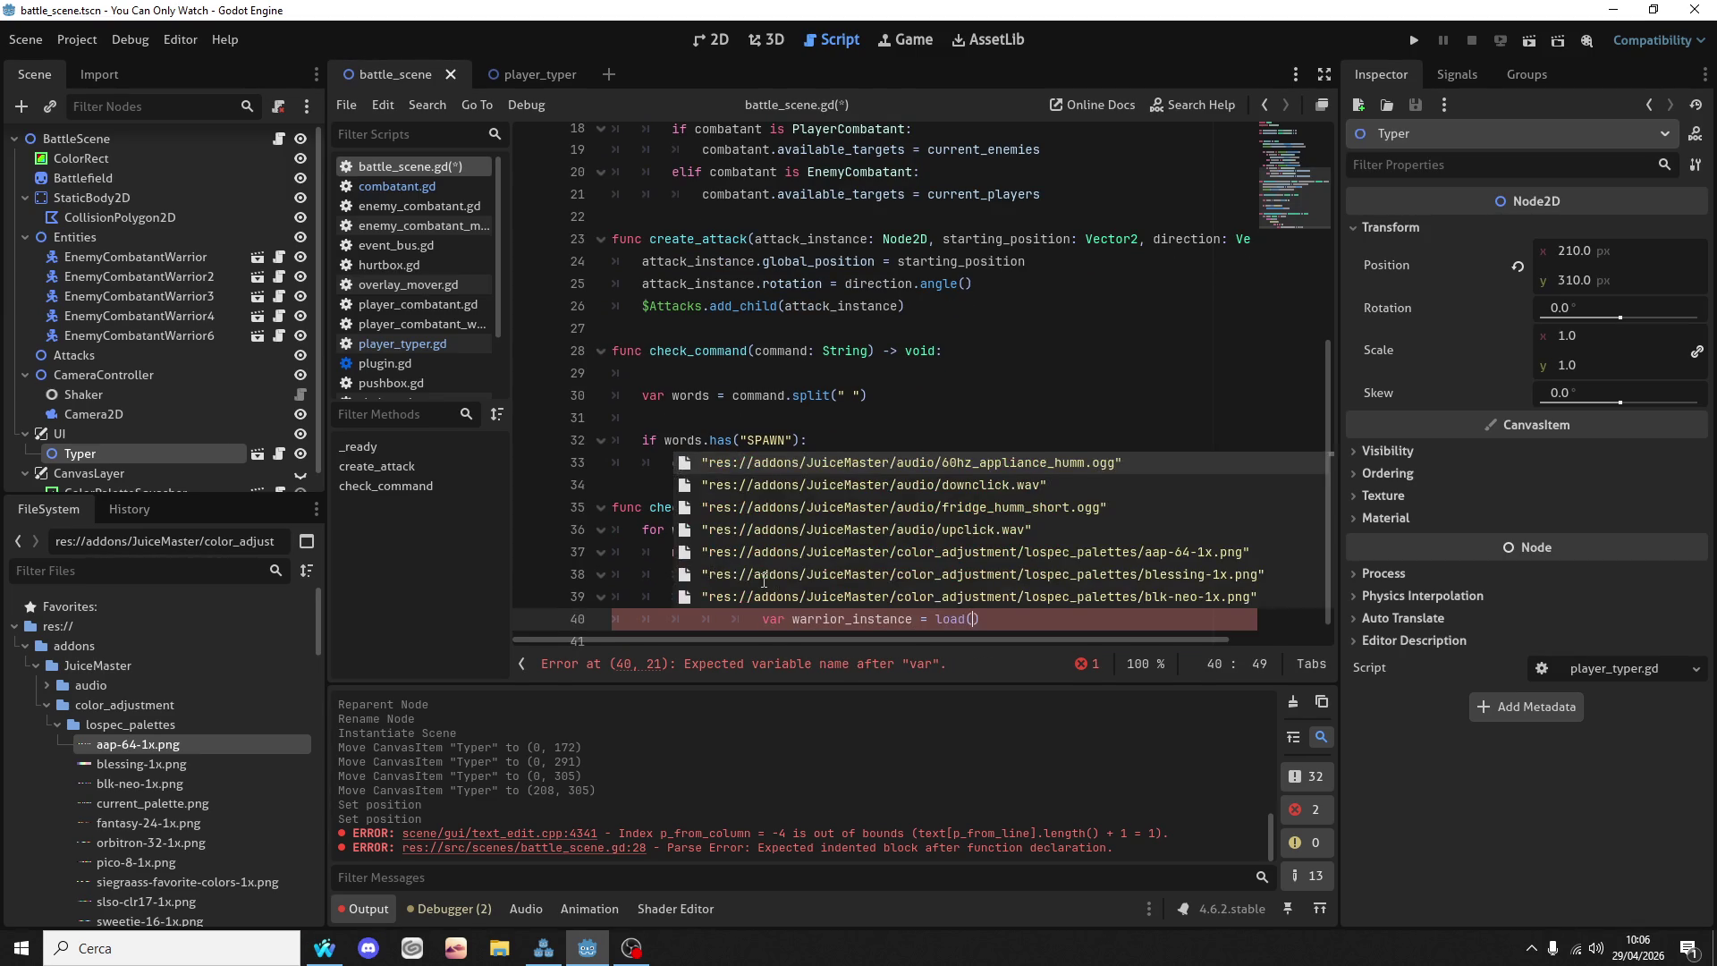
{"action": "type", "text": "warr"}
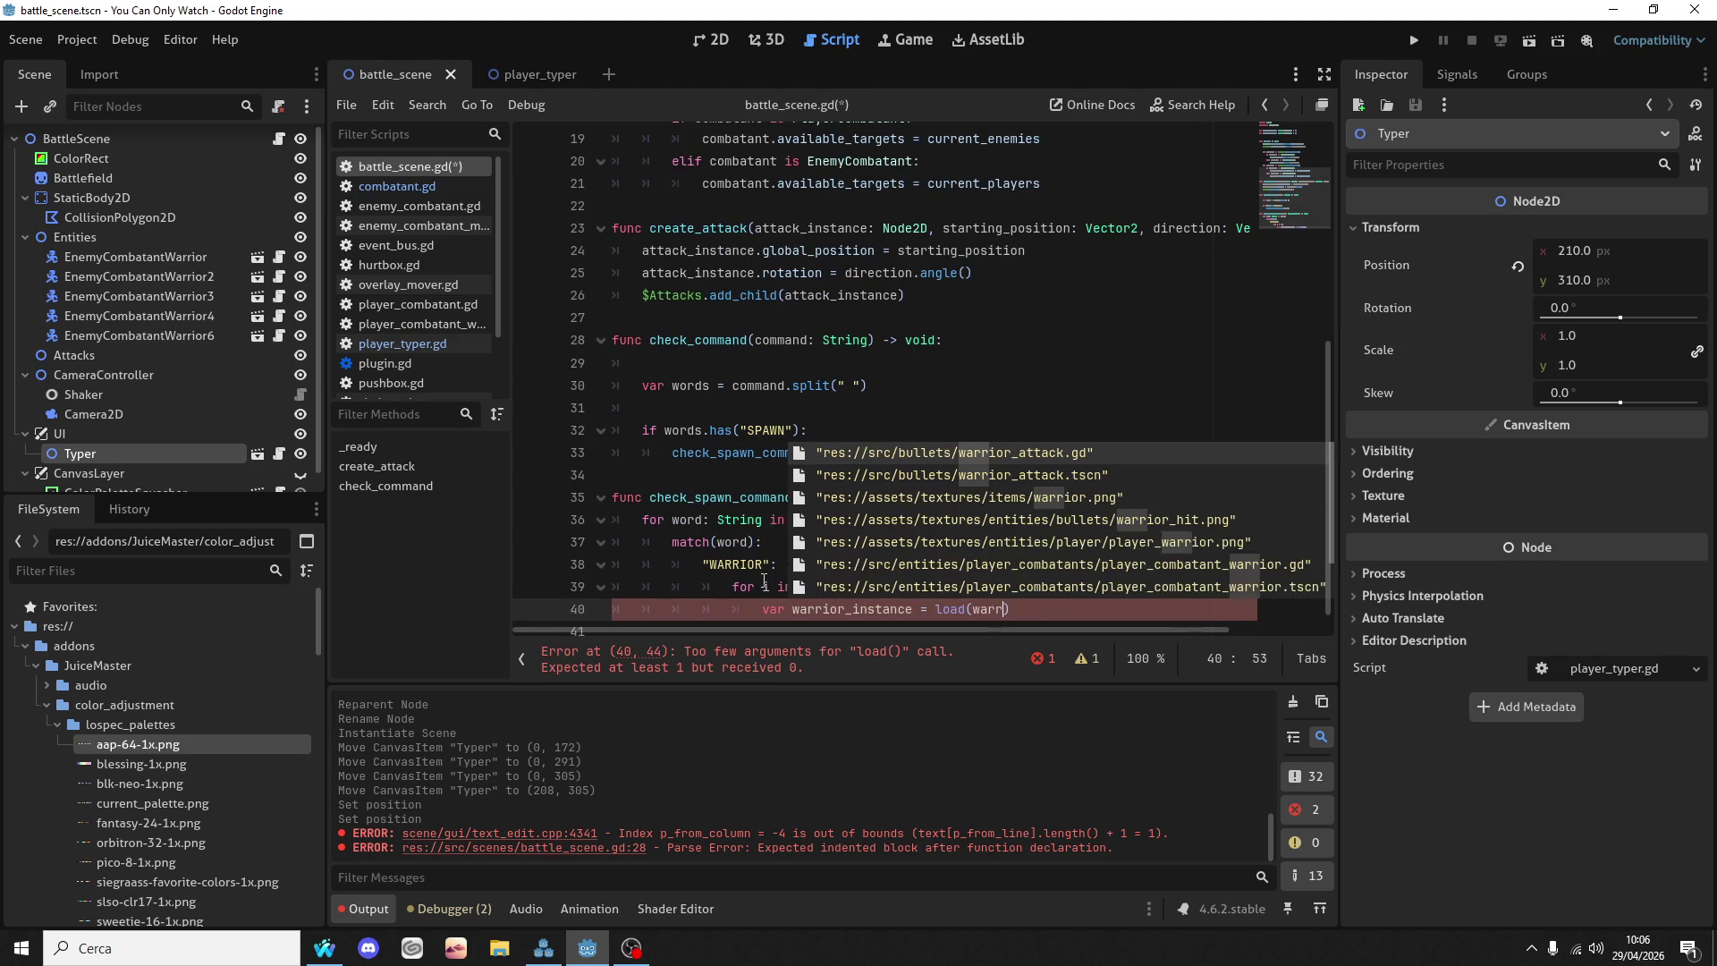
{"action": "type", "text": "ior"}
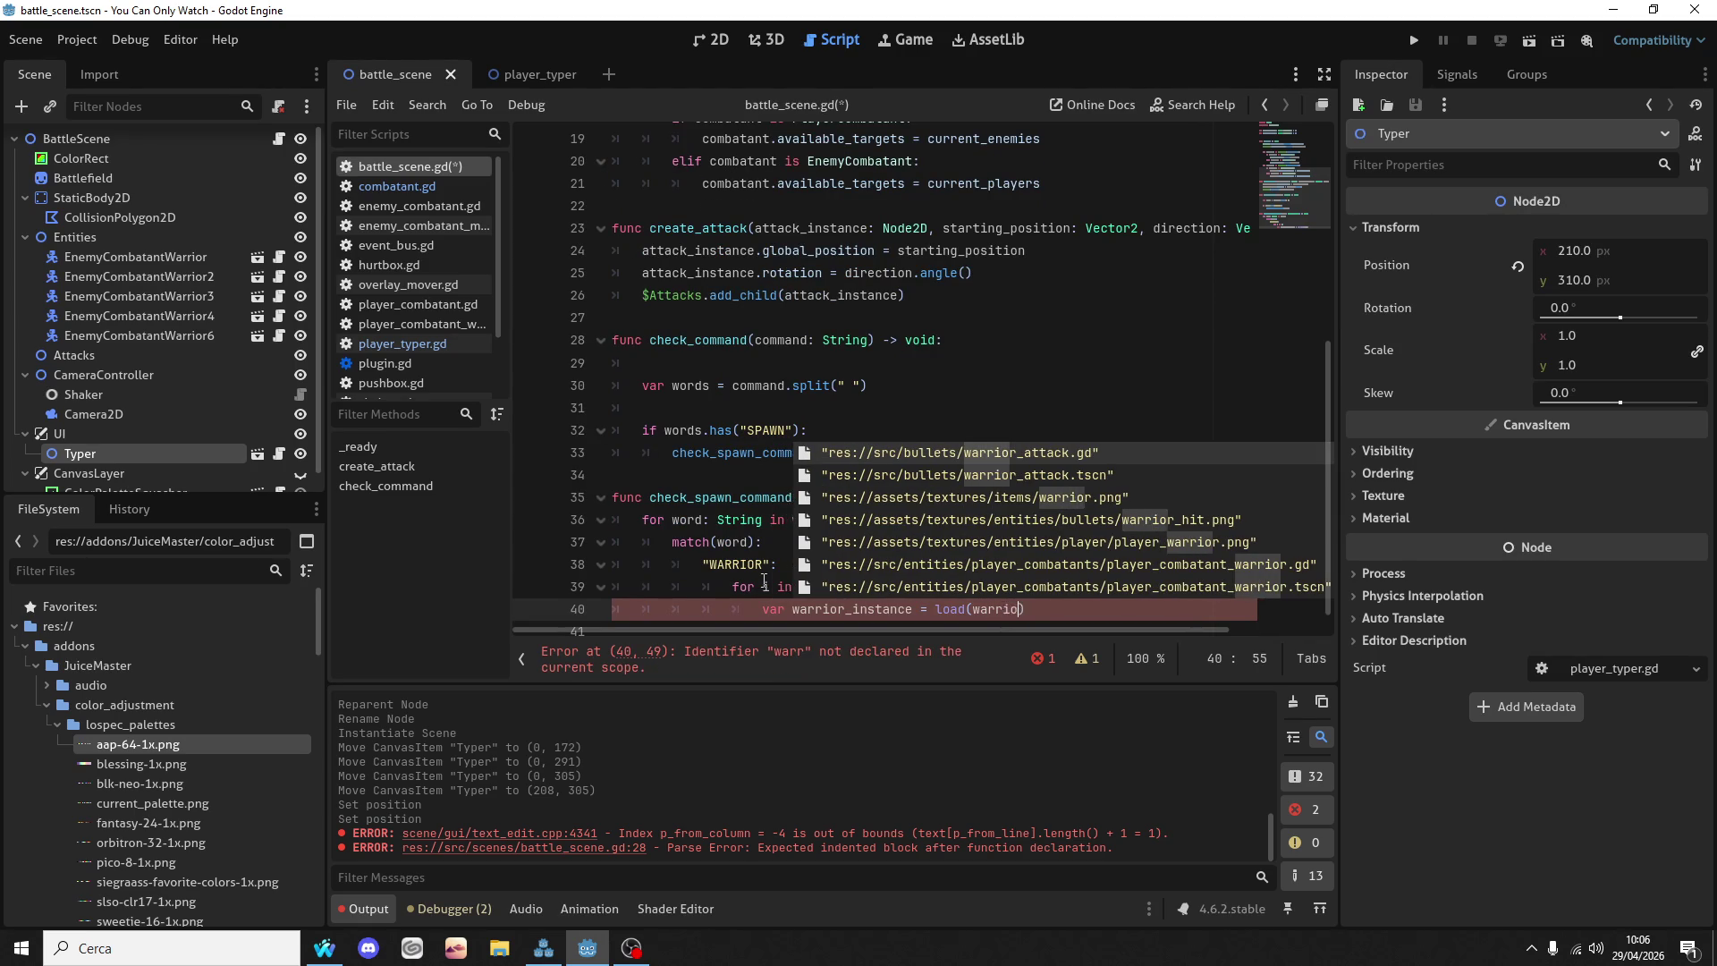
Load player_combatant_warrior.tscn into warrior_instance and call .instantiate() on it.
{"action": "key", "text": "Down"}
{"action": "key", "text": "Down"}
{"action": "key", "text": "Down"}
{"action": "key", "text": "Return"}
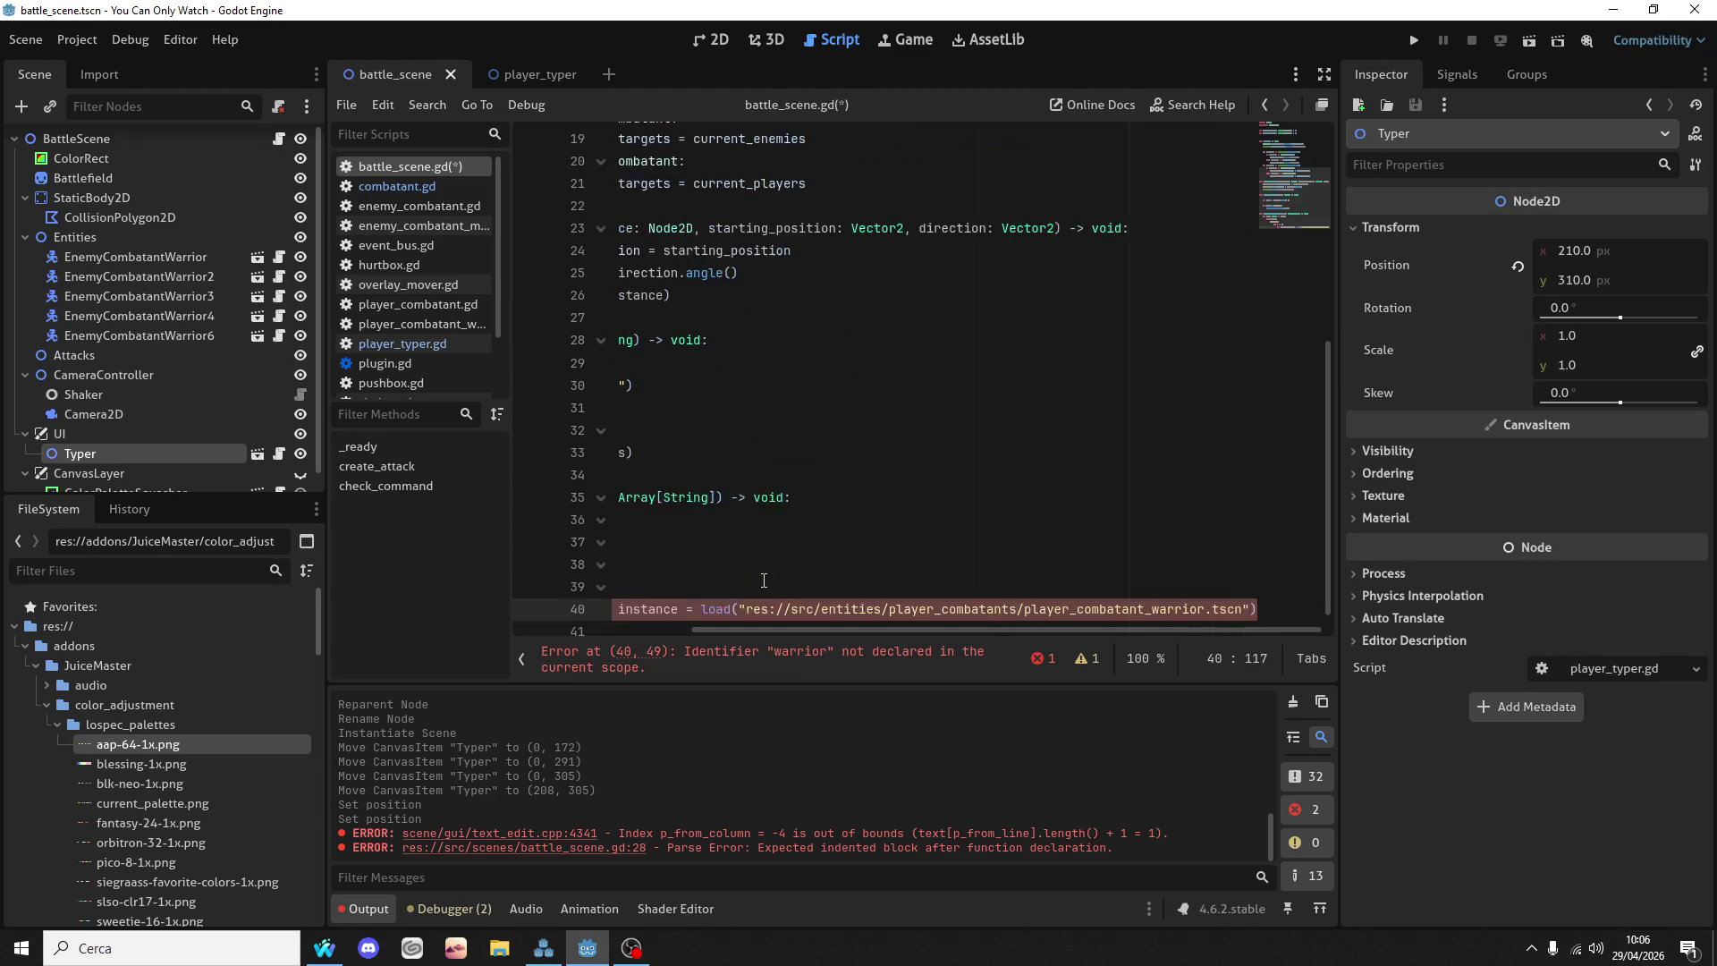
{"action": "type", "text": ").instantiate()"}
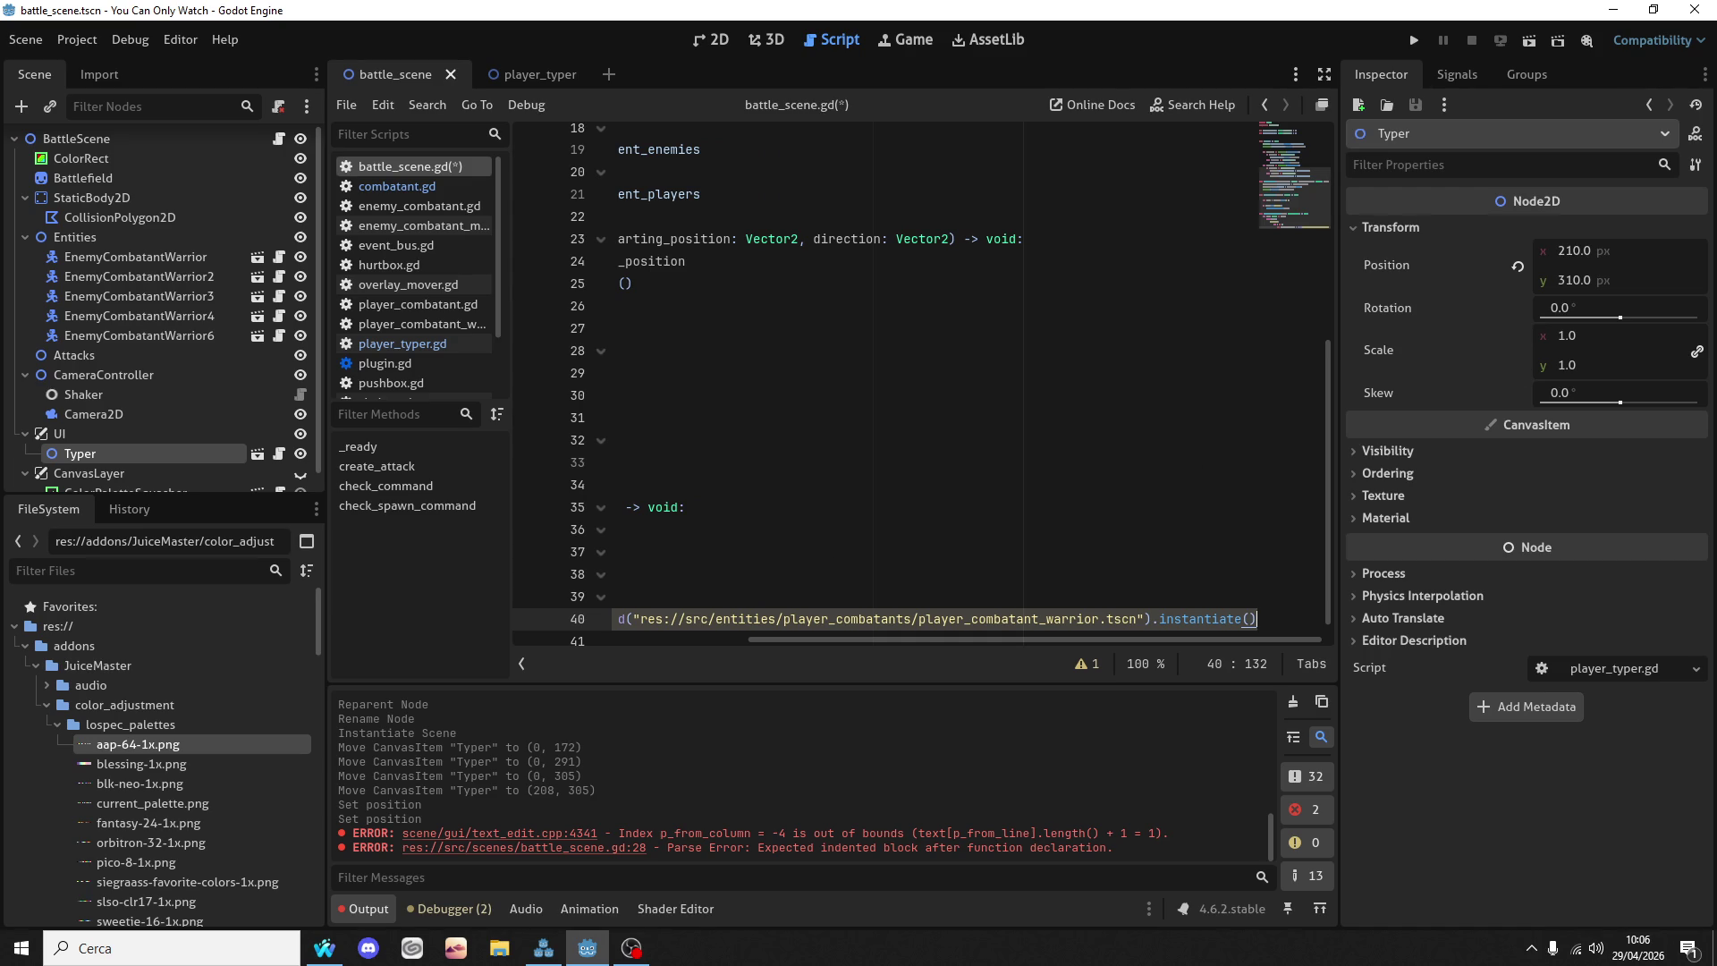
{"action": "left_click", "coordinate": [632, 948]}
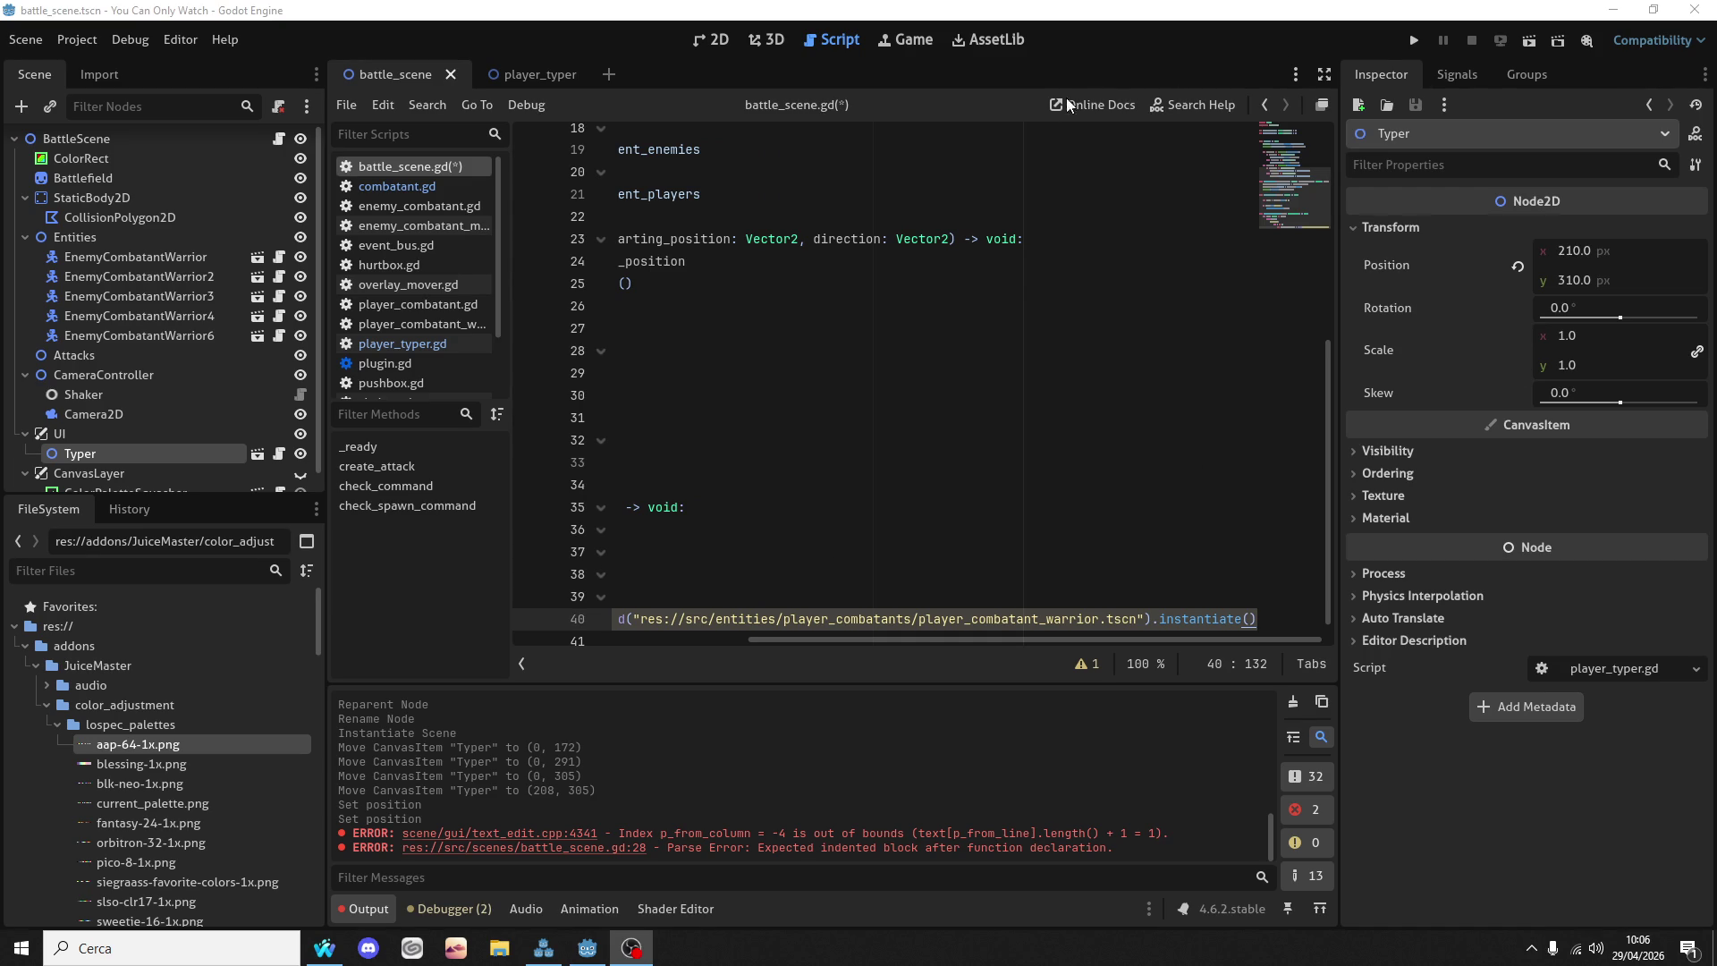
{"action": "scroll", "coordinate": [1077, 494], "scroll_direction": "down", "scroll_amount": 1}
{"action": "left_click", "coordinate": [1134, 625]}
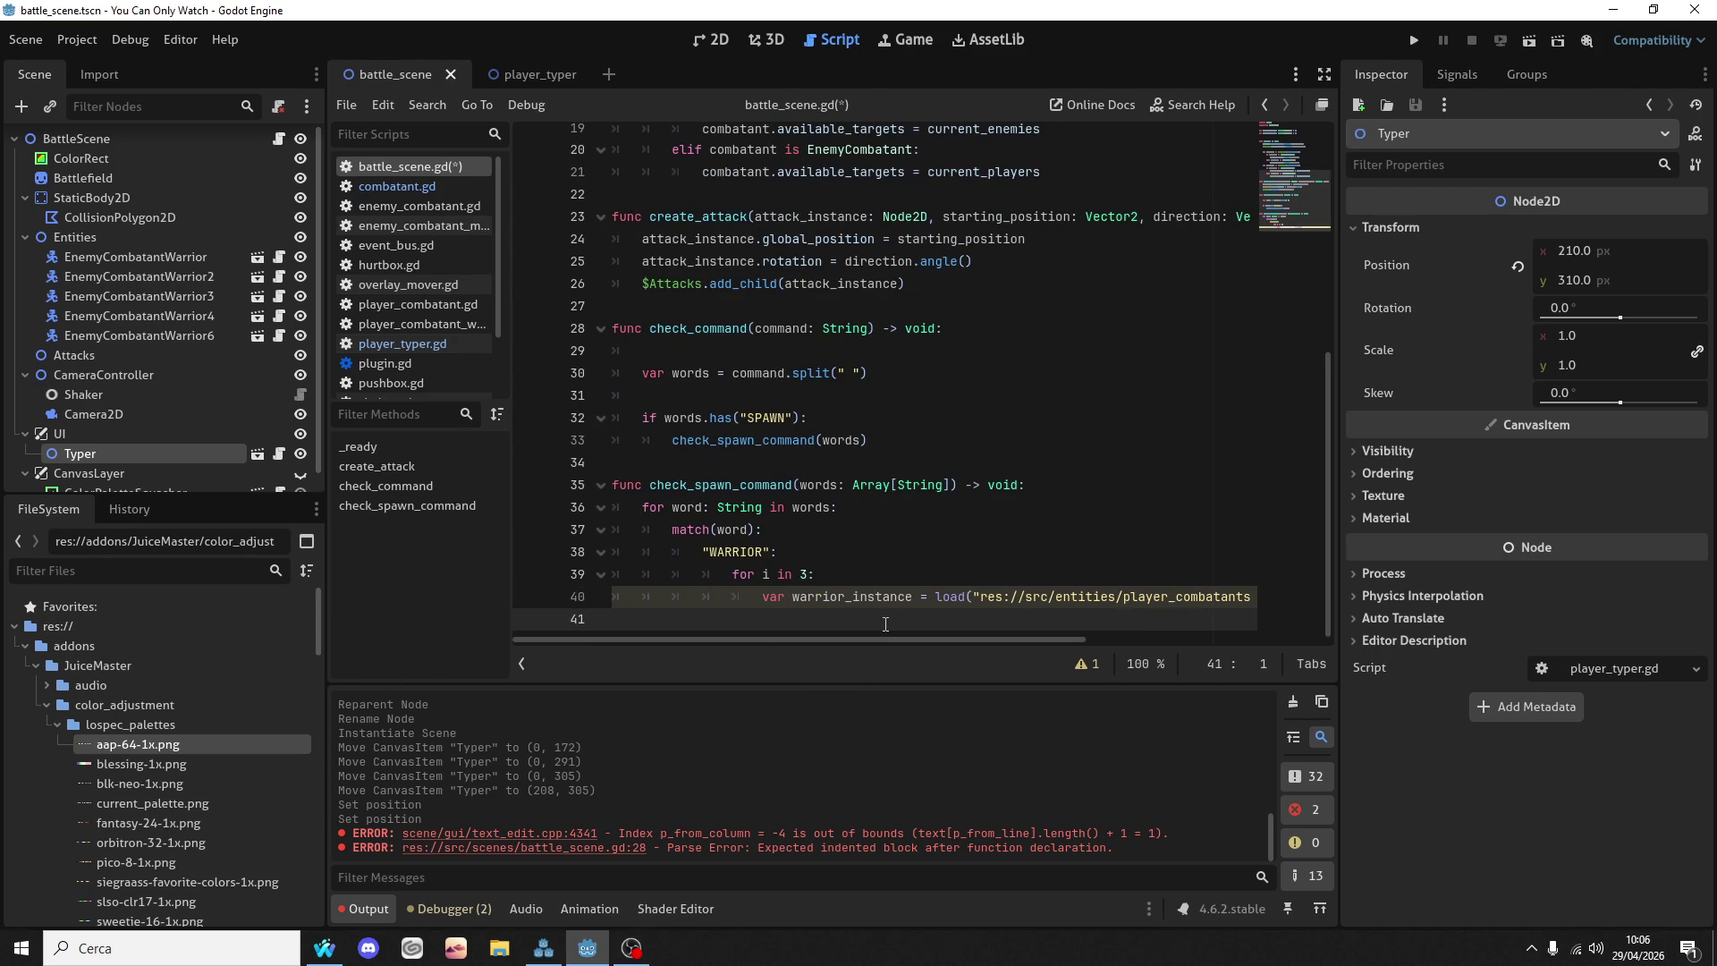
{"action": "scroll", "coordinate": [885, 624], "scroll_direction": "down", "scroll_amount": 1}
Add $Entities.add_child(warrior_instance) inside the loop and save the script.
{"action": "key", "text": "Tab"}
{"action": "key", "text": "Tab"}
{"action": "key", "text": "Tab"}
{"action": "key", "text": "Return"}
{"action": "type", "text": "$"}
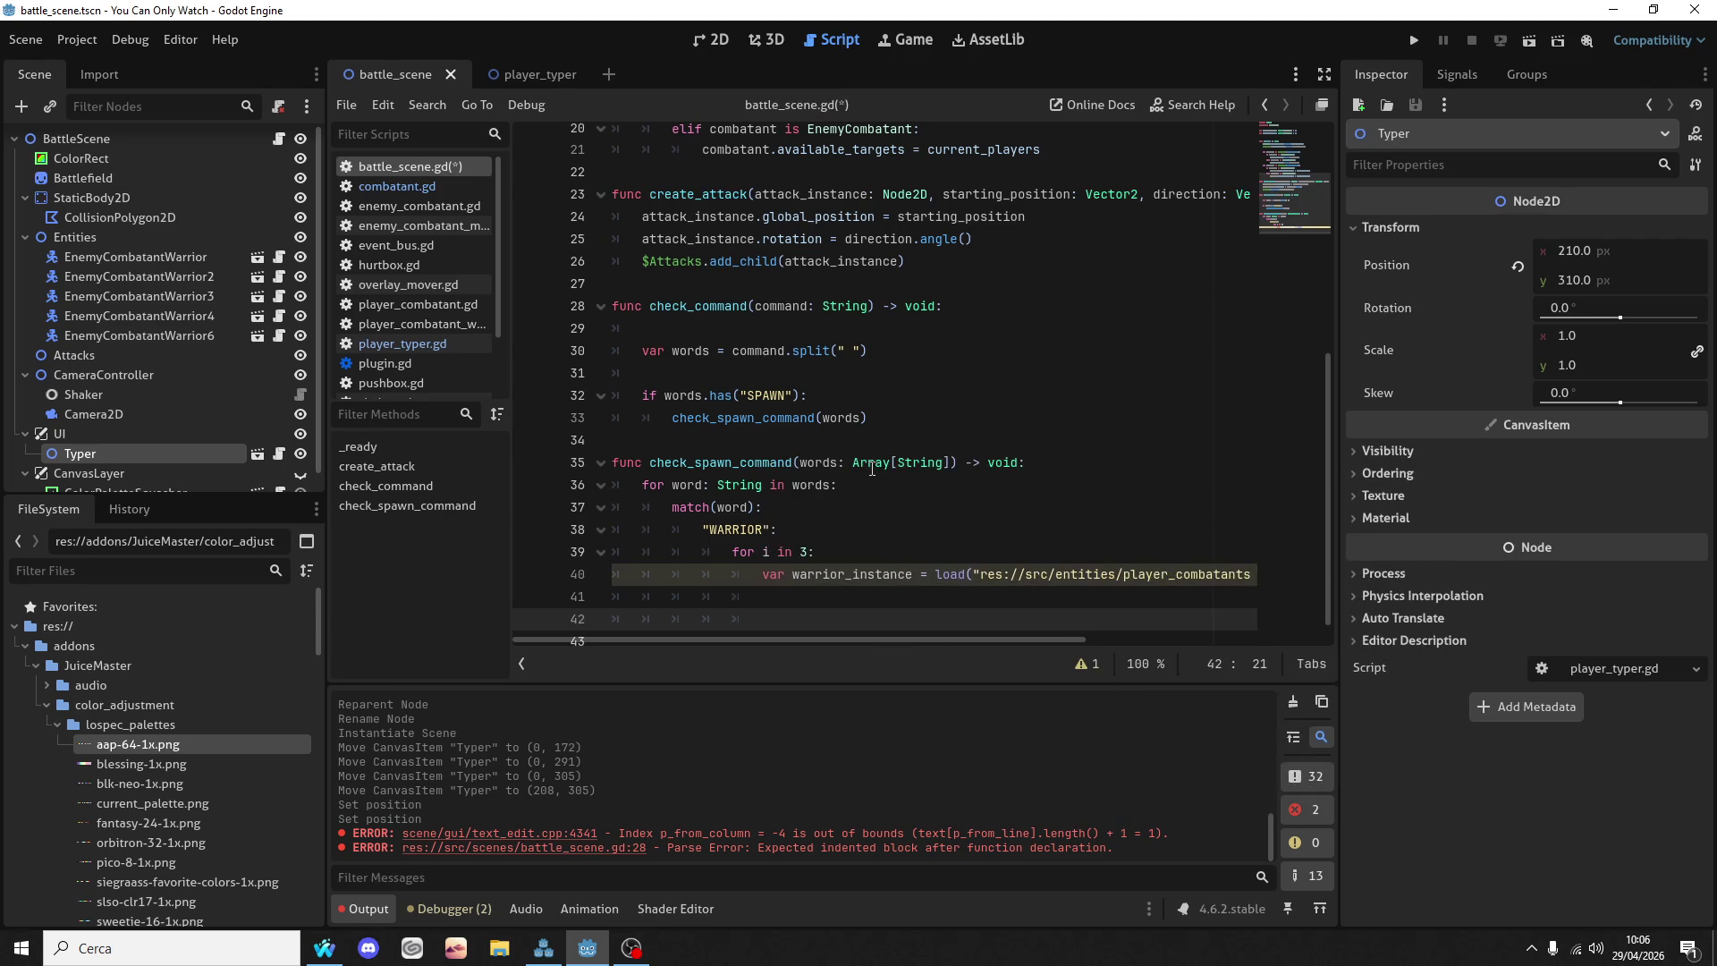
{"action": "type", "text": "Entities."}
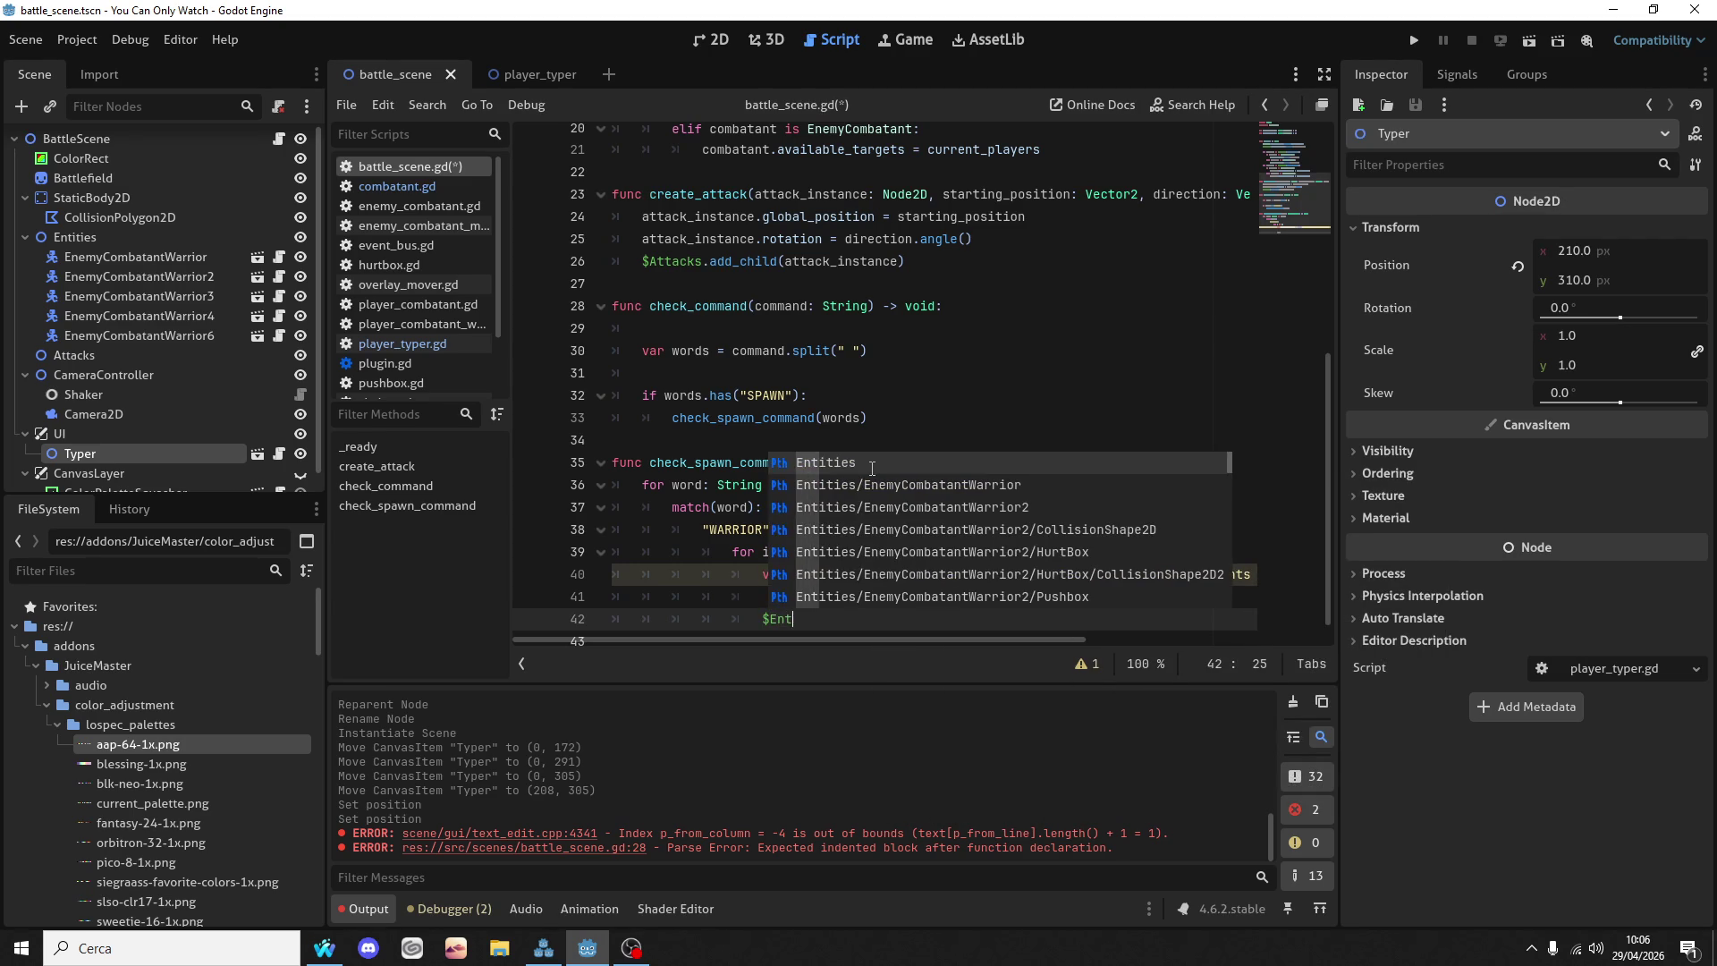
{"action": "type", "text": "add_child"}
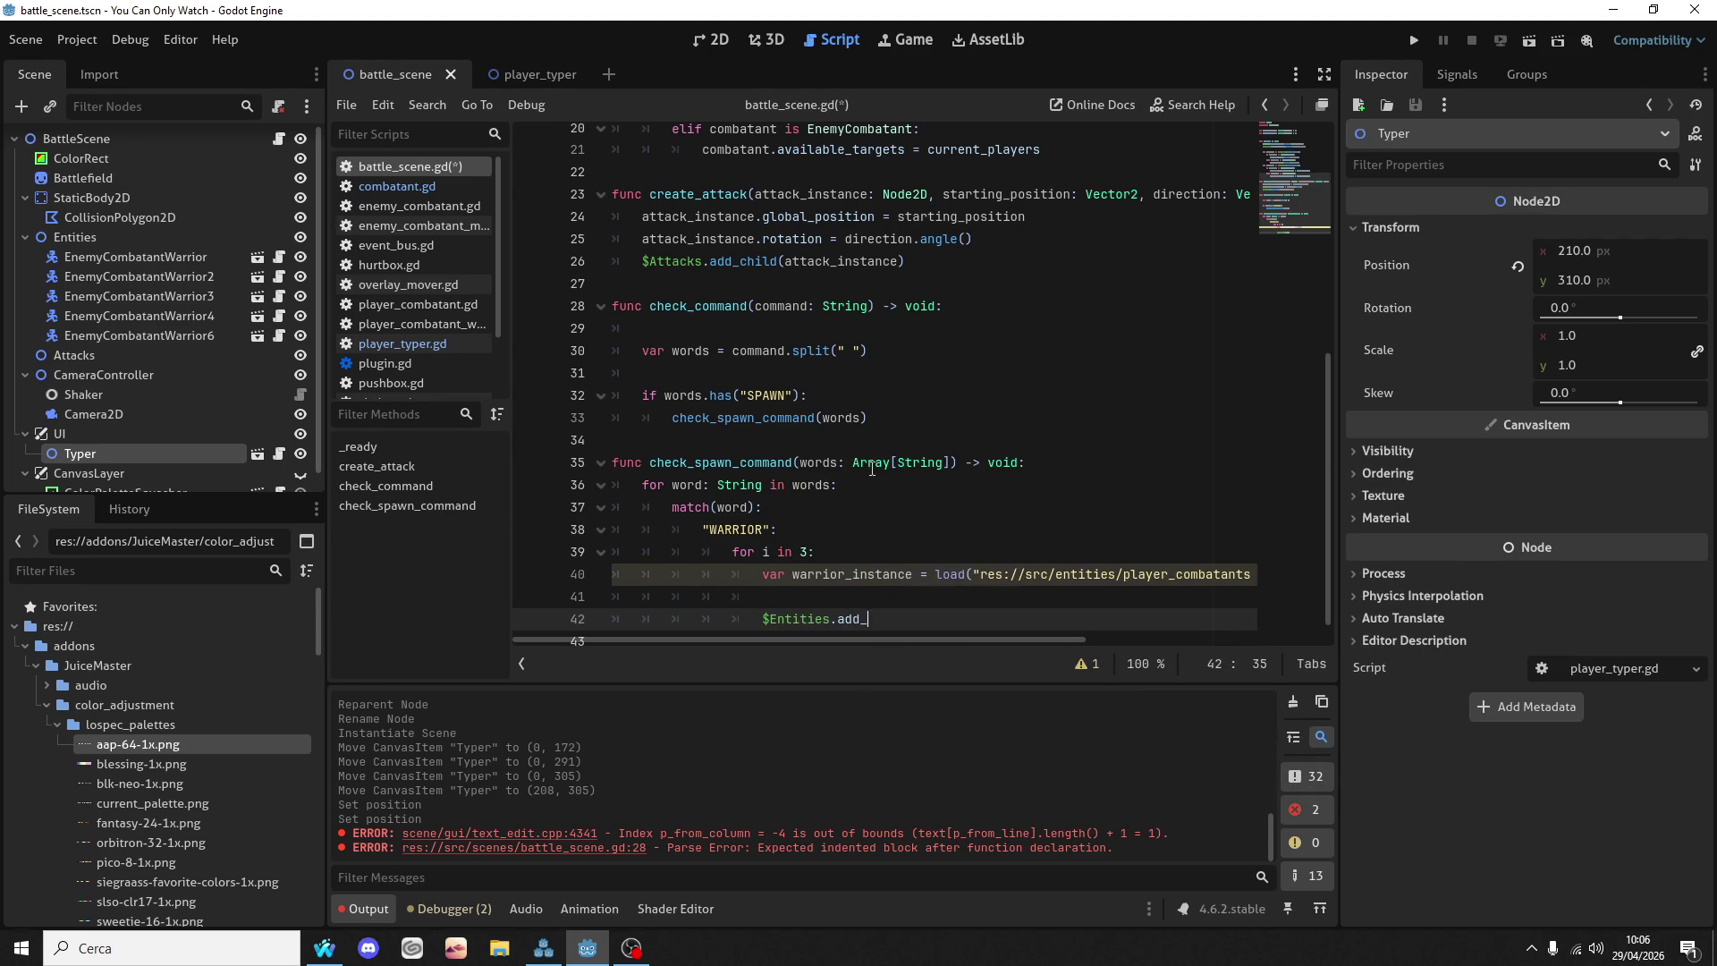
{"action": "type", "text": "(wa"}
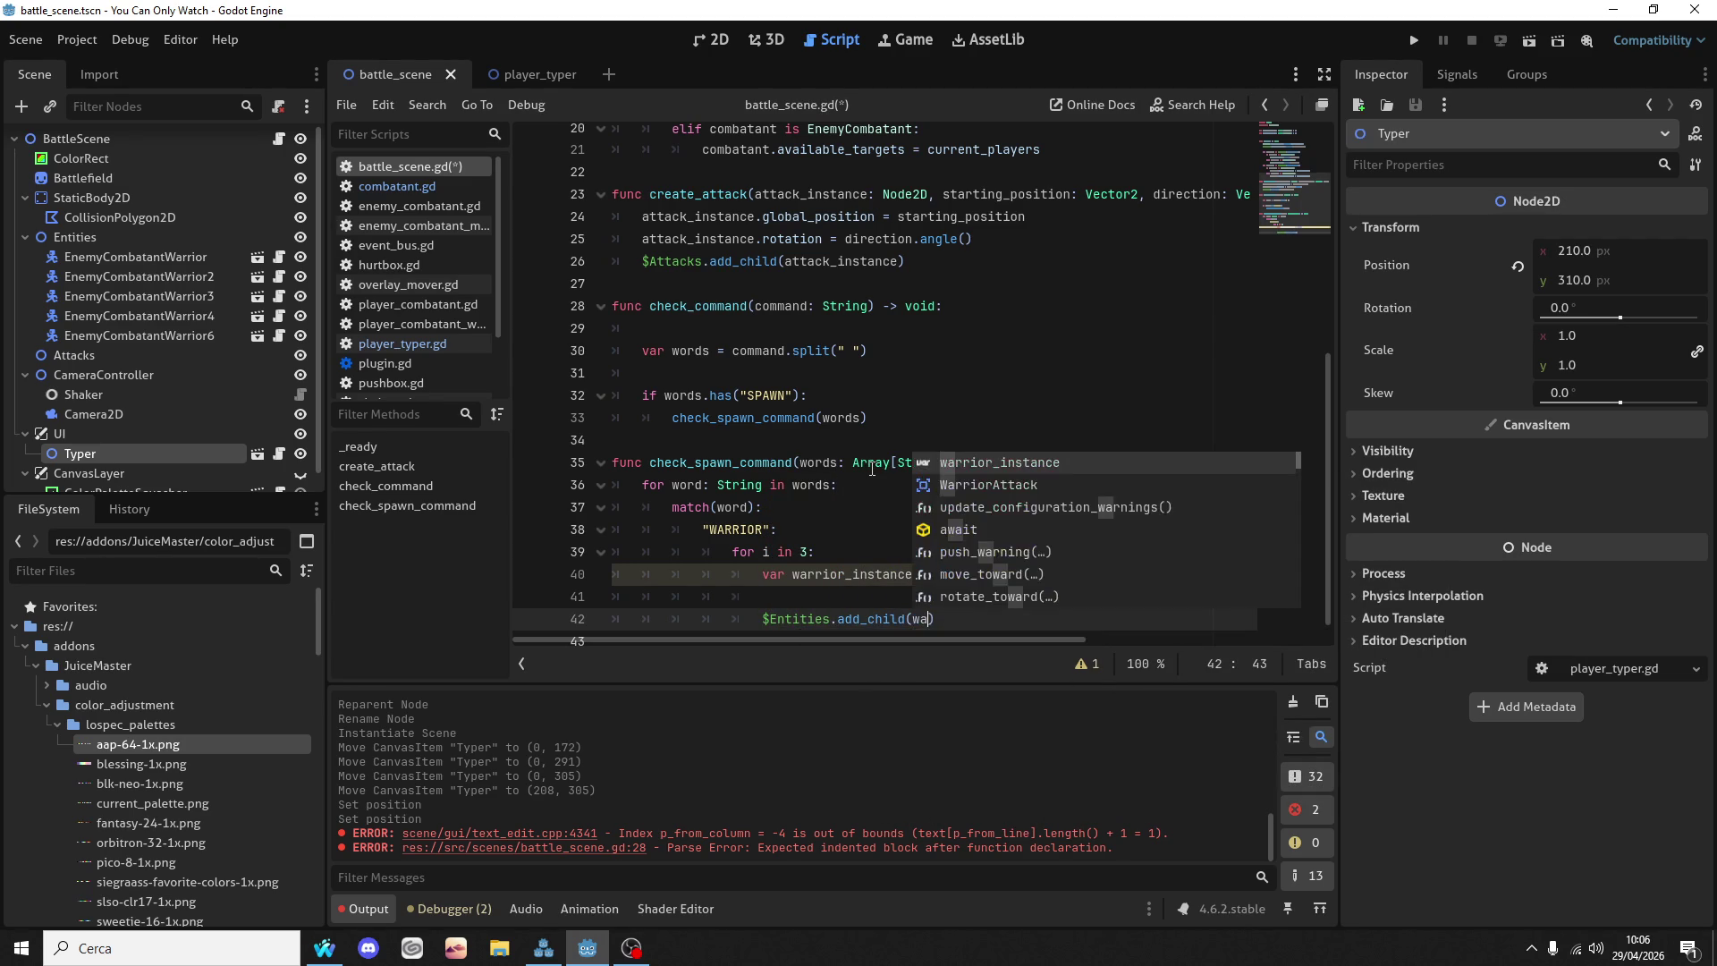
{"action": "key", "text": "Return"}
{"action": "key", "text": "ctrl+s"}
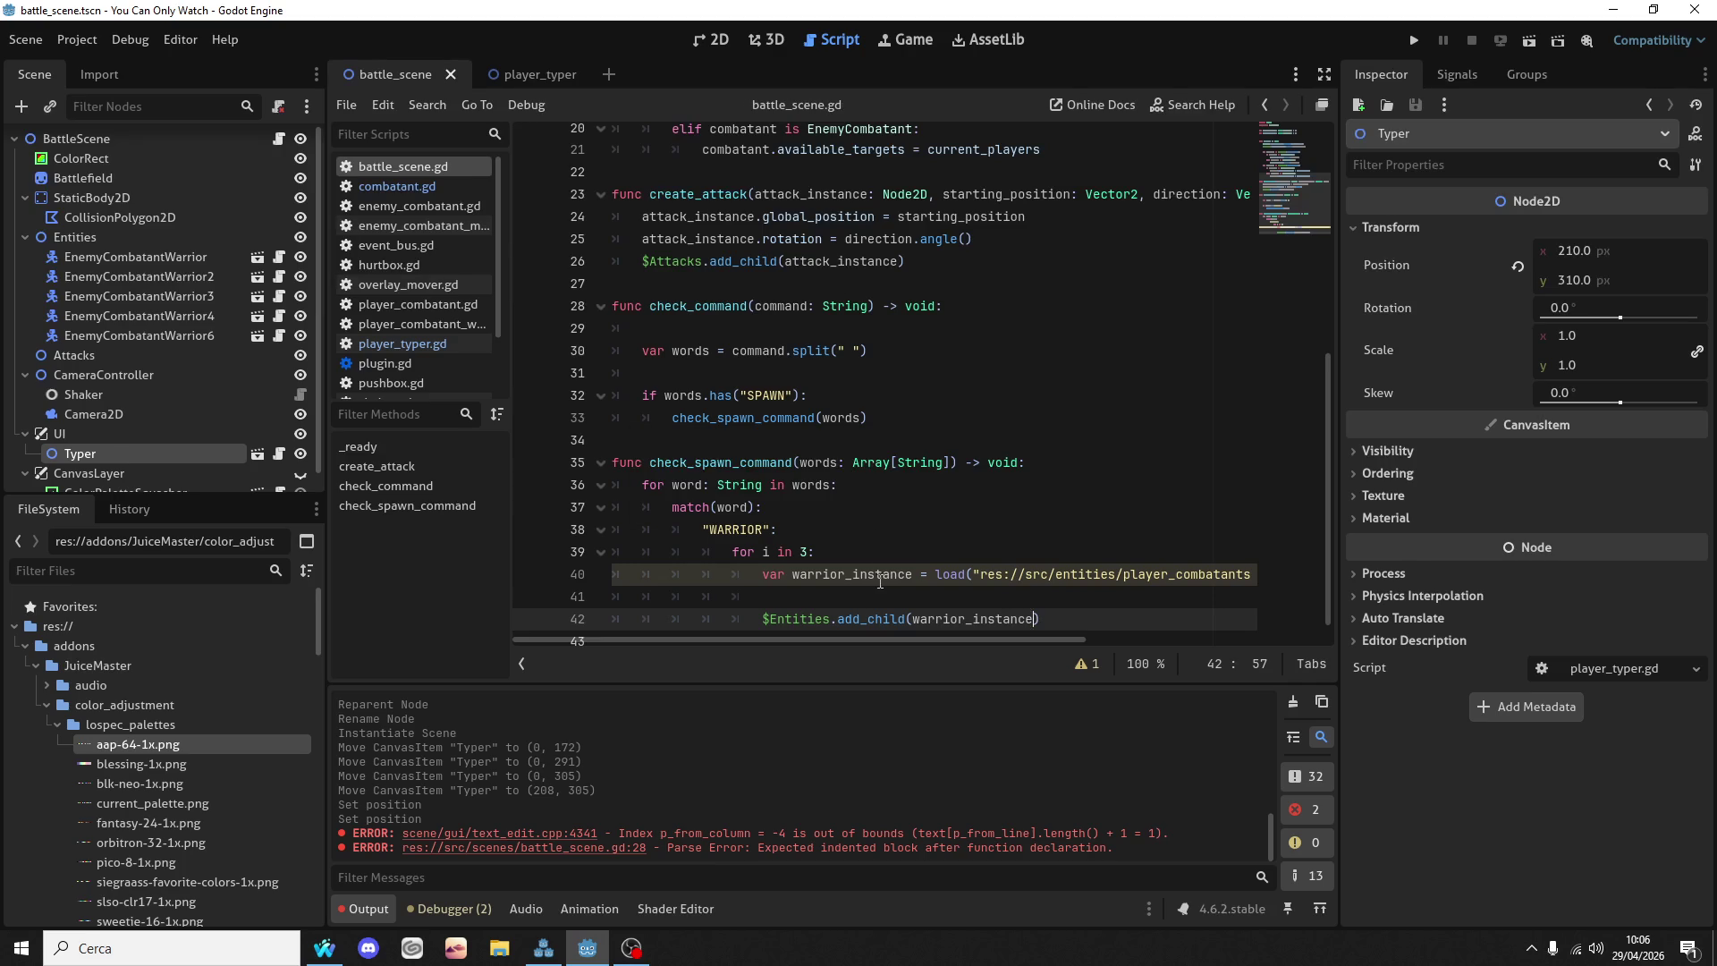
{"action": "left_click", "coordinate": [716, 39]}
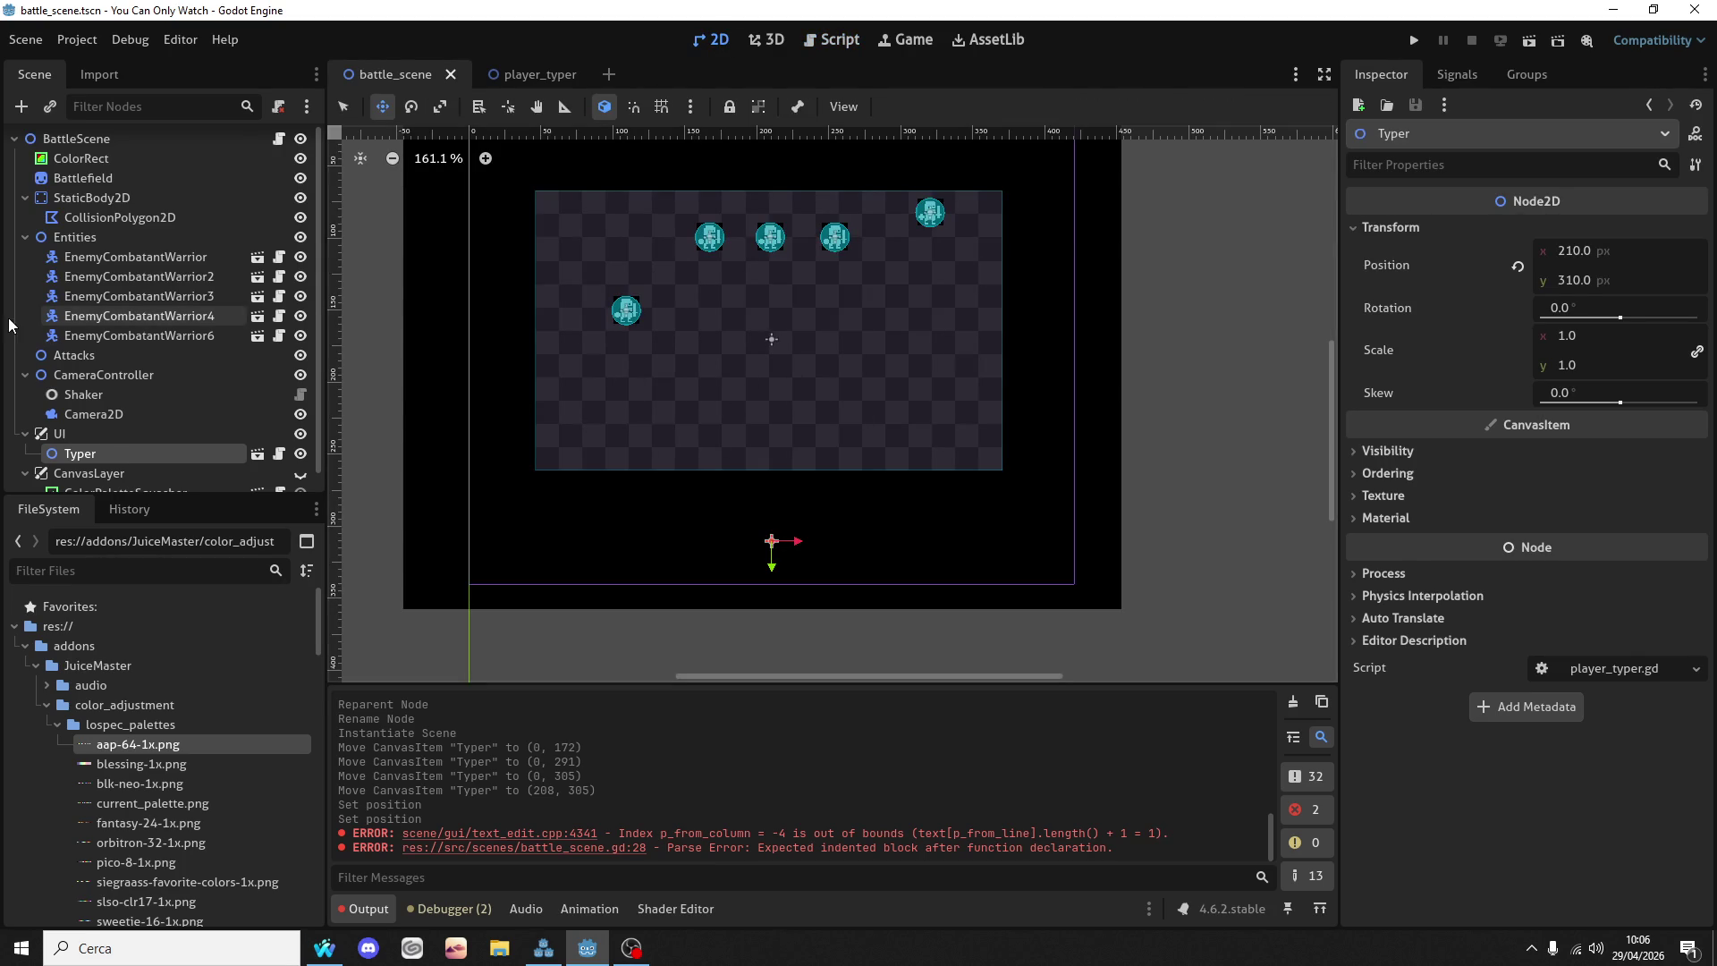
Select BattleScene, then open and cancel Add Child Node on the Battlefield node.
{"action": "scroll", "coordinate": [60, 268], "scroll_direction": "up", "scroll_amount": 1}
{"action": "left_click", "coordinate": [104, 135]}
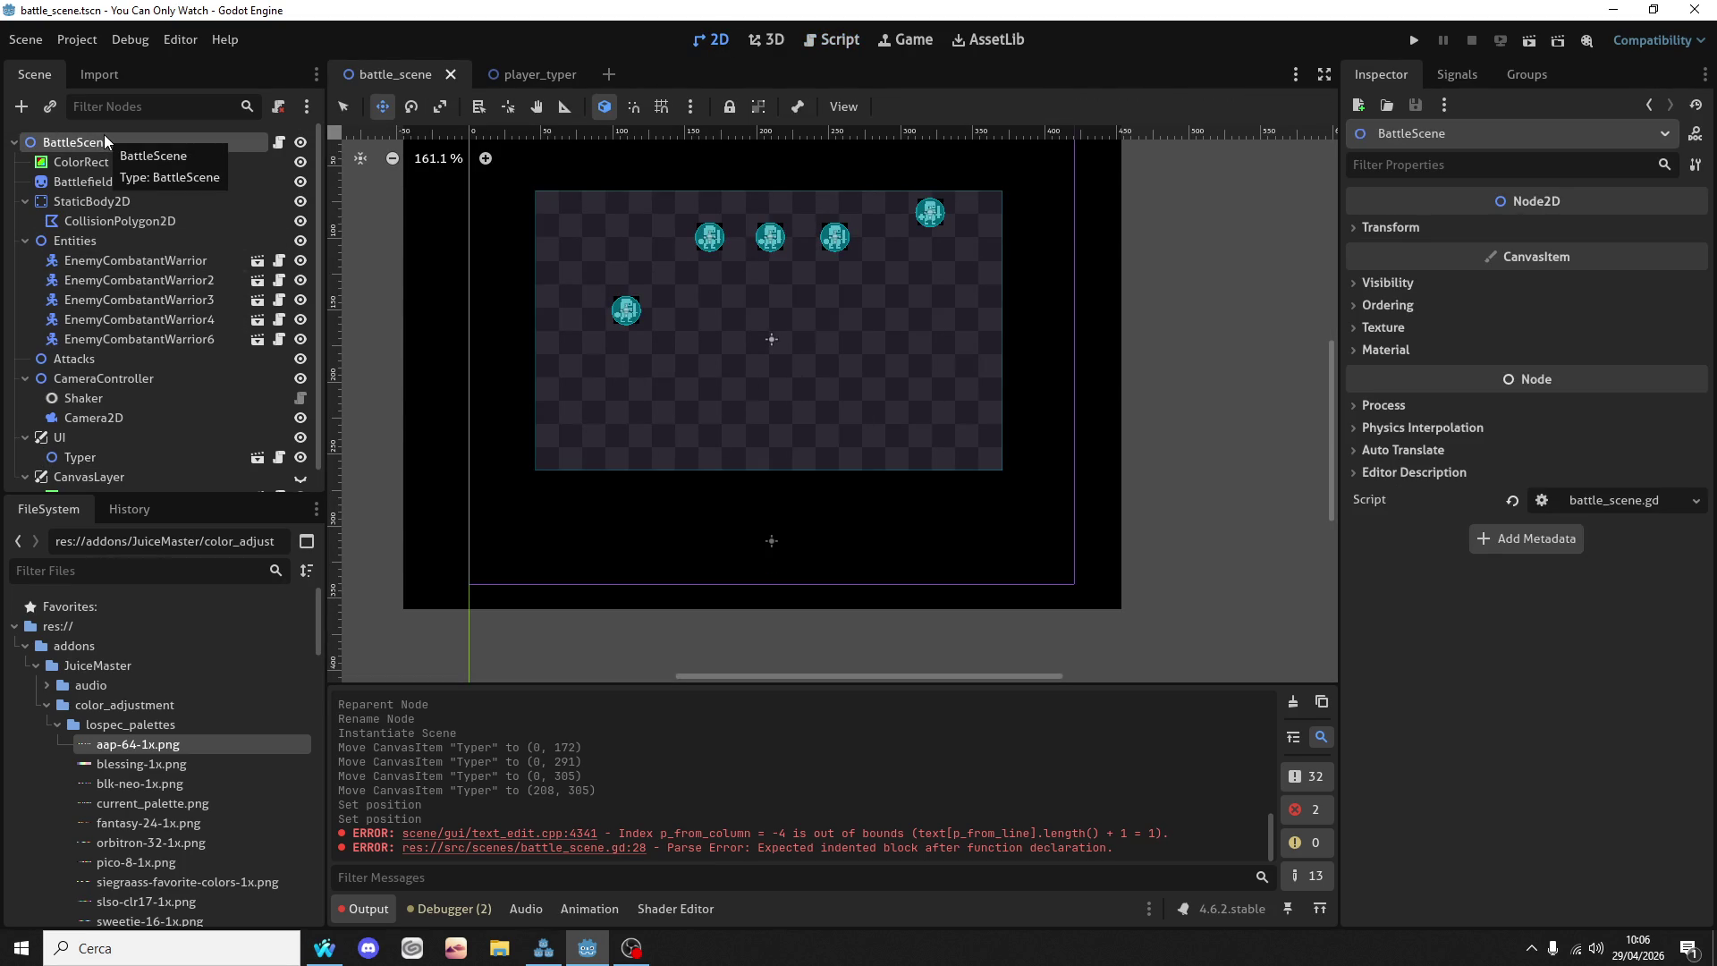
{"action": "right_click", "coordinate": [75, 181]}
{"action": "left_click", "coordinate": [118, 224]}
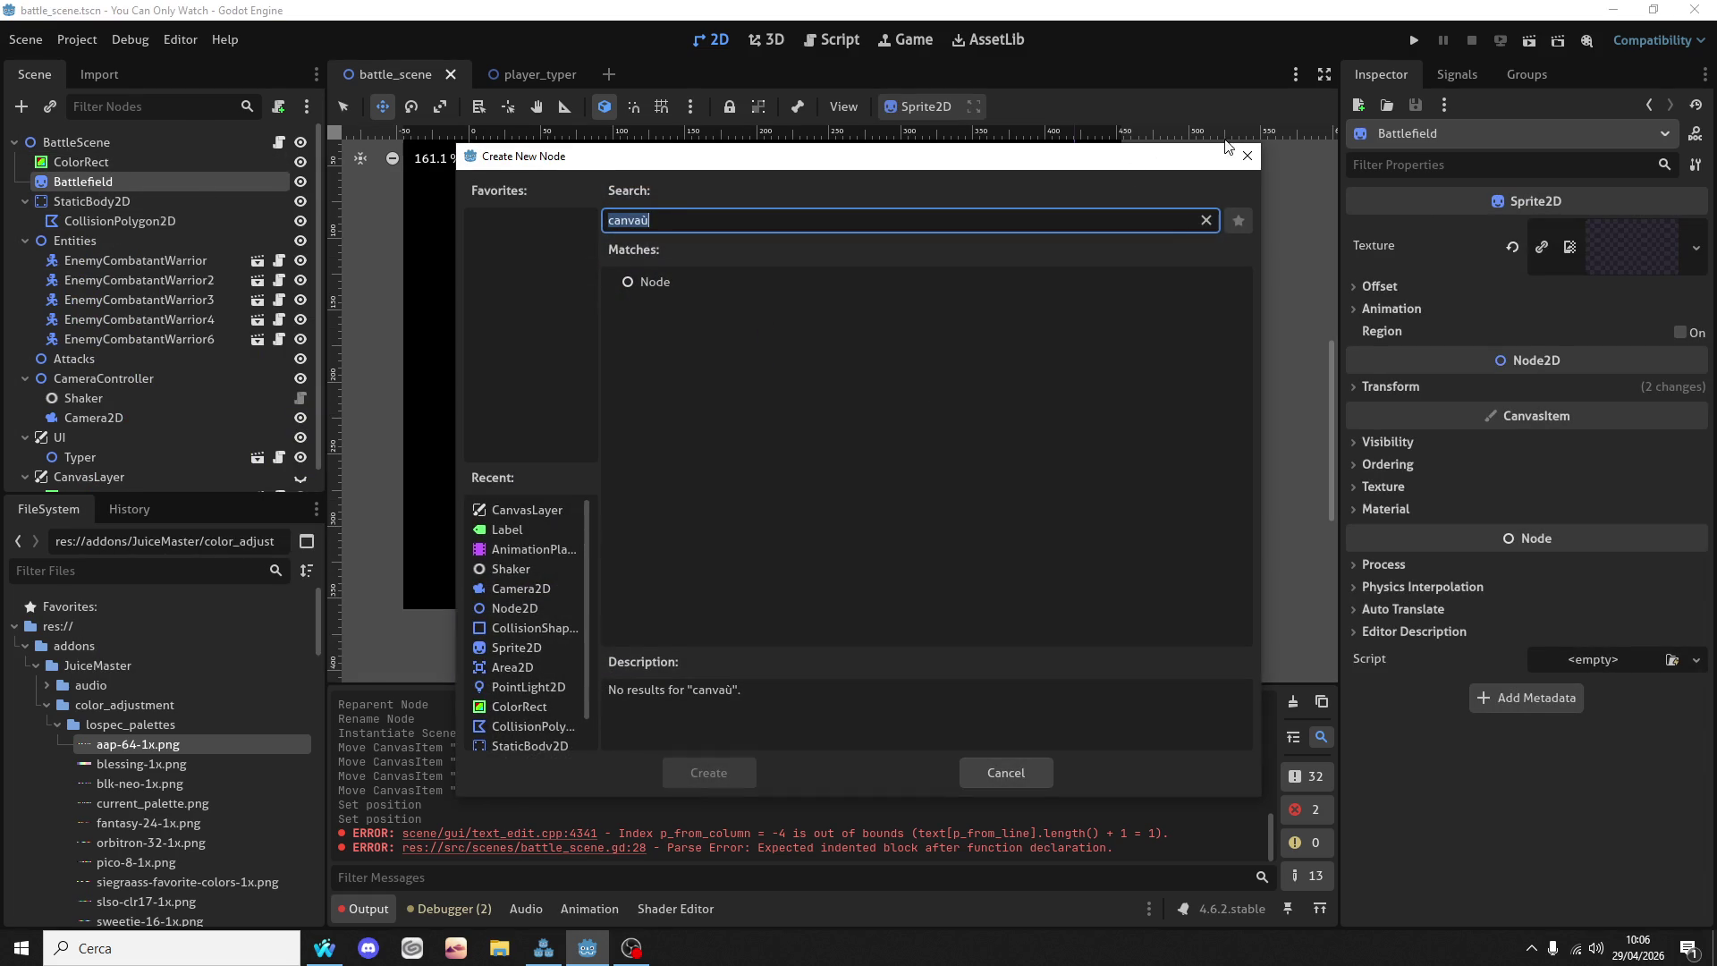
{"action": "left_click", "coordinate": [1229, 159]}
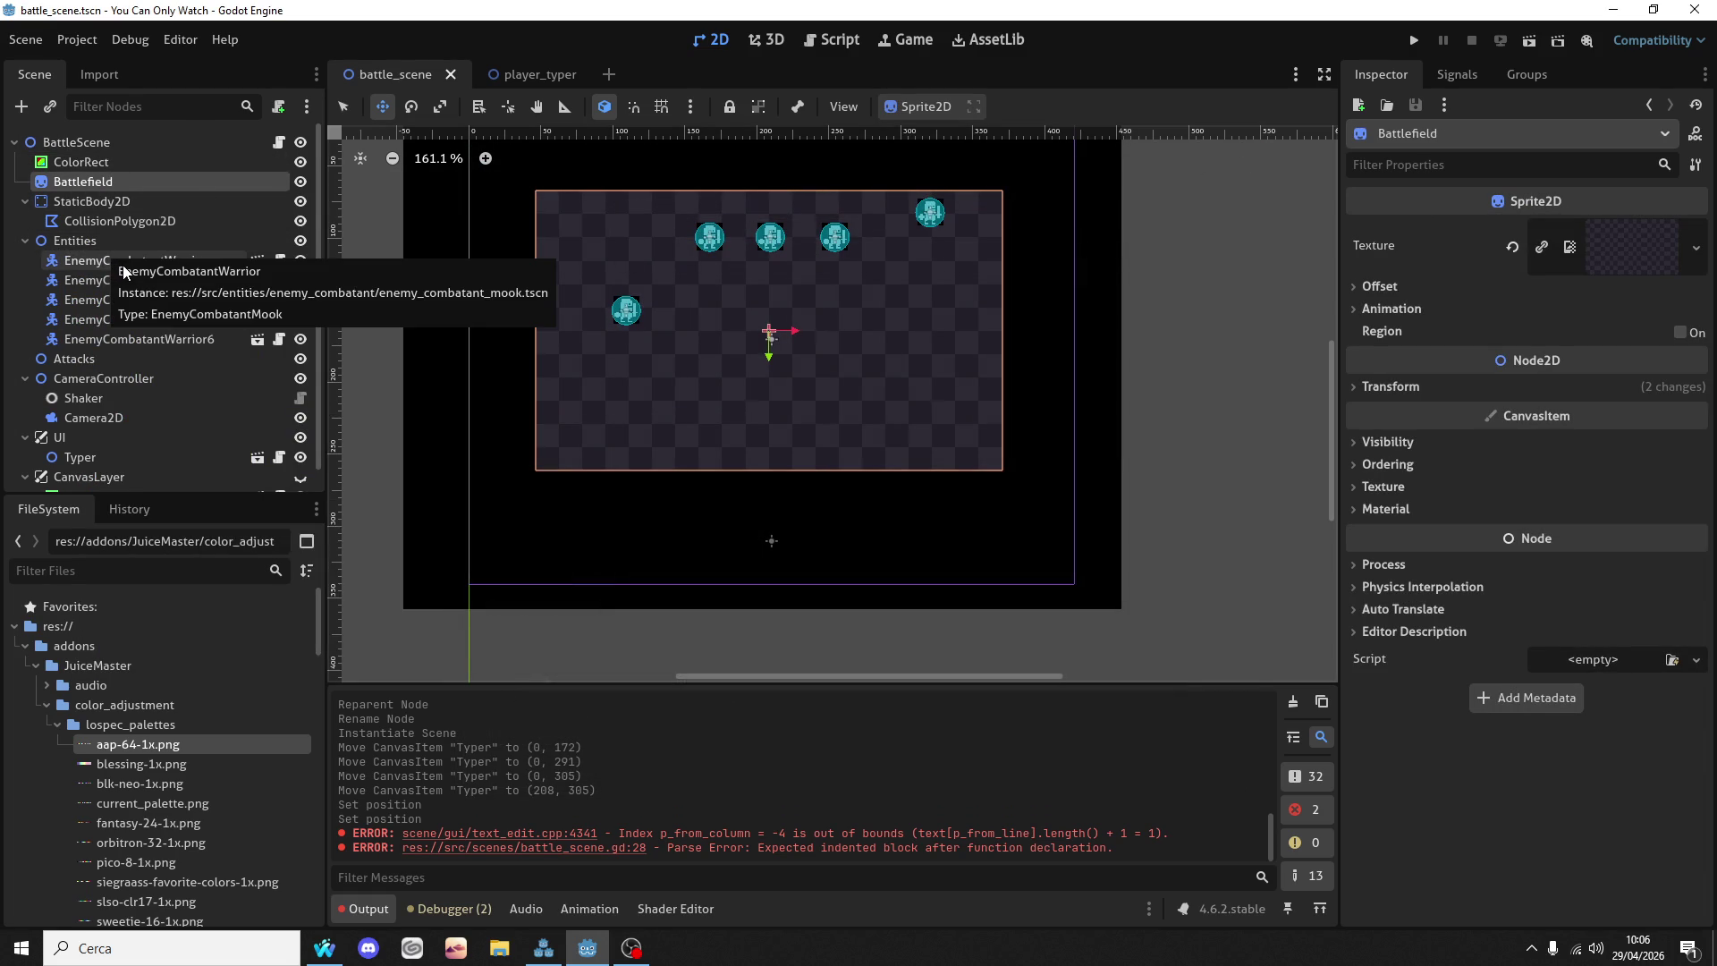
Select the StaticBody2D and Battlefield nodes and toggle the battle scene's visibility.
{"action": "left_click", "coordinate": [111, 207]}
{"action": "left_click", "coordinate": [116, 183]}
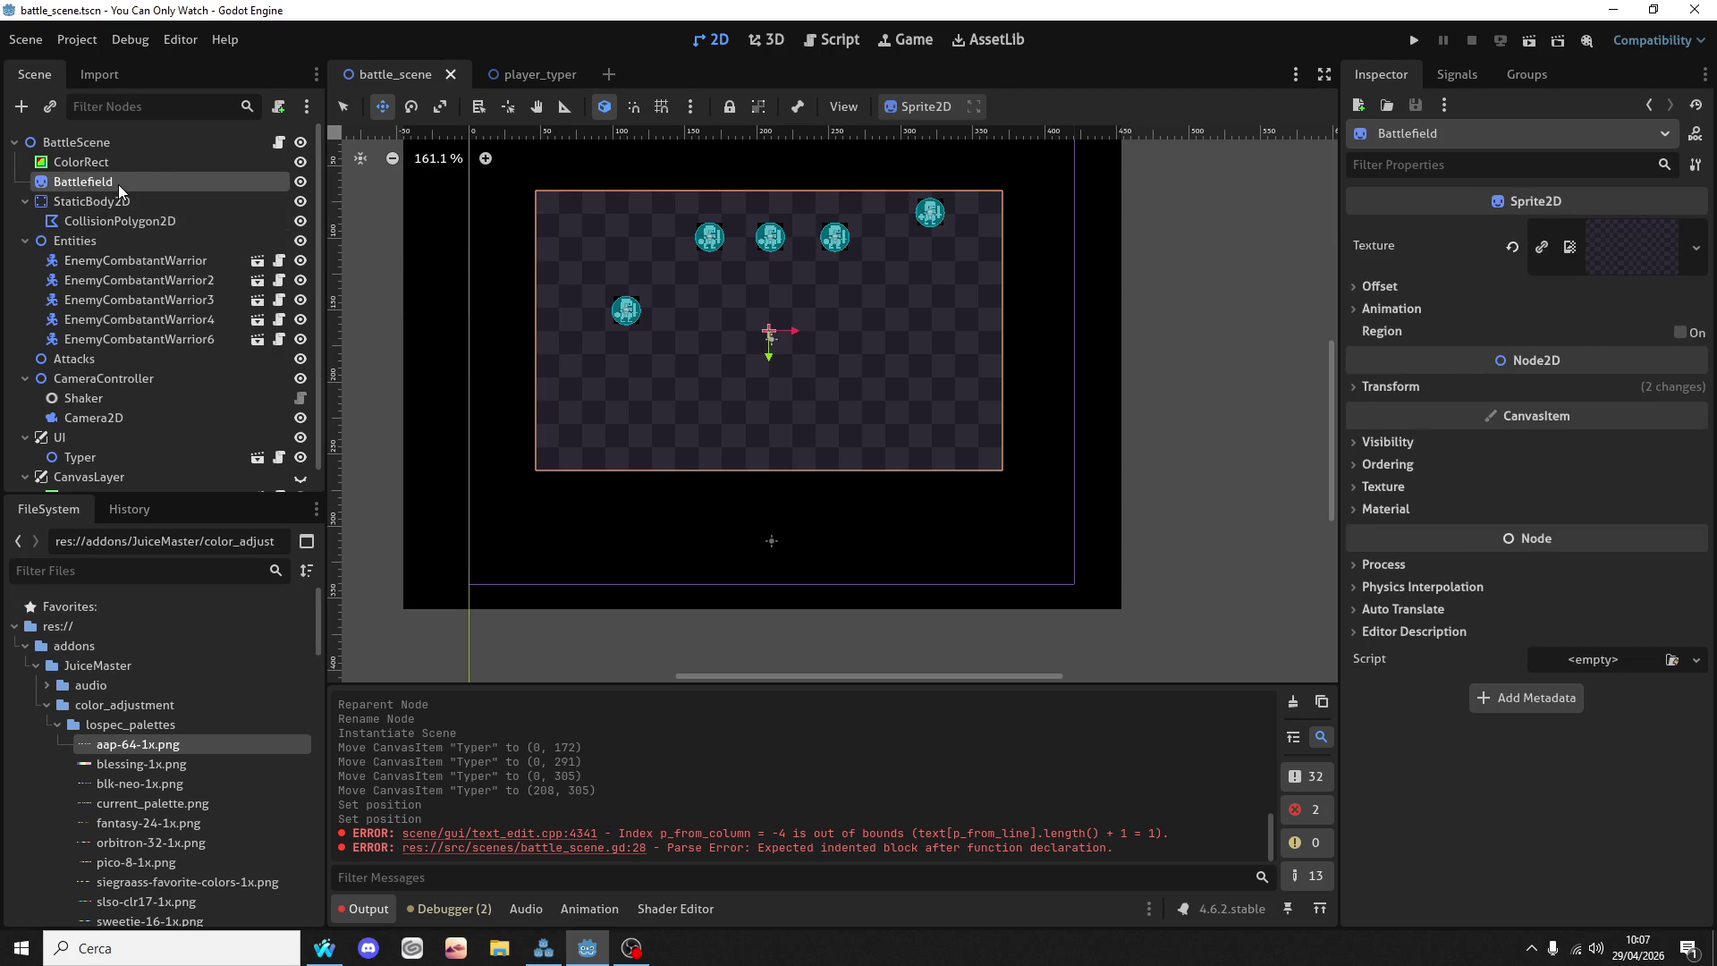
{"action": "scroll", "coordinate": [504, 300], "scroll_direction": "up", "scroll_amount": 1}
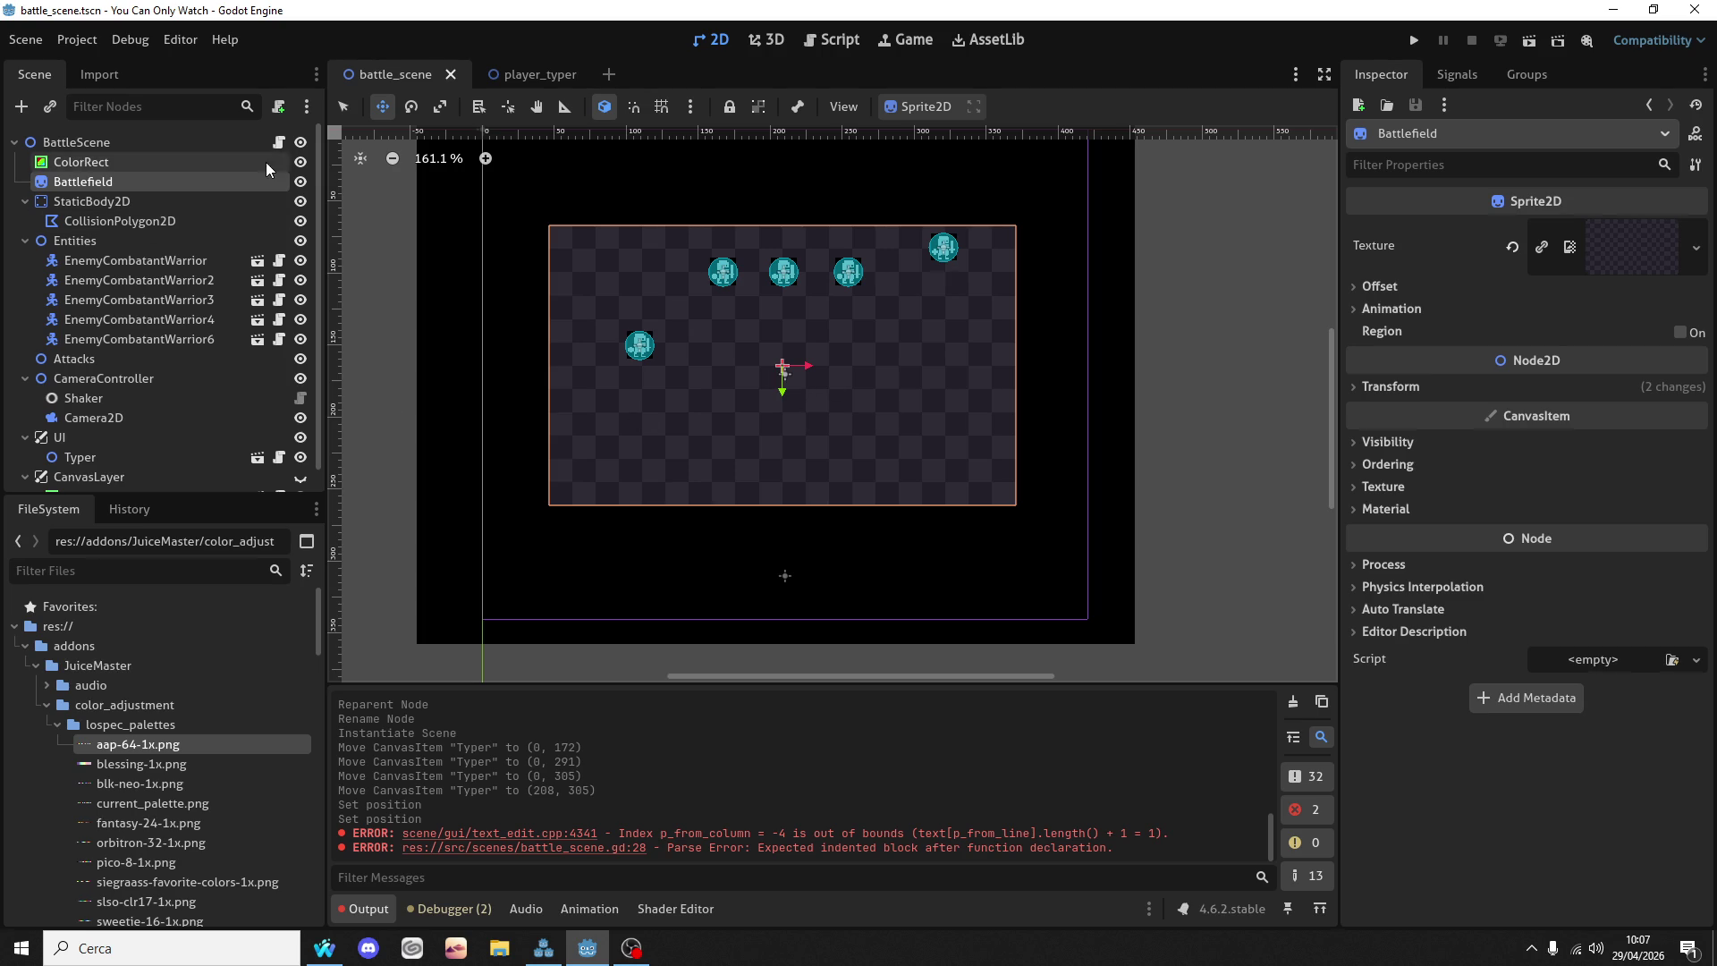
{"action": "left_click", "coordinate": [287, 138]}
{"action": "left_click", "coordinate": [292, 138]}
{"action": "left_click", "coordinate": [286, 138]}
Start line 41 with warrior_instance.global_position in the WARRIOR loop.
{"action": "left_click", "coordinate": [286, 138]}
{"action": "left_click", "coordinate": [281, 140]}
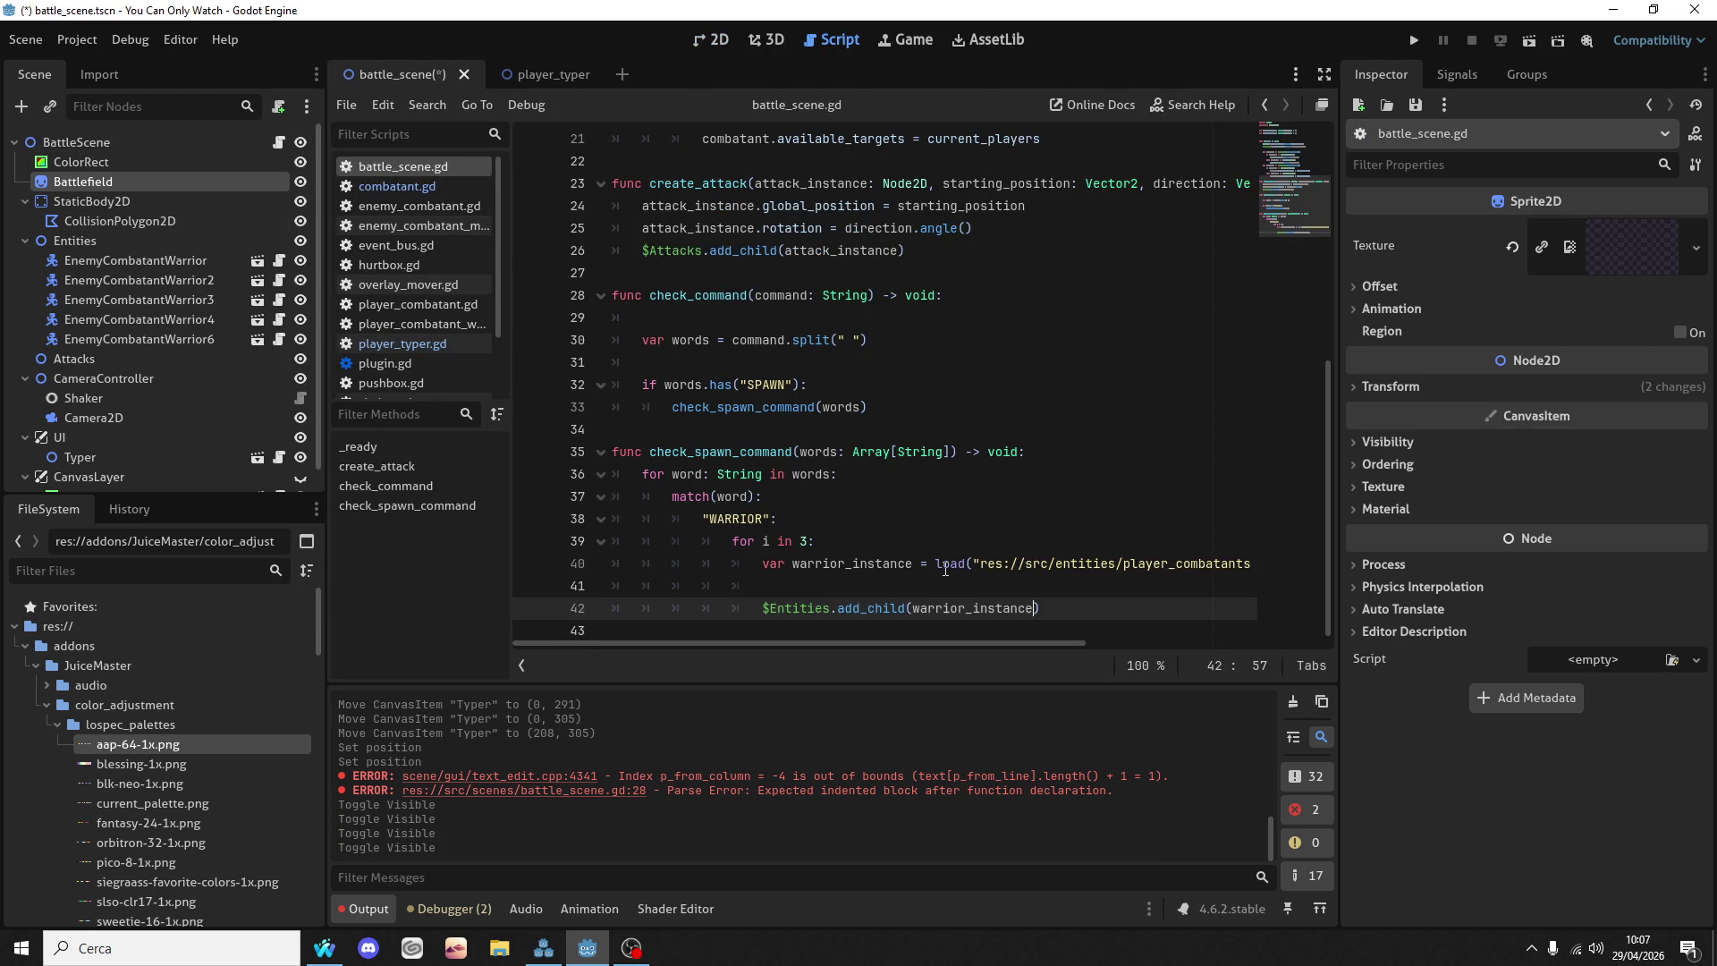
{"action": "key", "text": "Up"}
{"action": "type", "text": "warrior"}
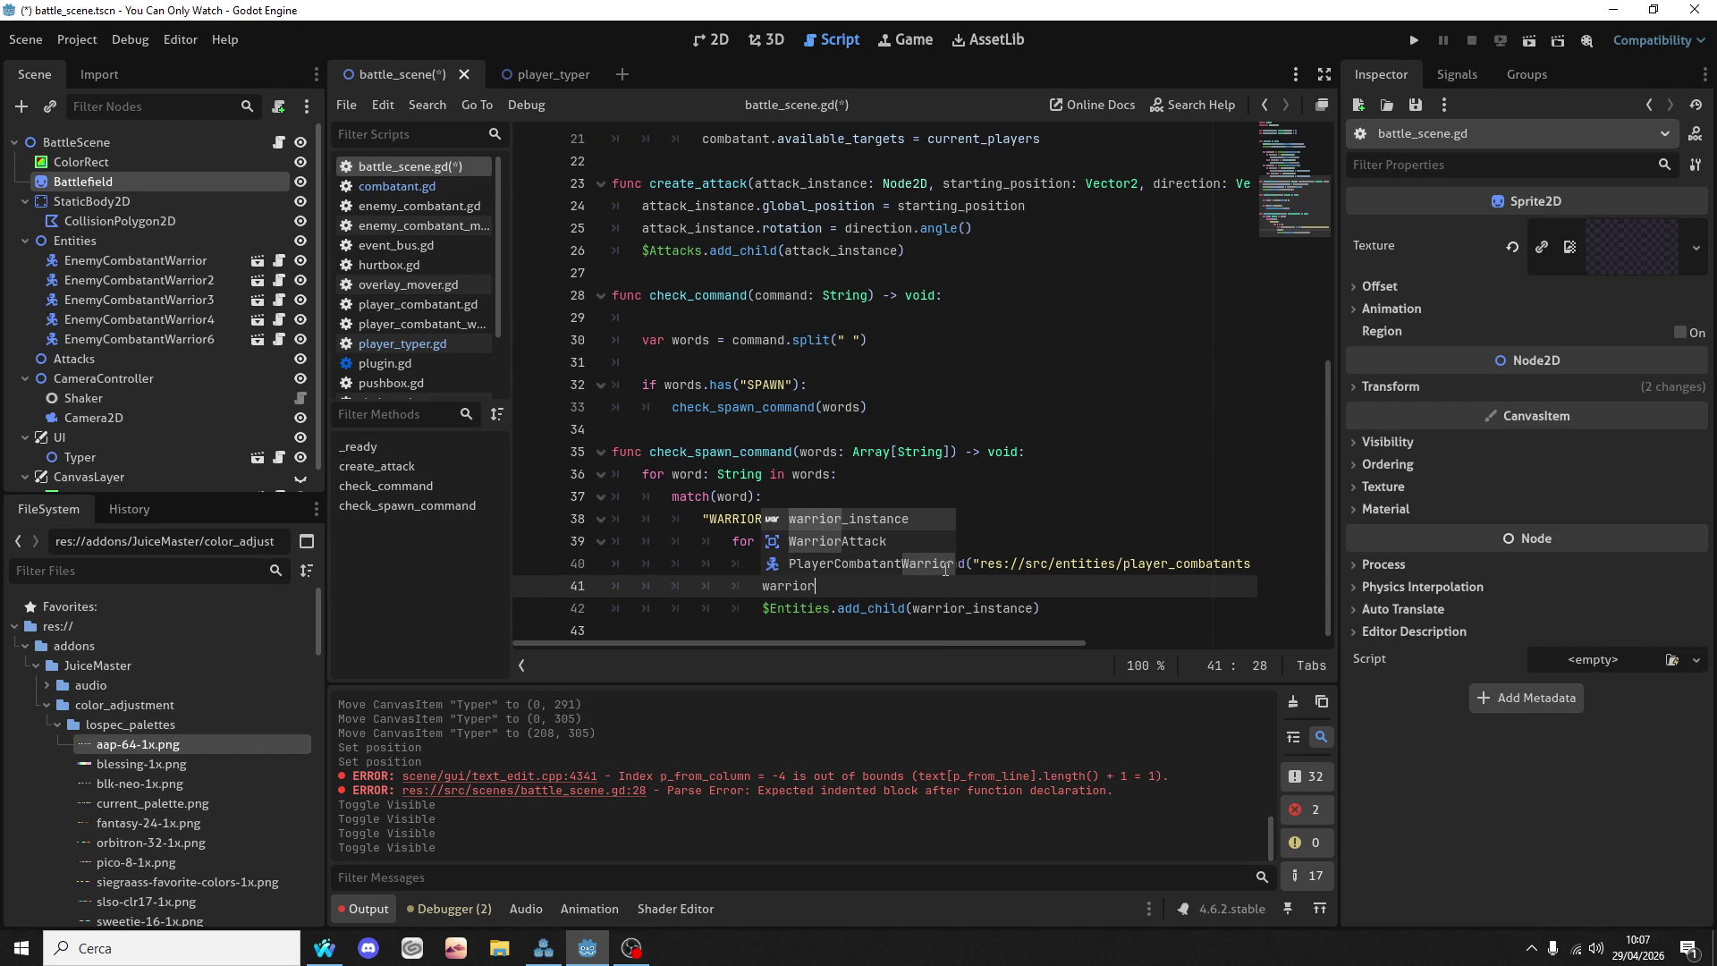
{"action": "key", "text": "Return"}
{"action": "type", "text": ".global_position"}
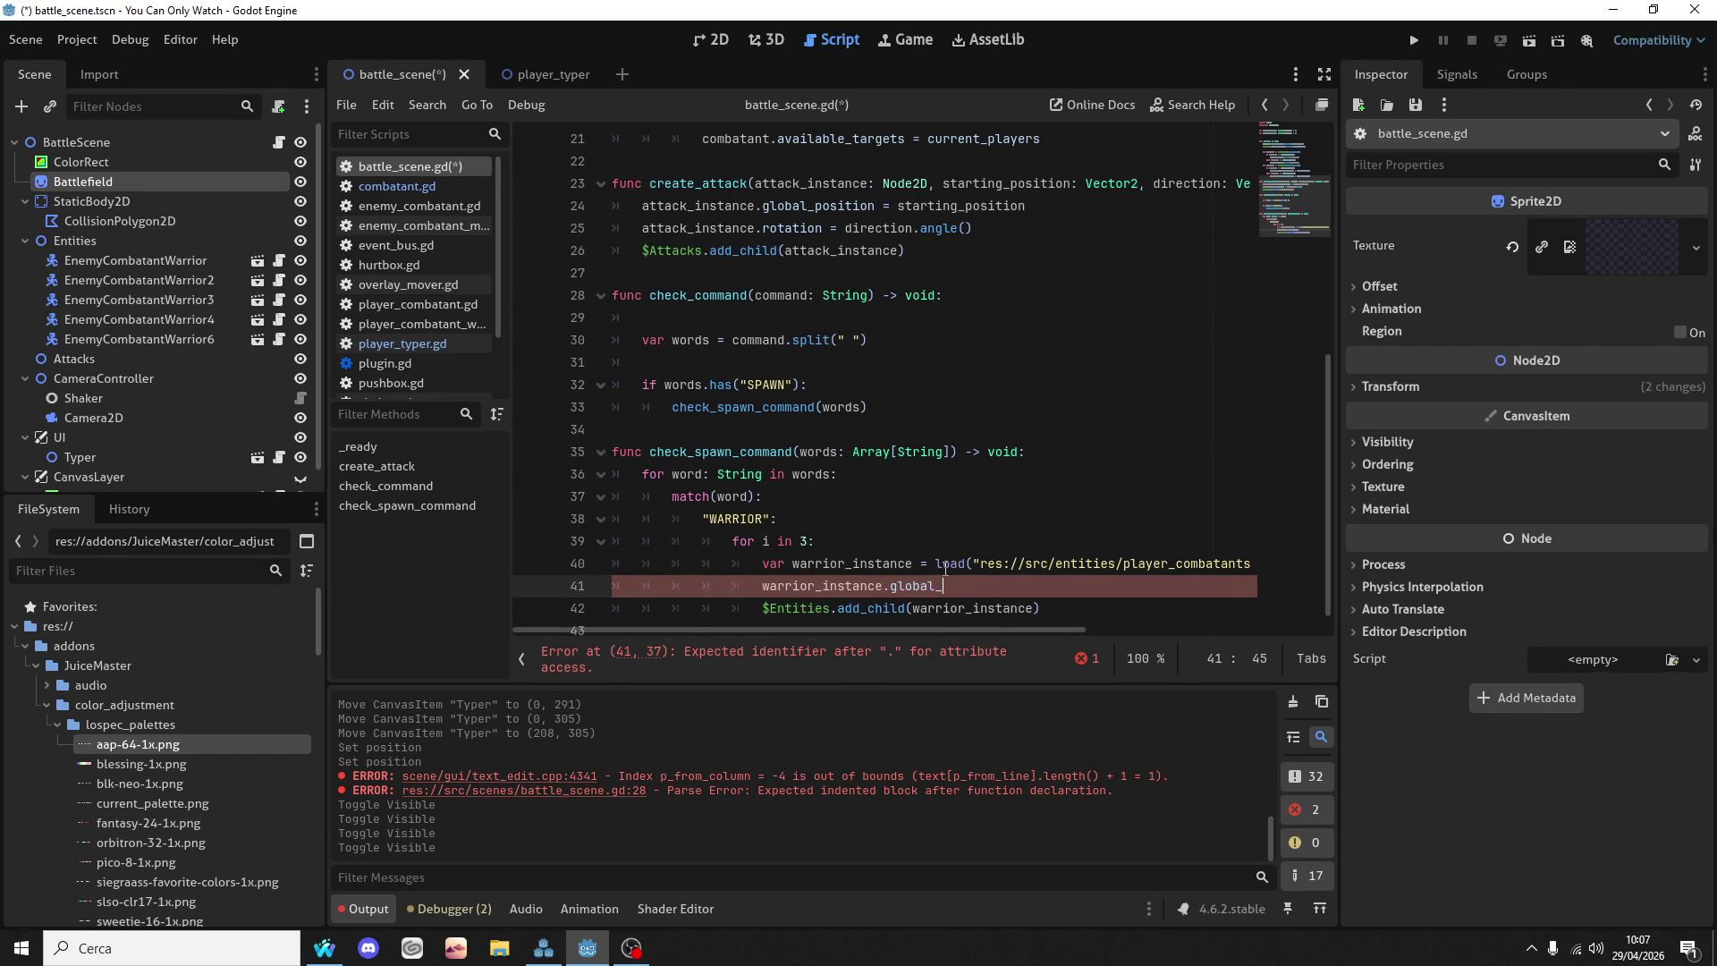
Type warrior_instance as Combatant on line 40.
{"action": "key", "text": "Up"}
{"action": "key", "text": "ctrl+Left"}
{"action": "key", "text": "ctrl+Left"}
{"action": "key", "text": "ctrl+Left"}
{"action": "type", "text": ": "}
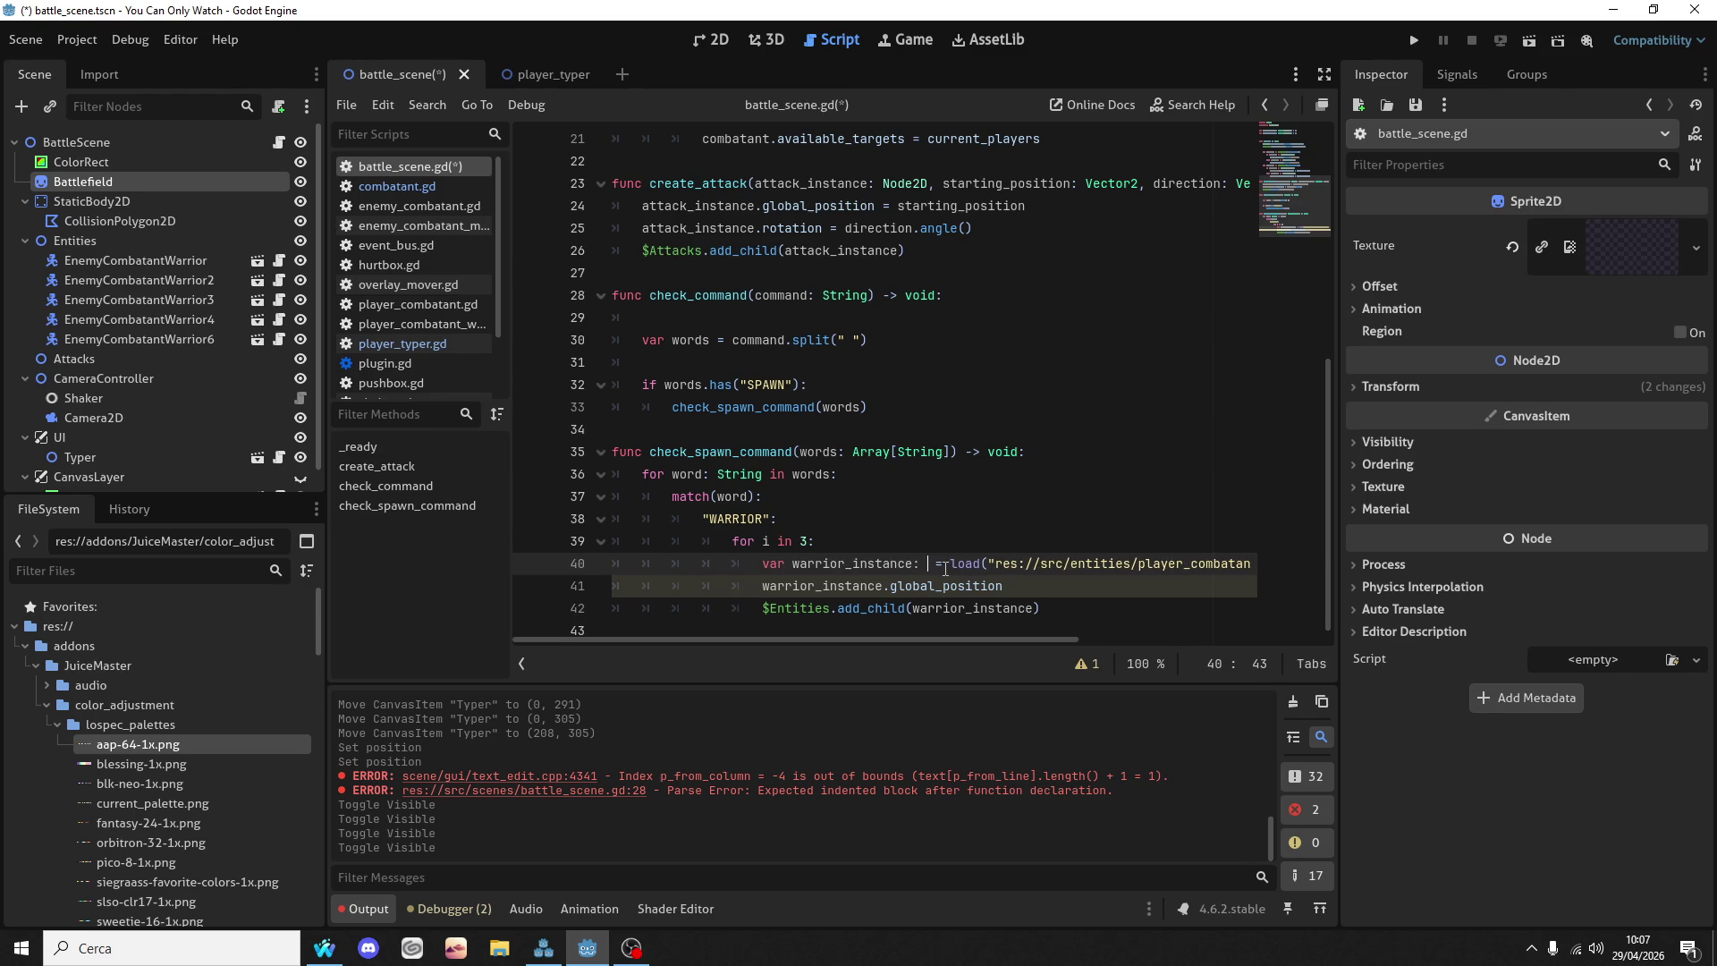
{"action": "type", "text": "Combatant"}
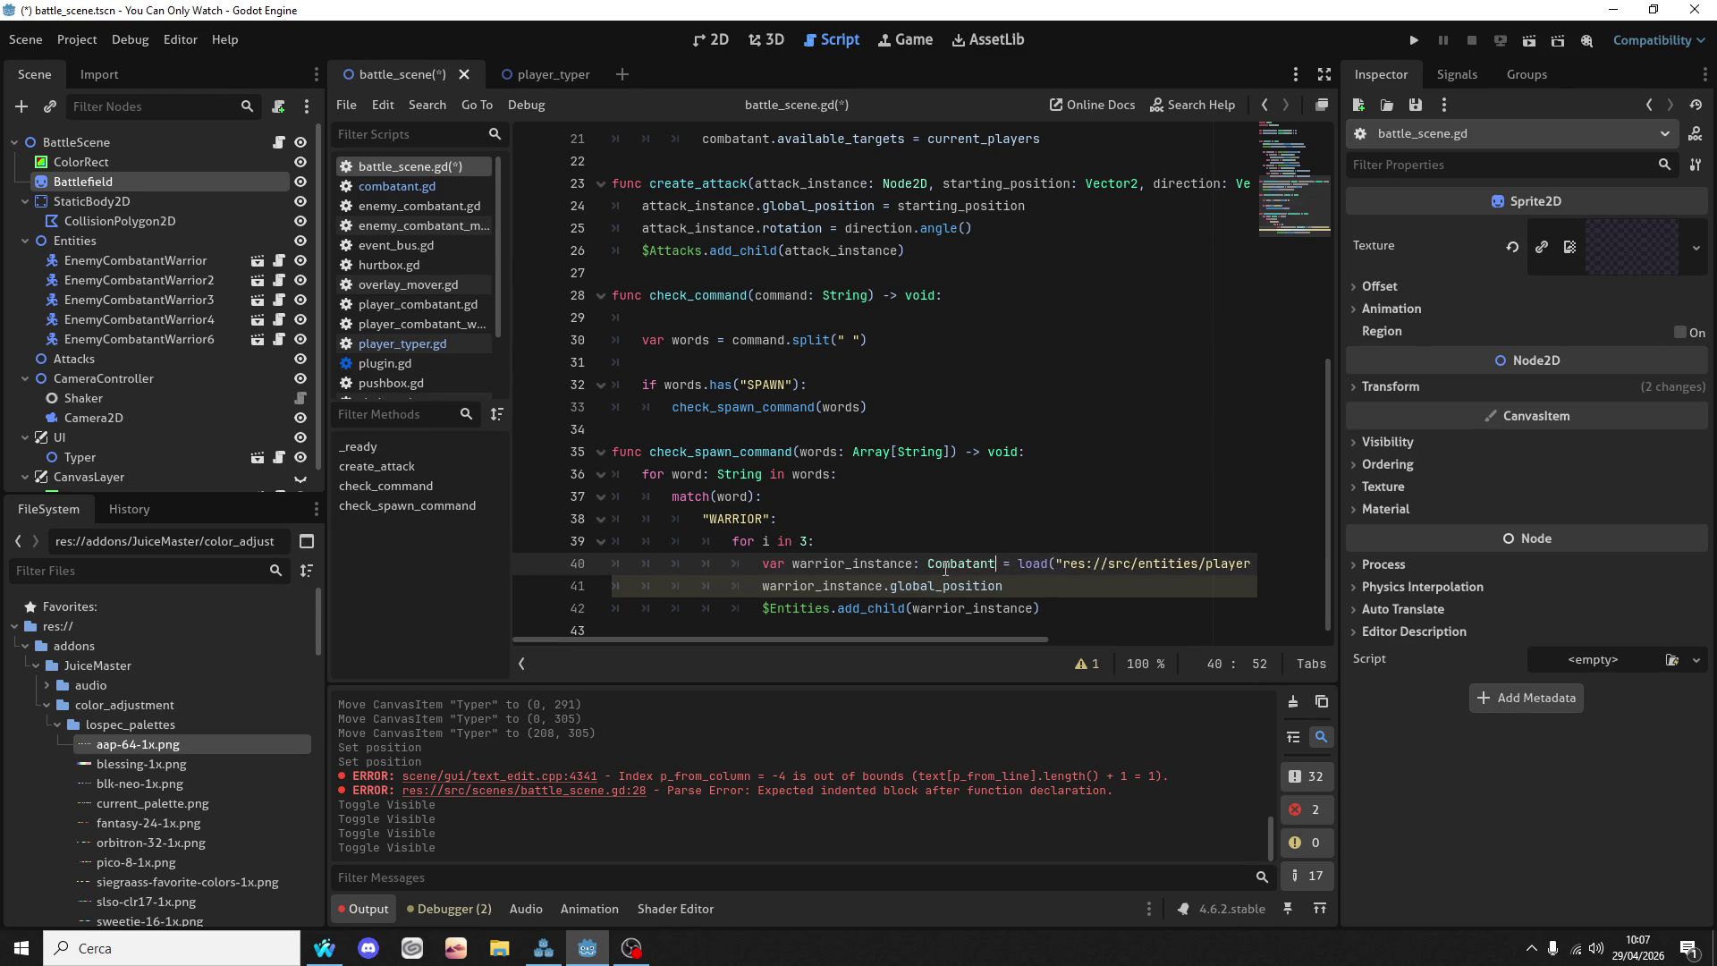
{"action": "key", "text": "Escape"}
Assign $Battlefield.global_position + 10 * sin() to the warrior's global_position.
{"action": "key", "text": "Down"}
{"action": "key", "text": "End"}
{"action": "type", "text": "= $"}
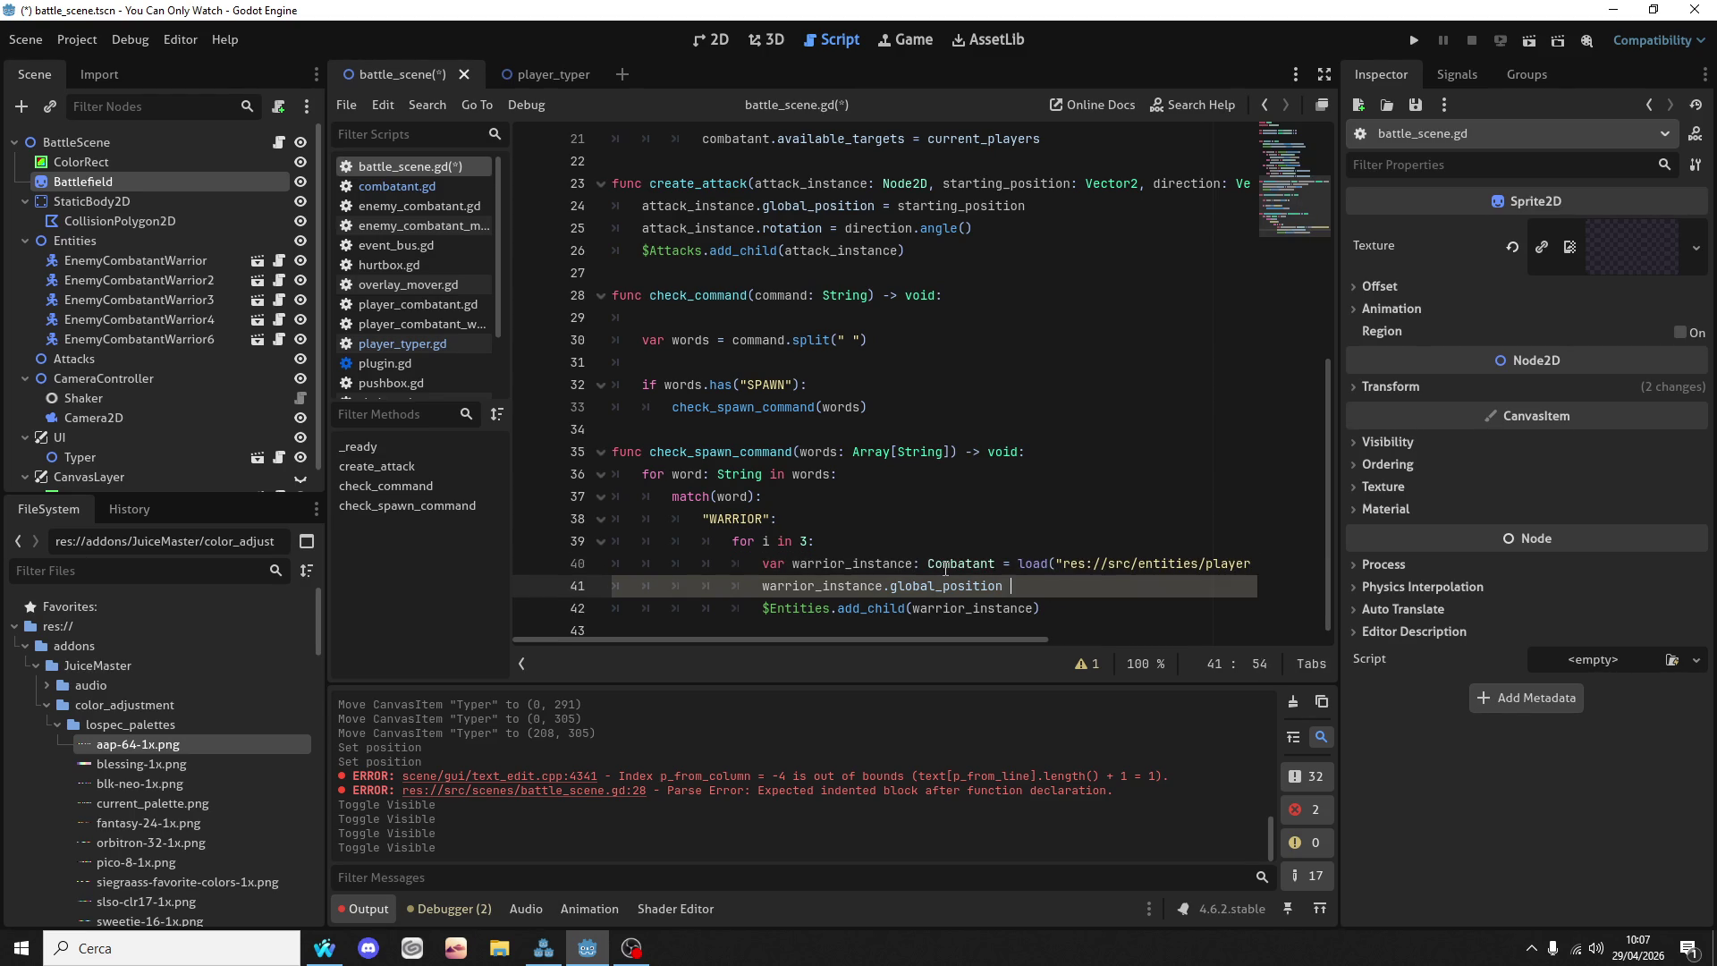
{"action": "type", "text": "Ba"}
{"action": "key", "text": "Return"}
{"action": "type", "text": "."}
{"action": "type", "text": "globa"}
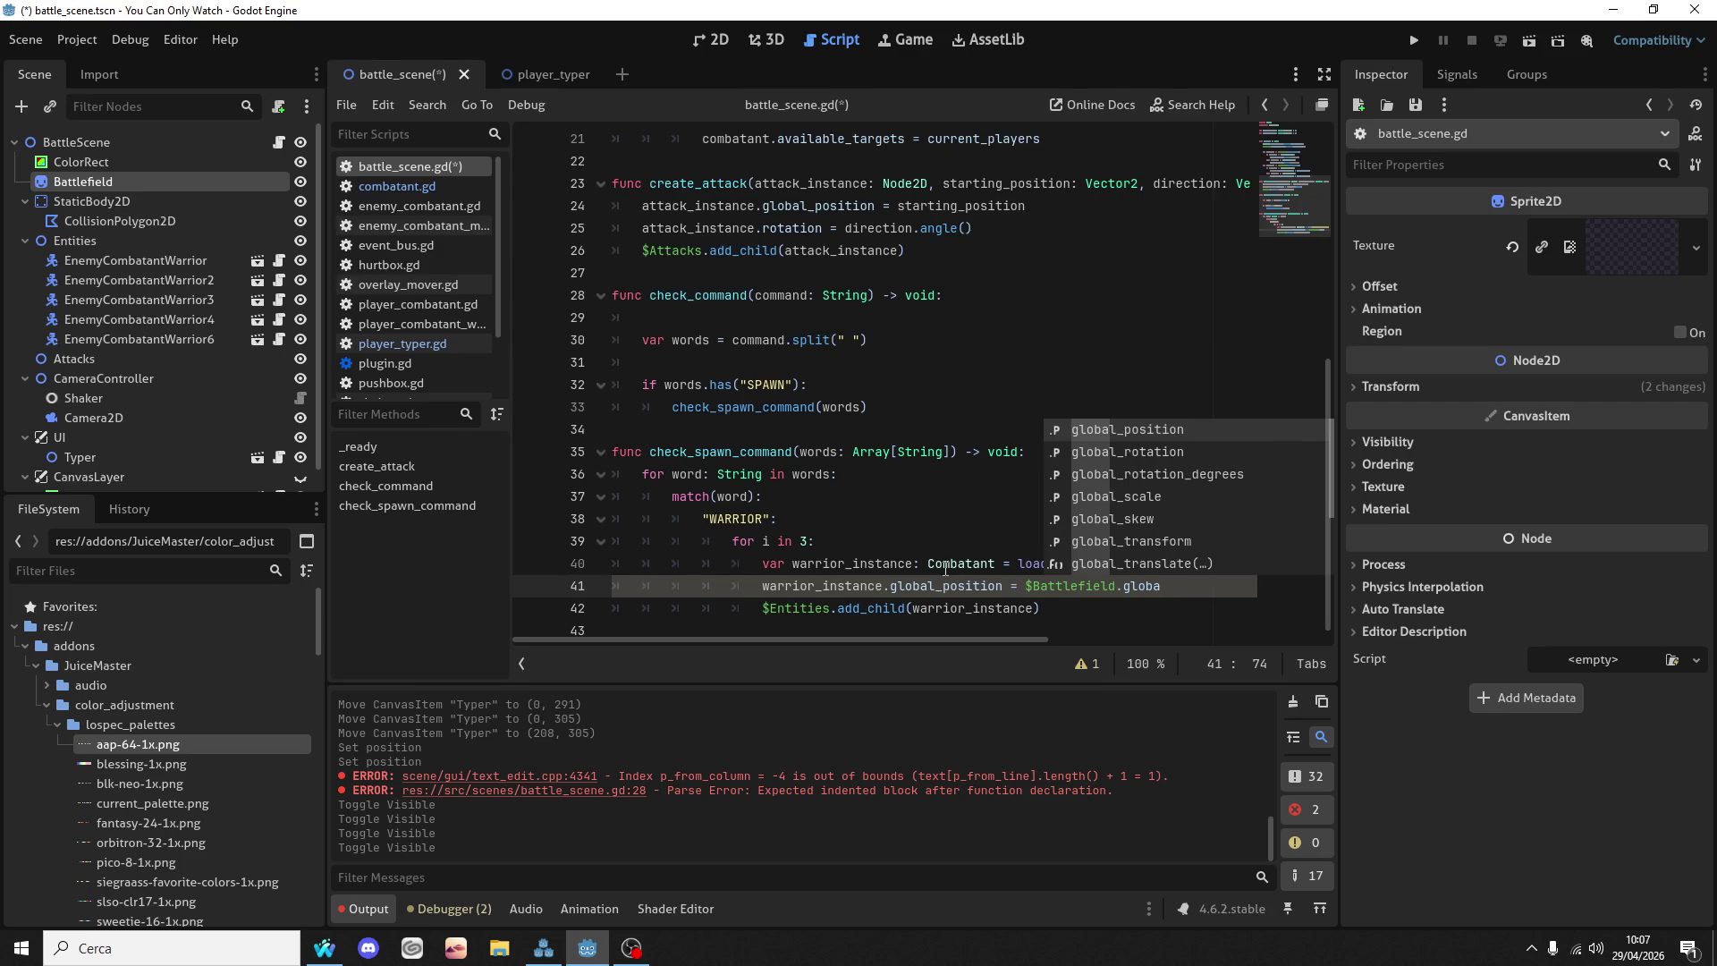
{"action": "key", "text": "Return"}
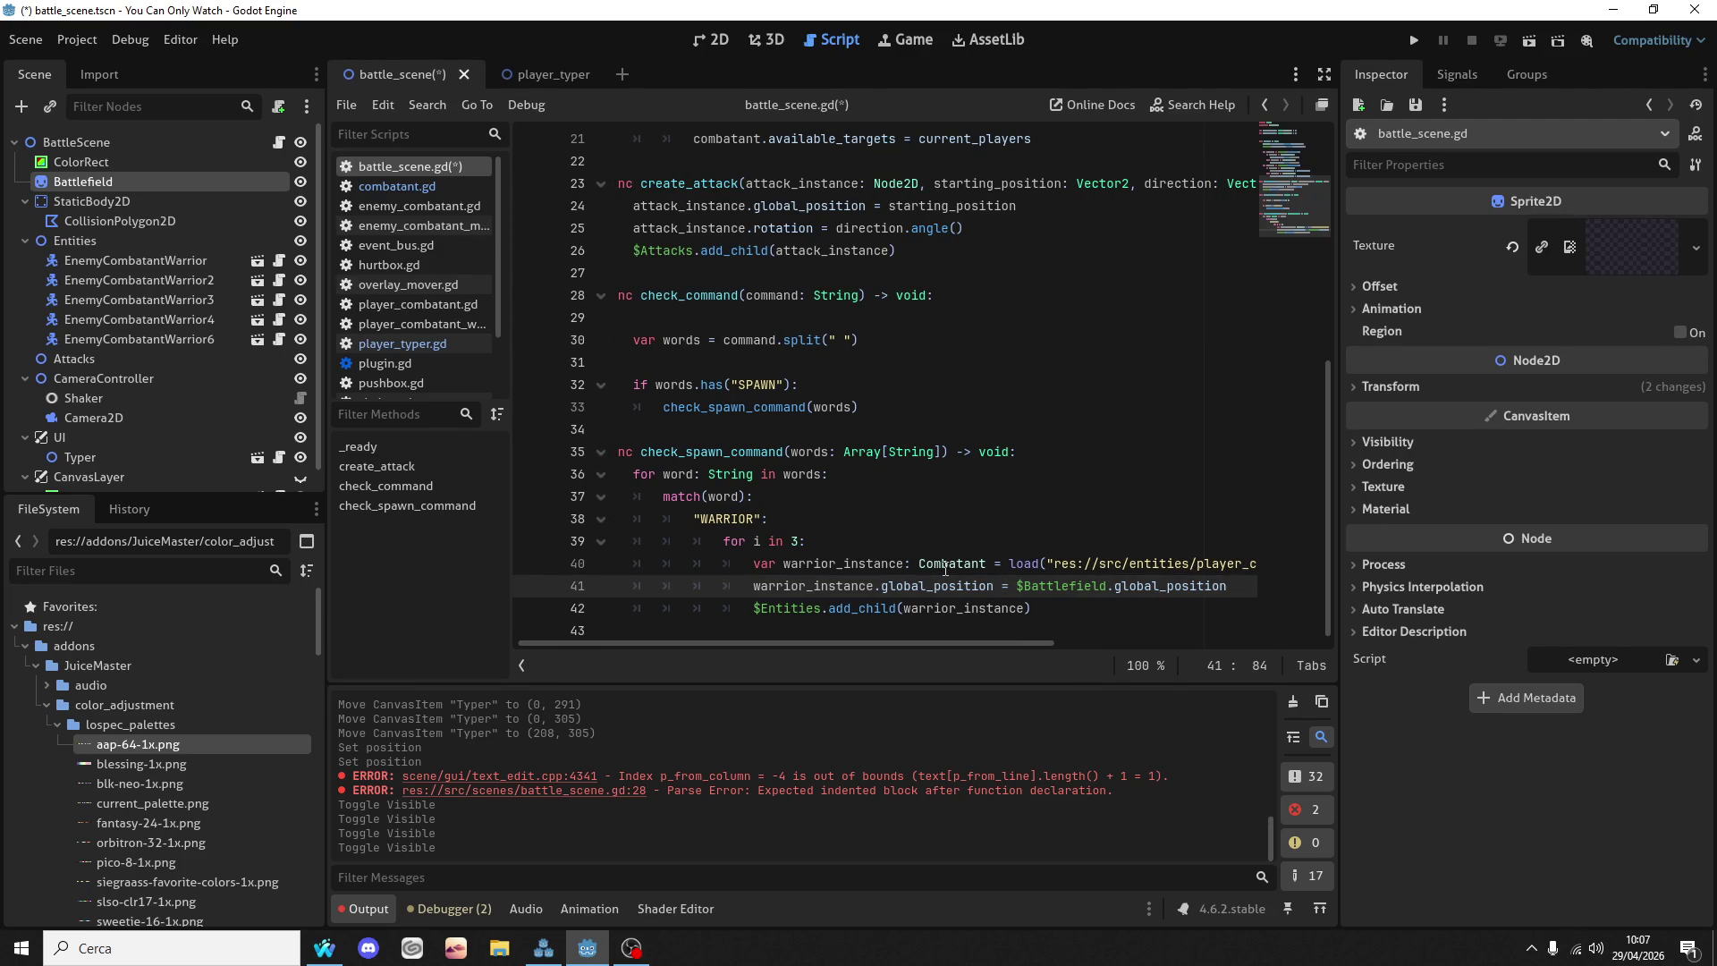
{"action": "type", "text": "+ "}
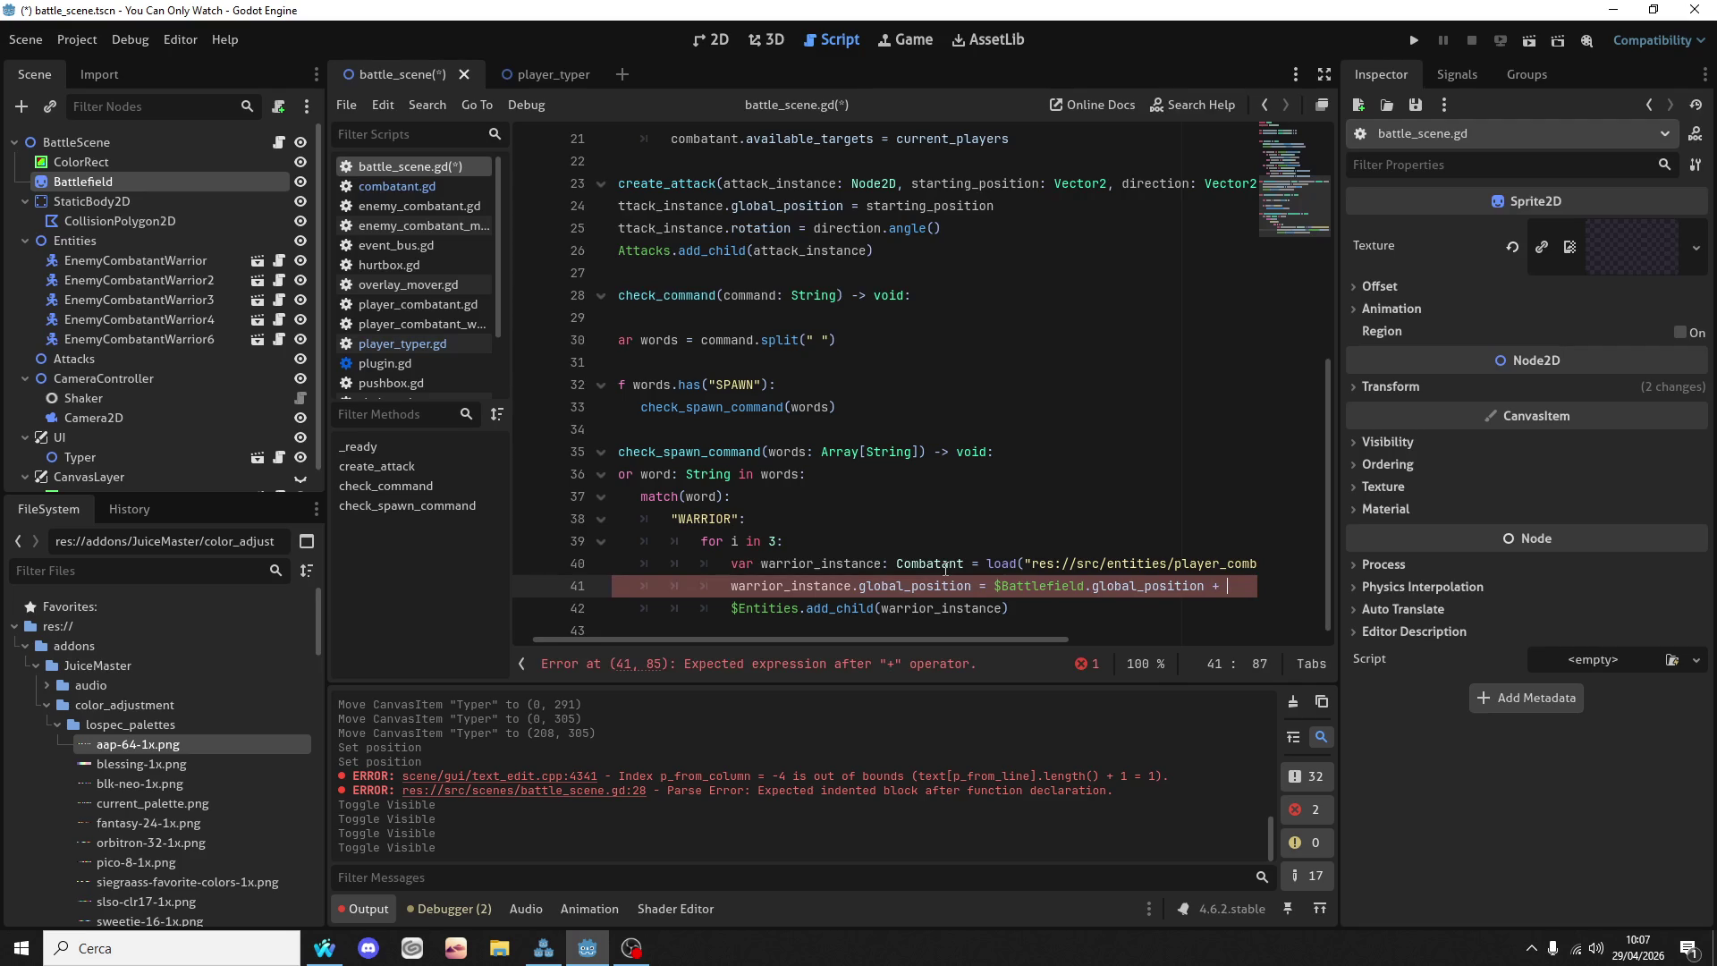
{"action": "type", "text": "10 *"}
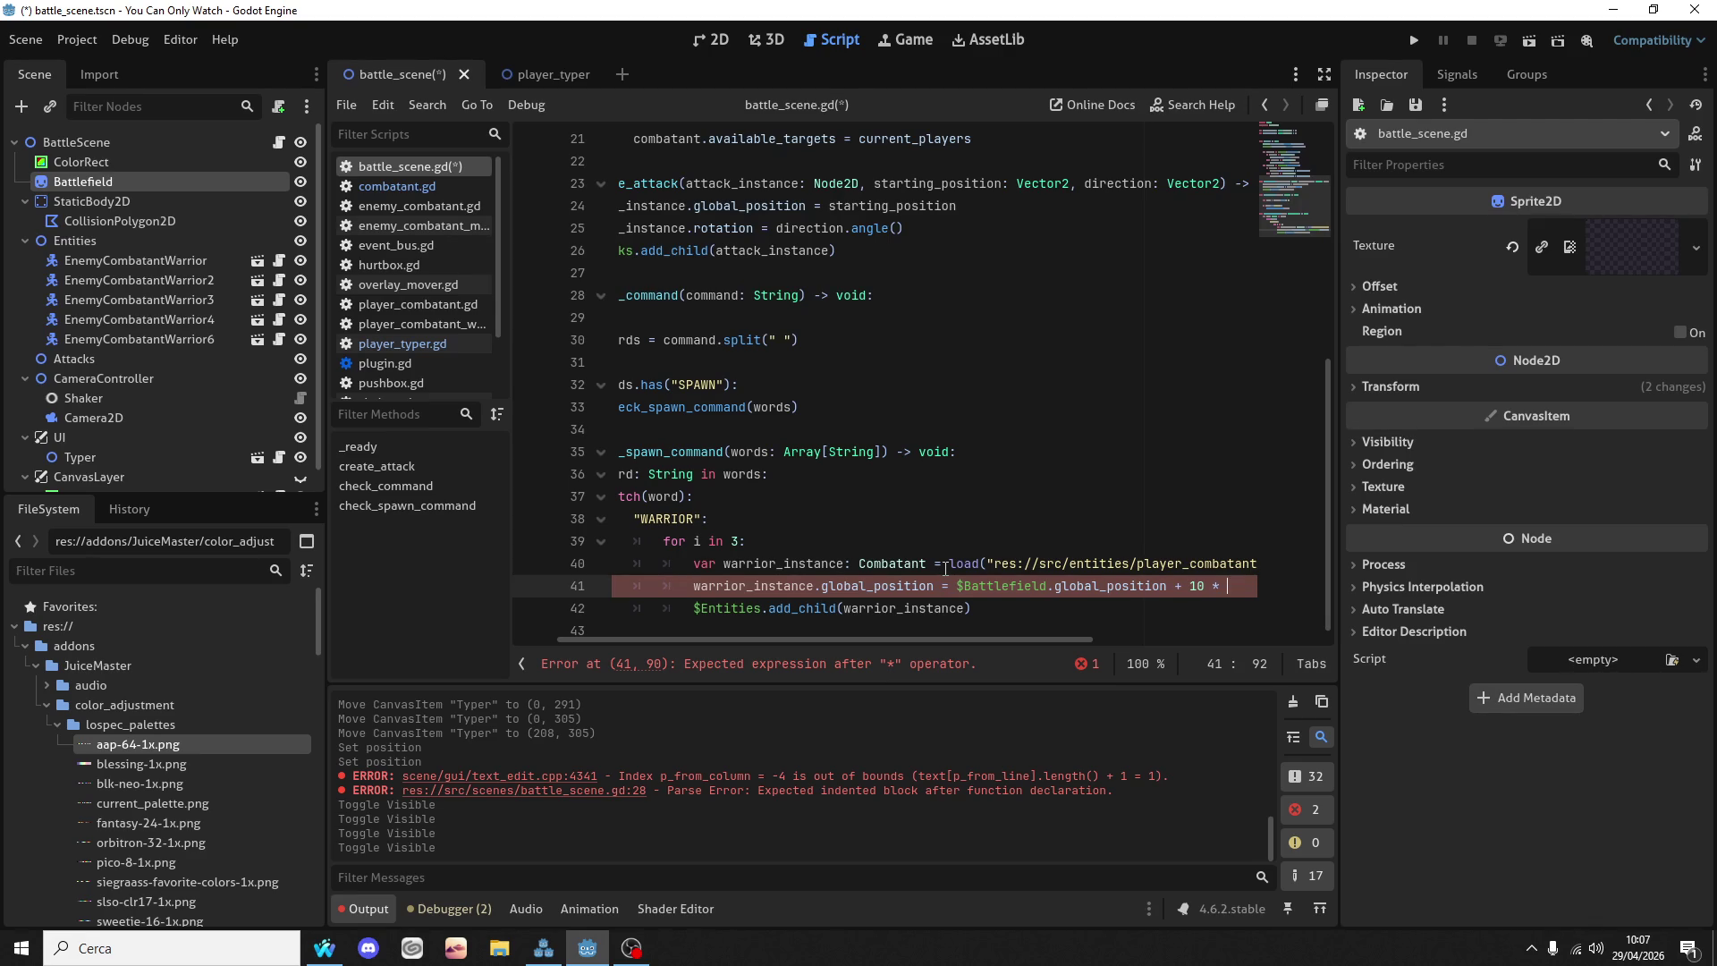
{"action": "type", "text": "sin"}
{"action": "key", "text": "Return"}
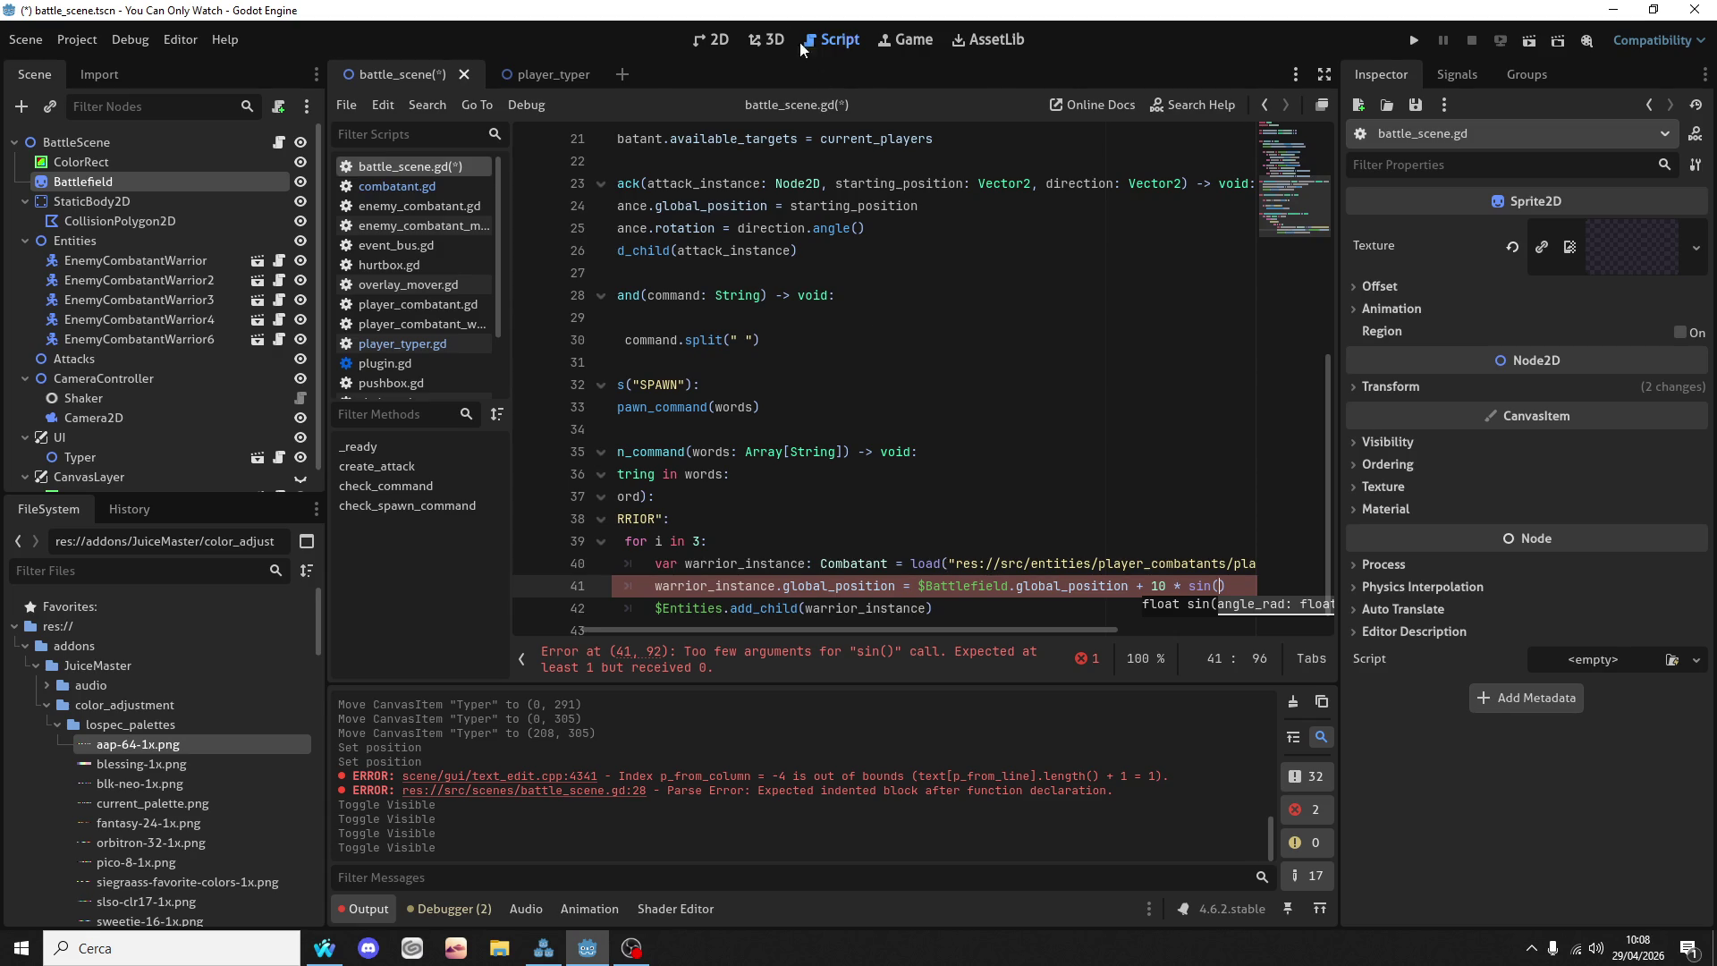
Check the battle scene in the 2D view, then return to line 41 of the script.
{"action": "left_click", "coordinate": [715, 39]}
{"action": "scroll", "coordinate": [787, 371], "scroll_direction": "up", "scroll_amount": 5}
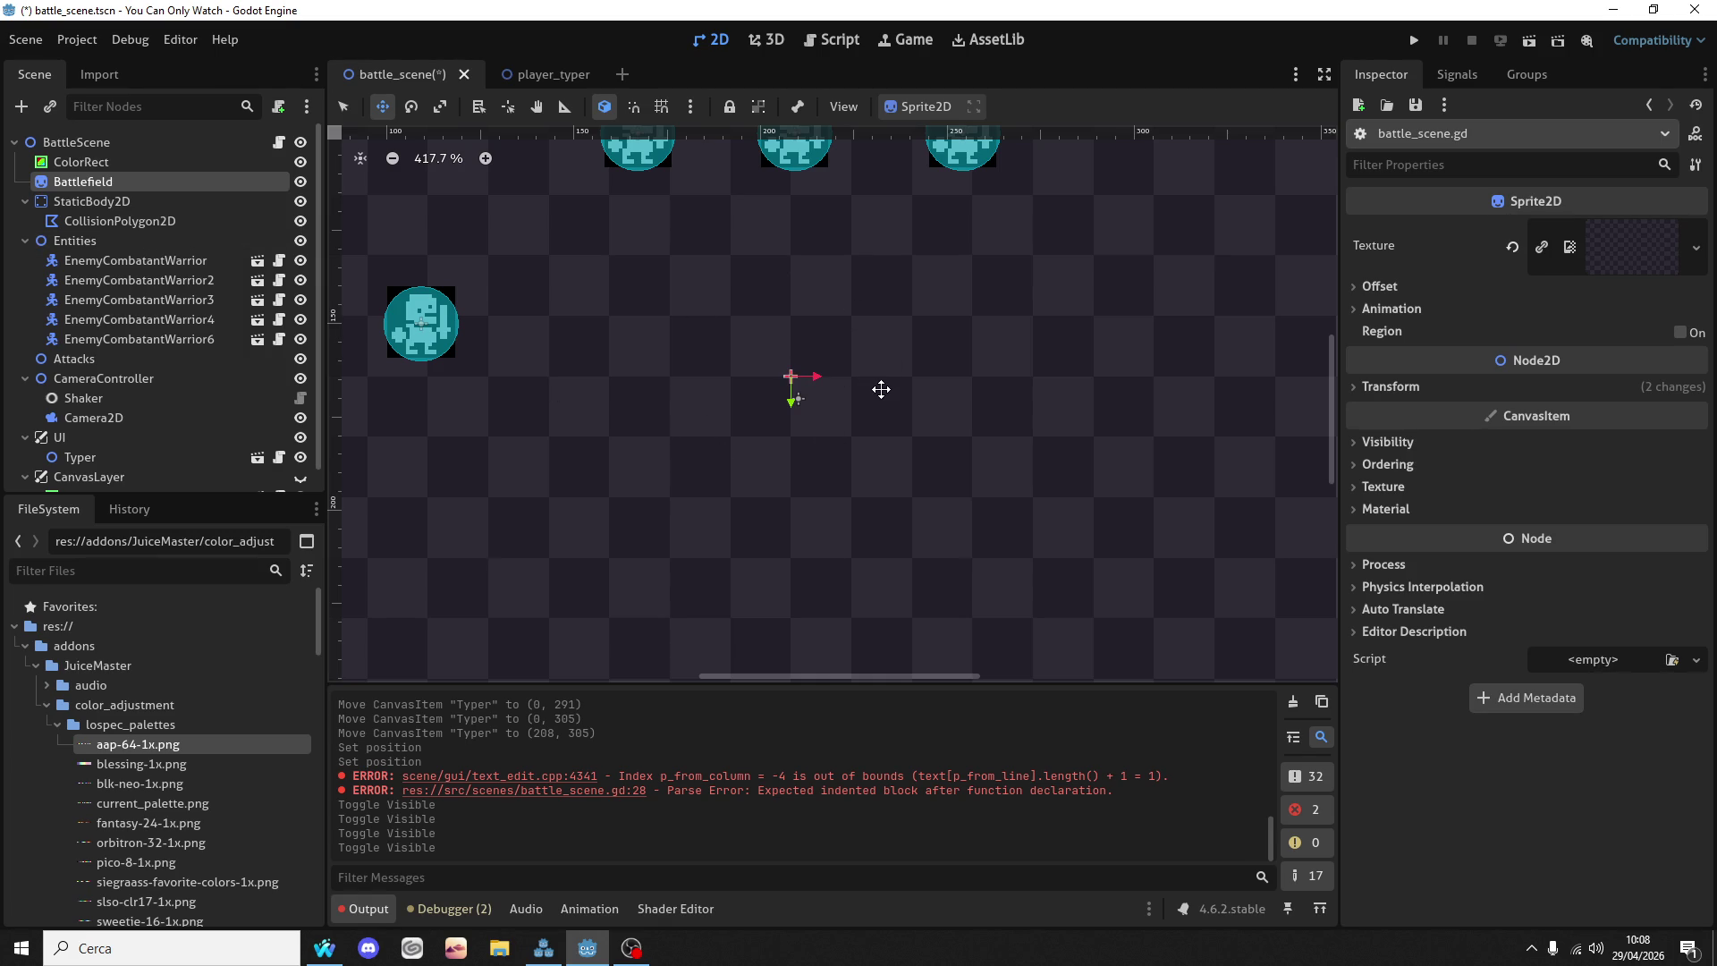
{"action": "left_click", "coordinate": [279, 142]}
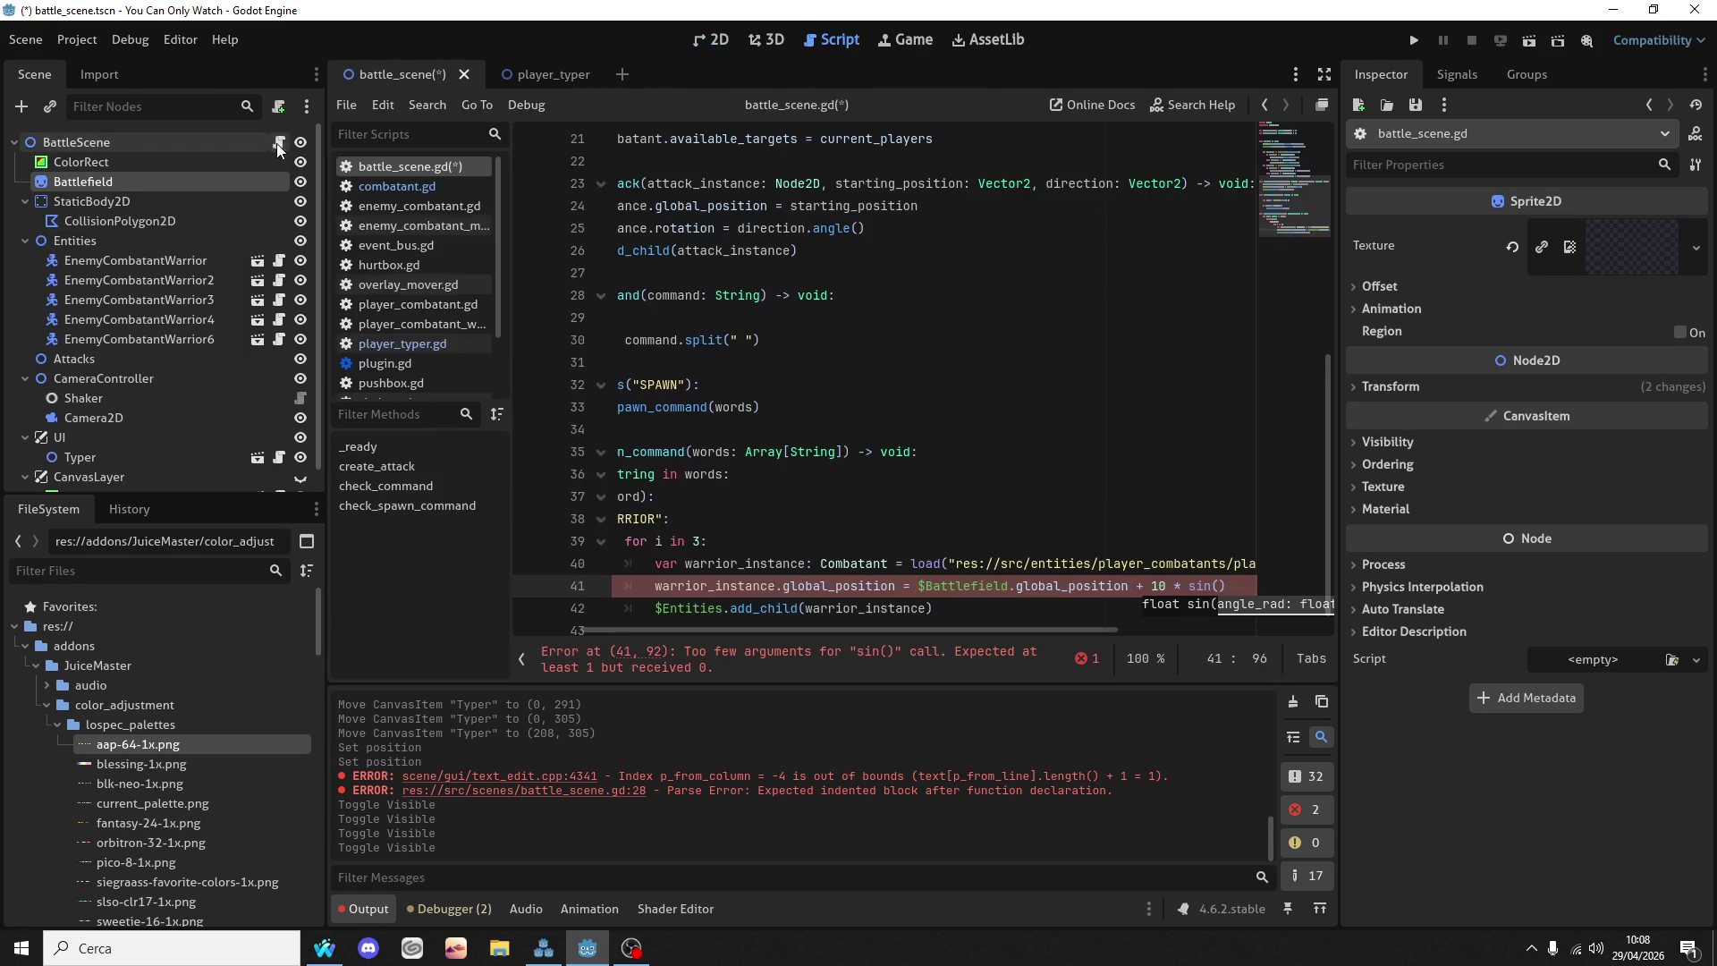
{"action": "left_click", "coordinate": [693, 540]}
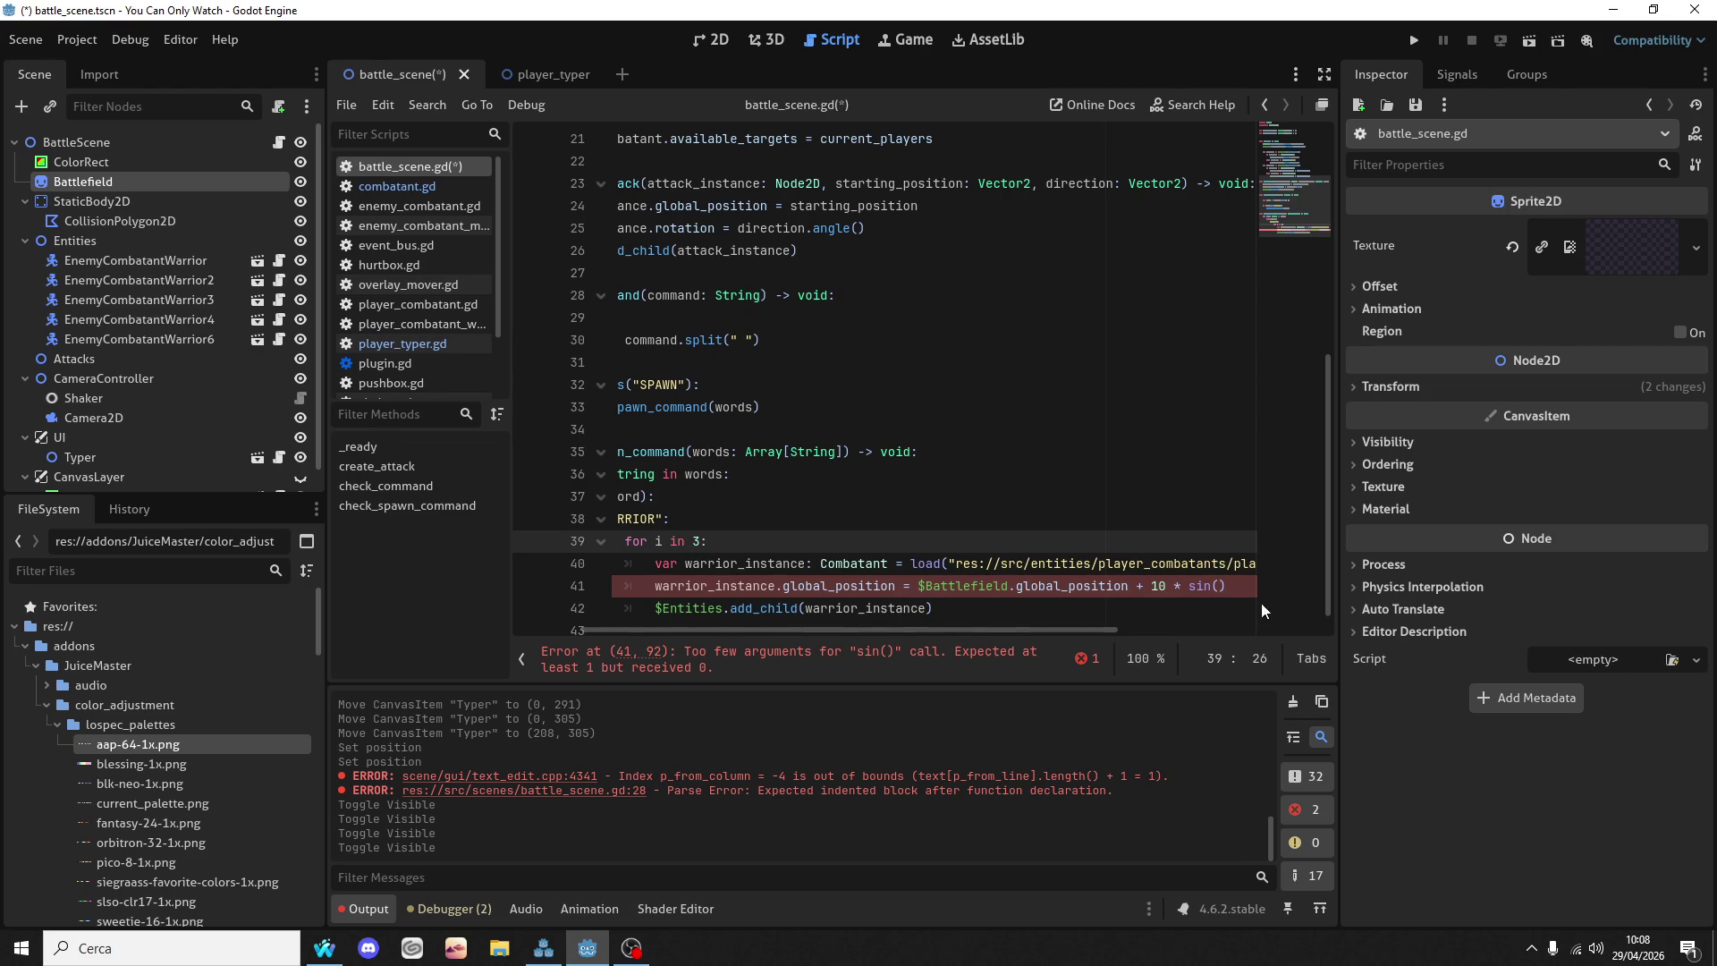
{"action": "left_click", "coordinate": [1226, 585]}
Replace sin() with Vector2(cos(2 * PI / 3 * i)), changing 360 to 2 * PI.
{"action": "key", "text": "BackSpace"}
{"action": "key", "text": "BackSpace"}
{"action": "key", "text": "BackSpace"}
{"action": "type", "text": "Vector2("}
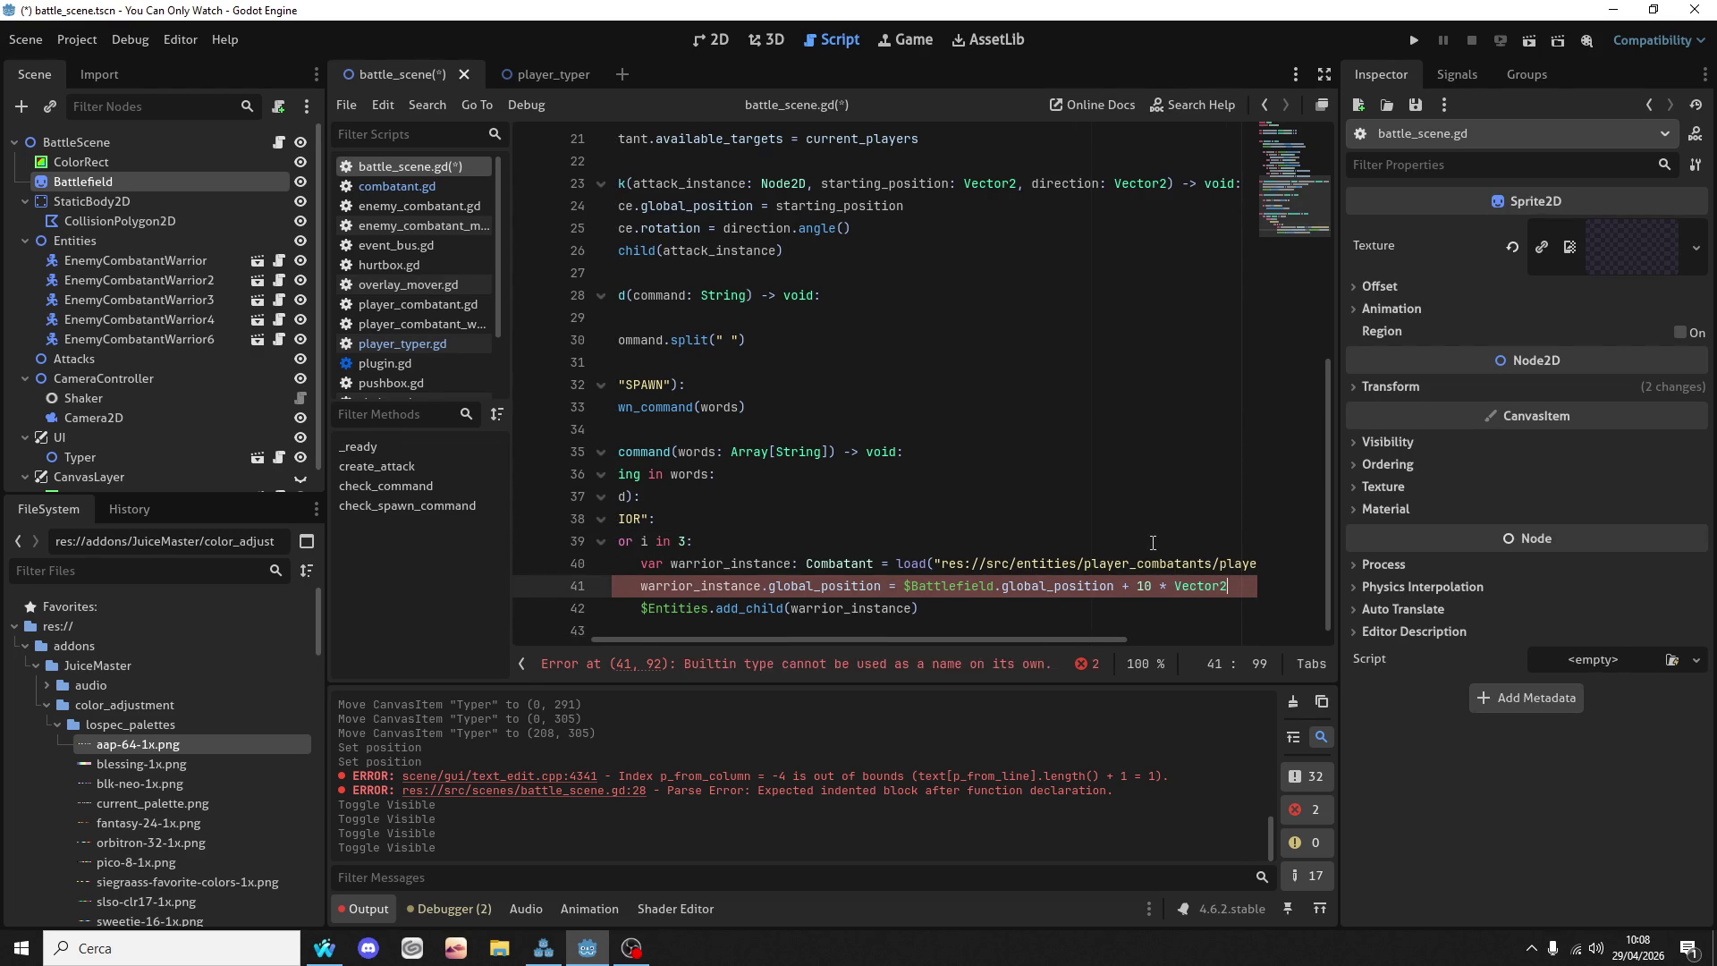
{"action": "type", "text": "cos("}
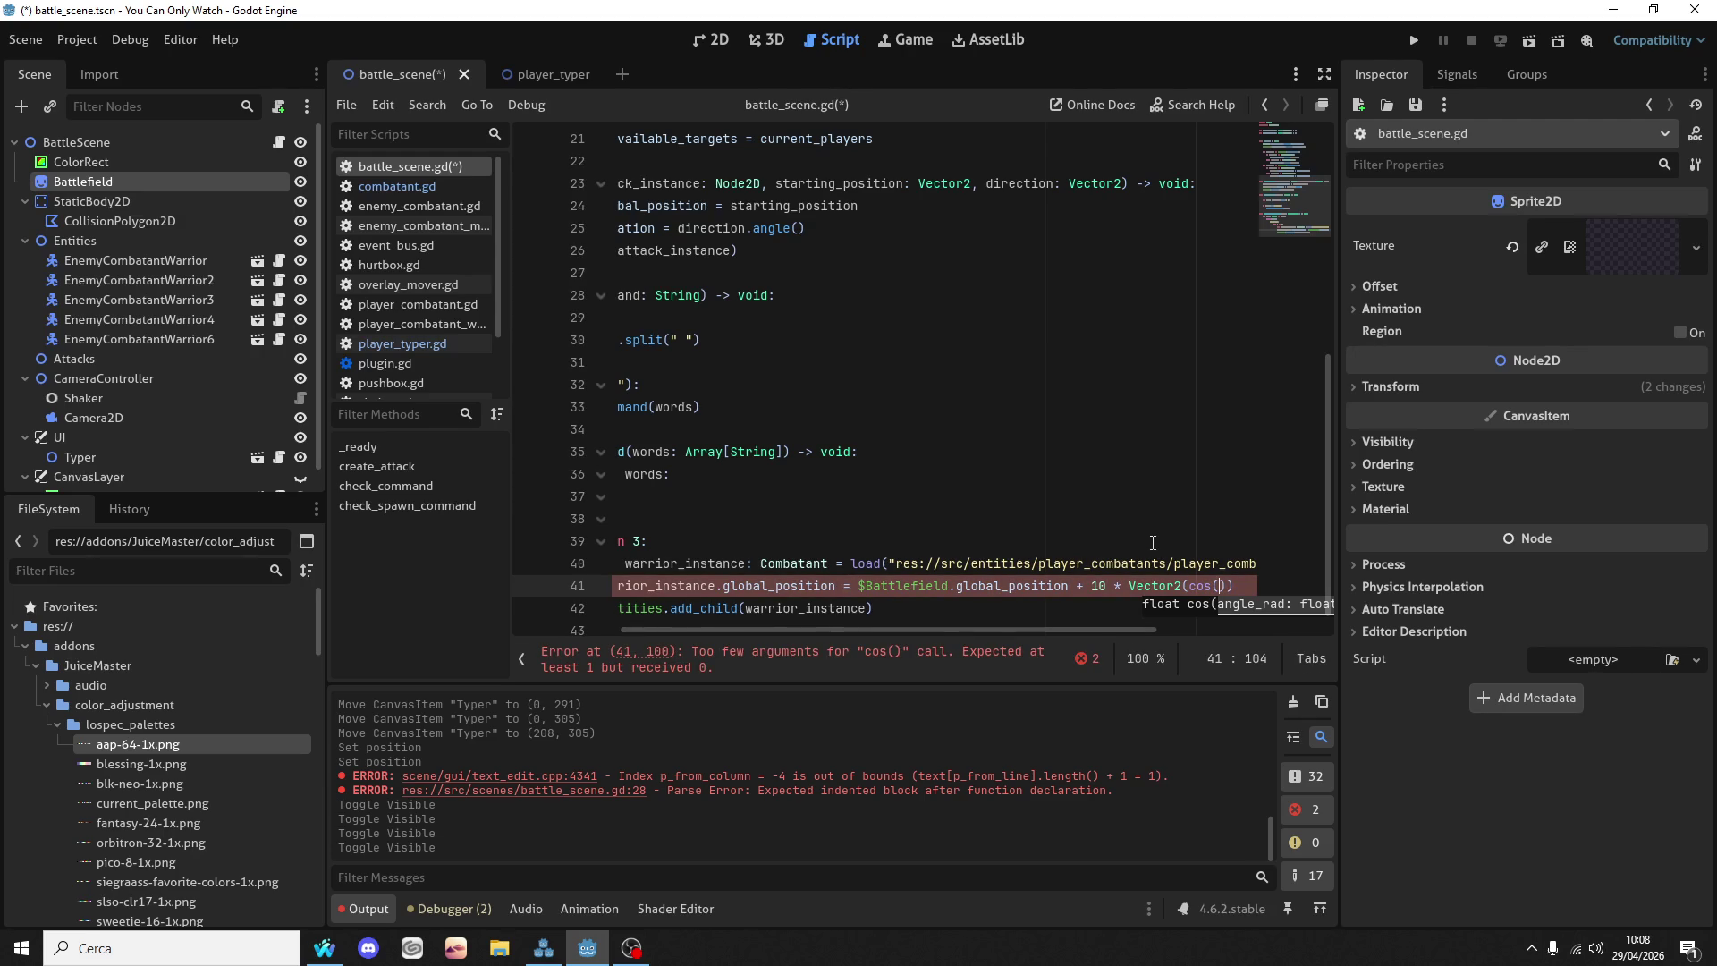
{"action": "type", "text": "360 "}
{"action": "type", "text": "/ 3"}
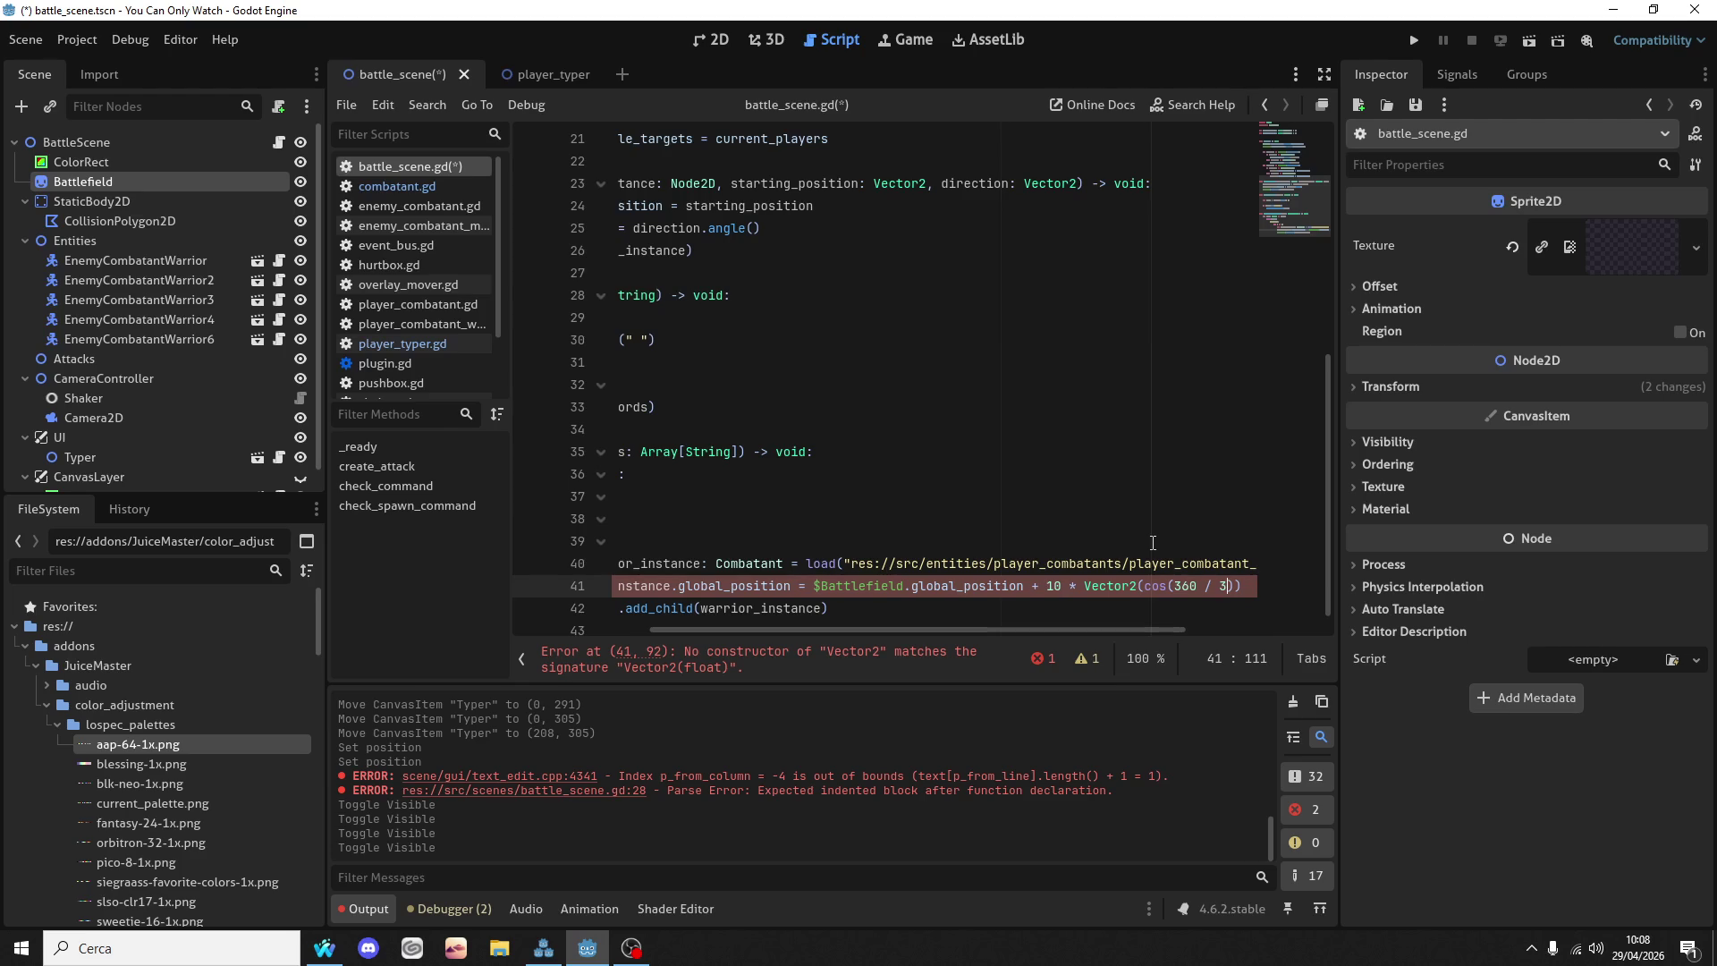
{"action": "type", "text": " * i"}
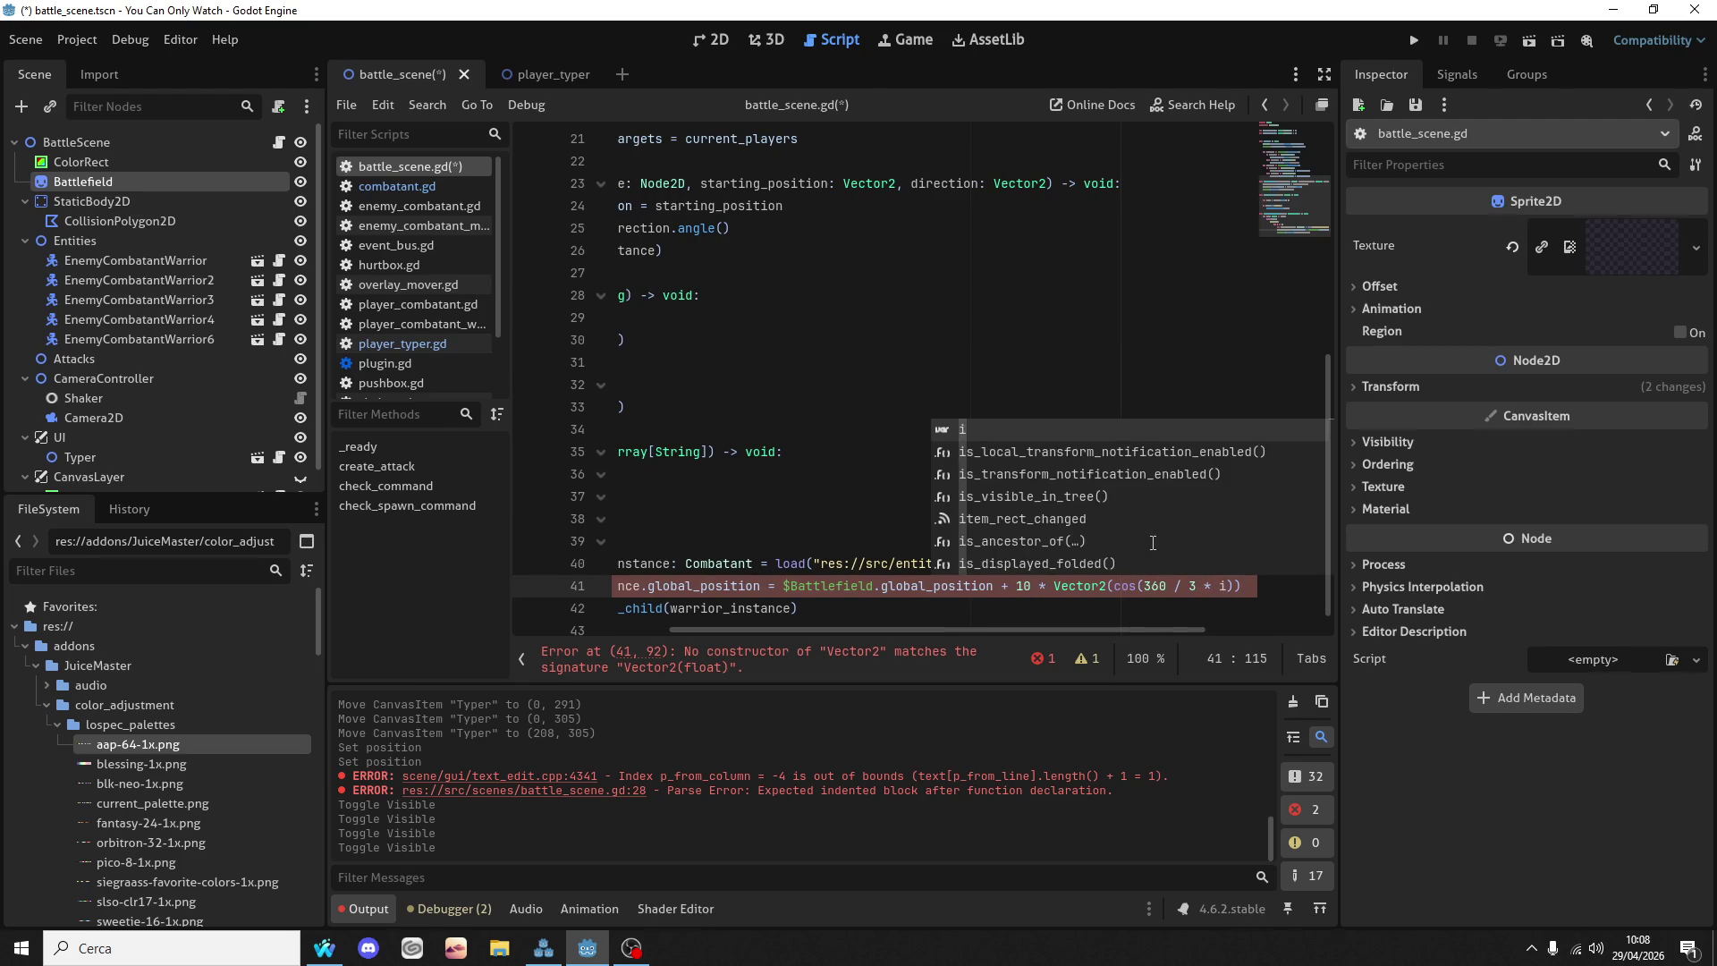
{"action": "type", "text": ")"}
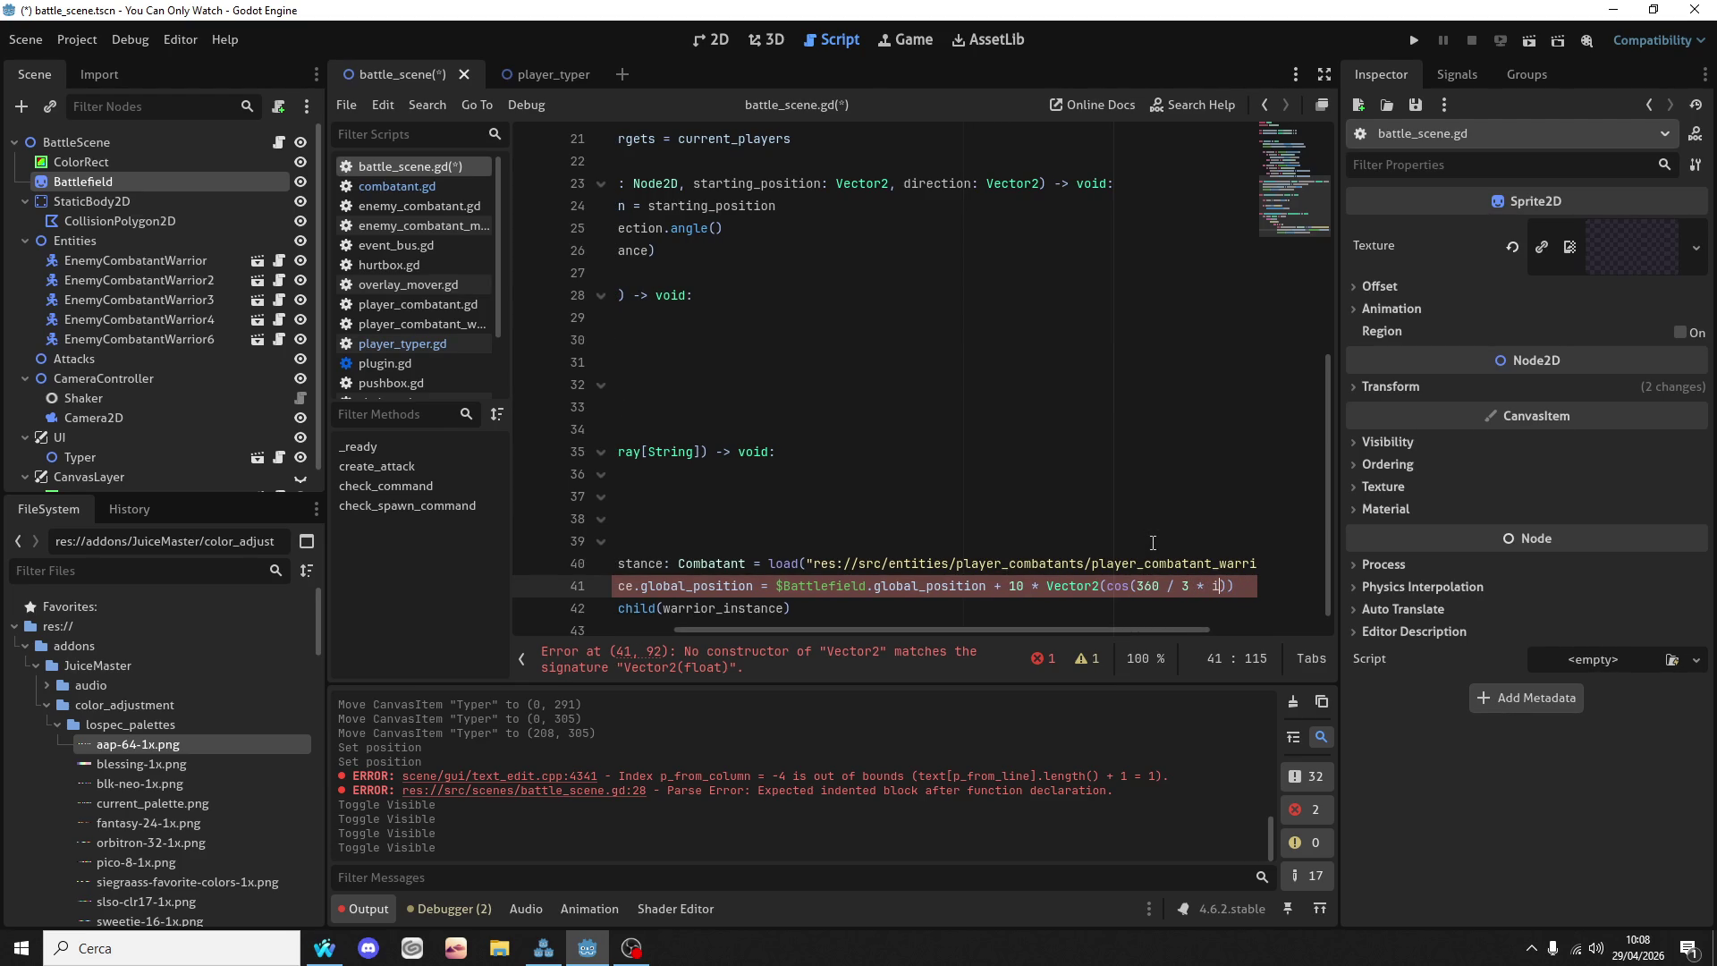
{"action": "key", "text": "Left"}
{"action": "key", "text": "Left"}
{"action": "key", "text": "Left"}
{"action": "key", "text": "Delete"}
{"action": "key", "text": "Delete"}
{"action": "key", "text": "Delete"}
{"action": "type", "text": "2 * P"}
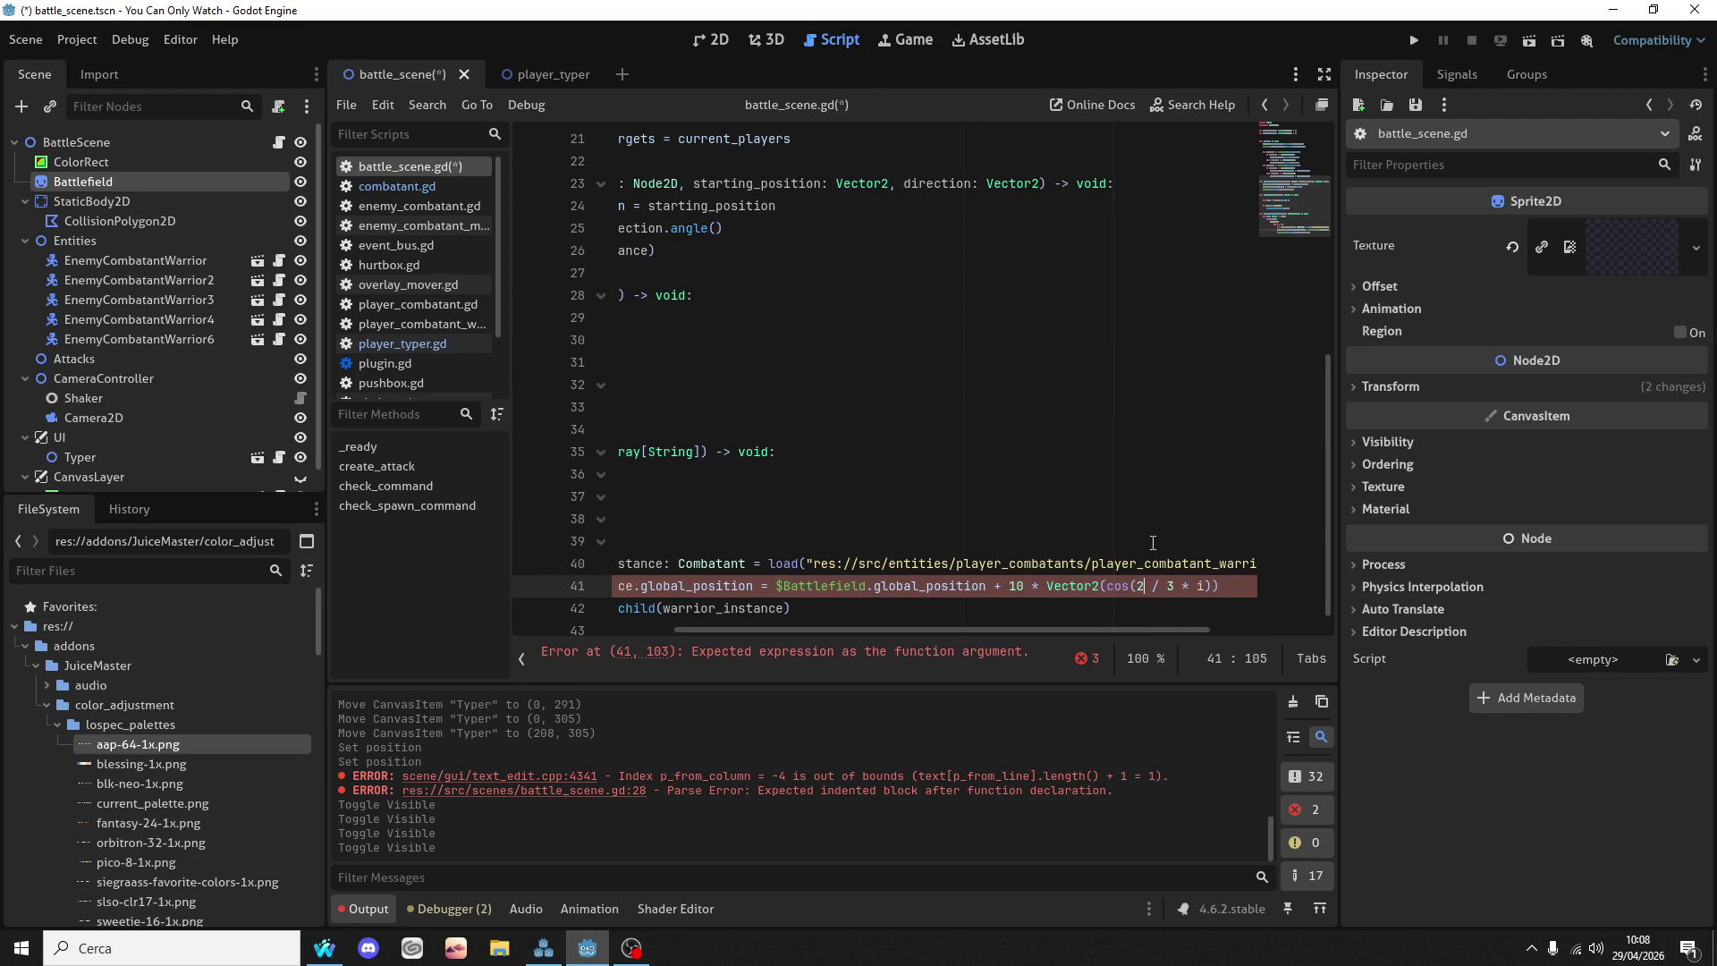
{"action": "type", "text": "I"}
{"action": "key", "text": "Right"}
{"action": "key", "text": "Right"}
{"action": "key", "text": "Right"}
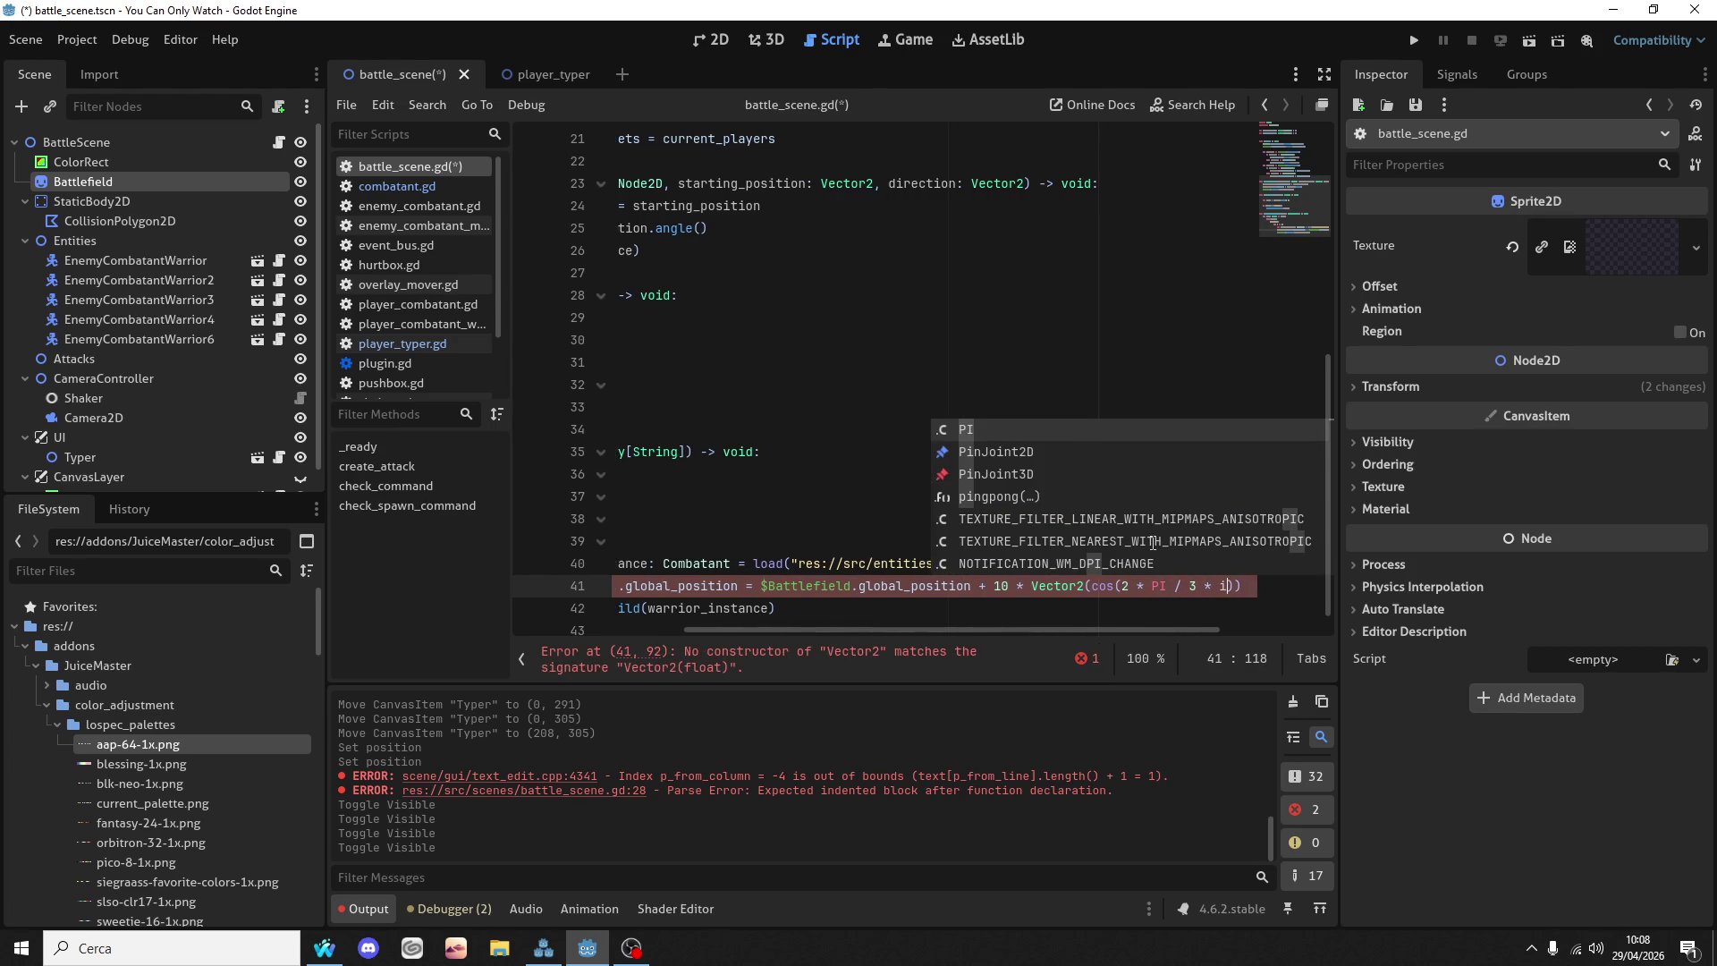
Add sin(2 * PI / 3 * i) as the Vector2's second component and save the script.
{"action": "type", "text": ", sin"}
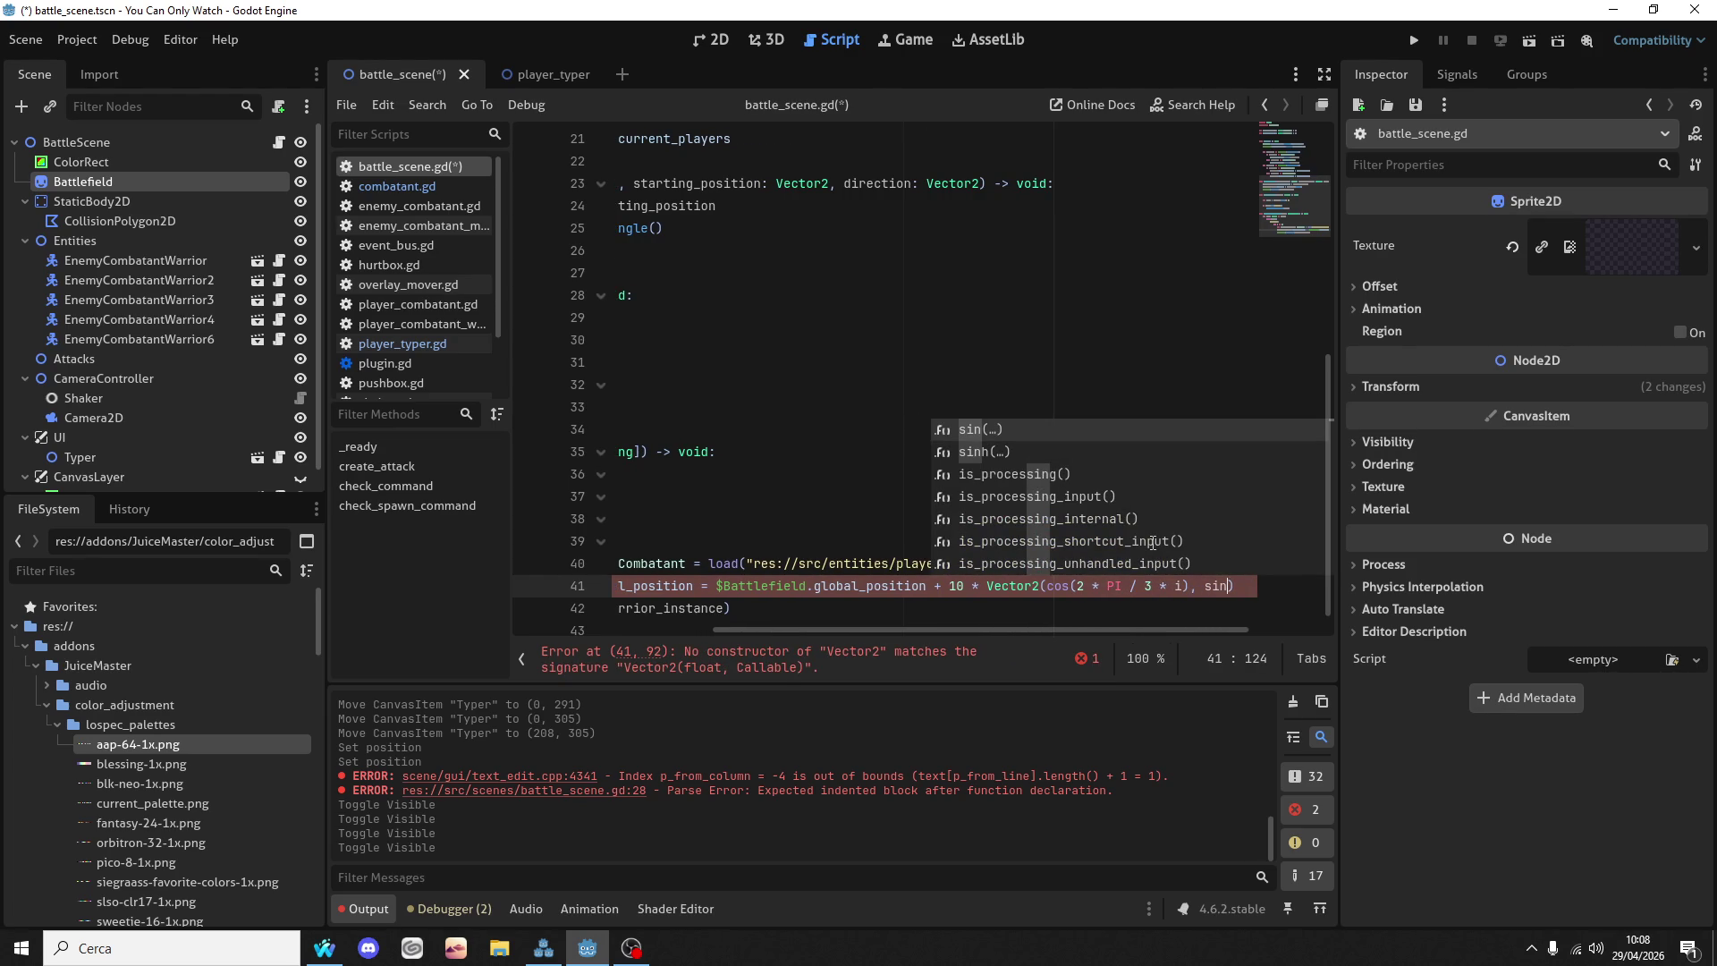
{"action": "key", "text": "Return"}
{"action": "type", "text": "2 * PI "}
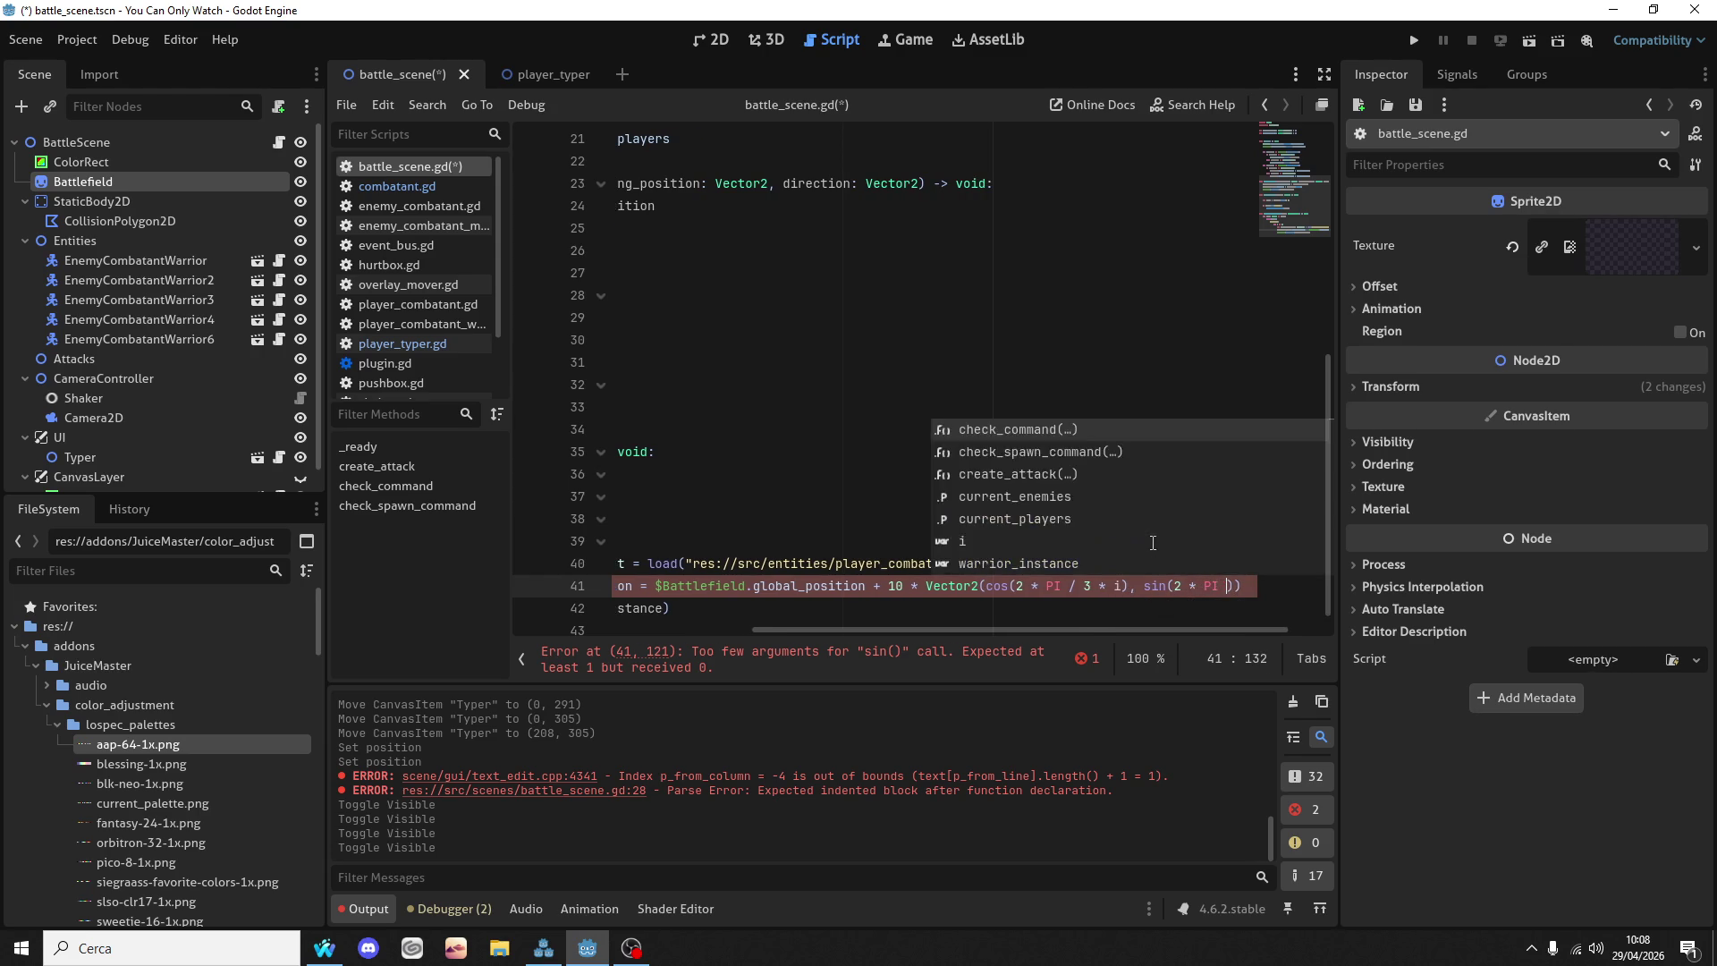
{"action": "type", "text": "/ 3 * i"}
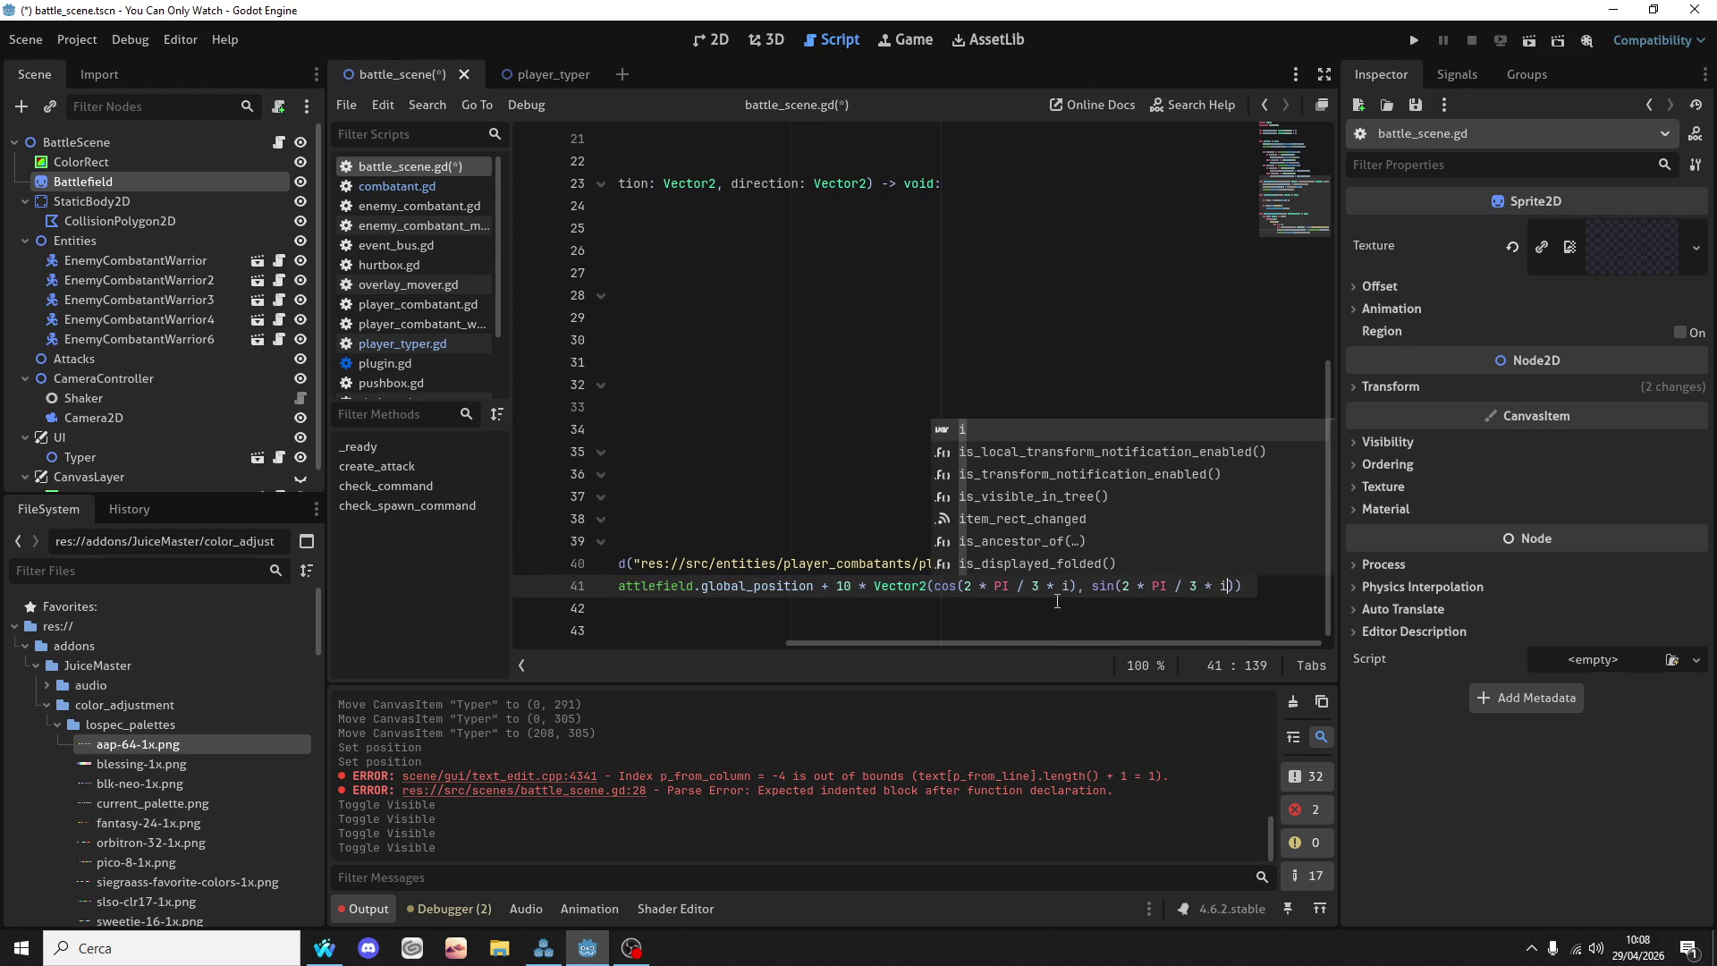
{"action": "left_click", "coordinate": [1057, 601]}
{"action": "mouse_move", "coordinate": [1057, 601]}
{"action": "left_mouse_down"}
{"action": "mouse_move", "coordinate": [787, 582]}
{"action": "mouse_move", "coordinate": [850, 586]}
{"action": "left_mouse_up"}
{"action": "key", "text": "ctrl+s"}
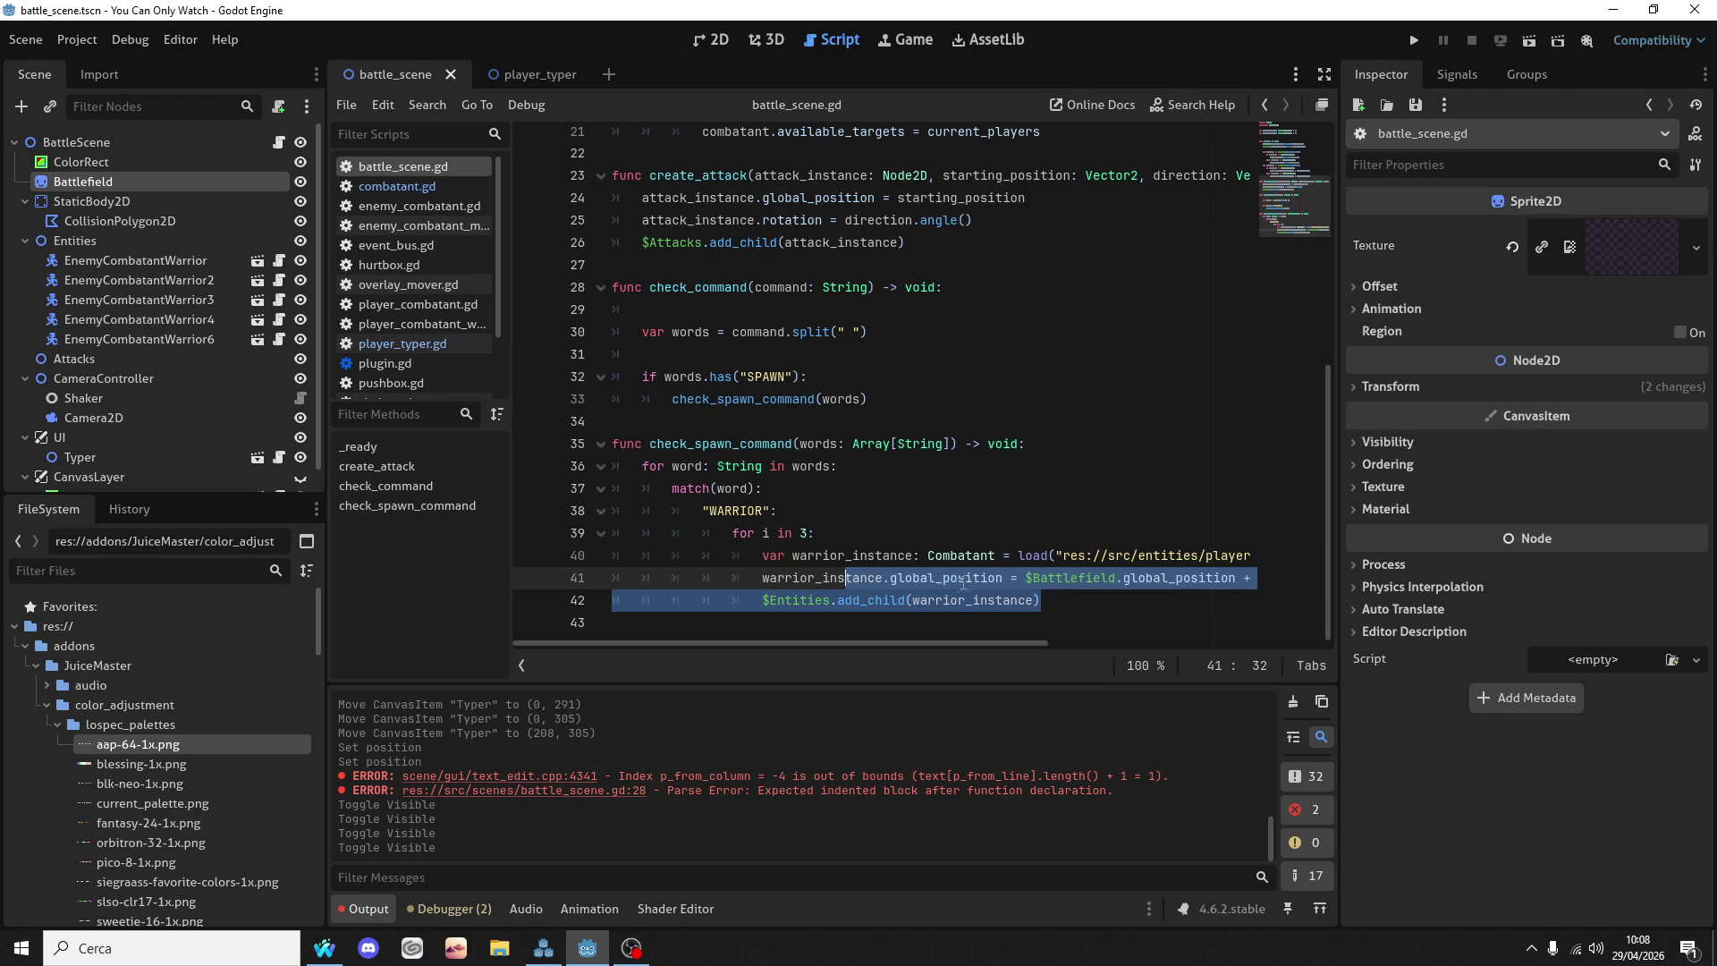
{"action": "left_click", "coordinate": [936, 579]}
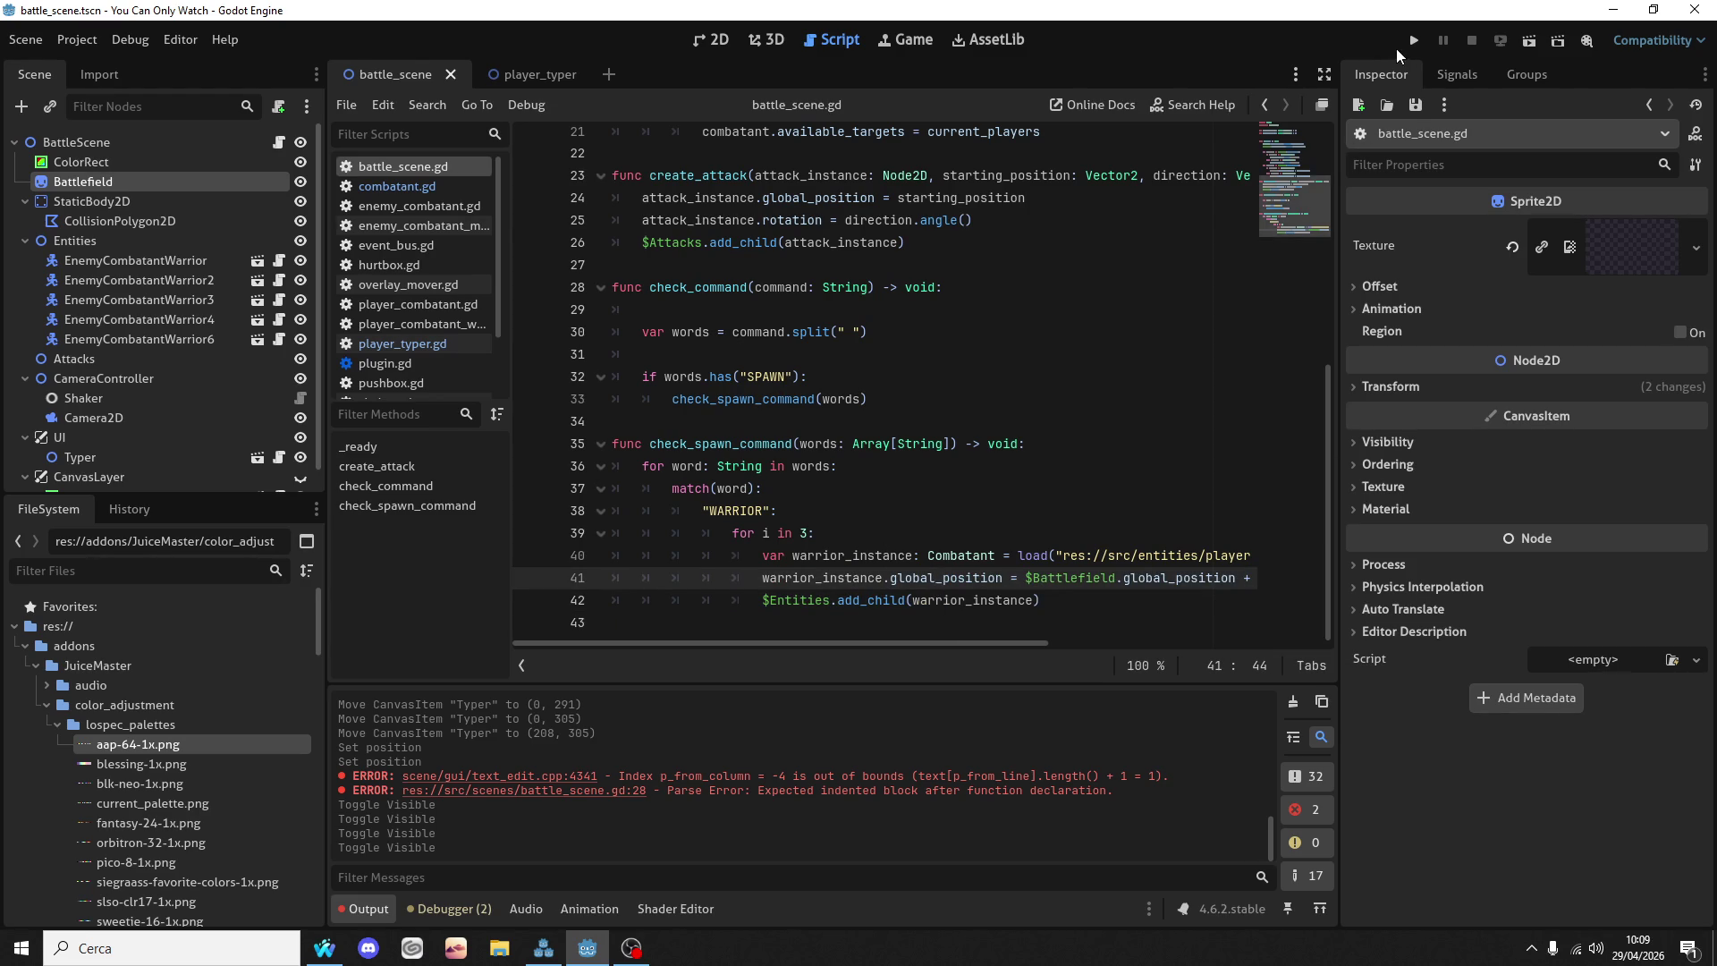
Run the project, enter SPAWN WARRIOR to spawn three warriors, then stop the game.
{"action": "left_click", "coordinate": [1411, 42]}
{"action": "type", "text": "SPA"}
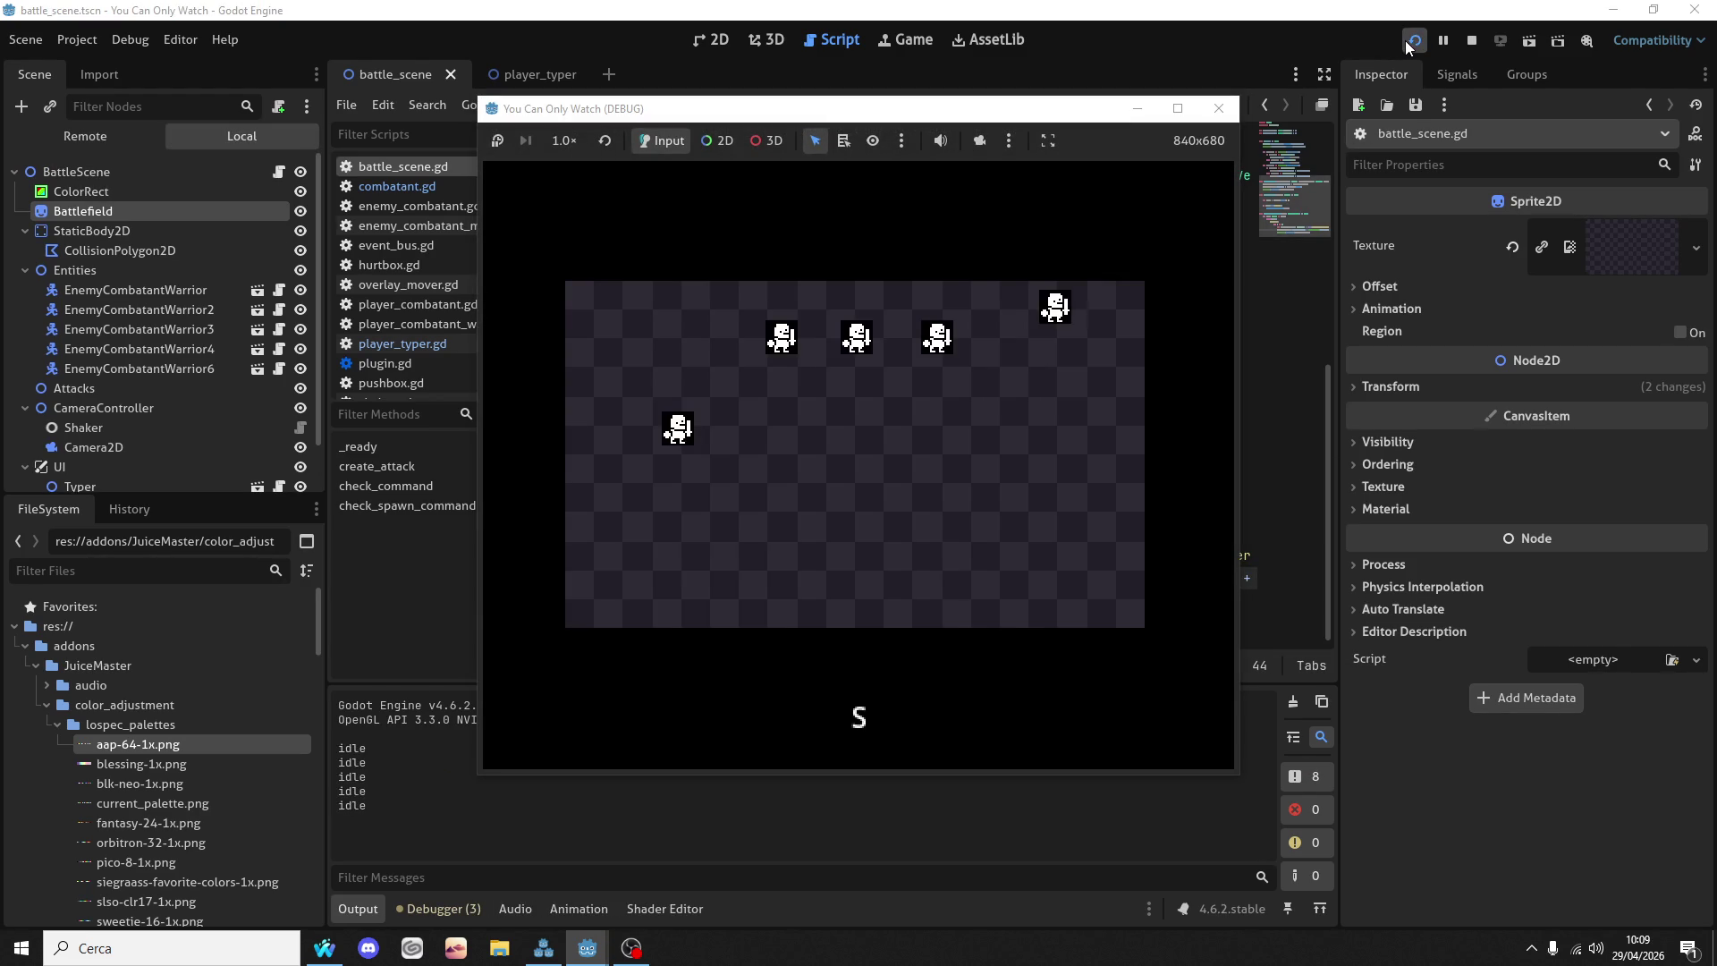
{"action": "type", "text": "WN WARRIOR"}
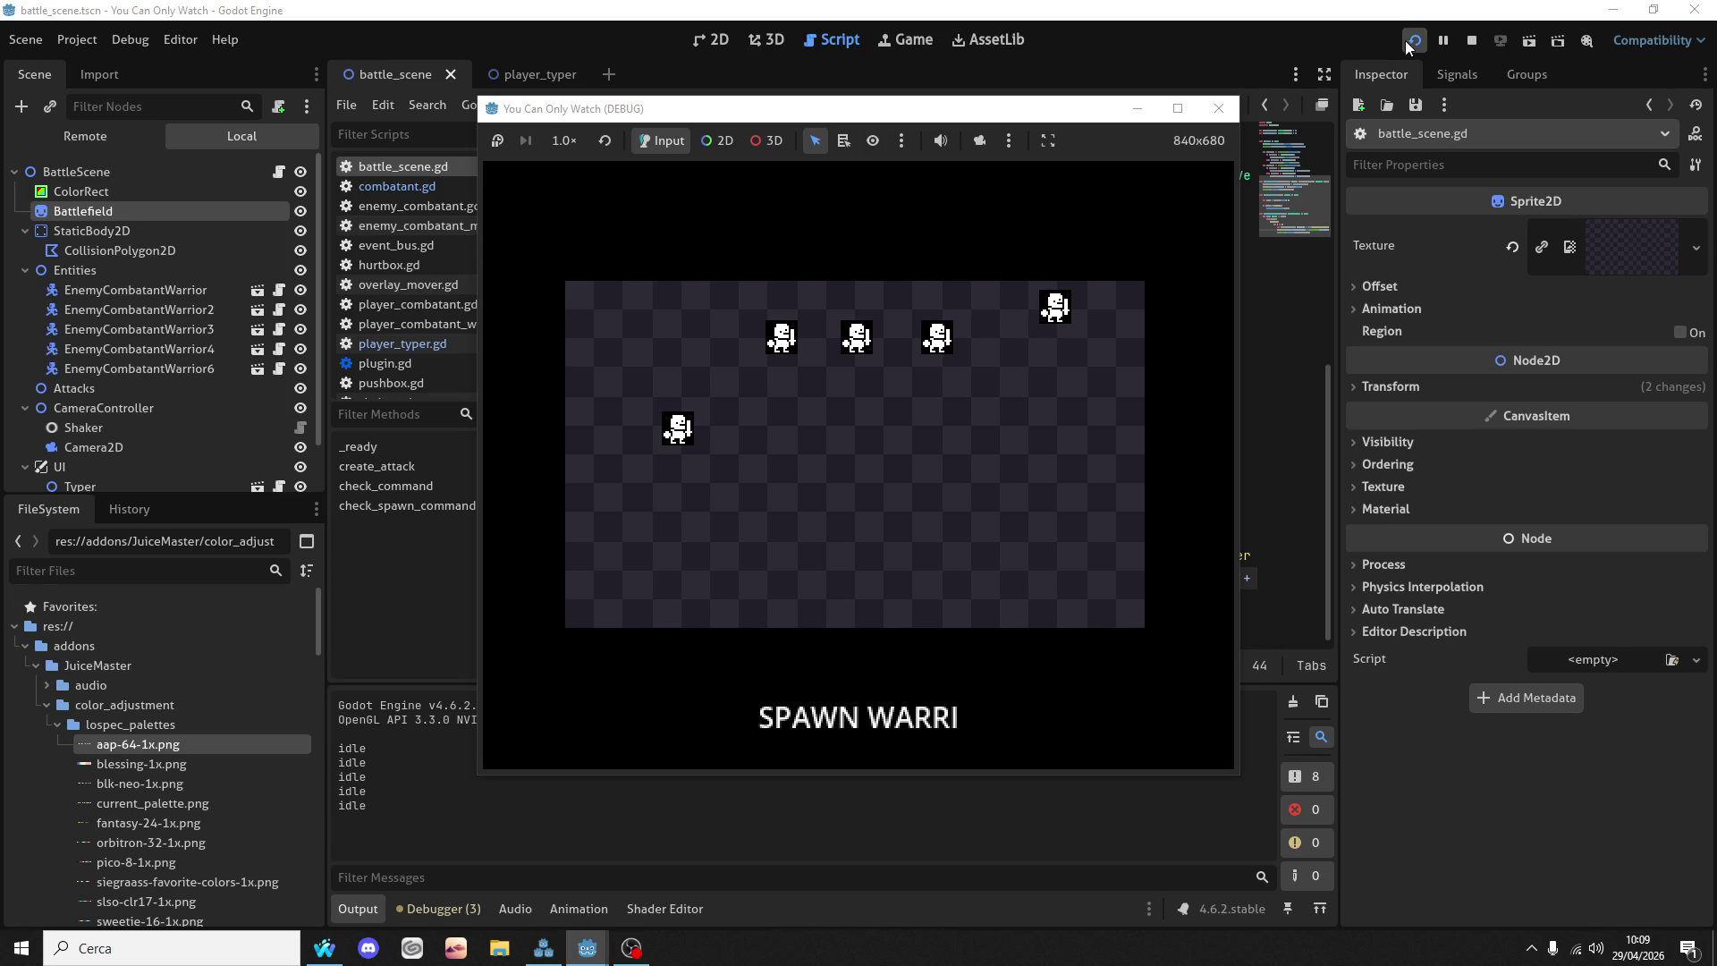
{"action": "key", "text": "Return"}
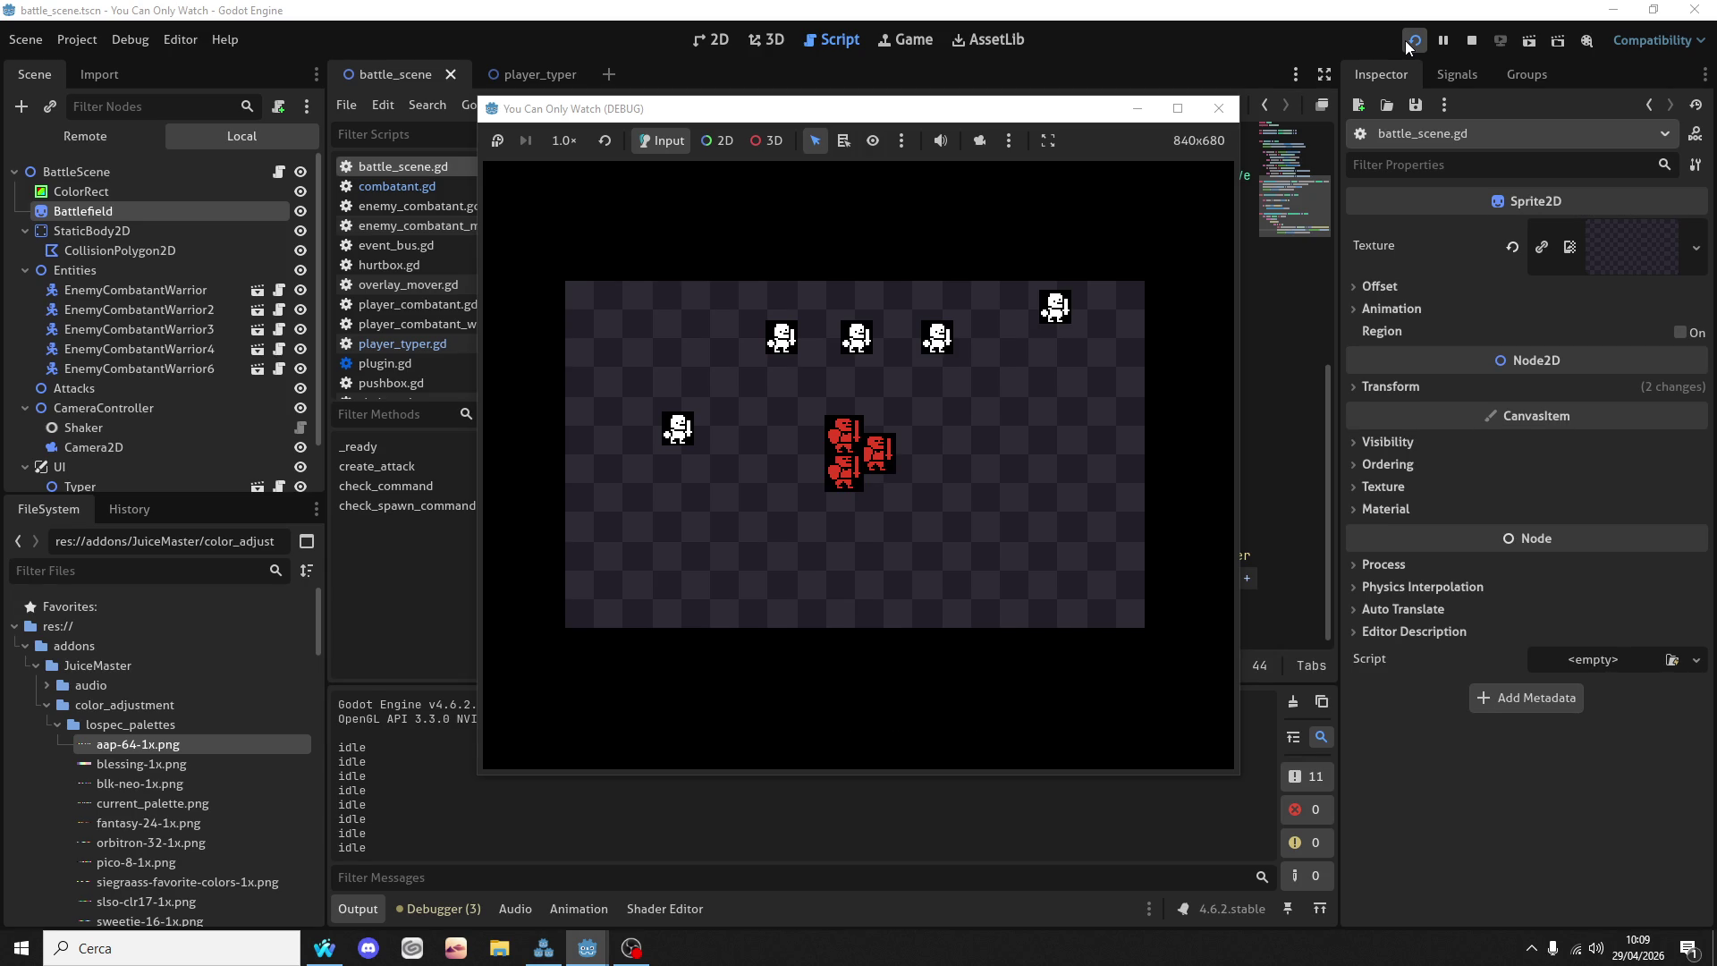
{"action": "left_click", "coordinate": [1218, 108]}
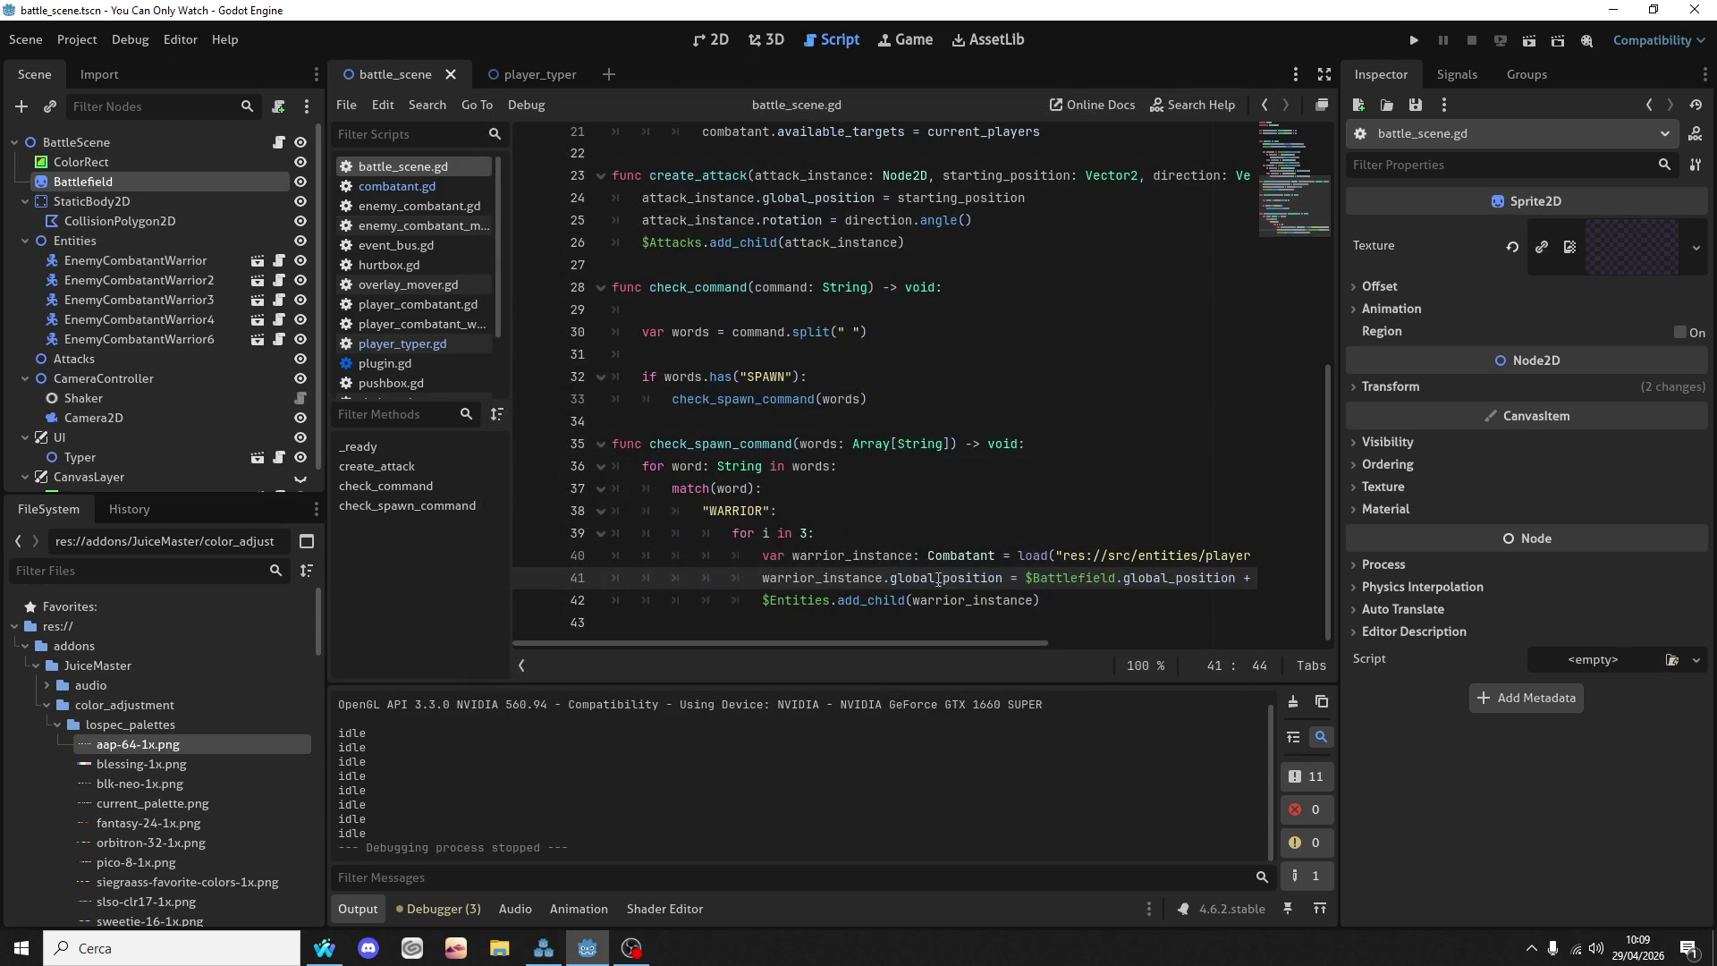
Start a new line after the add_child call on line 42.
{"action": "double_click", "coordinate": [974, 600]}
{"action": "left_click", "coordinate": [1065, 610]}
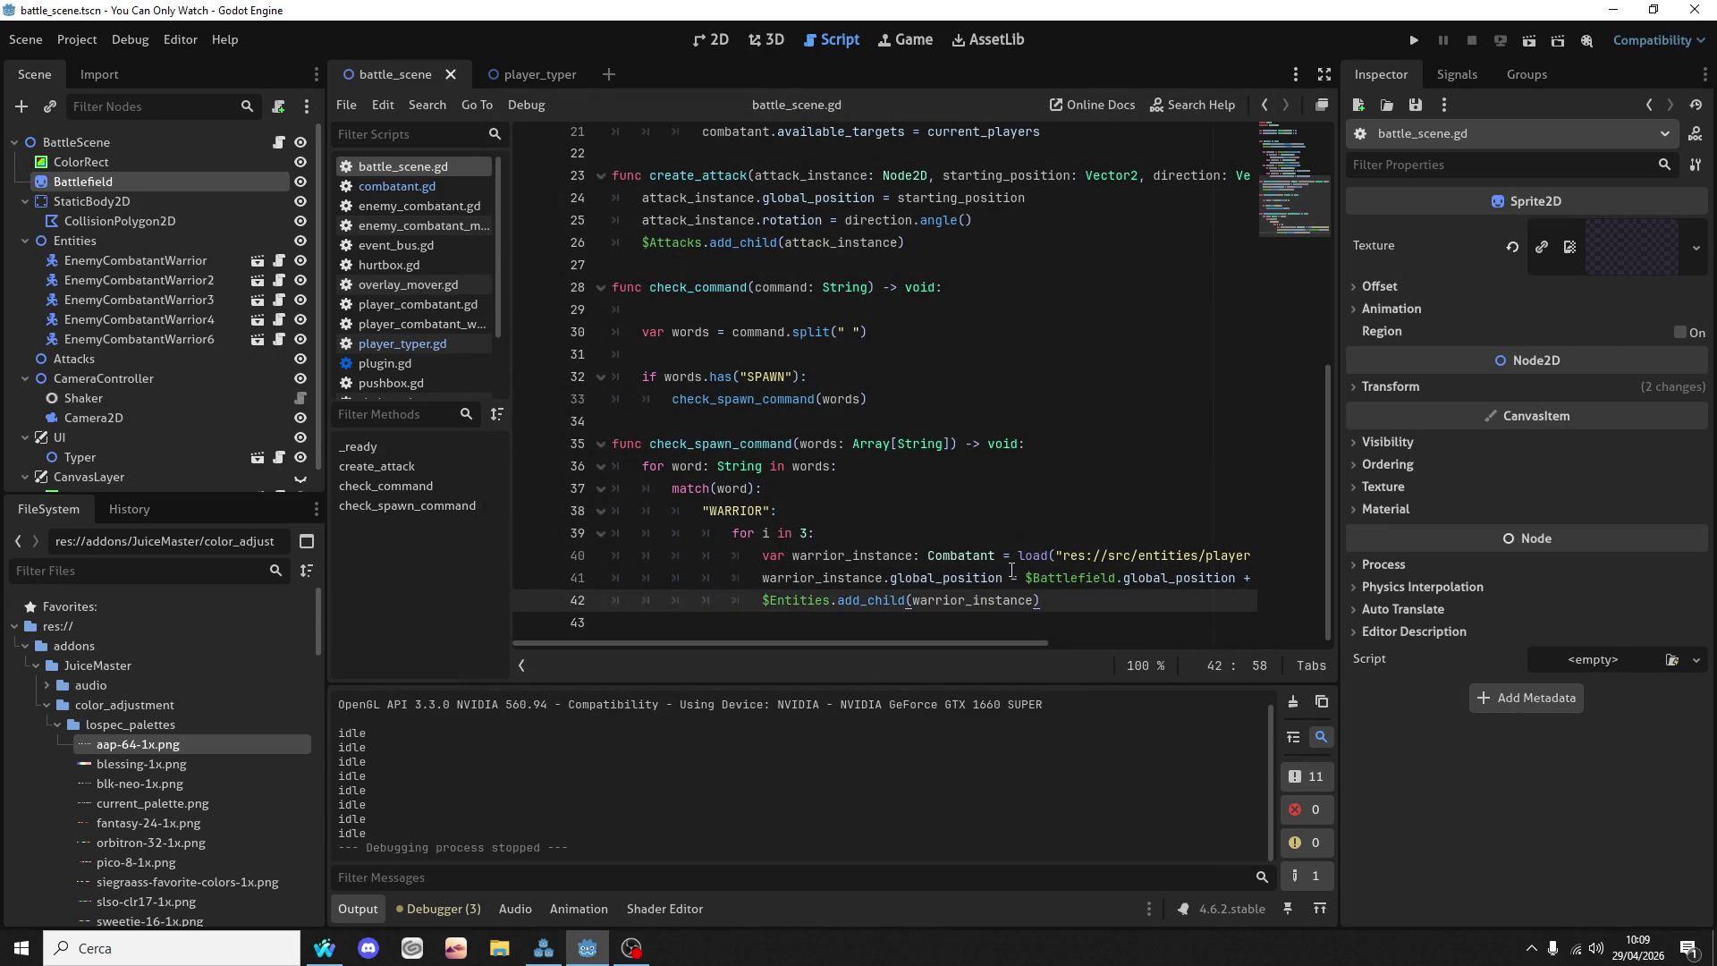
{"action": "key", "text": "Return"}
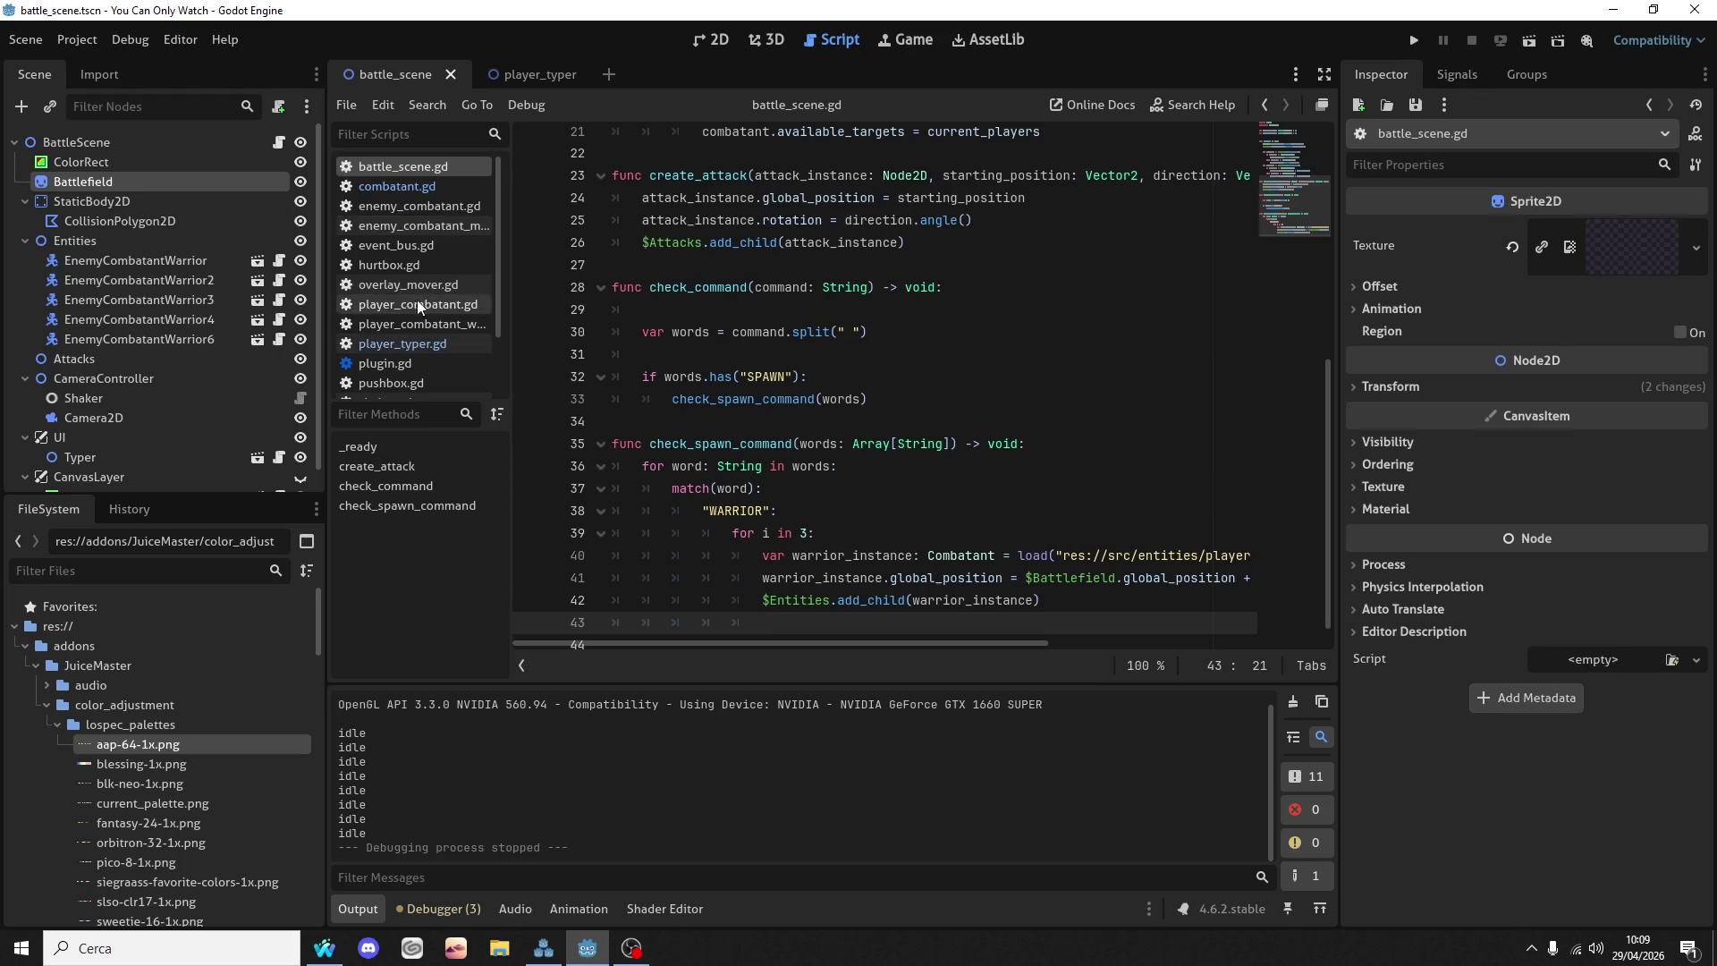
Add a combatant_created signal to event_bus.gd by duplicating combatant_destroyed, and save.
{"action": "left_click", "coordinate": [426, 244]}
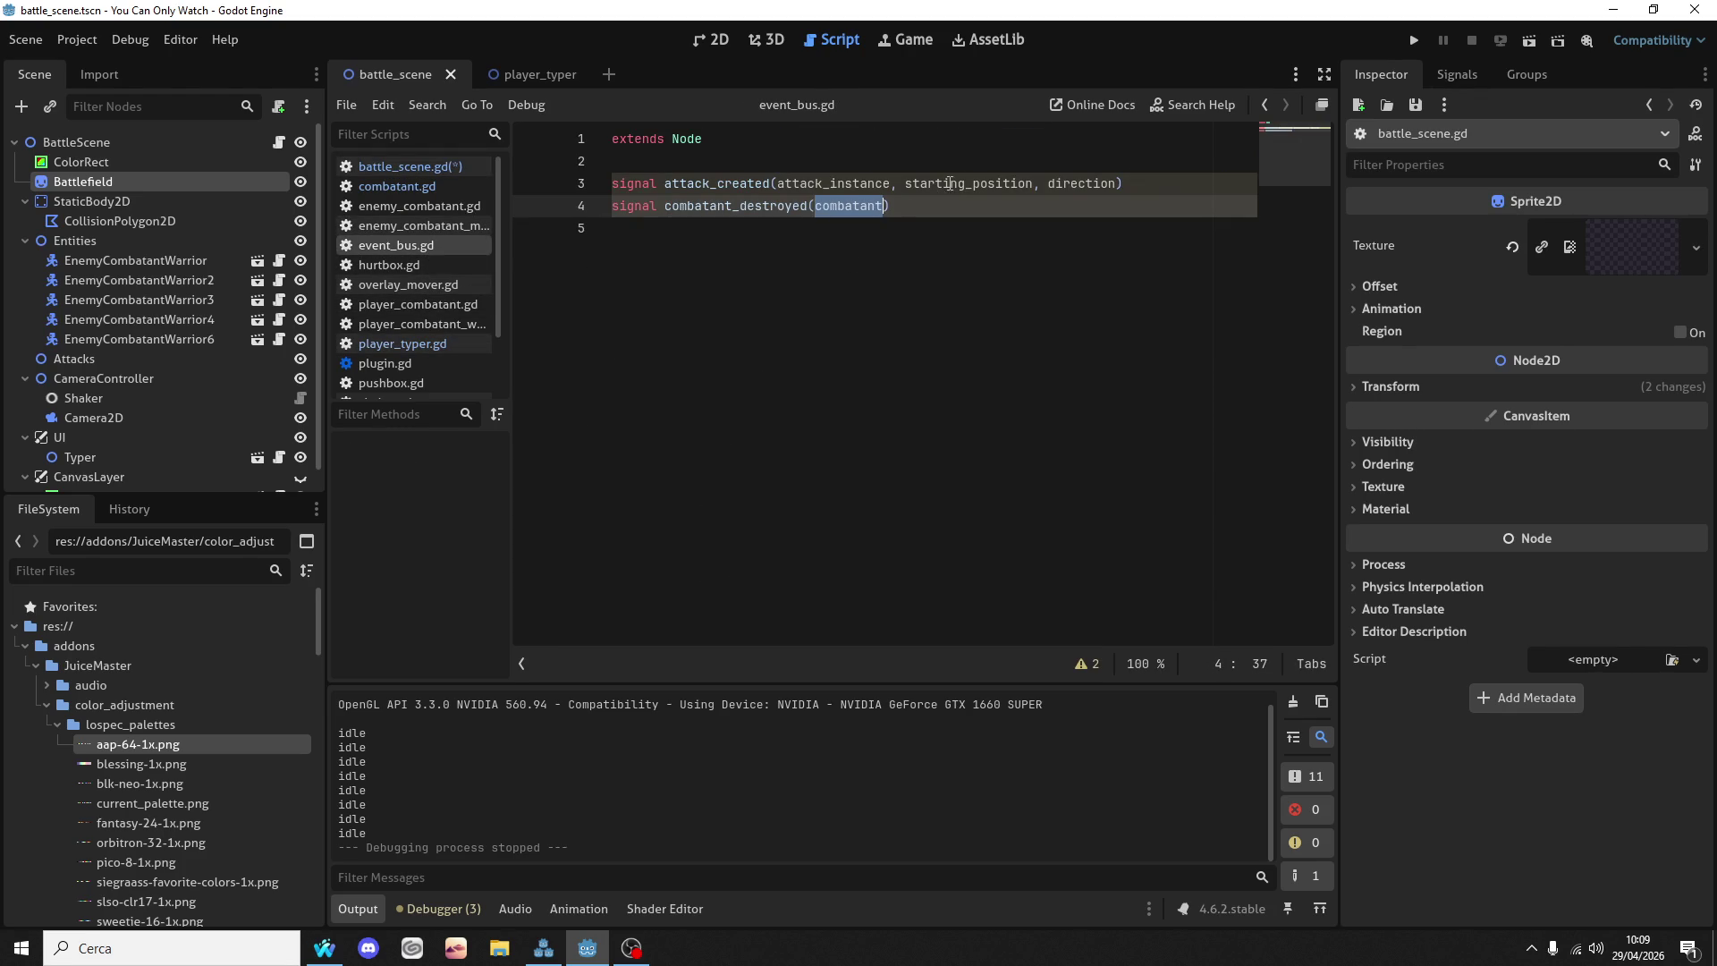
{"action": "left_click", "coordinate": [1133, 203]}
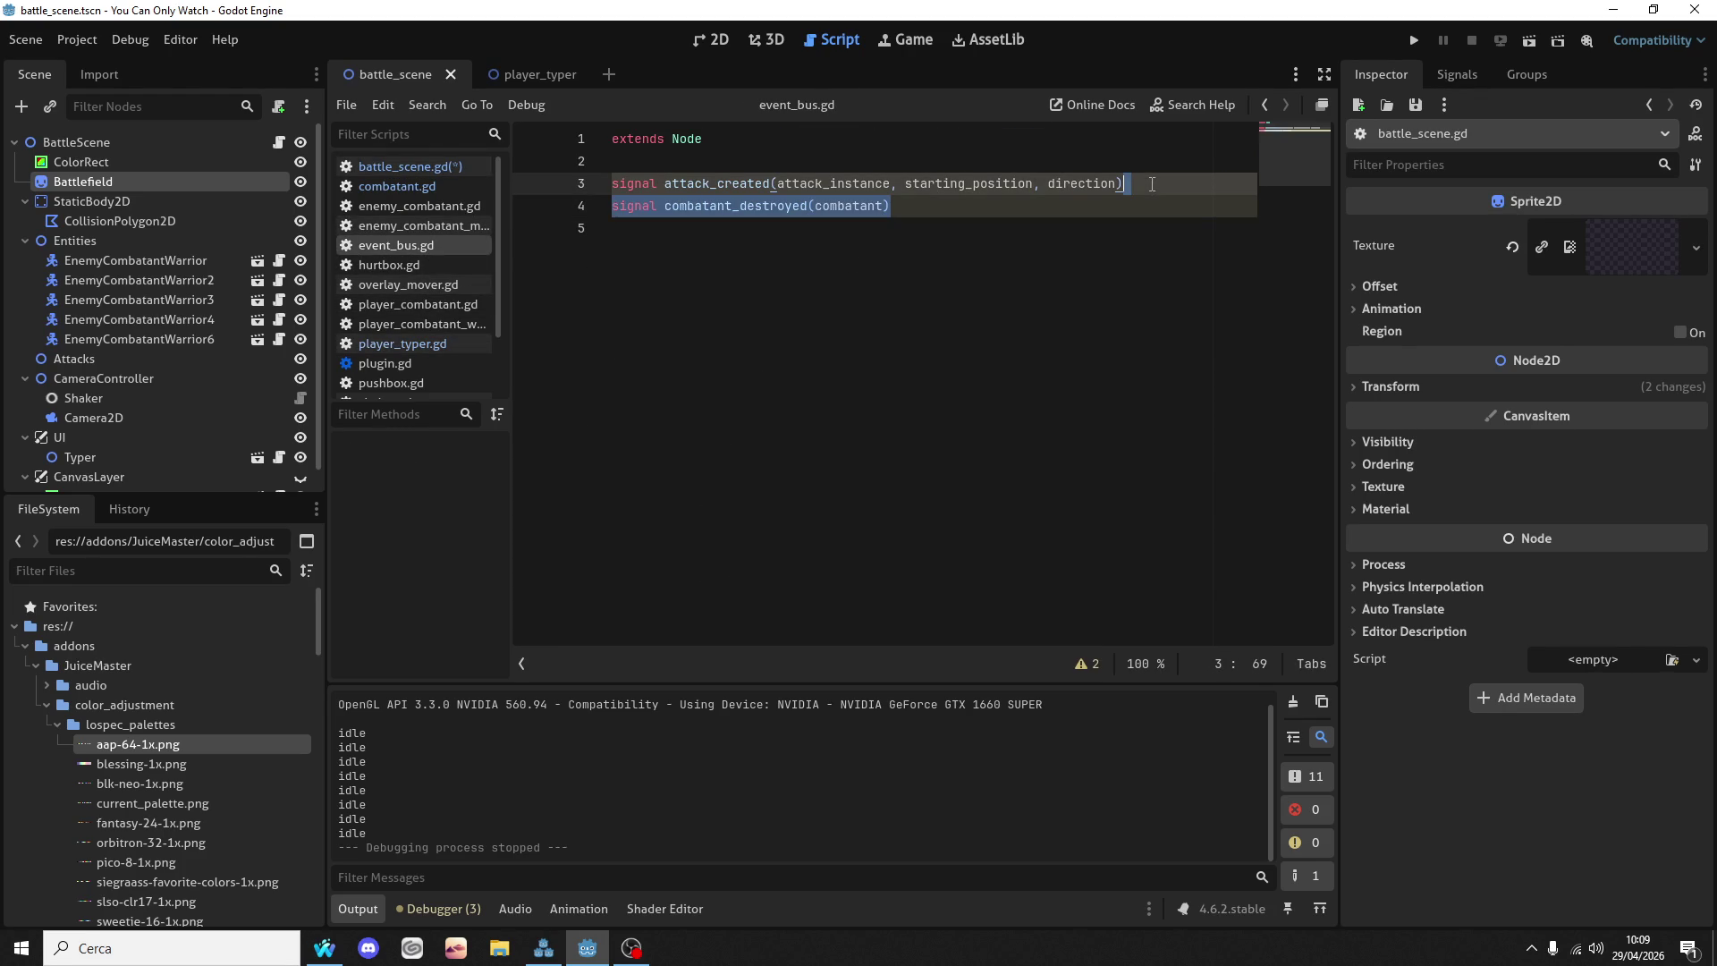
{"action": "key", "text": "ctrl+shift+d"}
{"action": "left_click_drag", "start_coordinate": [739, 205], "coordinate": [807, 207]}
{"action": "type", "text": "created"}
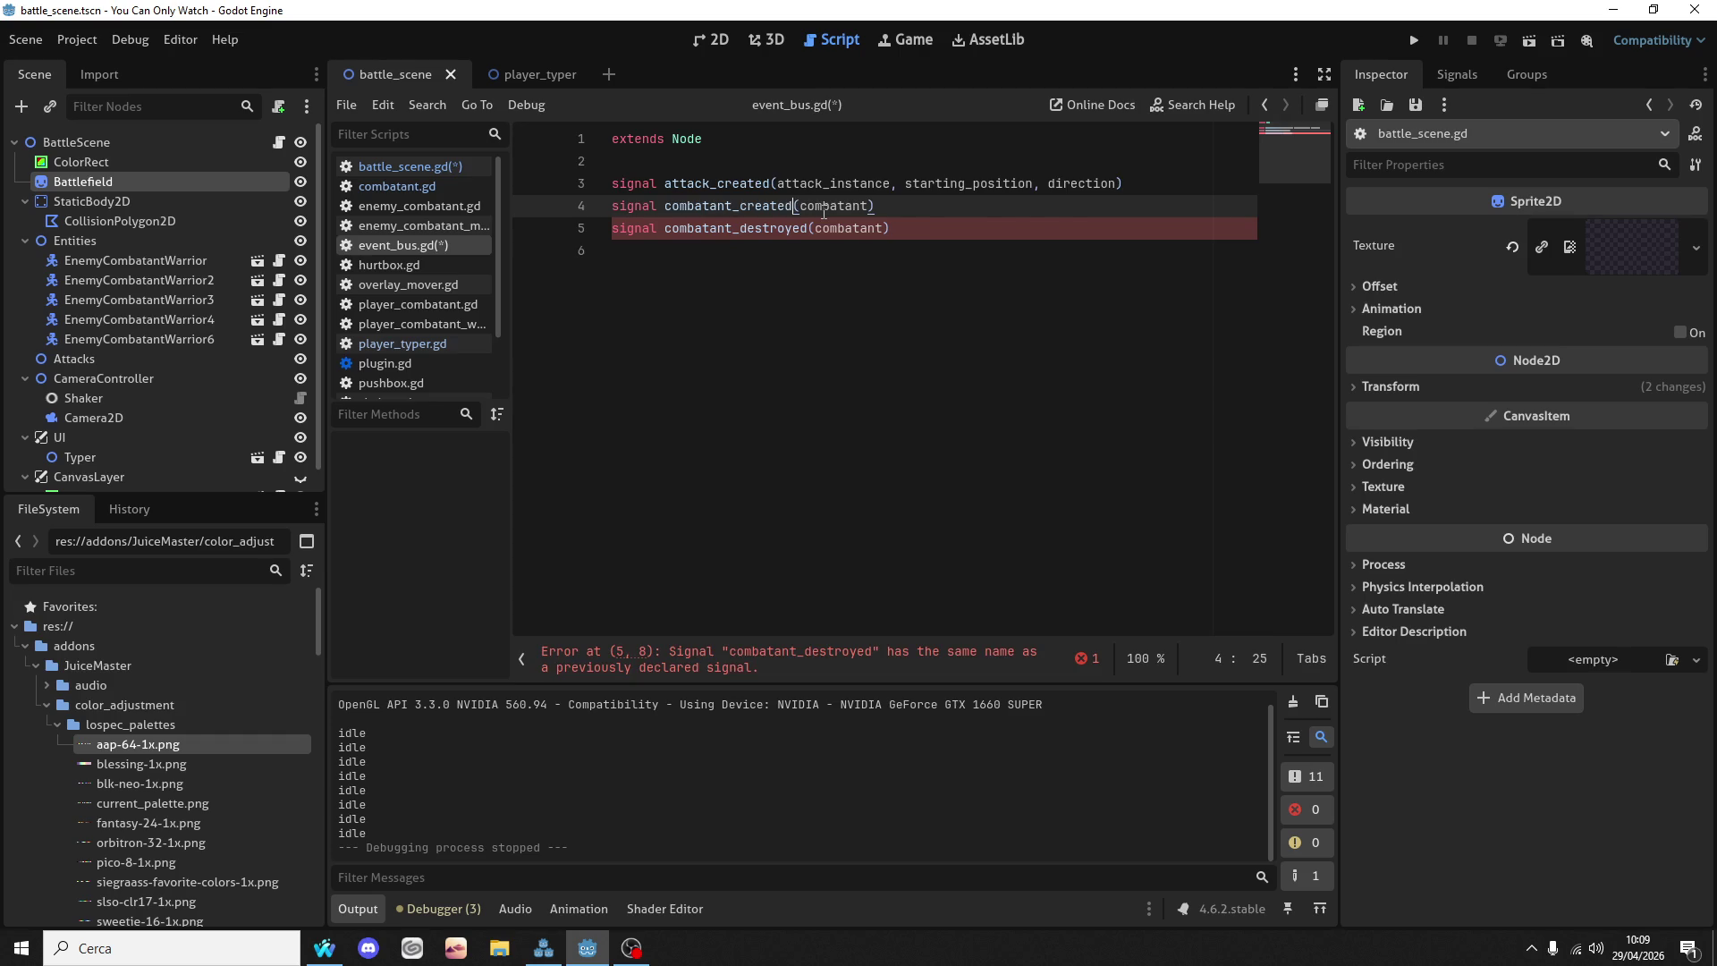
{"action": "key", "text": "ctrl+s"}
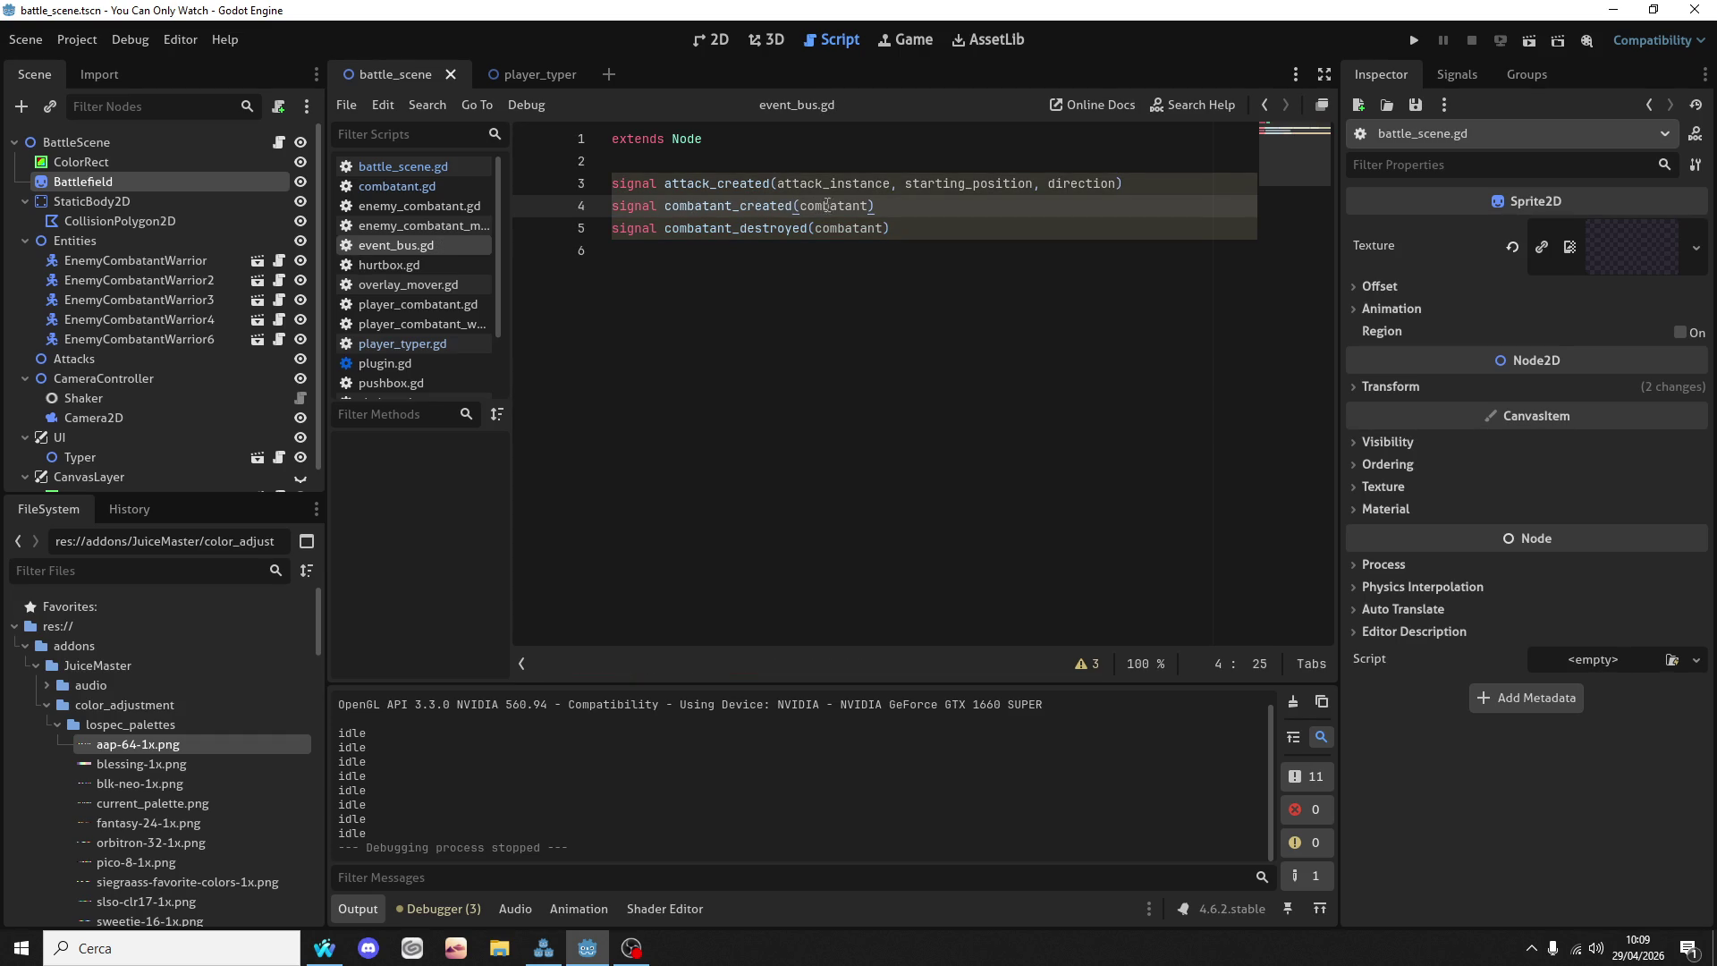
Back in battle_scene.gd, begin the EventBus call on line 43.
{"action": "double_click", "coordinate": [830, 206]}
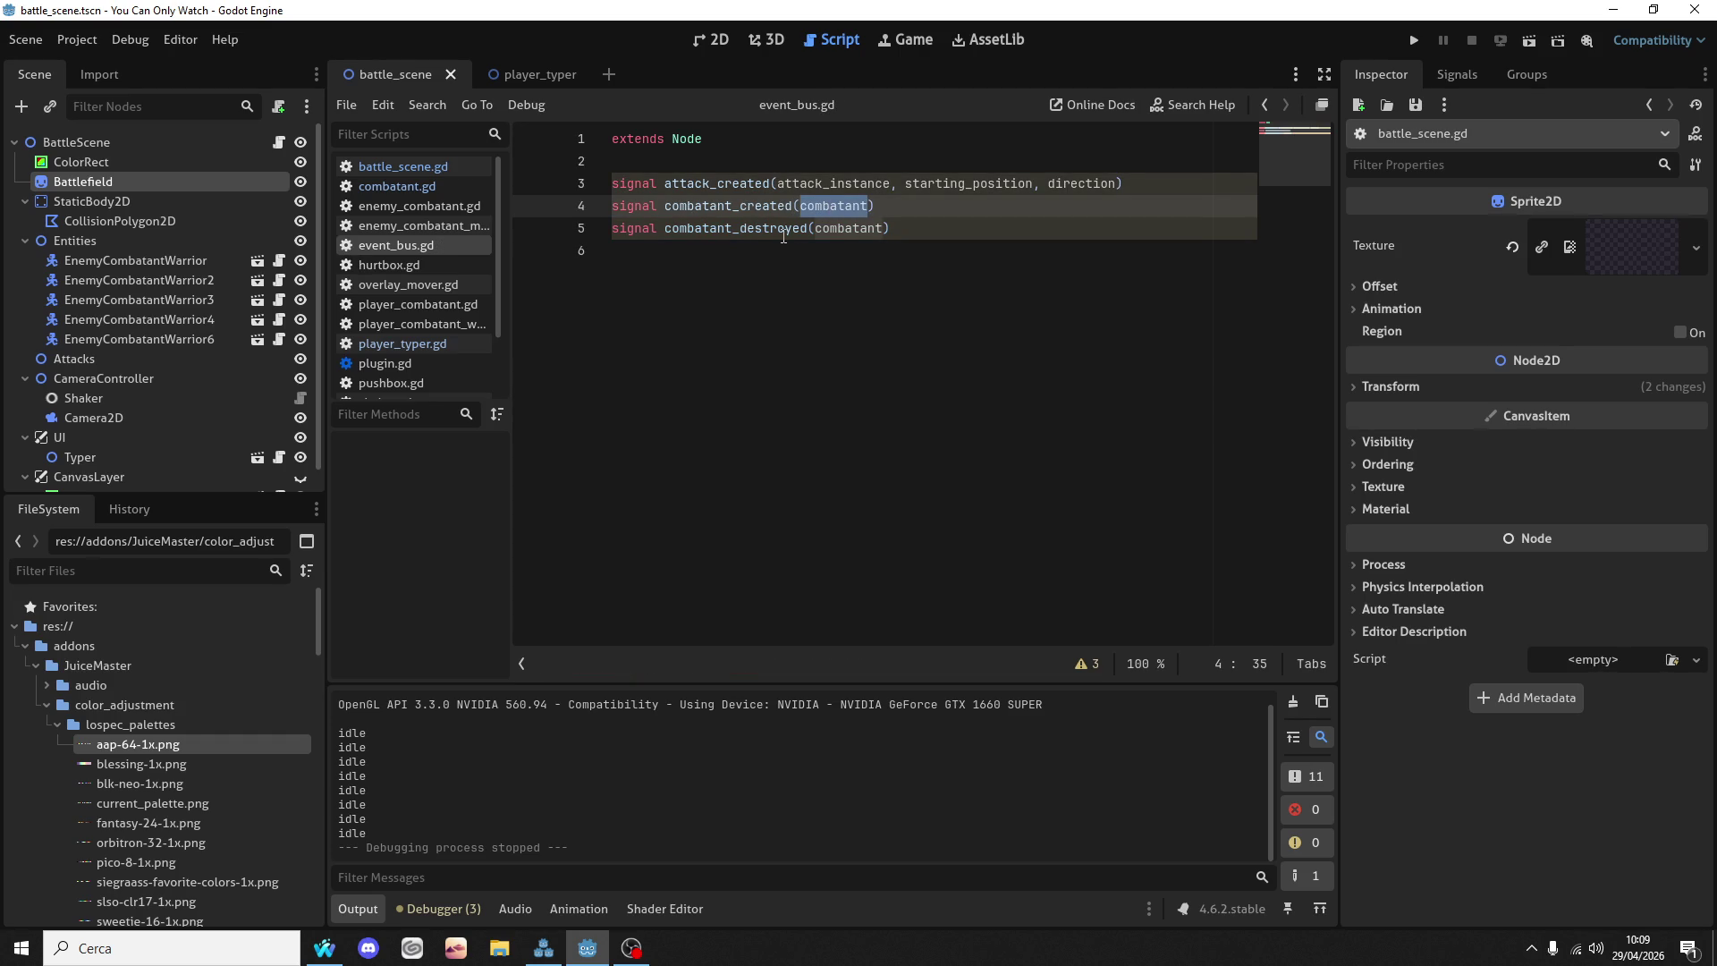
{"action": "left_click", "coordinate": [784, 206]}
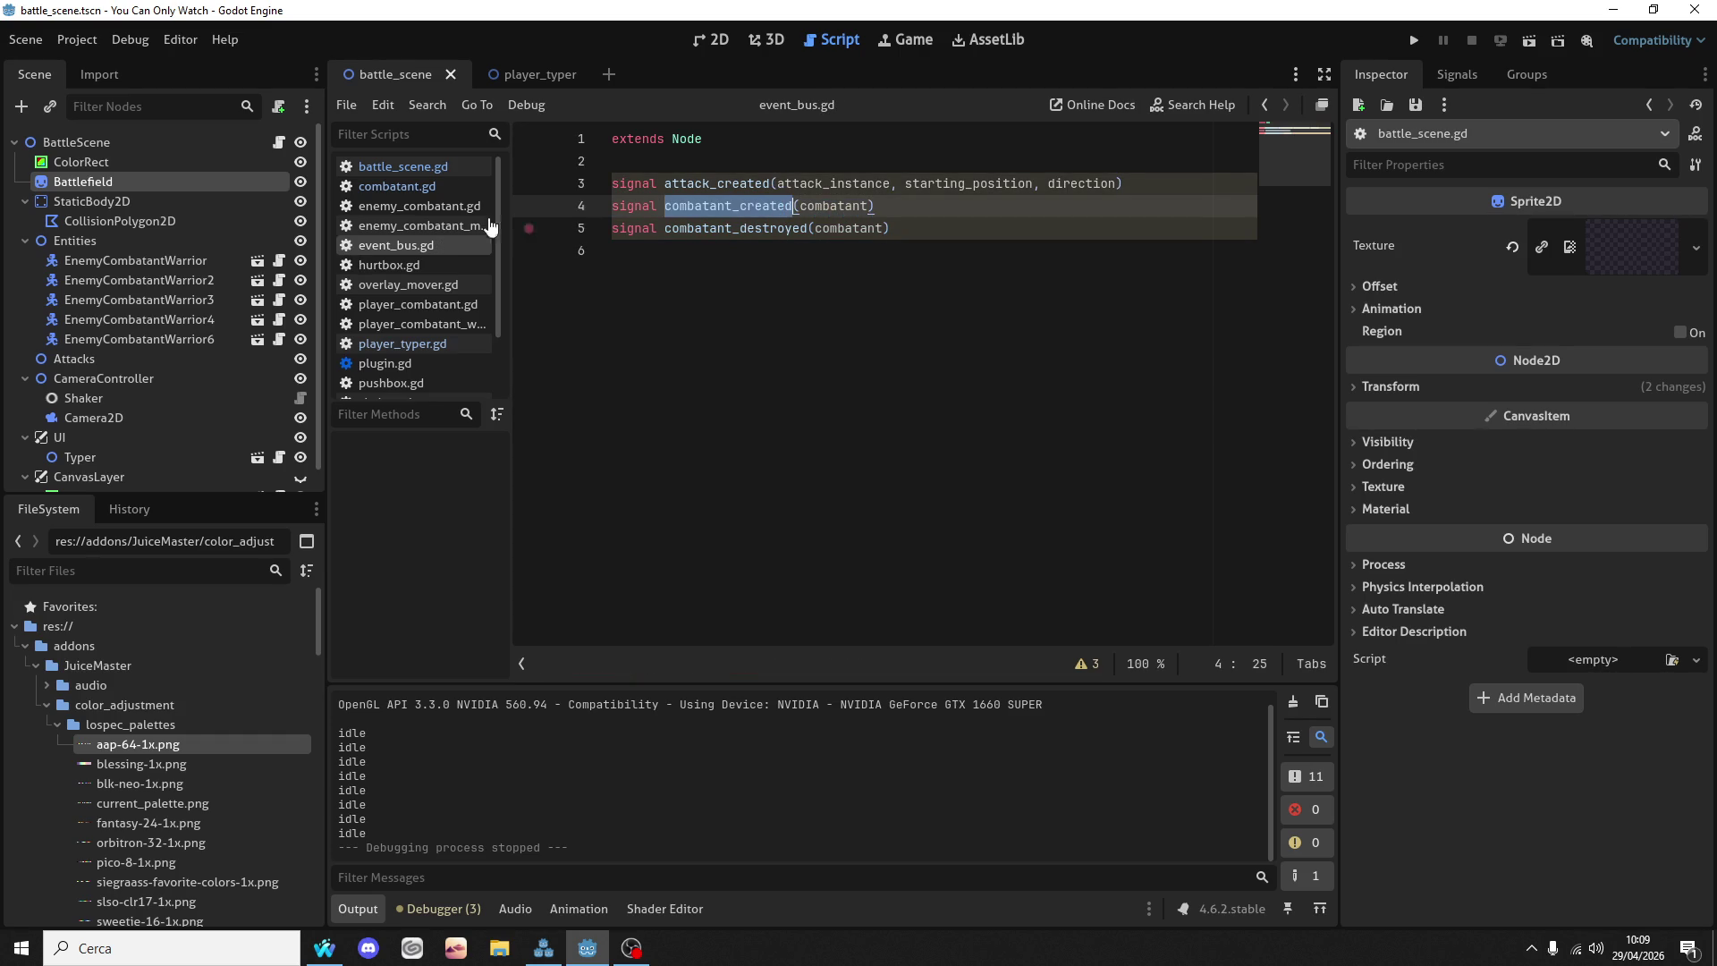
{"action": "left_click", "coordinate": [431, 169]}
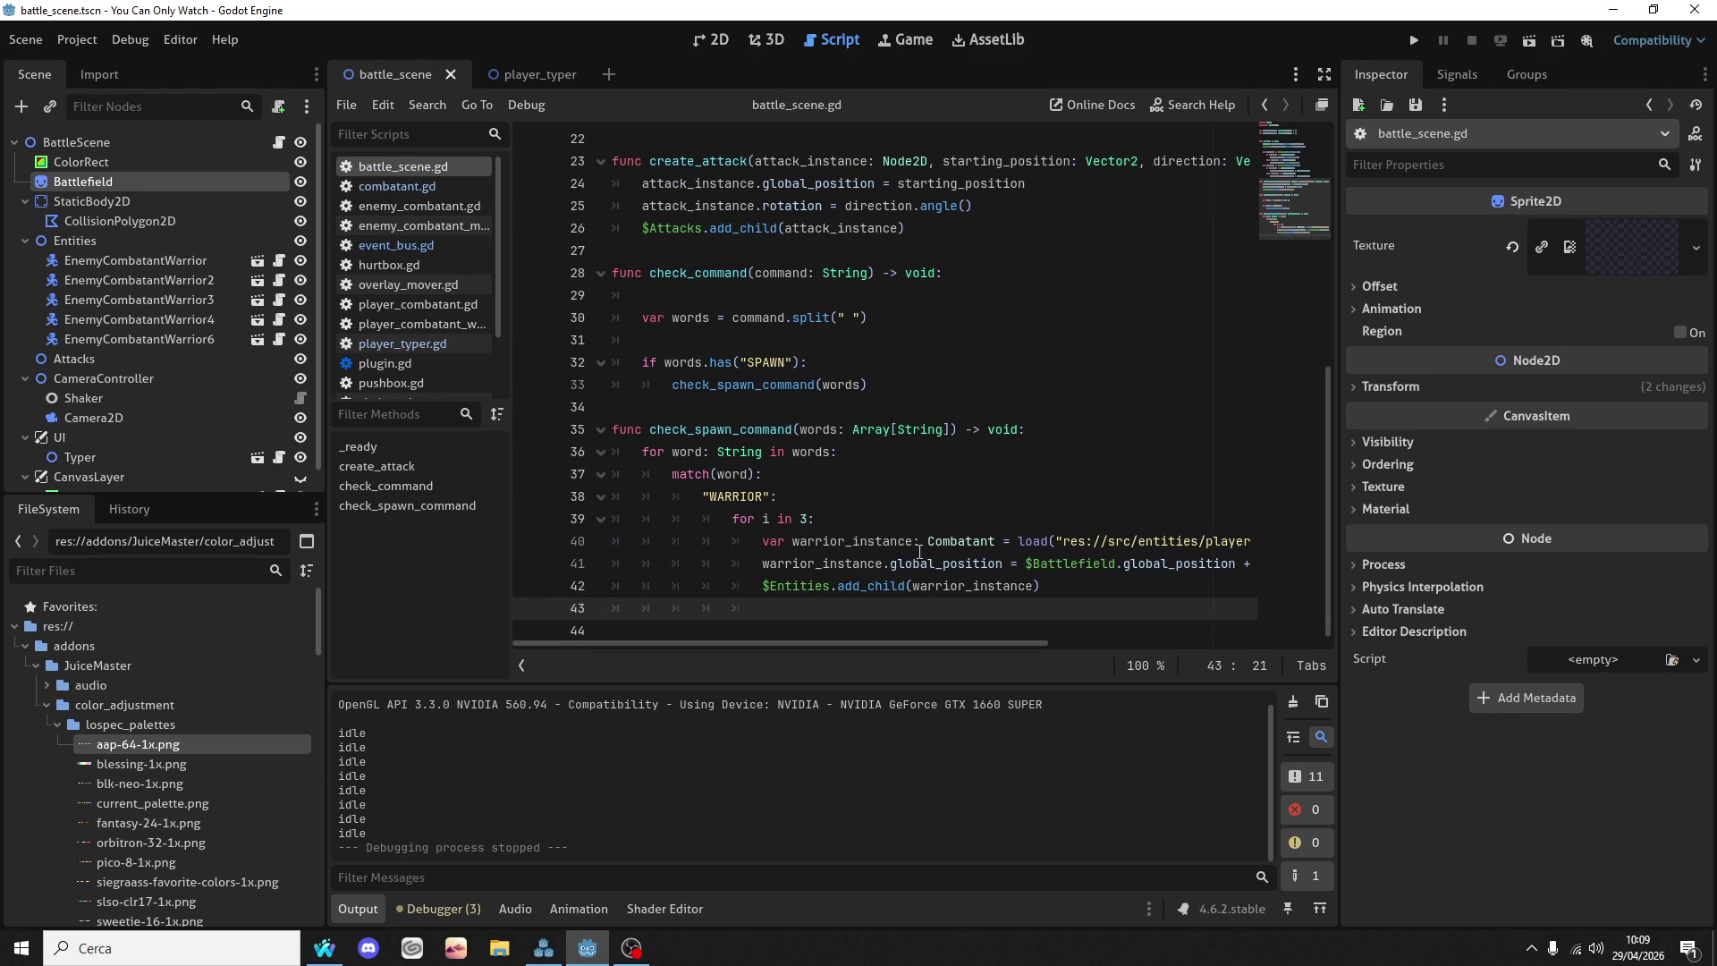
{"action": "type", "text": "Event"}
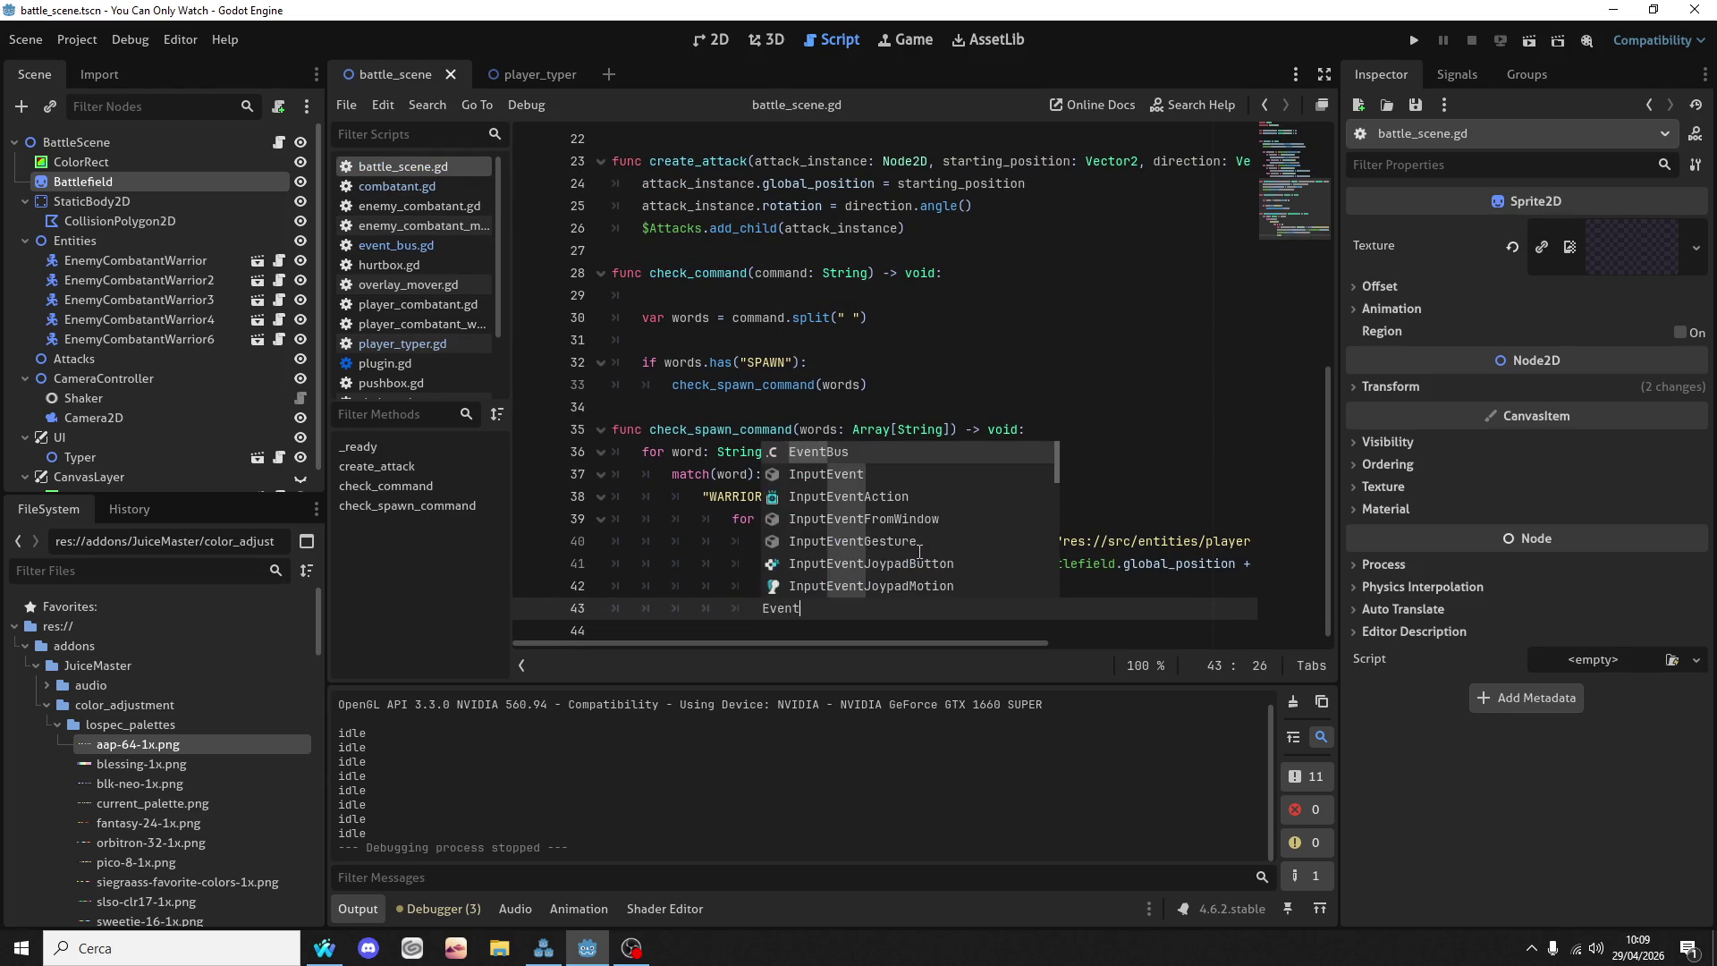
{"action": "key", "text": "Return"}
Write EventBus.combatant_created(warrior_instance) on line 43 and save the script.
{"action": "type", "text": ".combatant_created("}
{"action": "key", "text": "Return"}
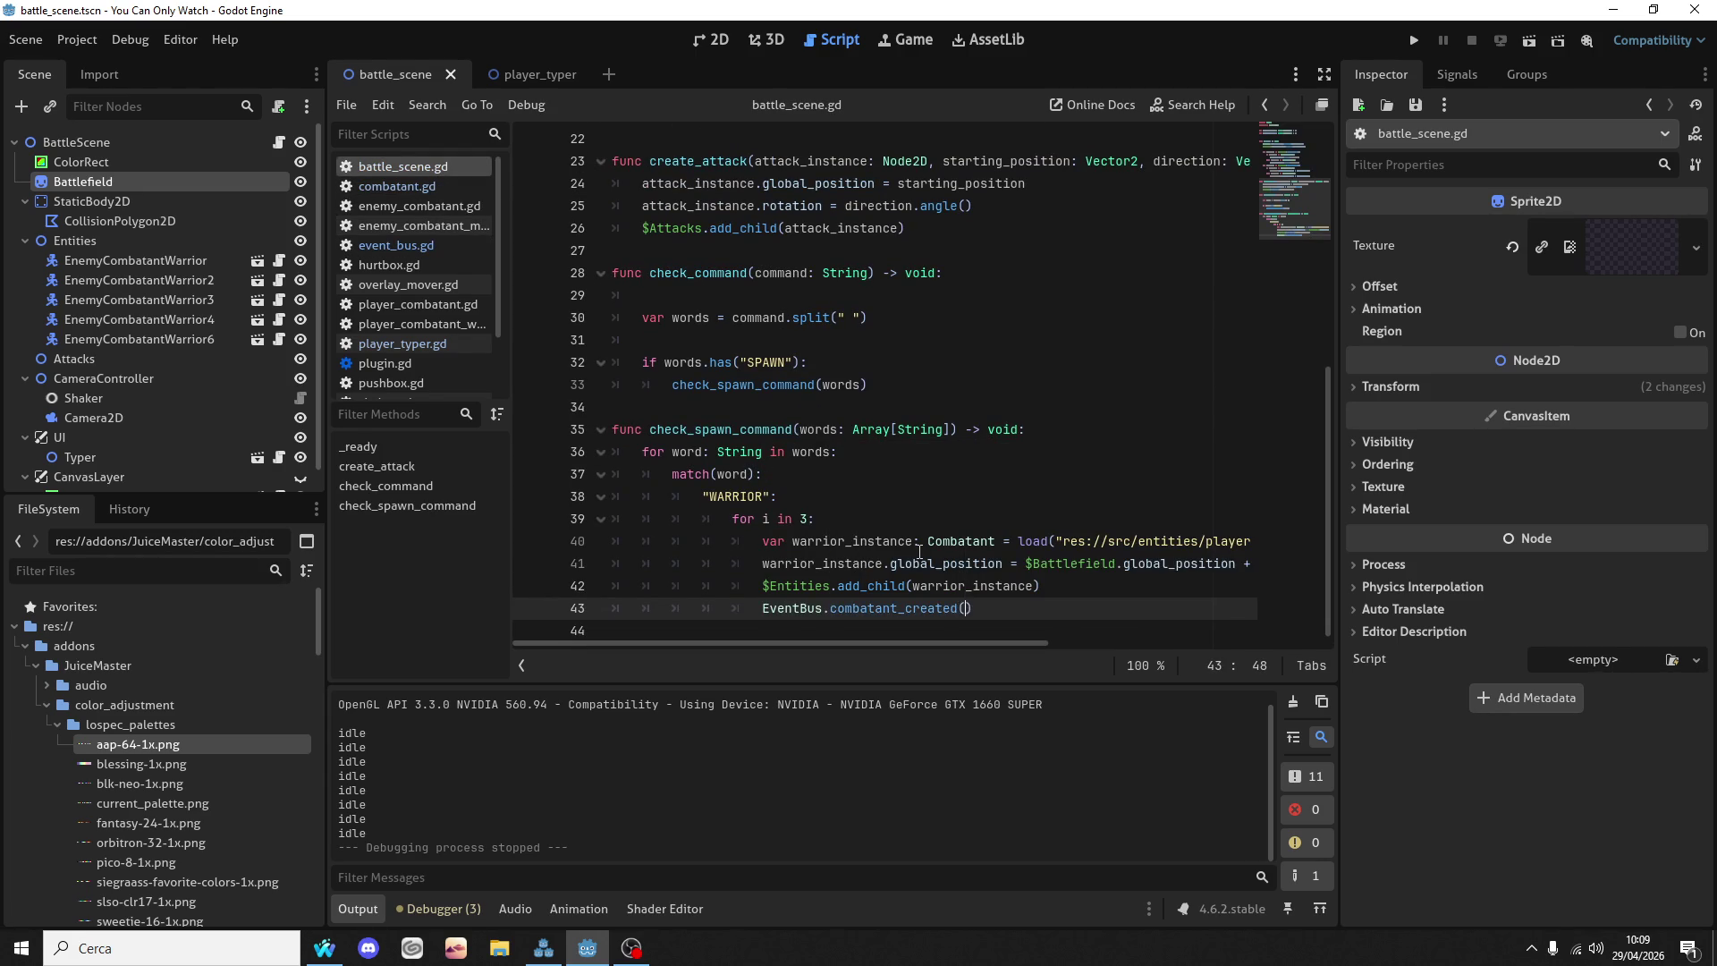
{"action": "type", "text": "warrior_i"}
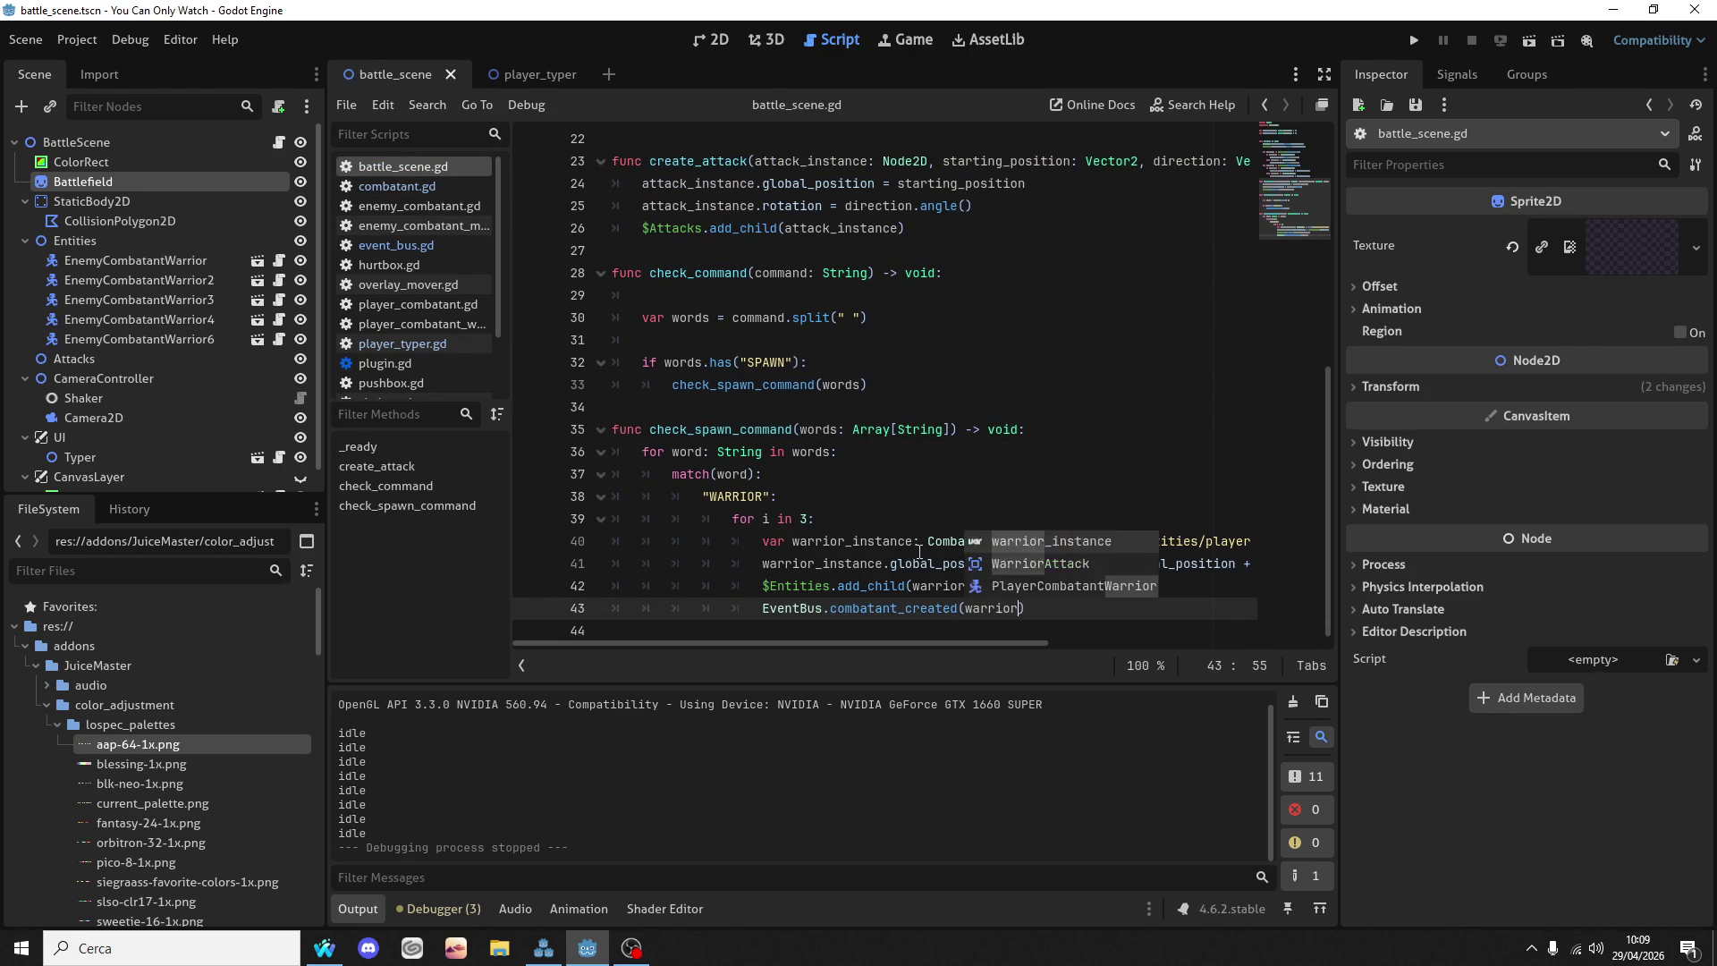
{"action": "key", "text": "Return"}
{"action": "key", "text": "ctrl+s"}
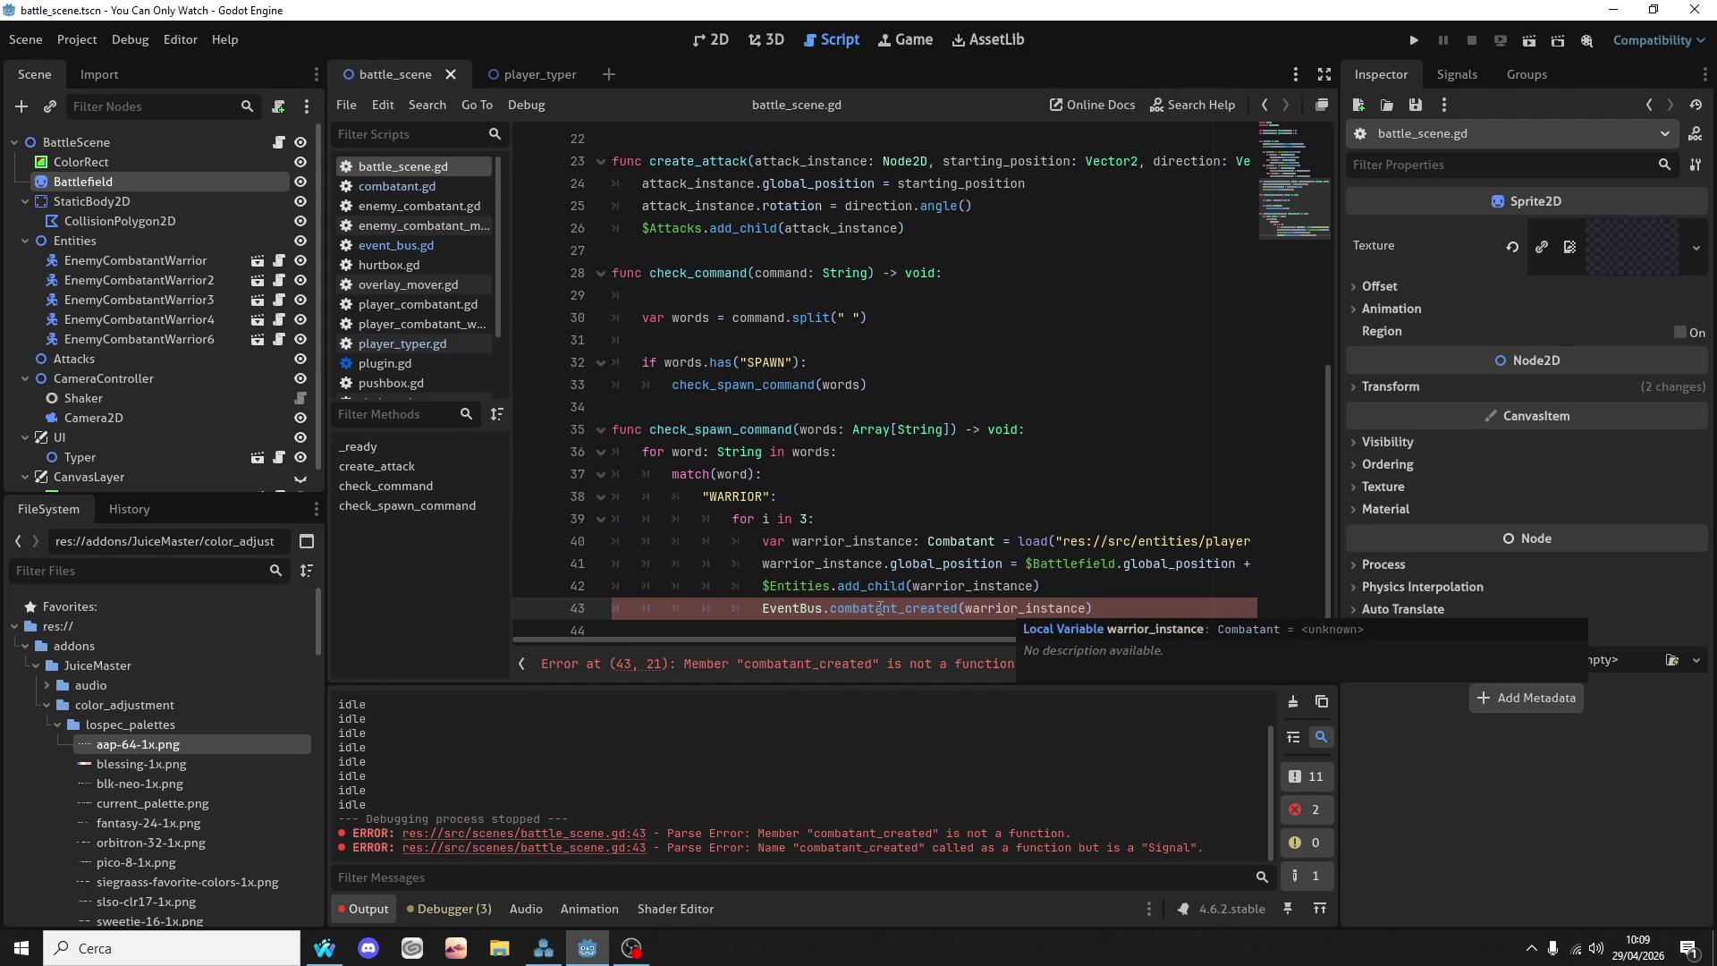
Insert .emit after combatant_created on line 43.
{"action": "left_click", "coordinate": [959, 609]}
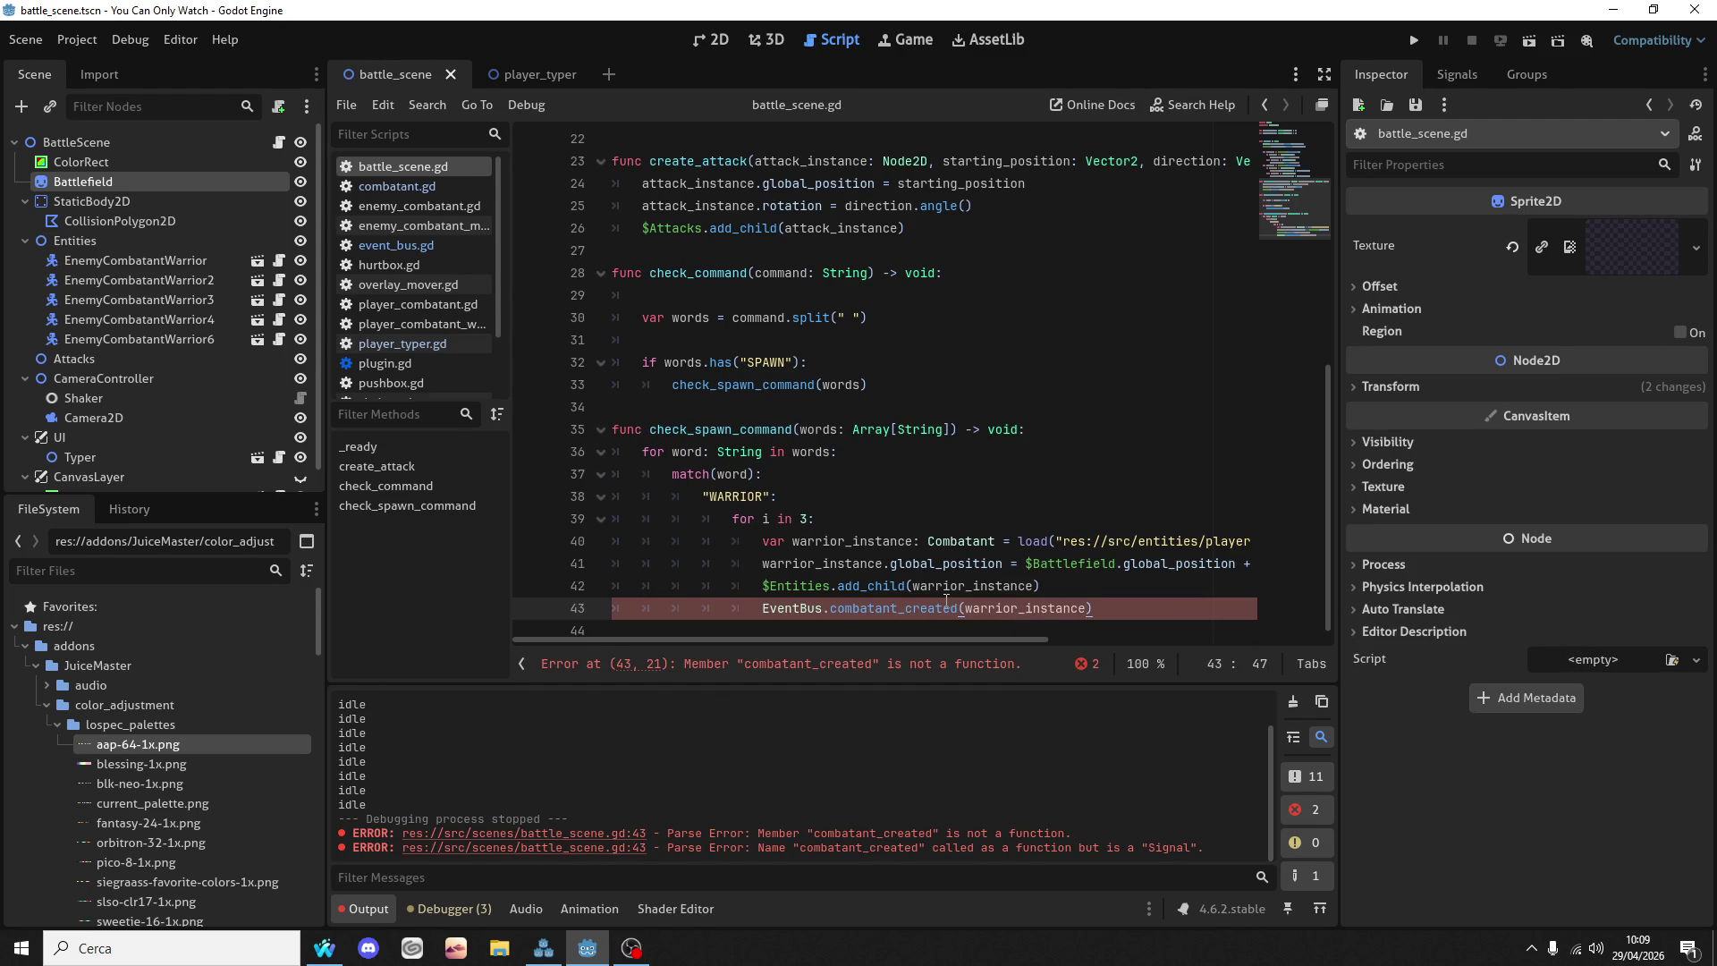
{"action": "type", "text": ".emit"}
{"action": "left_click", "coordinate": [925, 592]}
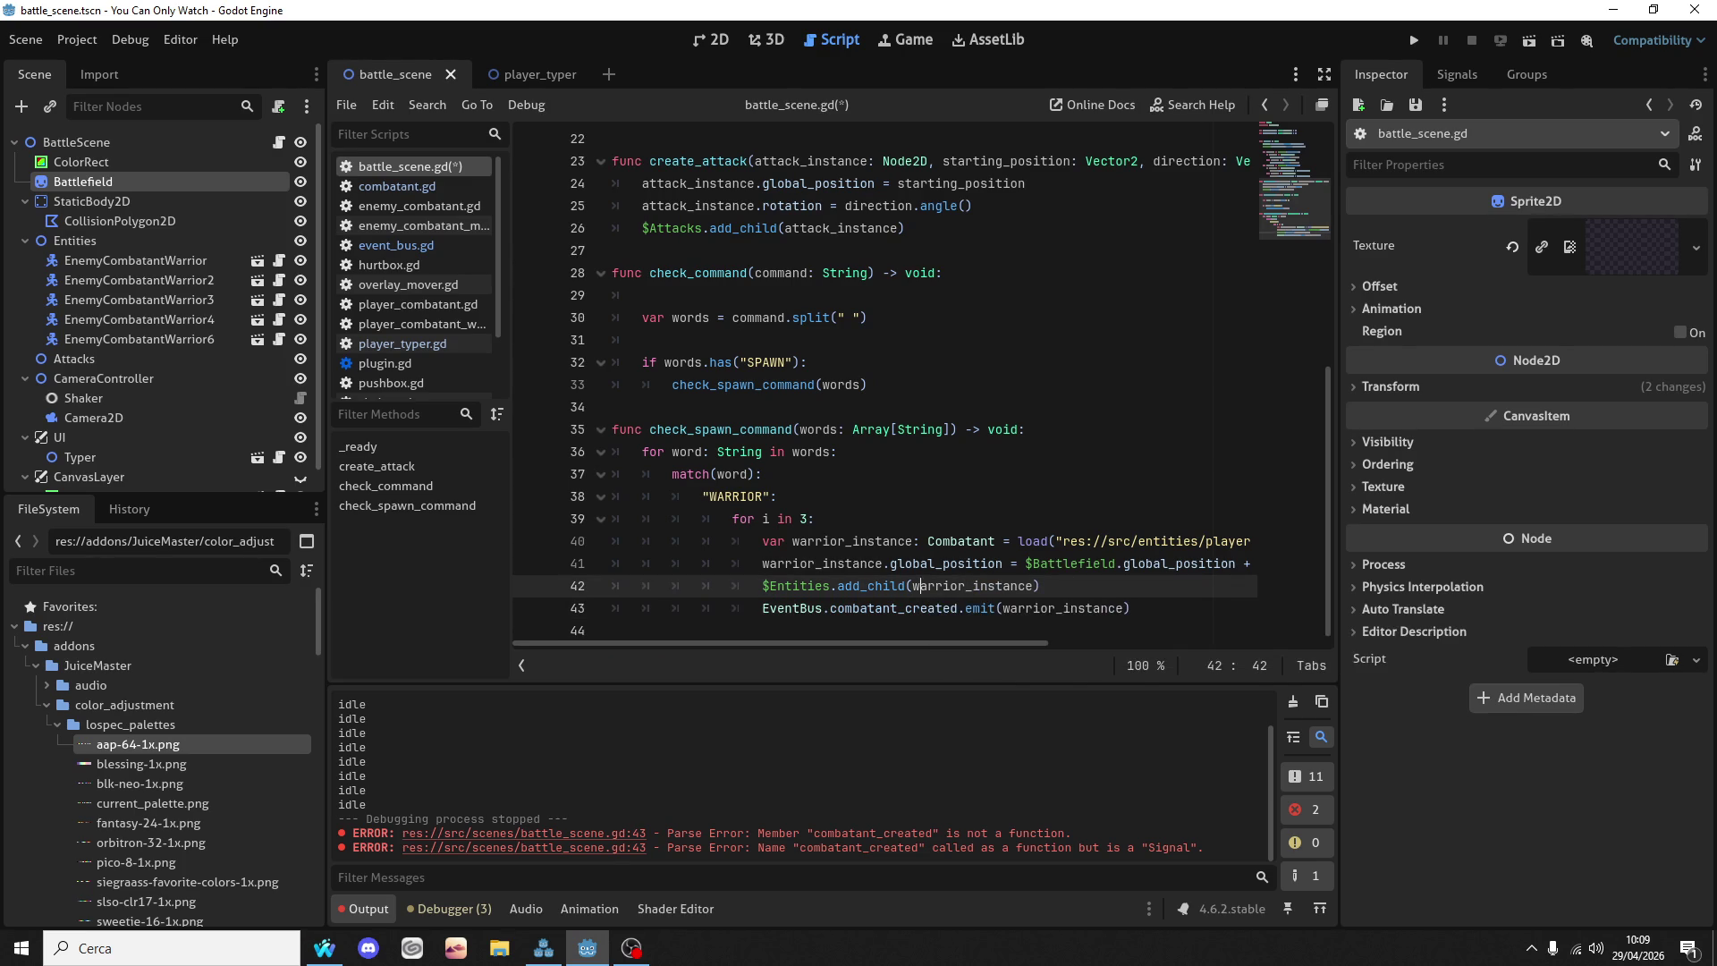
{"action": "key", "text": "alt+Tab"}
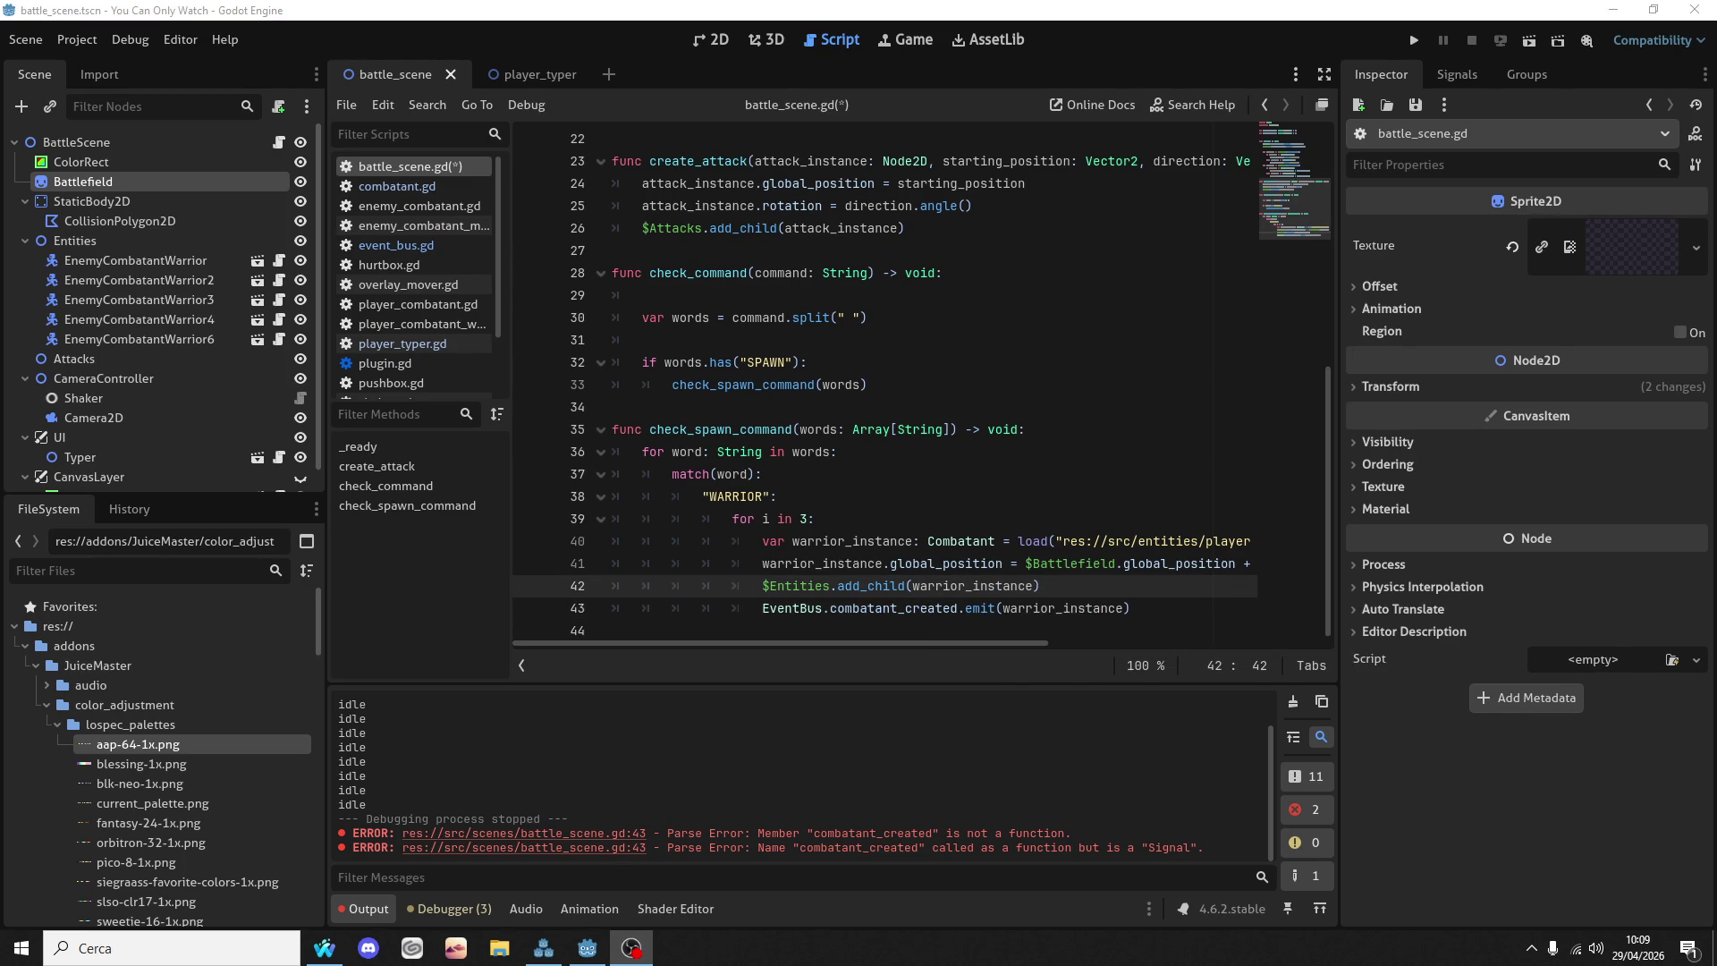
{"action": "key", "text": "alt+Tab"}
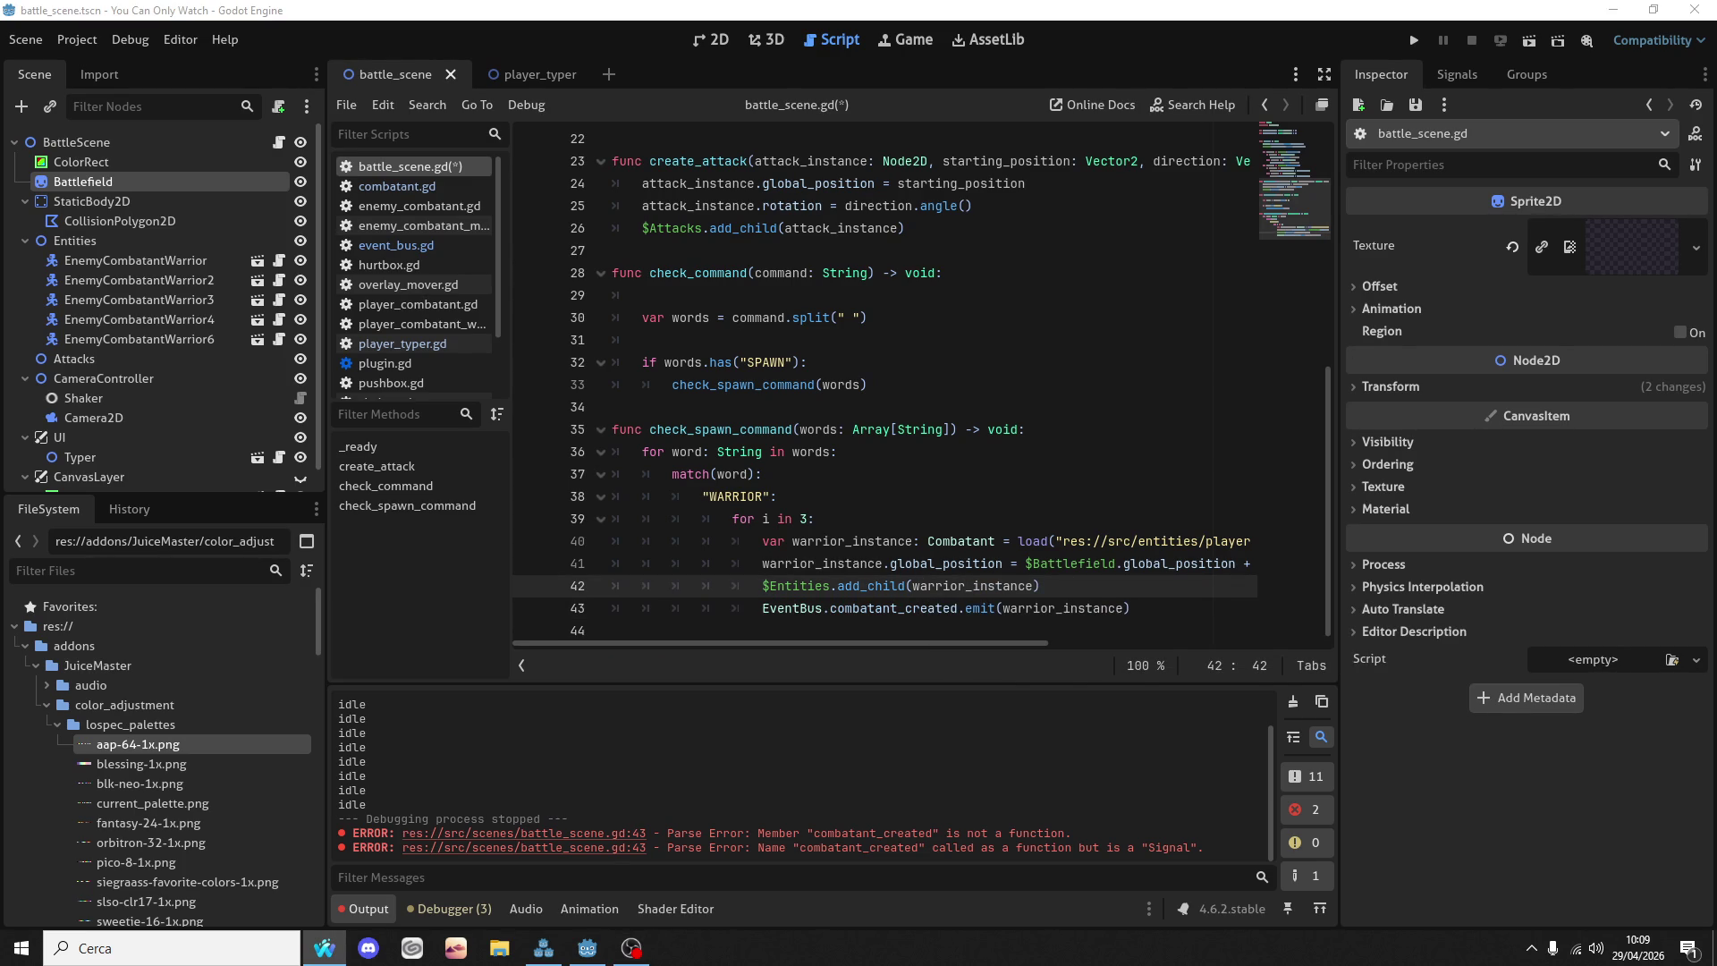
{"action": "key", "text": "alt+Tab"}
Review the spawn code, highlighting add_child, combatant_created, the load path and warrior_instance.
{"action": "double_click", "coordinate": [856, 586]}
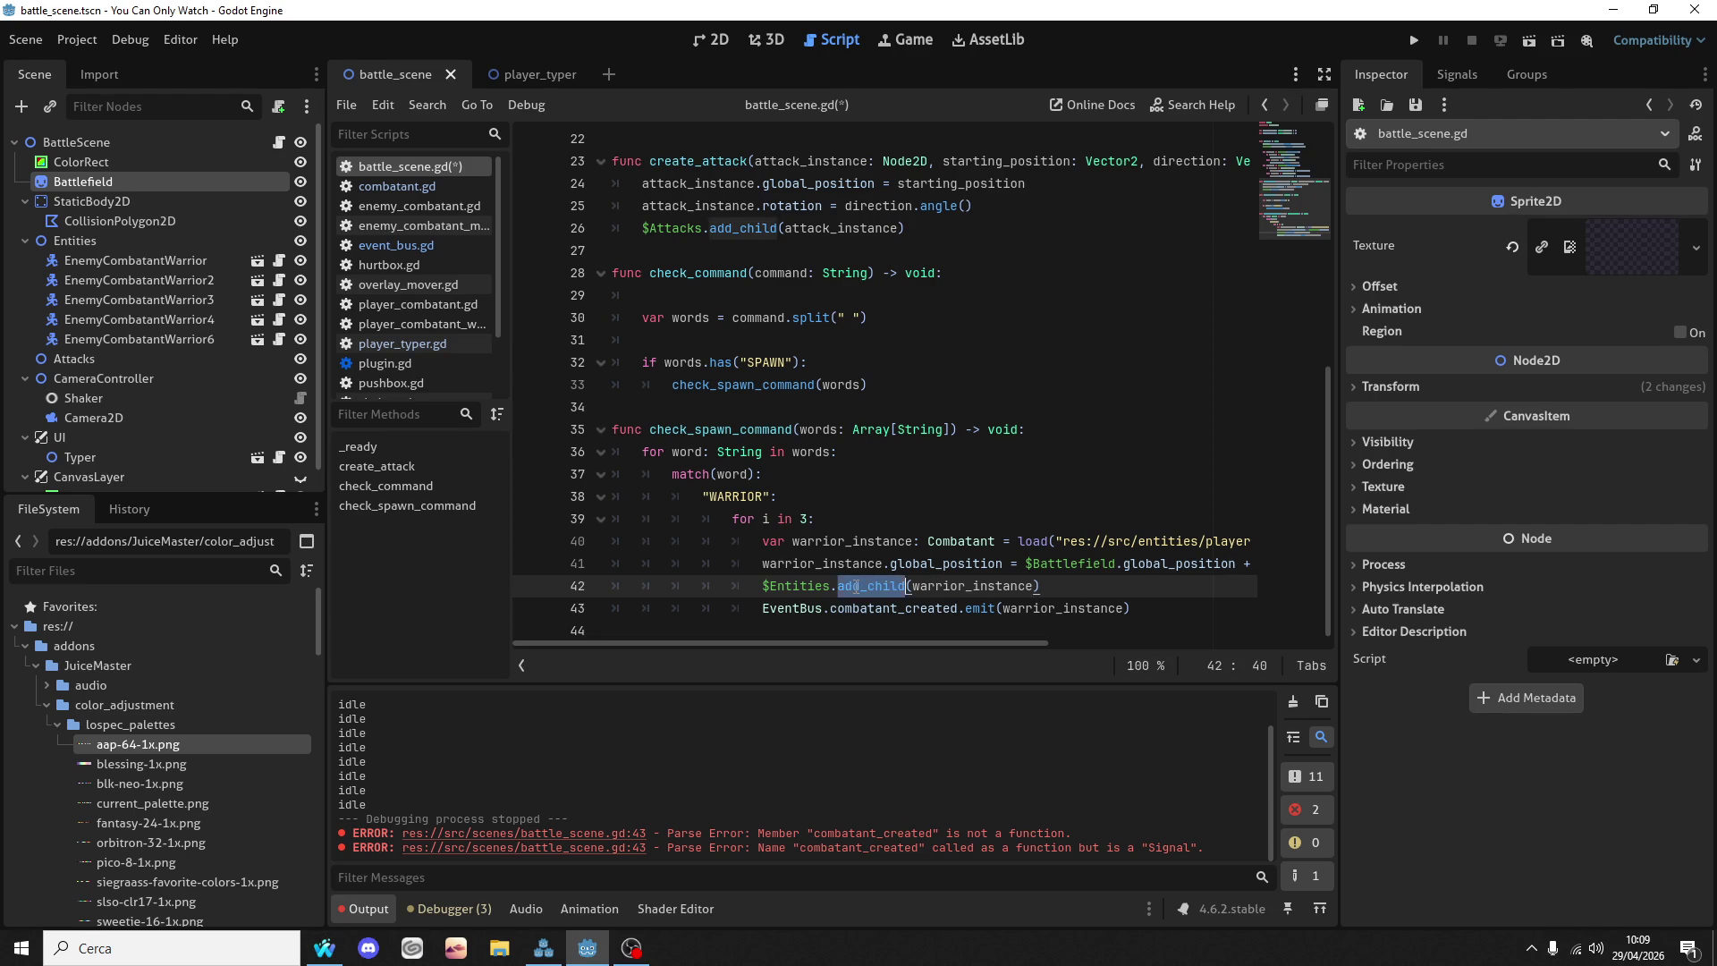
{"action": "left_click", "coordinate": [911, 599]}
{"action": "left_click", "coordinate": [911, 596]}
{"action": "double_click", "coordinate": [911, 599]}
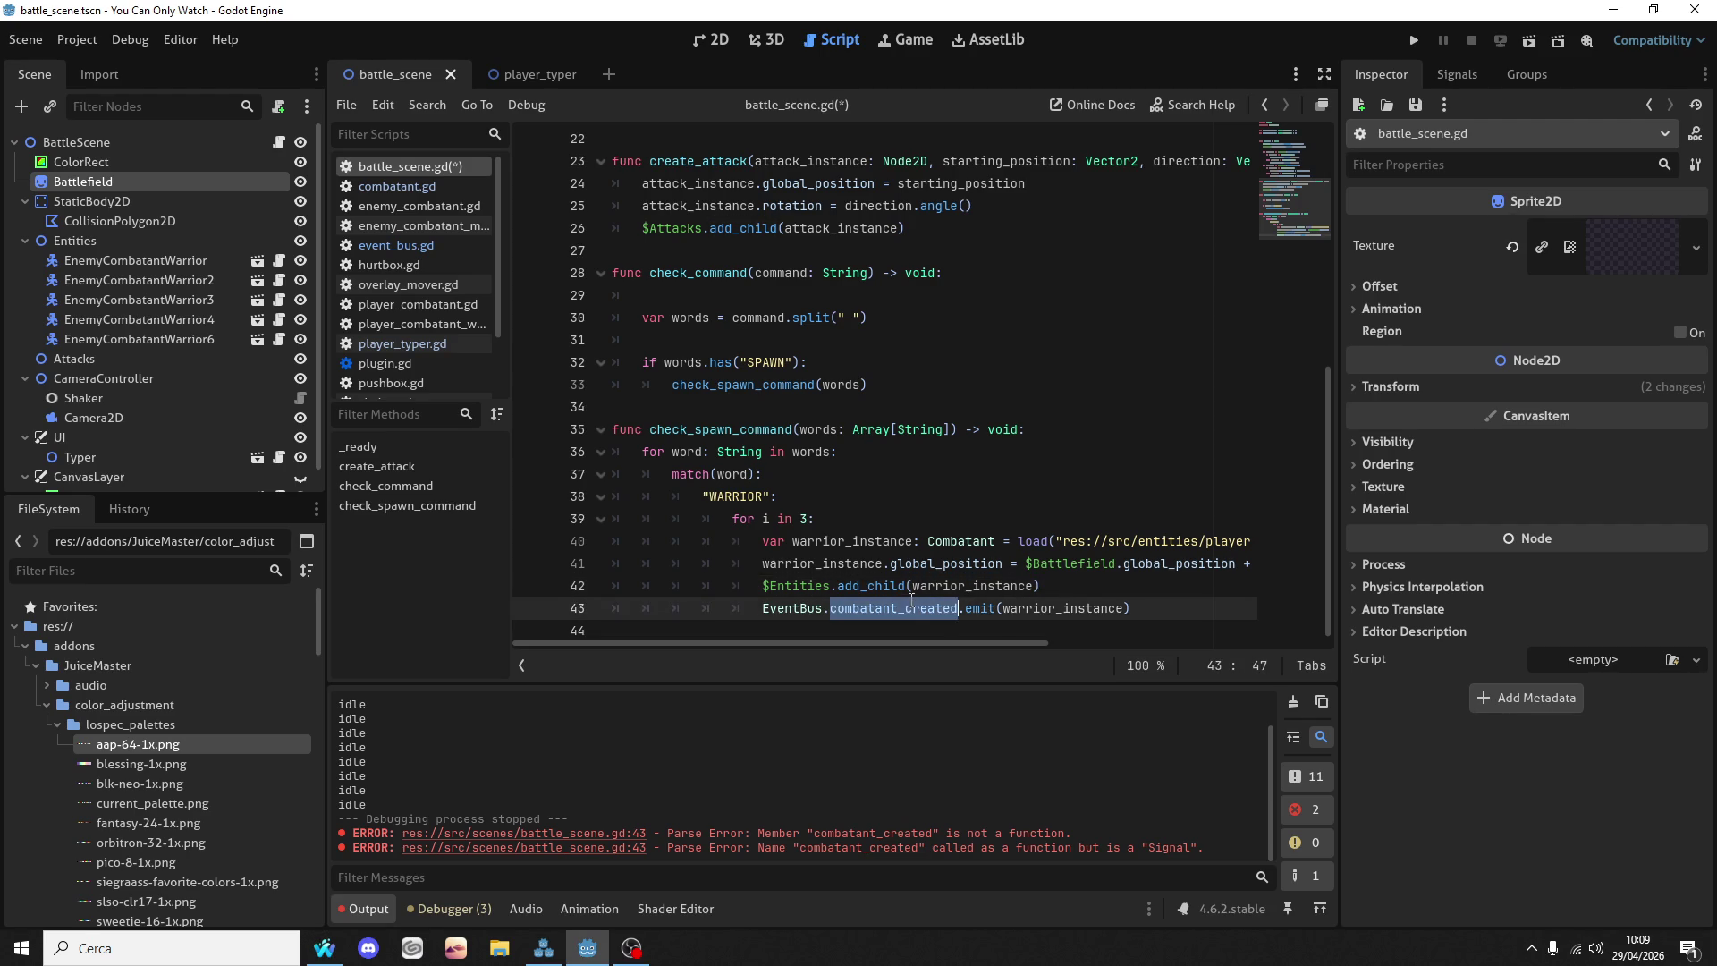
{"action": "double_click", "coordinate": [1068, 542]}
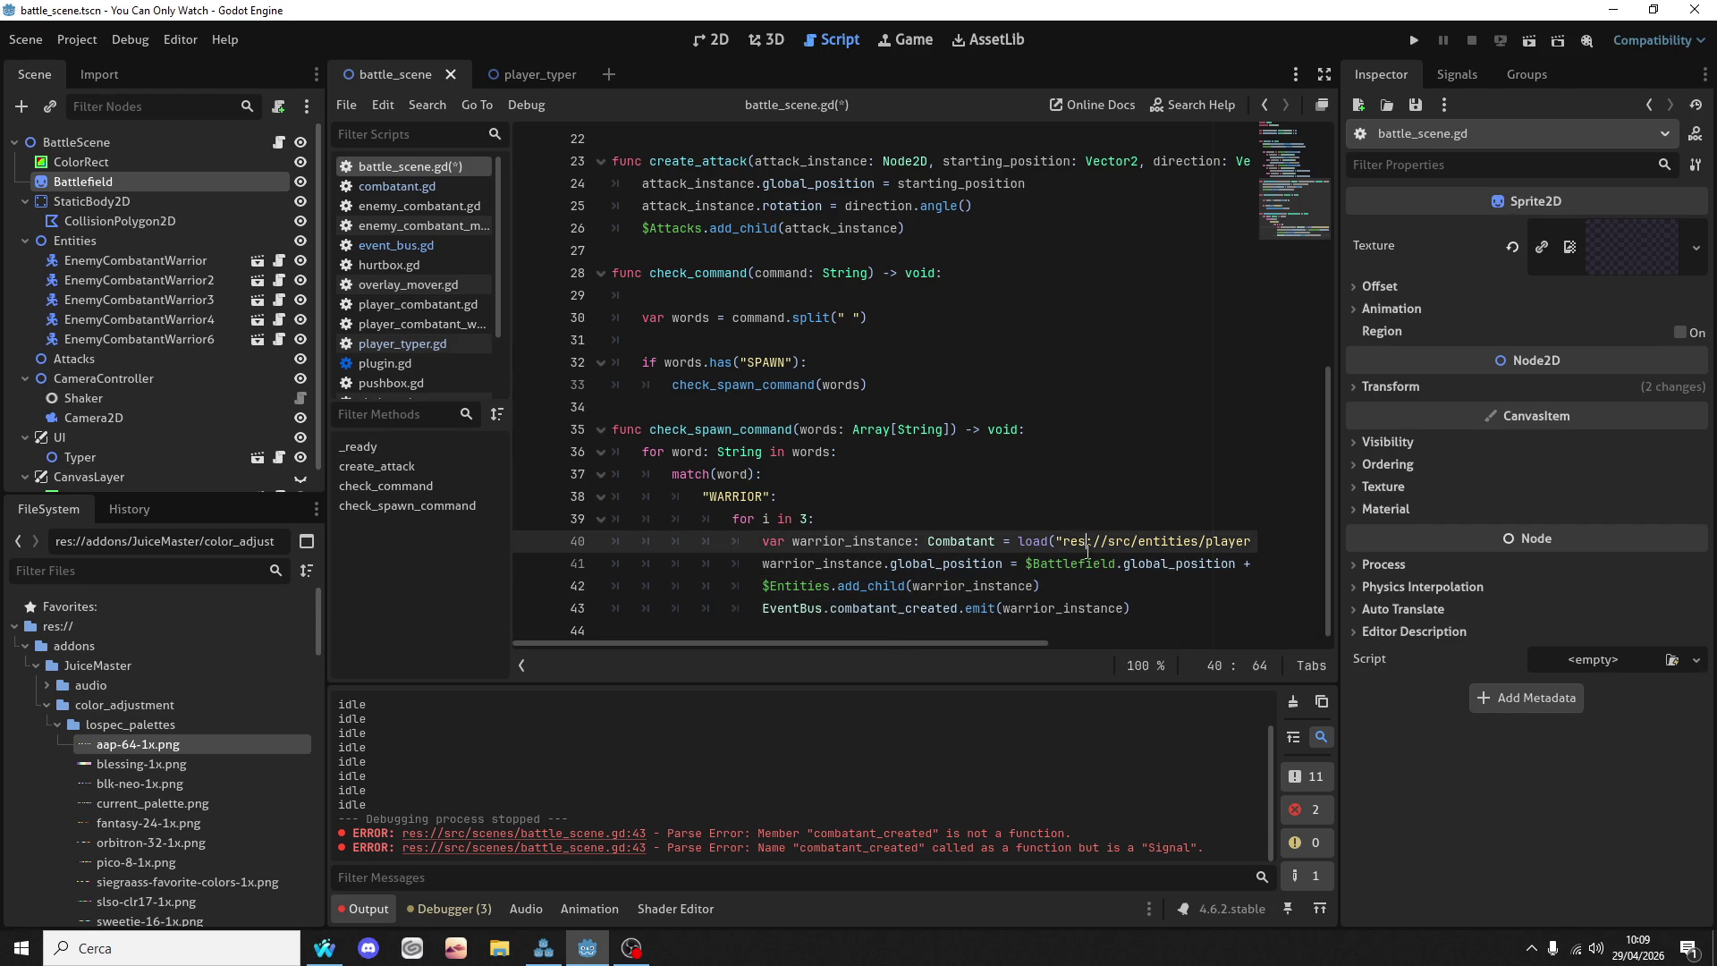
{"action": "double_click", "coordinate": [877, 548]}
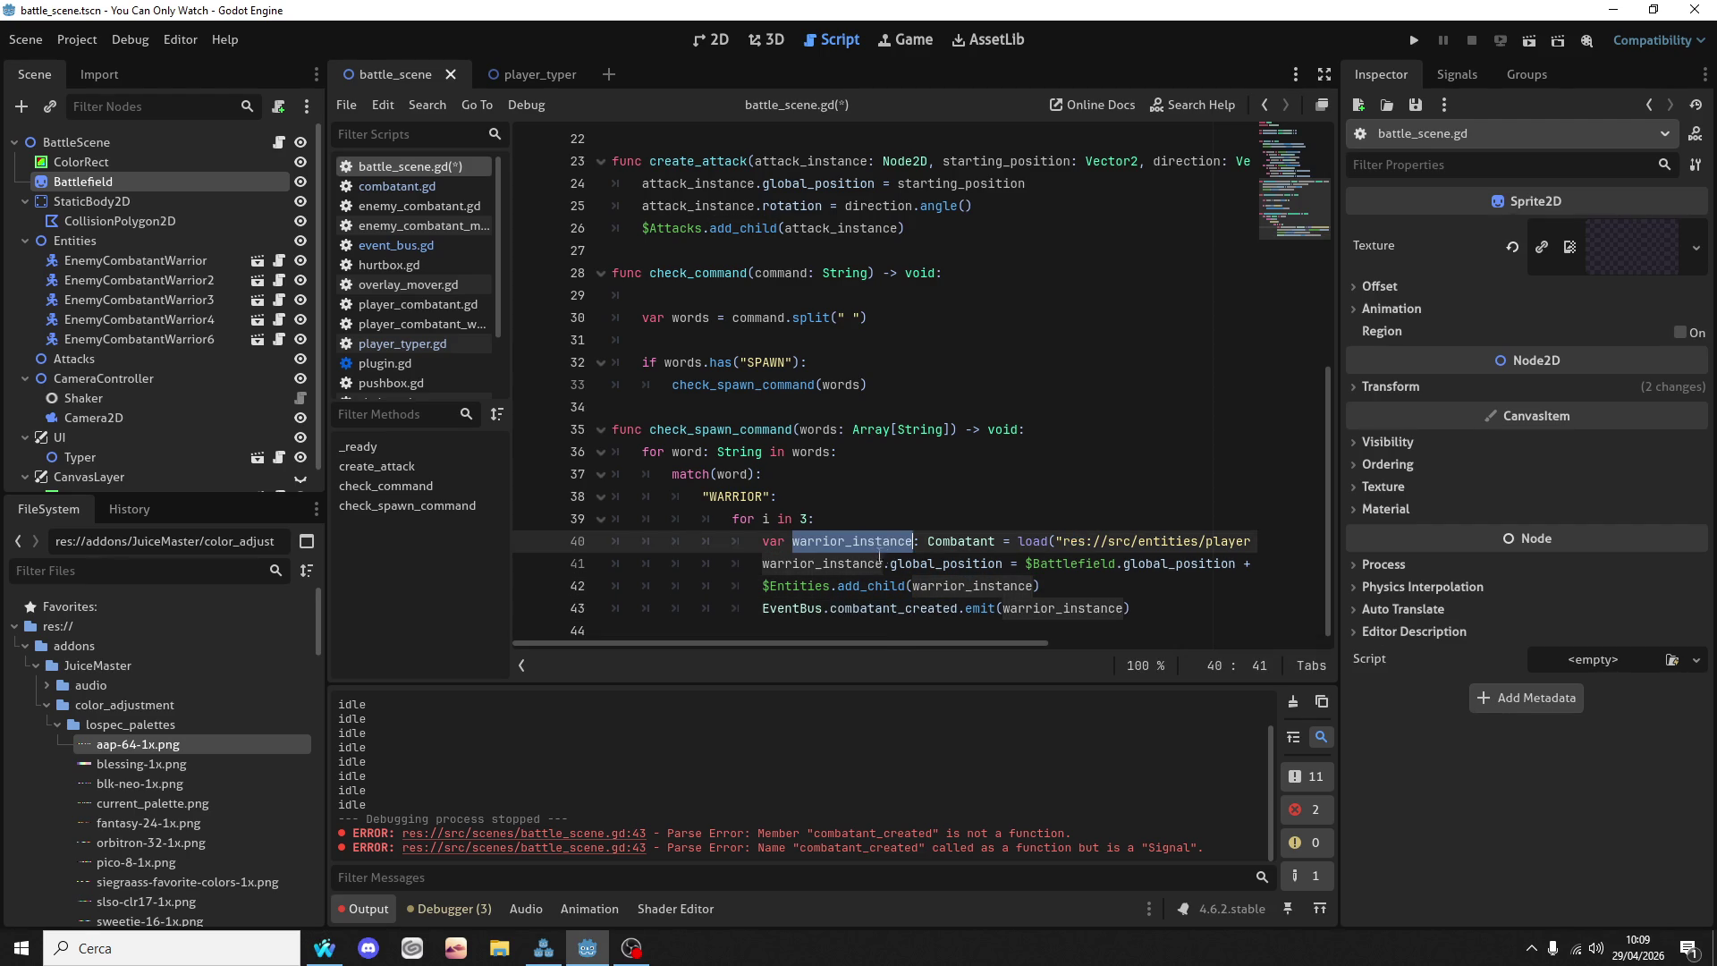
{"action": "left_click", "coordinate": [964, 606]}
{"action": "double_click", "coordinate": [980, 608]}
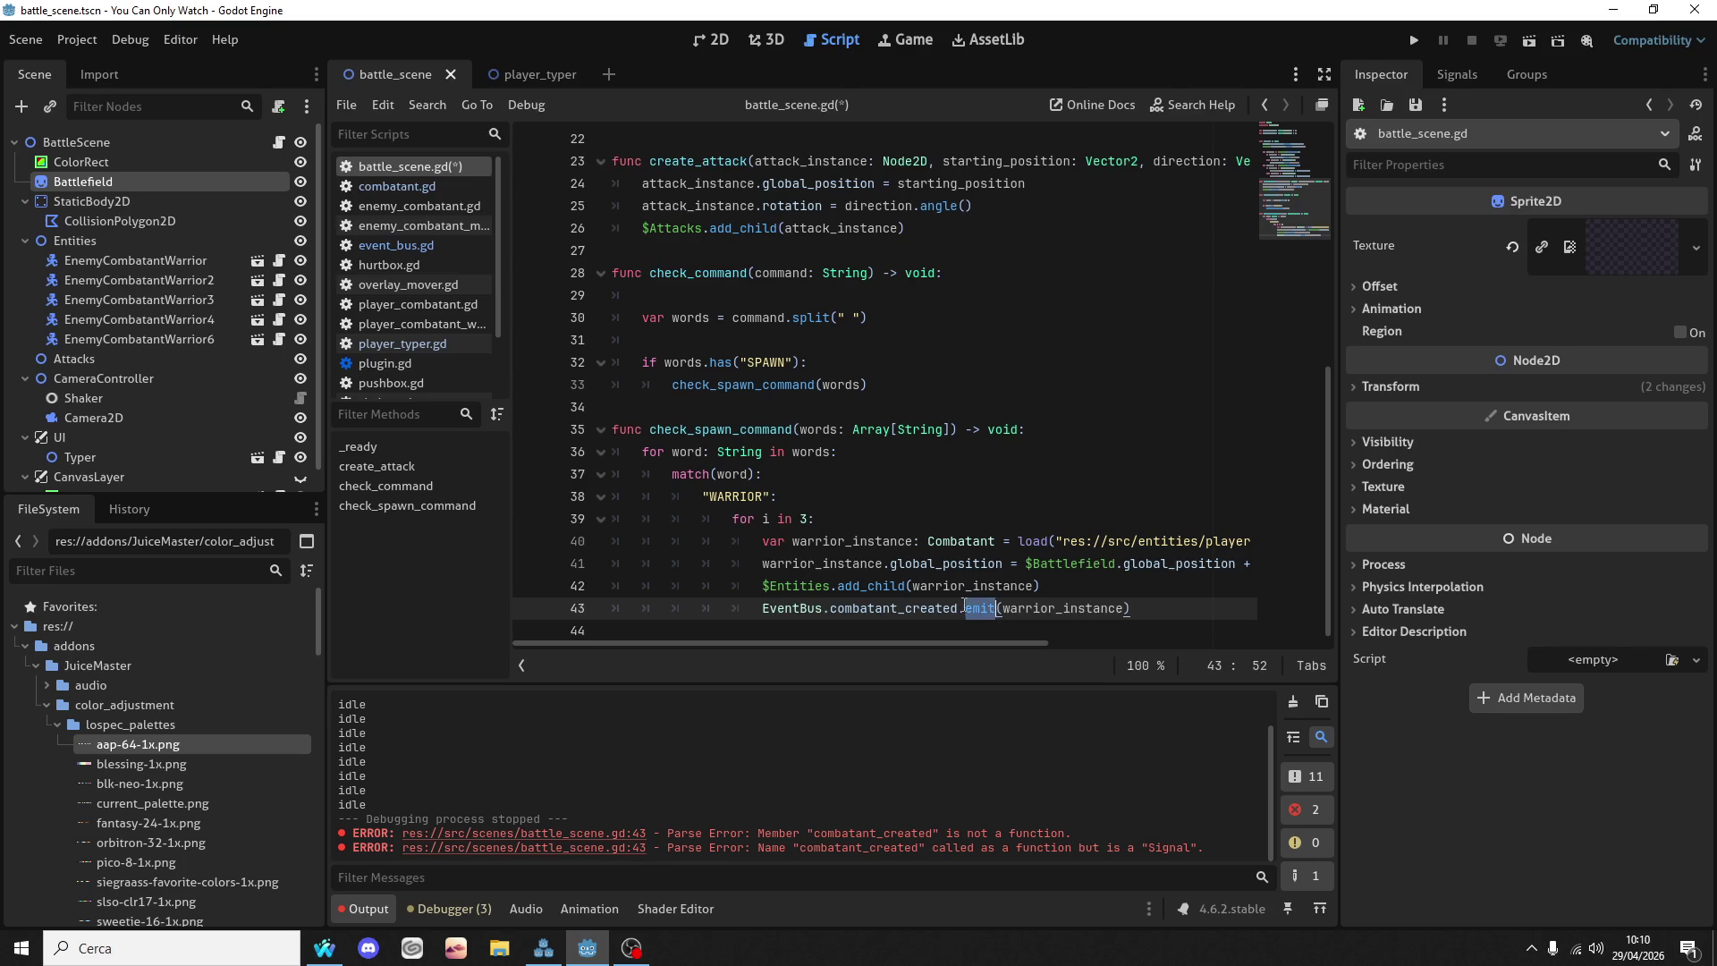
{"action": "double_click", "coordinate": [939, 608]}
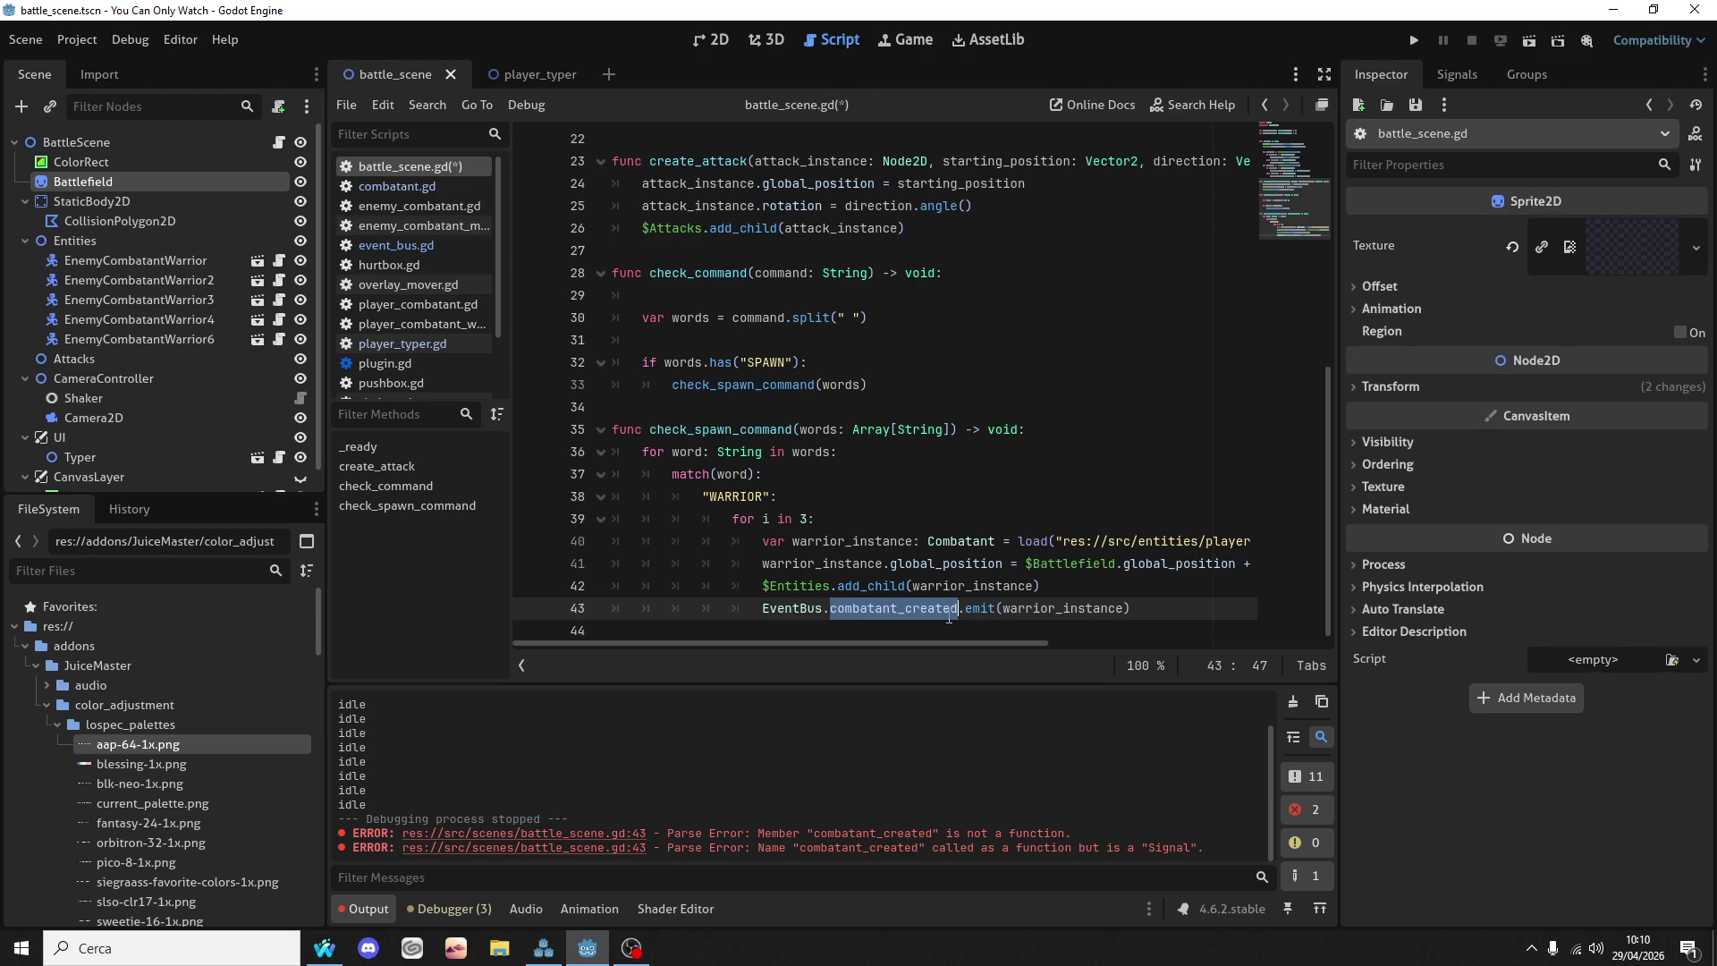
Save the battle scene script and switch to enemy_combatant_mook.gd.
{"action": "key", "text": "shift+Home"}
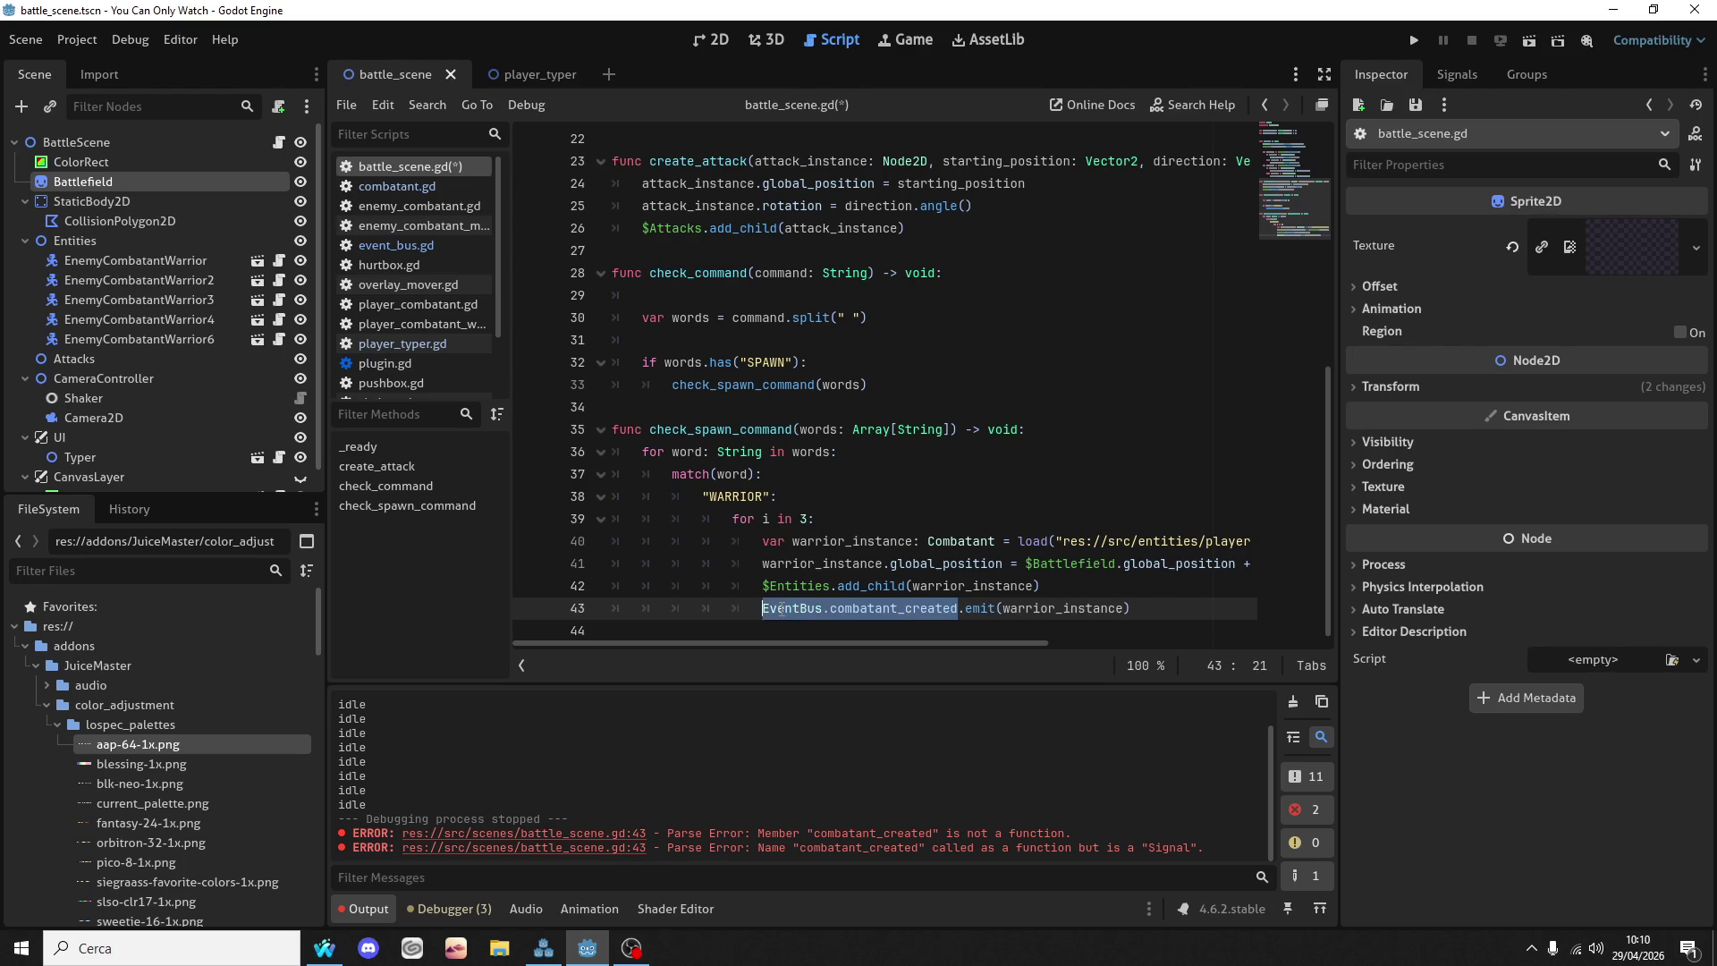
{"action": "key", "text": "ctrl+s"}
{"action": "left_click", "coordinate": [416, 225]}
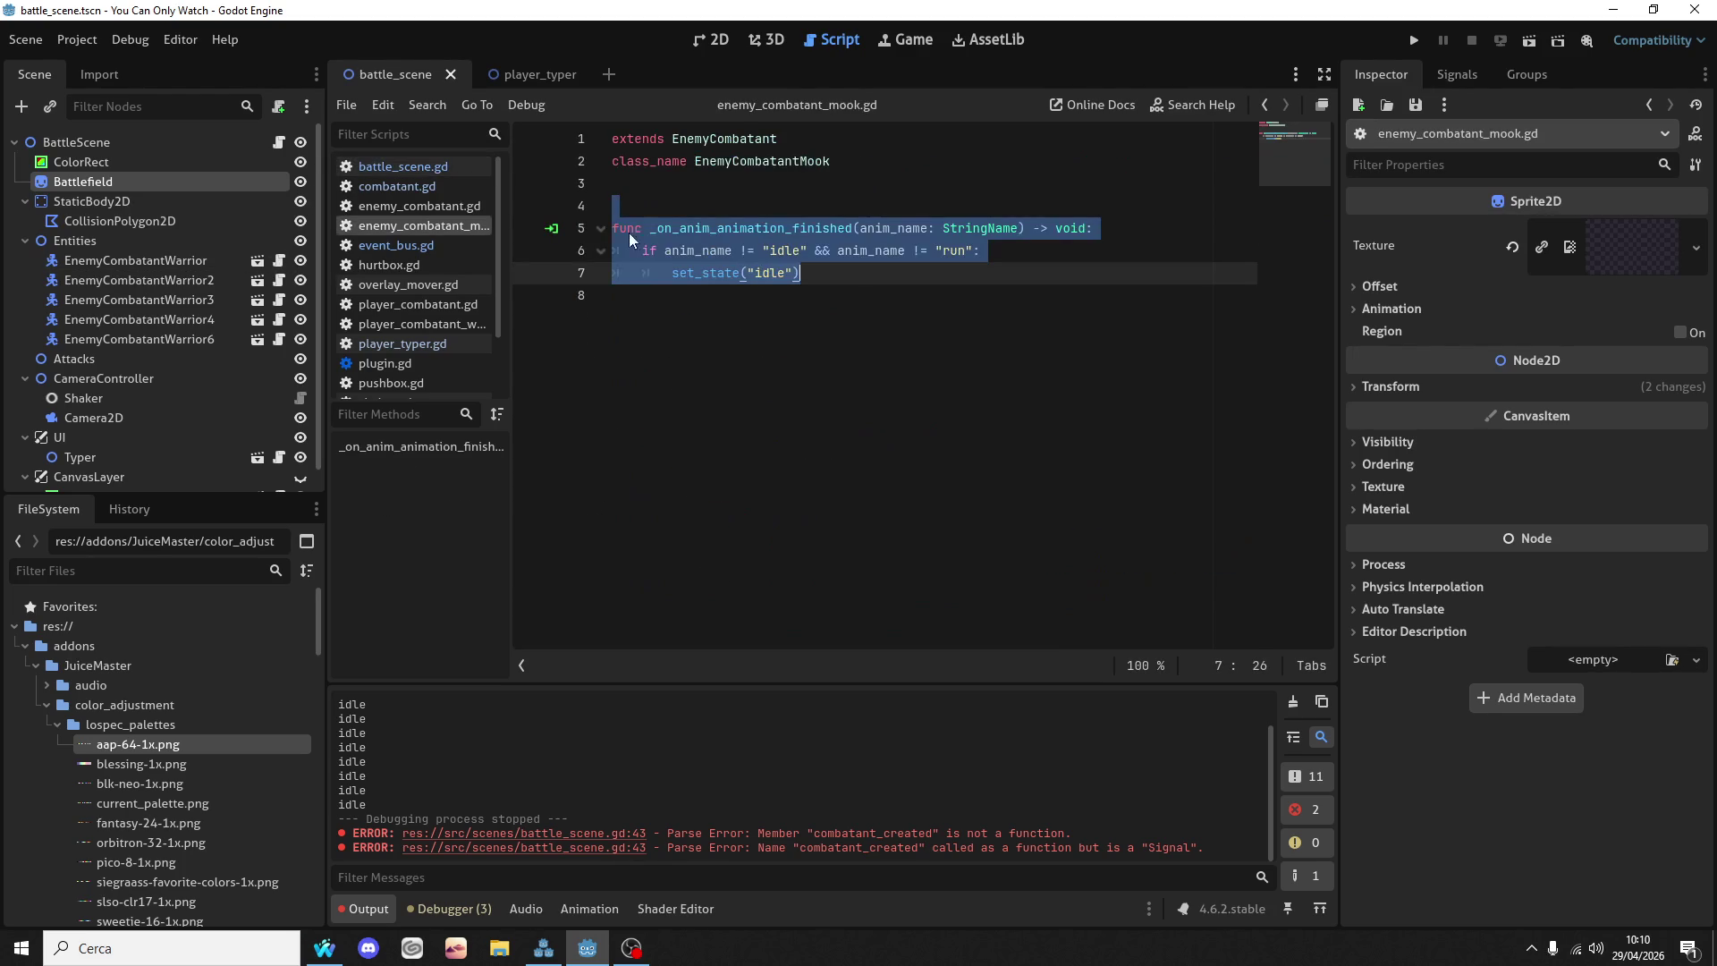
In combatant.gd's _ready, add EventBus.combatant_created.connect(check_combatant_created) below set_state("idle").
{"action": "left_click", "coordinate": [418, 189]}
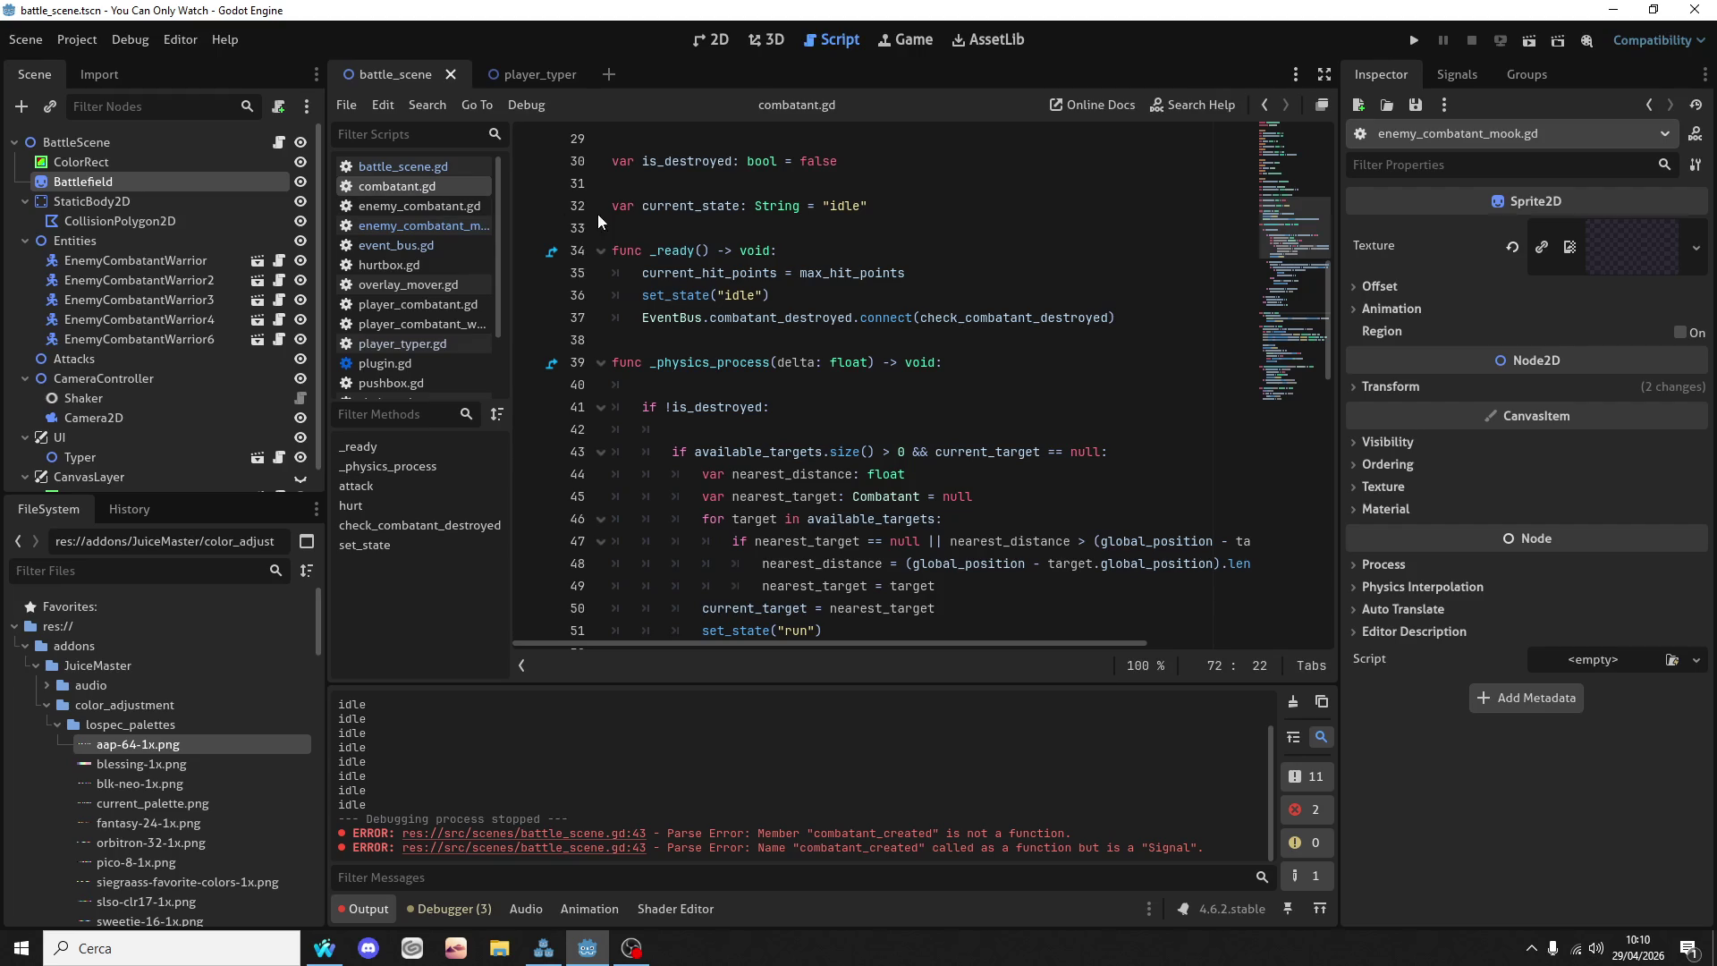
{"action": "scroll", "coordinate": [779, 268], "scroll_direction": "up", "scroll_amount": 3}
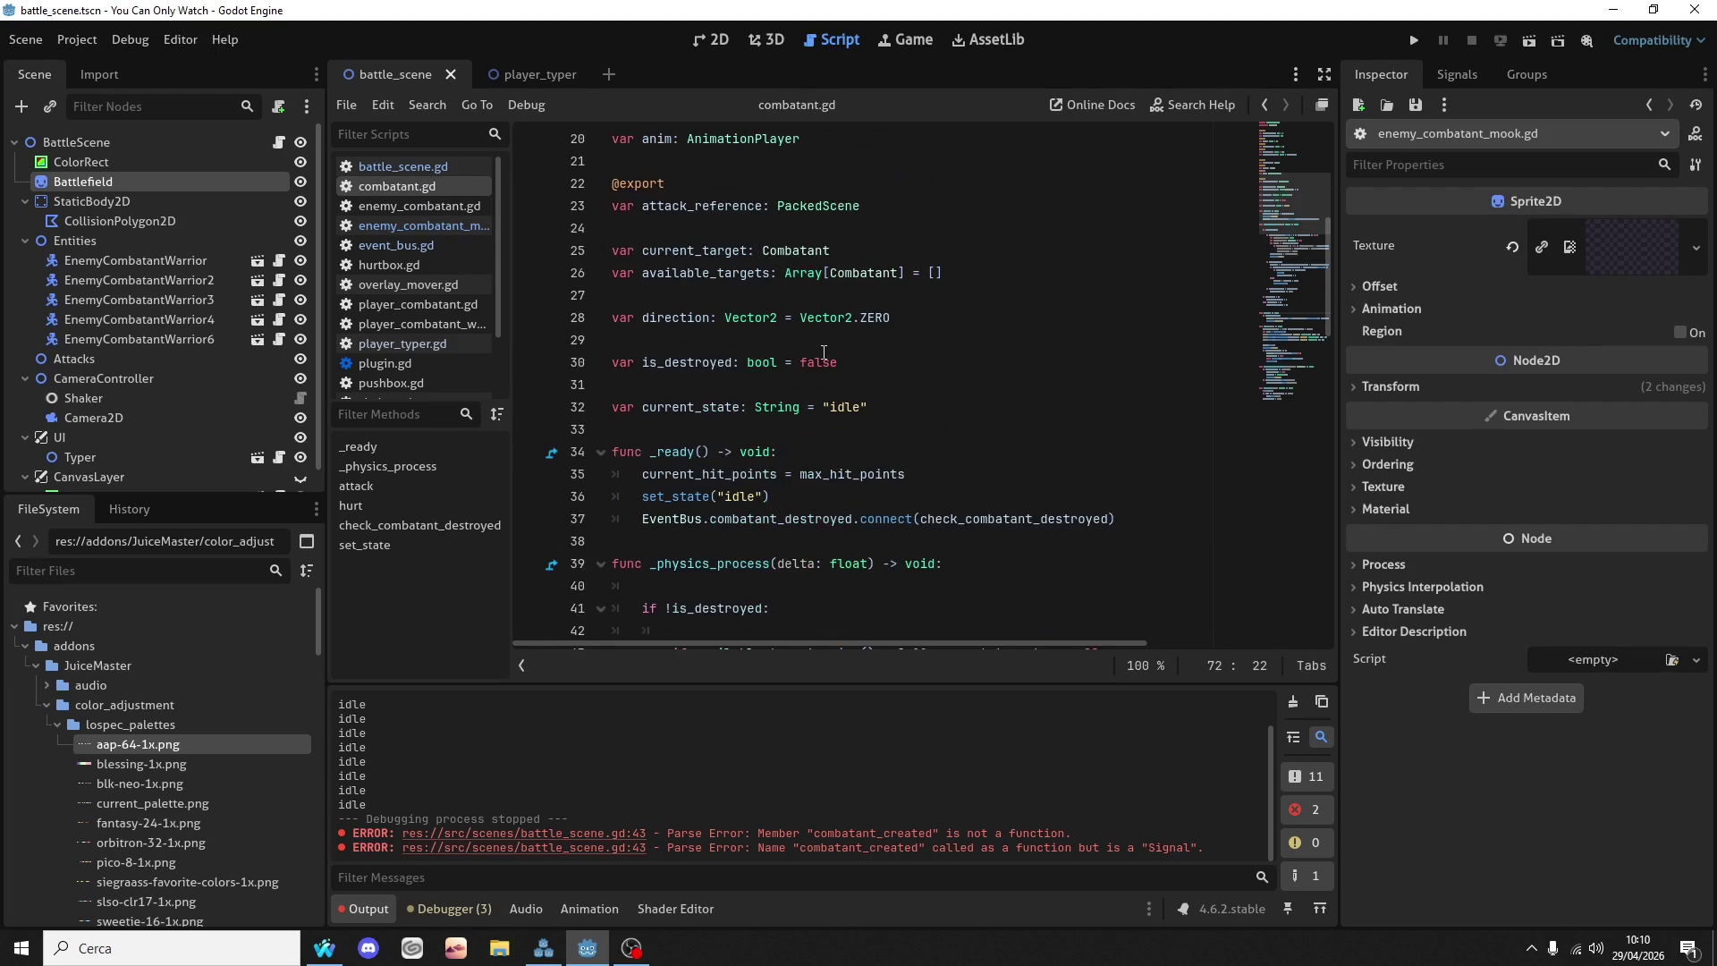
{"action": "scroll", "coordinate": [824, 352], "scroll_direction": "down", "scroll_amount": 2}
{"action": "left_click", "coordinate": [1125, 363]}
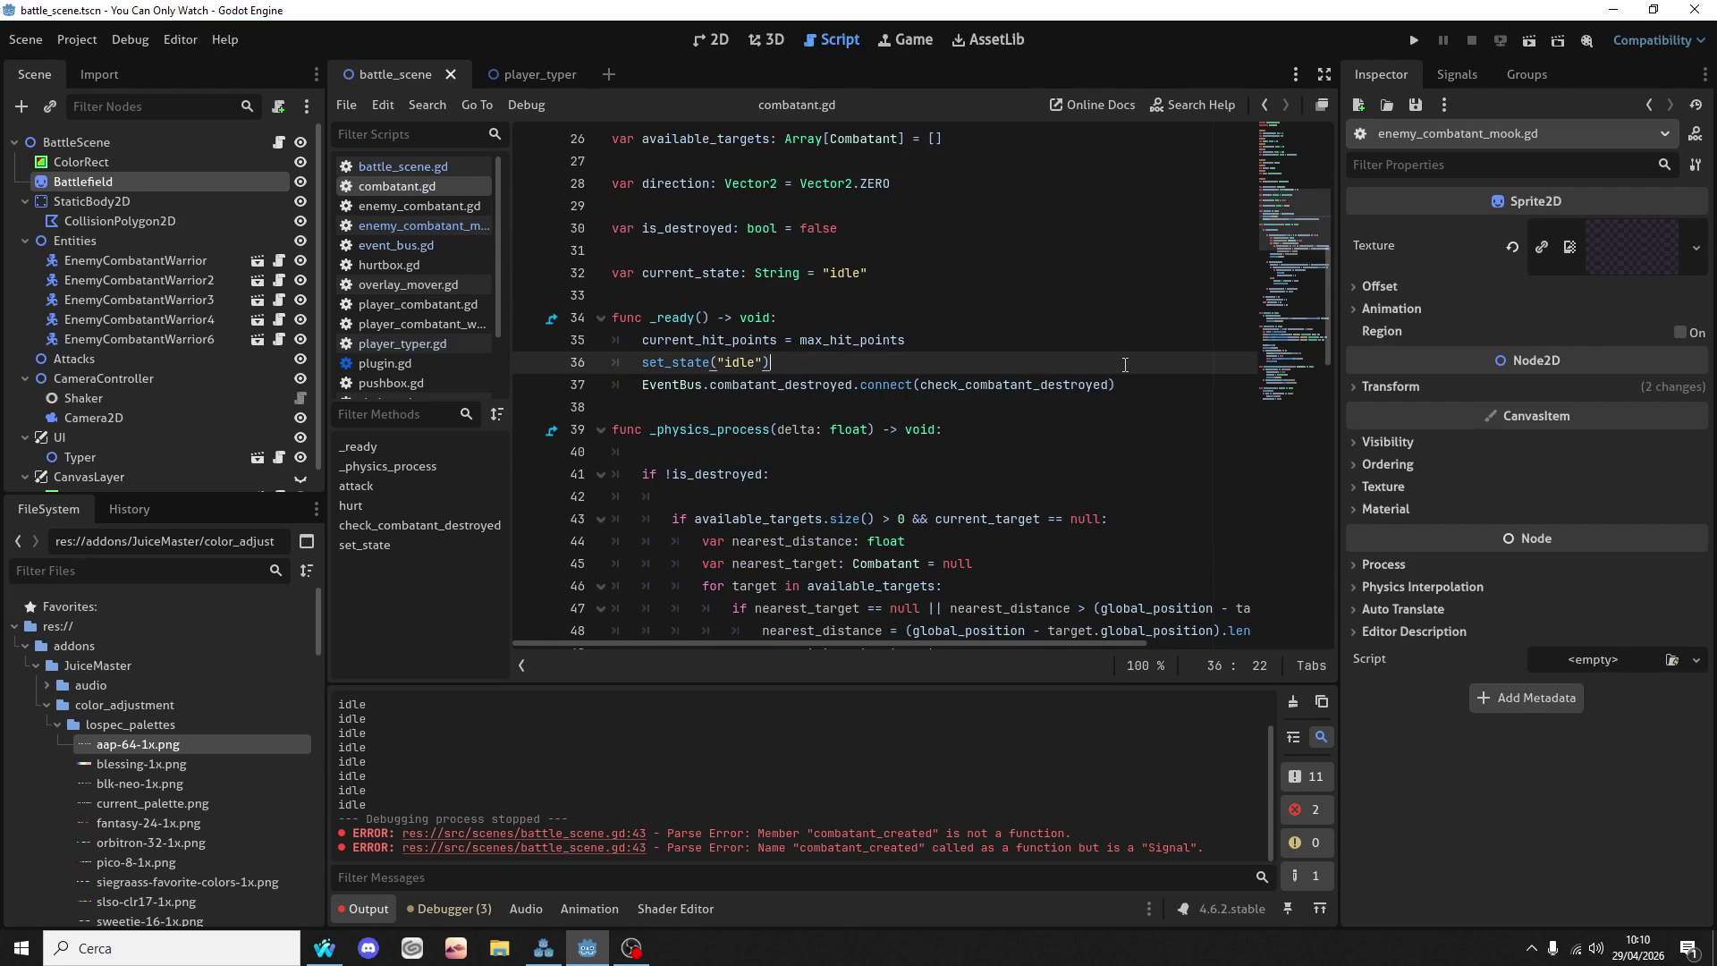
{"action": "key", "text": "Return"}
{"action": "type", "text": "EventBus.combatant_created,"}
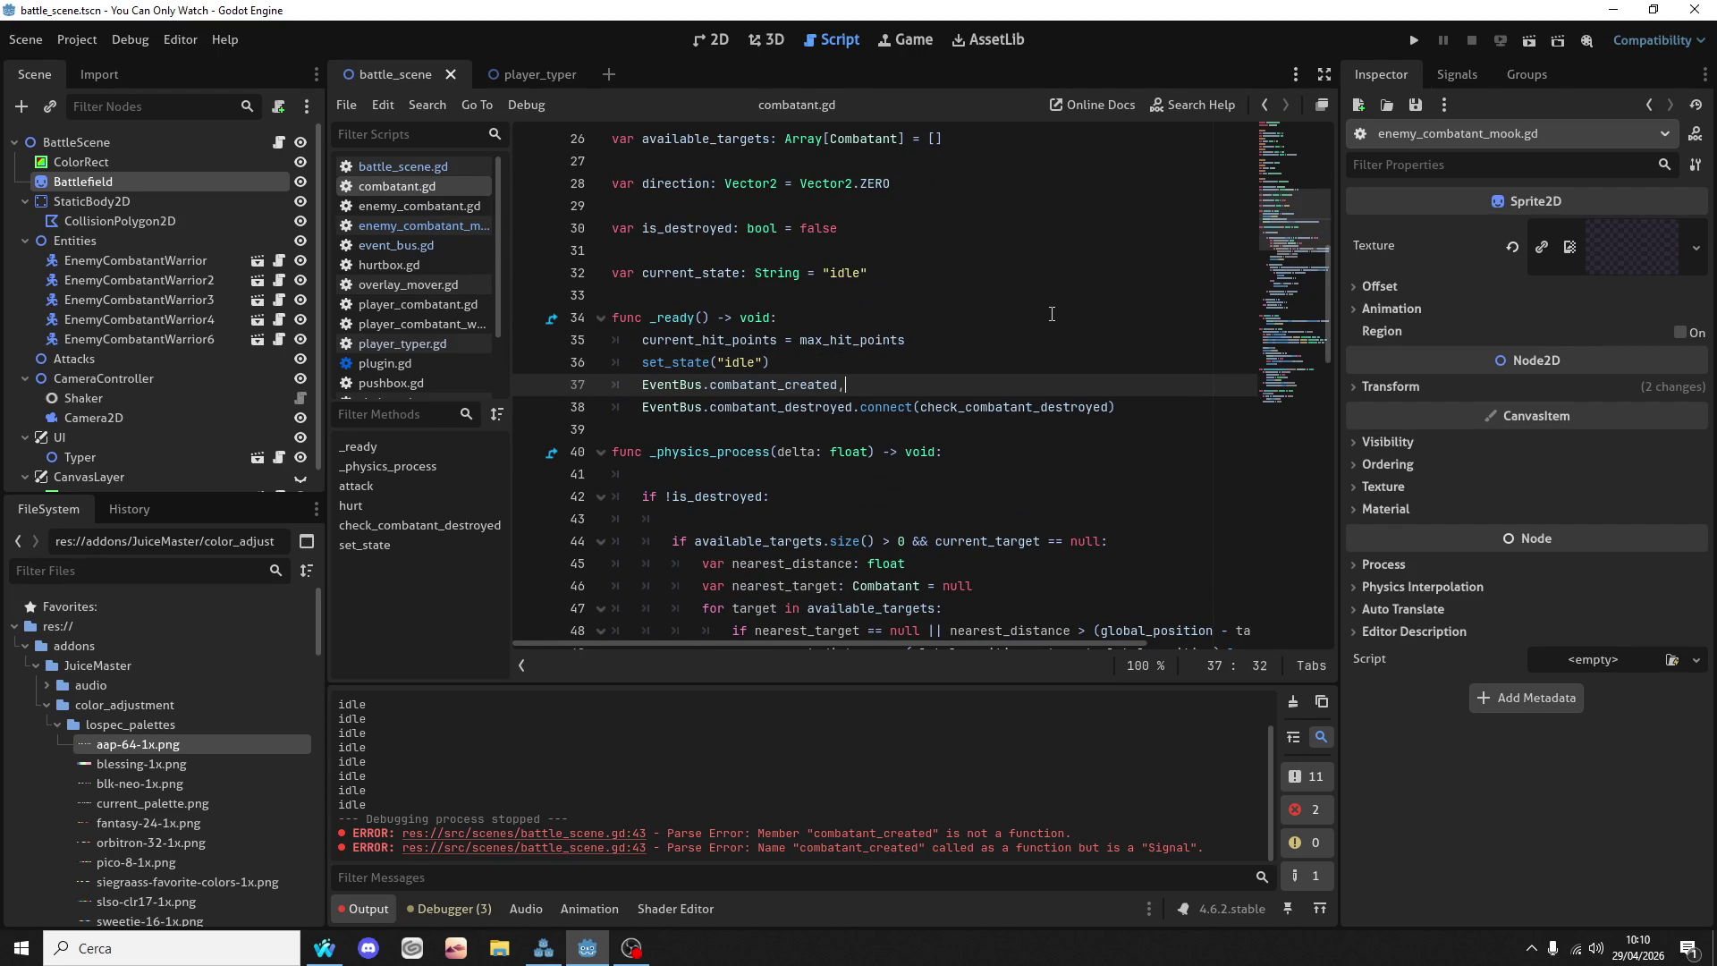
{"action": "type", "text": "connect(c"}
{"action": "type", "text": "heck_combatan"}
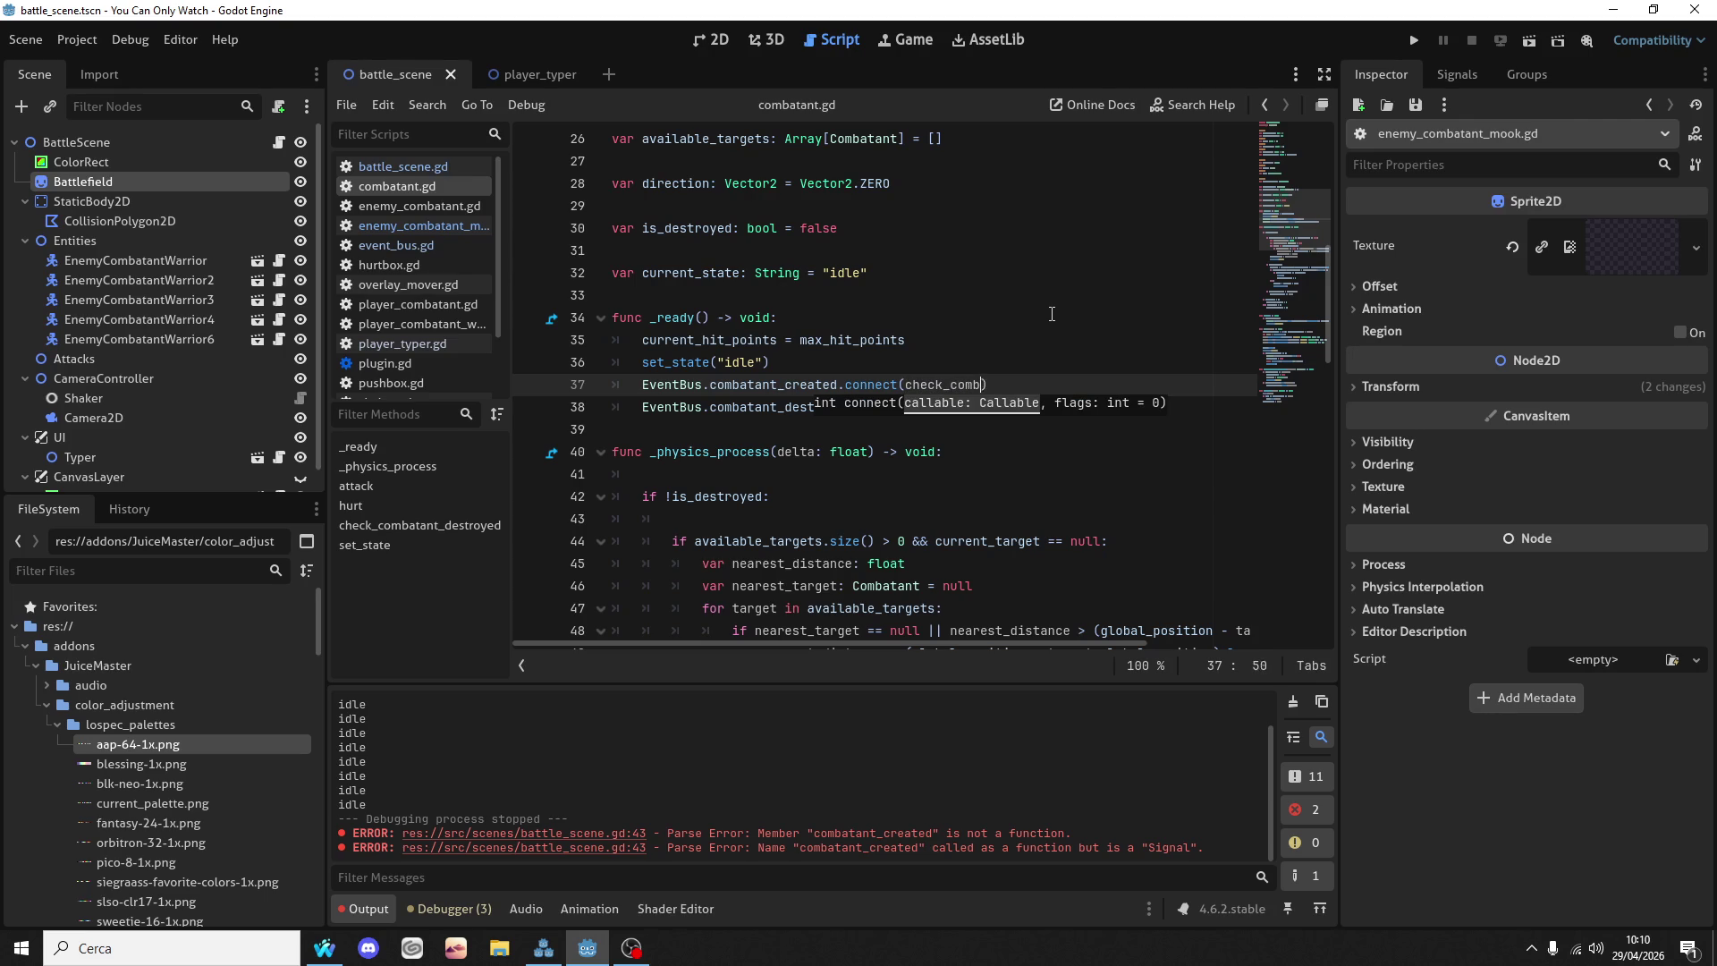
{"action": "type", "text": "t_"}
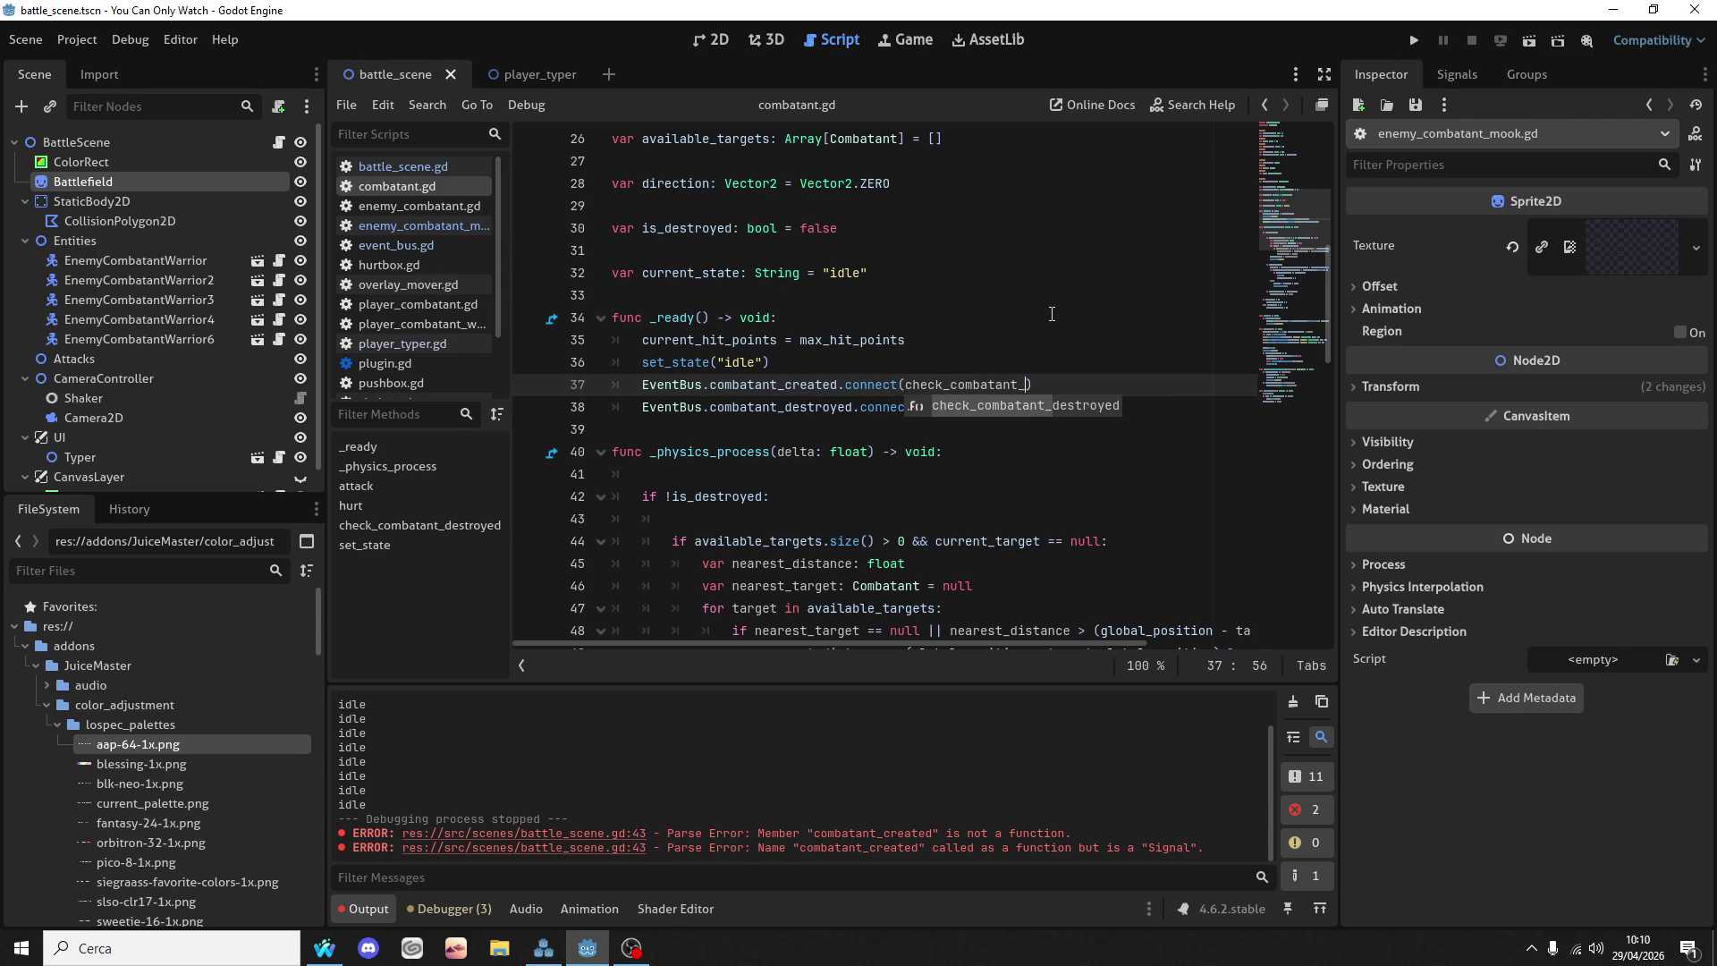
{"action": "type", "text": "created"}
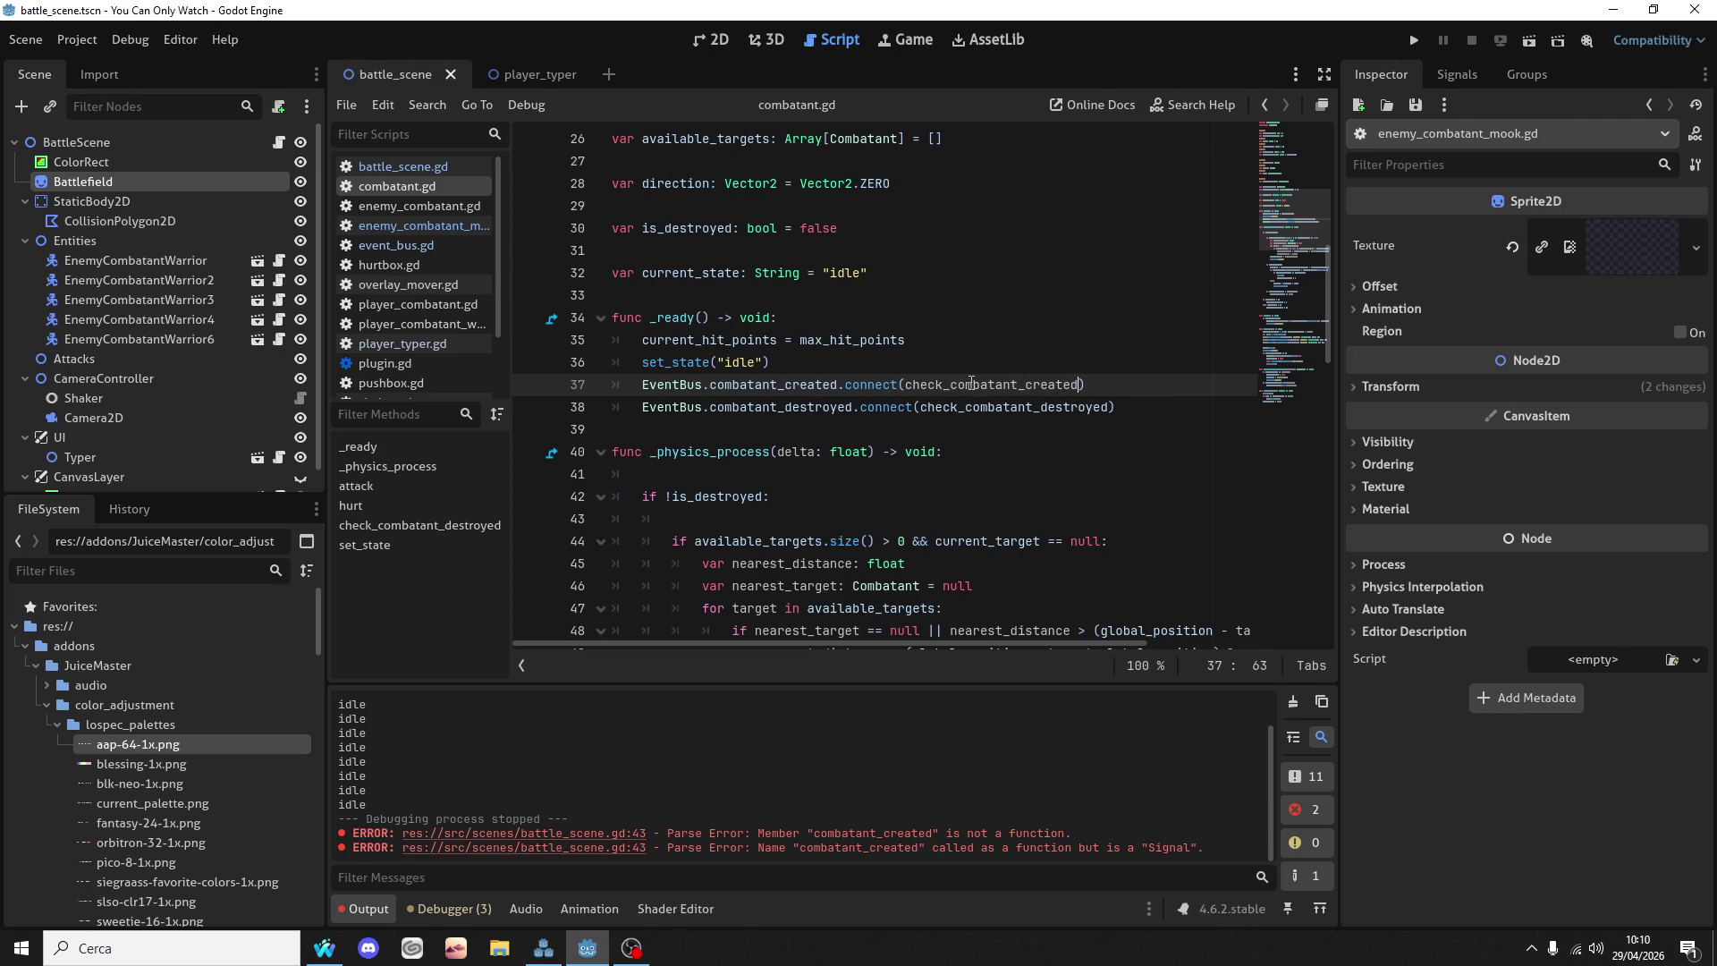
Scroll down to check_combatant_destroyed to find room for a new function.
{"action": "left_click_drag", "start_coordinate": [1280, 229], "coordinate": [1289, 409]}
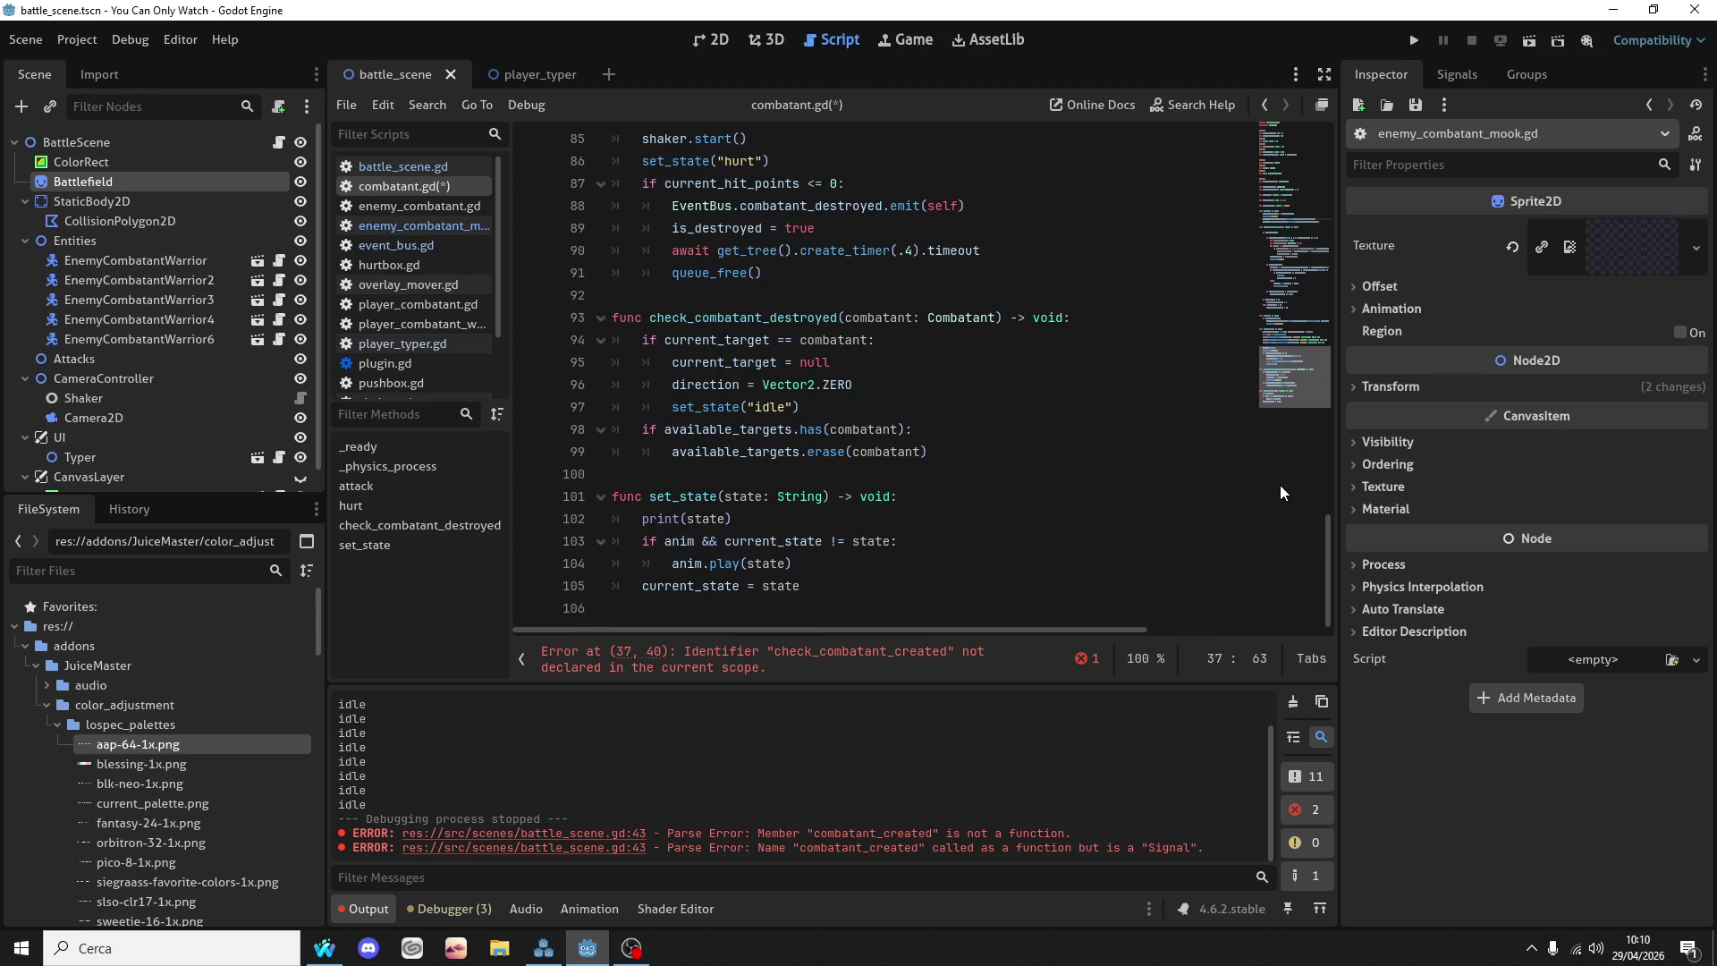
{"action": "mouse_move", "coordinate": [1276, 404]}
{"action": "left_mouse_down"}
{"action": "mouse_move", "coordinate": [1282, 378]}
{"action": "mouse_move", "coordinate": [1284, 393]}
{"action": "left_mouse_up"}
{"action": "left_click", "coordinate": [808, 456]}
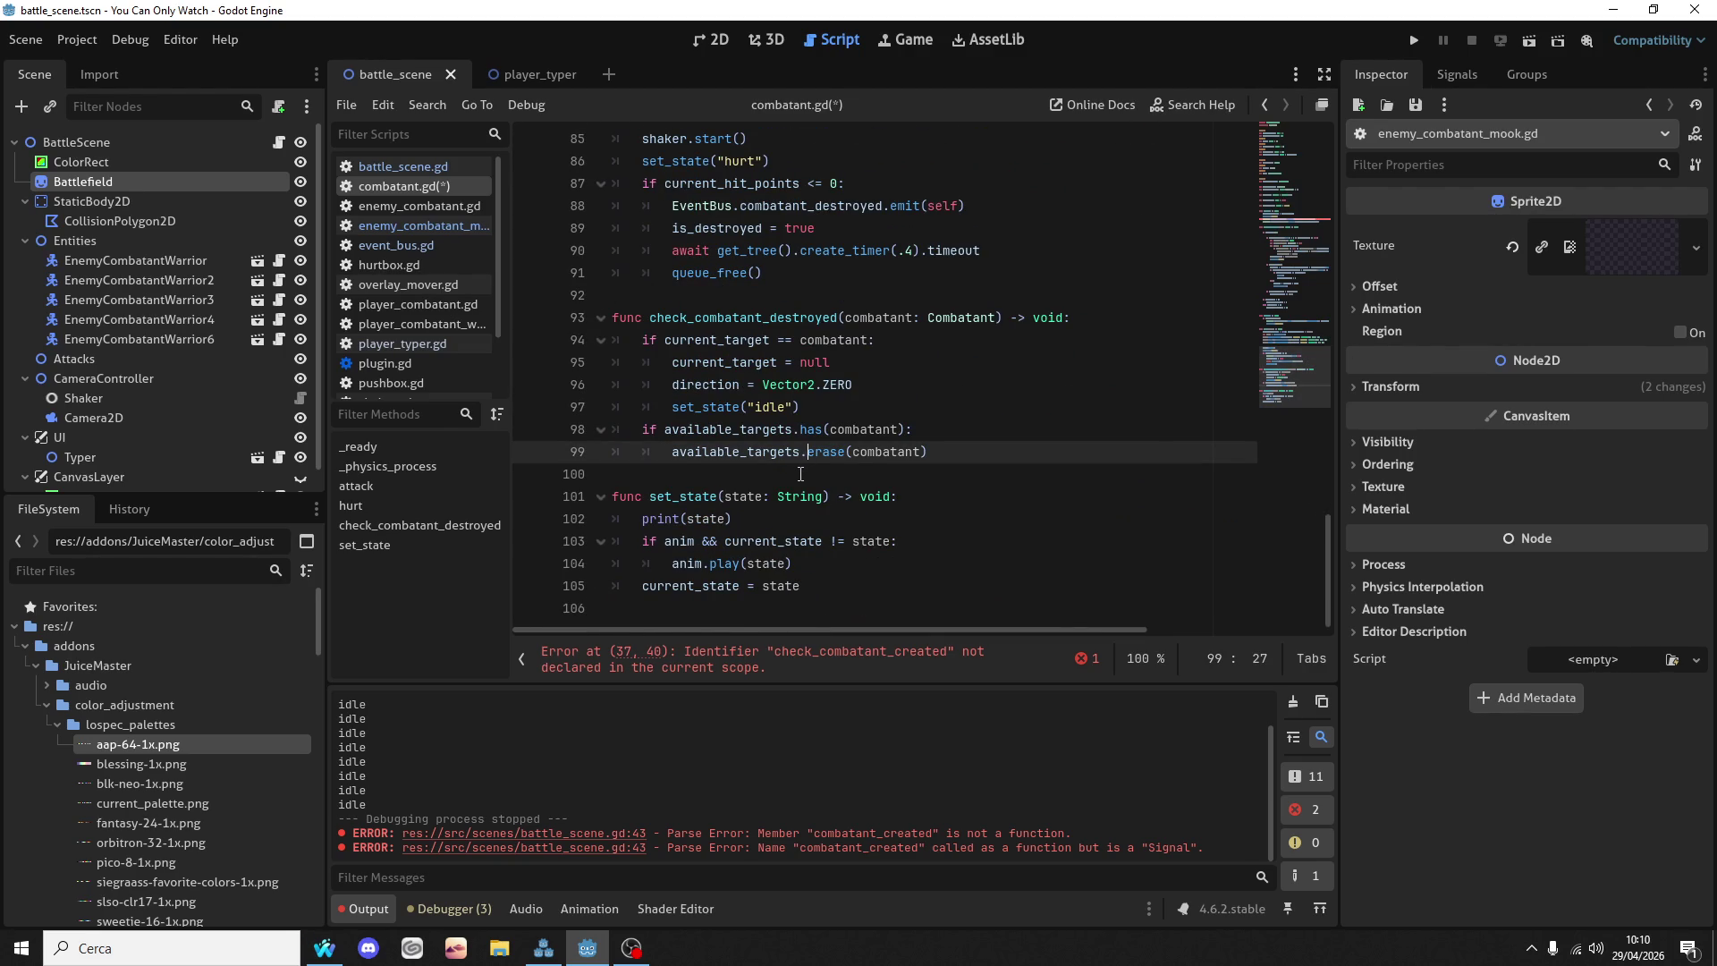
{"action": "left_click", "coordinate": [801, 474]}
{"action": "key", "text": "Up"}
{"action": "key", "text": "Up"}
{"action": "key", "text": "Up"}
Start check_combatant_created above check_combatant_destroyed, reusing its combatant: Combatant parameter.
{"action": "key", "text": "Down"}
{"action": "key", "text": "Down"}
{"action": "key", "text": "Return"}
{"action": "key", "text": "Return"}
{"action": "key", "text": "Up"}
{"action": "type", "text": "func check_combatant_created("}
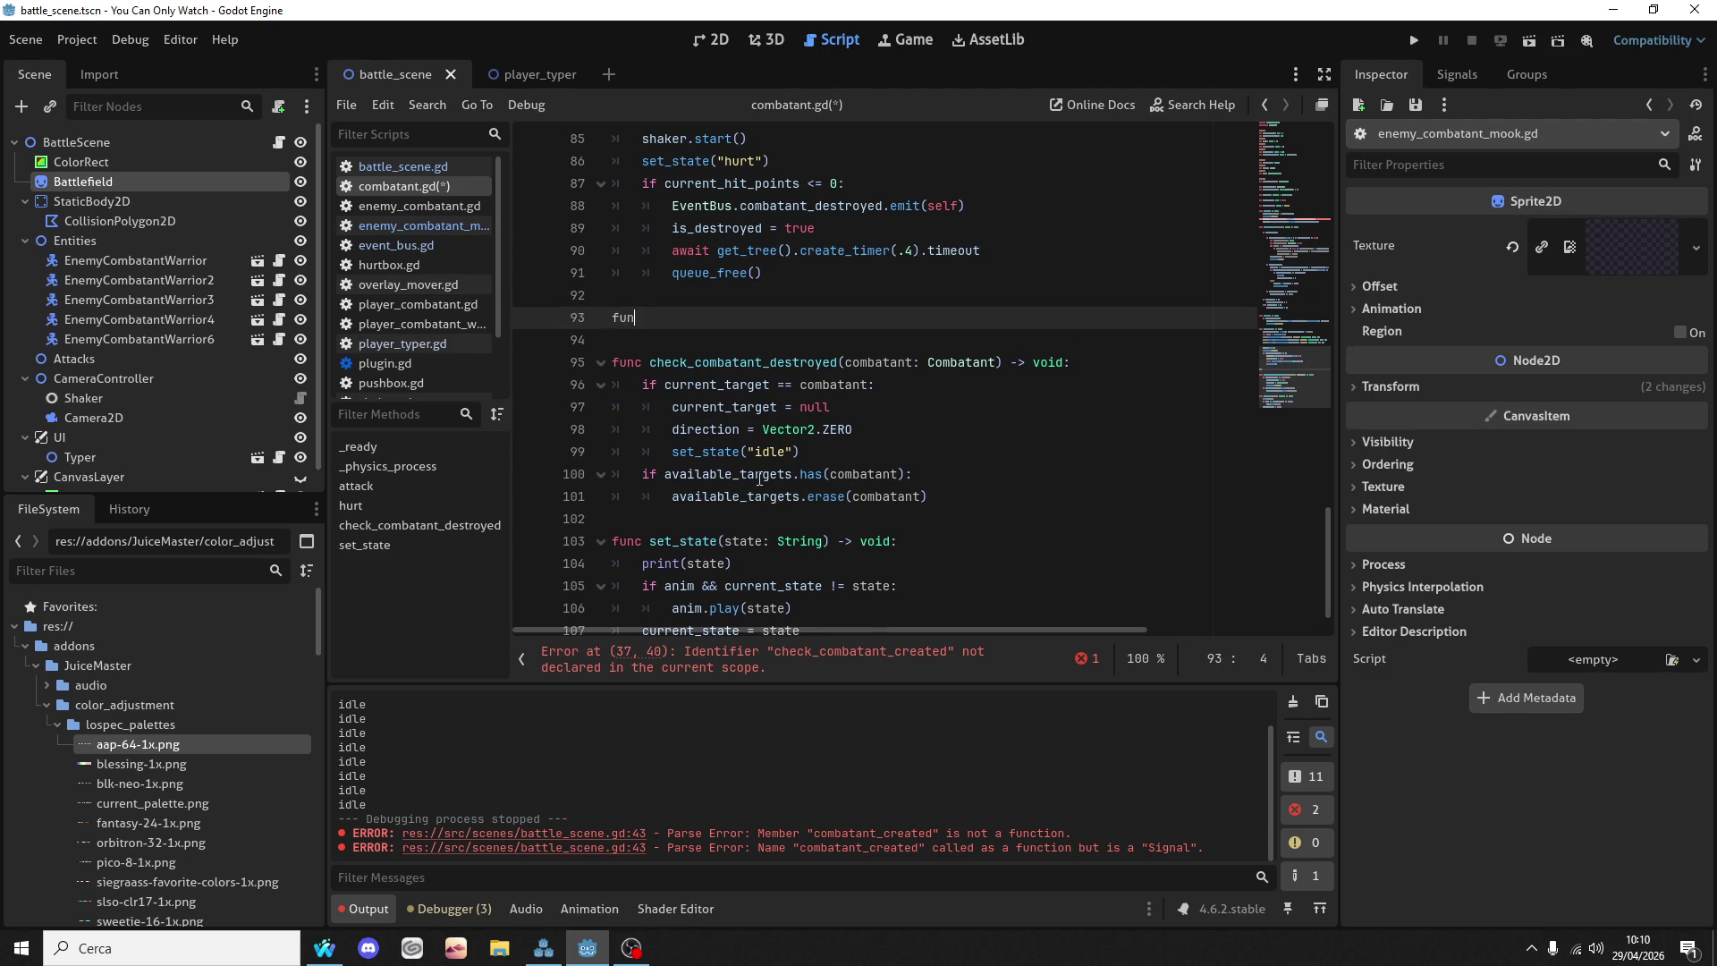
{"action": "type", "text": "c"}
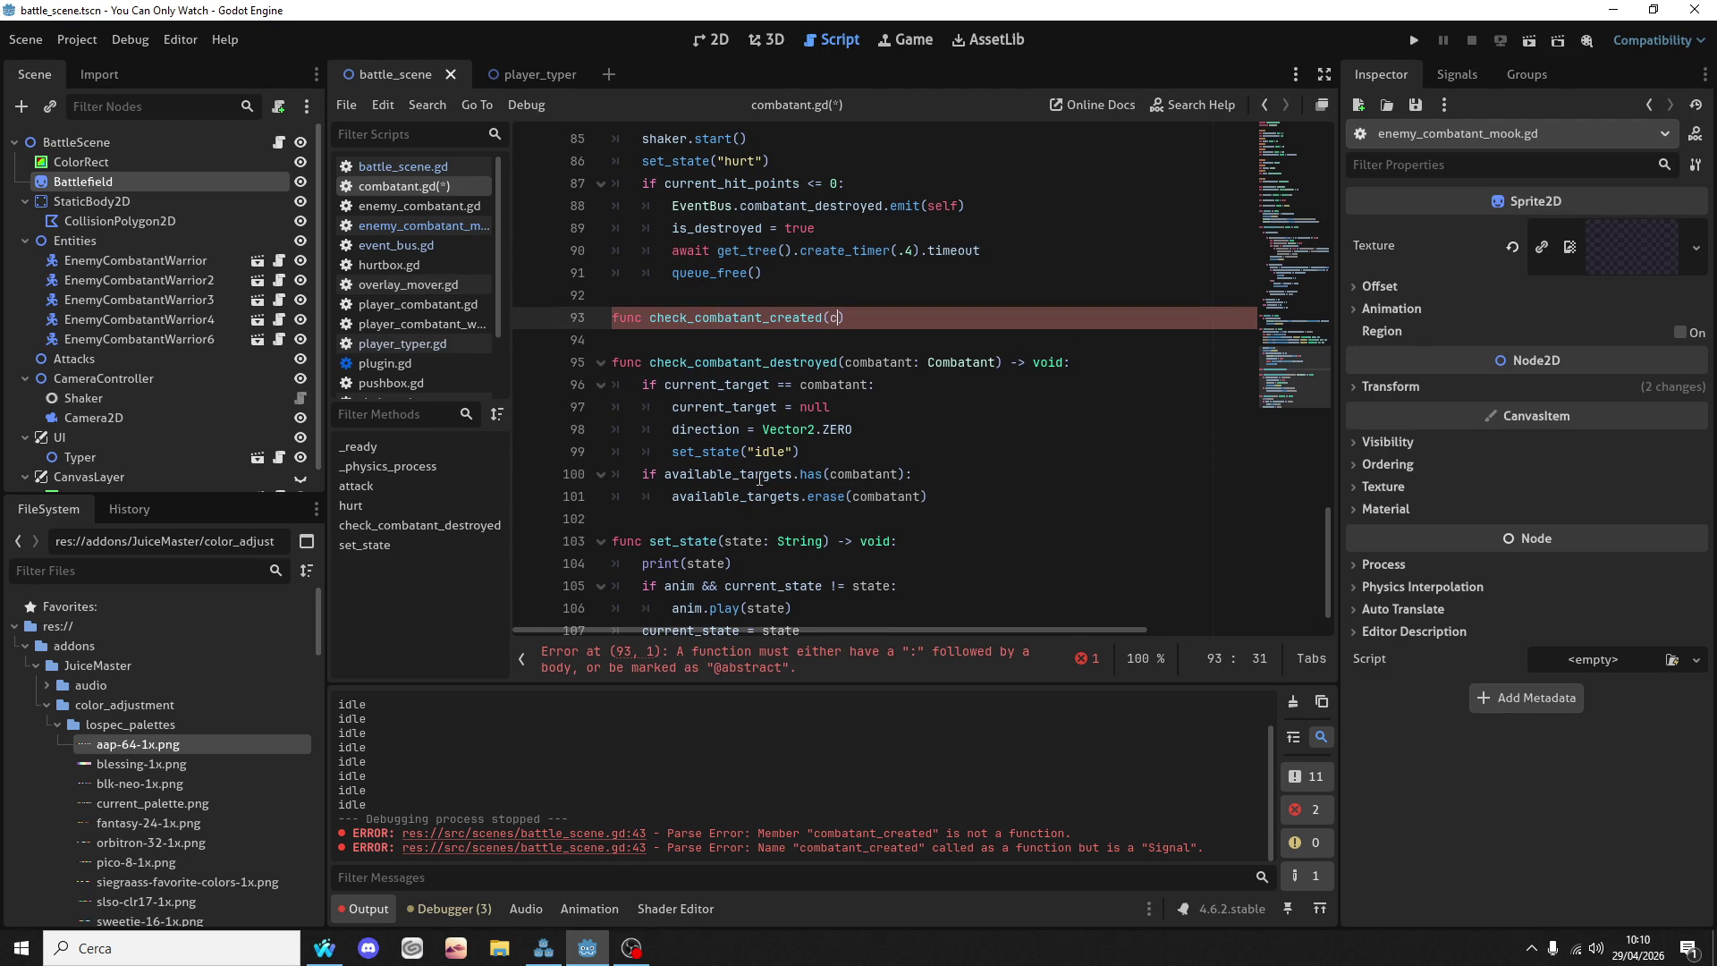
{"action": "left_click_drag", "start_coordinate": [845, 362], "coordinate": [995, 362]}
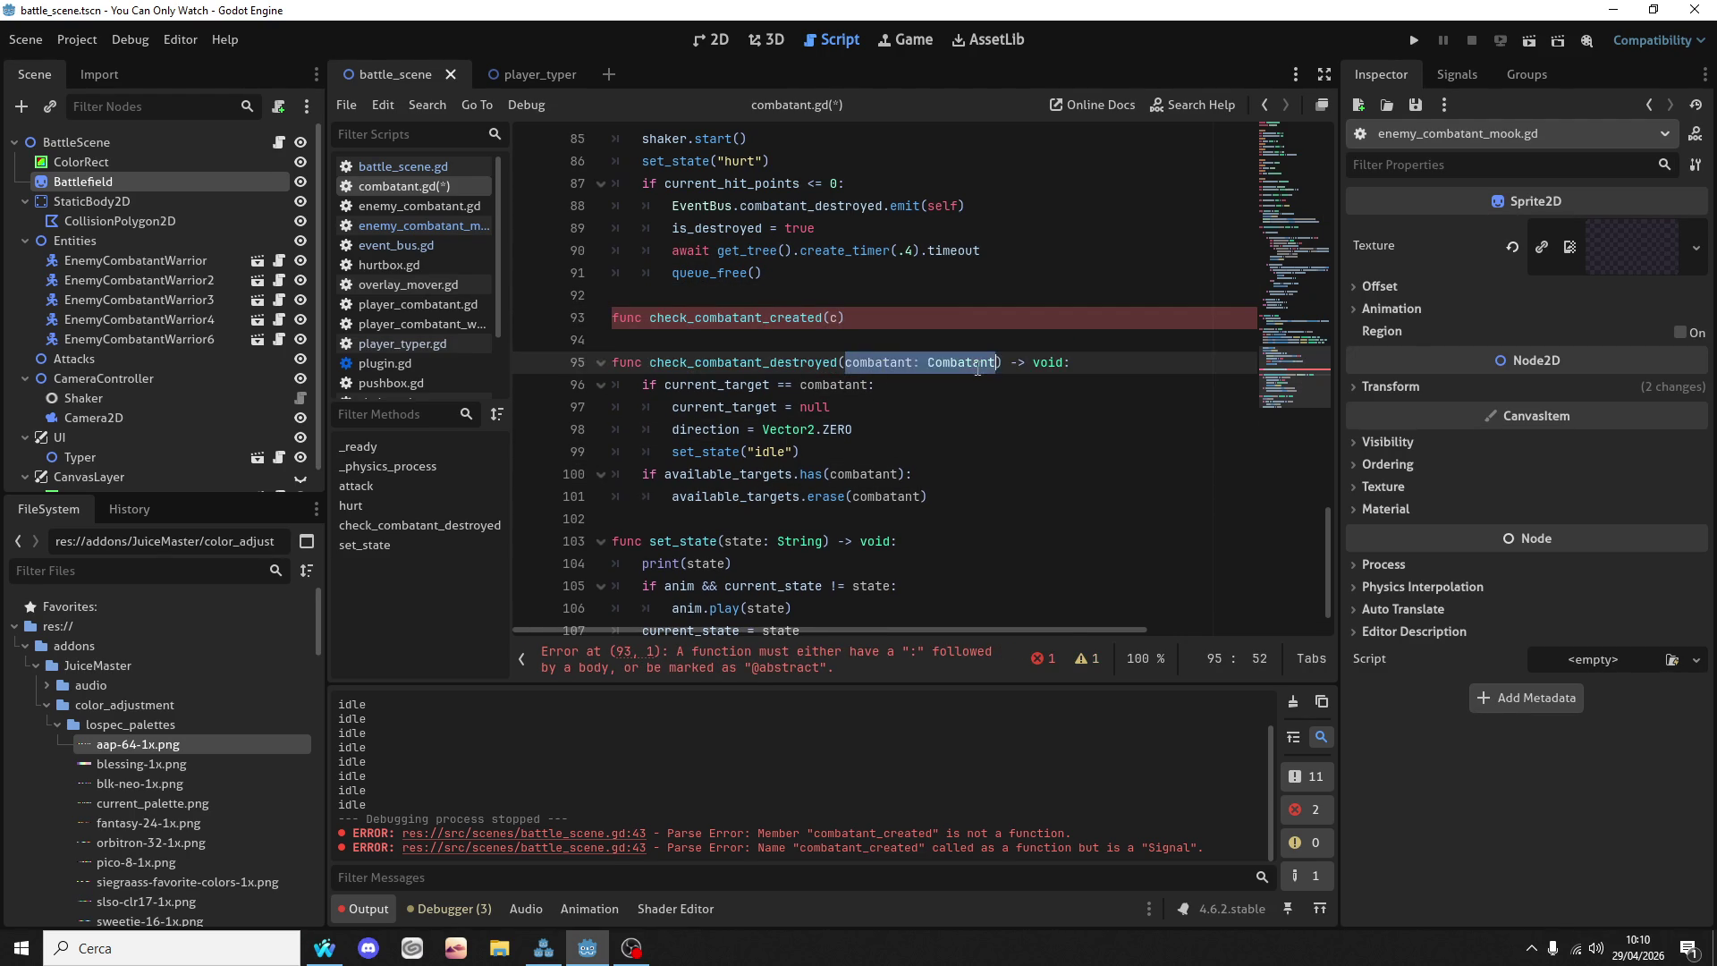
{"action": "key", "text": "ctrl+c"}
{"action": "left_click", "coordinate": [857, 320]}
{"action": "key", "text": "BackSpace"}
{"action": "key", "text": "BackSpace"}
{"action": "key", "text": "ctrl+v"}
{"action": "type", "text": ") -> vpoid"}
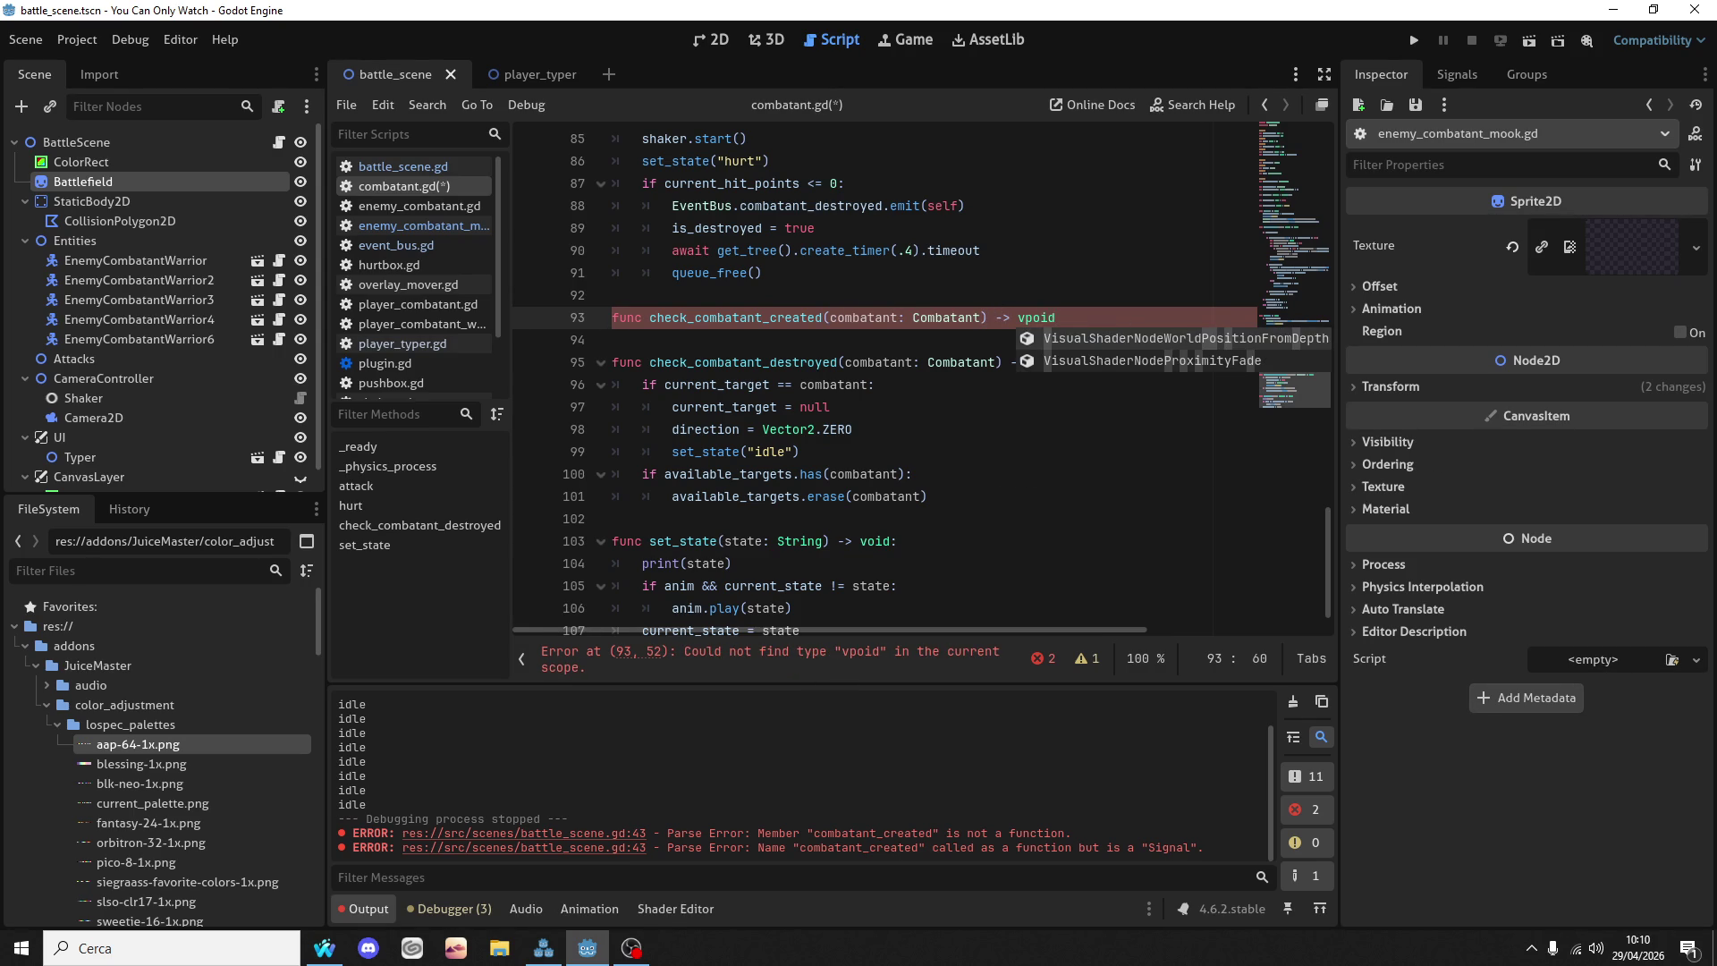
Fix the return type to void, give the function a pass body, and save combatant.gd.
{"action": "left_click", "coordinate": [1038, 318]}
{"action": "key", "text": "BackSpace"}
{"action": "type", "text": "oid"}
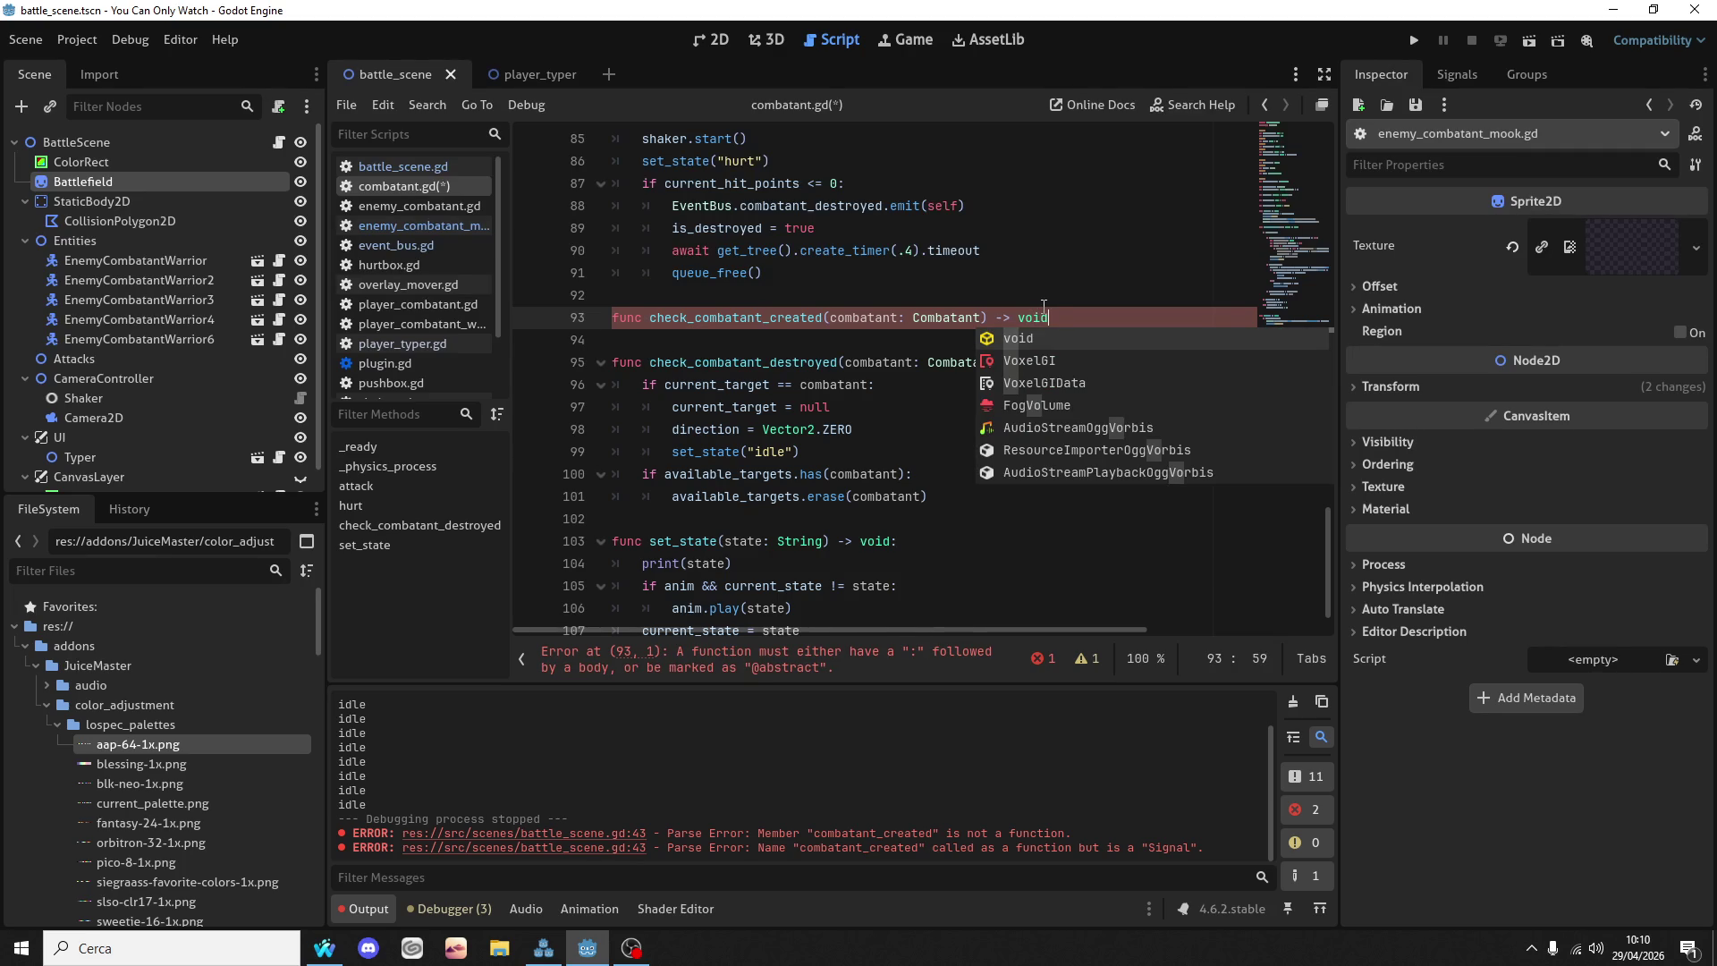
{"action": "type", "text": ":"}
{"action": "key", "text": "Return"}
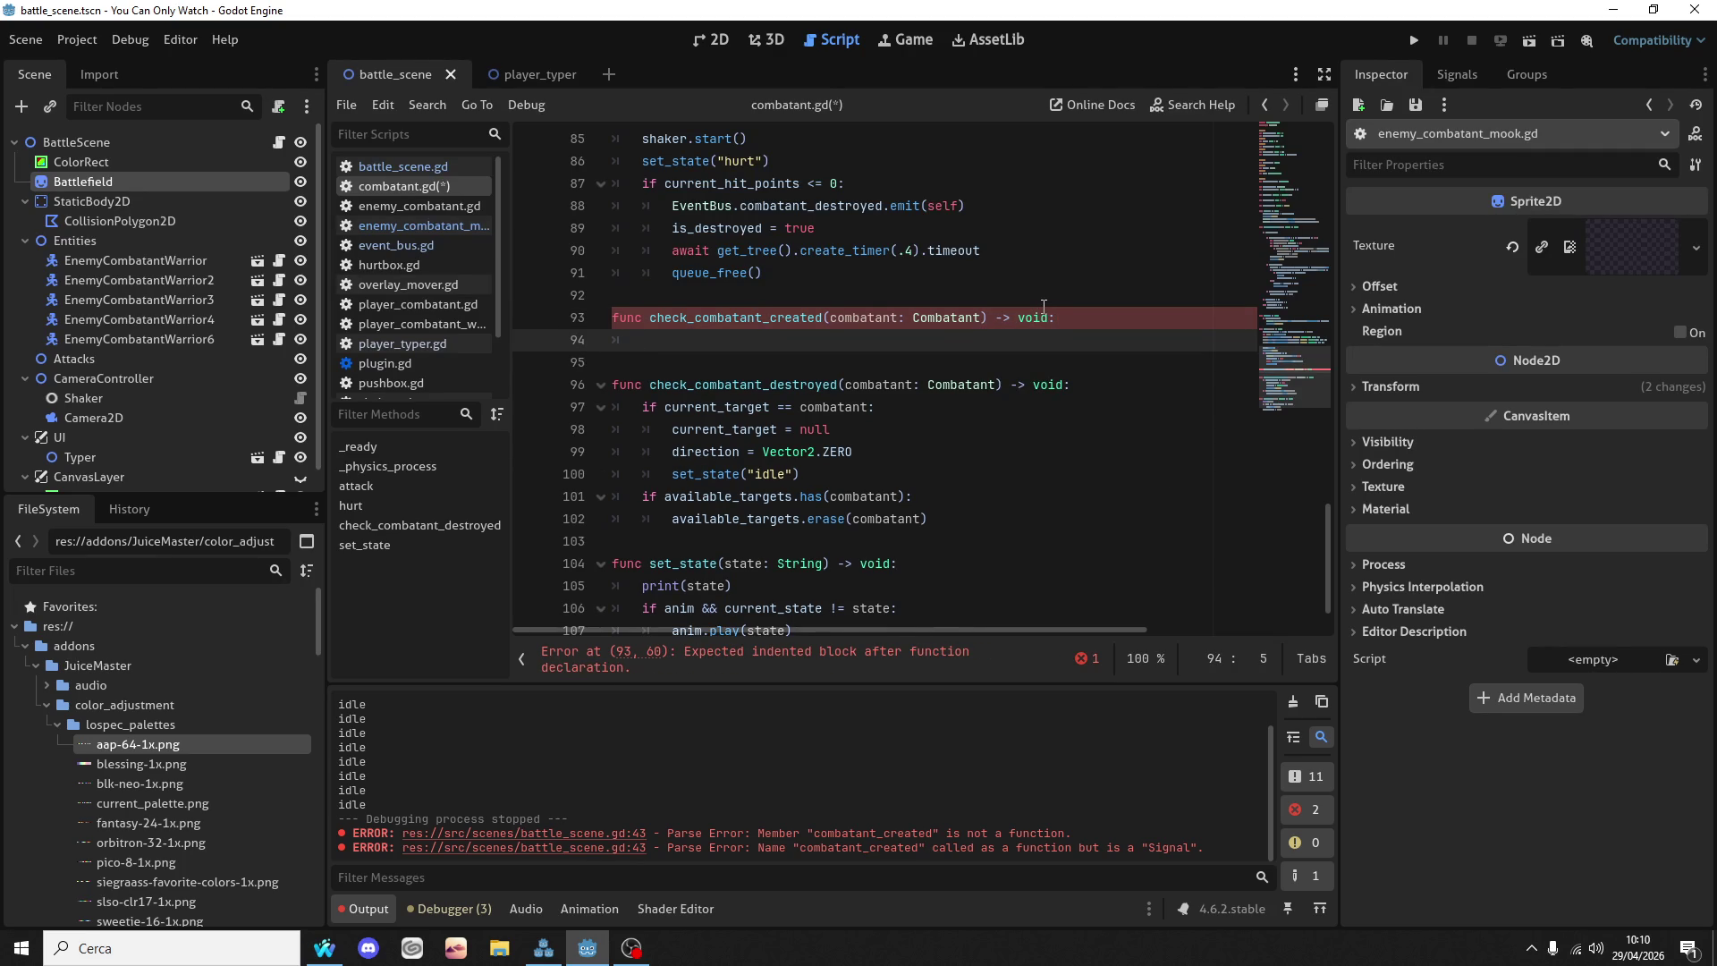
{"action": "mouse_move", "coordinate": [1279, 384]}
{"action": "left_mouse_down"}
{"action": "mouse_move", "coordinate": [1262, 134]}
{"action": "mouse_move", "coordinate": [1269, 353]}
{"action": "left_mouse_up"}
{"action": "type", "text": "pass"}
{"action": "double_click", "coordinate": [715, 549]}
{"action": "key", "text": "ctrl+s"}
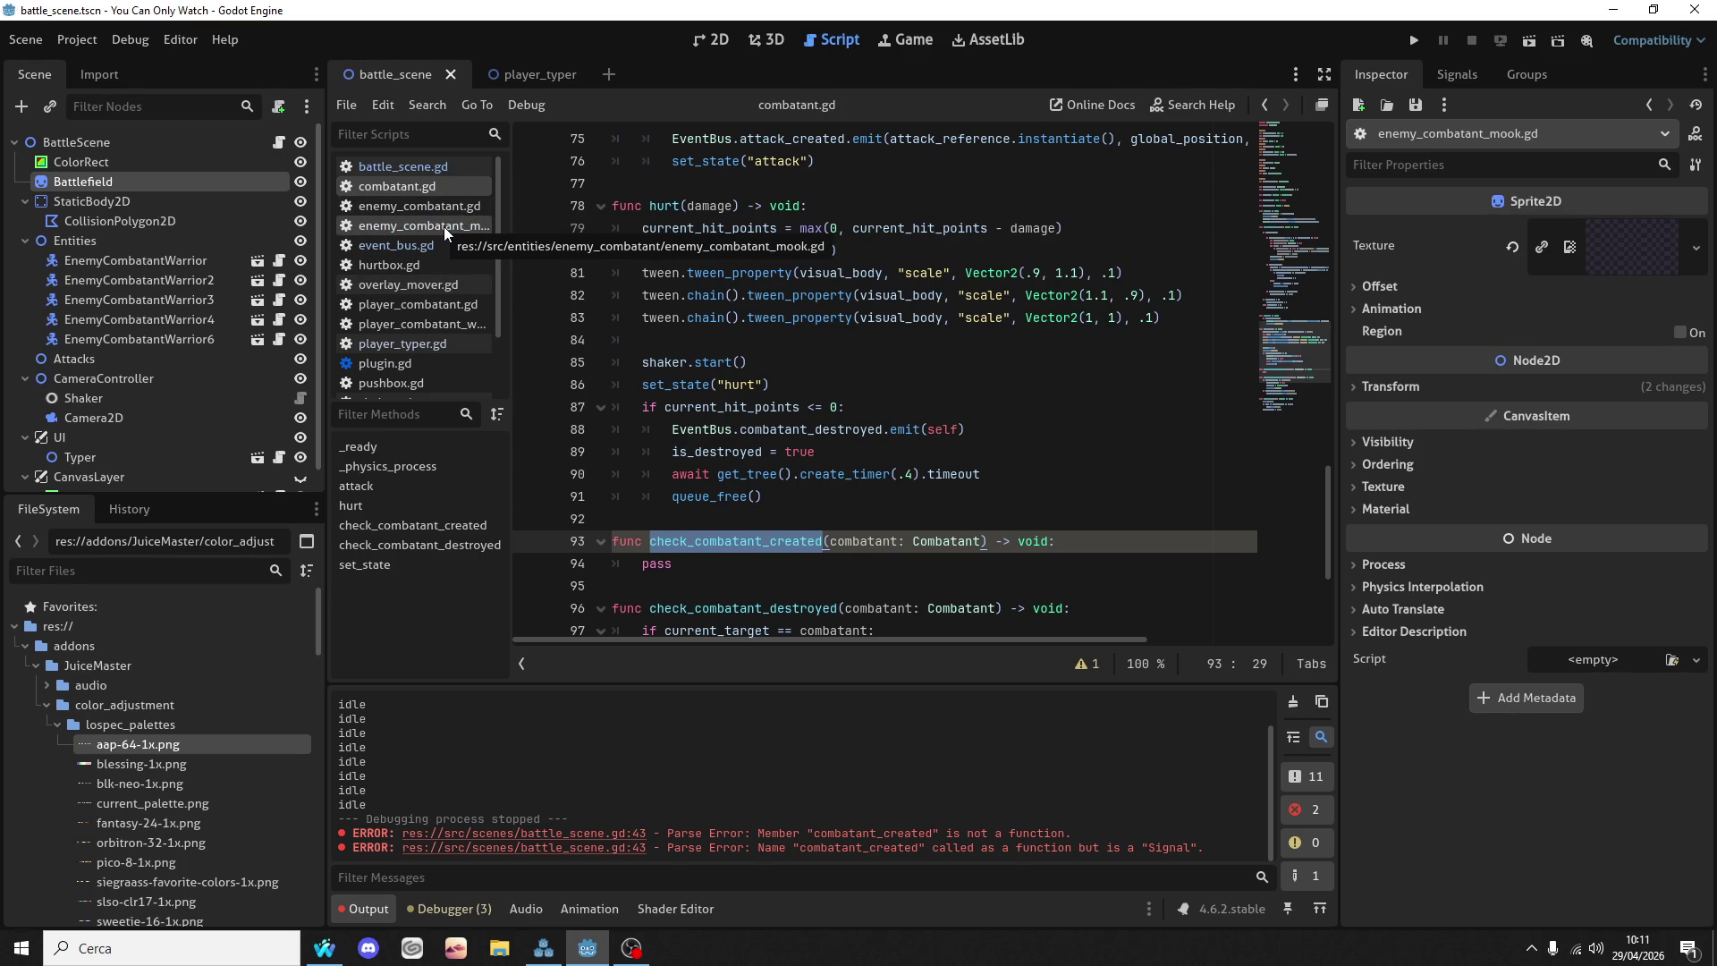
{"action": "left_click_drag", "start_coordinate": [675, 565], "coordinate": [654, 516]}
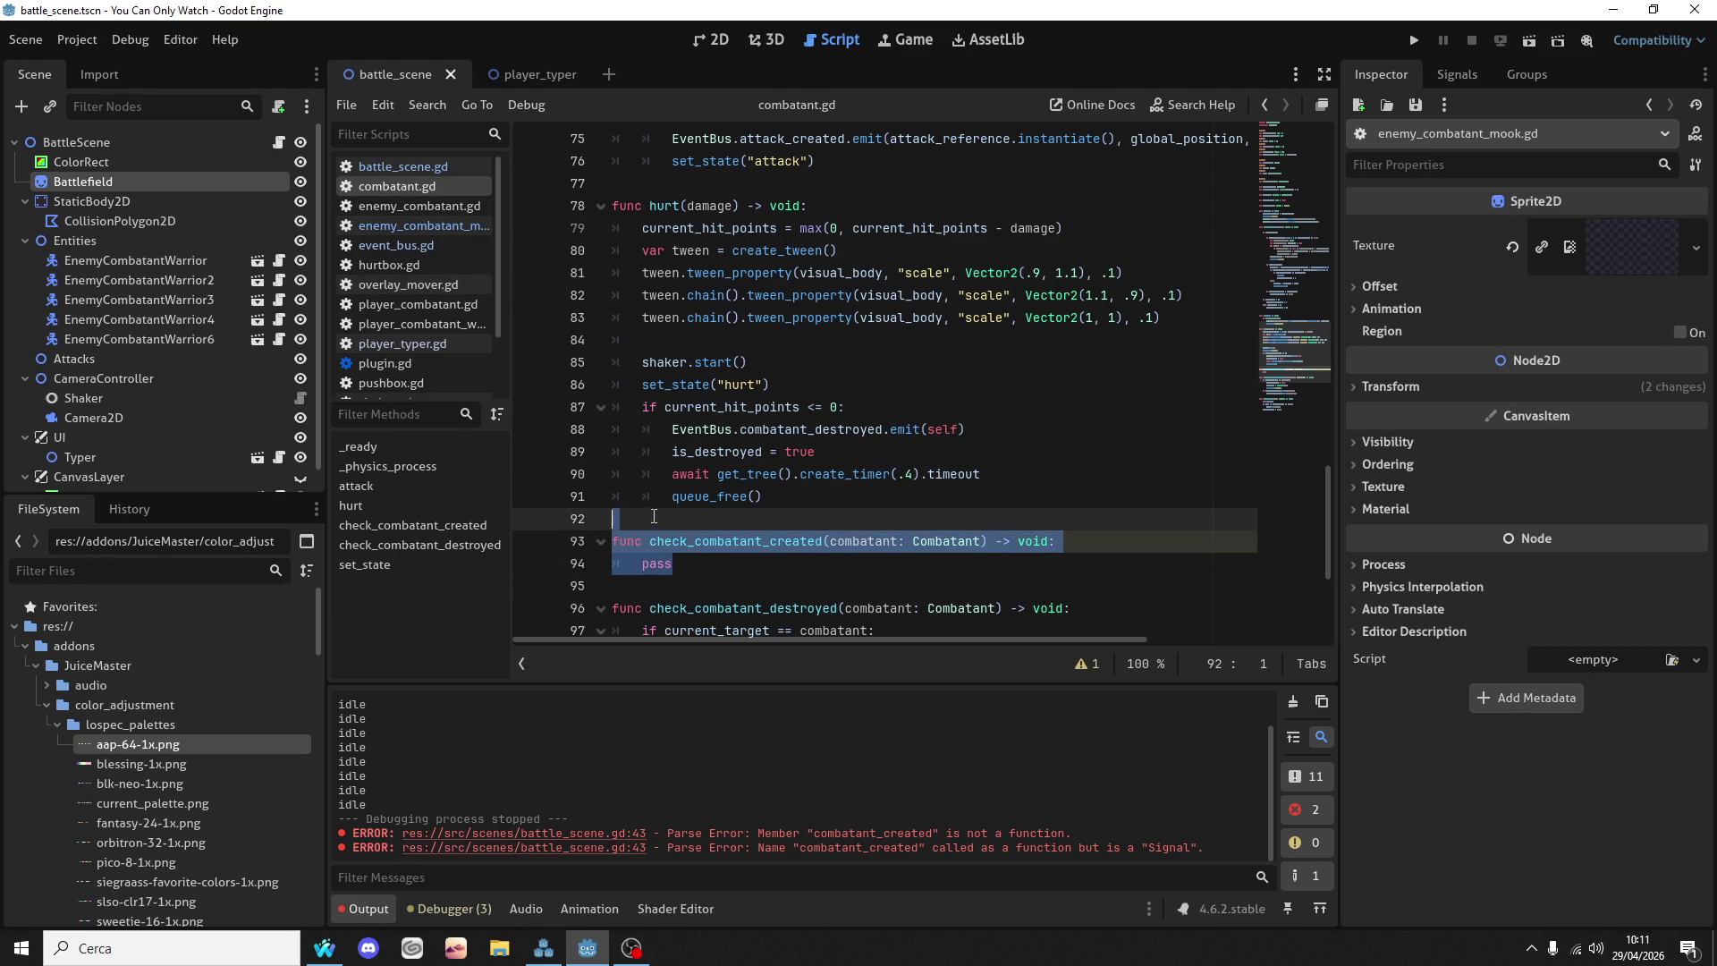
Paste check_combatant_created into enemy_combatant.gd with an if combatant is PlayerCombatant check.
{"action": "left_click", "coordinate": [447, 208]}
{"action": "left_click", "coordinate": [706, 220]}
{"action": "key", "text": "ctrl+v"}
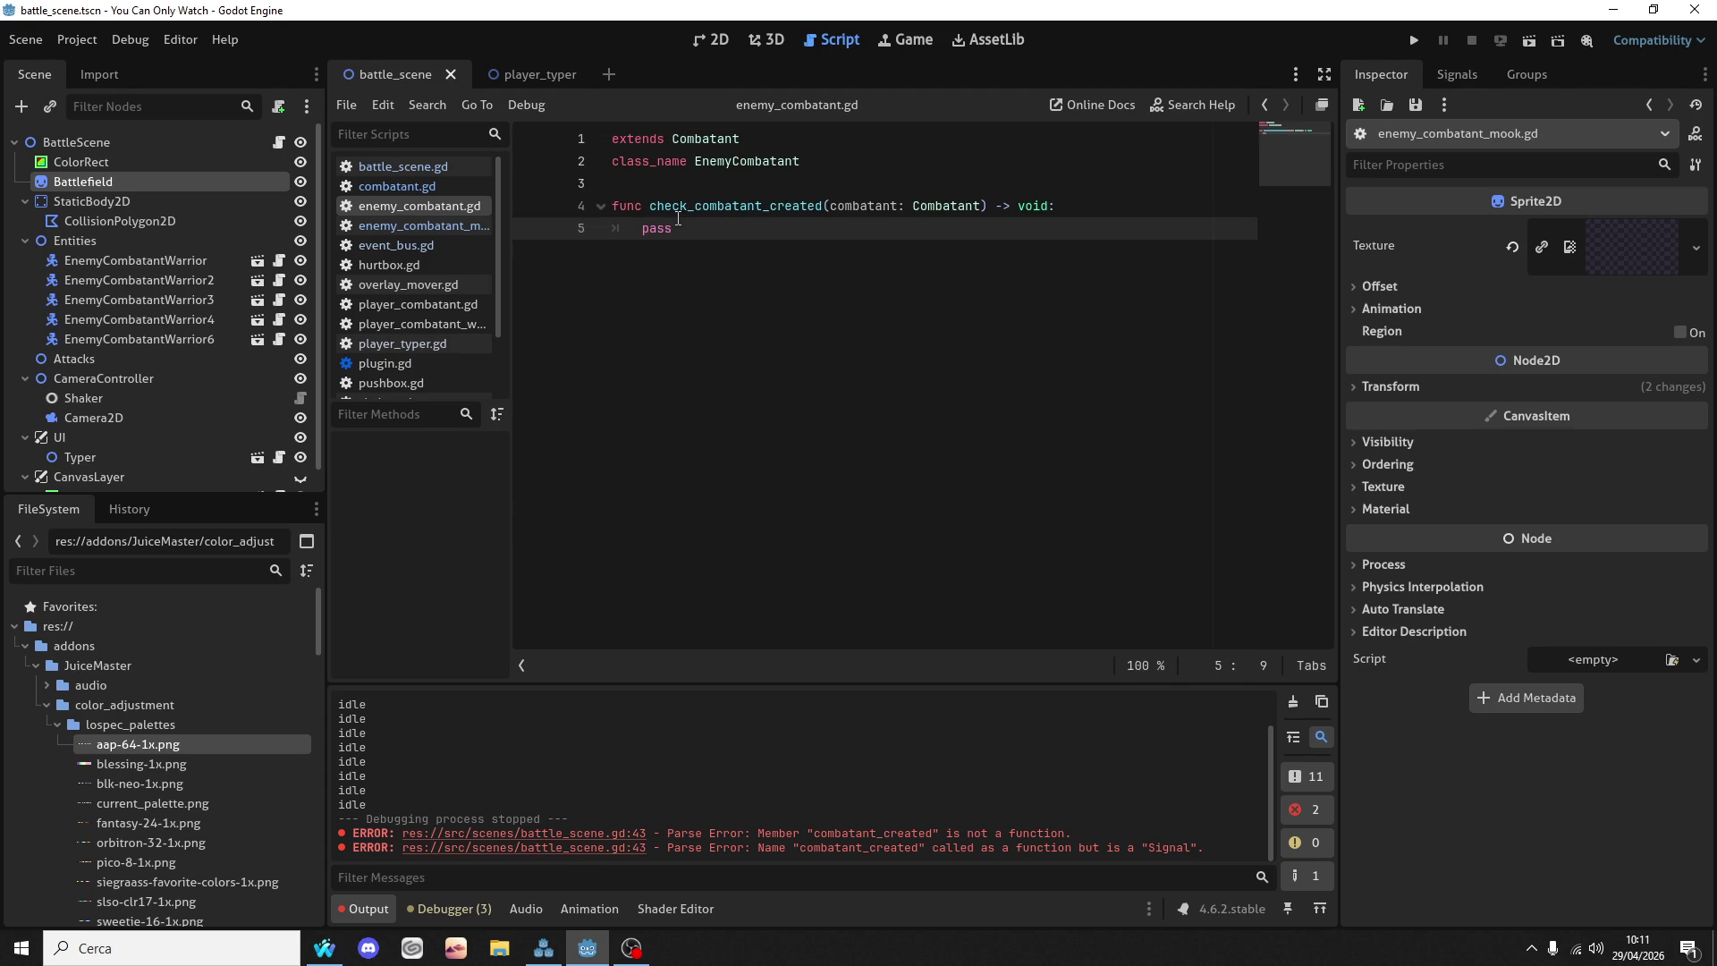
{"action": "double_click", "coordinate": [660, 228]}
{"action": "type", "text": "if combatant is "}
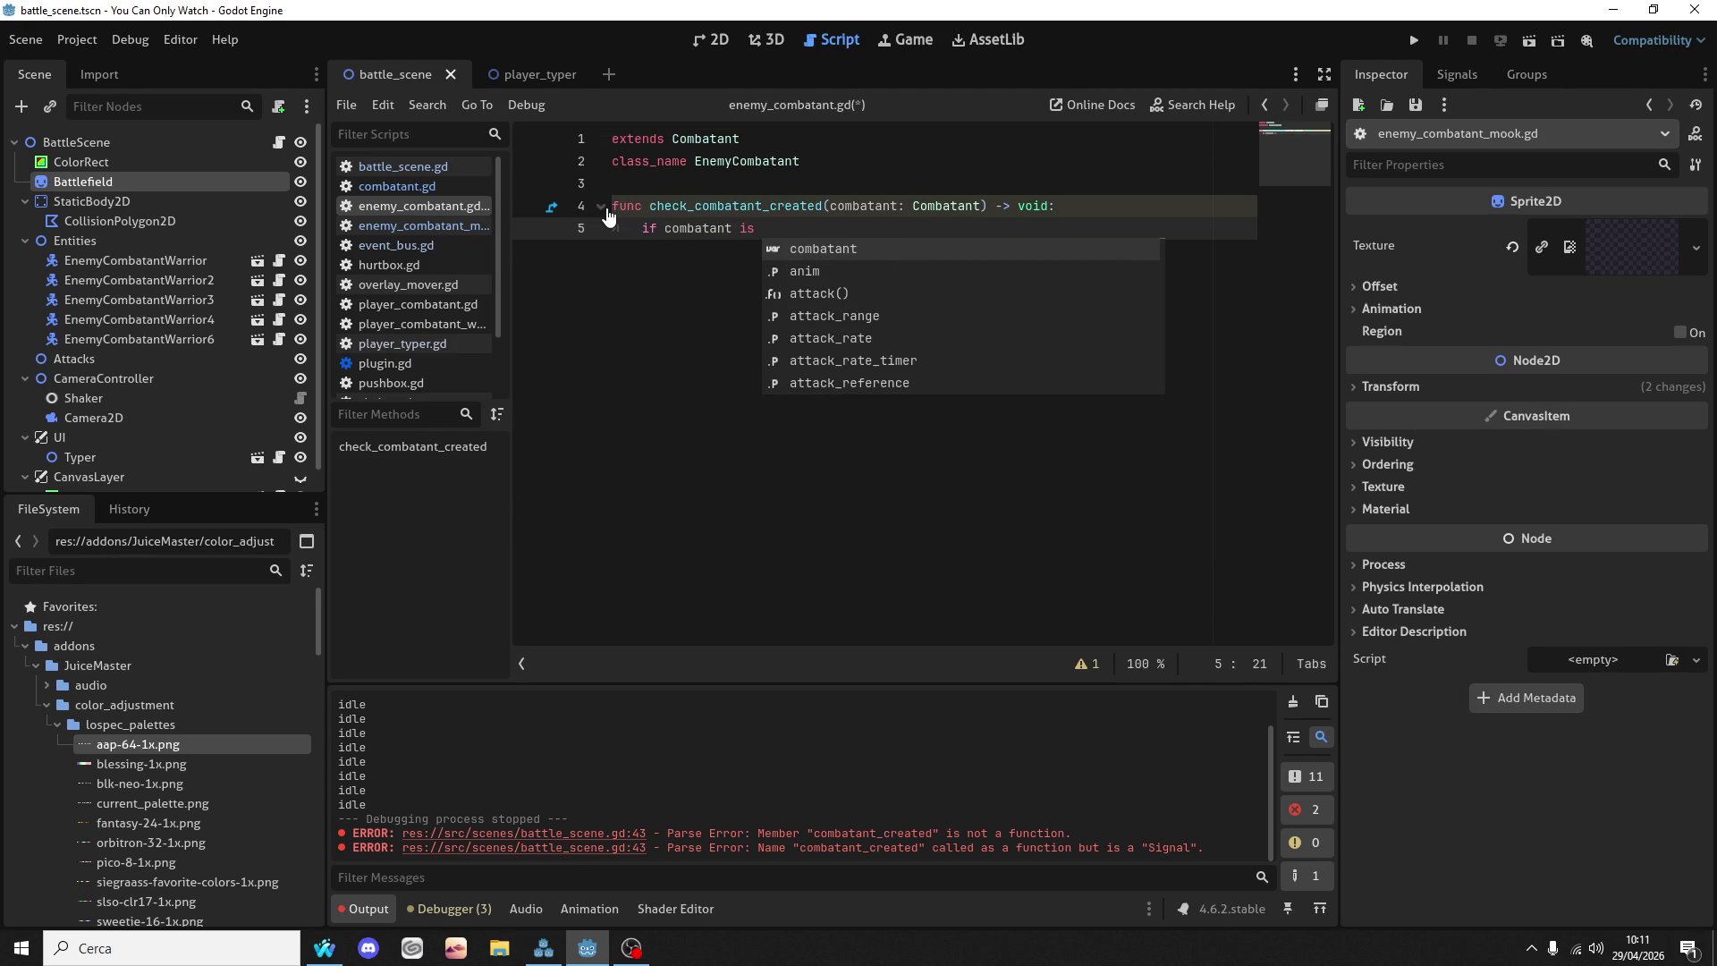
{"action": "type", "text": "Pla"}
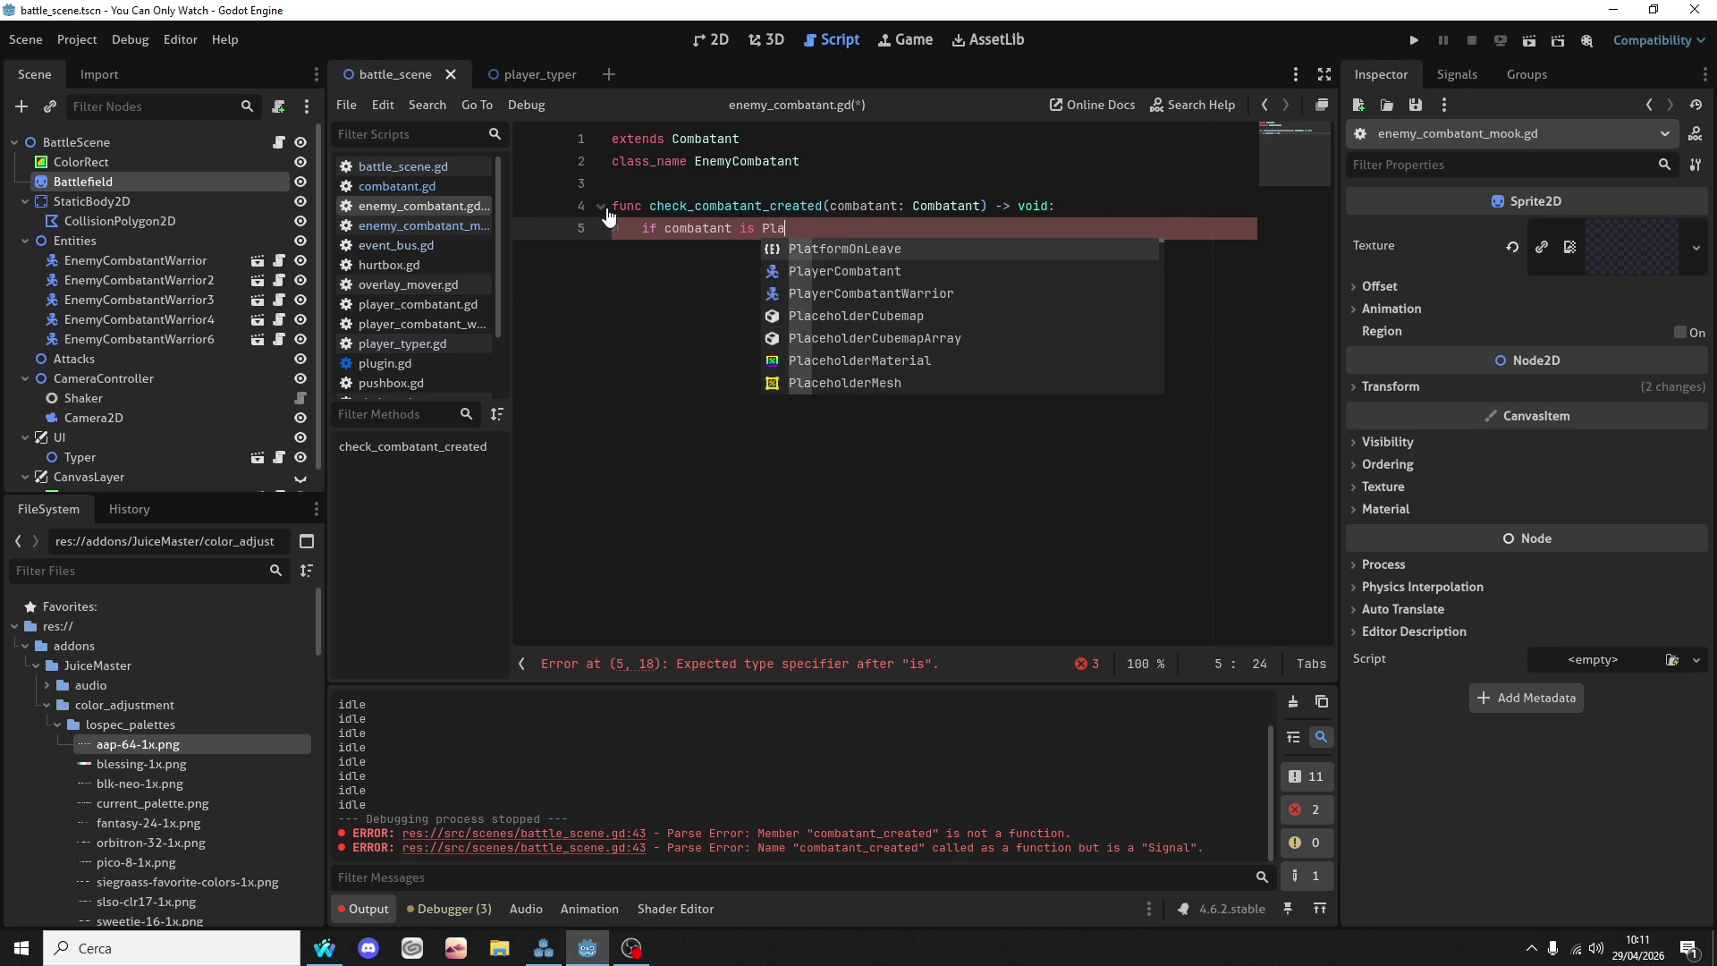
{"action": "key", "text": "Return"}
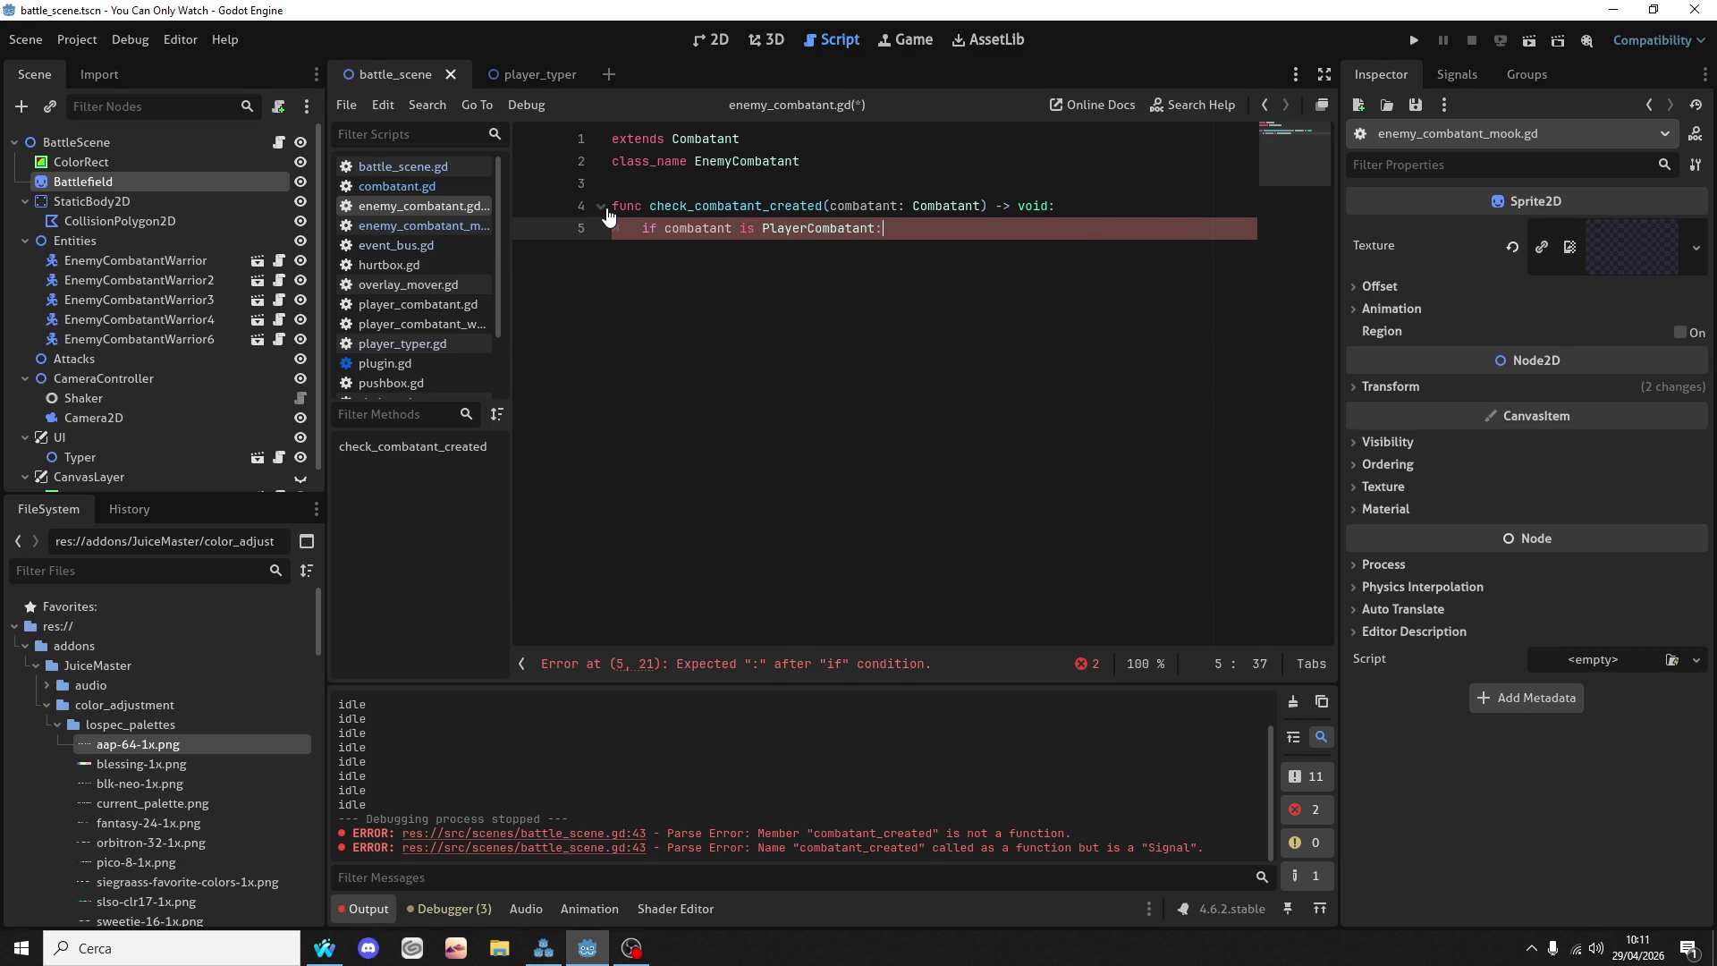
{"action": "key", "text": "Return"}
Append the combatant to available_targets inside the check and save enemy_combatant.gd.
{"action": "type", "text": "add"}
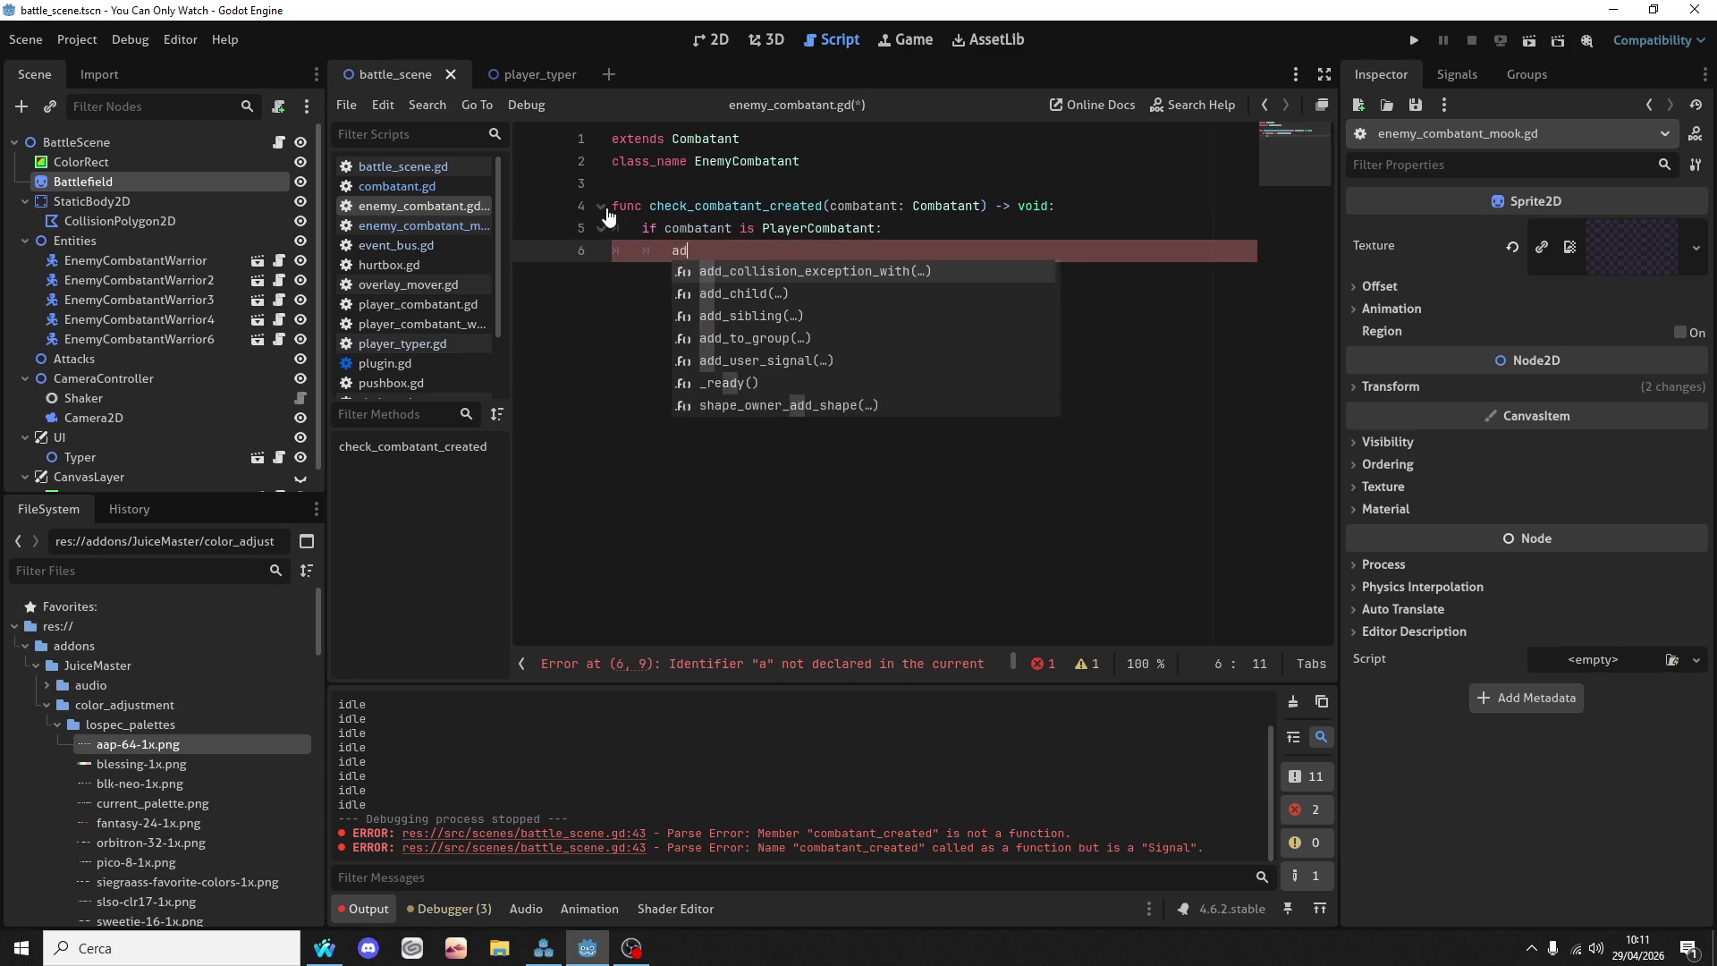
{"action": "key", "text": "BackSpace"}
{"action": "key", "text": "BackSpace"}
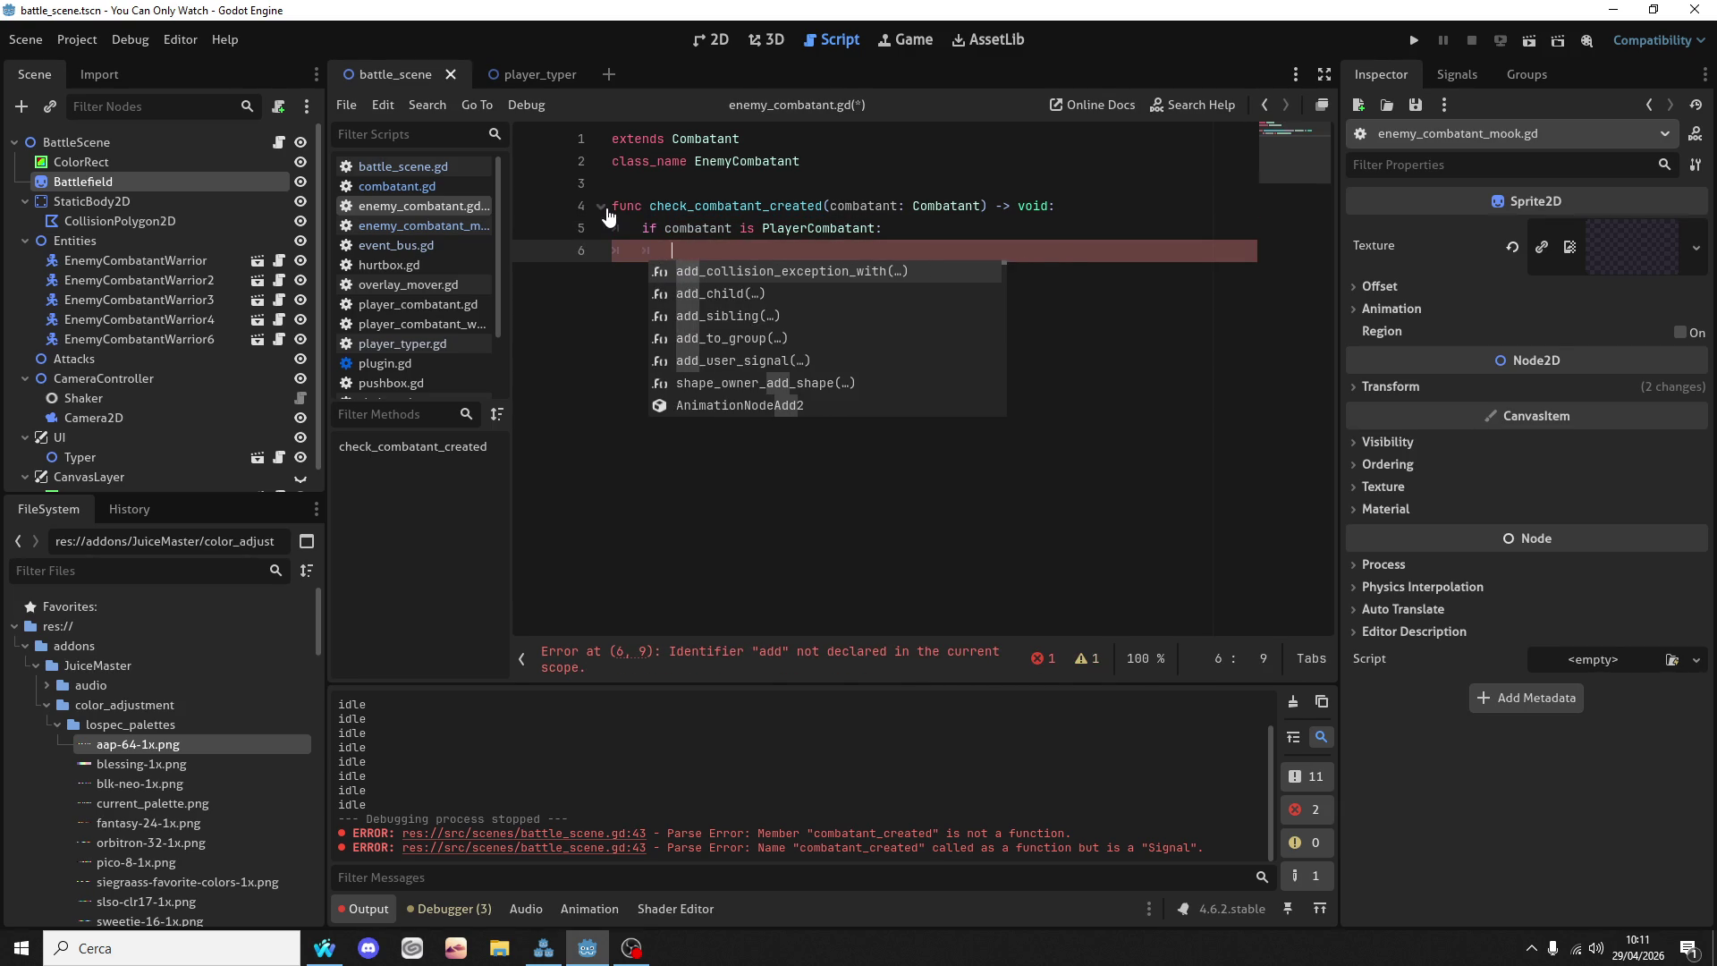
{"action": "type", "text": "vai"}
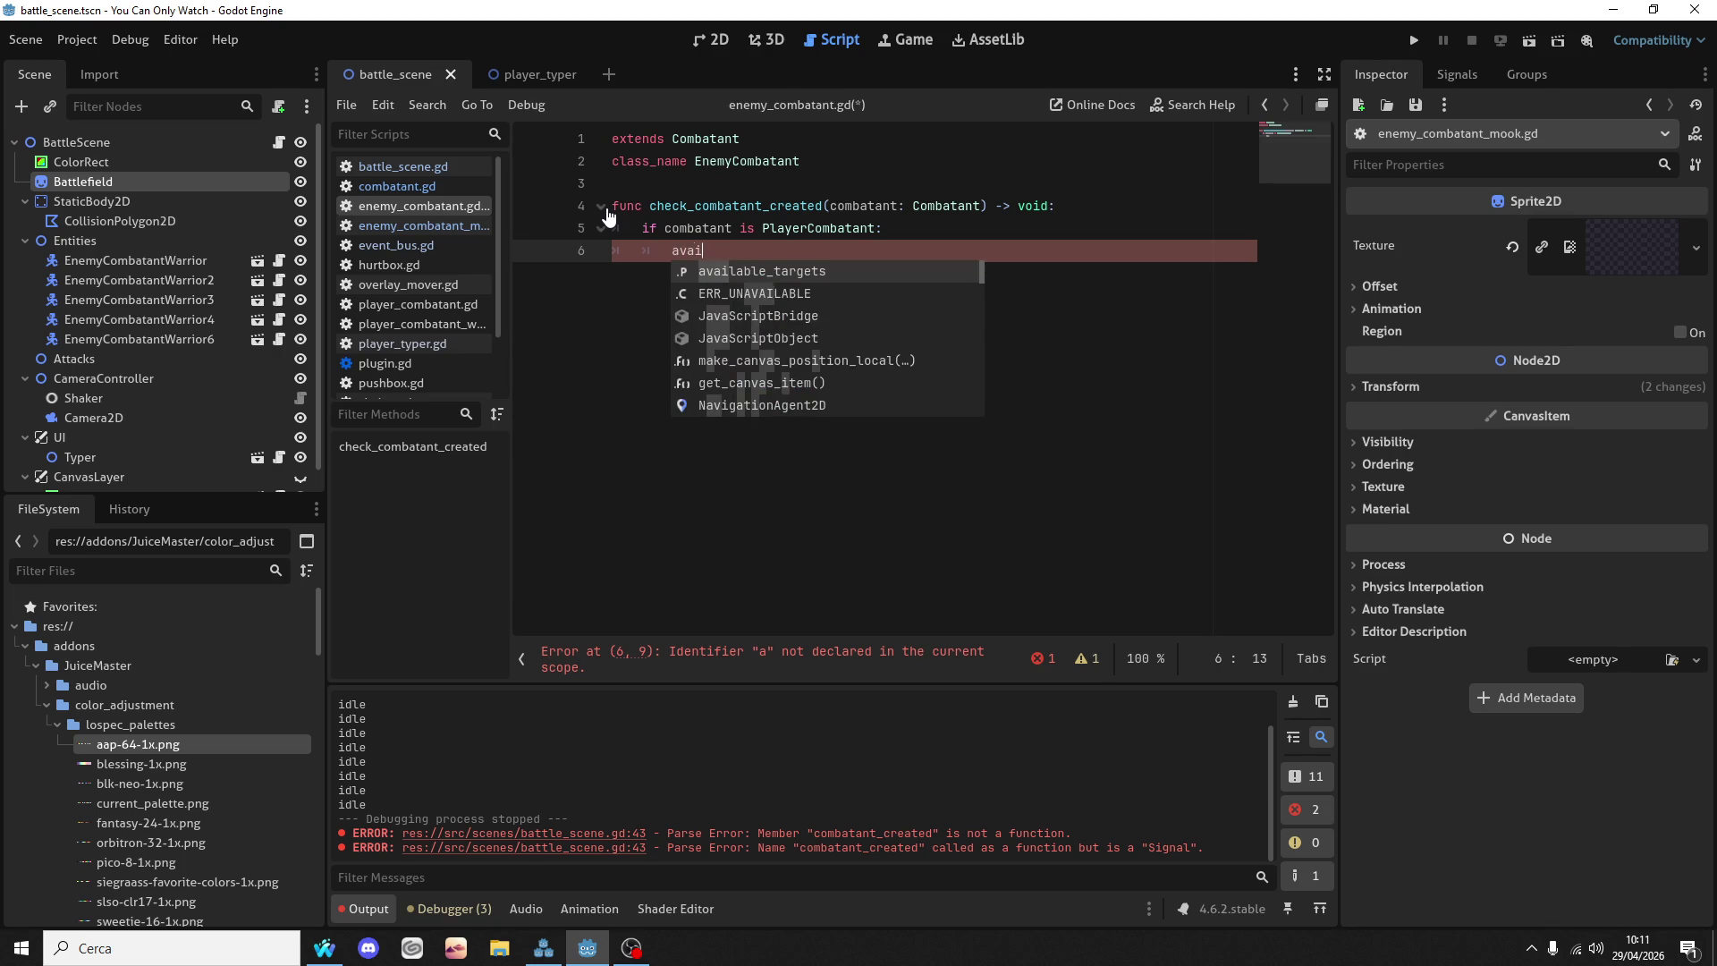
{"action": "key", "text": "Return"}
{"action": "key", "text": "BackSpace"}
{"action": "type", "text": ".append(combatant"}
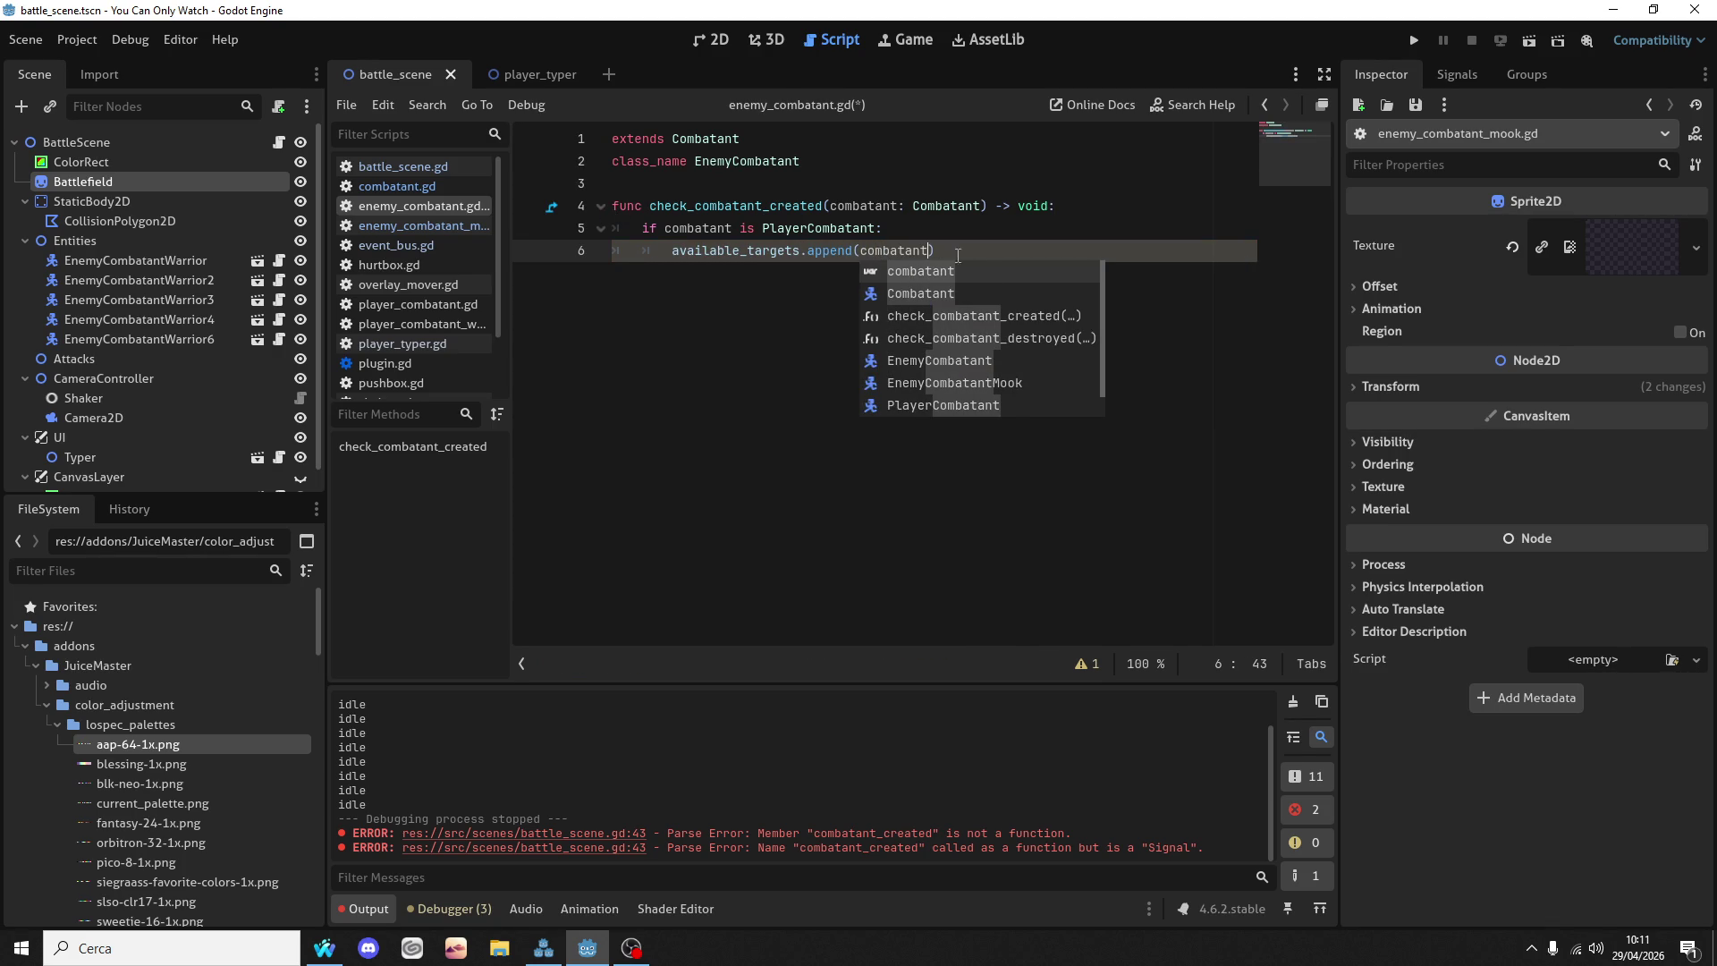
{"action": "left_click", "coordinate": [1007, 253]}
{"action": "key", "text": "ctrl+s"}
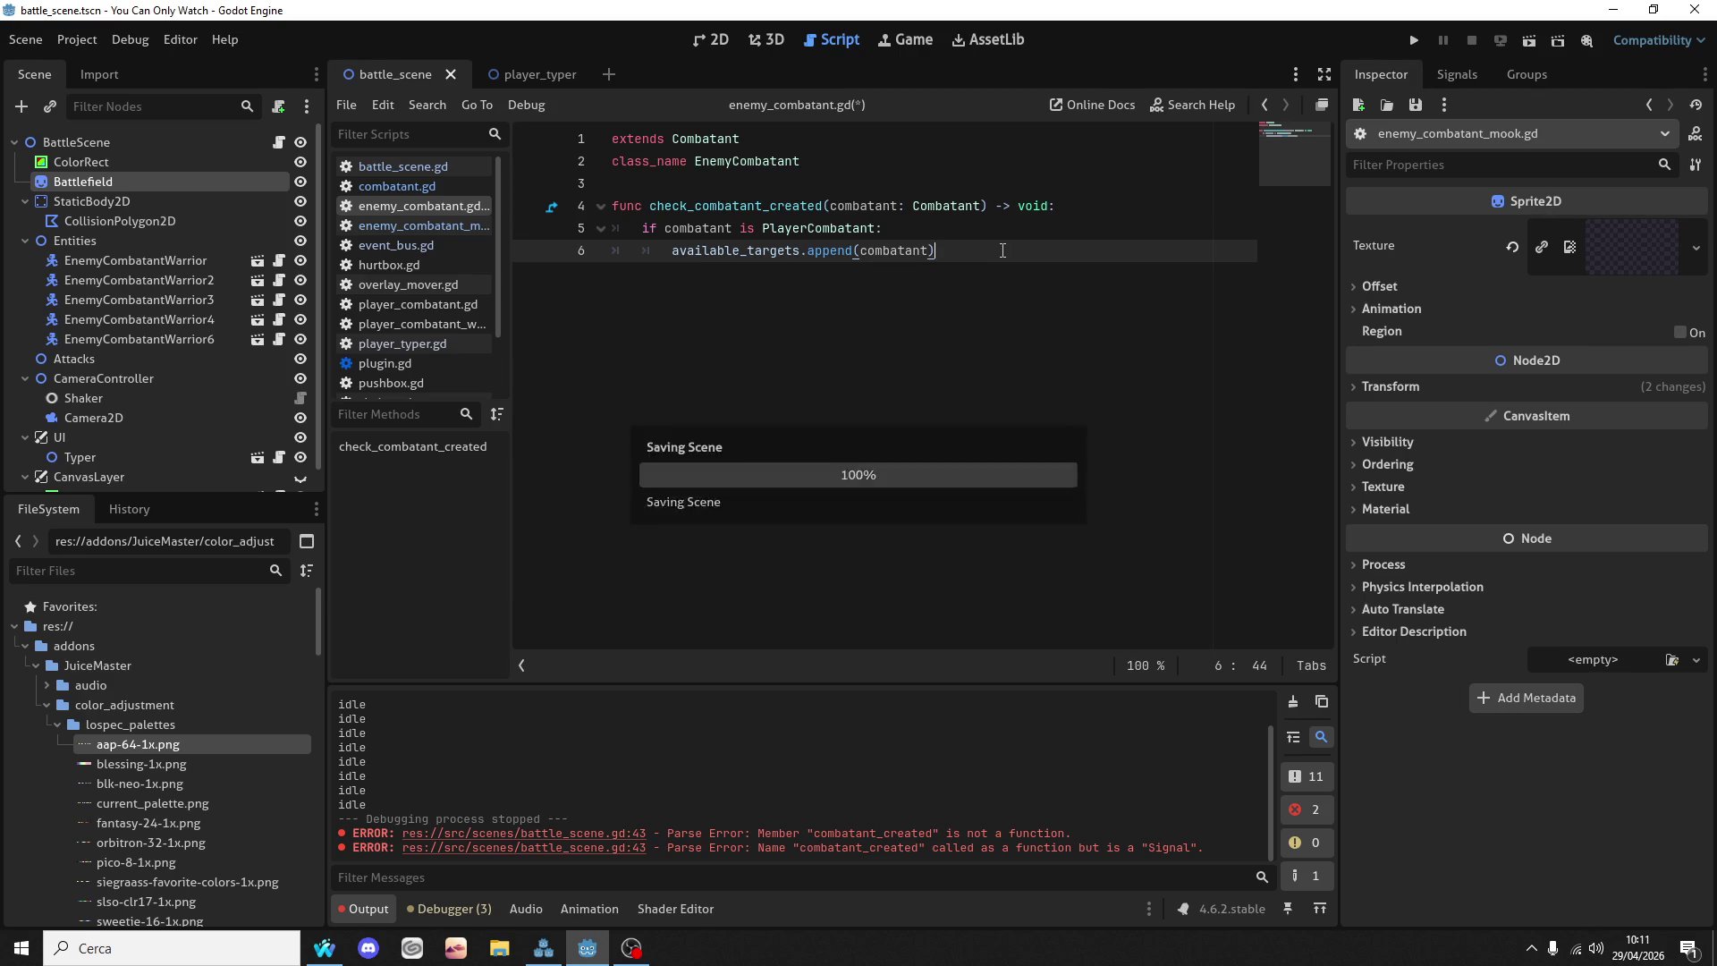
{"action": "mouse_move", "coordinate": [992, 251]}
{"action": "left_mouse_down"}
{"action": "mouse_move", "coordinate": [947, 226]}
{"action": "mouse_move", "coordinate": [931, 186]}
{"action": "left_mouse_up"}
{"action": "key", "text": "ctrl+c"}
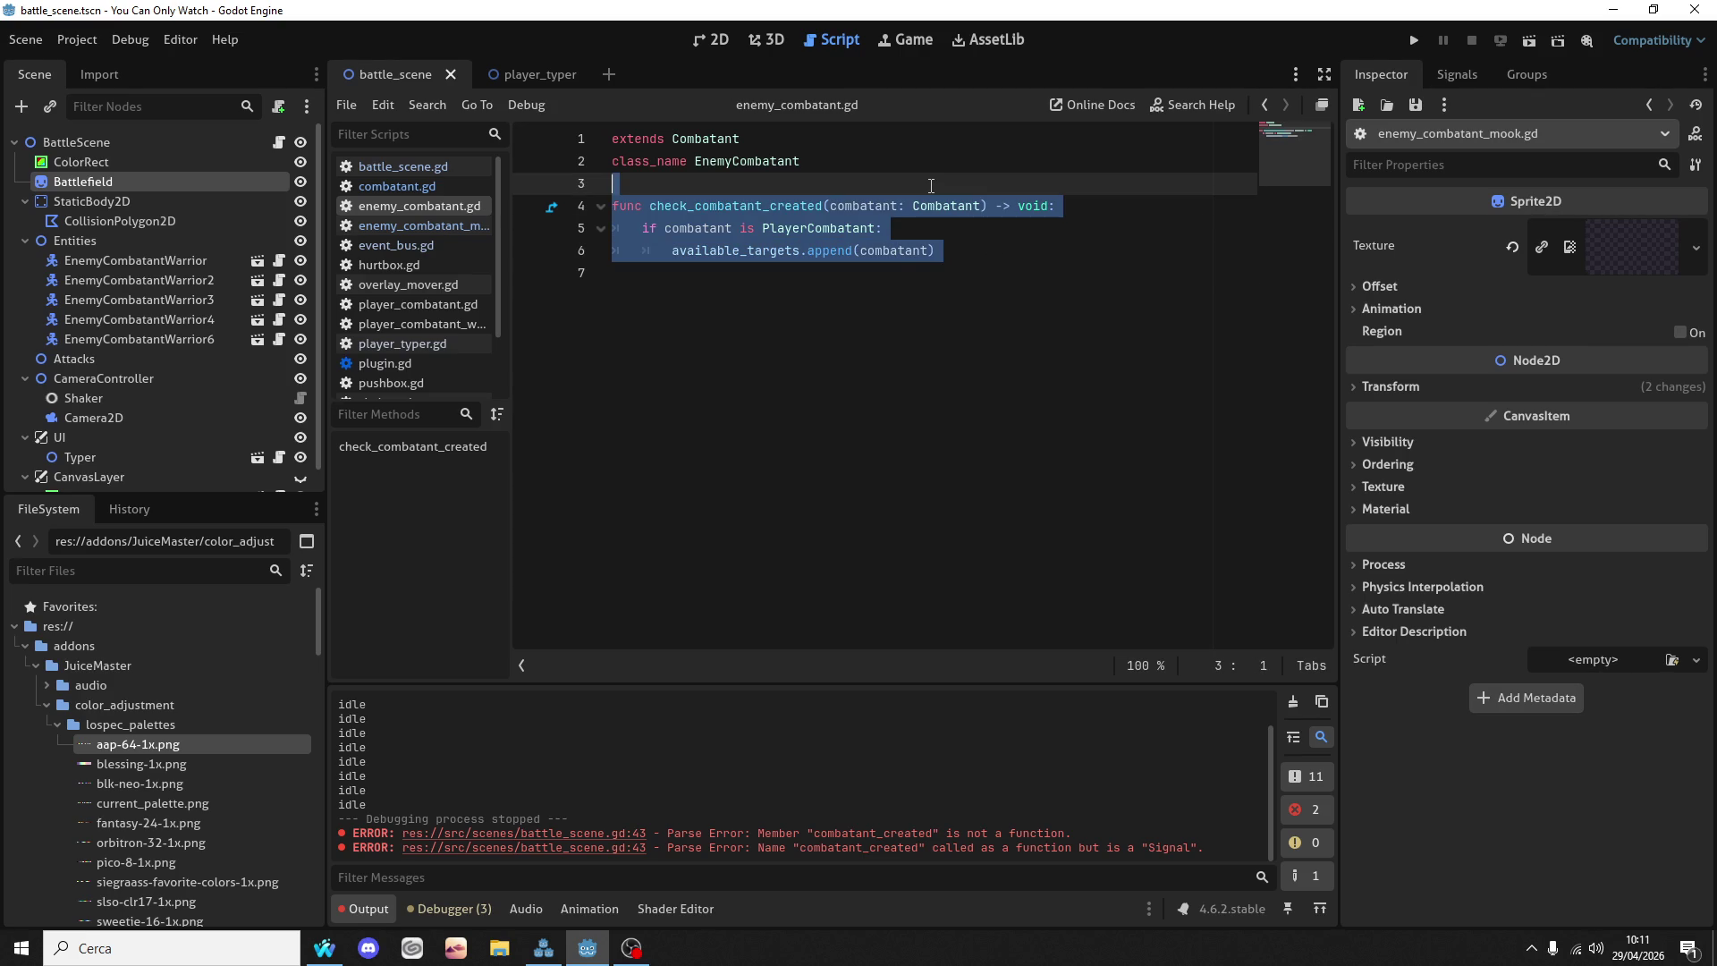
Paste the override into player_combatant.gd, checking for EnemyCombatant instead, and save it.
{"action": "left_click", "coordinate": [447, 304]}
{"action": "key", "text": "ctrl+v"}
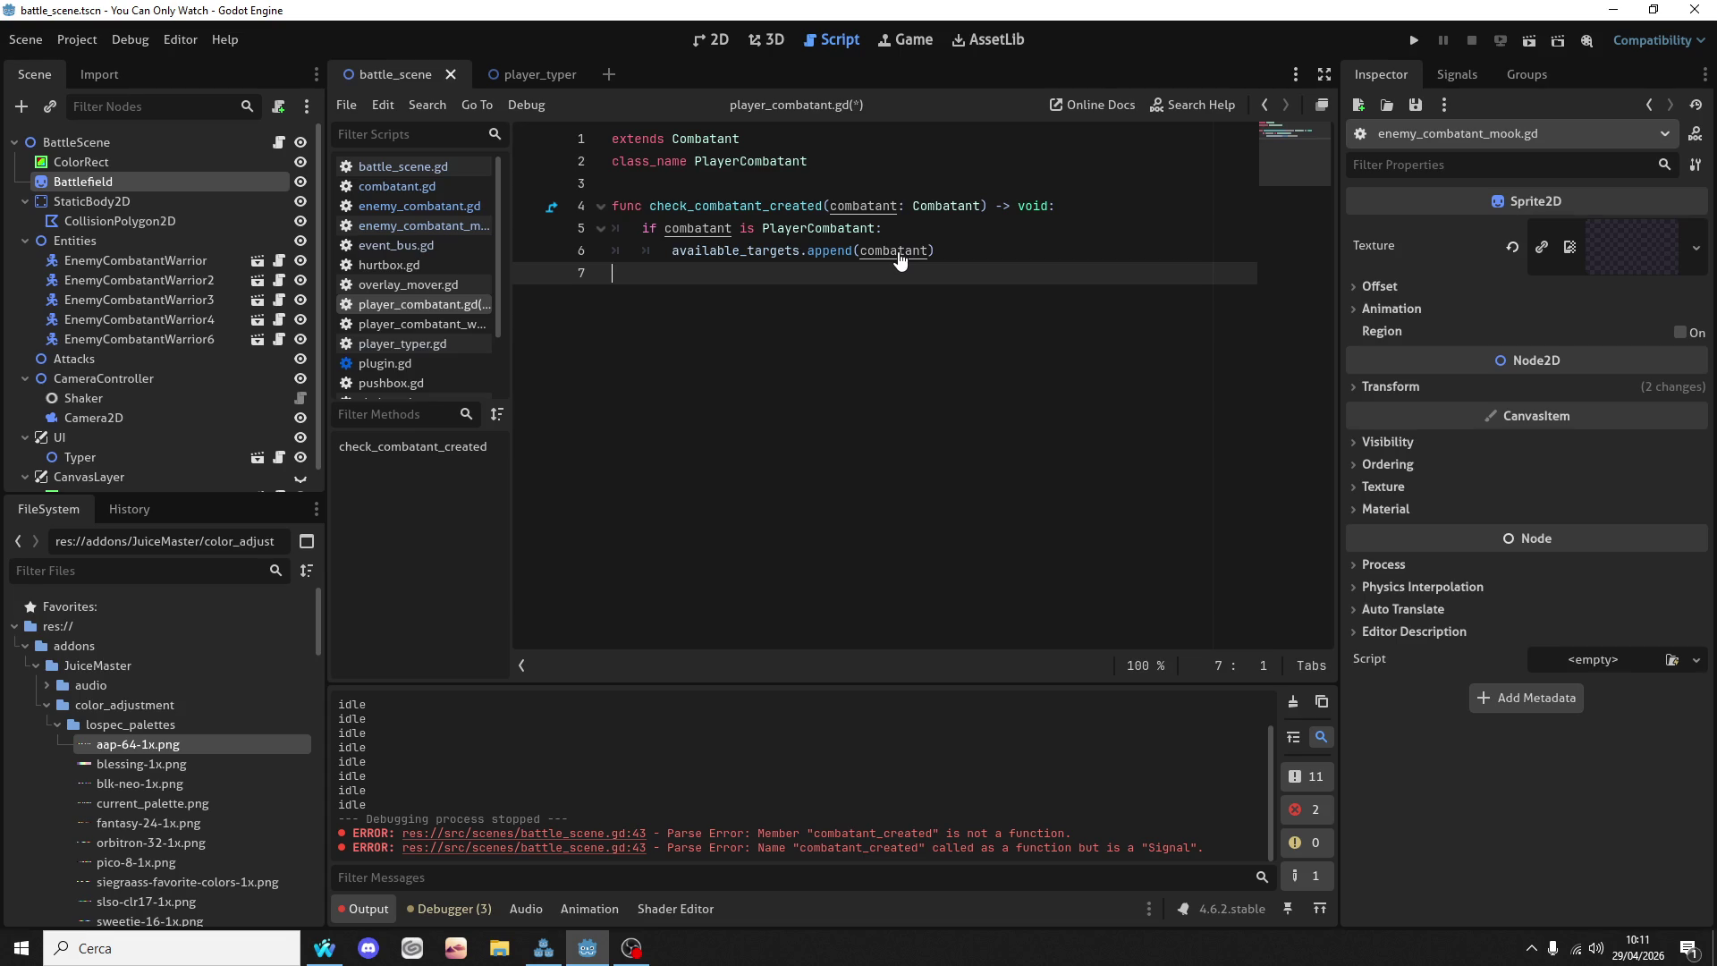
{"action": "double_click", "coordinate": [766, 250]}
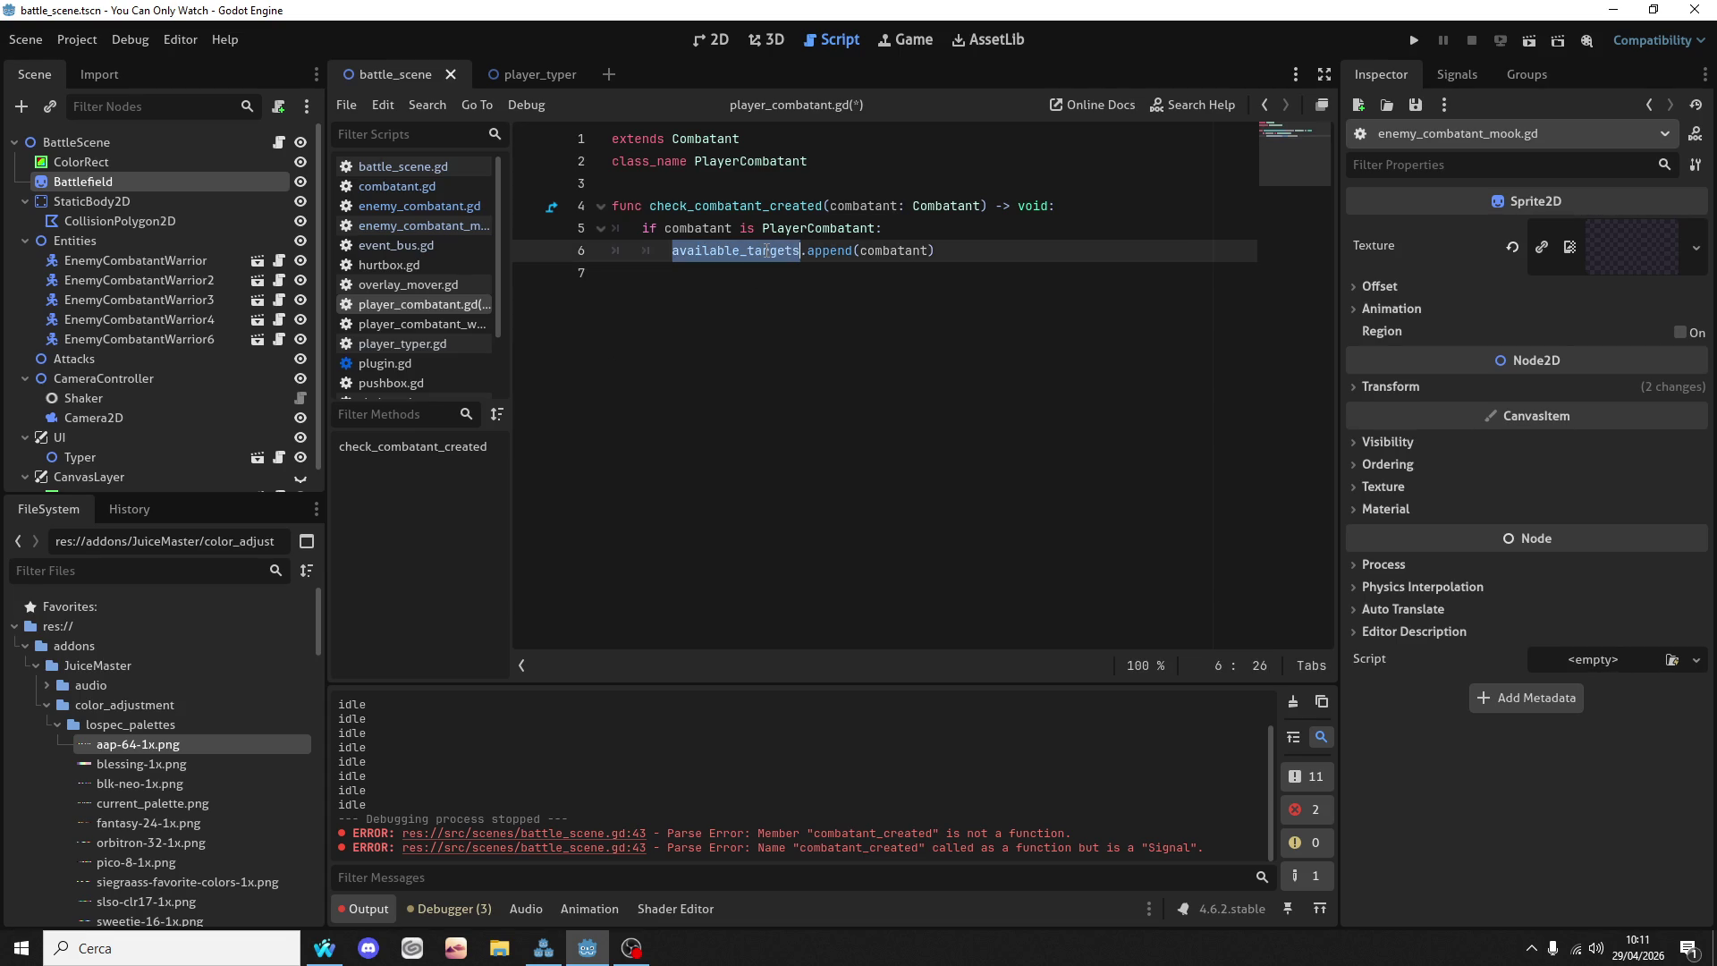
{"action": "double_click", "coordinate": [908, 250]}
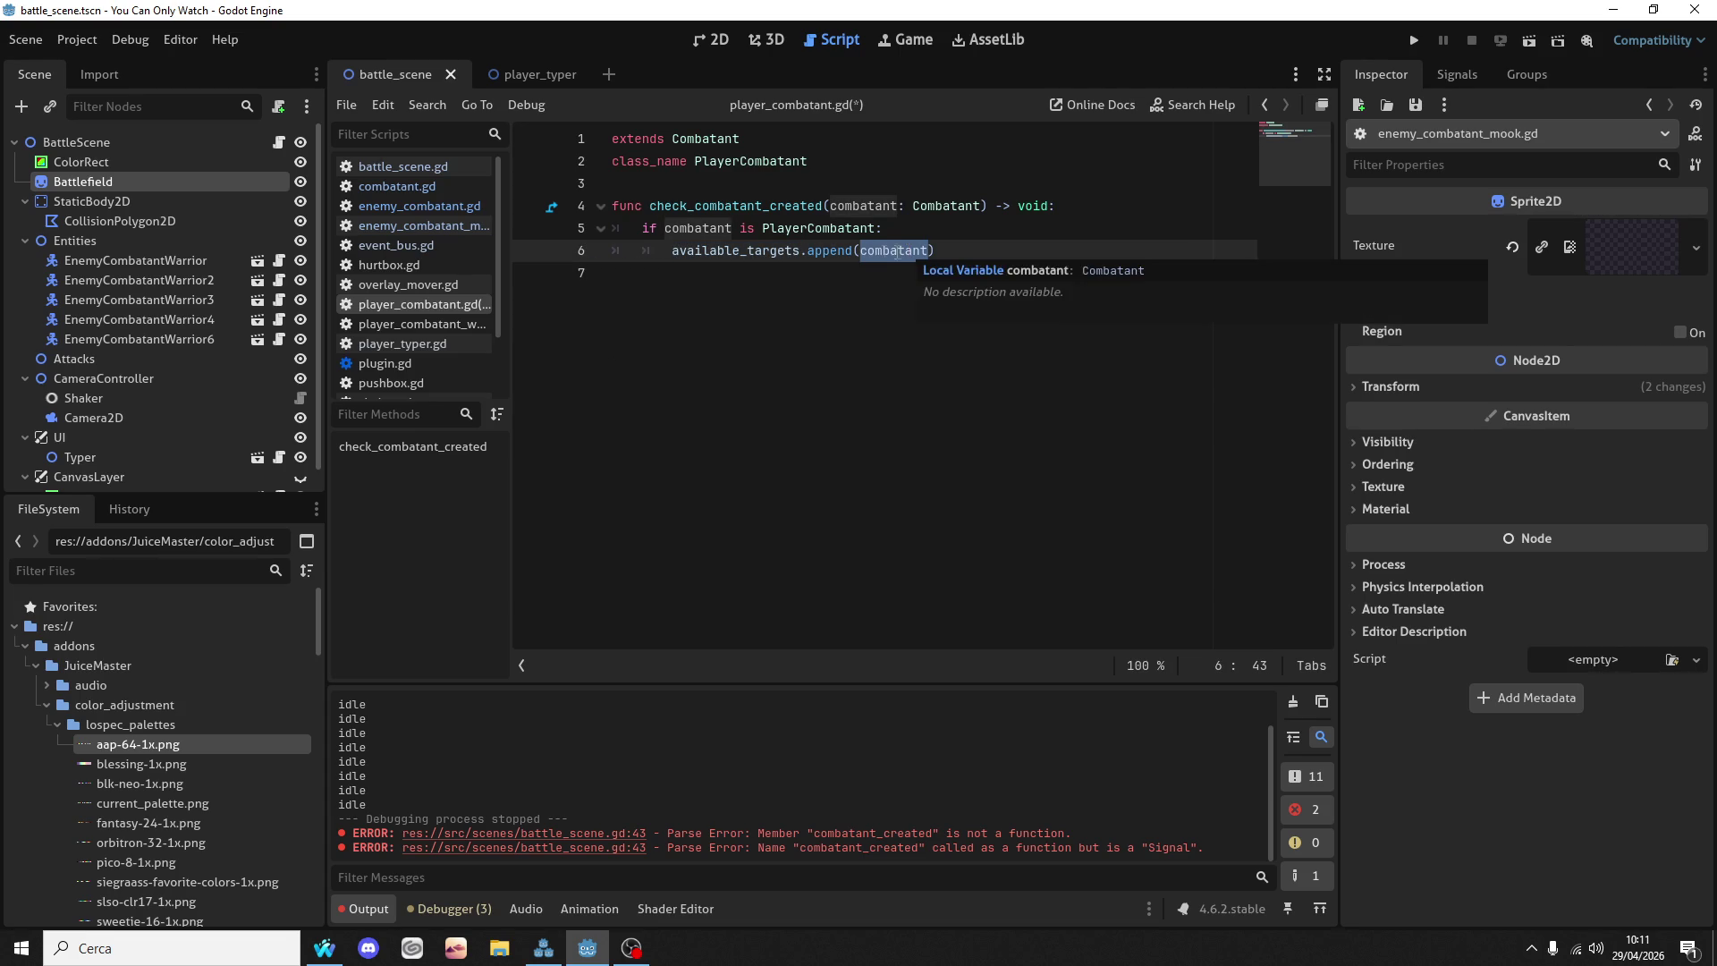
{"action": "left_click", "coordinate": [844, 230]}
{"action": "double_click", "coordinate": [844, 230]}
{"action": "type", "text": "EnemyCombatant"}
{"action": "key", "text": "ctrl+s"}
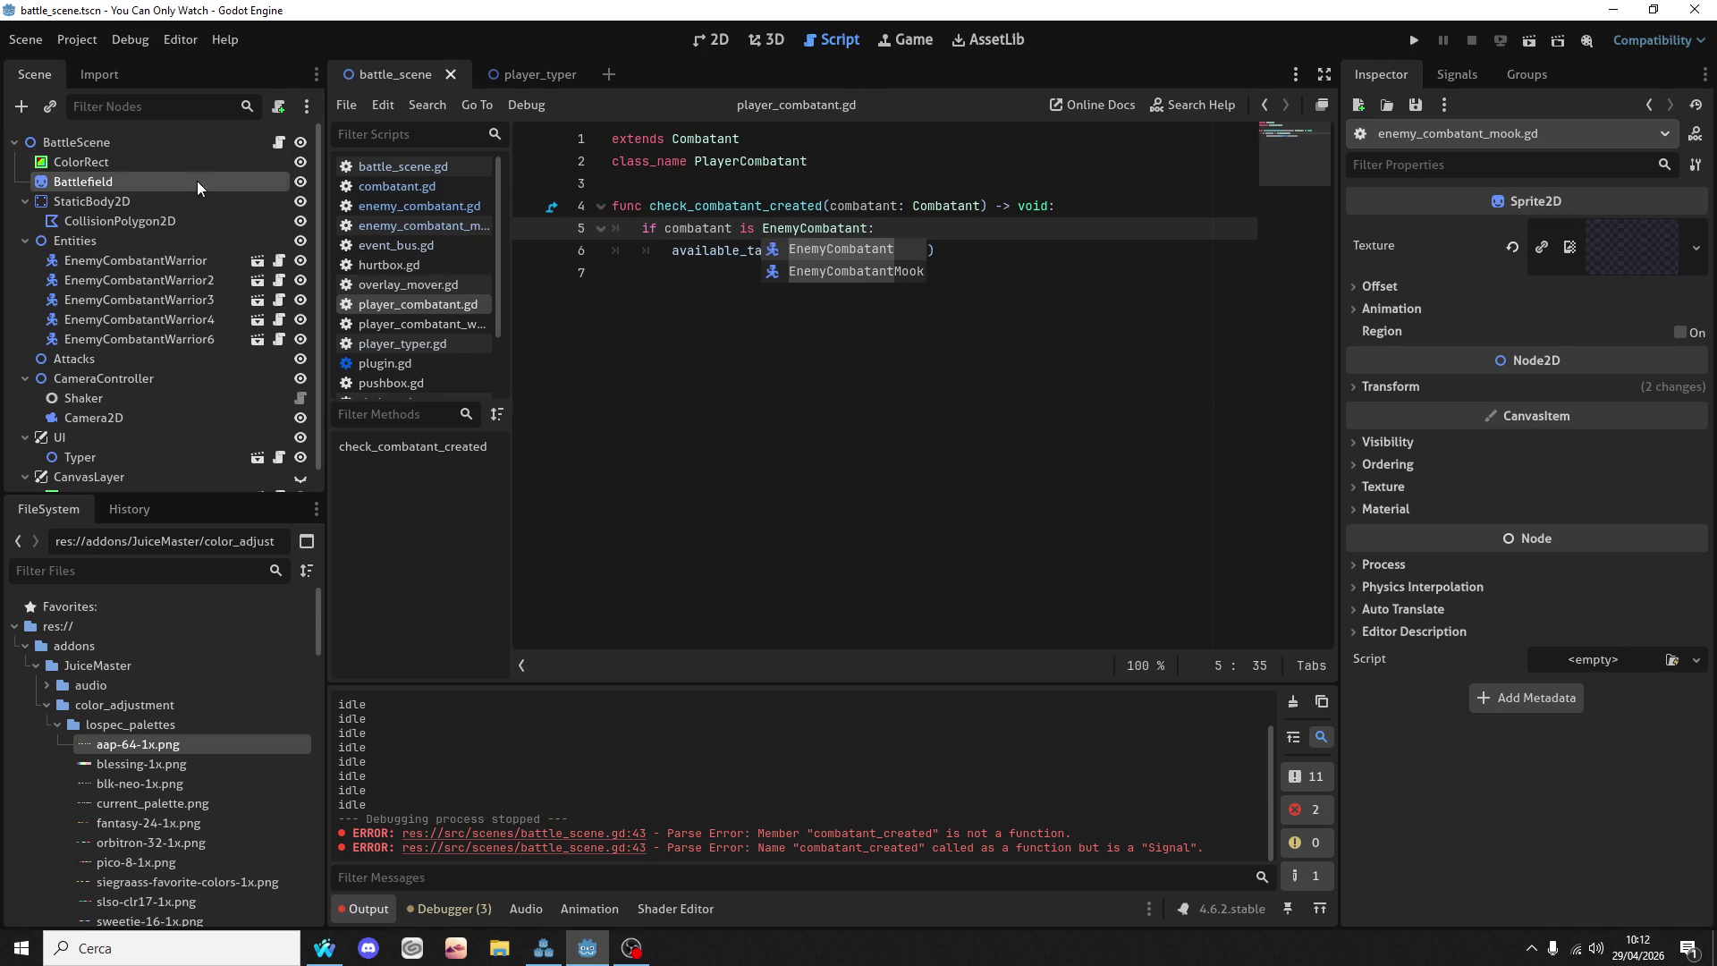
{"action": "left_click", "coordinate": [280, 144]}
{"action": "scroll", "coordinate": [856, 466], "scroll_direction": "up", "scroll_amount": 6}
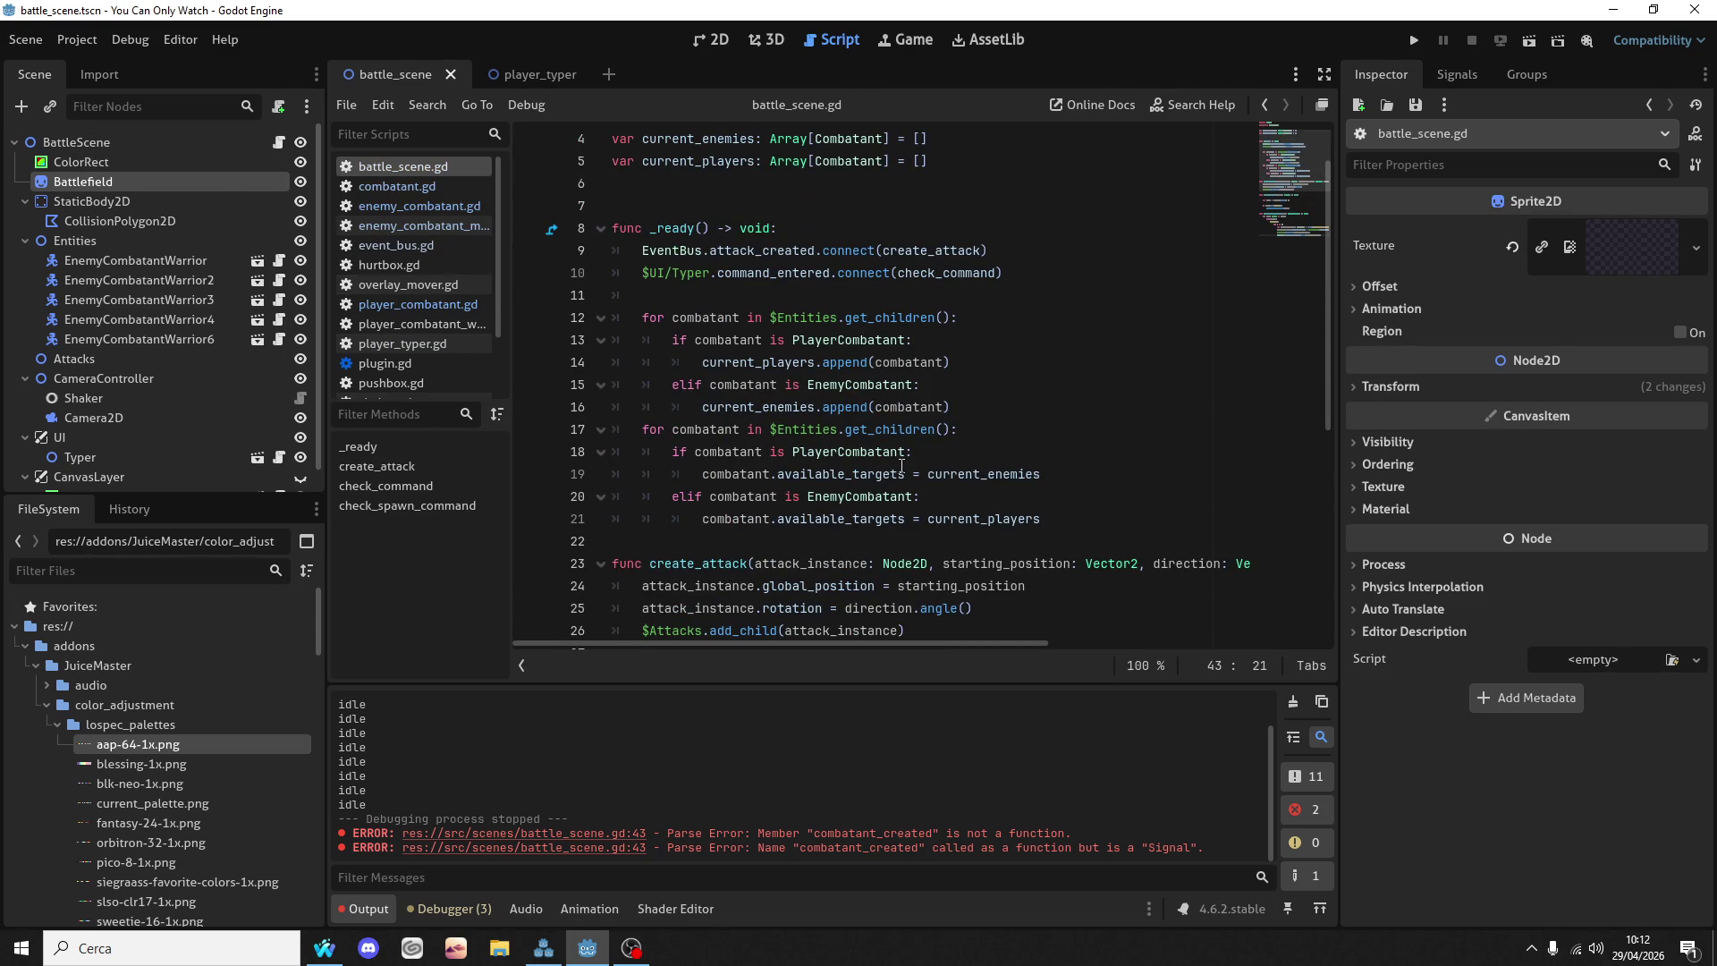
{"action": "double_click", "coordinate": [872, 453]}
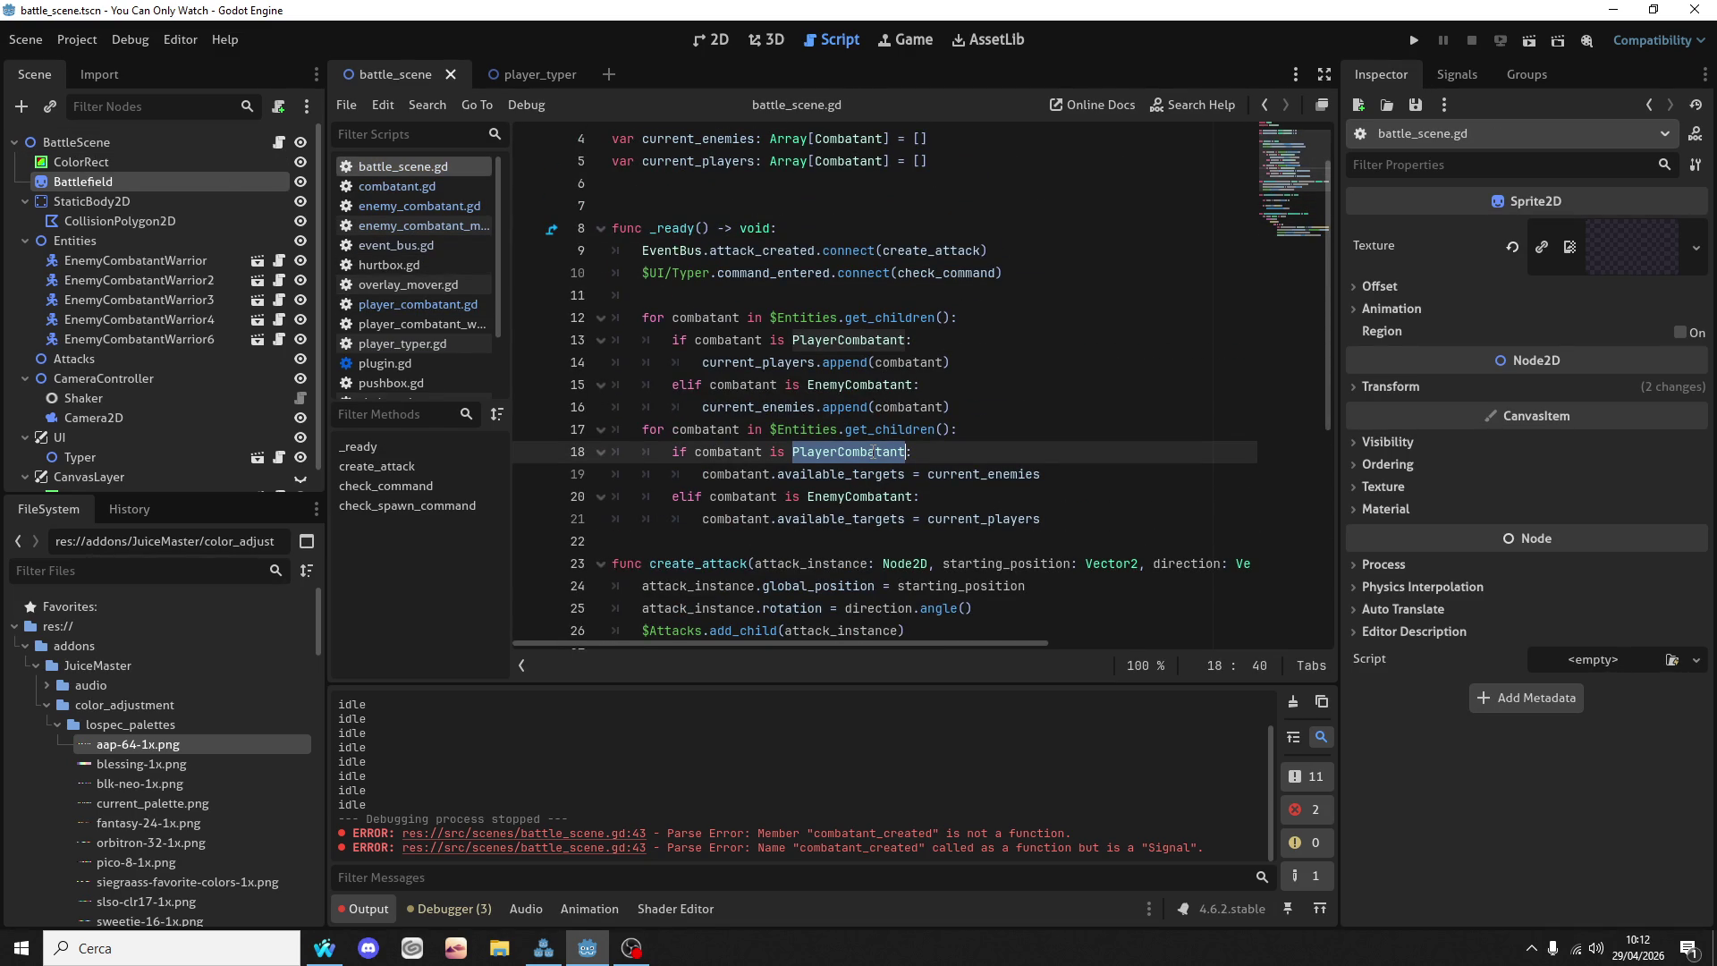
{"action": "left_click_drag", "start_coordinate": [766, 323], "coordinate": [778, 384]}
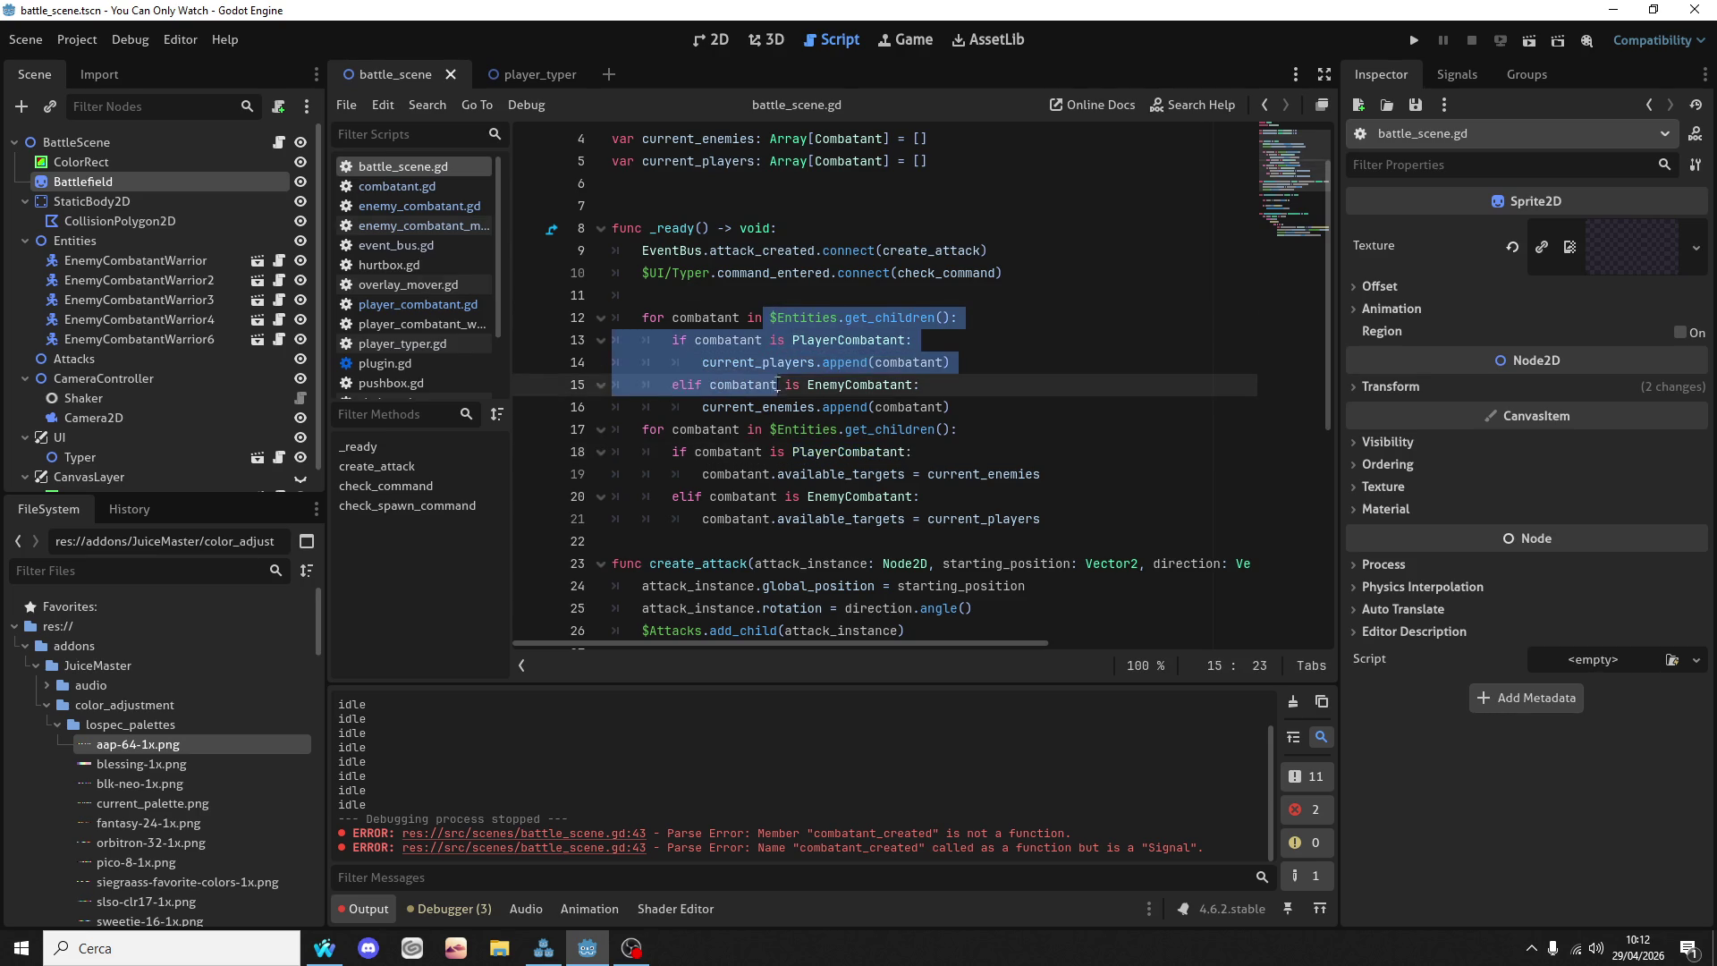
{"action": "left_click", "coordinate": [746, 295]}
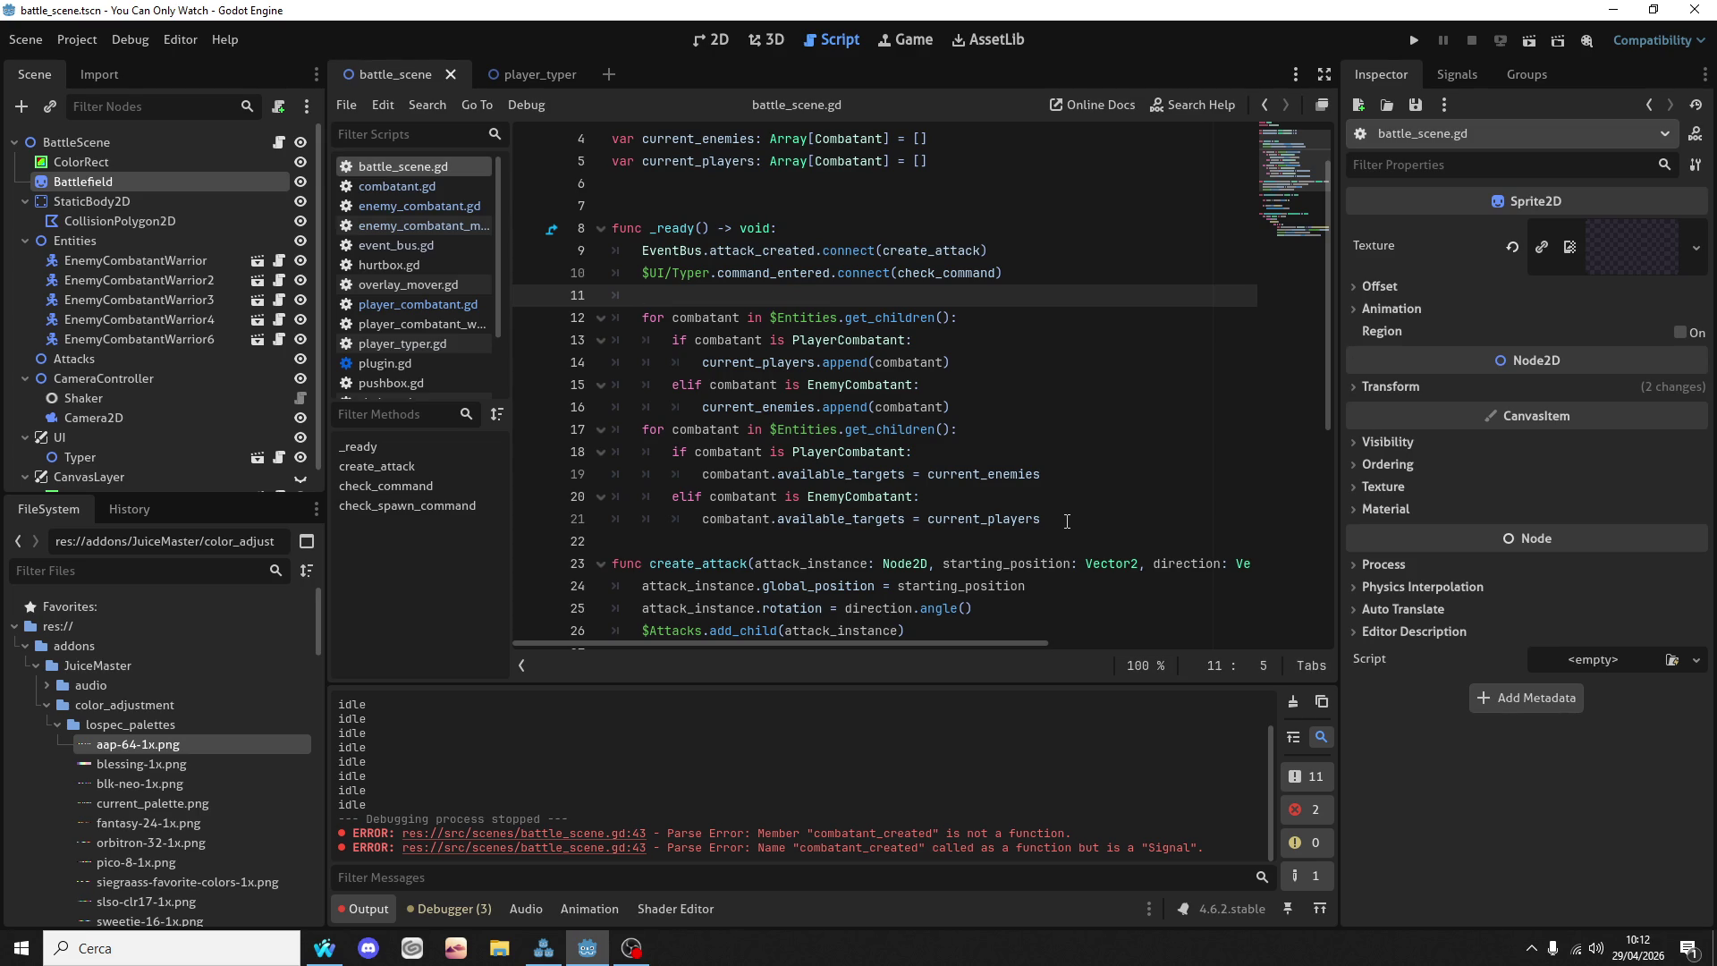
{"action": "double_click", "coordinate": [802, 475]}
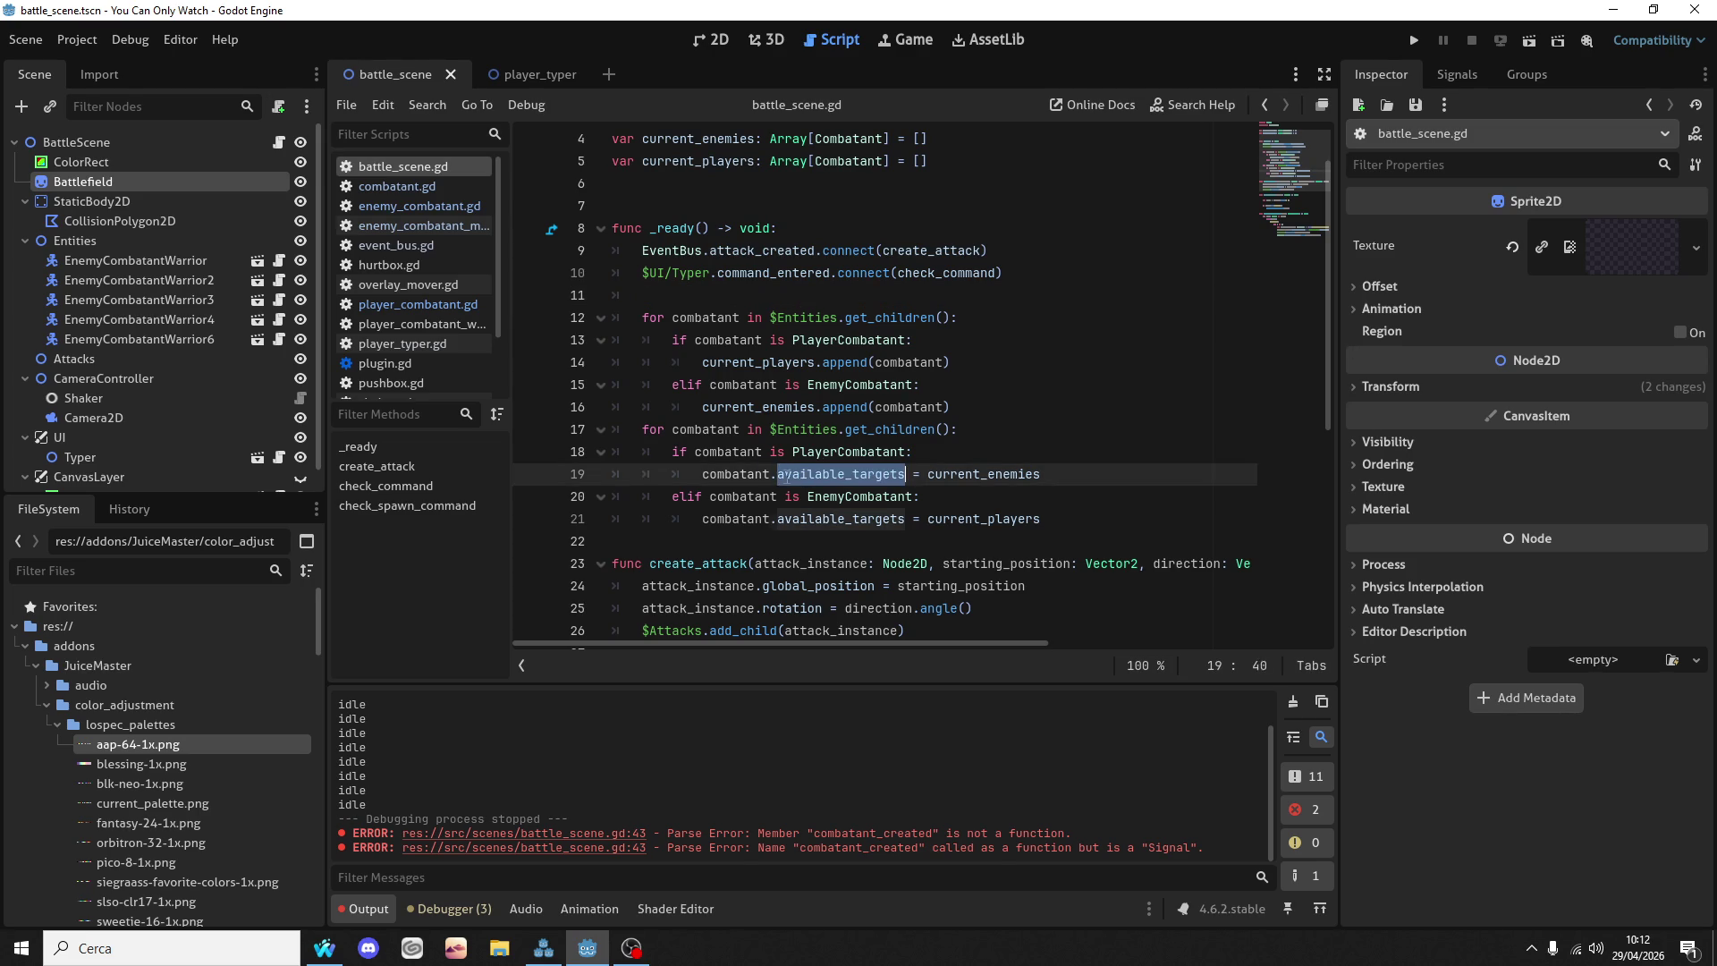
{"action": "double_click", "coordinate": [984, 475]}
{"action": "left_click_drag", "start_coordinate": [1095, 519], "coordinate": [1072, 416]}
{"action": "double_click", "coordinate": [1011, 474]}
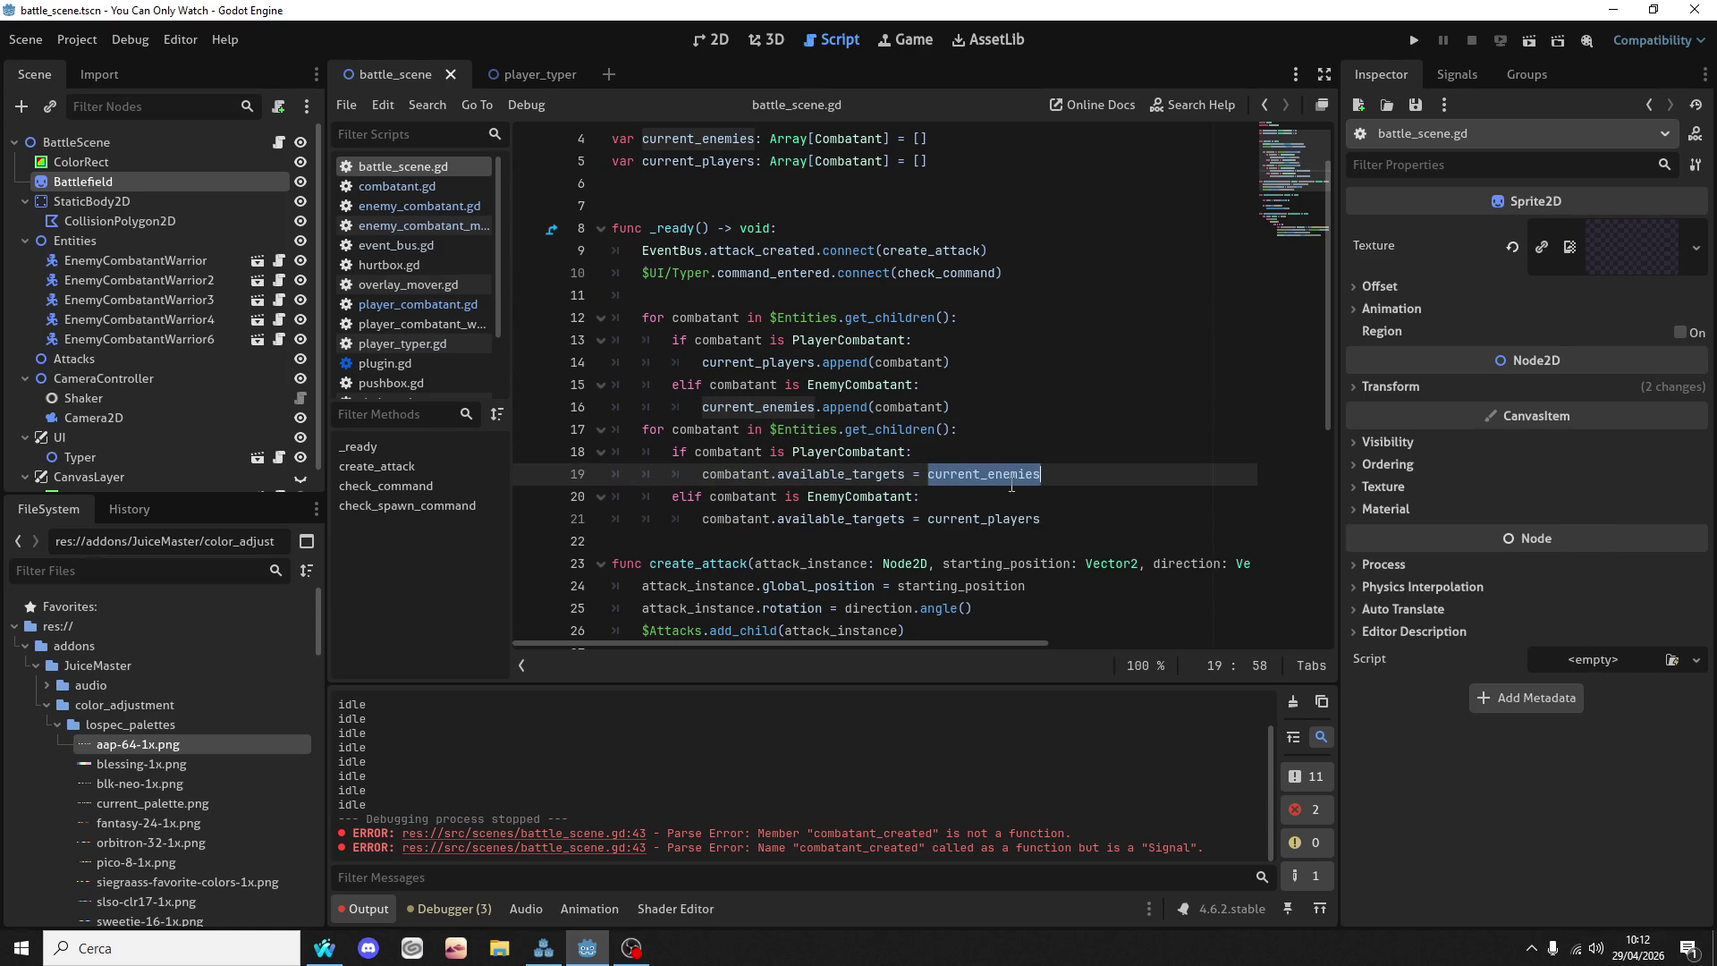
{"action": "left_click_drag", "start_coordinate": [1078, 476], "coordinate": [1073, 456]}
{"action": "key", "text": "ctrl+c"}
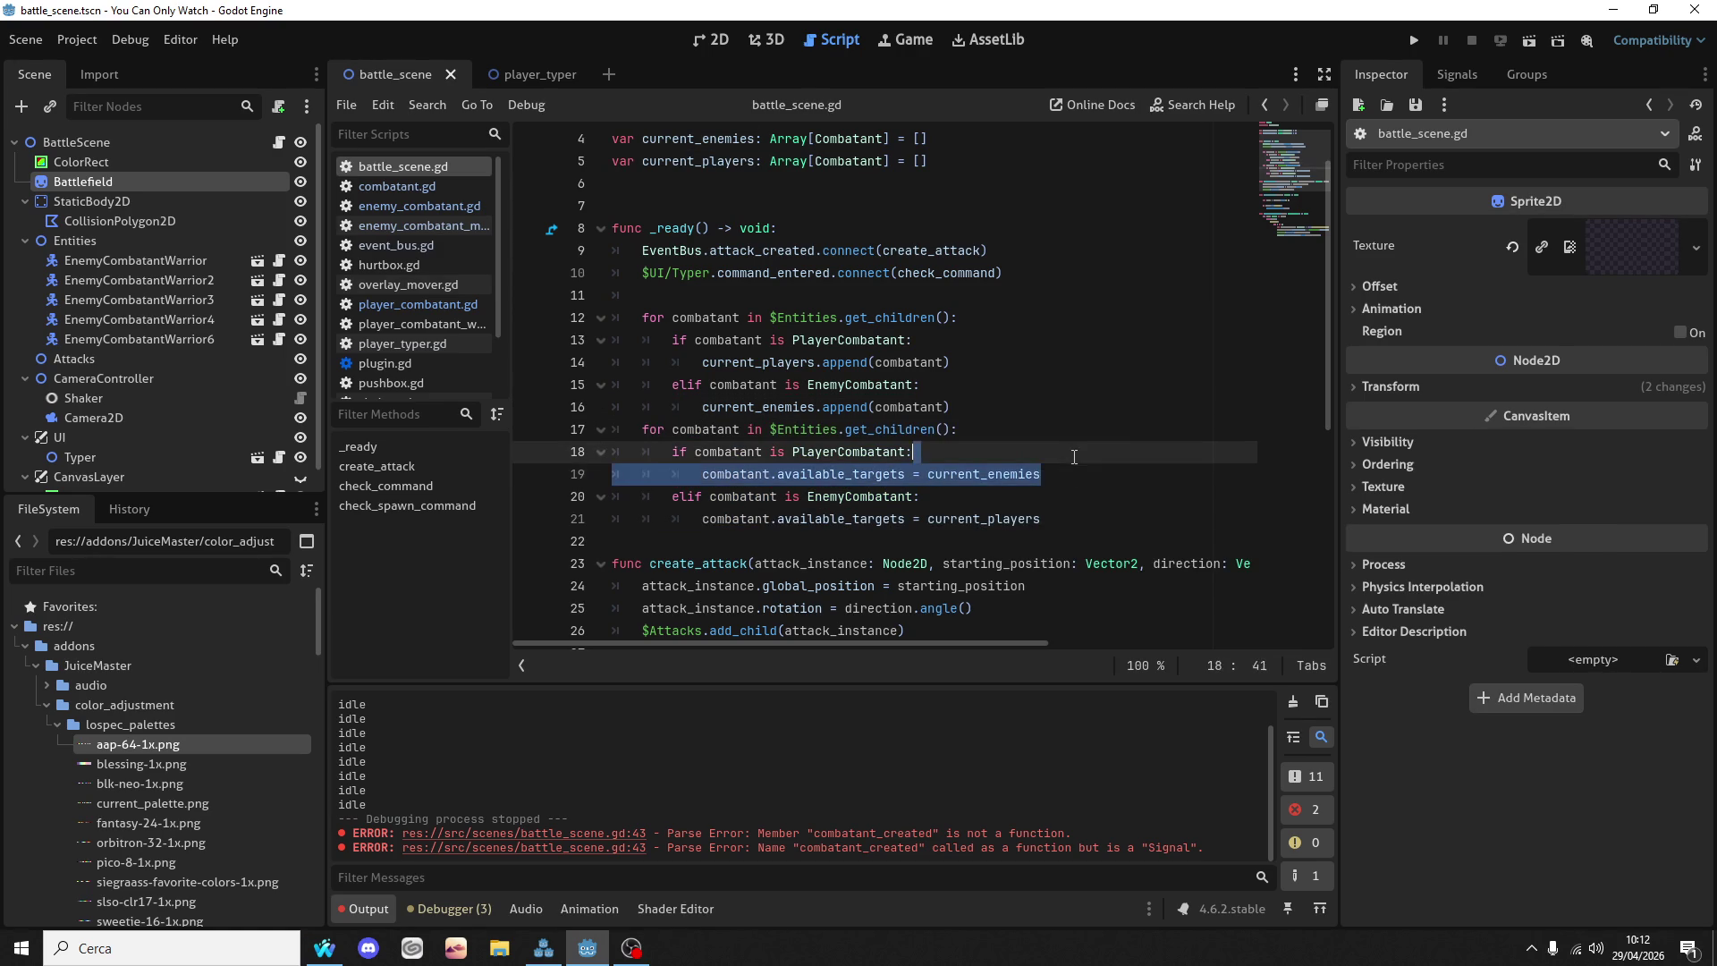
{"action": "scroll", "coordinate": [1055, 492], "scroll_direction": "down", "scroll_amount": 6}
{"action": "left_click", "coordinate": [1142, 584]}
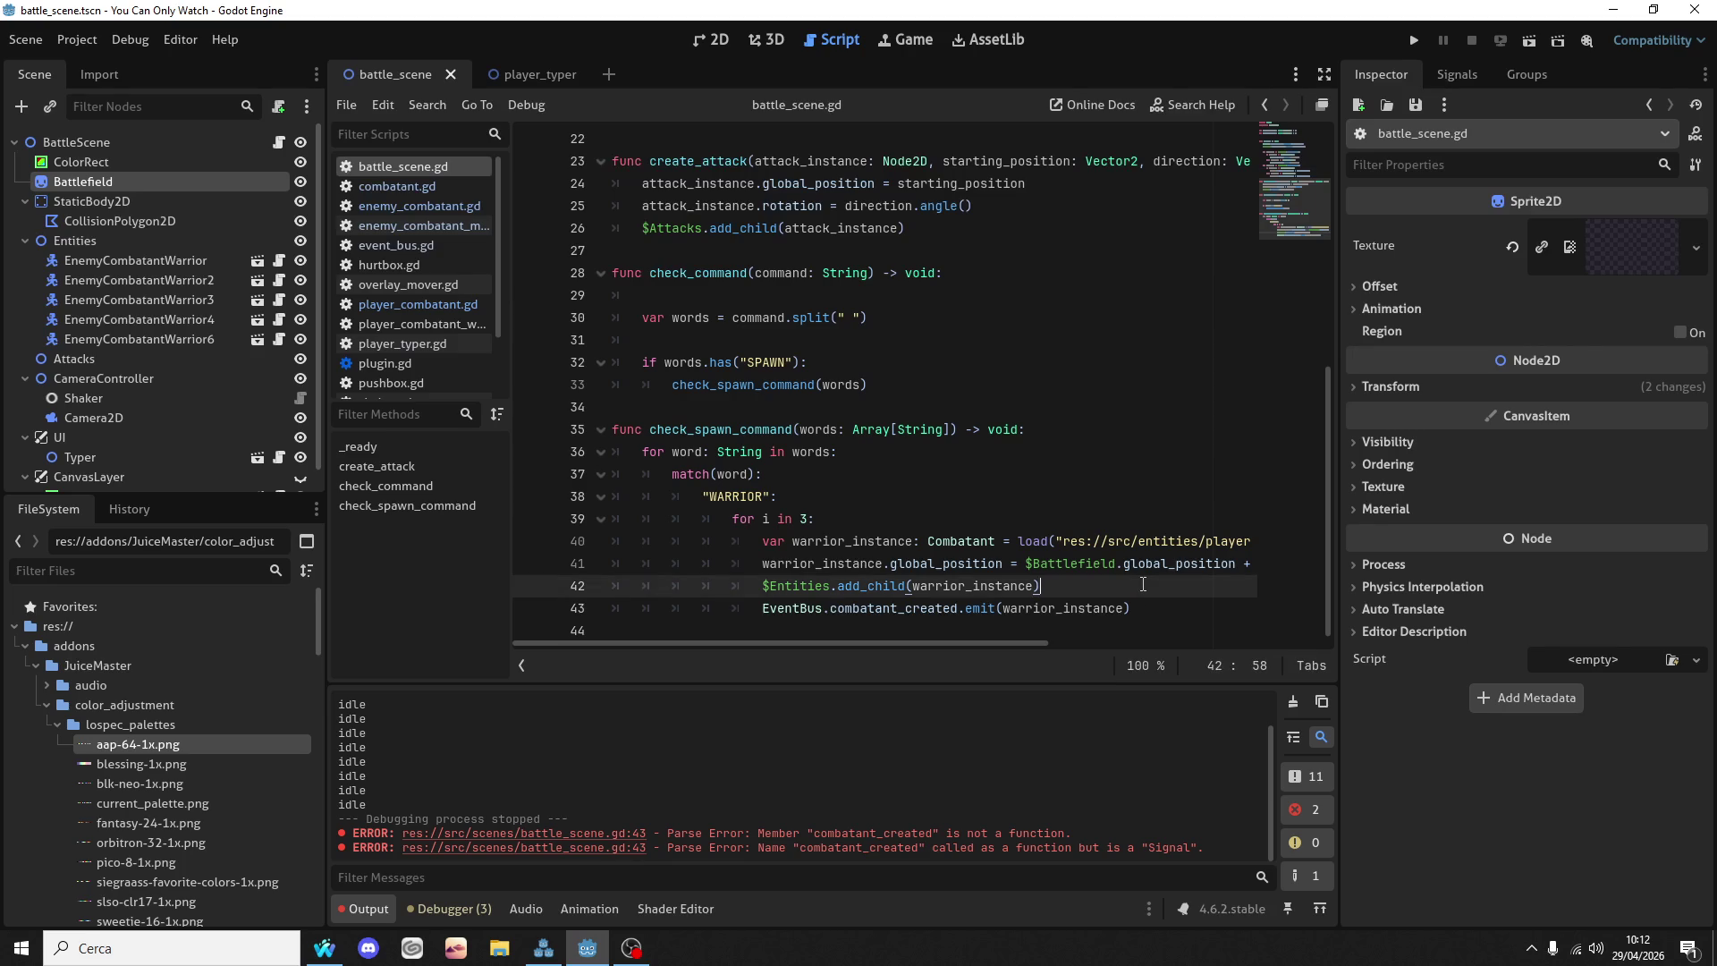
Add an indented warrior_instance.available_targets = current_enemies line above $Entities.add_child in the spawn loop.
{"action": "left_click", "coordinate": [759, 585]}
{"action": "key", "text": "Return"}
{"action": "key", "text": "ctrl+v"}
{"action": "key", "text": "Up"}
{"action": "key", "text": "Down"}
{"action": "key", "text": "Home"}
{"action": "key", "text": "Home"}
{"action": "key", "text": "Tab"}
{"action": "key", "text": "Tab"}
{"action": "key", "text": "End"}
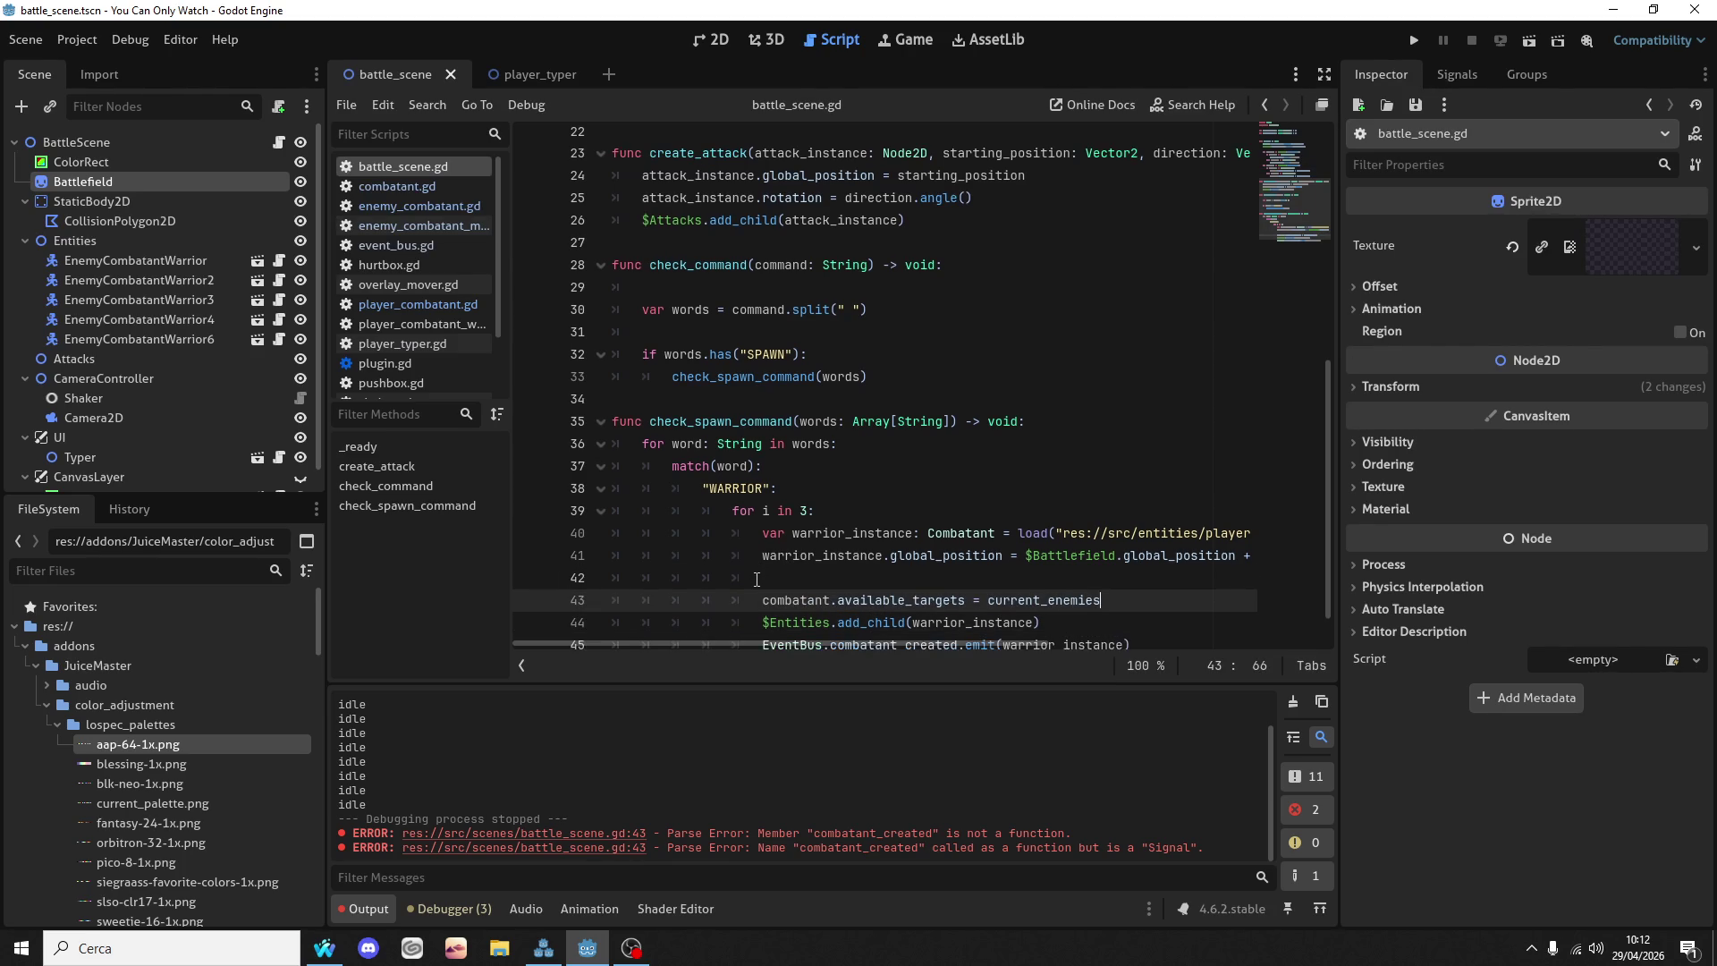
{"action": "key", "text": "ctrl+Delete"}
{"action": "type", "text": "warrio"}
{"action": "key", "text": "Return"}
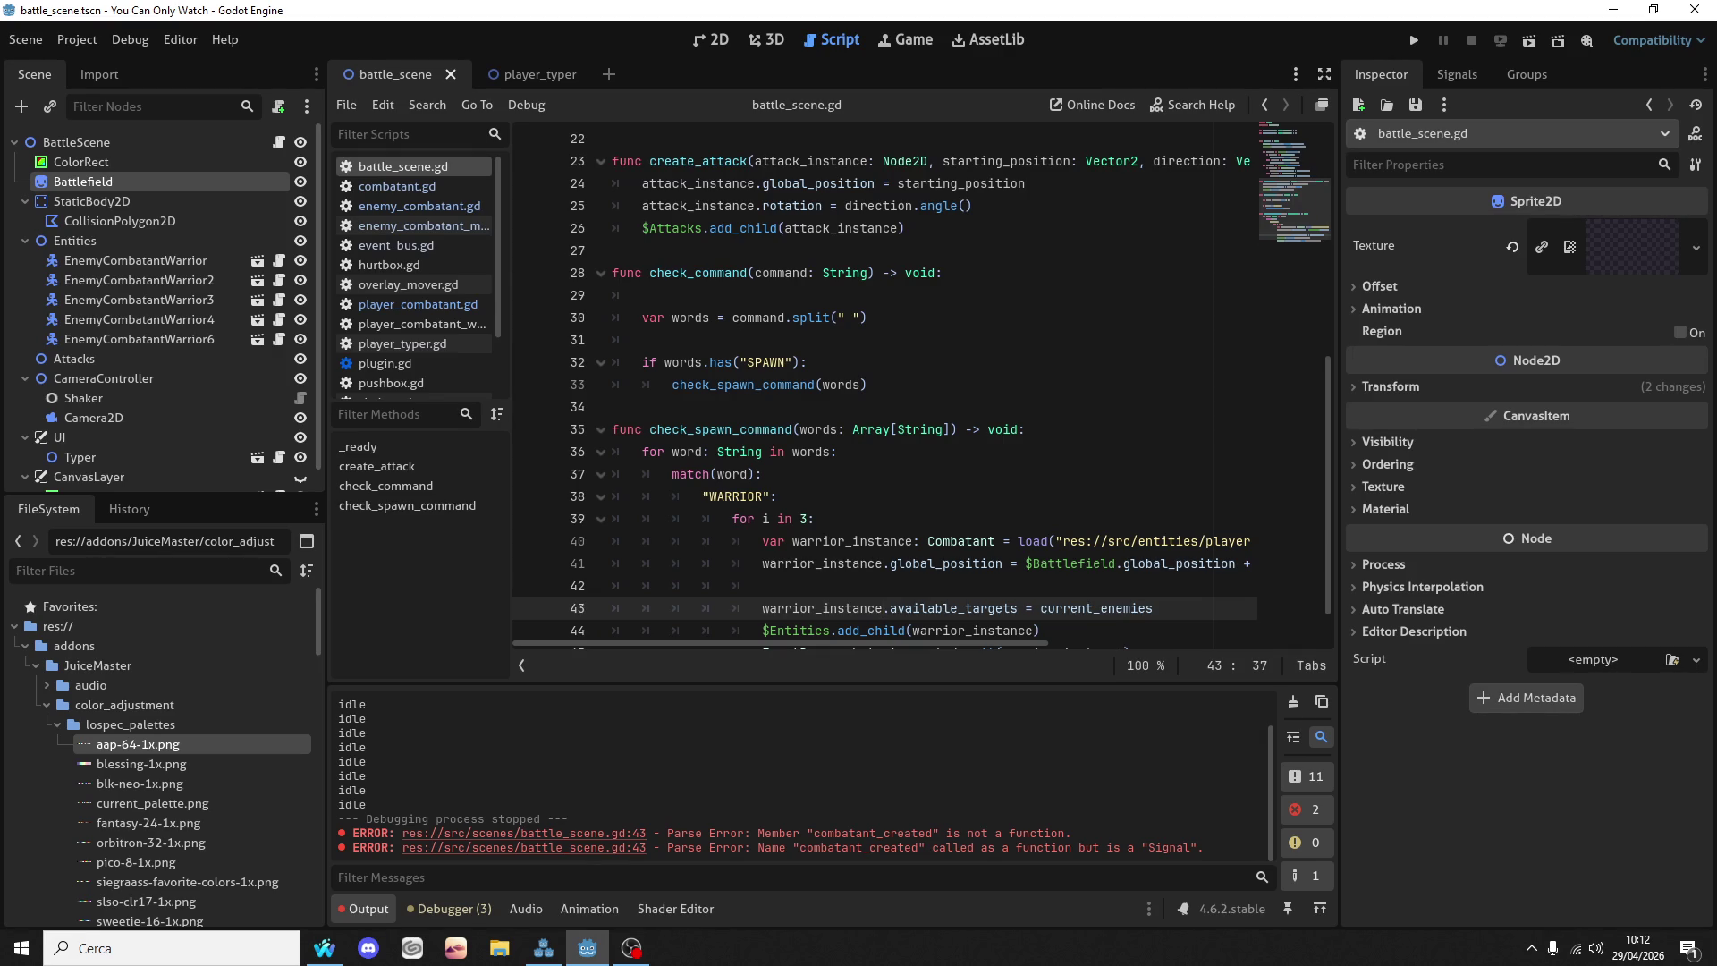
{"action": "key", "text": "alt+Tab"}
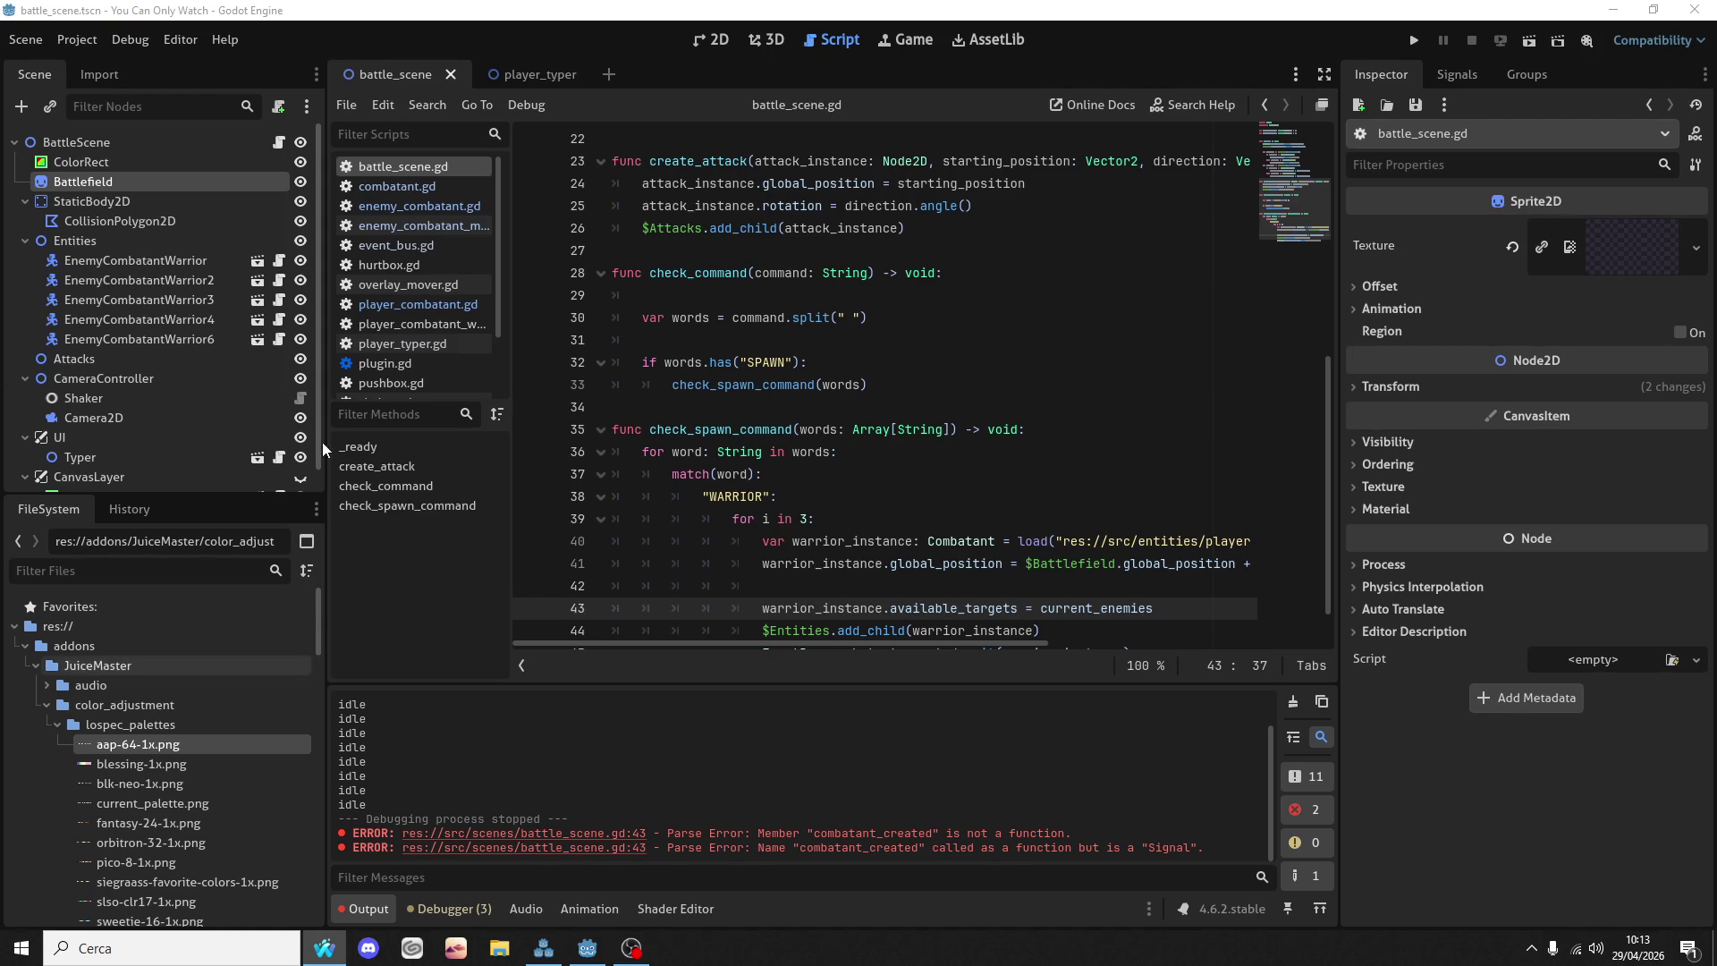
Run the game with F5 and try the SPAWN WARRIOR command.
{"action": "left_click", "coordinate": [782, 474]}
{"action": "scroll", "coordinate": [782, 484], "scroll_direction": "down", "scroll_amount": 1}
{"action": "key", "text": "F5"}
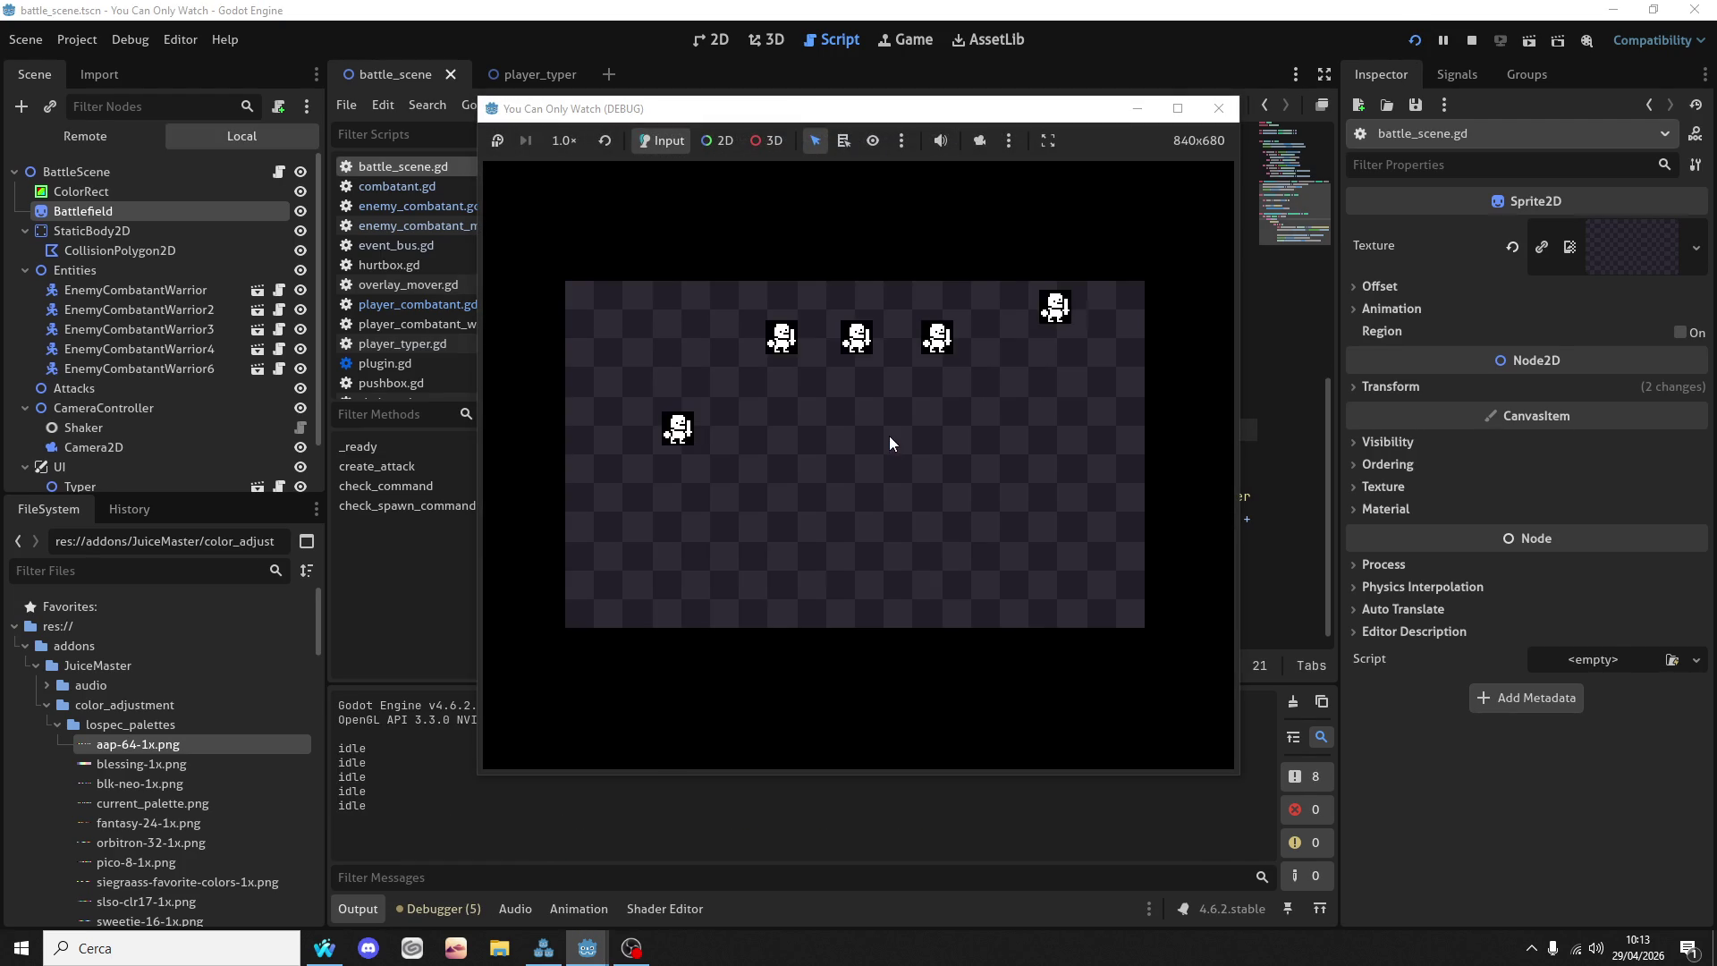
{"action": "type", "text": "SPAWN WARRIOR"}
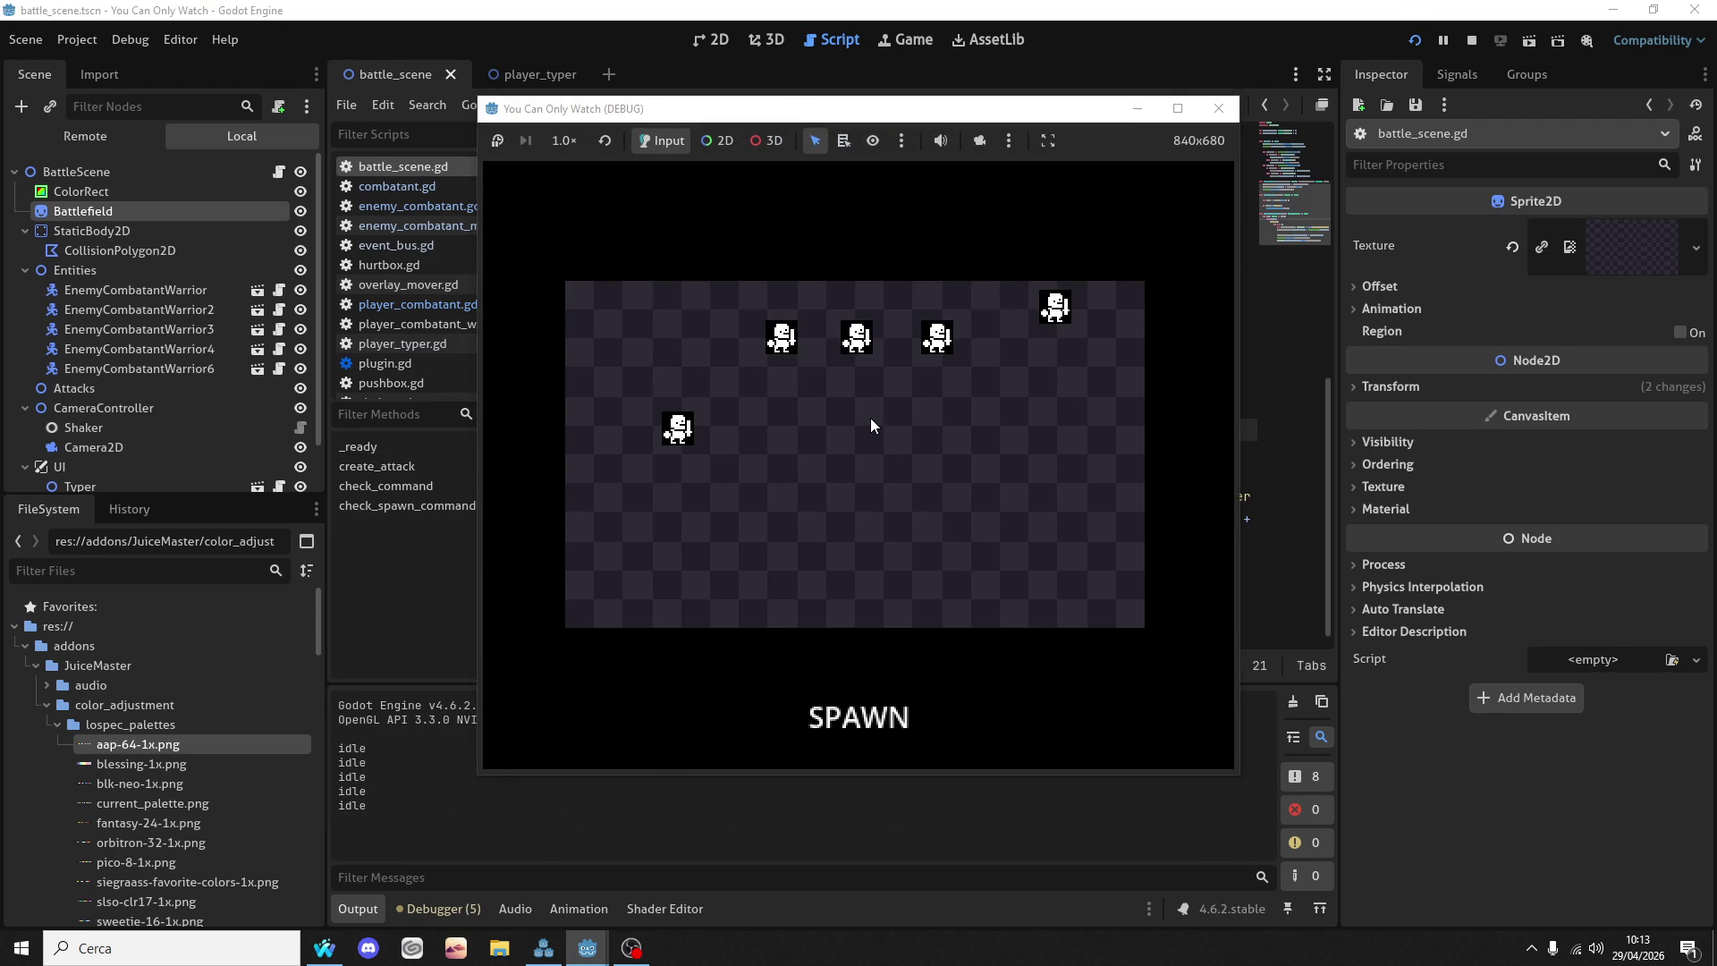
{"action": "key", "text": "Return"}
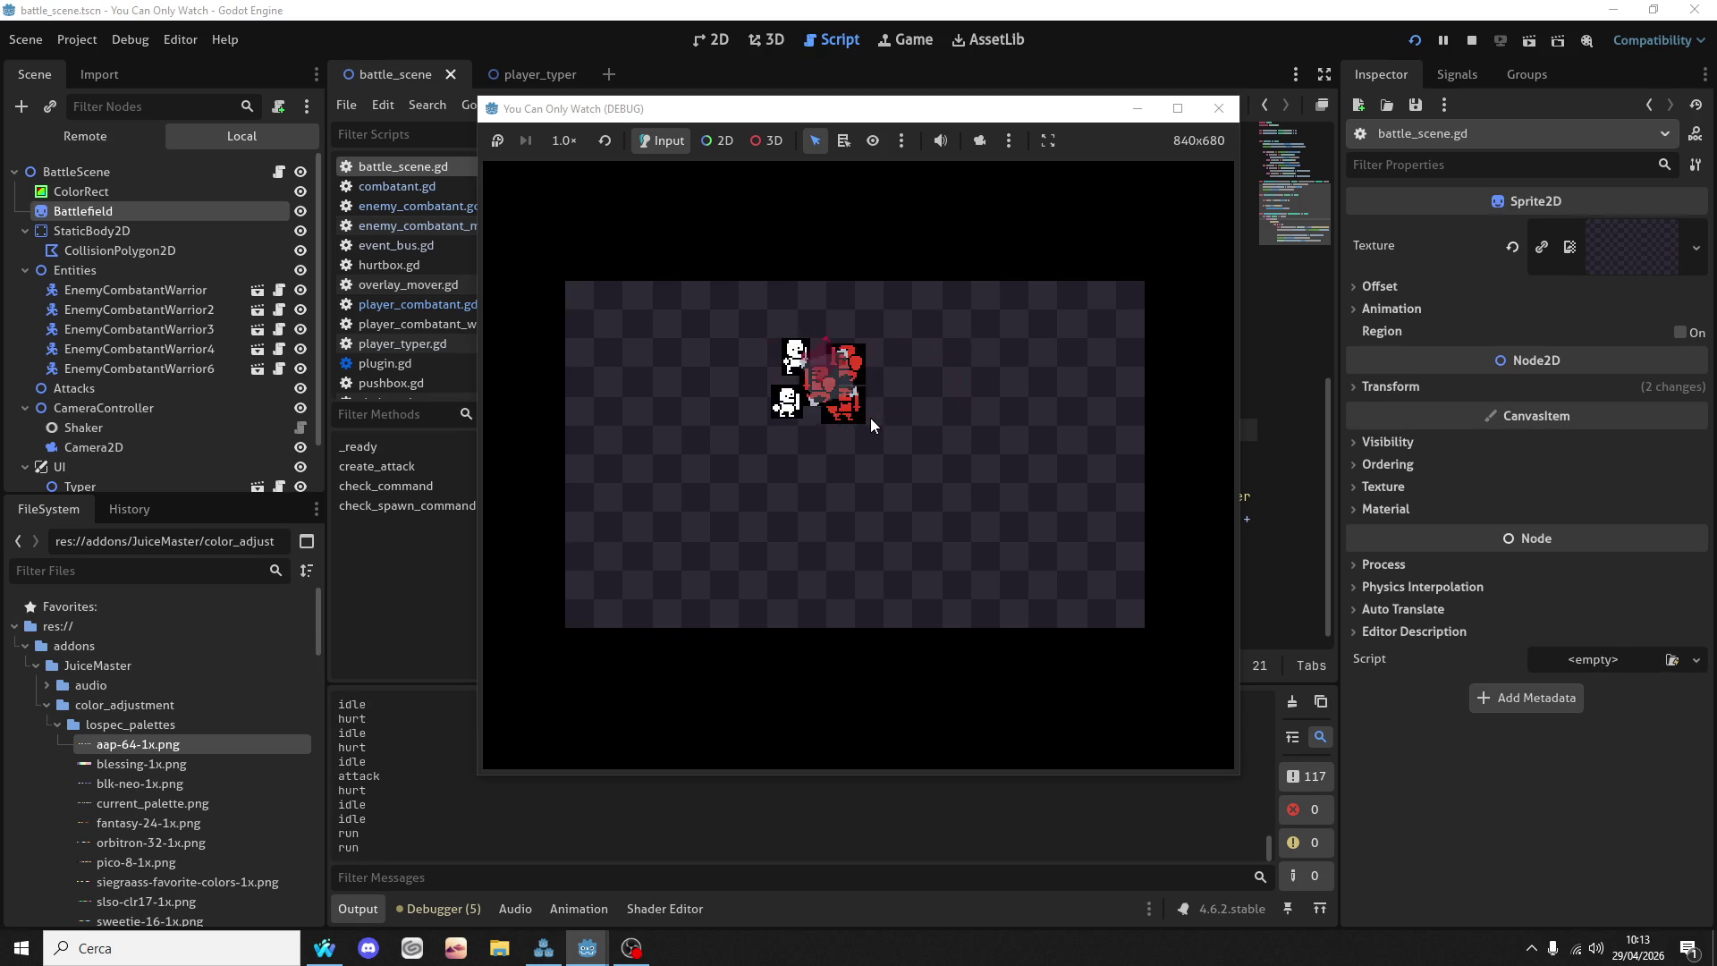
{"action": "type", "text": "SPAWN WARRIOR"}
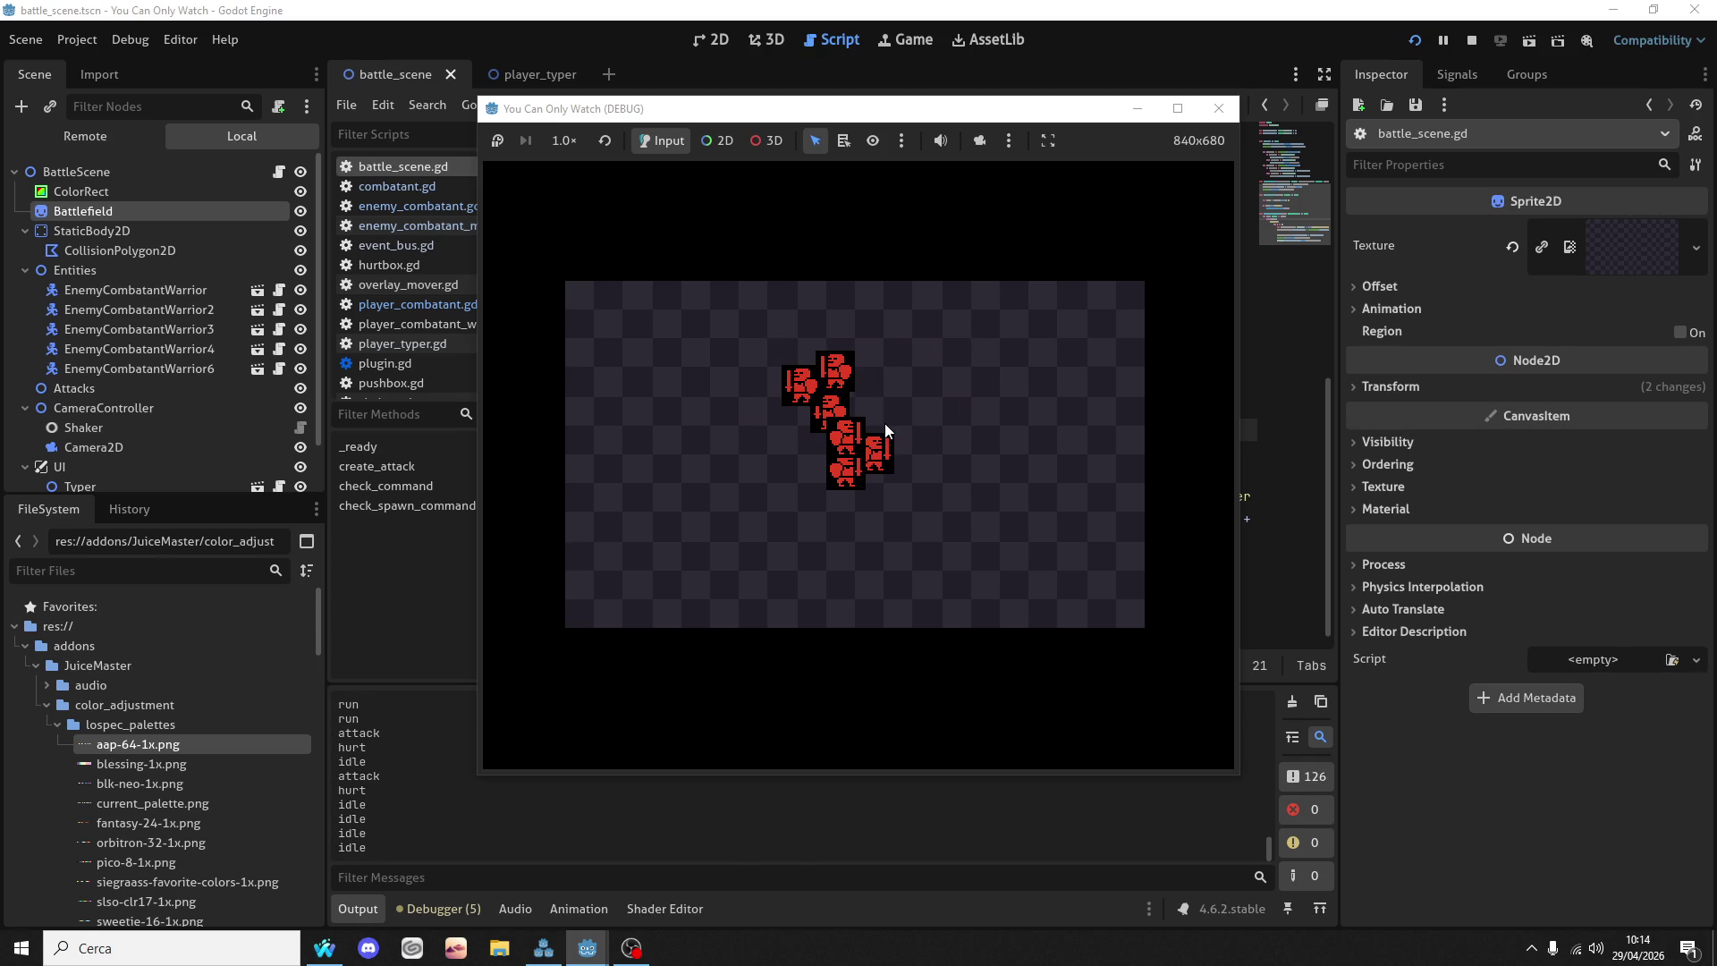
{"action": "type", "text": "RIOR"}
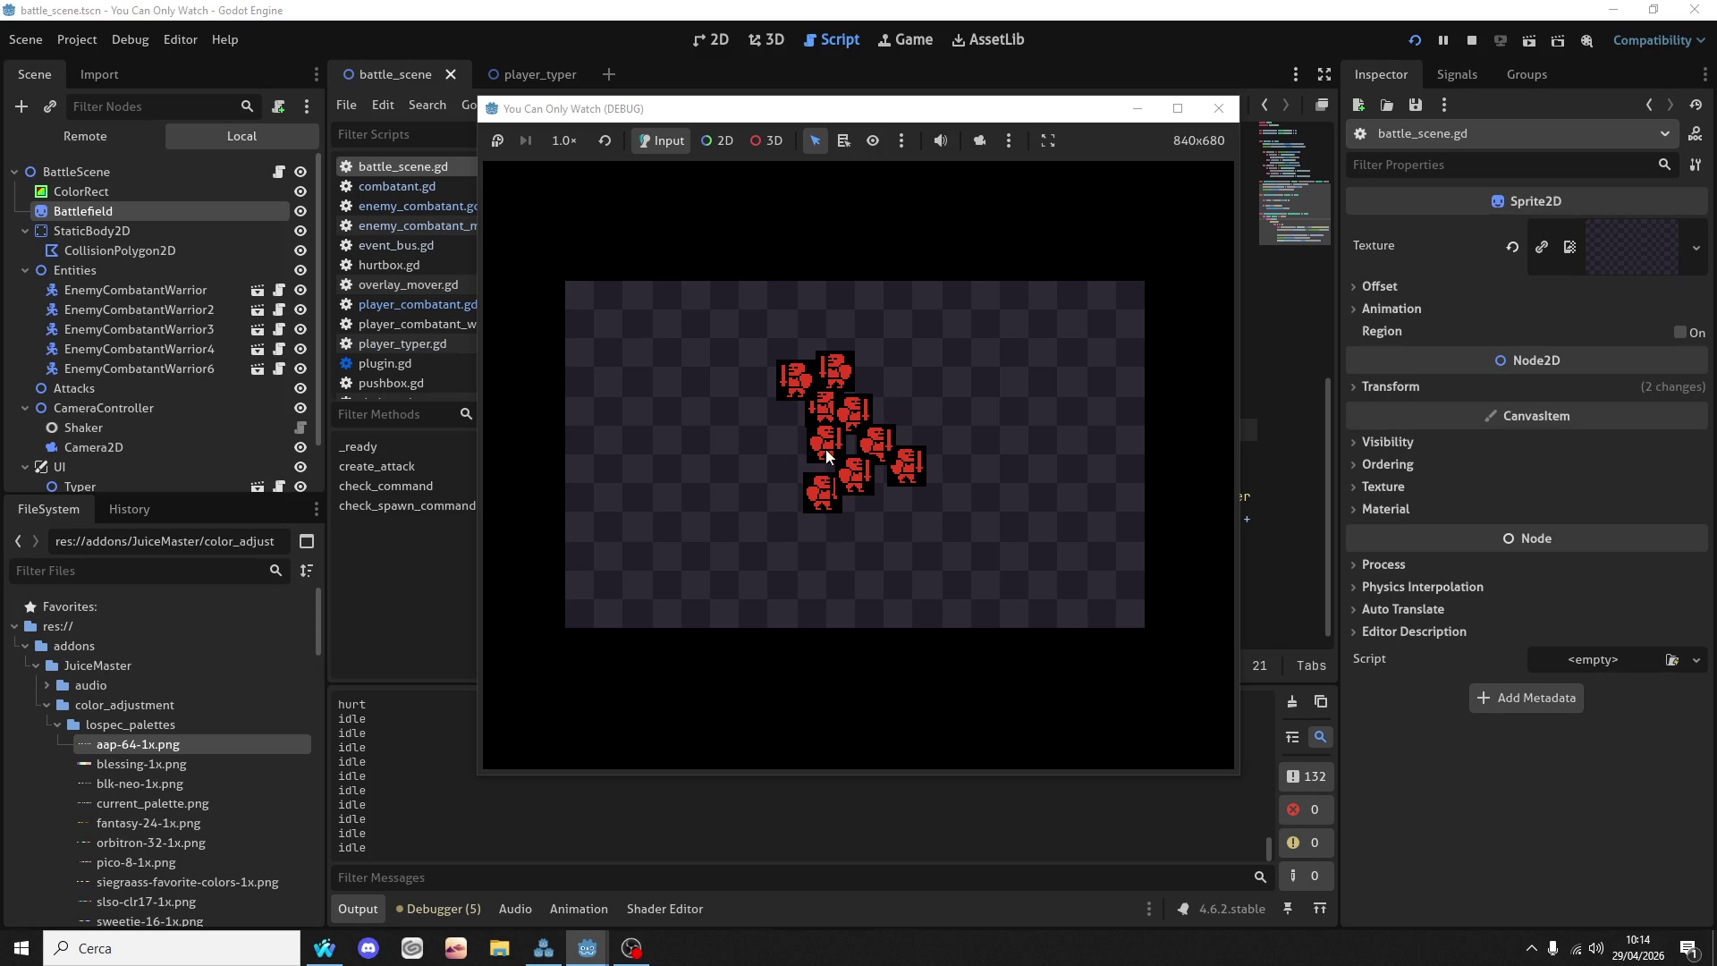
Reload the game, enter WARRIOR SPAWN twice to bring in red warriors, then stop debugging.
{"action": "left_click", "coordinate": [1420, 40]}
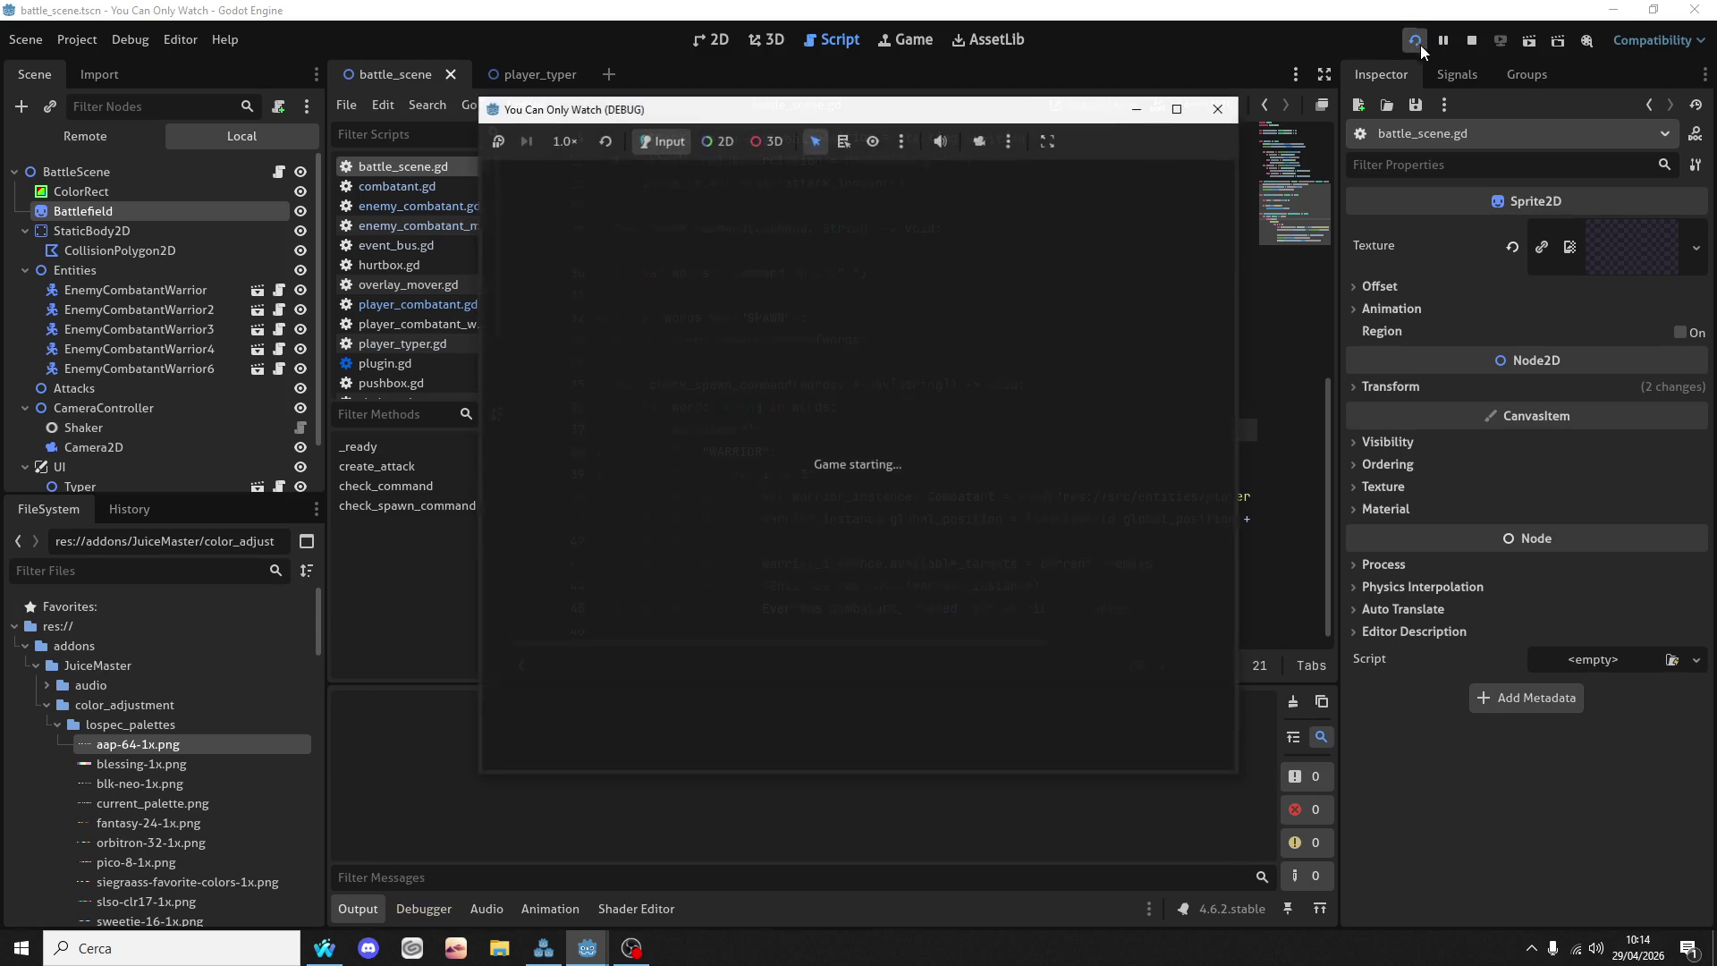
{"action": "type", "text": "spwa"}
{"action": "key", "text": "Return"}
{"action": "type", "text": "warrior w"}
{"action": "key", "text": "Return"}
{"action": "type", "text": "sp"}
{"action": "key", "text": "BackSpace"}
{"action": "key", "text": "BackSpace"}
{"action": "type", "text": "warrior sp"}
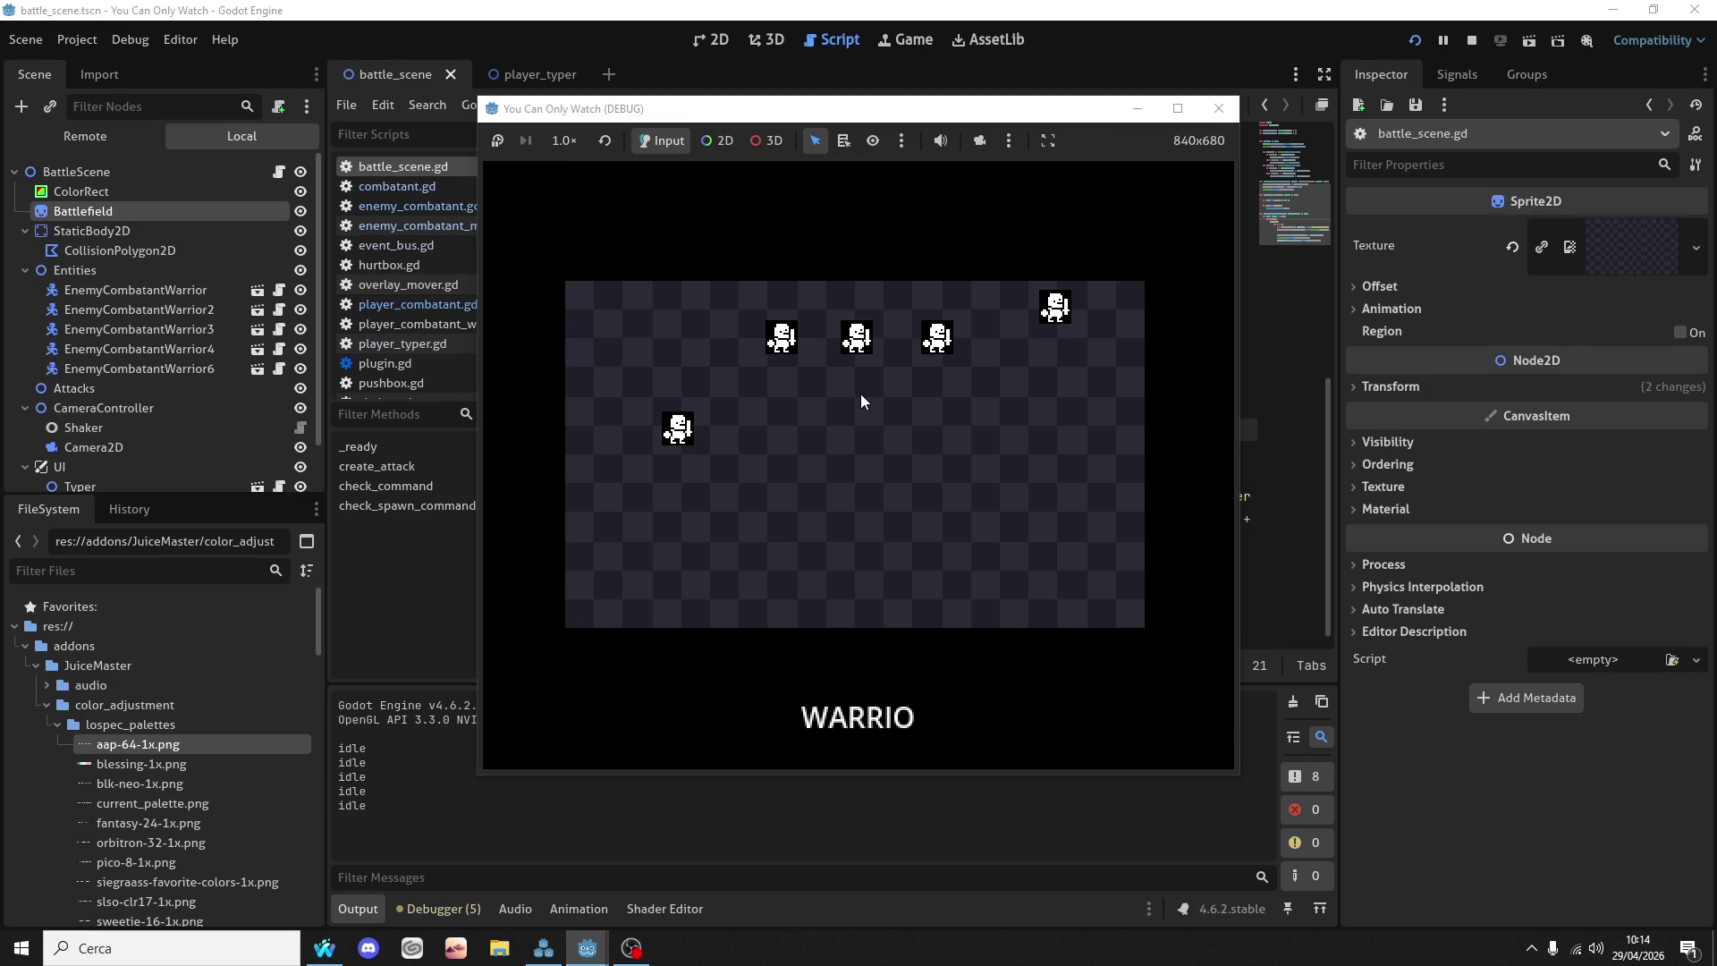
{"action": "type", "text": "awn"}
{"action": "key", "text": "Return"}
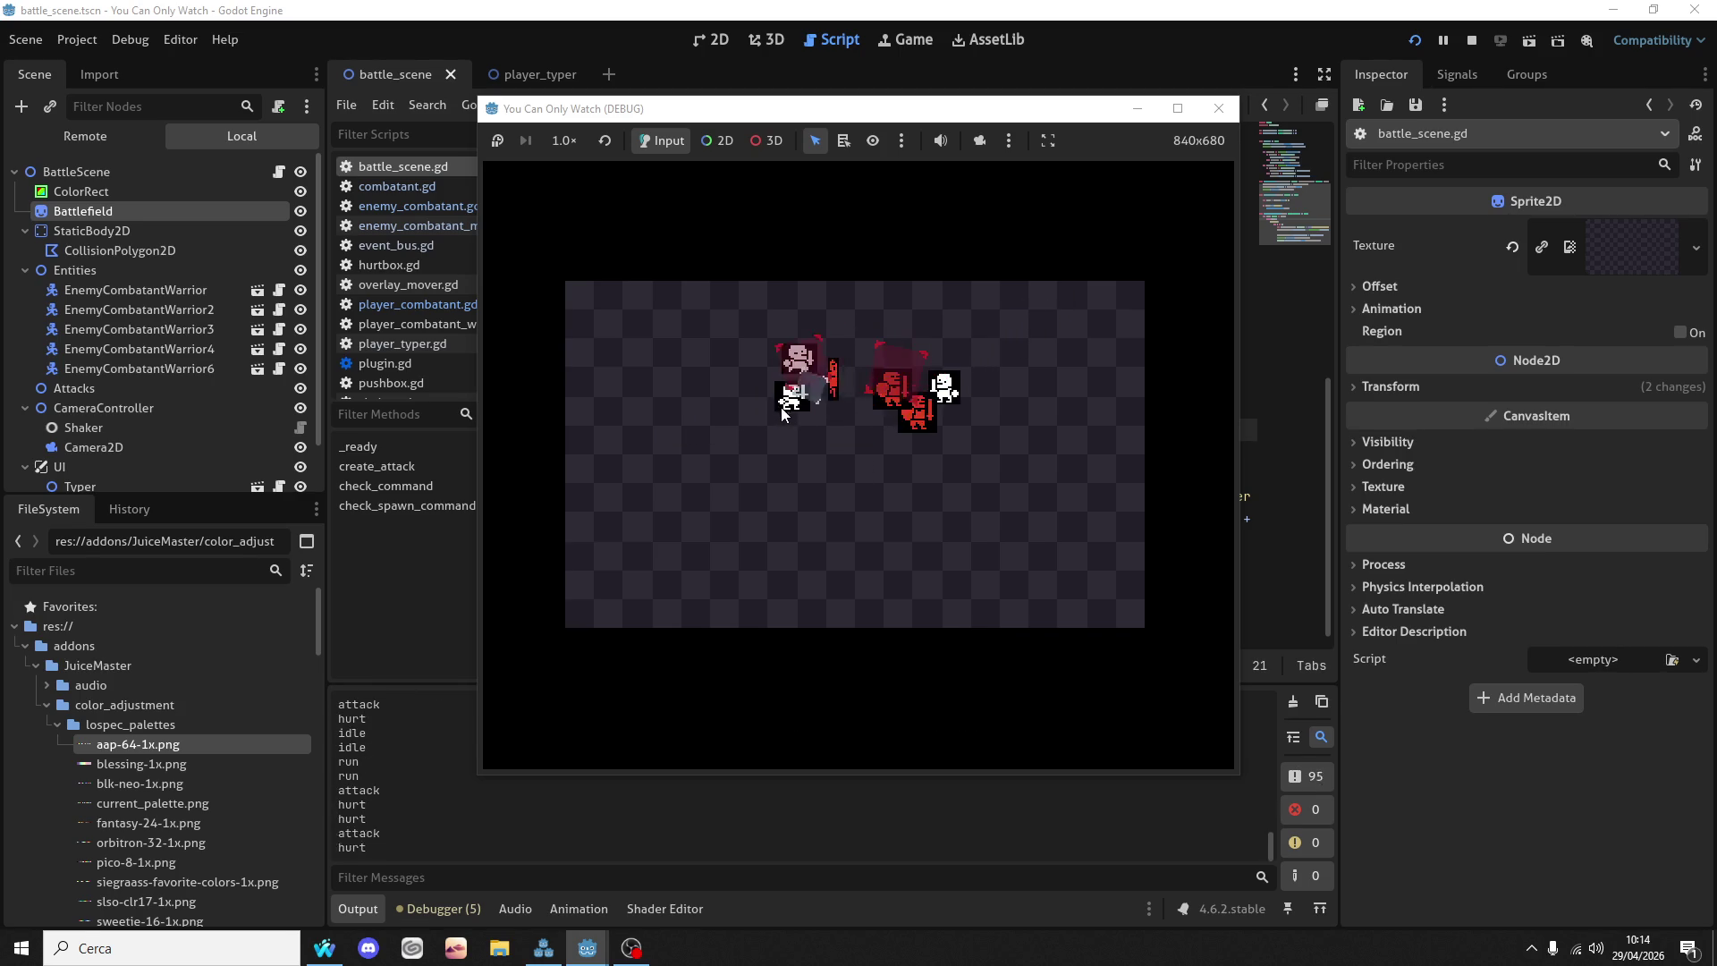
{"action": "type", "text": "warrior"}
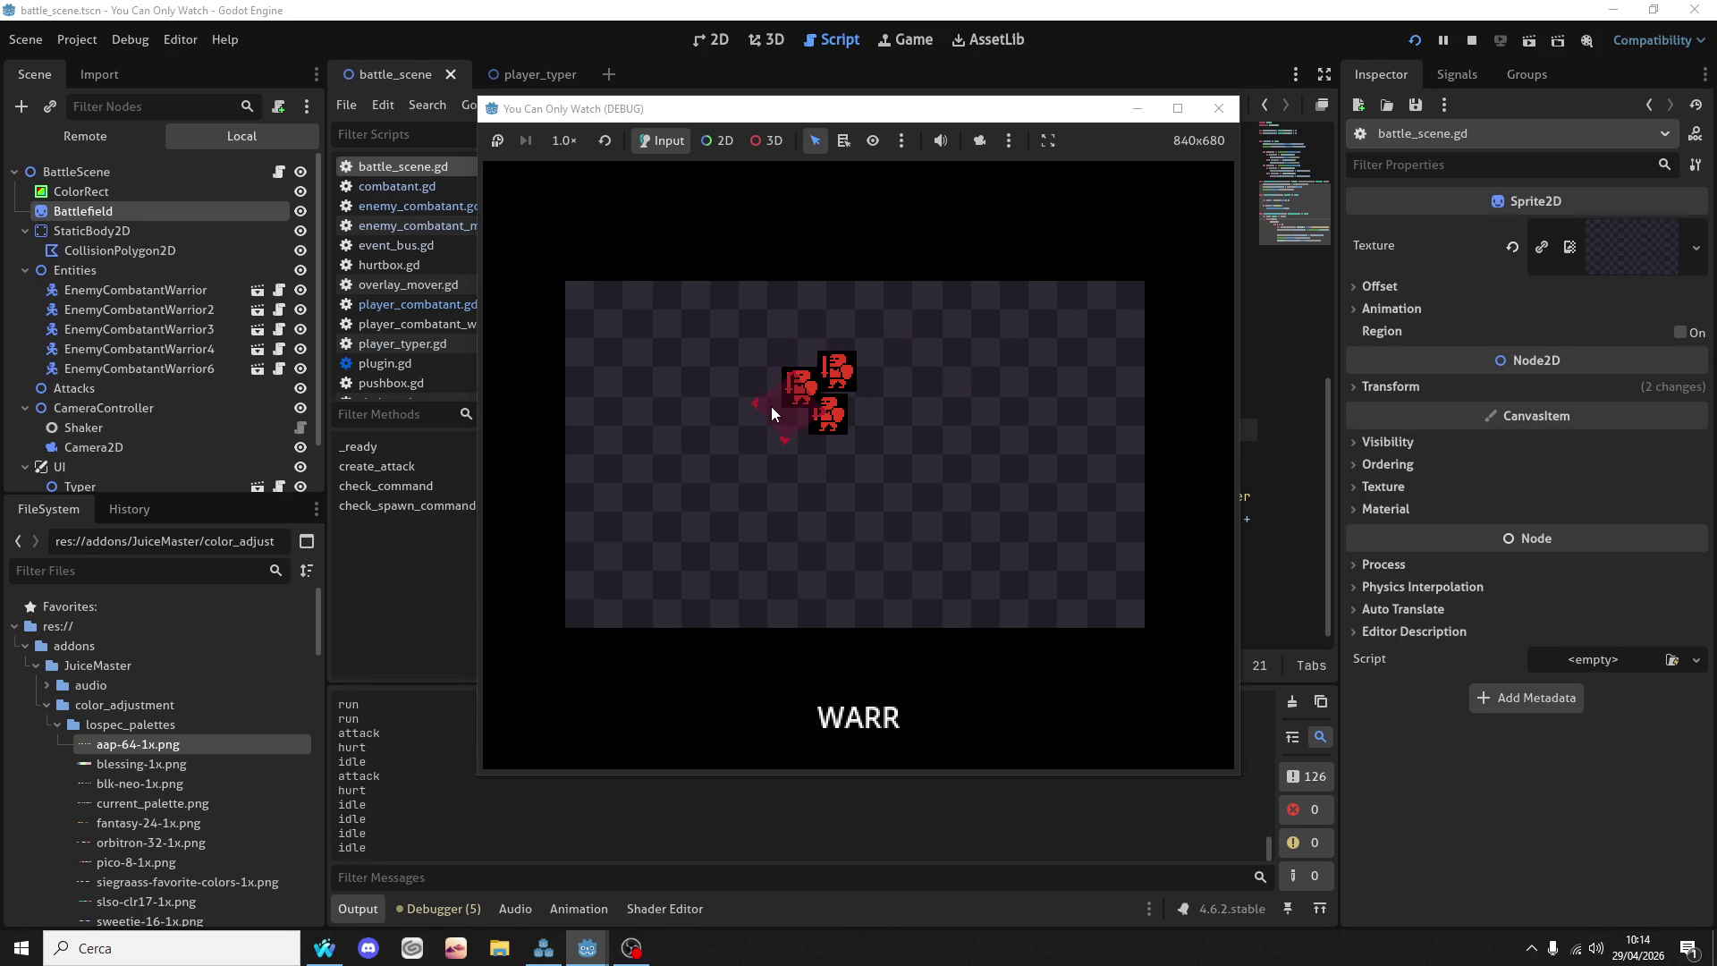
{"action": "type", "text": " spawn"}
{"action": "key", "text": "Return"}
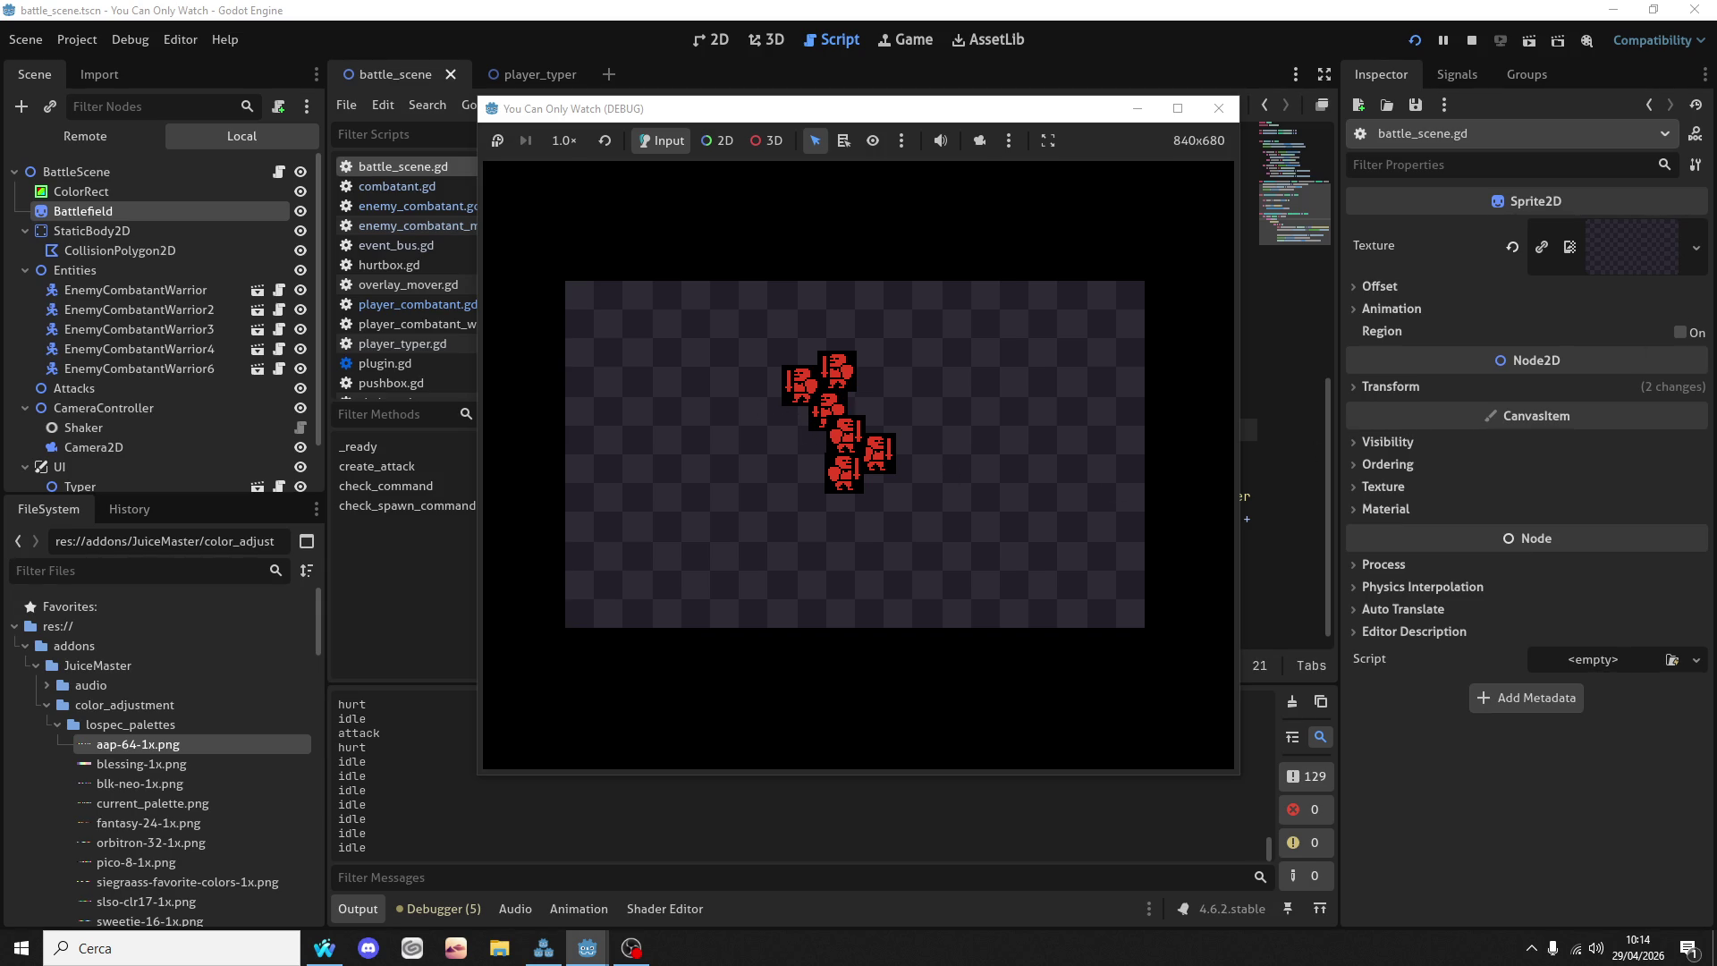
{"action": "key", "text": "alt+Tab"}
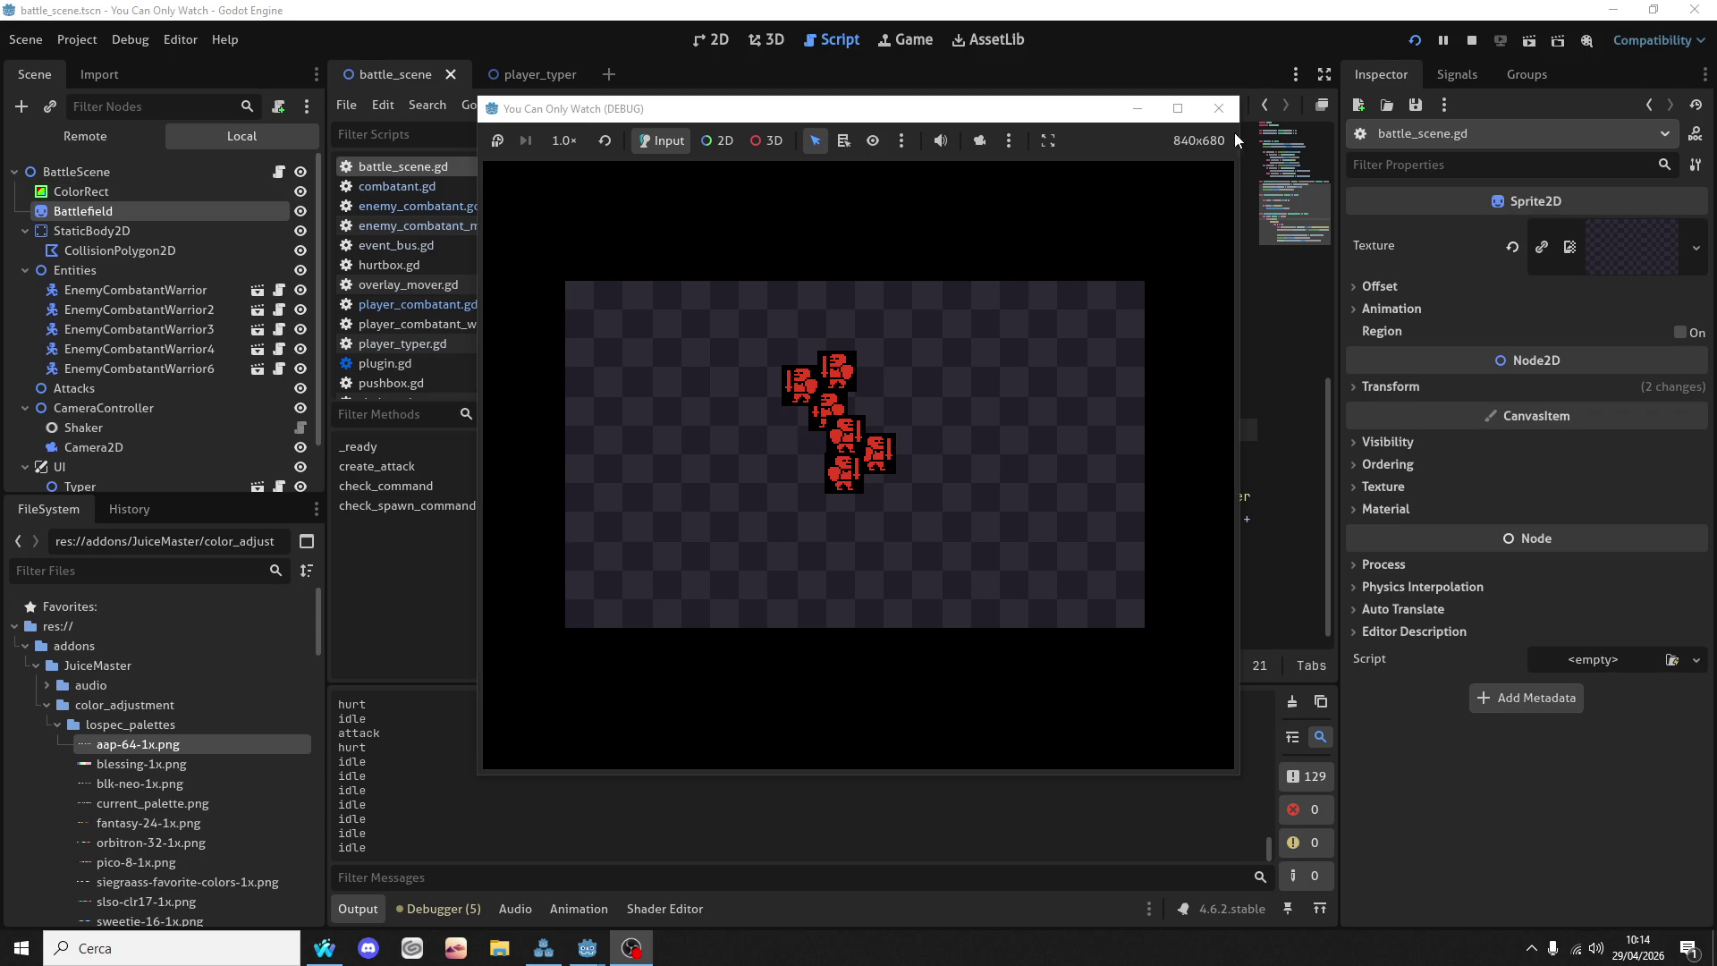
{"action": "left_click", "coordinate": [1218, 108]}
Open the player_typer scene and select its Label node.
{"action": "left_click", "coordinate": [713, 40]}
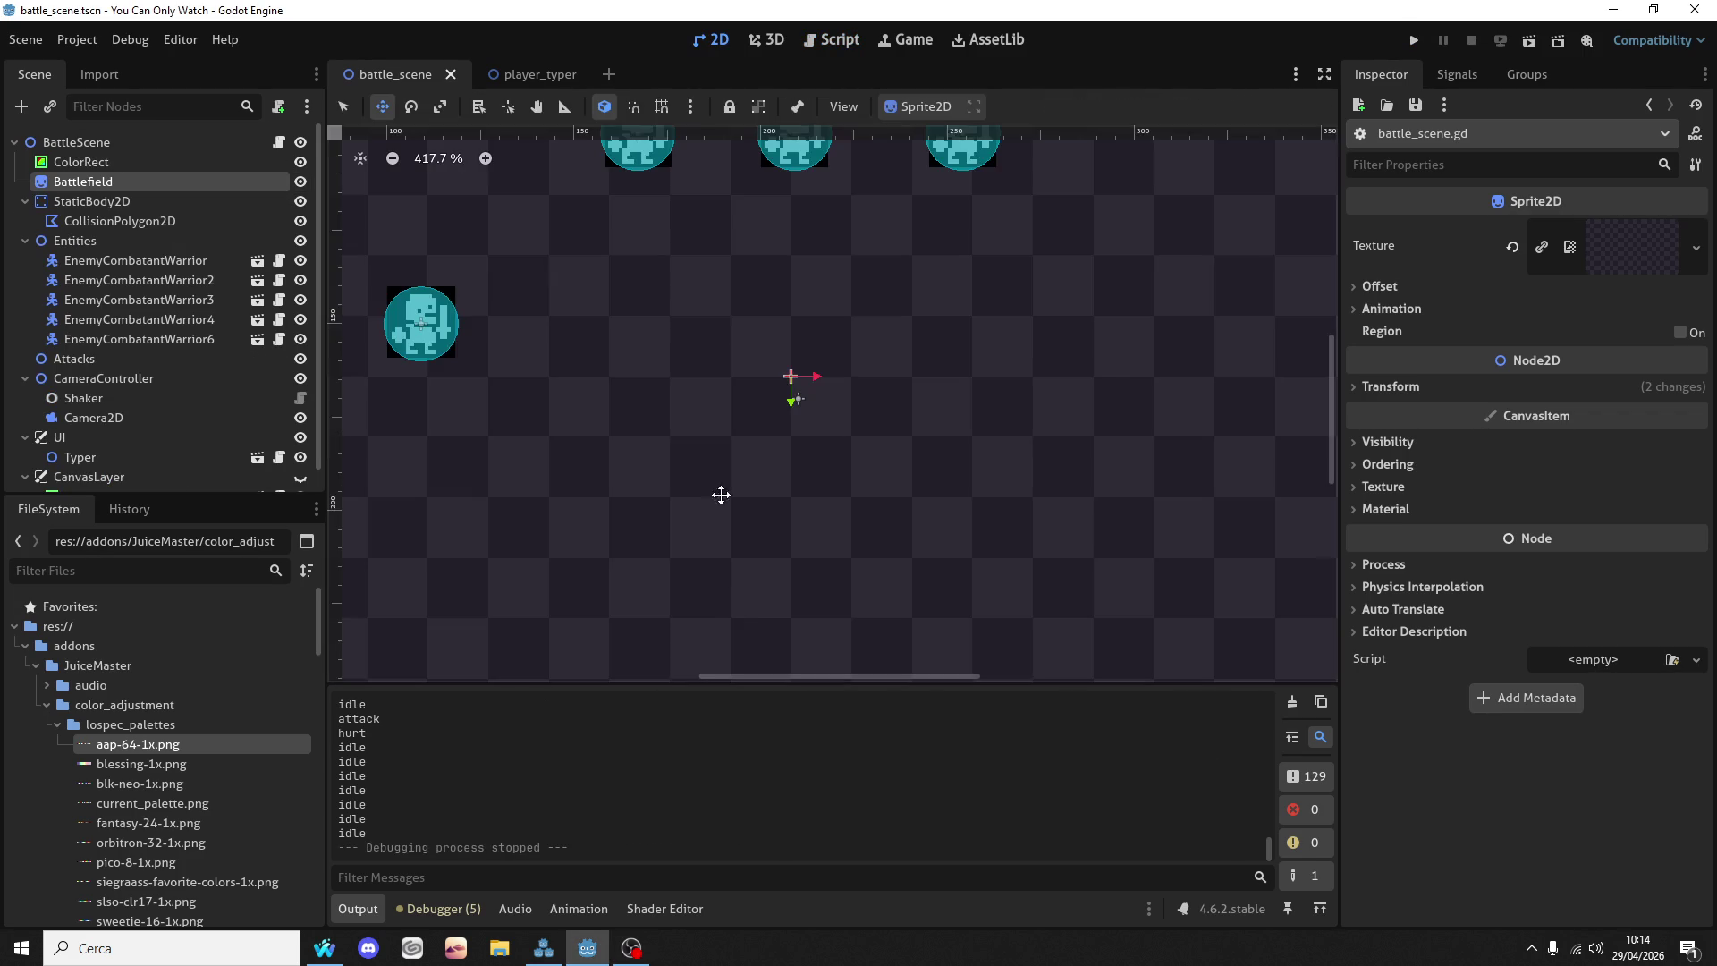
{"action": "scroll", "coordinate": [737, 601], "scroll_direction": "down", "scroll_amount": 5}
{"action": "scroll", "coordinate": [736, 601], "scroll_direction": "down", "scroll_amount": 2}
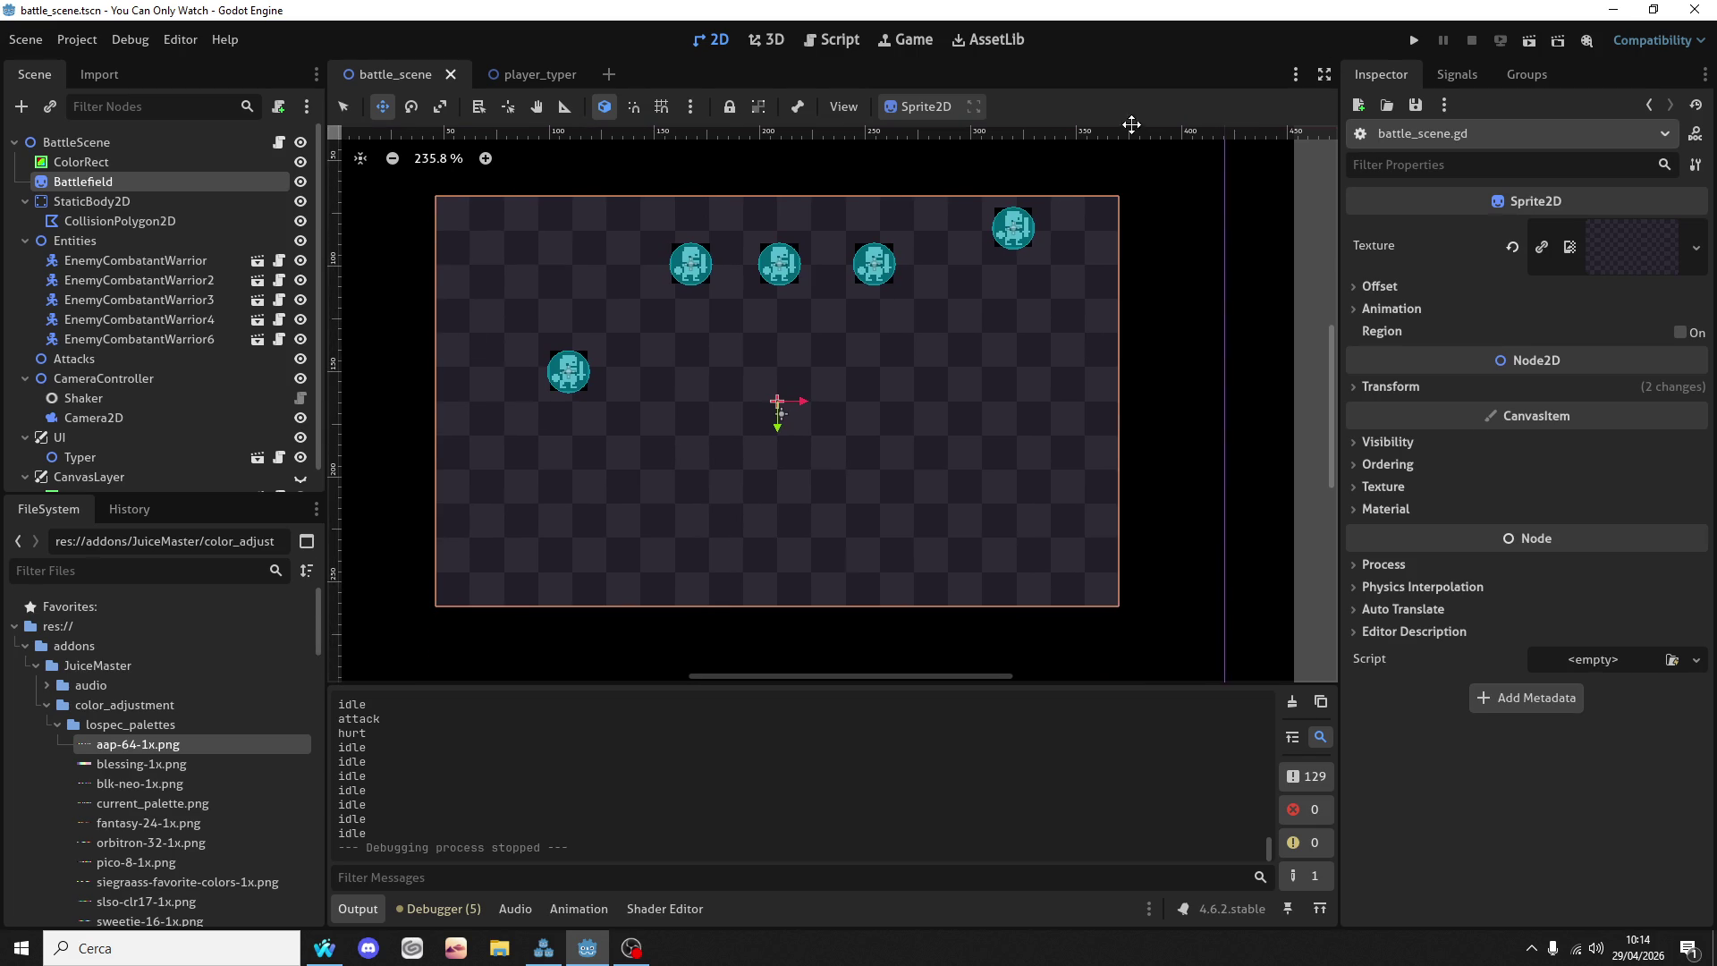
{"action": "scroll", "coordinate": [488, 442], "scroll_direction": "down", "scroll_amount": 1}
{"action": "scroll", "coordinate": [469, 464], "scroll_direction": "up", "scroll_amount": 1}
{"action": "left_click", "coordinate": [566, 72]}
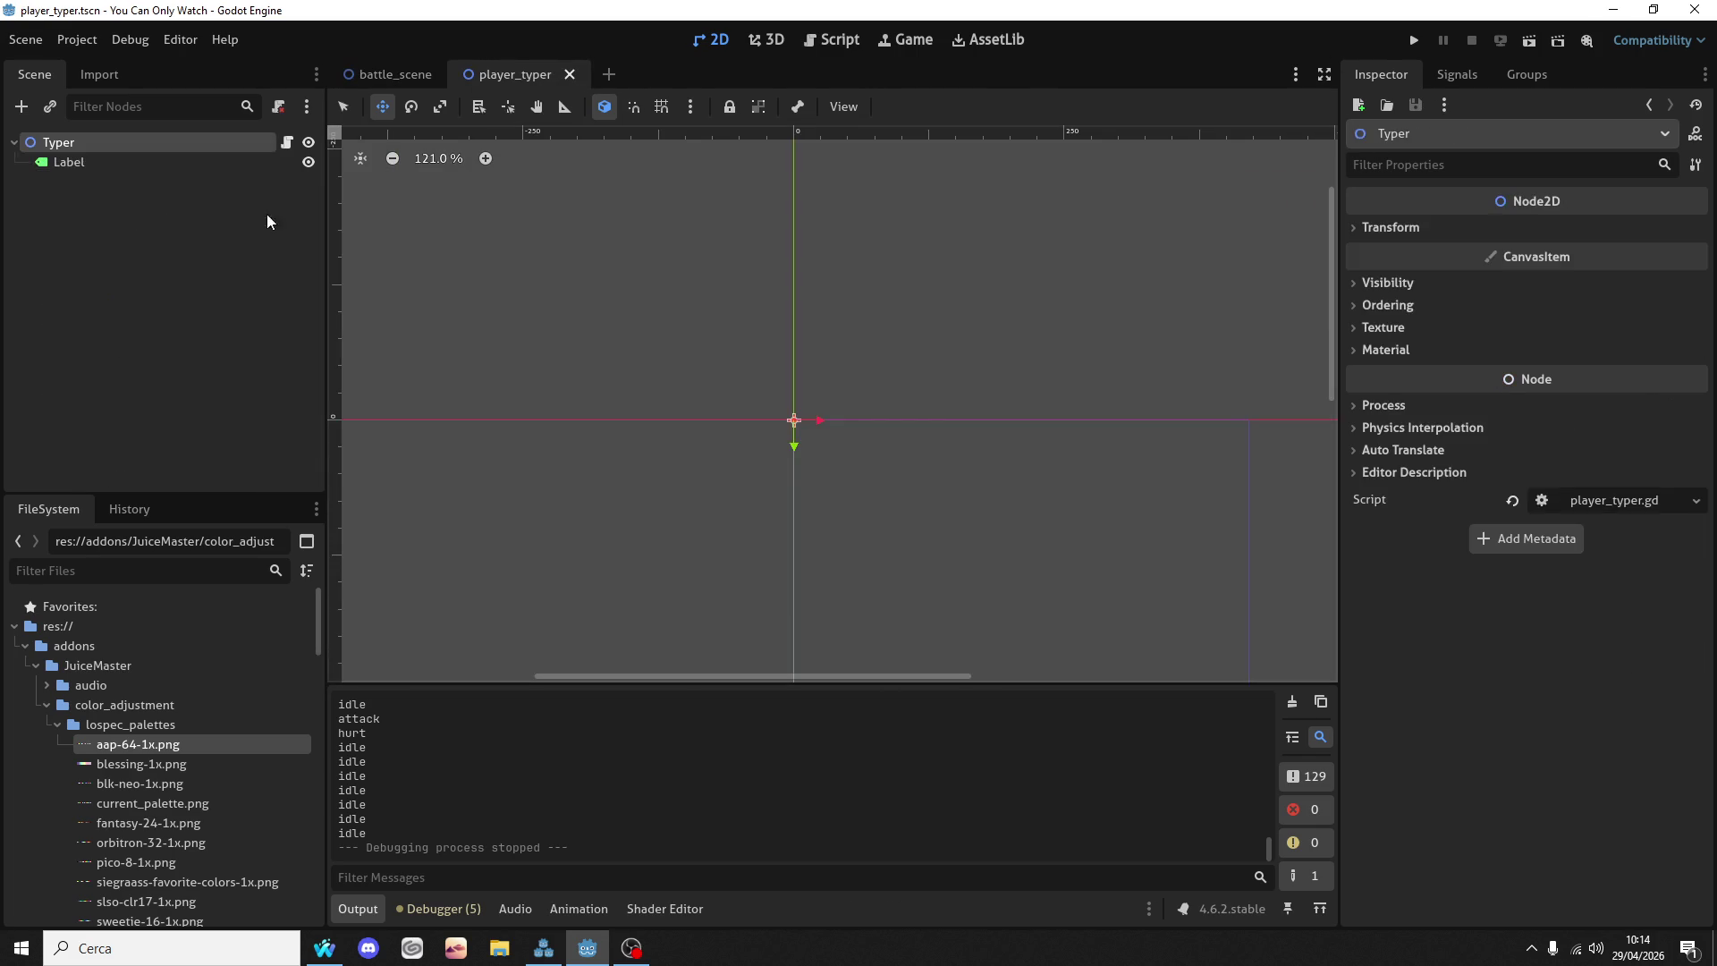
{"action": "left_click", "coordinate": [186, 164]}
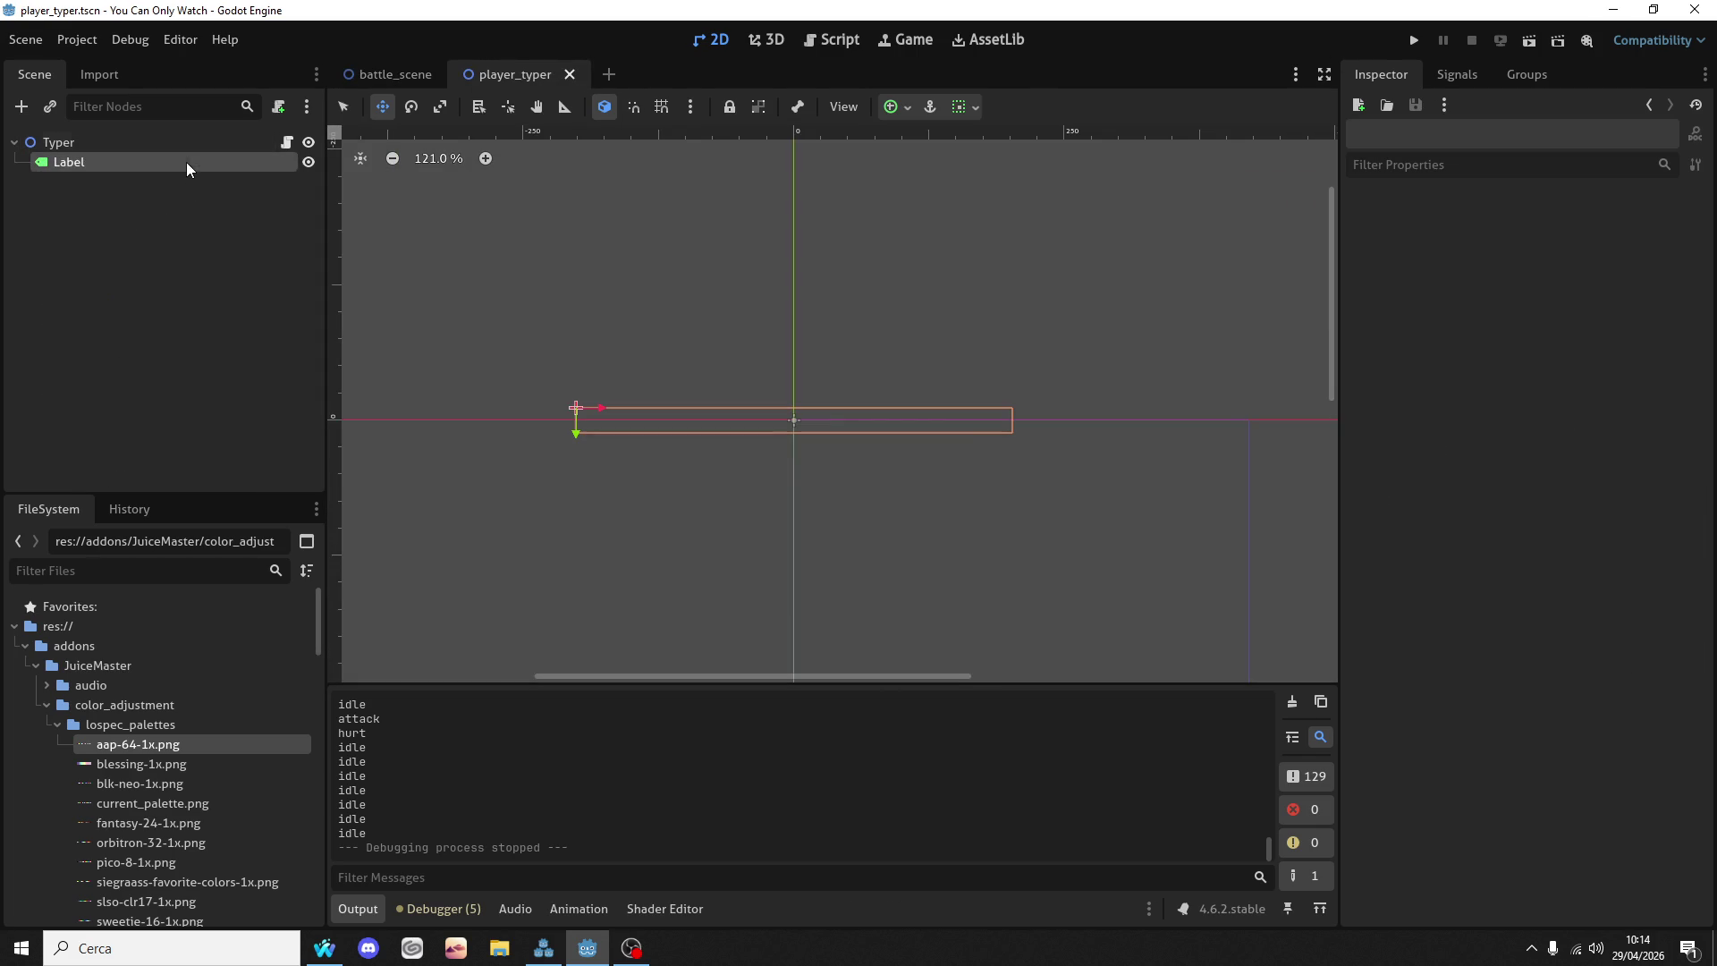
Browse the font folders, previewing SpaceMono-Bold.ttf and Scribbles-Regular.ttf import settings.
{"action": "double_click", "coordinate": [48, 701]}
{"action": "left_click", "coordinate": [46, 724]}
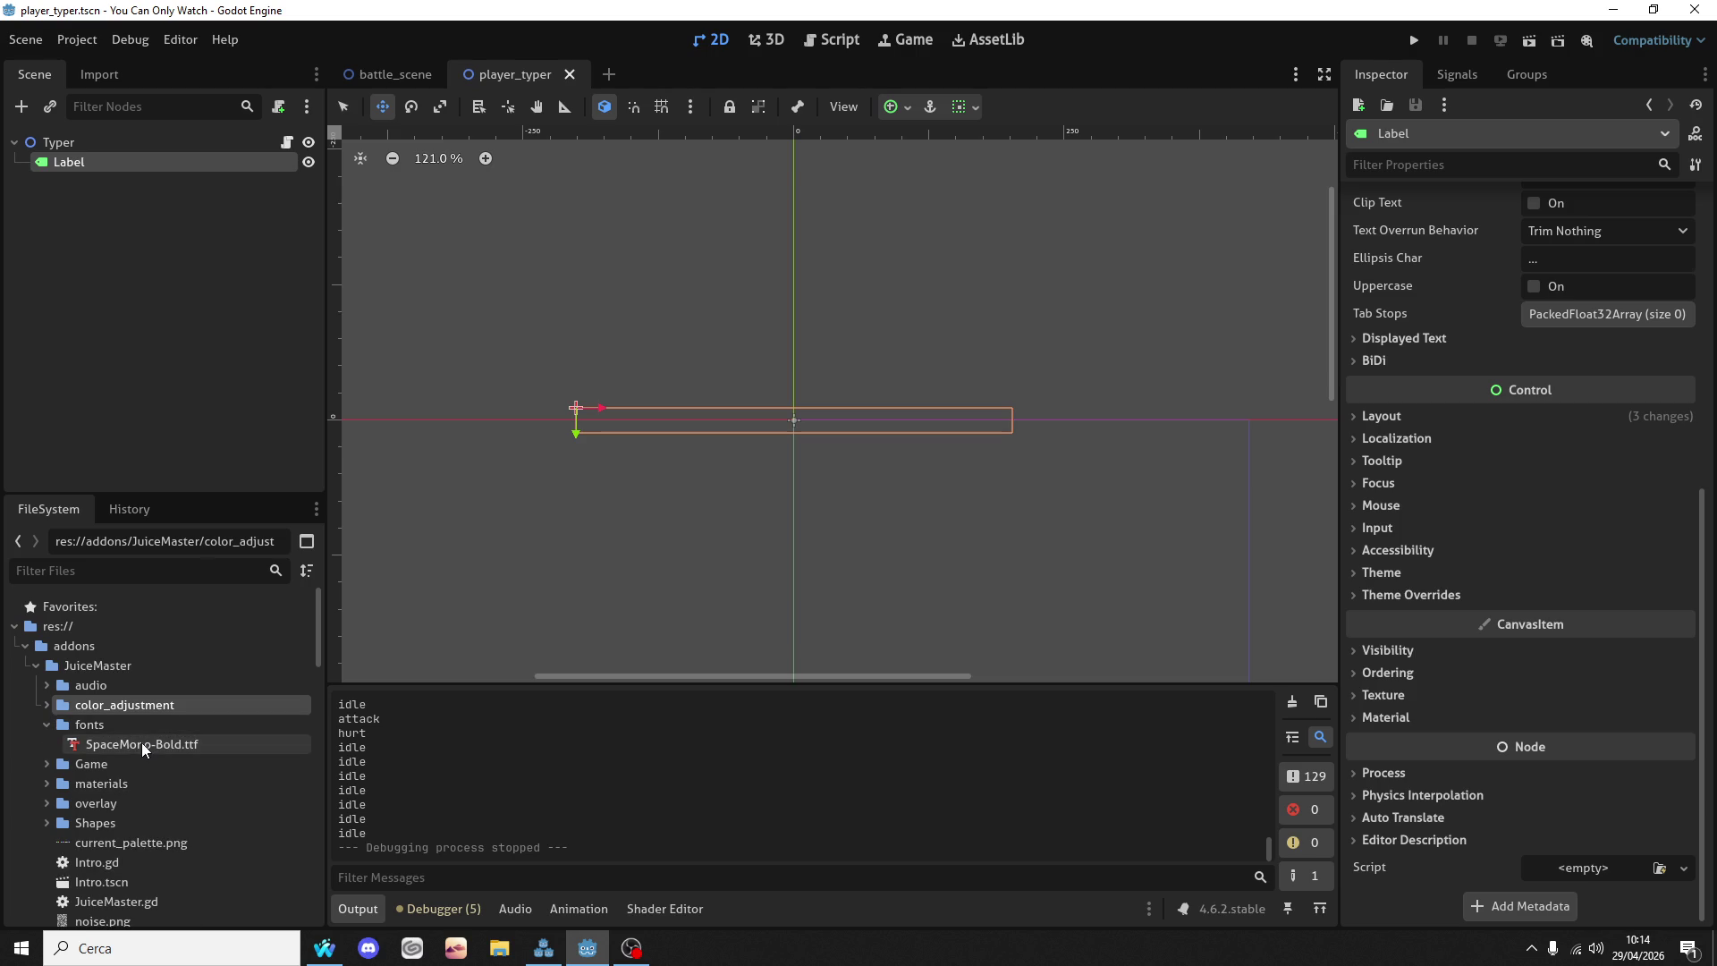
{"action": "double_click", "coordinate": [142, 743]}
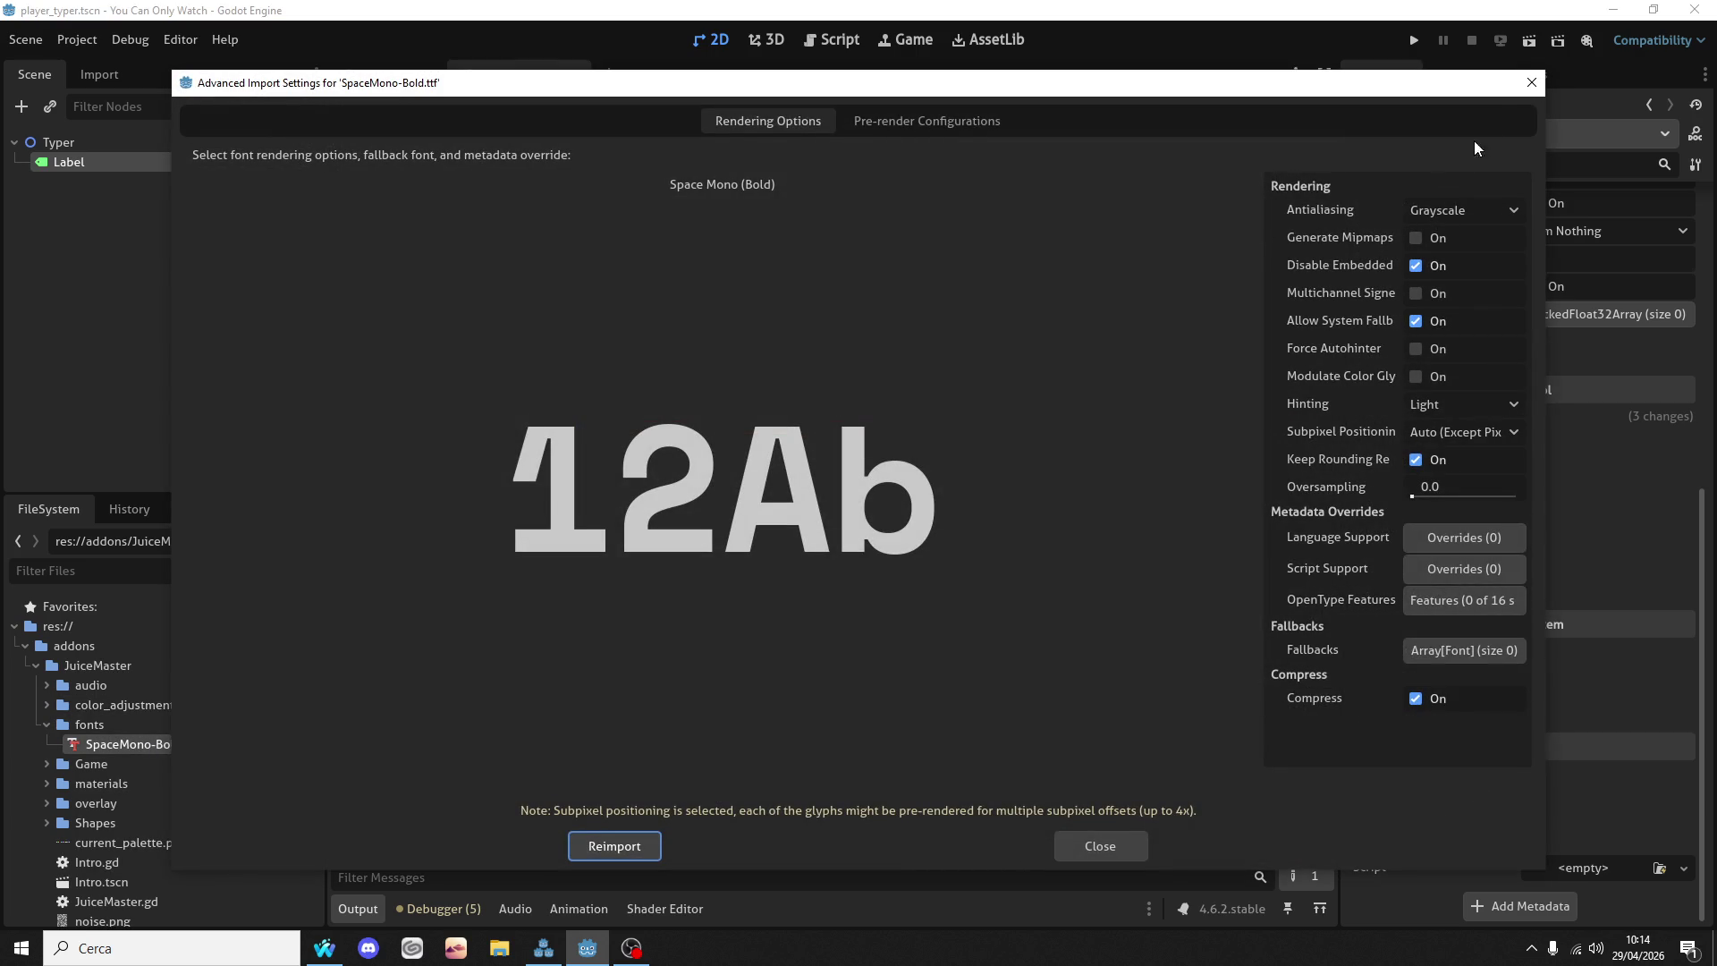
{"action": "left_click", "coordinate": [1531, 83]}
{"action": "left_click", "coordinate": [34, 667]}
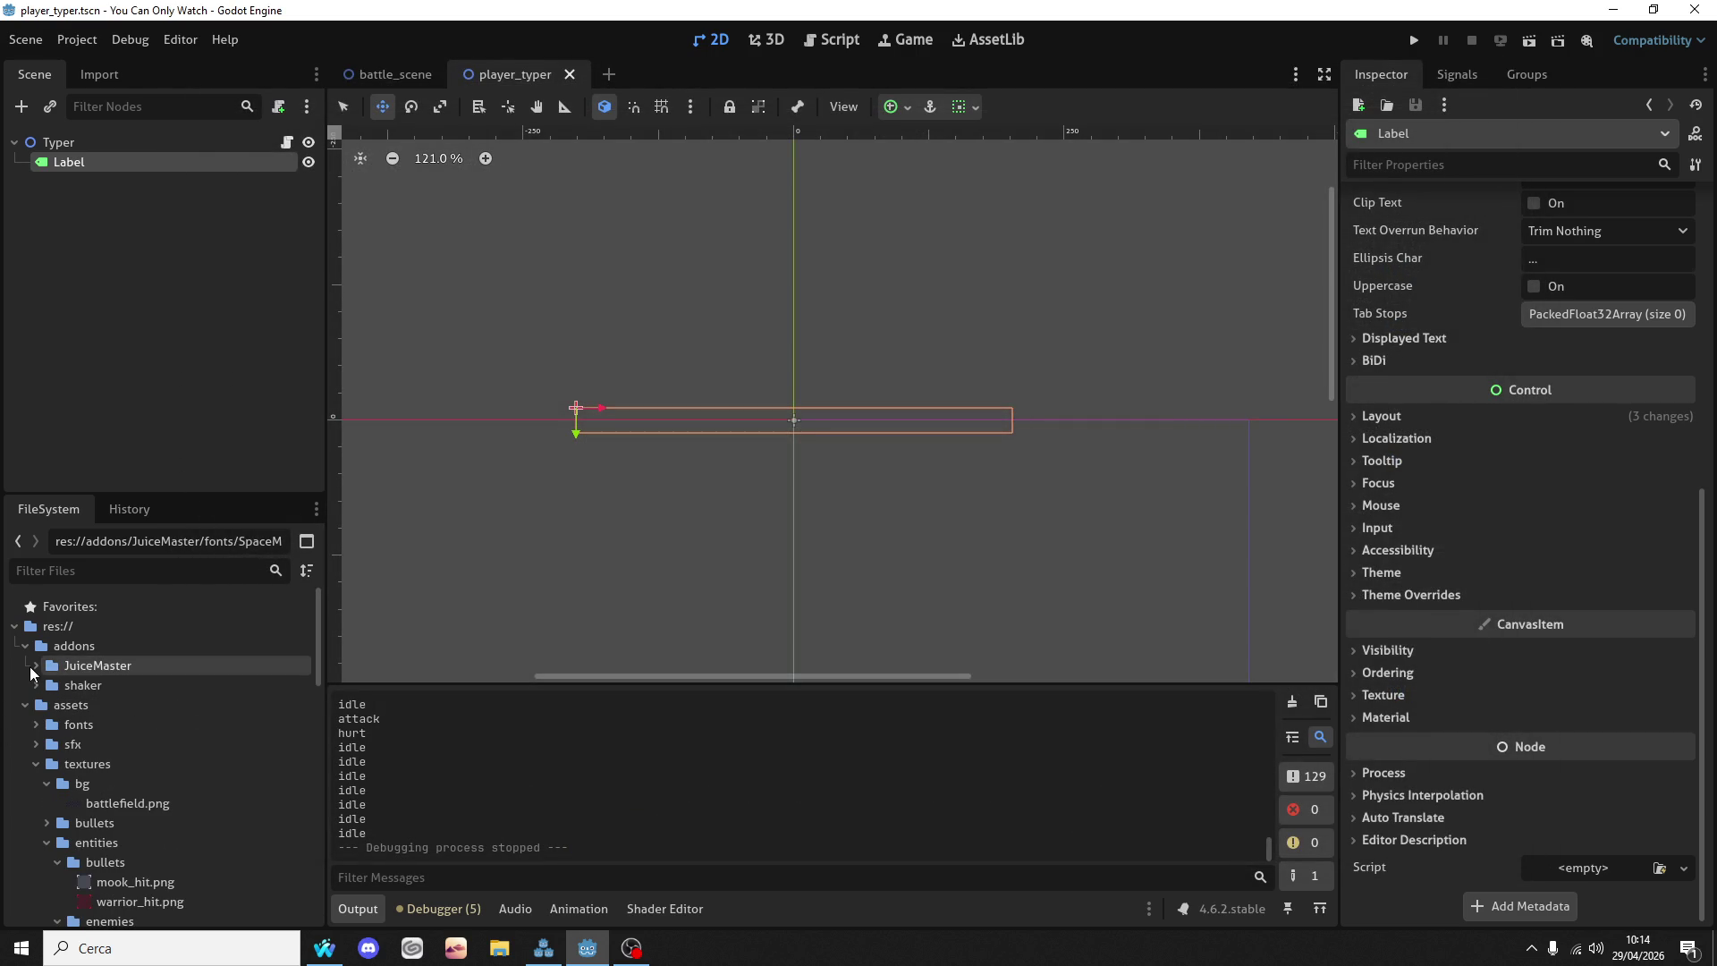
{"action": "left_click", "coordinate": [26, 646]}
{"action": "left_click", "coordinate": [36, 724]}
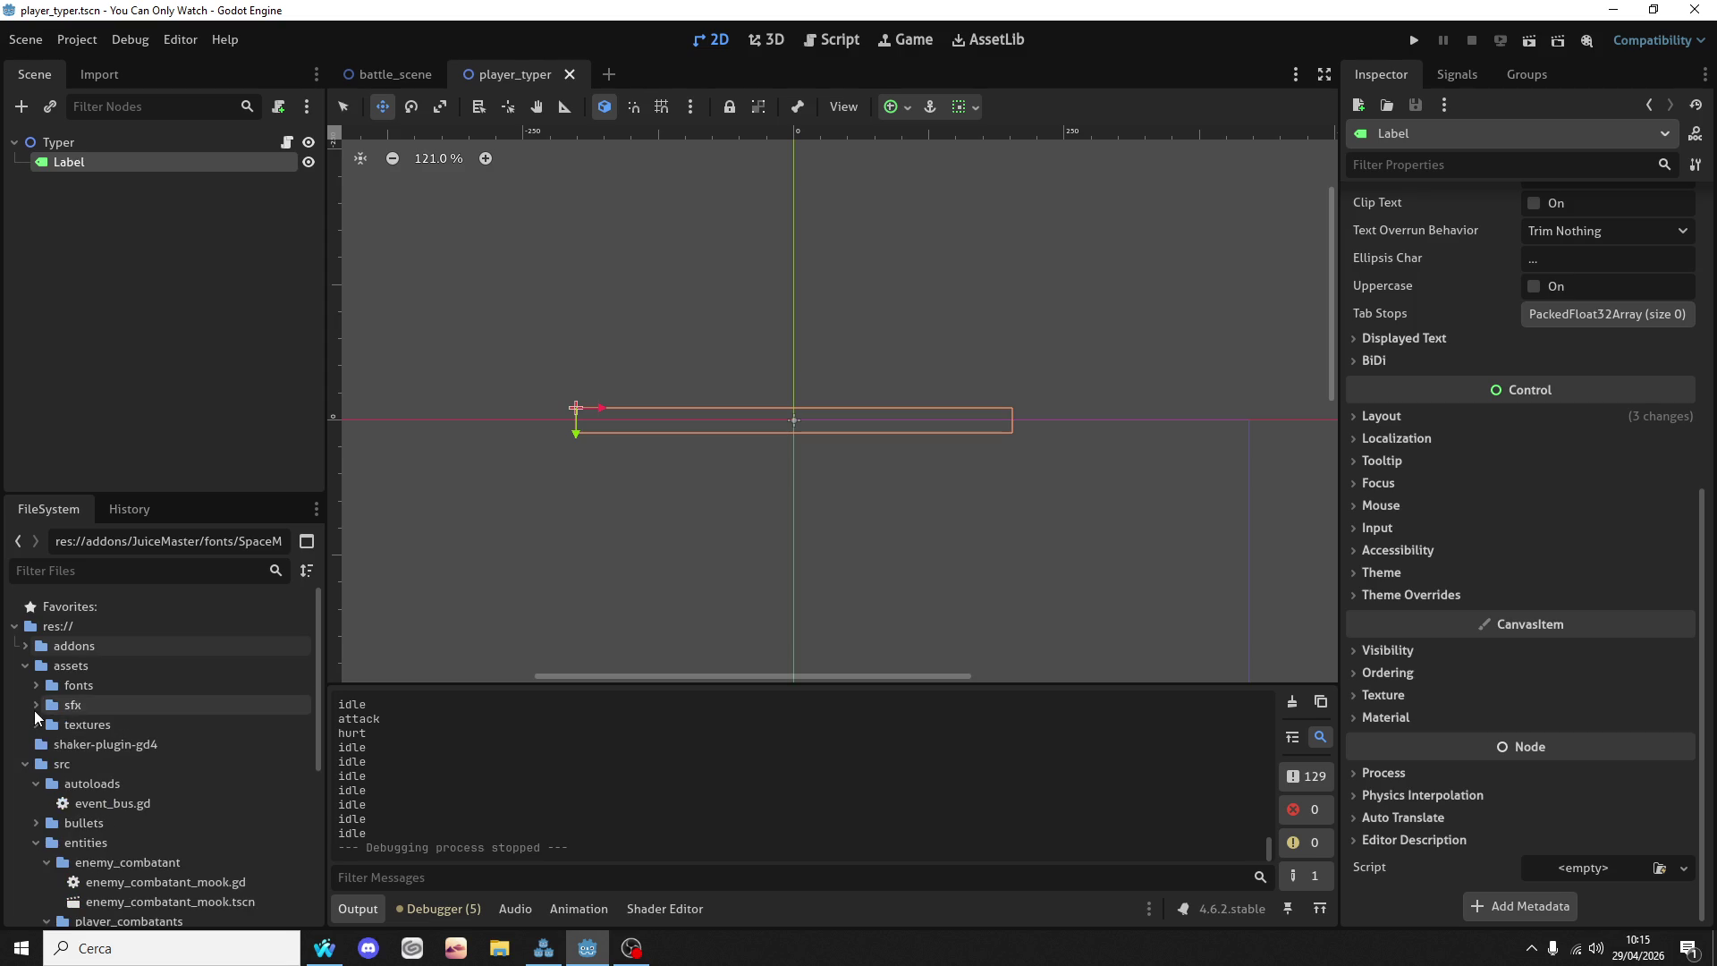
{"action": "left_click", "coordinate": [36, 685]}
{"action": "double_click", "coordinate": [104, 703]}
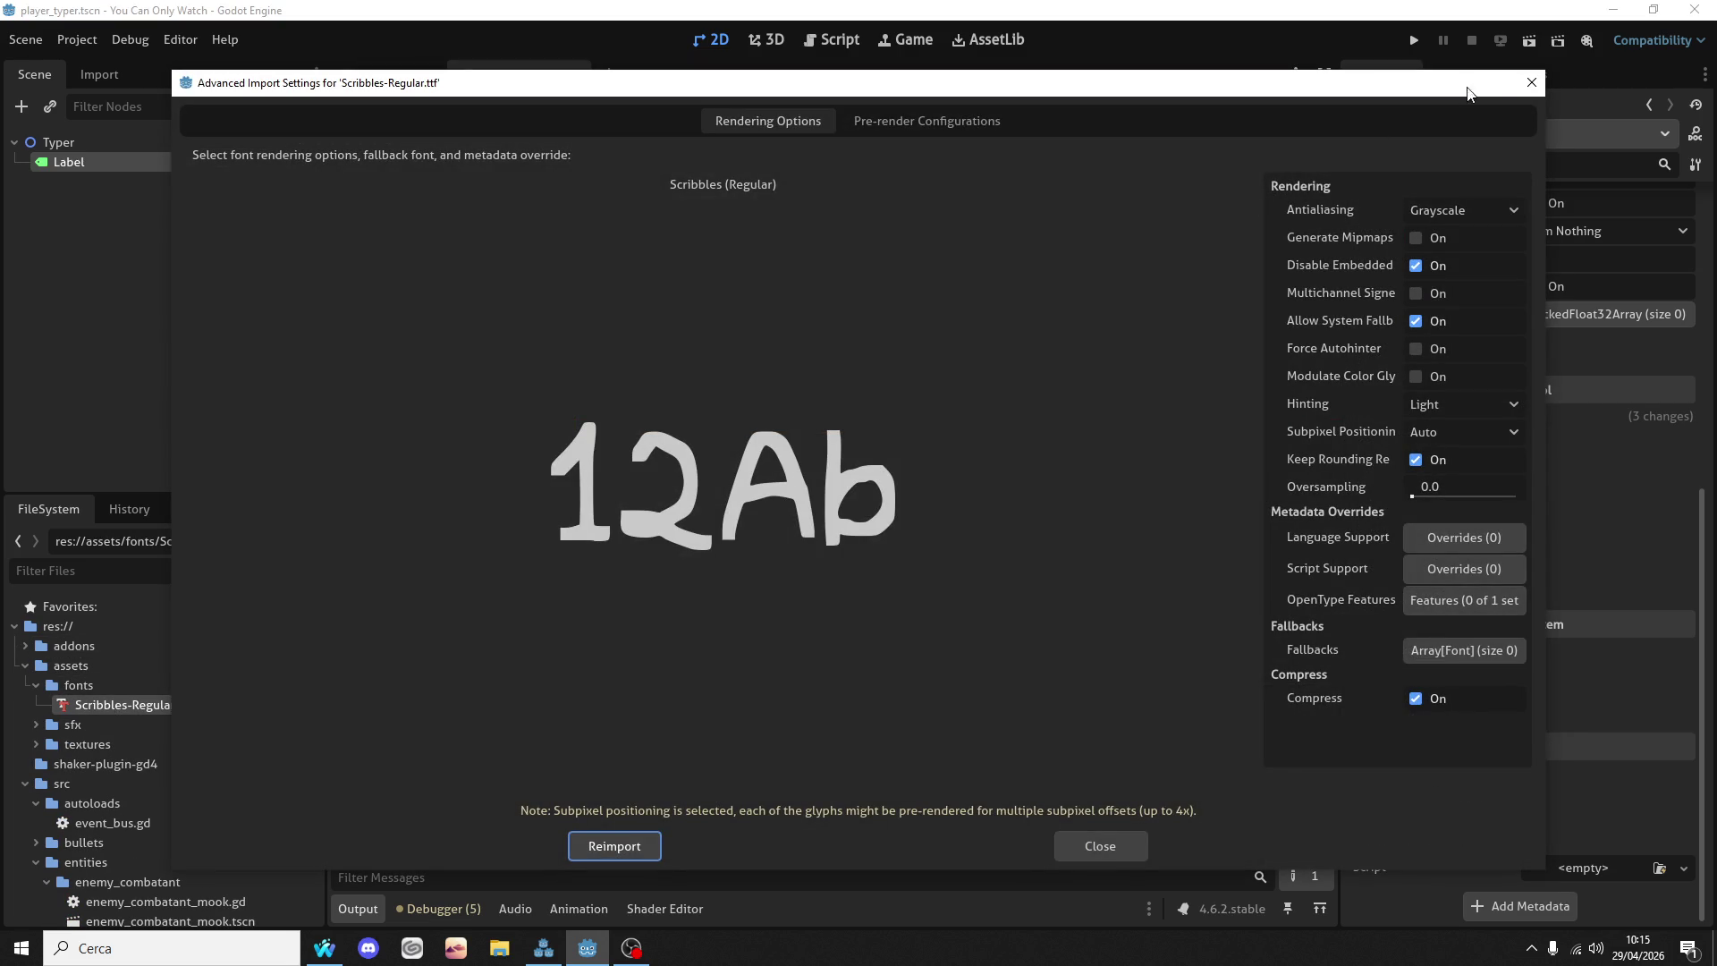
{"action": "left_click", "coordinate": [1531, 83]}
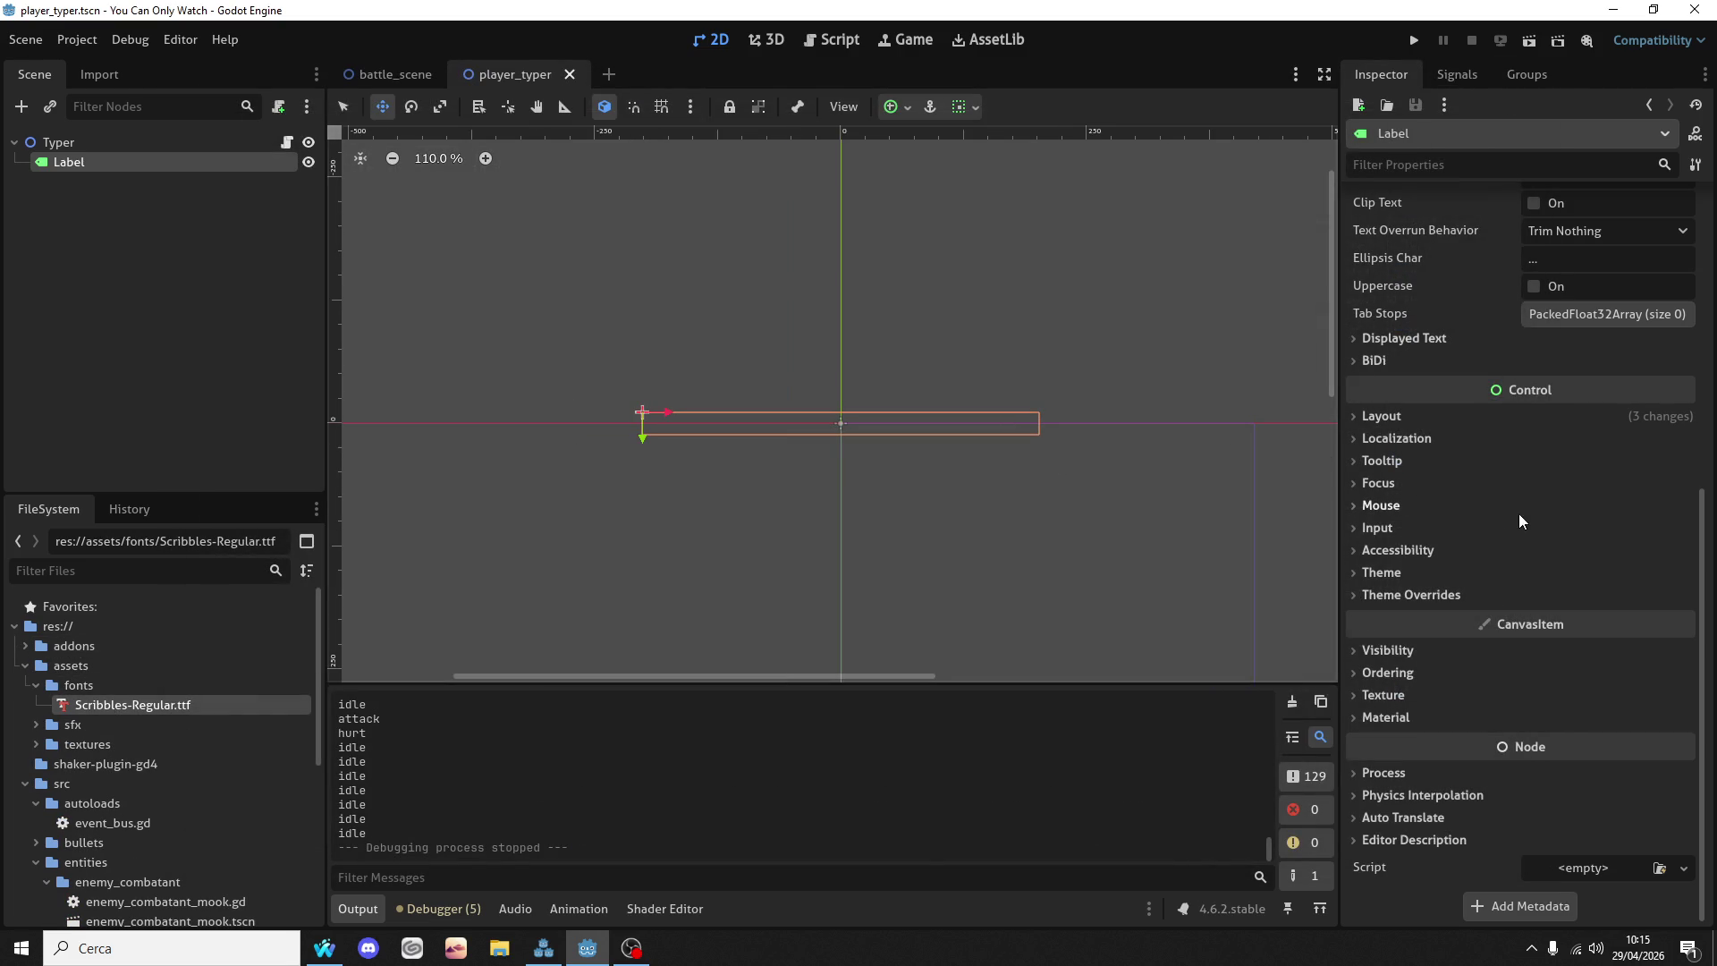
Set Scribbles-Regular.ttf as the Label's Theme Overrides font and run the project.
{"action": "left_click", "coordinate": [1441, 574]}
{"action": "left_click", "coordinate": [1441, 573]}
{"action": "left_click", "coordinate": [1441, 596]}
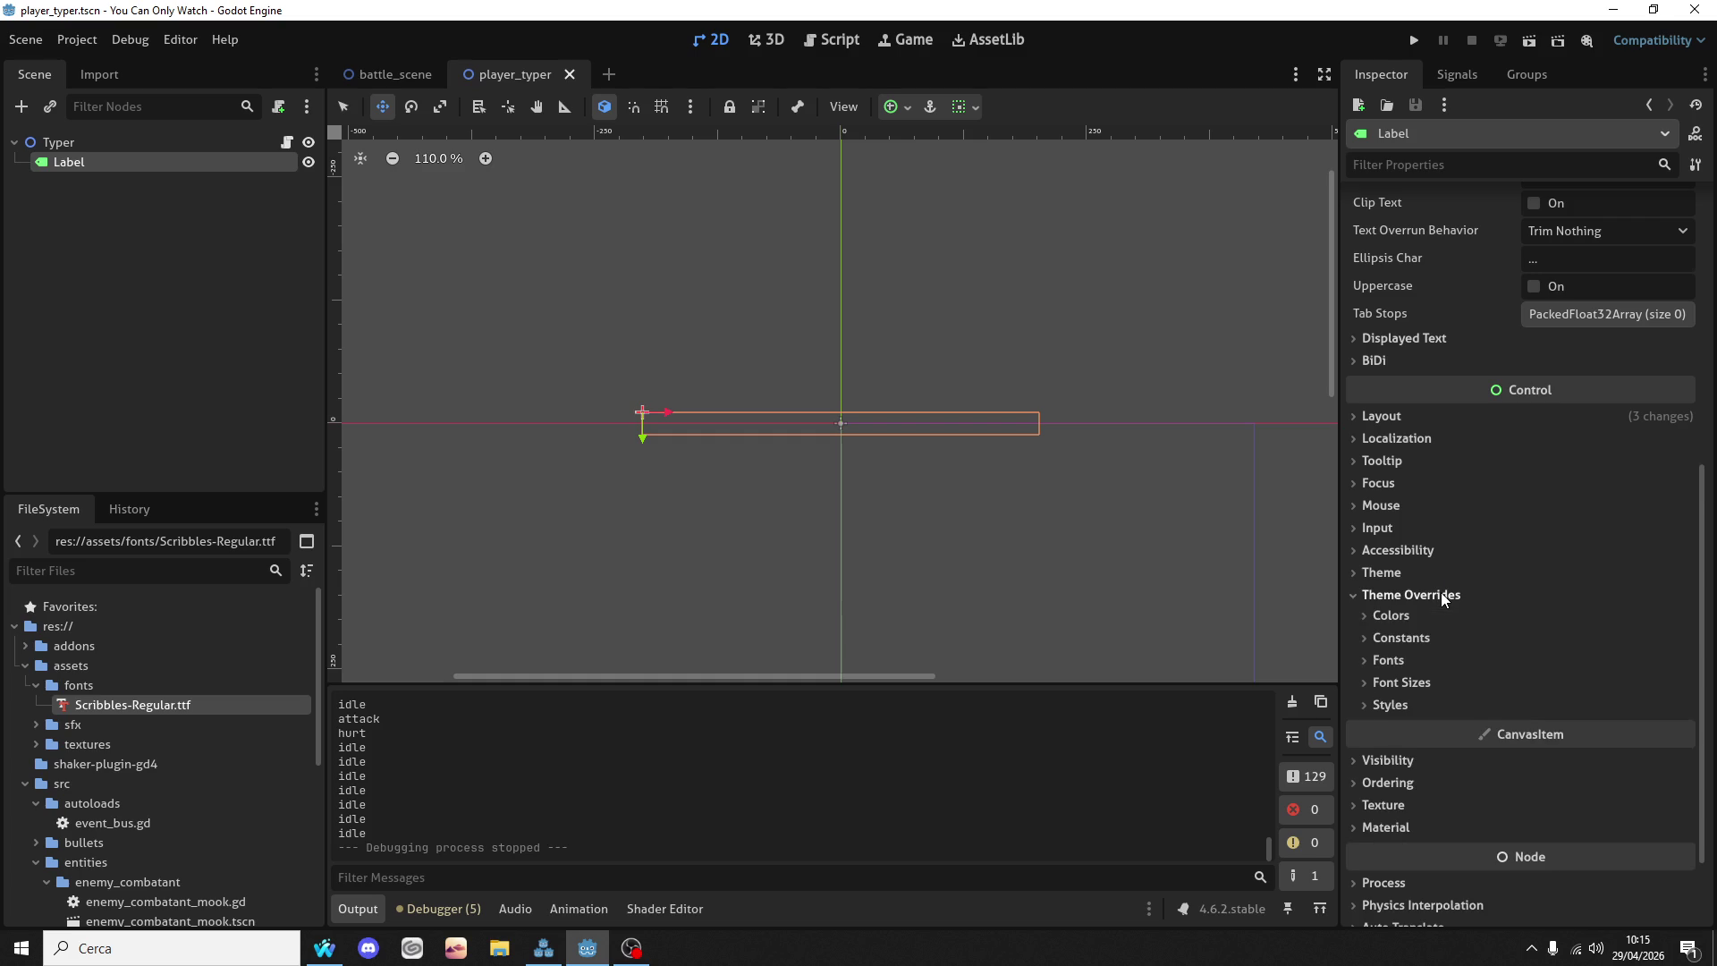
{"action": "left_click", "coordinate": [1422, 657]}
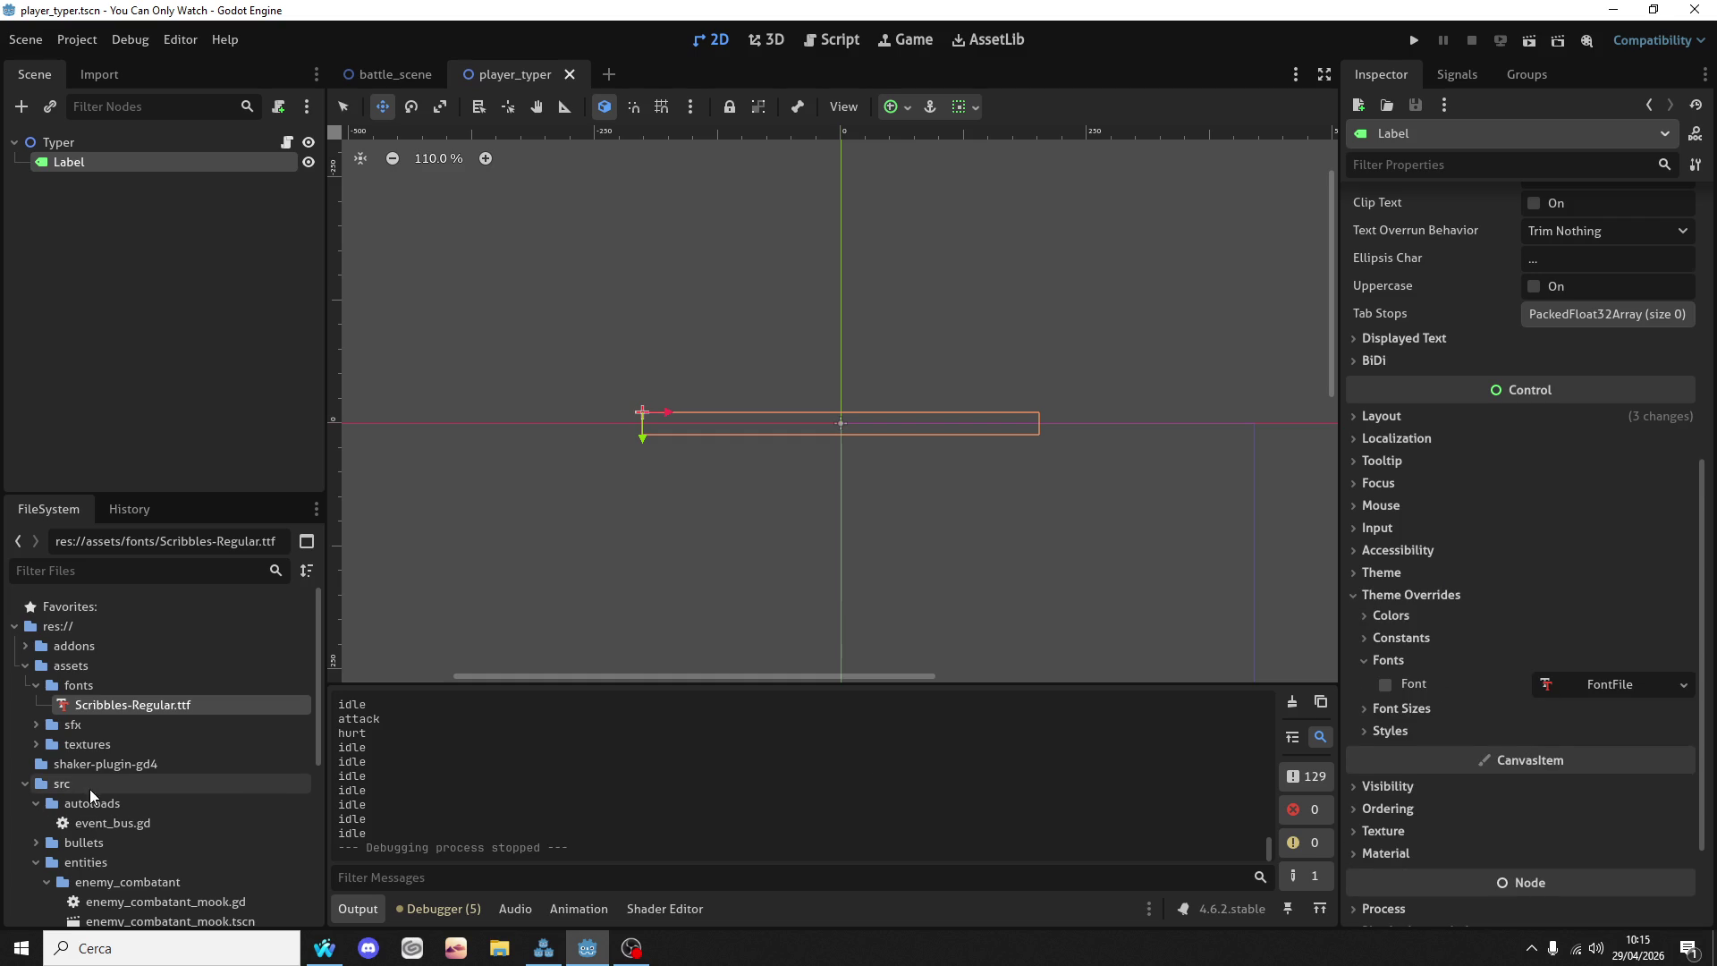
{"action": "mouse_move", "coordinate": [88, 705]}
{"action": "left_mouse_down"}
{"action": "mouse_move", "coordinate": [1441, 675]}
{"action": "mouse_move", "coordinate": [1590, 693]}
{"action": "left_mouse_up"}
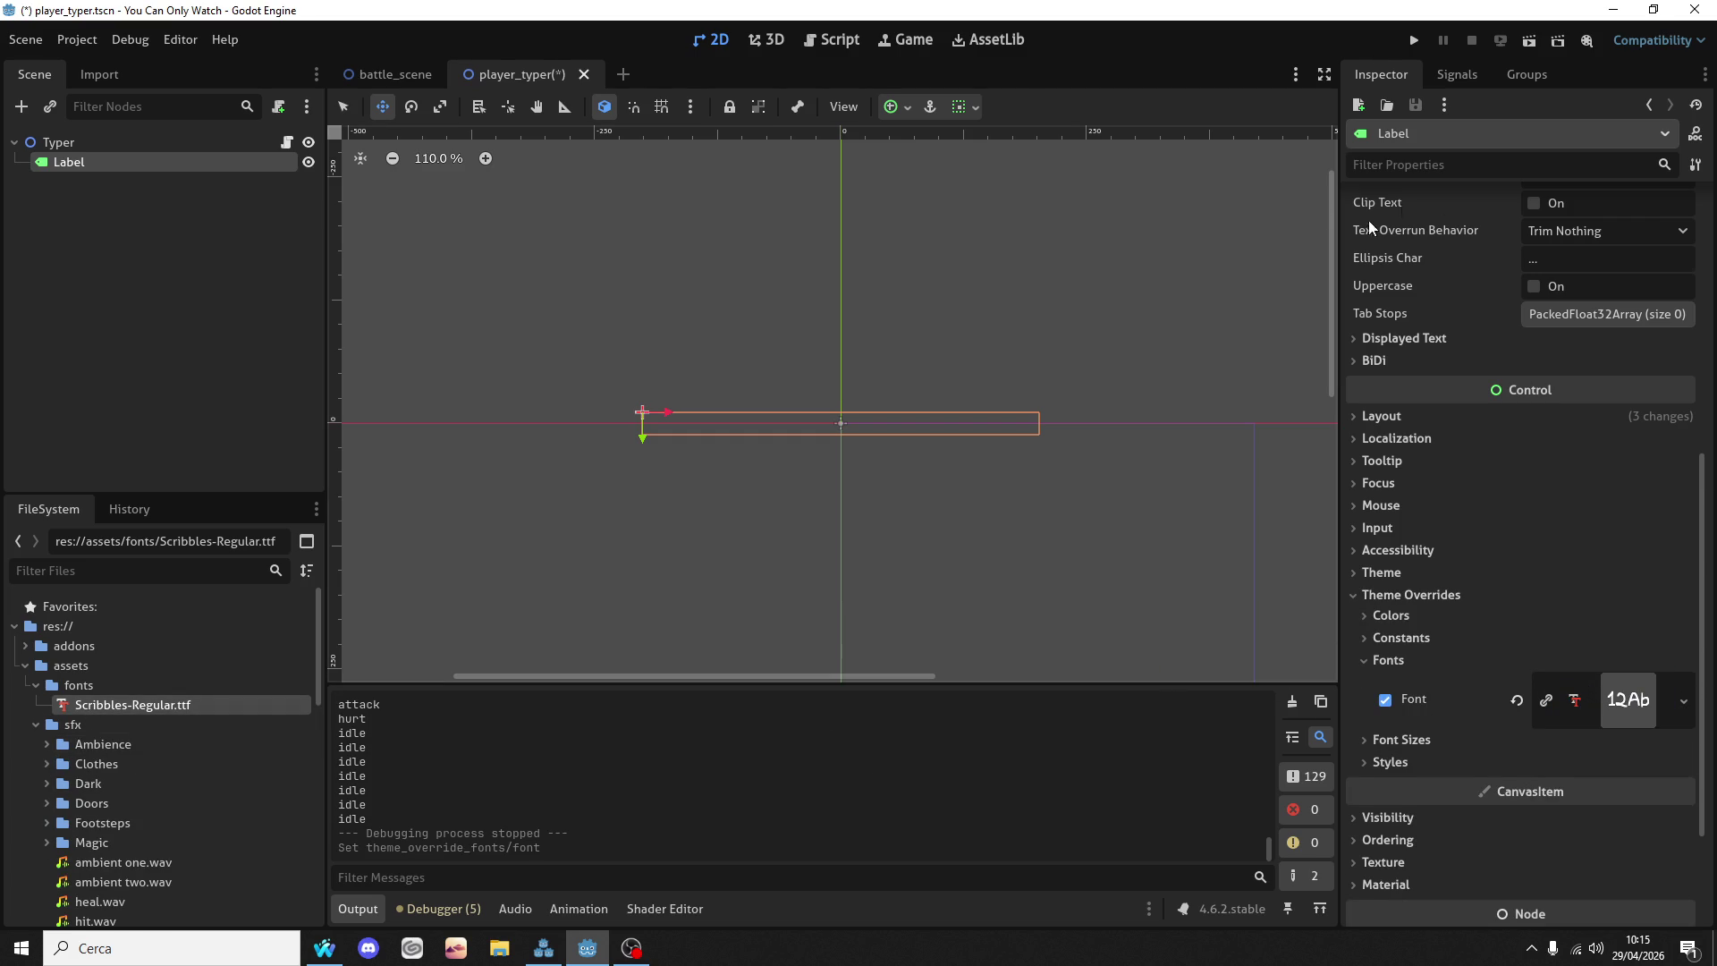
{"action": "left_click", "coordinate": [1420, 40]}
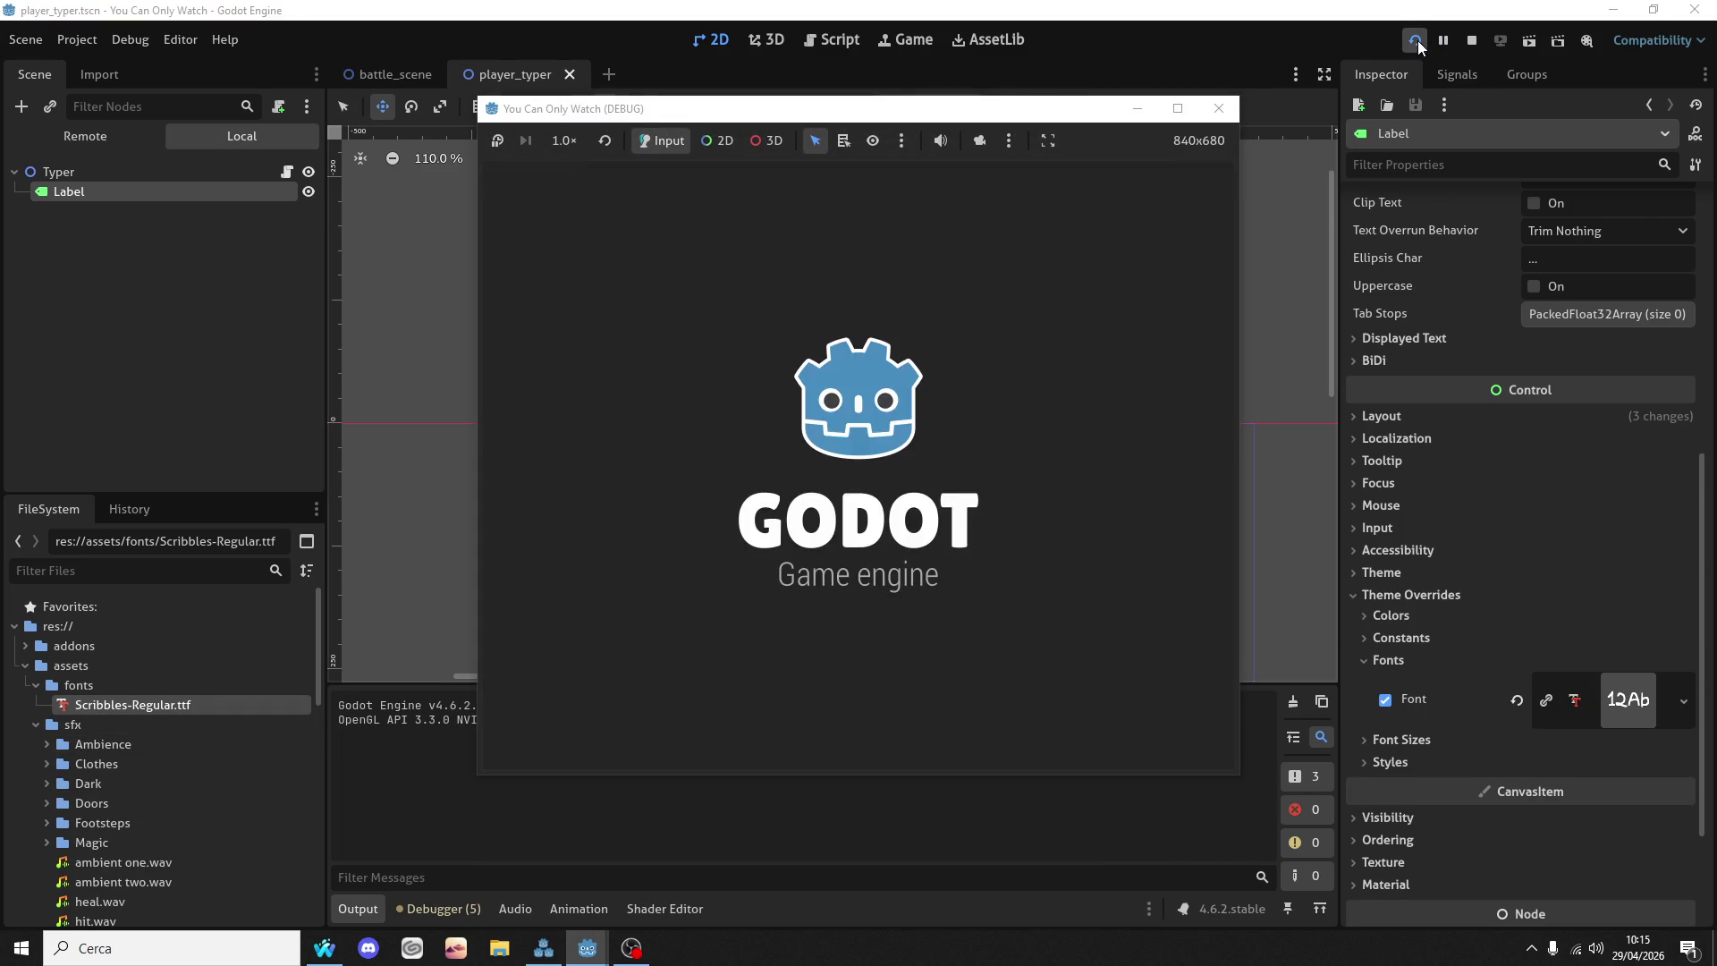
Enter the WARRIOR SPAWN command three times in the running game.
{"action": "type", "text": "IOR SPAWN"}
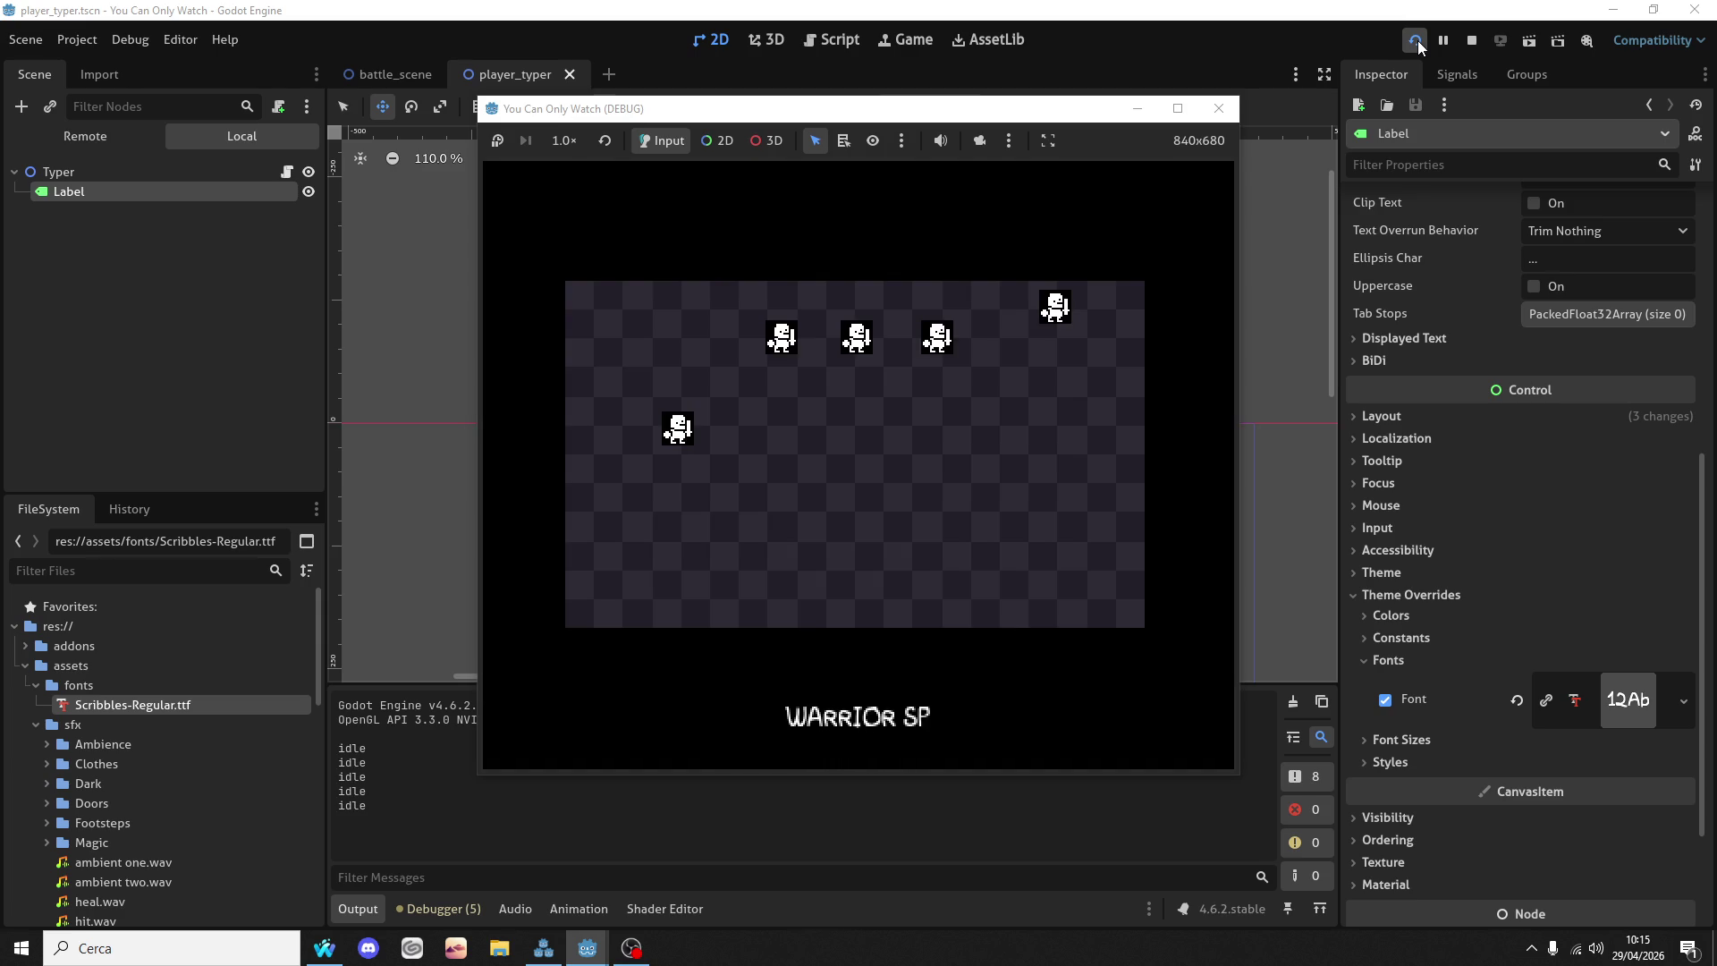
{"action": "key", "text": "Return"}
{"action": "type", "text": "WARR"}
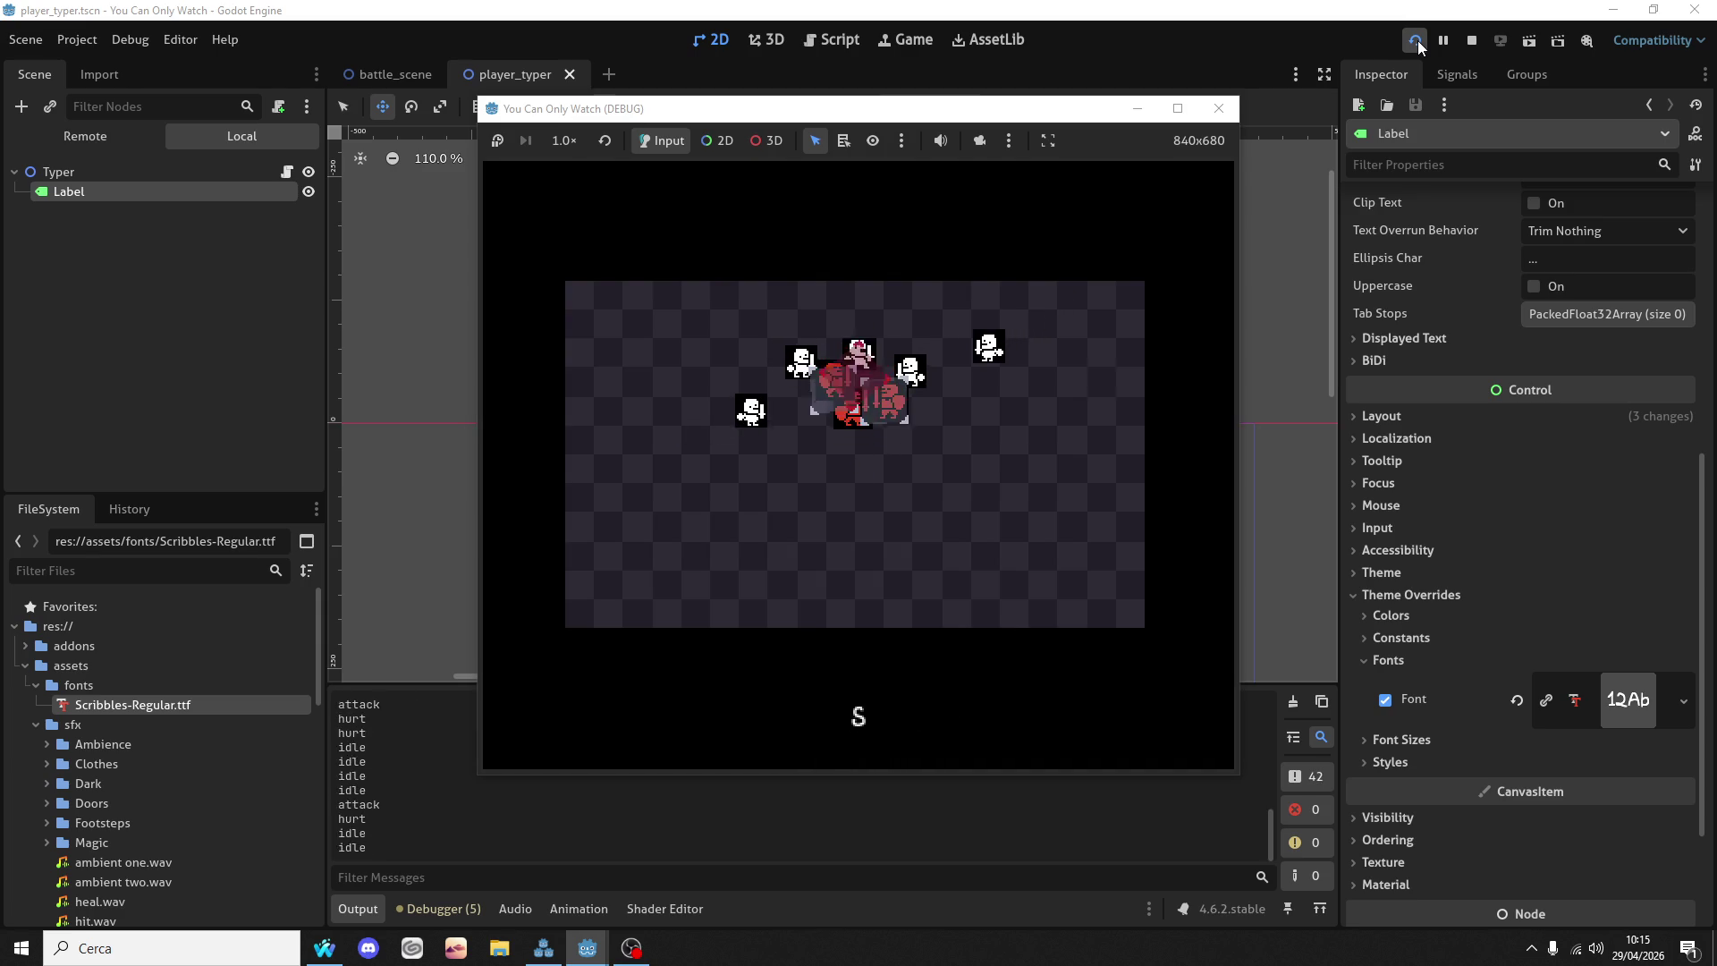
{"action": "type", "text": "IOR SPAWN"}
{"action": "key", "text": "Return"}
{"action": "type", "text": "WARRIOR SPAW"}
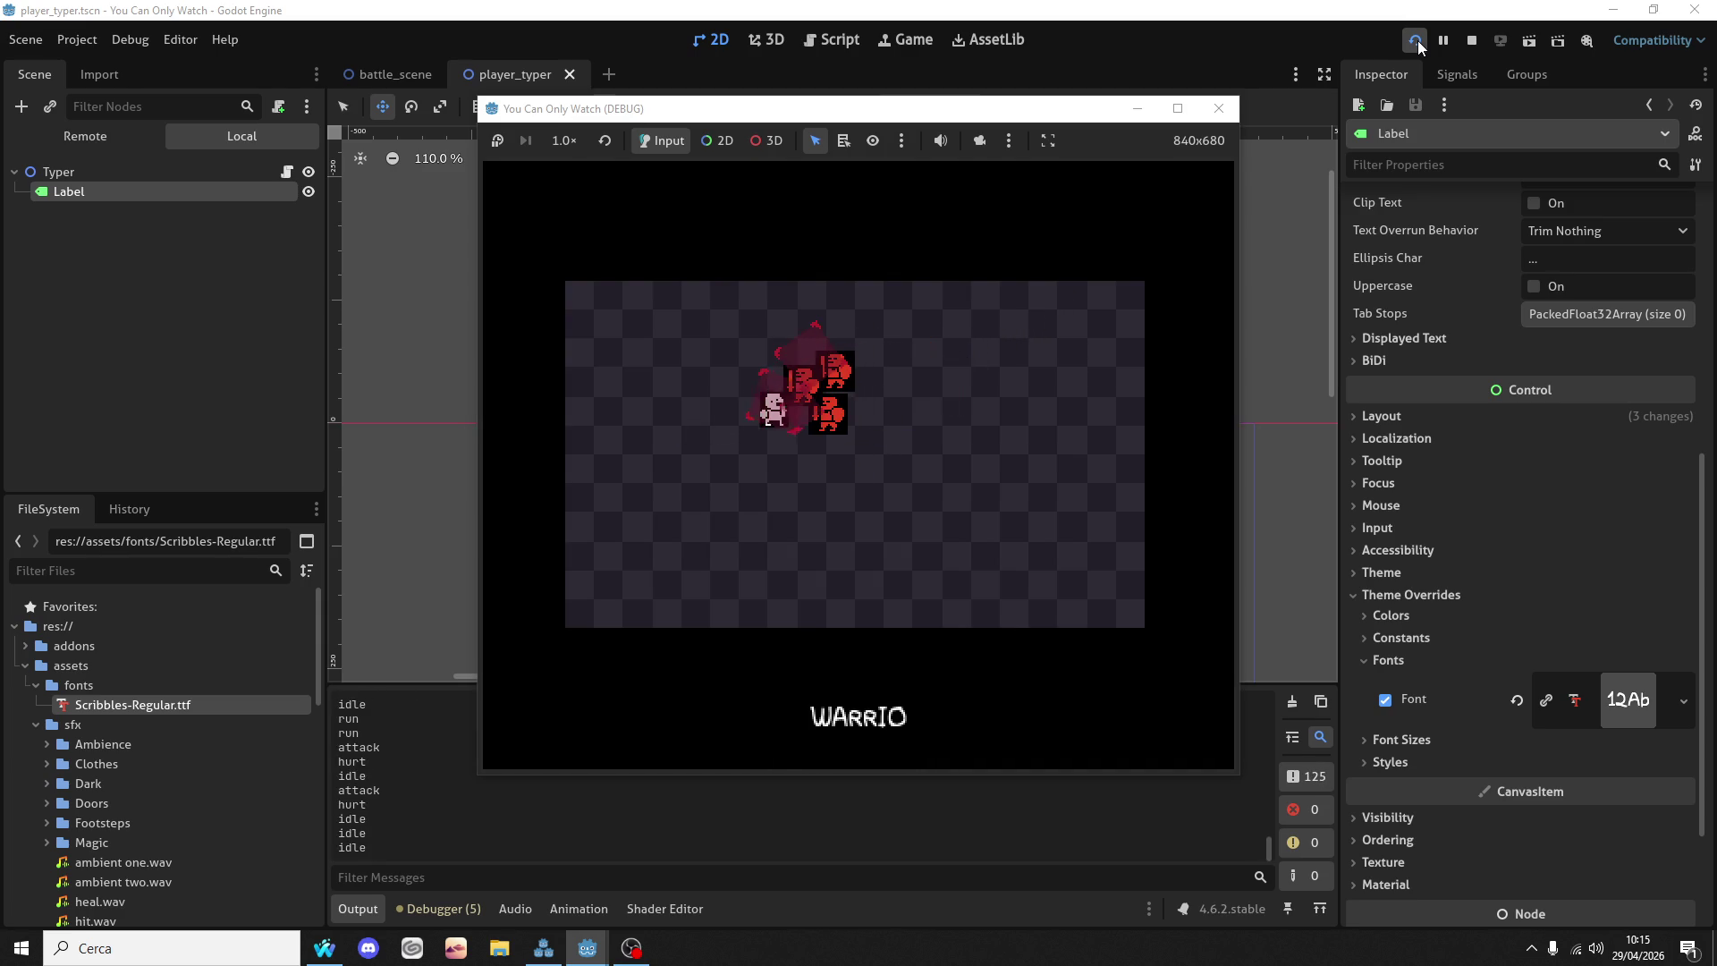
{"action": "type", "text": "N"}
{"action": "key", "text": "Return"}
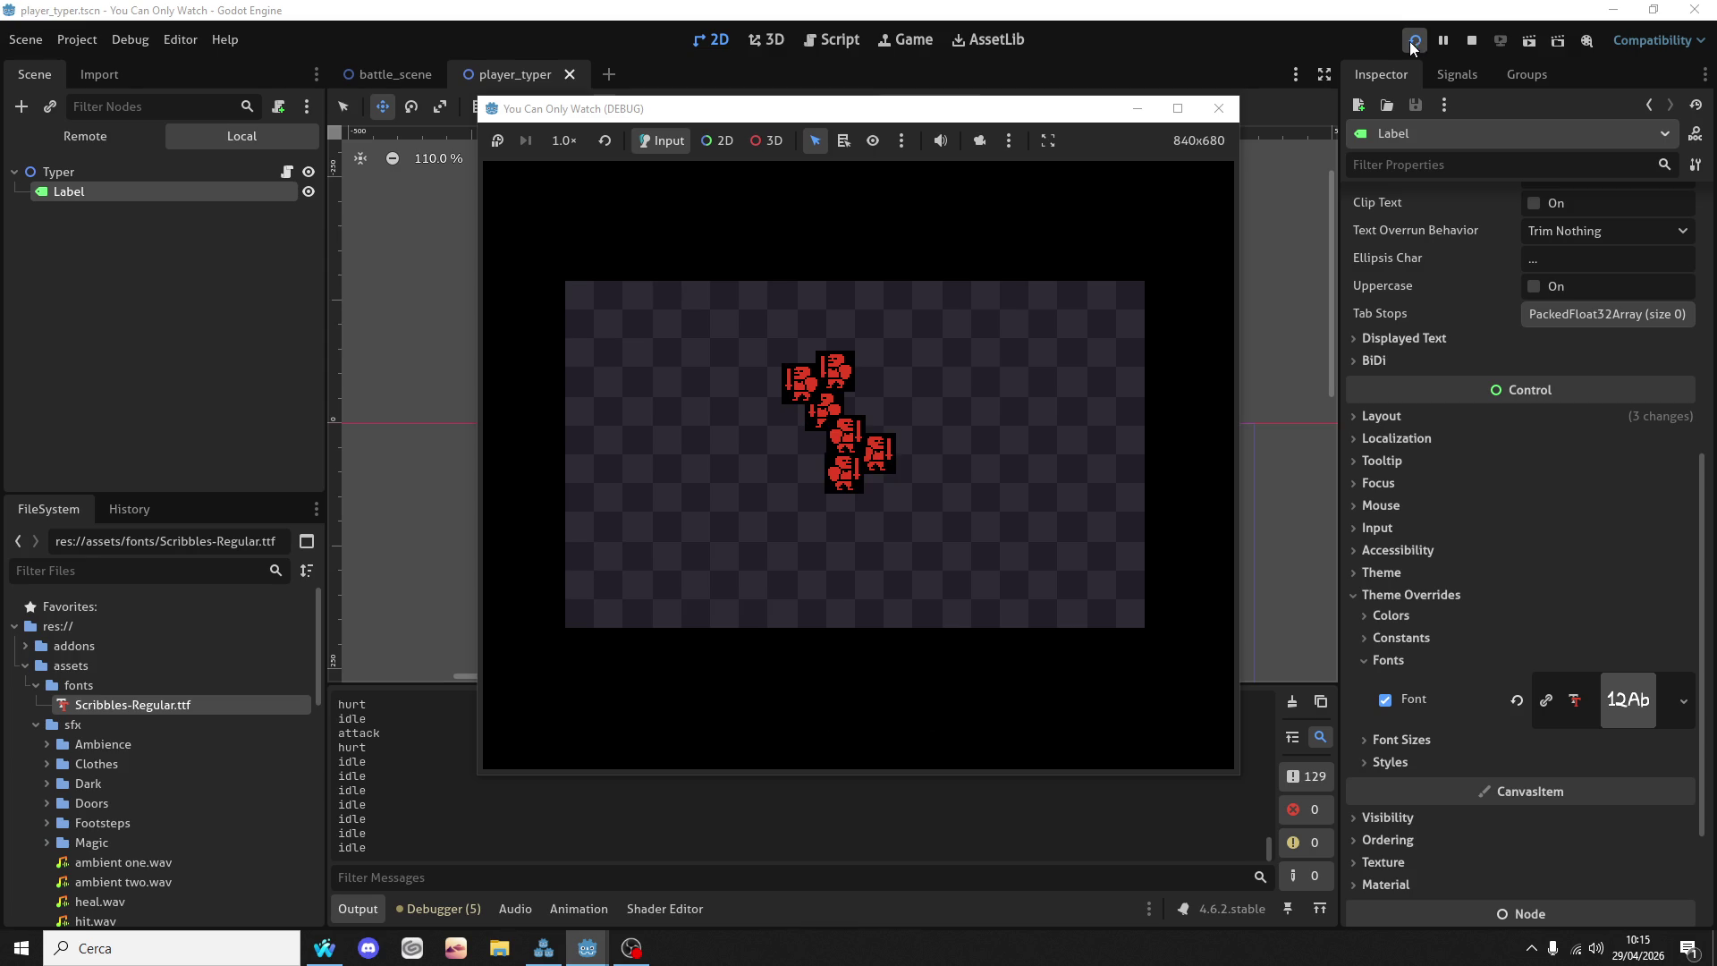
Stop the game and switch the viewport back to the battle_scene tab.
{"action": "left_click", "coordinate": [1209, 115]}
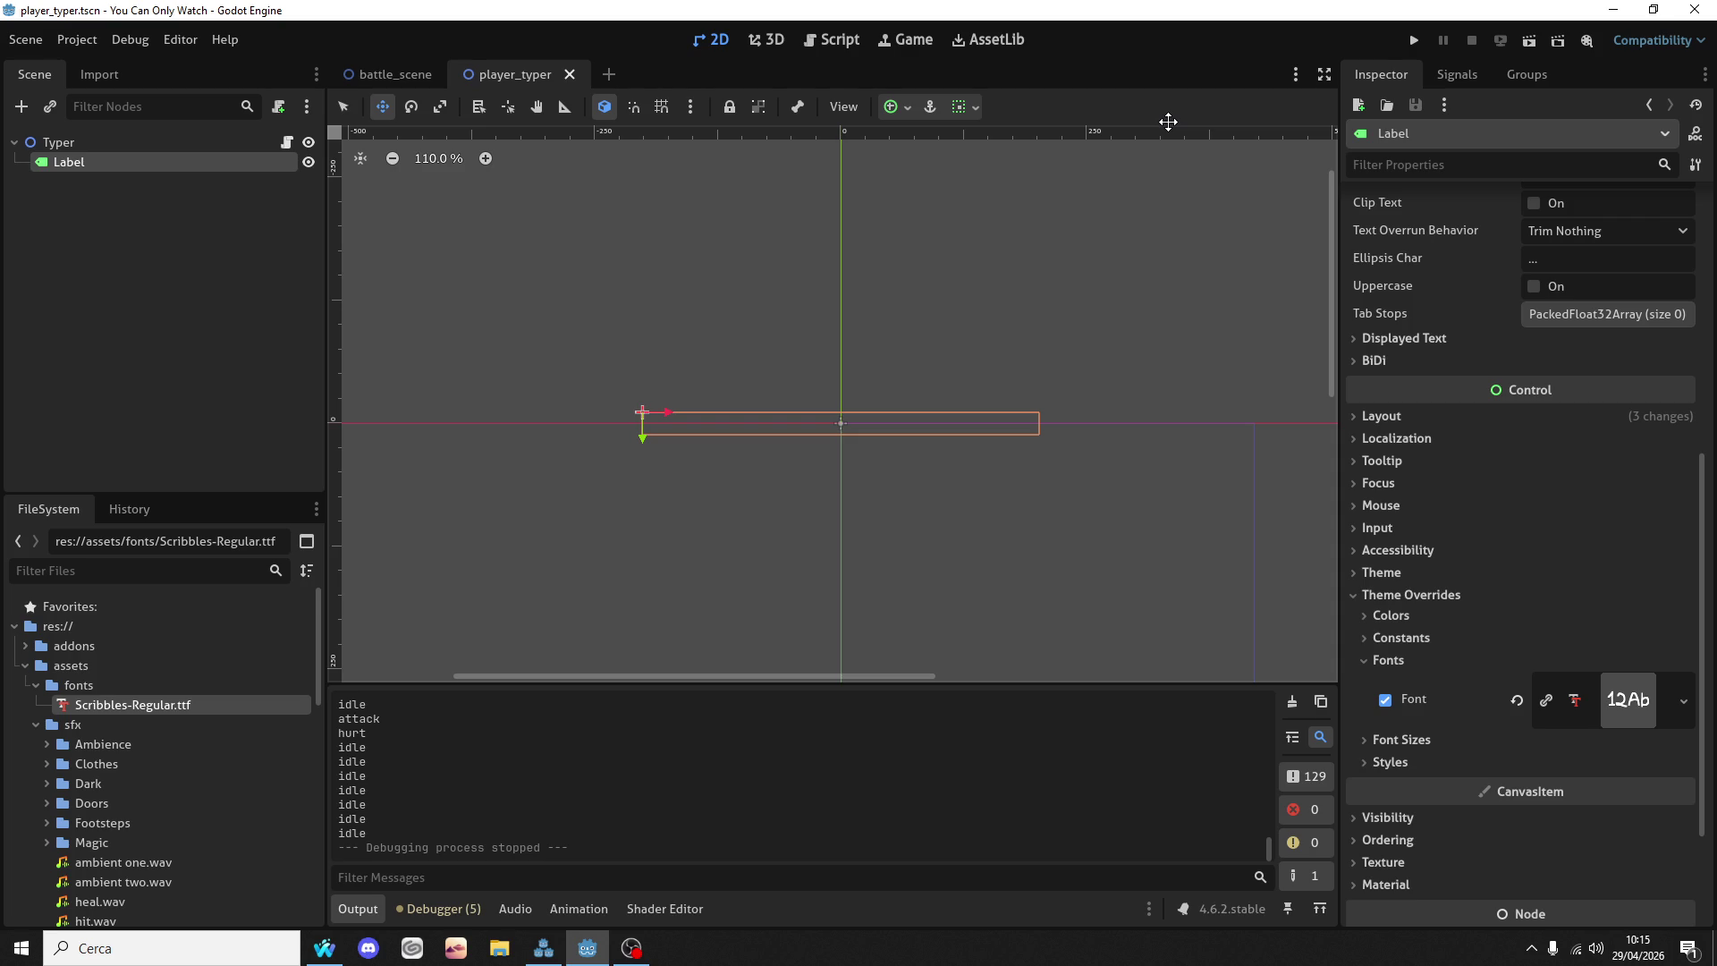
{"action": "scroll", "coordinate": [753, 289], "scroll_direction": "down", "scroll_amount": 2}
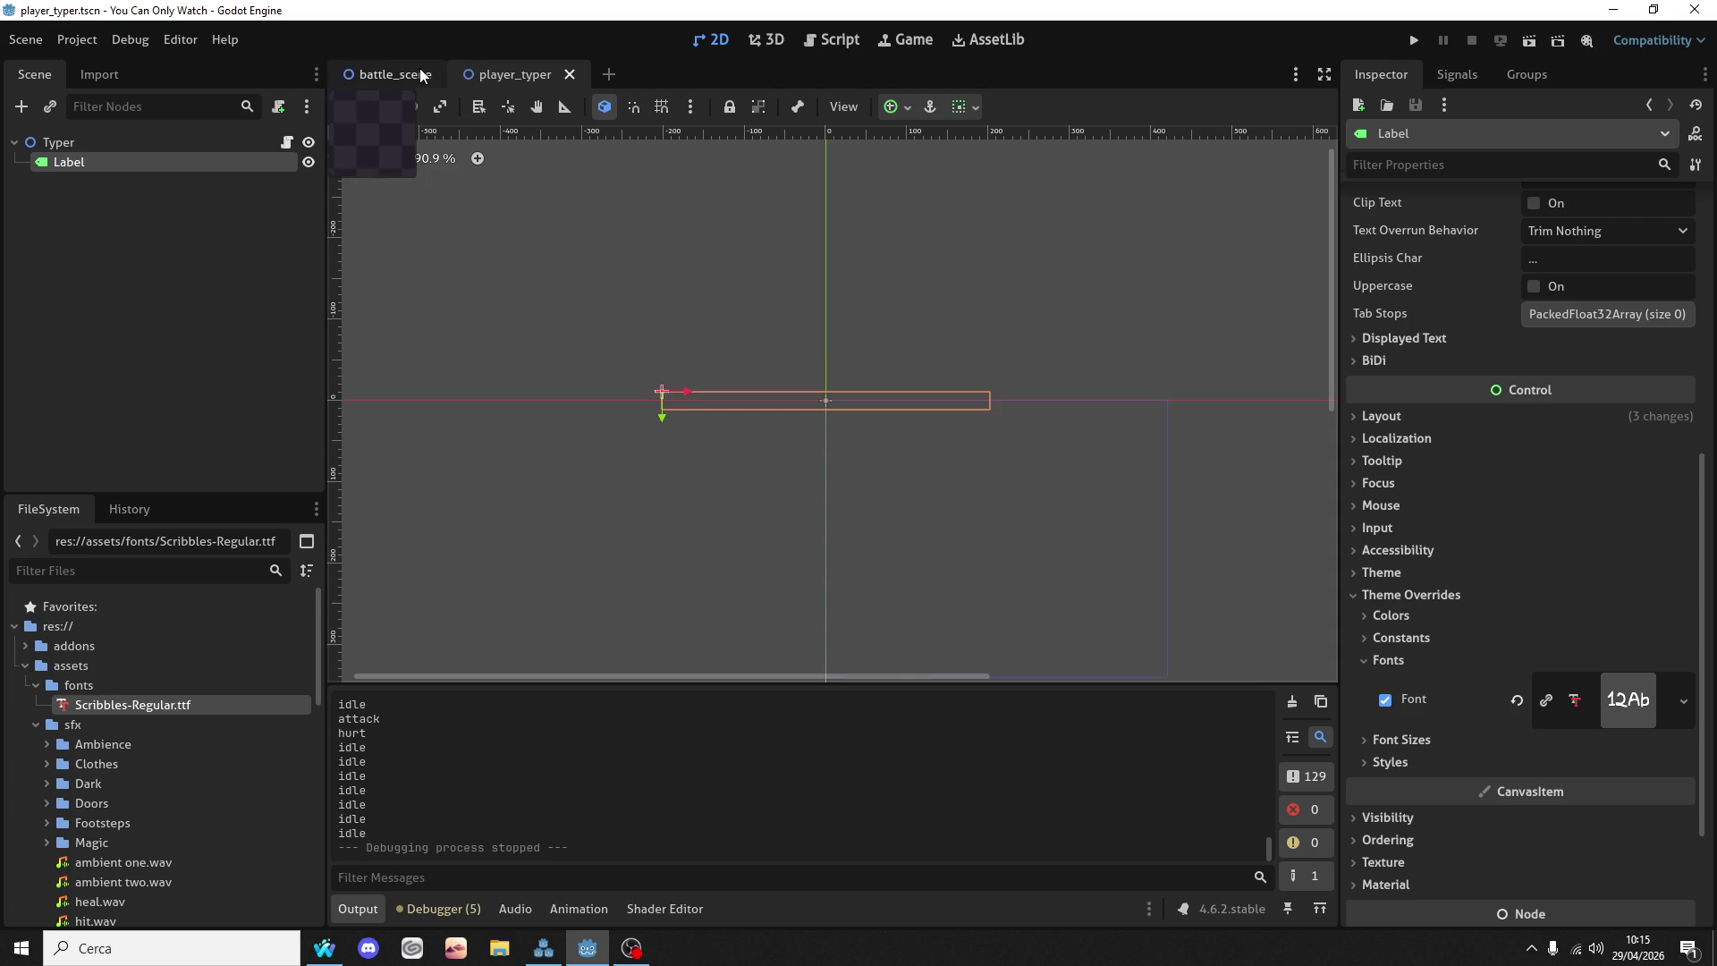
{"action": "left_click", "coordinate": [420, 74]}
{"action": "scroll", "coordinate": [905, 501], "scroll_direction": "down", "scroll_amount": 2}
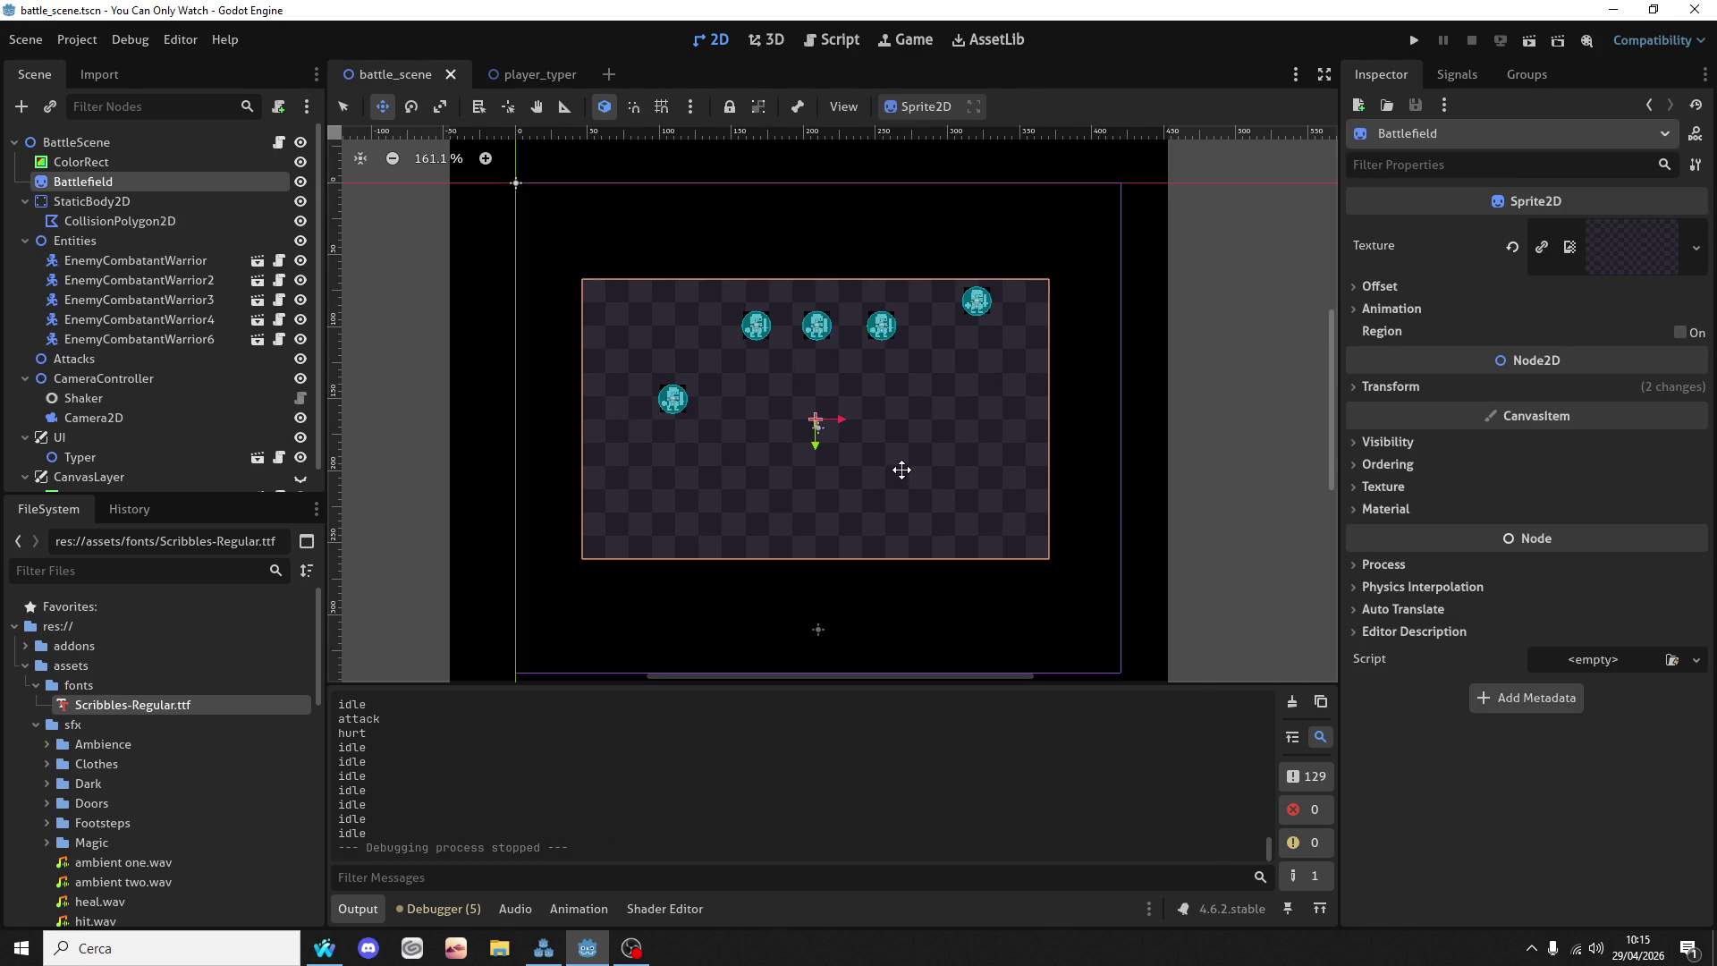
{"action": "scroll", "coordinate": [904, 459], "scroll_direction": "up", "scroll_amount": 2}
{"action": "scroll", "coordinate": [924, 430], "scroll_direction": "down", "scroll_amount": 2}
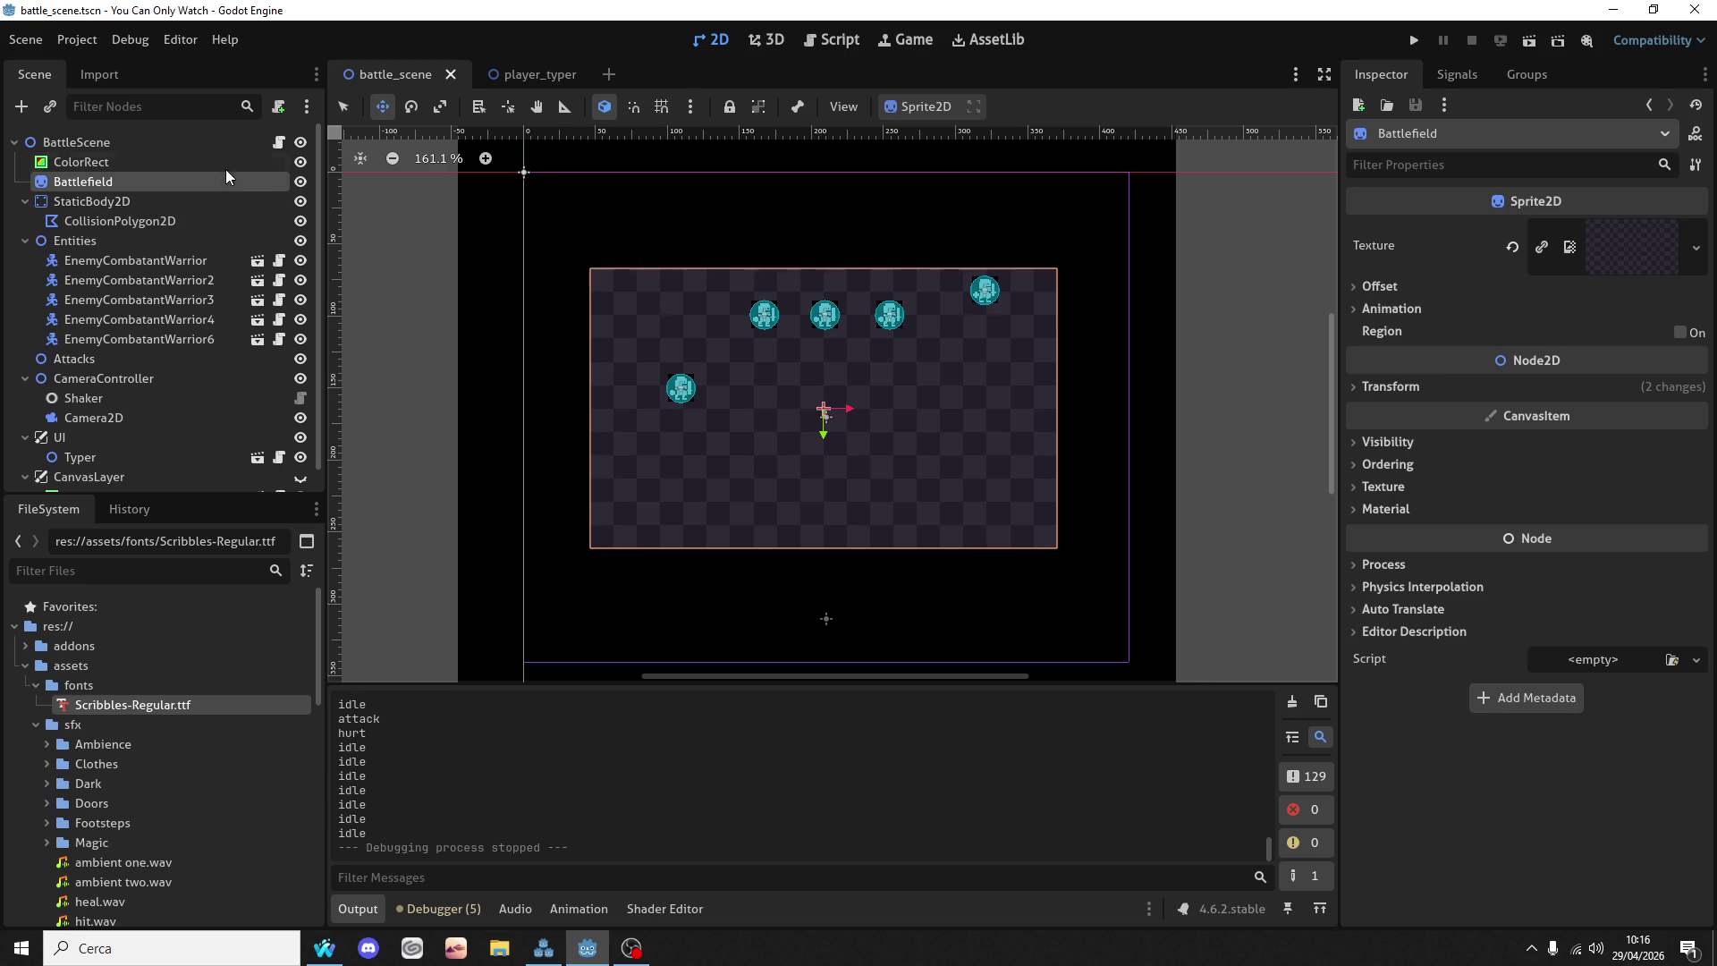
{"action": "left_click", "coordinate": [279, 142]}
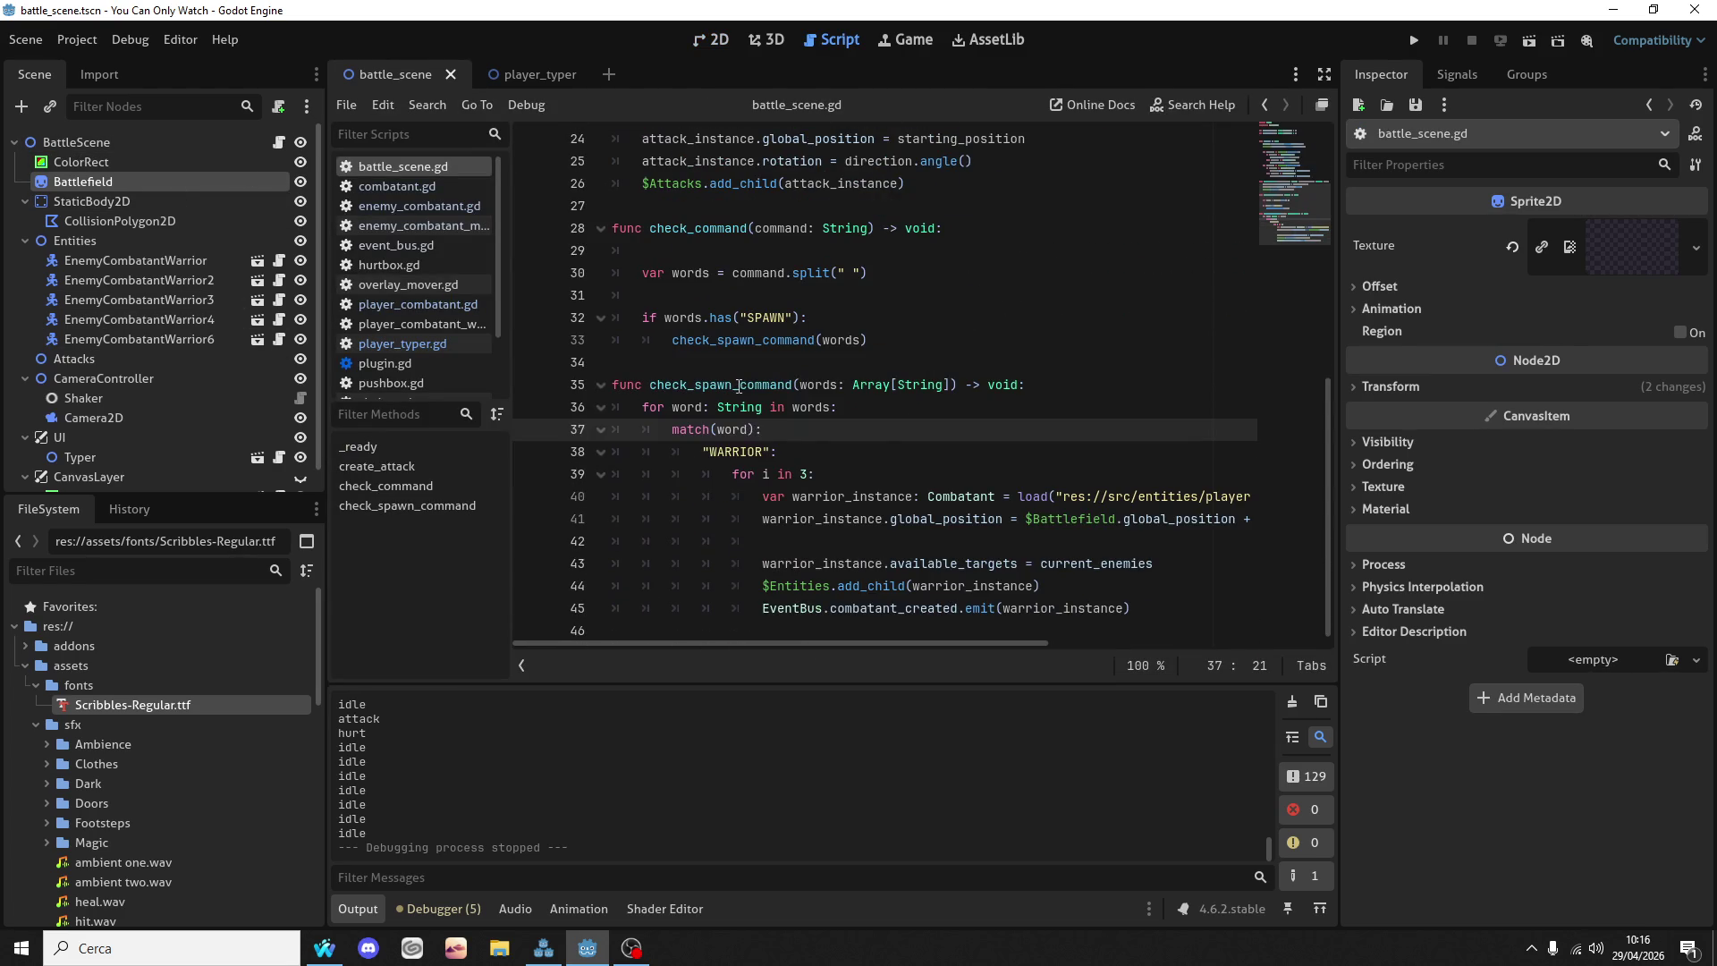
{"action": "scroll", "coordinate": [739, 384], "scroll_direction": "up", "scroll_amount": 8}
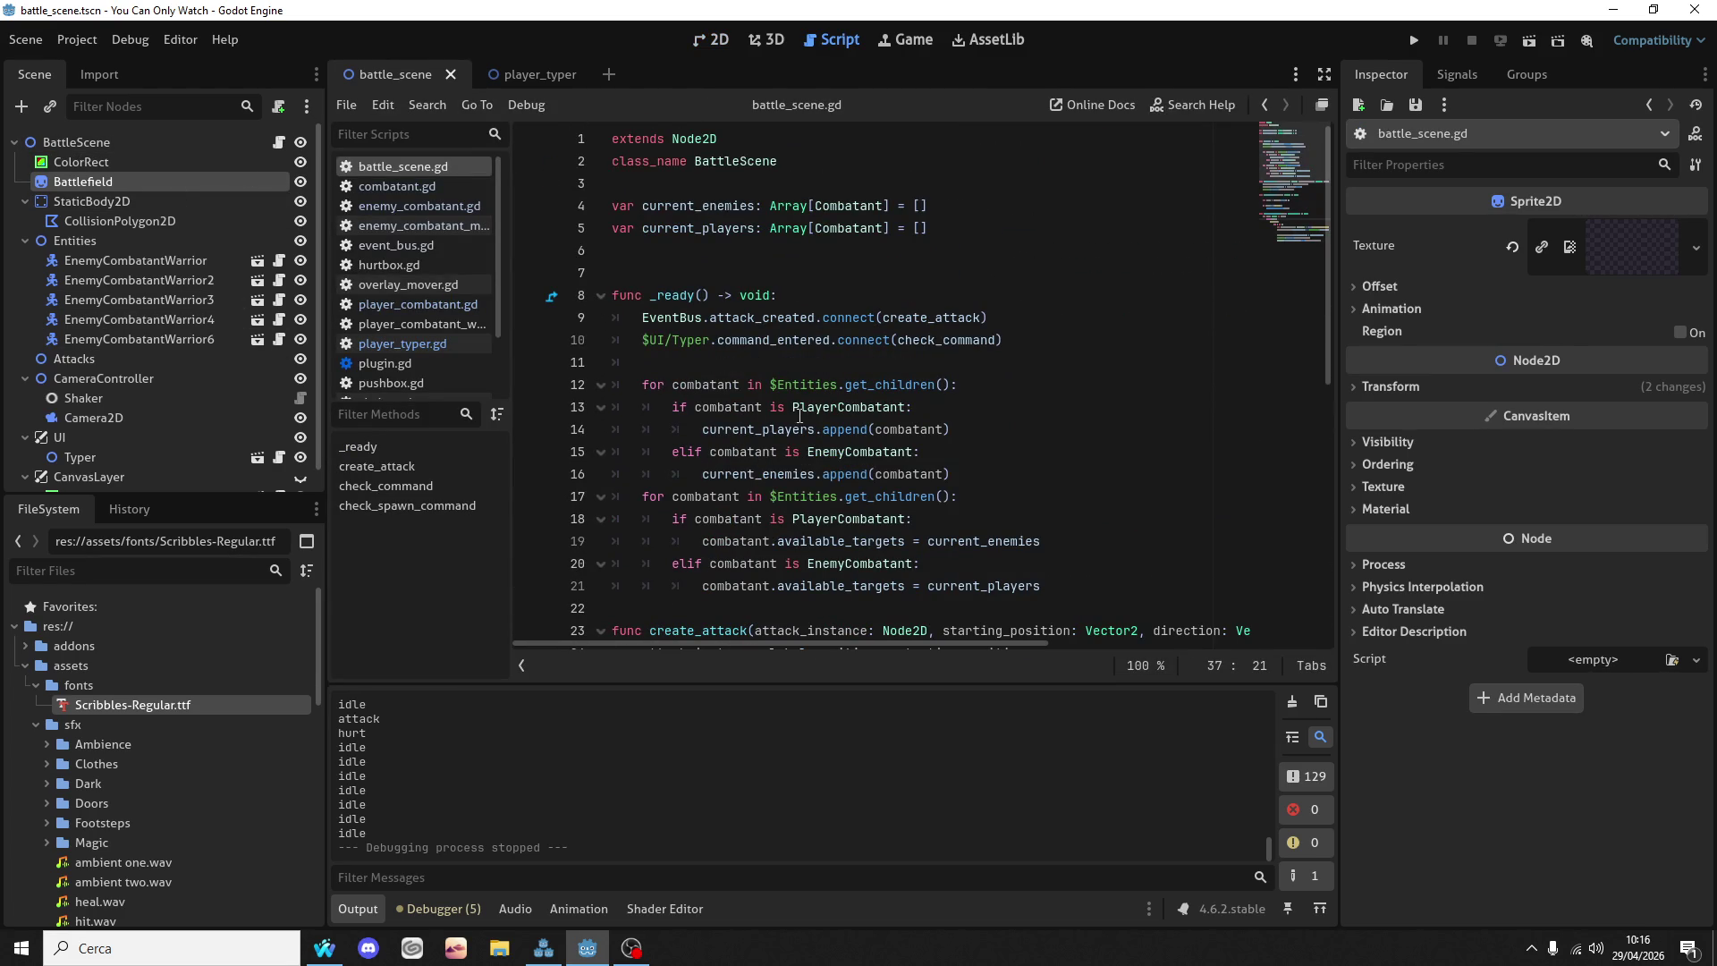
{"action": "left_click", "coordinate": [25, 201]}
{"action": "left_click", "coordinate": [25, 221]}
{"action": "right_click", "coordinate": [74, 324]}
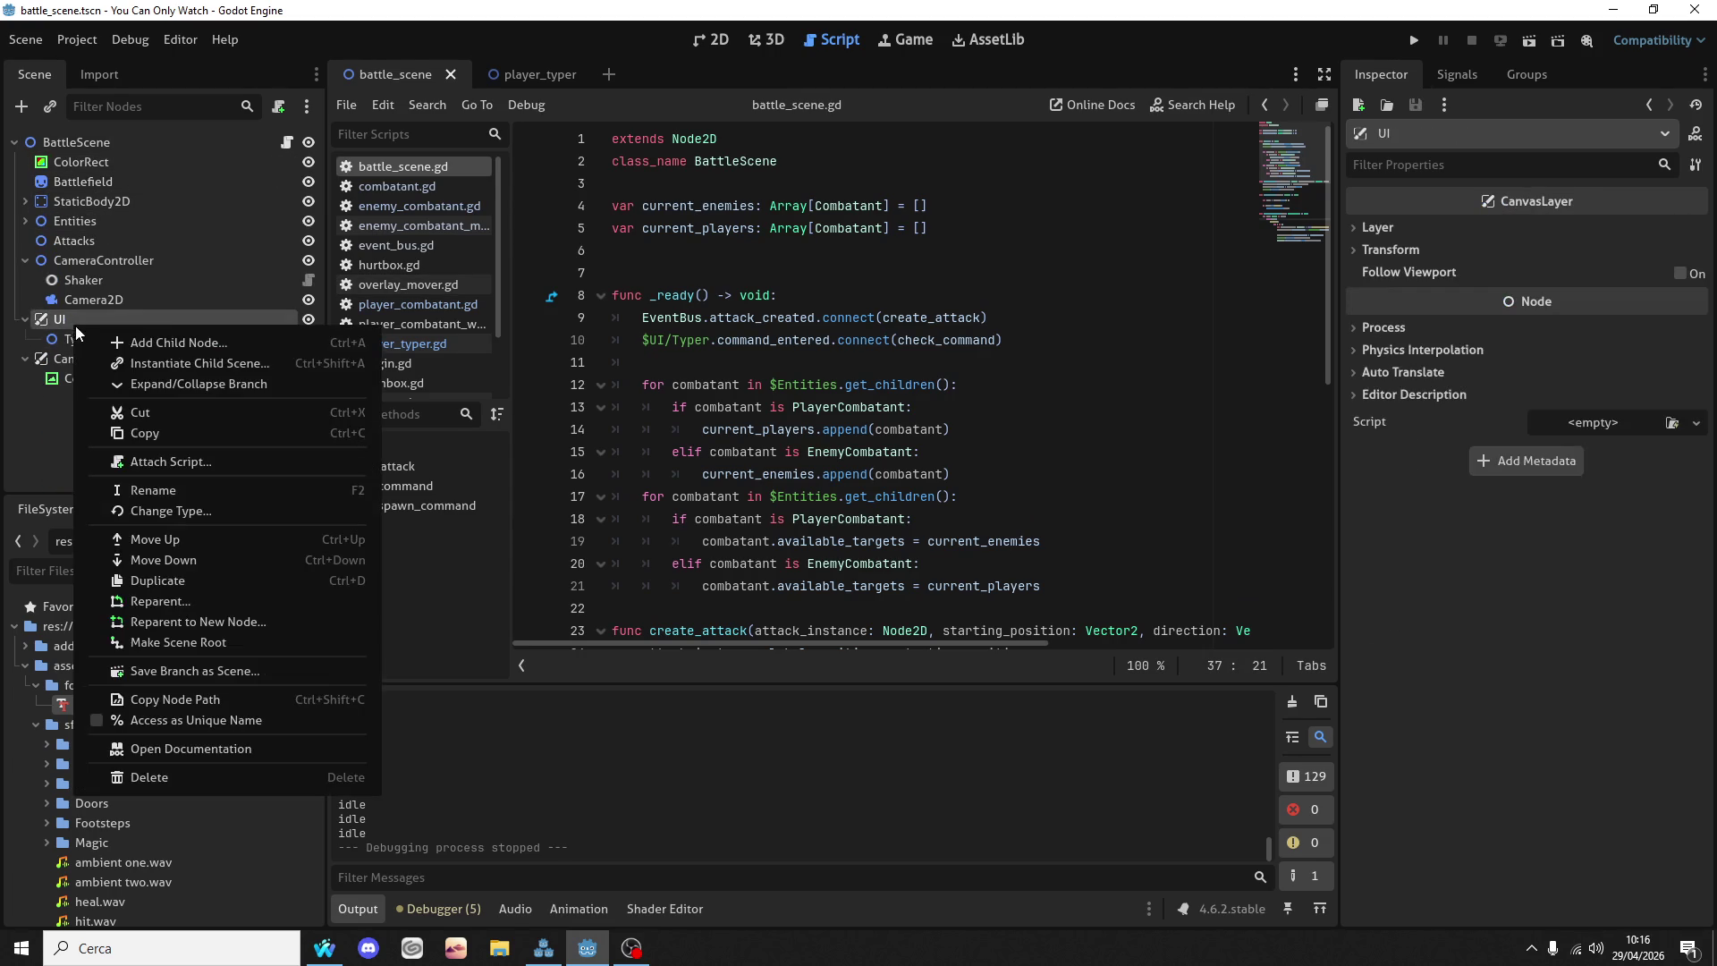
{"action": "left_click", "coordinate": [138, 362]}
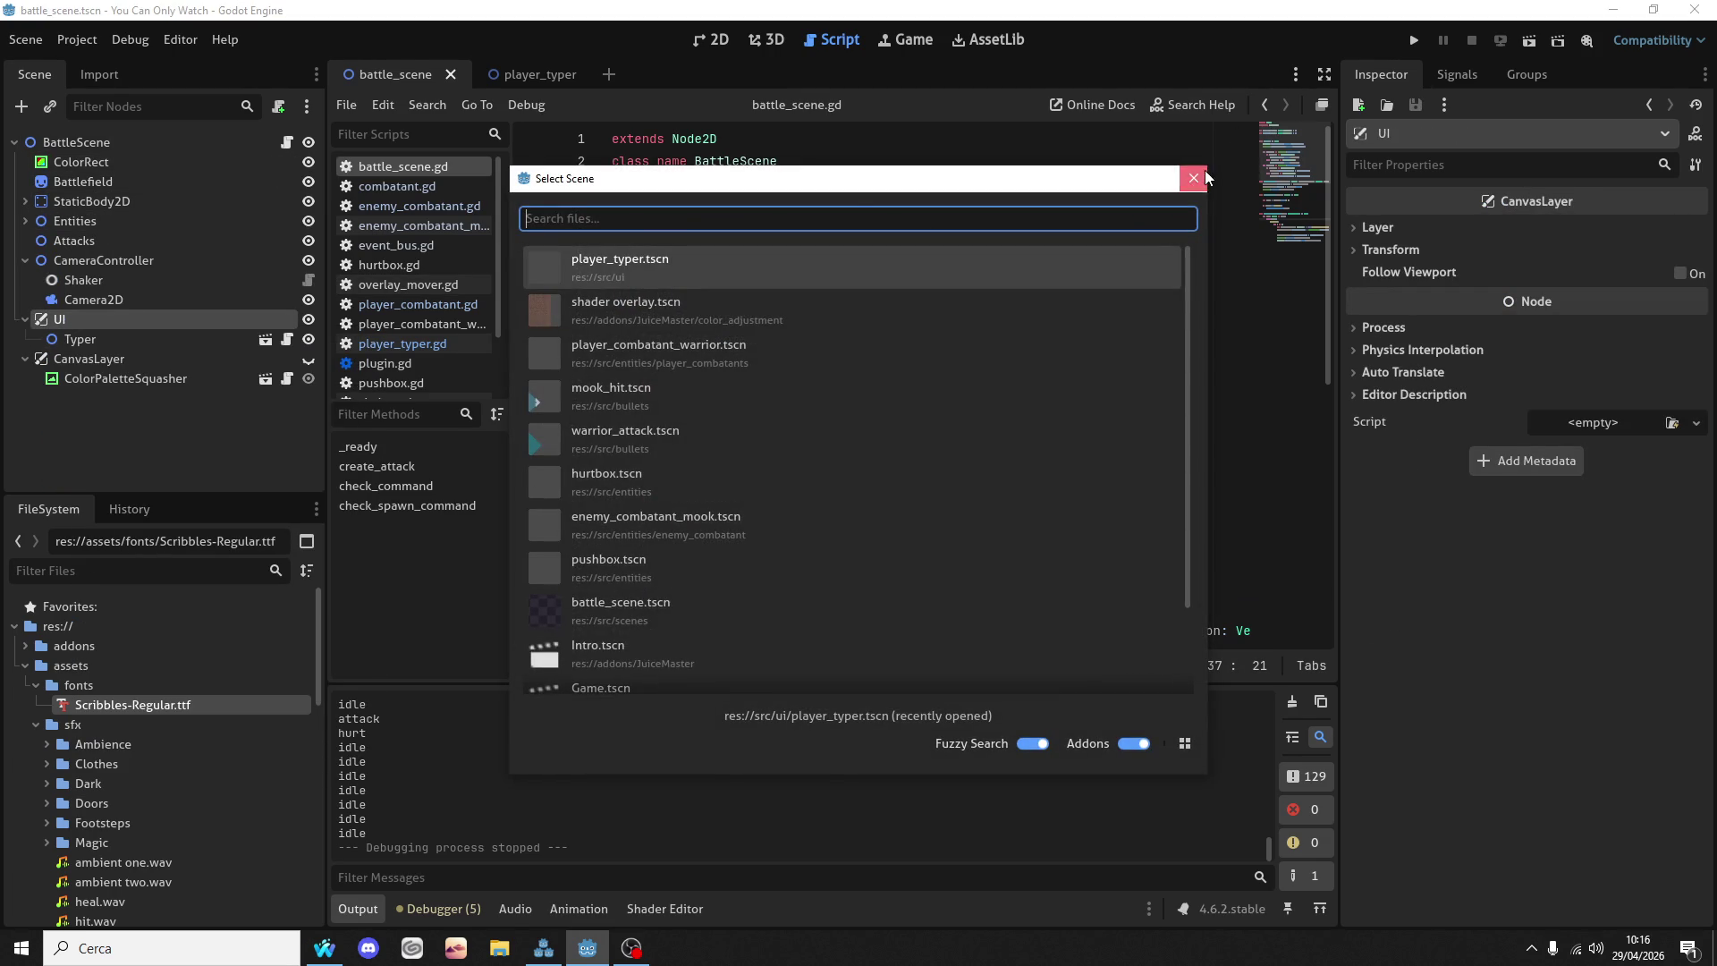
{"action": "left_click", "coordinate": [1201, 178]}
{"action": "left_click", "coordinate": [536, 74]}
{"action": "left_click", "coordinate": [388, 71]}
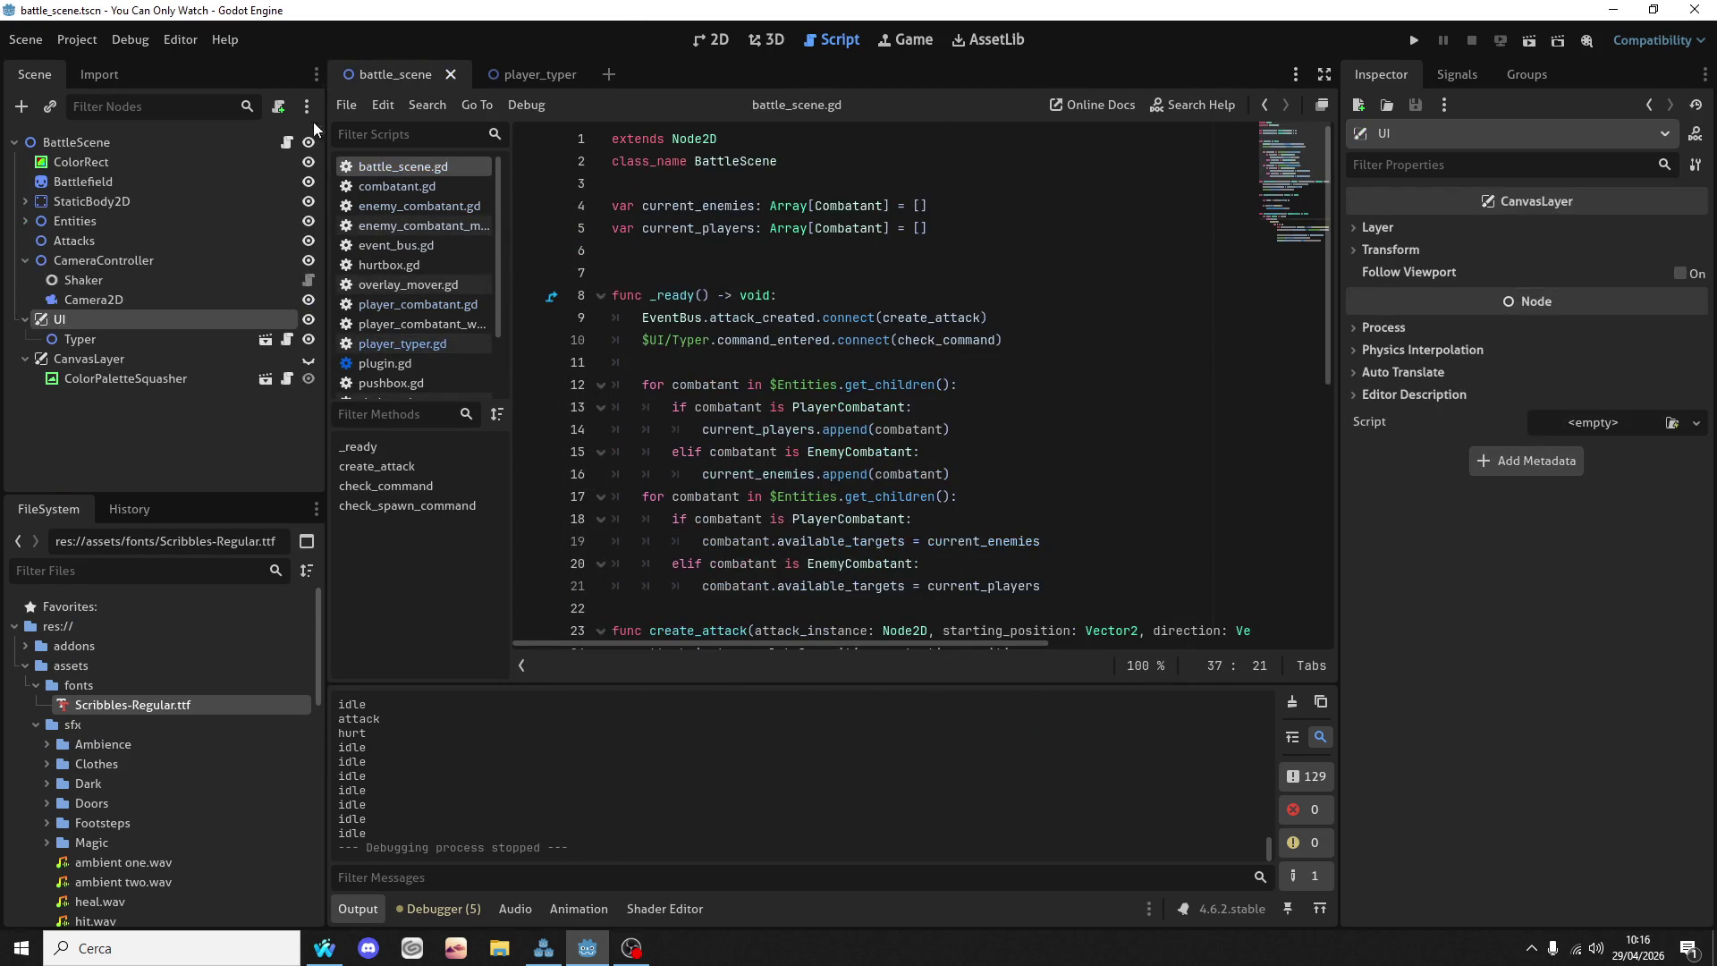
{"action": "type", "text": "current_string"}
{"action": "key", "text": "ctrl+z"}
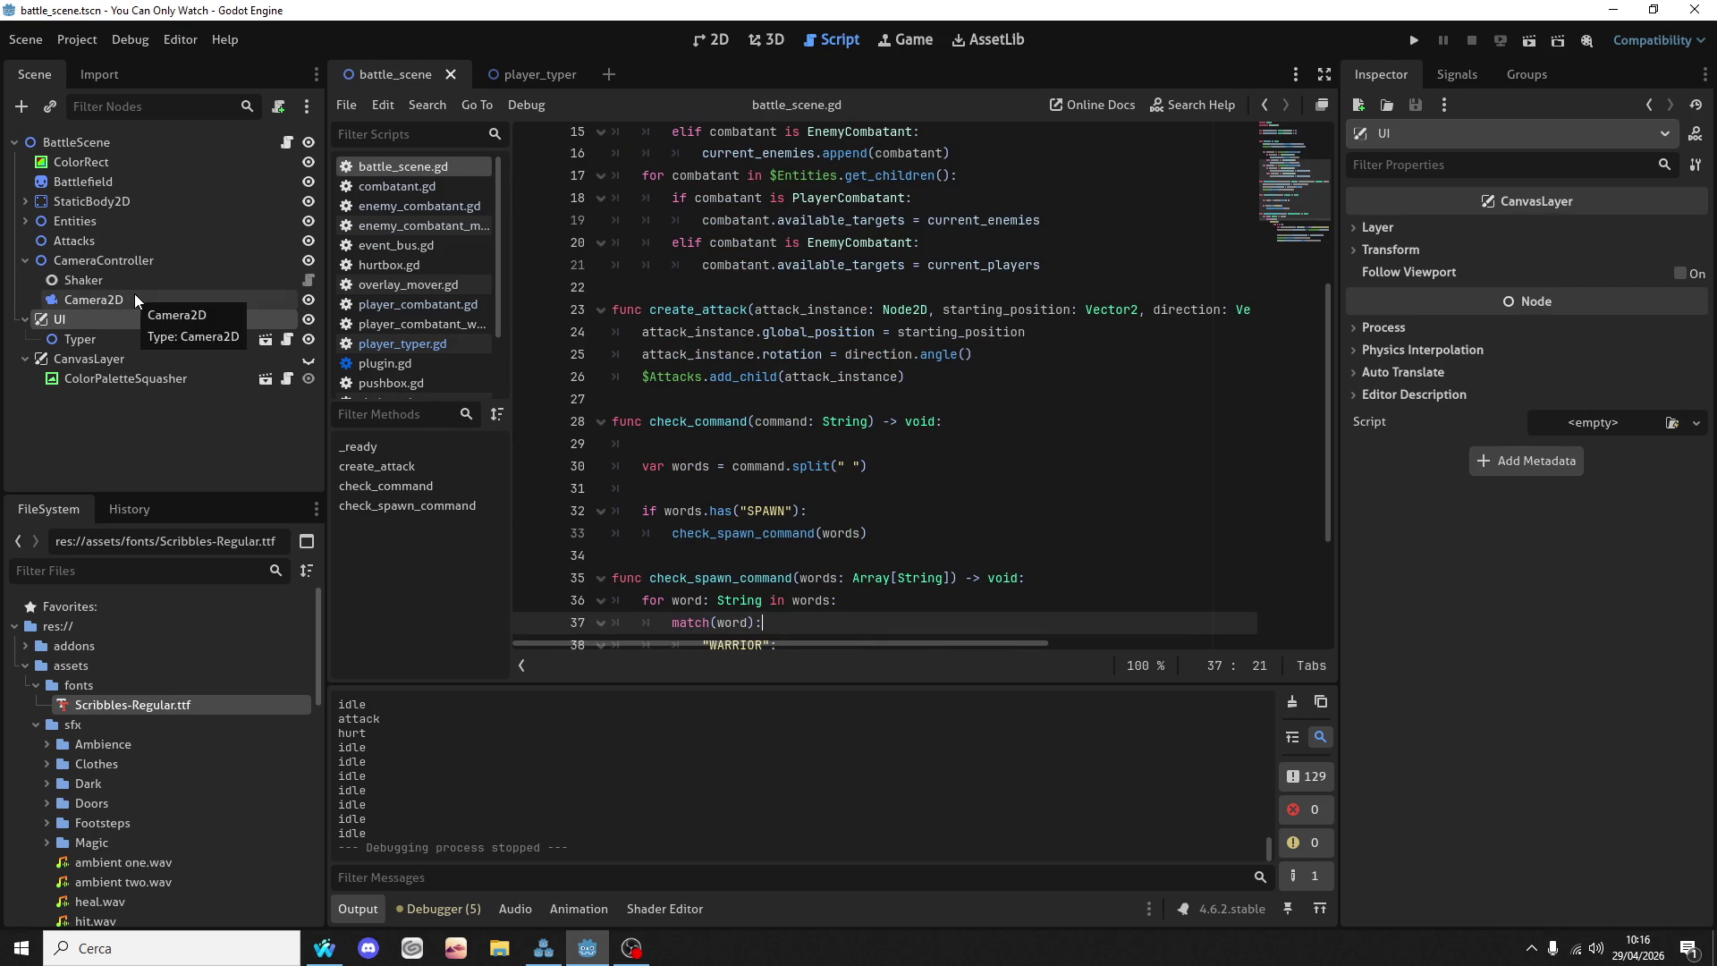
{"action": "left_click", "coordinate": [714, 46]}
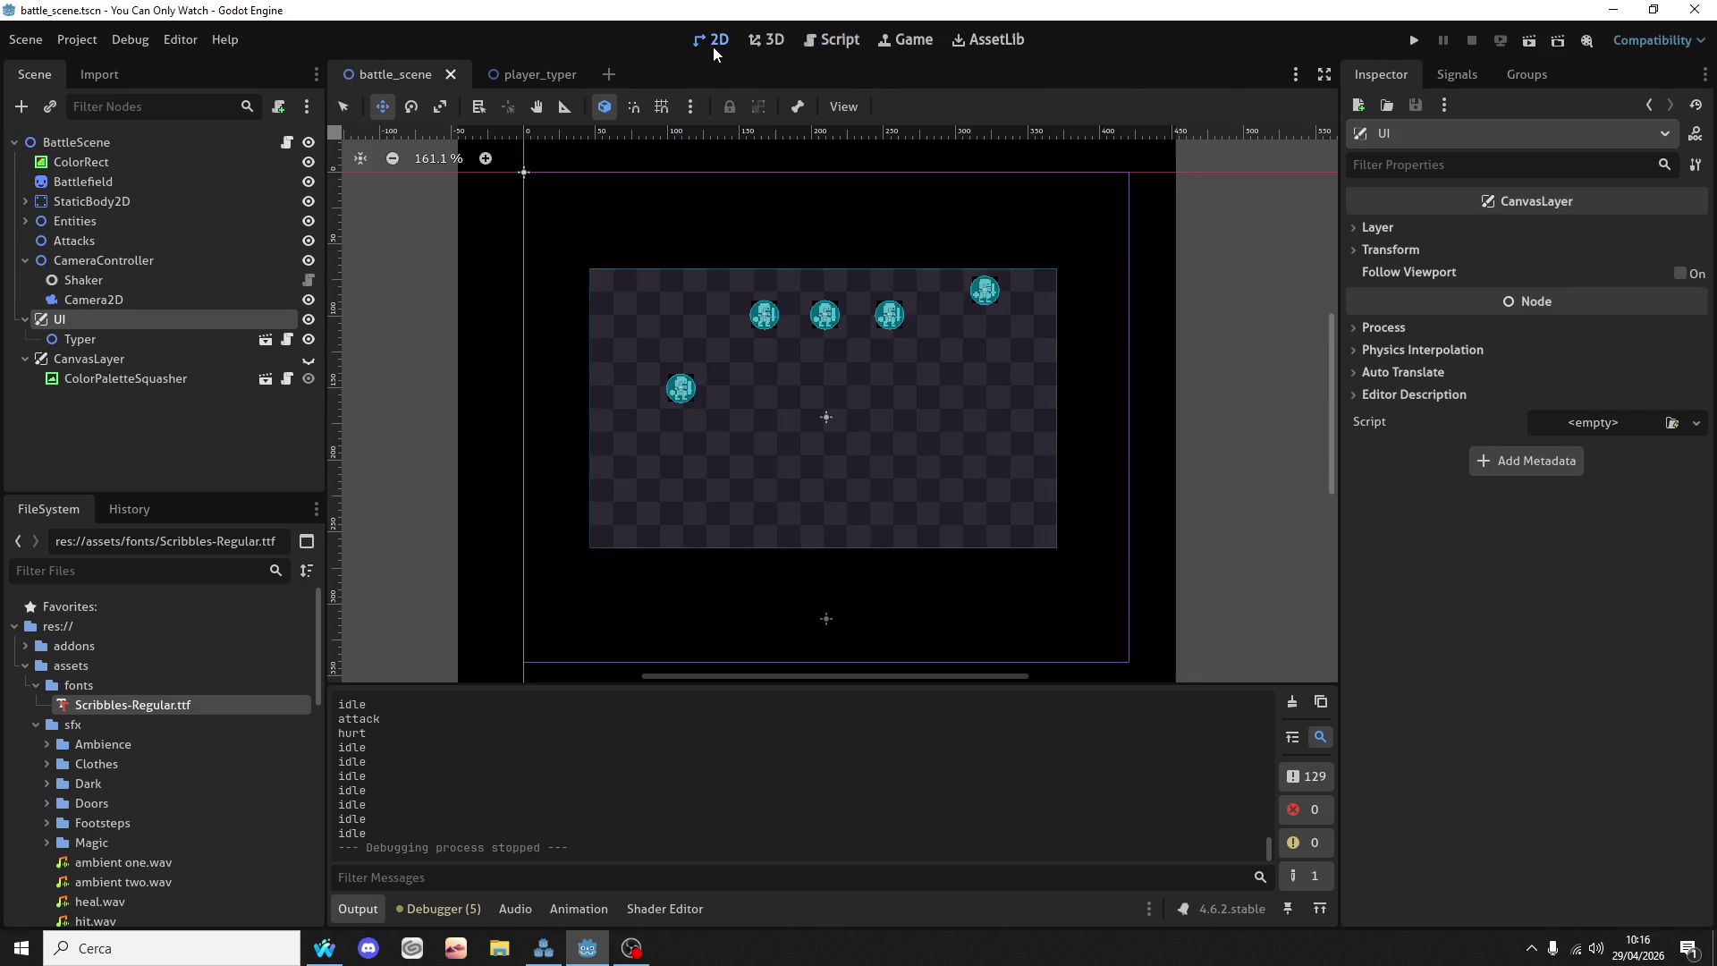
Paste the copied Label under the battle scene's UI and drag it to the top of the arena.
{"action": "left_click", "coordinate": [527, 75]}
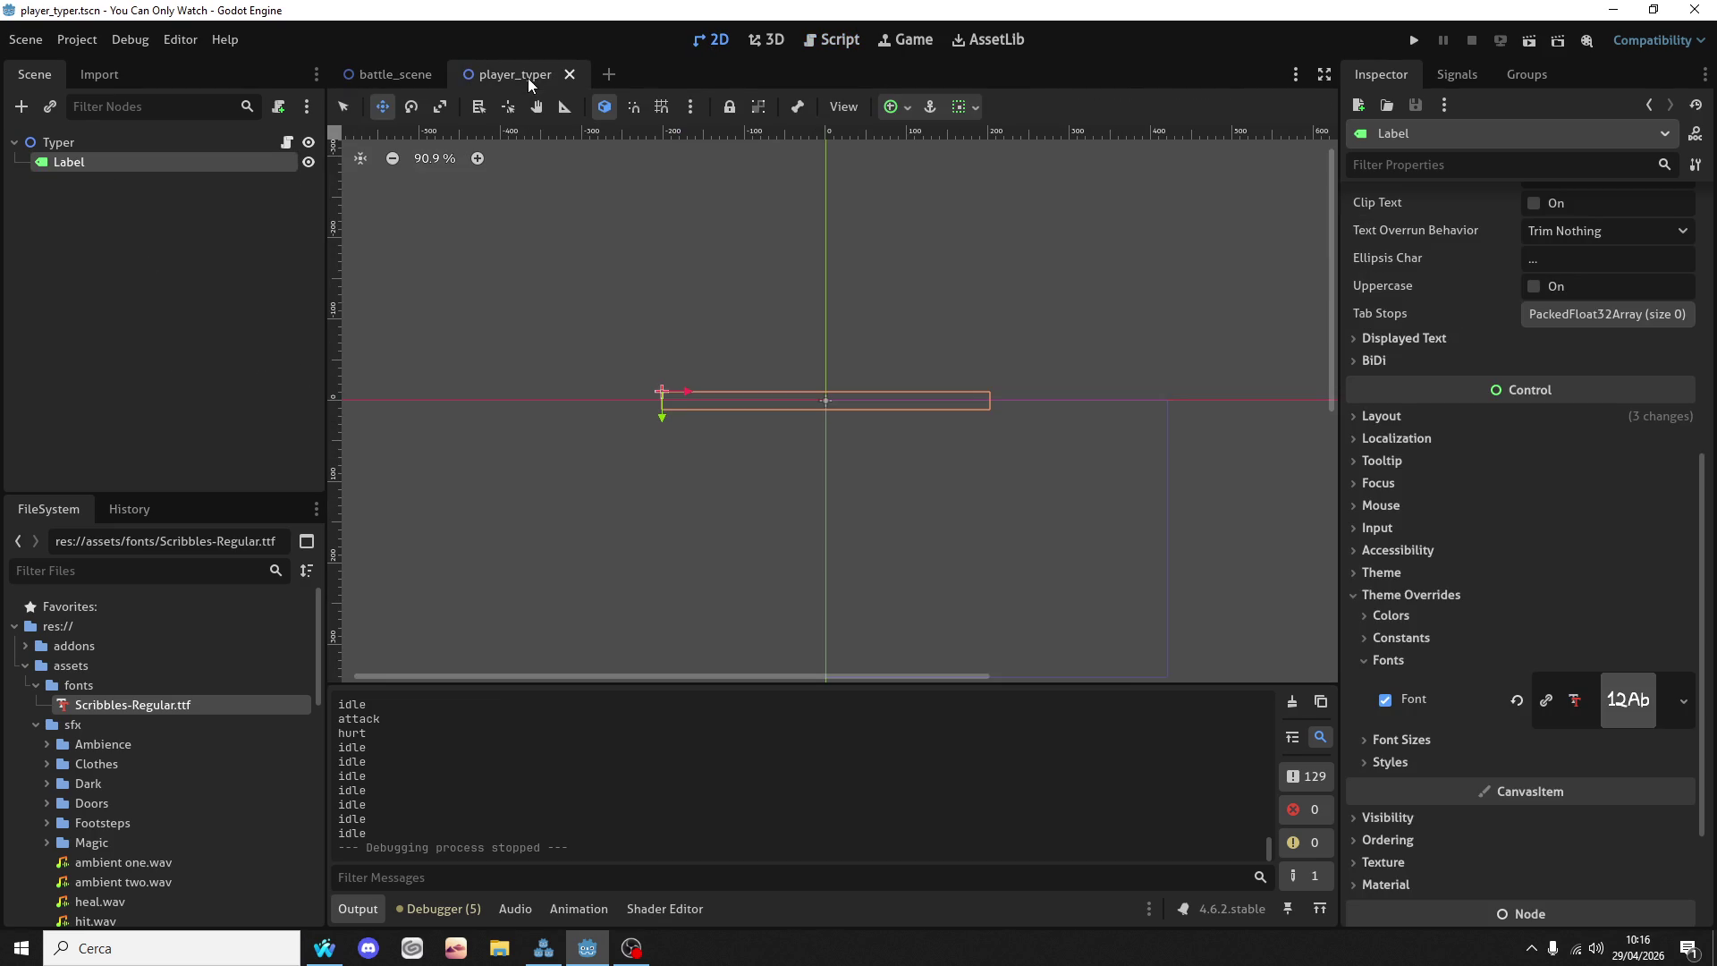
{"action": "left_click", "coordinate": [399, 78]}
{"action": "key", "text": "ctrl+v"}
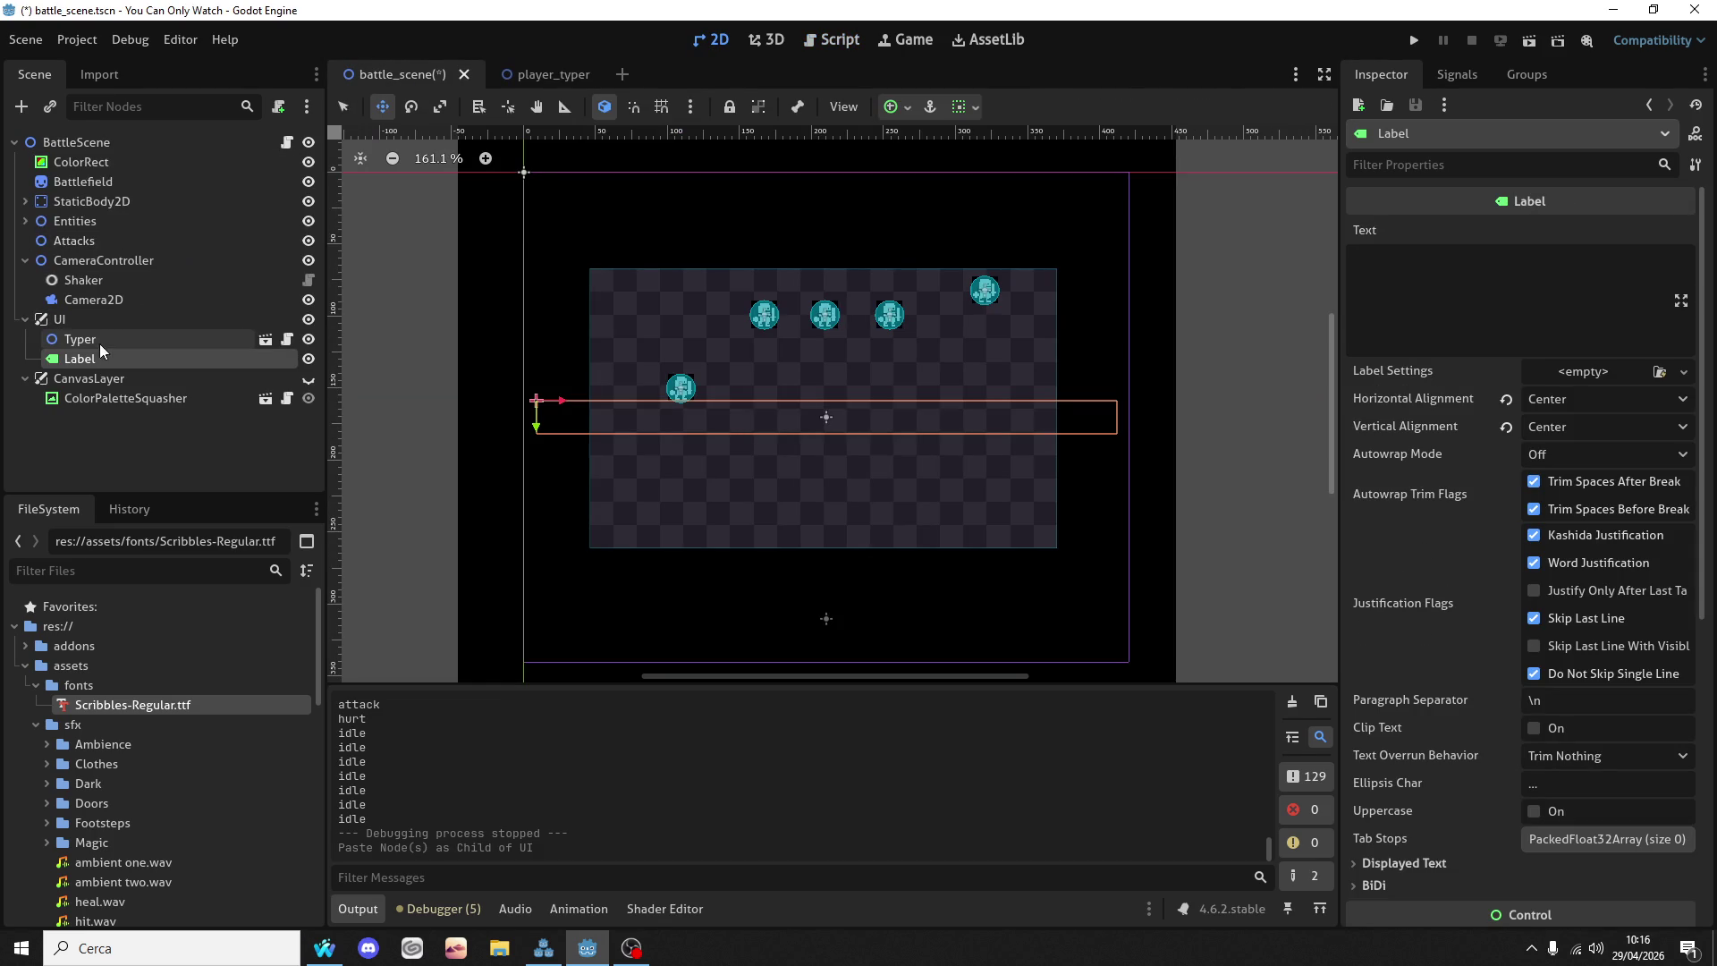
{"action": "mouse_move", "coordinate": [625, 348]}
{"action": "left_mouse_down"}
{"action": "mouse_move", "coordinate": [760, 192]}
{"action": "mouse_move", "coordinate": [766, 136]}
{"action": "left_mouse_up"}
{"action": "scroll", "coordinate": [907, 181], "scroll_direction": "down", "scroll_amount": 2}
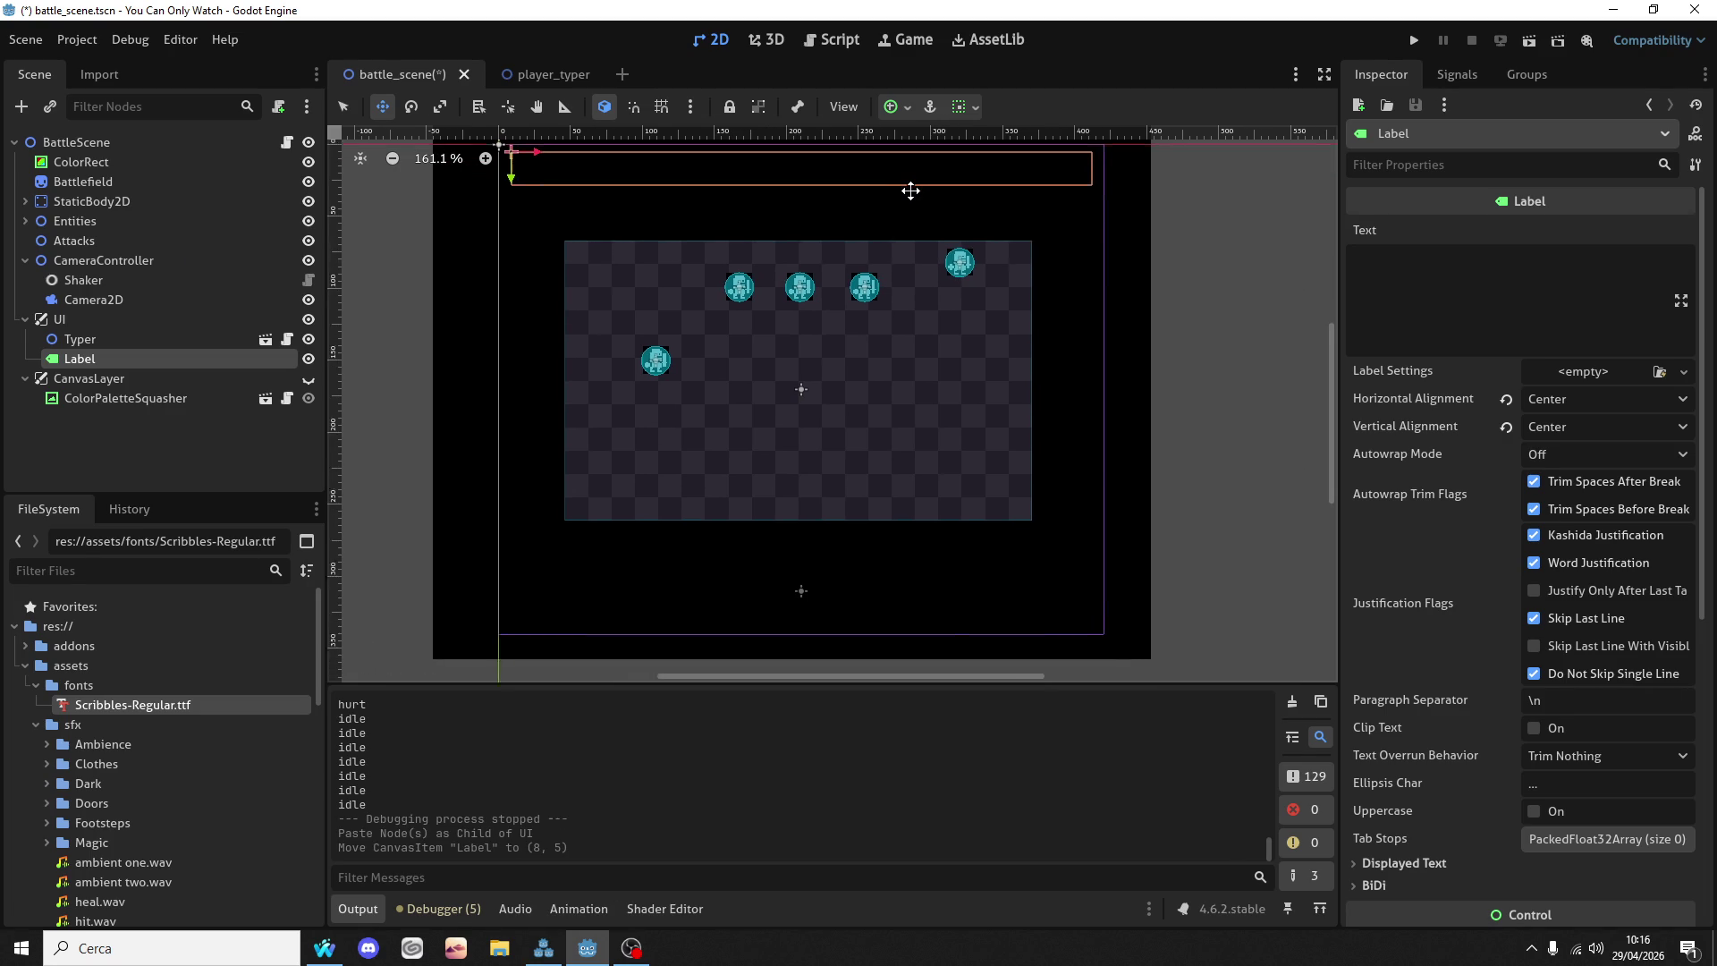
{"action": "scroll", "coordinate": [906, 181], "scroll_direction": "up", "scroll_amount": 1}
{"action": "scroll", "coordinate": [1442, 291], "scroll_direction": "down", "scroll_amount": 3}
{"action": "scroll", "coordinate": [1440, 273], "scroll_direction": "up", "scroll_amount": 3}
Set the Label's text to 00:00, save the scene, and open battle_scene.gd.
{"action": "left_click", "coordinate": [1438, 274]}
{"action": "type", "text": "00:00"}
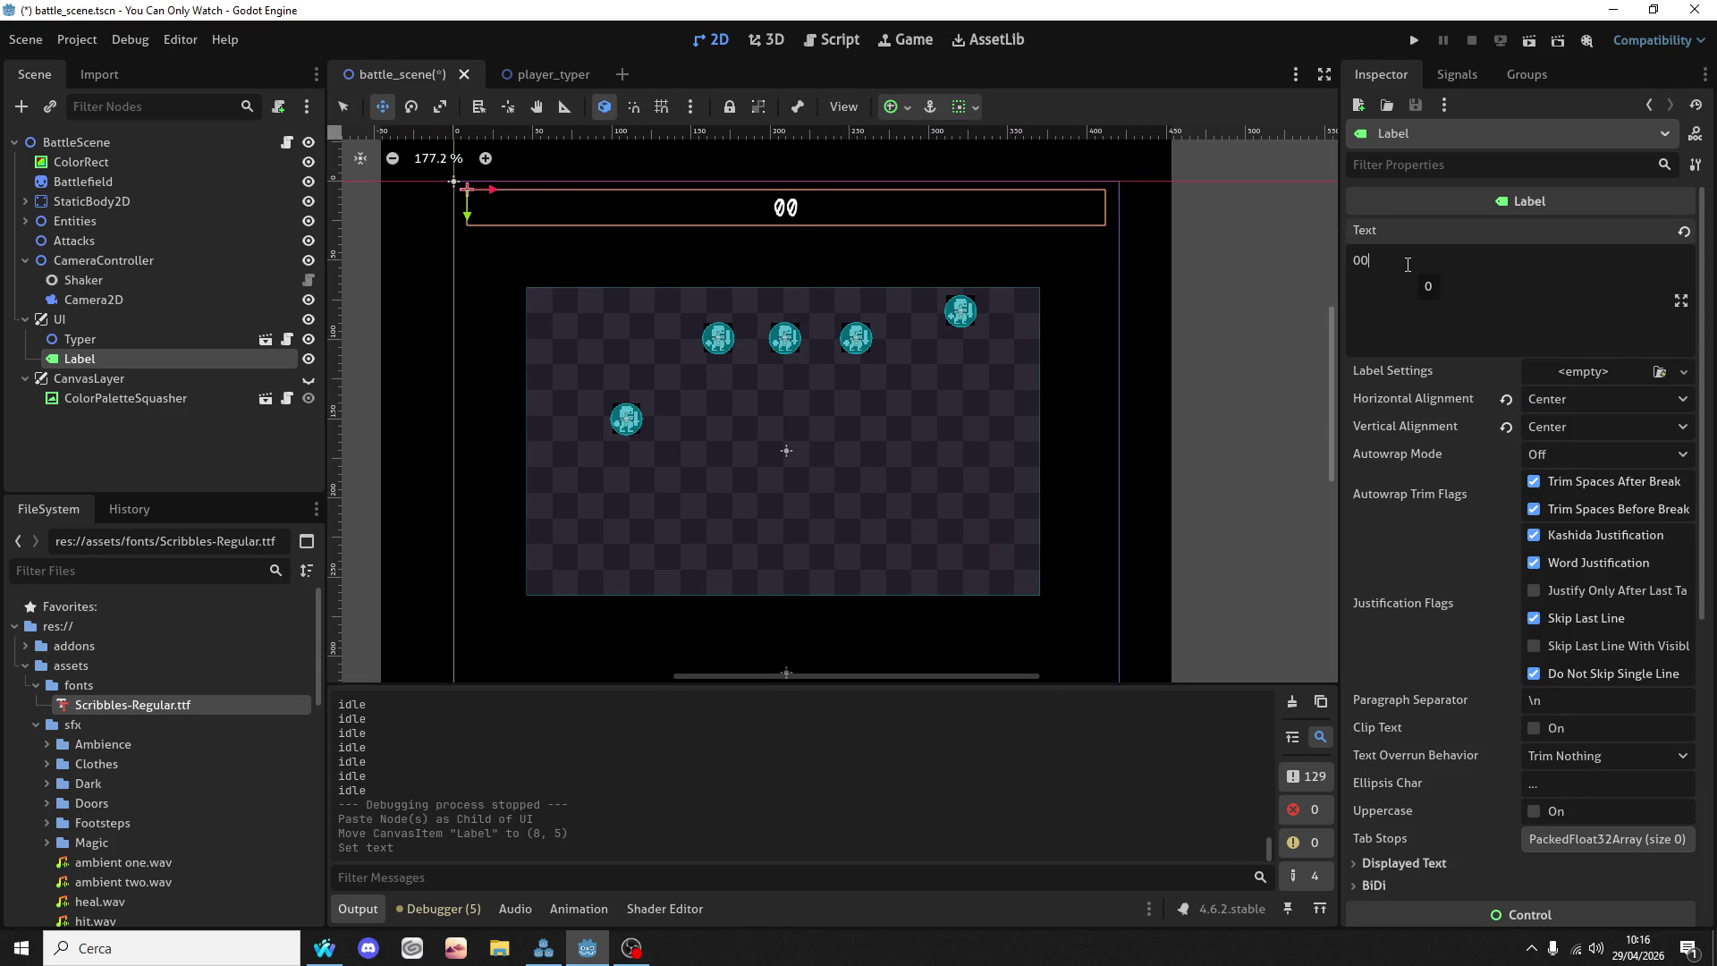
{"action": "key", "text": "ctrl+s"}
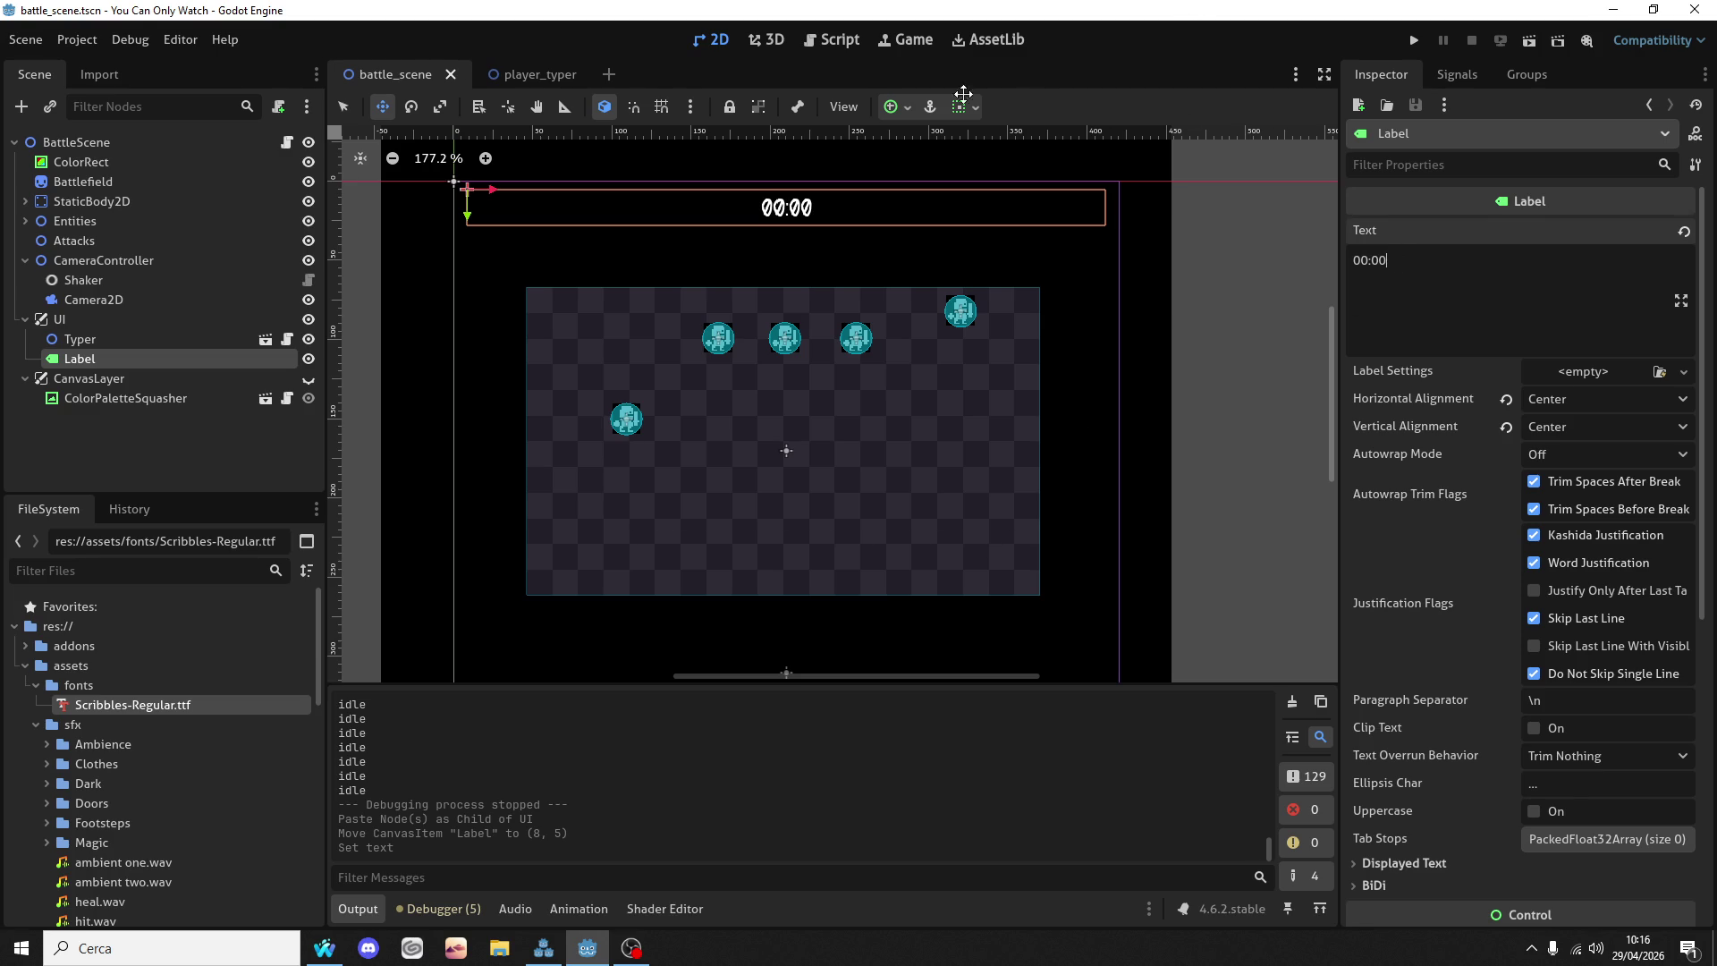
{"action": "scroll", "coordinate": [606, 284], "scroll_direction": "down", "scroll_amount": 2}
{"action": "scroll", "coordinate": [605, 284], "scroll_direction": "down", "scroll_amount": 1}
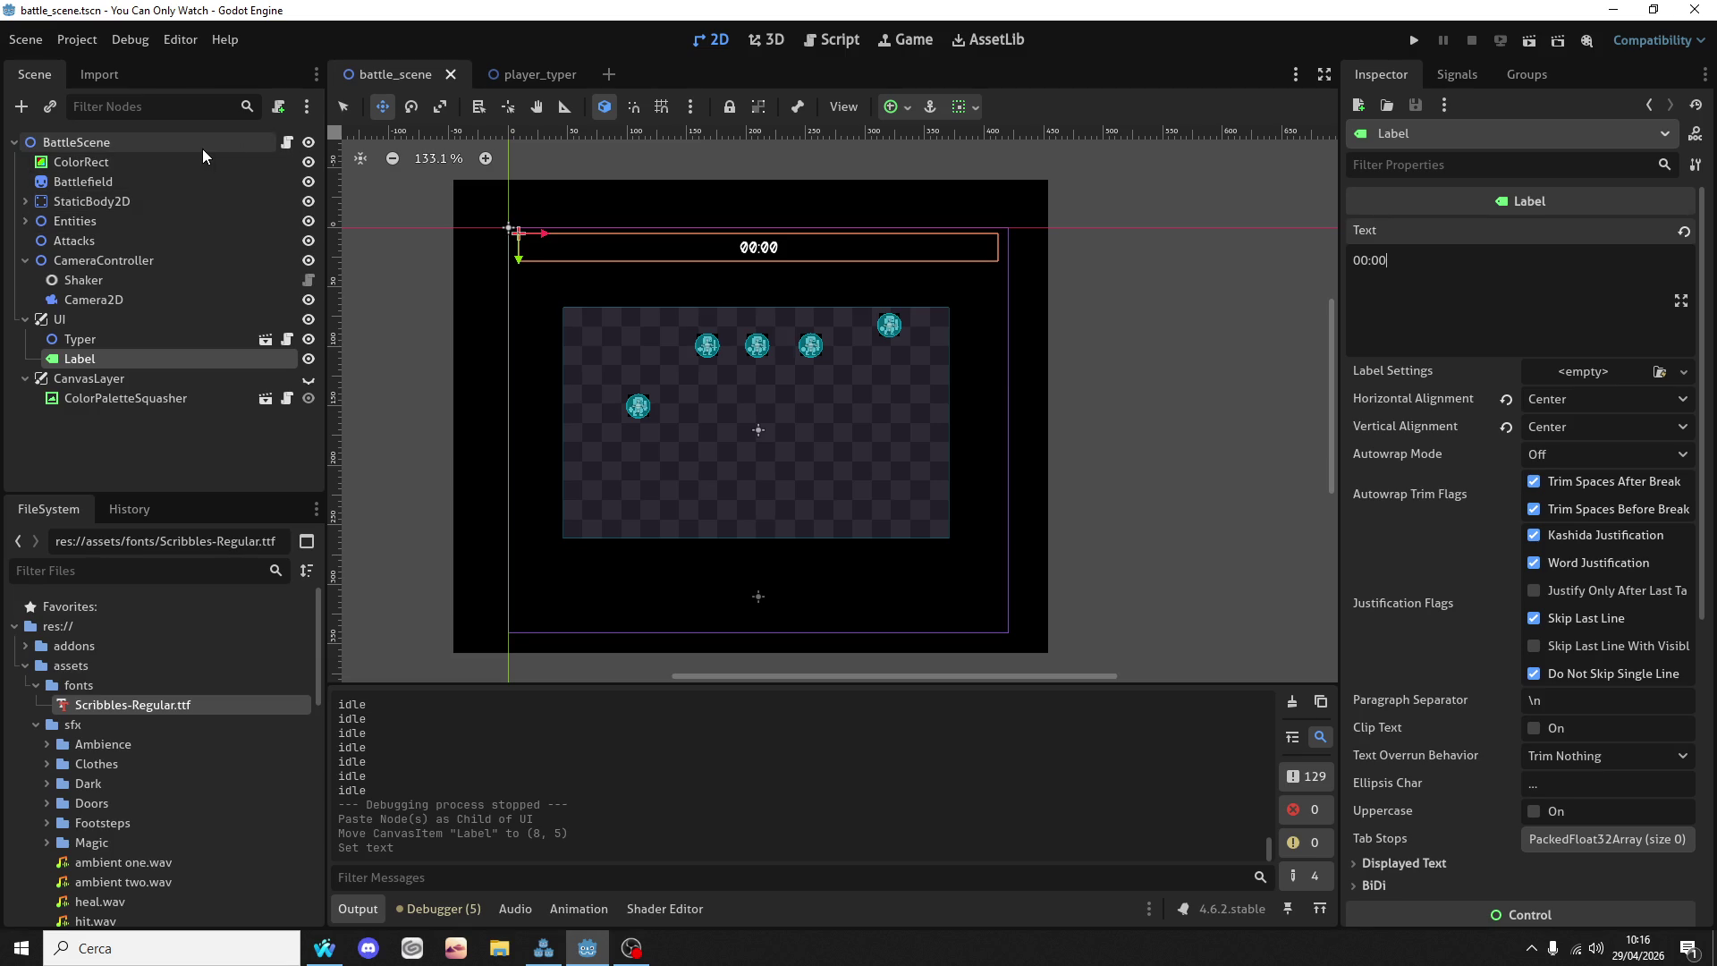
{"action": "left_click", "coordinate": [284, 141]}
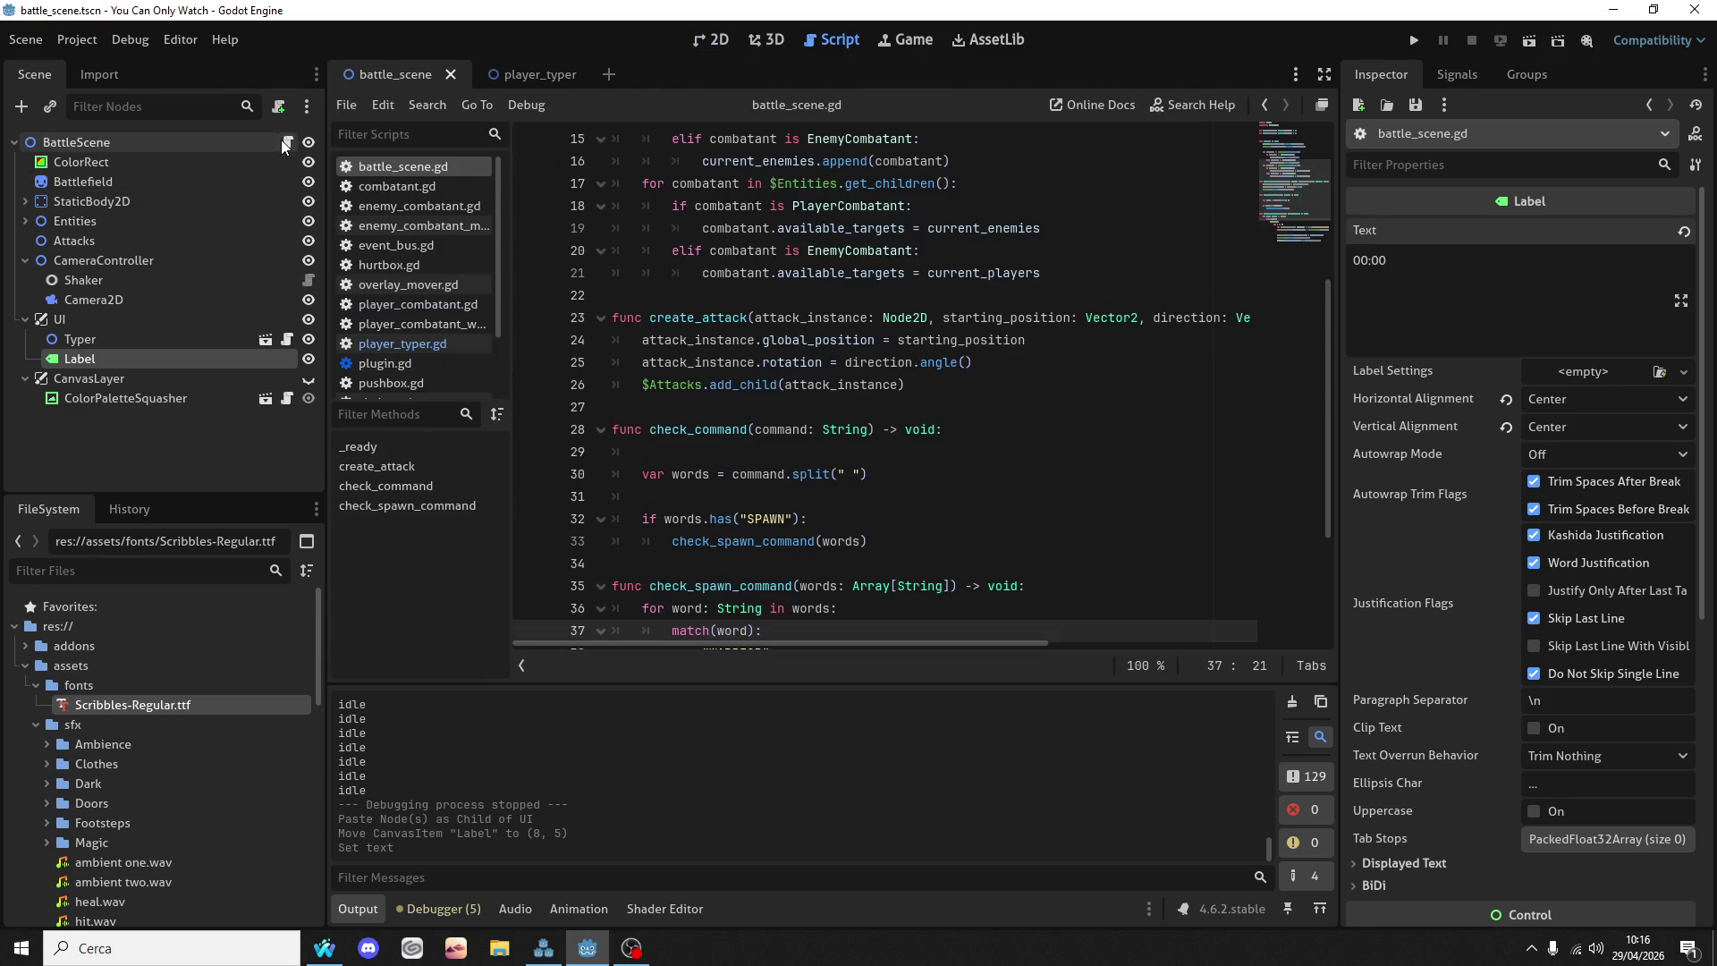
Declare var current_time_left = 0 on a new line below the arrays.
{"action": "scroll", "coordinate": [978, 290], "scroll_direction": "up", "scroll_amount": 5}
{"action": "left_click", "coordinate": [817, 257]}
{"action": "key", "text": "Return"}
{"action": "type", "text": "var"}
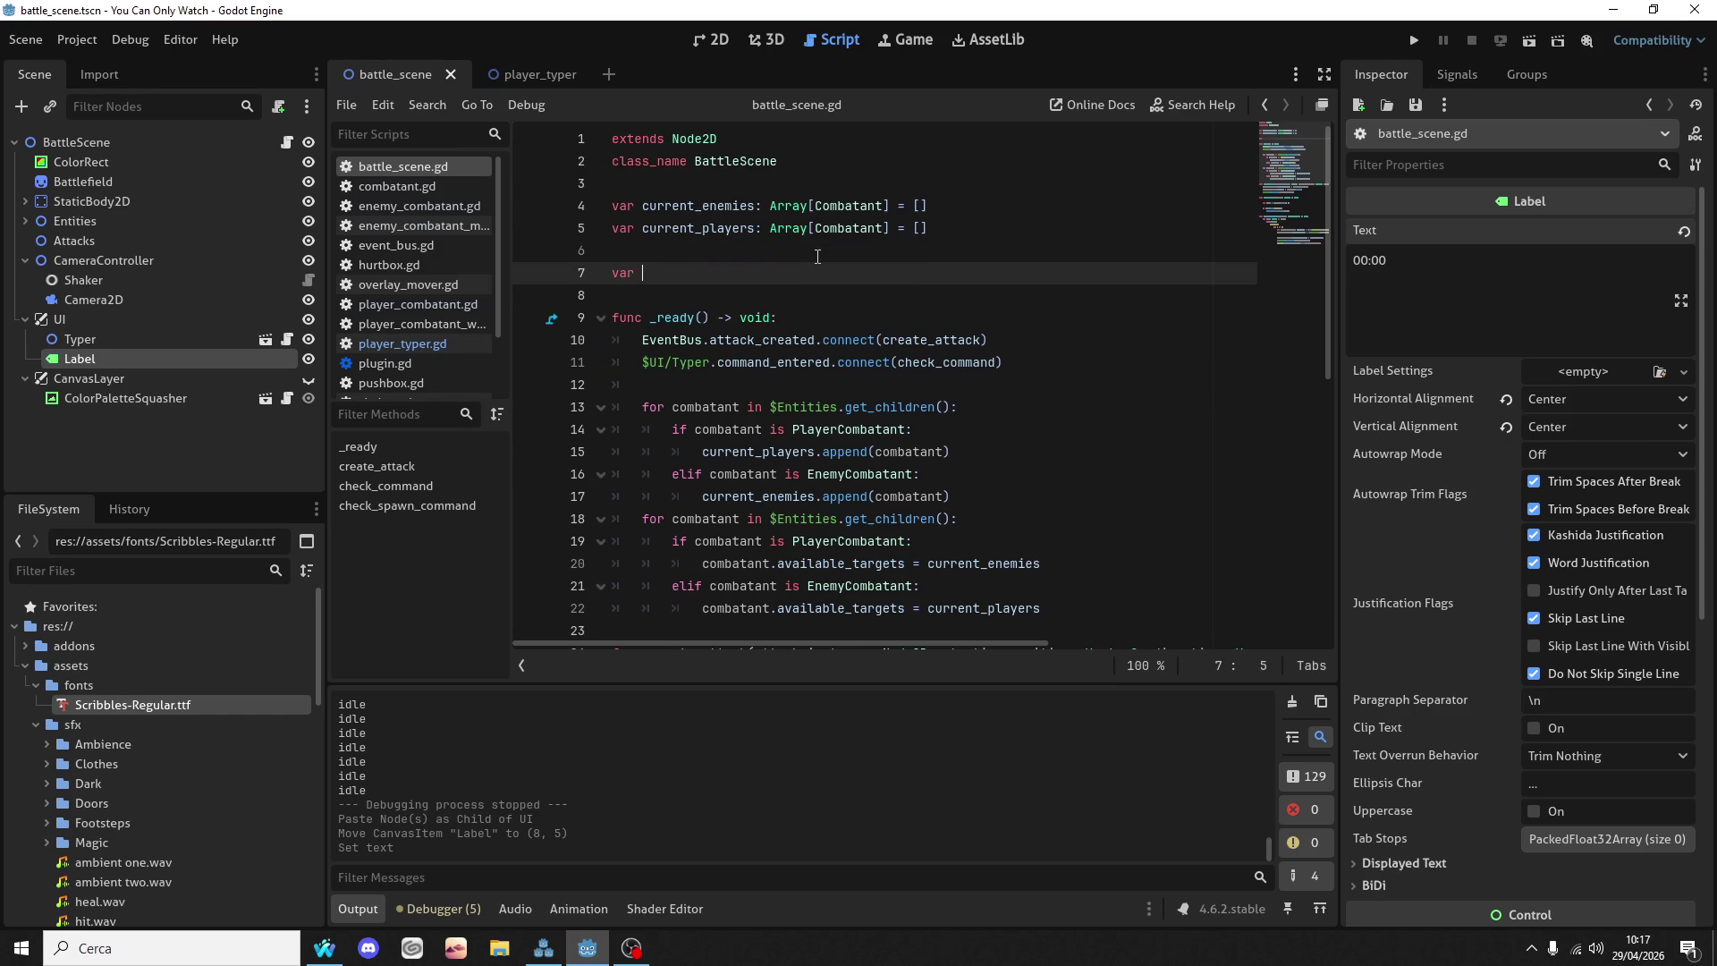
{"action": "key", "text": "BackSpace"}
{"action": "key", "text": "BackSpace"}
{"action": "key", "text": "BackSpace"}
{"action": "type", "text": "curren"}
{"action": "type", "text": "t_time_left ="}
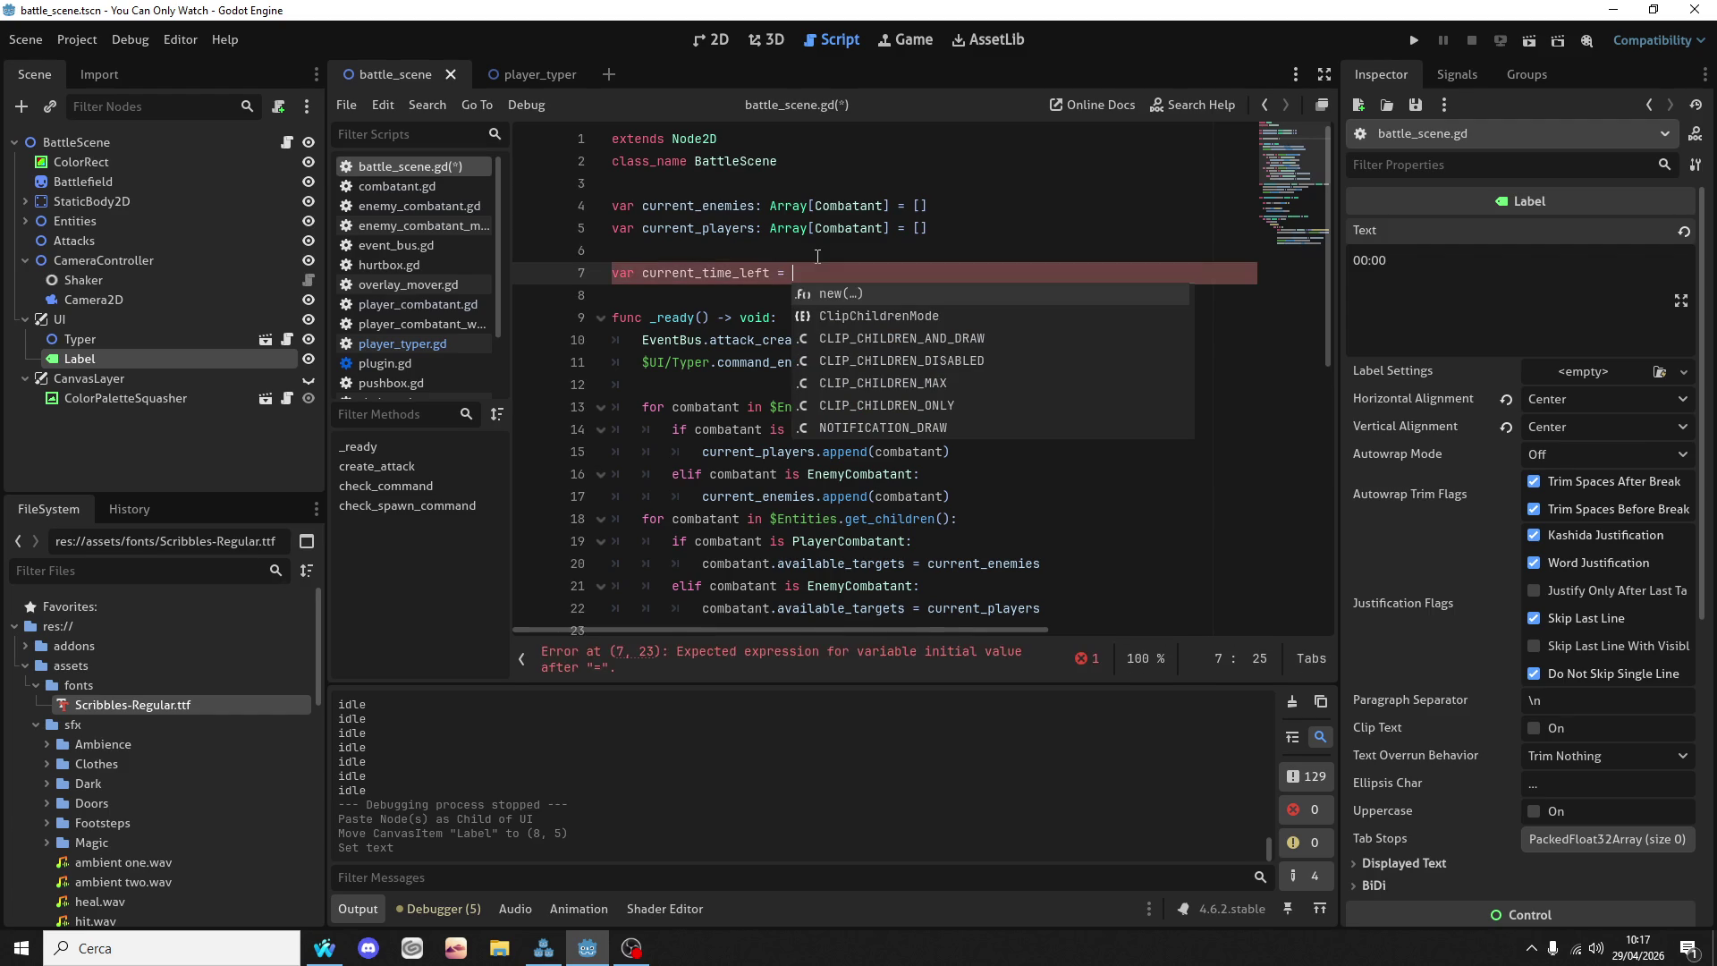
{"action": "type", "text": "0"}
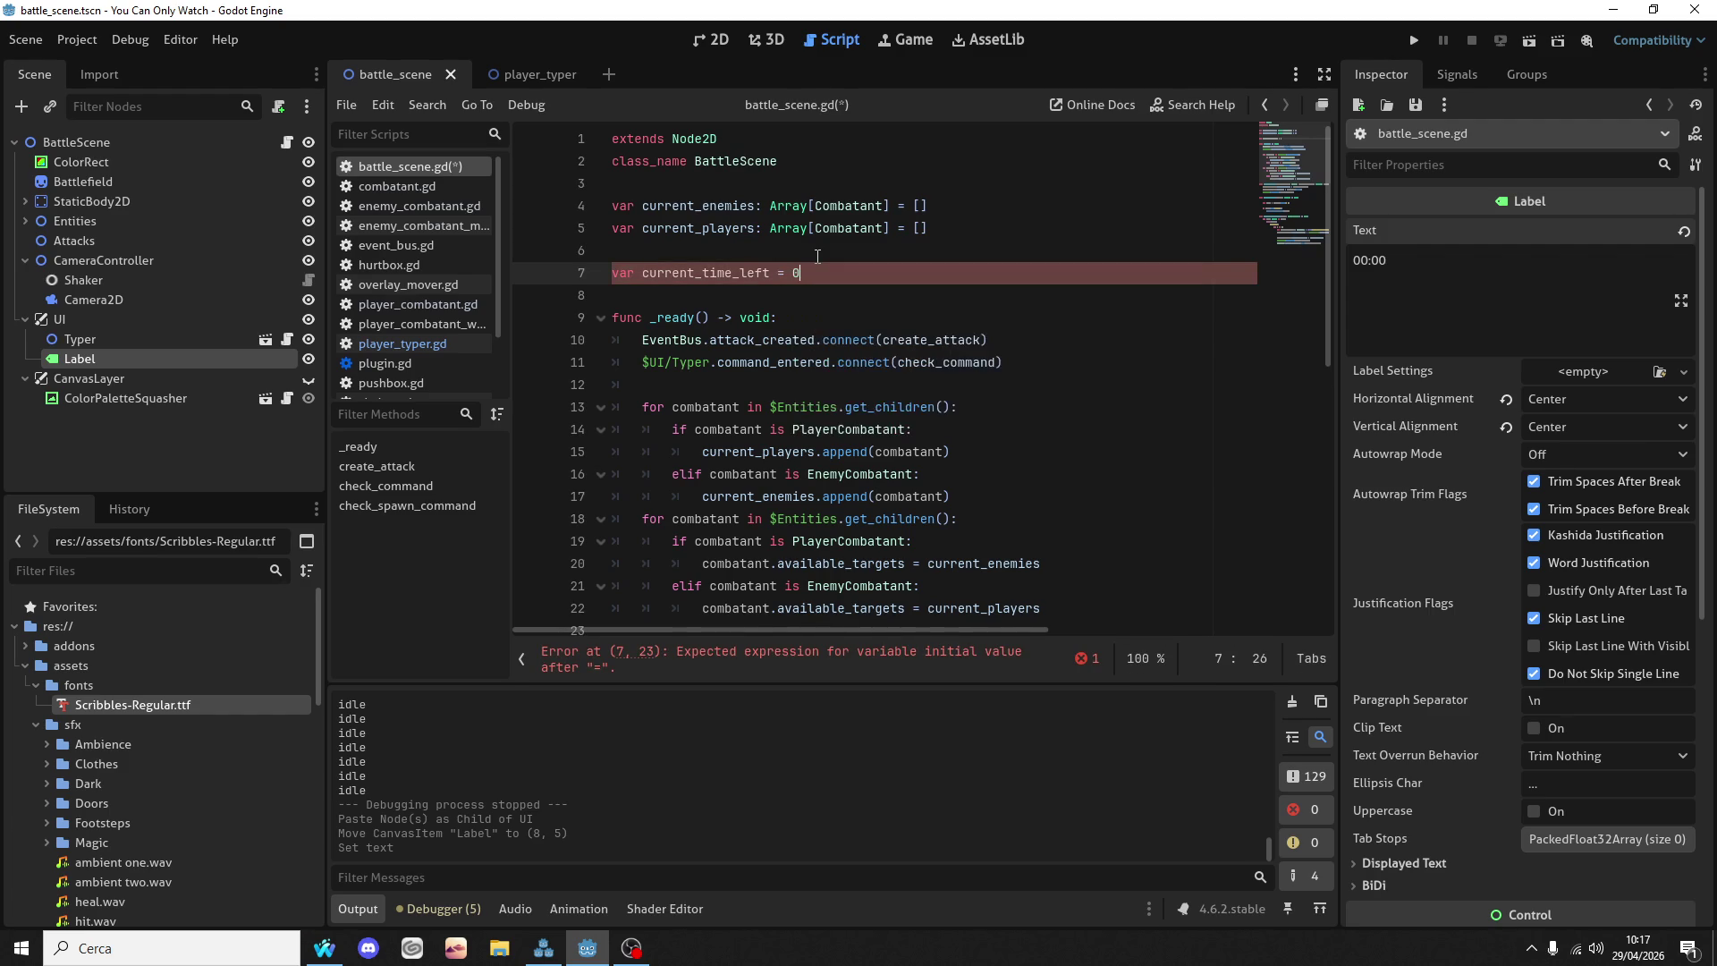
Insert var current_time_limit = 90 above the current_time_left declaration.
{"action": "key", "text": "Up"}
{"action": "key", "text": "Return"}
{"action": "type", "text": "var"}
{"action": "type", "text": "urrent"}
{"action": "type", "text": "tim"}
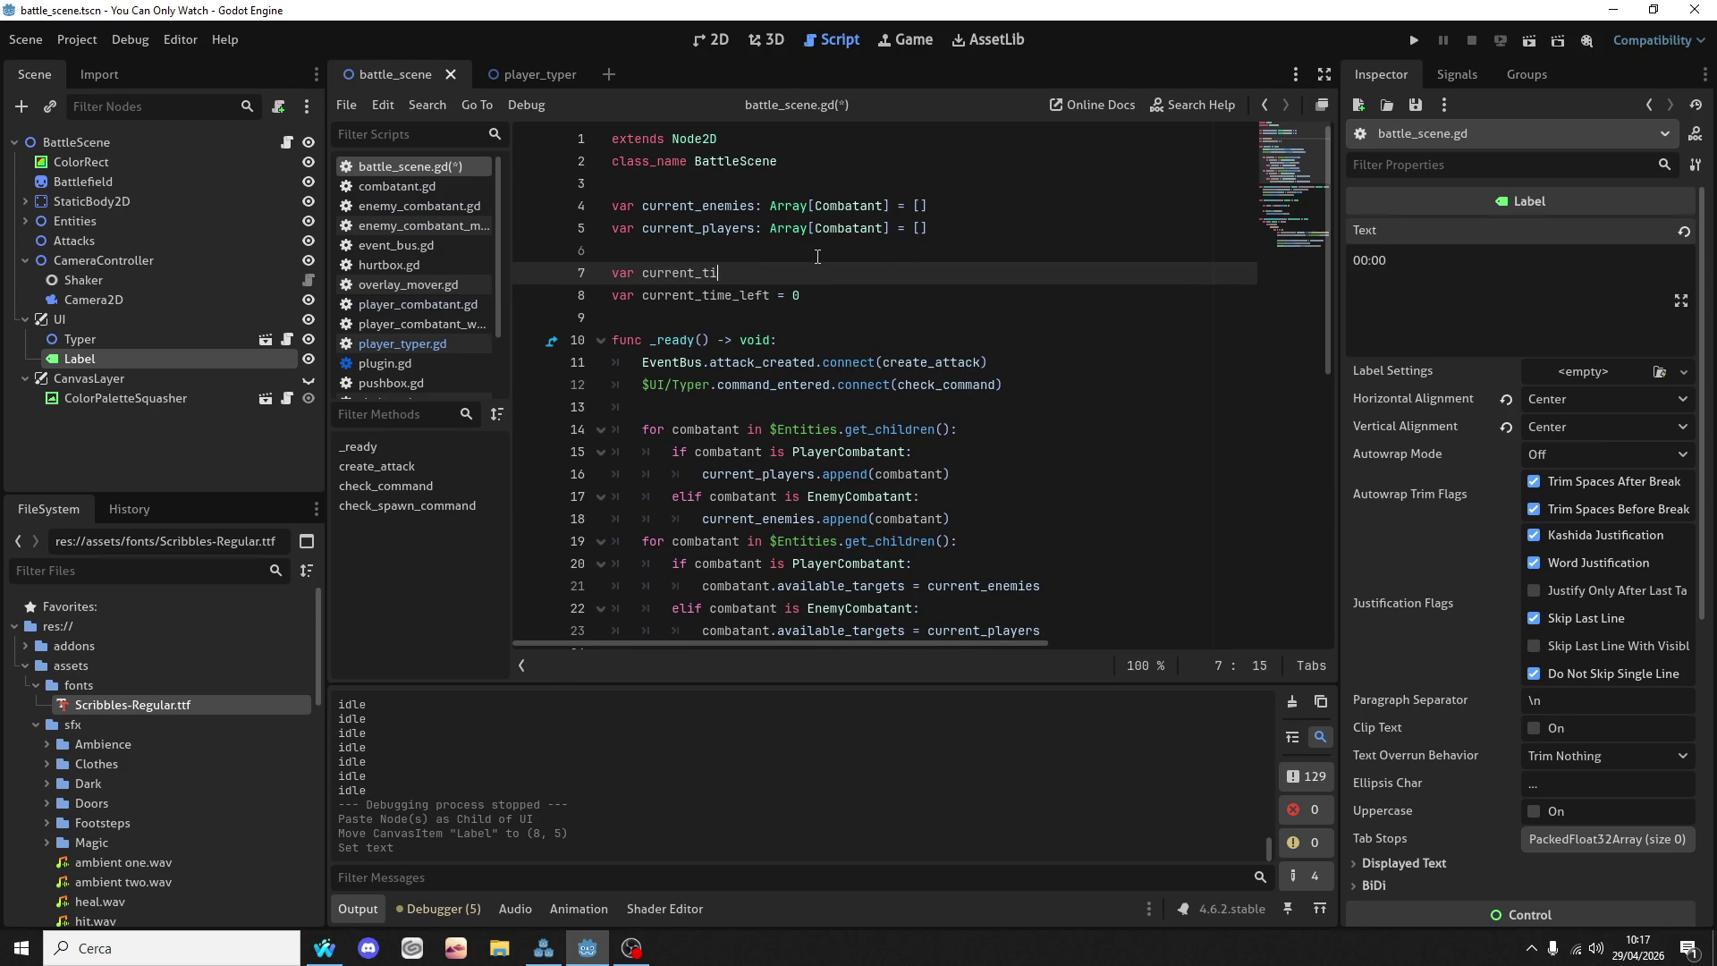
{"action": "type", "text": "me_limit ="}
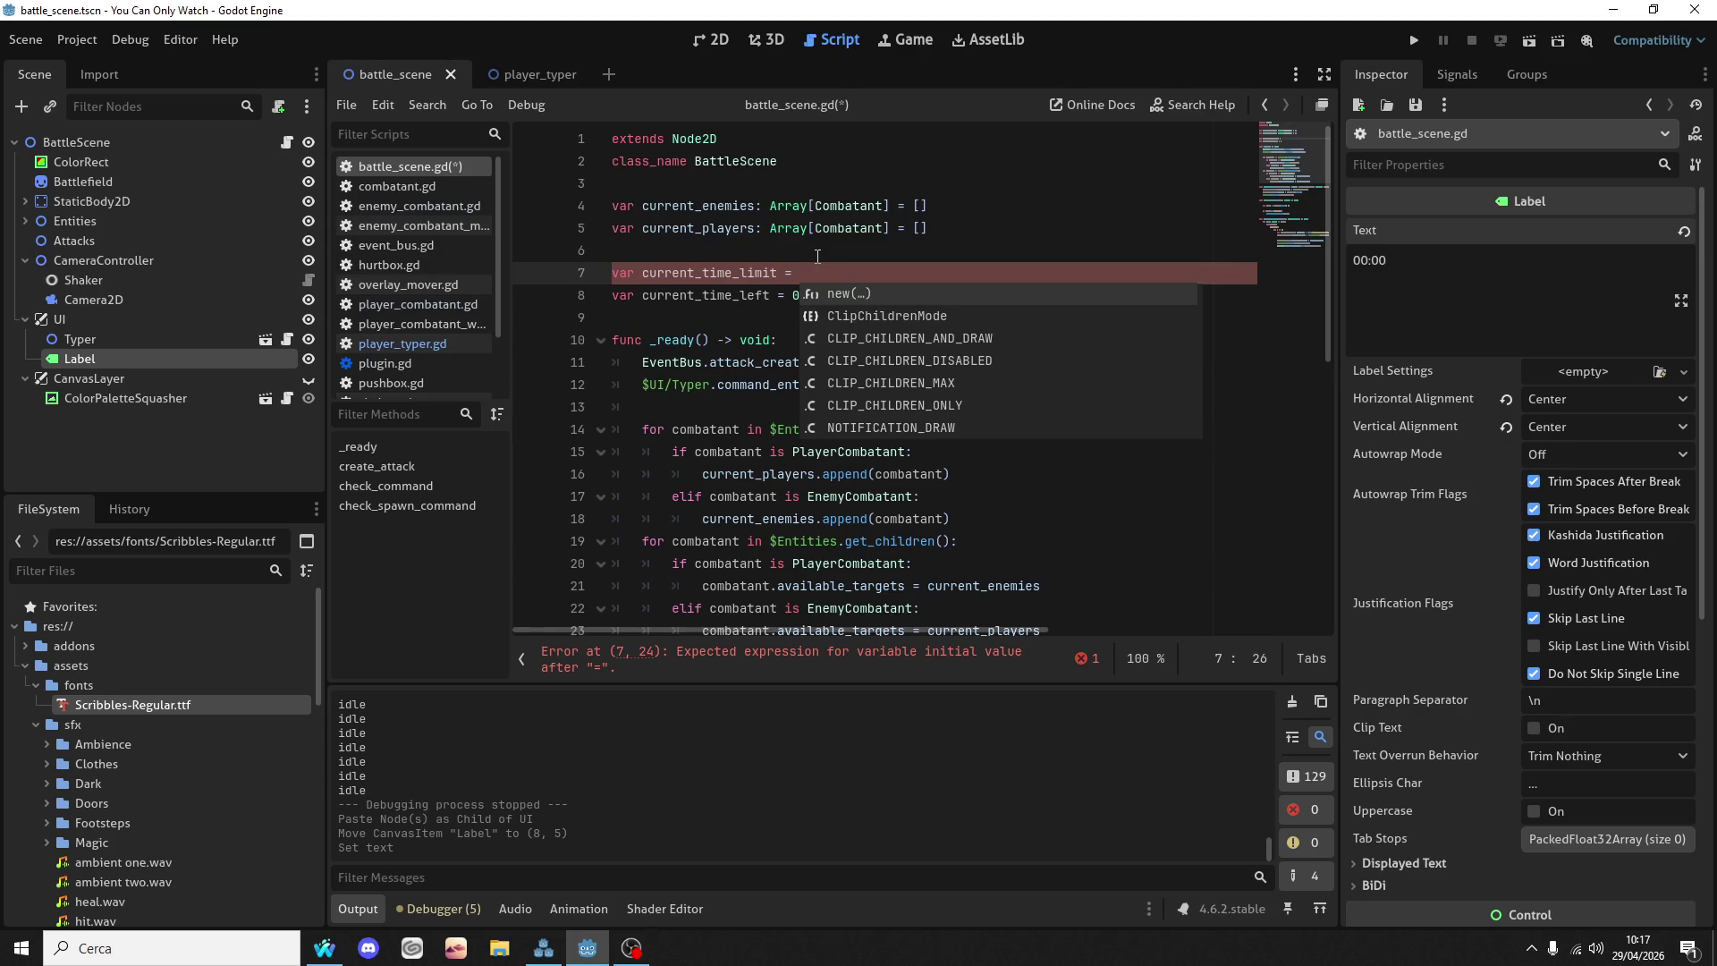
{"action": "type", "text": "90"}
{"action": "double_click", "coordinate": [709, 276]}
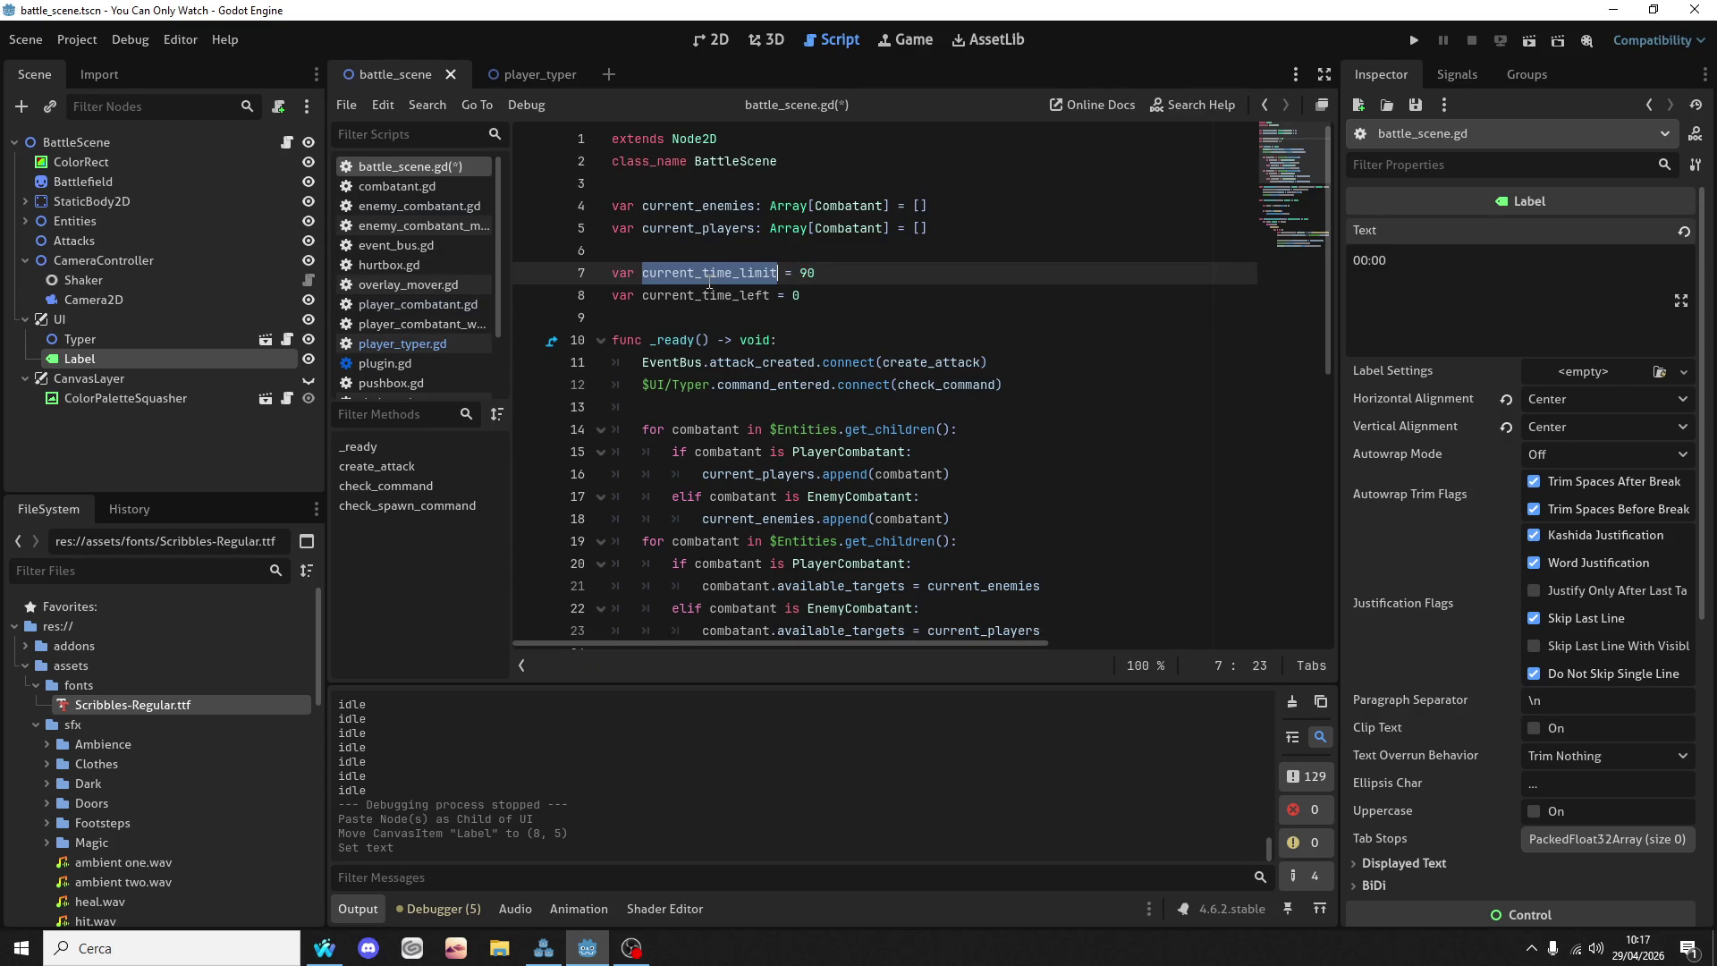
{"action": "left_click", "coordinate": [795, 340]}
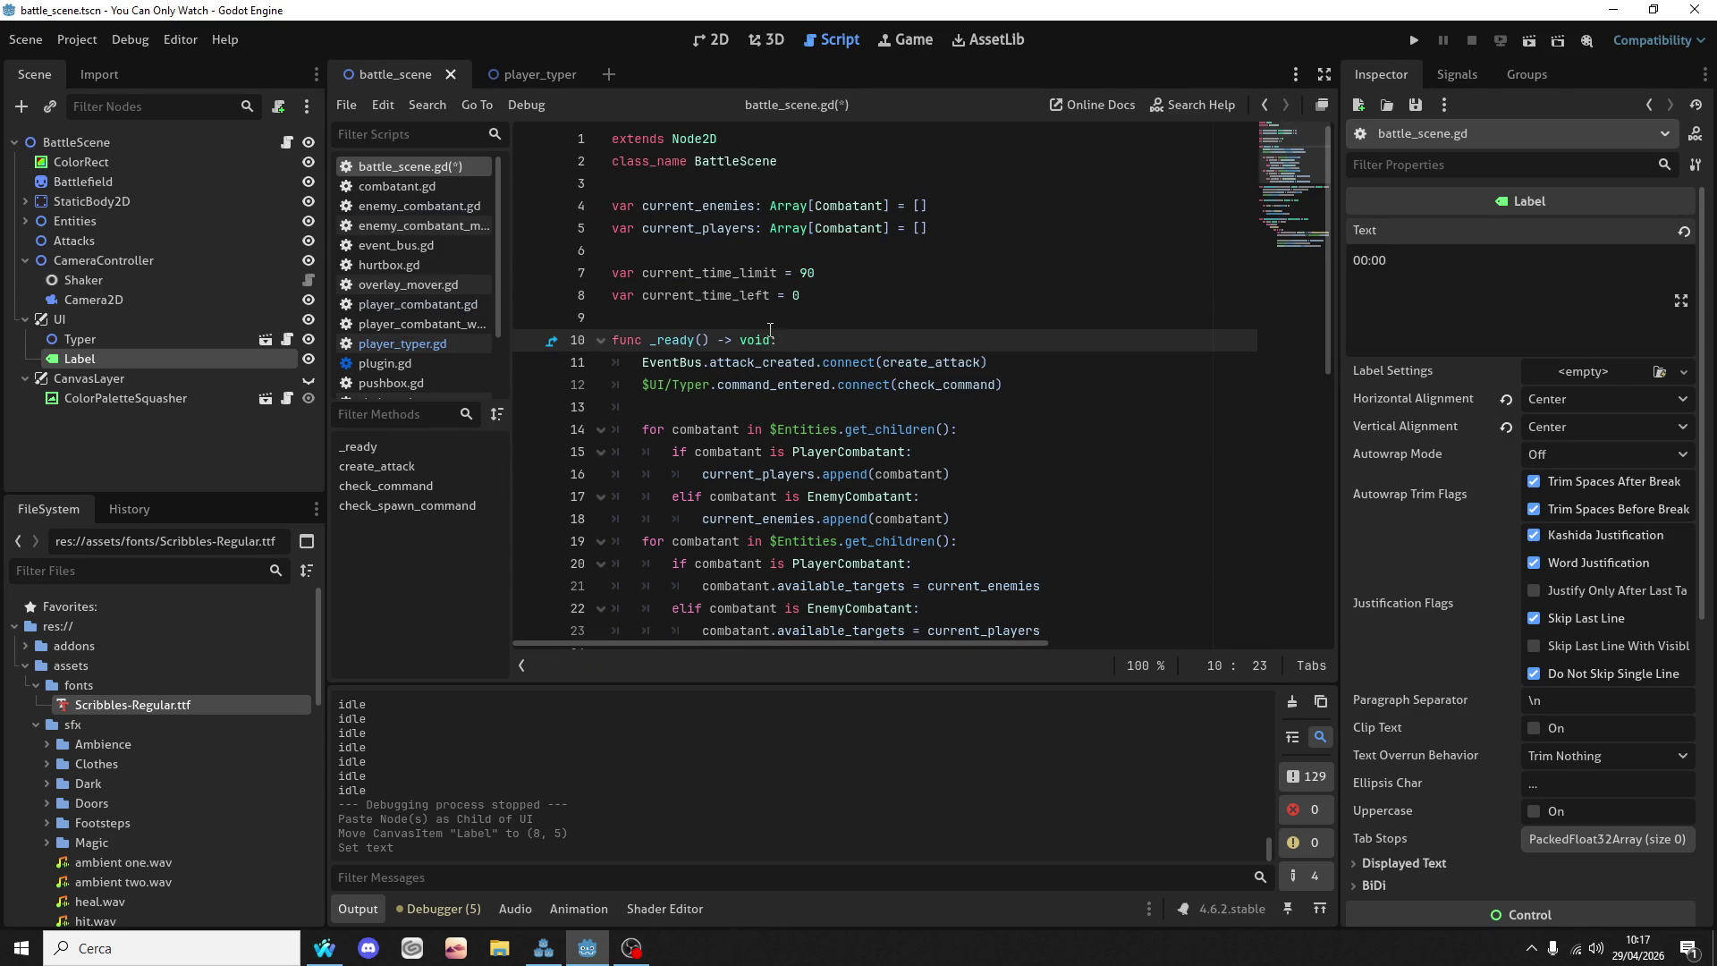
At the top of _ready, add current_time_left = current_time_limit followed by a blank line.
{"action": "key", "text": "Return"}
{"action": "key", "text": "Return"}
{"action": "key", "text": "Up"}
{"action": "type", "text": "current_ti"}
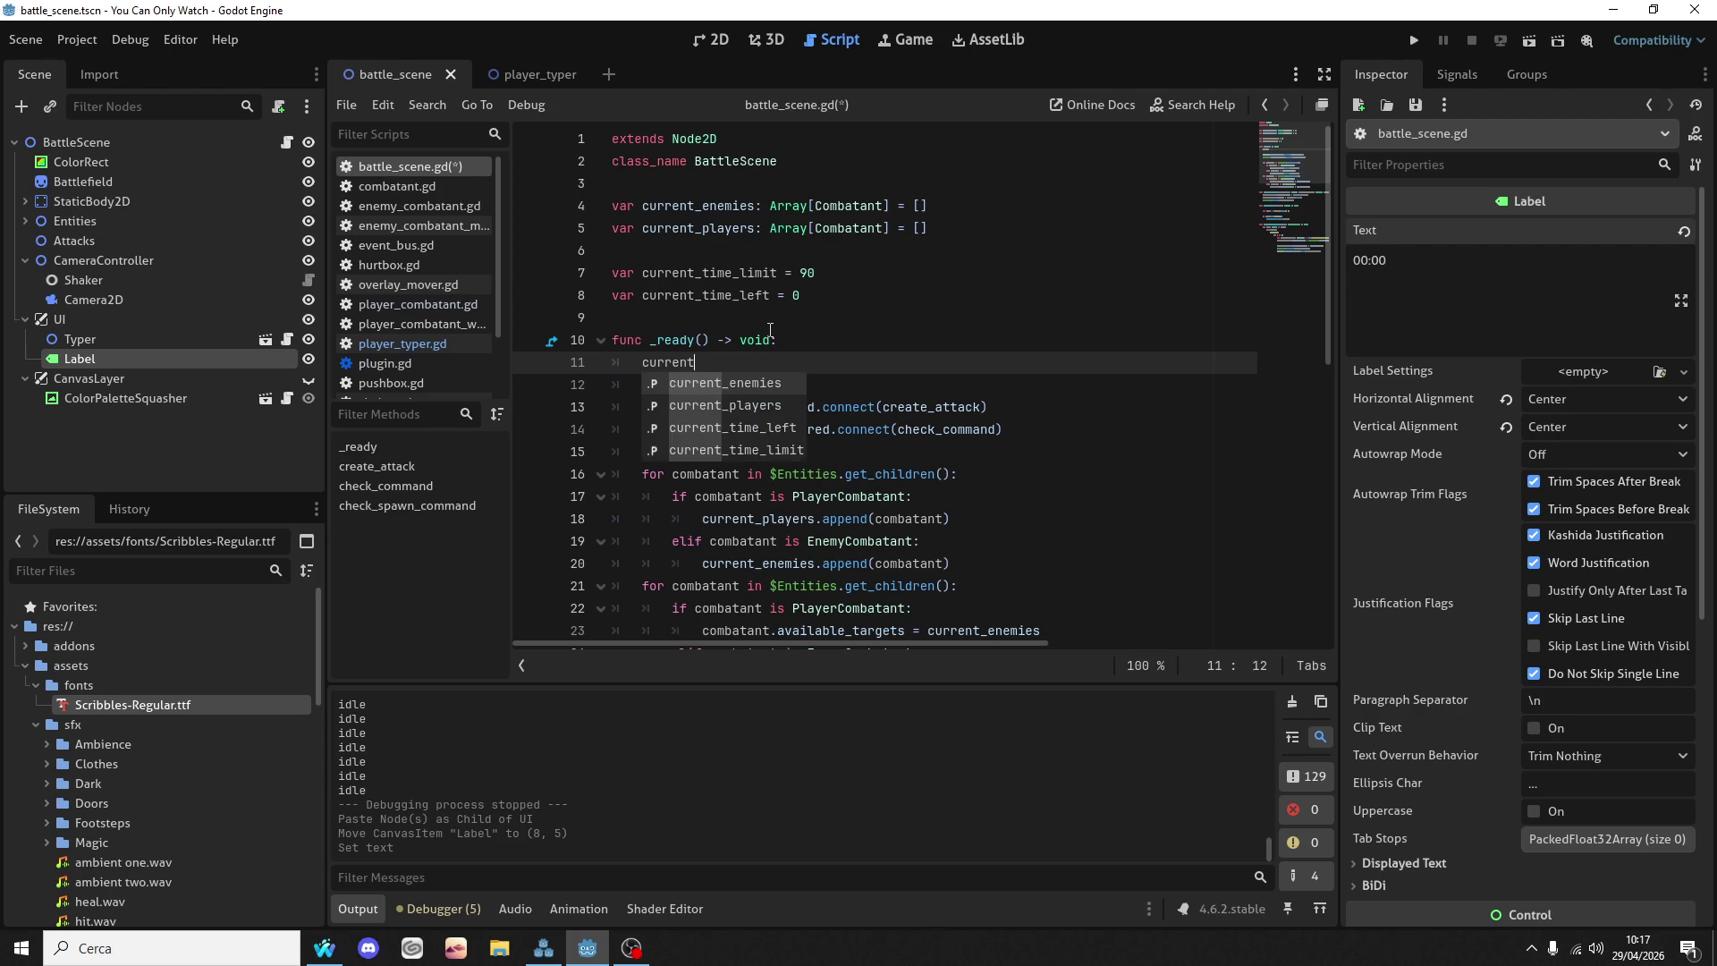
{"action": "key", "text": "Return"}
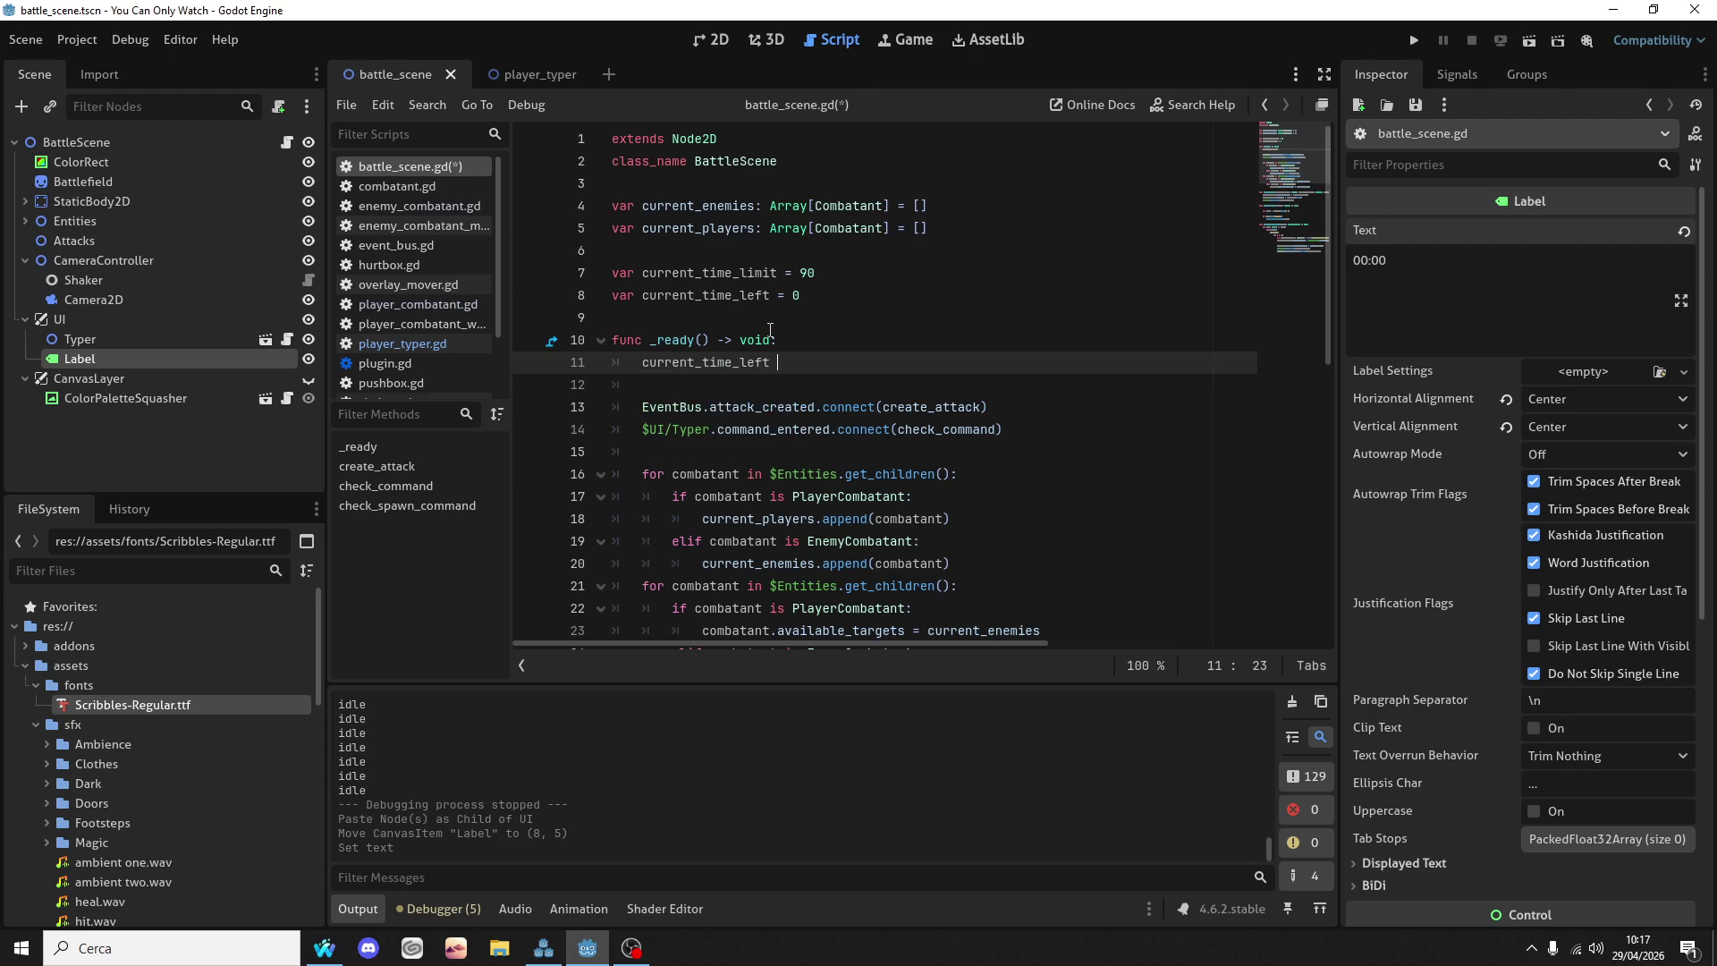
{"action": "type", "text": "current"}
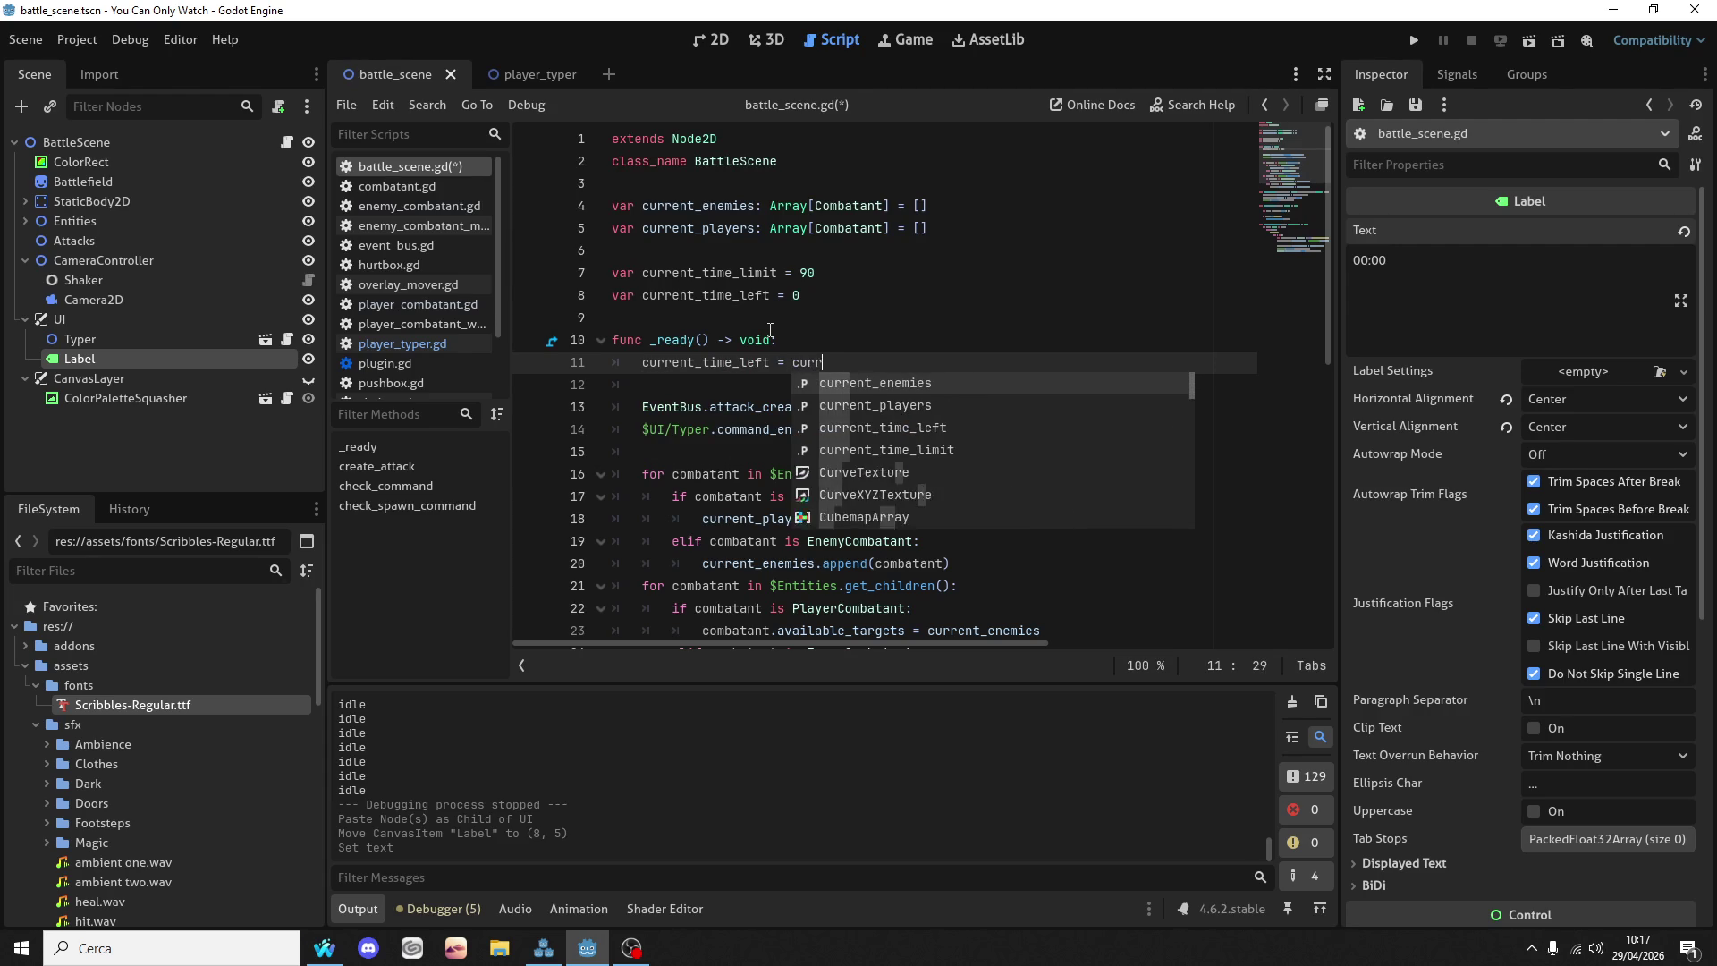
{"action": "key", "text": "Down"}
{"action": "key", "text": "Down"}
{"action": "key", "text": "Down"}
{"action": "key", "text": "Return"}
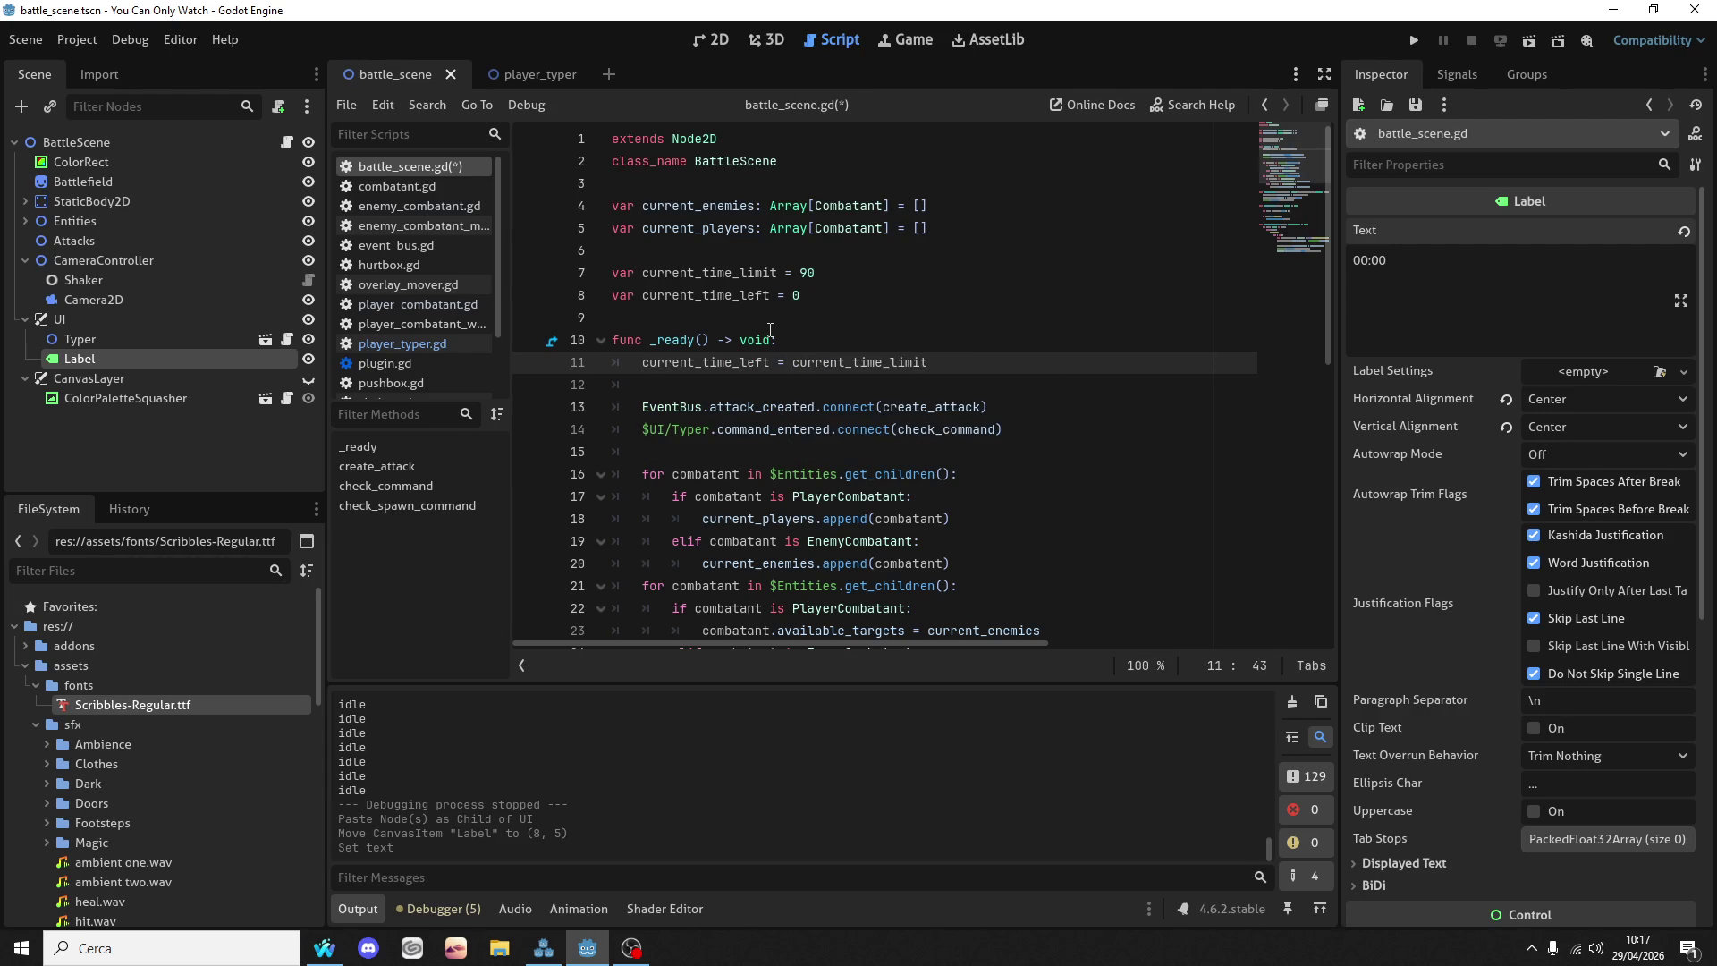
{"action": "key", "text": "Up"}
{"action": "key", "text": "Up"}
{"action": "key", "text": "Up"}
{"action": "key", "text": "Down"}
{"action": "key", "text": "Down"}
{"action": "key", "text": "Down"}
{"action": "key", "text": "Return"}
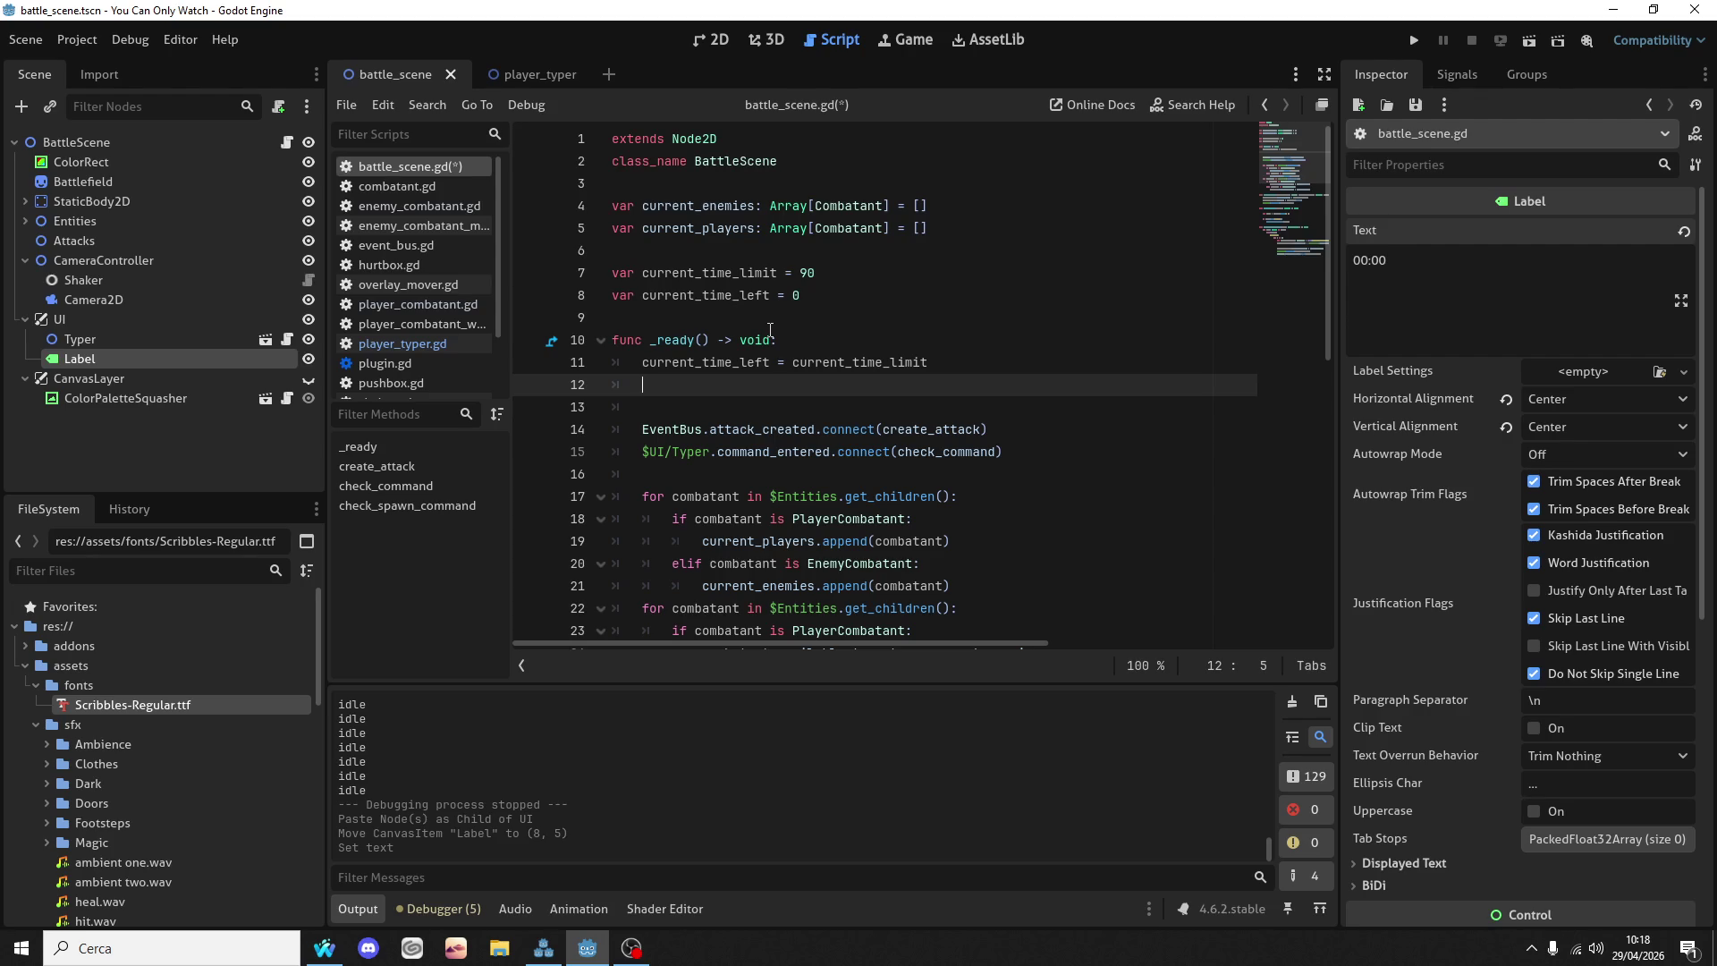
Rename the Label node to TimerLabel.
{"action": "double_click", "coordinate": [77, 363]}
{"action": "type", "text": "TimerLb"}
{"action": "type", "text": "bel"}
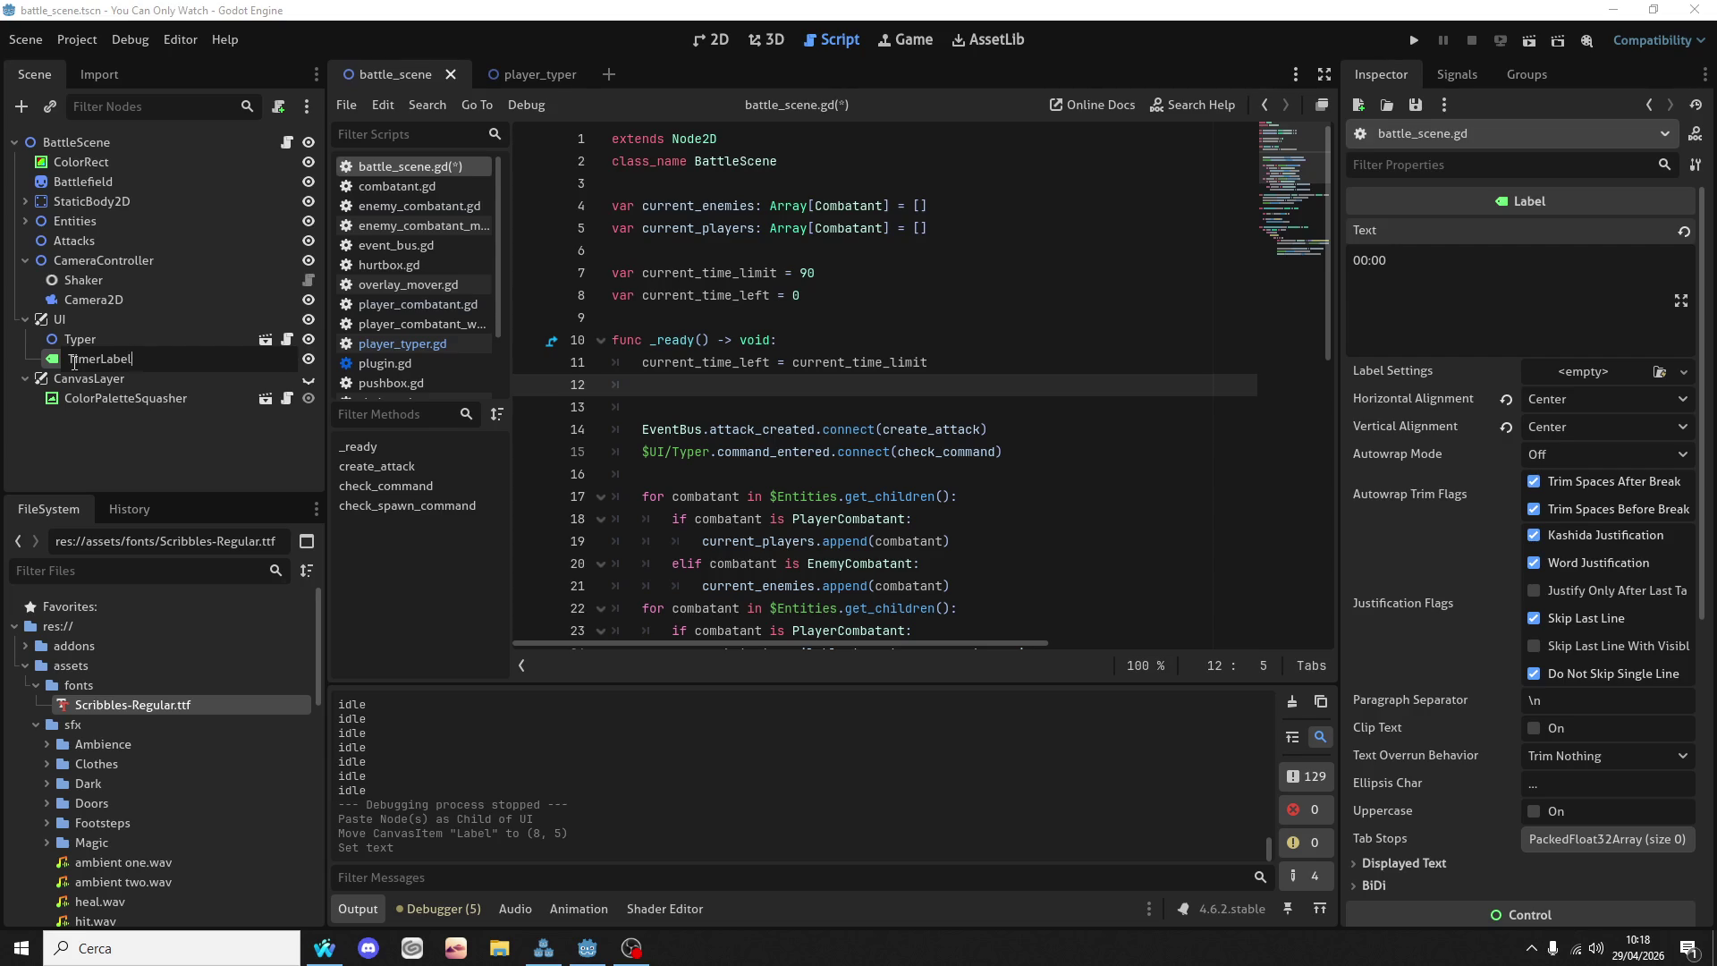
{"action": "key", "text": "Return"}
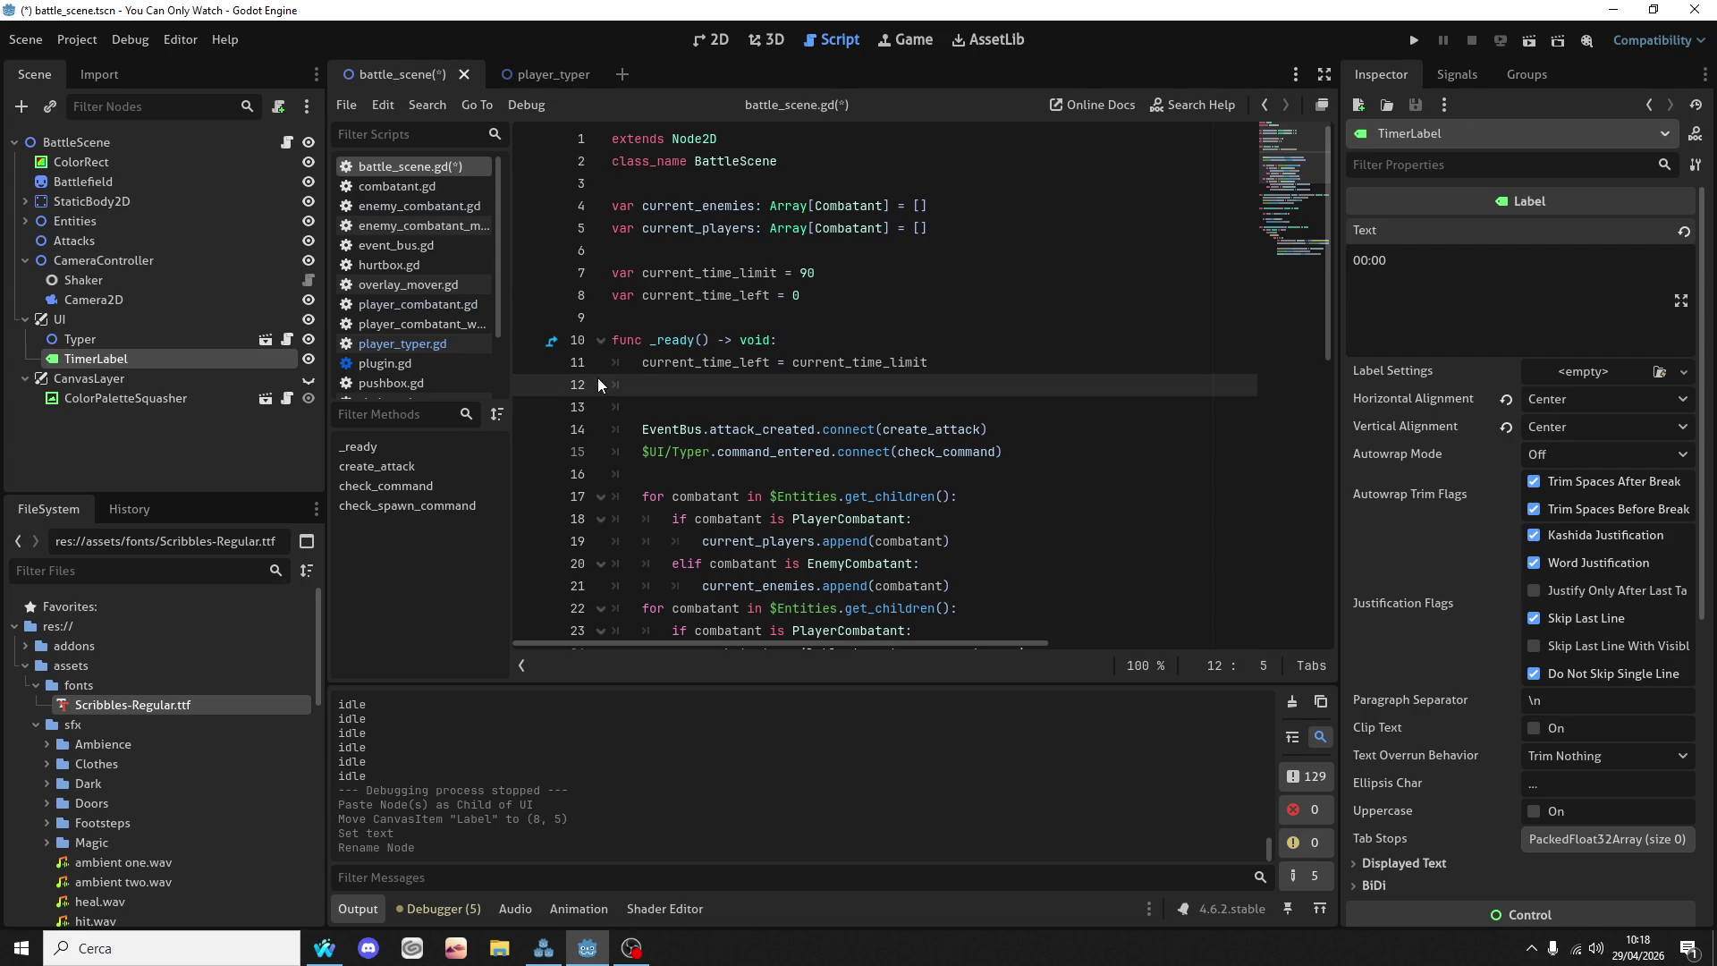
In _ready, begin a line setting $UI/TimerLabel.text = str(current_time_left, ":", ...).
{"action": "type", "text": "$UI/TimerLabel."}
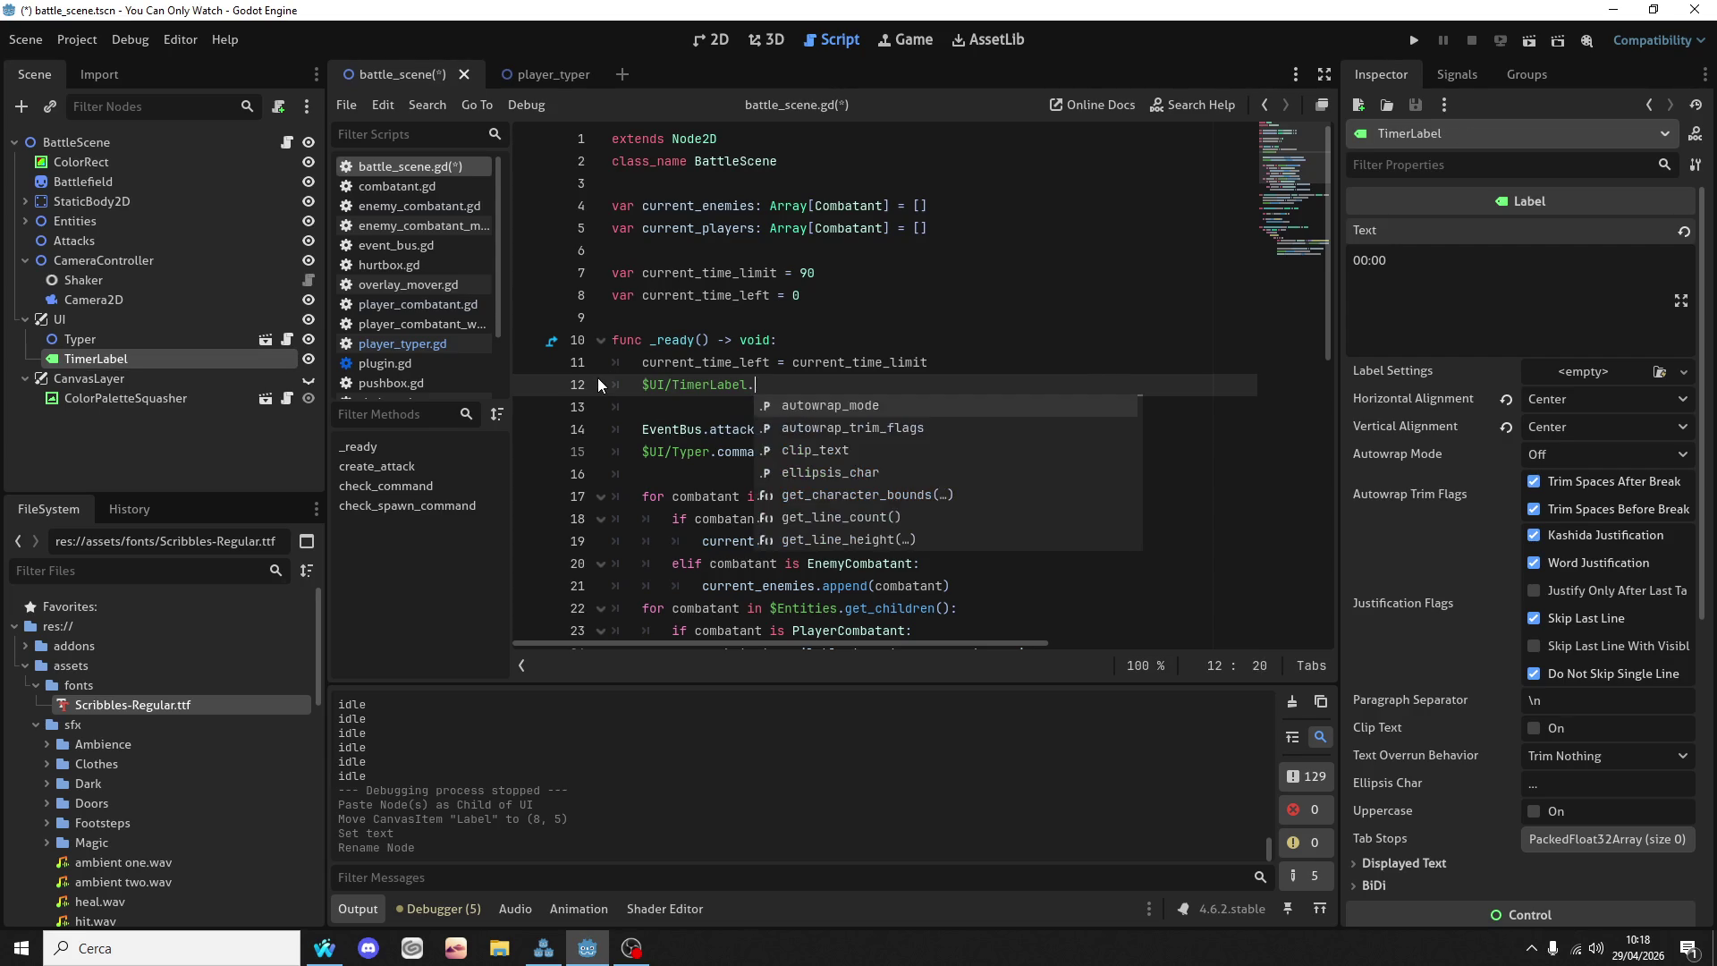
{"action": "type", "text": "text "}
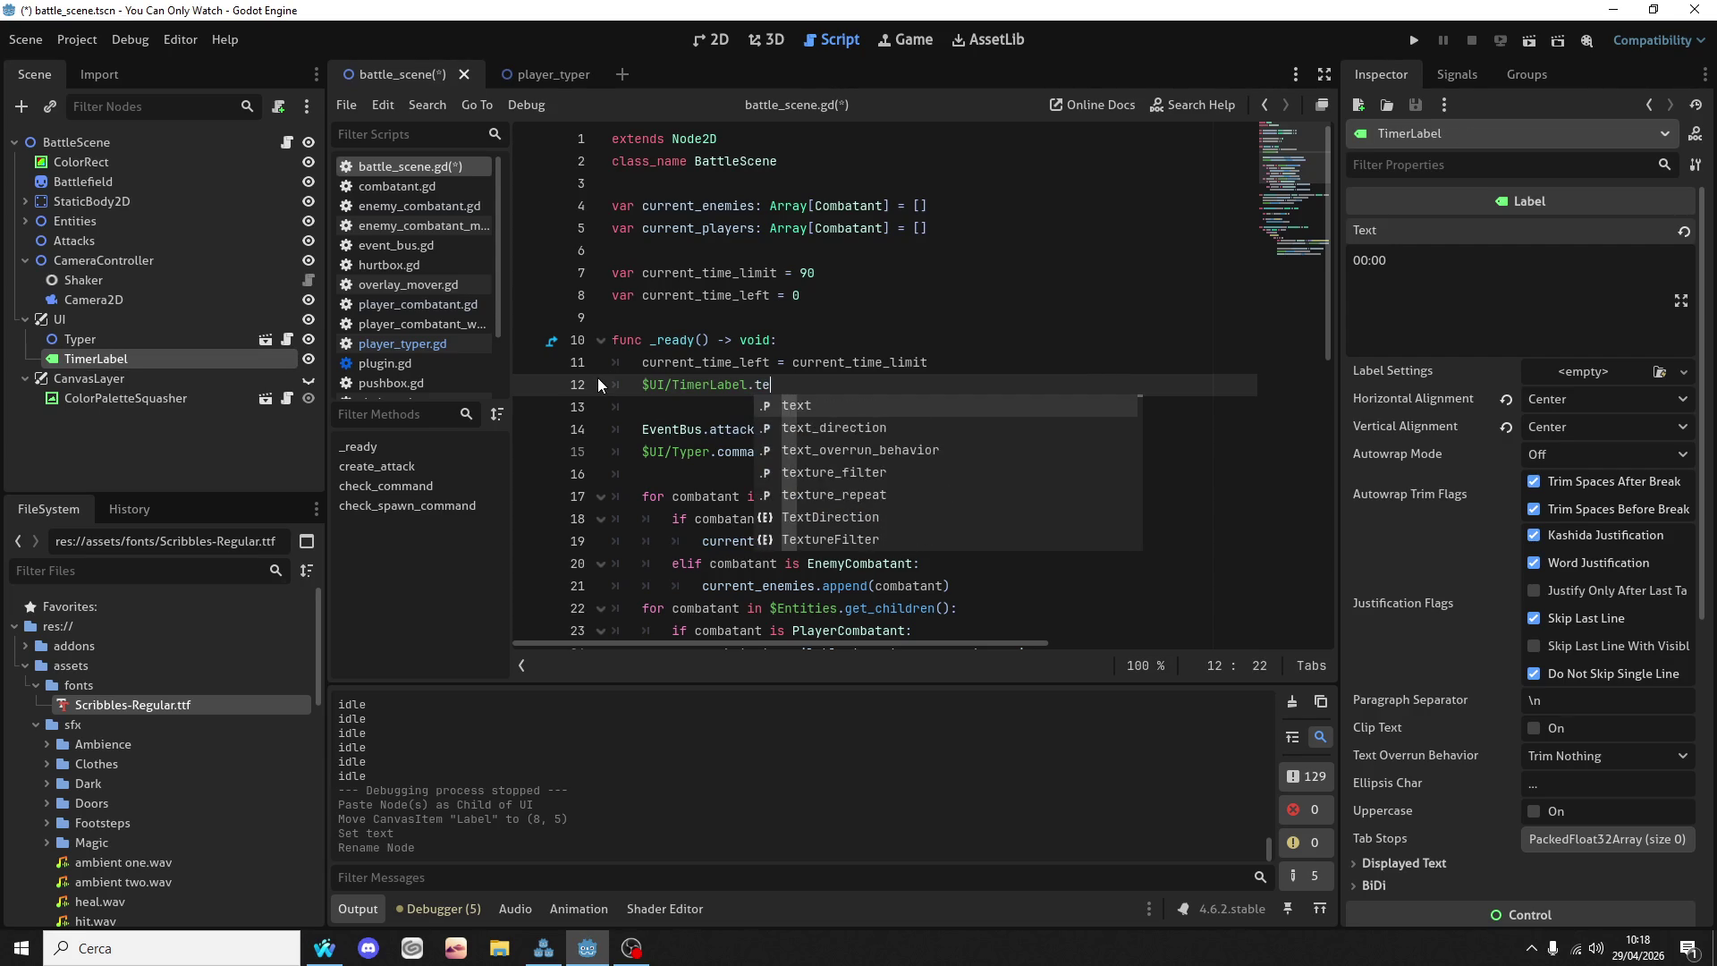
{"action": "type", "text": "= str"}
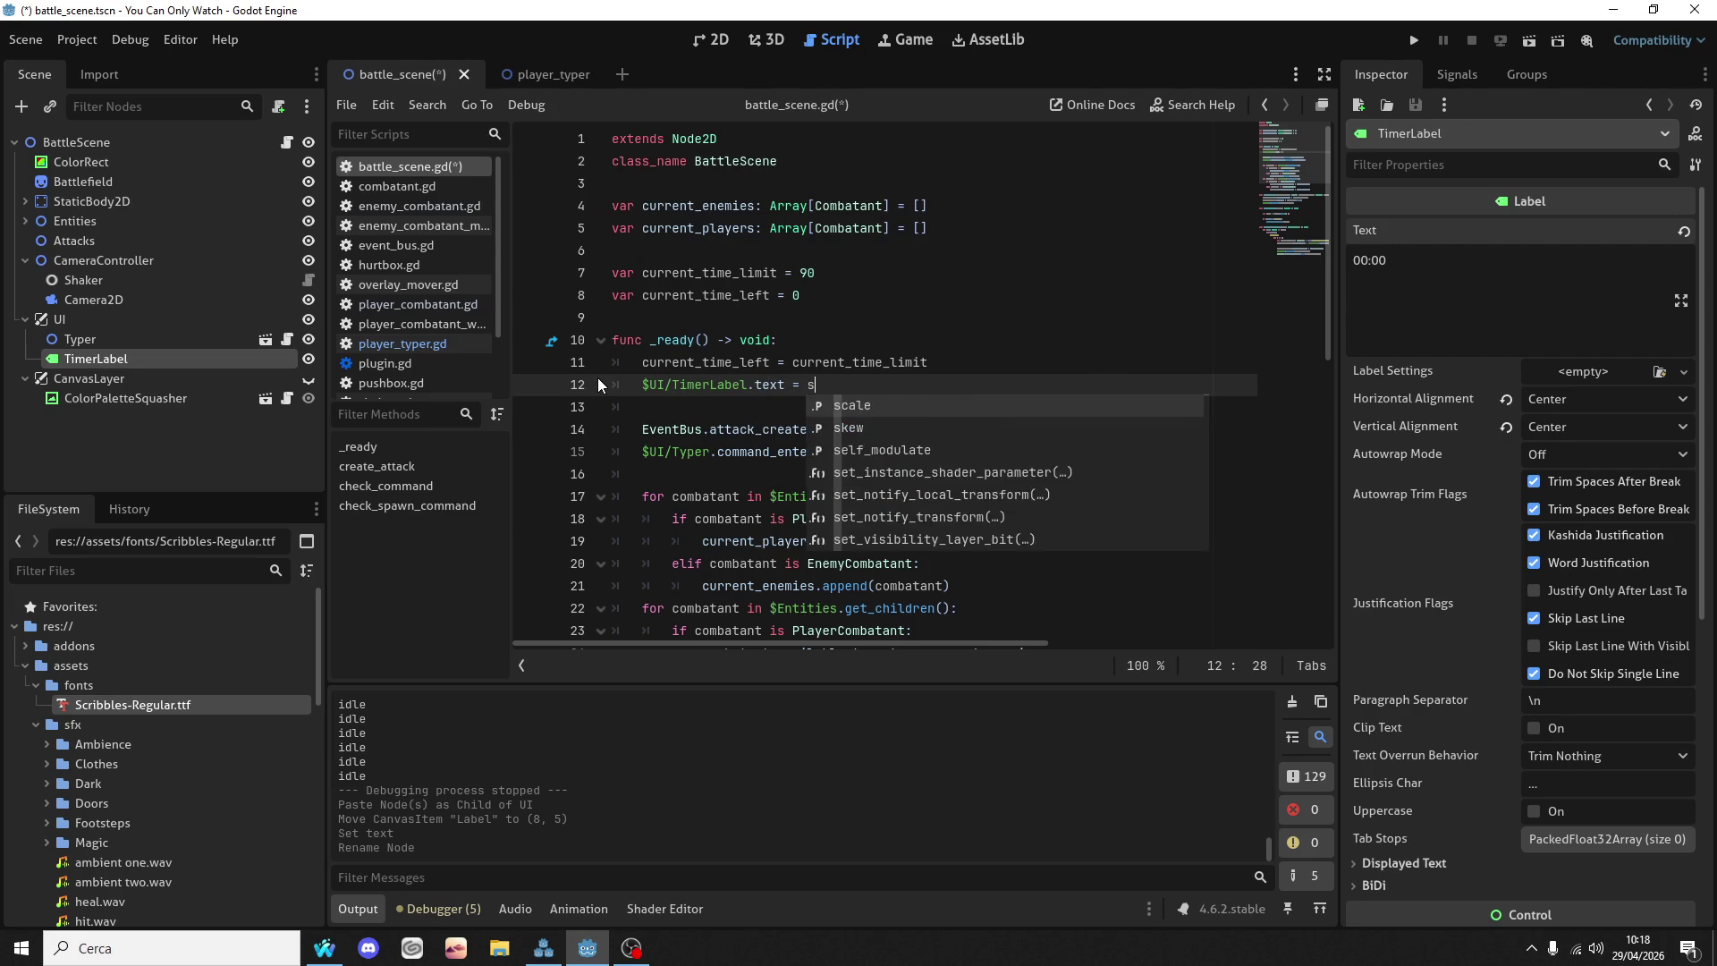
{"action": "key", "text": "Return"}
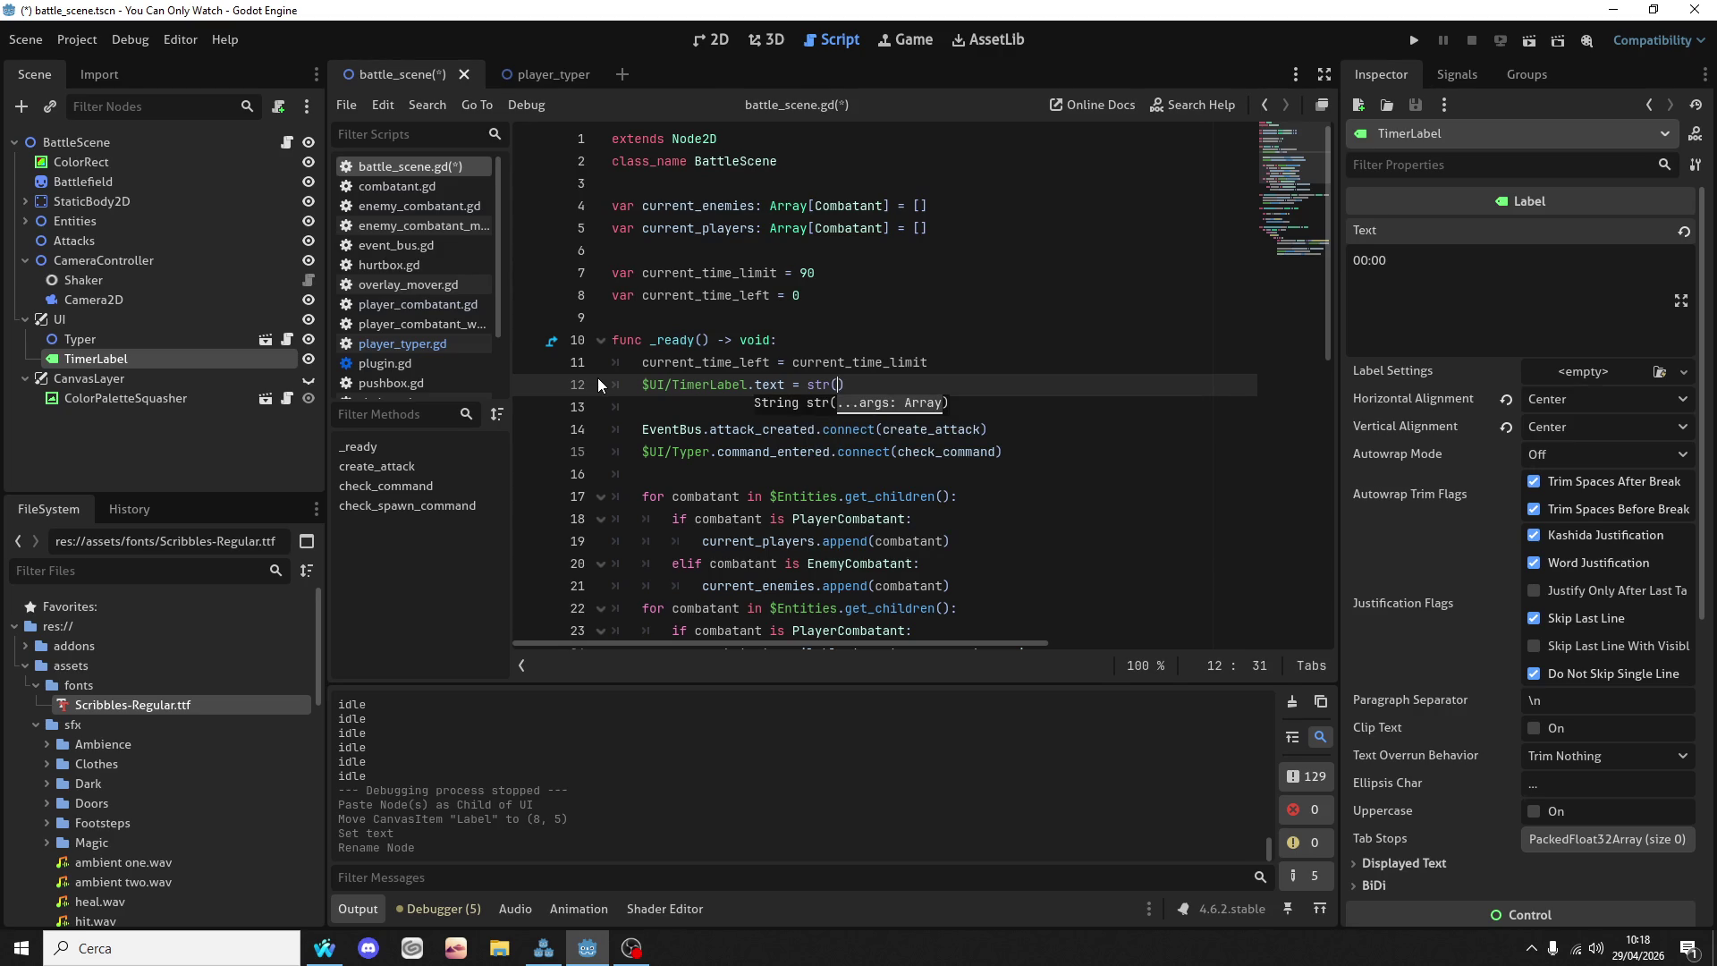
{"action": "type", "text": "current_"}
{"action": "type", "text": "tim"}
{"action": "key", "text": "Return"}
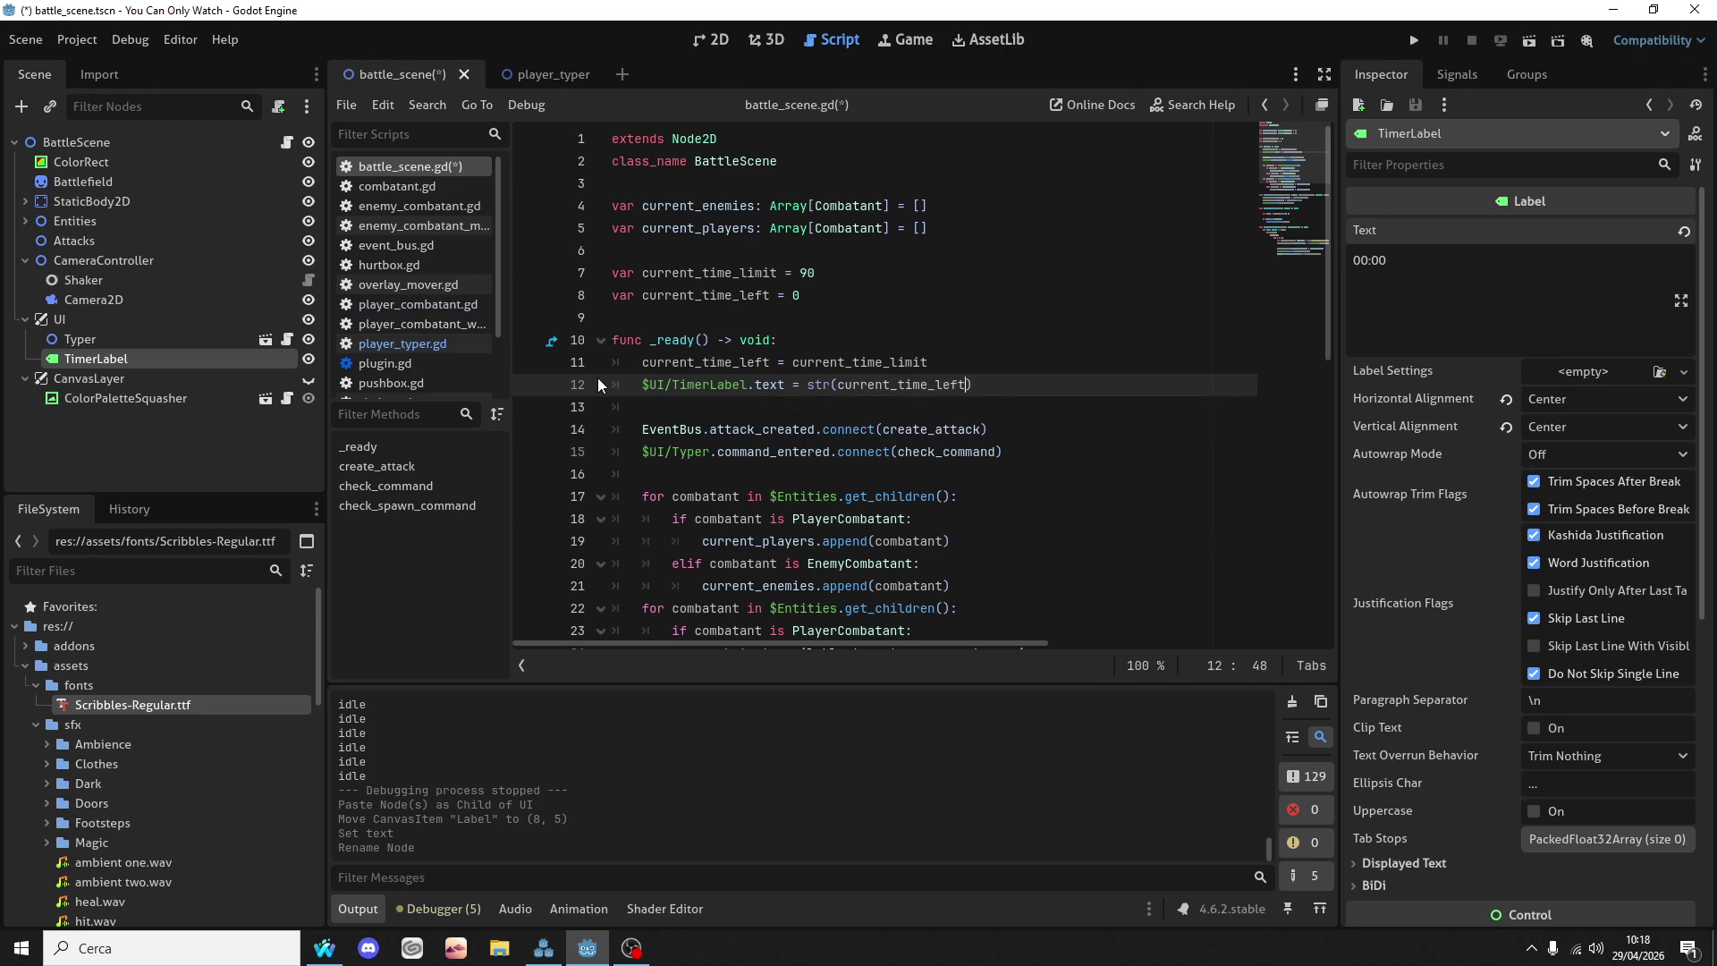
{"action": "type", "text": ", \":"}
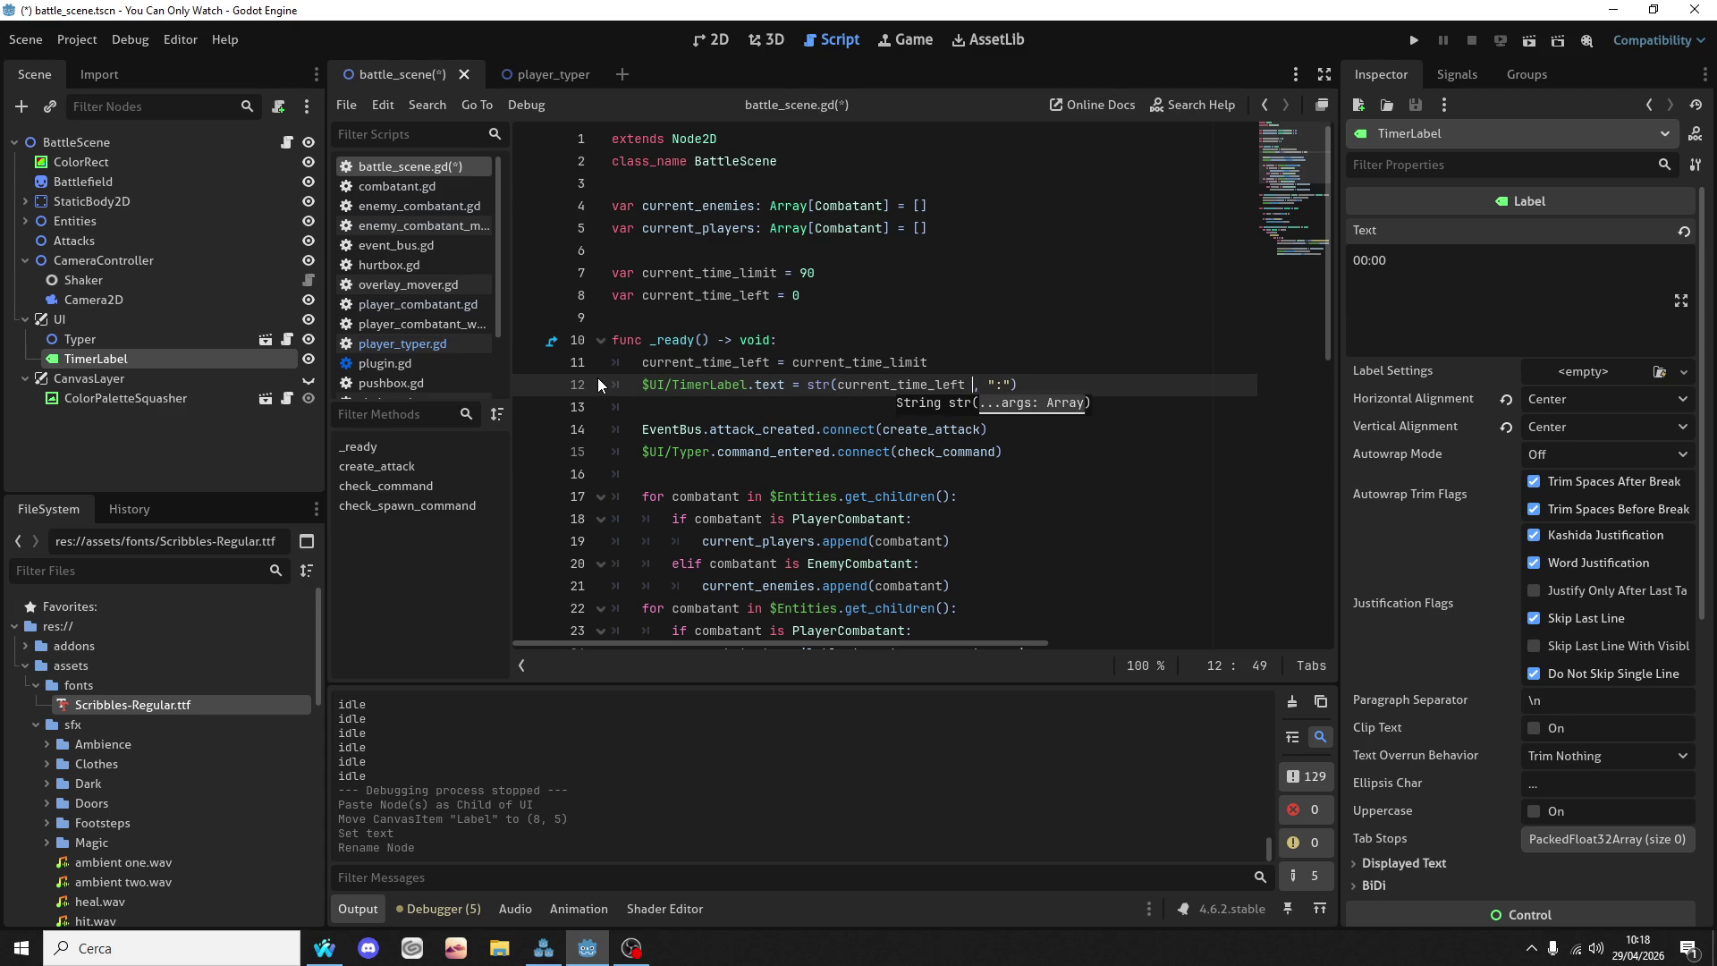
{"action": "type", "text": " % 60"}
{"action": "key", "text": "End"}
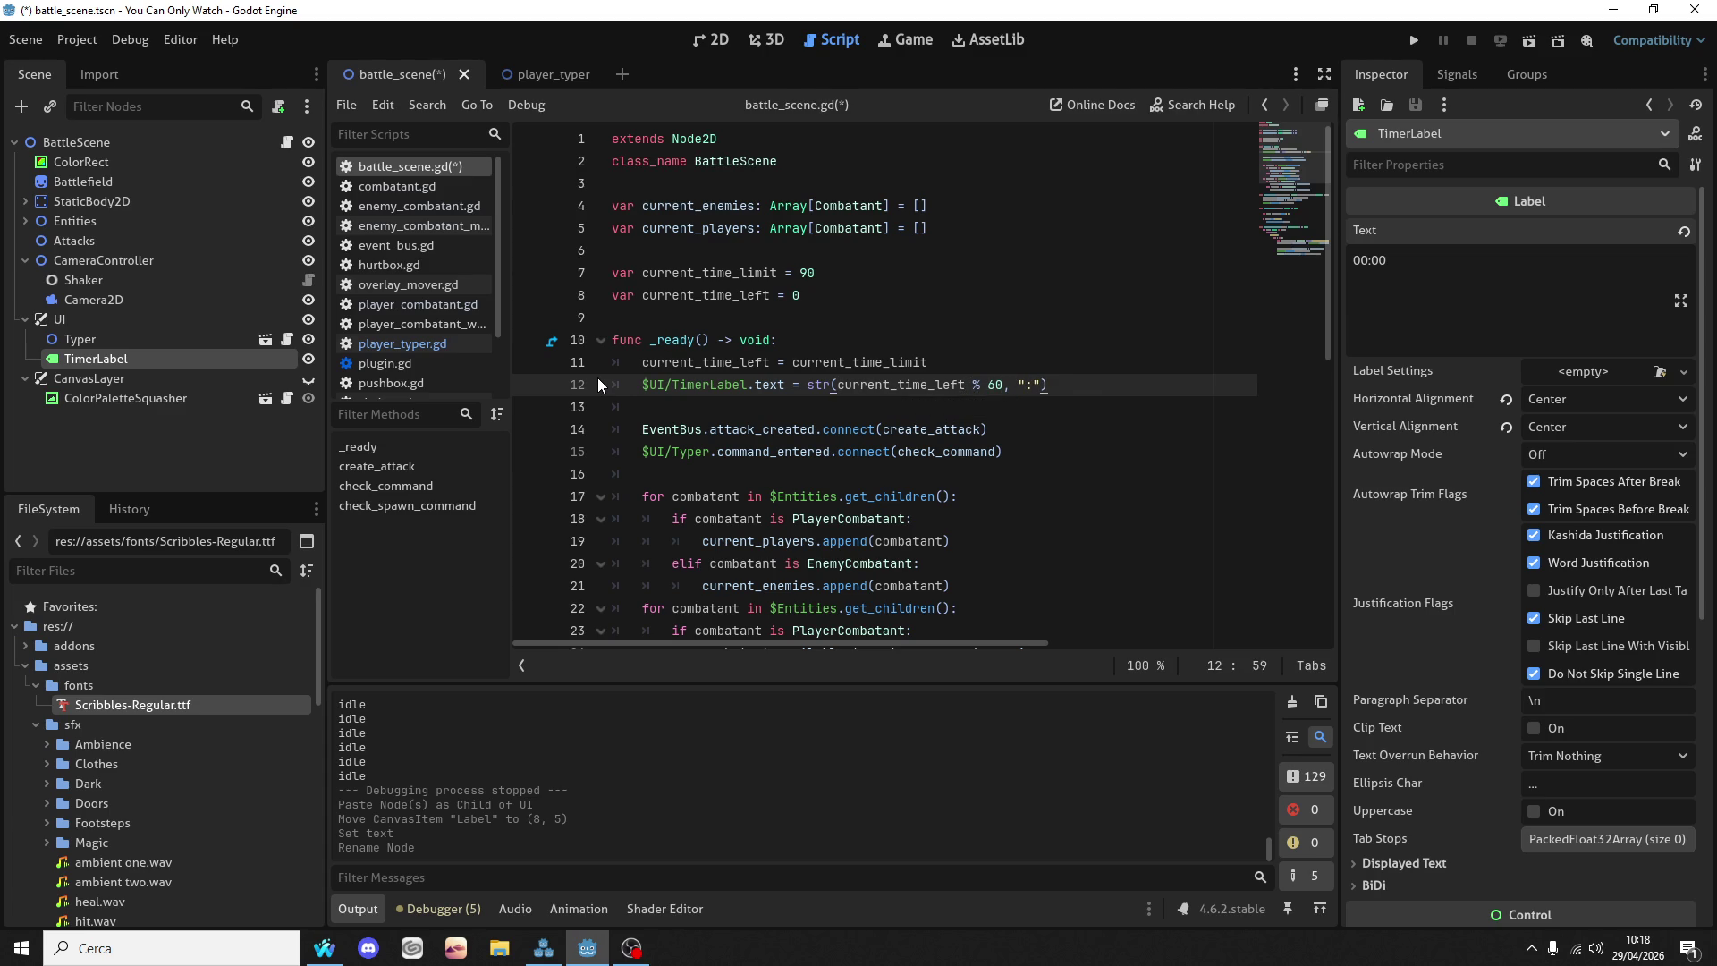
{"action": "type", "text": ","}
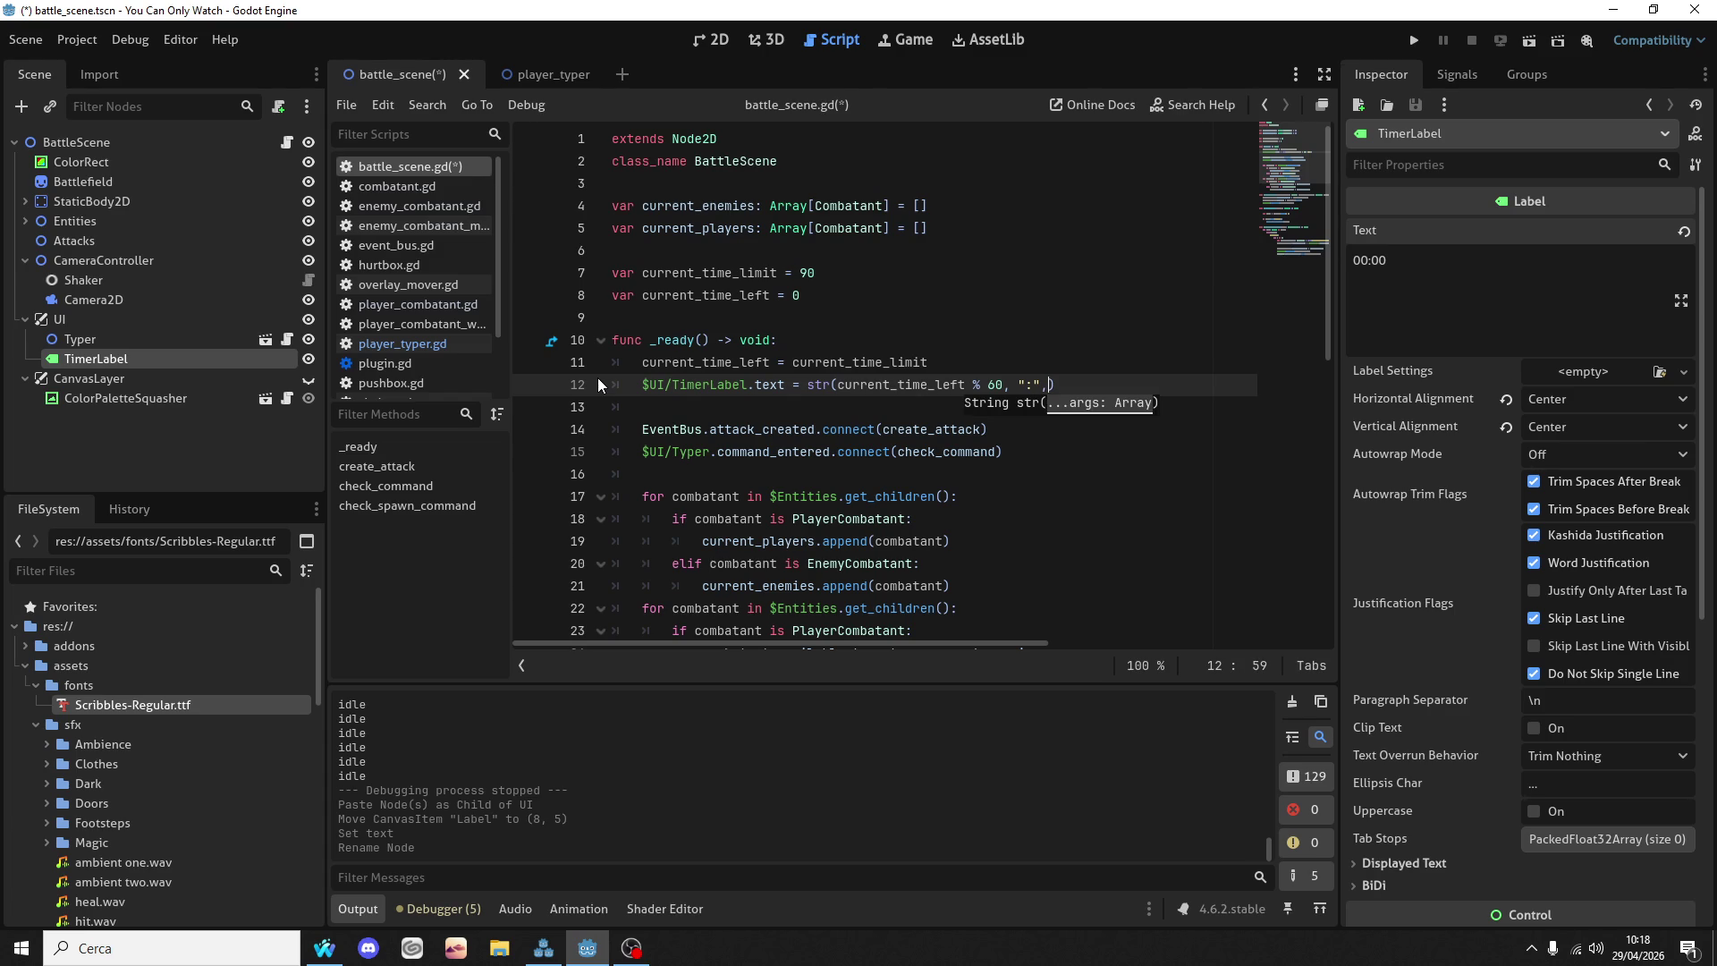
Rework it to str(int(current_time_left / 60), ":", current_time_left % 60).
{"action": "key", "text": "Right"}
{"action": "key", "text": "Delete"}
{"action": "type", "text": "/"}
{"action": "key", "text": "Right"}
{"action": "type", "text": "int("}
{"action": "key", "text": "Right"}
{"action": "key", "text": "Right"}
{"action": "key", "text": "Right"}
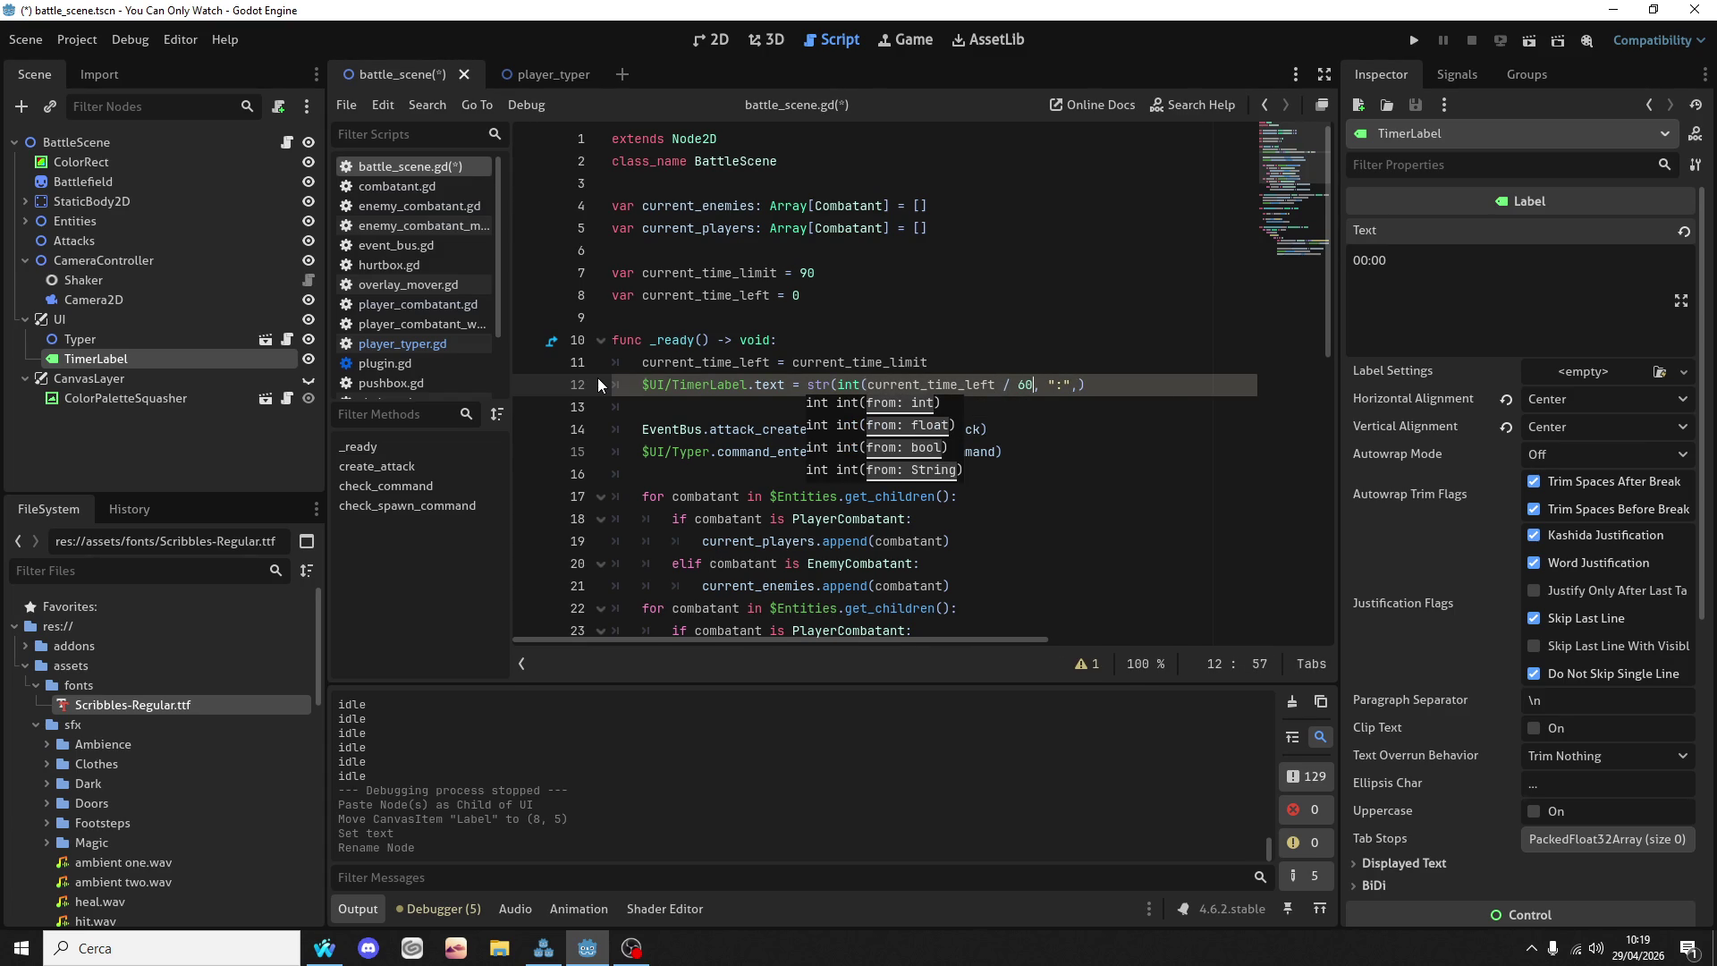
{"action": "type", "text": "),"}
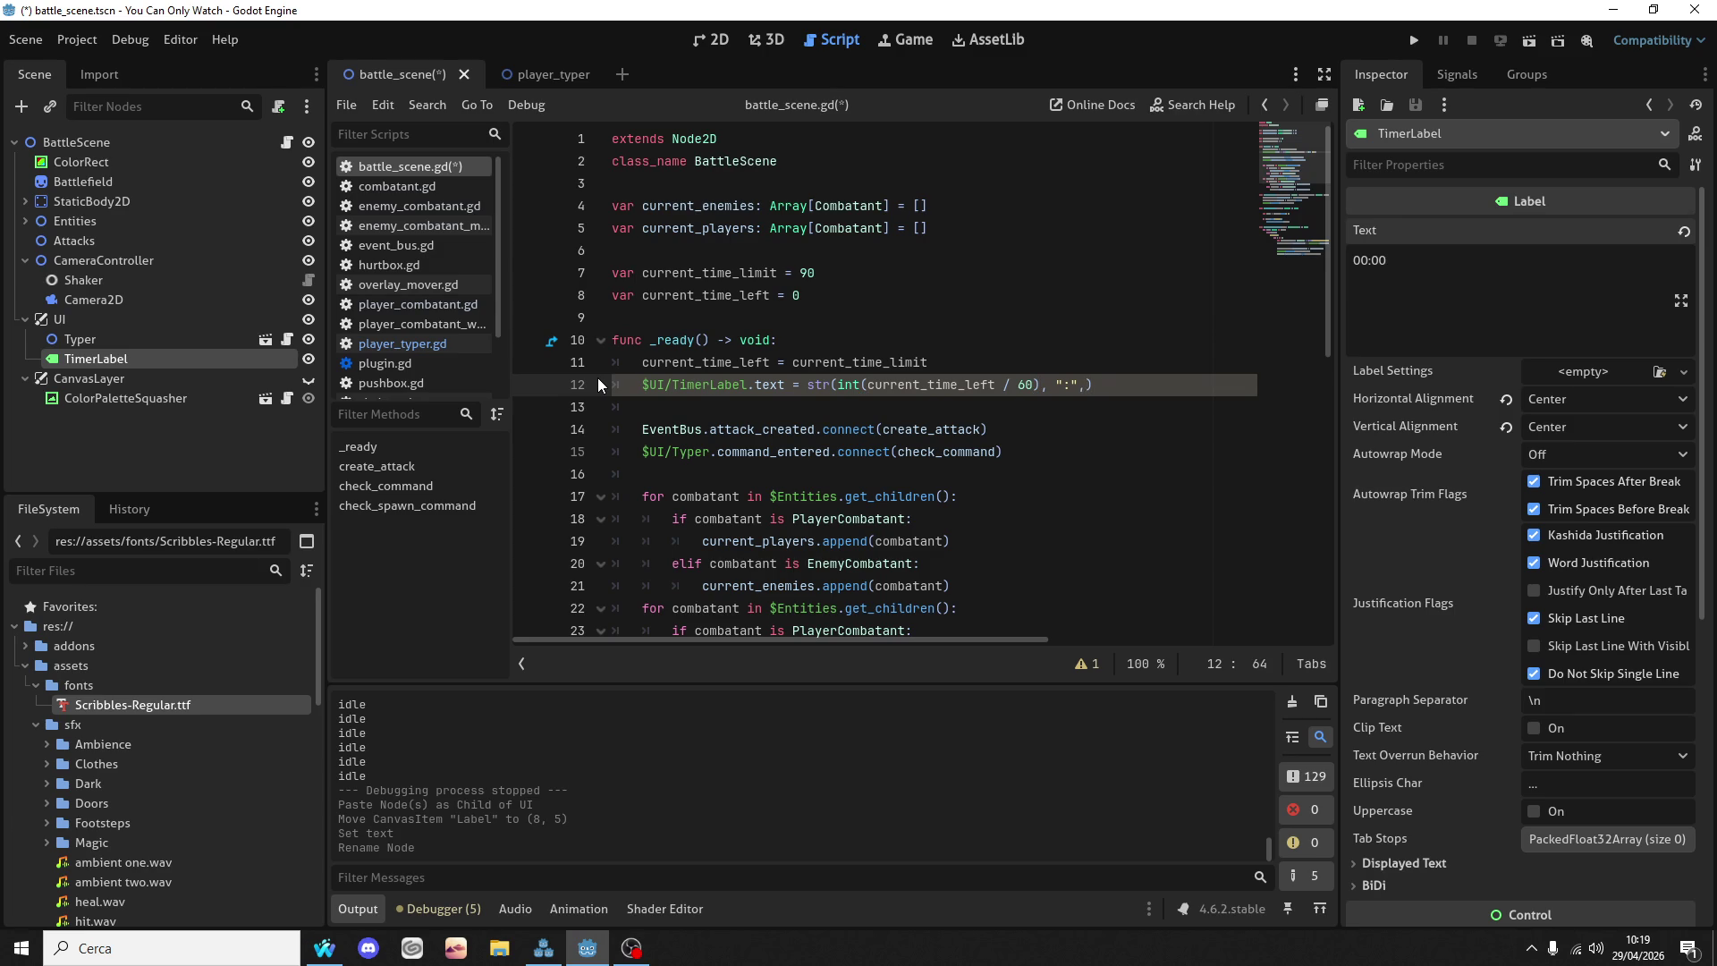
{"action": "type", "text": " \":\", int("}
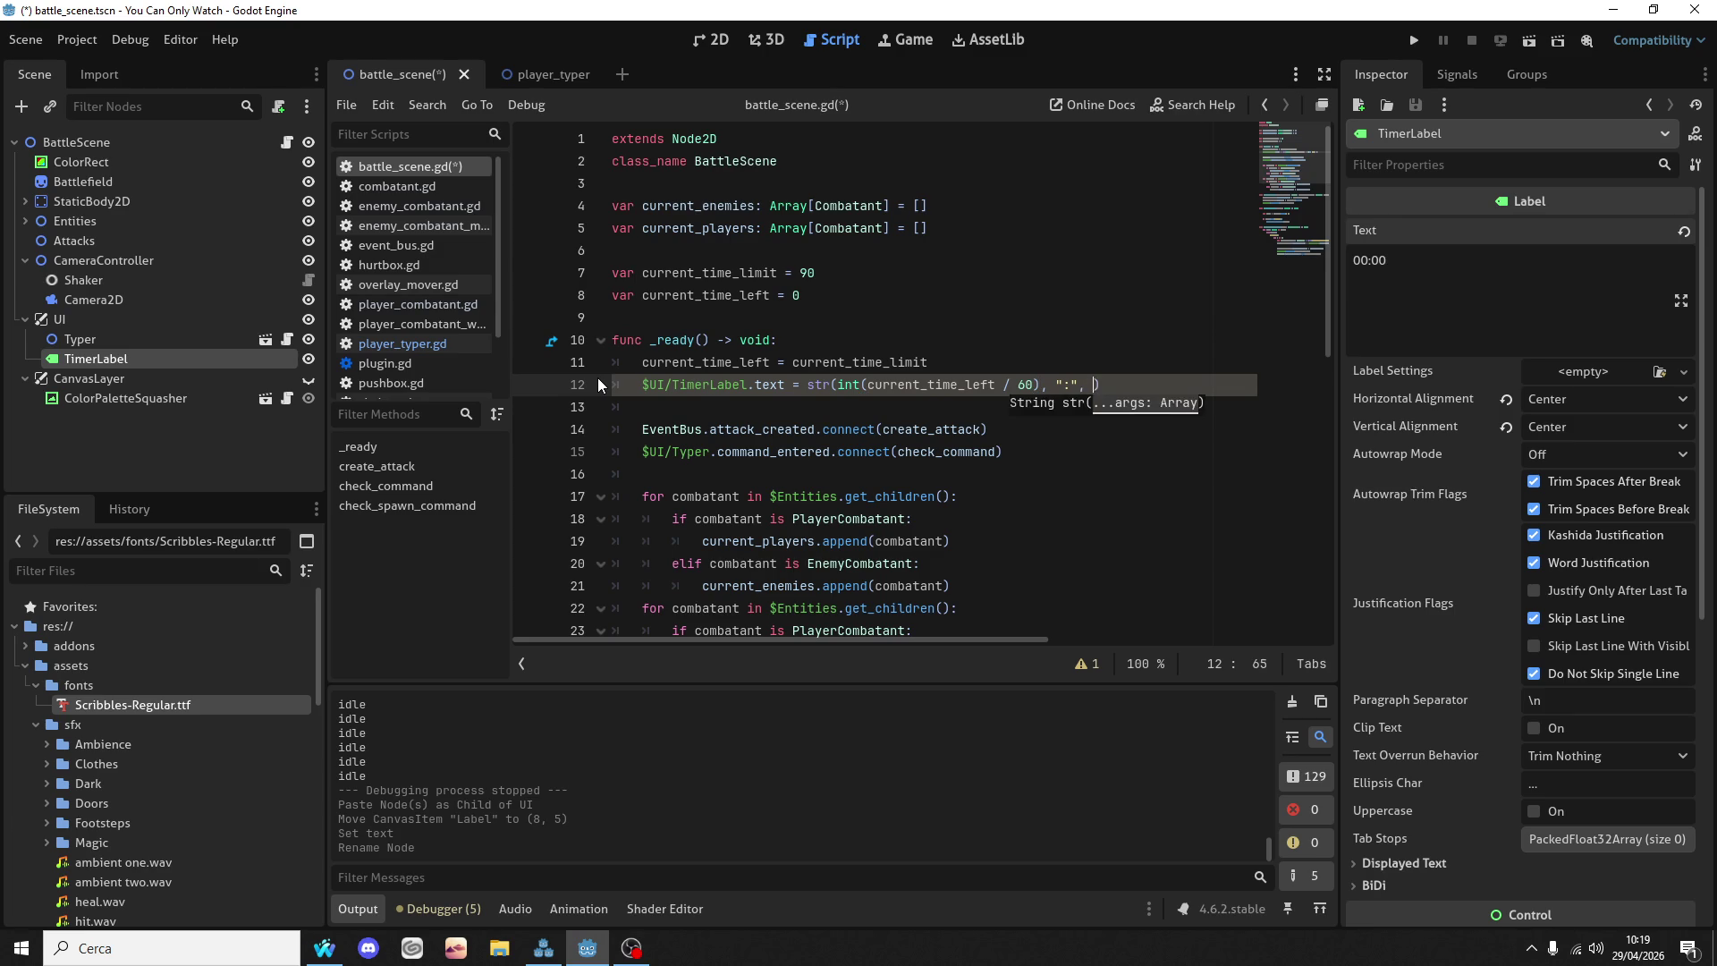
{"action": "key", "text": "BackSpace"}
{"action": "key", "text": "BackSpace"}
{"action": "key", "text": "BackSpace"}
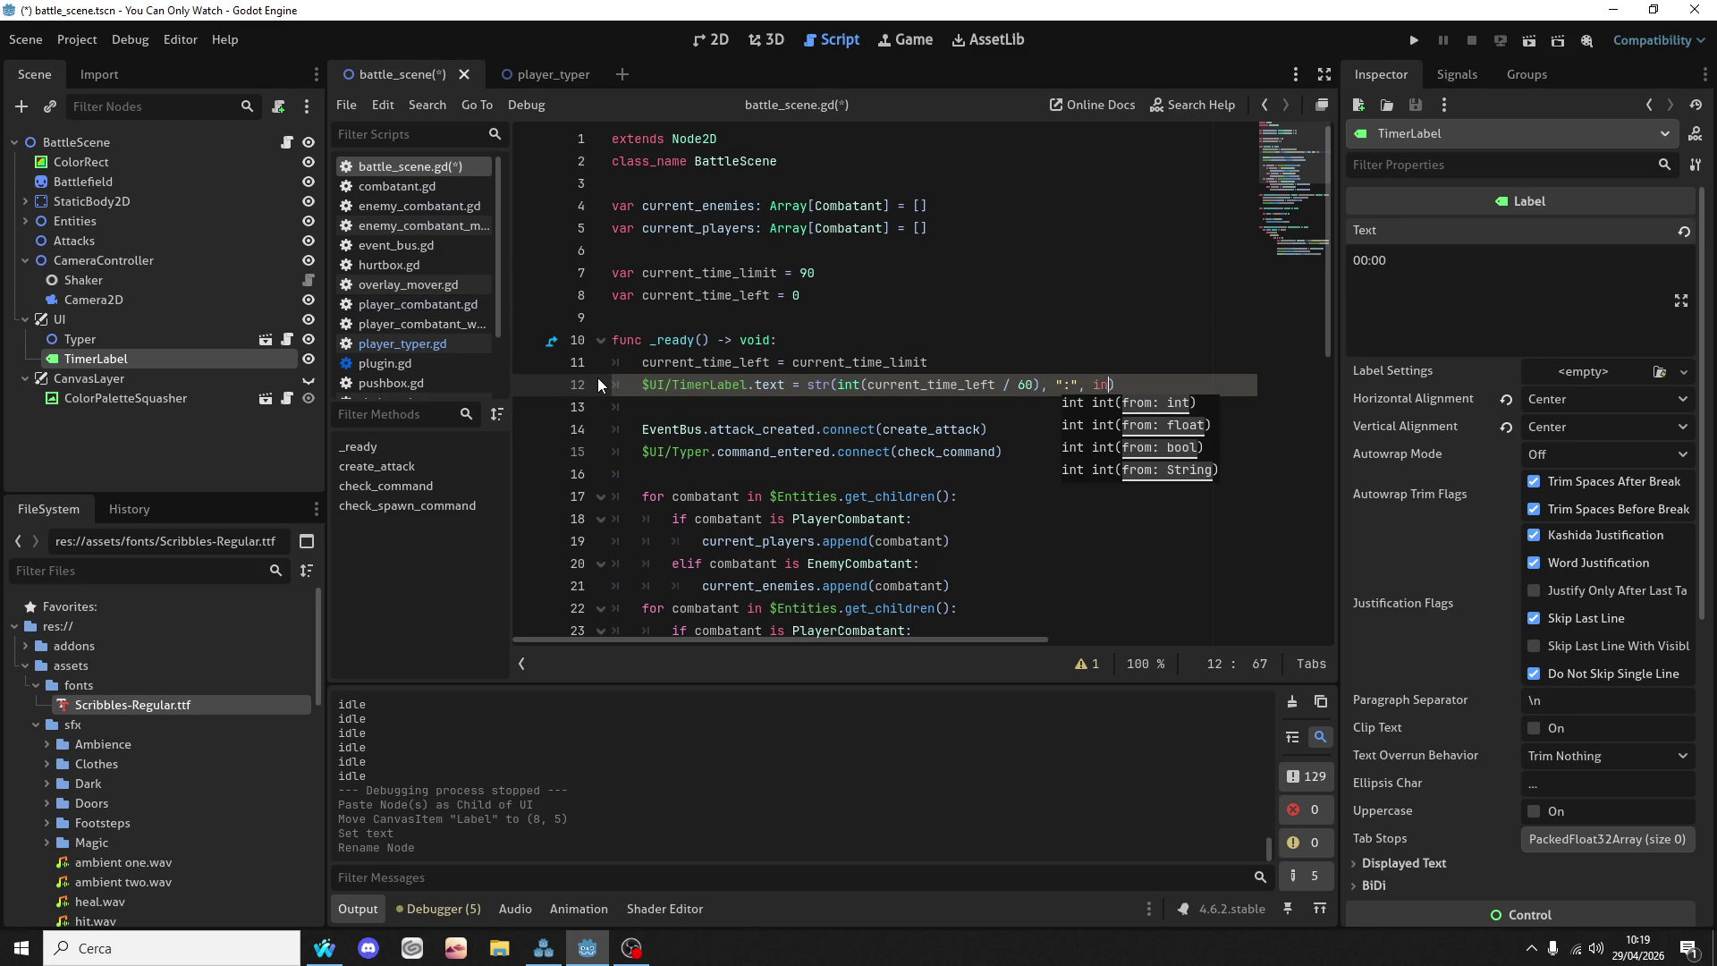
{"action": "type", "text": "current_"}
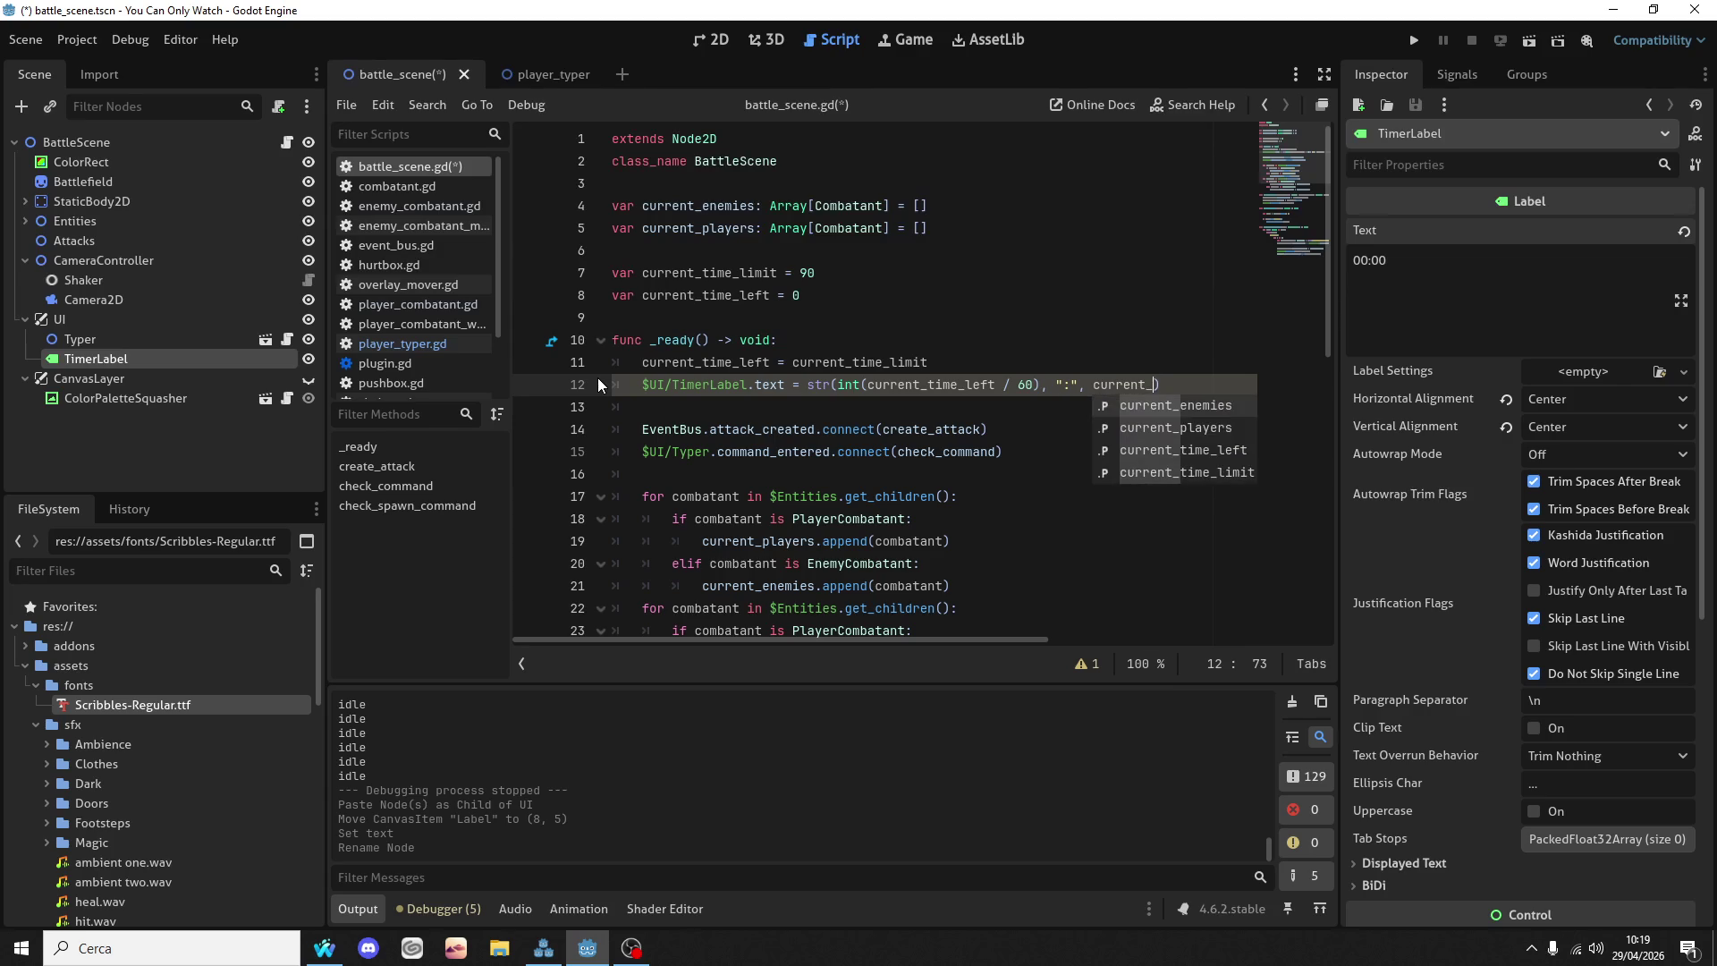
{"action": "type", "text": "time"}
{"action": "key", "text": "Return"}
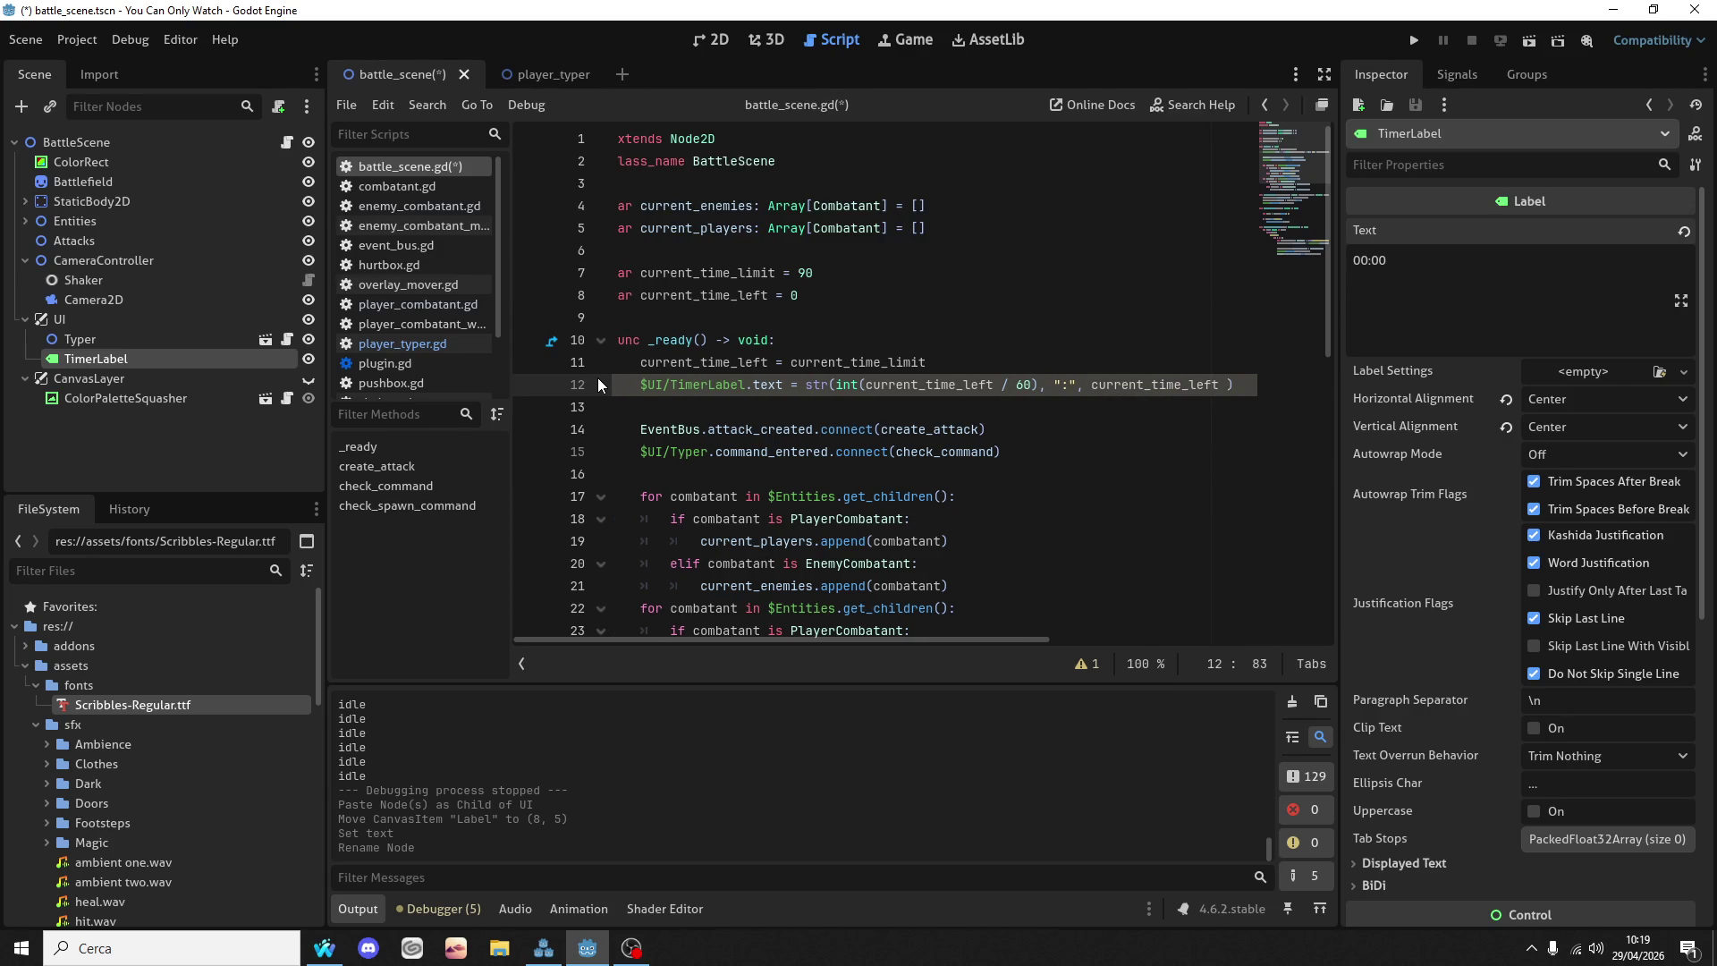
{"action": "type", "text": "% 60"}
{"action": "key", "text": "Up"}
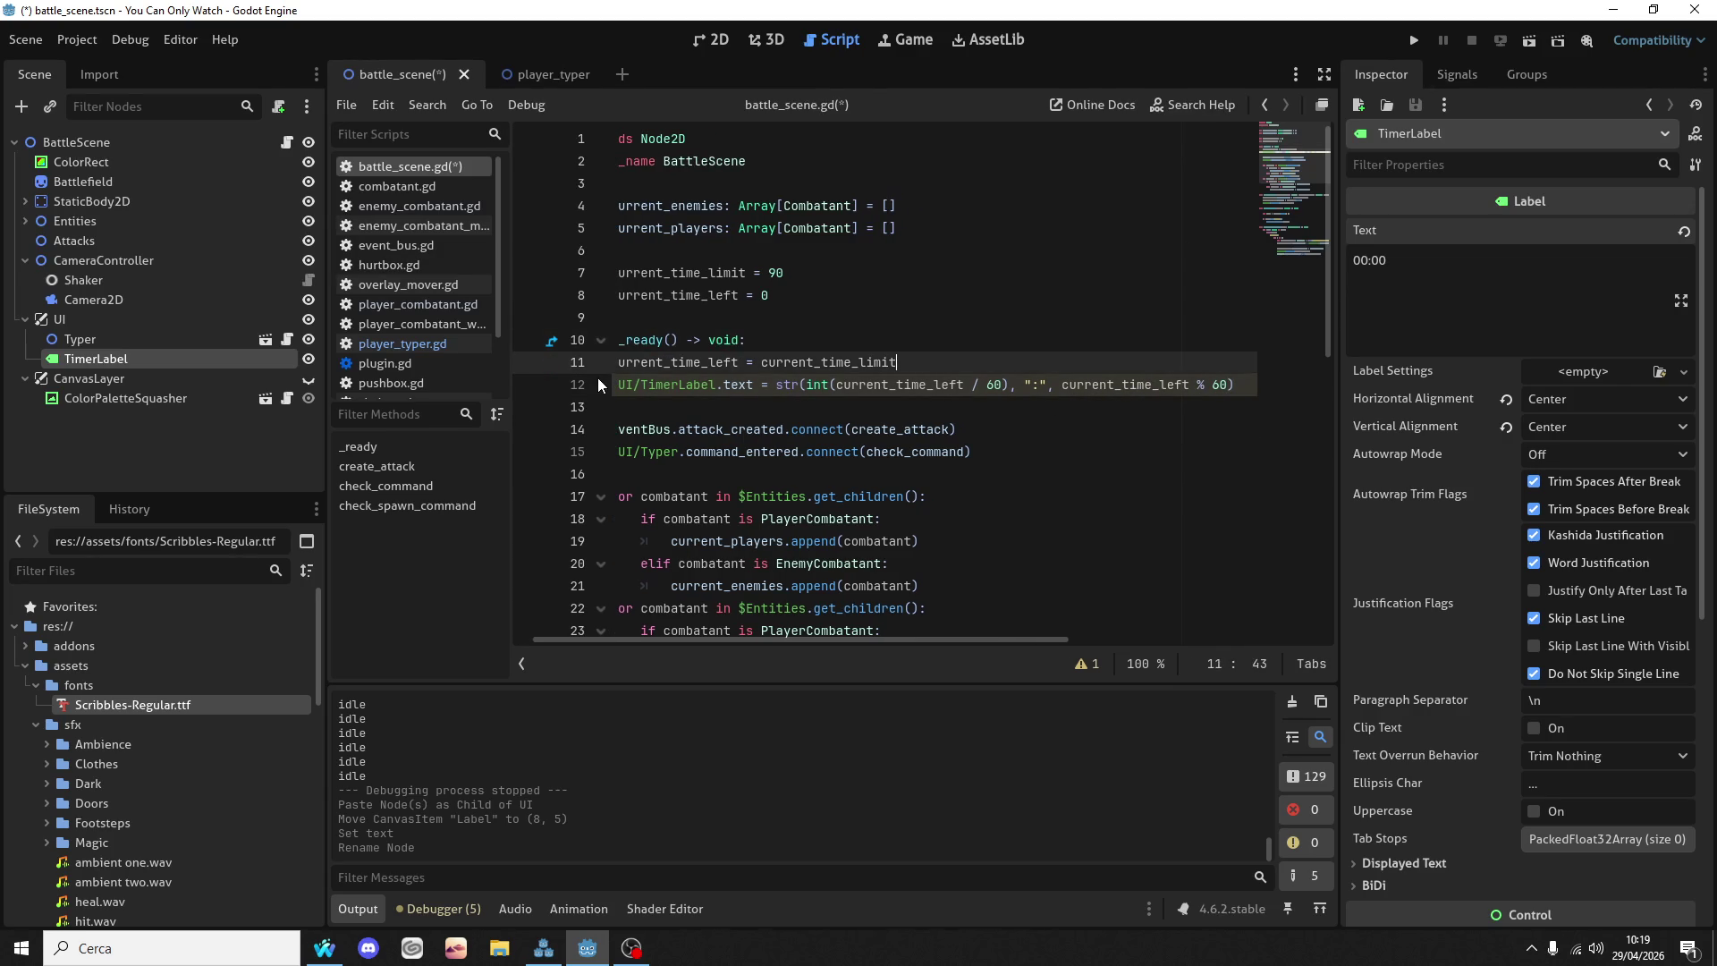
Give current_time_left and current_time_limit the : float type hint.
{"action": "key", "text": "Down"}
{"action": "key", "text": "Up"}
{"action": "key", "text": "Up"}
{"action": "key", "text": "Up"}
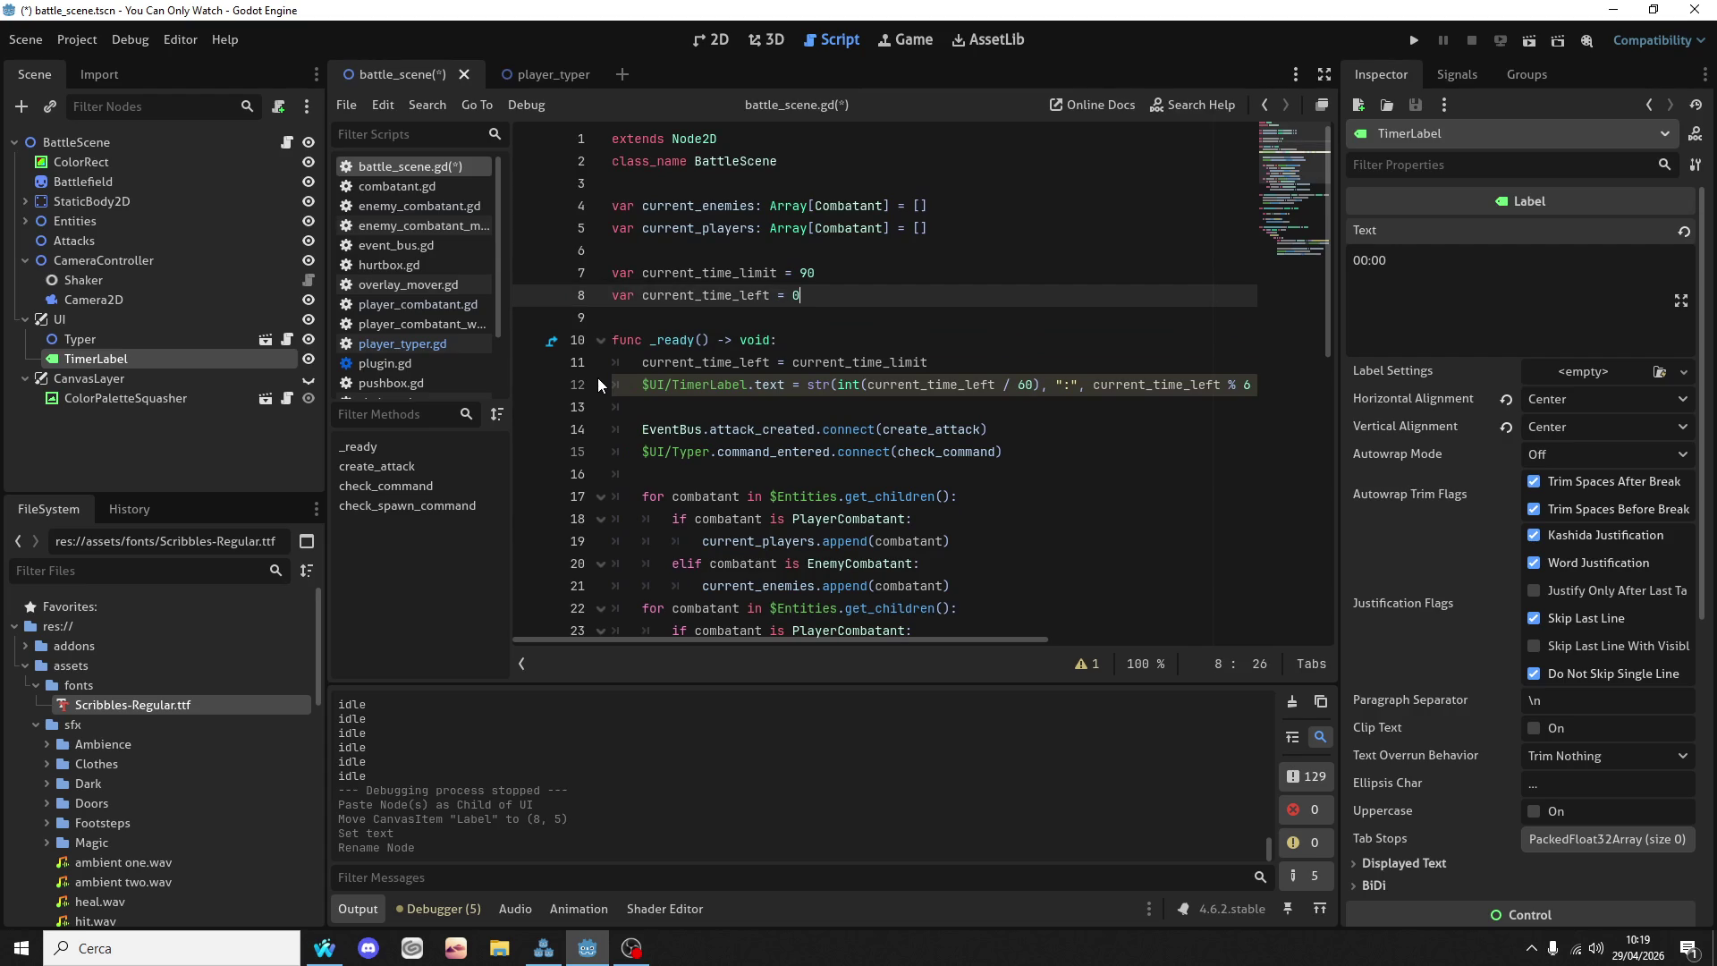
{"action": "key", "text": "Left"}
{"action": "key", "text": "Left"}
{"action": "key", "text": "Left"}
{"action": "type", "text": ": float"}
{"action": "key", "text": "Escape"}
{"action": "key", "text": "ctrl+shift+Left"}
{"action": "key", "text": "ctrl+shift+Left"}
{"action": "key", "text": "ctrl+c"}
{"action": "key", "text": "Up"}
{"action": "key", "text": "ctrl+v"}
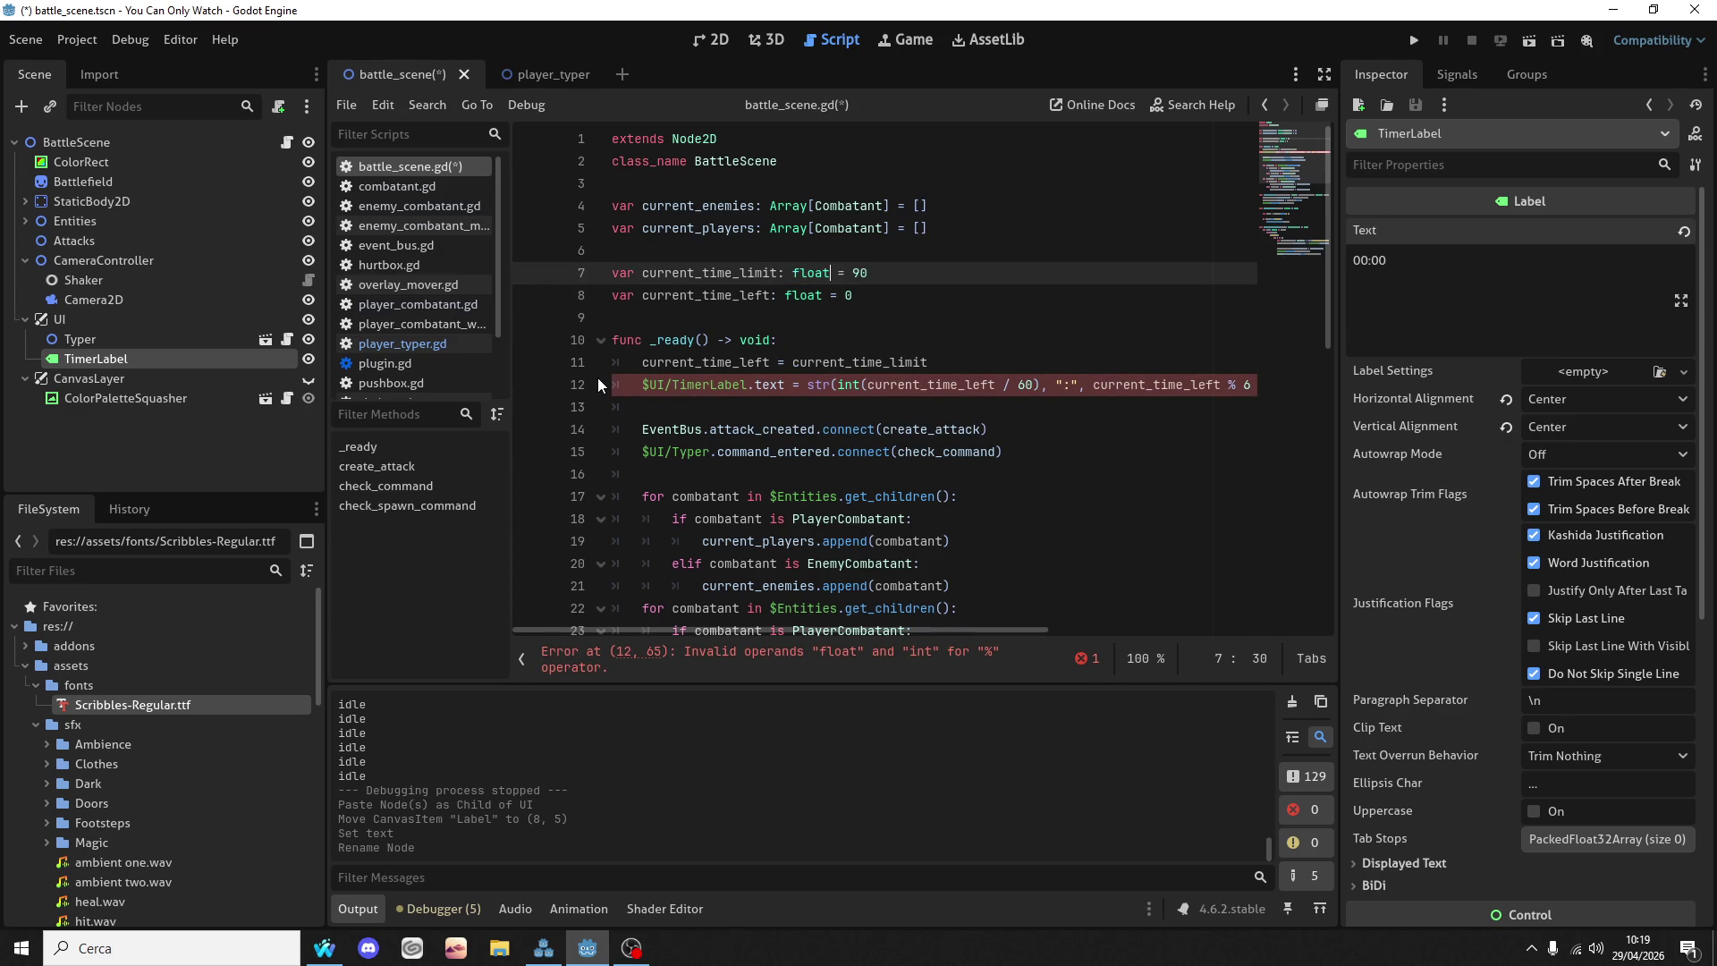
Wrap the seconds' current_time_left in int(), then delete the TimerLabel text line from _ready.
{"action": "double_click", "coordinate": [1096, 385]}
{"action": "type", "text": "int(current_time_left"}
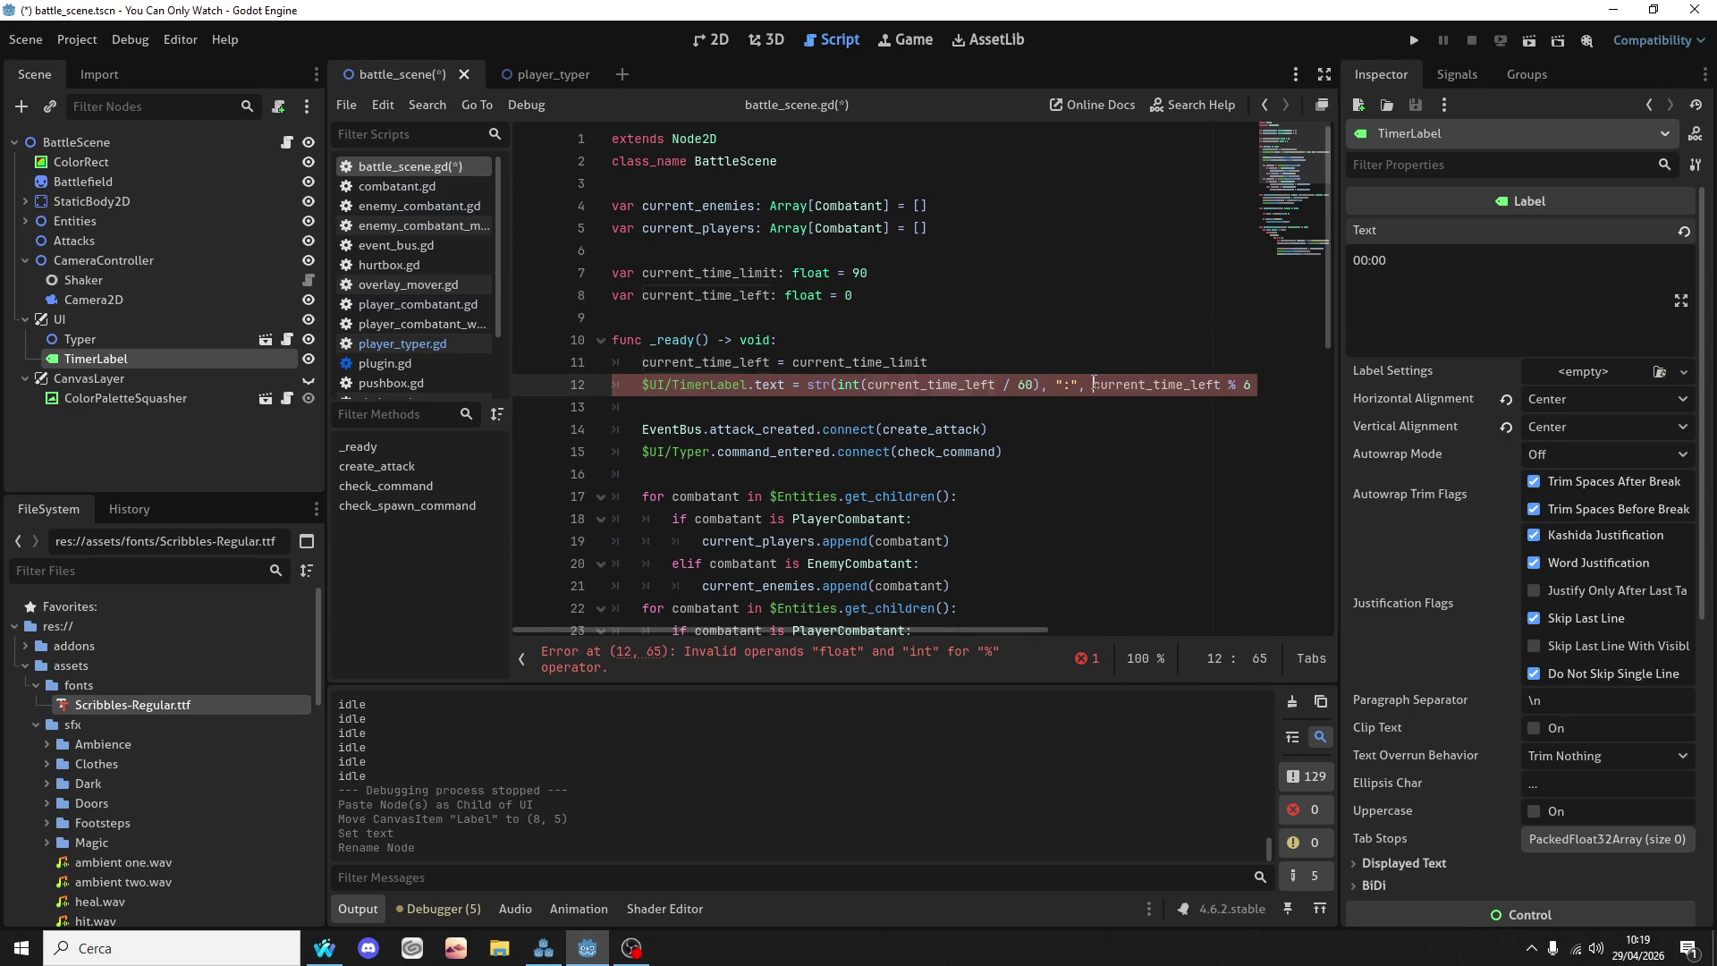
{"action": "type", "text": ")"}
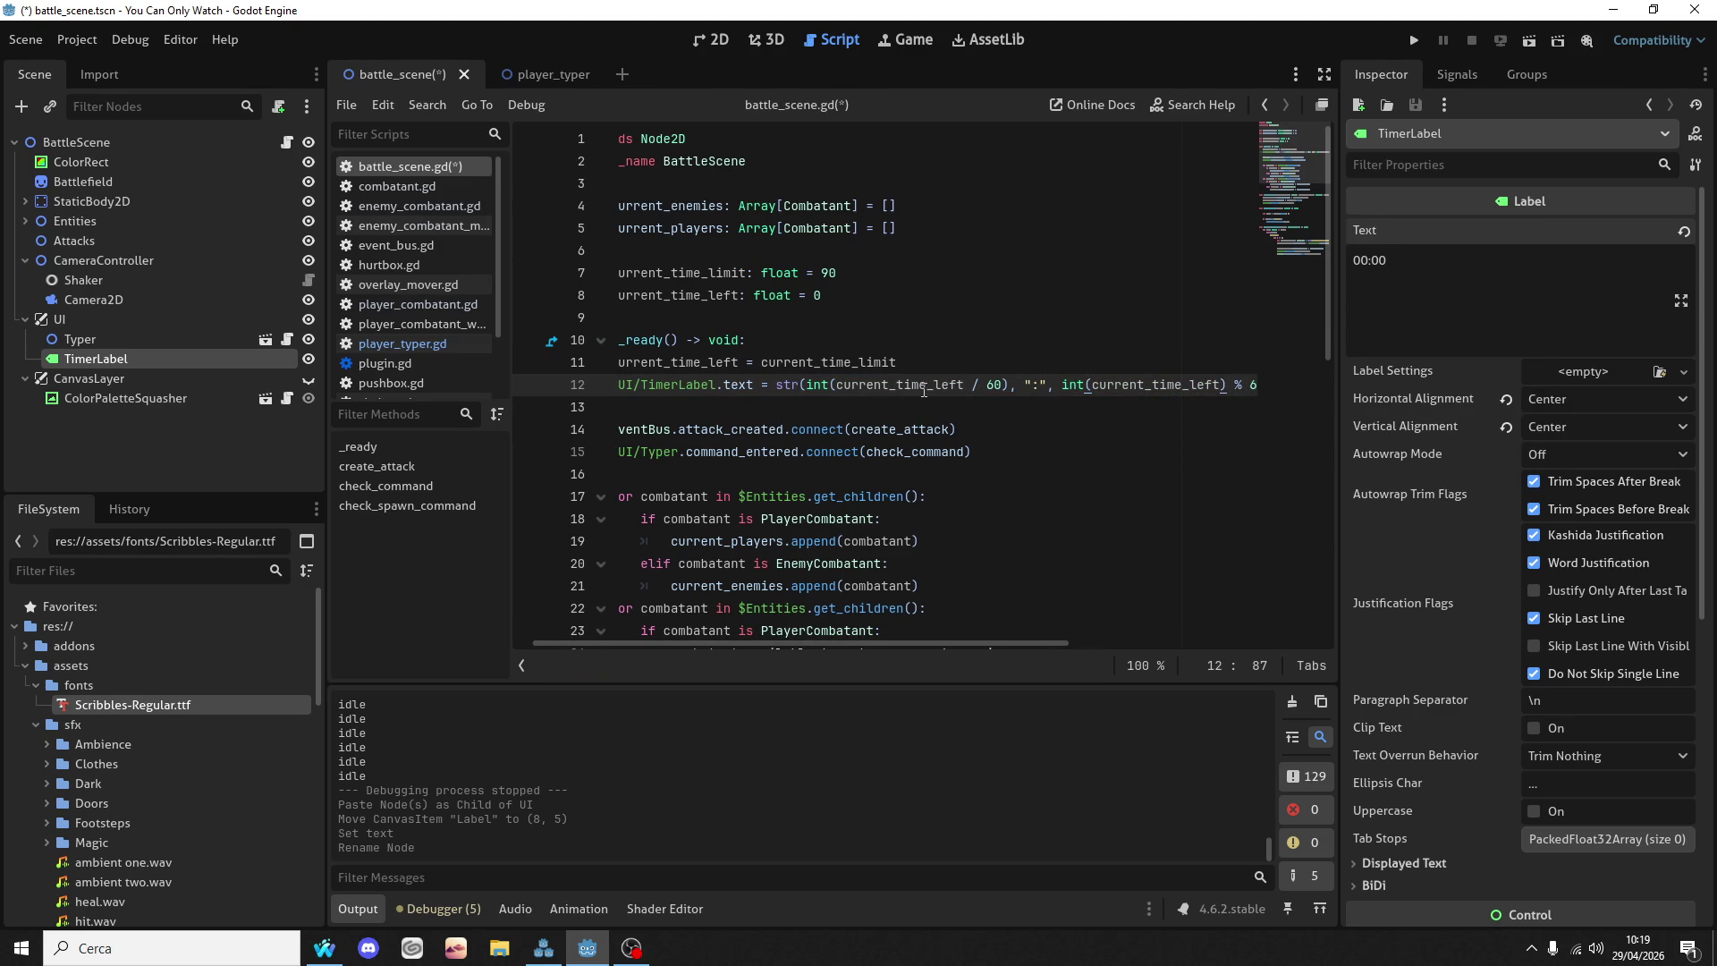
{"action": "mouse_move", "coordinate": [665, 402]}
{"action": "left_mouse_down"}
{"action": "mouse_move", "coordinate": [805, 420]}
{"action": "mouse_move", "coordinate": [935, 371]}
{"action": "left_mouse_up"}
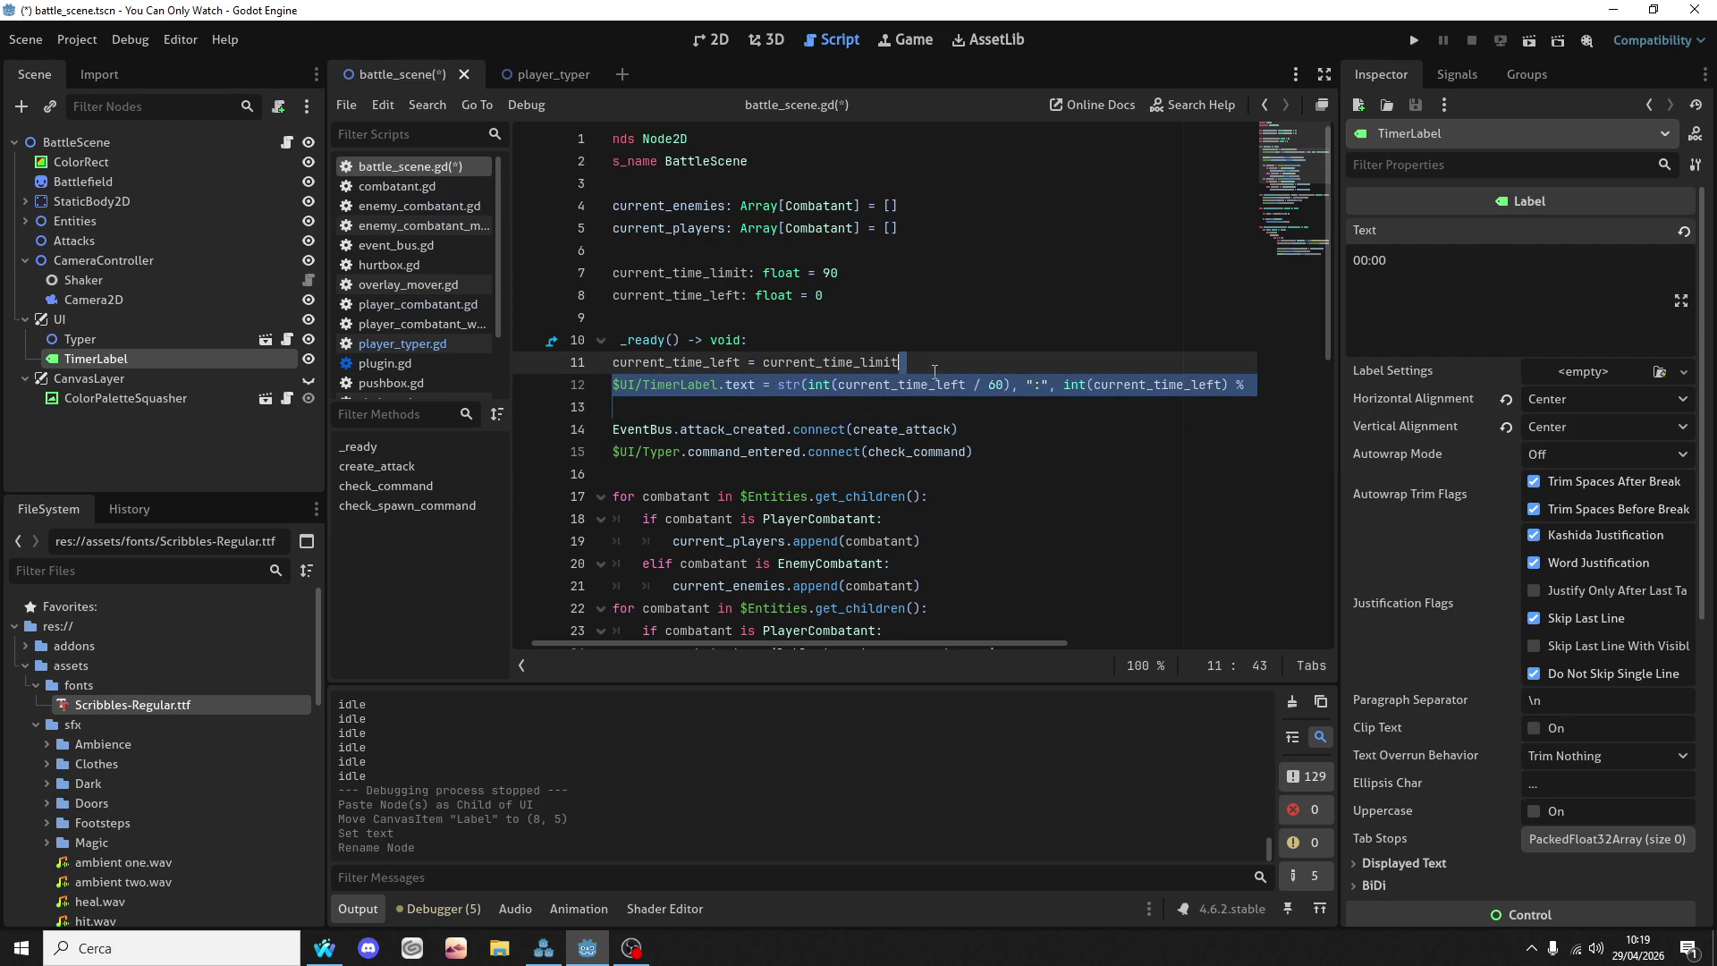
{"action": "key", "text": "BackSpace"}
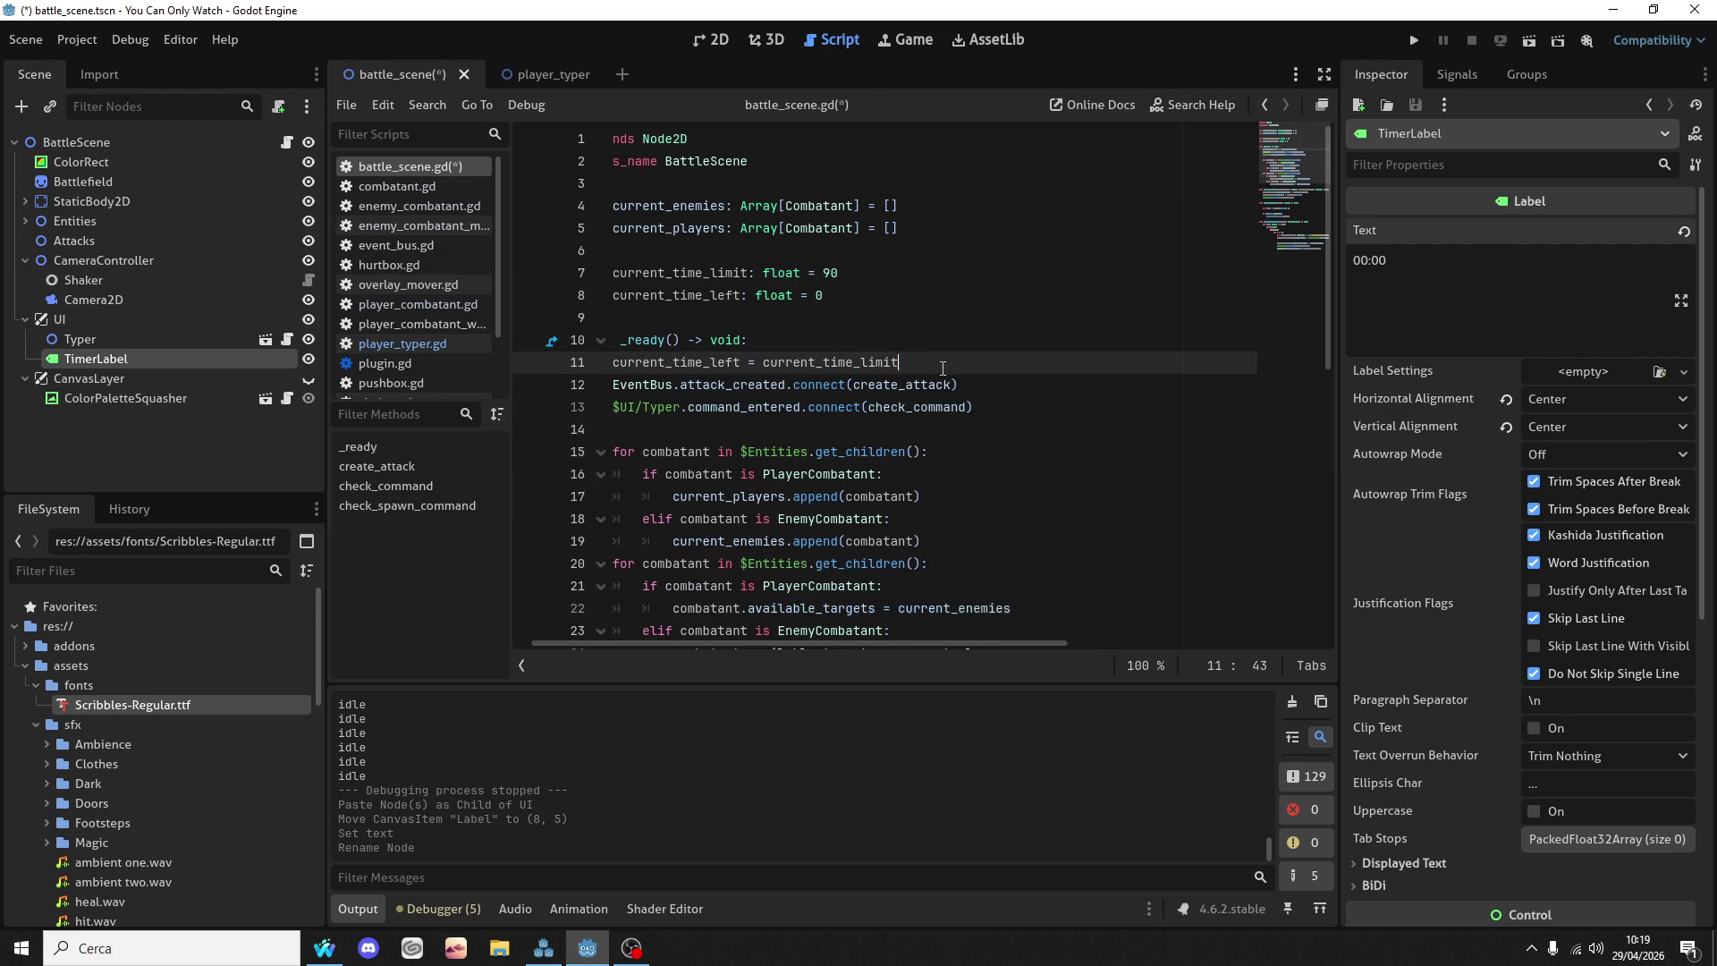
Call update_time_label() in _ready right after the timer setup.
{"action": "key", "text": "Return"}
{"action": "key", "text": "Return"}
{"action": "key", "text": "Up"}
{"action": "type", "text": "update_time_"}
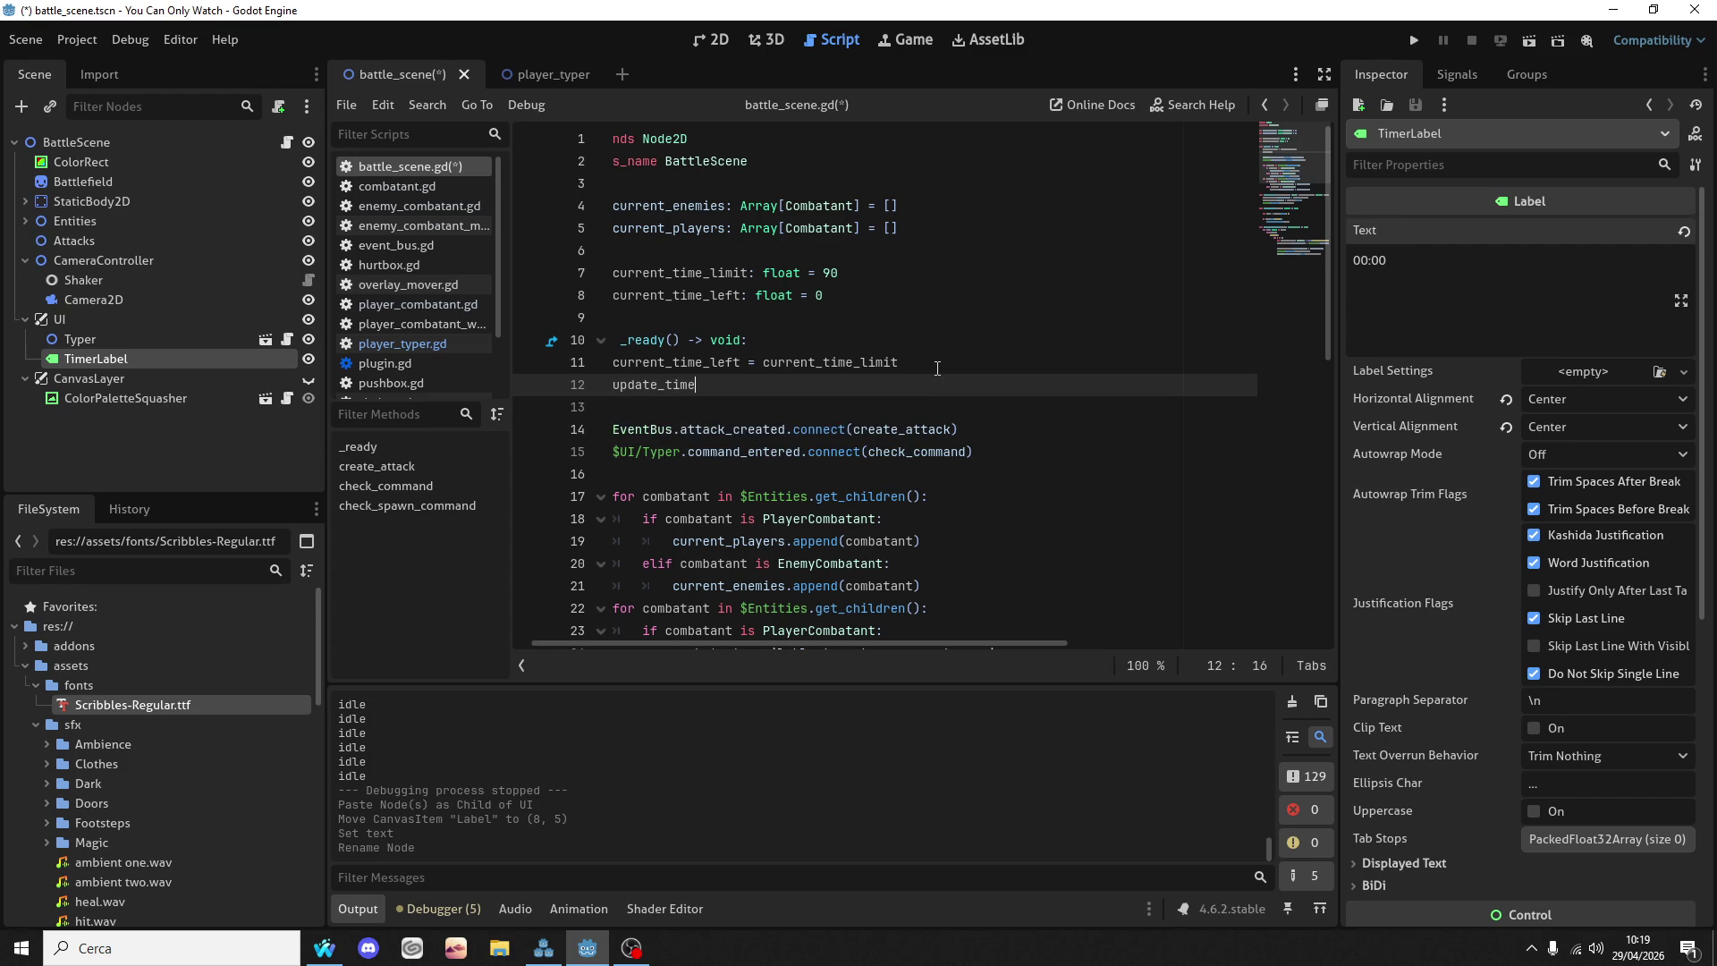
{"action": "type", "text": "lef"}
{"action": "key", "text": "BackSpace"}
{"action": "key", "text": "BackSpace"}
{"action": "key", "text": "BackSpace"}
{"action": "type", "text": "label"}
{"action": "key", "text": "Return"}
At the end of the script, add func update_time_label(): containing the pasted TimerLabel text line.
{"action": "scroll", "coordinate": [909, 439], "scroll_direction": "down", "scroll_amount": 9}
{"action": "left_click", "coordinate": [719, 612]}
{"action": "scroll", "coordinate": [715, 617], "scroll_direction": "down", "scroll_amount": 1}
{"action": "scroll", "coordinate": [786, 613], "scroll_direction": "right", "scroll_amount": 5}
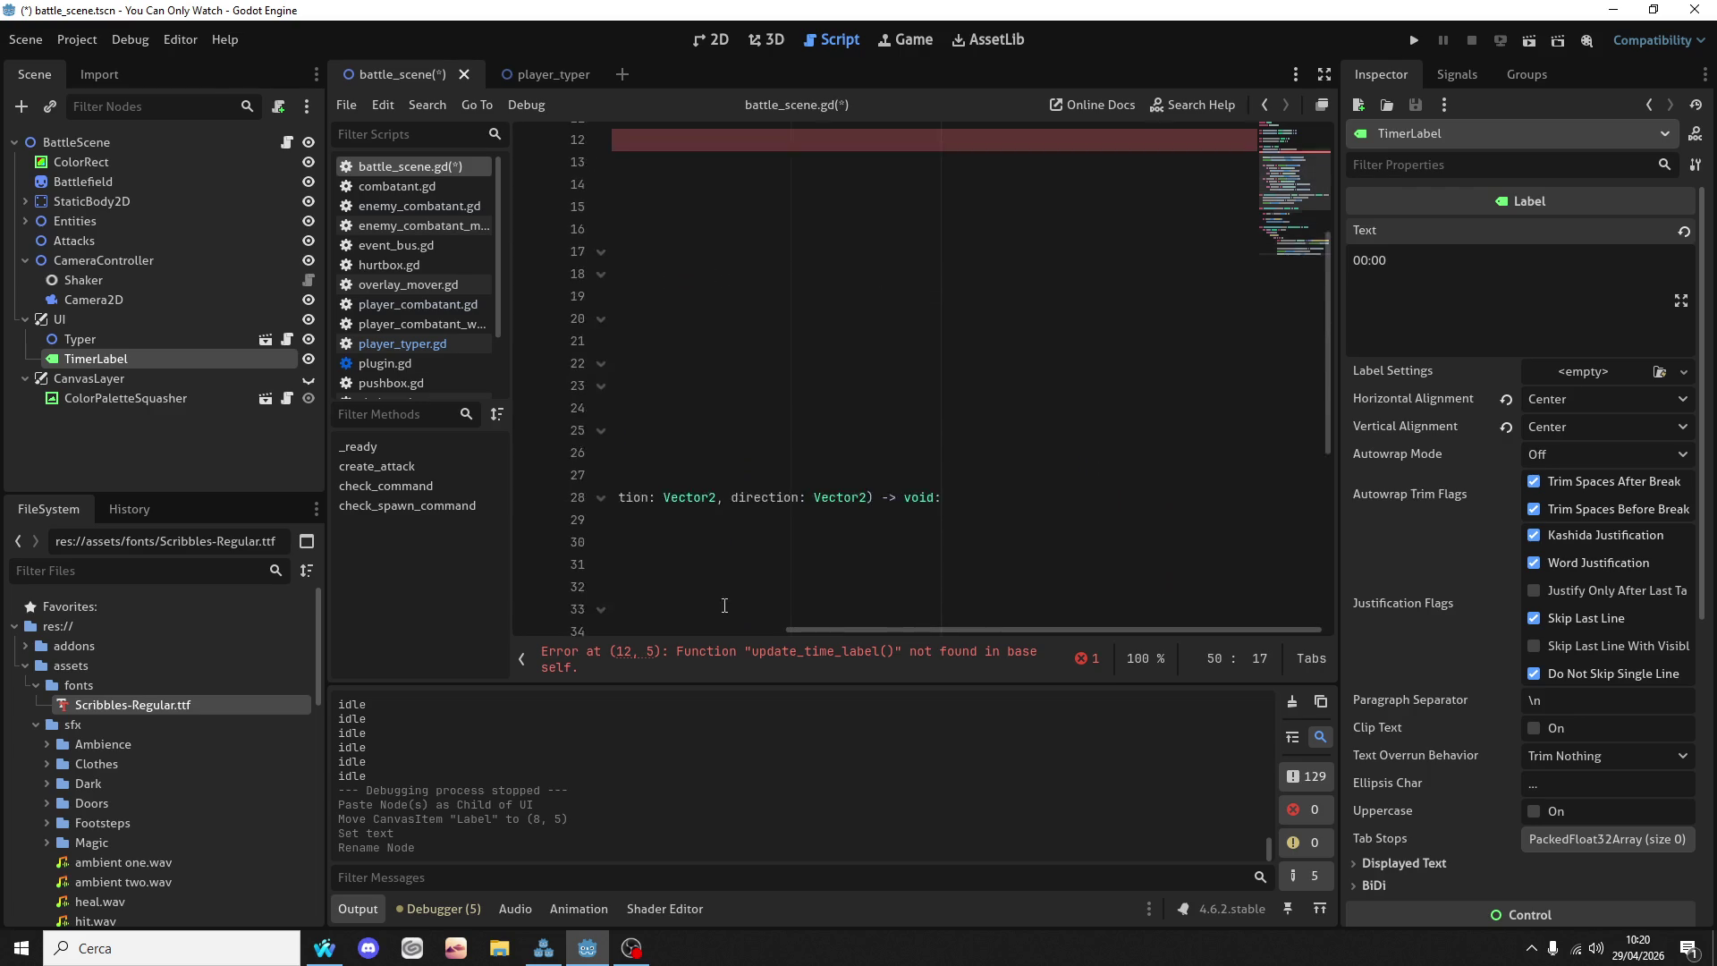
{"action": "scroll", "coordinate": [845, 617], "scroll_direction": "left", "scroll_amount": 5}
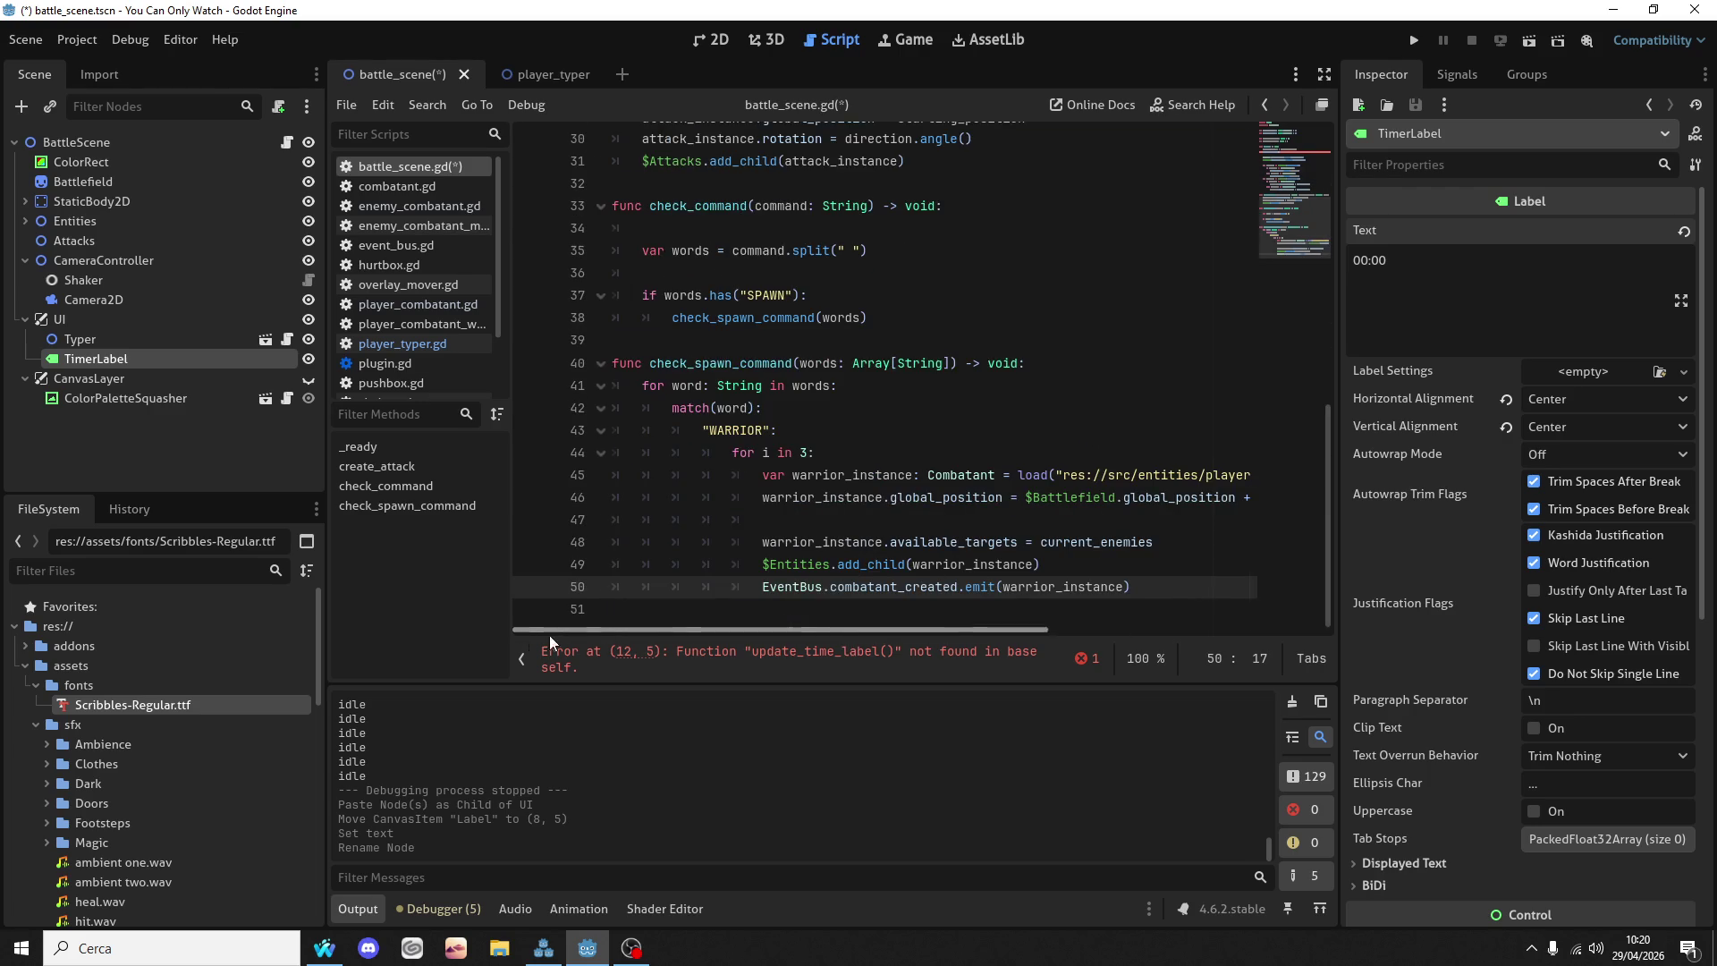
{"action": "left_click", "coordinate": [814, 615]}
{"action": "key", "text": "Return"}
{"action": "type", "text": "func updat"}
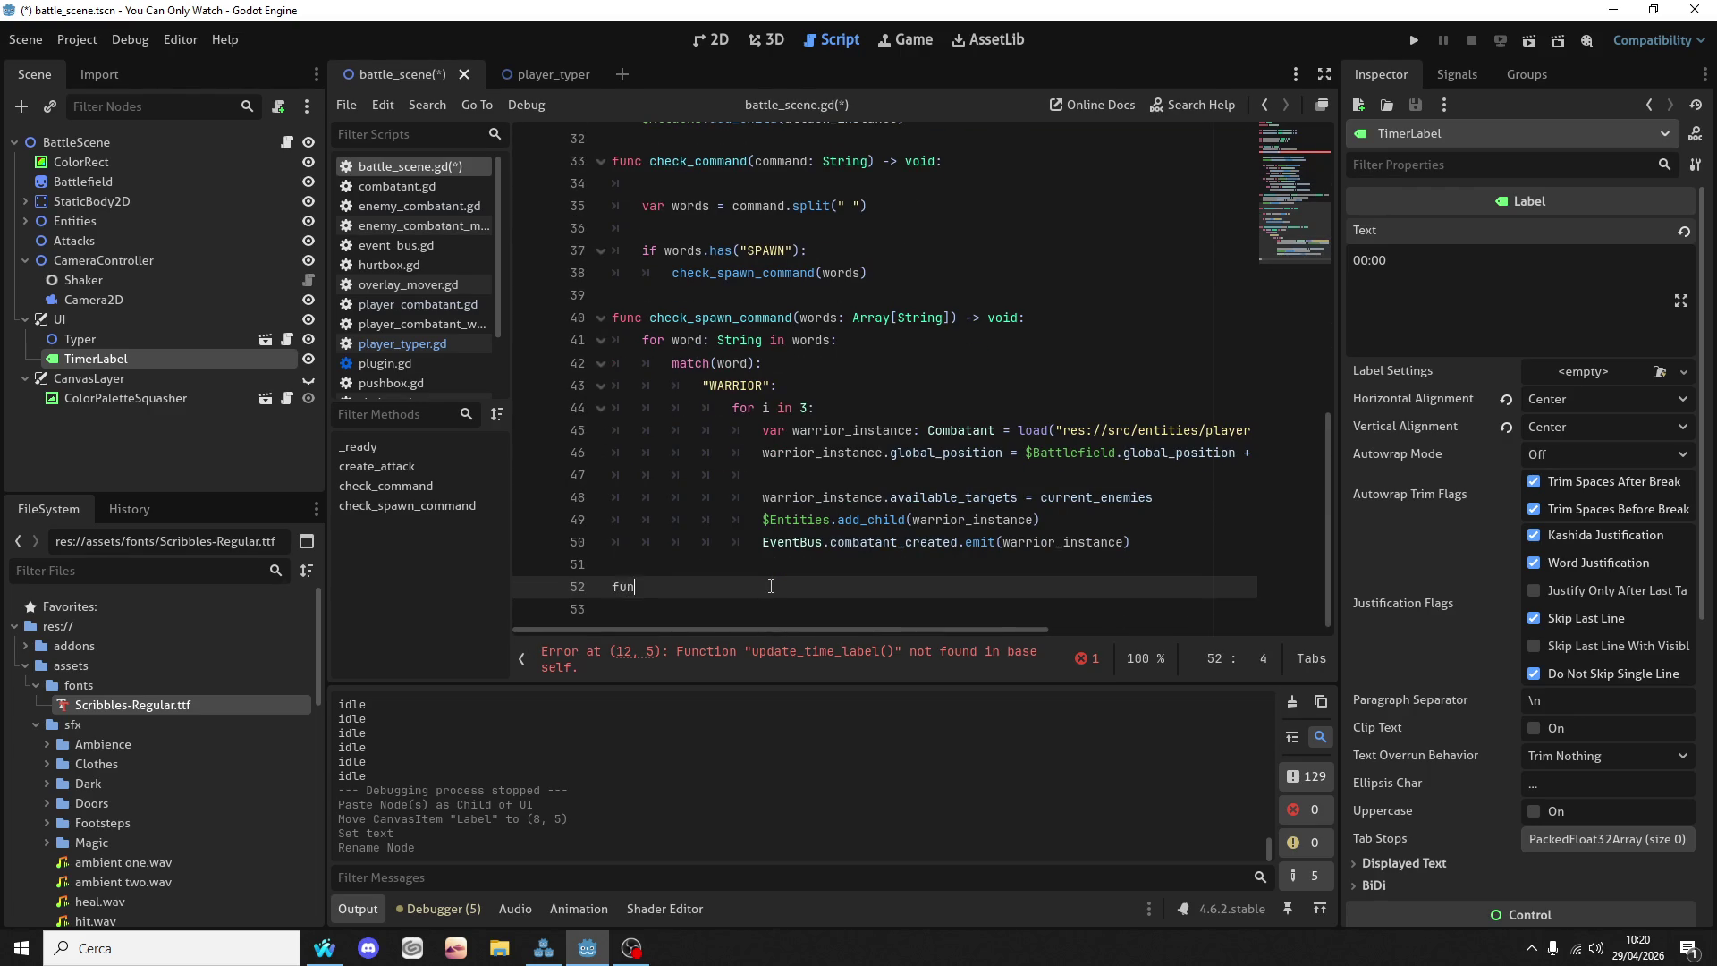
{"action": "type", "text": "e_ti"}
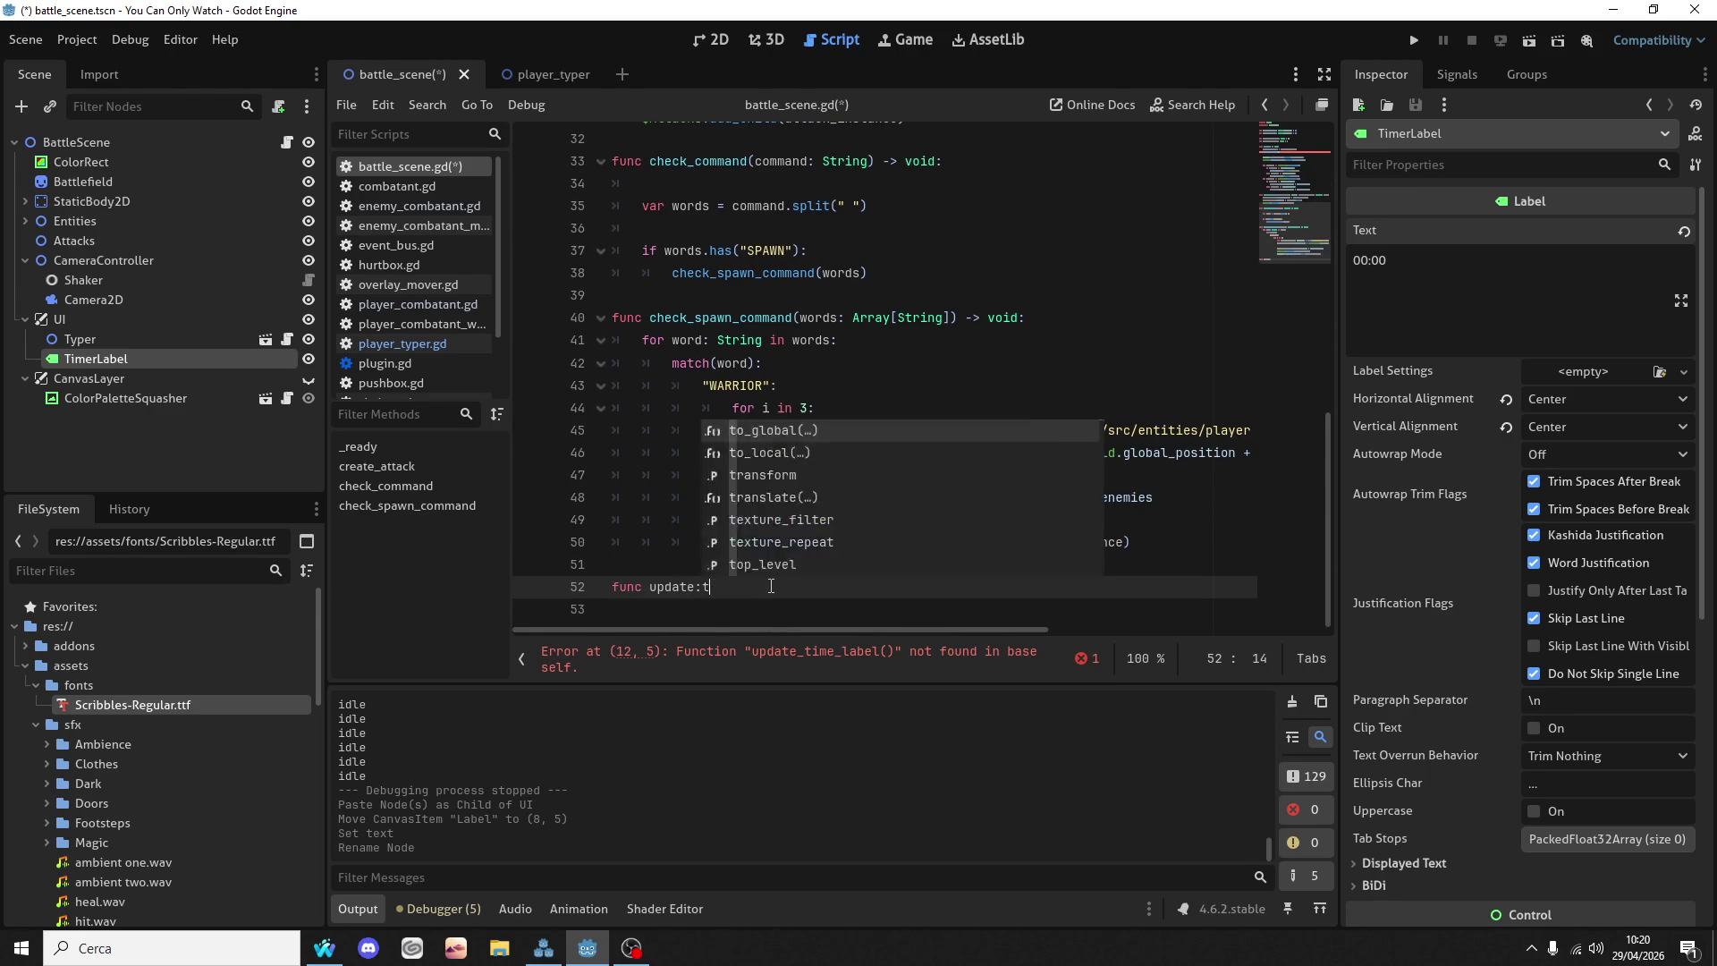
{"action": "type", "text": "me_label"}
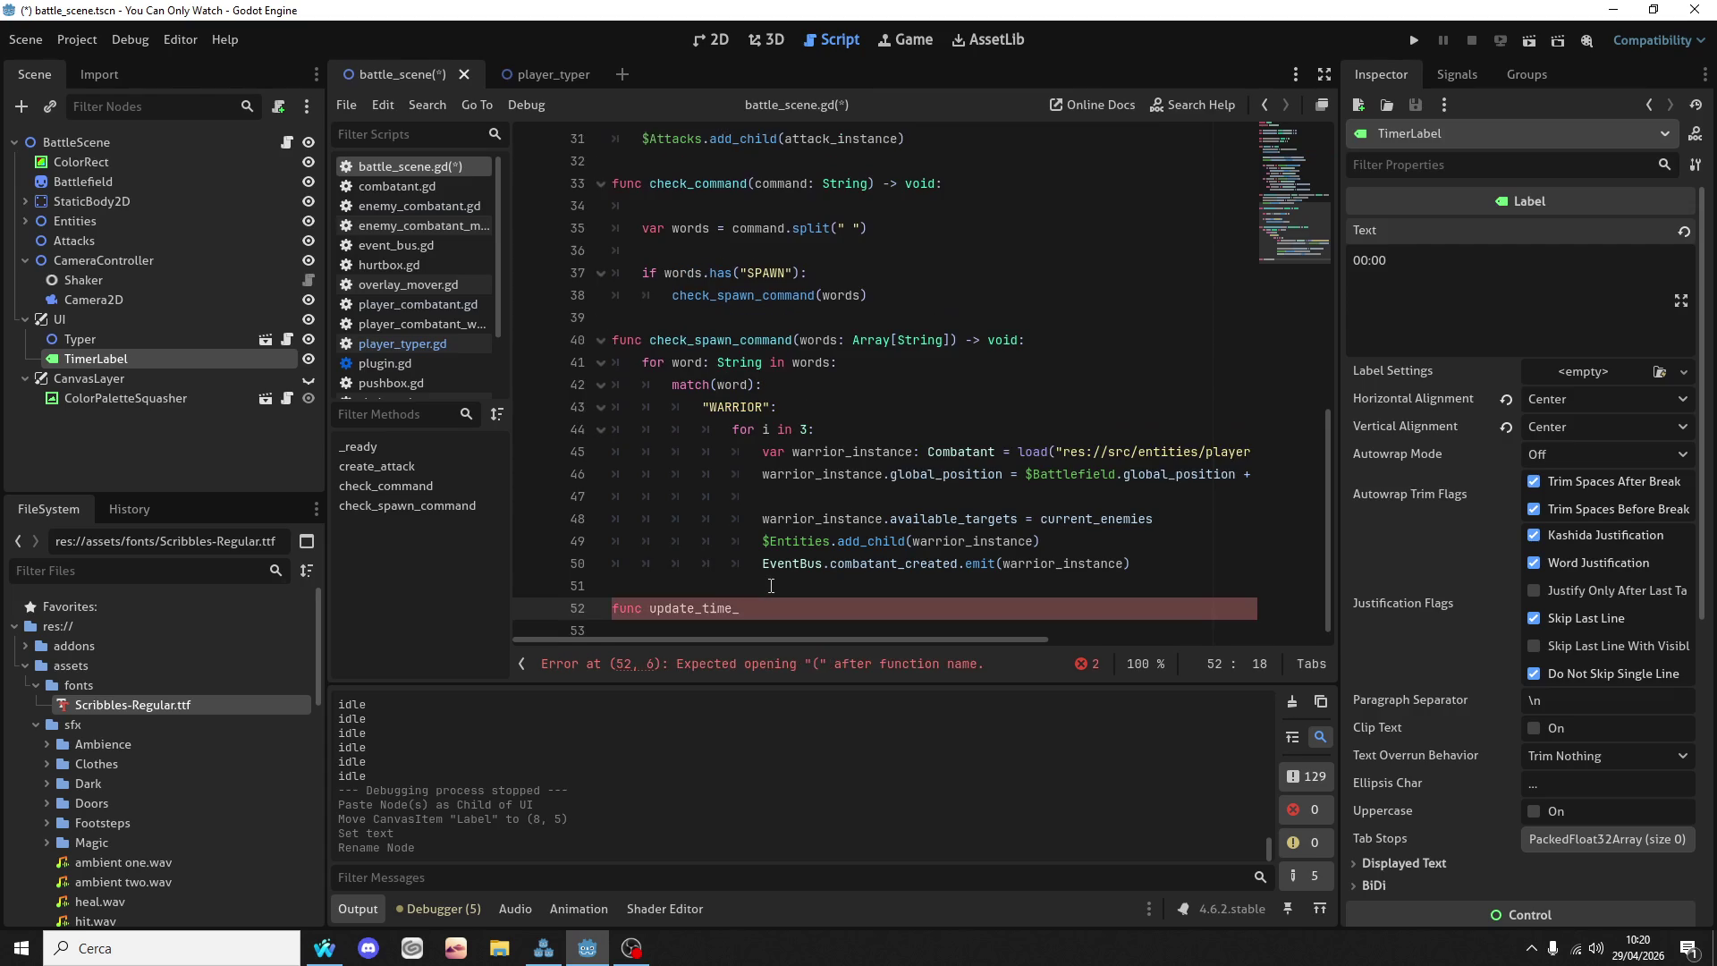
{"action": "type", "text": "()"}
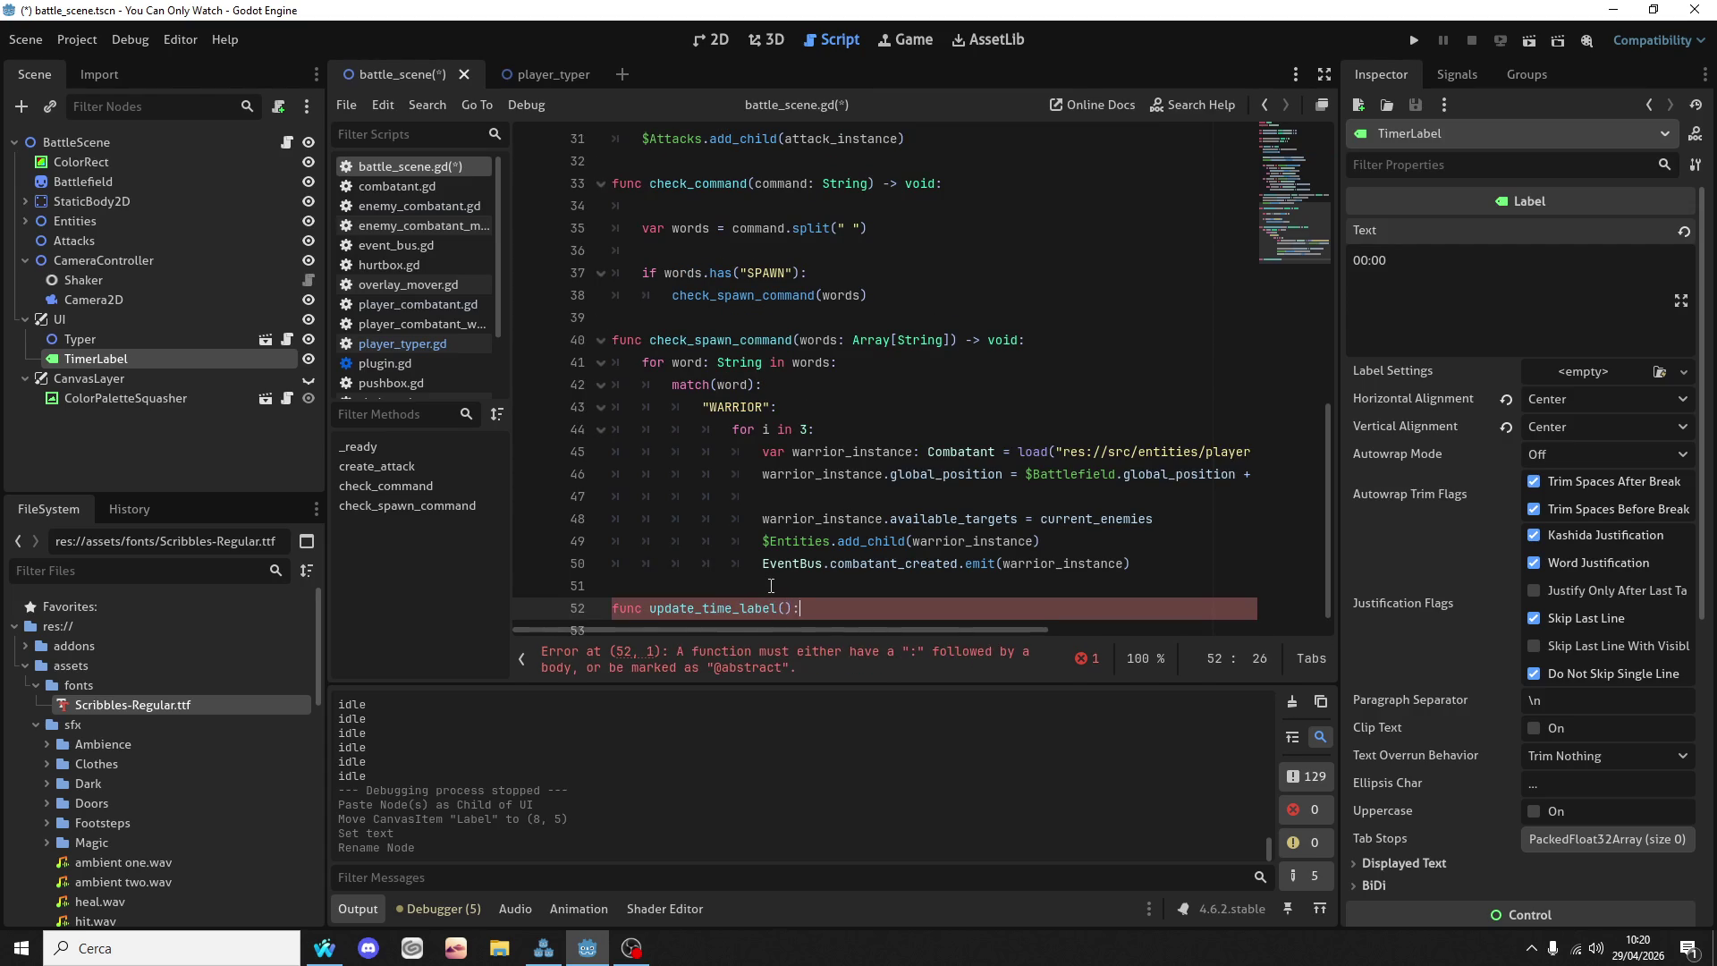
{"action": "type", "text": ":"}
{"action": "key", "text": "Return"}
{"action": "key", "text": "ctrl+v"}
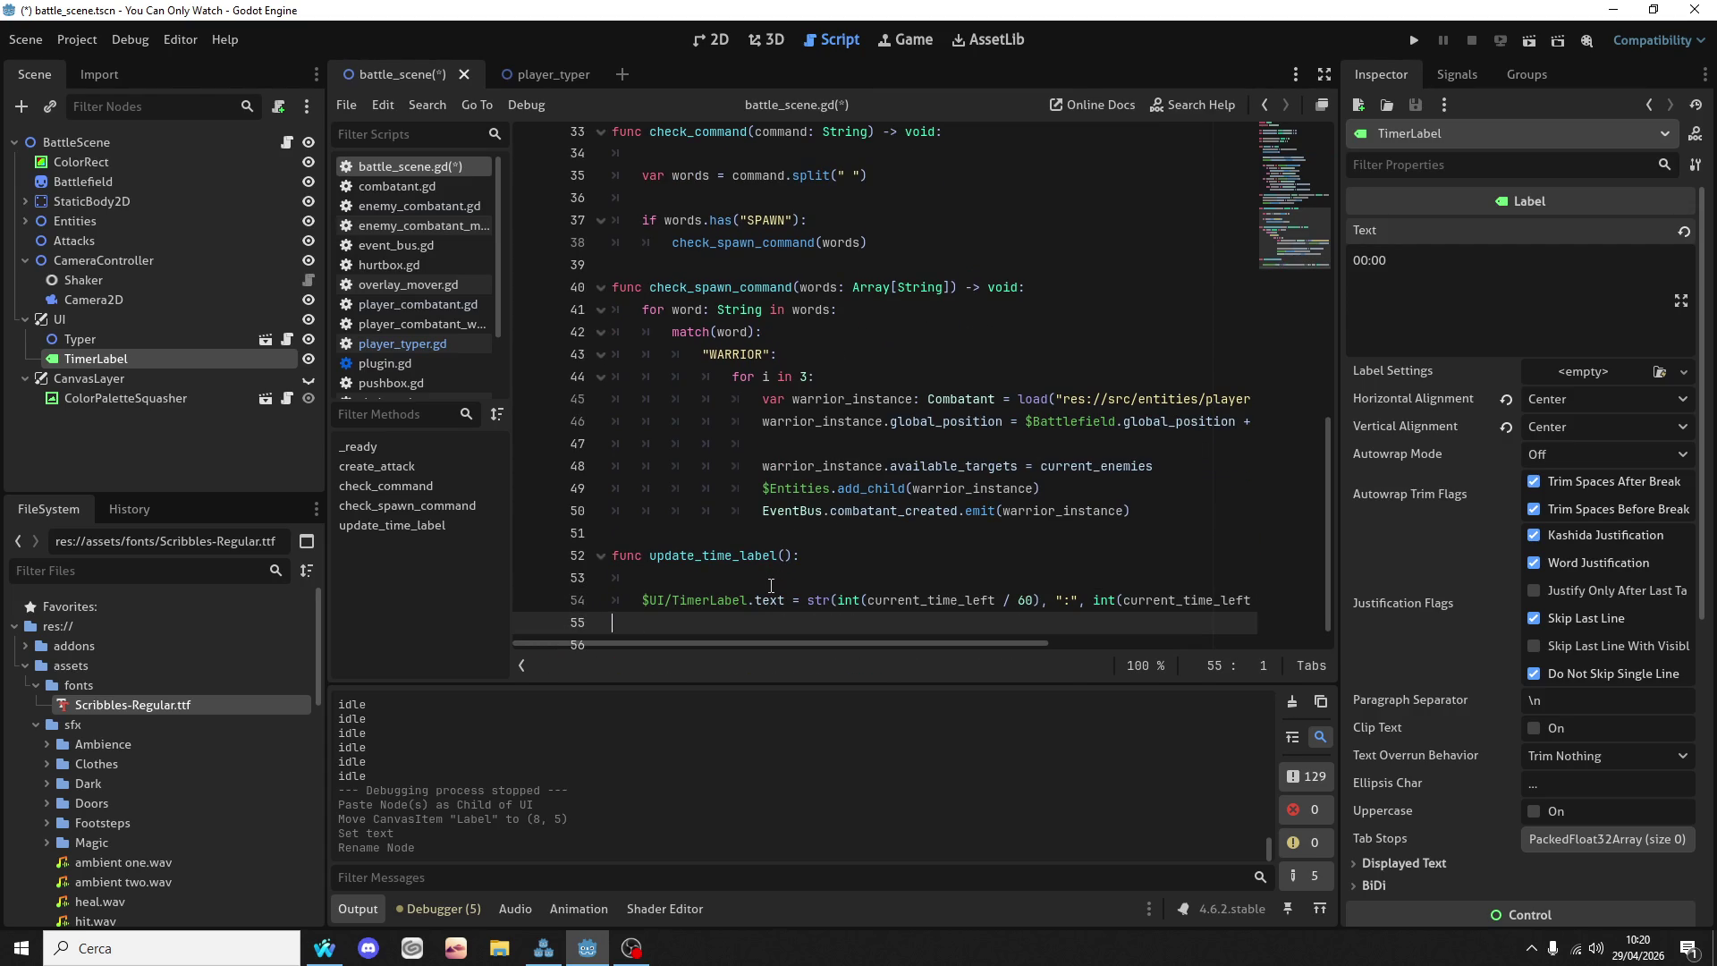
Remove the blank line, give the header a -> void return type, and save the script.
{"action": "key", "text": "Up"}
{"action": "key", "text": "Up"}
{"action": "key", "text": "BackSpace"}
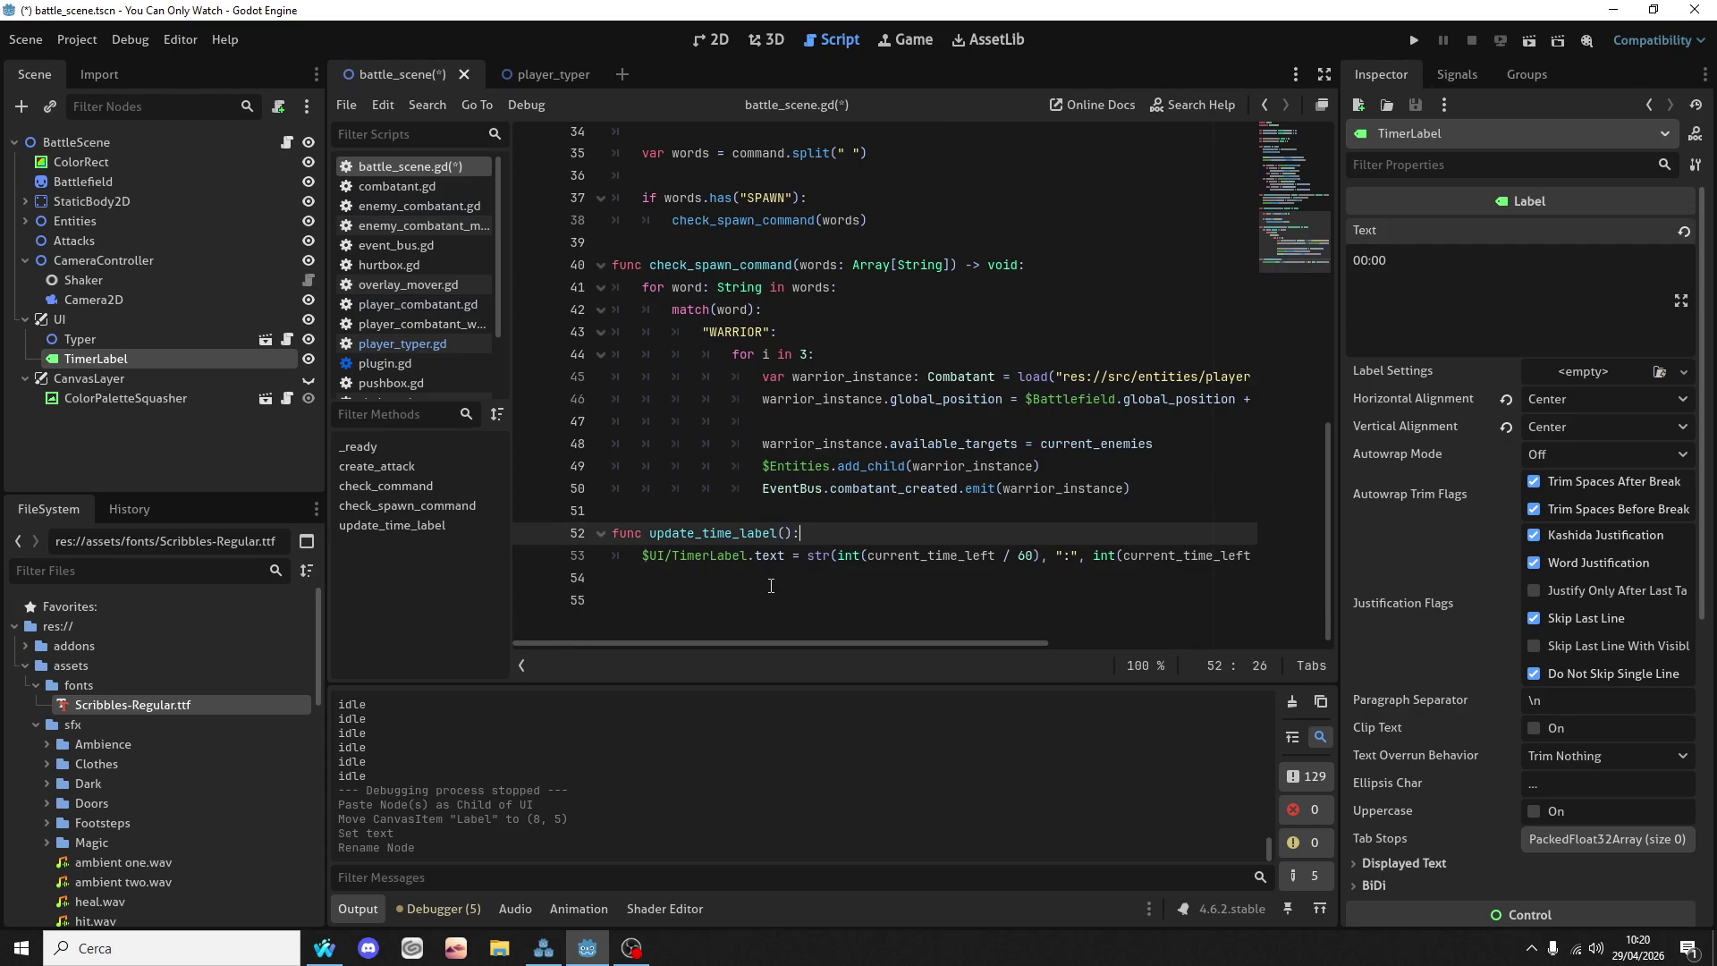
{"action": "type", "text": "-> void"}
{"action": "key", "text": "ctrl+s"}
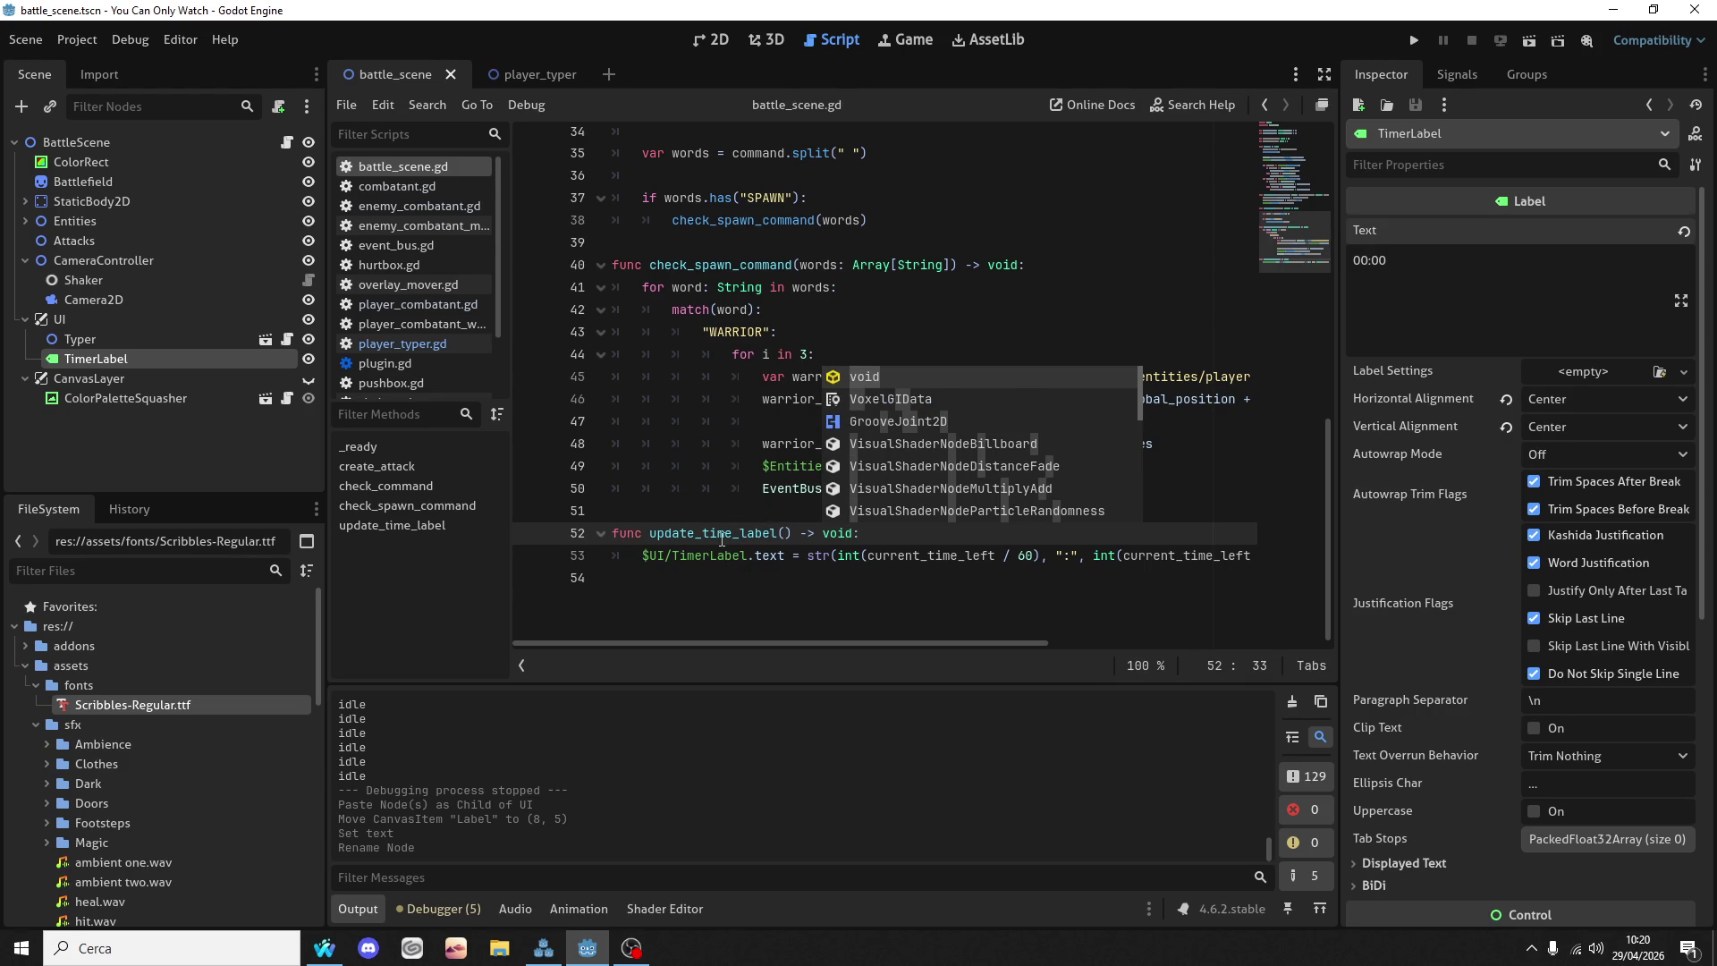
{"action": "double_click", "coordinate": [721, 535]}
{"action": "scroll", "coordinate": [807, 405], "scroll_direction": "up", "scroll_amount": 10}
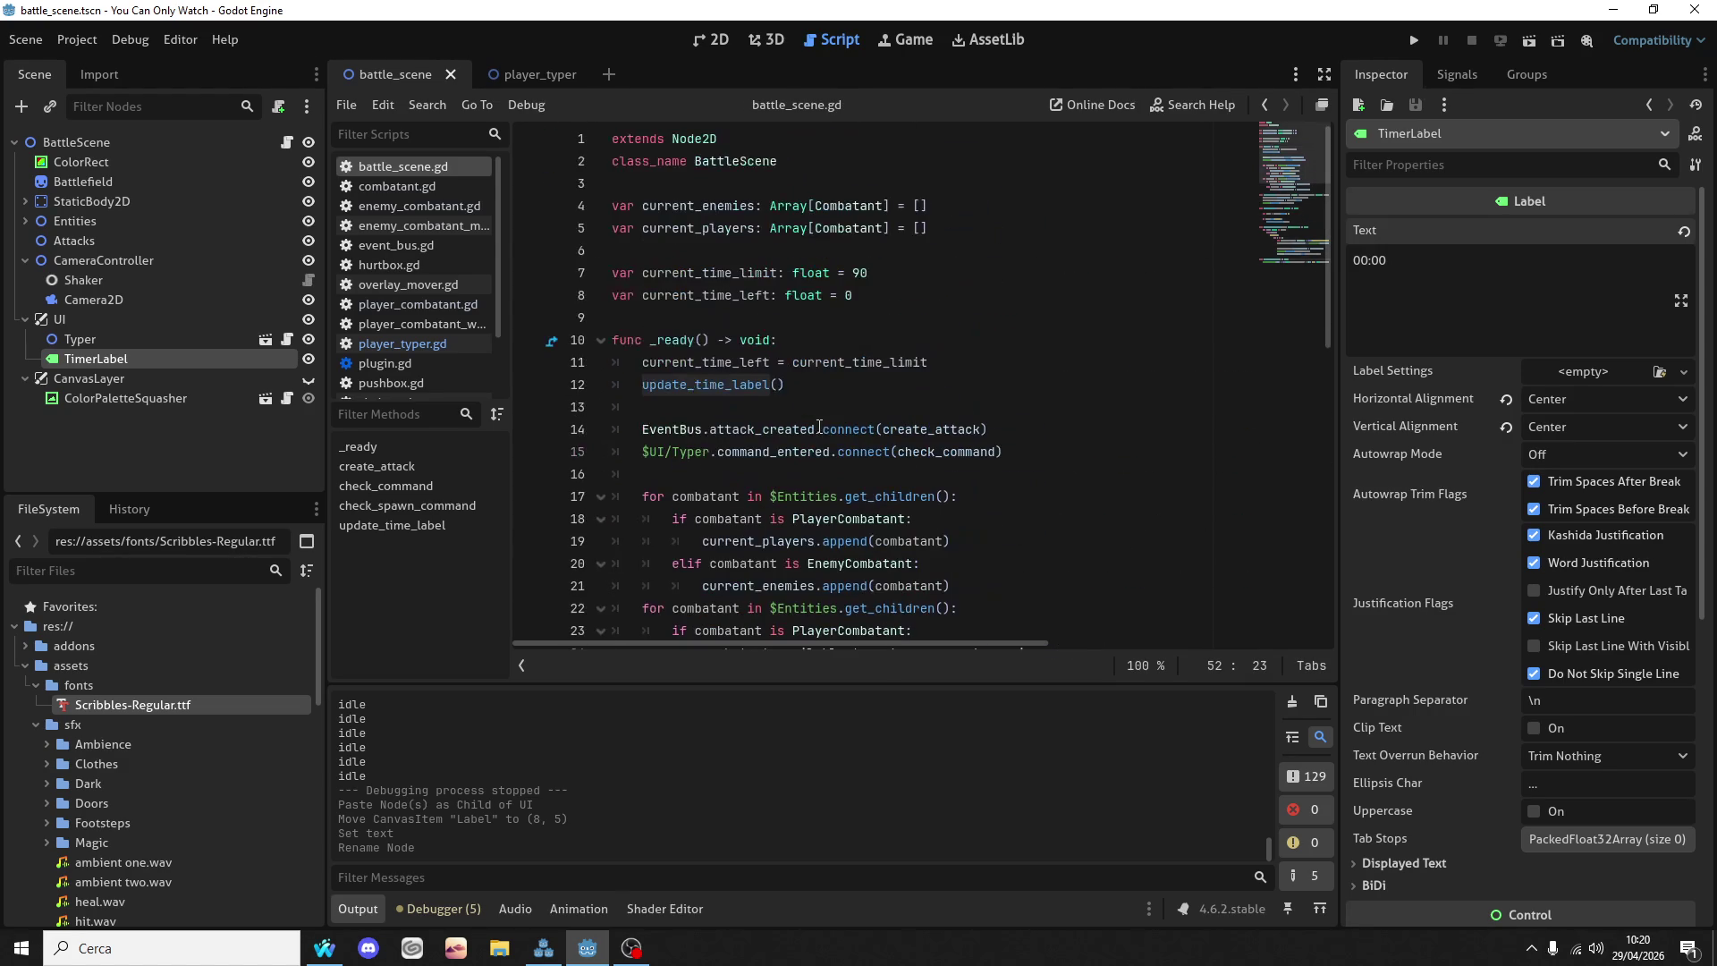
Add a _process function after the combatant loops that calls update_time_label().
{"action": "scroll", "coordinate": [822, 411], "scroll_direction": "down", "scroll_amount": 7}
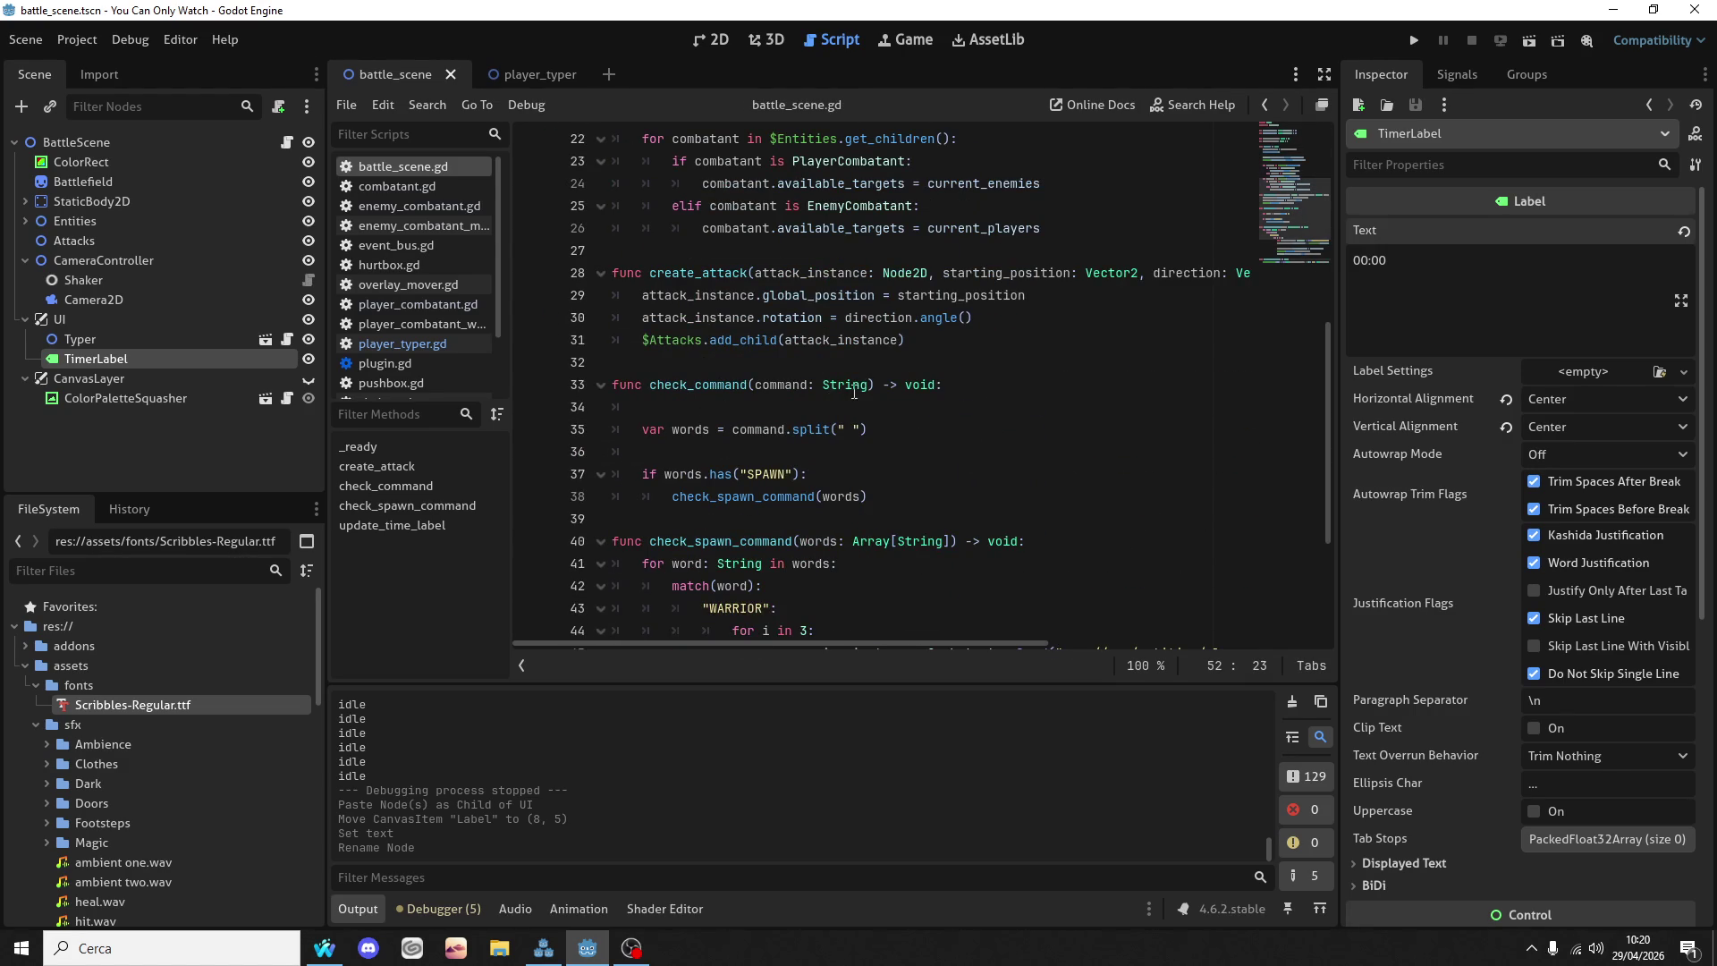
{"action": "scroll", "coordinate": [945, 357], "scroll_direction": "up", "scroll_amount": 3}
{"action": "left_click", "coordinate": [692, 462]}
{"action": "key", "text": "Return"}
{"action": "key", "text": "Return"}
{"action": "key", "text": "Up"}
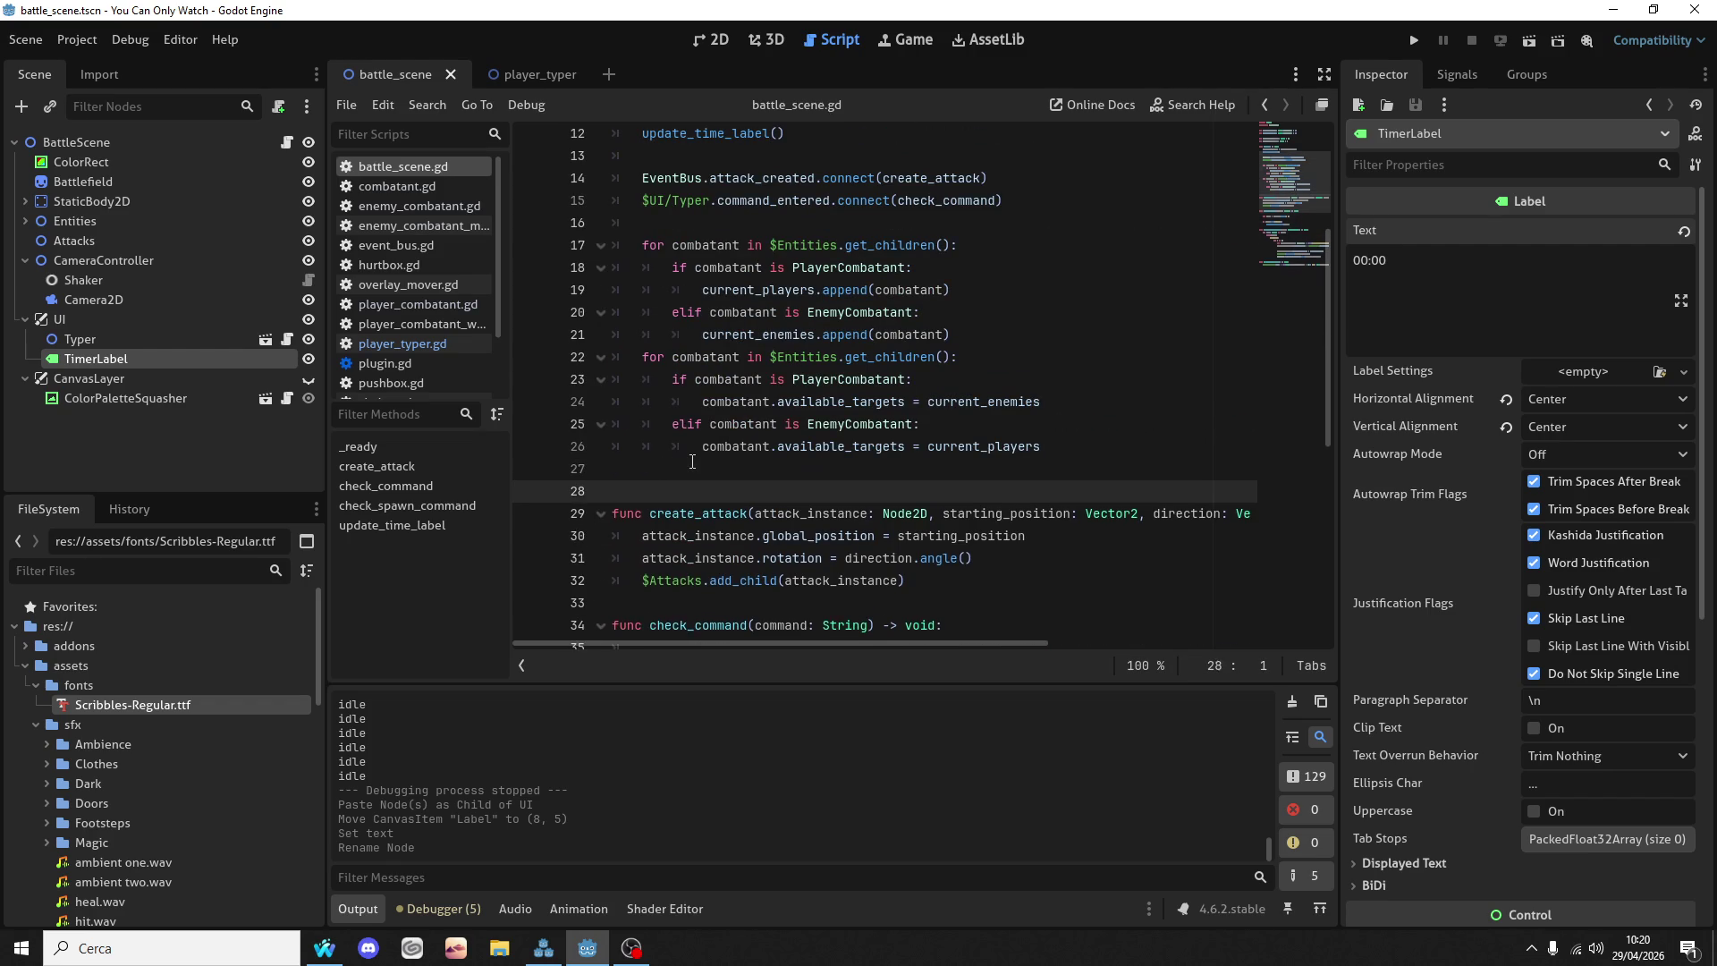
{"action": "type", "text": "func _pro"}
{"action": "key", "text": "Return"}
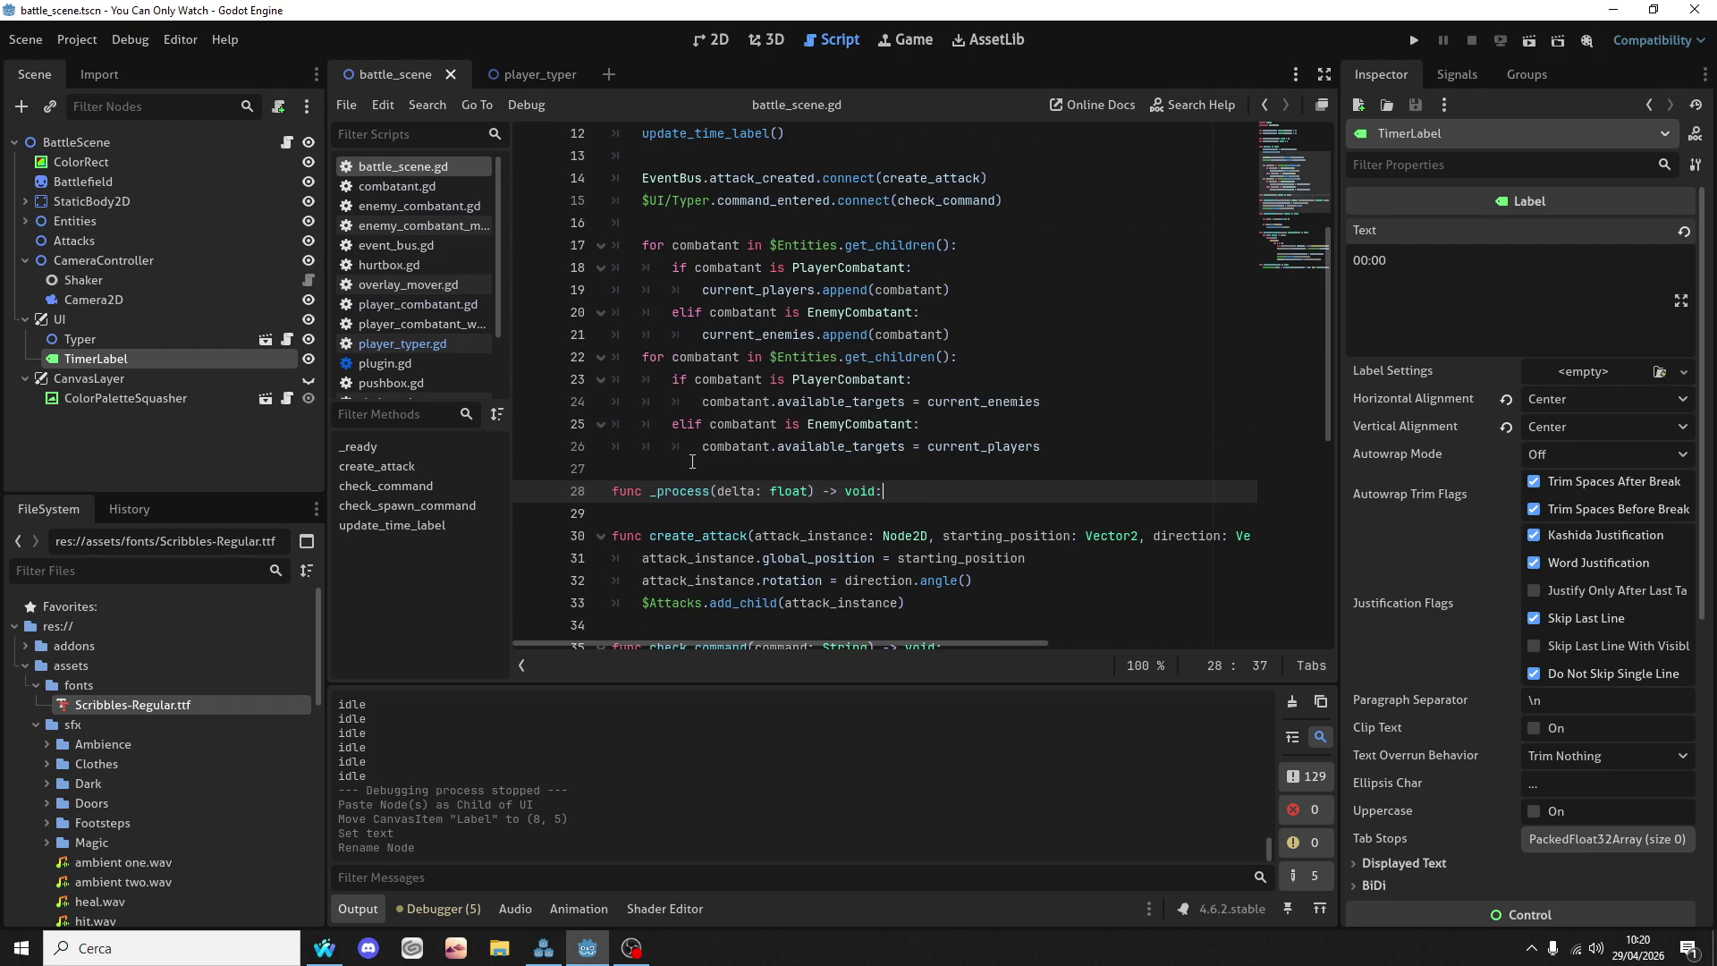
{"action": "key", "text": "Return"}
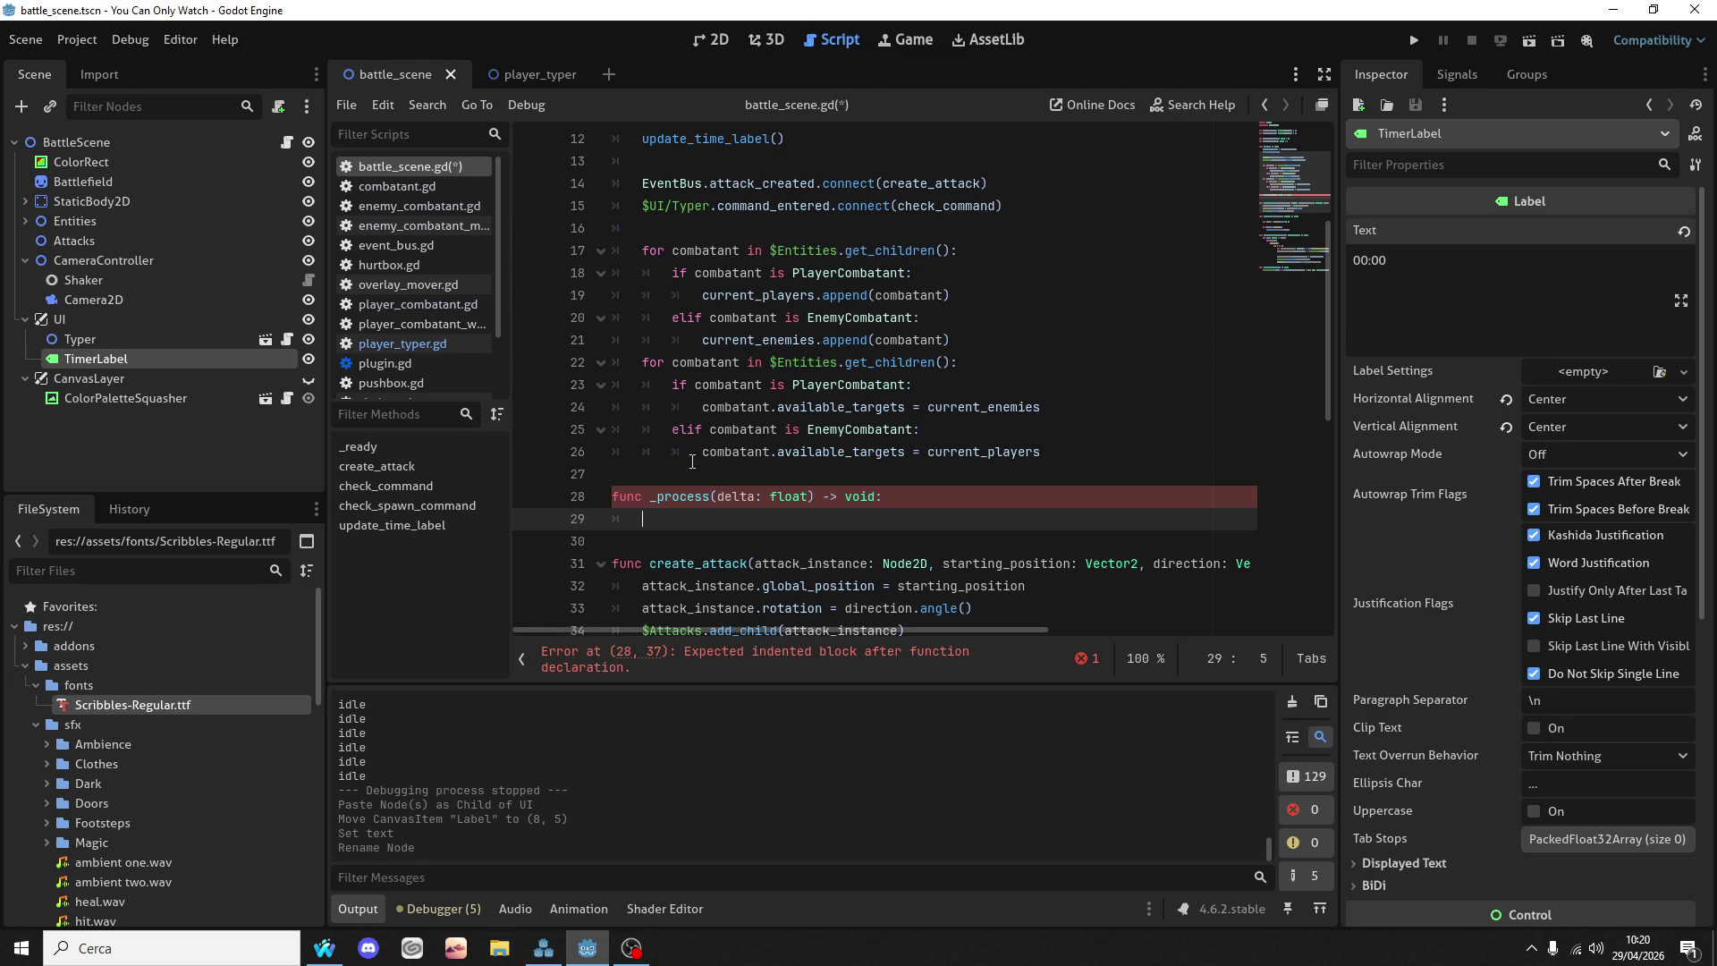
{"action": "type", "text": "update_time_label()"}
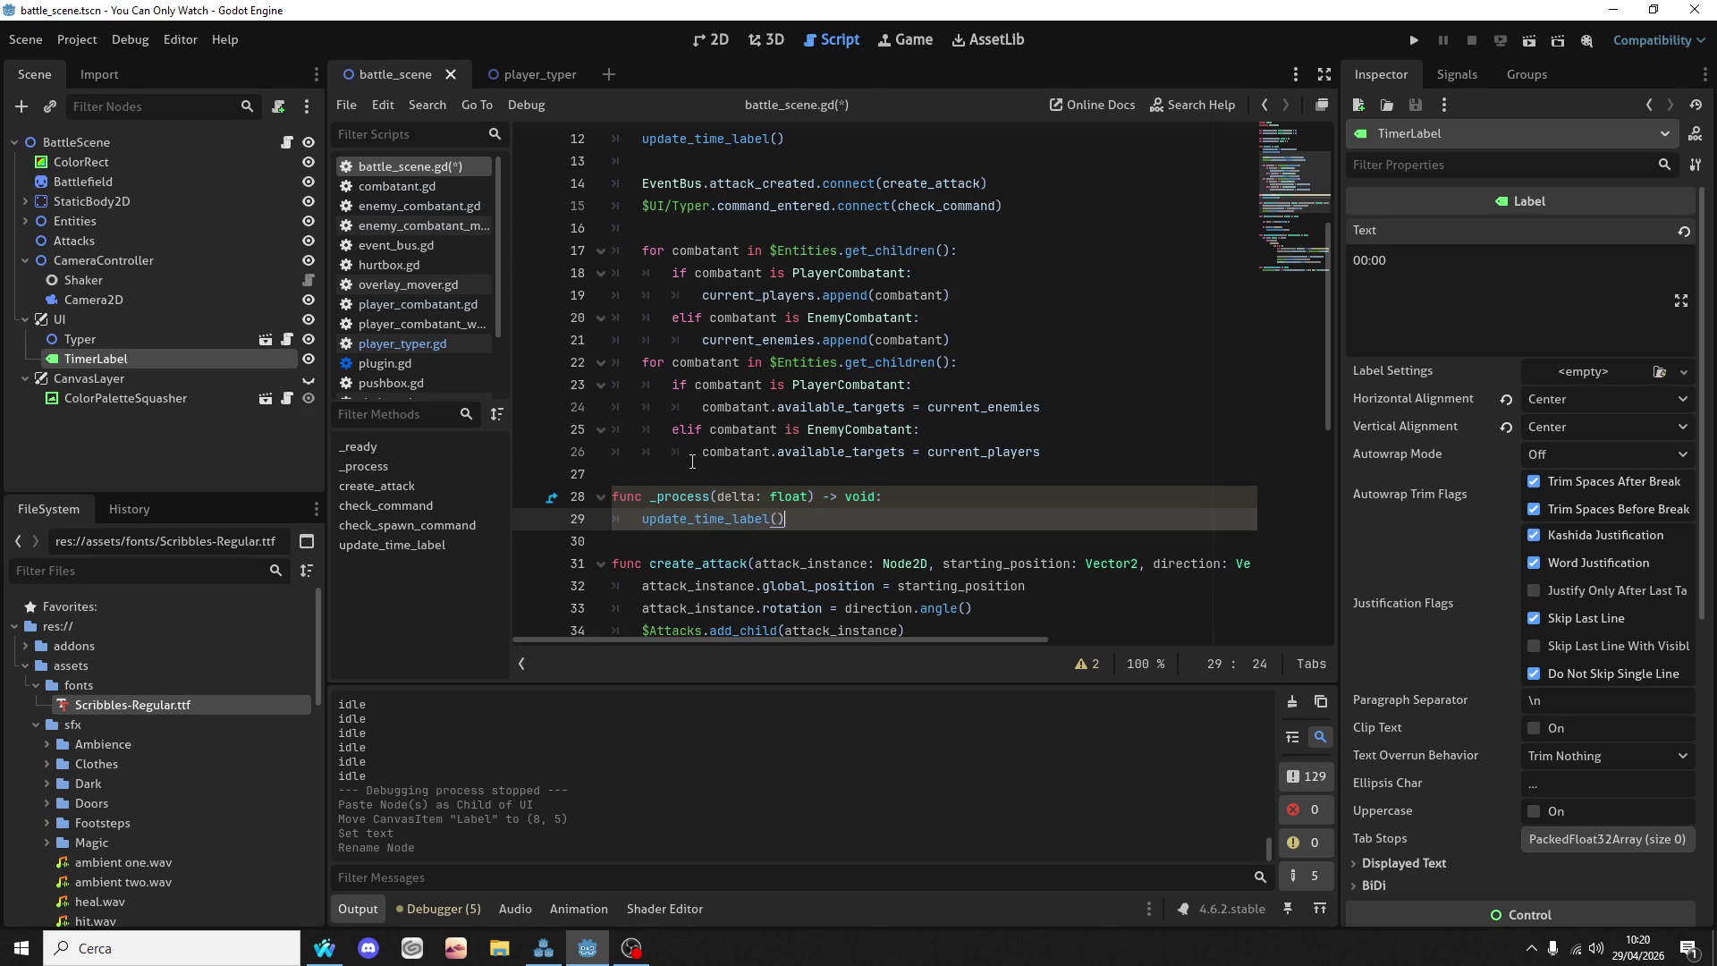
Add current_time_left -= delta above that call, save, and run the game to watch the countdown.
{"action": "key", "text": "ctrl+shift+Return"}
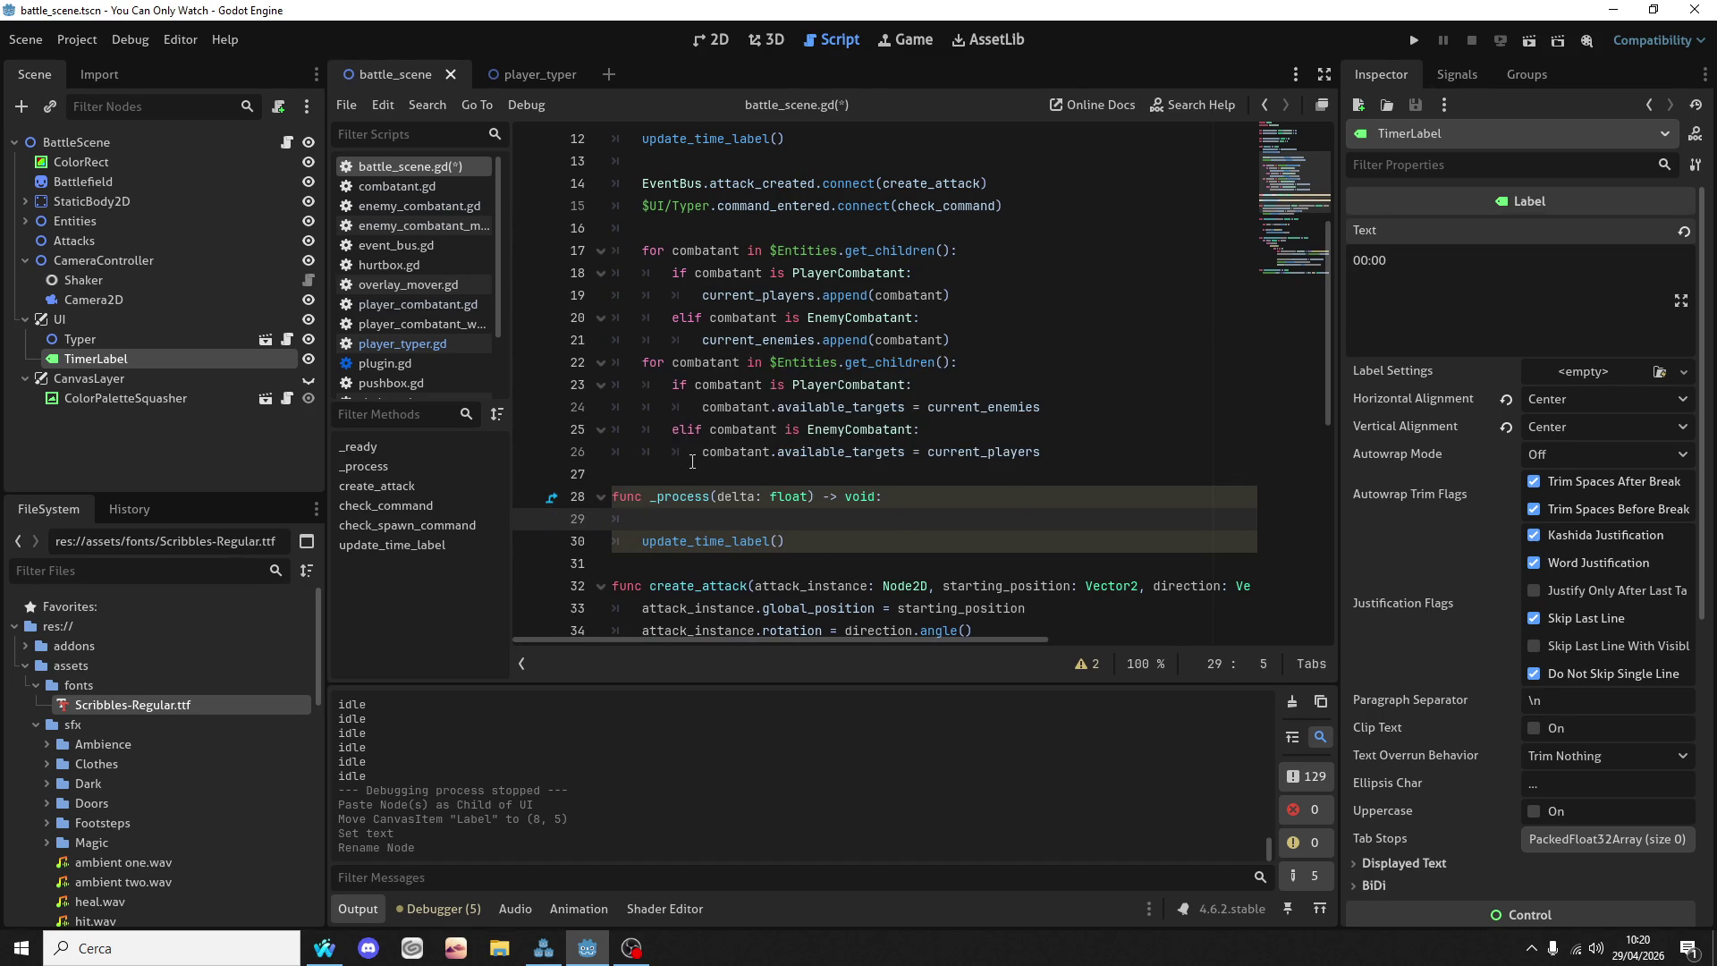
{"action": "type", "text": "tim"}
{"action": "key", "text": "Down"}
{"action": "key", "text": "Down"}
{"action": "key", "text": "Down"}
{"action": "key", "text": "Return"}
{"action": "type", "text": "-= delta"}
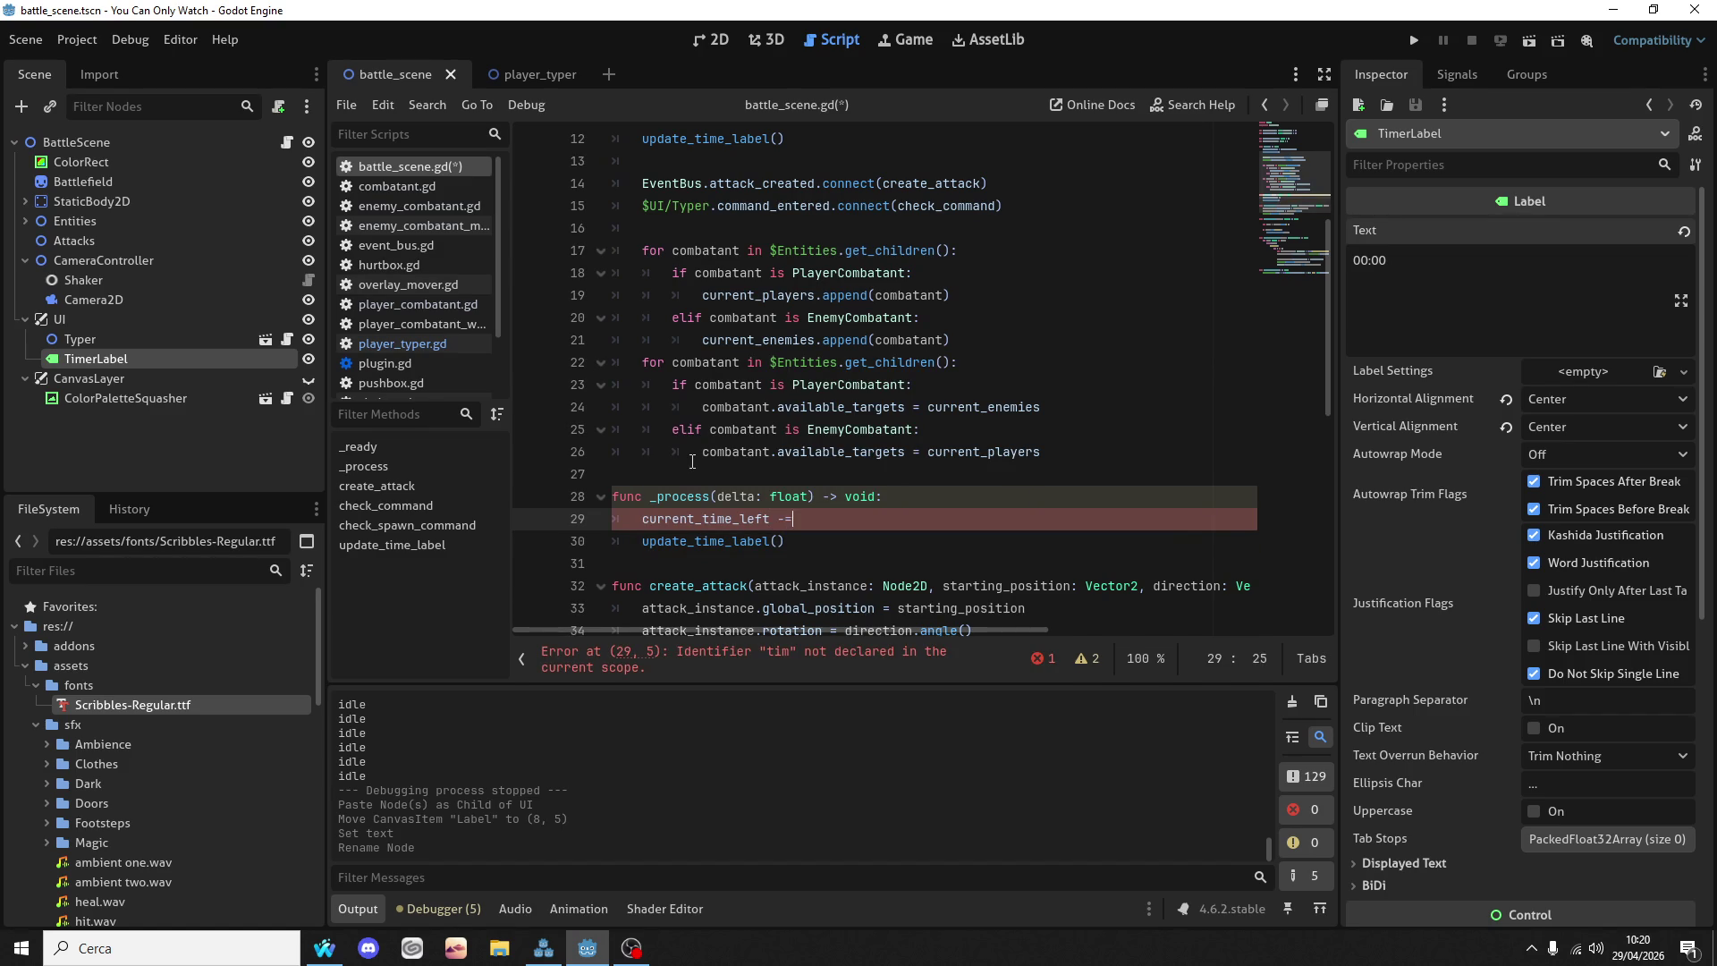
{"action": "key", "text": "ctrl+s"}
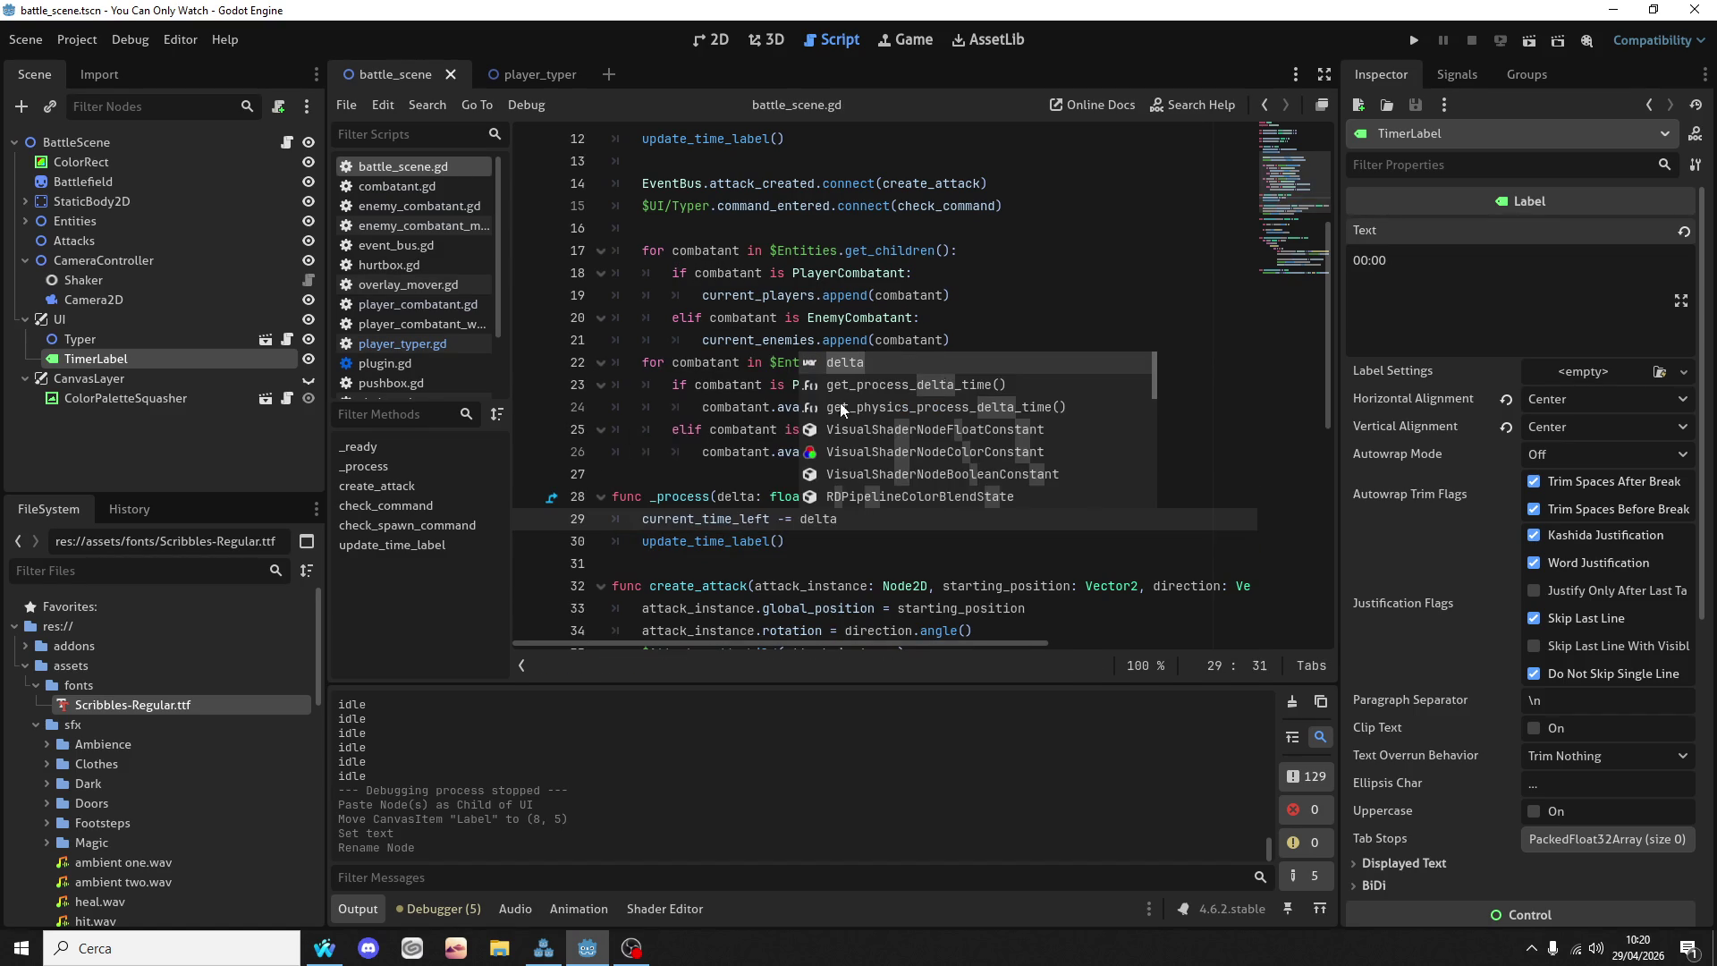
{"action": "left_click", "coordinate": [1416, 41]}
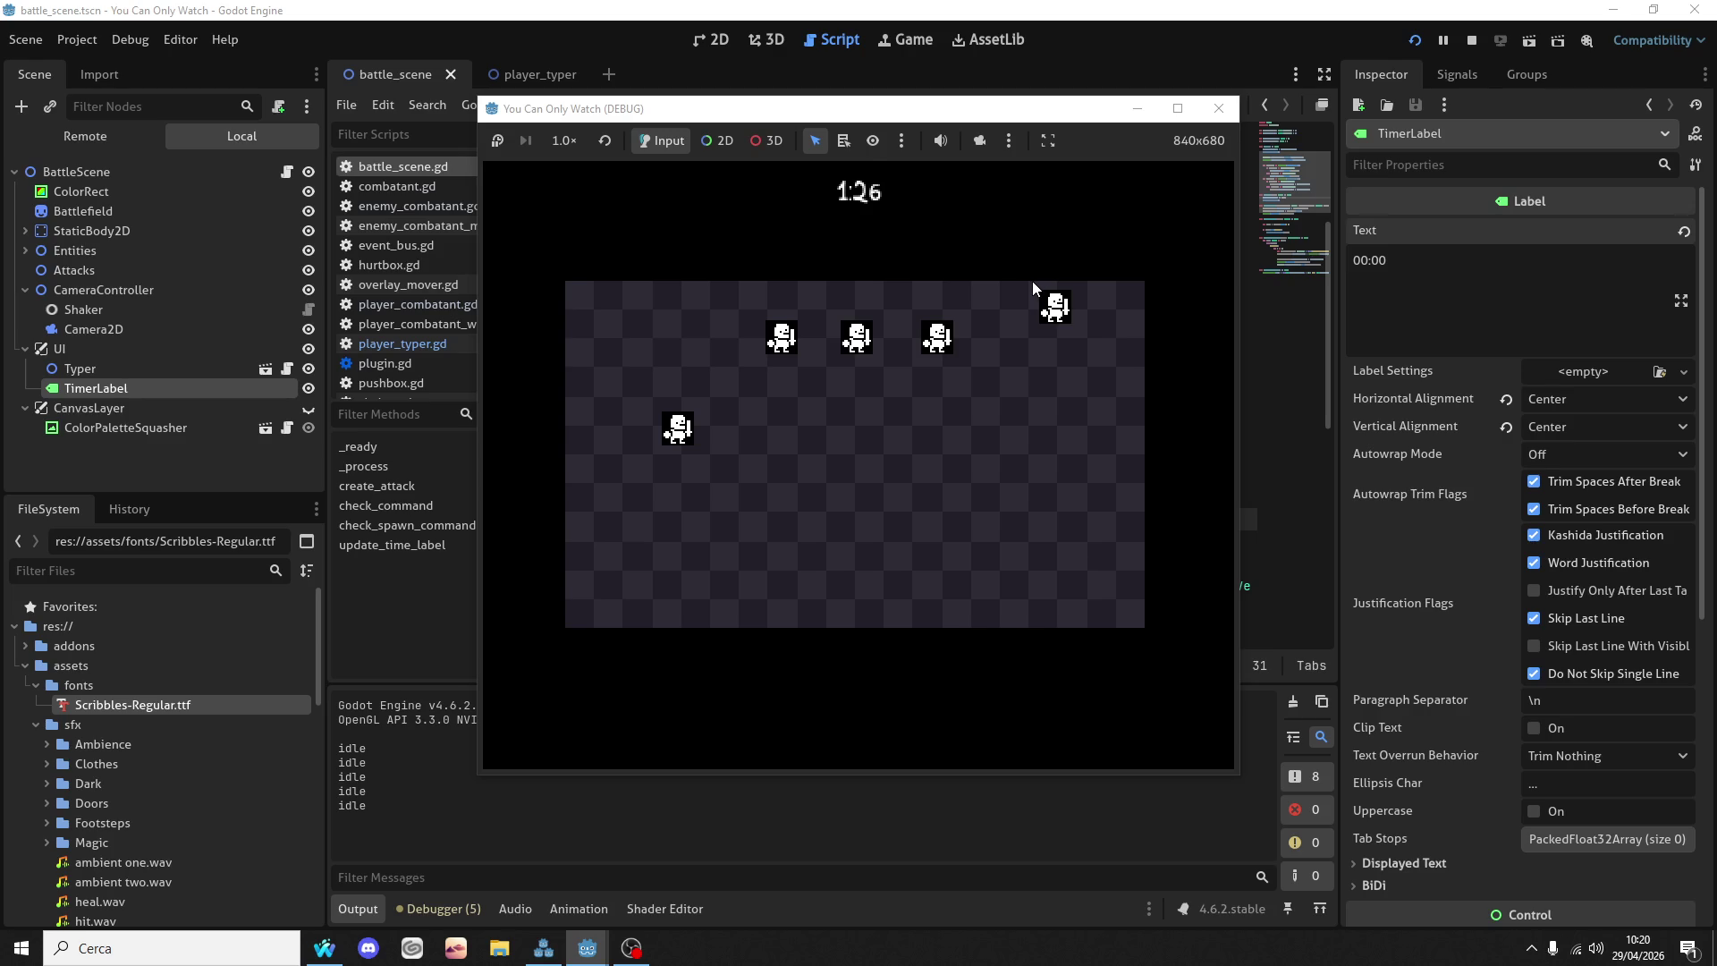
Close the running game, run it once more, and stop it again.
{"action": "left_click", "coordinate": [1216, 111]}
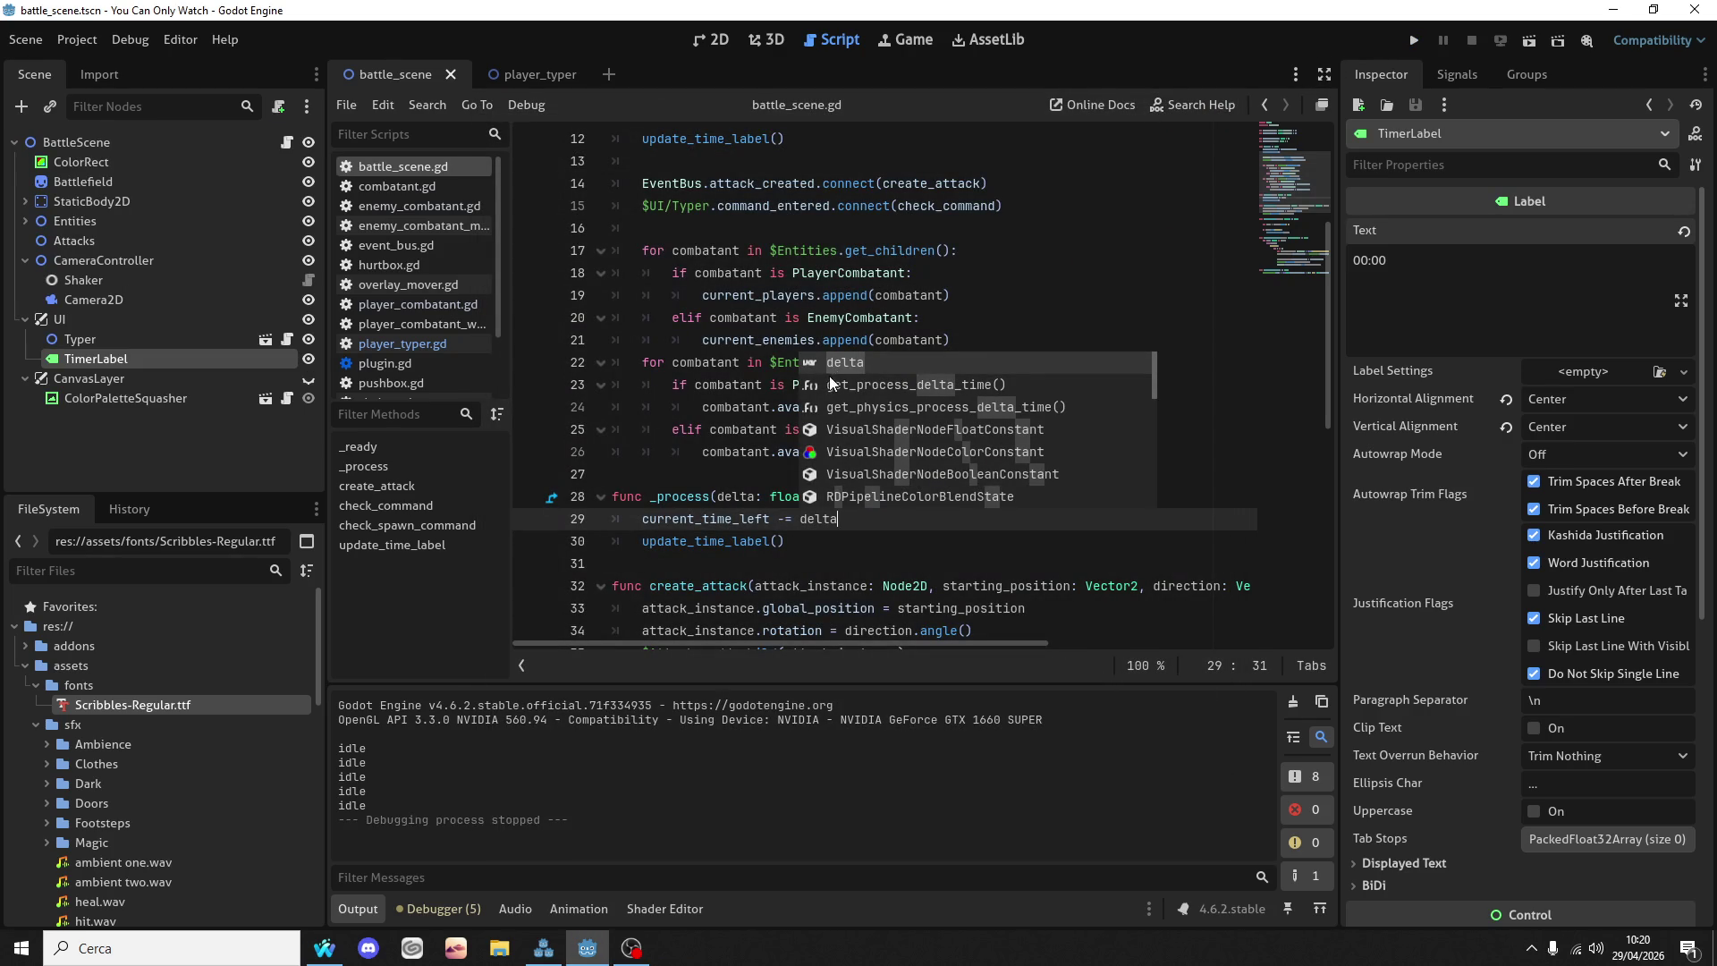
{"action": "left_click", "coordinate": [1413, 41]}
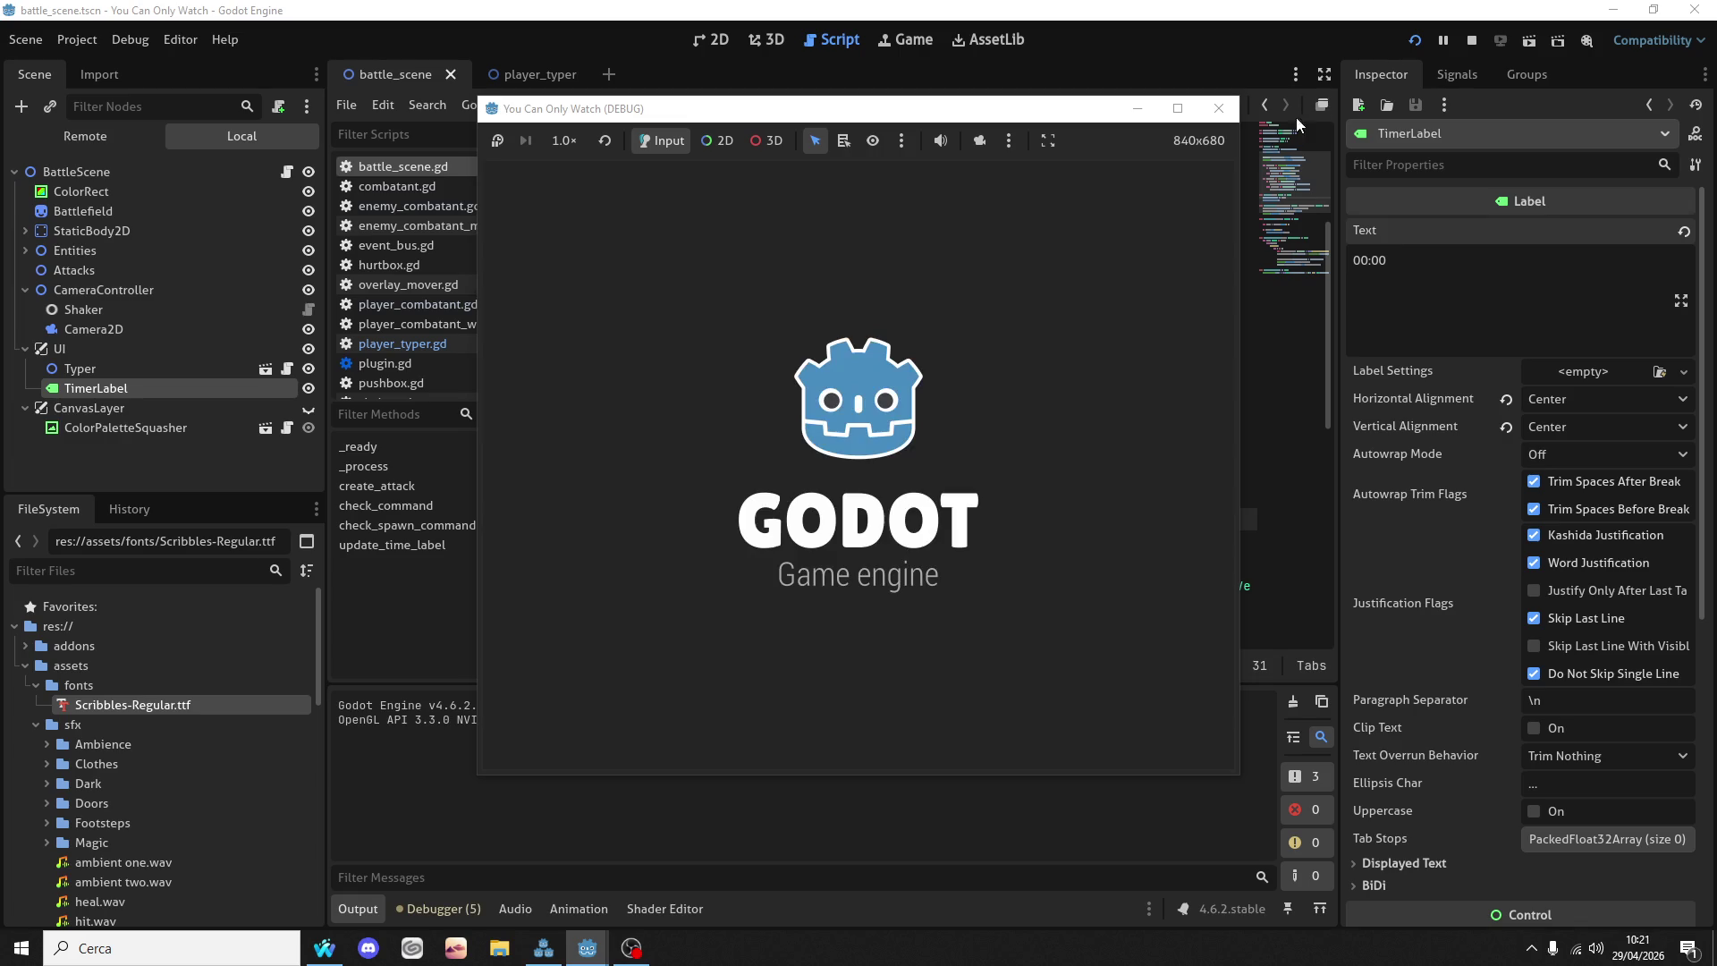
{"action": "left_click", "coordinate": [1220, 110]}
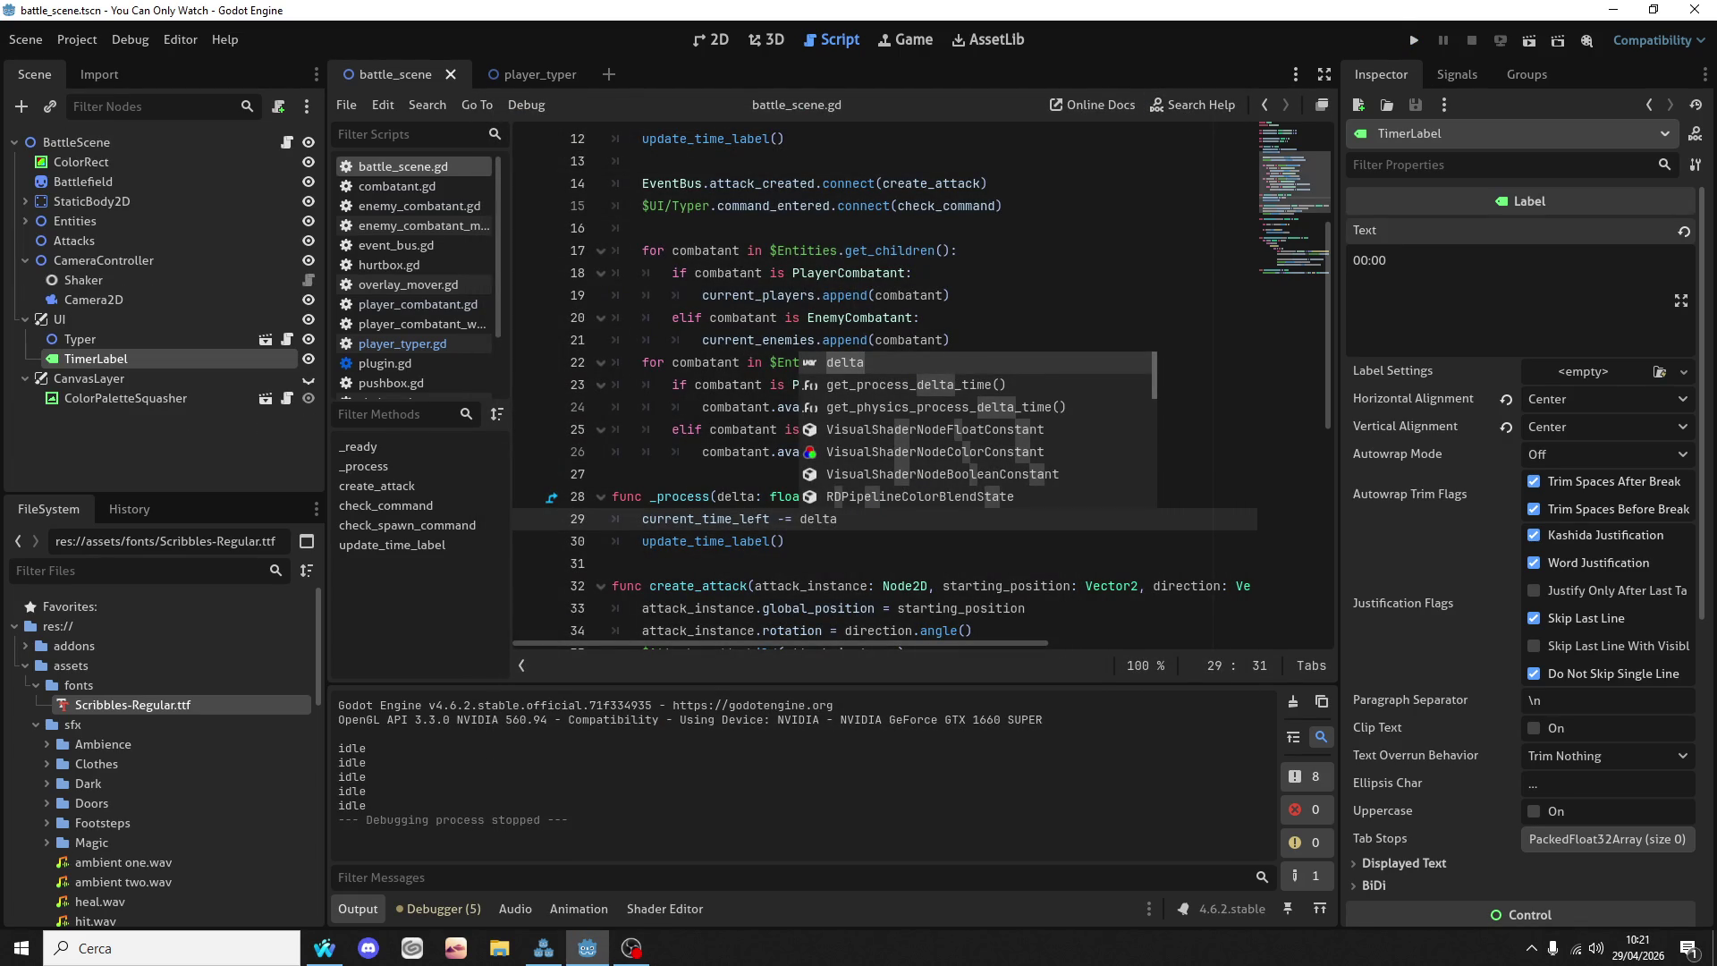
{"action": "key", "text": "alt+Tab"}
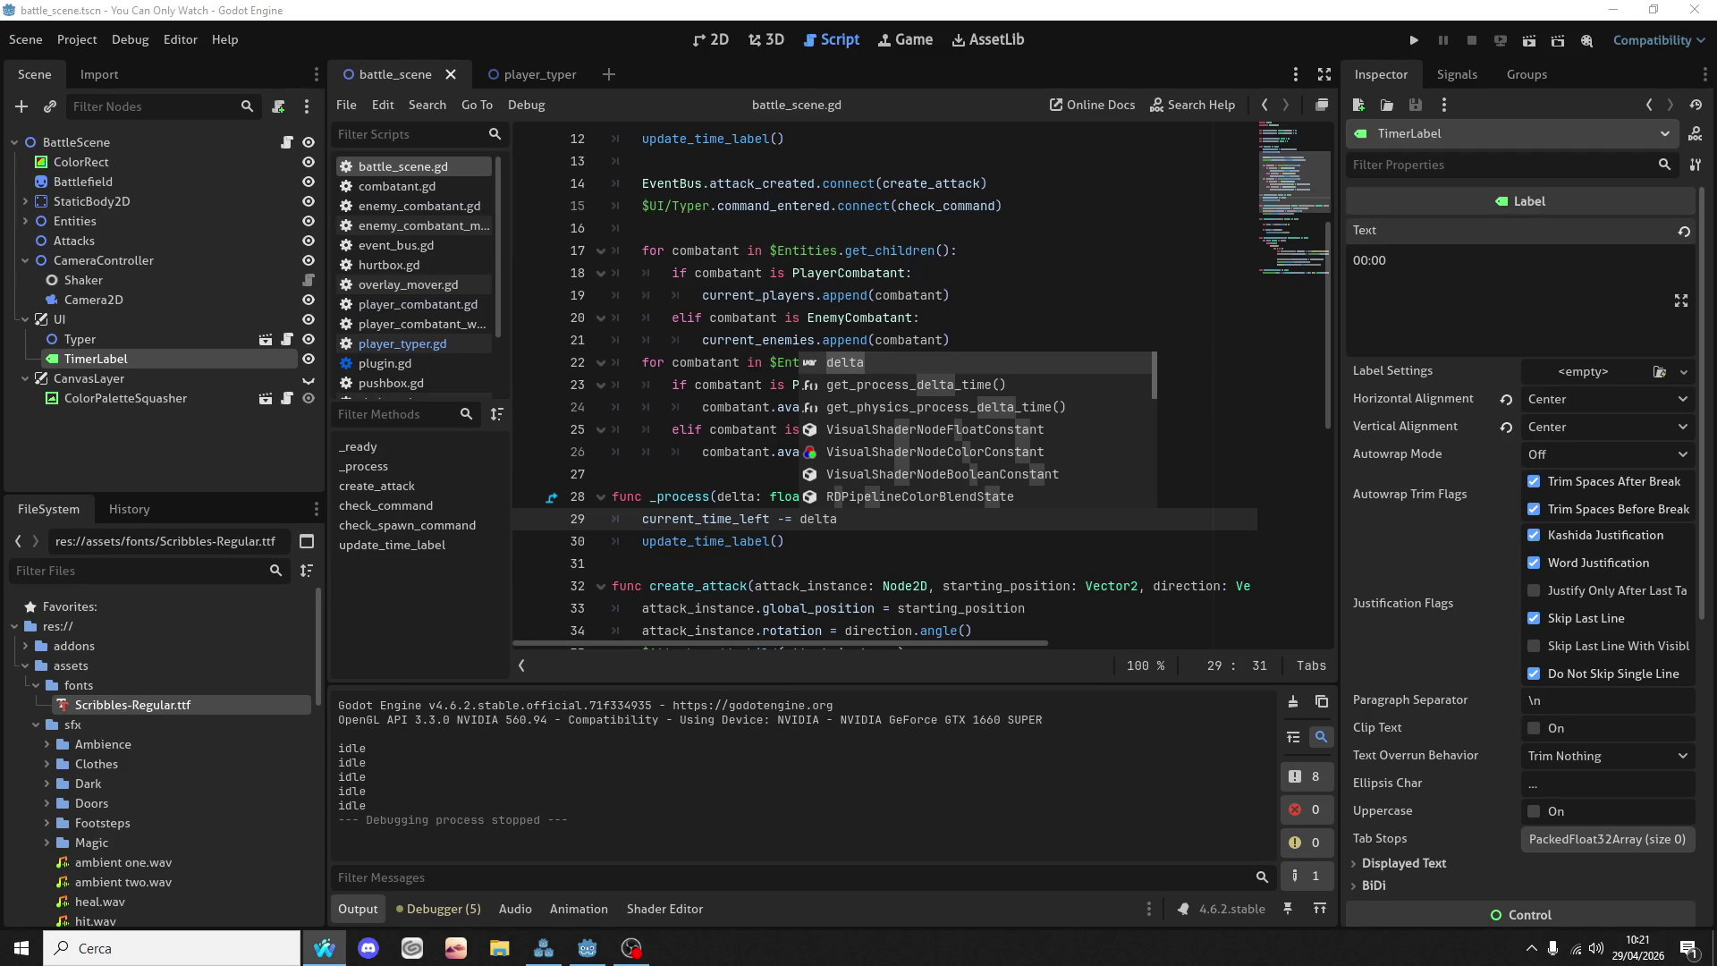
Back in battle_scene.gd, highlight update_time_label and current_time_left in _process.
{"action": "left_click", "coordinate": [780, 564]}
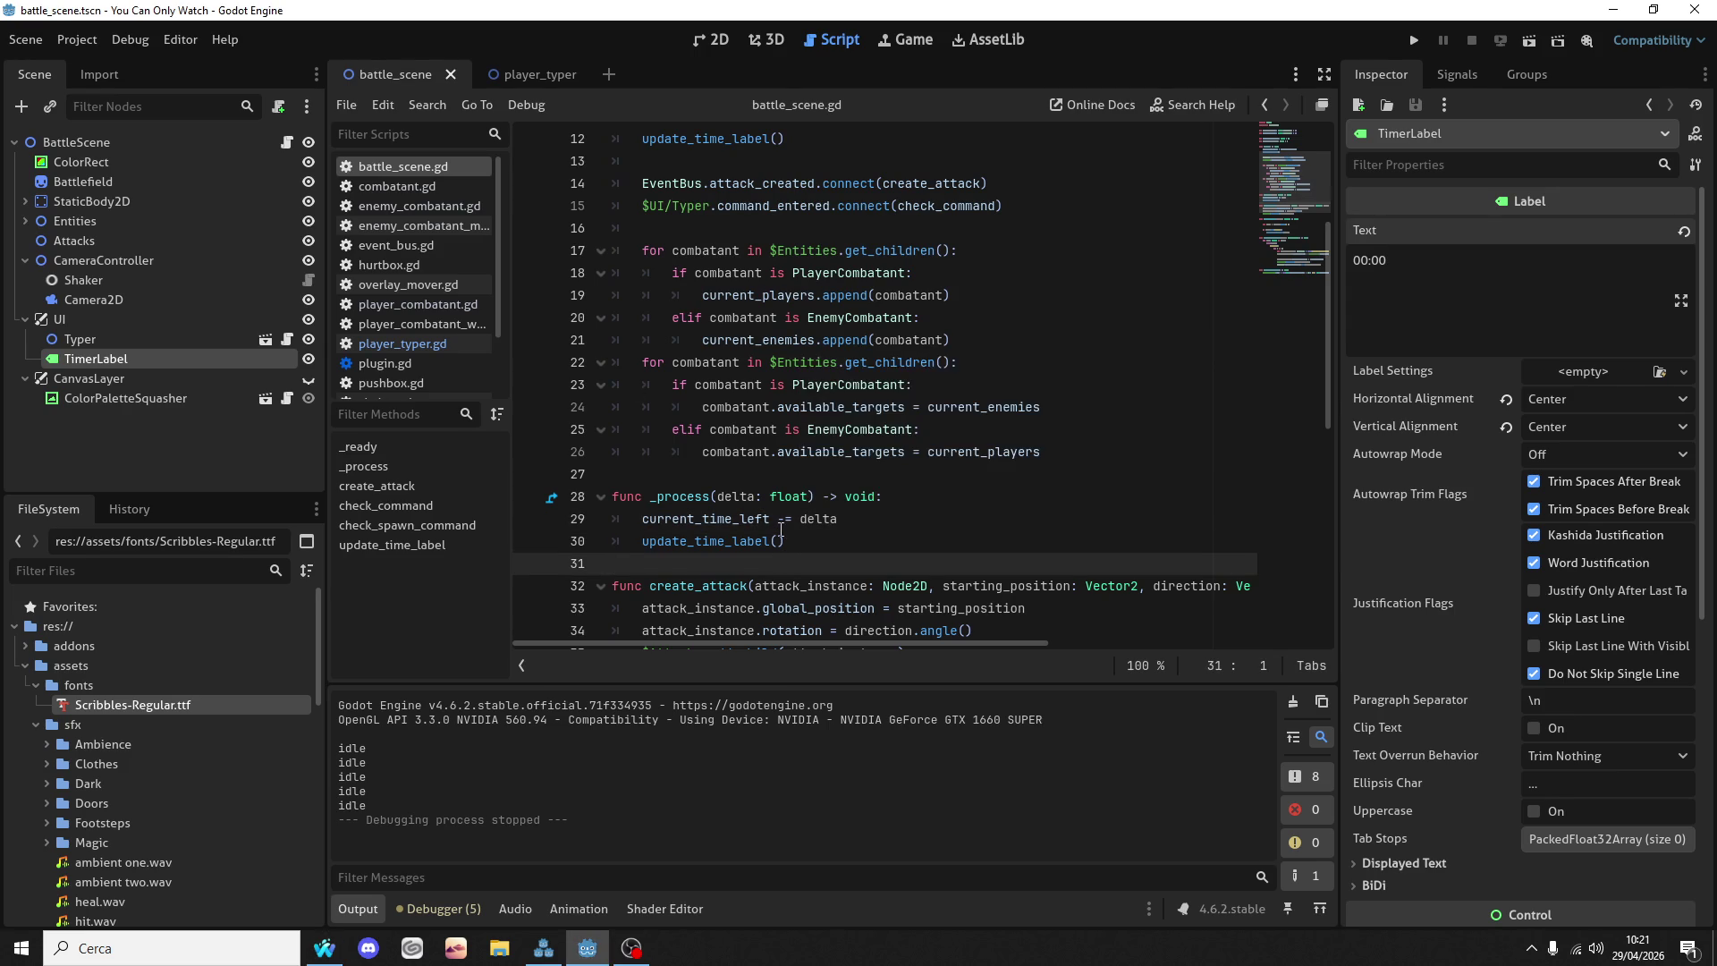
{"action": "left_click", "coordinate": [324, 948]}
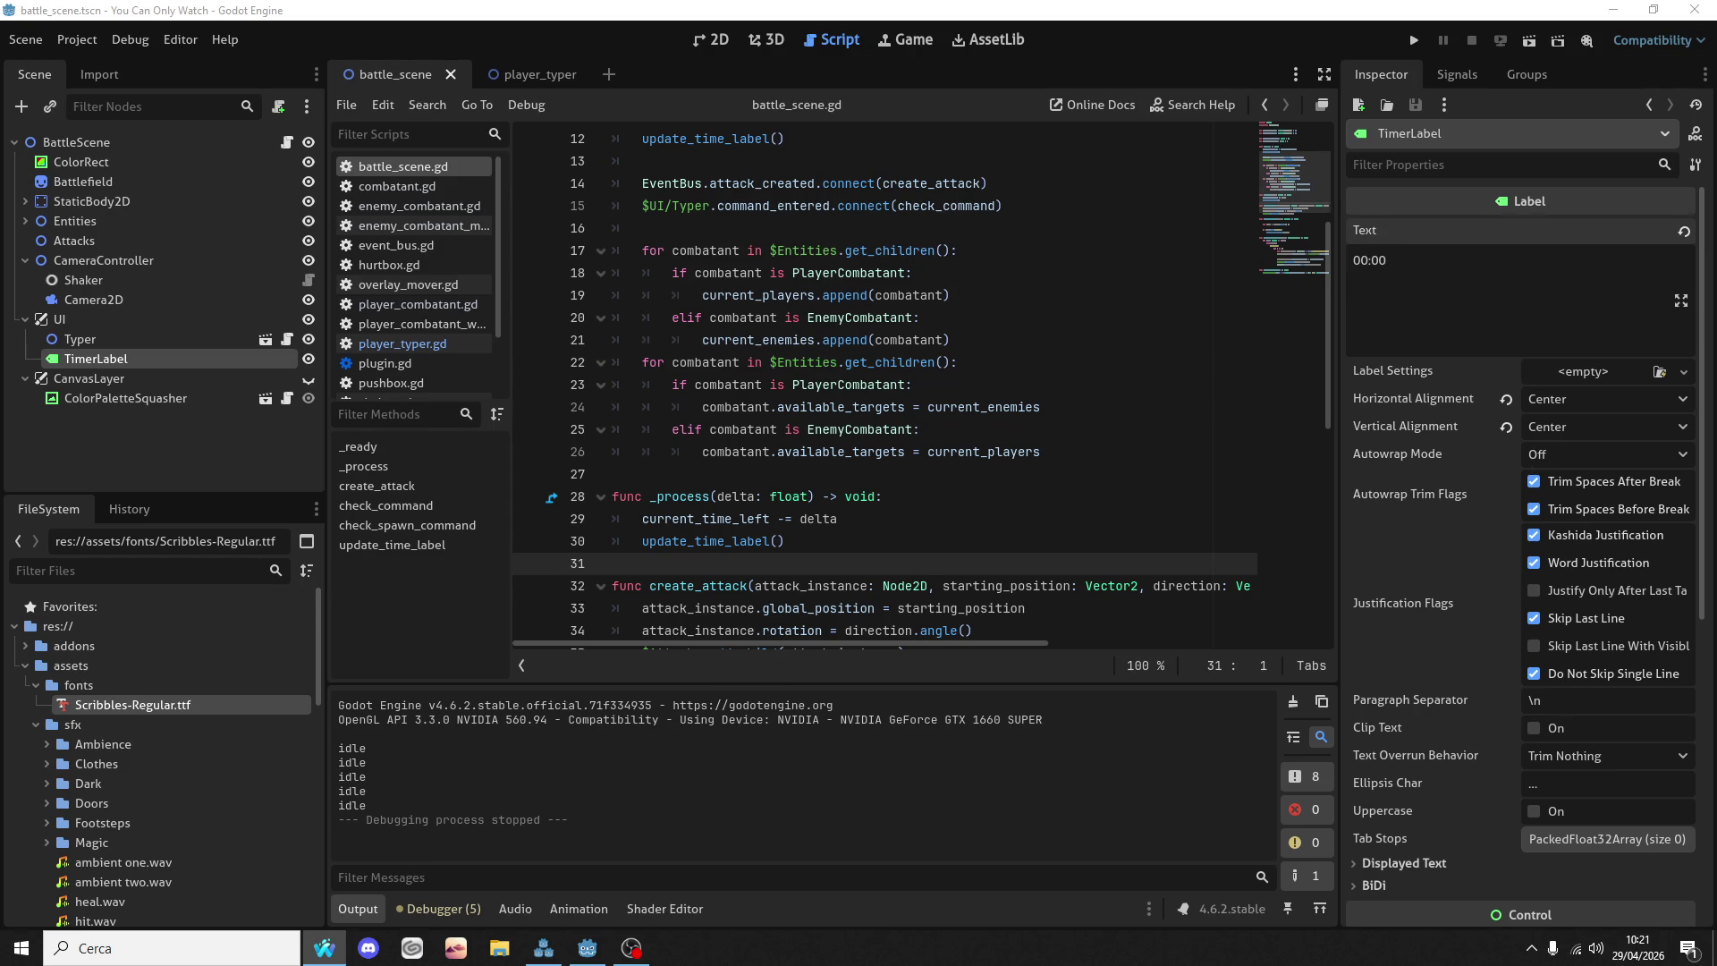
{"action": "double_click", "coordinate": [716, 540]}
{"action": "double_click", "coordinate": [734, 519]}
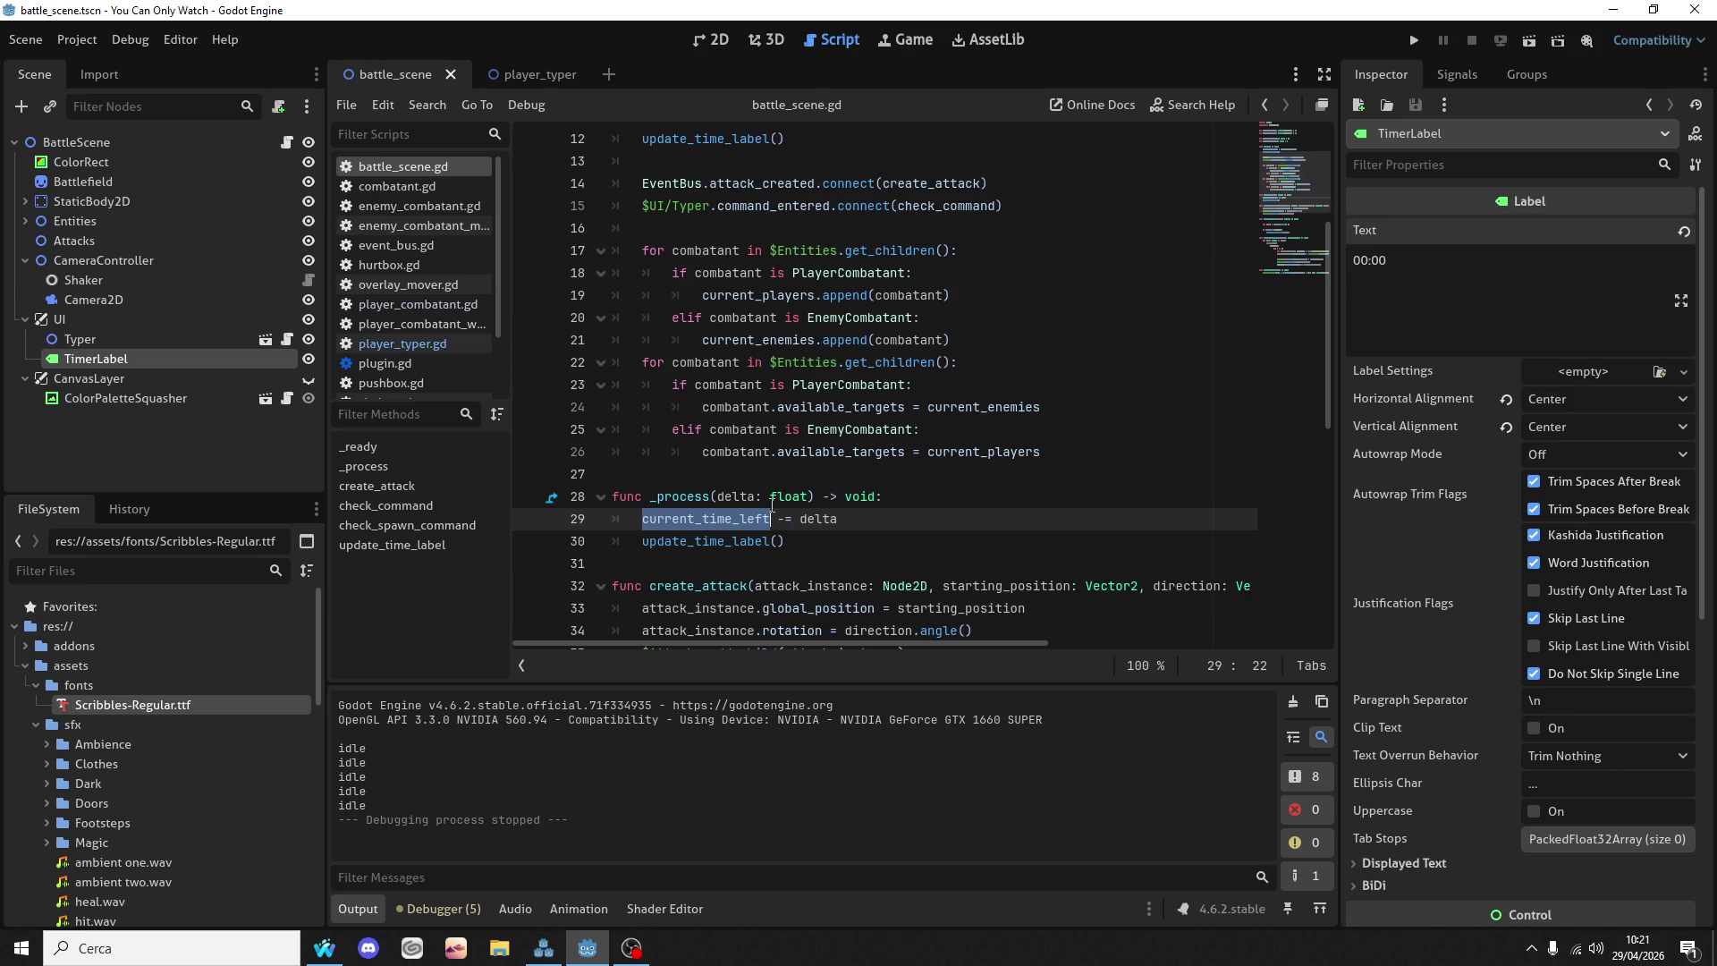
{"action": "scroll", "coordinate": [829, 494], "scroll_direction": "up", "scroll_amount": 4}
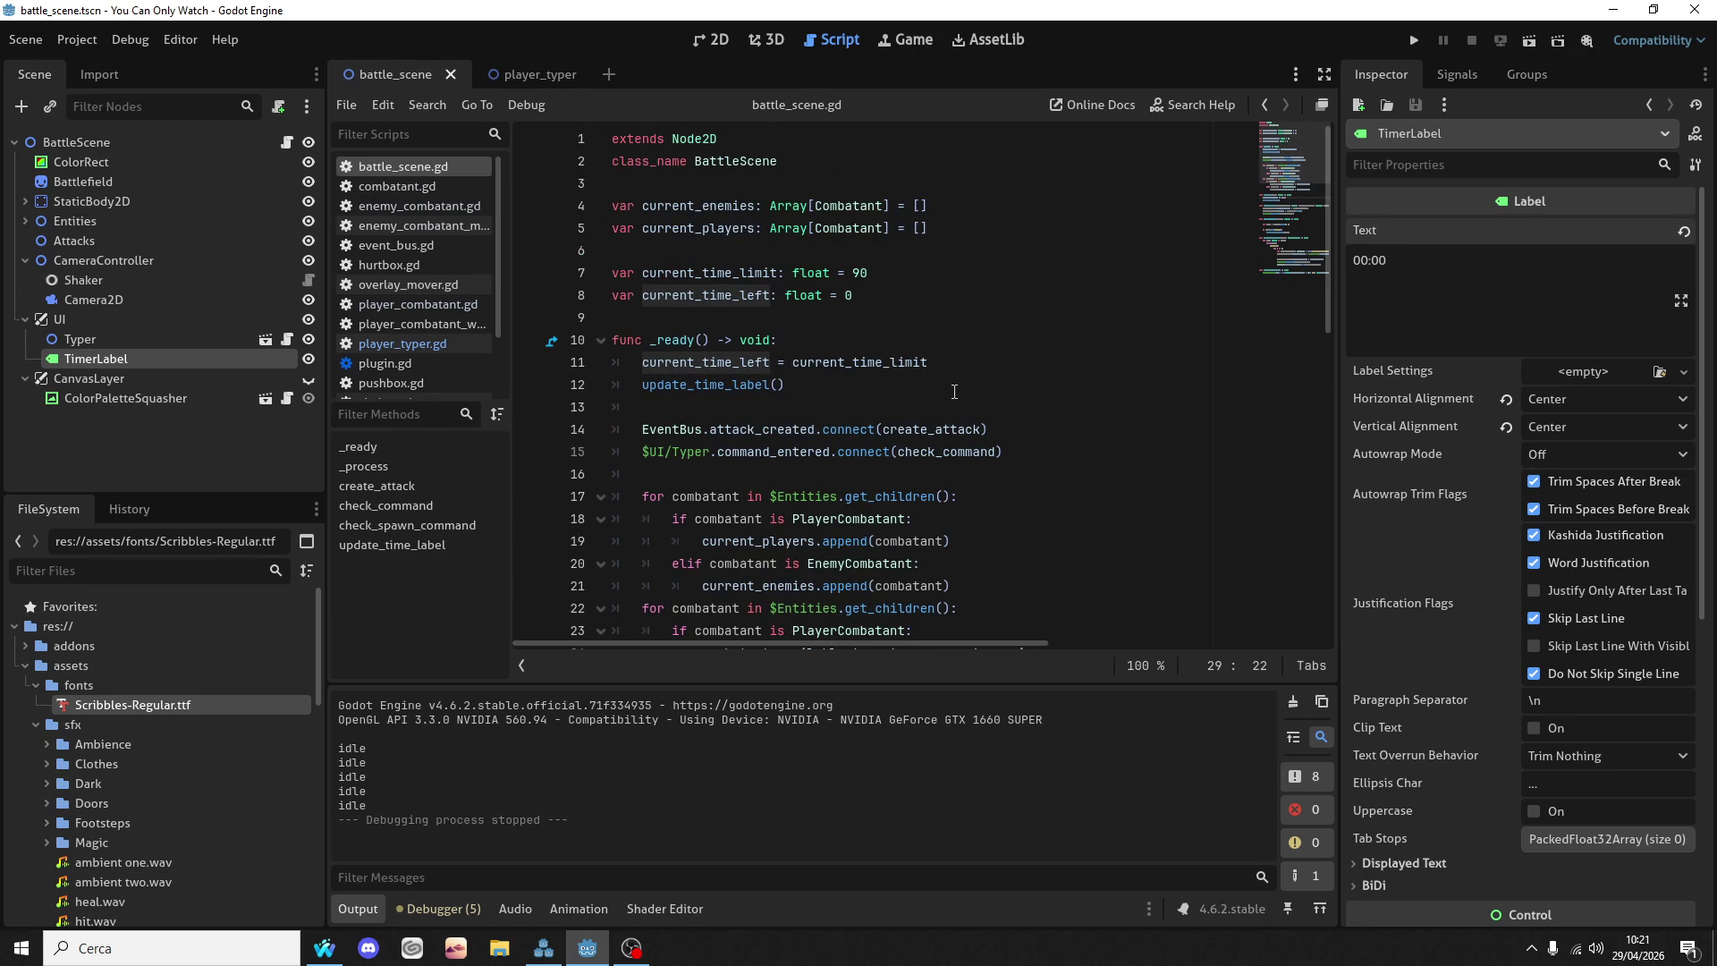
{"action": "left_click", "coordinate": [1318, 179]}
Add func spawn_wave() -> void: after check_command and start its indented body.
{"action": "left_click_drag", "start_coordinate": [1318, 179], "coordinate": [1312, 271]}
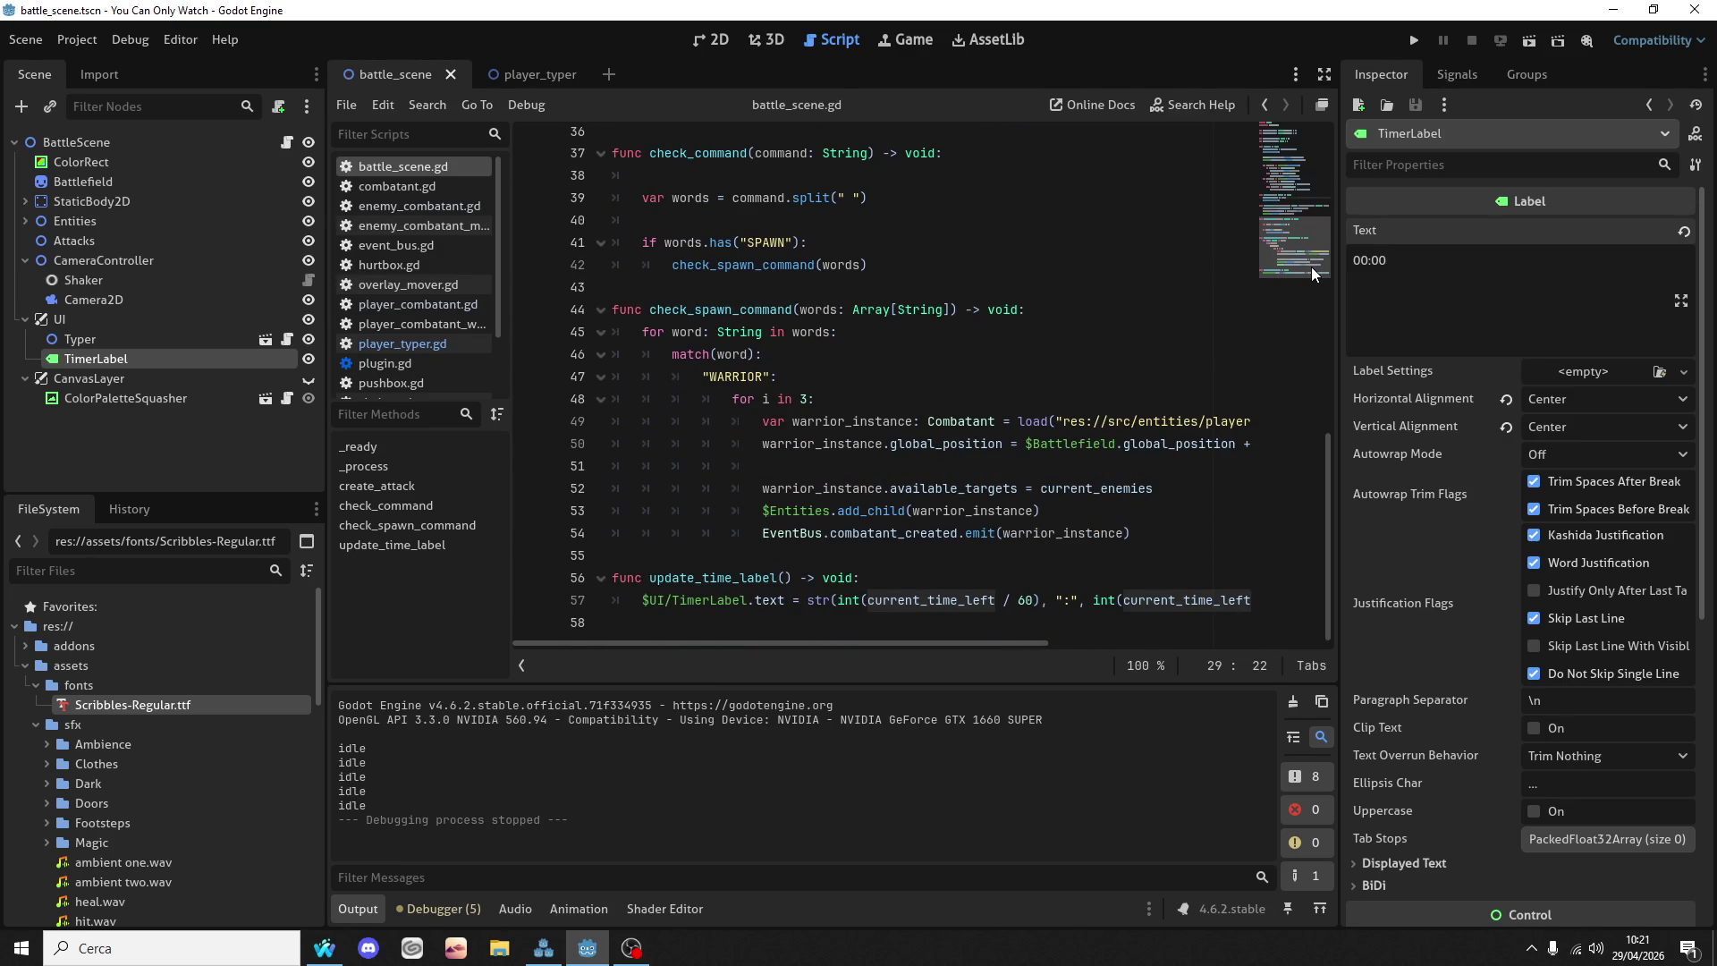
{"action": "left_click_drag", "start_coordinate": [1311, 267], "coordinate": [1295, 181]}
{"action": "left_click", "coordinate": [668, 287]}
{"action": "key", "text": "Return"}
{"action": "type", "text": "func "}
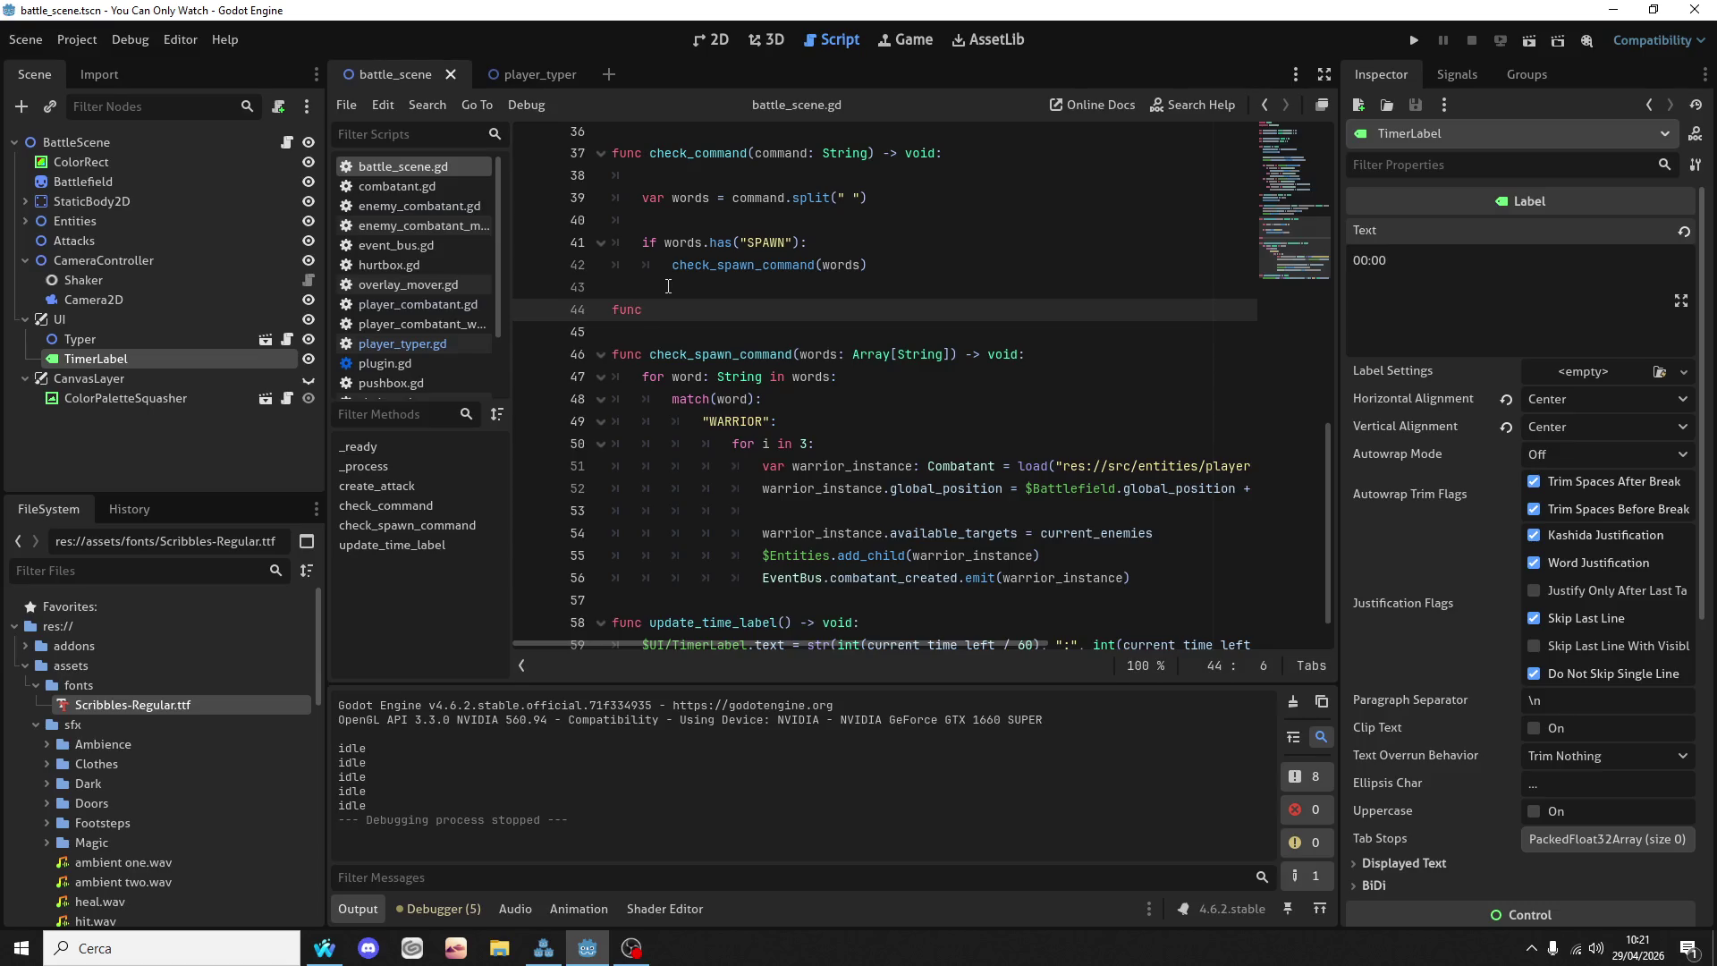
{"action": "type", "text": "spawn_wave("}
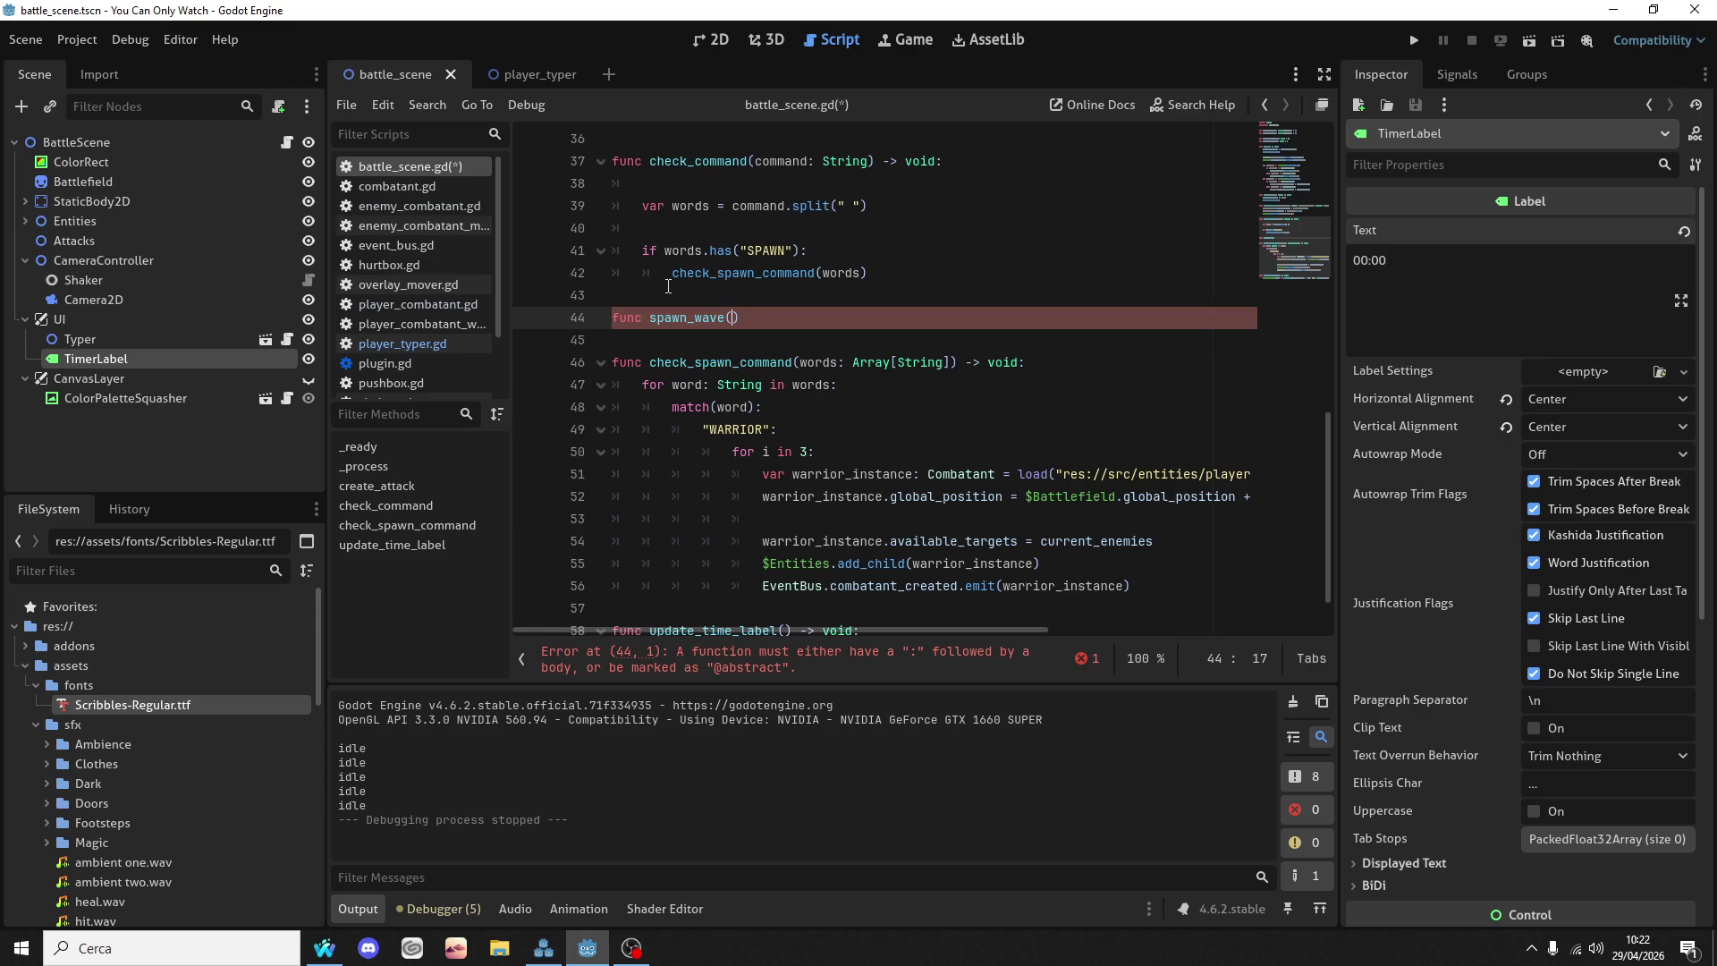
{"action": "type", "text": "> void:"}
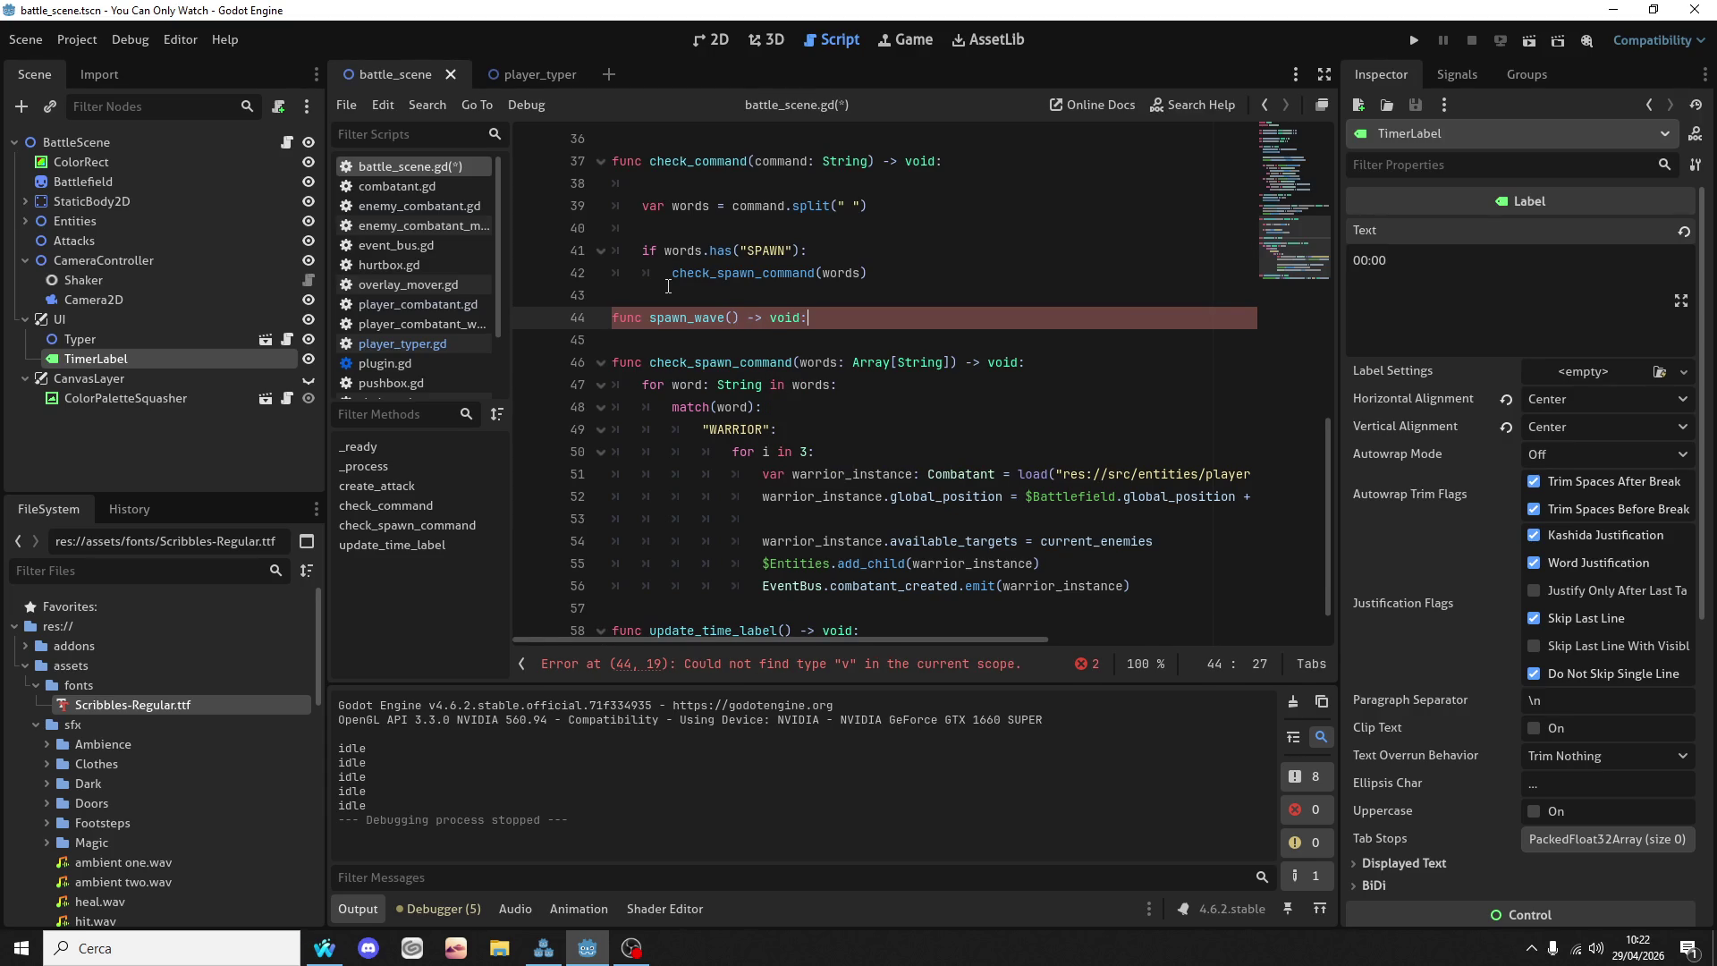
{"action": "key", "text": "Return"}
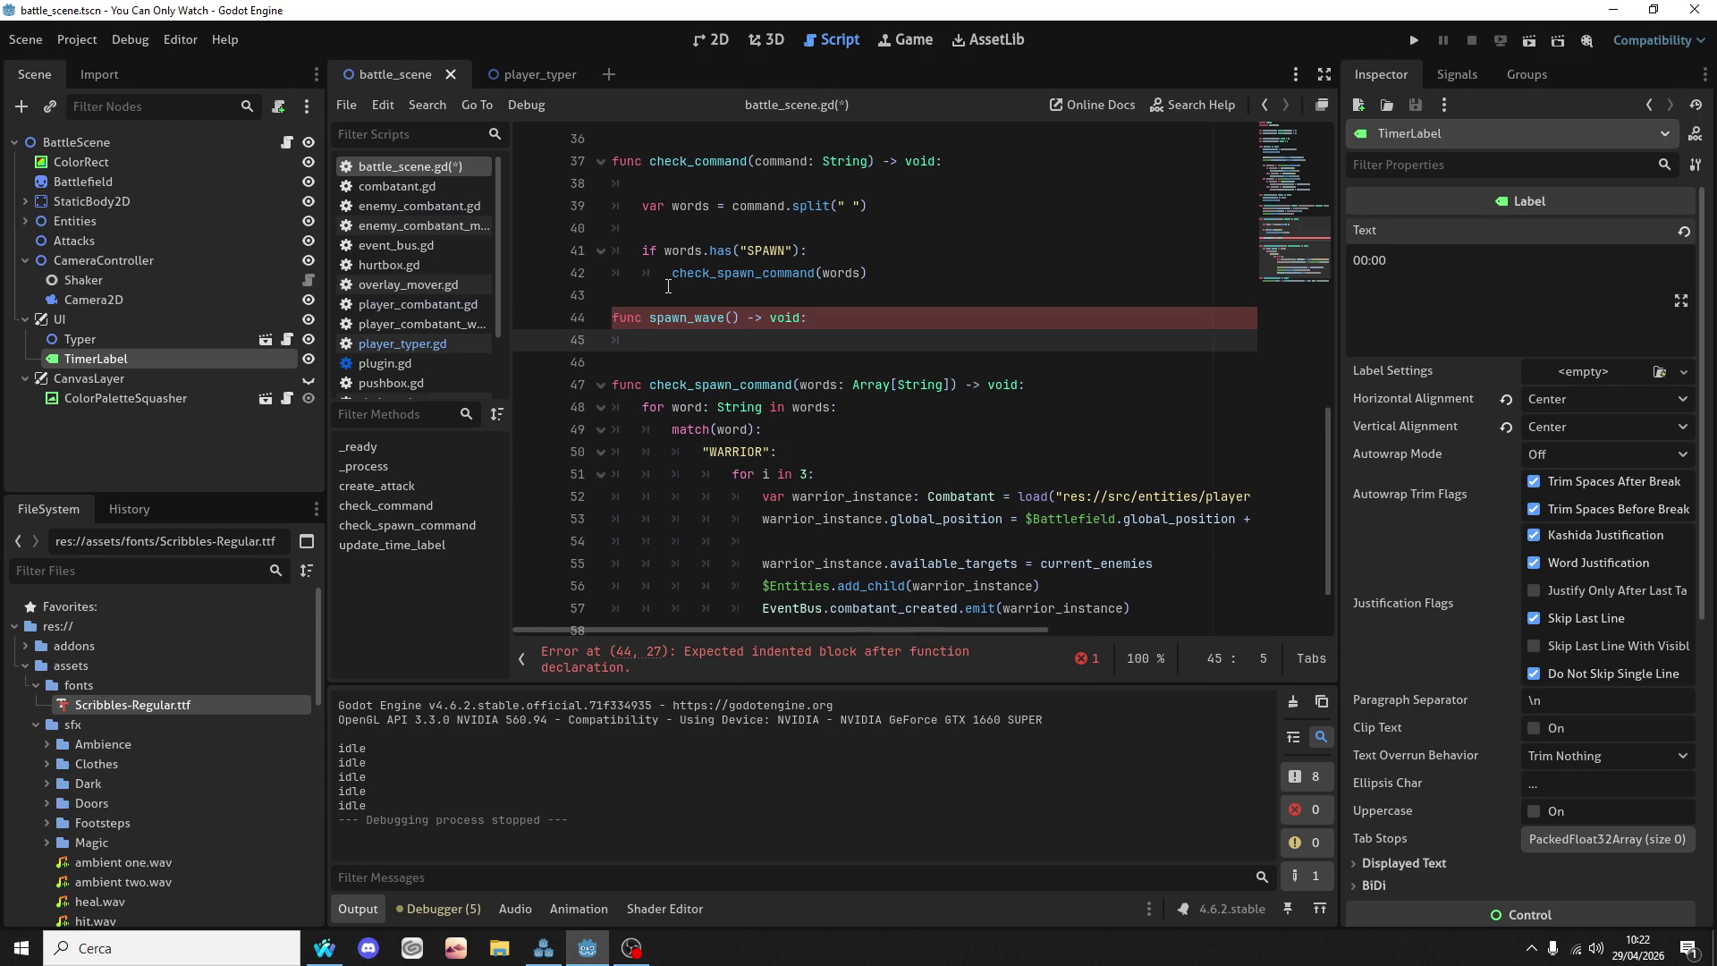
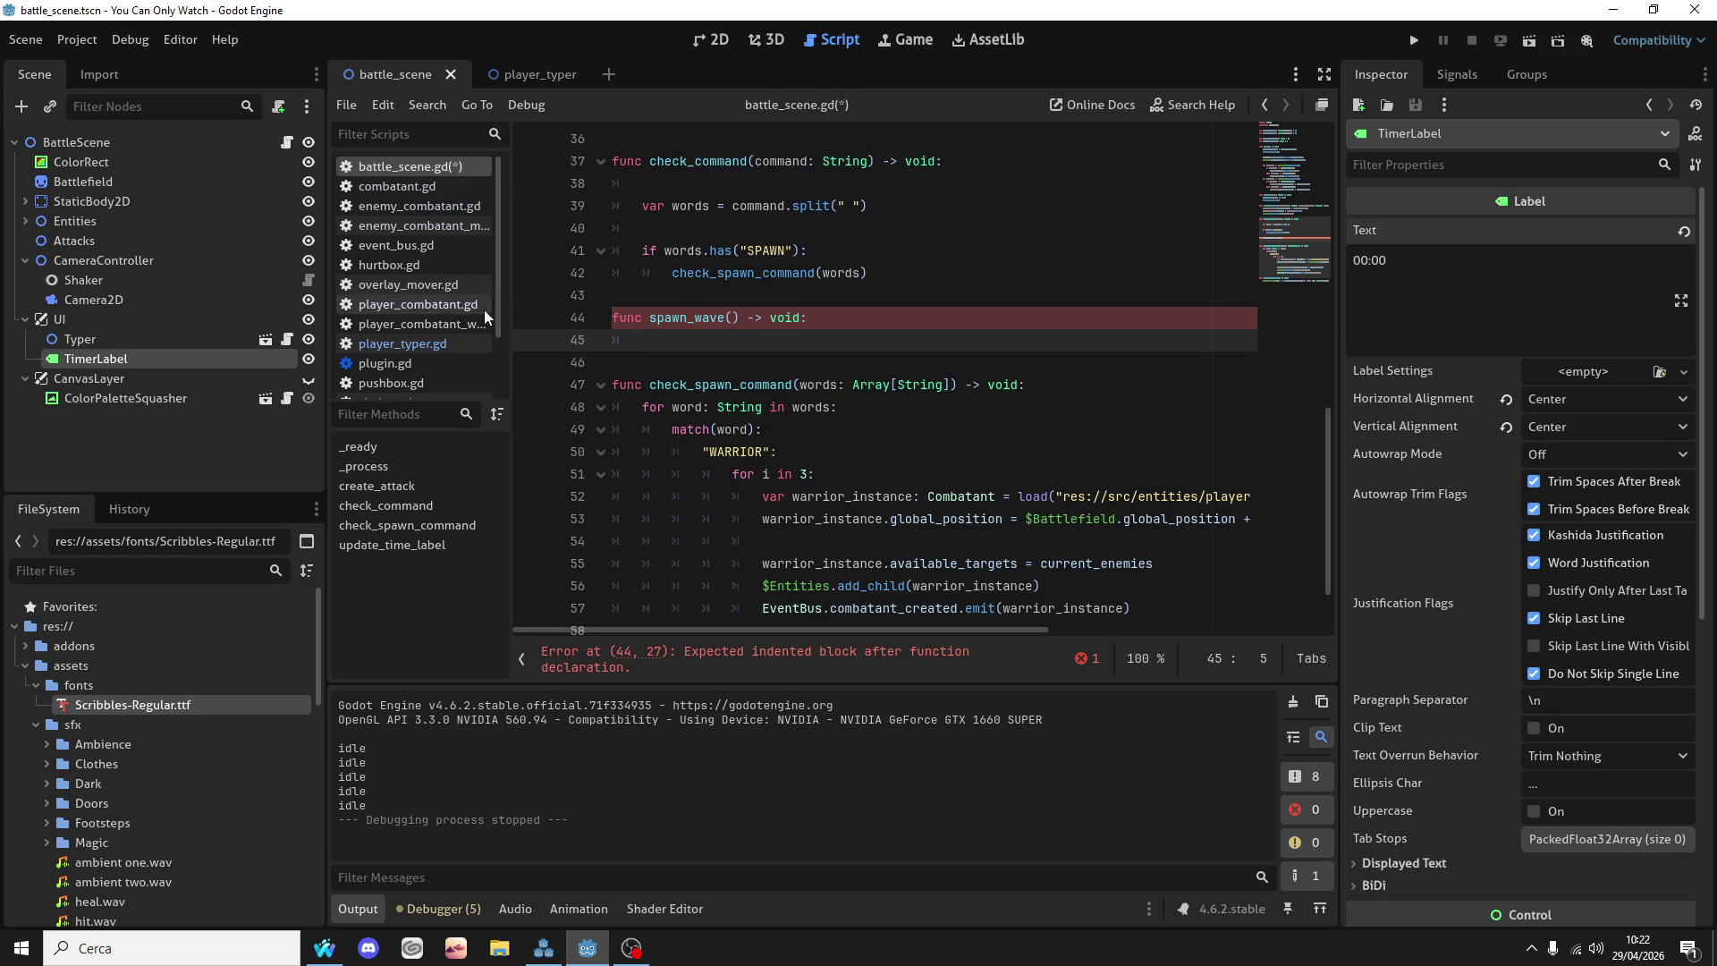
In the 2D view, add a Node2D child under the BattleScene root.
{"action": "left_click", "coordinate": [701, 43]}
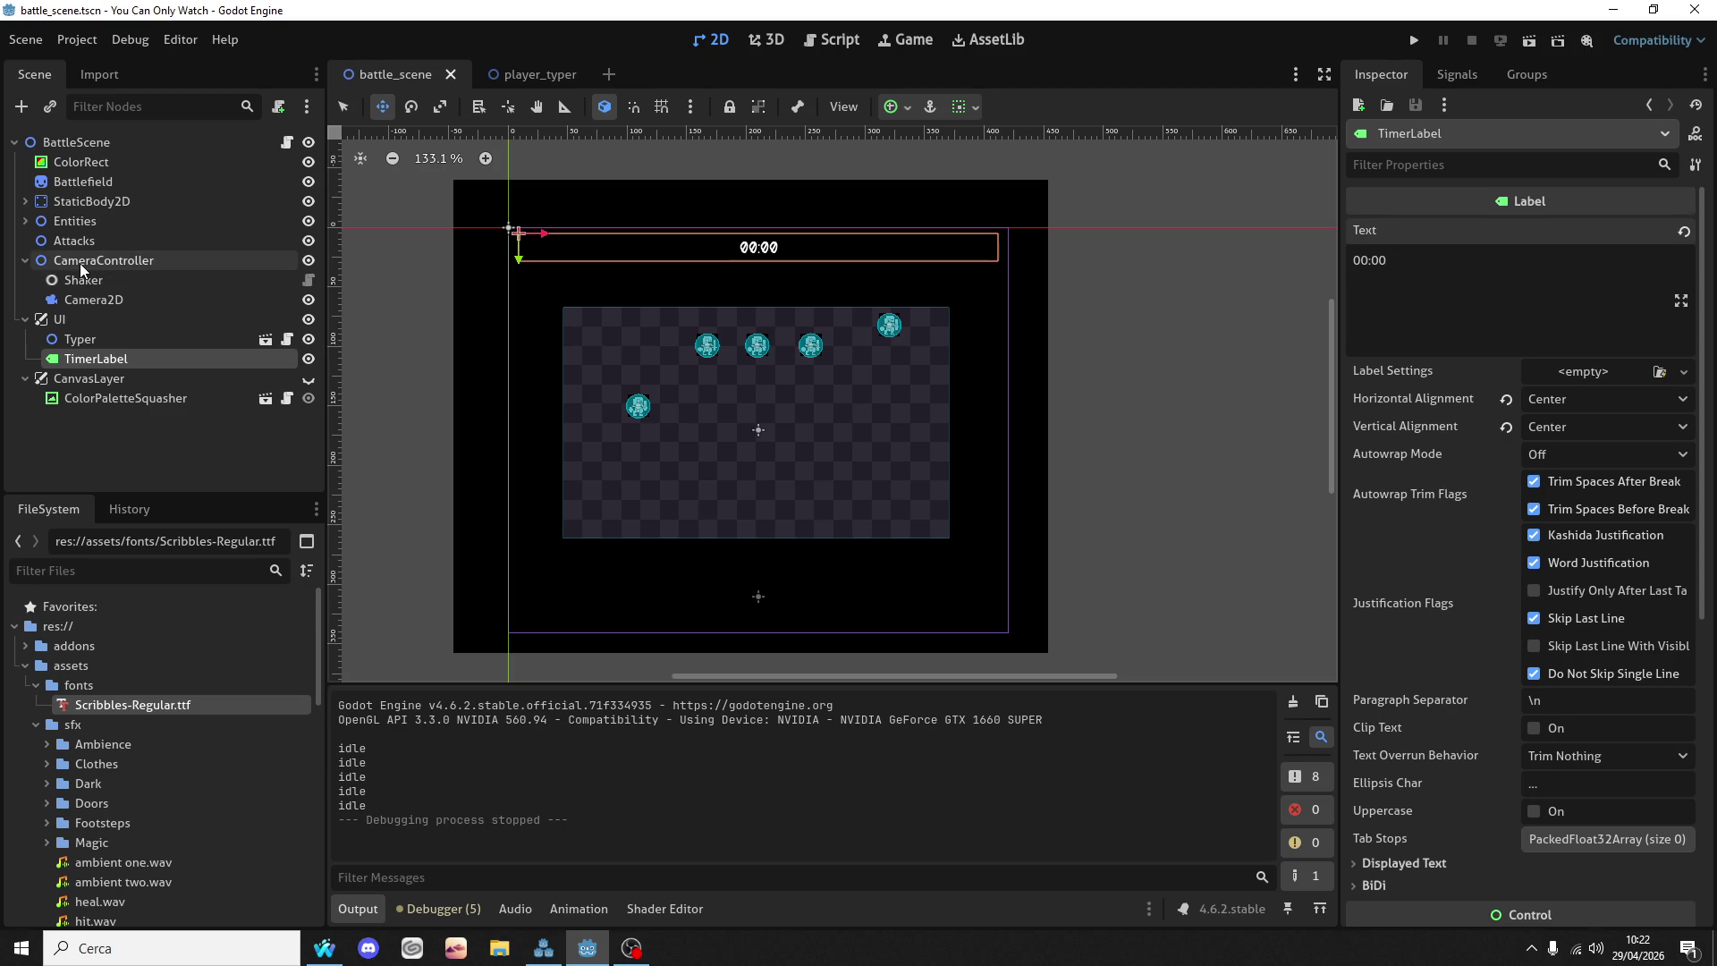
{"action": "right_click", "coordinate": [117, 152]}
{"action": "left_click", "coordinate": [163, 185]}
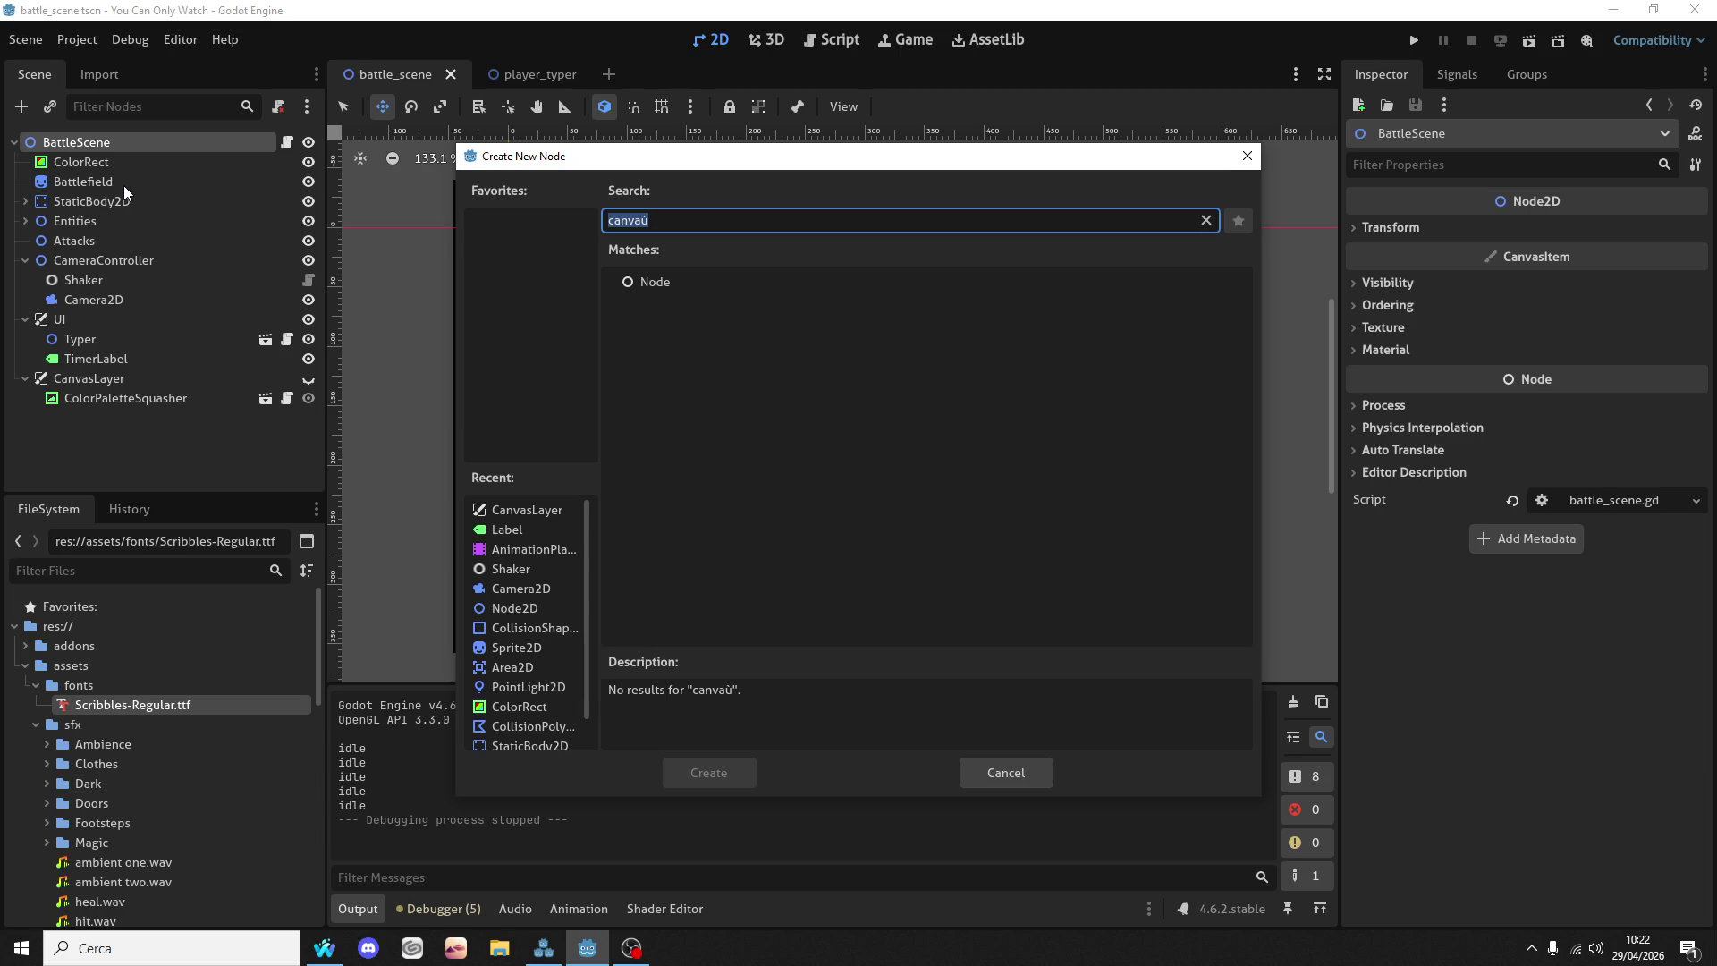
{"action": "left_click", "coordinate": [492, 608]}
{"action": "double_click", "coordinate": [491, 608]}
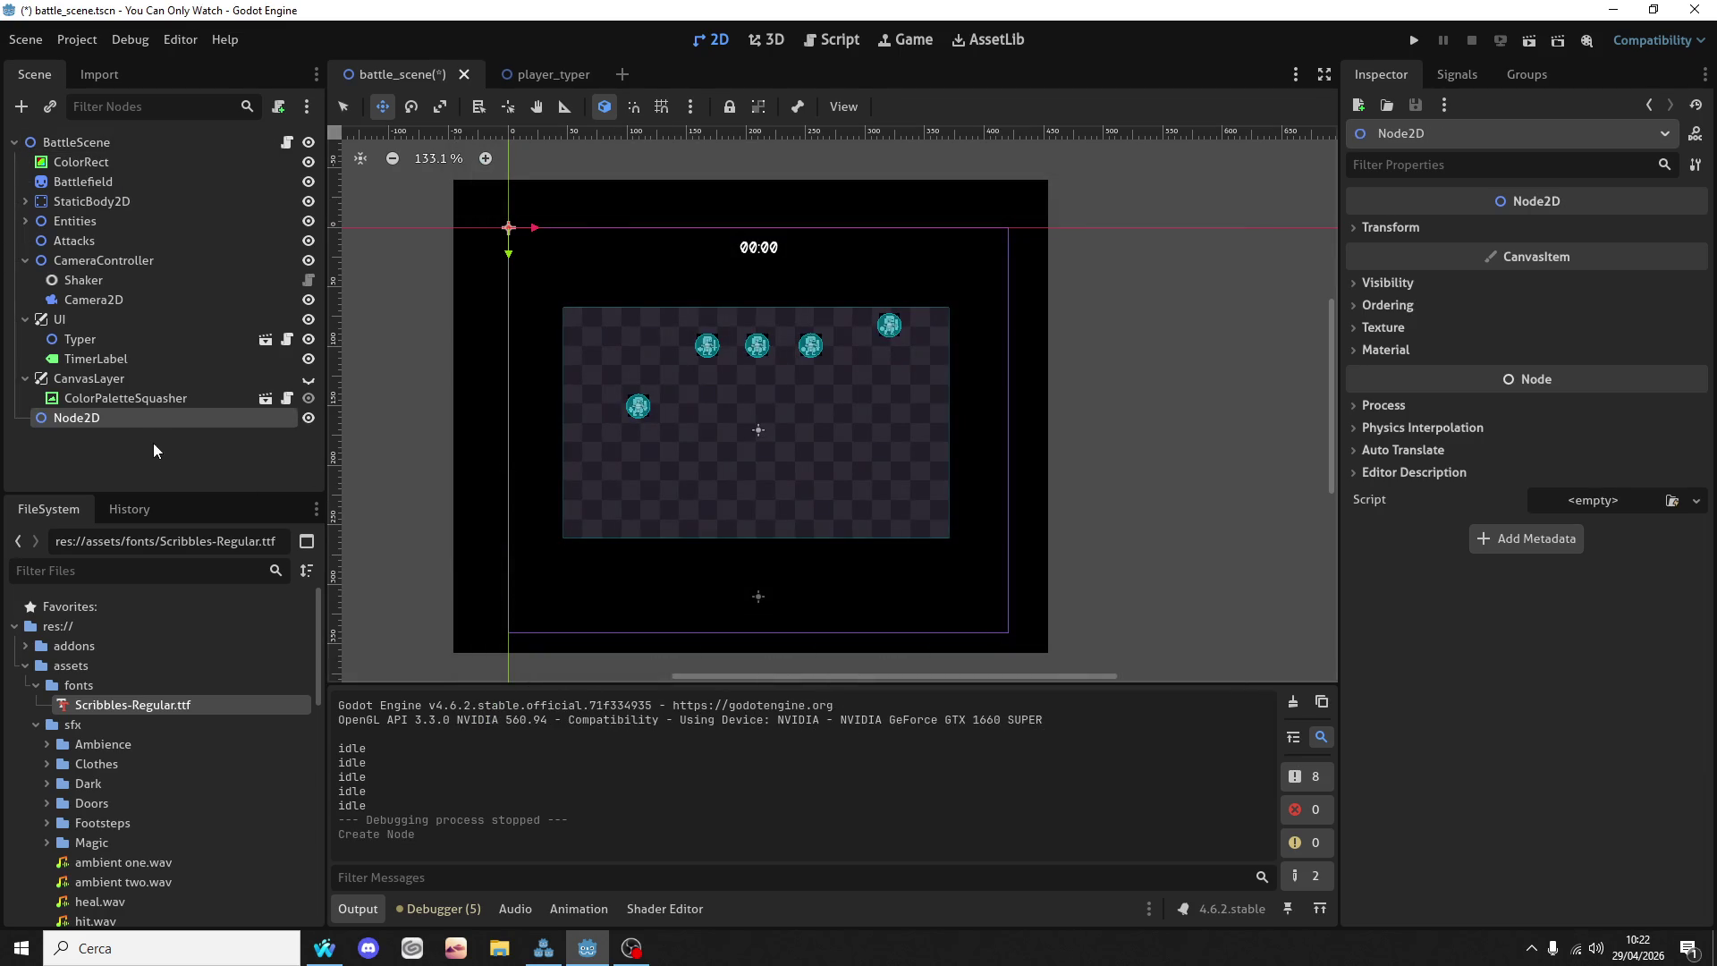
Move the new node just below StaticBody2D and rename it EnemySpawnPos.
{"action": "mouse_move", "coordinate": [89, 418]}
{"action": "left_mouse_down"}
{"action": "mouse_move", "coordinate": [66, 263]}
{"action": "mouse_move", "coordinate": [84, 212]}
{"action": "left_mouse_up"}
{"action": "double_click", "coordinate": [84, 212]}
{"action": "type", "text": "Enemy"}
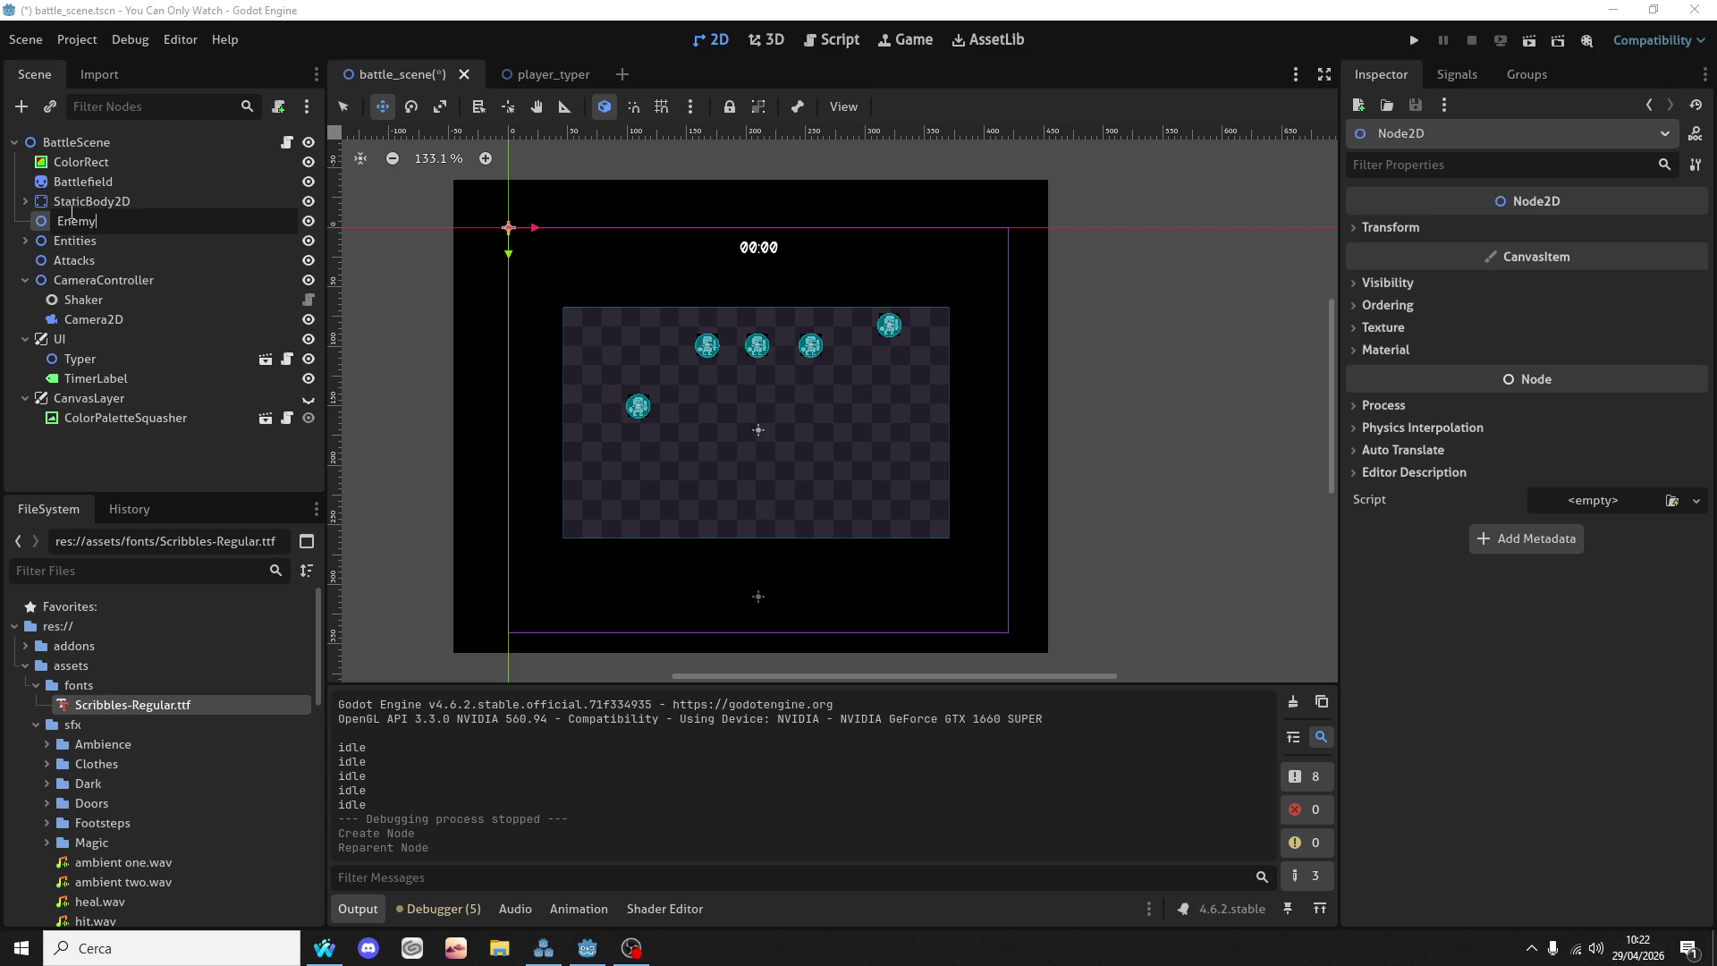
{"action": "type", "text": "SpawnPos"}
{"action": "key", "text": "Return"}
{"action": "right_click", "coordinate": [77, 222]}
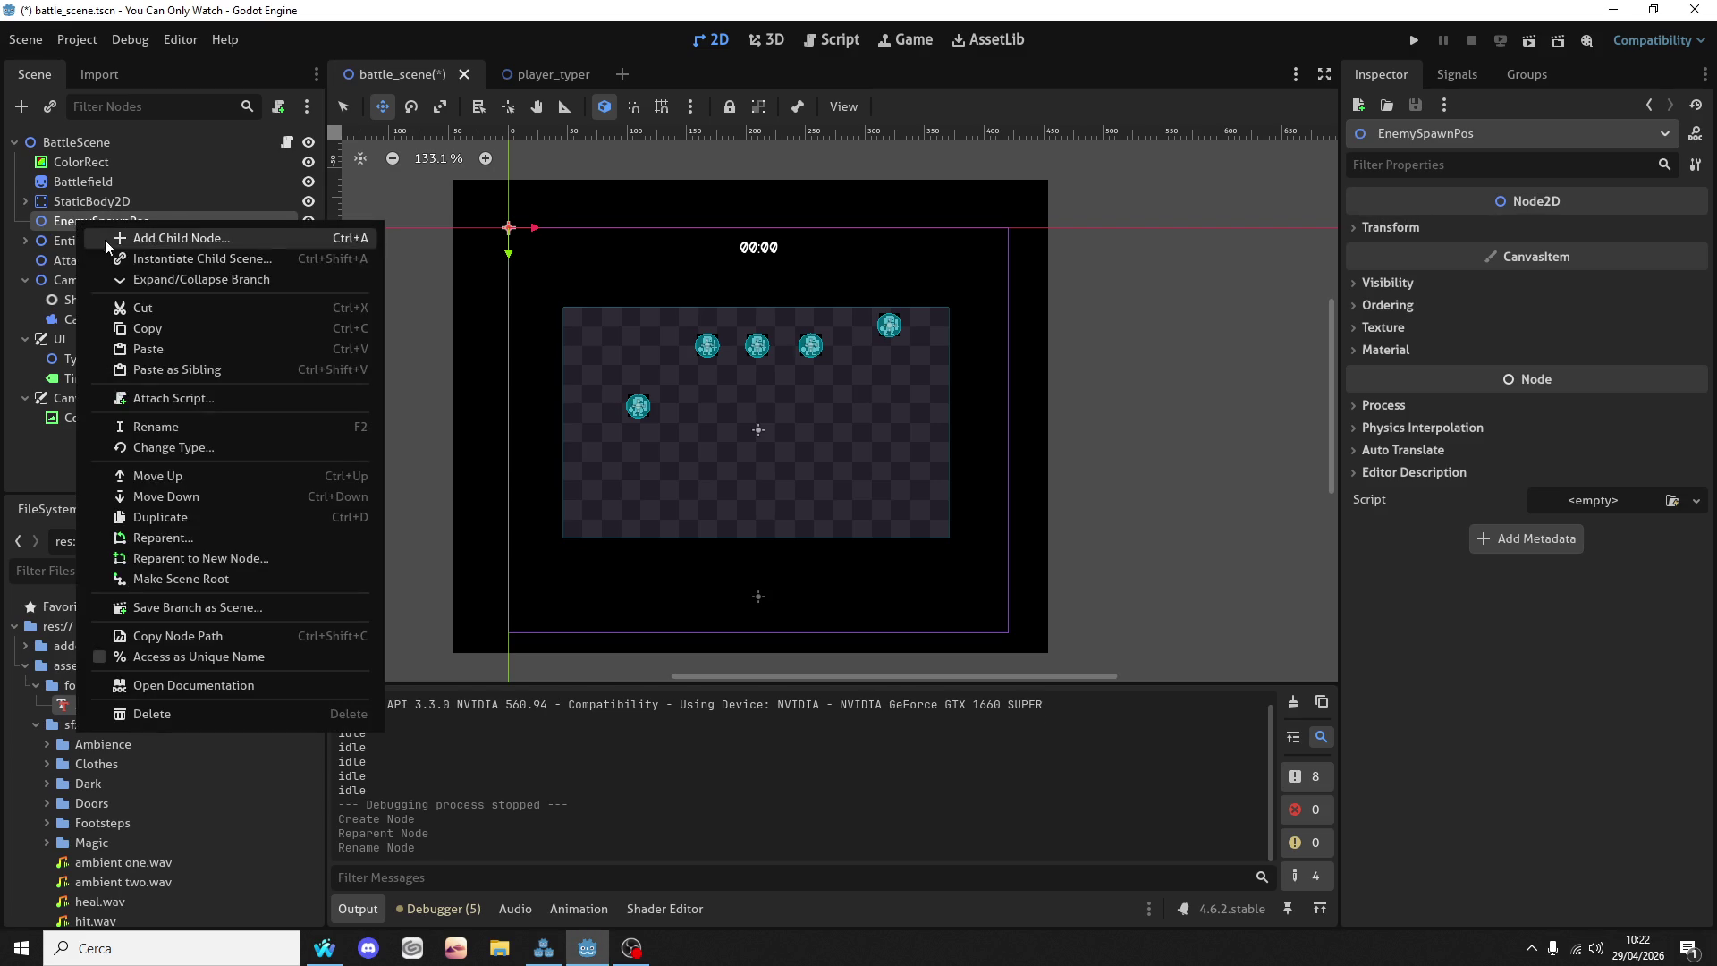
Add a Marker2D under EnemySpawnPos at (87, 108) and a duplicate at (87, 238).
{"action": "left_click", "coordinate": [159, 243]}
{"action": "type", "text": "marker"}
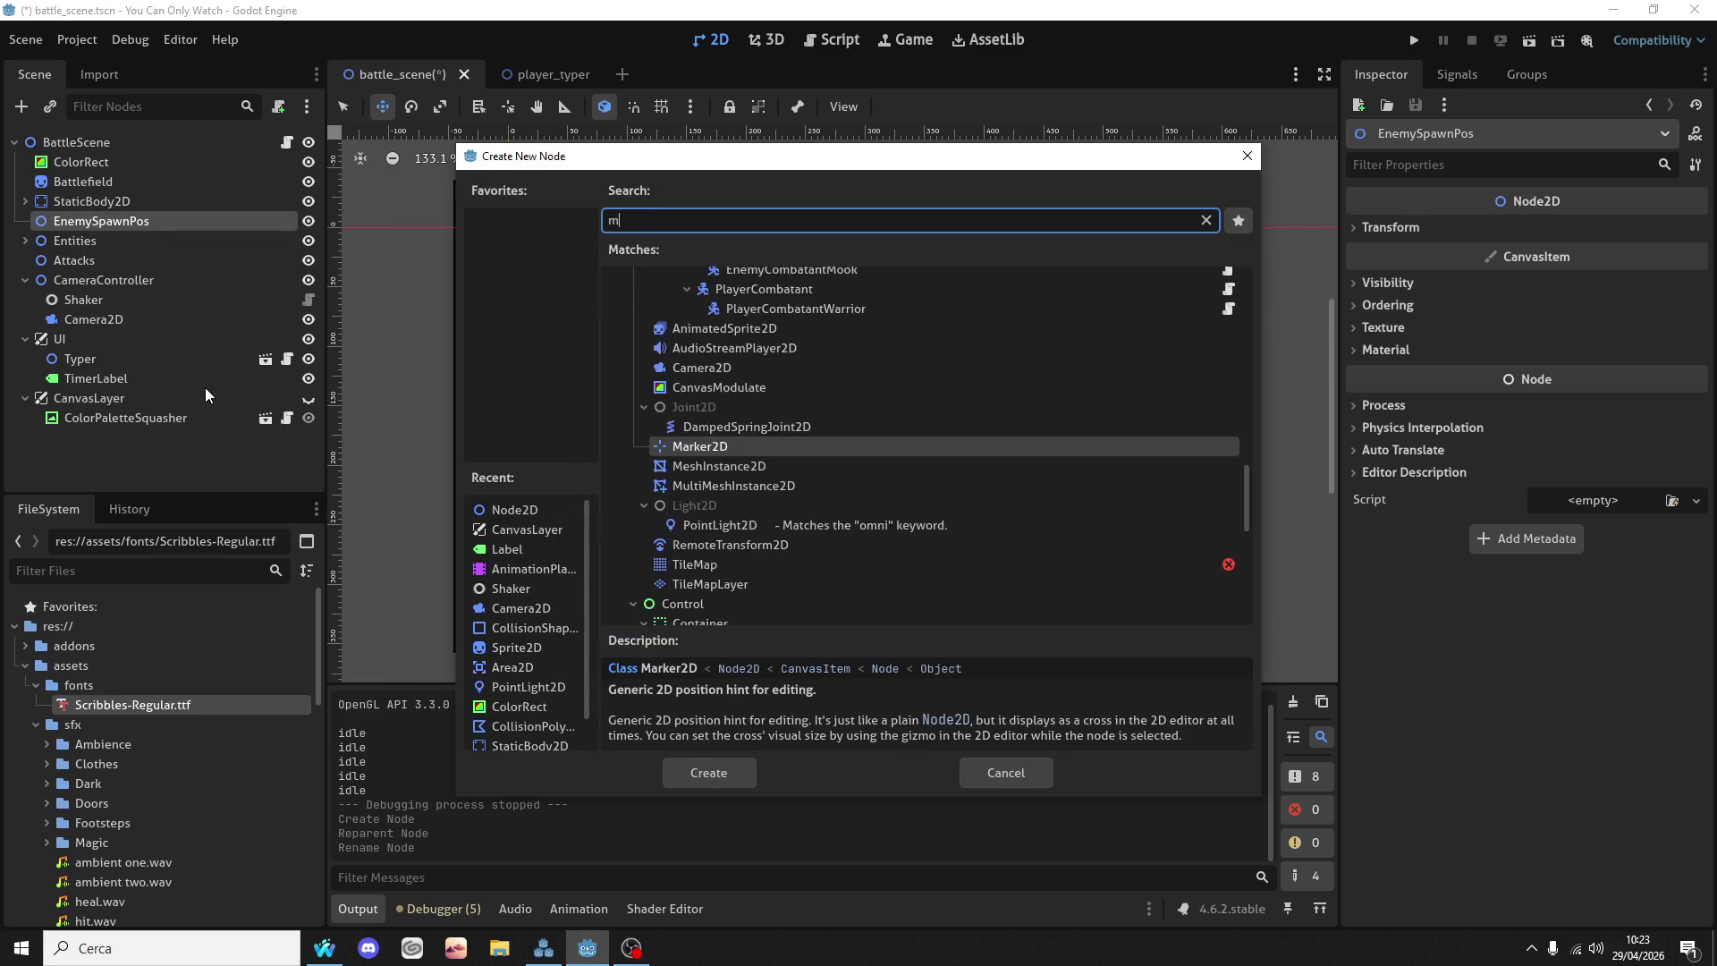
{"action": "key", "text": "Return"}
{"action": "left_click_drag", "start_coordinate": [639, 349], "coordinate": [721, 441]}
{"action": "scroll", "coordinate": [706, 434], "scroll_direction": "up", "scroll_amount": 9}
{"action": "mouse_move", "coordinate": [602, 287]}
{"action": "left_mouse_down"}
{"action": "mouse_move", "coordinate": [598, 322]}
{"action": "mouse_move", "coordinate": [617, 322]}
{"action": "mouse_move", "coordinate": [622, 347]}
{"action": "left_mouse_up"}
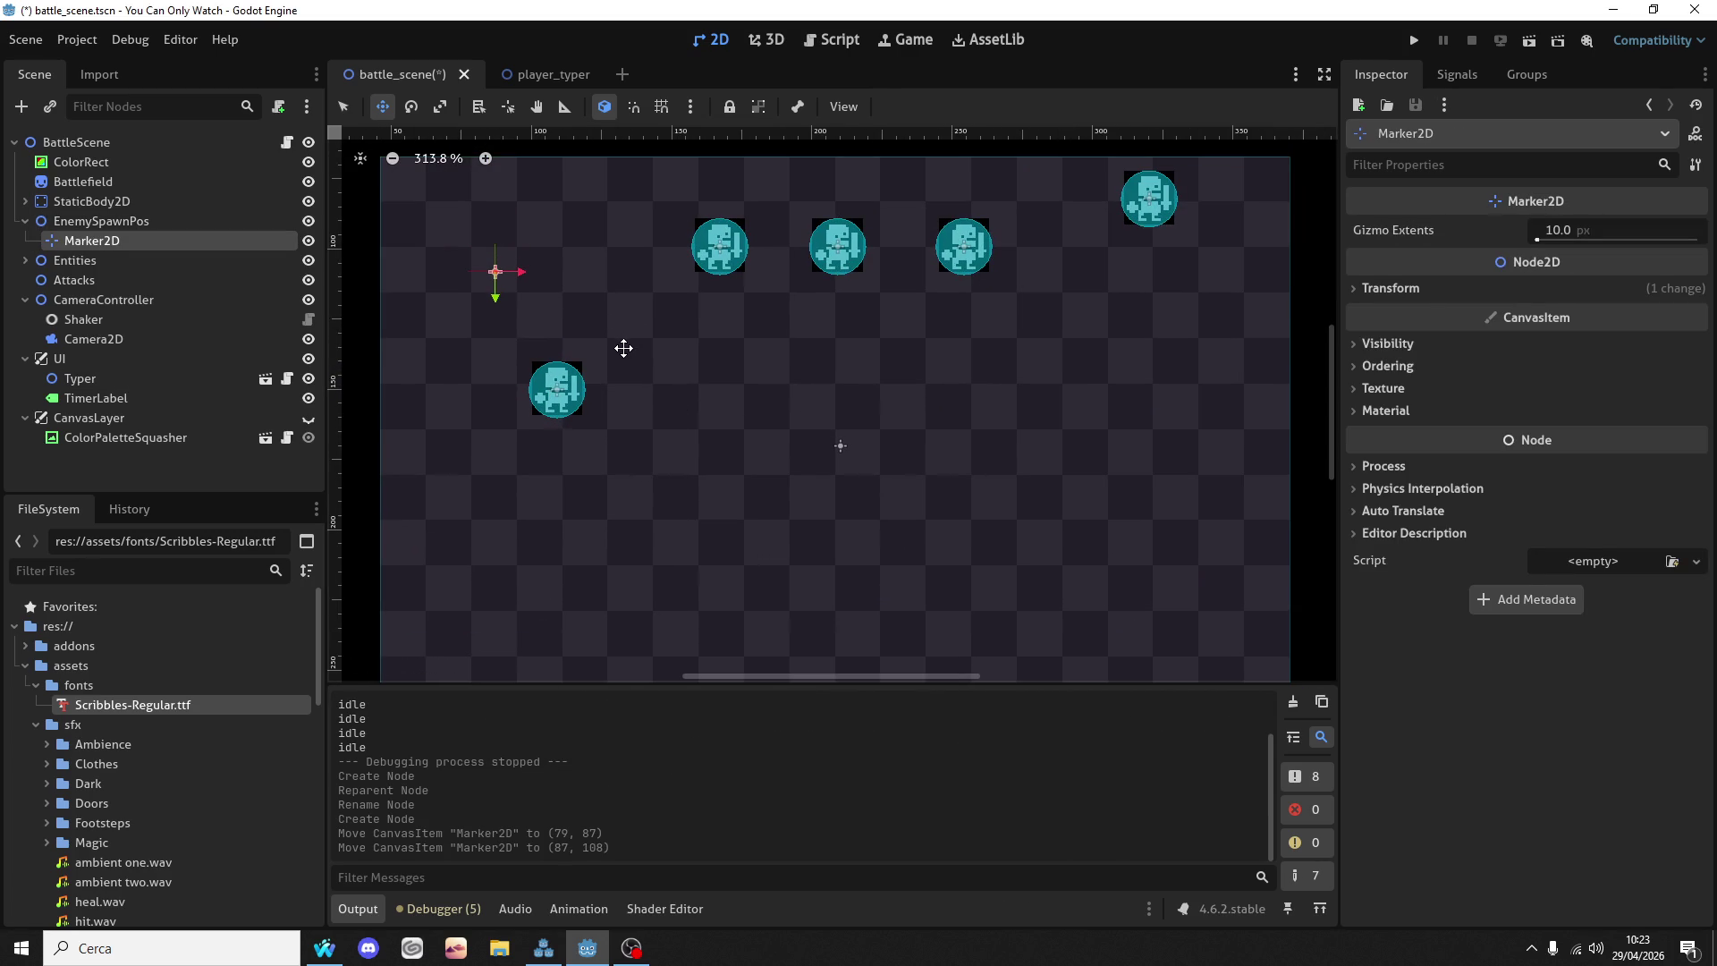
{"action": "scroll", "coordinate": [624, 353], "scroll_direction": "down", "scroll_amount": 6}
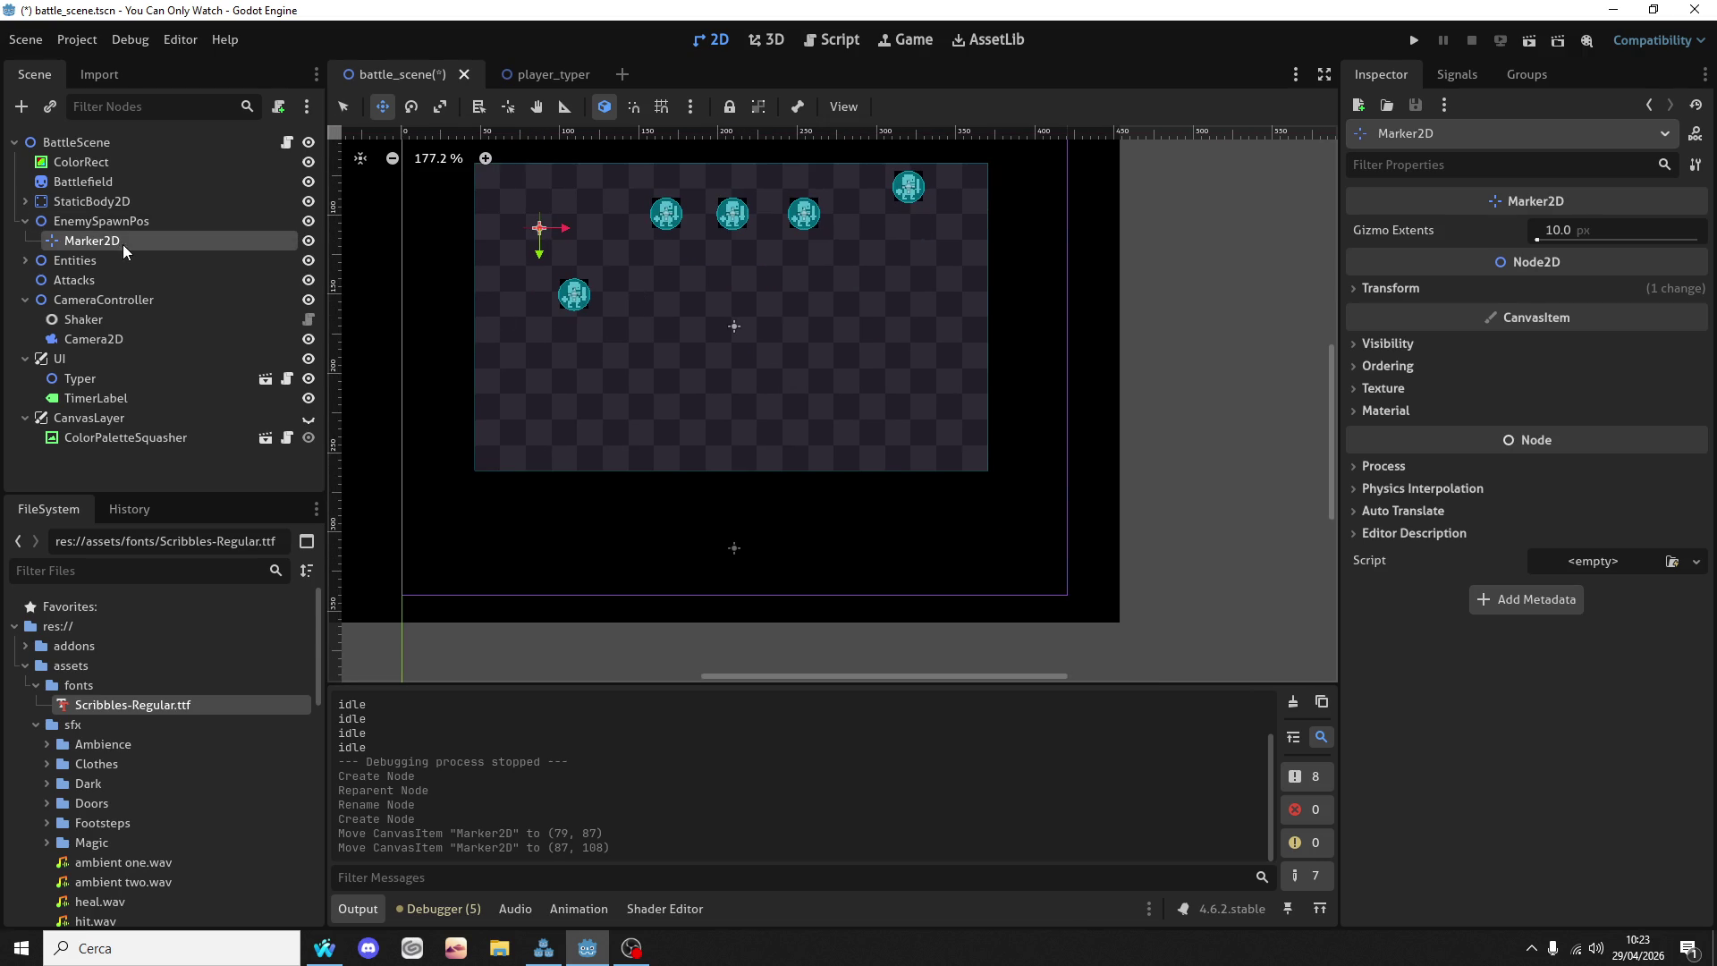
{"action": "key", "text": "ctrl+d"}
{"action": "mouse_move", "coordinate": [521, 238]}
{"action": "left_mouse_down"}
{"action": "mouse_move", "coordinate": [555, 249]}
{"action": "mouse_move", "coordinate": [567, 426]}
{"action": "mouse_move", "coordinate": [670, 356]}
{"action": "mouse_move", "coordinate": [756, 399]}
{"action": "mouse_move", "coordinate": [755, 351]}
{"action": "mouse_move", "coordinate": [553, 438]}
{"action": "mouse_move", "coordinate": [554, 459]}
{"action": "left_mouse_up"}
Duplicate the first marker, reorder Marker2D2 above Marker2D3, and move Marker2D to the arena centre.
{"action": "scroll", "coordinate": [547, 459], "scroll_direction": "up", "scroll_amount": 4}
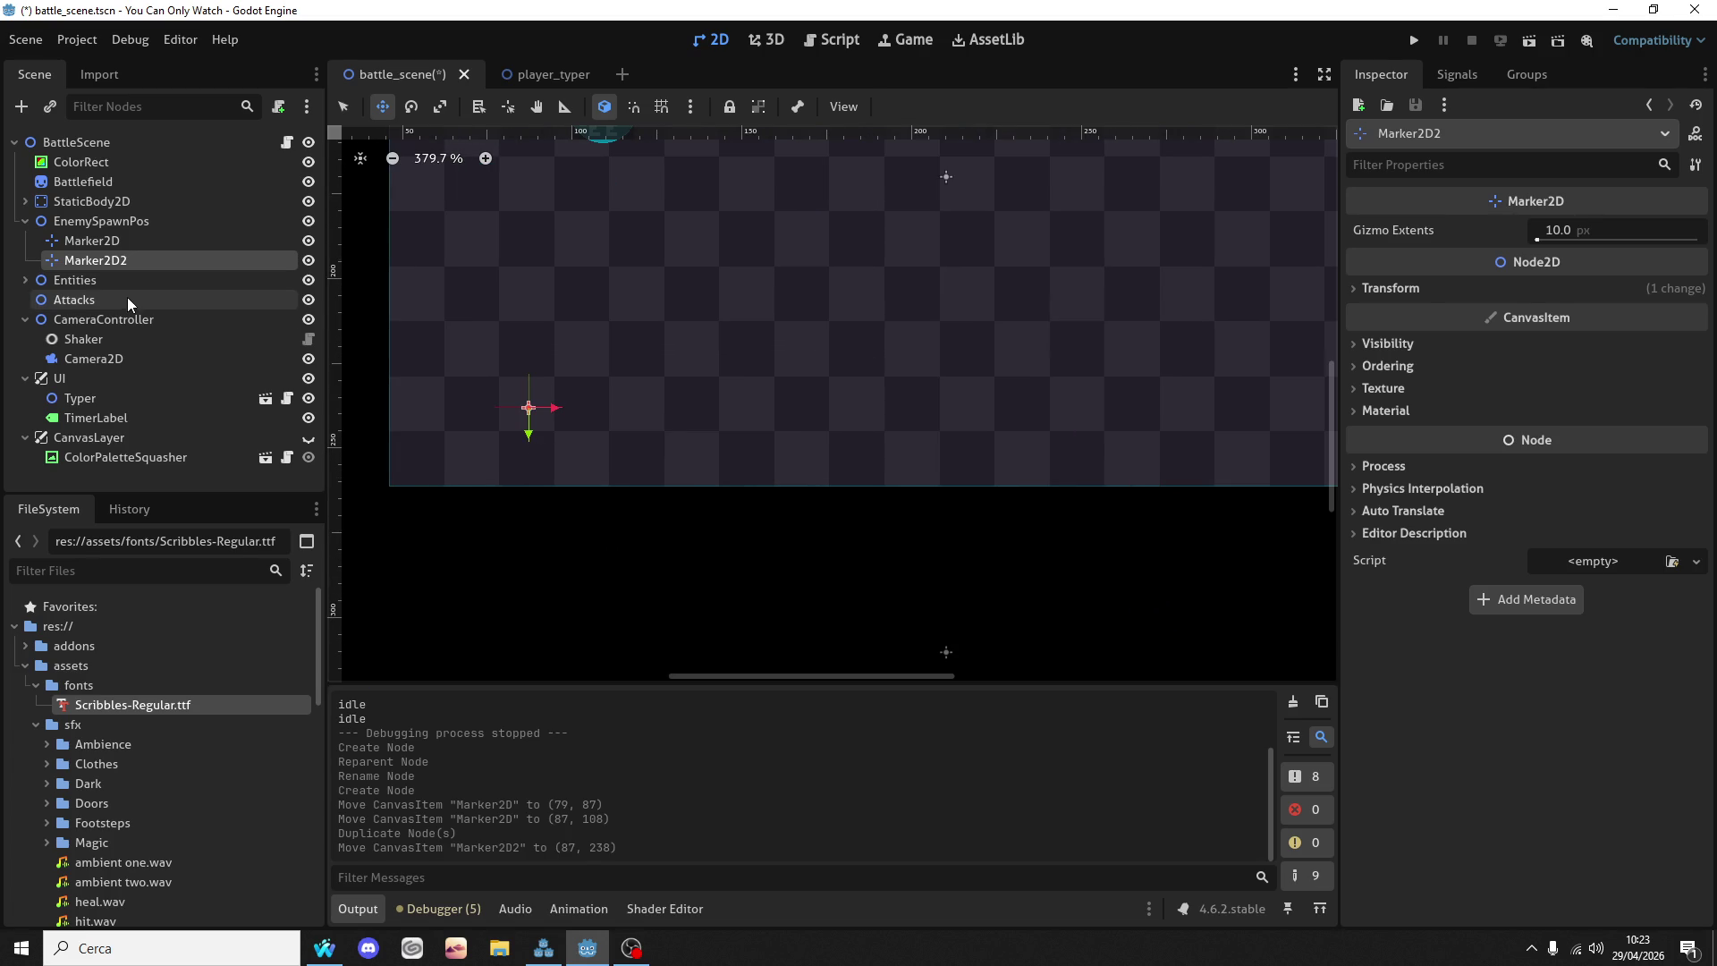
{"action": "left_click", "coordinate": [125, 239]}
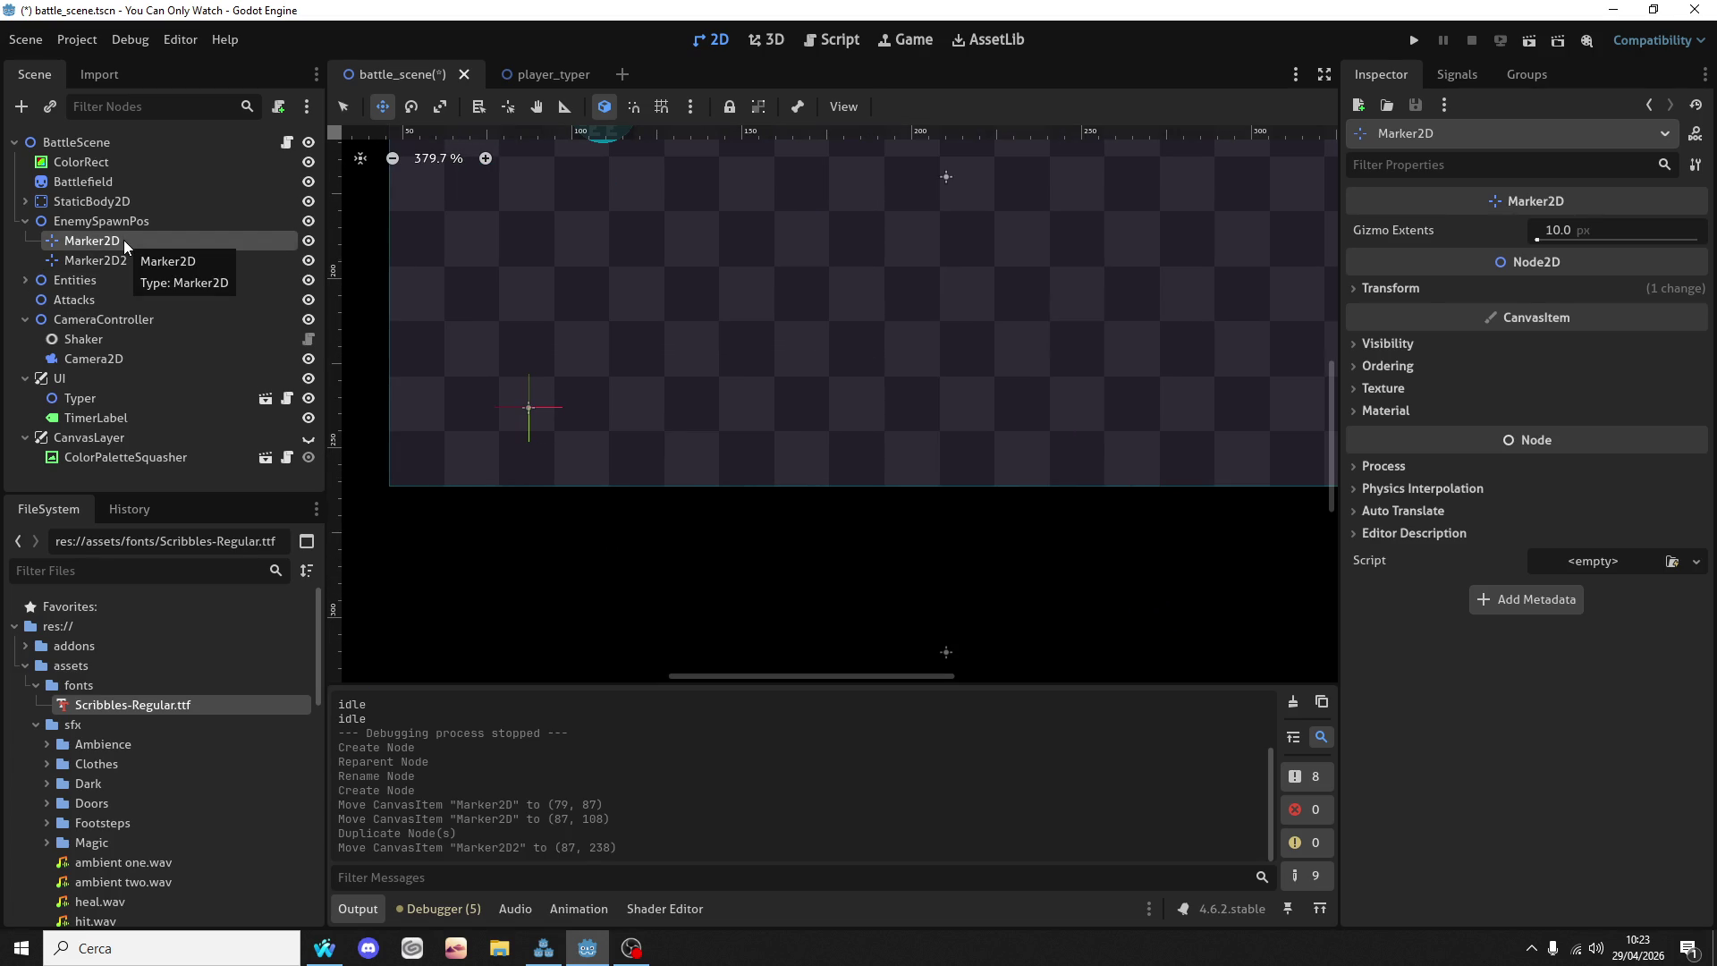
{"action": "key", "text": "ctrl+d"}
{"action": "left_click", "coordinate": [126, 280]}
{"action": "left_click_drag", "start_coordinate": [127, 280], "coordinate": [124, 251]}
{"action": "left_click", "coordinate": [111, 237]}
{"action": "scroll", "coordinate": [640, 167], "scroll_direction": "up", "scroll_amount": 5}
{"action": "left_click_drag", "start_coordinate": [546, 238], "coordinate": [983, 459]}
Duplicate the two left-side markers and shift the copies to the arena's right side.
{"action": "left_click", "coordinate": [125, 260]}
{"action": "left_click", "coordinate": [125, 280], "text": "shift"}
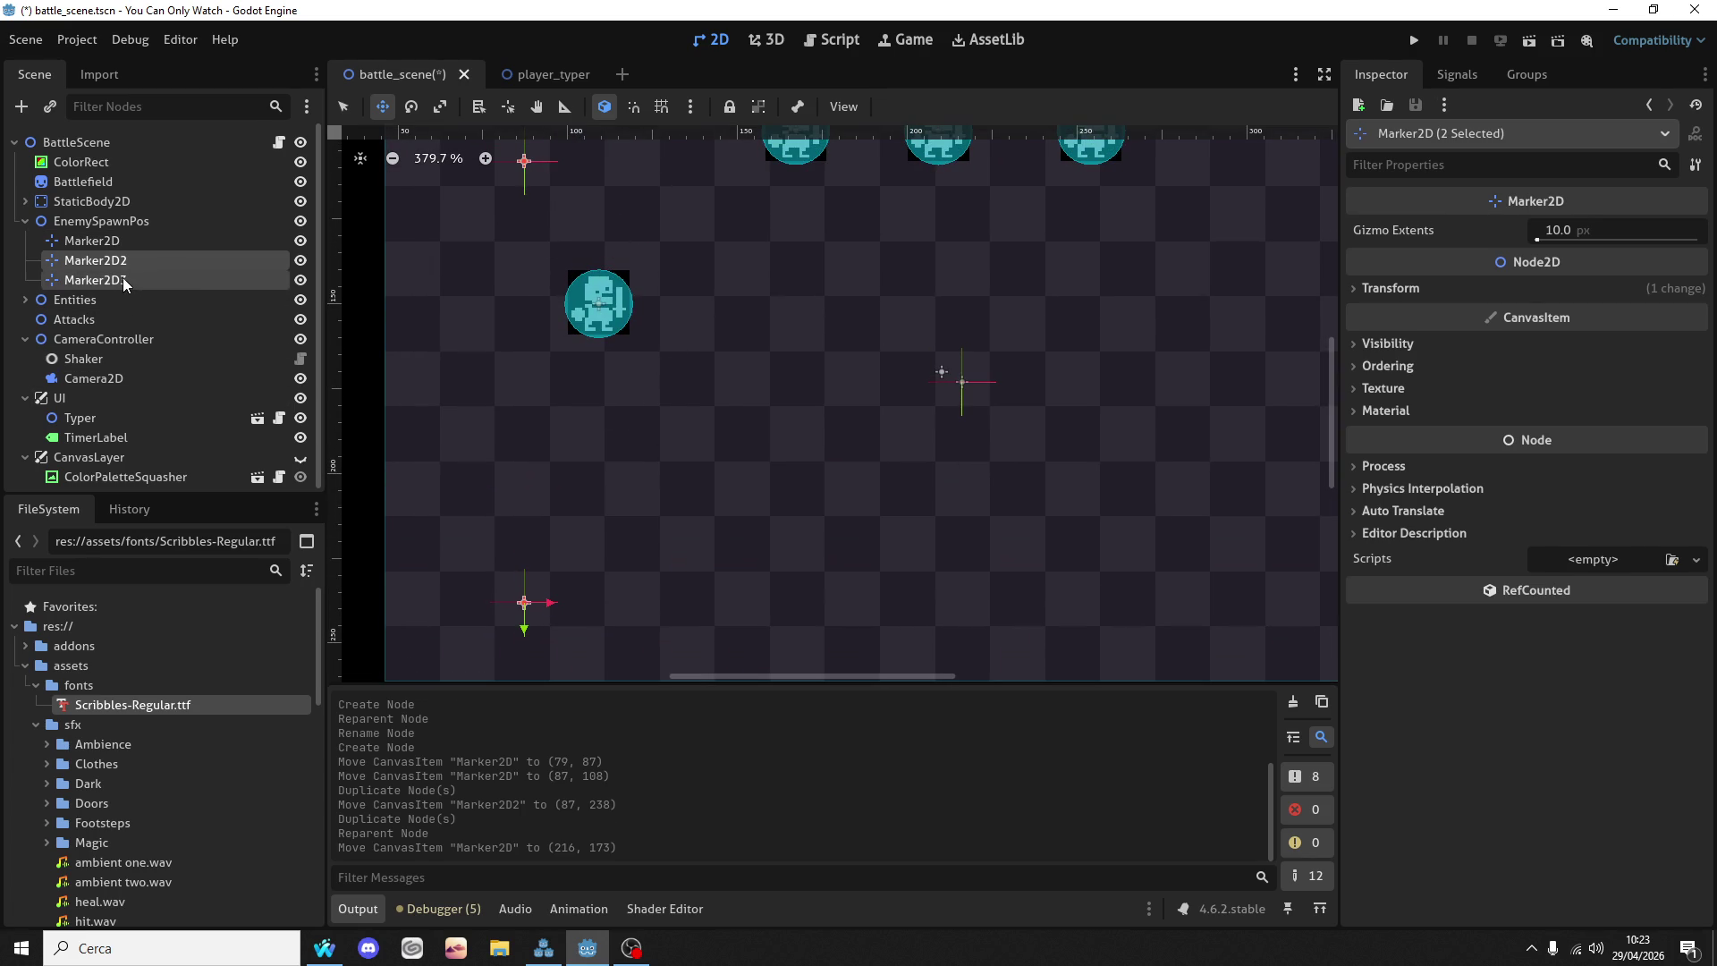
{"action": "key", "text": "ctrl+d"}
{"action": "scroll", "coordinate": [874, 321], "scroll_direction": "down", "scroll_amount": 3}
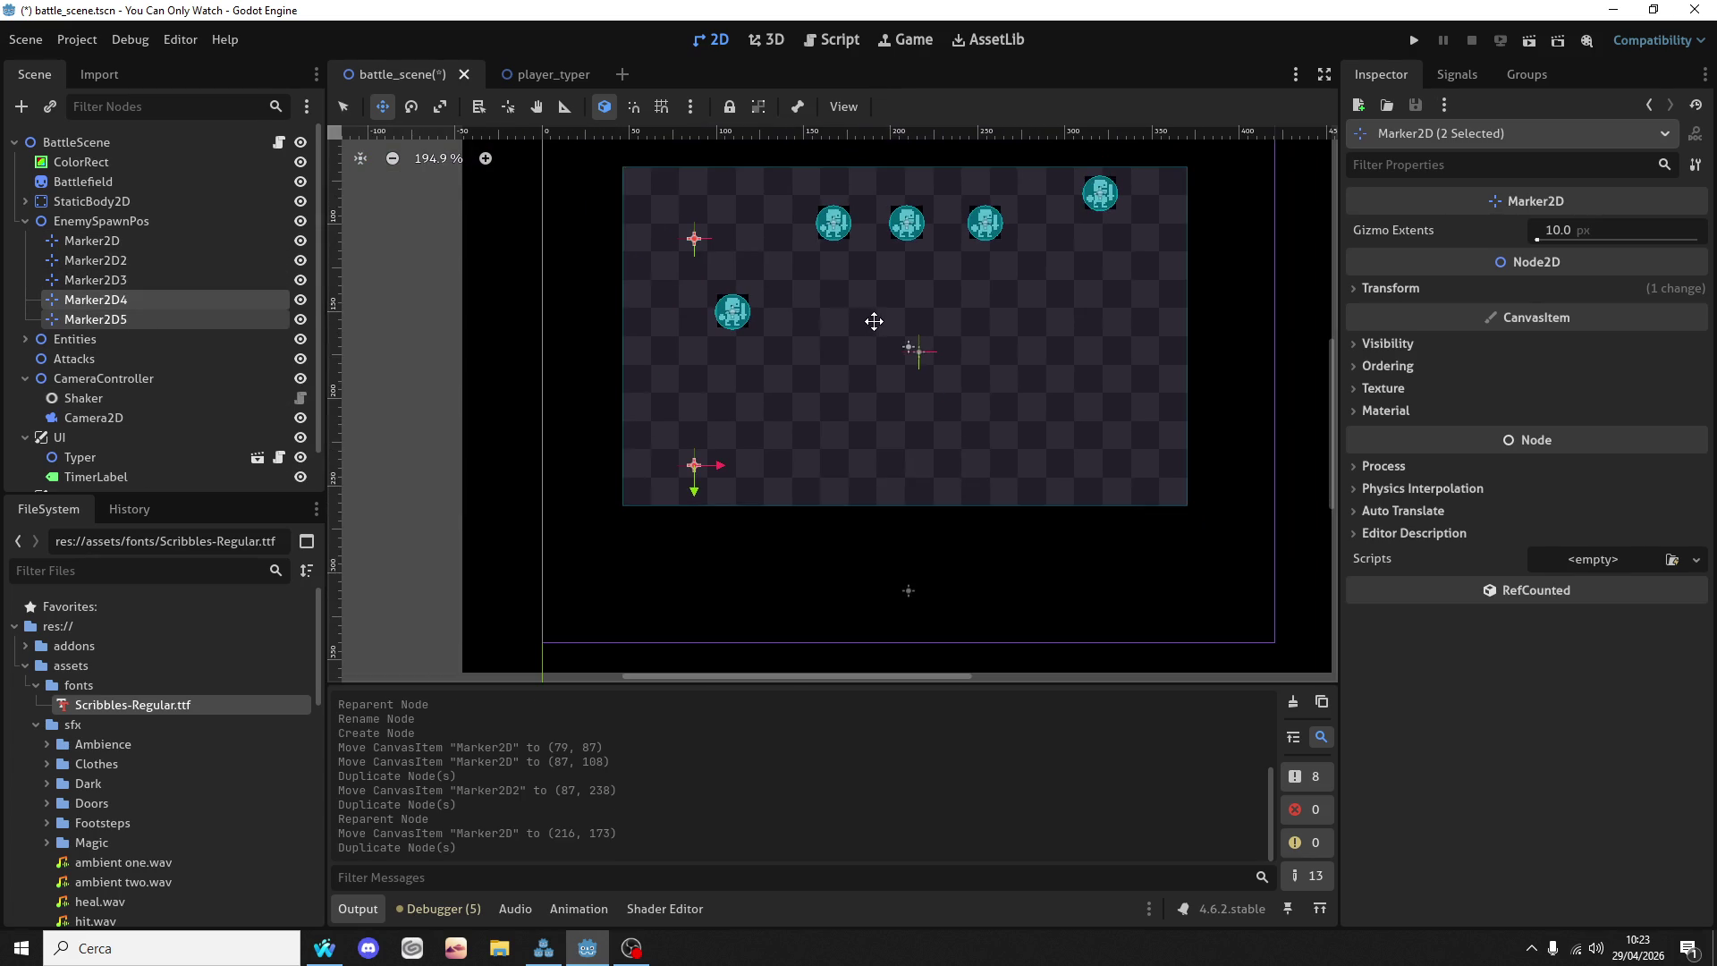
{"action": "left_click_drag", "start_coordinate": [874, 321], "coordinate": [728, 337]}
{"action": "left_click_drag", "start_coordinate": [617, 367], "coordinate": [1044, 384]}
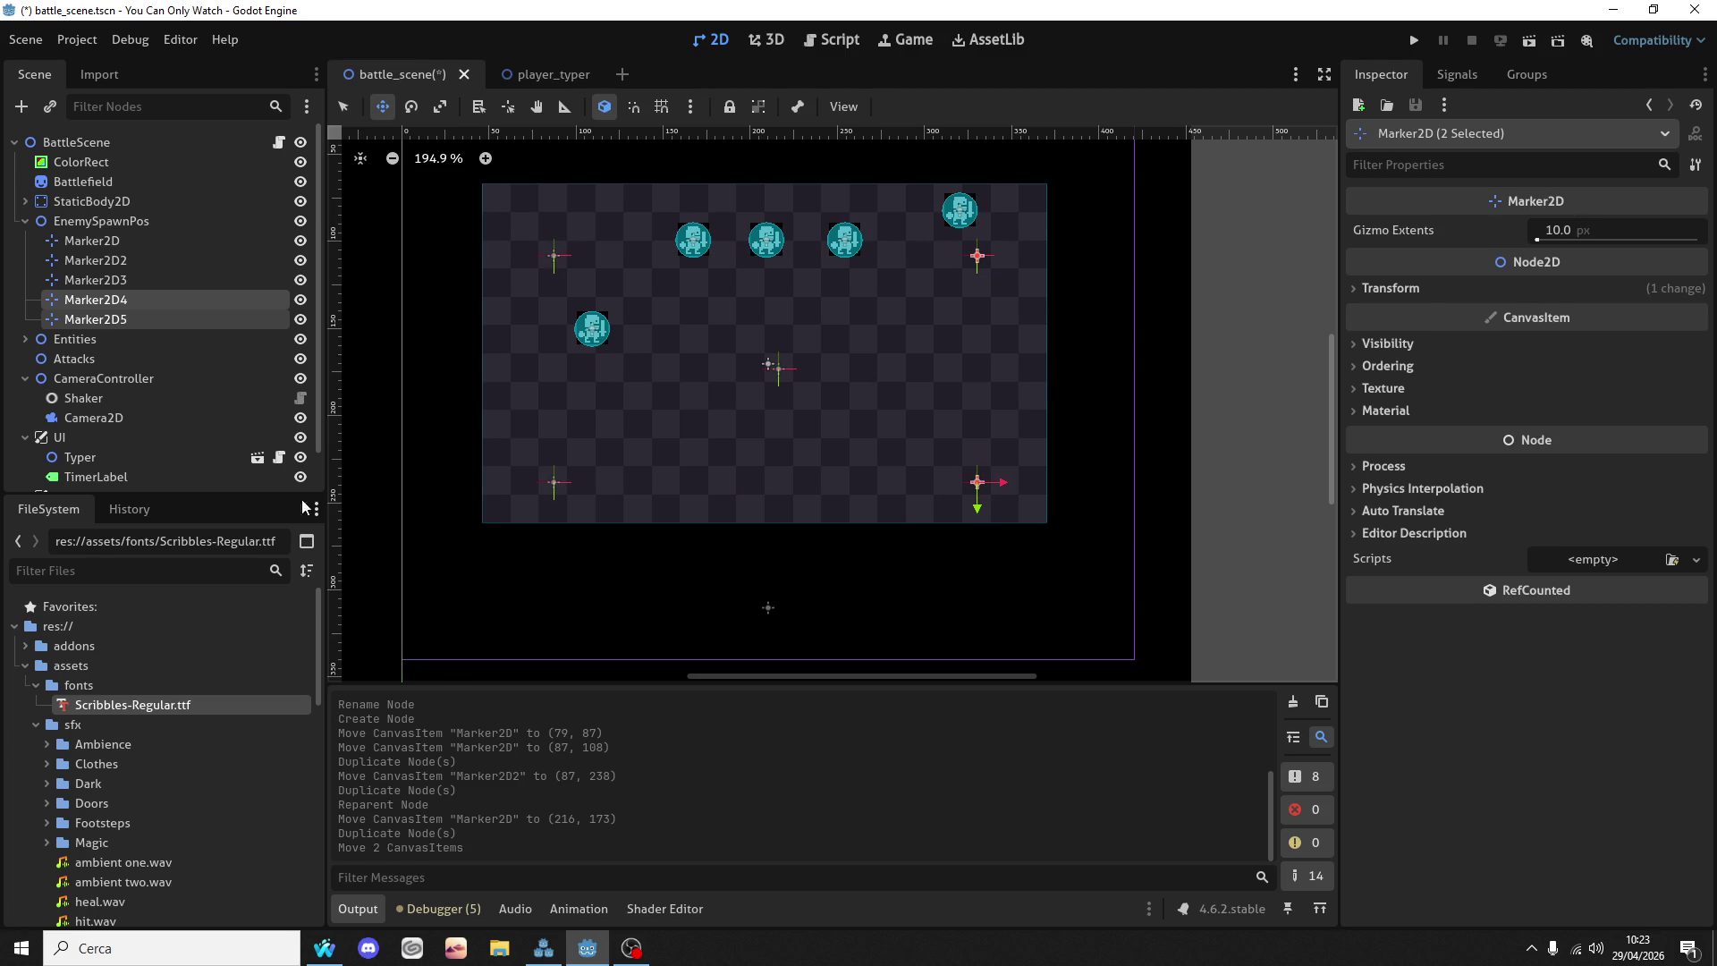
Adjust the right-side marker positions and nudge the two bottom markers upward.
{"action": "left_click", "coordinate": [138, 315]}
{"action": "left_click", "coordinate": [137, 270], "text": "ctrl"}
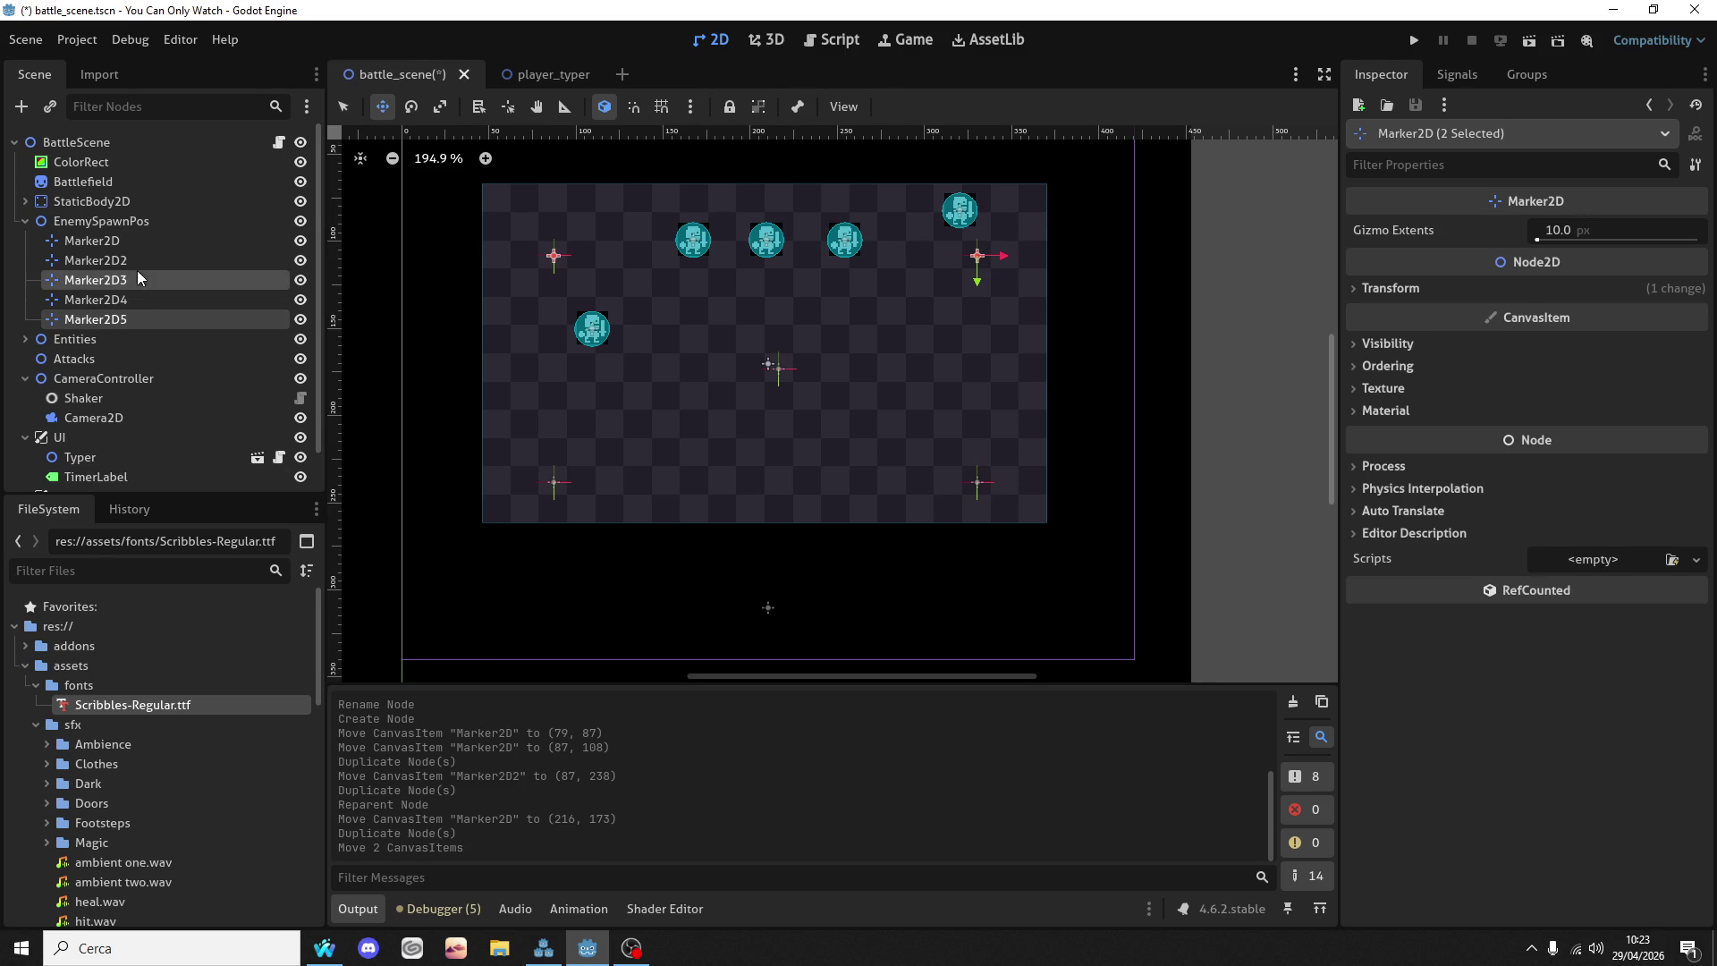
{"action": "left_click_drag", "start_coordinate": [620, 433], "coordinate": [613, 411]}
{"action": "key", "text": "ctrl+z"}
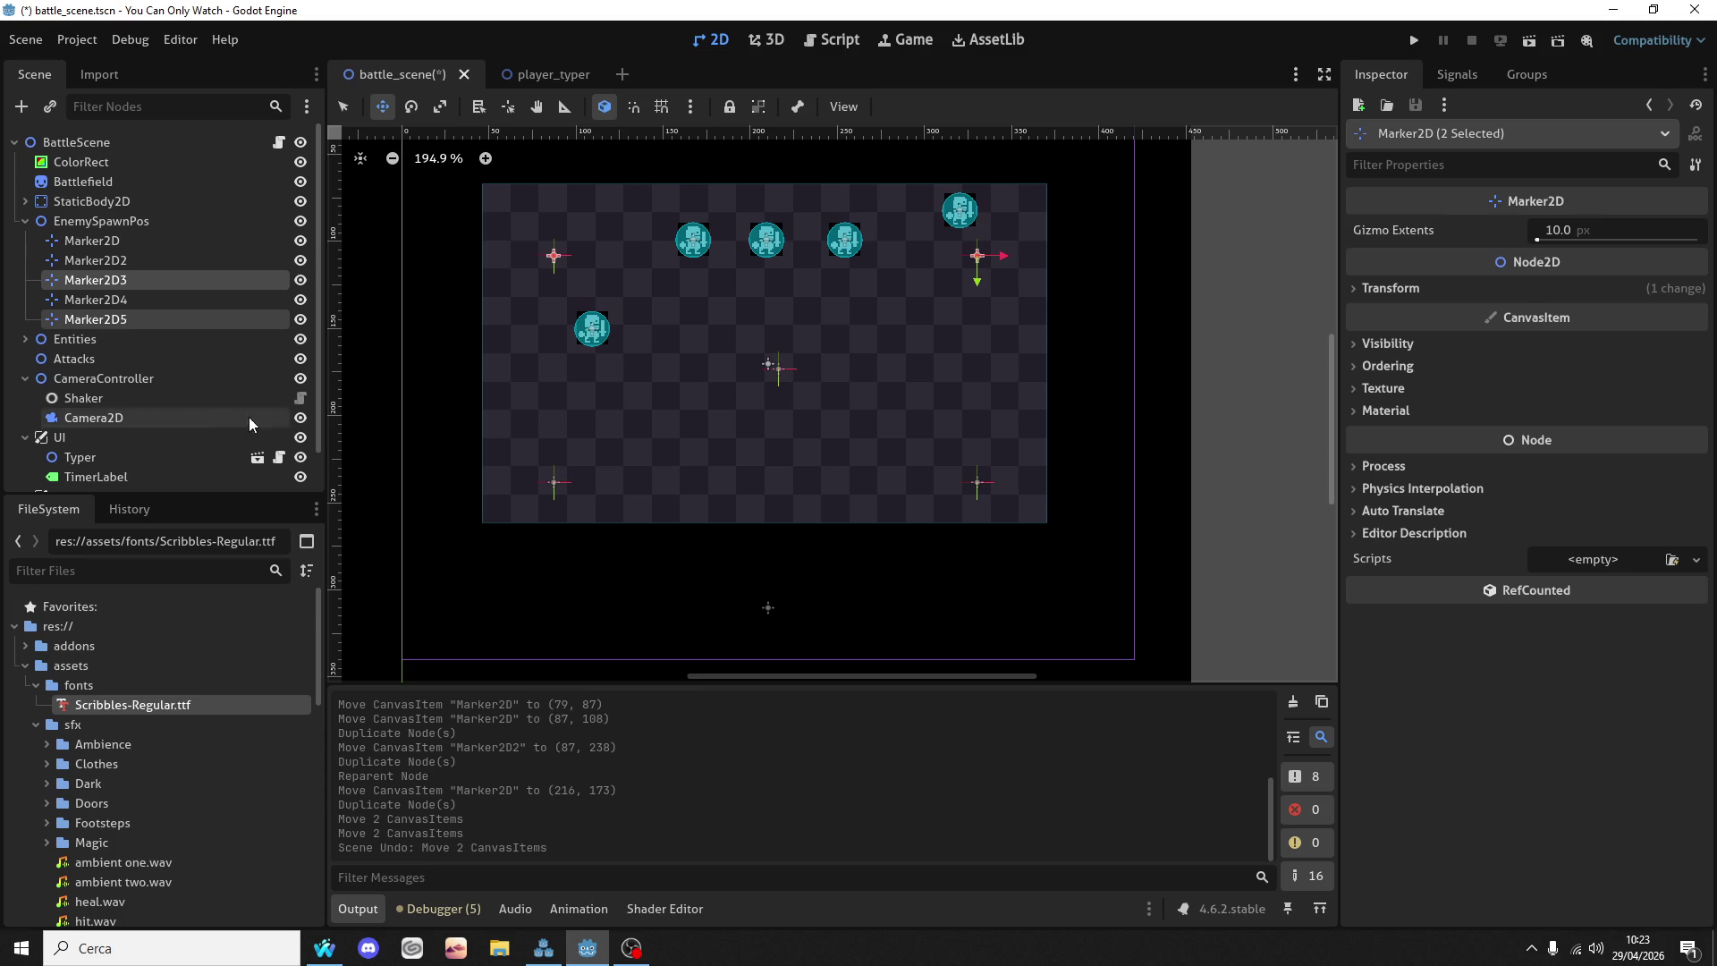
{"action": "left_click", "coordinate": [104, 300]}
{"action": "left_click", "coordinate": [99, 261], "text": "ctrl"}
{"action": "left_click_drag", "start_coordinate": [715, 501], "coordinate": [718, 471]}
Save the battle scene with the five spawn markers.
{"action": "key", "text": "ctrl+s"}
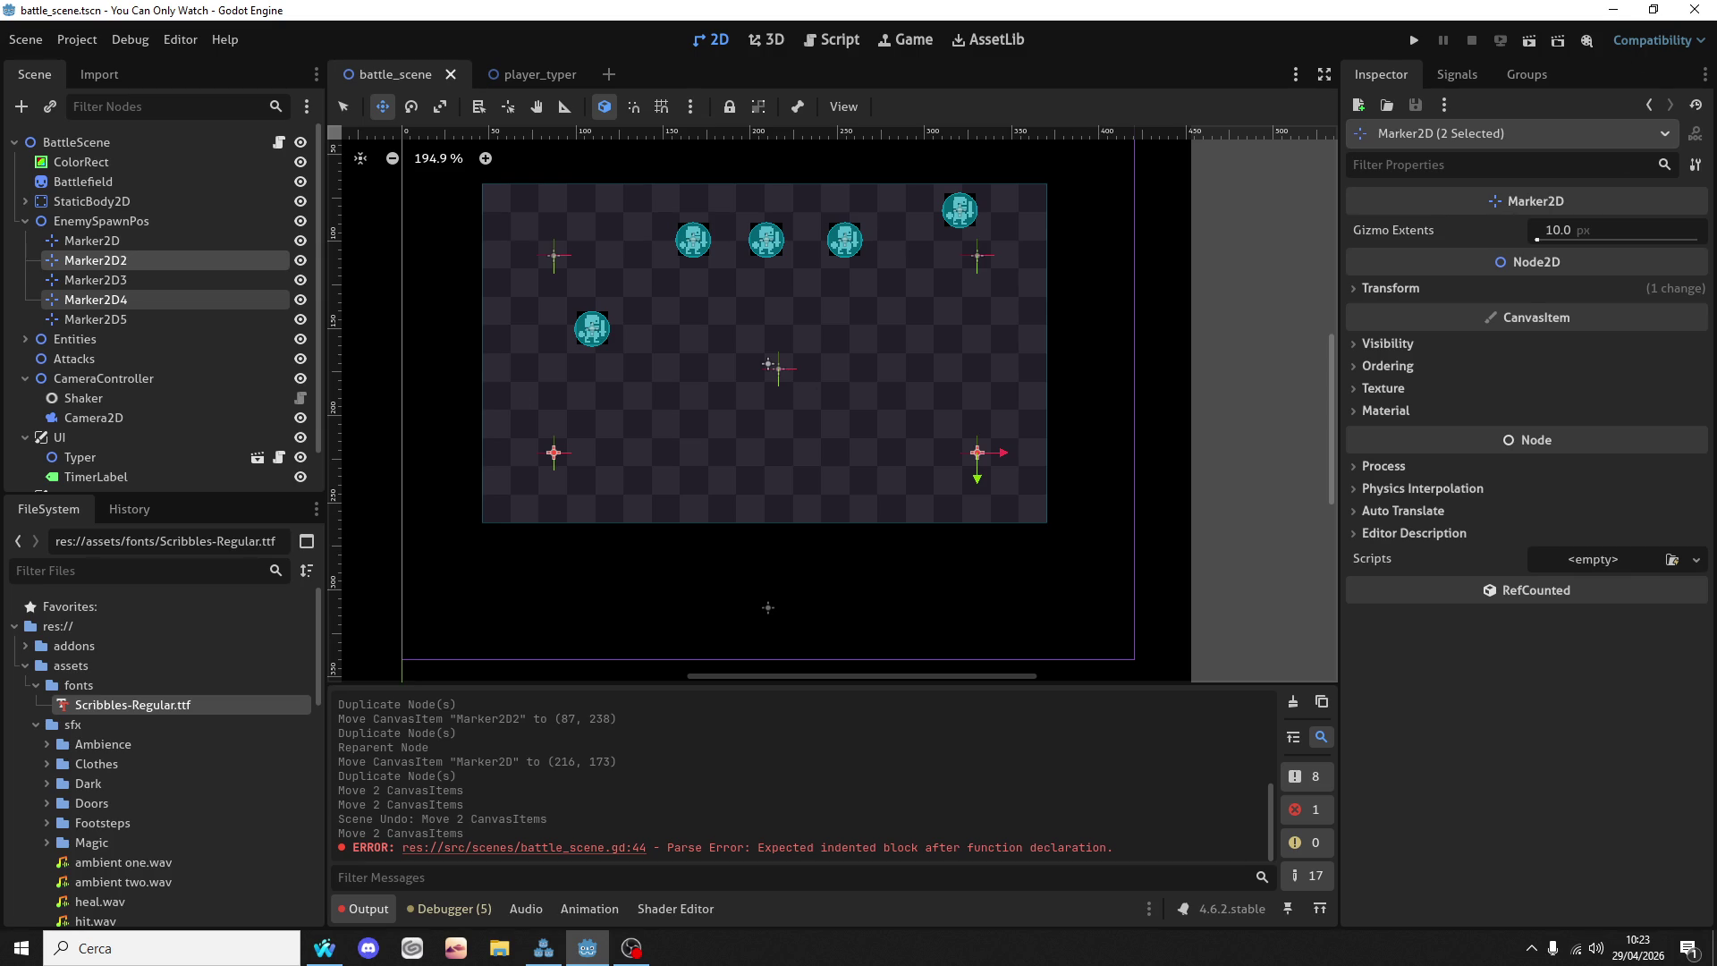
{"action": "key", "text": "alt+Tab"}
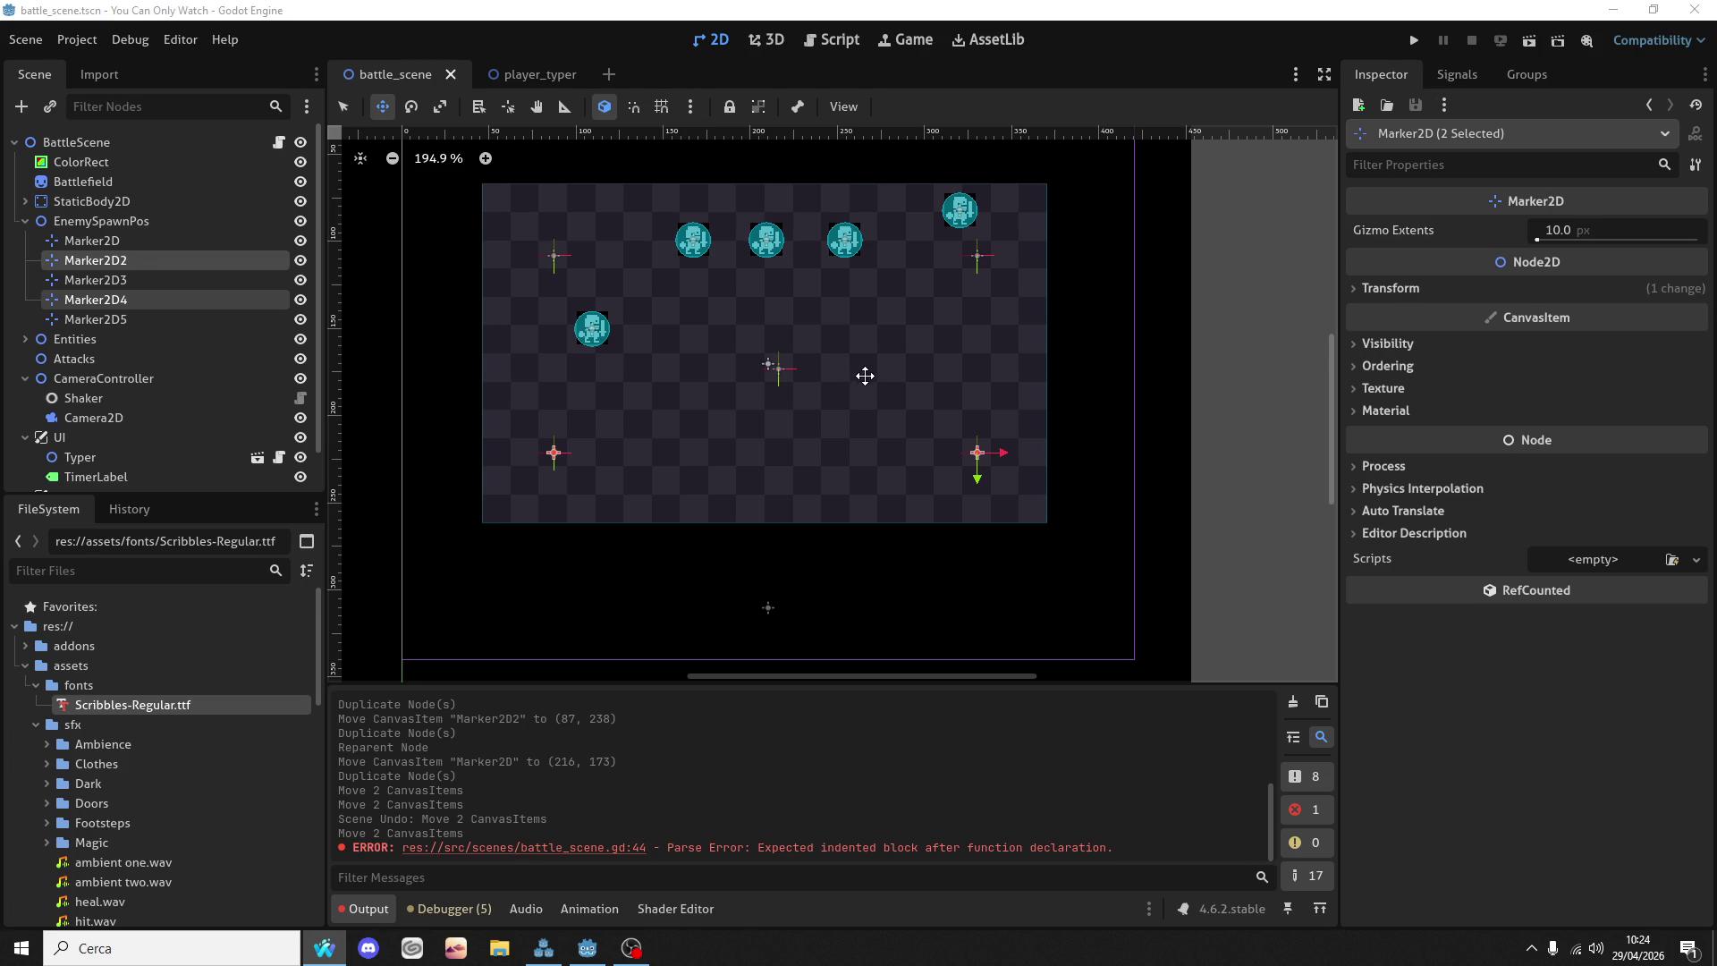
{"action": "scroll", "coordinate": [770, 287], "scroll_direction": "up", "scroll_amount": 2}
{"action": "scroll", "coordinate": [778, 338], "scroll_direction": "left", "scroll_amount": 2}
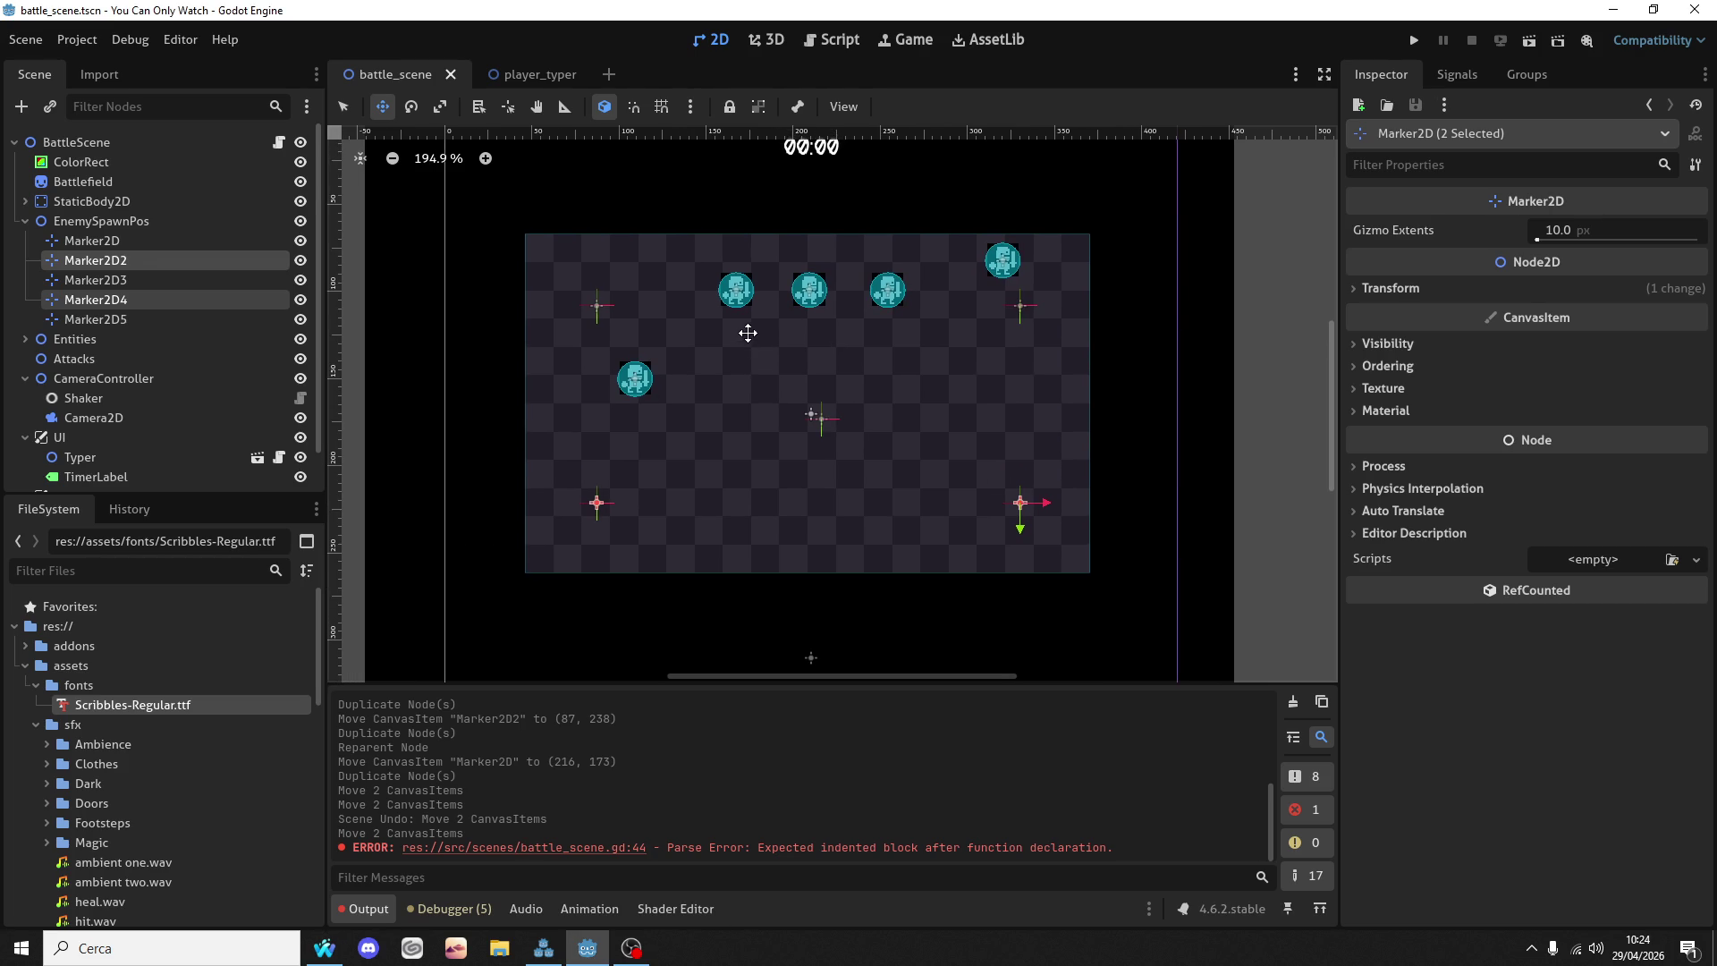
{"action": "scroll", "coordinate": [751, 340], "scroll_direction": "up", "scroll_amount": 1}
{"action": "scroll", "coordinate": [751, 340], "scroll_direction": "left", "scroll_amount": 1}
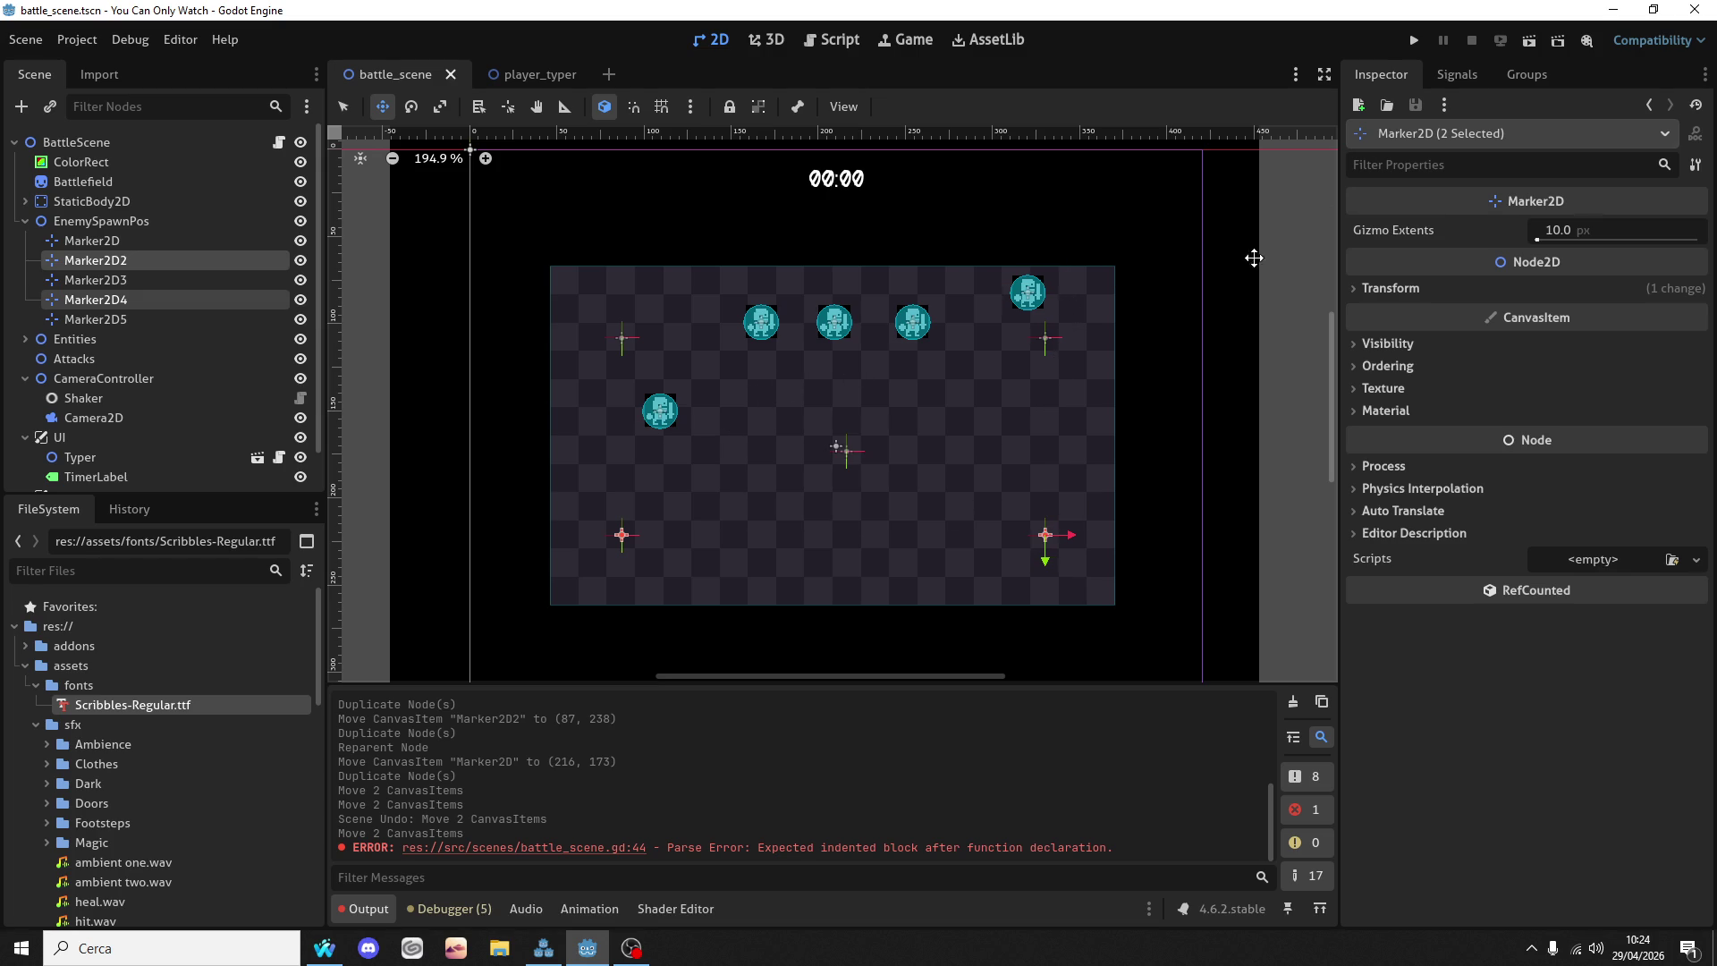
Delete the five EnemyCombatantWarrior nodes under Entities.
{"action": "left_click", "coordinate": [25, 339]}
{"action": "left_click", "coordinate": [72, 358]}
{"action": "left_click", "coordinate": [114, 438], "text": "shift"}
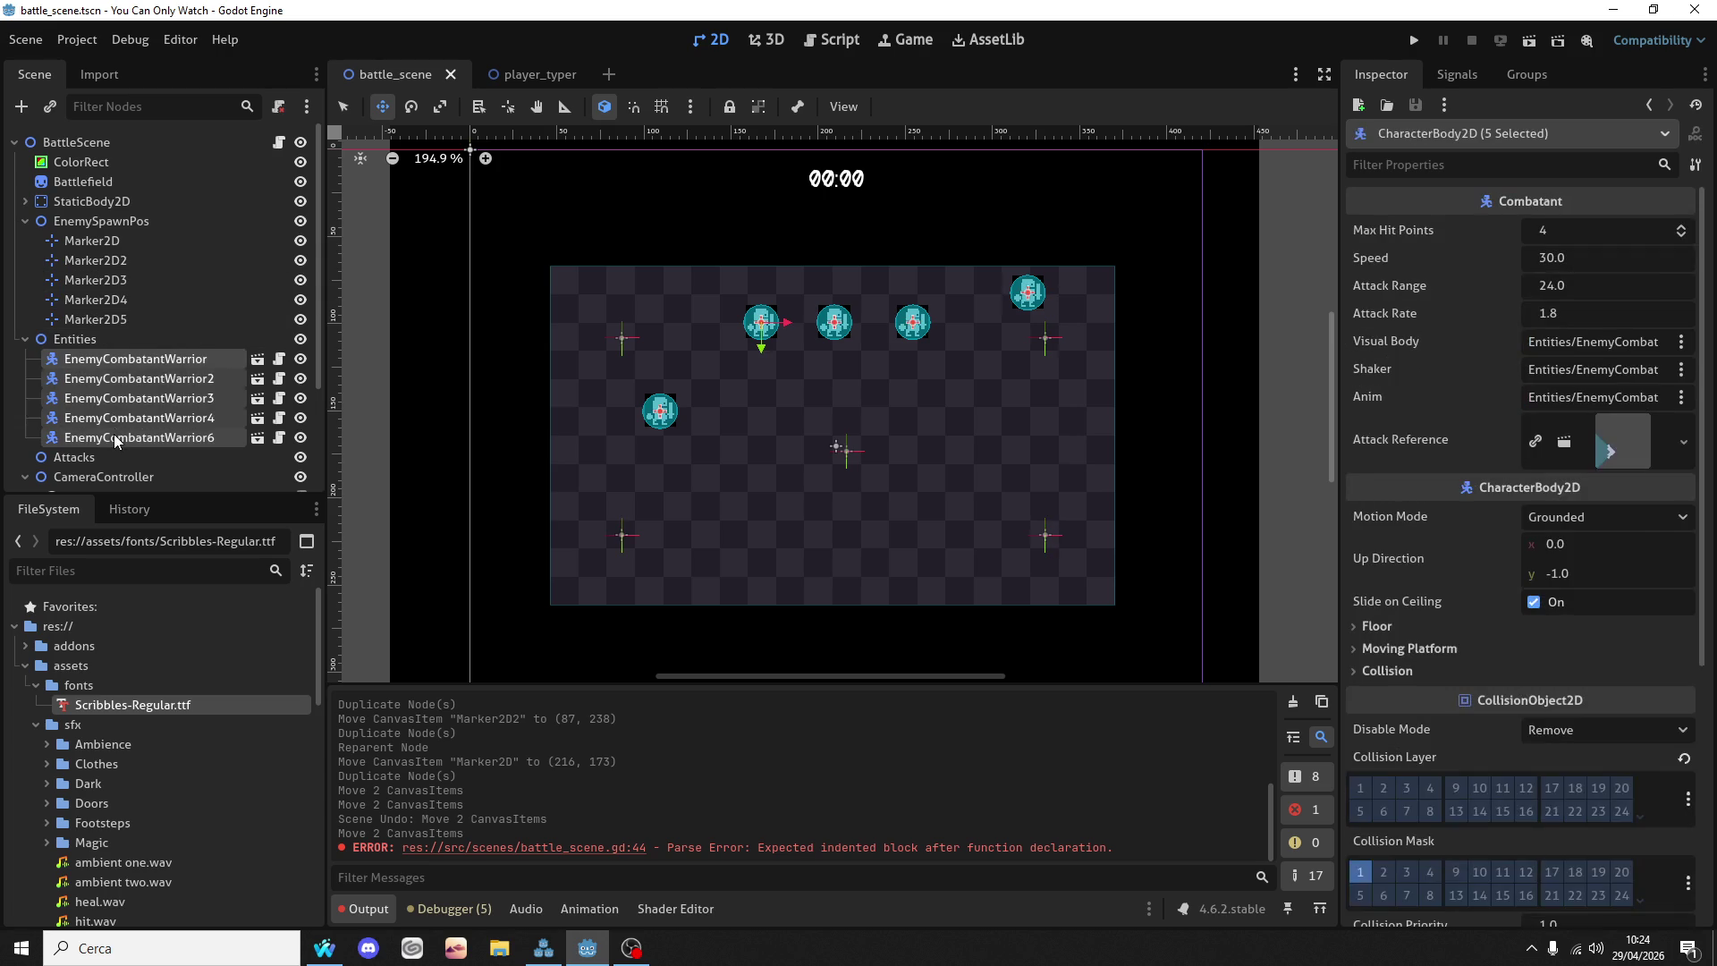
{"action": "key", "text": "Delete"}
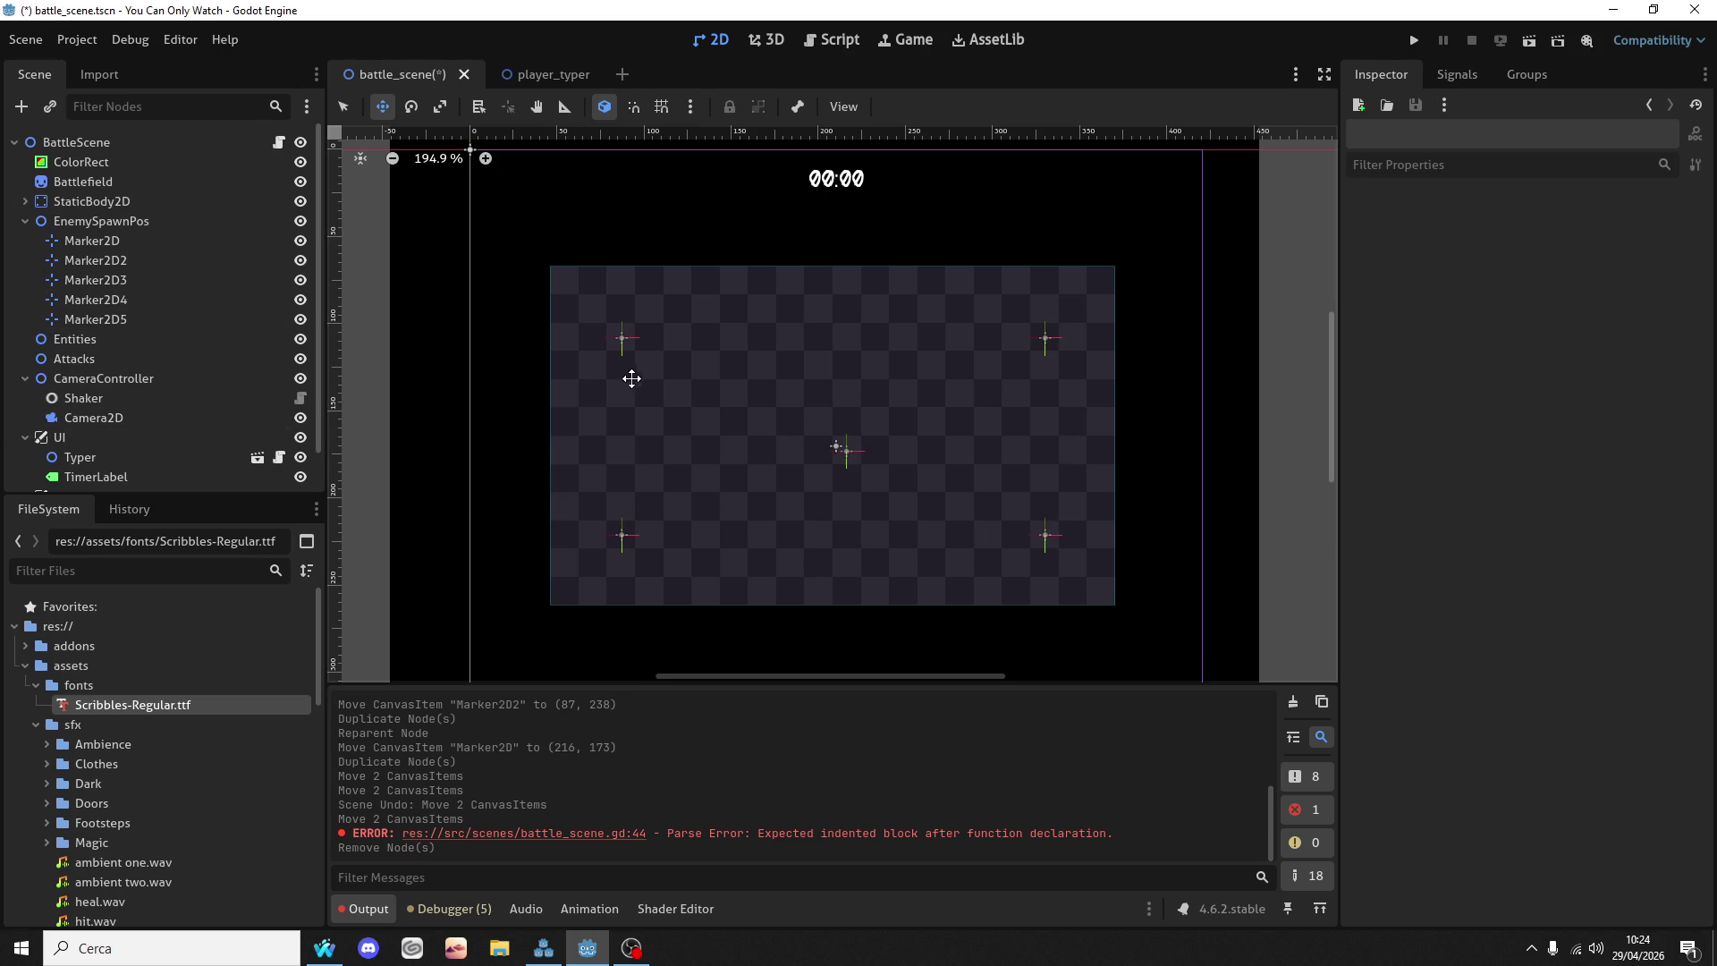
Nudge the centre marker to (208, 164), save the scene, and open battle_scene.gd.
{"action": "left_click", "coordinate": [122, 245]}
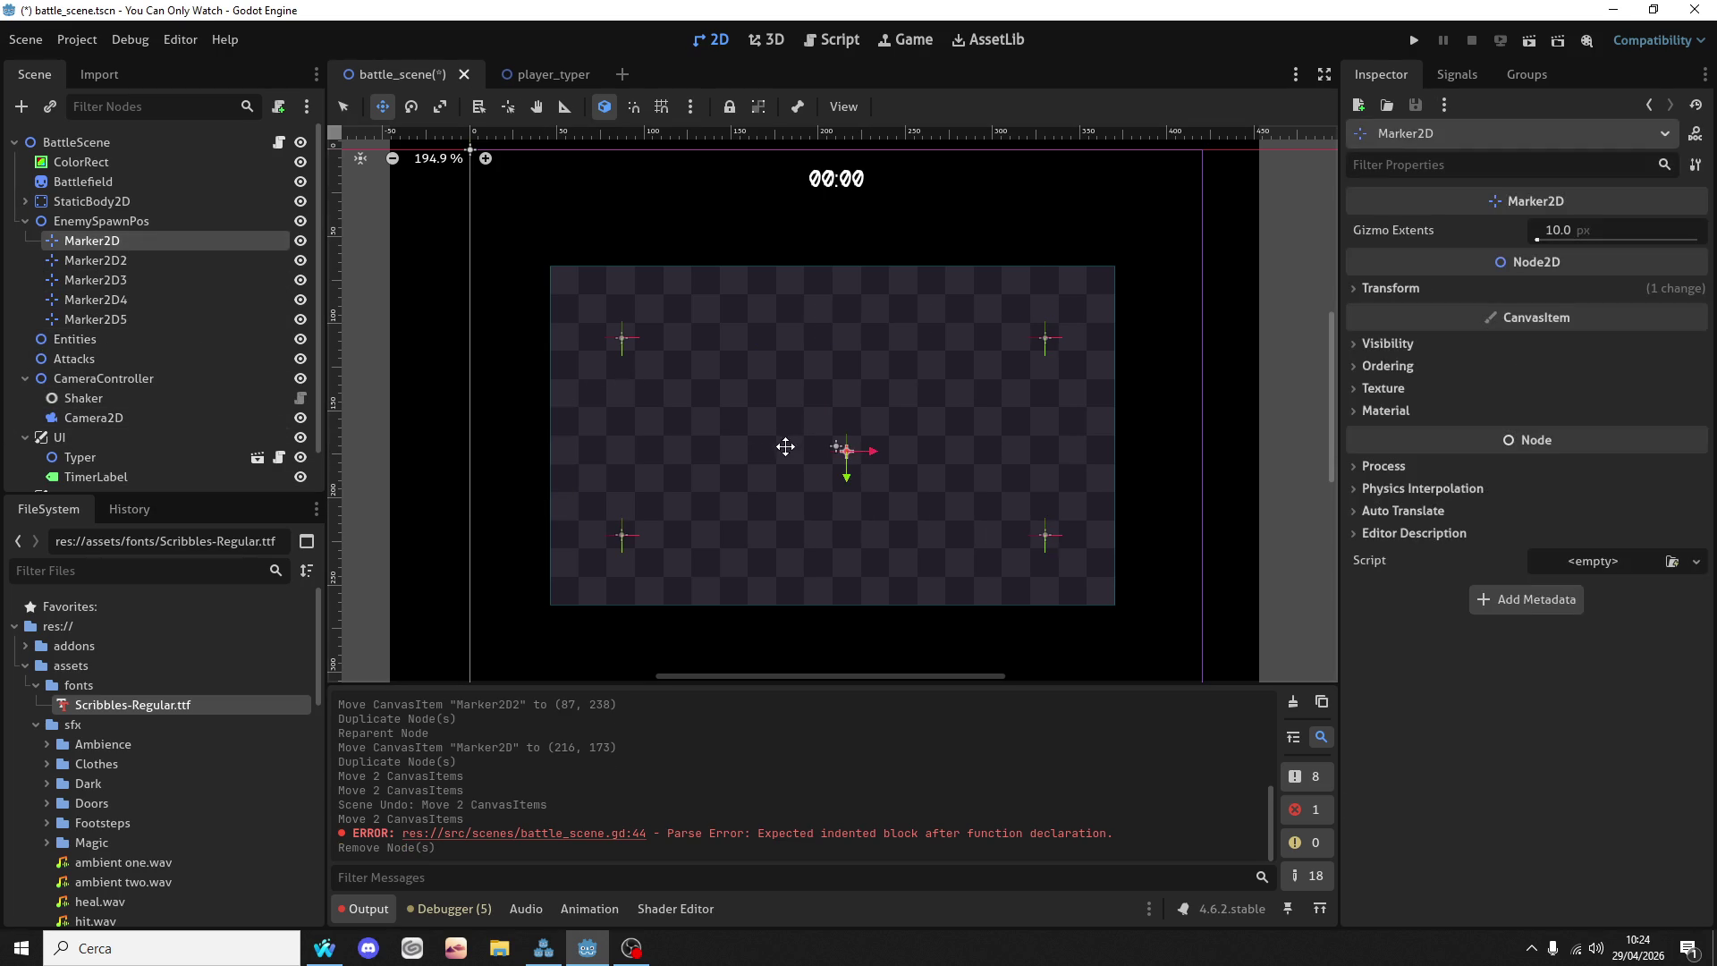
{"action": "scroll", "coordinate": [809, 444], "scroll_direction": "up", "scroll_amount": 3}
{"action": "left_click_drag", "start_coordinate": [893, 452], "coordinate": [876, 422]}
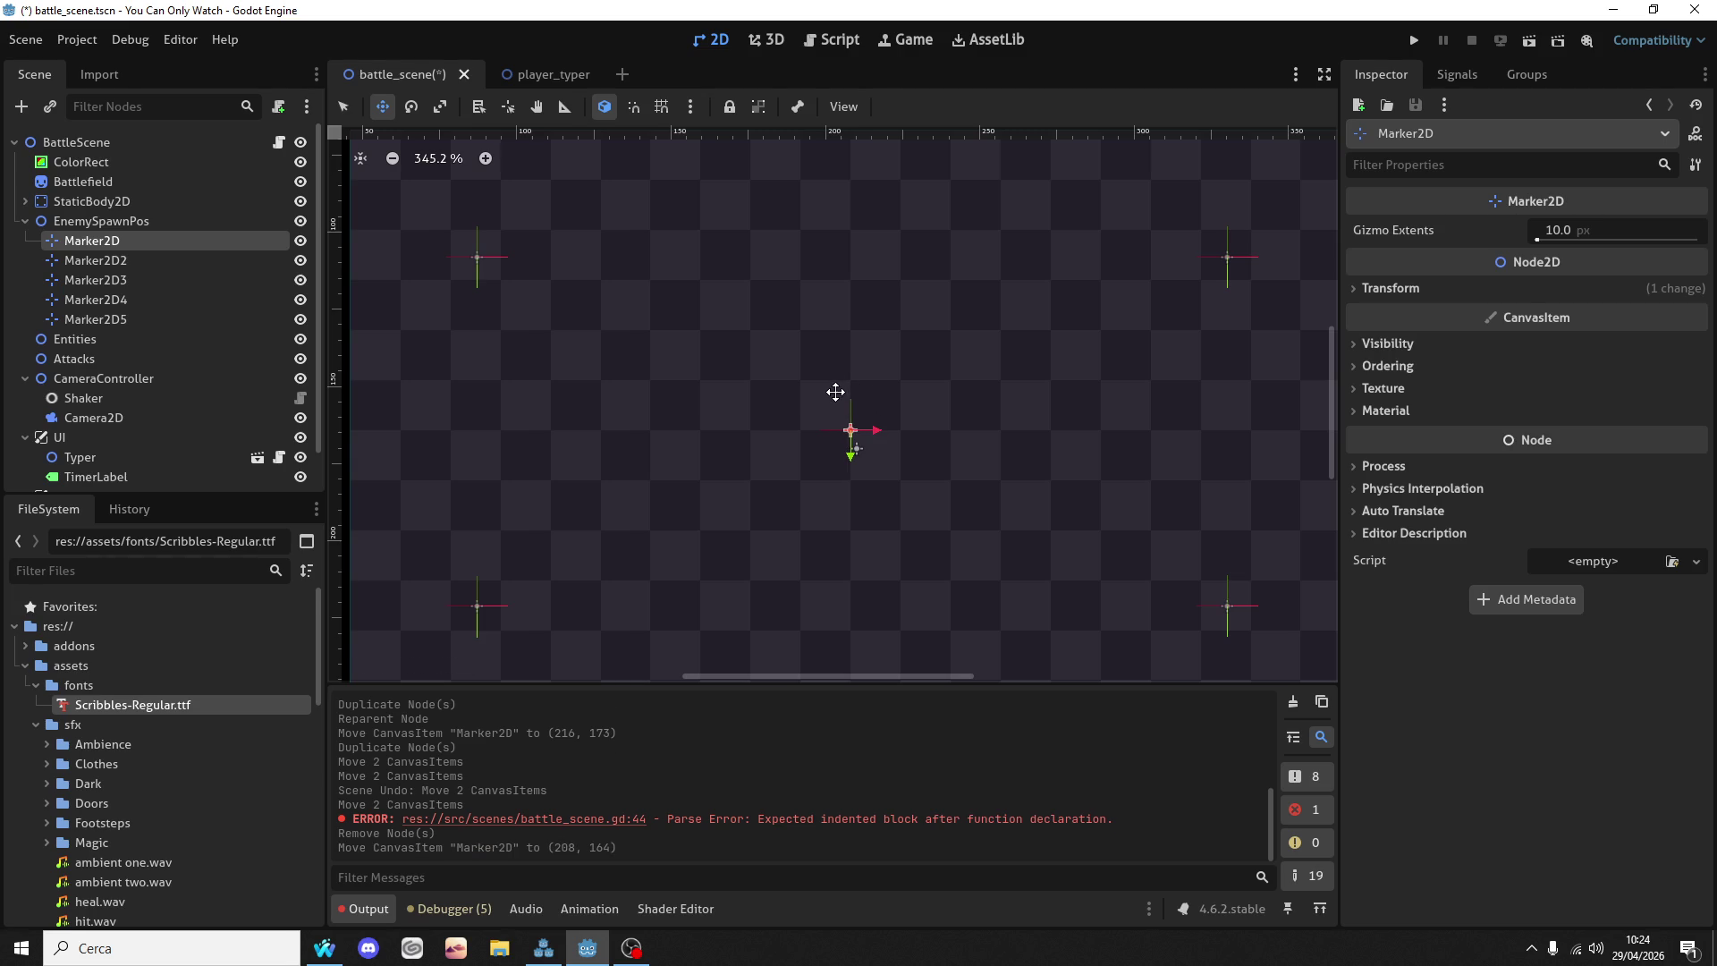
{"action": "scroll", "coordinate": [849, 384], "scroll_direction": "down", "scroll_amount": 4}
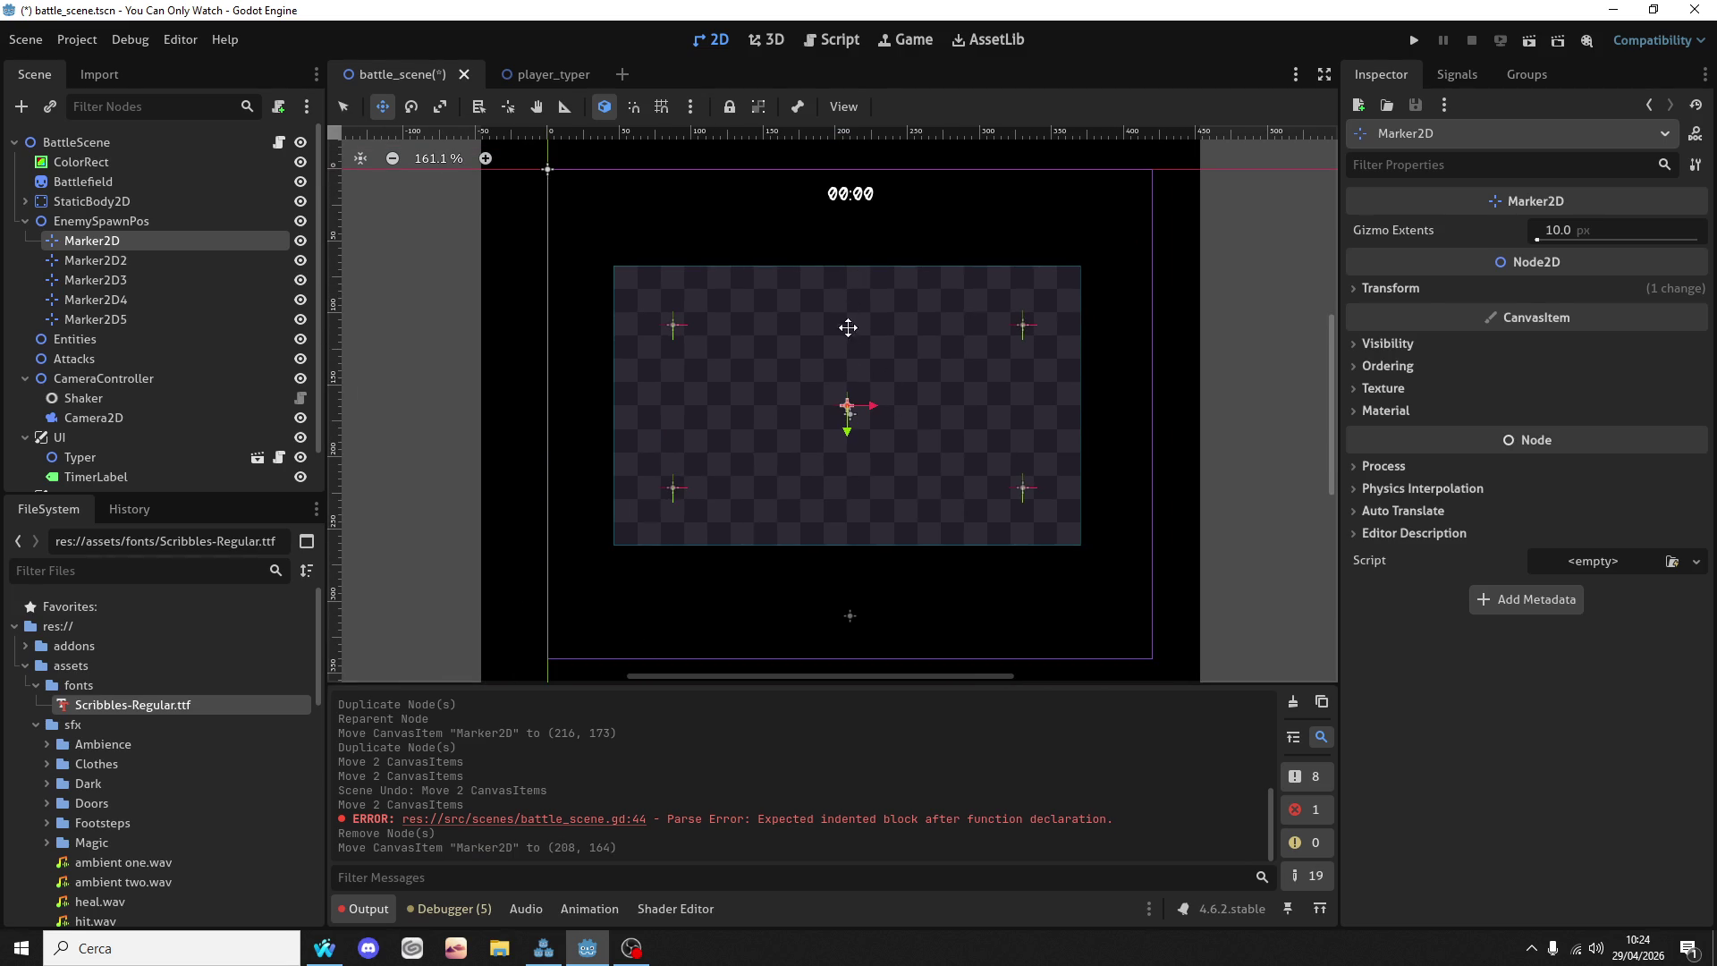
{"action": "key", "text": "ctrl+s"}
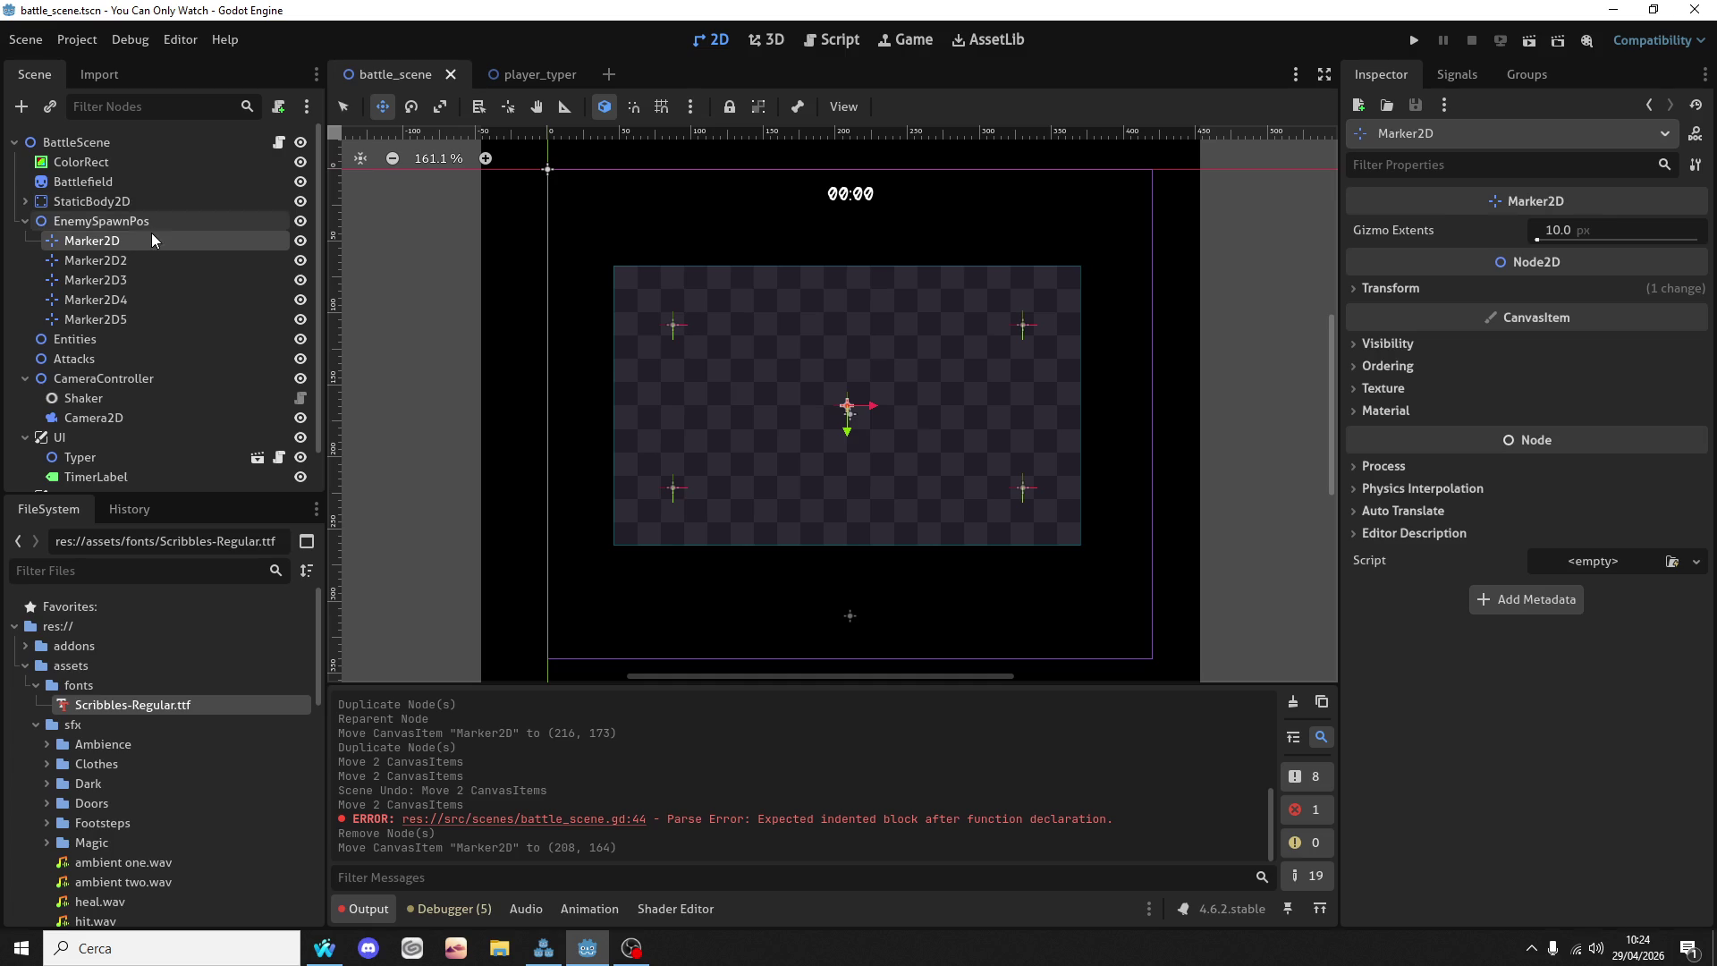
{"action": "left_click", "coordinate": [277, 143]}
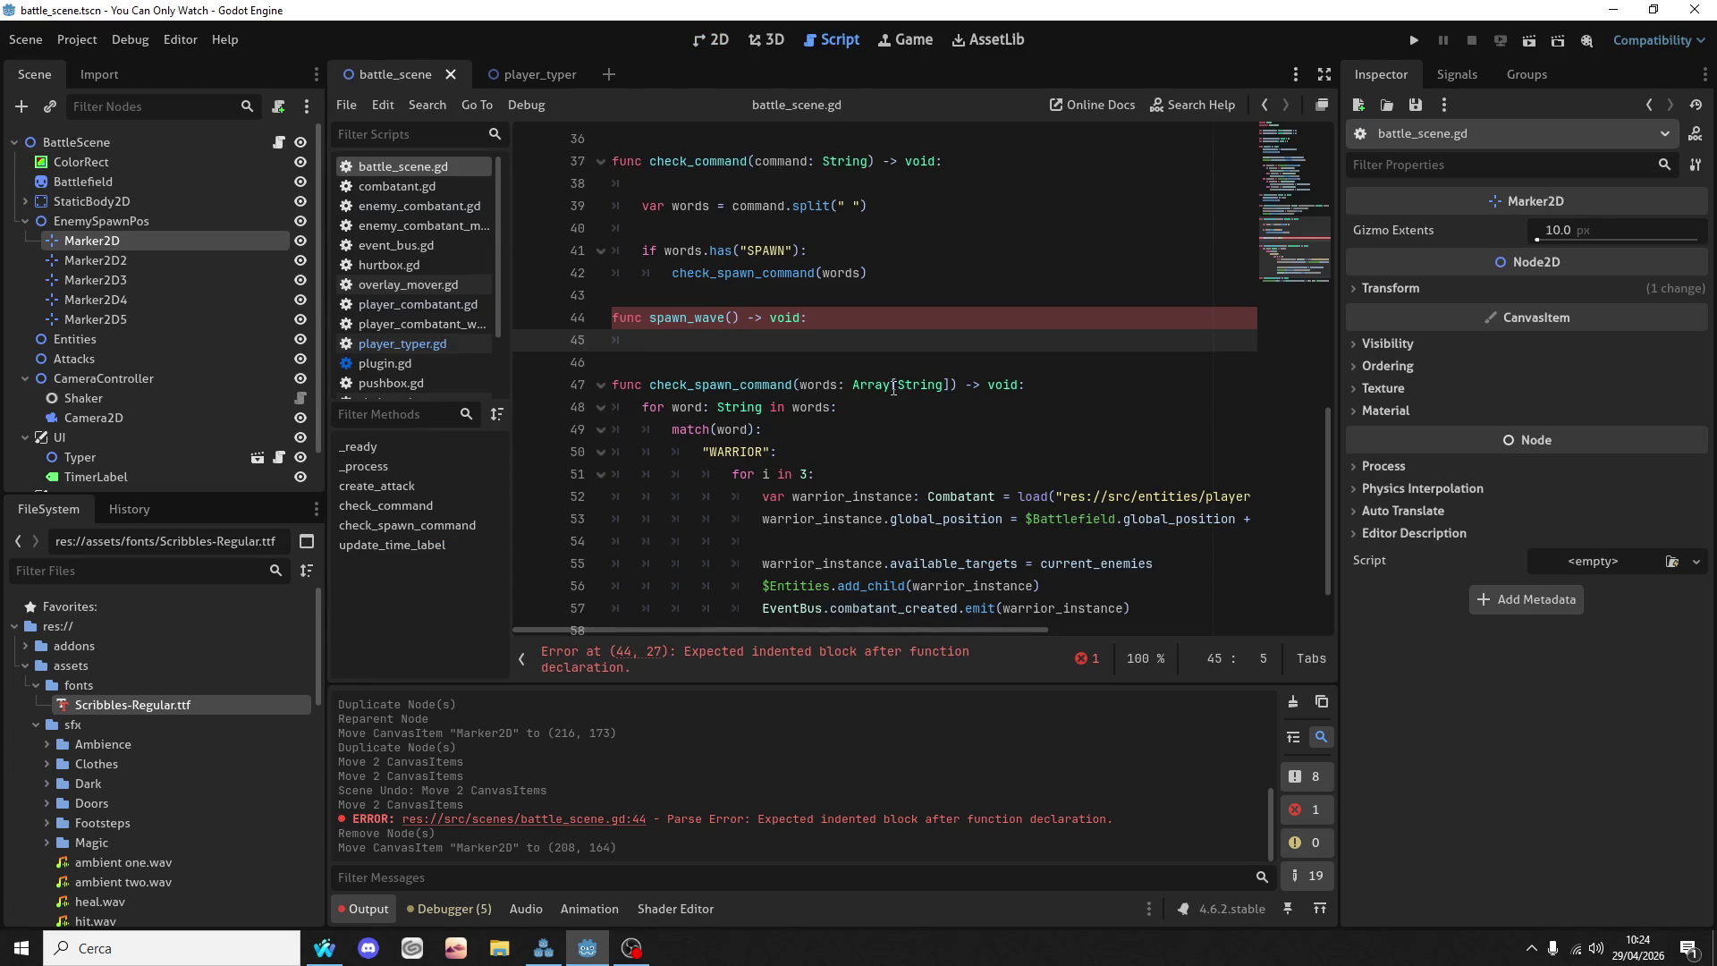
Write var starting_pos = get_random_enemy_spawn() in spawn_wave.
{"action": "type", "text": "var starting_pos ="}
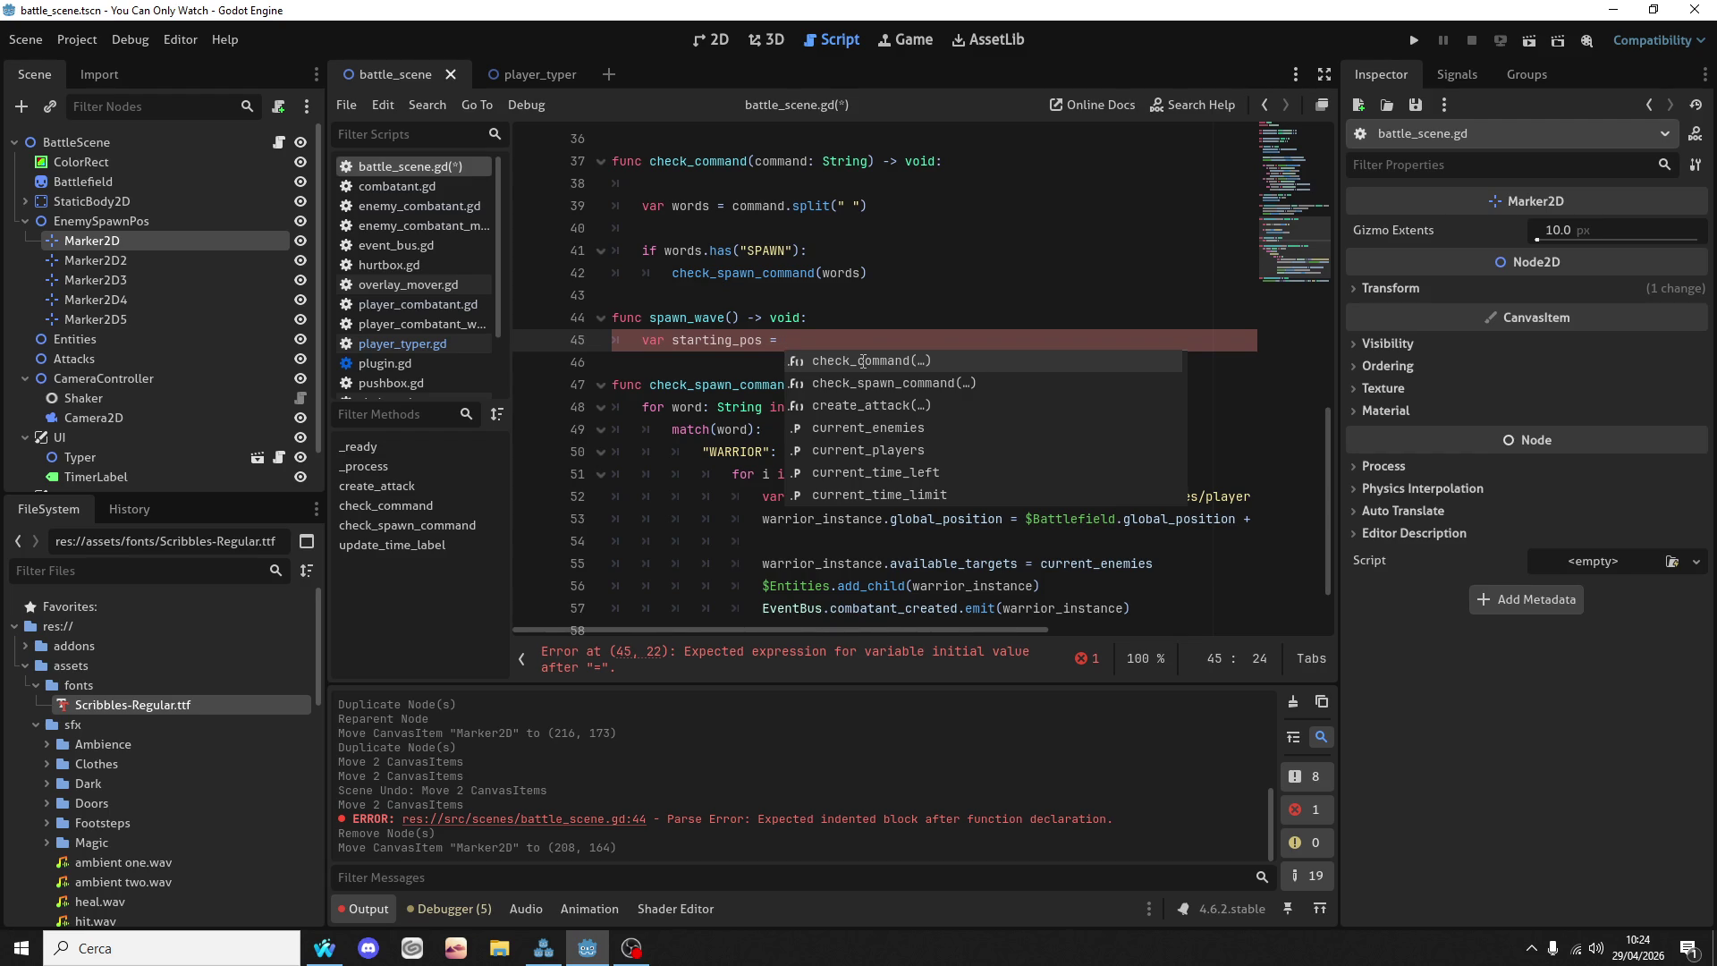
{"action": "type", "text": "get_random_"}
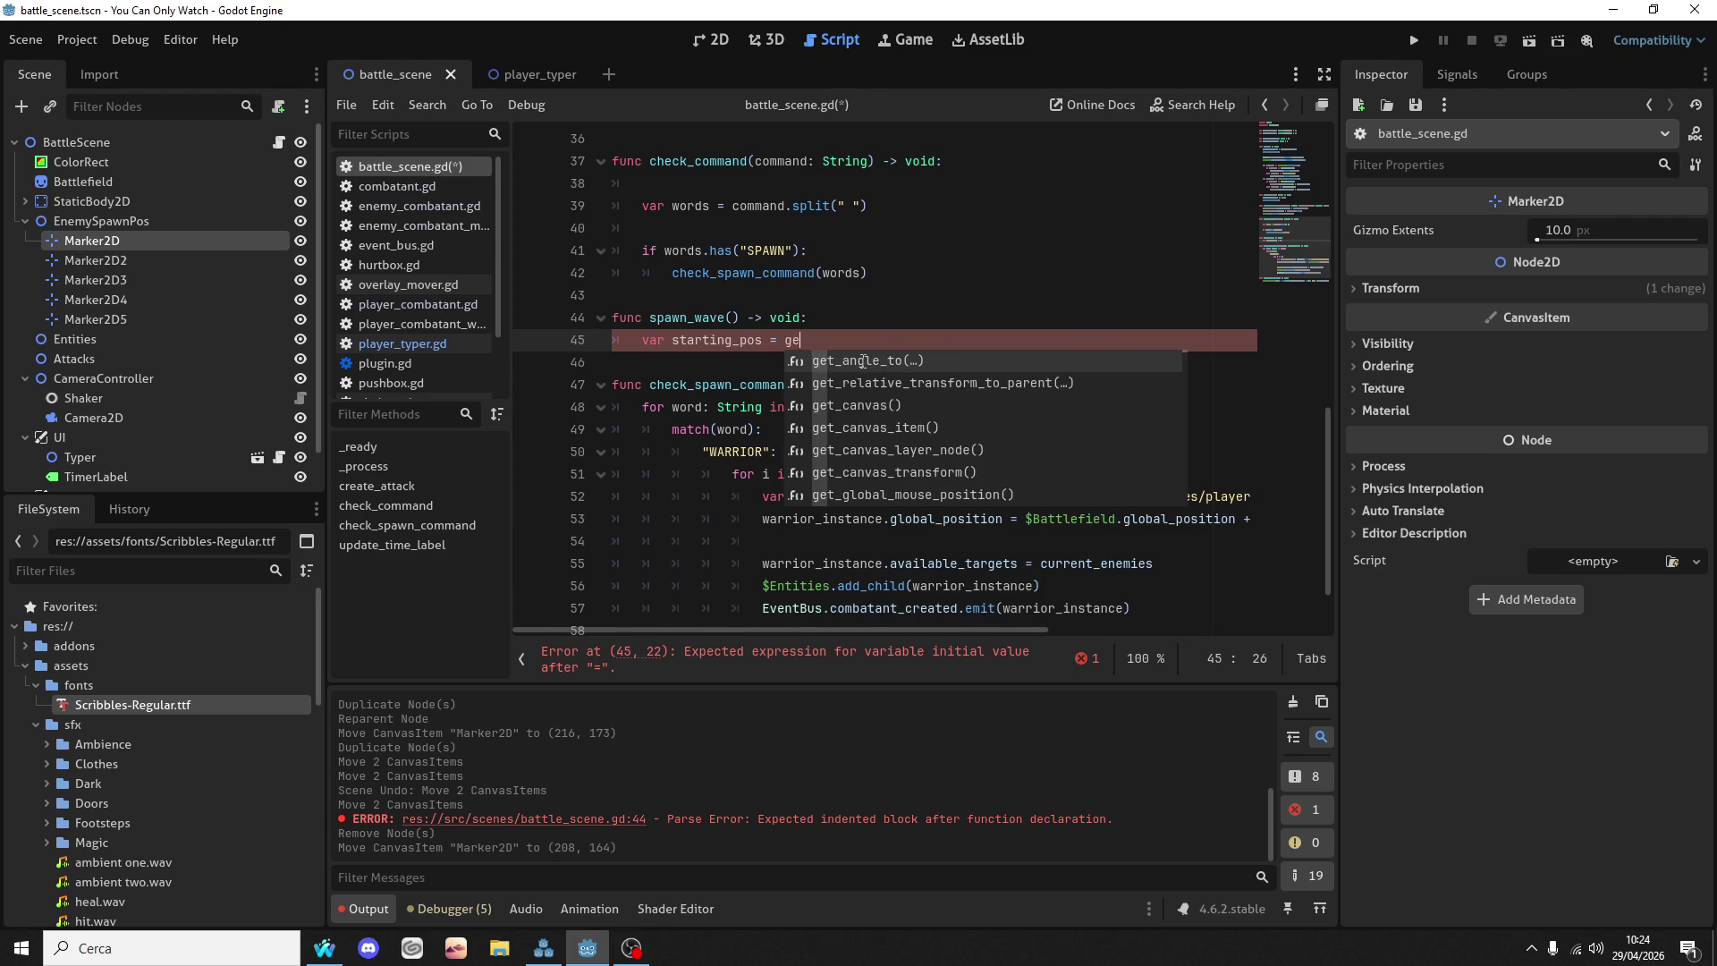
{"action": "type", "text": "enemy_spawn"}
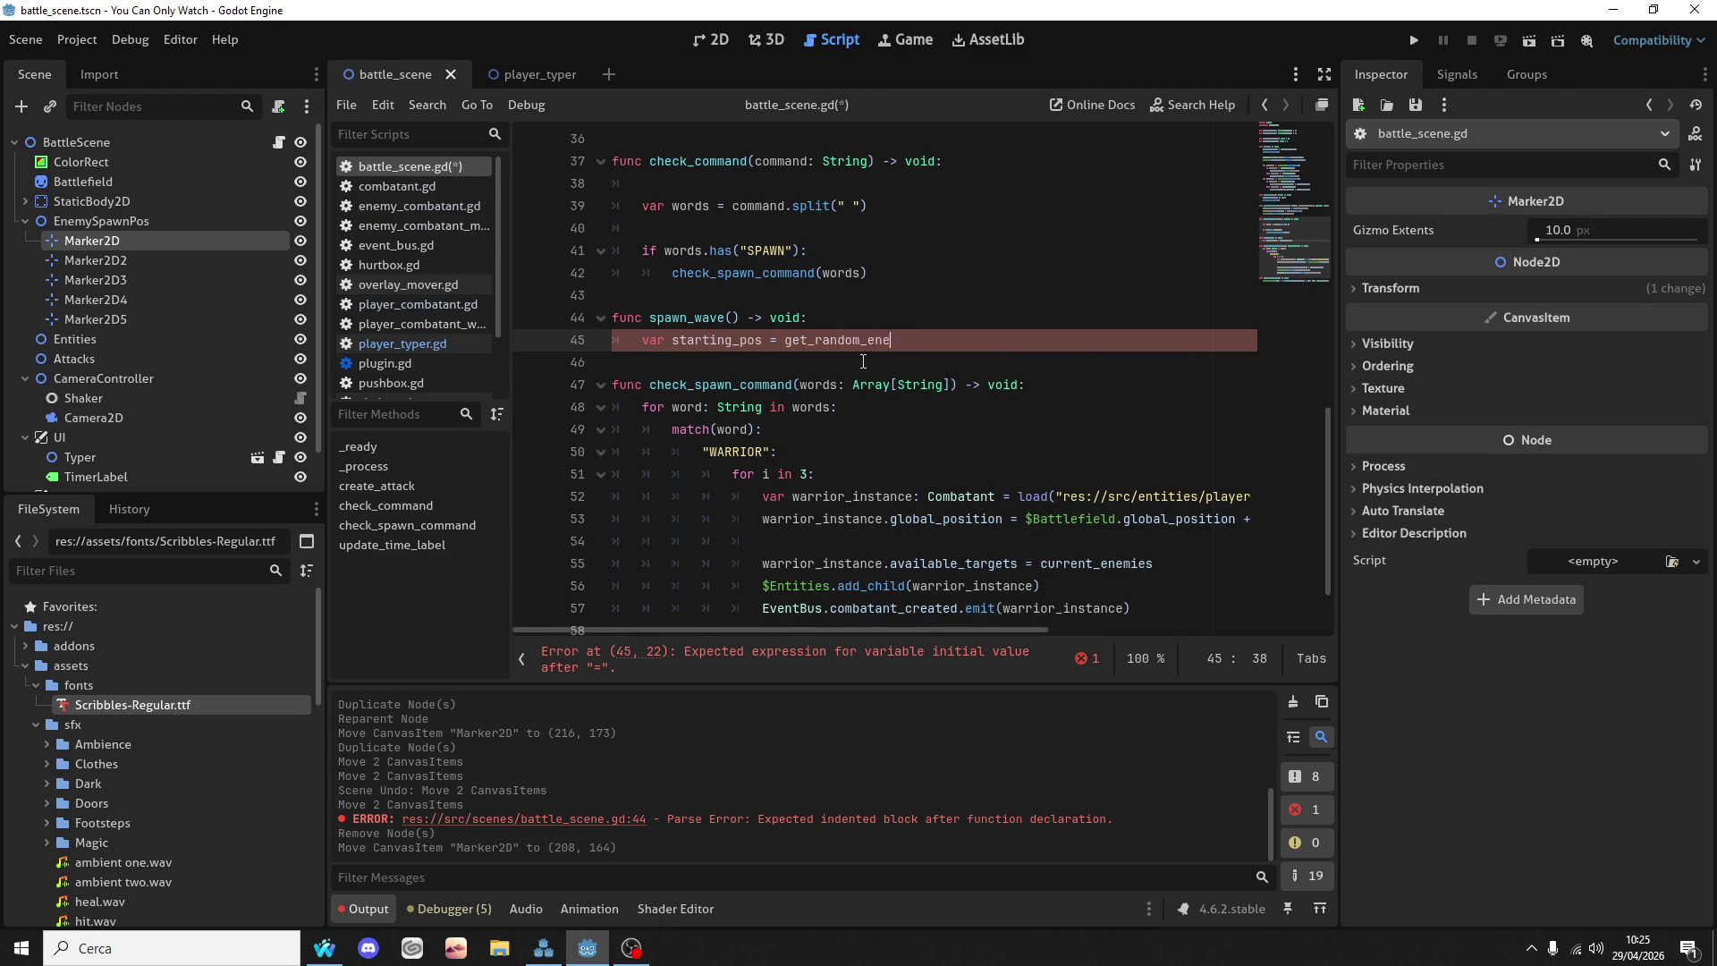
{"action": "type", "text": "()"}
{"action": "double_click", "coordinate": [882, 333]}
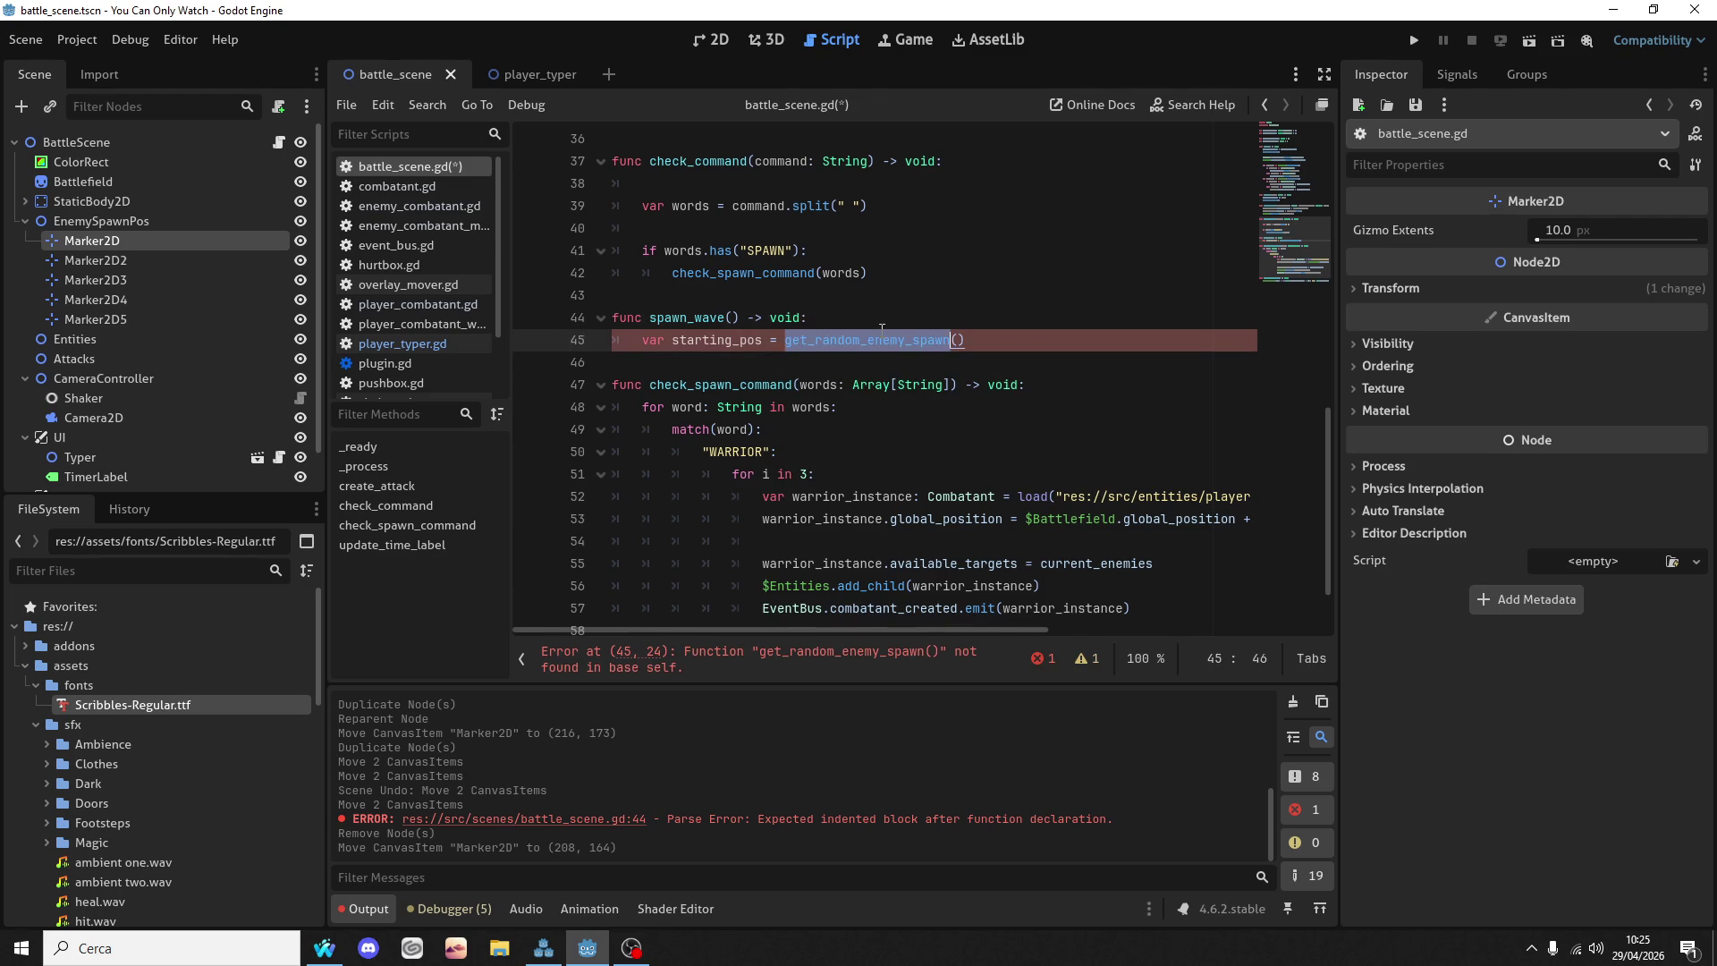
{"action": "left_click", "coordinate": [889, 356]}
{"action": "key", "text": "Down"}
{"action": "key", "text": "Down"}
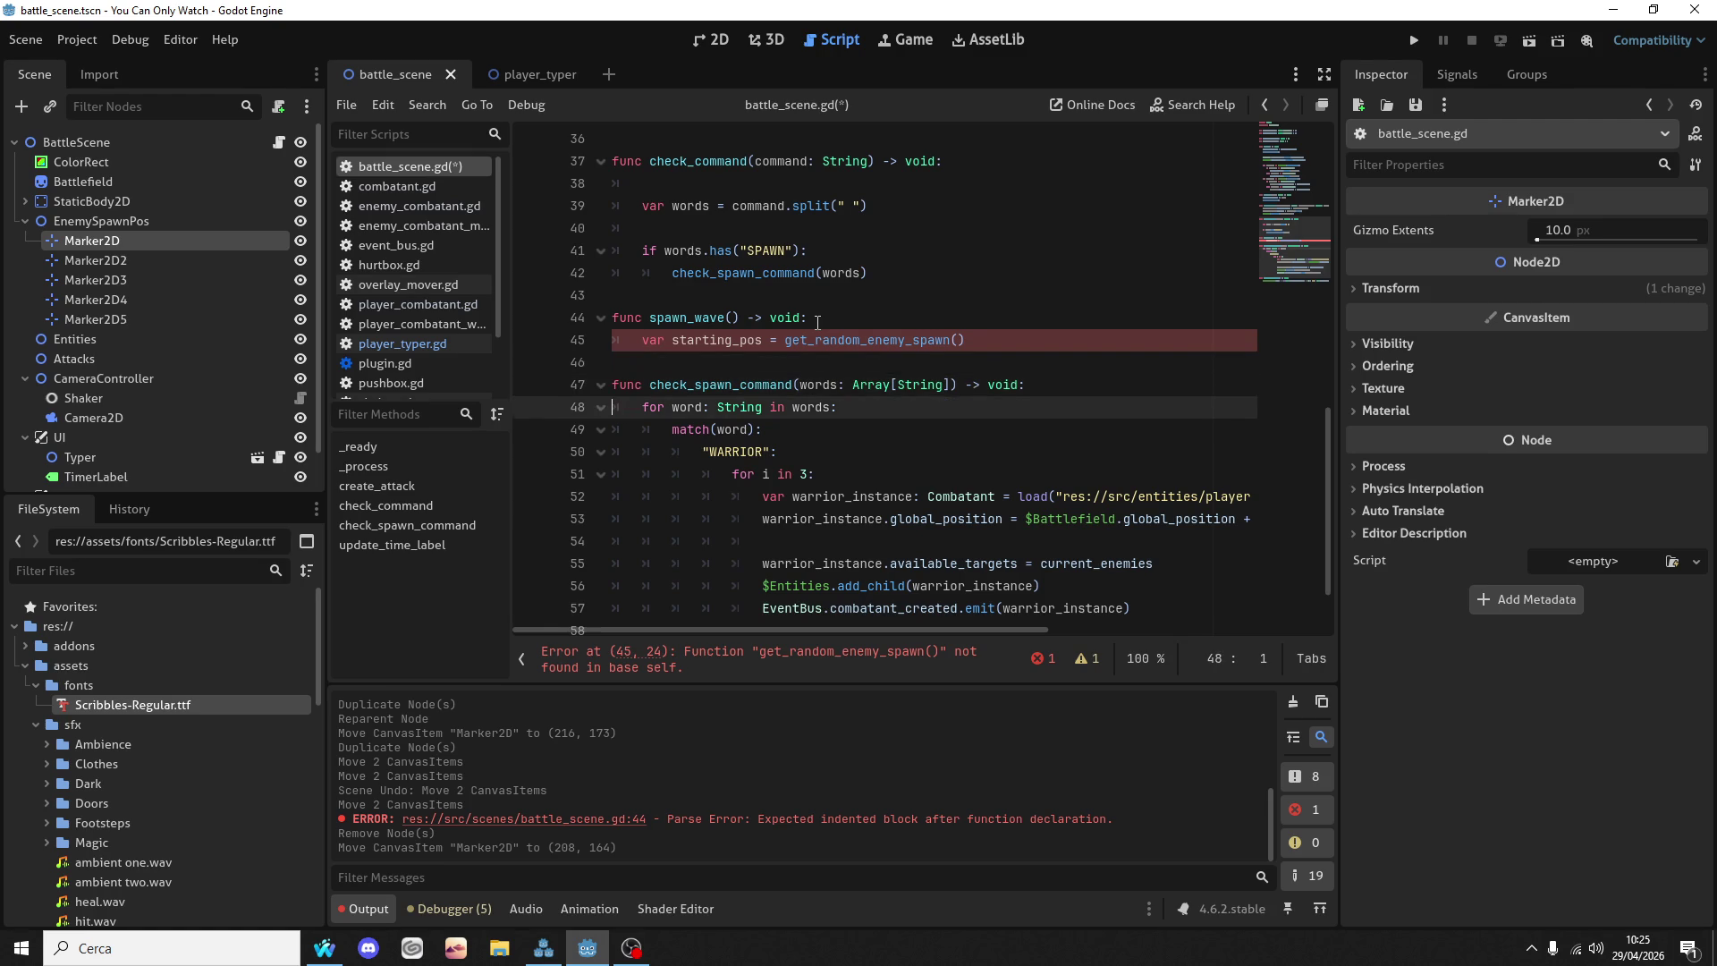
{"action": "key", "text": "Down"}
{"action": "key", "text": "Down"}
{"action": "key", "text": "Down"}
Declare func get_random_enemy_spawn_position() -> Vector2 at the end of the script.
{"action": "type", "text": "func get_random_enemy_spawn()"}
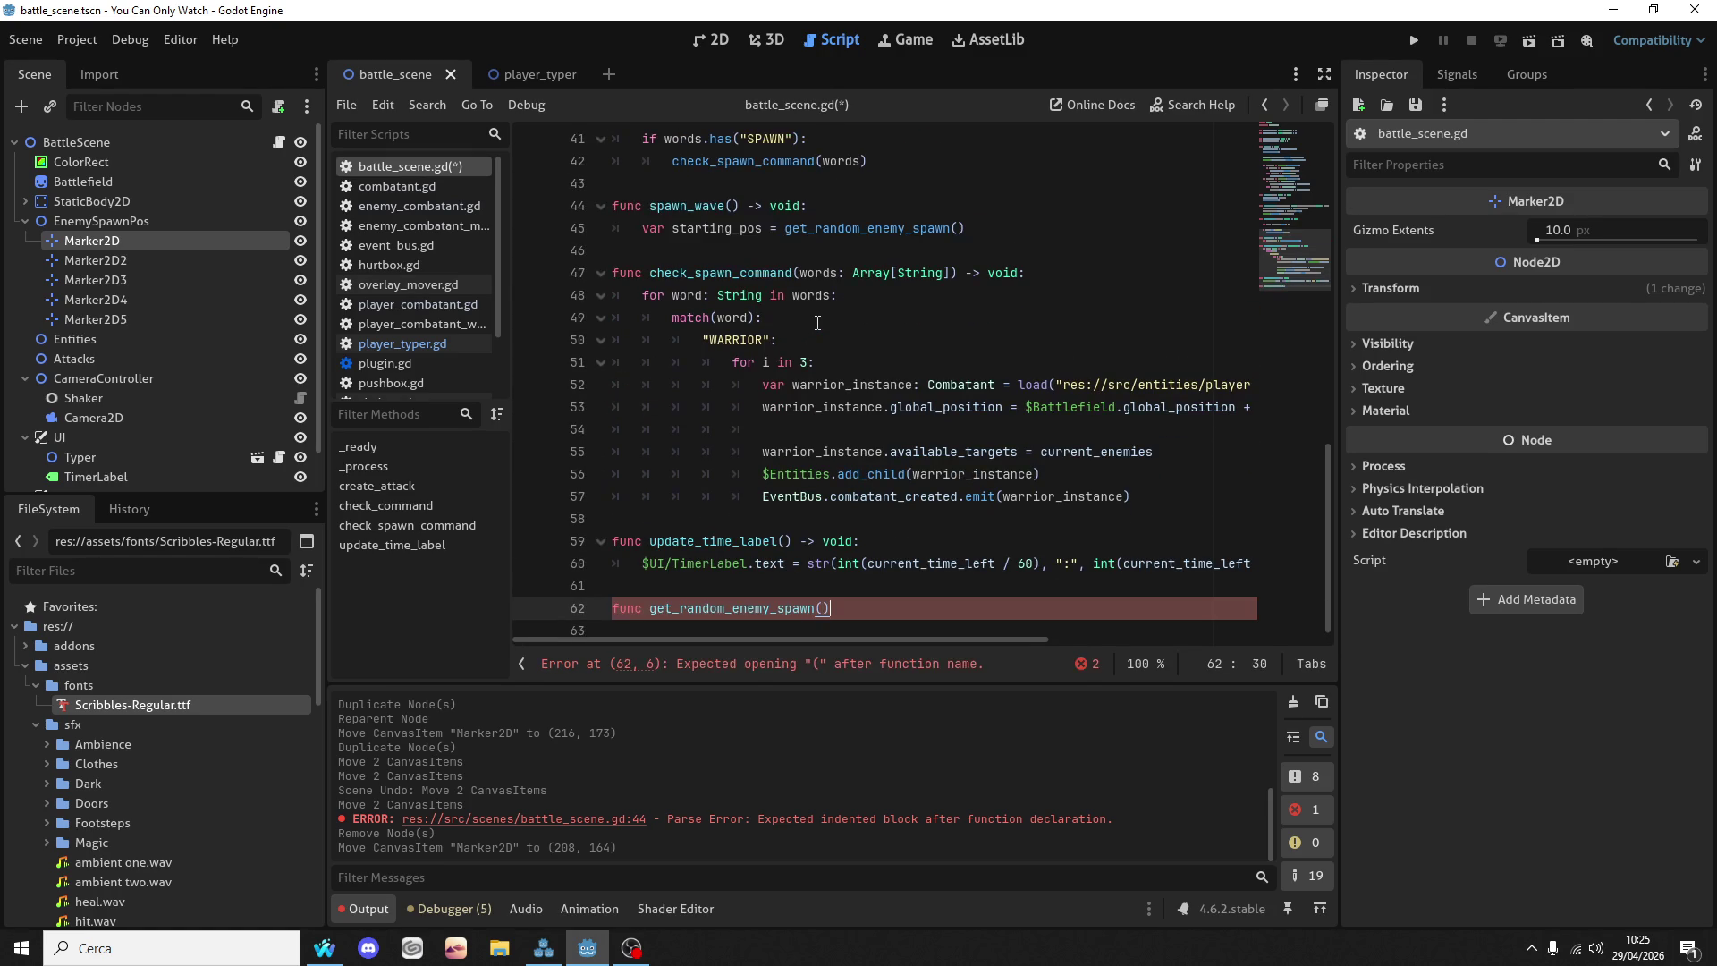
{"action": "type", "text": " -> "}
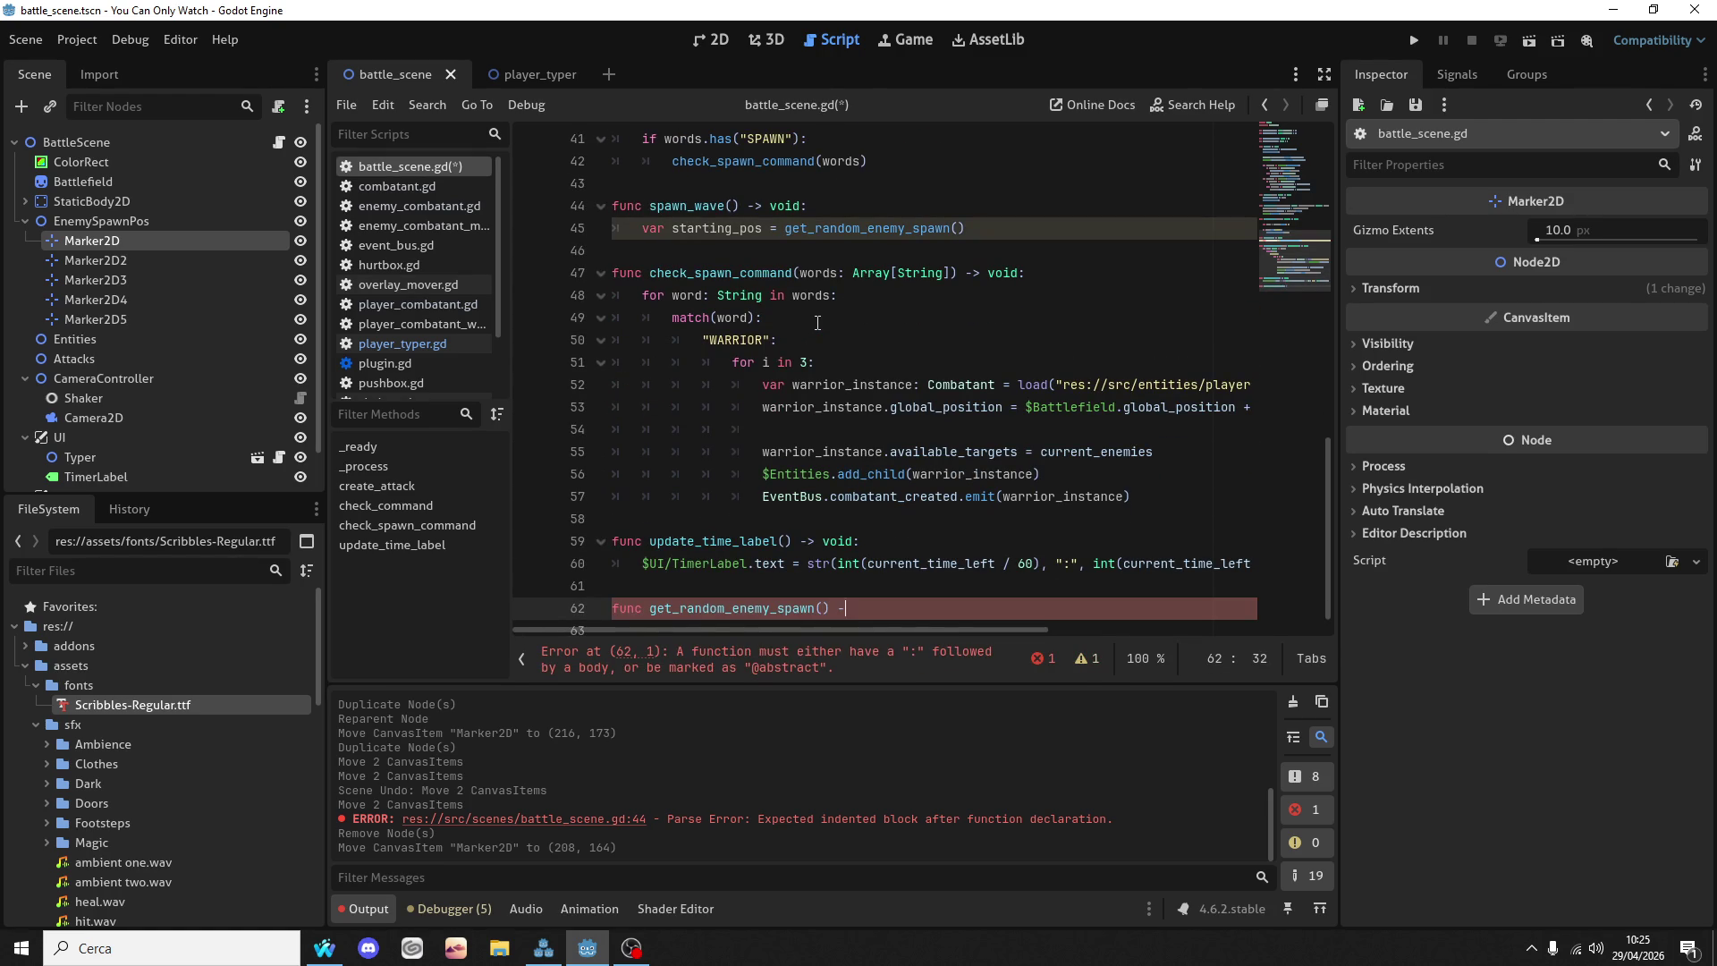
{"action": "type", "text": "Vector2"}
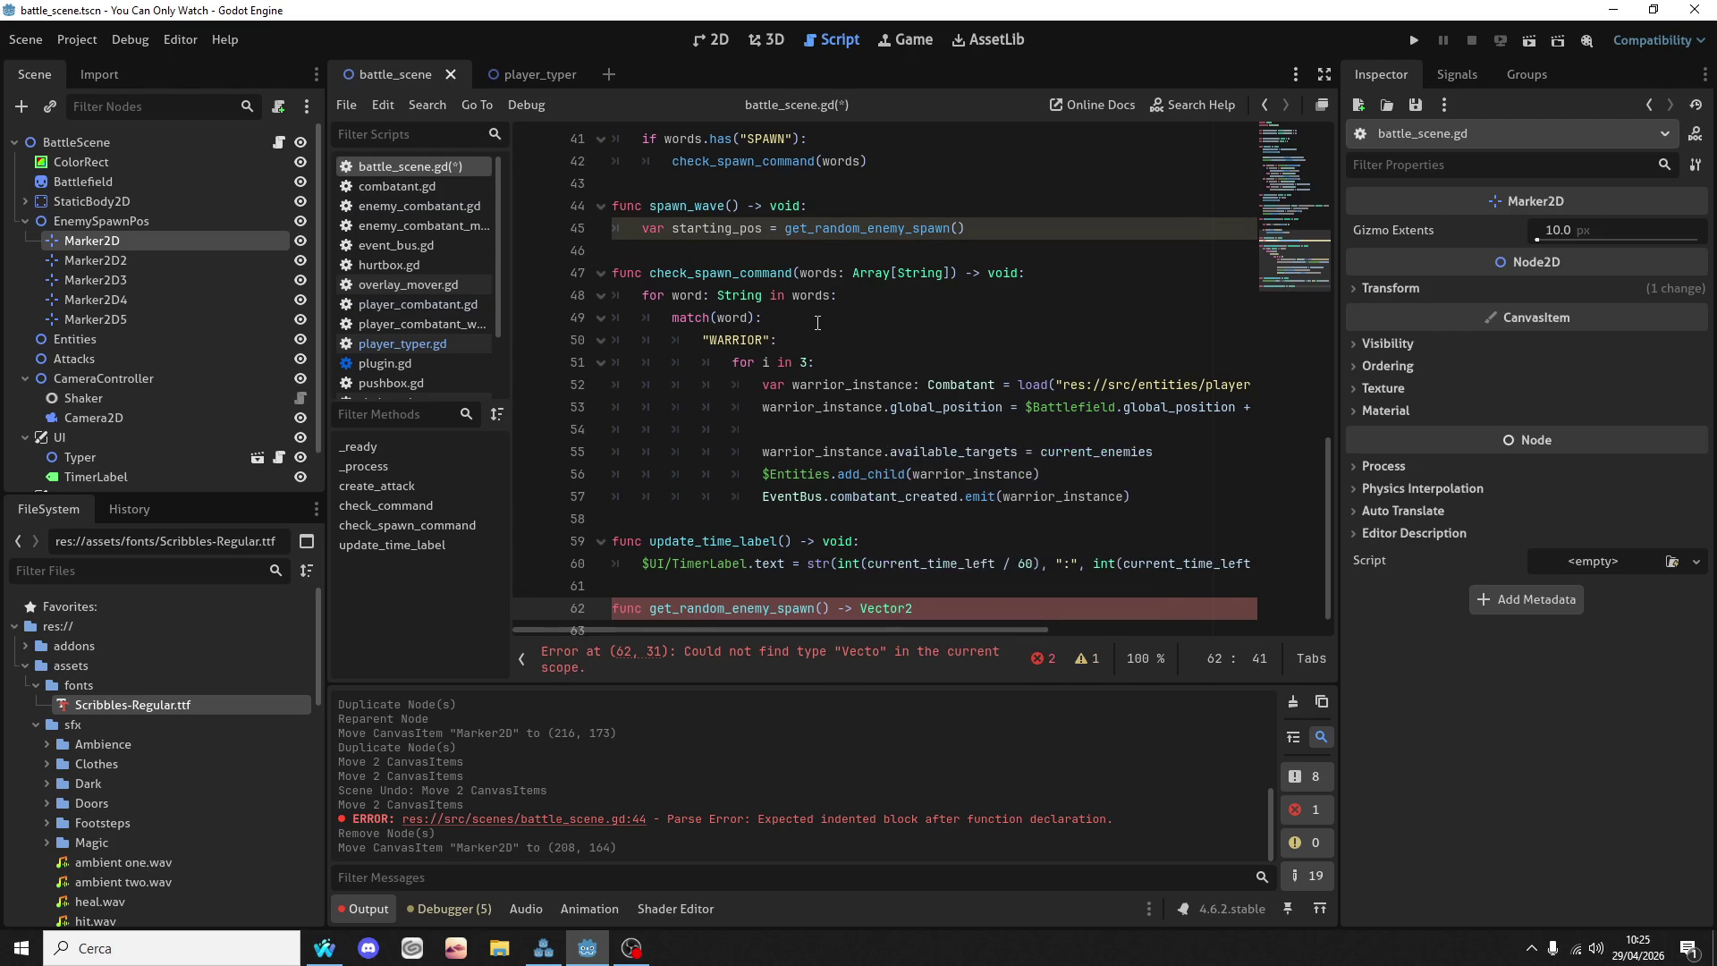
{"action": "key", "text": "Left"}
{"action": "key", "text": "Left"}
{"action": "key", "text": "Left"}
{"action": "type", "text": "_position"}
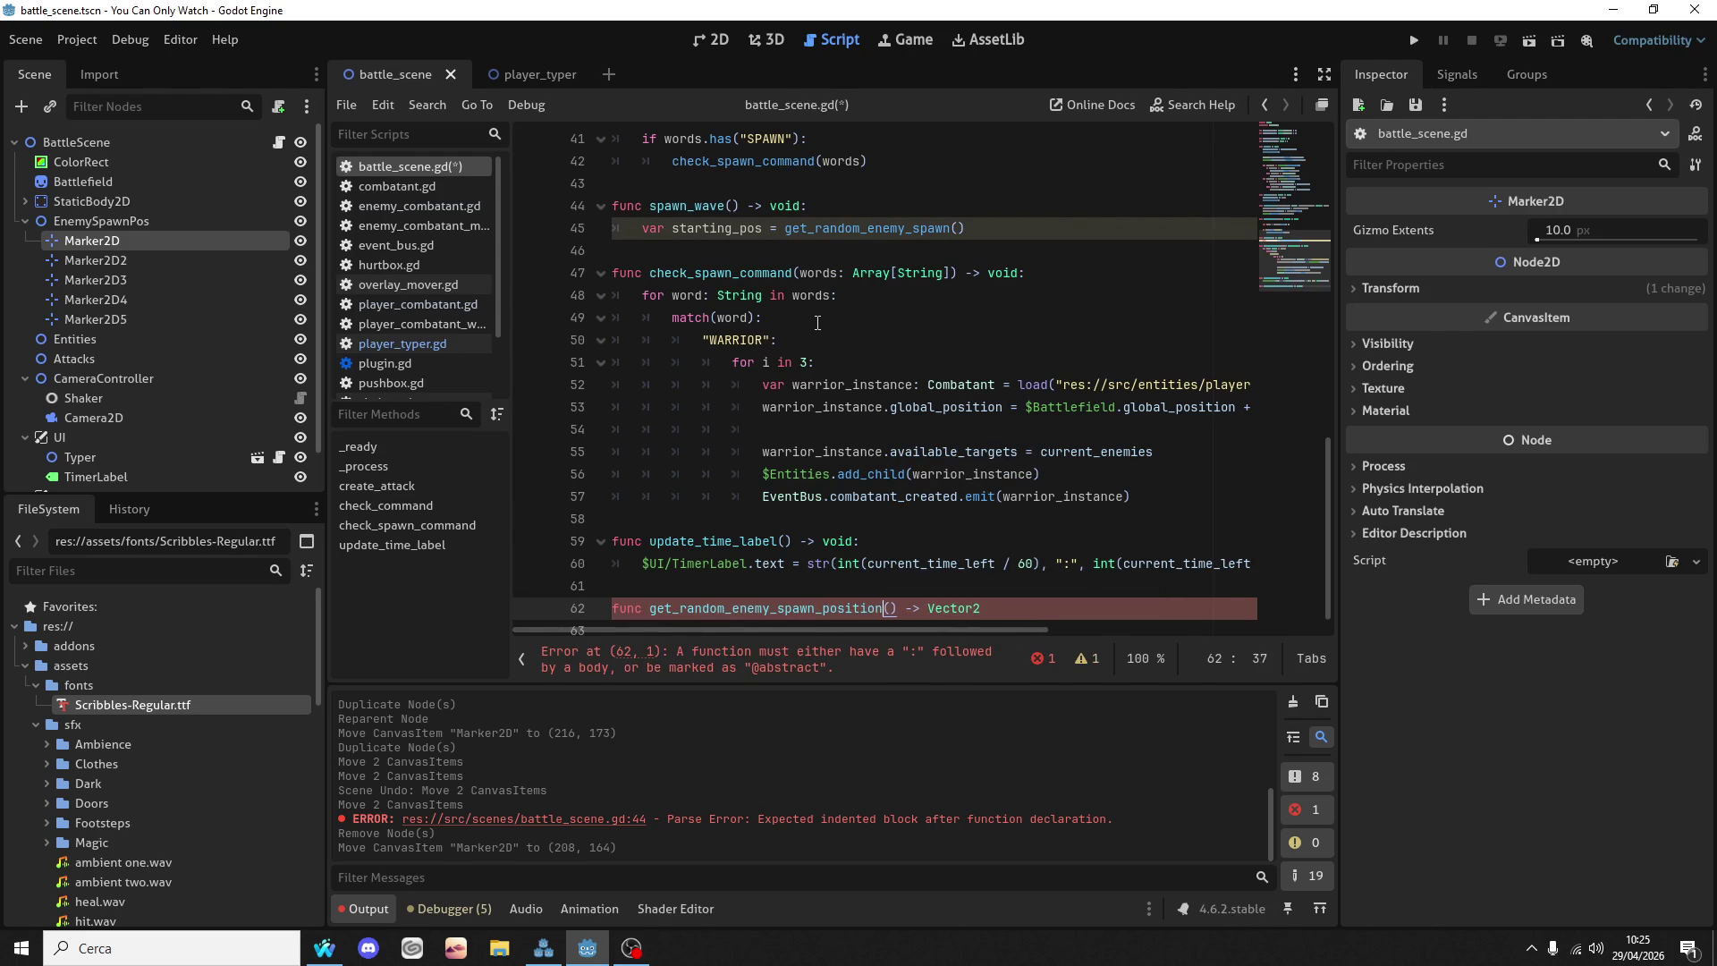
{"action": "key", "text": "End"}
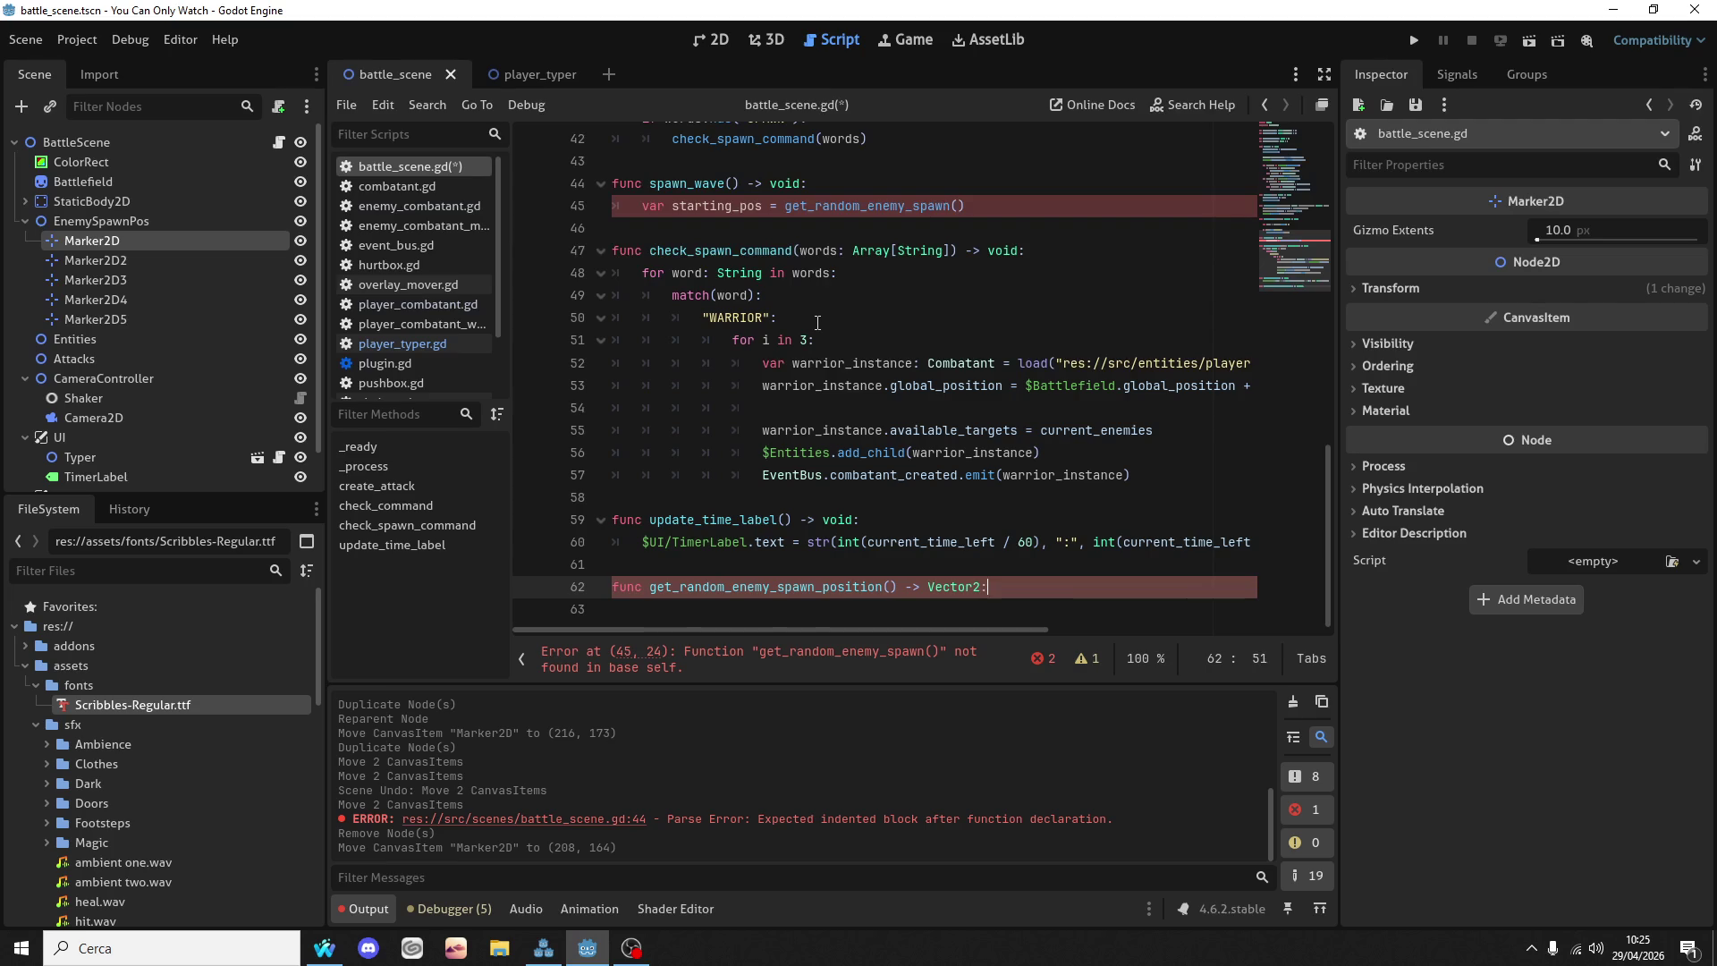
{"action": "key", "text": "Return"}
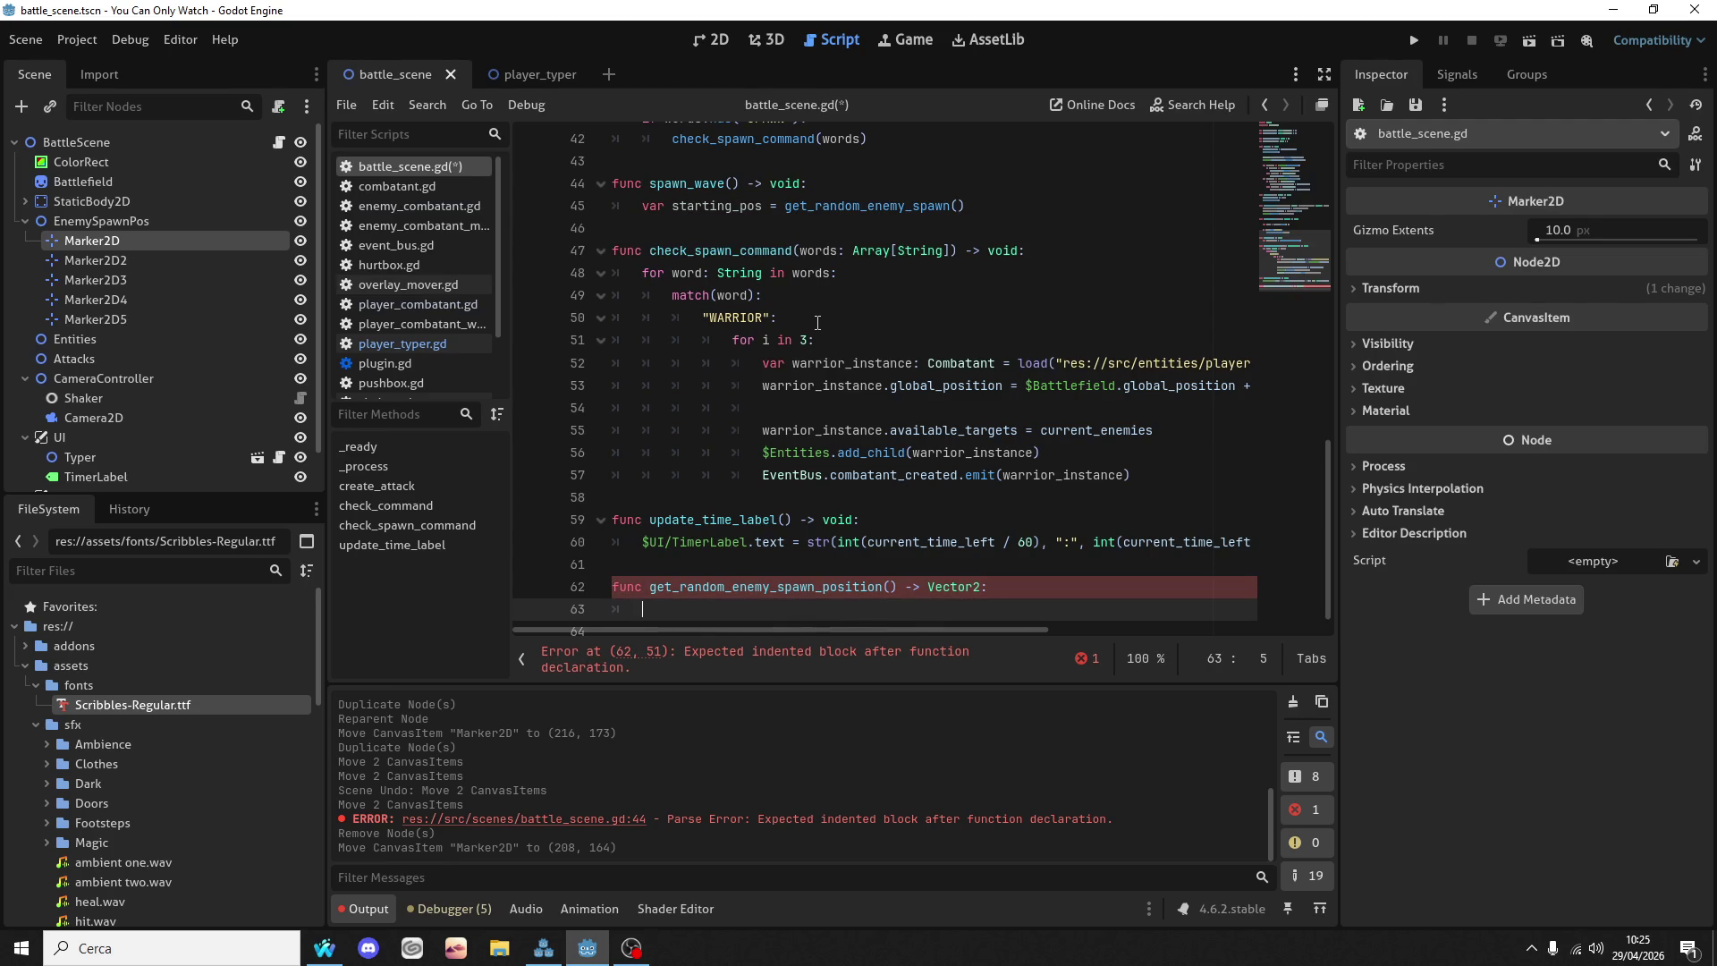
Begin the function body with var marker = $EnemySpawnPos.get_children().
{"action": "type", "text": "var"}
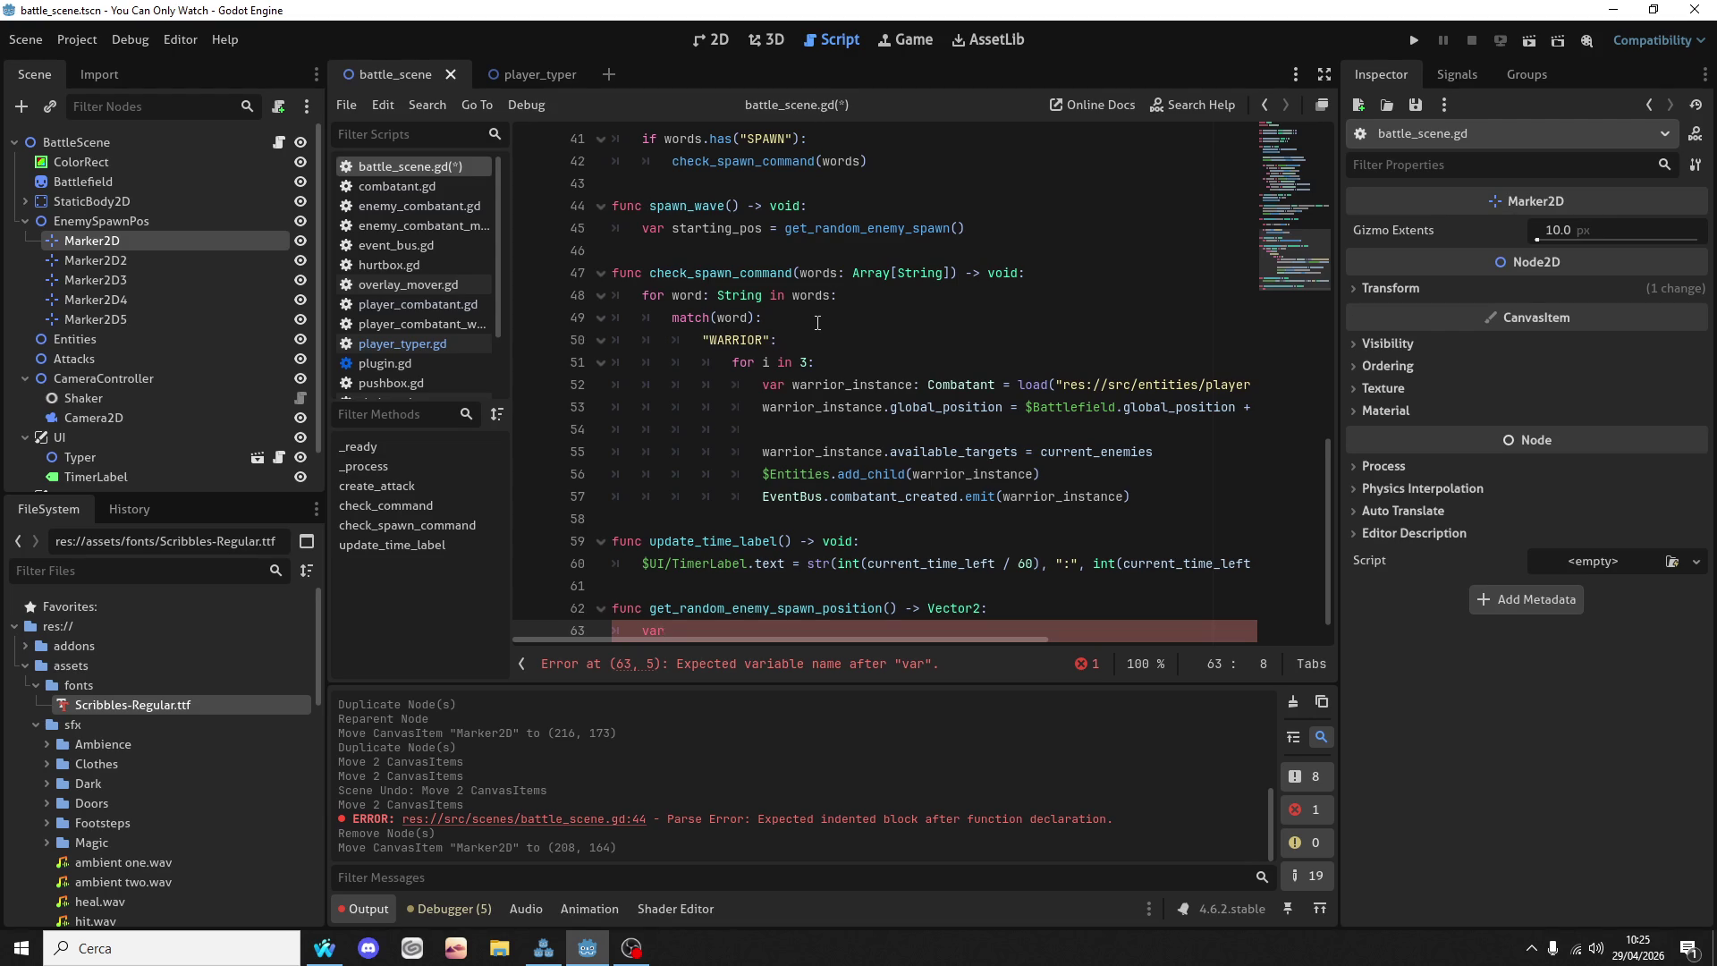
{"action": "key", "text": "BackSpace"}
{"action": "key", "text": "BackSpace"}
{"action": "key", "text": "BackSpace"}
{"action": "type", "text": "return"}
{"action": "key", "text": "BackSpace"}
{"action": "key", "text": "BackSpace"}
{"action": "key", "text": "BackSpace"}
{"action": "type", "text": "var marker = "}
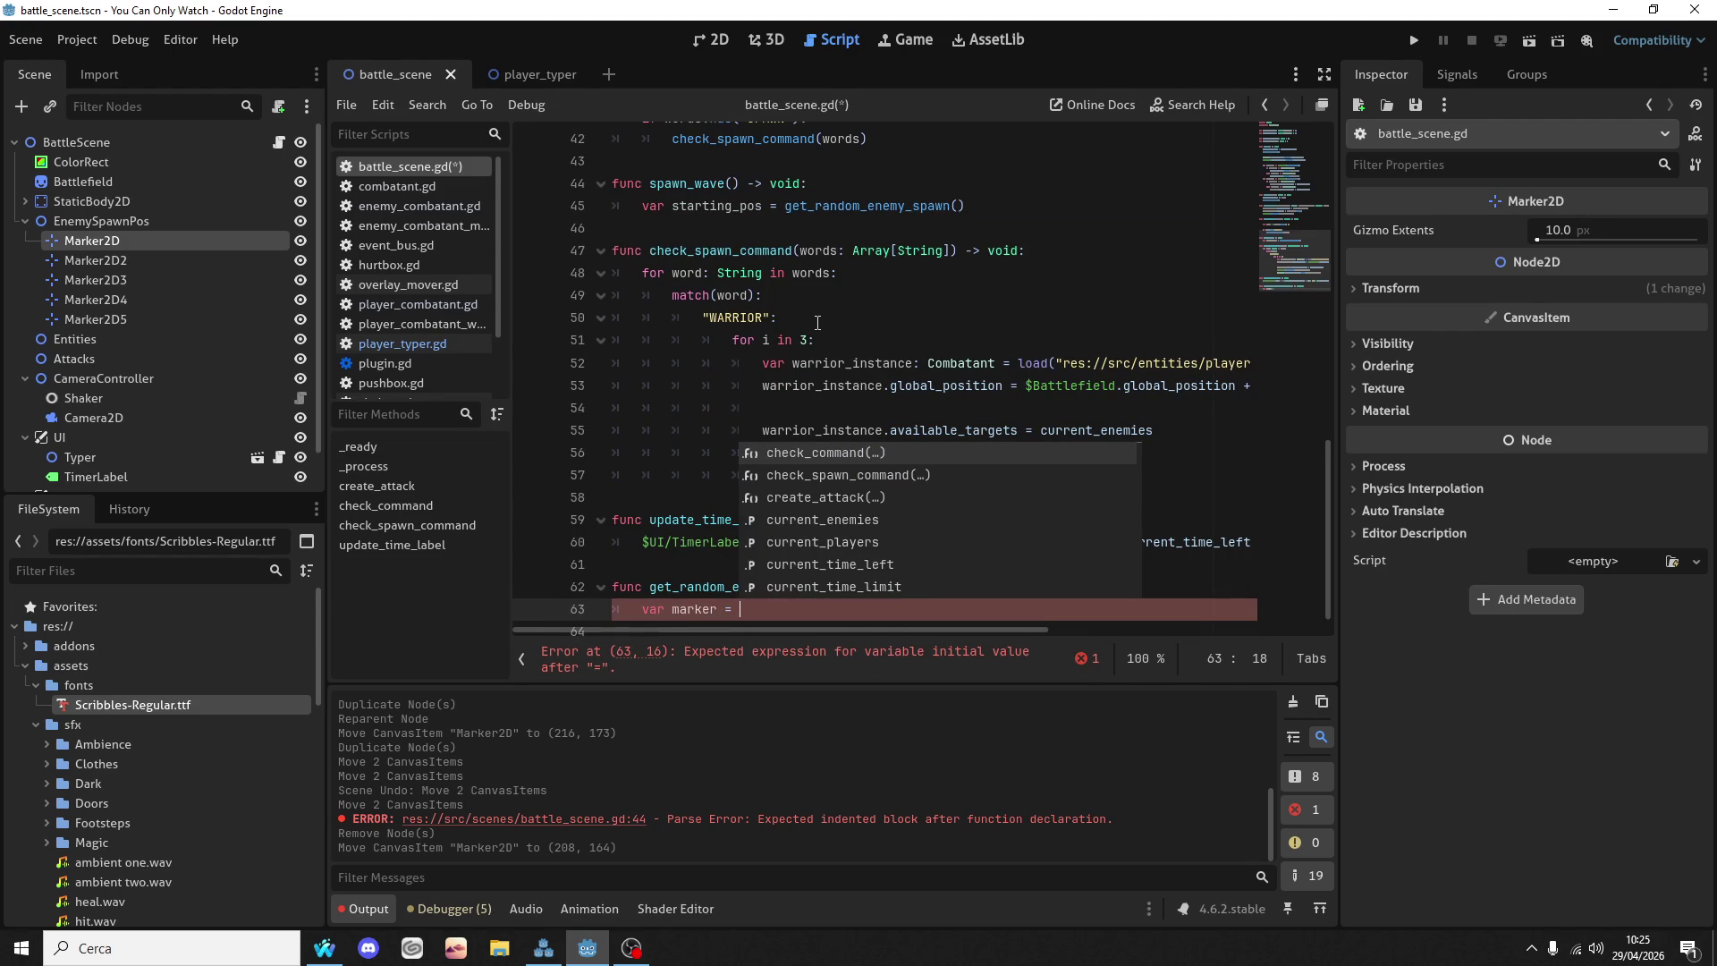
{"action": "type", "text": "$Enemy"}
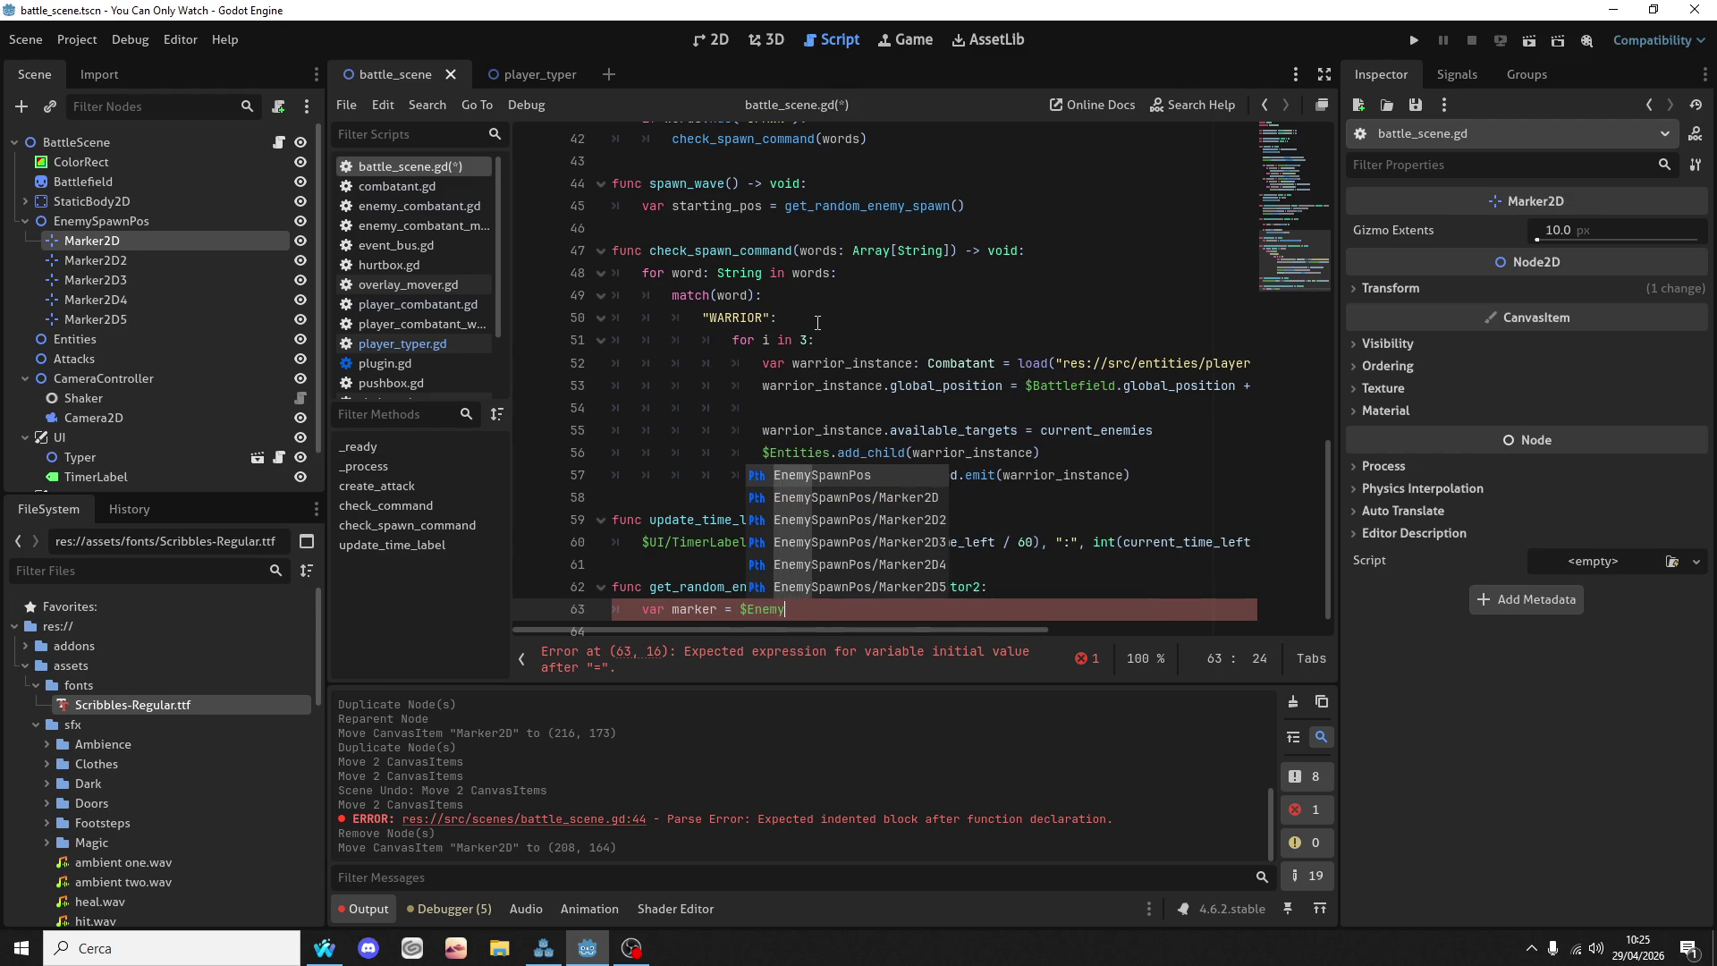
{"action": "key", "text": "Return"}
{"action": "type", "text": ".get_chi"}
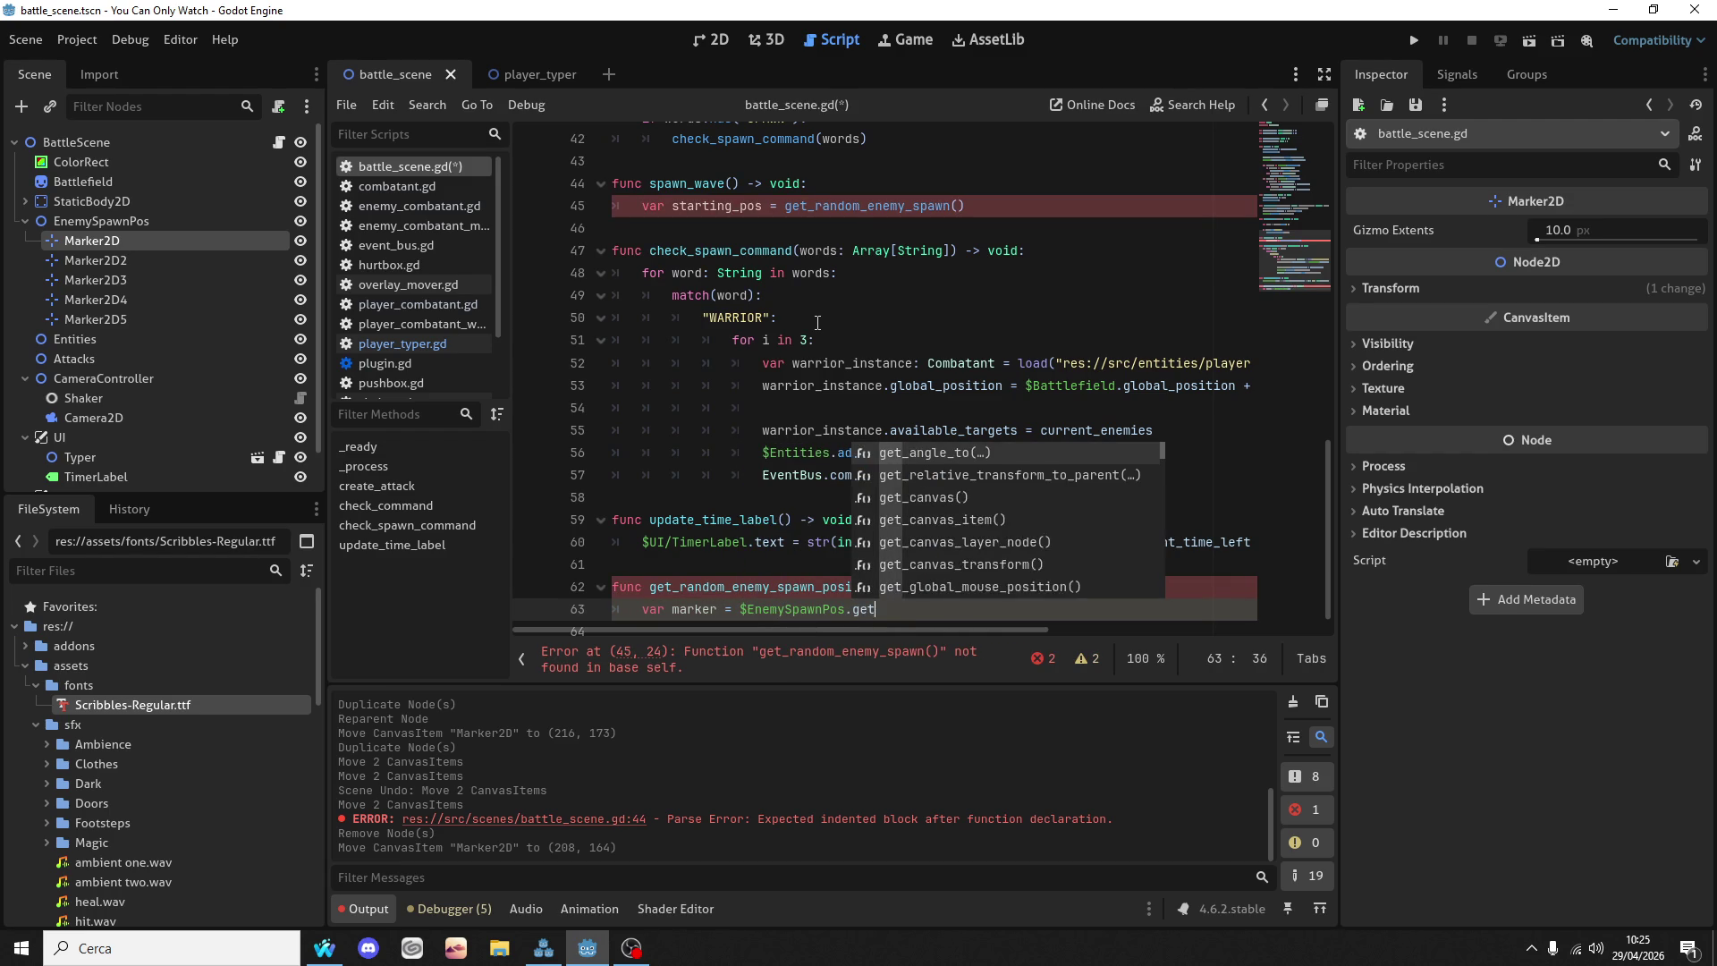
{"action": "key", "text": "Down"}
{"action": "key", "text": "Return"}
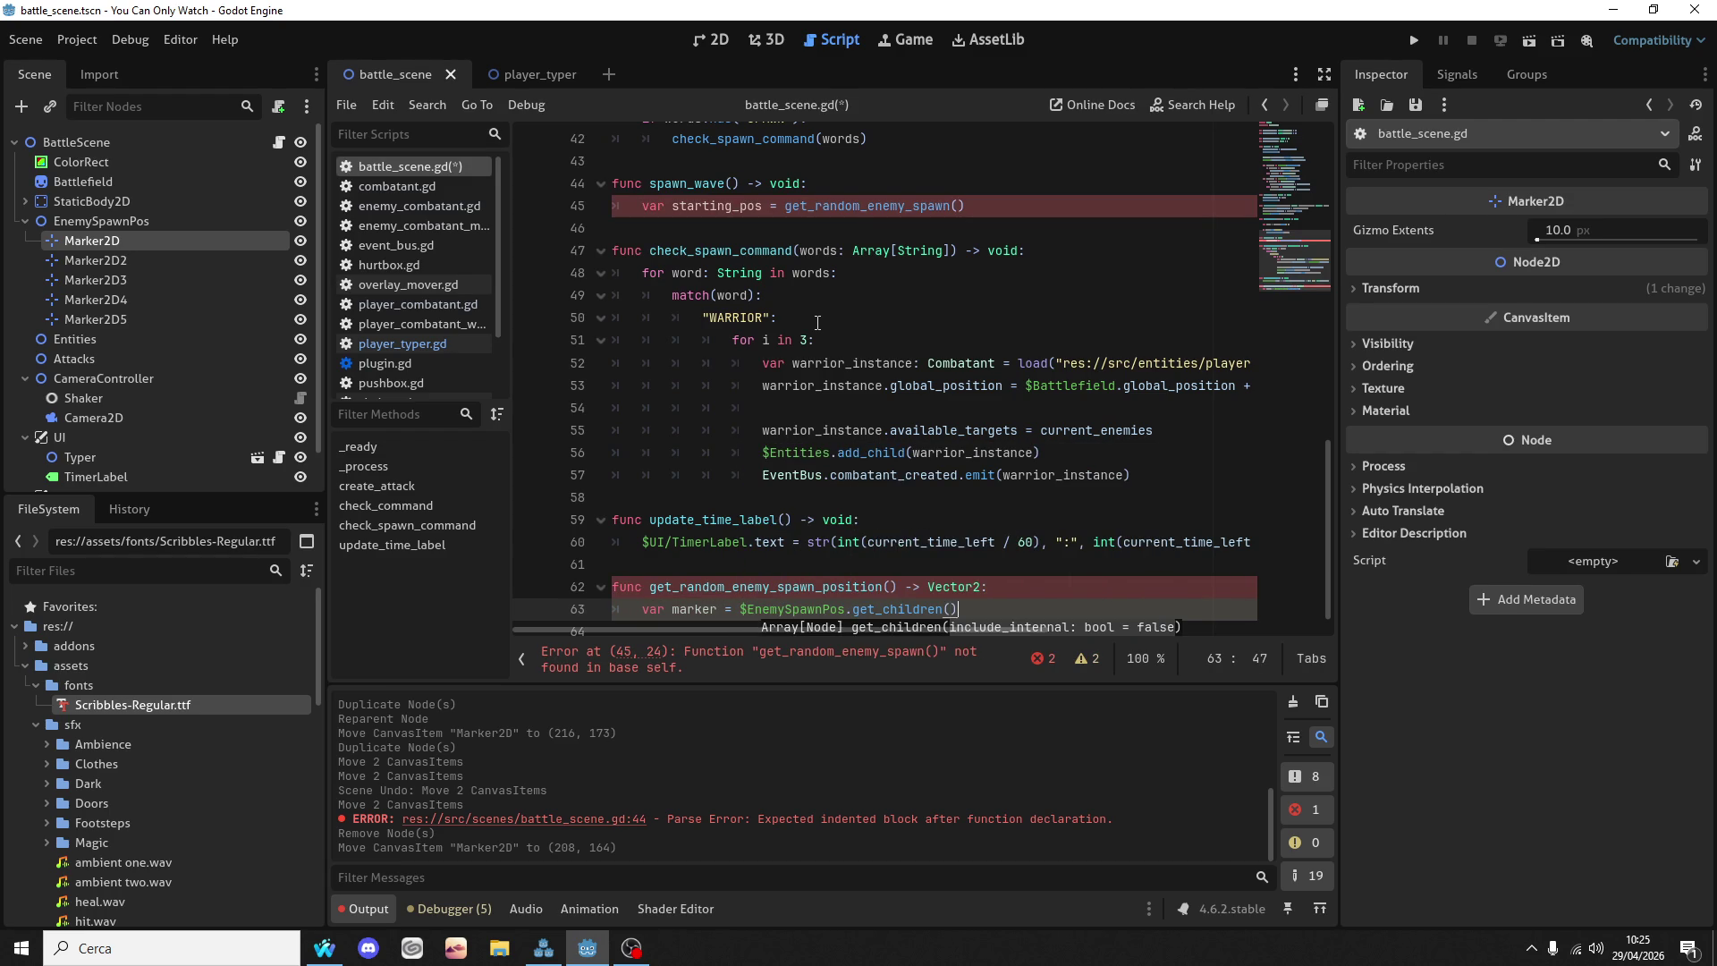
{"action": "type", "text": ")."}
{"action": "key", "text": "BackSpace"}
{"action": "key", "text": "BackSpace"}
{"action": "key", "text": "BackSpace"}
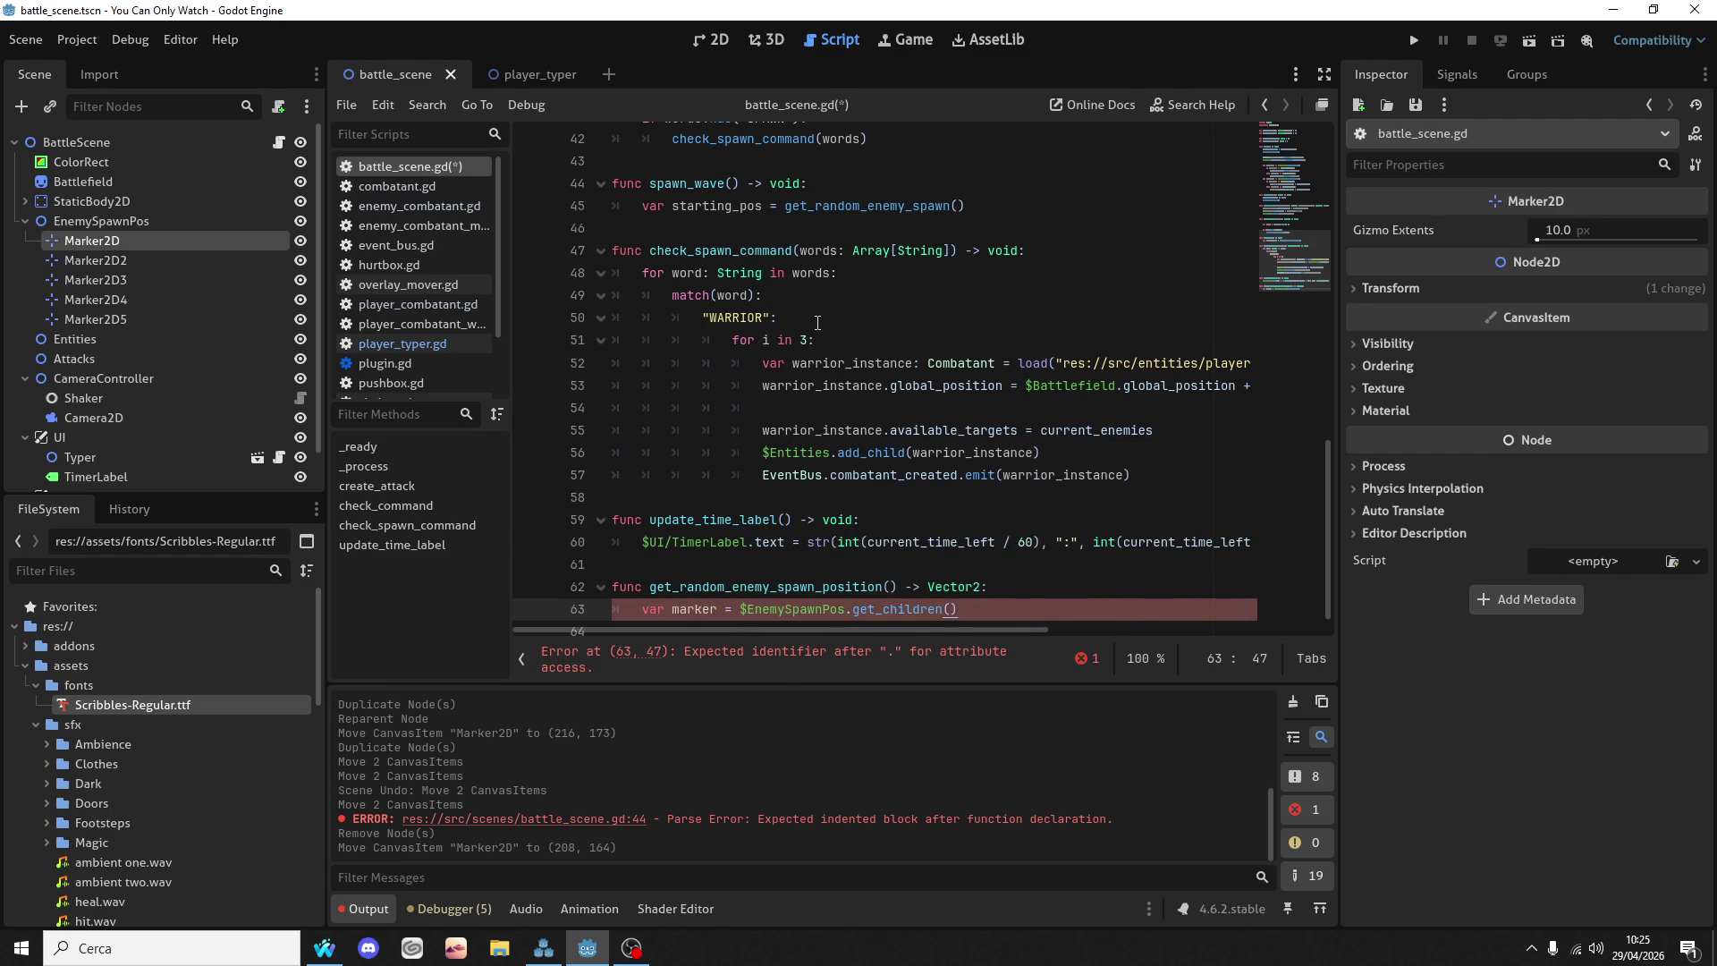
{"action": "type", "text": "()"}
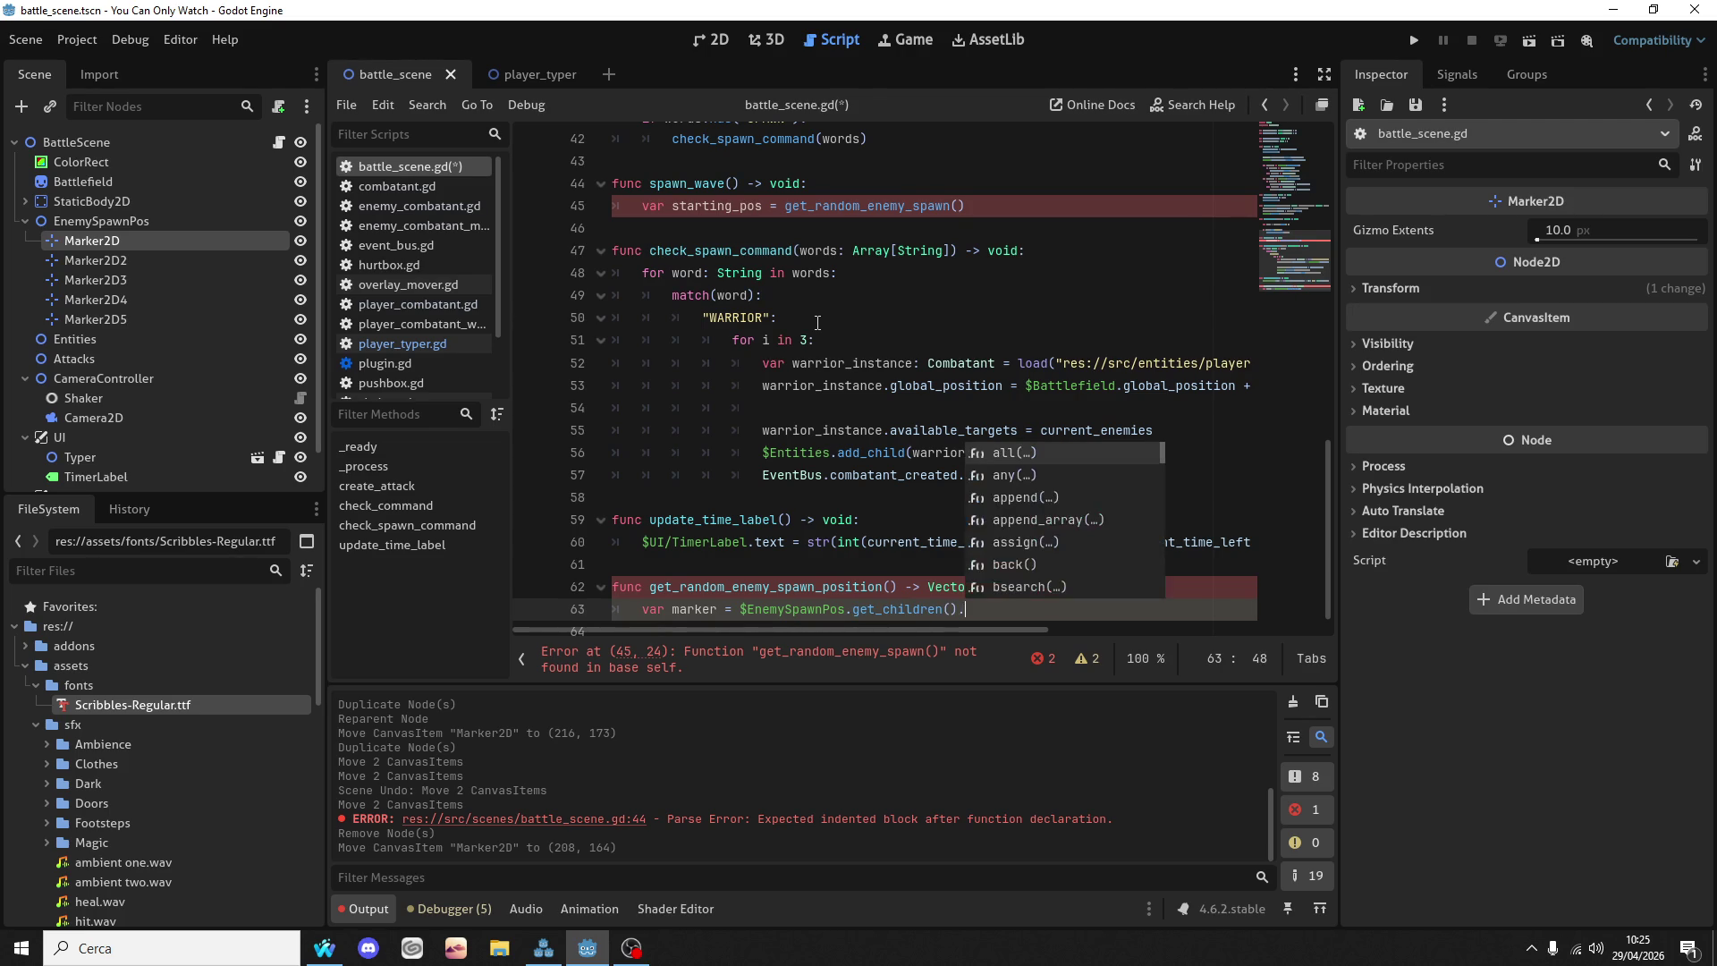
Make marker pick get_child(randi() % $EnemySpawnPos.get_child_count()).
{"action": "key", "text": "Escape"}
{"action": "key", "text": "BackSpace"}
{"action": "key", "text": "BackSpace"}
{"action": "key", "text": "BackSpace"}
{"action": "type", "text": "("}
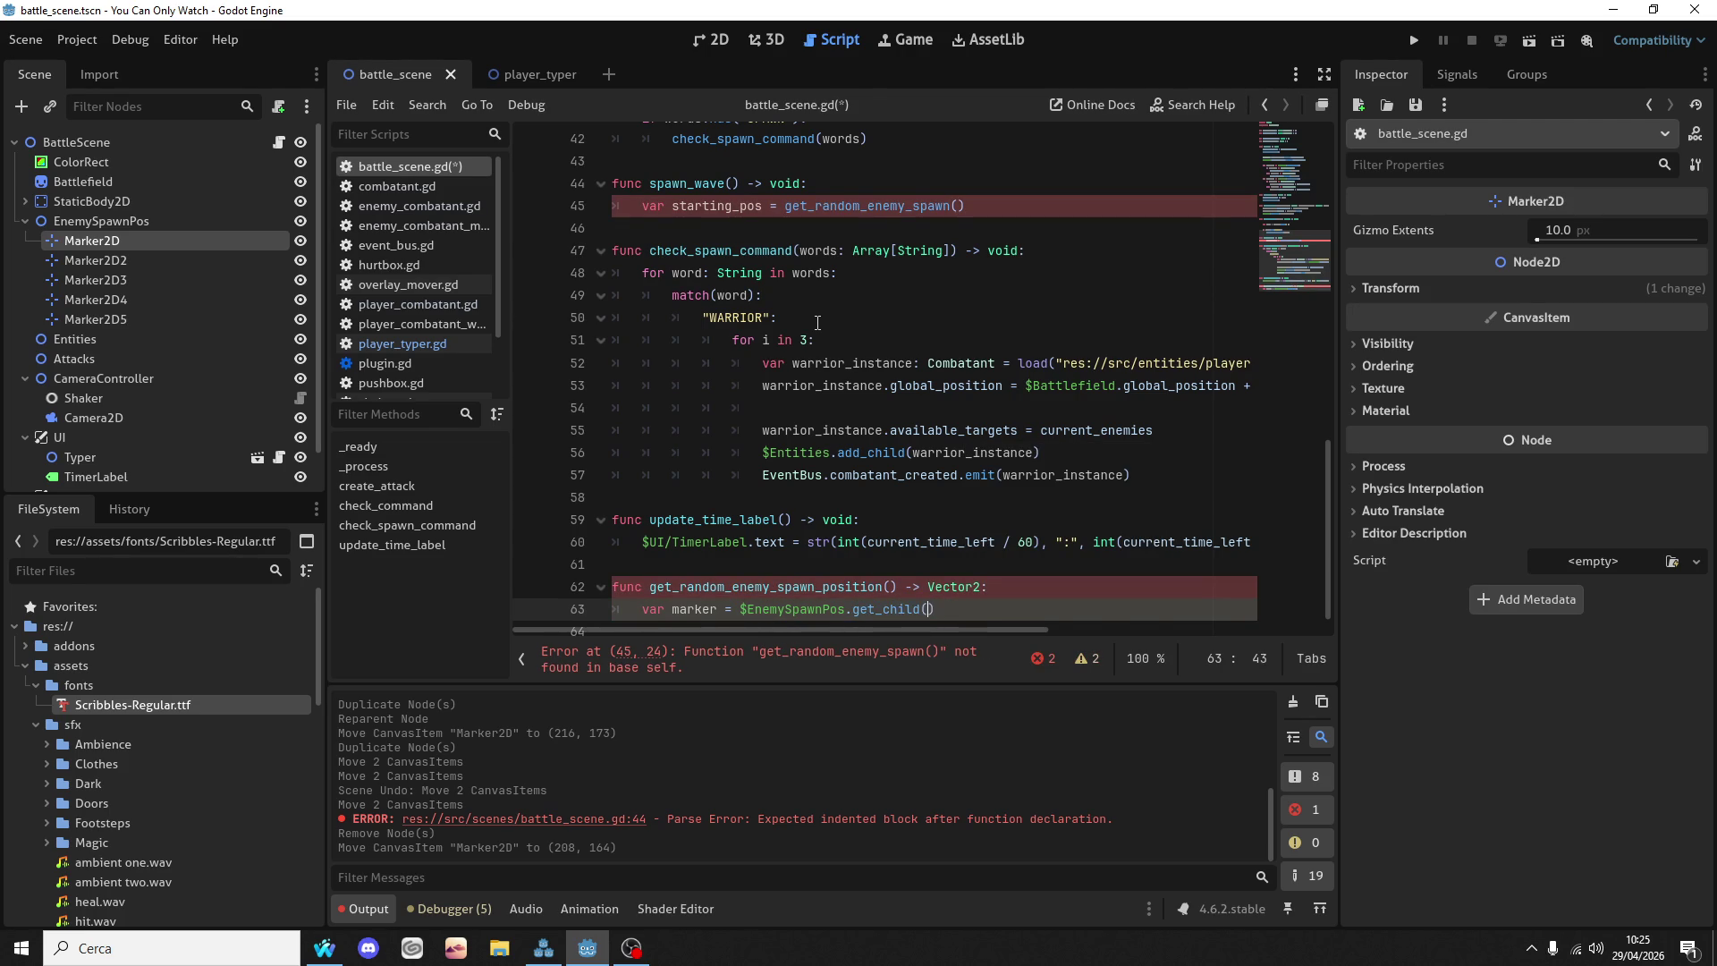
{"action": "type", "text": "ra"}
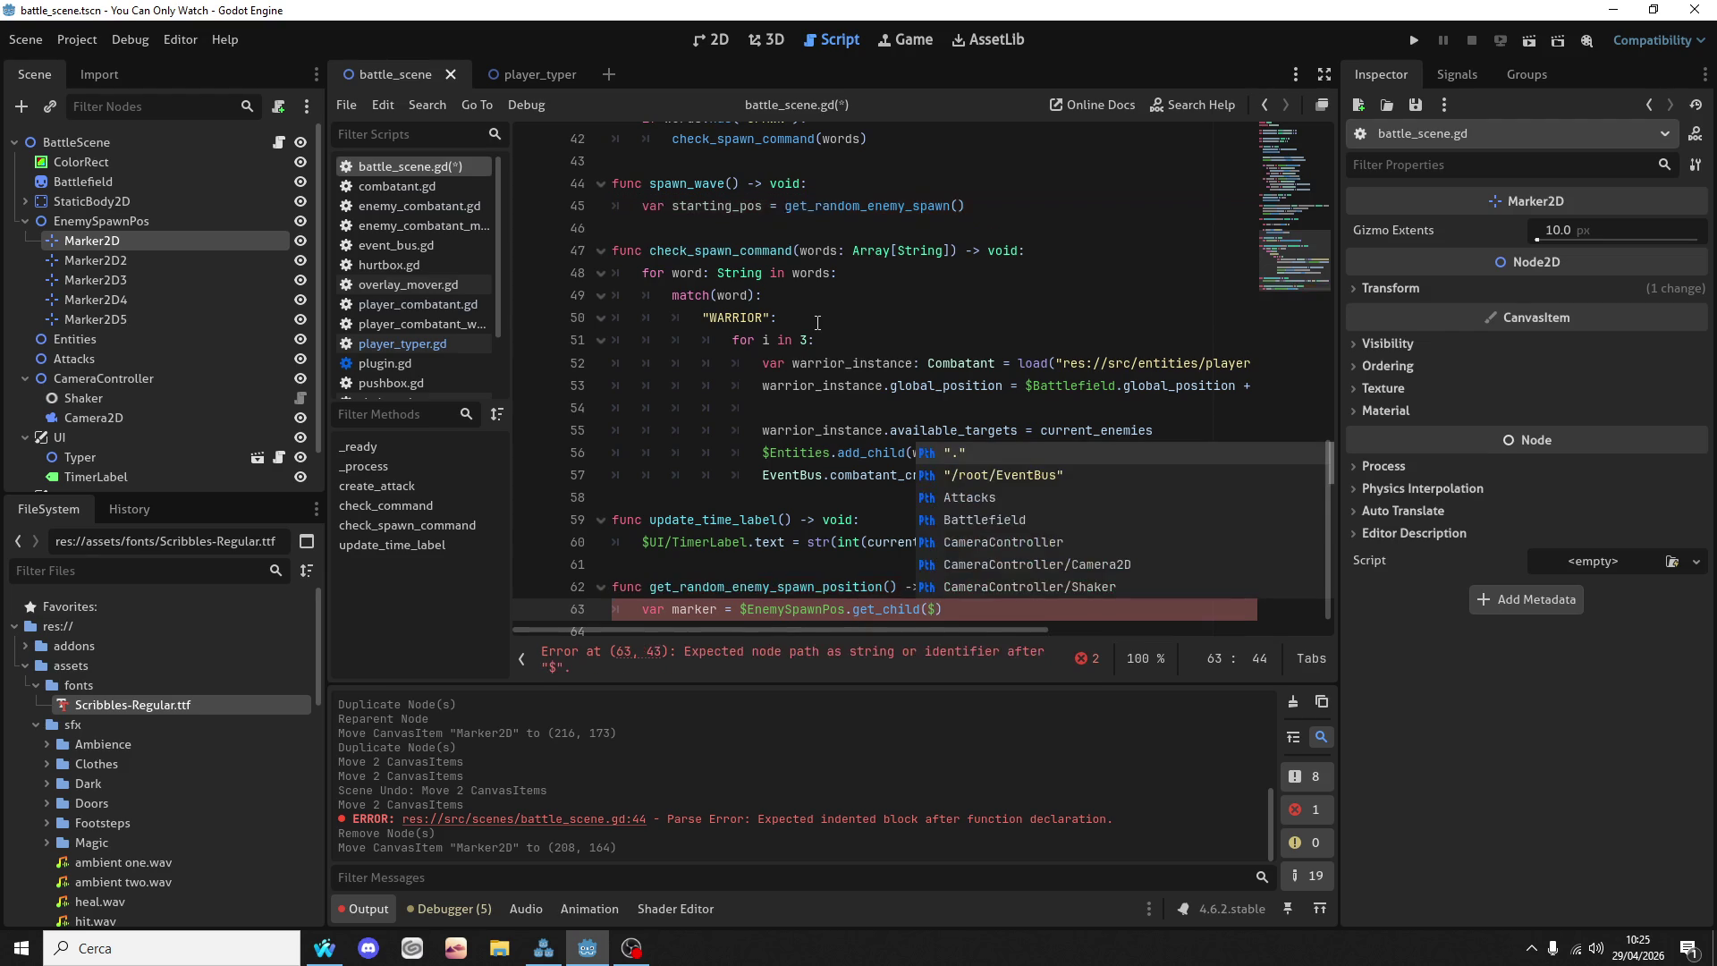
{"action": "type", "text": "ndi("}
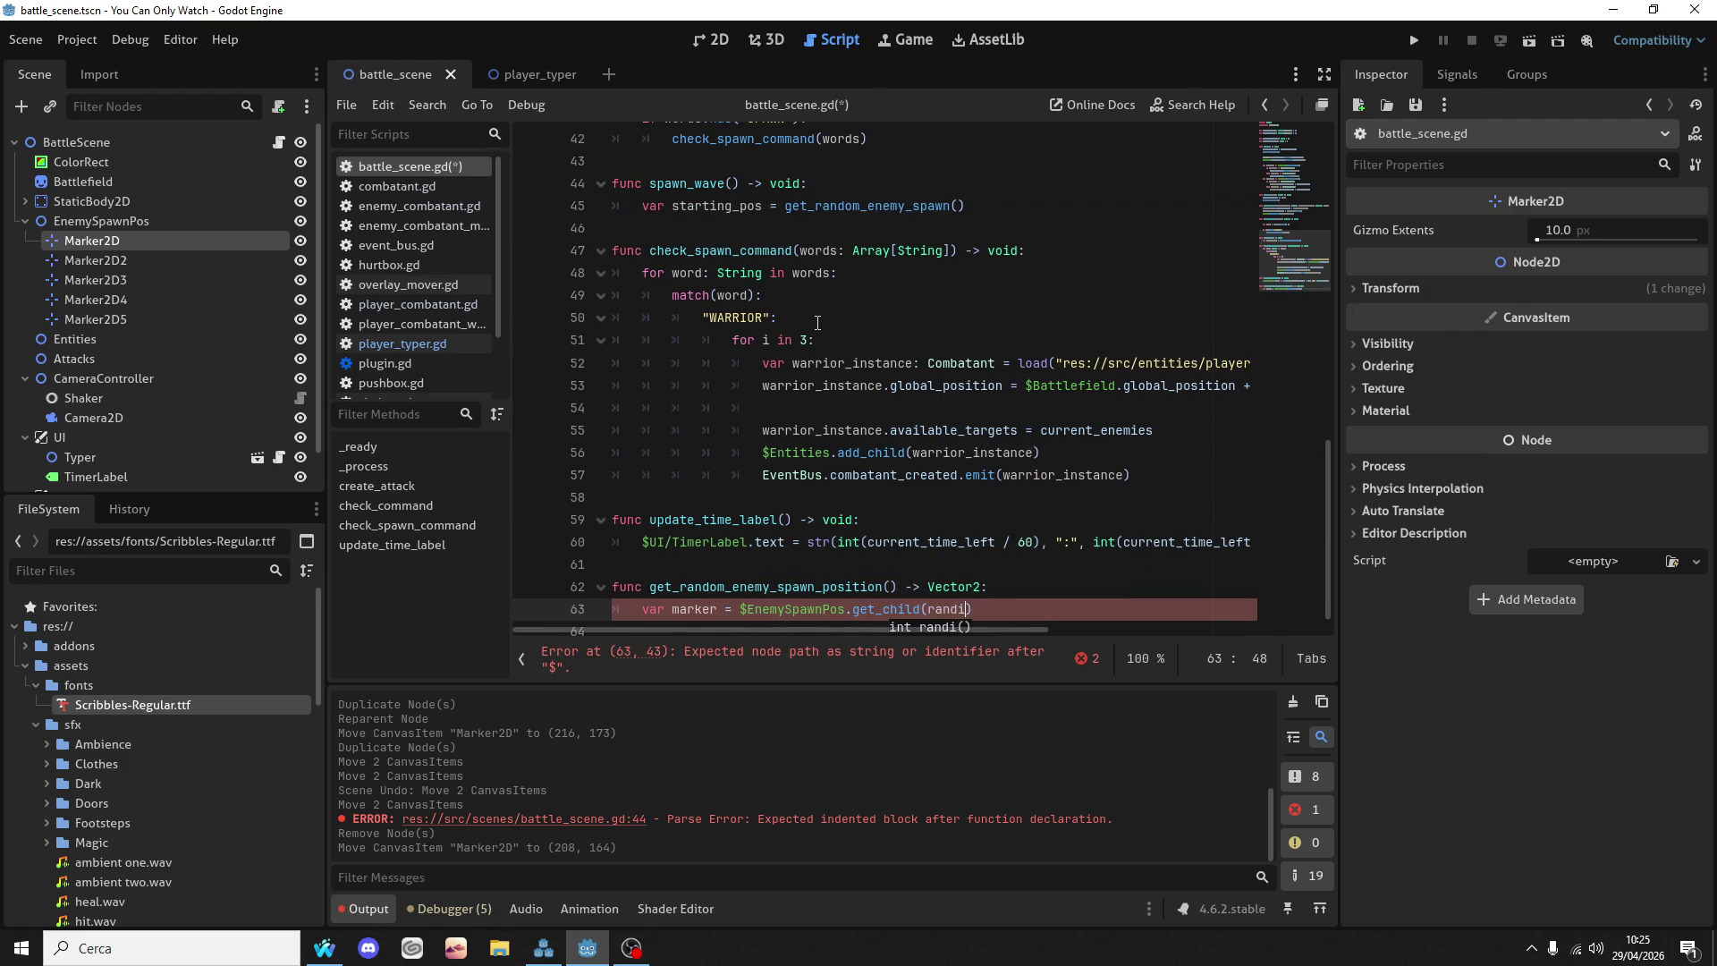
{"action": "key", "text": "BackSpace"}
{"action": "type", "text": "() %"}
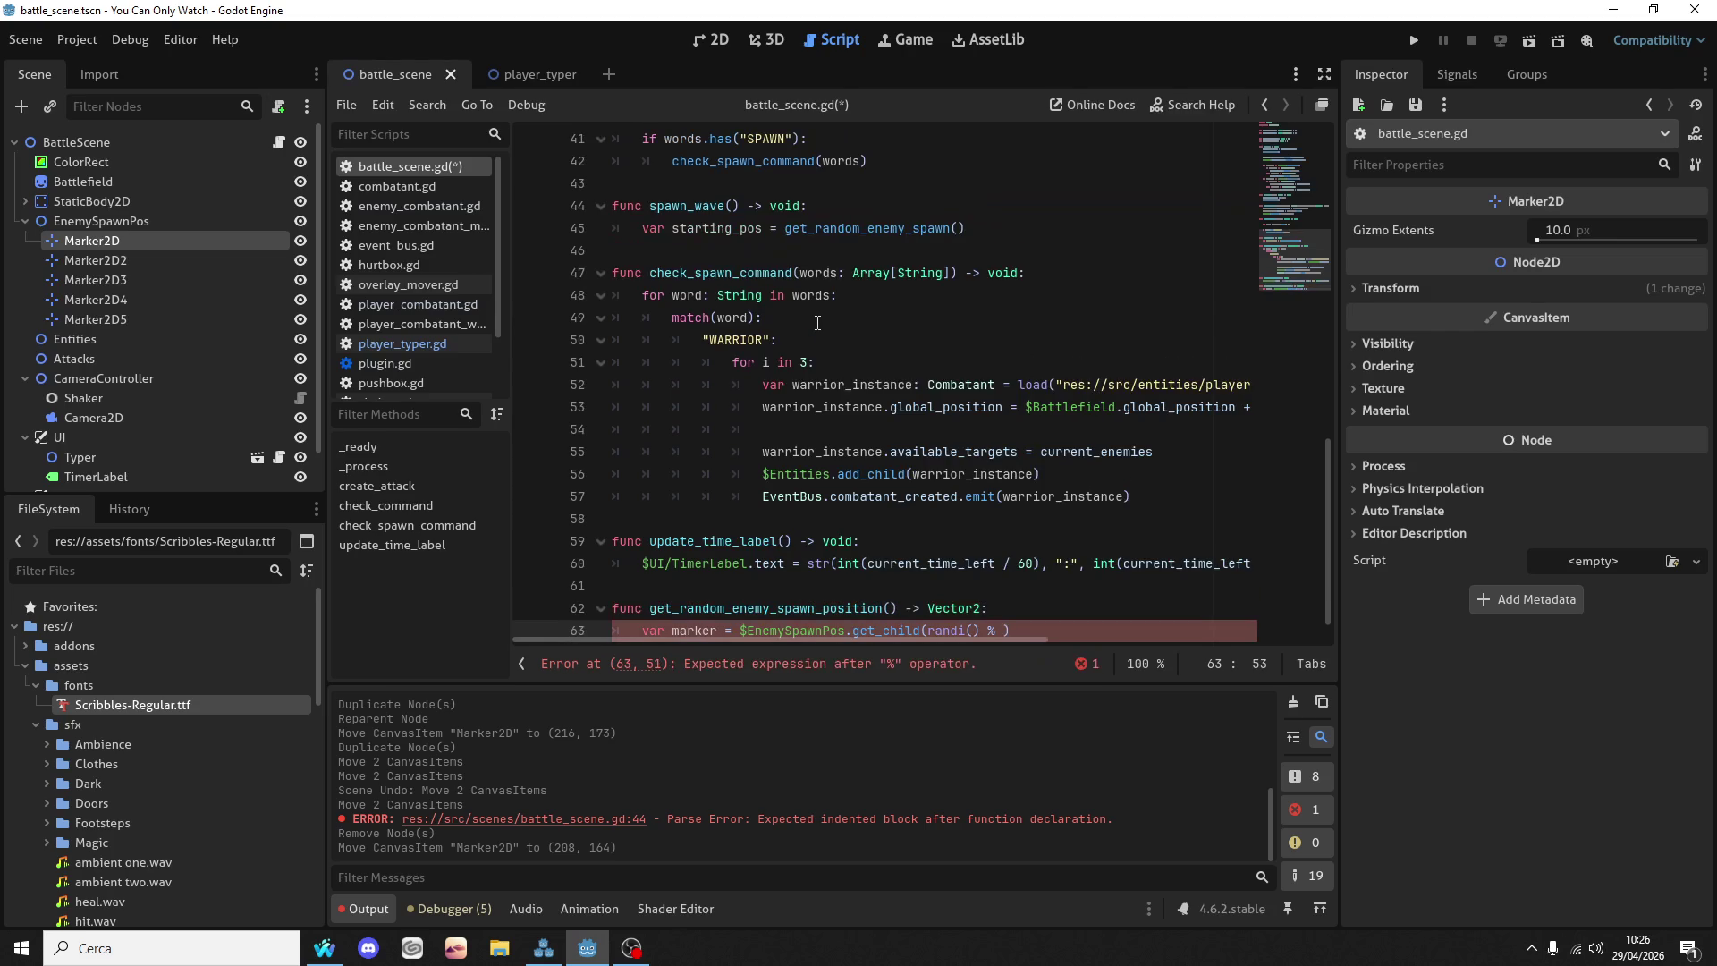
{"action": "type", "text": " $EnemySpawnPos."}
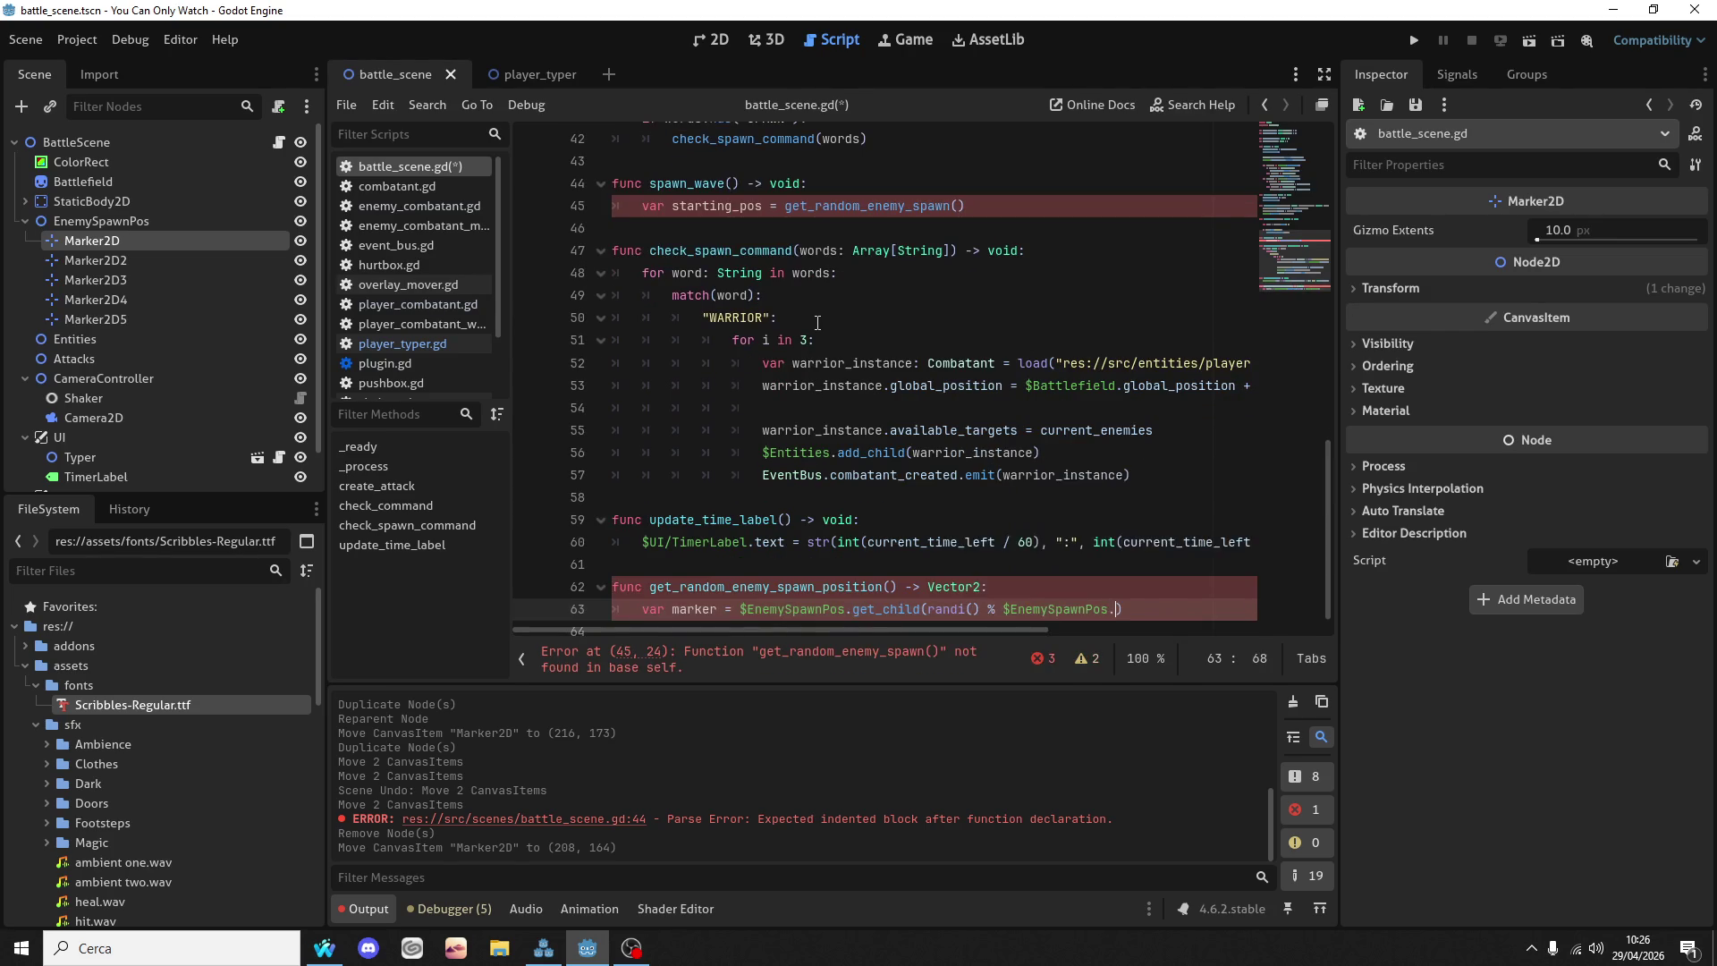
{"action": "type", "text": "get_chil"}
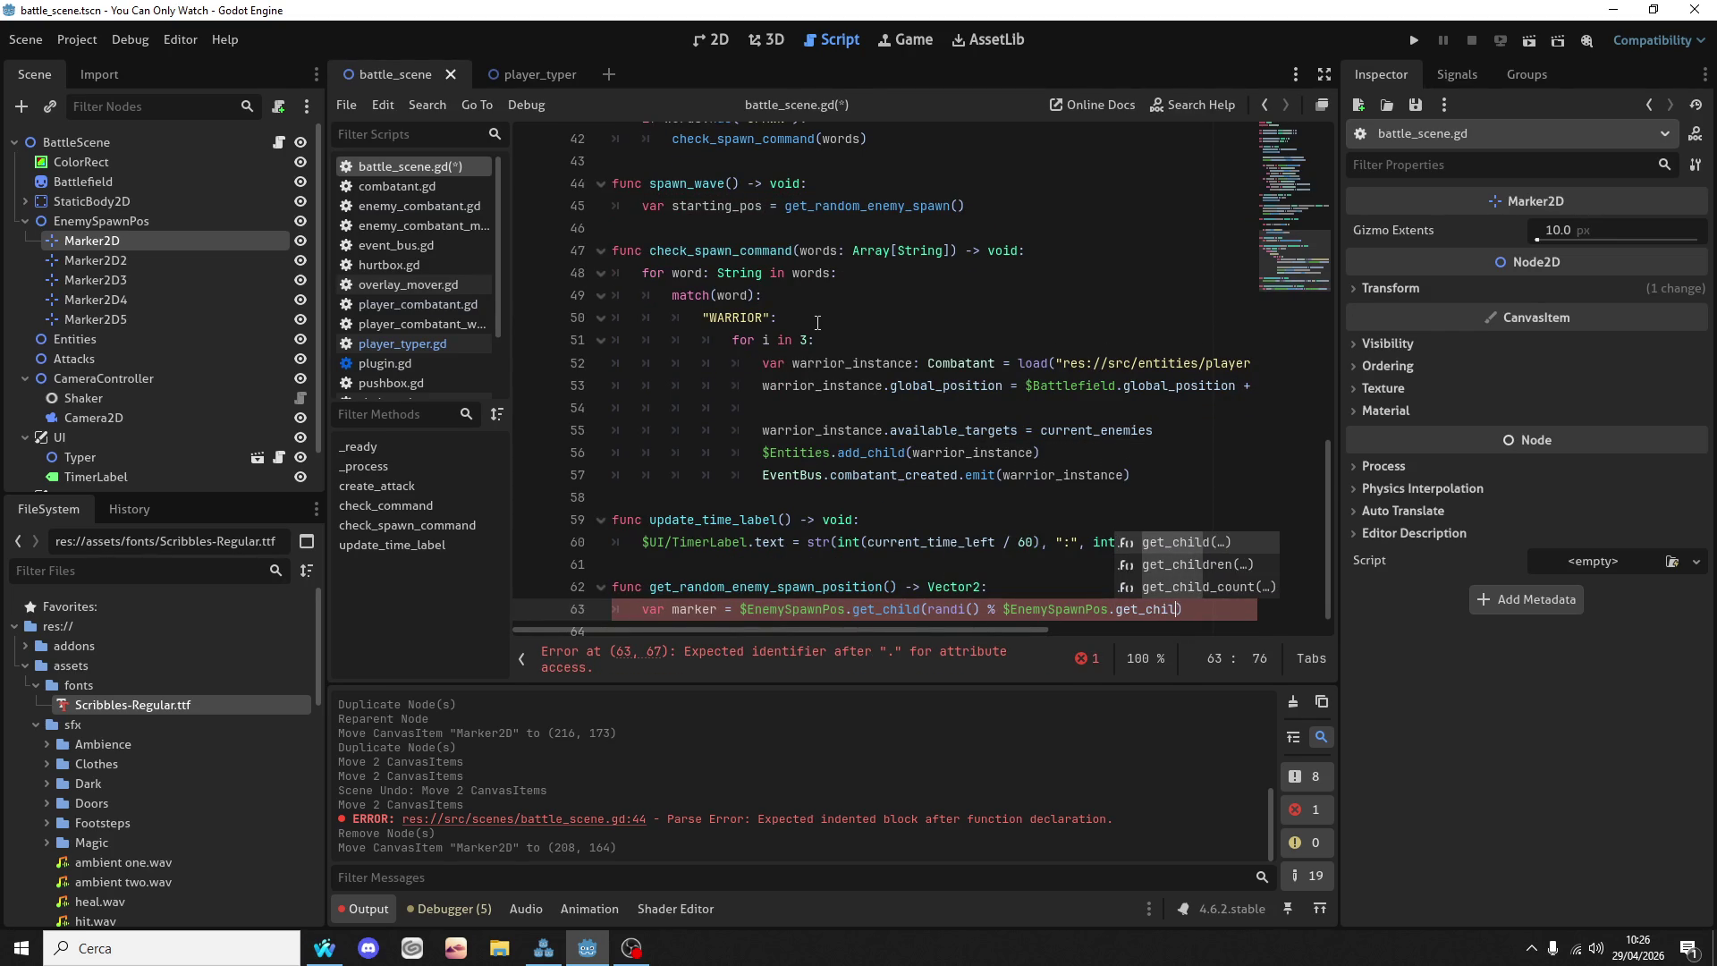
{"action": "key", "text": "Down"}
{"action": "key", "text": "Down"}
{"action": "key", "text": "Return"}
{"action": "type", "text": ")"}
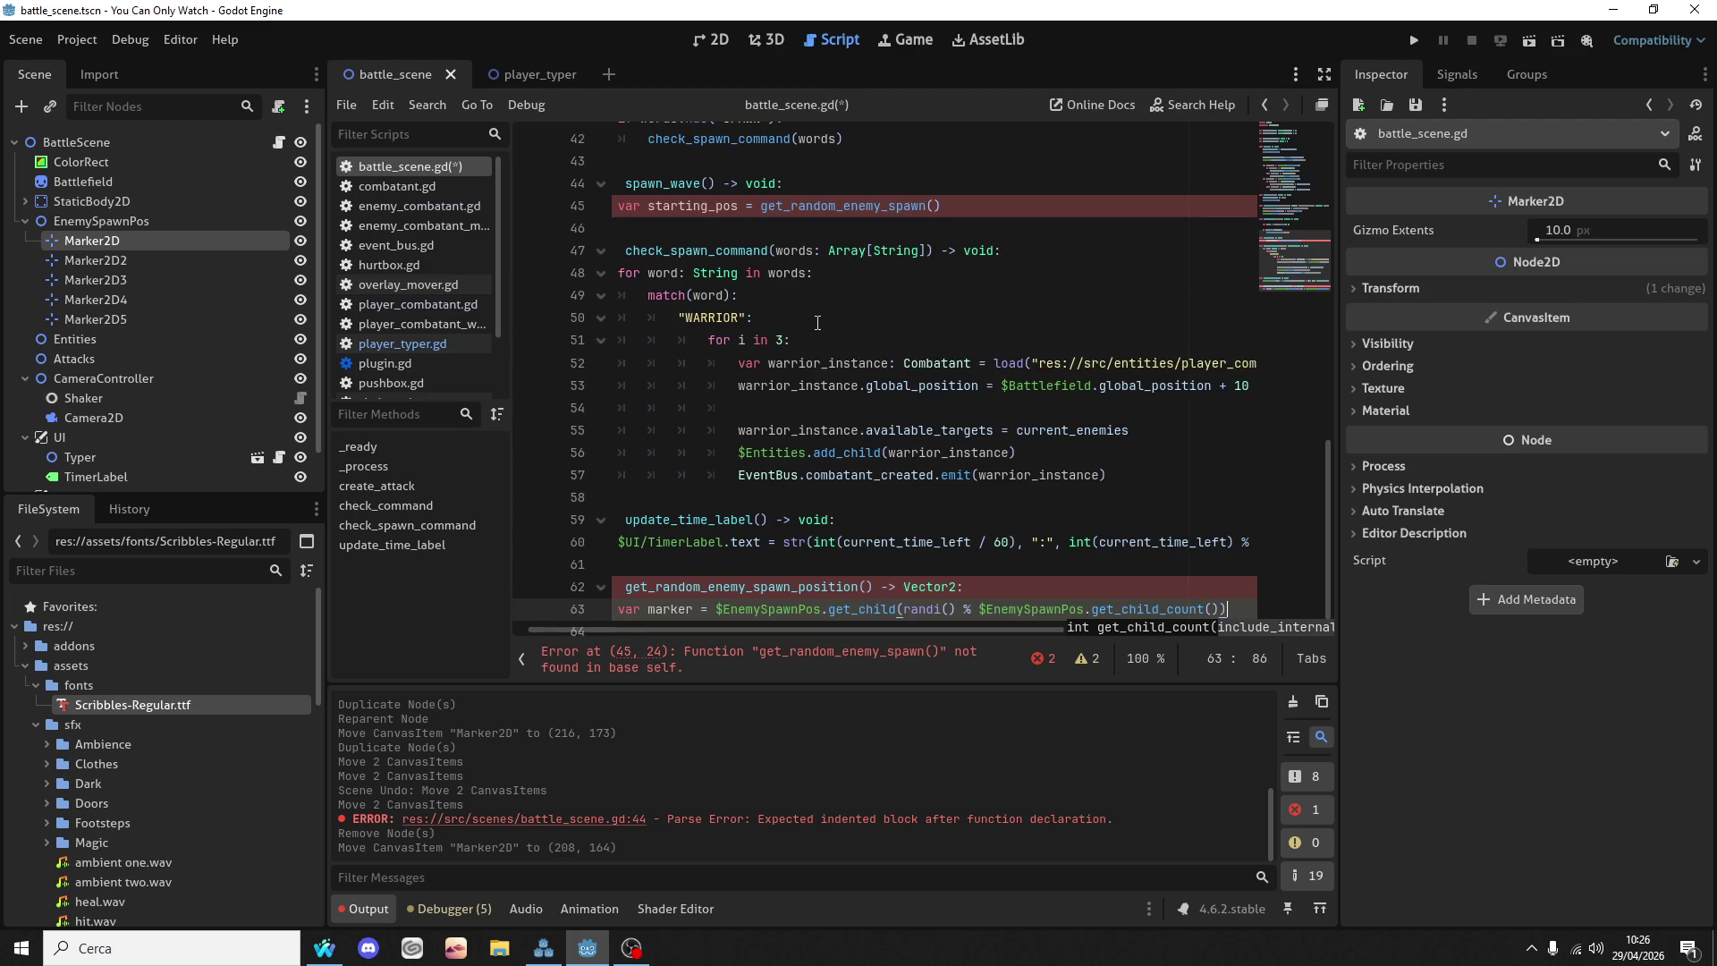
Return marker.global_position and type the marker variable as Marker2D.
{"action": "key", "text": "Return"}
{"action": "type", "text": "return ma"}
{"action": "type", "text": "rker."}
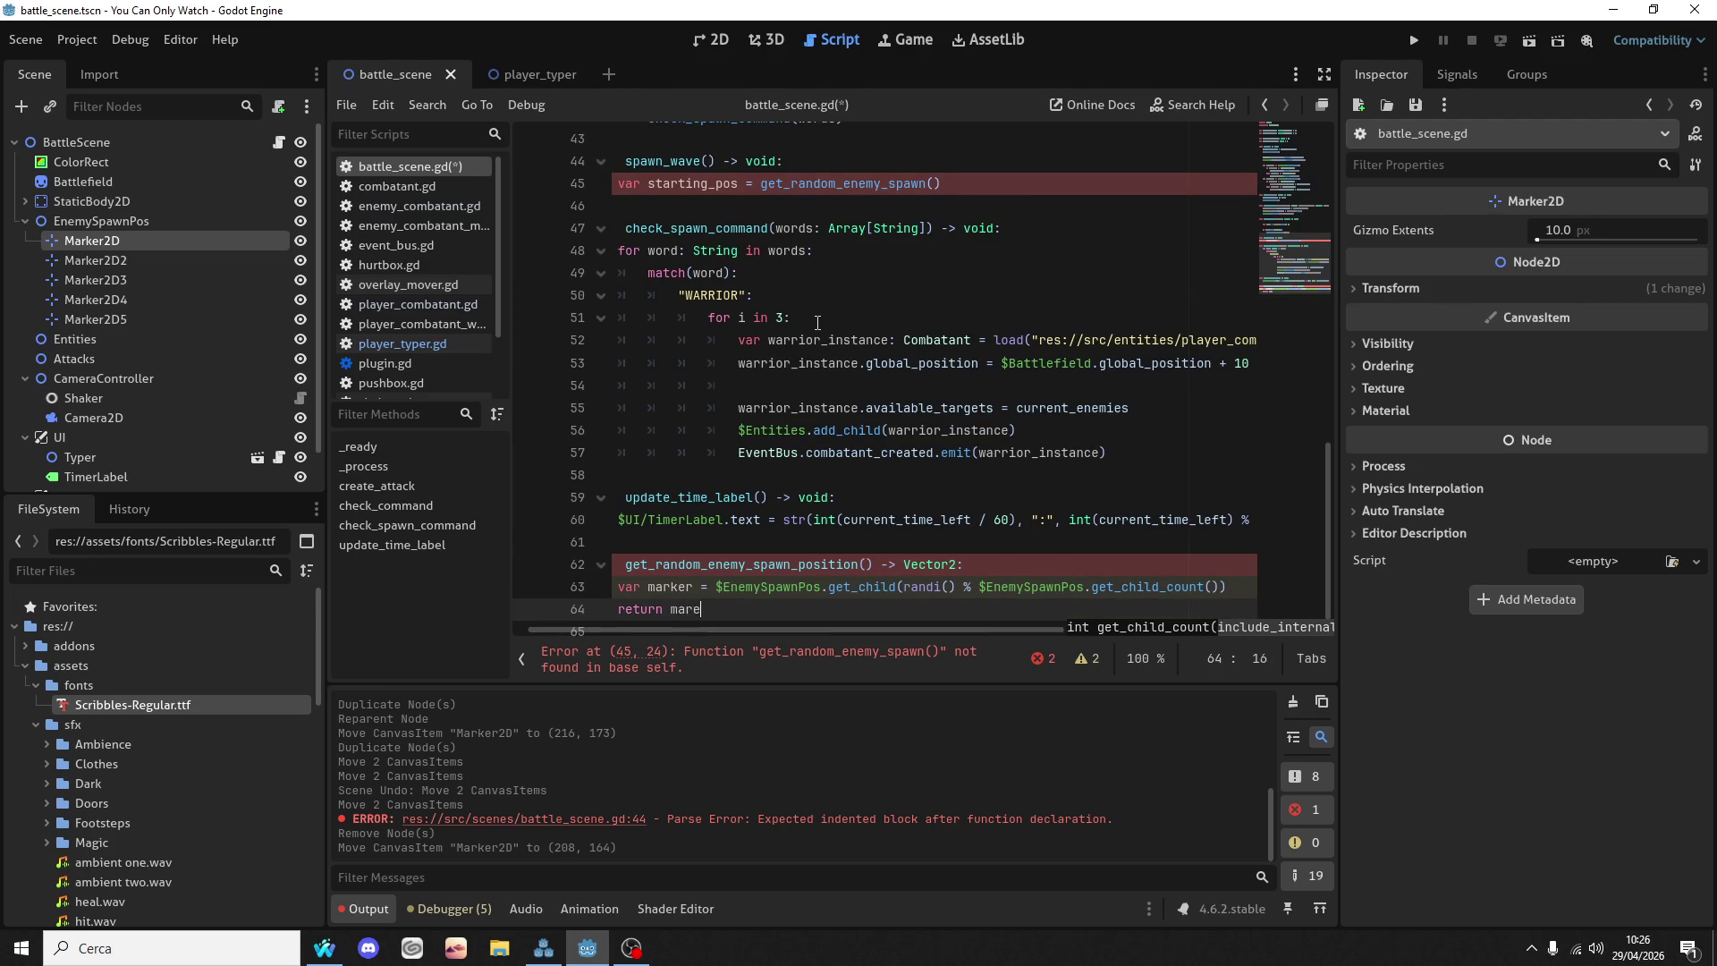
{"action": "type", "text": "global_pos"}
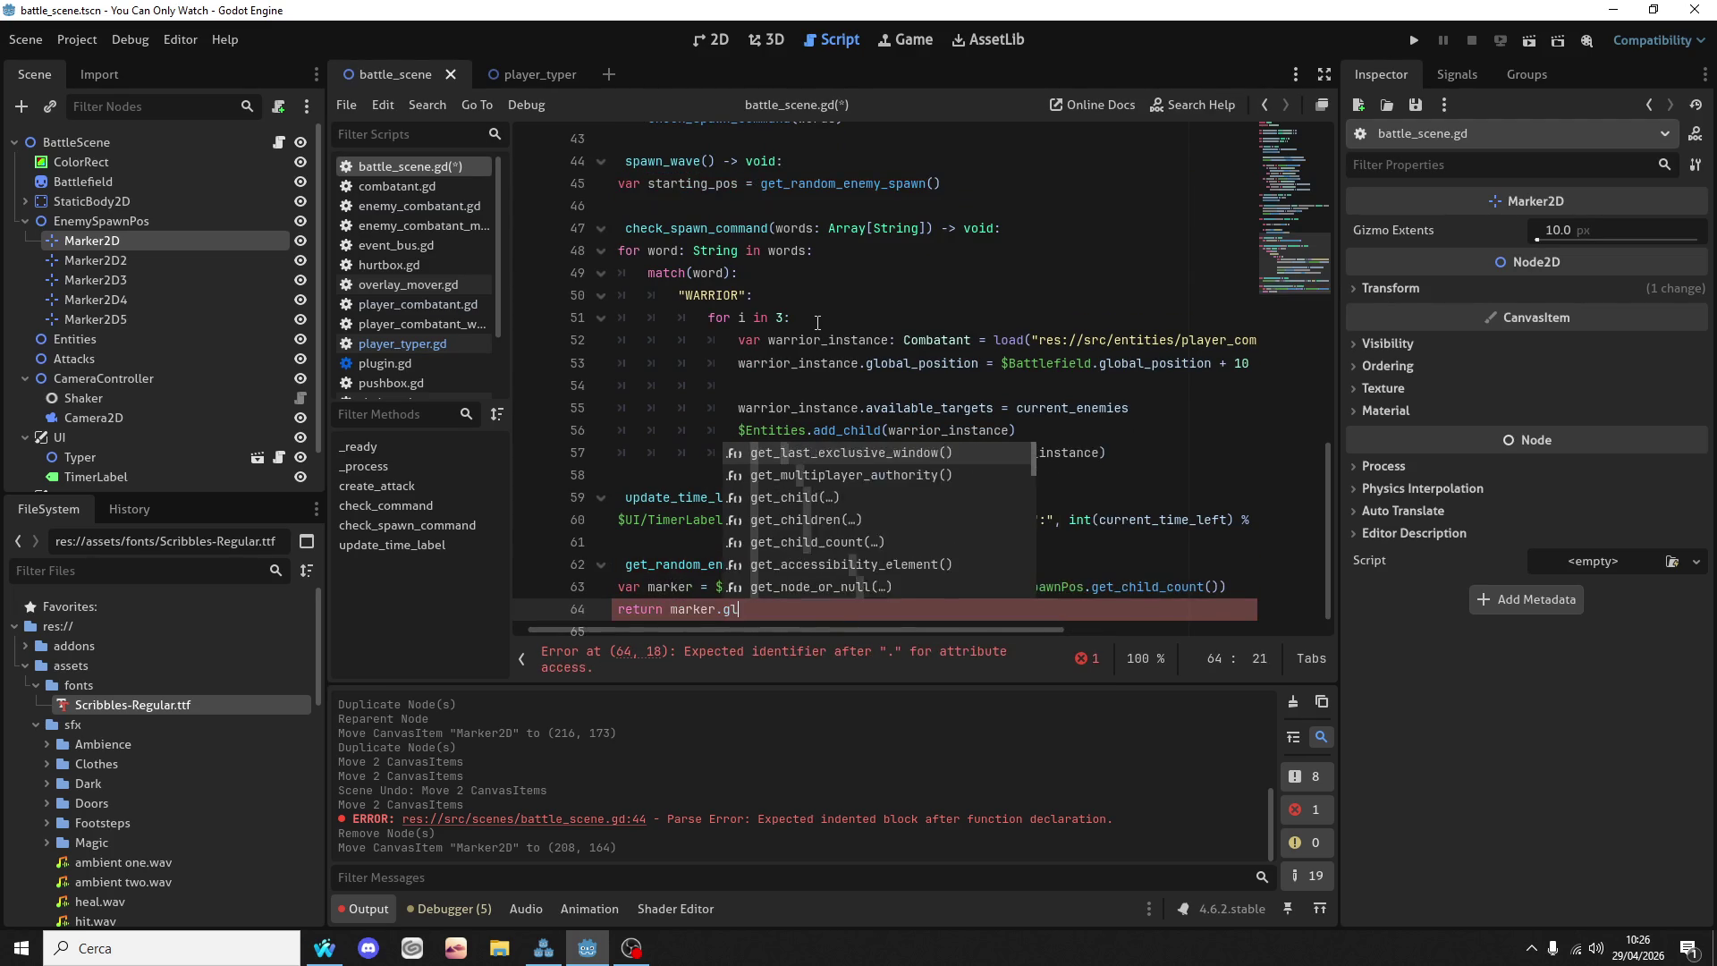
{"action": "type", "text": "ition"}
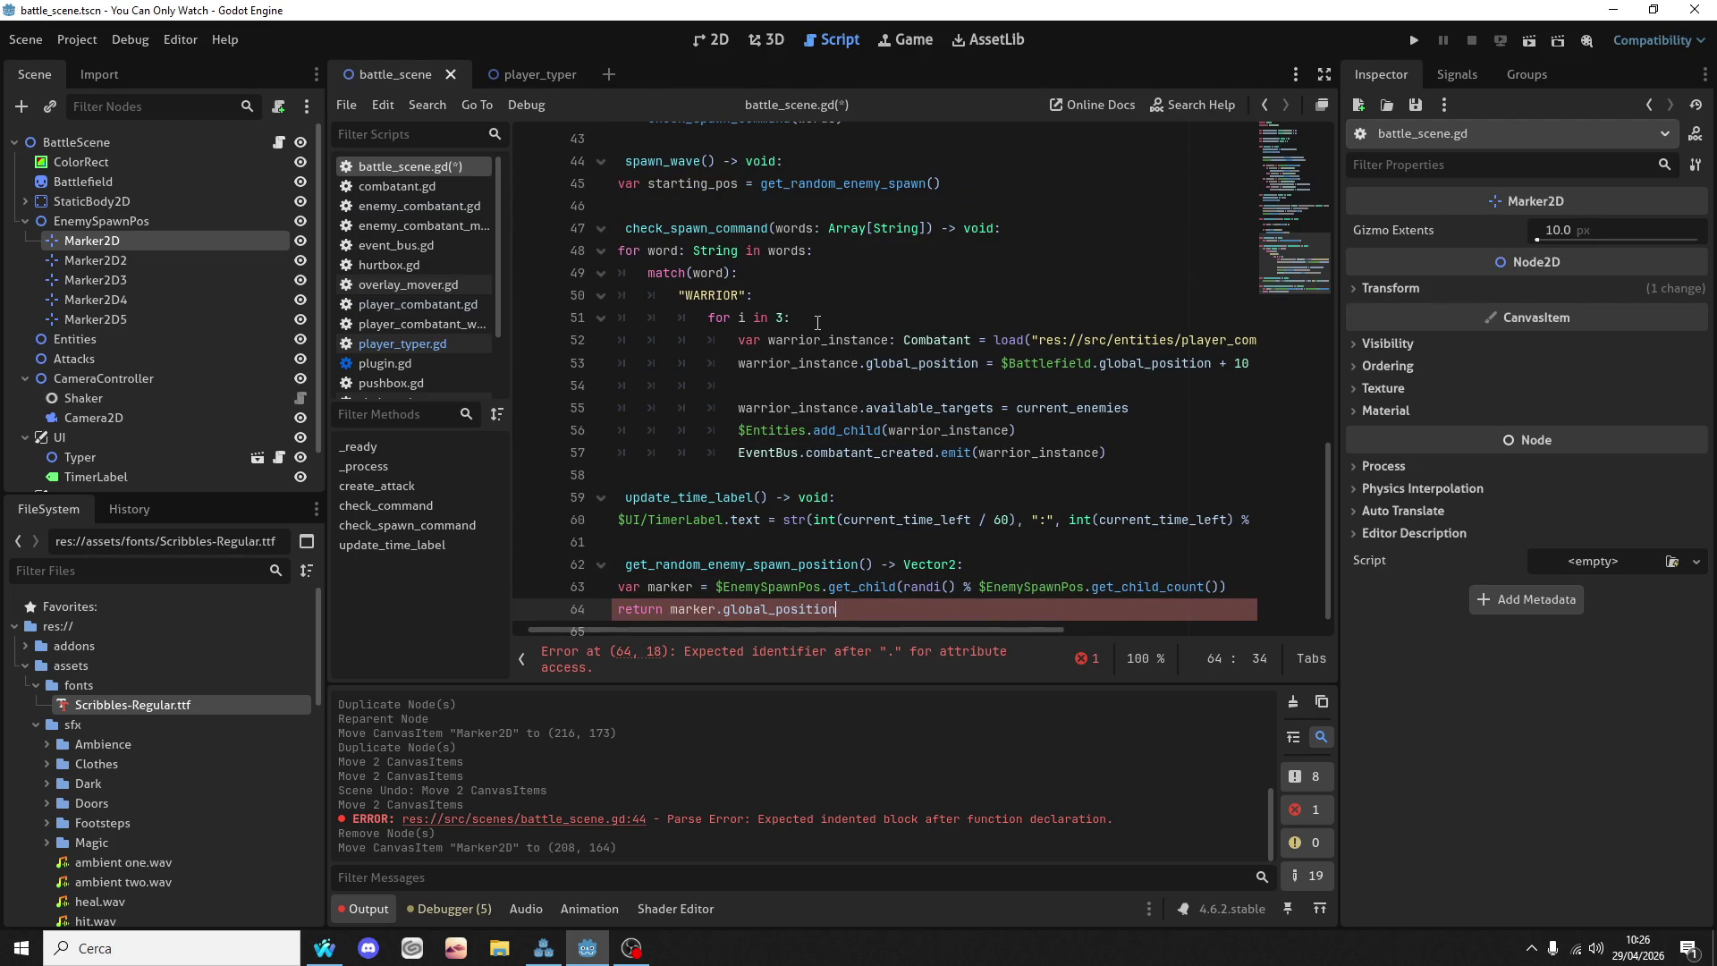
{"action": "key", "text": "Up"}
{"action": "key", "text": "Up"}
{"action": "scroll", "coordinate": [817, 321], "scroll_direction": "up", "scroll_amount": 1}
{"action": "scroll", "coordinate": [817, 322], "scroll_direction": "down", "scroll_amount": 1}
{"action": "key", "text": "Down"}
{"action": "type", "text": ": Marker"}
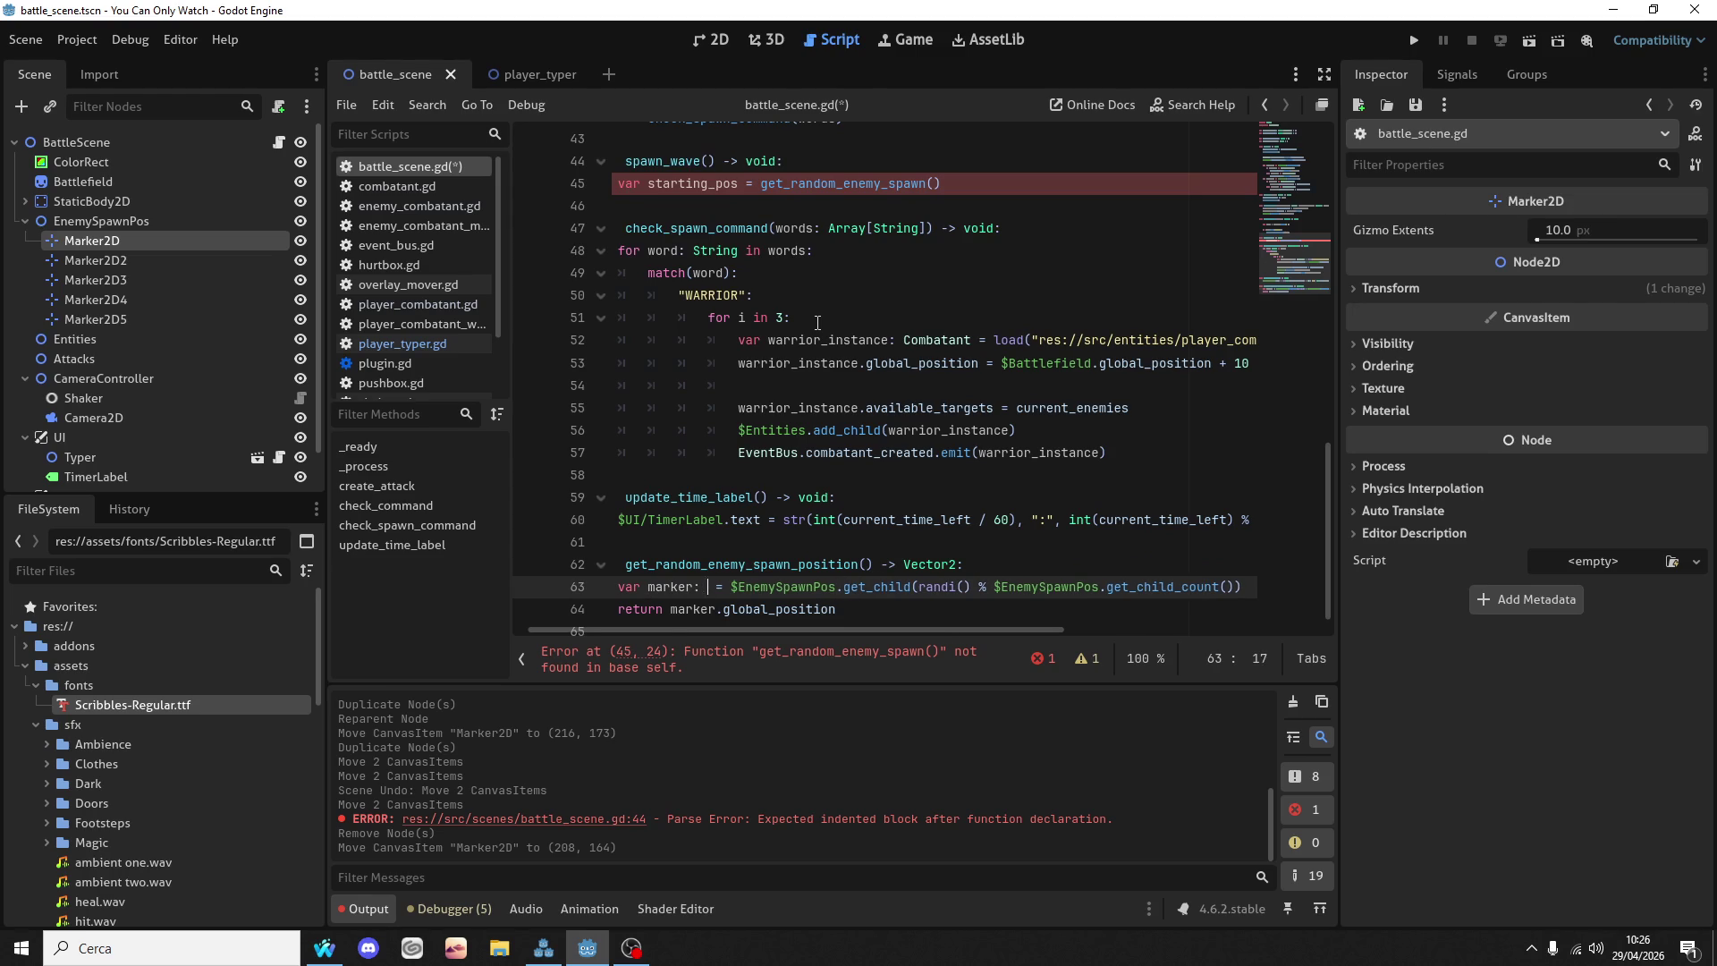
{"action": "type", "text": "2D"}
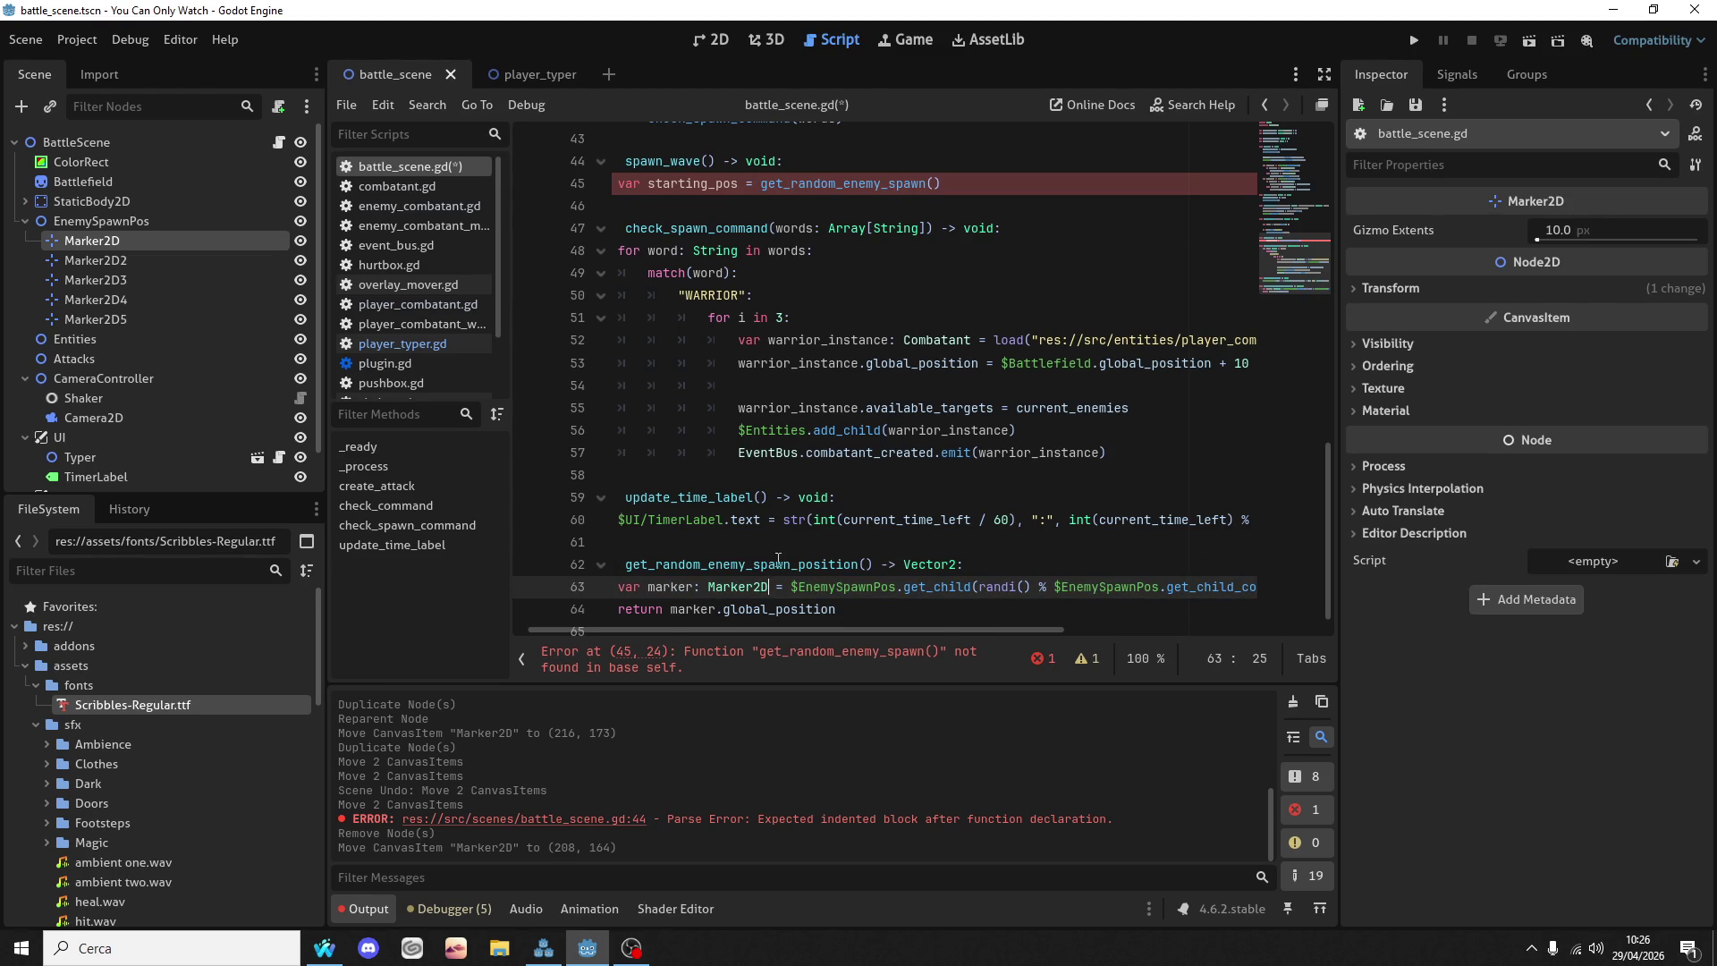
Use get_random_enemy_spawn_position on line 45 and type starting_pos as Vector2.
{"action": "double_click", "coordinate": [733, 564]}
{"action": "key", "text": "ctrl+c"}
{"action": "double_click", "coordinate": [840, 184]}
{"action": "key", "text": "ctrl+v"}
{"action": "left_click", "coordinate": [738, 205]}
{"action": "type", "text": ": Vector2"}
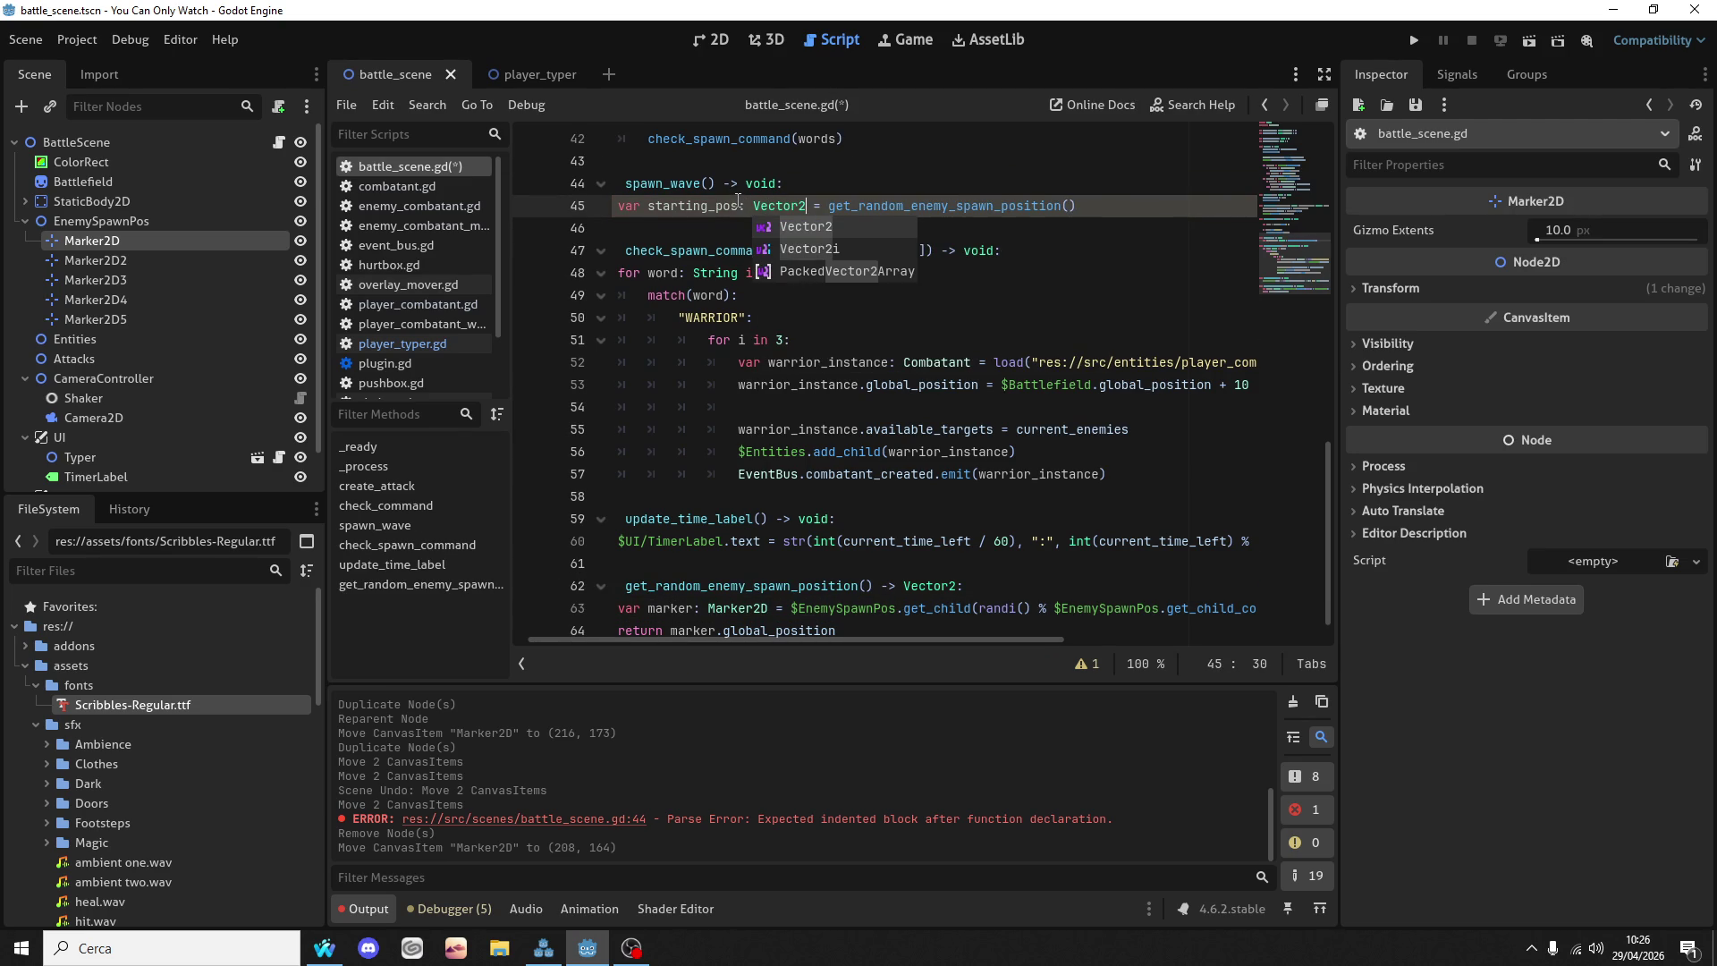
{"action": "triple_click", "coordinate": [739, 202]}
{"action": "key", "text": "Up"}
{"action": "key", "text": "End"}
{"action": "key", "text": "Return"}
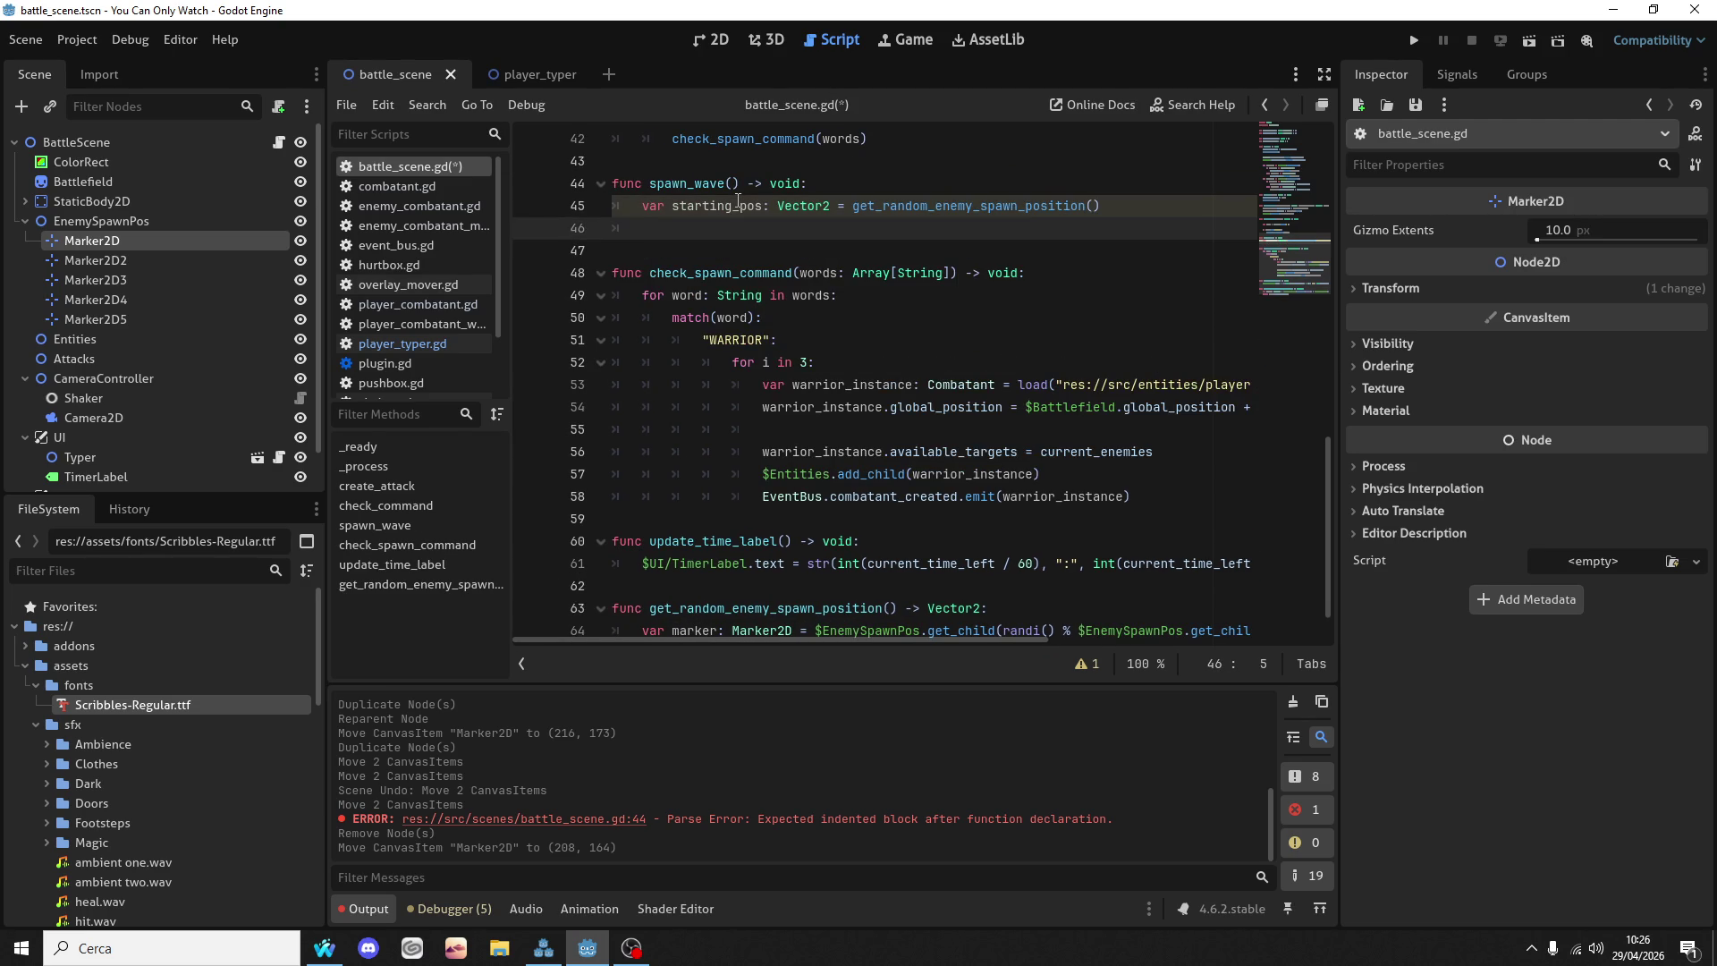
Write the spawn_wave loop header 'for i in 5' and start its body.
{"action": "type", "text": "for i "}
{"action": "type", "text": "o"}
{"action": "key", "text": "BackSpace"}
{"action": "type", "text": "in 5"}
{"action": "key", "text": "Return"}
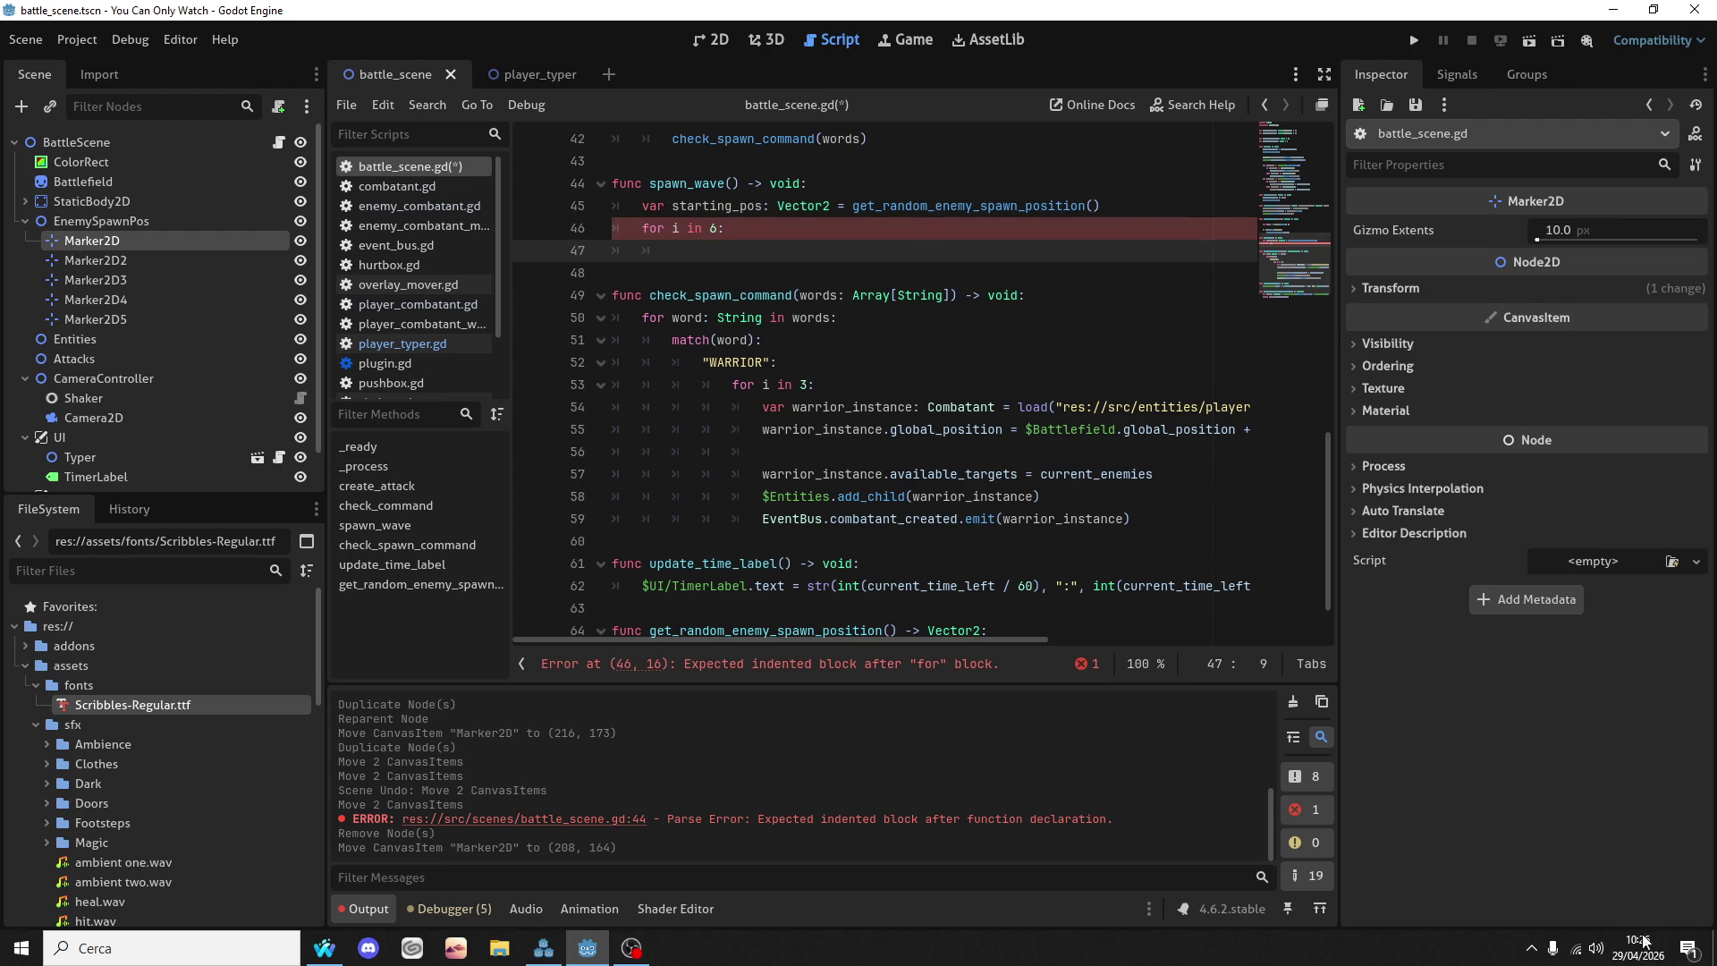
Copy the warrior spawning lines into the spawn_wave loop and unindent them.
{"action": "key", "text": "alt+Tab"}
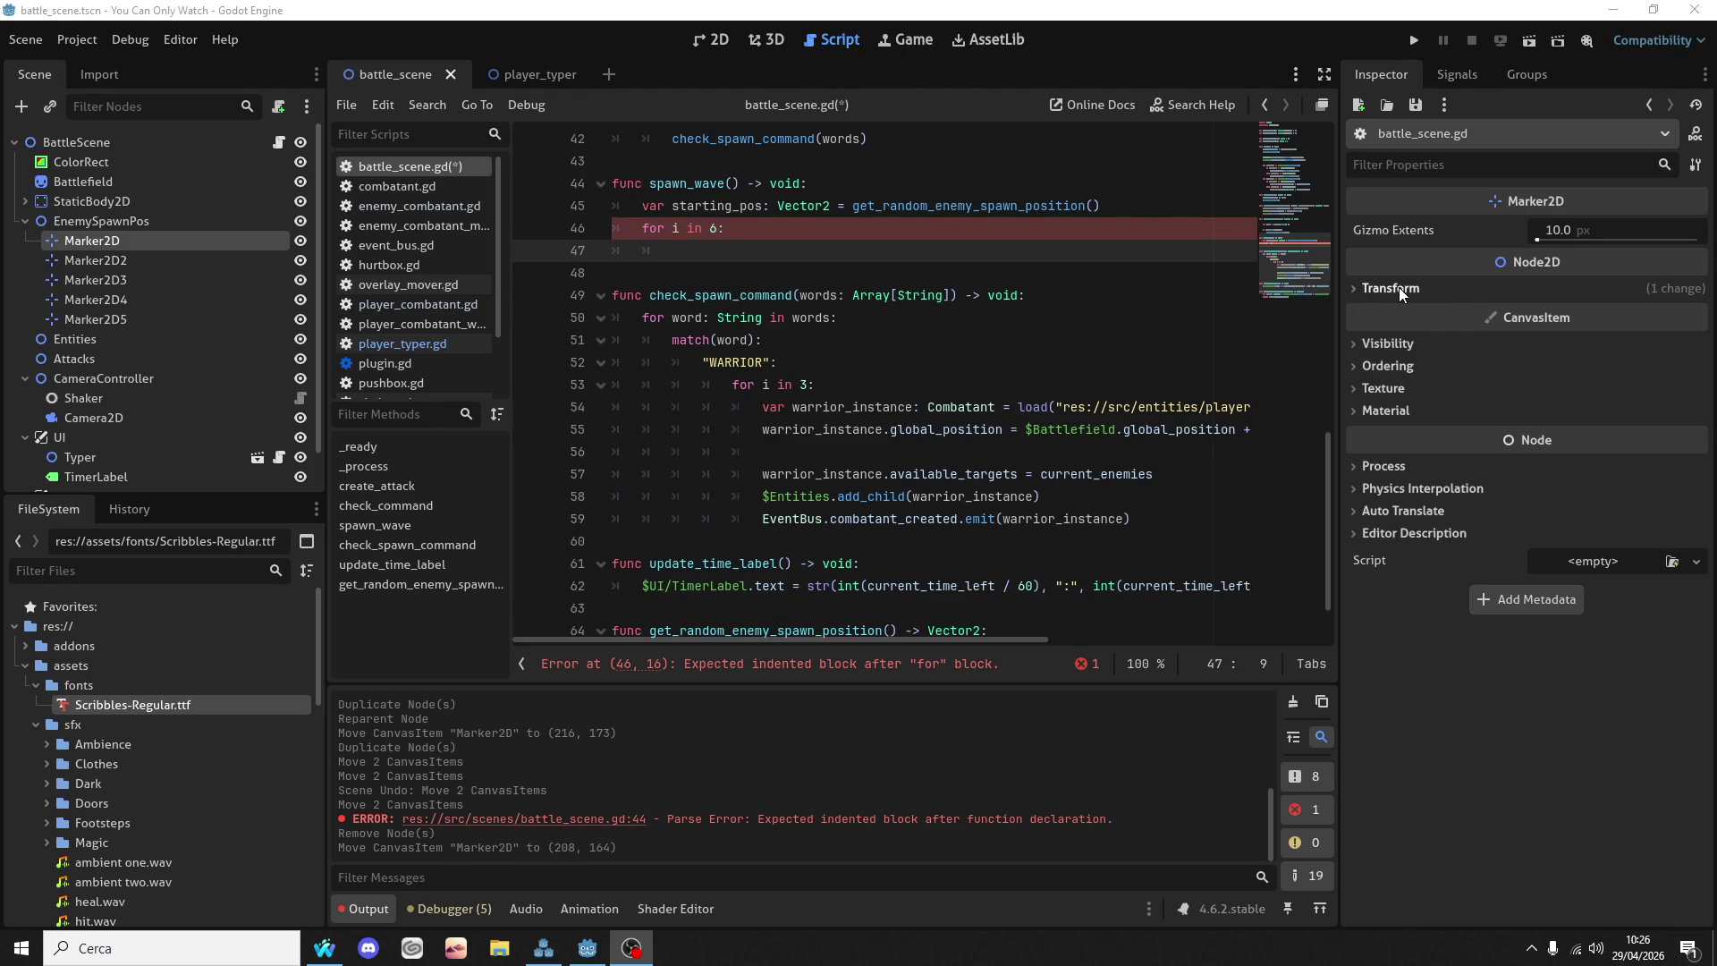
{"action": "left_click", "coordinate": [792, 277]}
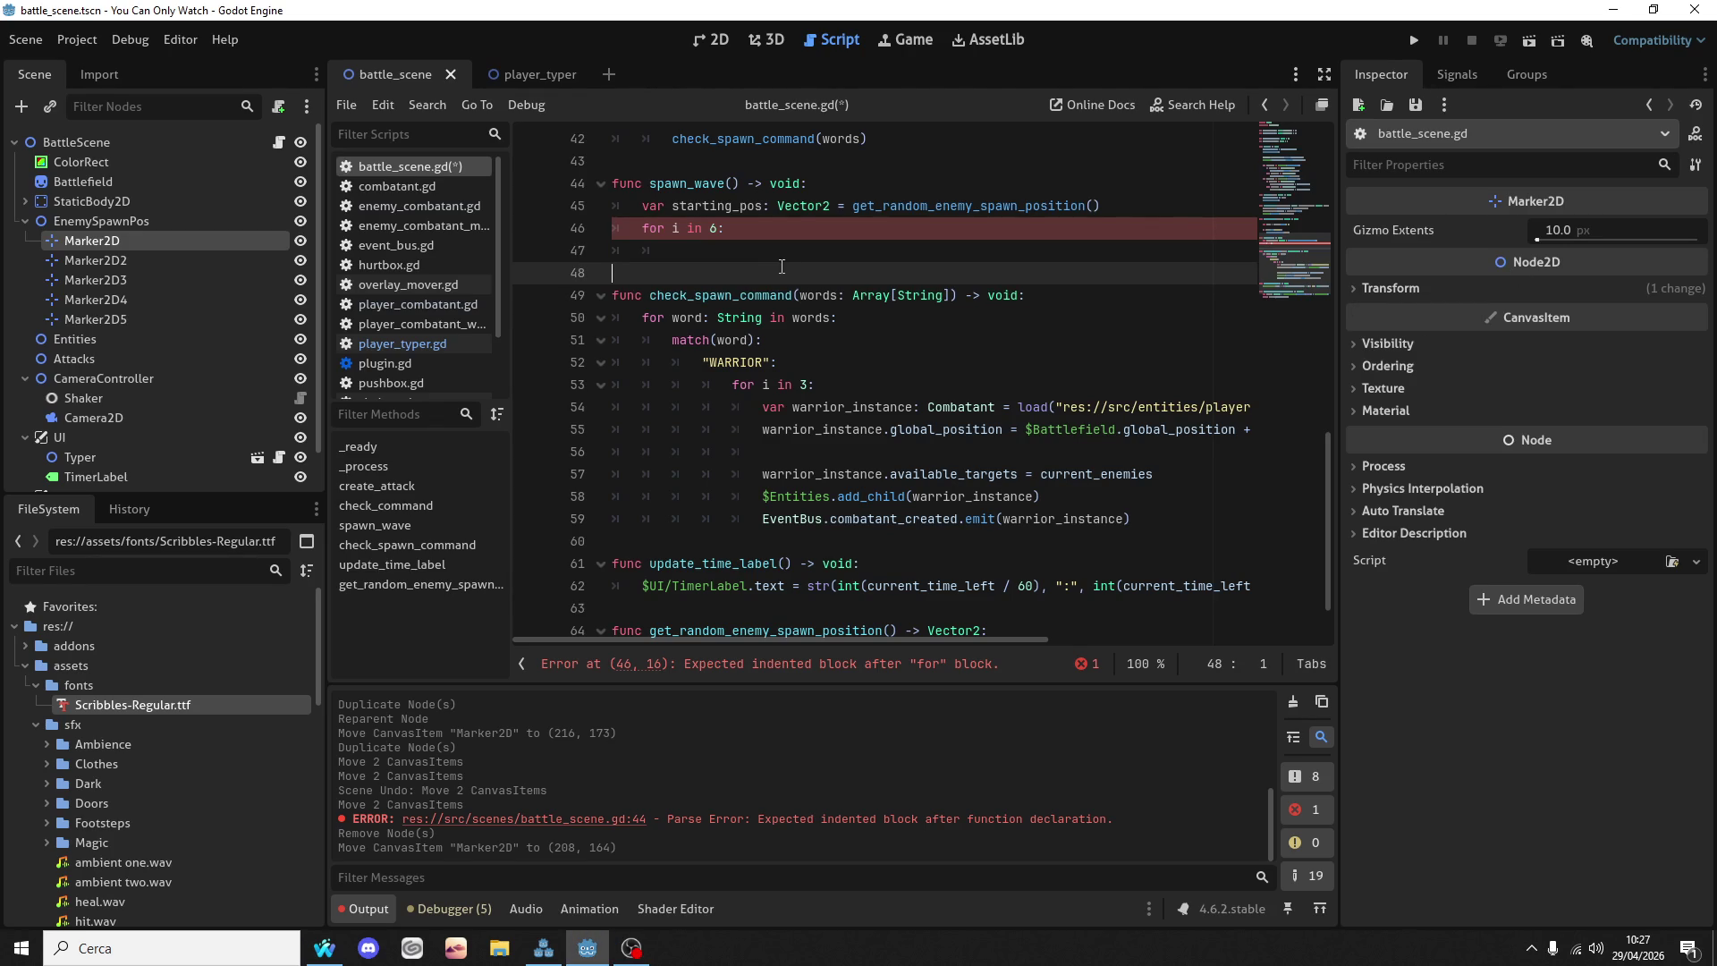
{"action": "scroll", "coordinate": [889, 348], "scroll_direction": "up", "scroll_amount": 2}
{"action": "left_click_drag", "start_coordinate": [885, 586], "coordinate": [875, 527]}
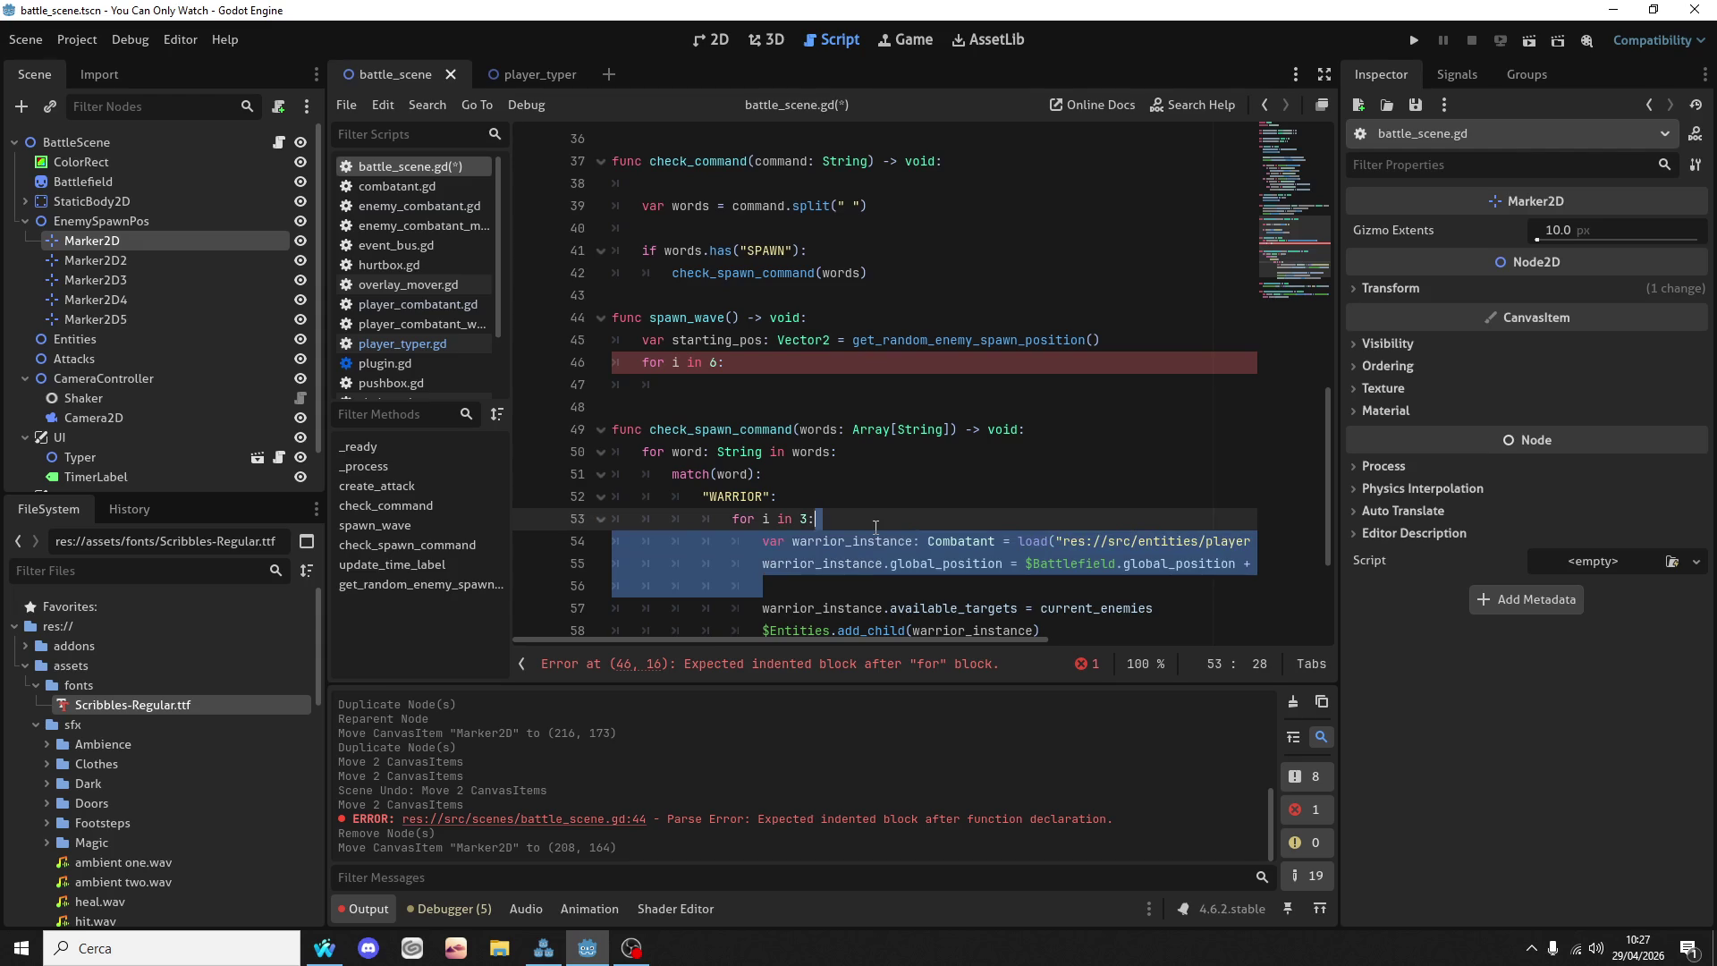
{"action": "key", "text": "ctrl+c"}
{"action": "left_click", "coordinate": [765, 364]}
{"action": "key", "text": "ctrl+v"}
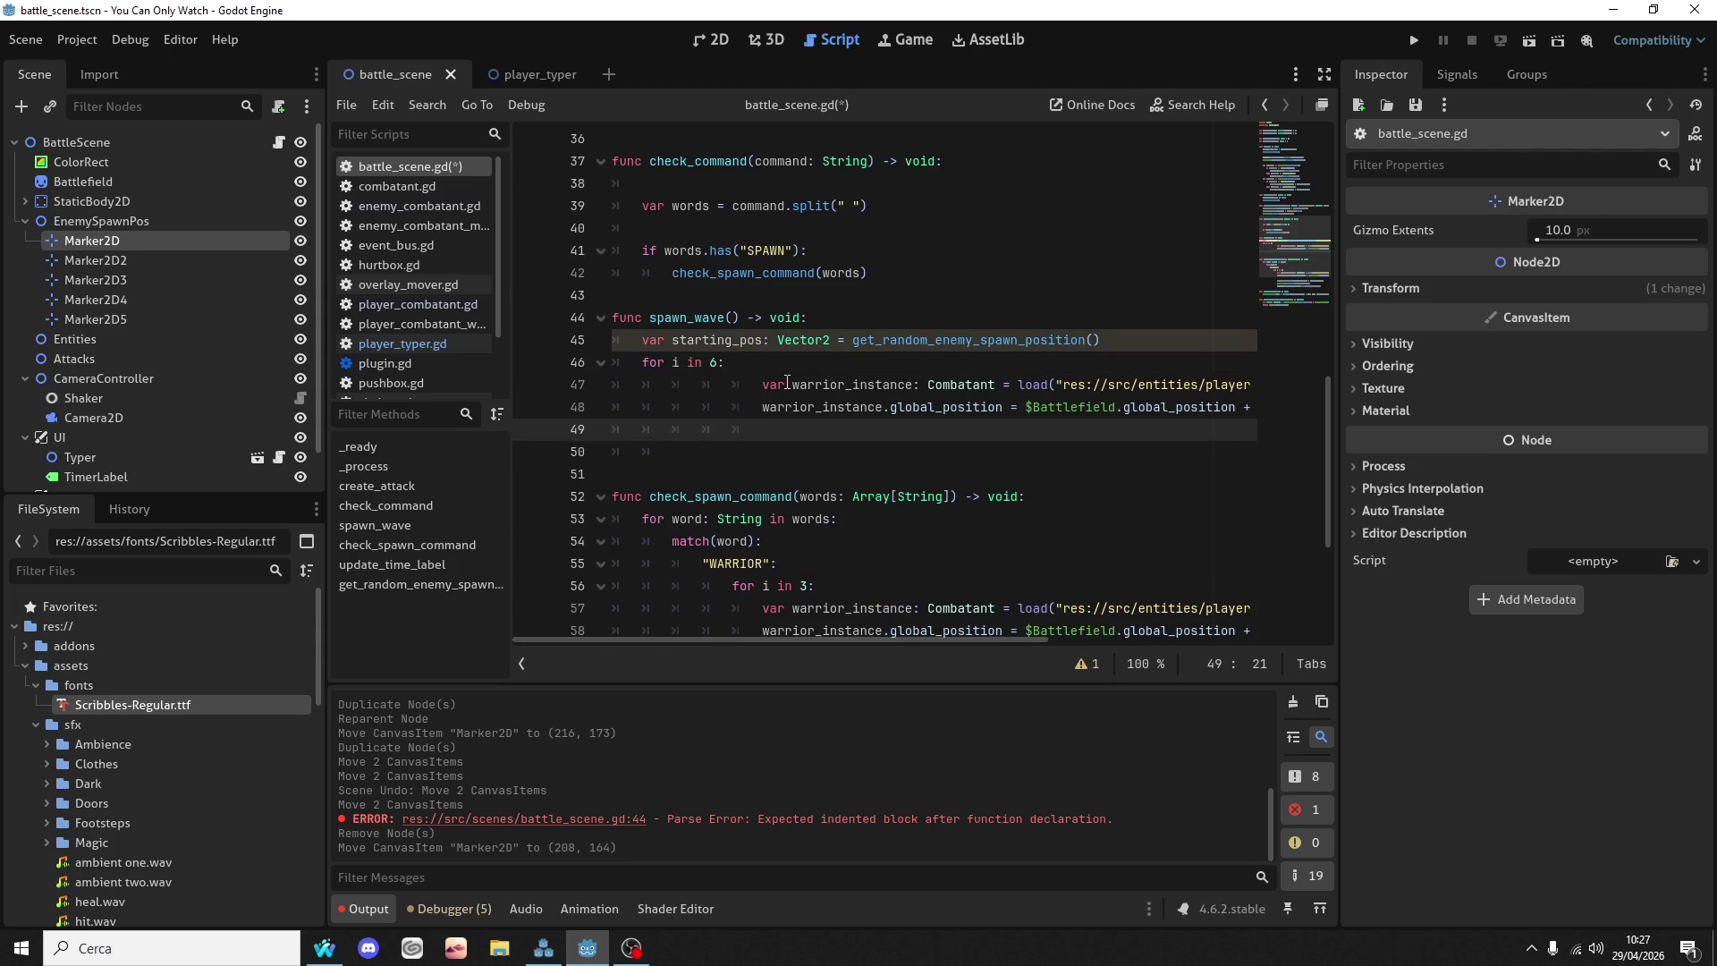
{"action": "key", "text": "shift+Tab"}
{"action": "key", "text": "shift+Tab"}
{"action": "key", "text": "shift+Tab"}
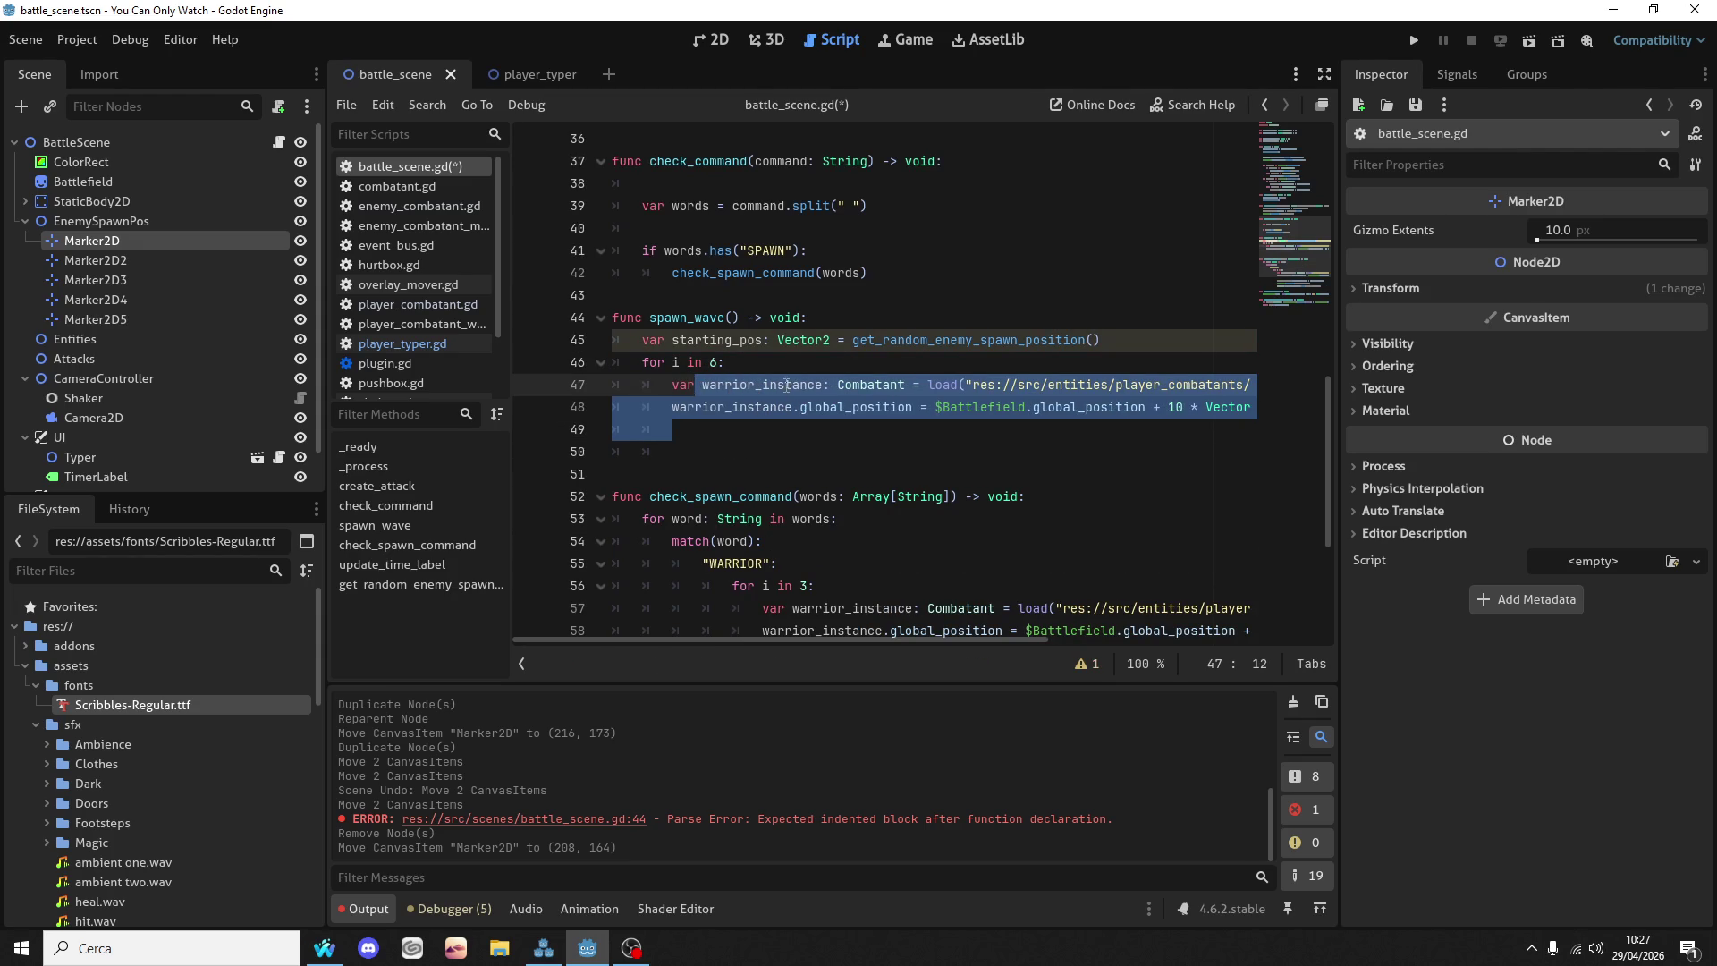
Rename the variable to mook_instance and load enemy_combatant_mook.tscn instead of the warrior scene.
{"action": "double_click", "coordinate": [787, 384]}
{"action": "left_click_drag", "start_coordinate": [703, 384], "coordinate": [739, 375]}
{"action": "type", "text": "mook"}
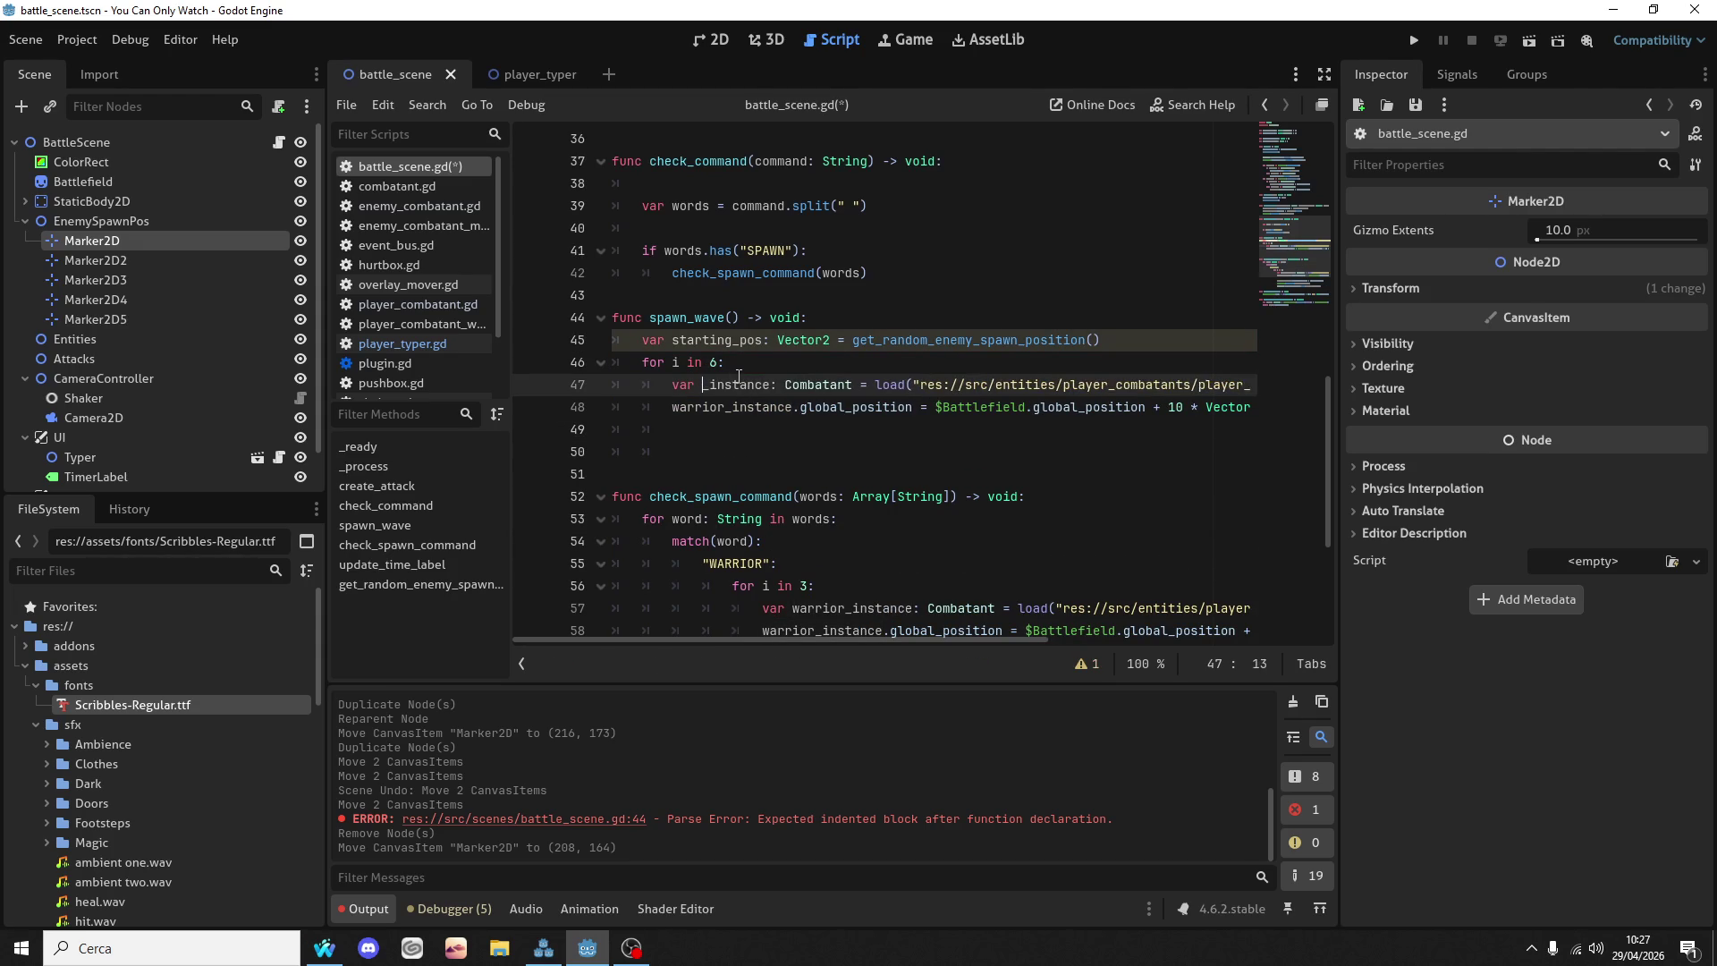
{"action": "key", "text": "ctrl+Right"}
{"action": "key", "text": "ctrl+Right"}
{"action": "key", "text": "ctrl+Right"}
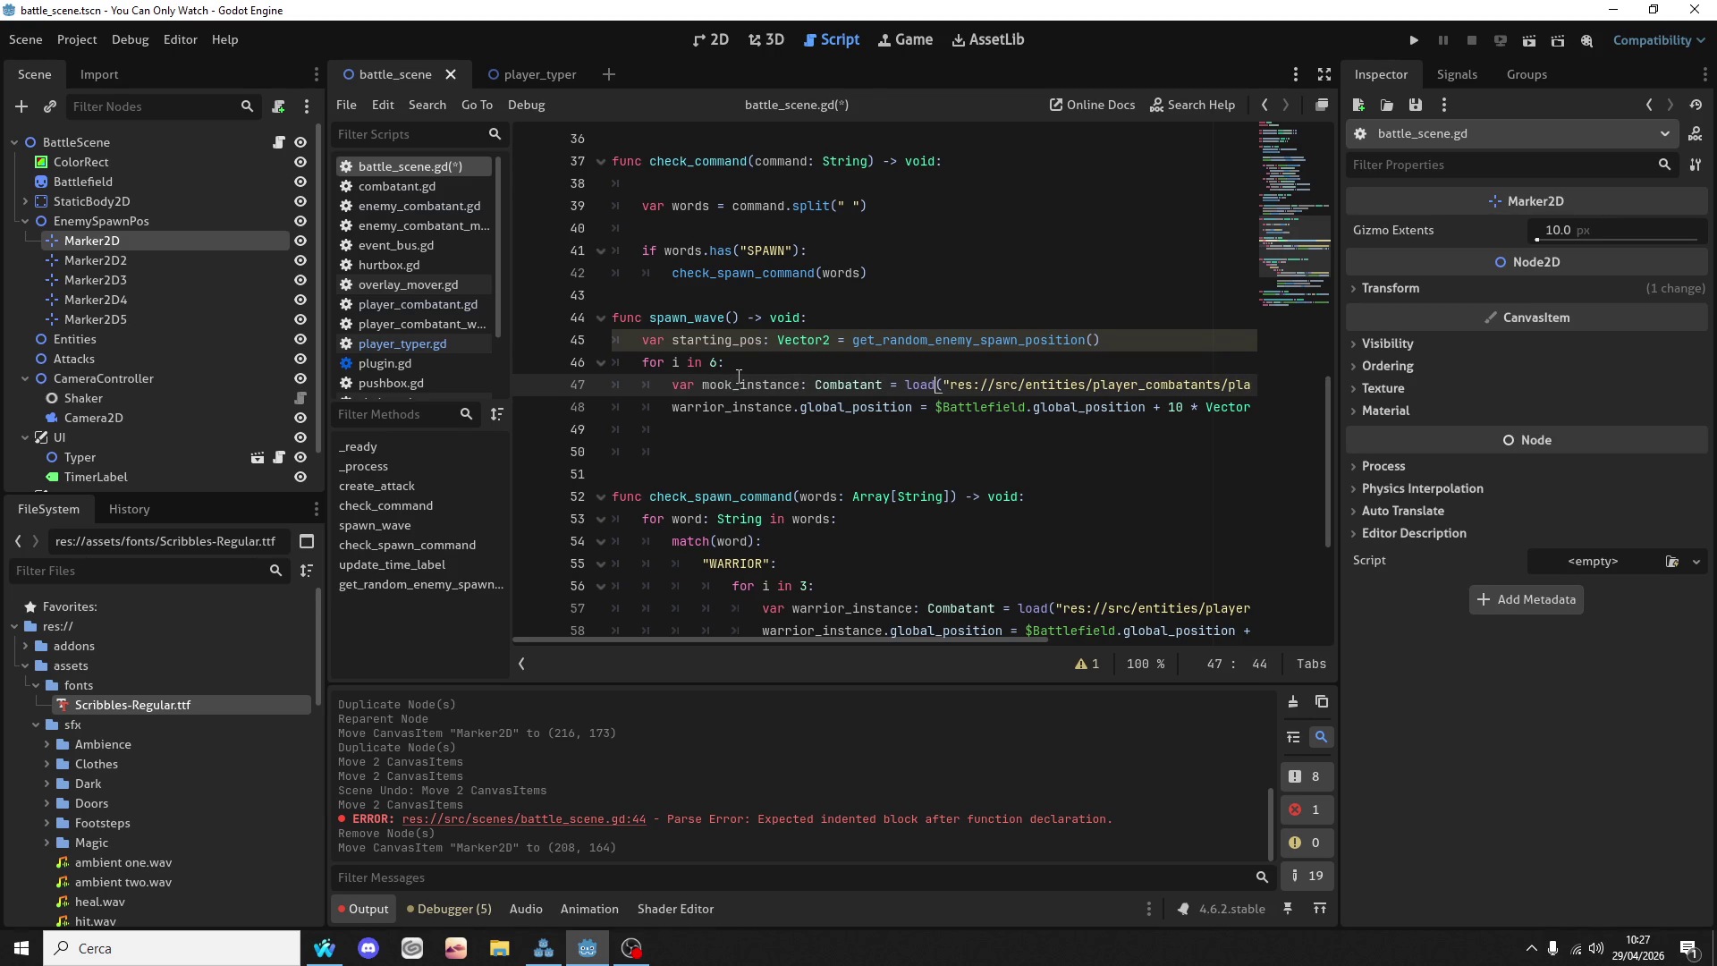
{"action": "key", "text": "ctrl+Right"}
{"action": "key", "text": "ctrl+Right"}
{"action": "key", "text": "ctrl+Right"}
{"action": "key", "text": "Right"}
{"action": "key", "text": "ctrl+shift+Right"}
{"action": "key", "text": "ctrl+shift+Right"}
{"action": "key", "text": "ctrl+shift+Right"}
{"action": "key", "text": "Delete"}
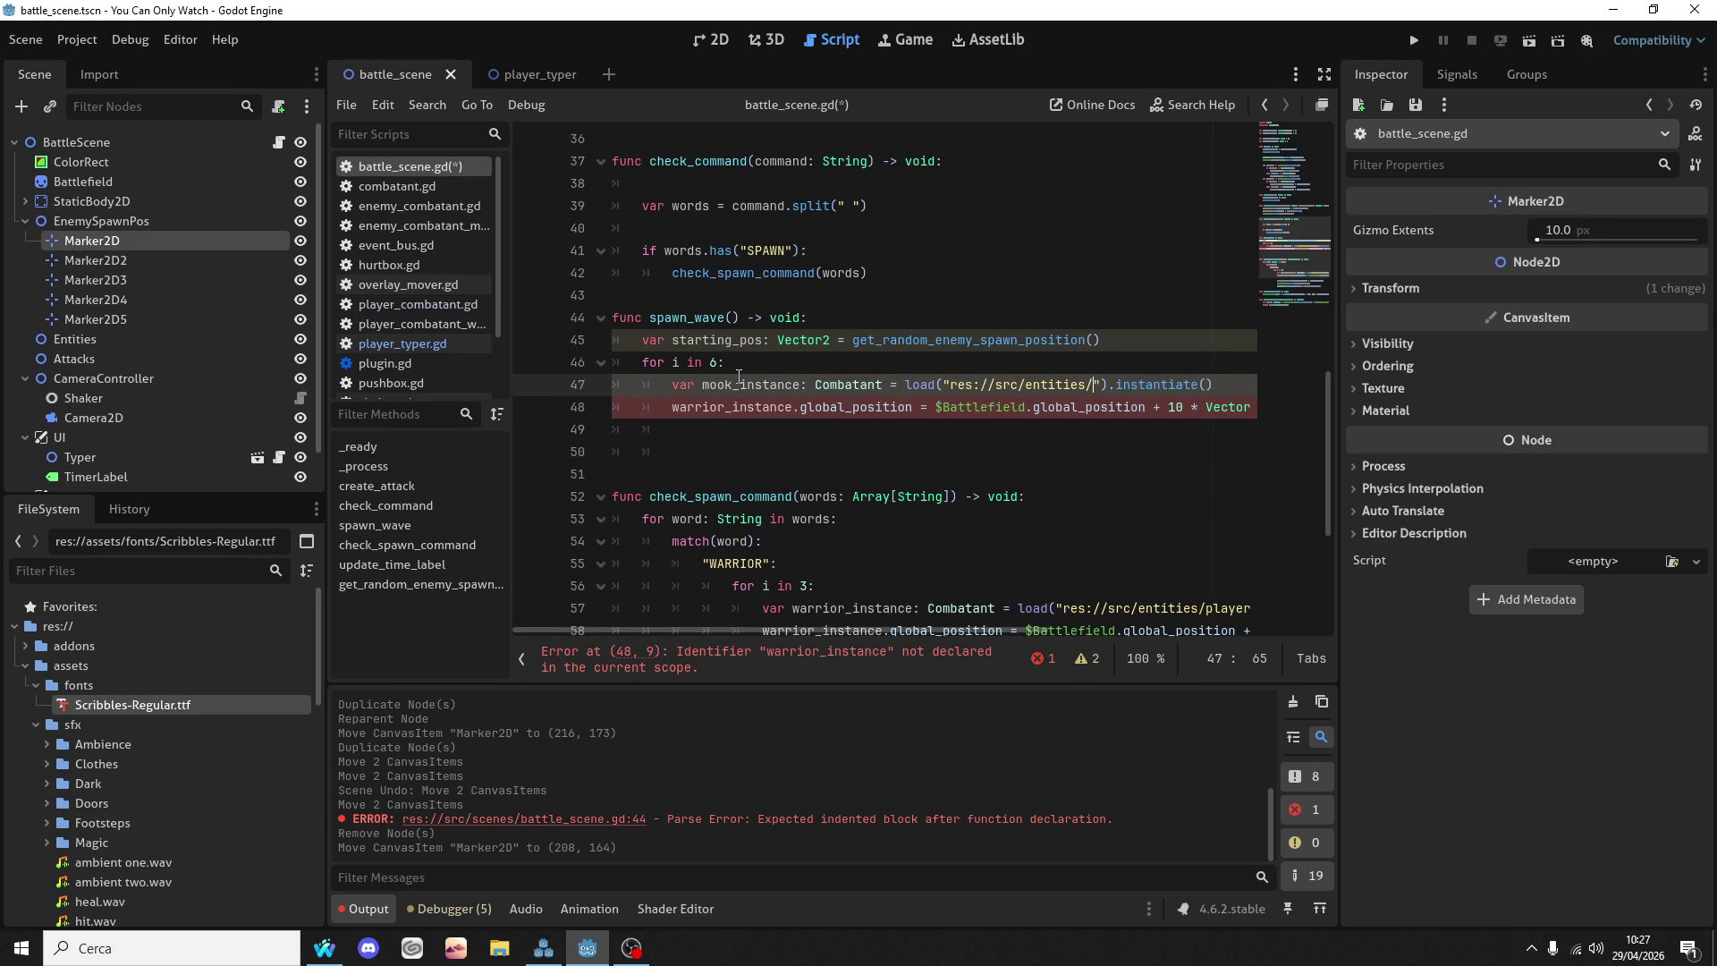
{"action": "type", "text": "mook"}
{"action": "key", "text": "BackSpace"}
{"action": "key", "text": "BackSpace"}
{"action": "key", "text": "BackSpace"}
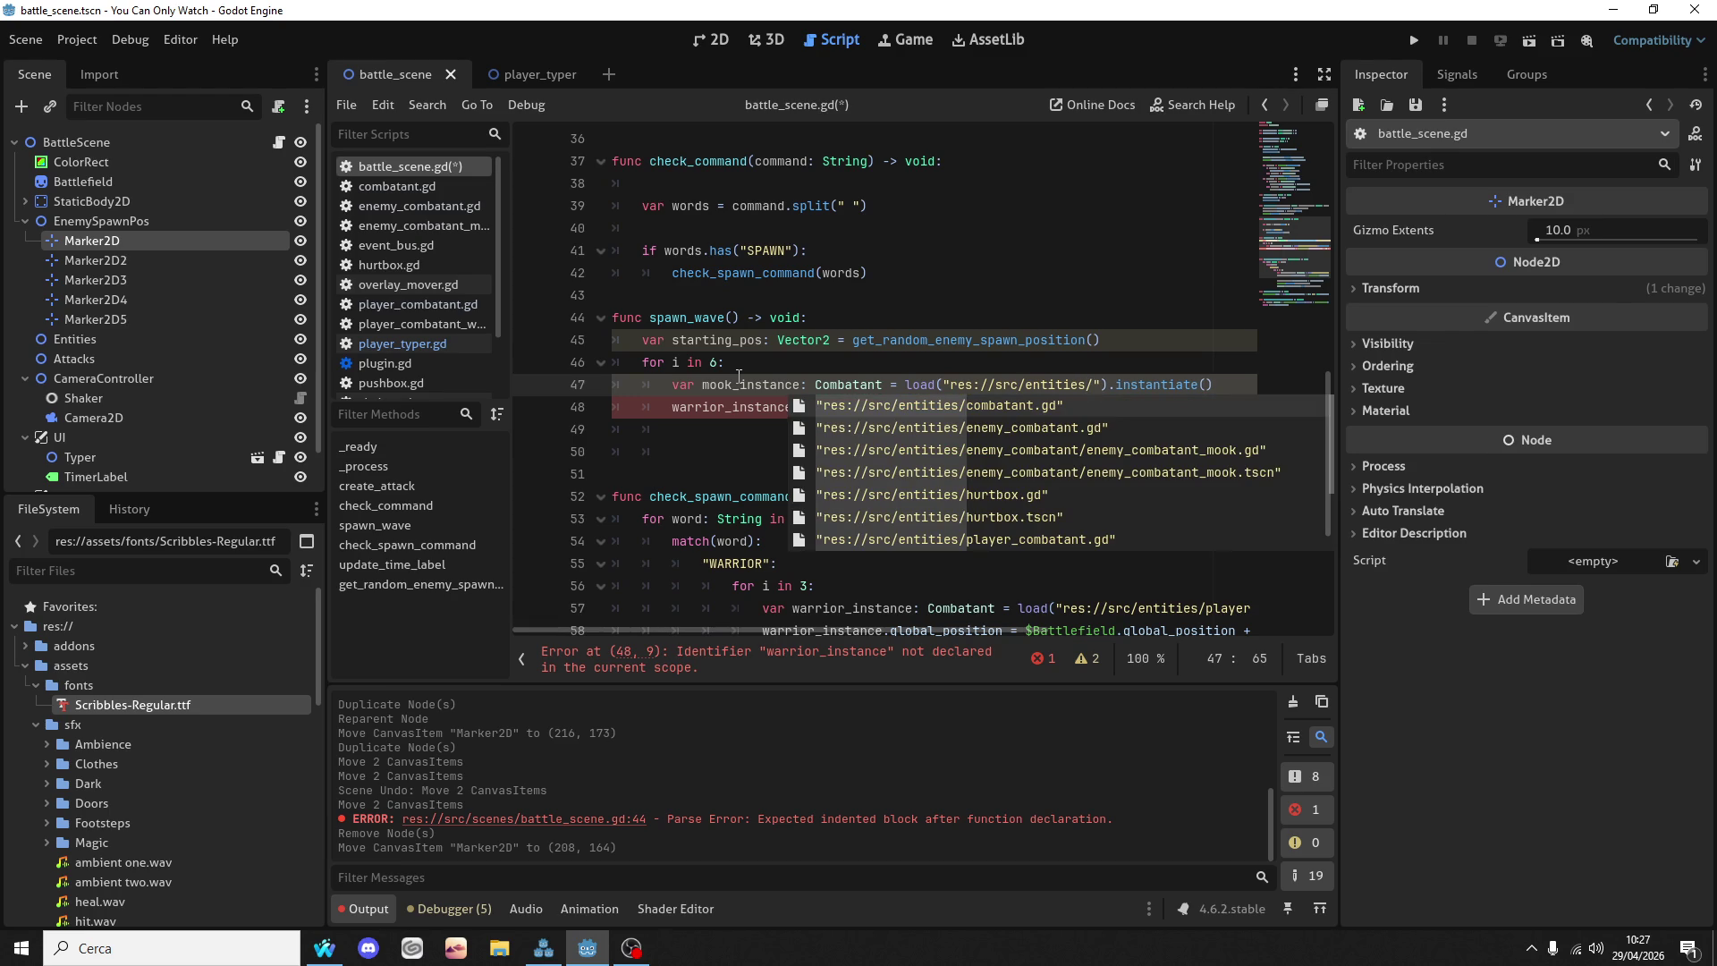
{"action": "key", "text": "Down"}
{"action": "key", "text": "Down"}
{"action": "key", "text": "Down"}
{"action": "key", "text": "Return"}
{"action": "key", "text": "Down"}
{"action": "key", "text": "Down"}
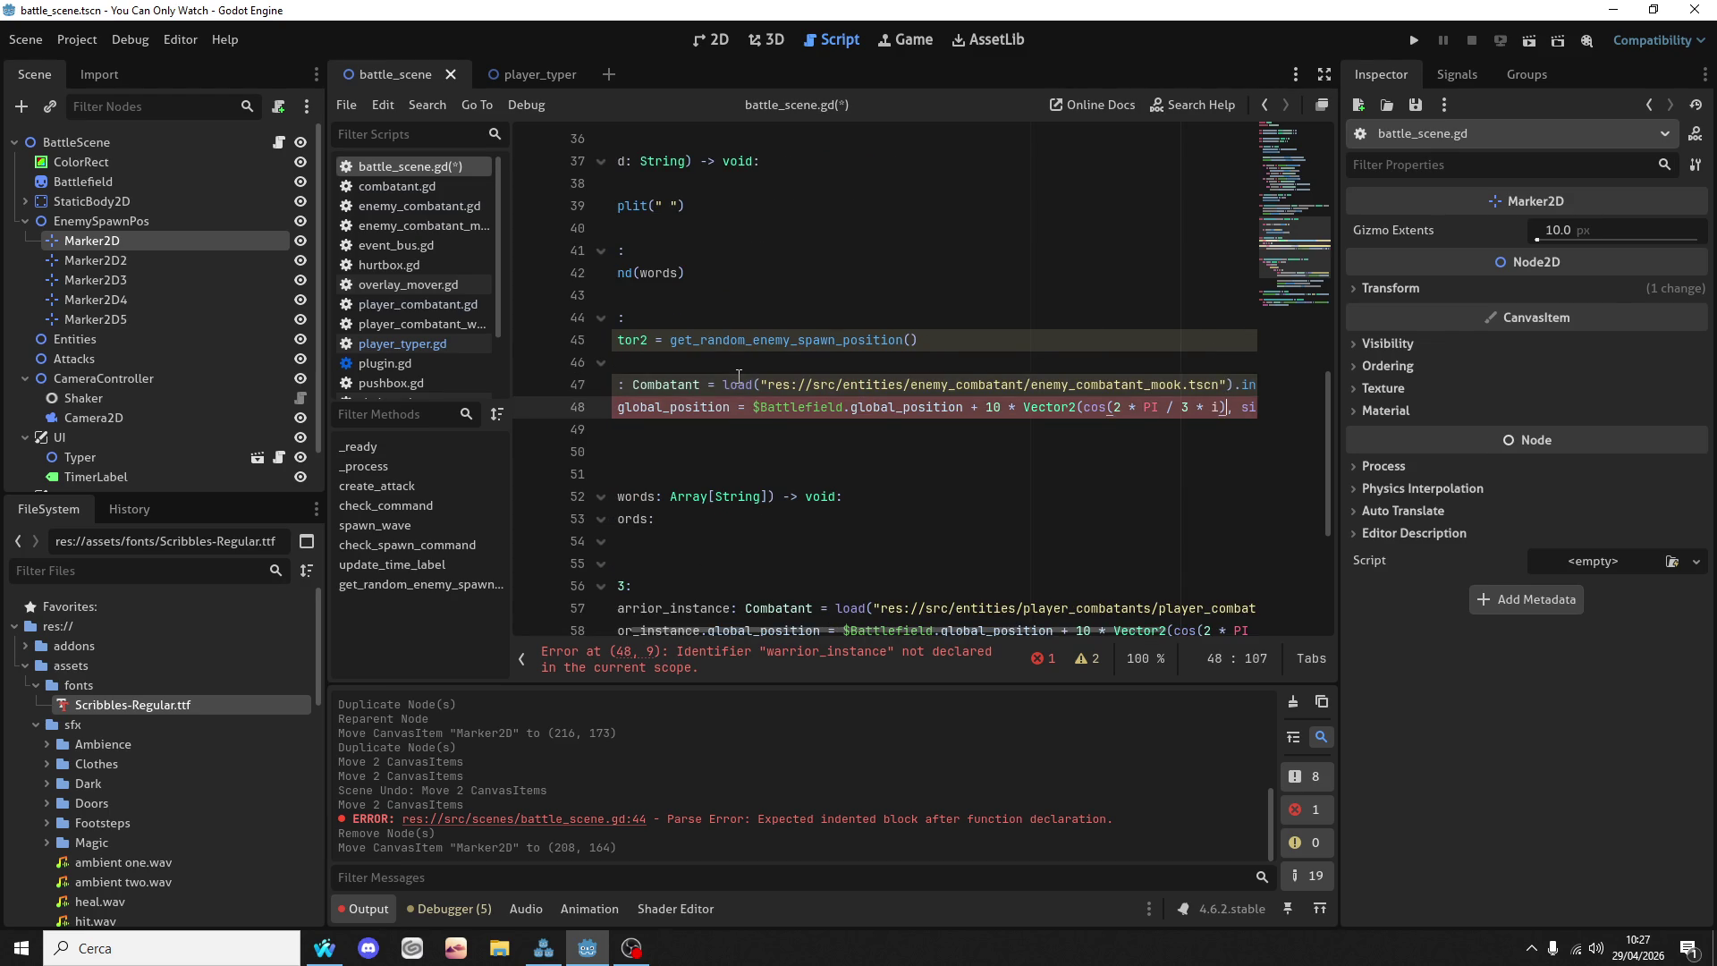
Change the spawn radius from 10 to 50 and both cosine/sine divisors from 3 to 5.
{"action": "key", "text": "Up"}
{"action": "key", "text": "ctrl+Left"}
{"action": "key", "text": "ctrl+Left"}
{"action": "key", "text": "ctrl+Left"}
{"action": "key", "text": "BackSpace"}
{"action": "type", "text": "5"}
{"action": "key", "text": "ctrl+Right"}
{"action": "key", "text": "ctrl+Right"}
{"action": "key", "text": "ctrl+Right"}
{"action": "key", "text": "ctrl+Right"}
{"action": "key", "text": "ctrl+Right"}
{"action": "key", "text": "ctrl+Right"}
{"action": "key", "text": "ctrl+Left"}
{"action": "key", "text": "ctrl+Left"}
{"action": "key", "text": "ctrl+Left"}
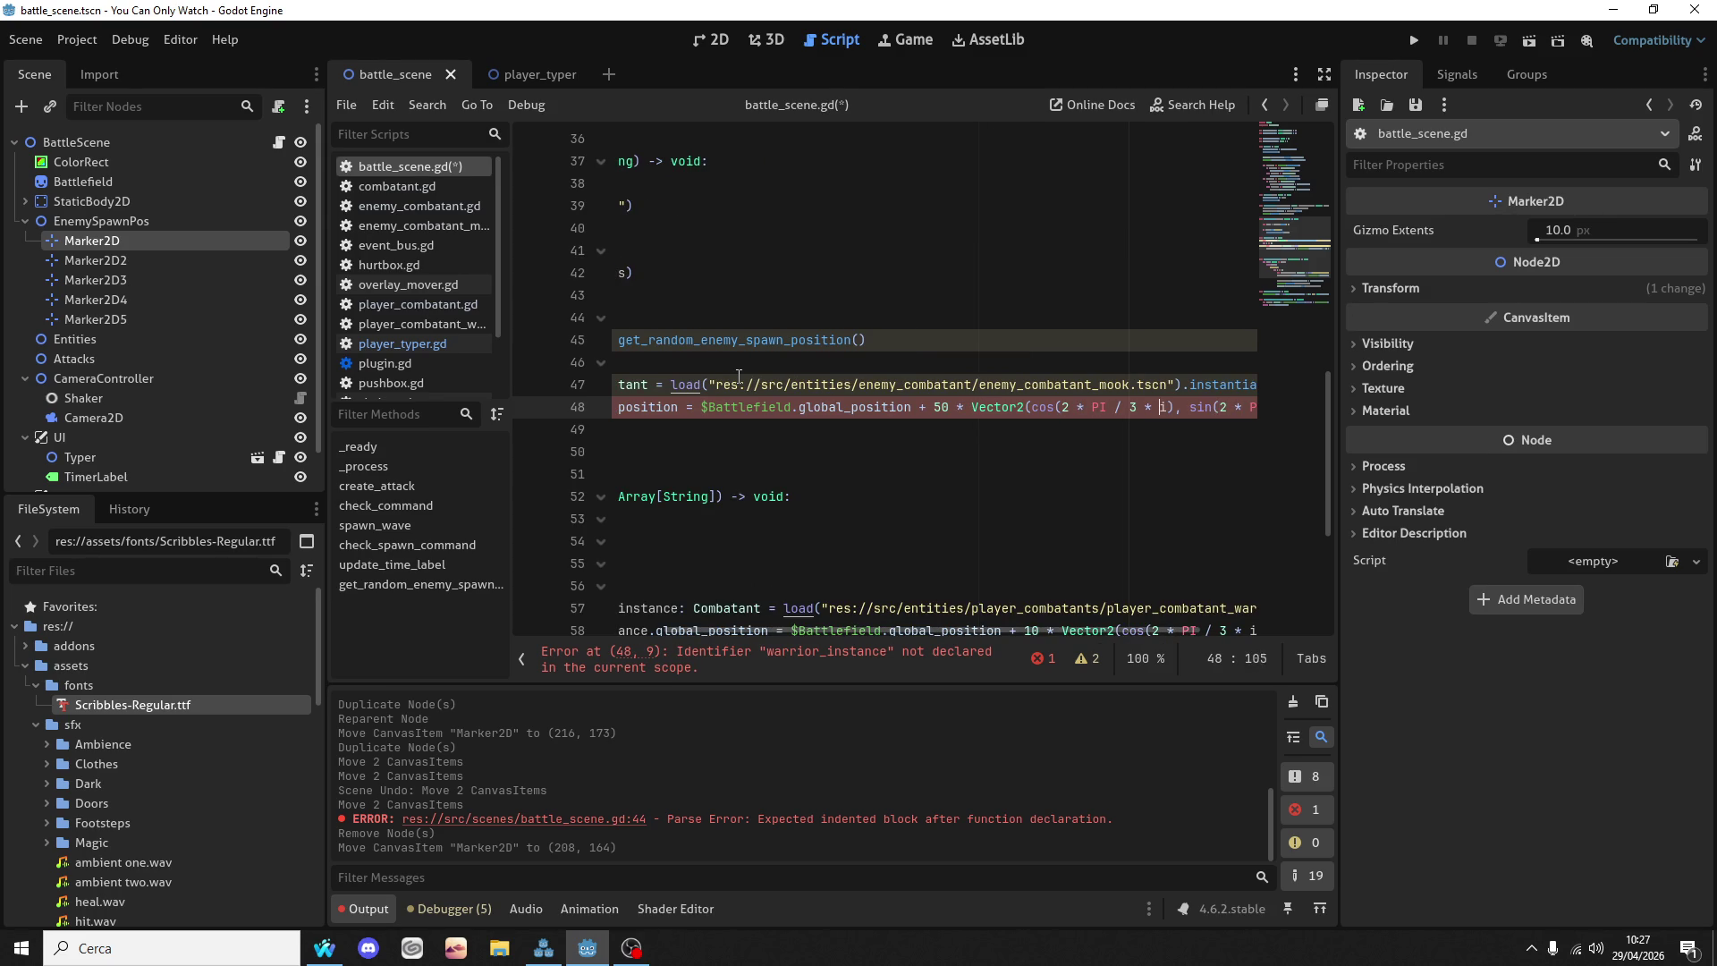
{"action": "key", "text": "Delete"}
{"action": "type", "text": "5"}
{"action": "key", "text": "ctrl+Right"}
{"action": "key", "text": "ctrl+Right"}
{"action": "key", "text": "ctrl+Right"}
{"action": "key", "text": "ctrl+Right"}
{"action": "key", "text": "ctrl+Right"}
{"action": "key", "text": "Delete"}
{"action": "type", "text": "5"}
{"action": "key", "text": "Down"}
{"action": "key", "text": "Home"}
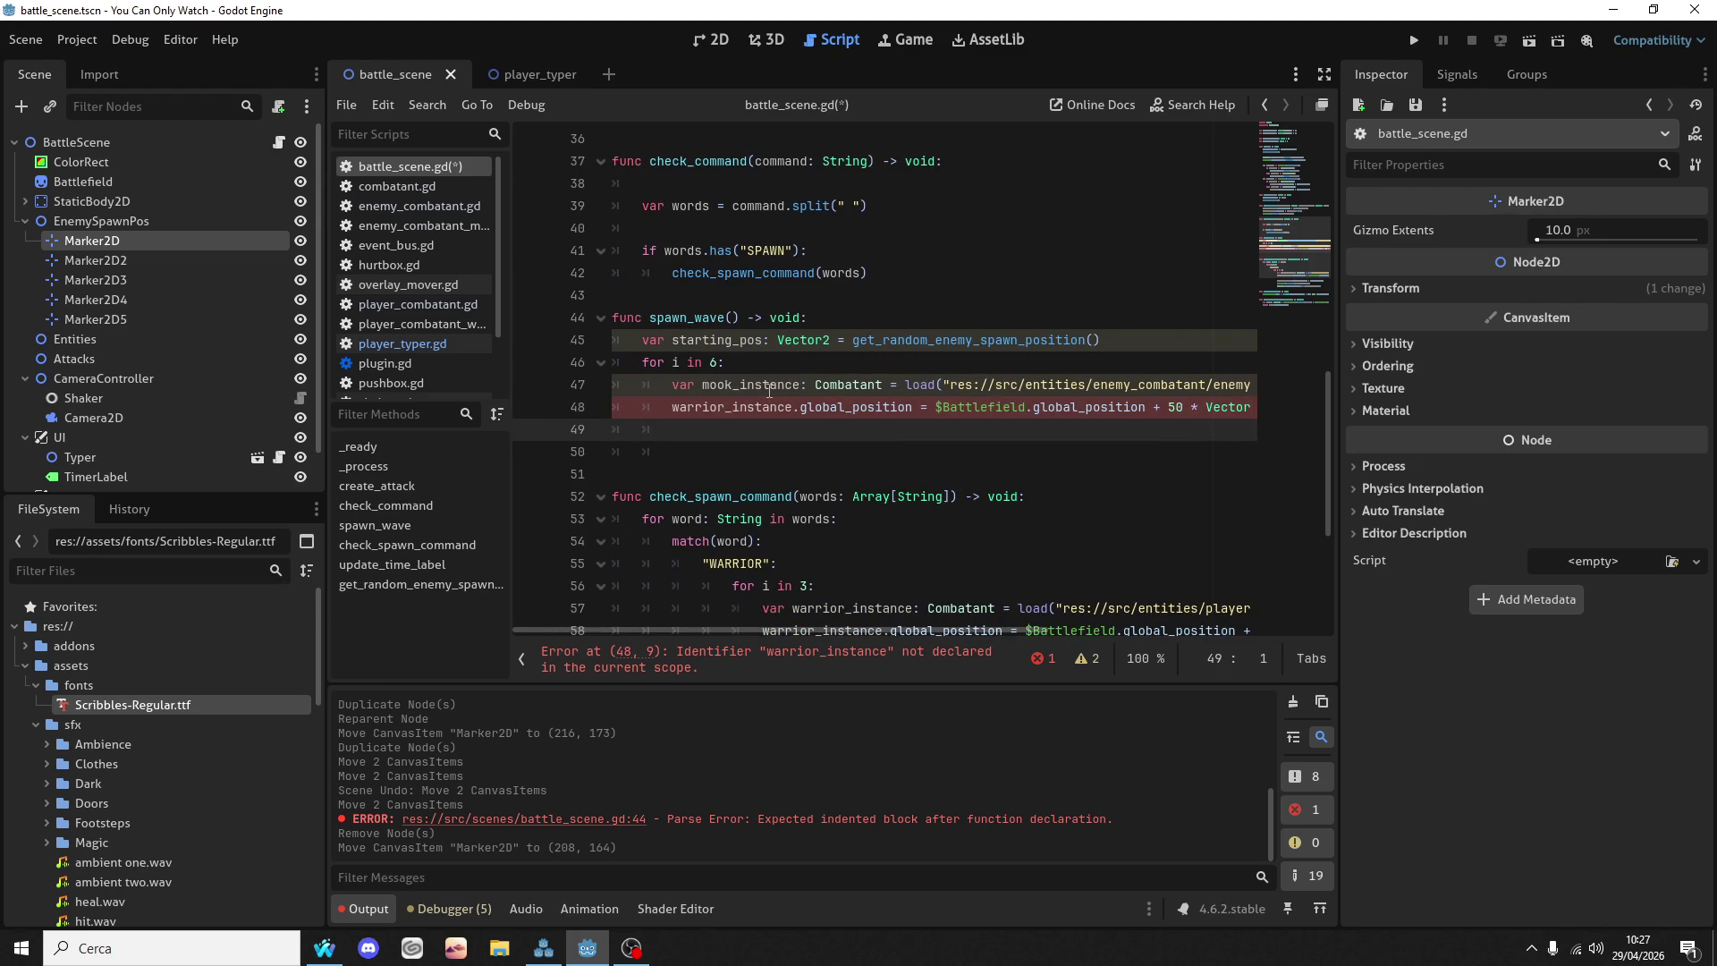
Replace warrior_instance with mook_instance on the position line 48.
{"action": "double_click", "coordinate": [767, 385]}
{"action": "key", "text": "ctrl+c"}
{"action": "double_click", "coordinate": [715, 407]}
{"action": "key", "text": "ctrl+v"}
{"action": "left_click", "coordinate": [741, 435]}
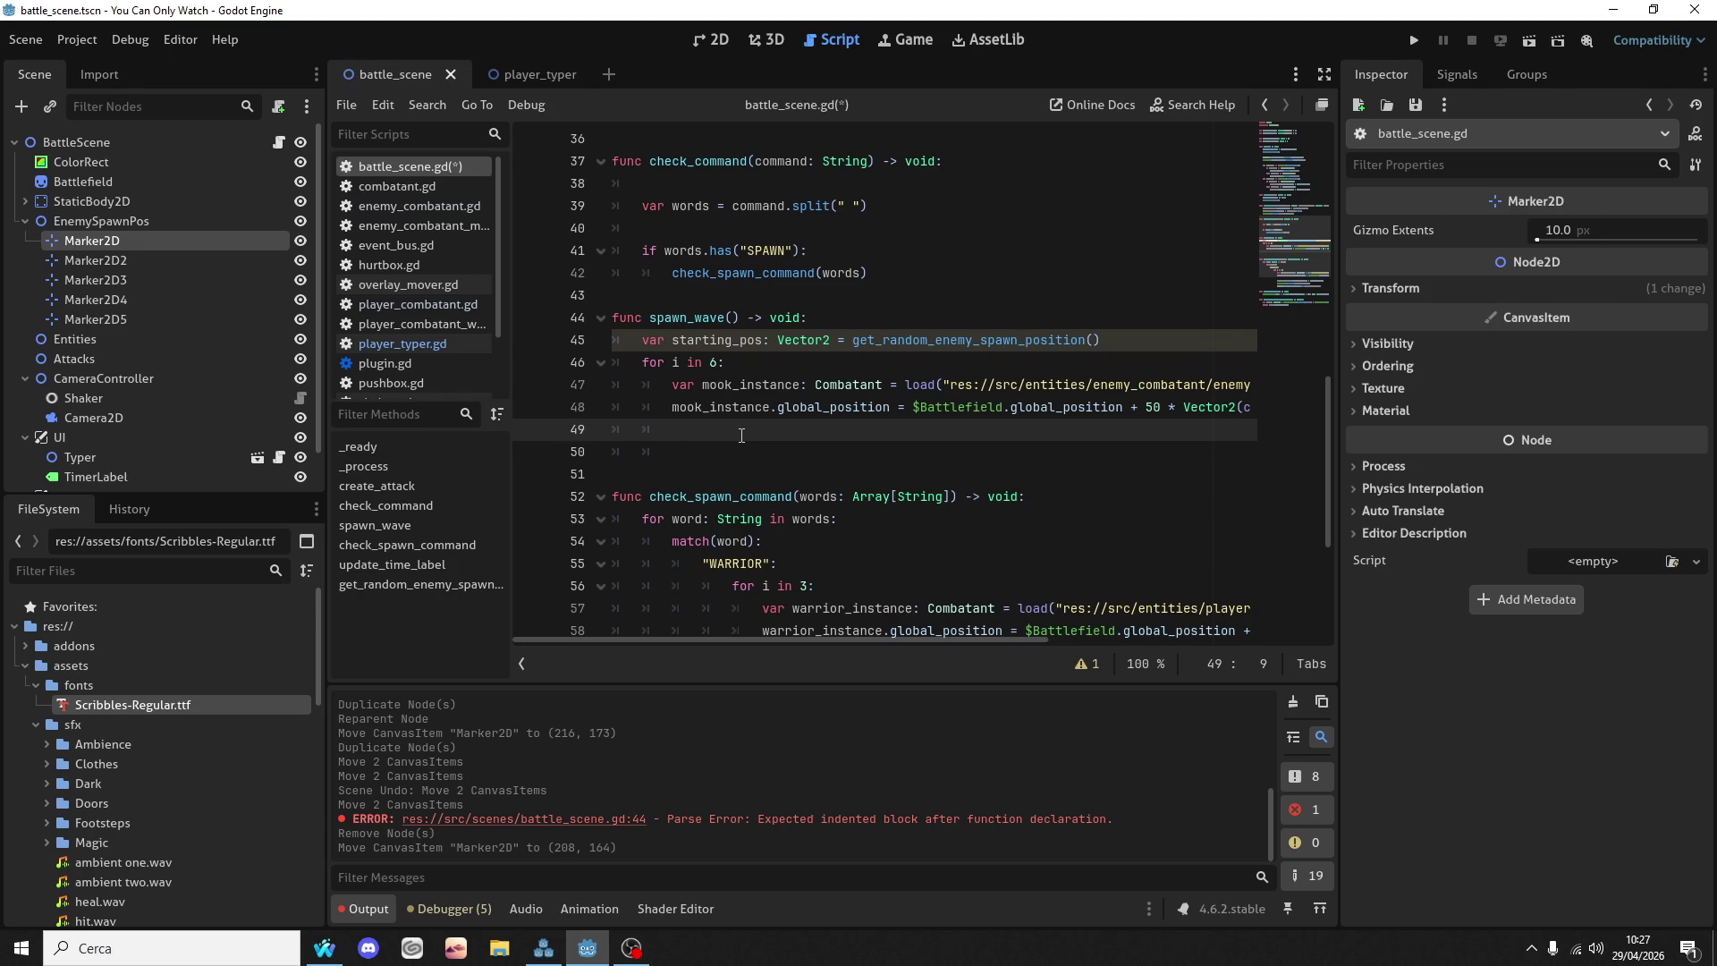
Copy the available_targets, add_child and emit lines into the spawn_wave loop.
{"action": "scroll", "coordinate": [727, 425], "scroll_direction": "down", "scroll_amount": 4}
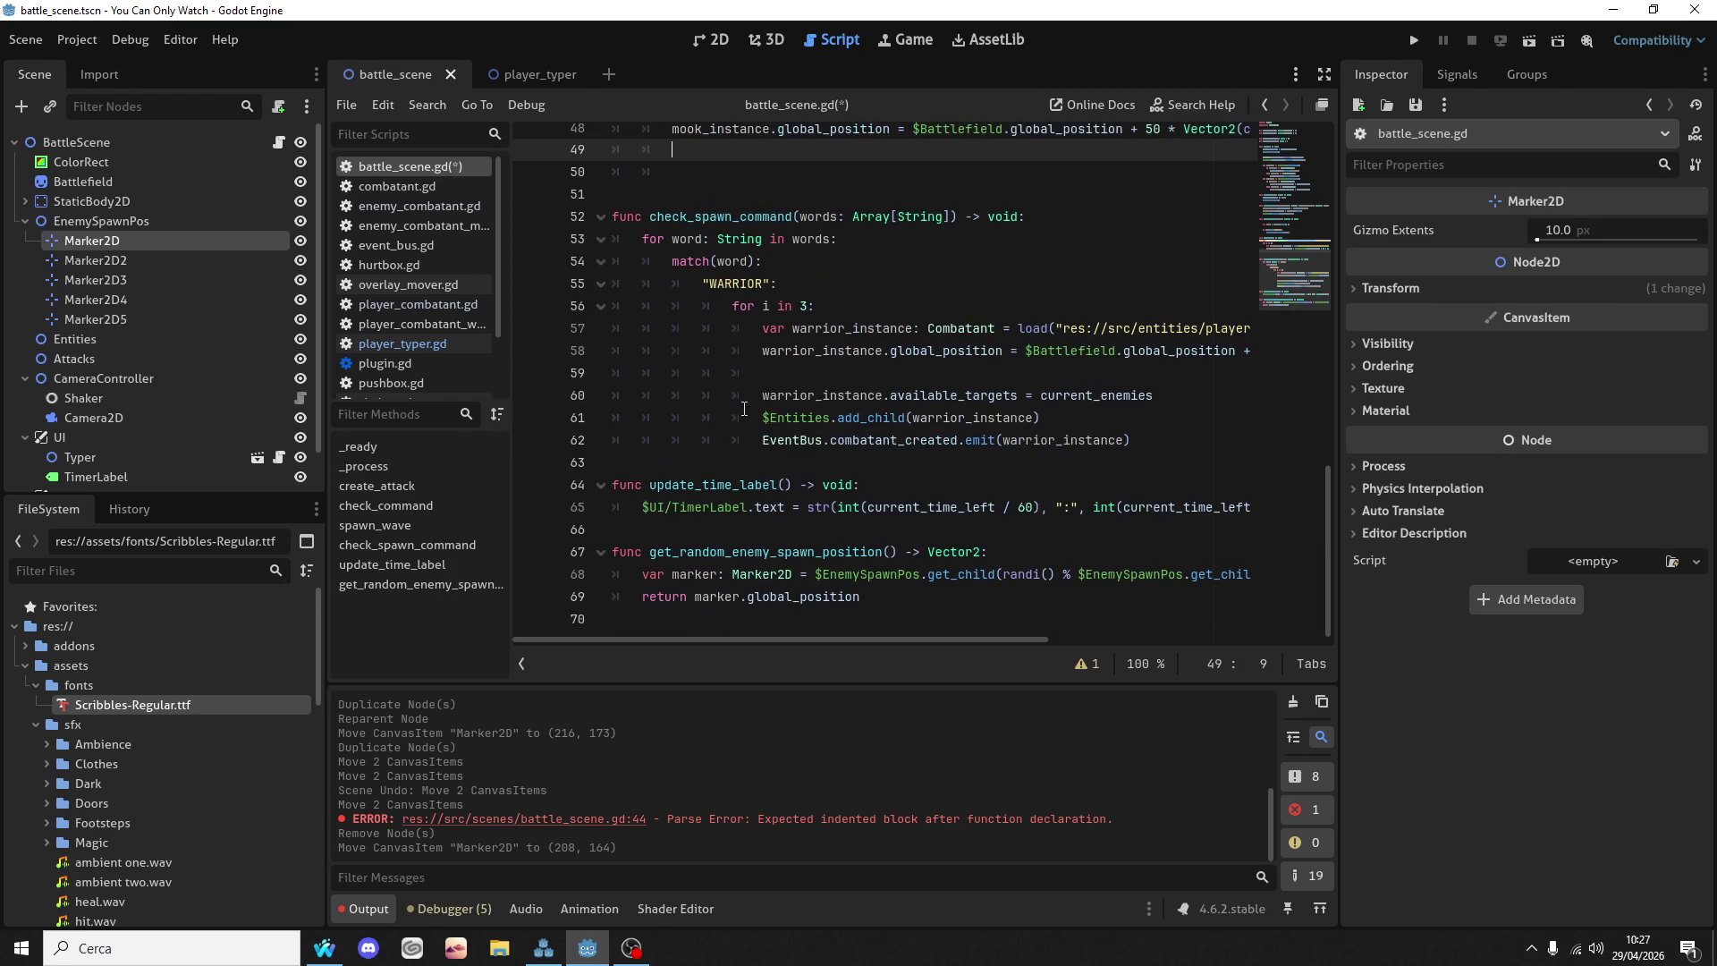
{"action": "double_click", "coordinate": [732, 484]}
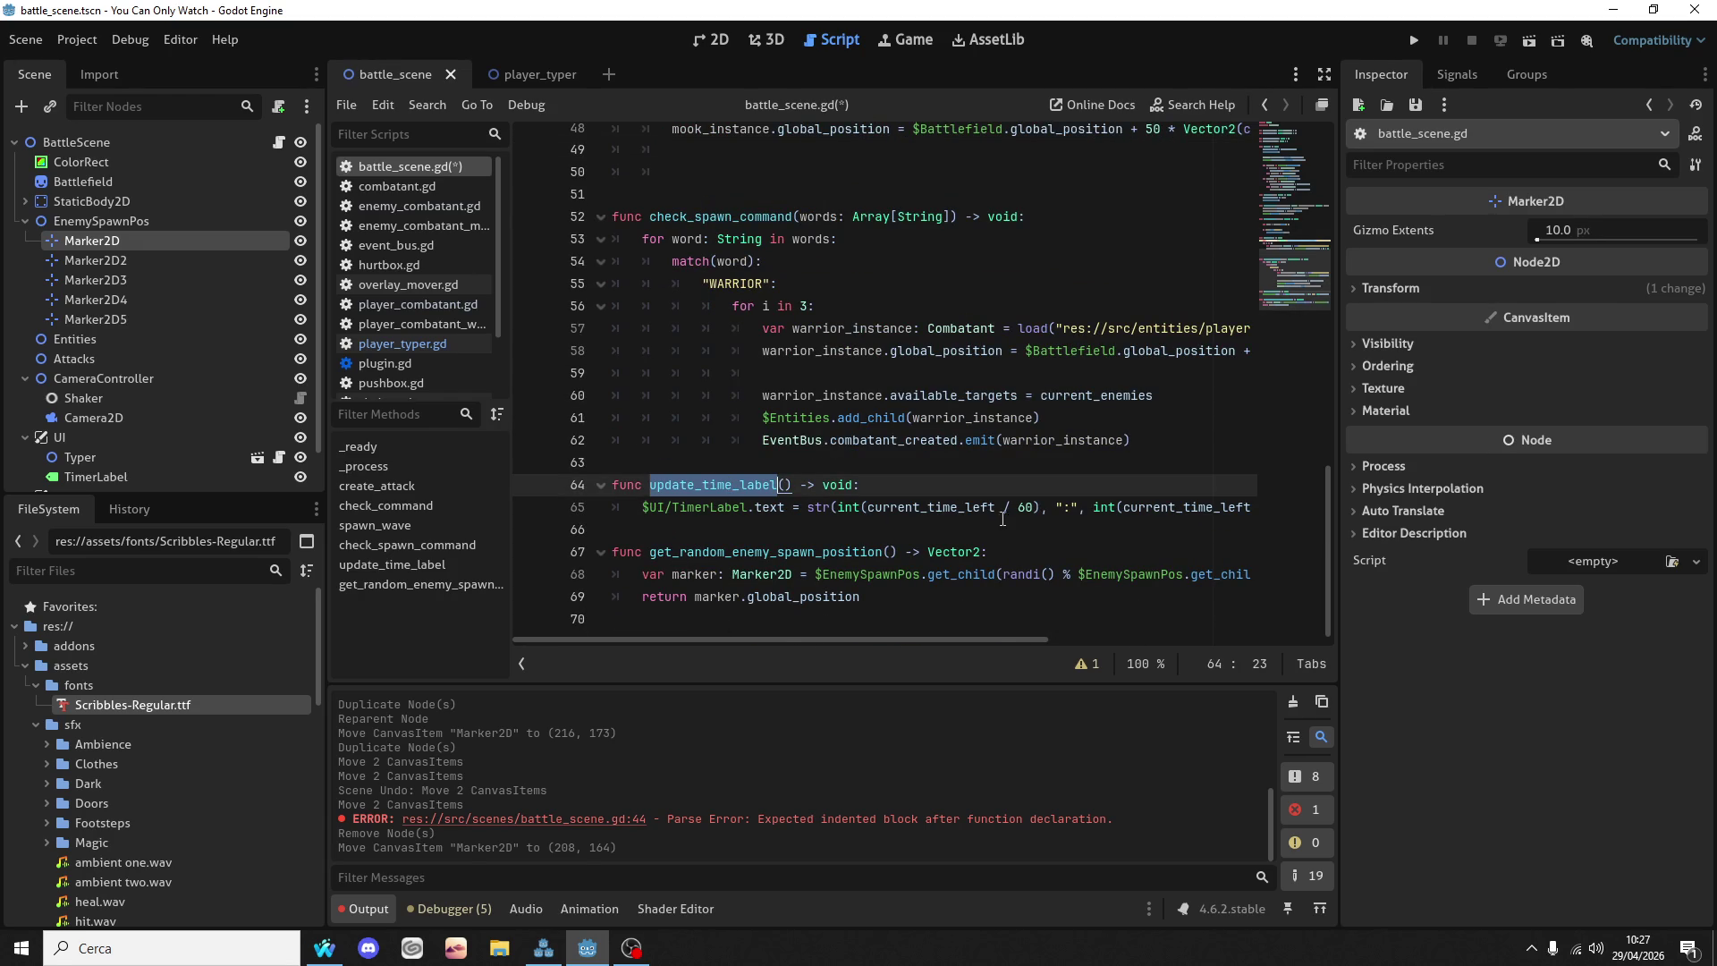
{"action": "scroll", "coordinate": [980, 524], "scroll_direction": "up", "scroll_amount": 3}
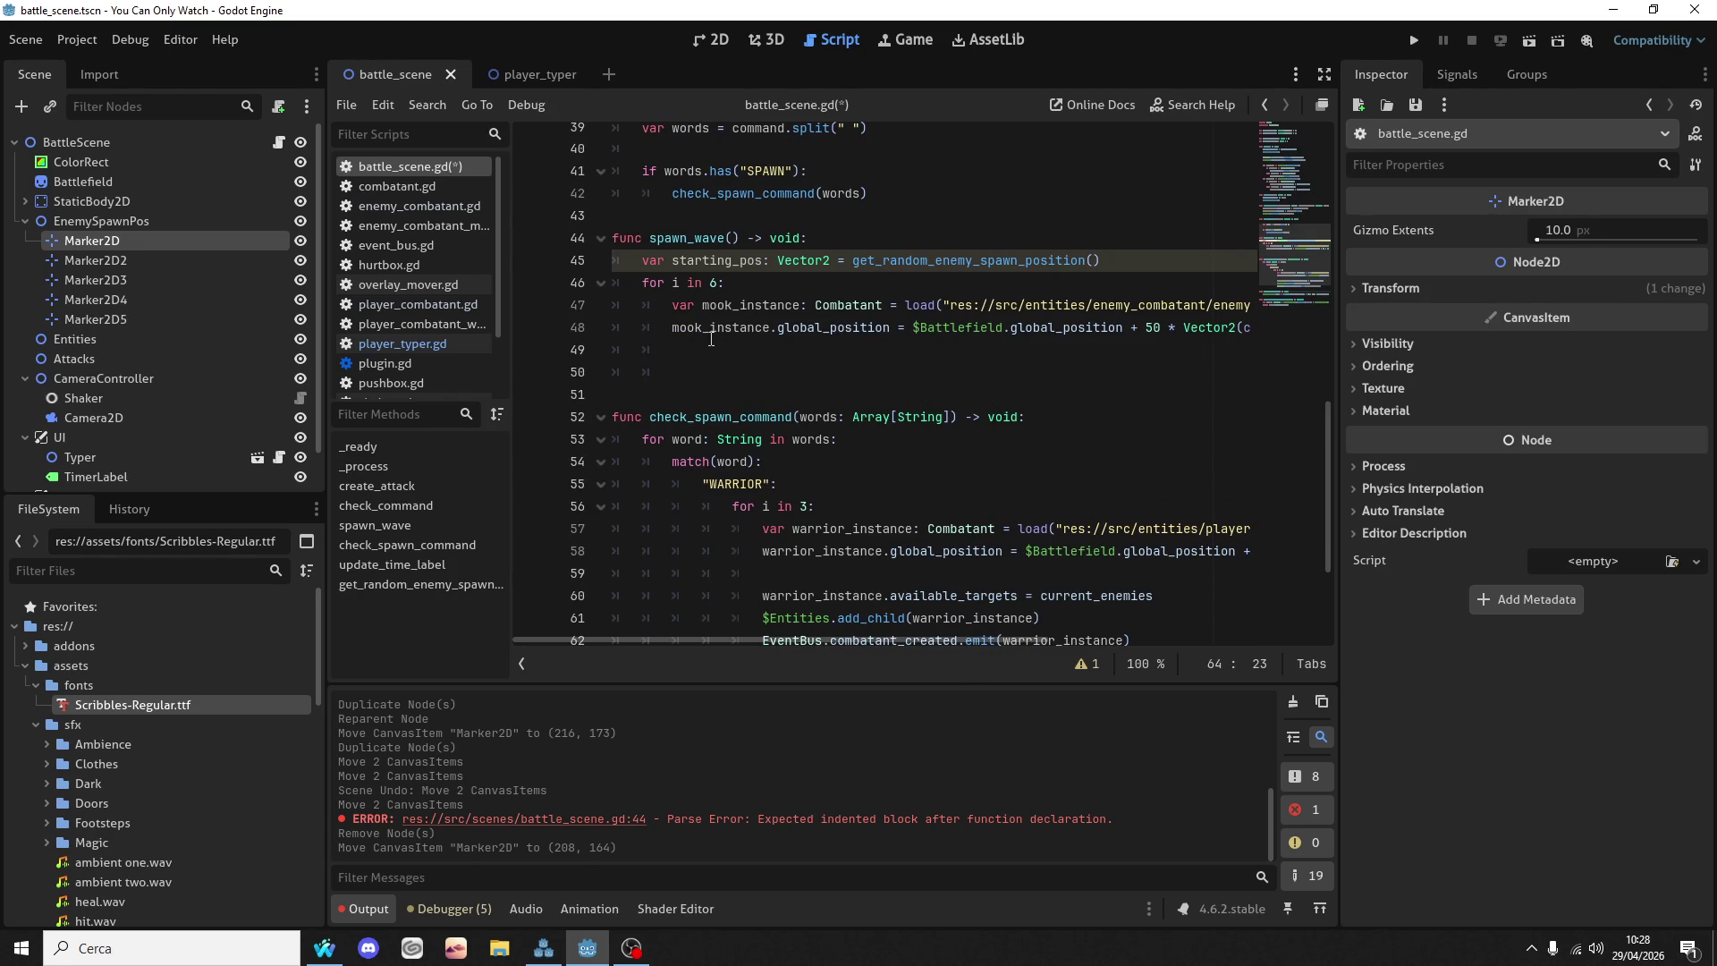
{"action": "left_click", "coordinate": [712, 347]}
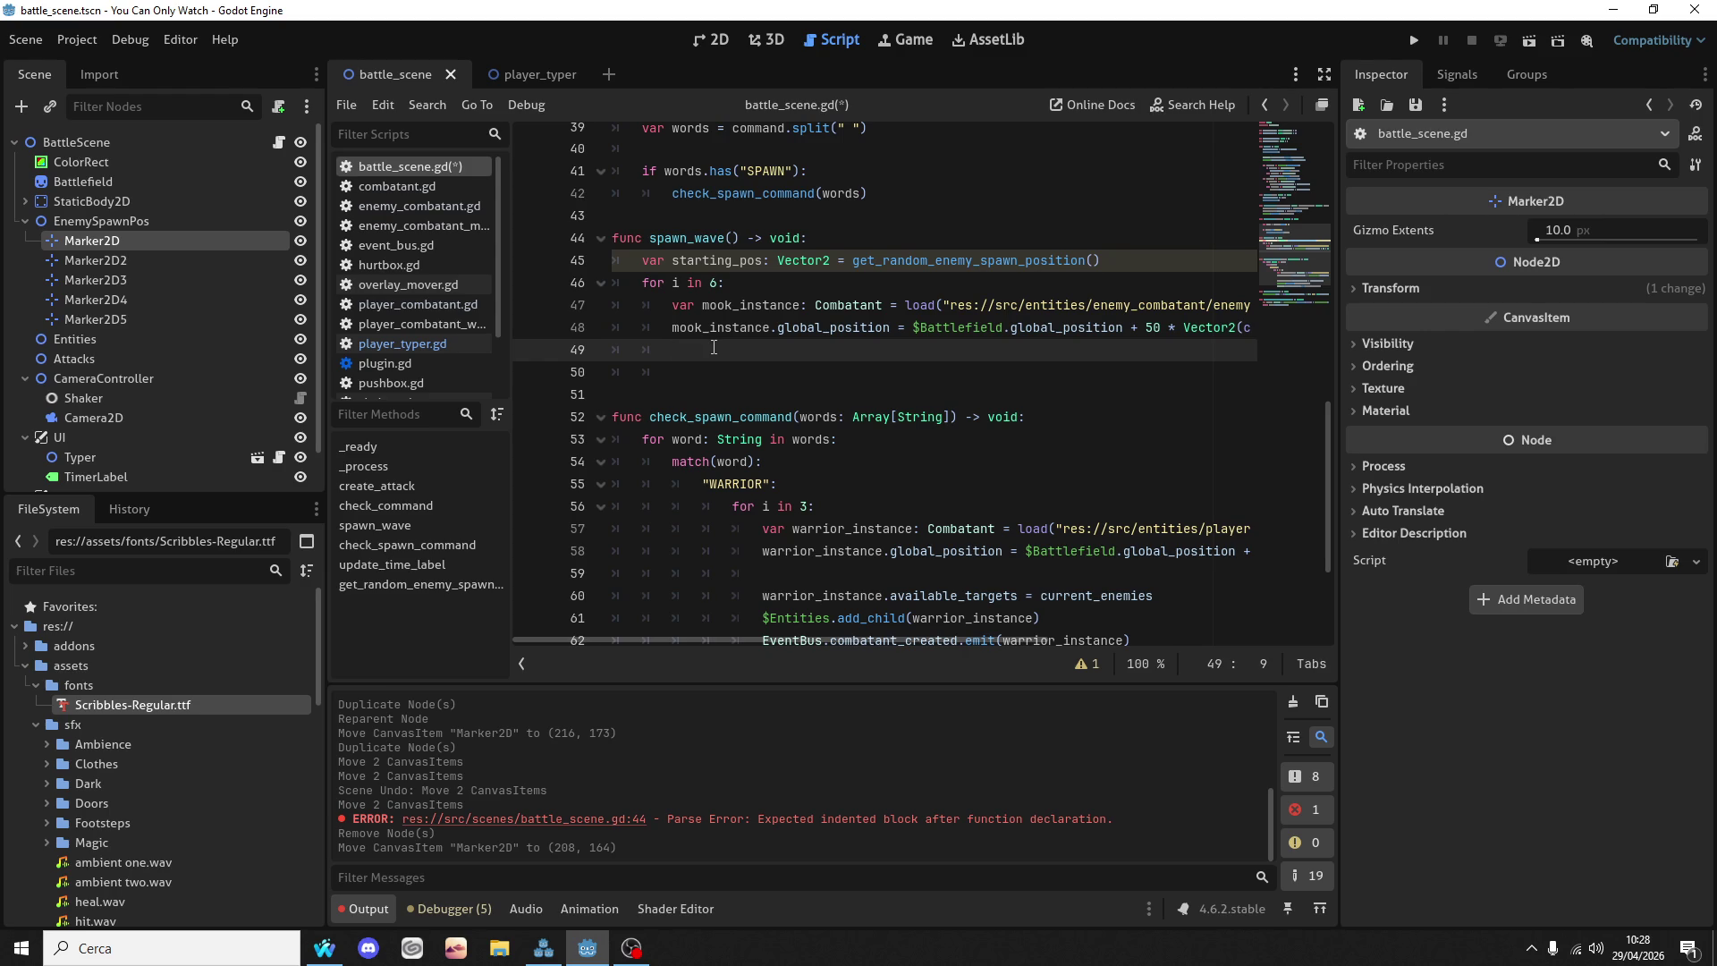
{"action": "double_click", "coordinate": [719, 329]}
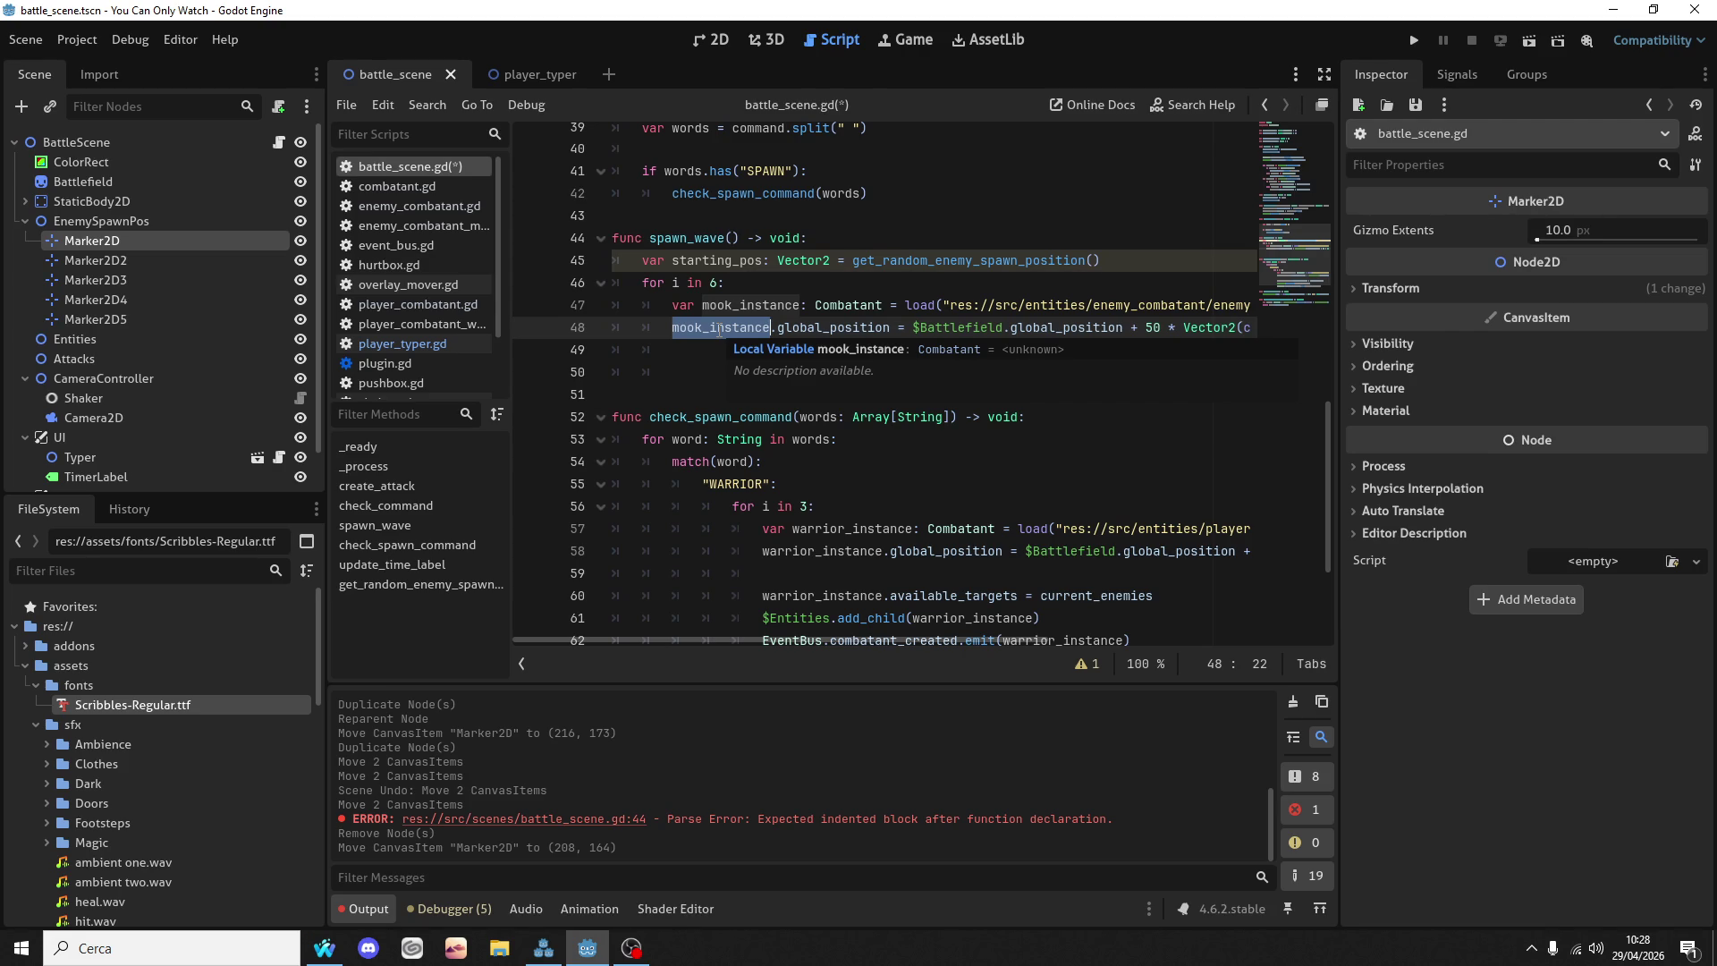
{"action": "scroll", "coordinate": [803, 441], "scroll_direction": "down", "scroll_amount": 3}
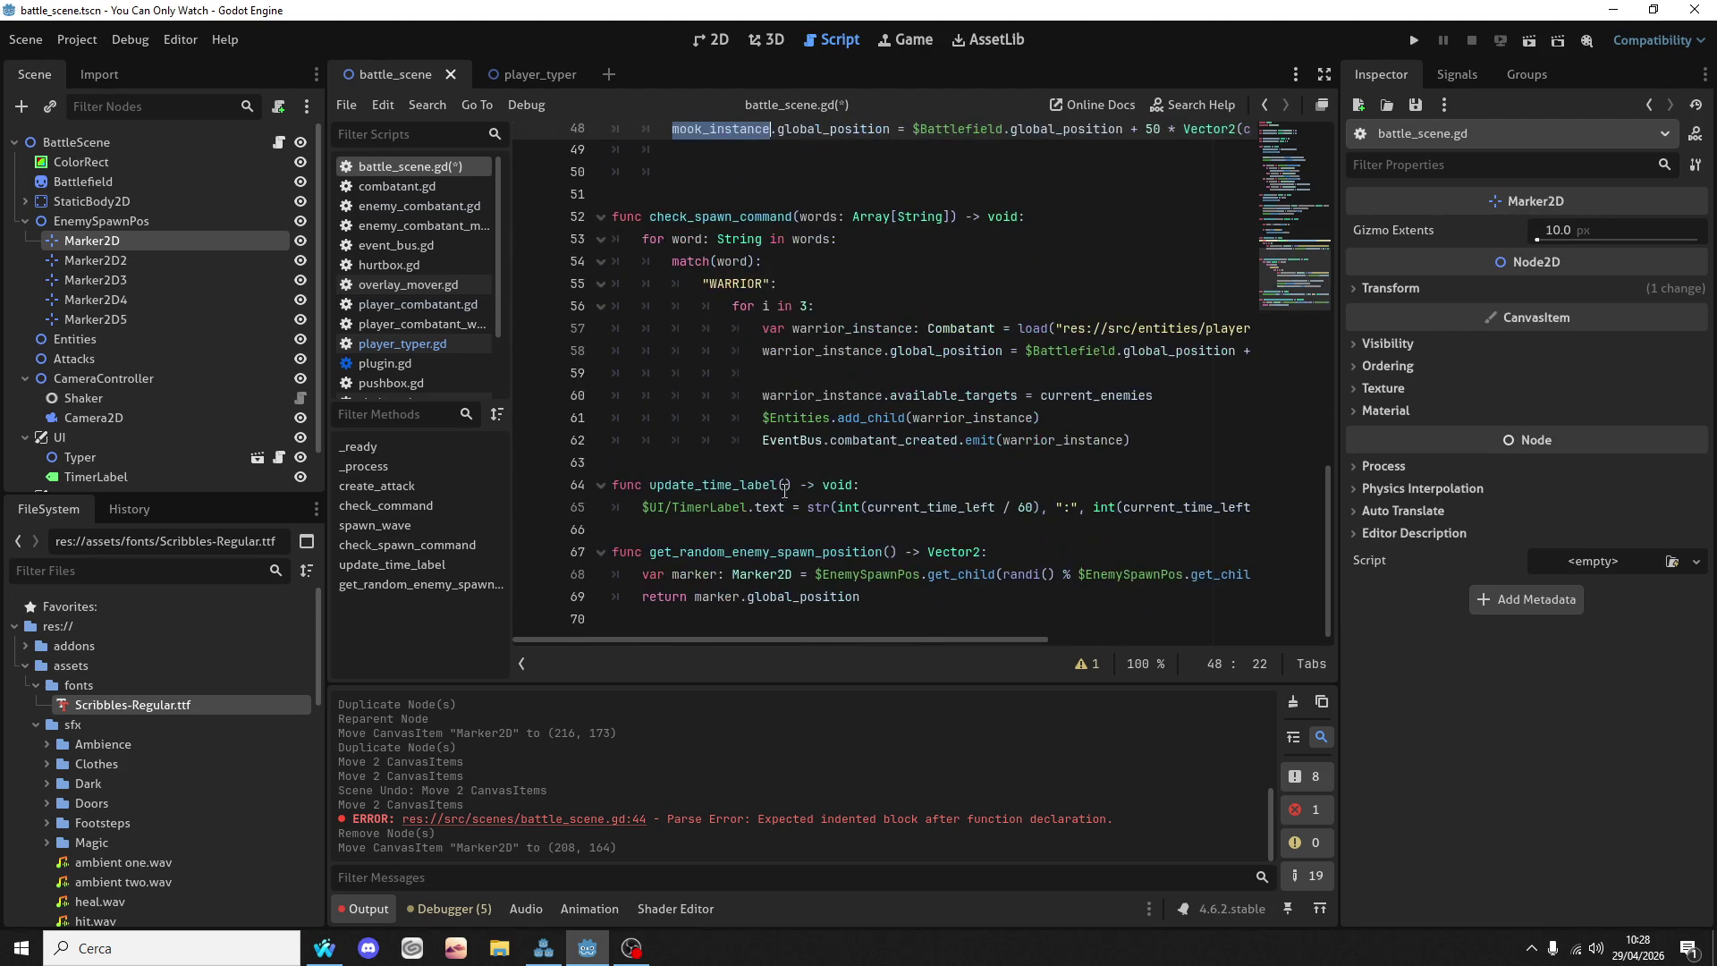
{"action": "left_click_drag", "start_coordinate": [1193, 448], "coordinate": [1185, 378]}
{"action": "key", "text": "ctrl+c"}
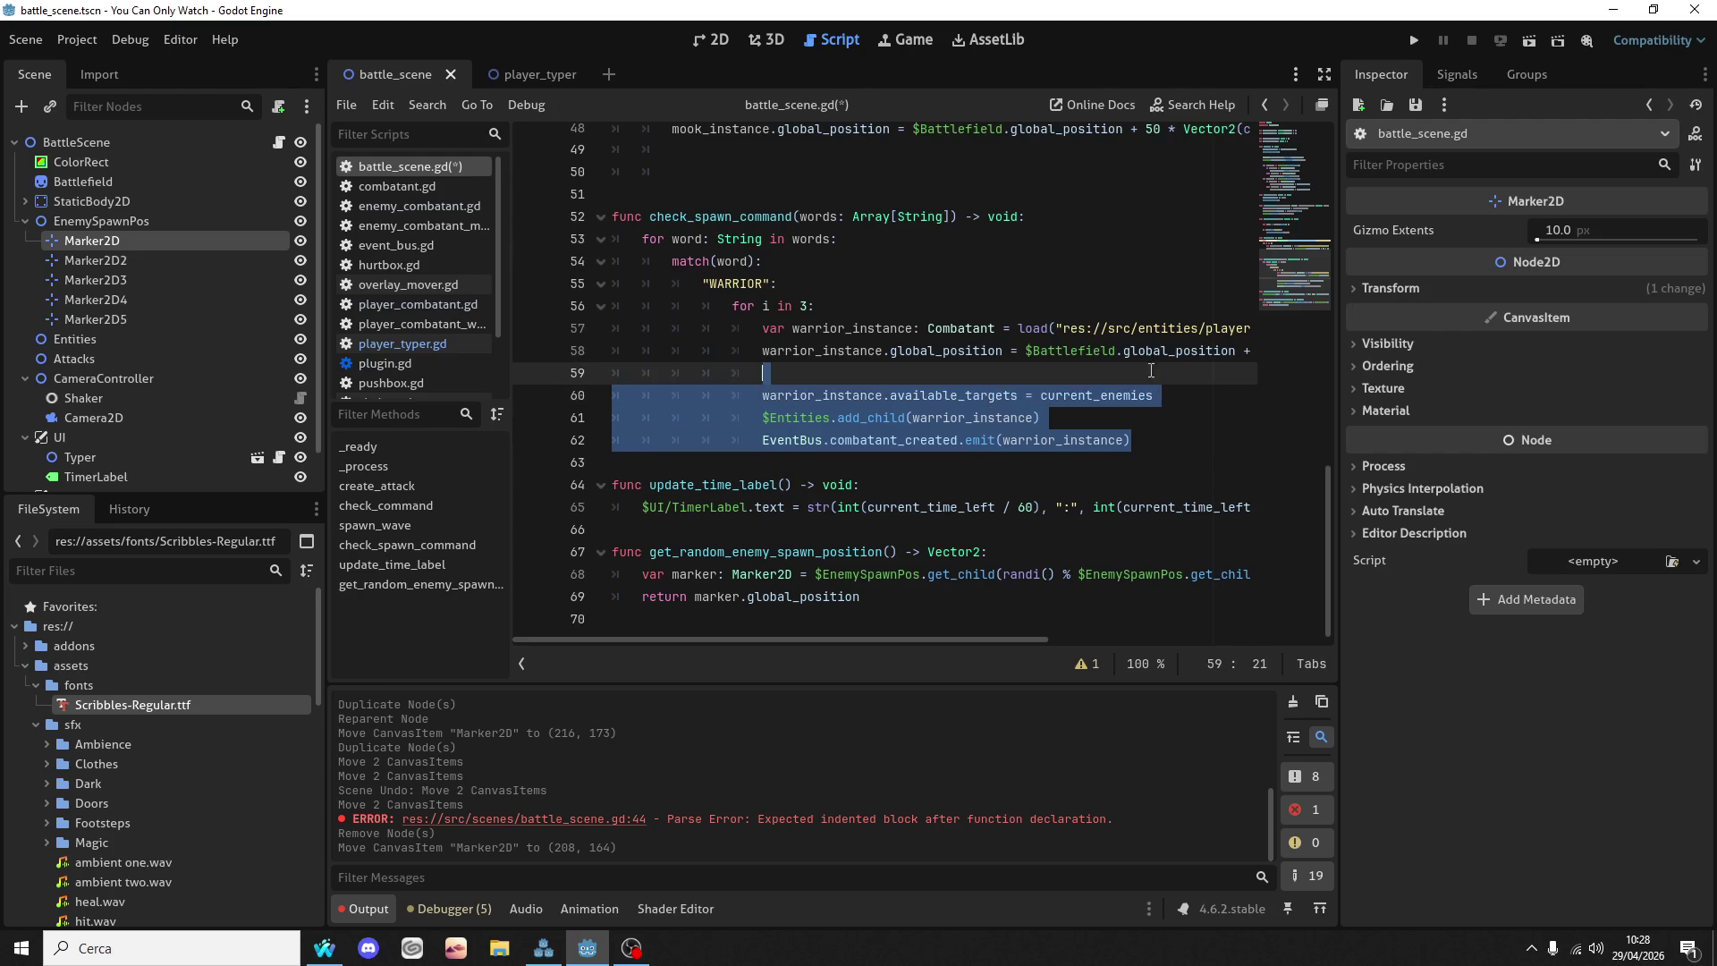
{"action": "scroll", "coordinate": [1185, 378], "scroll_direction": "up", "scroll_amount": 1}
{"action": "left_click", "coordinate": [694, 215]}
{"action": "key", "text": "ctrl+v"}
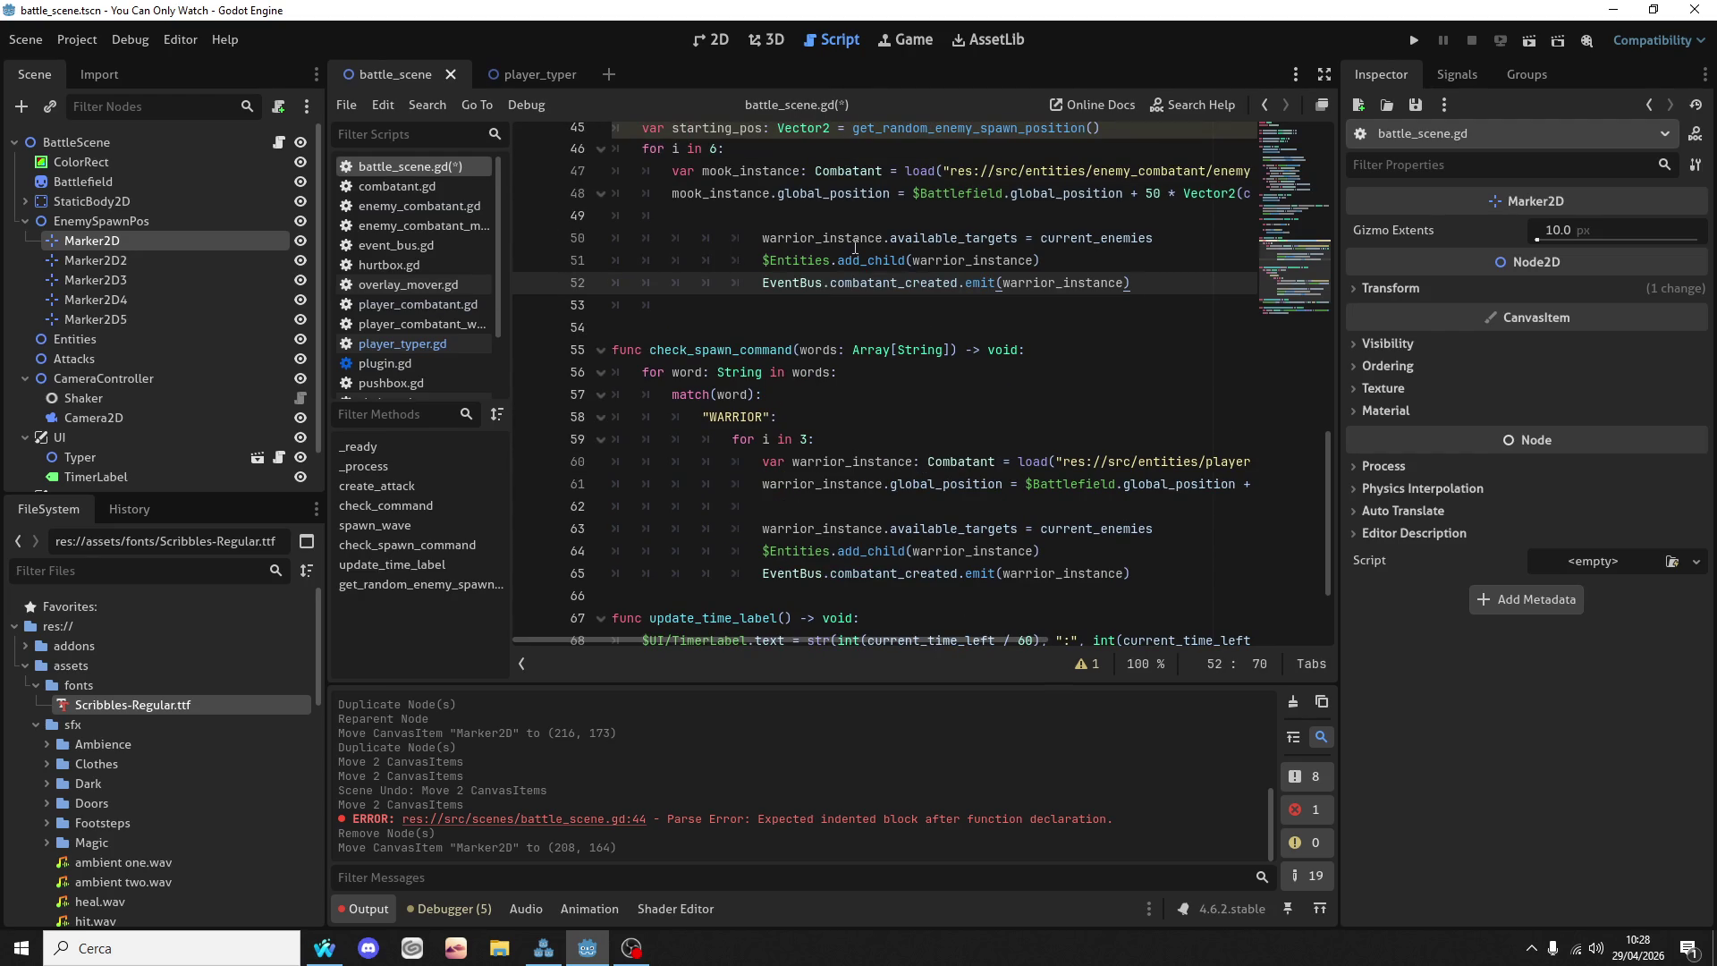
Unindent the pasted lines and change the target list from current_enemies to current_players.
{"action": "key", "text": "shift+Up"}
{"action": "key", "text": "shift+Up"}
{"action": "key", "text": "shift+Tab"}
{"action": "key", "text": "shift+Tab"}
{"action": "key", "text": "shift+Tab"}
{"action": "double_click", "coordinate": [872, 237]}
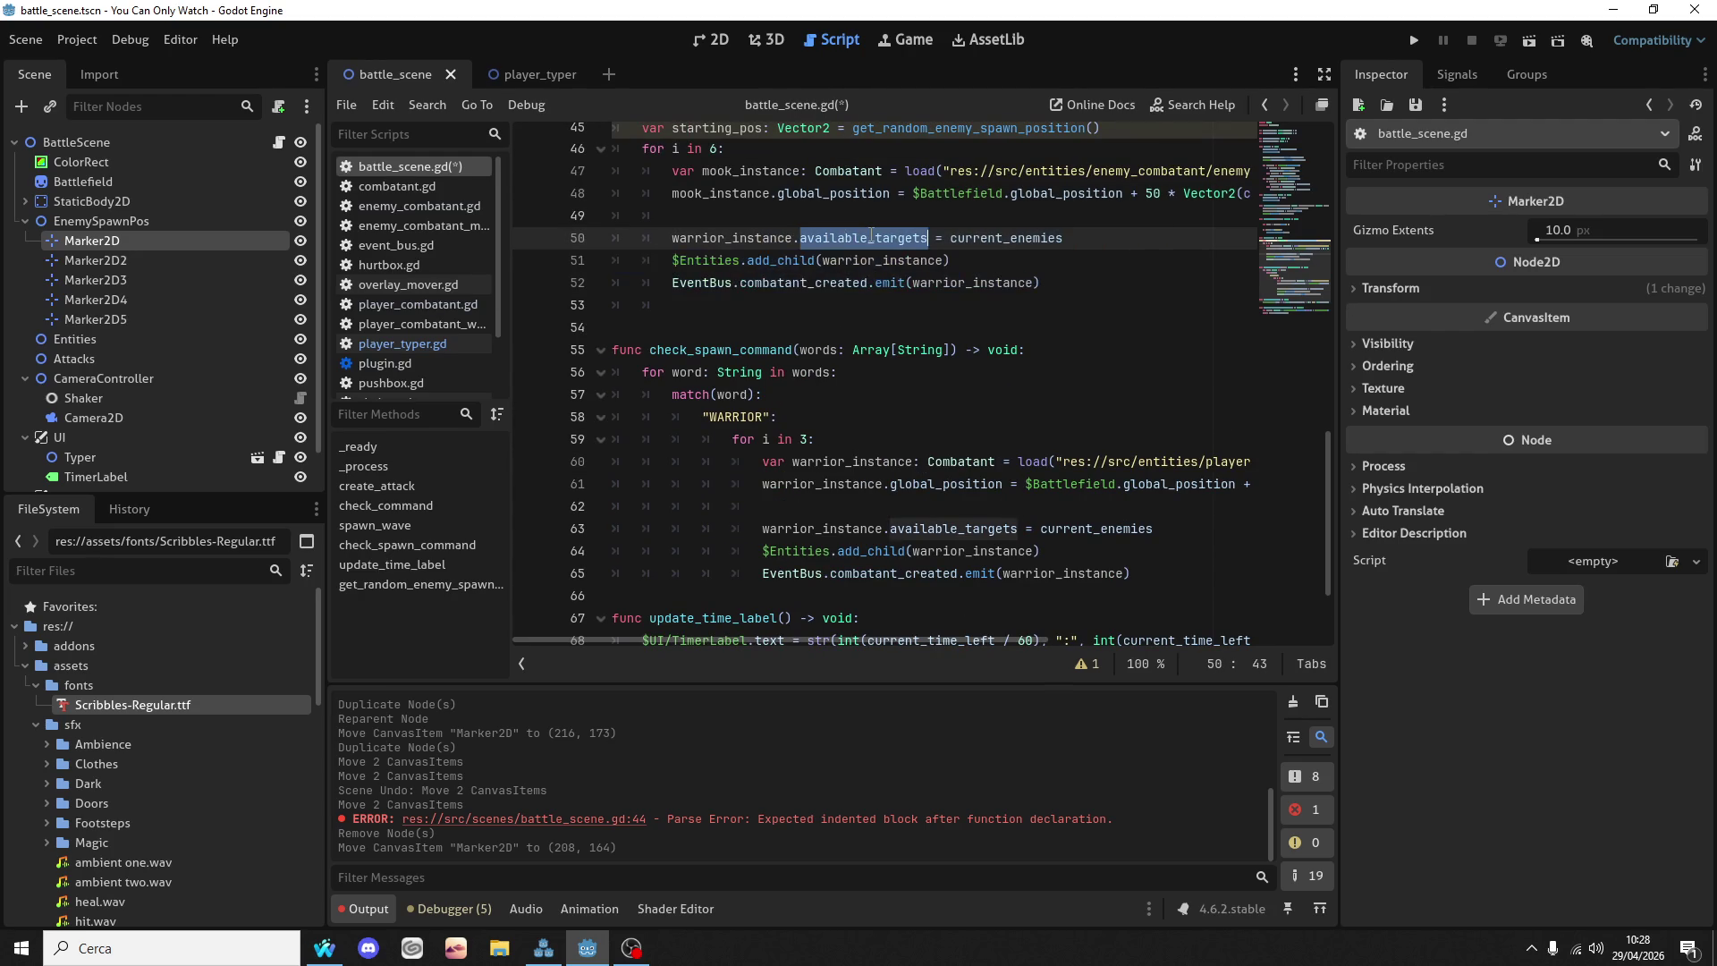
{"action": "key", "text": "End"}
{"action": "key", "text": "ctrl+shift+Left"}
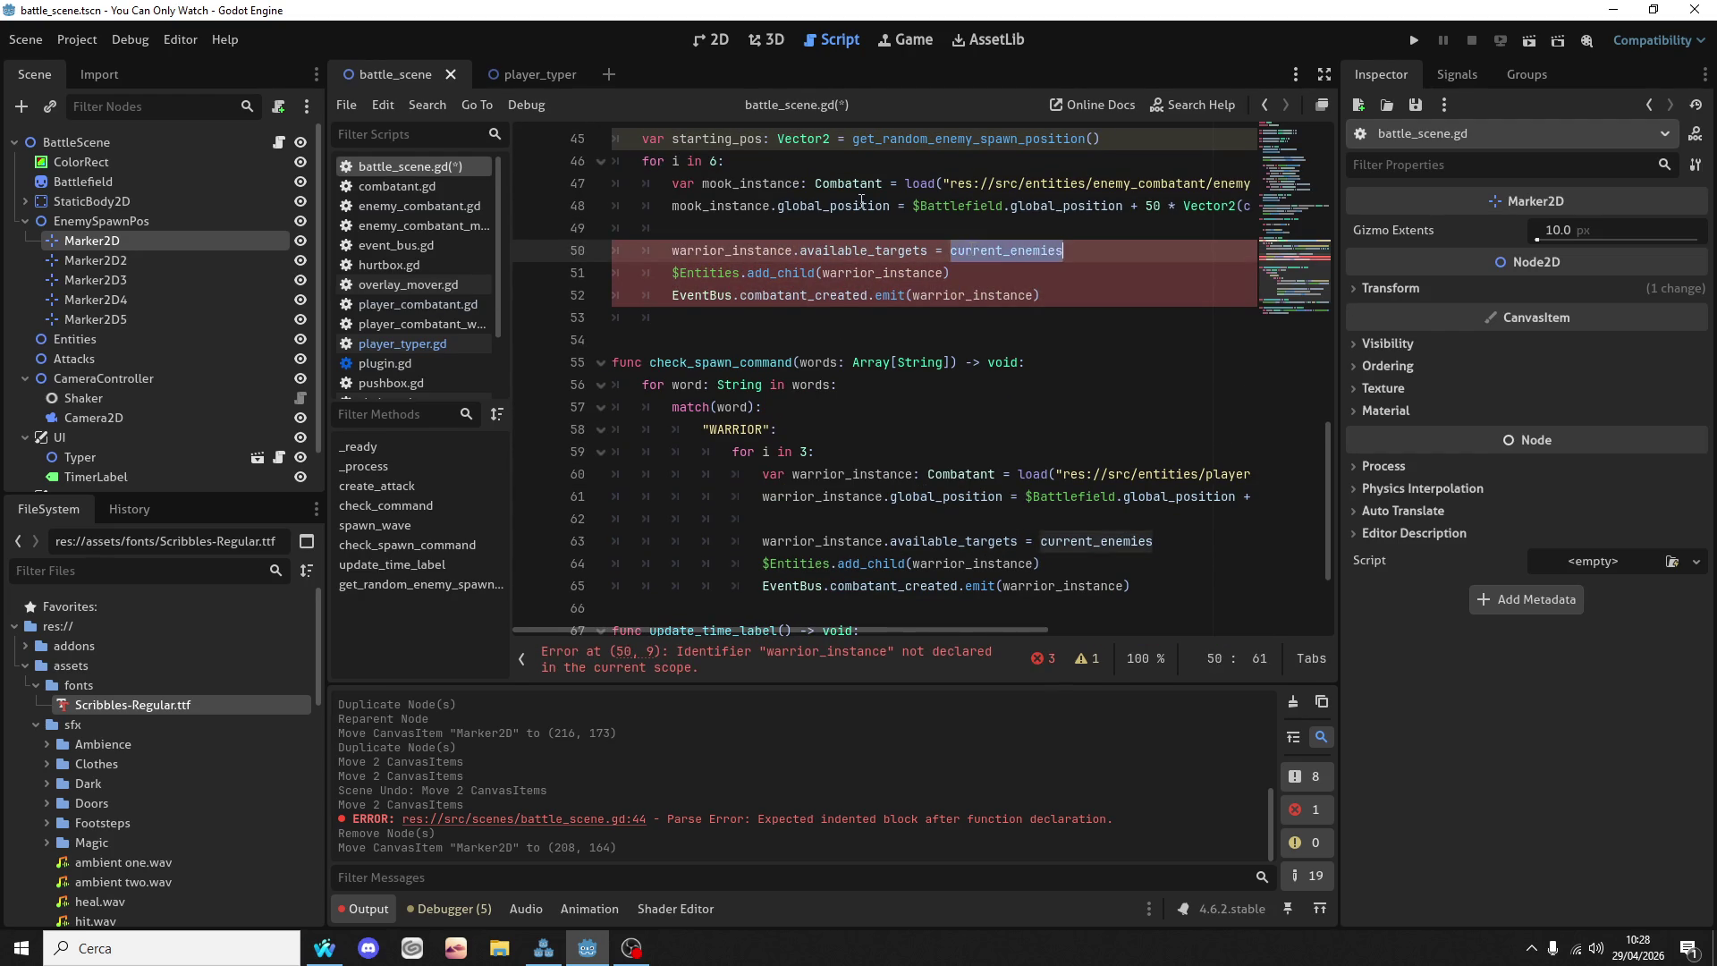
{"action": "type", "text": "cu"}
{"action": "key", "text": "Return"}
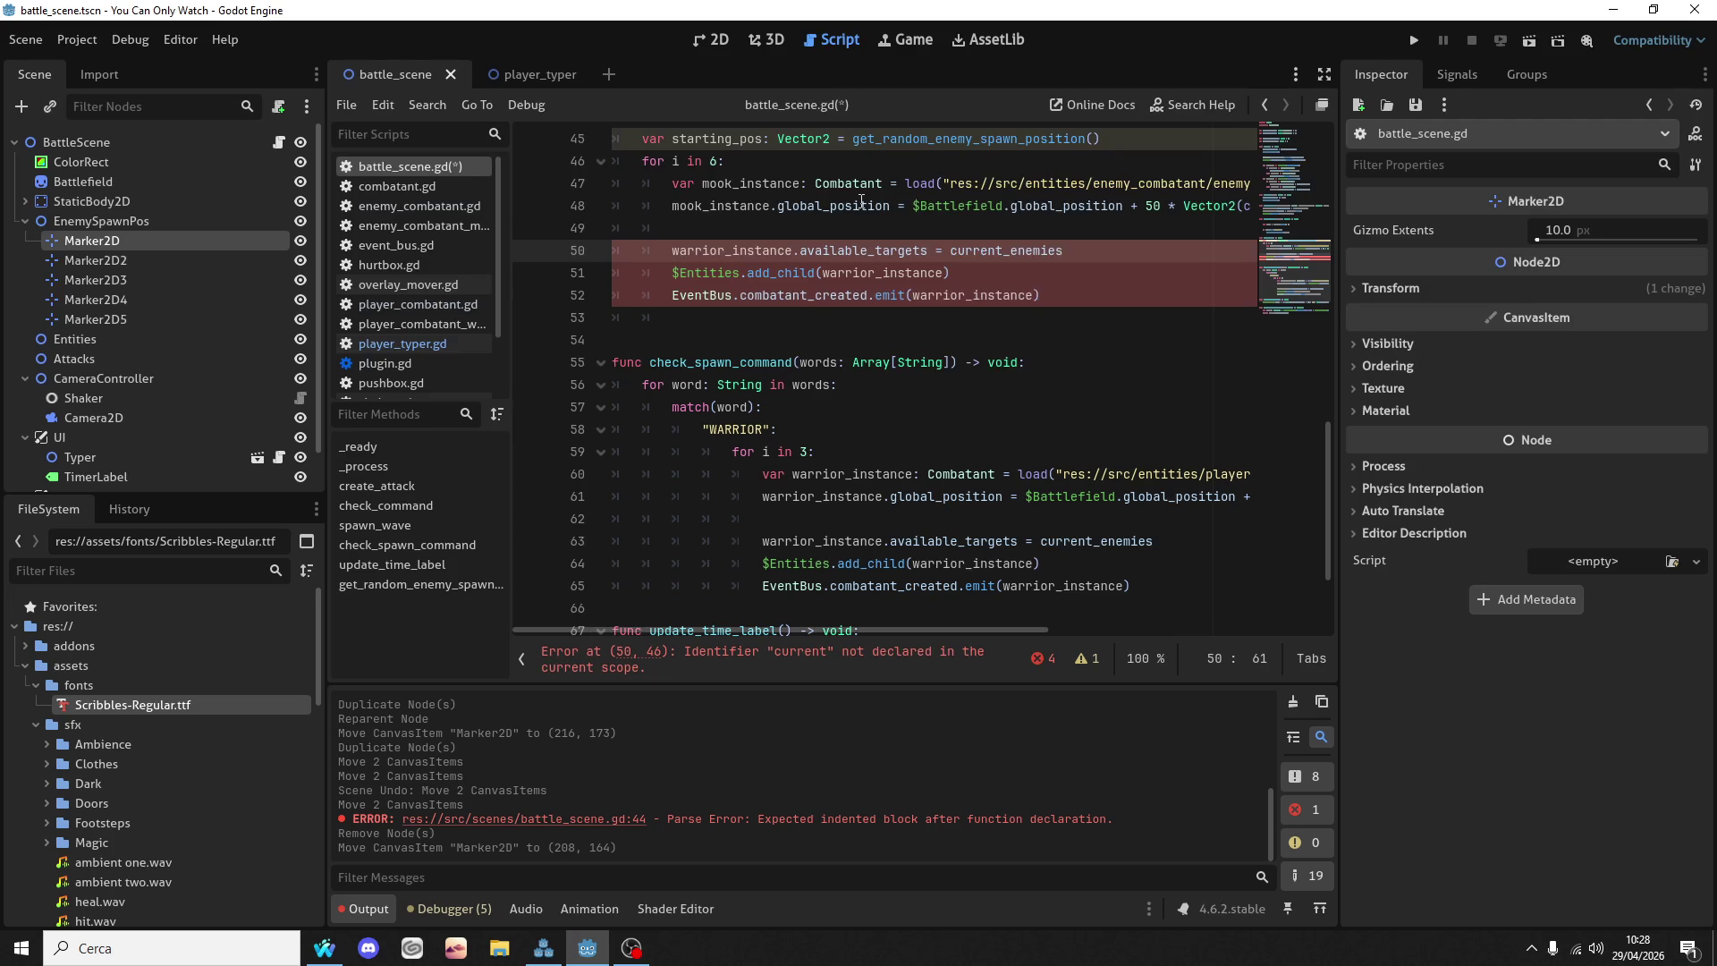
{"action": "key", "text": "BackSpace"}
{"action": "key", "text": "BackSpace"}
{"action": "key", "text": "BackSpace"}
{"action": "type", "text": "pl"}
{"action": "key", "text": "Return"}
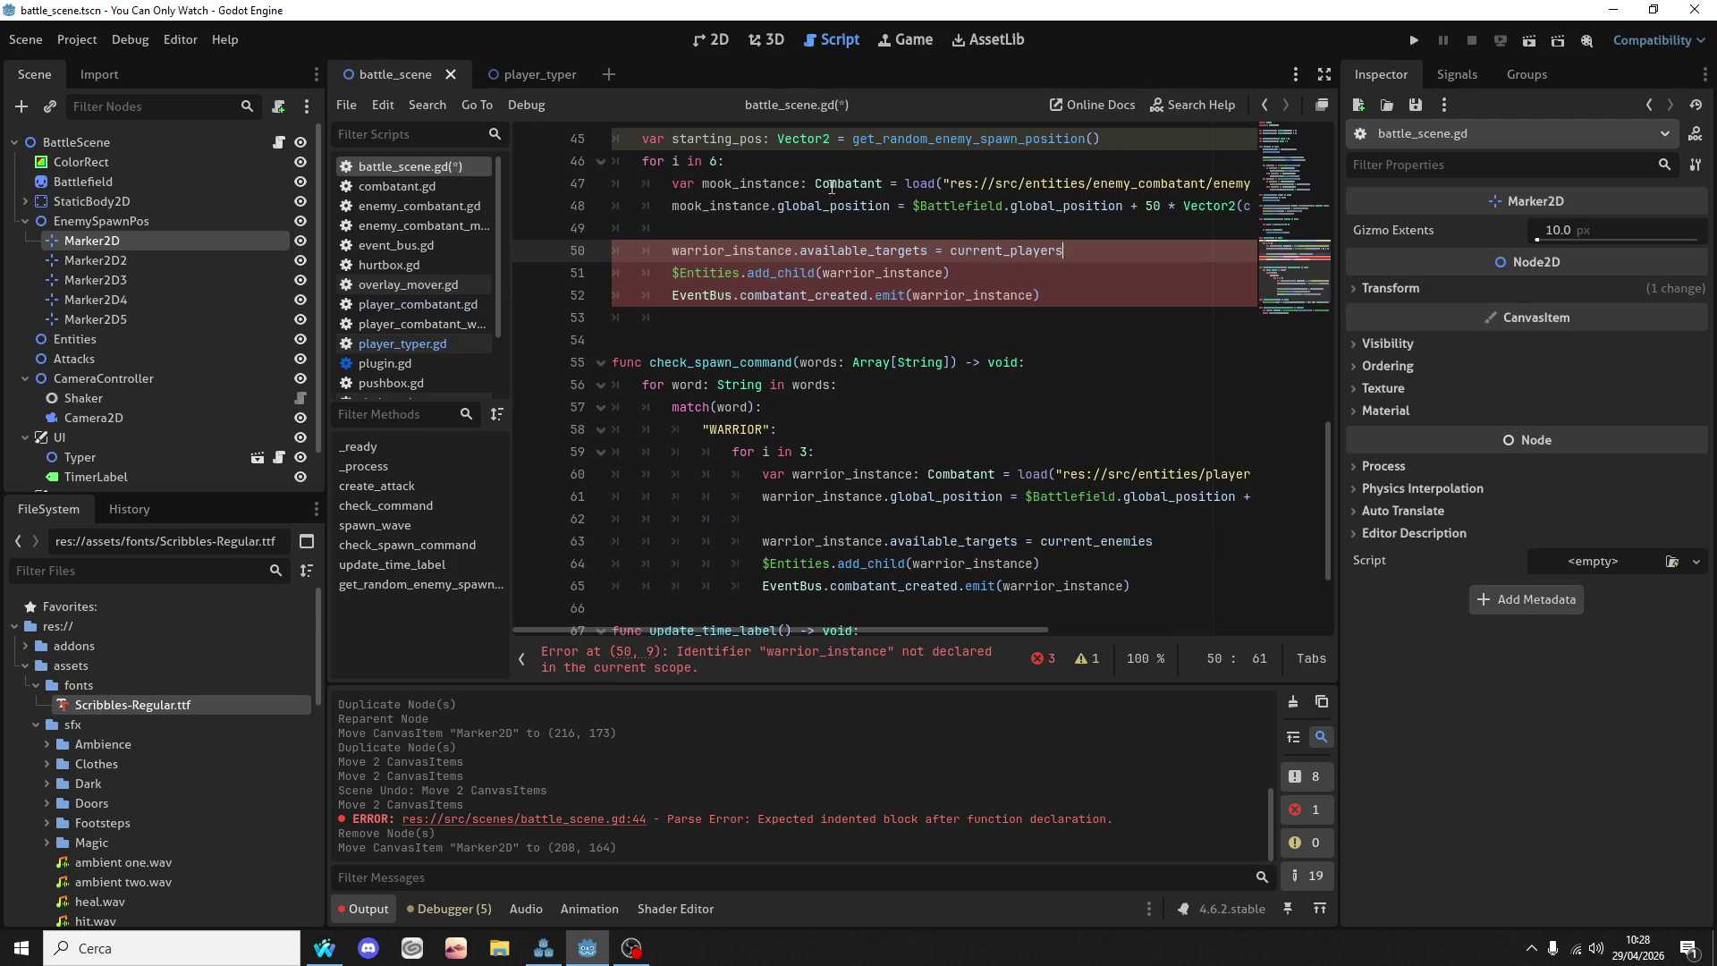
Swap warrior_instance for mook_instance in the targeting, add_child and emit lines, then run the game.
{"action": "double_click", "coordinate": [785, 182]}
{"action": "key", "text": "ctrl+c"}
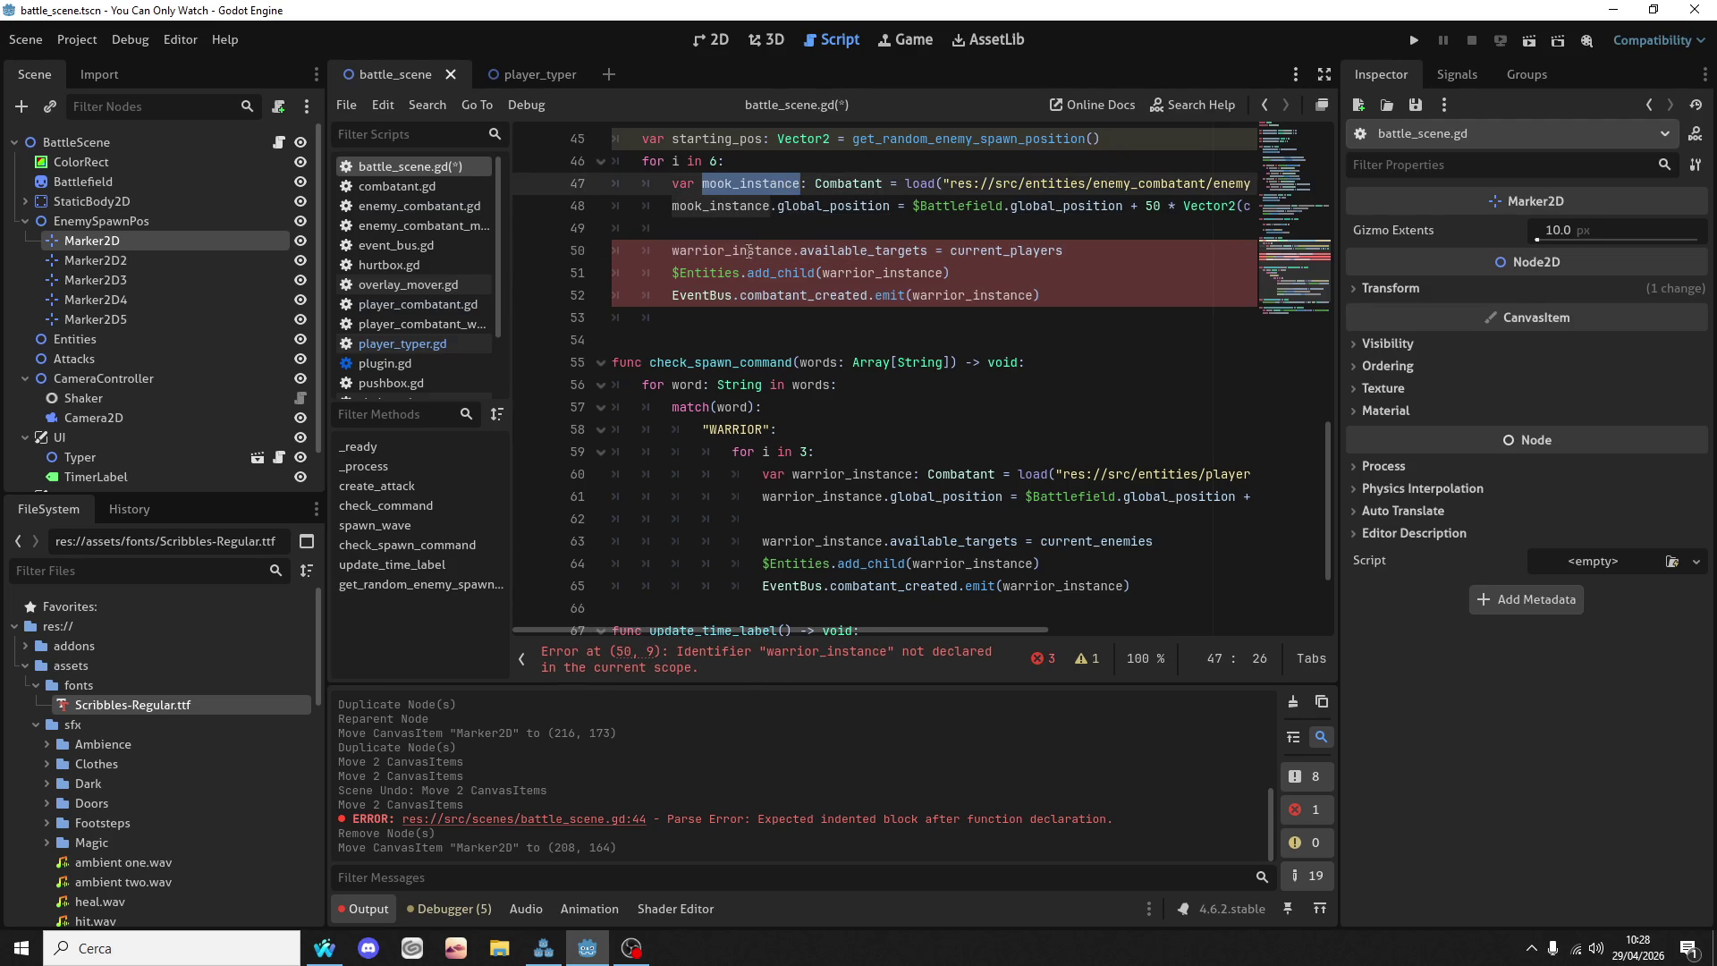
{"action": "double_click", "coordinate": [724, 250]}
{"action": "key", "text": "ctrl+v"}
{"action": "double_click", "coordinate": [869, 272]}
{"action": "key", "text": "ctrl+v"}
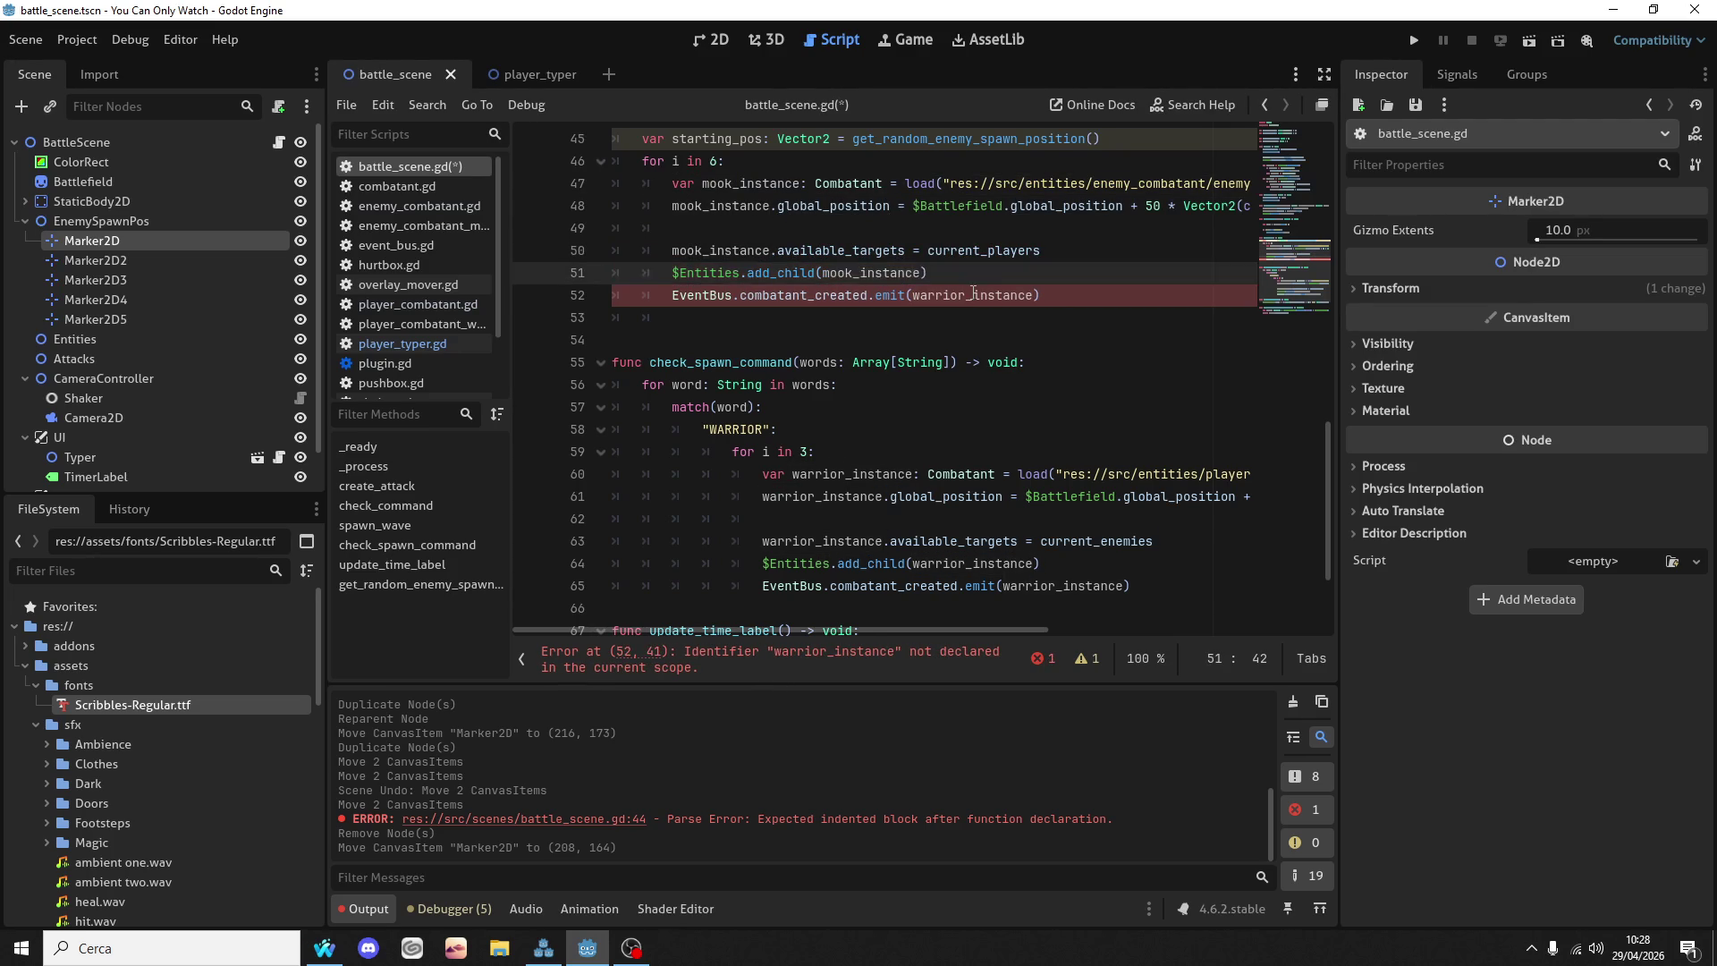
{"action": "double_click", "coordinate": [973, 294]}
{"action": "key", "text": "ctrl+v"}
{"action": "left_click", "coordinate": [1413, 42]}
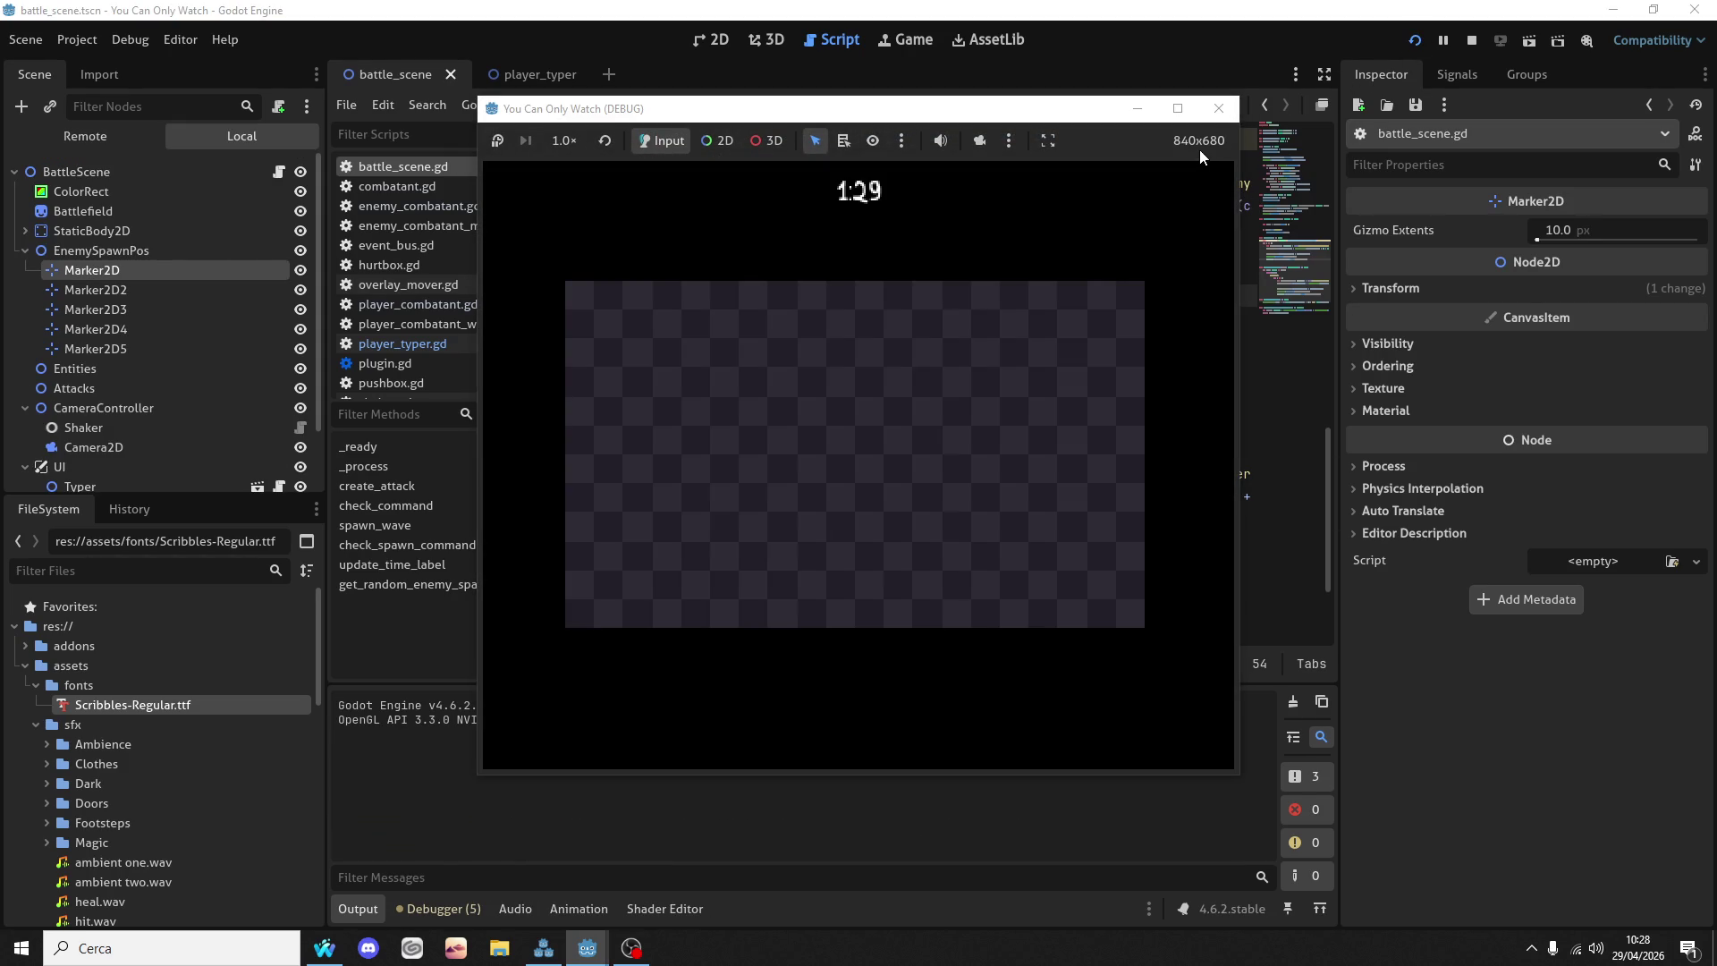
Stop the debug run and return to the spawn_wave function in battle_scene.gd.
{"action": "left_click", "coordinate": [1218, 108]}
{"action": "left_click", "coordinate": [375, 525]}
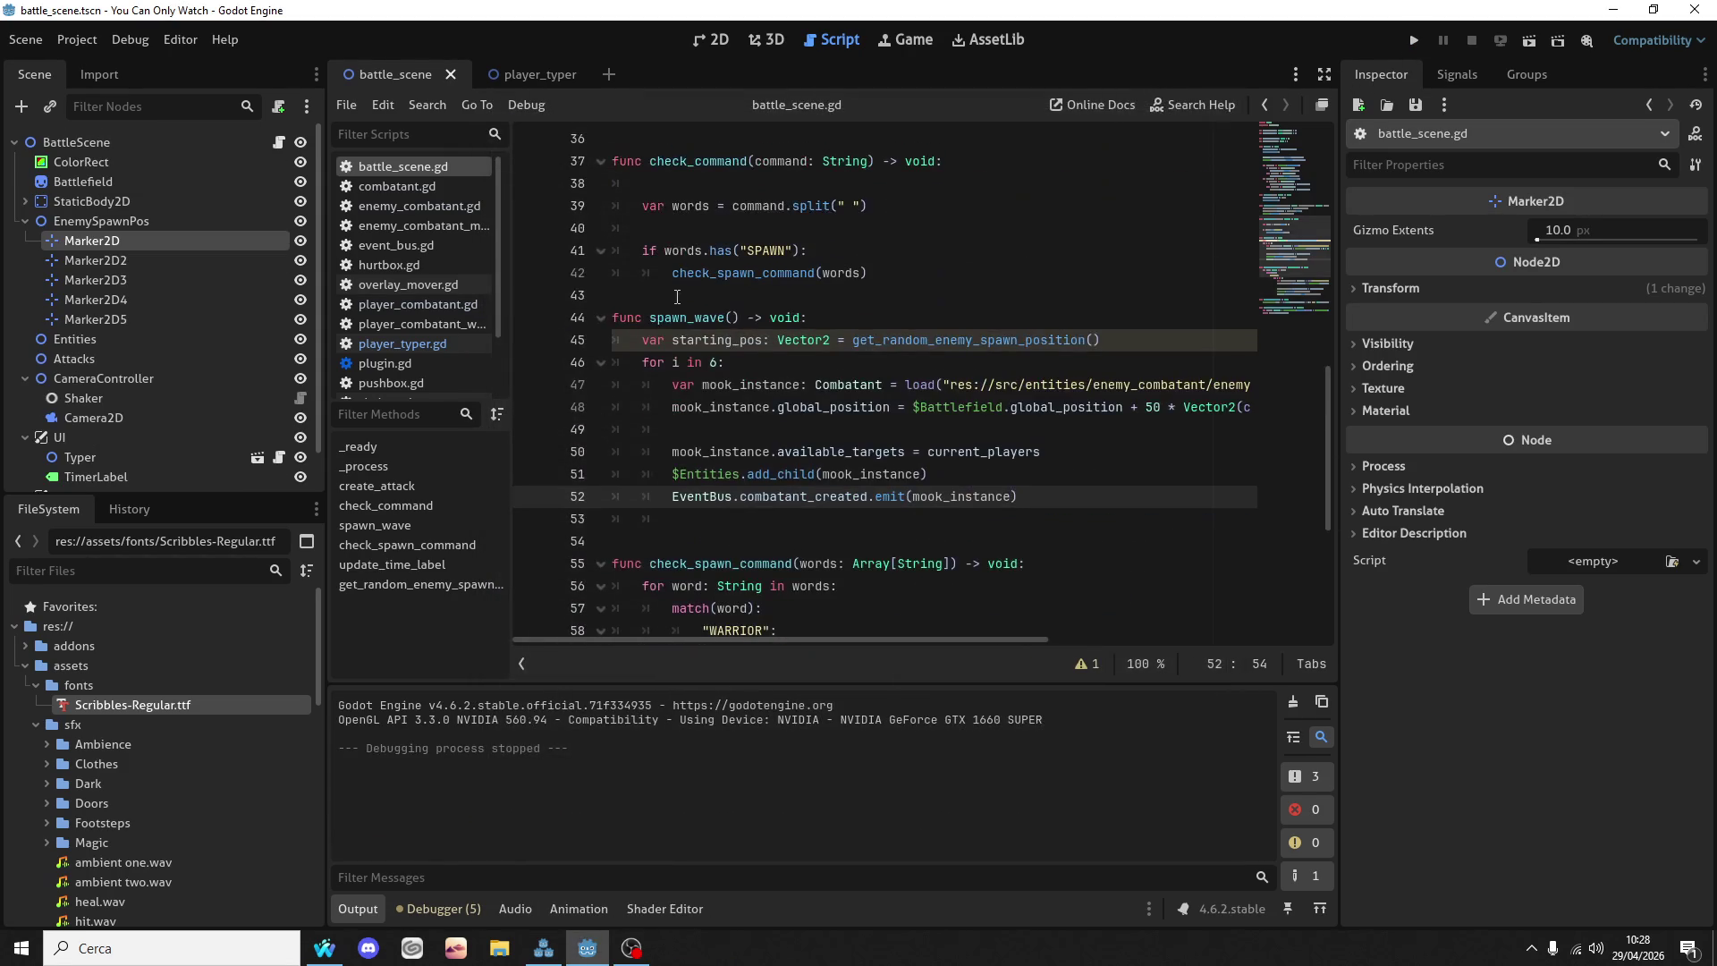
{"action": "double_click", "coordinate": [686, 317]}
{"action": "scroll", "coordinate": [754, 317], "scroll_direction": "up", "scroll_amount": 6}
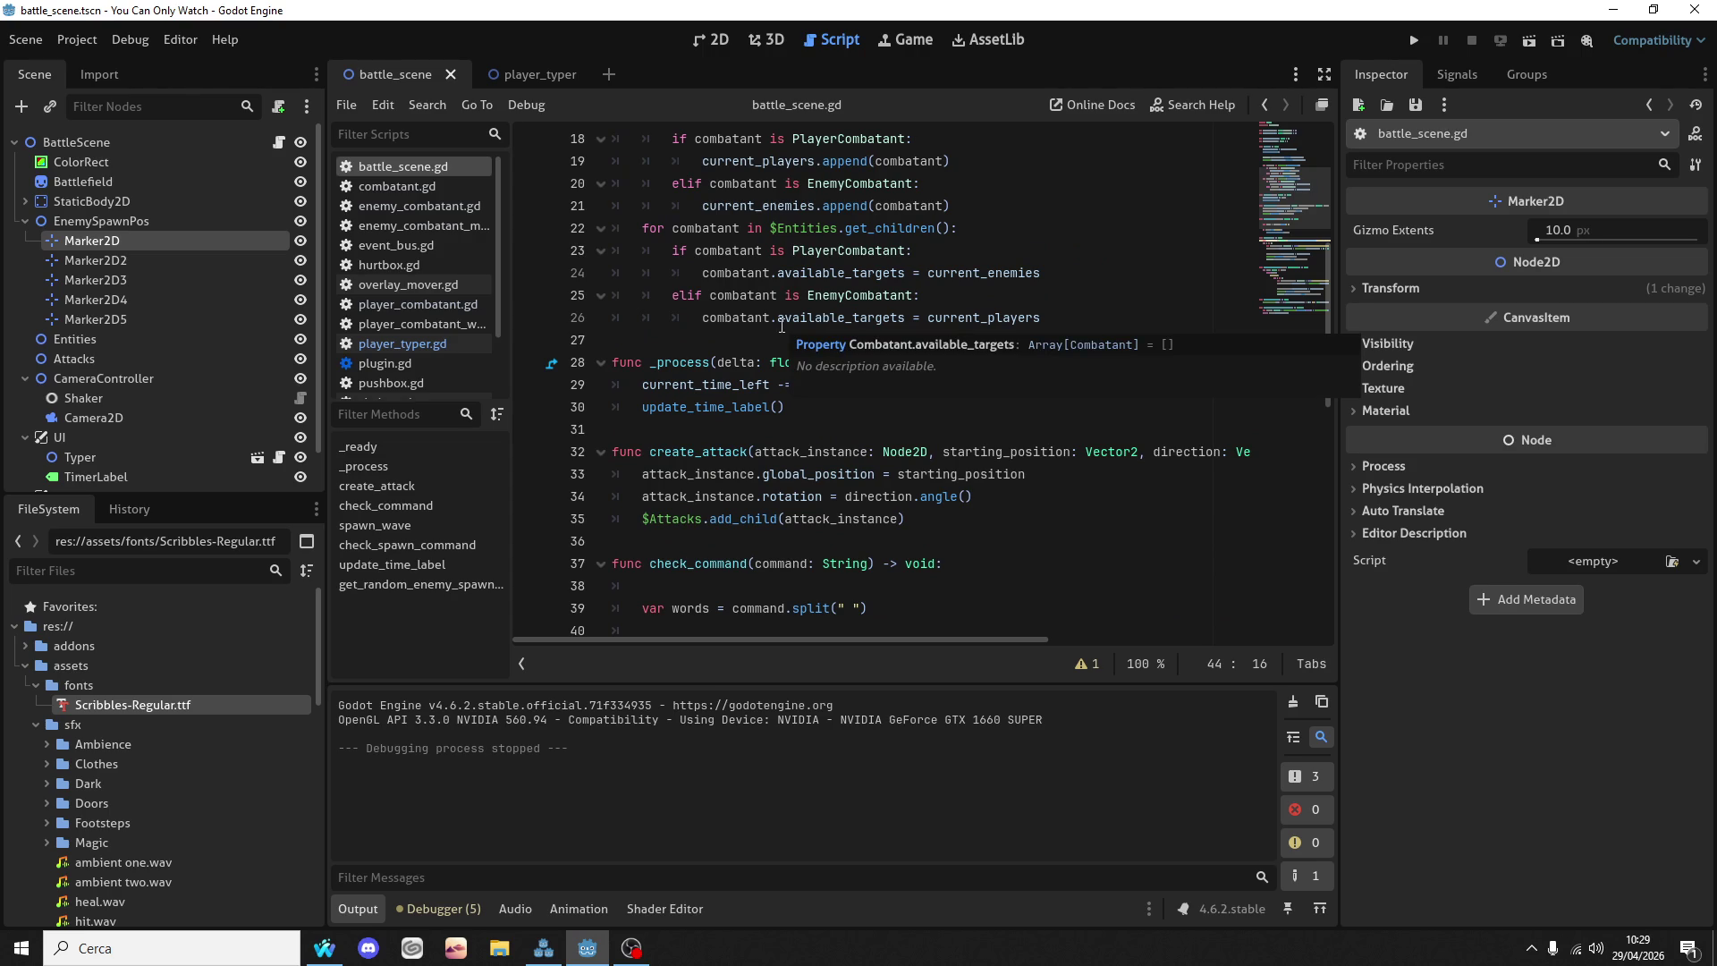
{"action": "scroll", "coordinate": [721, 323], "scroll_direction": "up", "scroll_amount": 4}
{"action": "scroll", "coordinate": [769, 366], "scroll_direction": "down", "scroll_amount": 3}
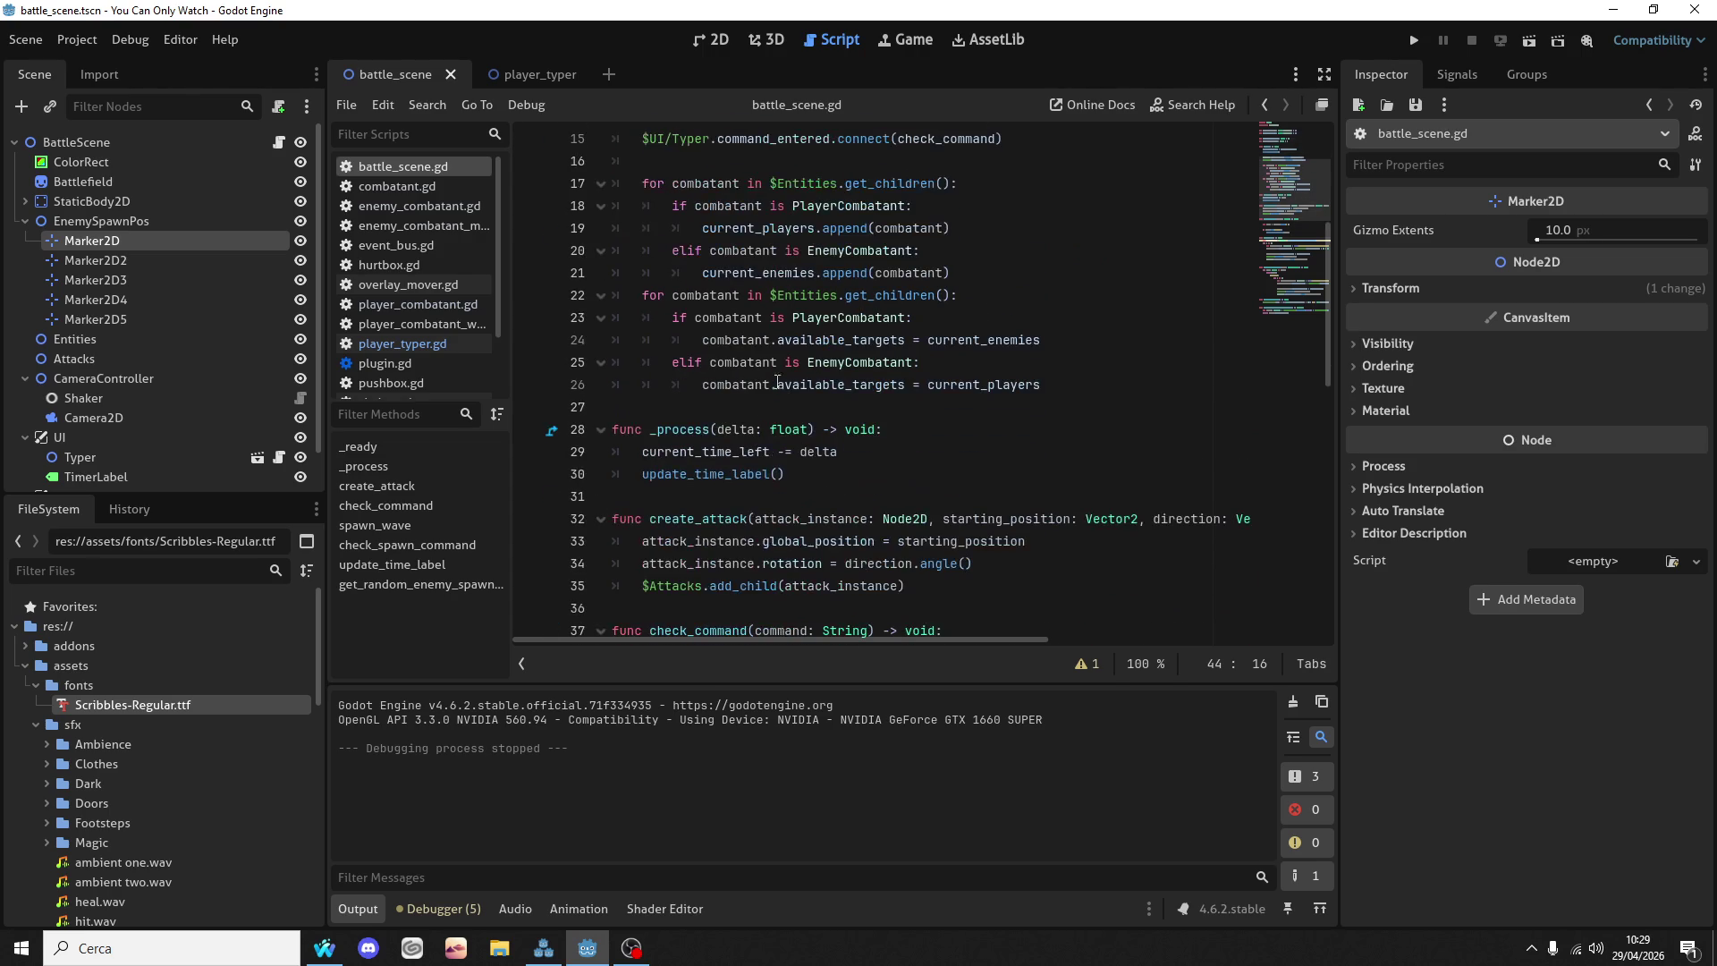
Add a spawn_wave() call on line 28, after the targeting loops in _ready.
{"action": "left_click", "coordinate": [704, 403]}
{"action": "key", "text": "Return"}
{"action": "key", "text": "Return"}
{"action": "key", "text": "Up"}
{"action": "type", "text": "spawn_wave()"}
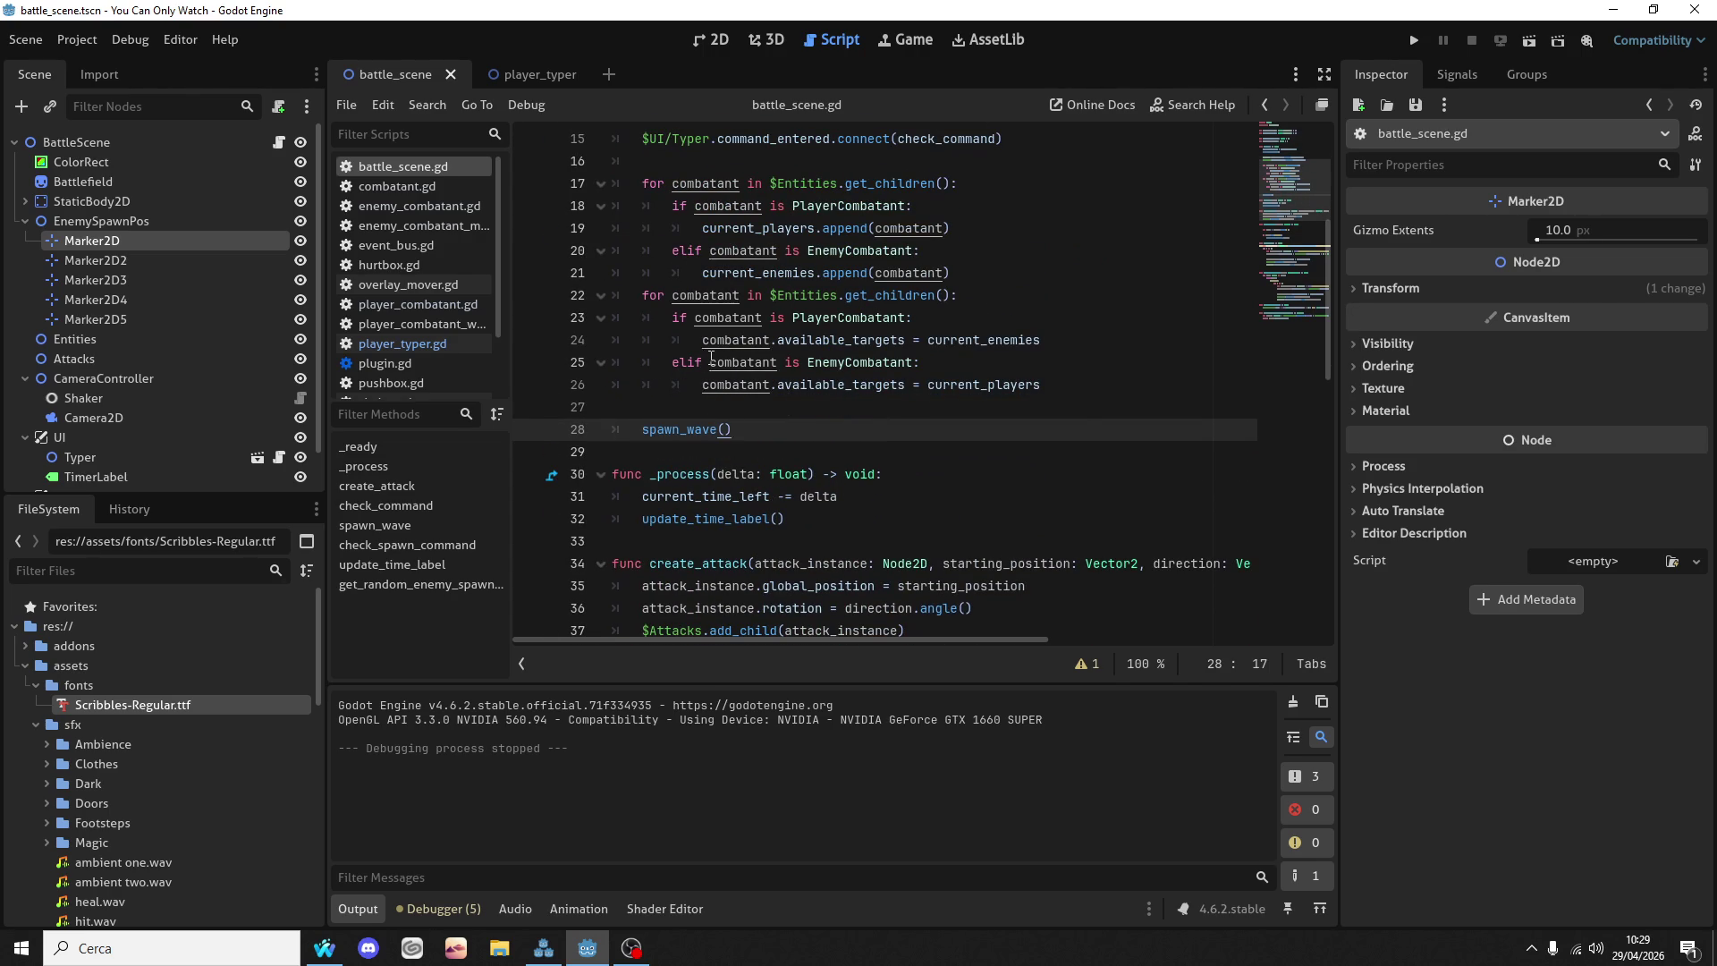
{"action": "scroll", "coordinate": [840, 385], "scroll_direction": "down", "scroll_amount": 3}
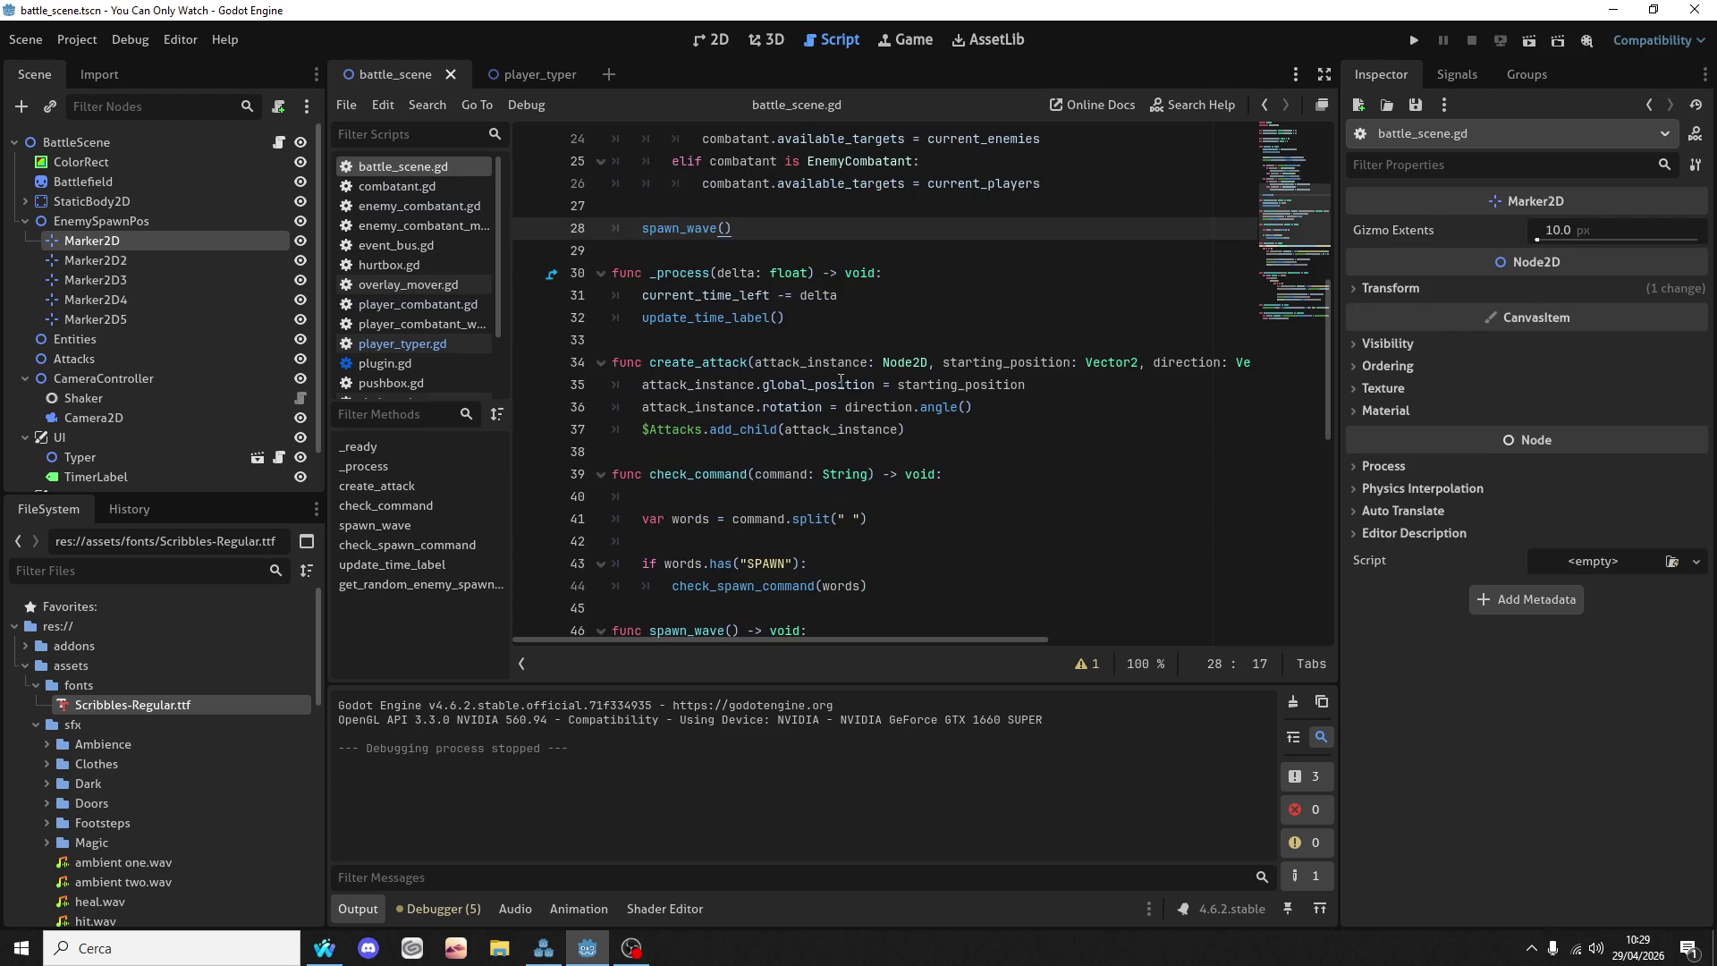
{"action": "scroll", "coordinate": [841, 387], "scroll_direction": "up", "scroll_amount": 2}
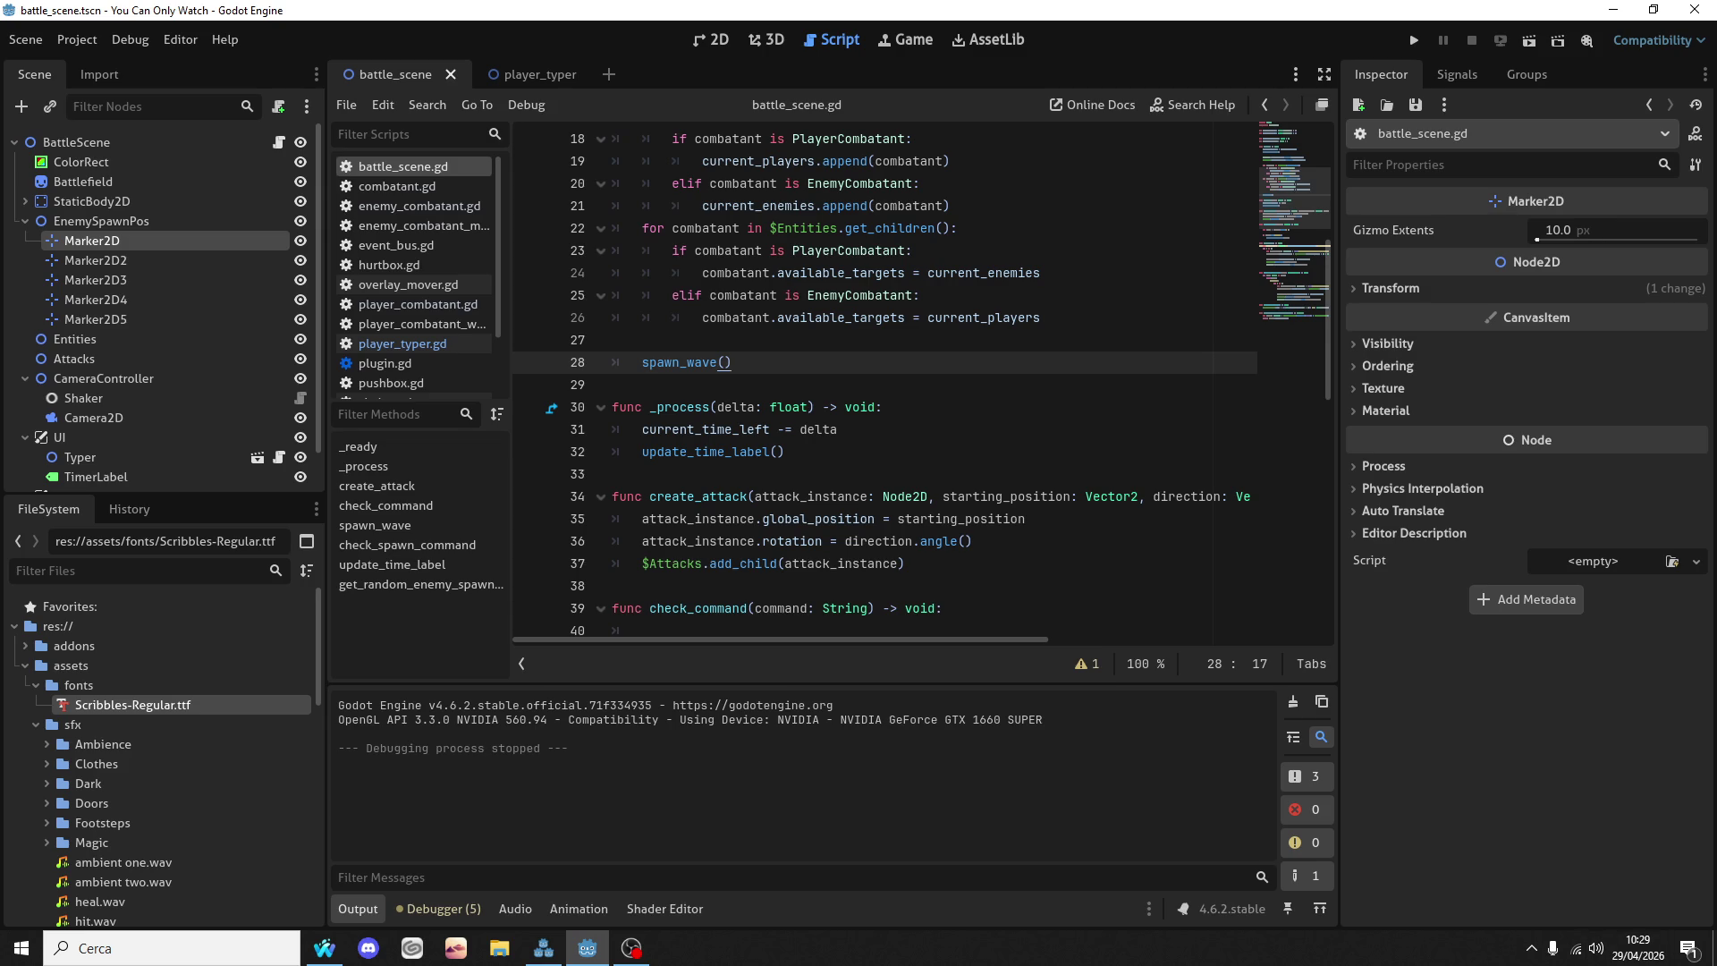
{"action": "key", "text": "alt+Tab"}
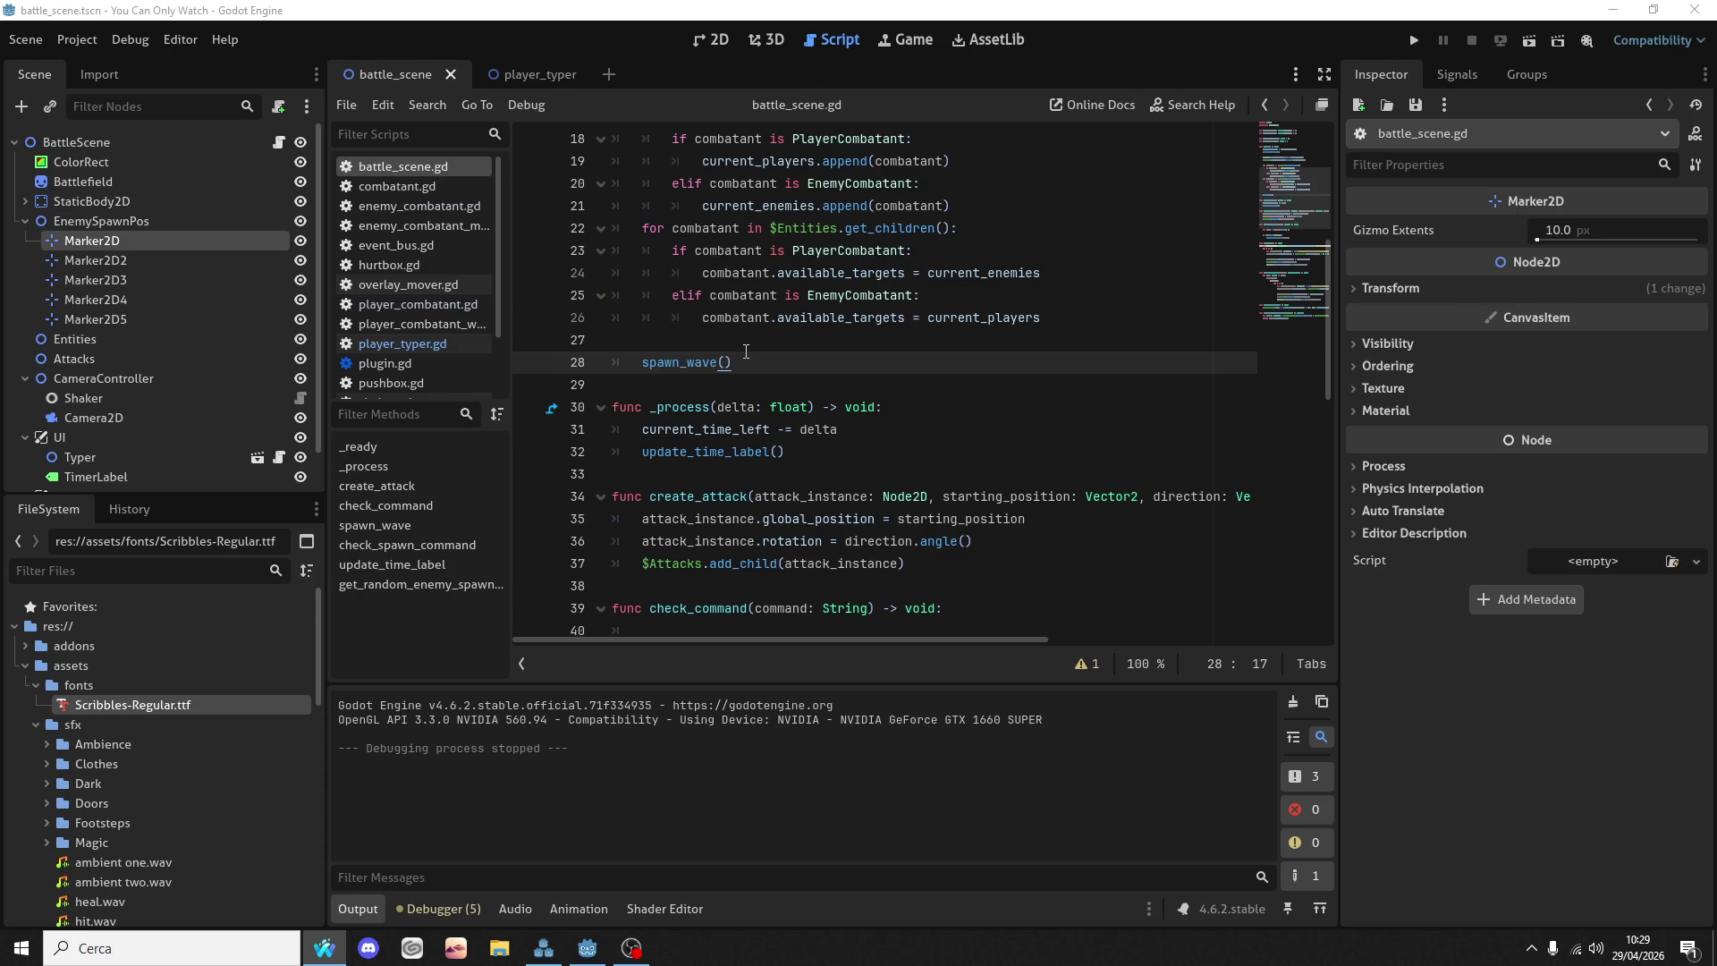
{"action": "scroll", "coordinate": [722, 352], "scroll_direction": "down", "scroll_amount": 2}
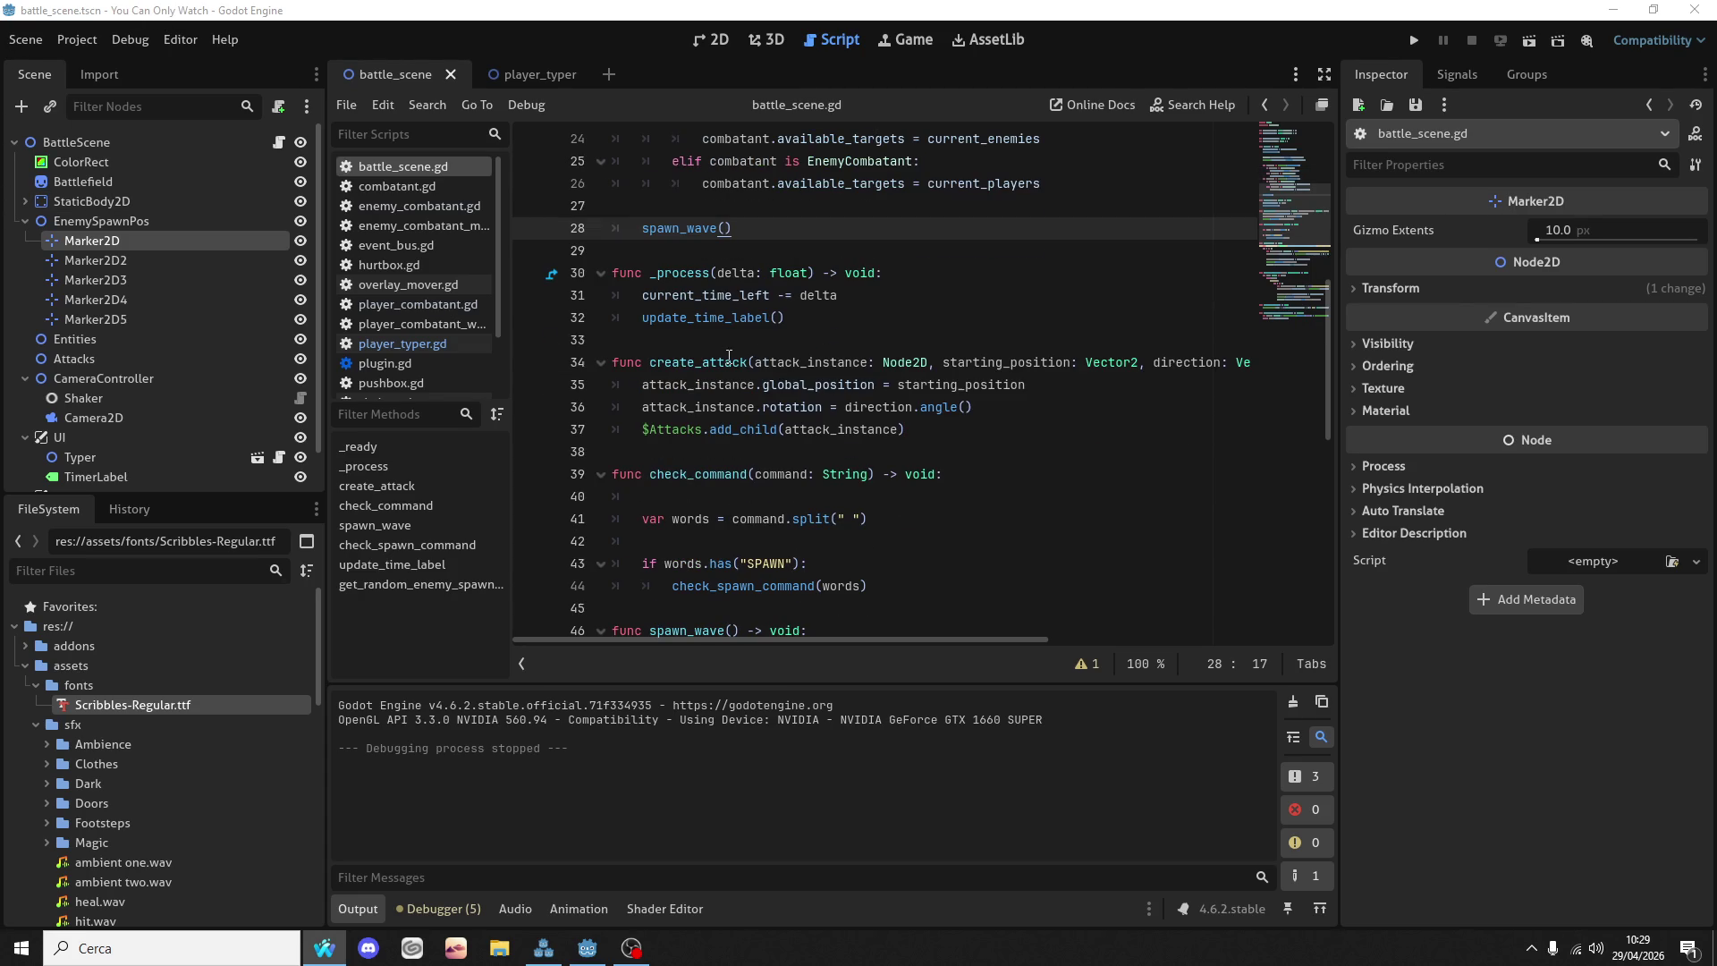
{"action": "left_click", "coordinate": [817, 328]}
In _process, add 'if !are_any_enemy_left(): spawn_wave()'.
{"action": "key", "text": "Return"}
{"action": "key", "text": "Return"}
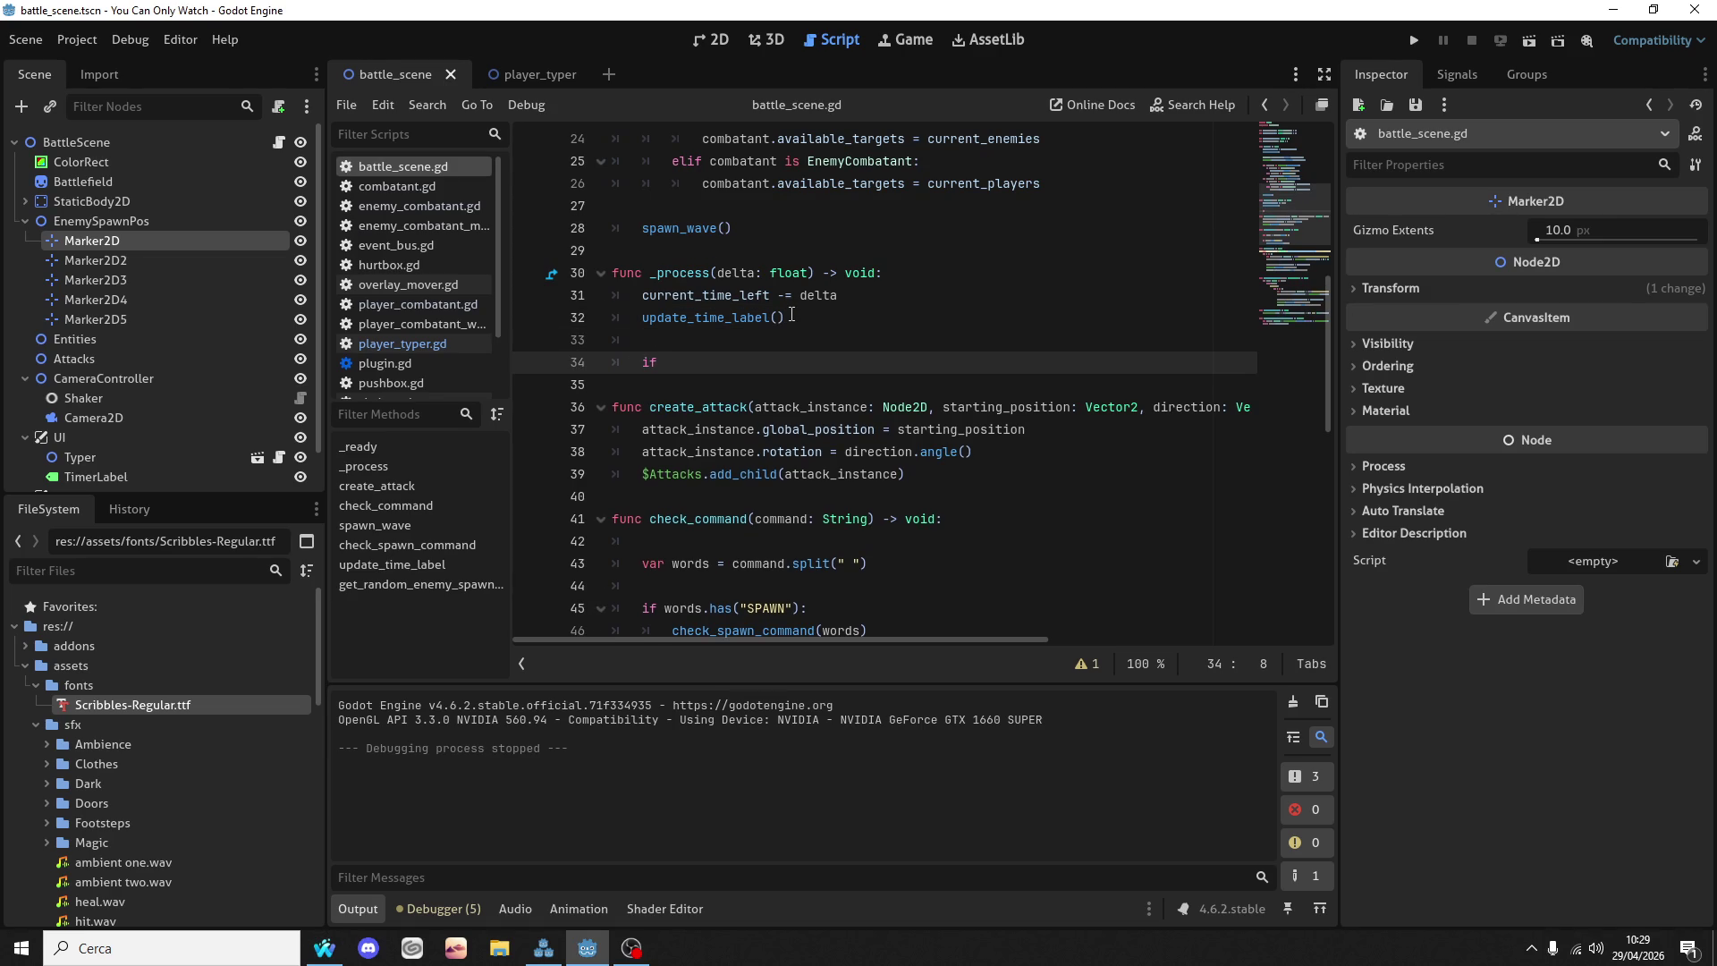
{"action": "type", "text": "!"}
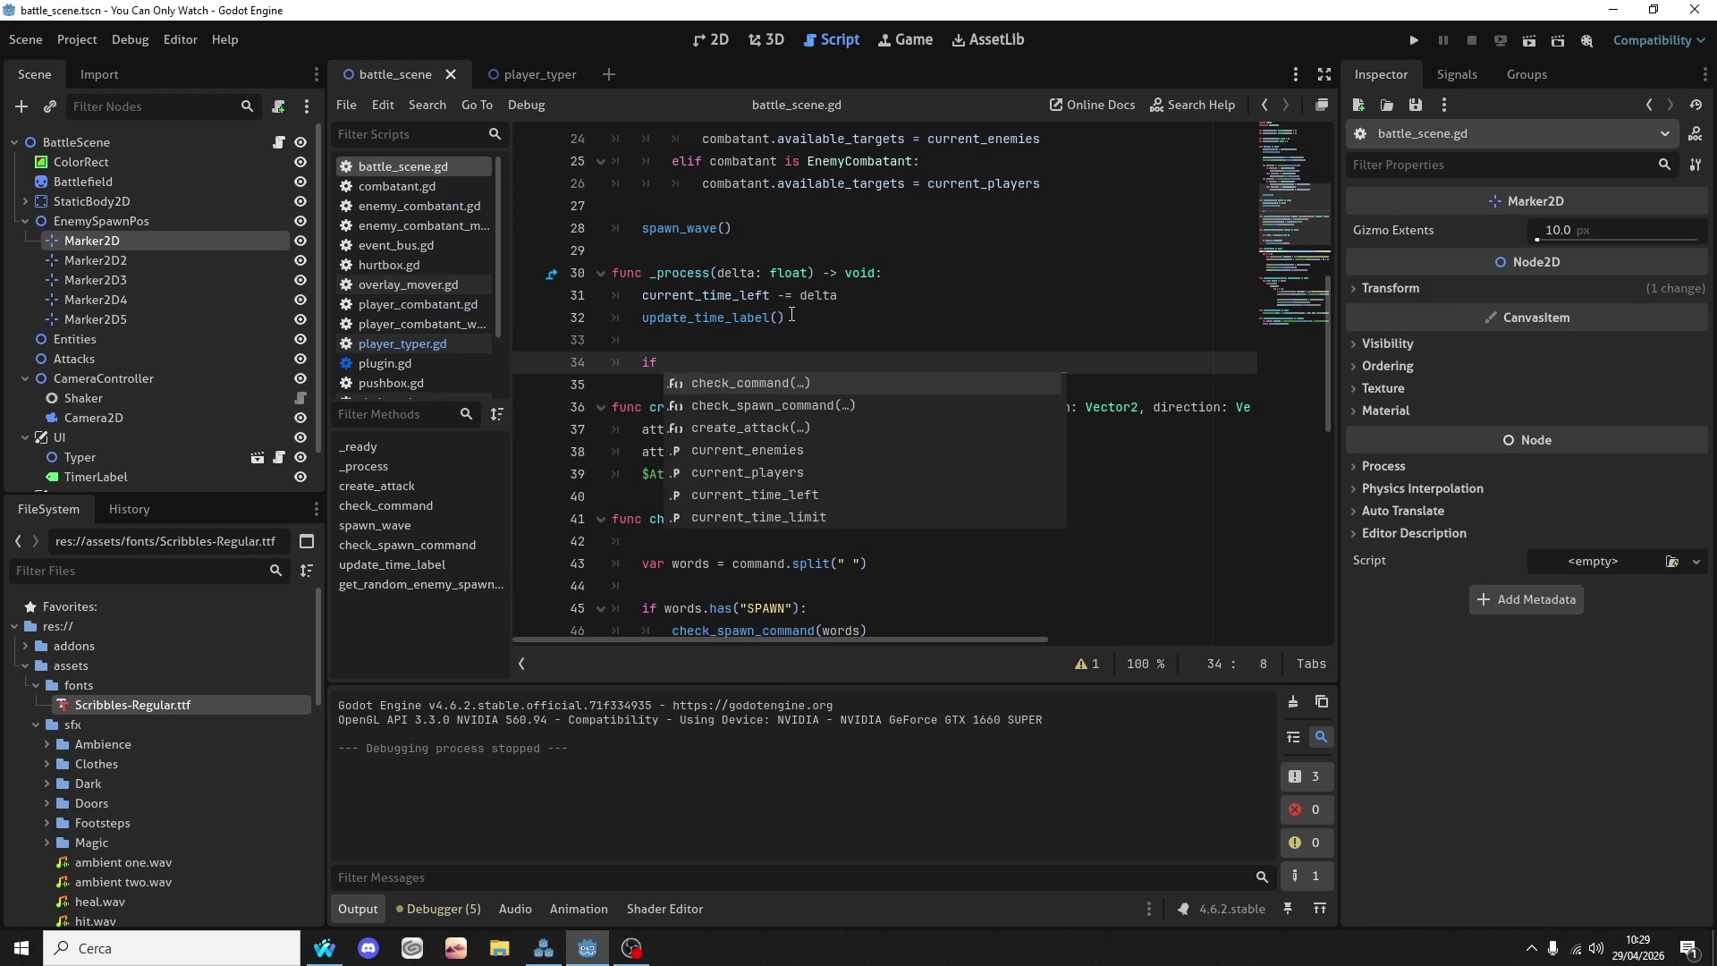
{"action": "type", "text": "are_any"}
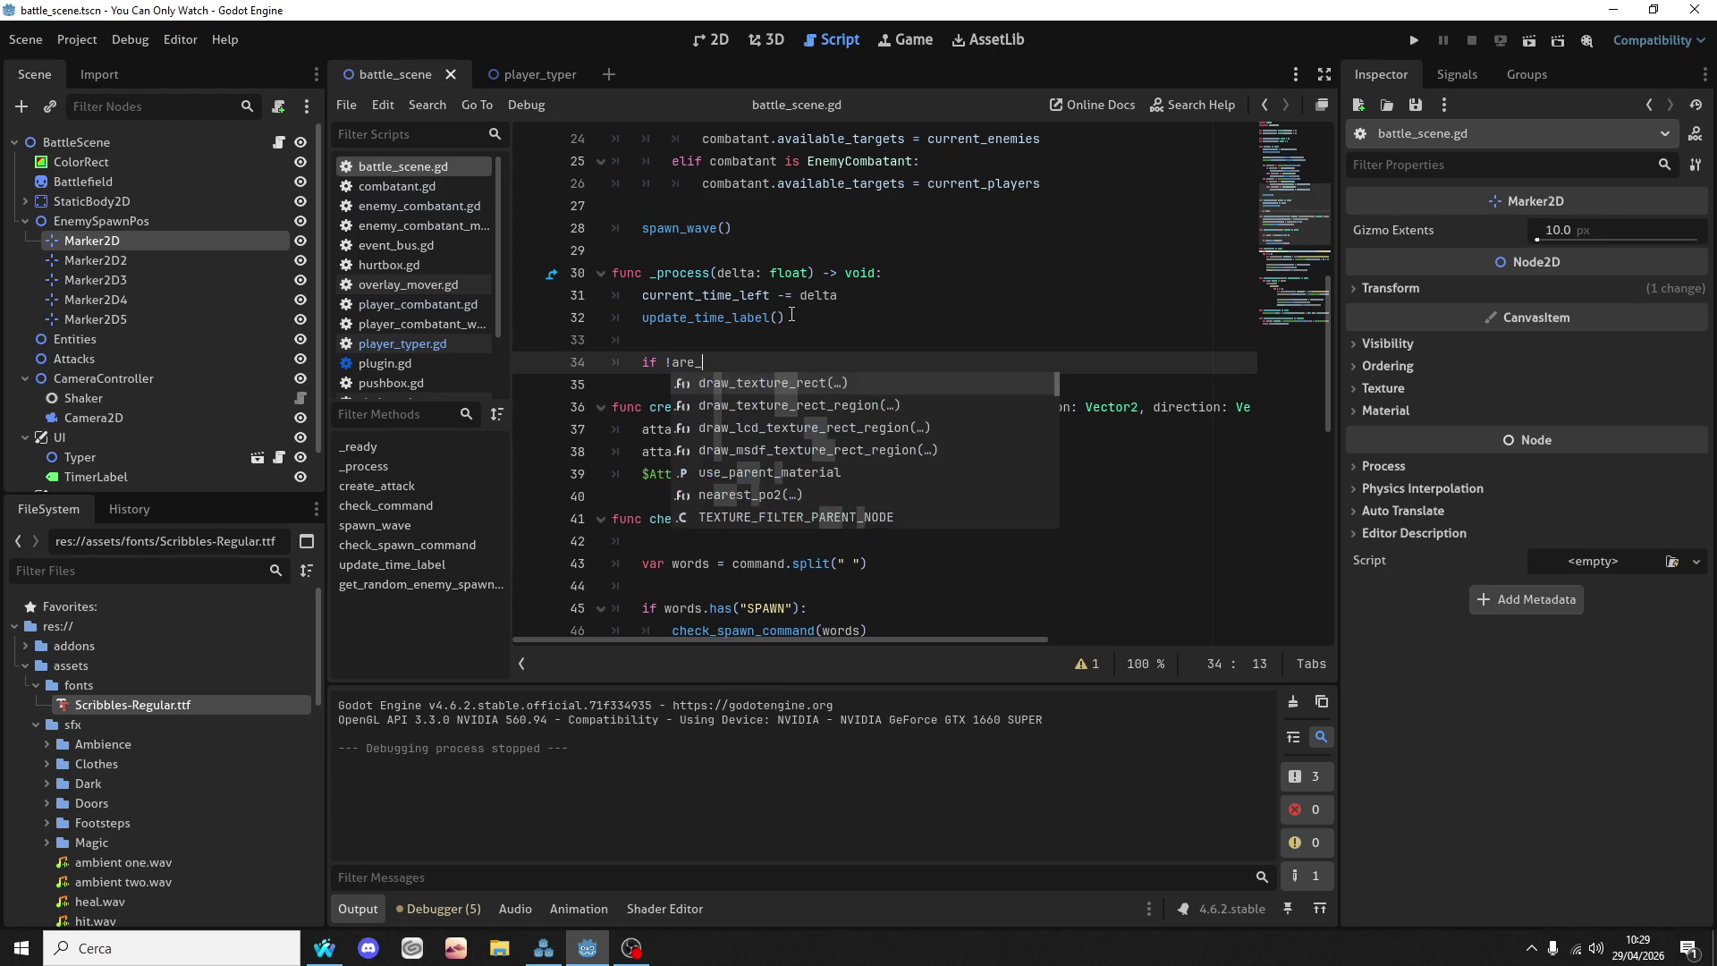
{"action": "type", "text": "_enemy_left"}
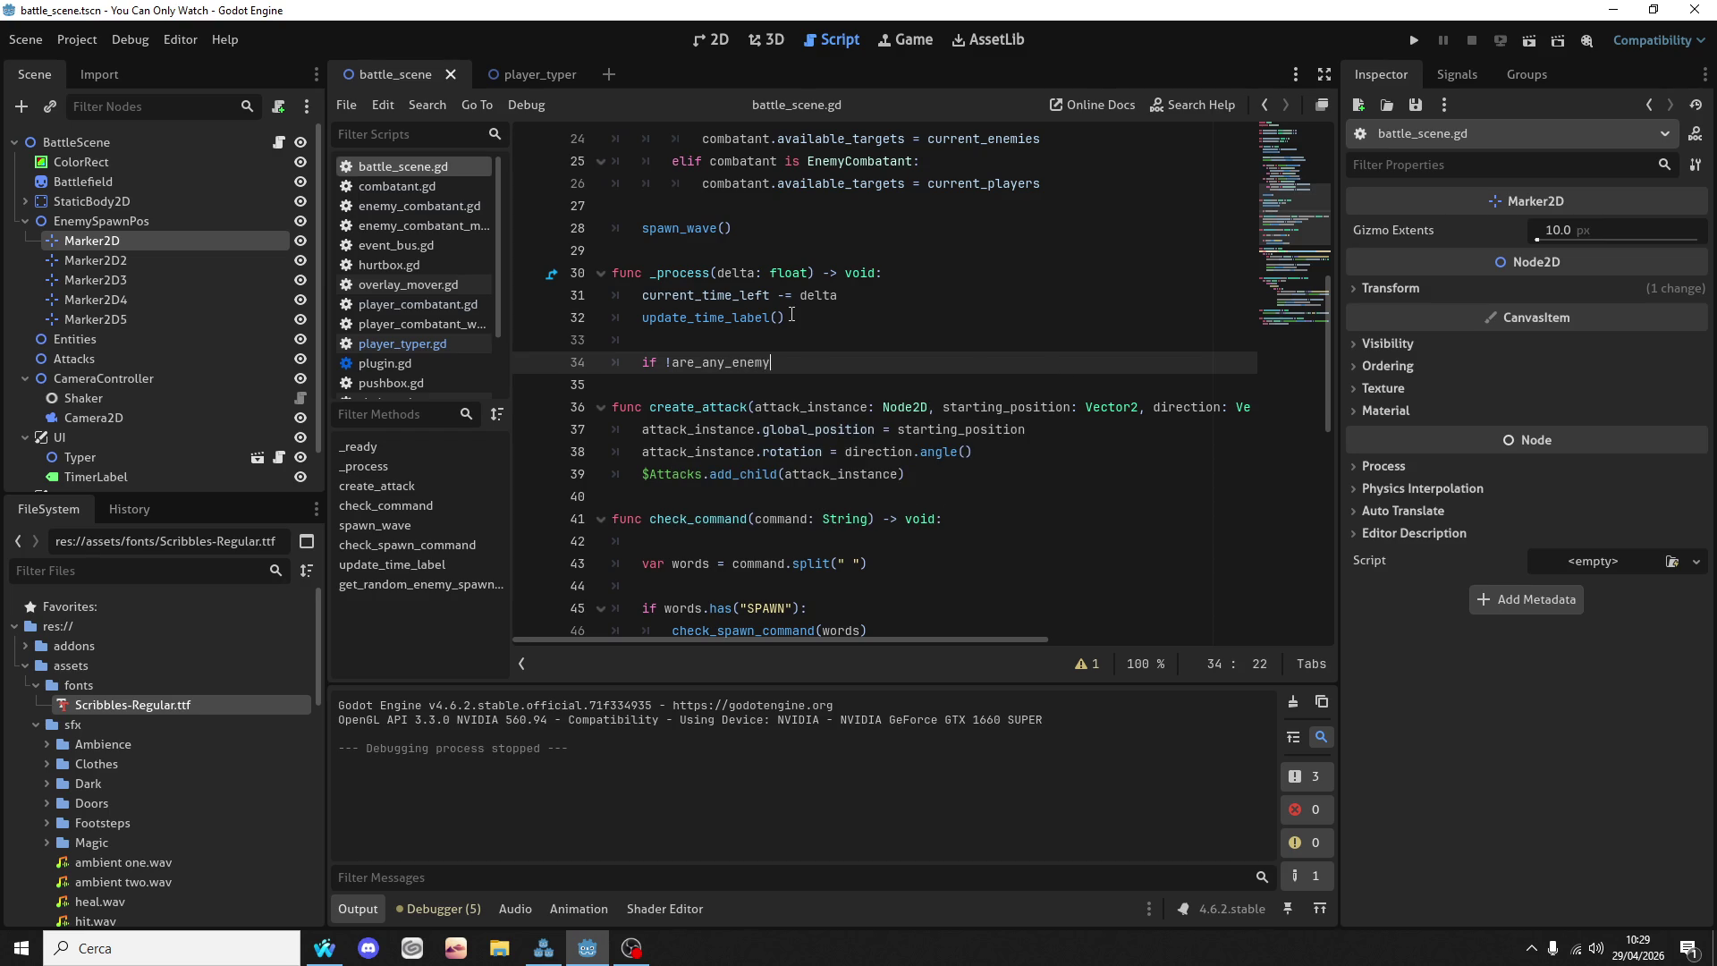
{"action": "type", "text": "()"}
{"action": "type", "text": ":"}
{"action": "key", "text": "Return"}
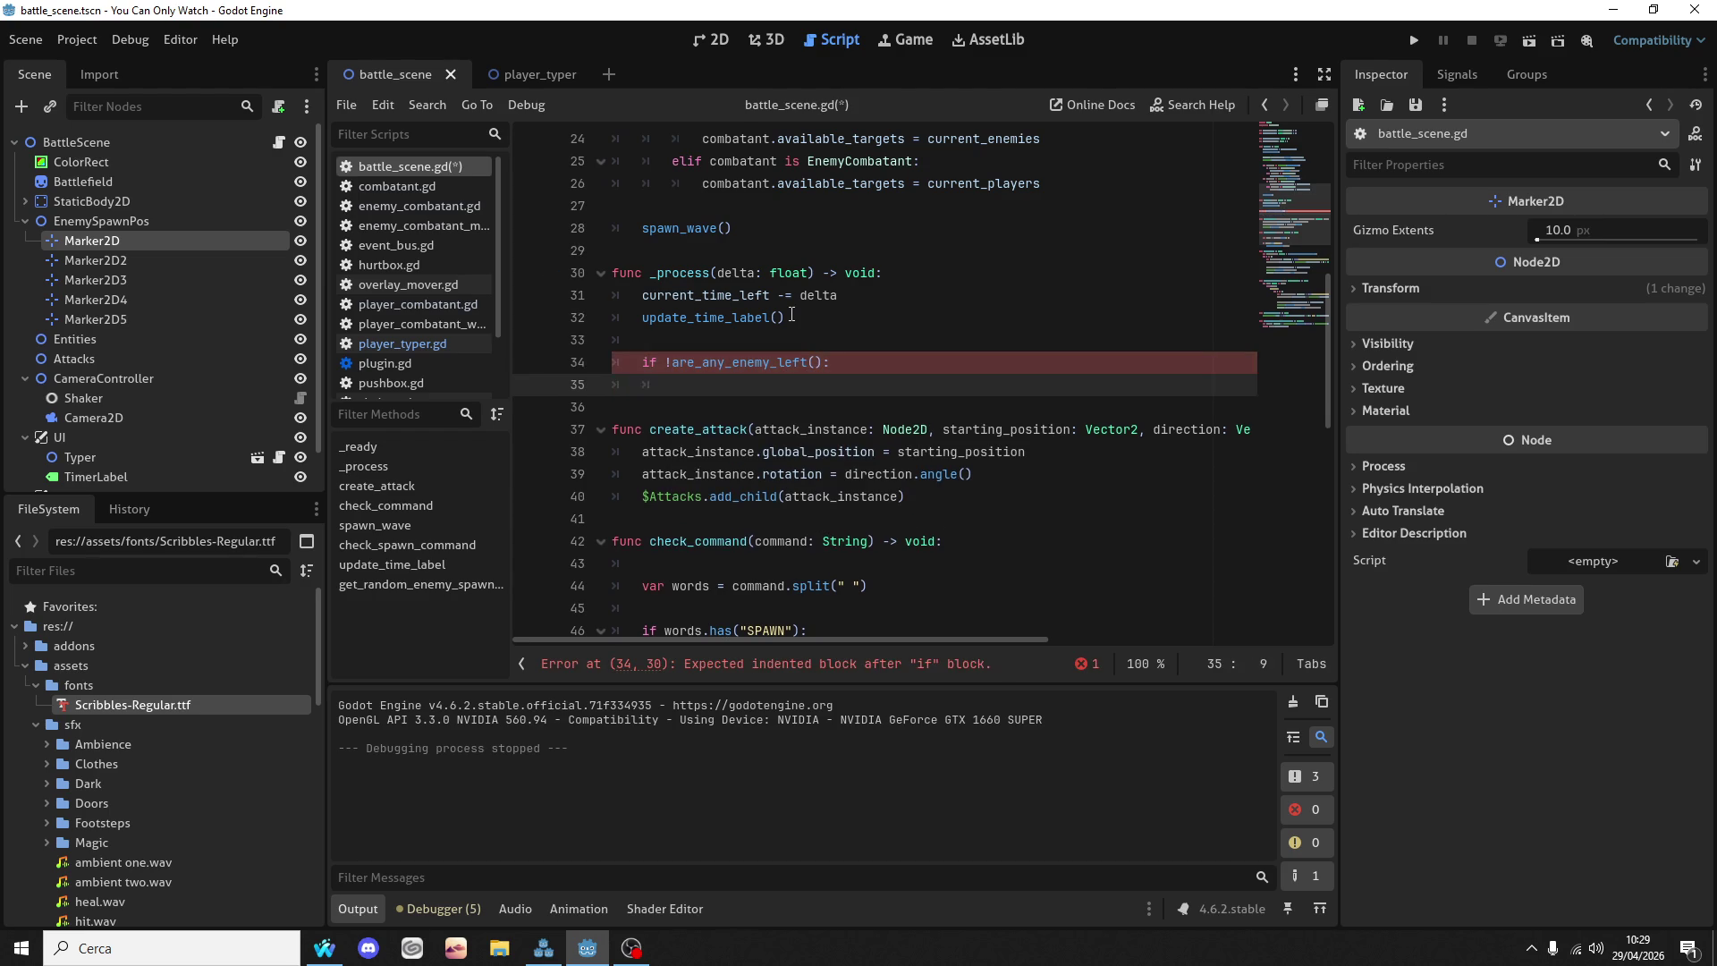
{"action": "type", "text": "spawn_wave"}
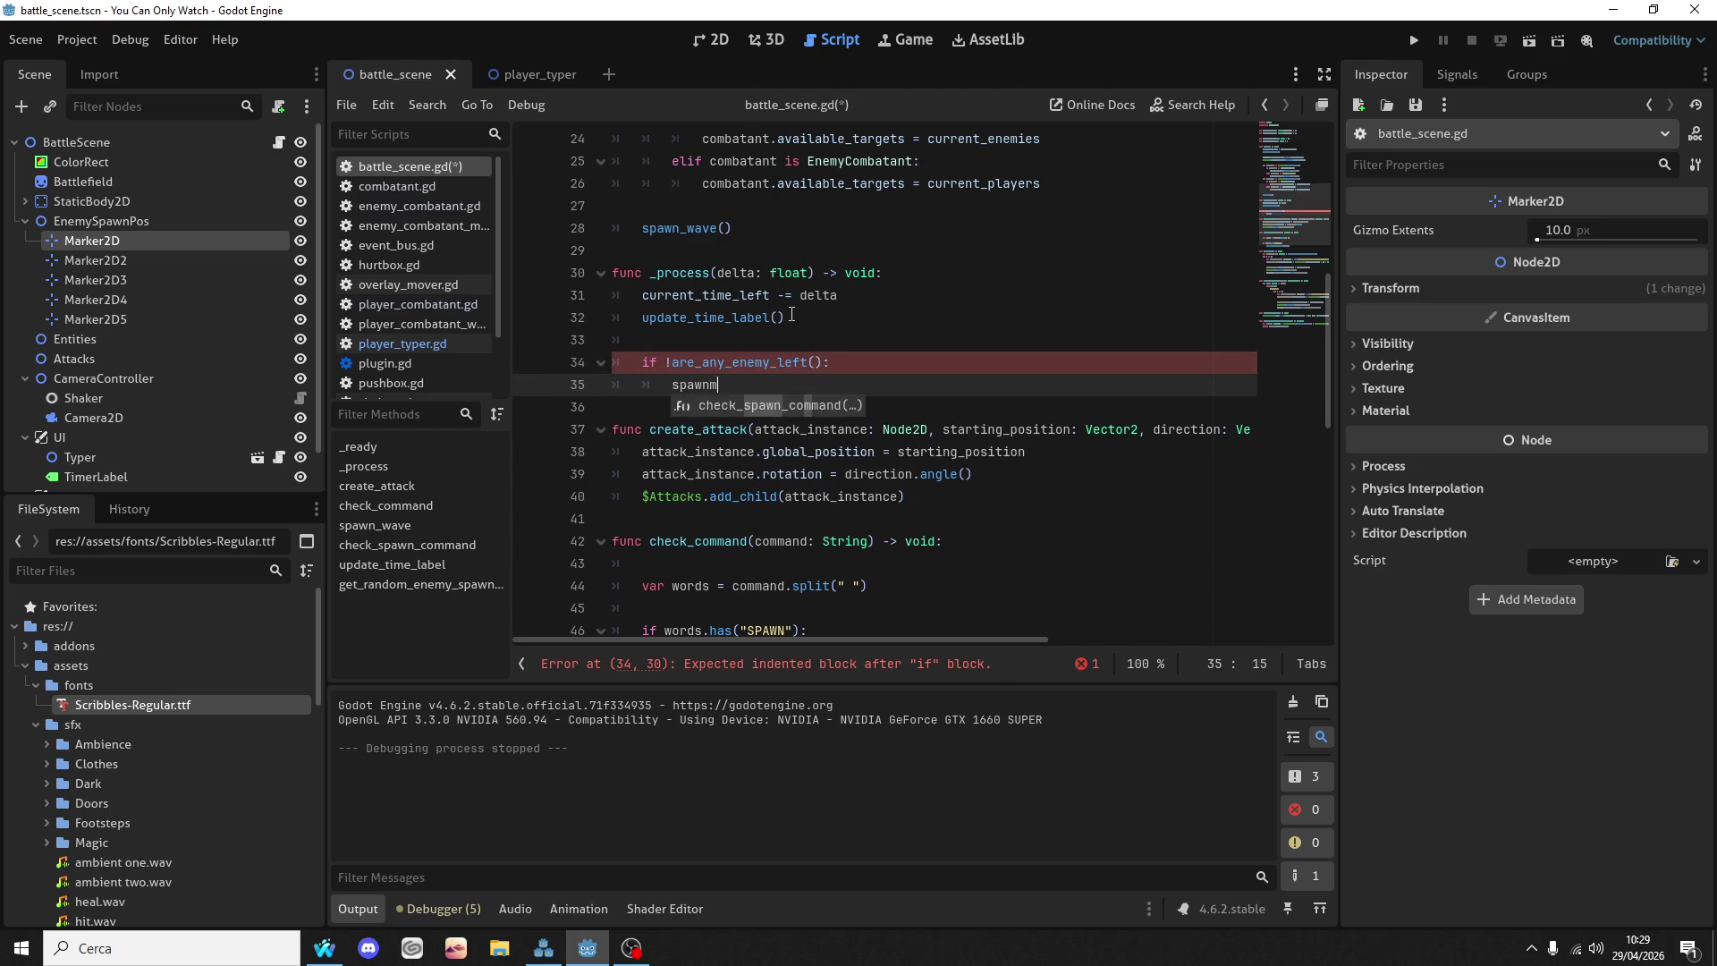
{"action": "key", "text": "Return"}
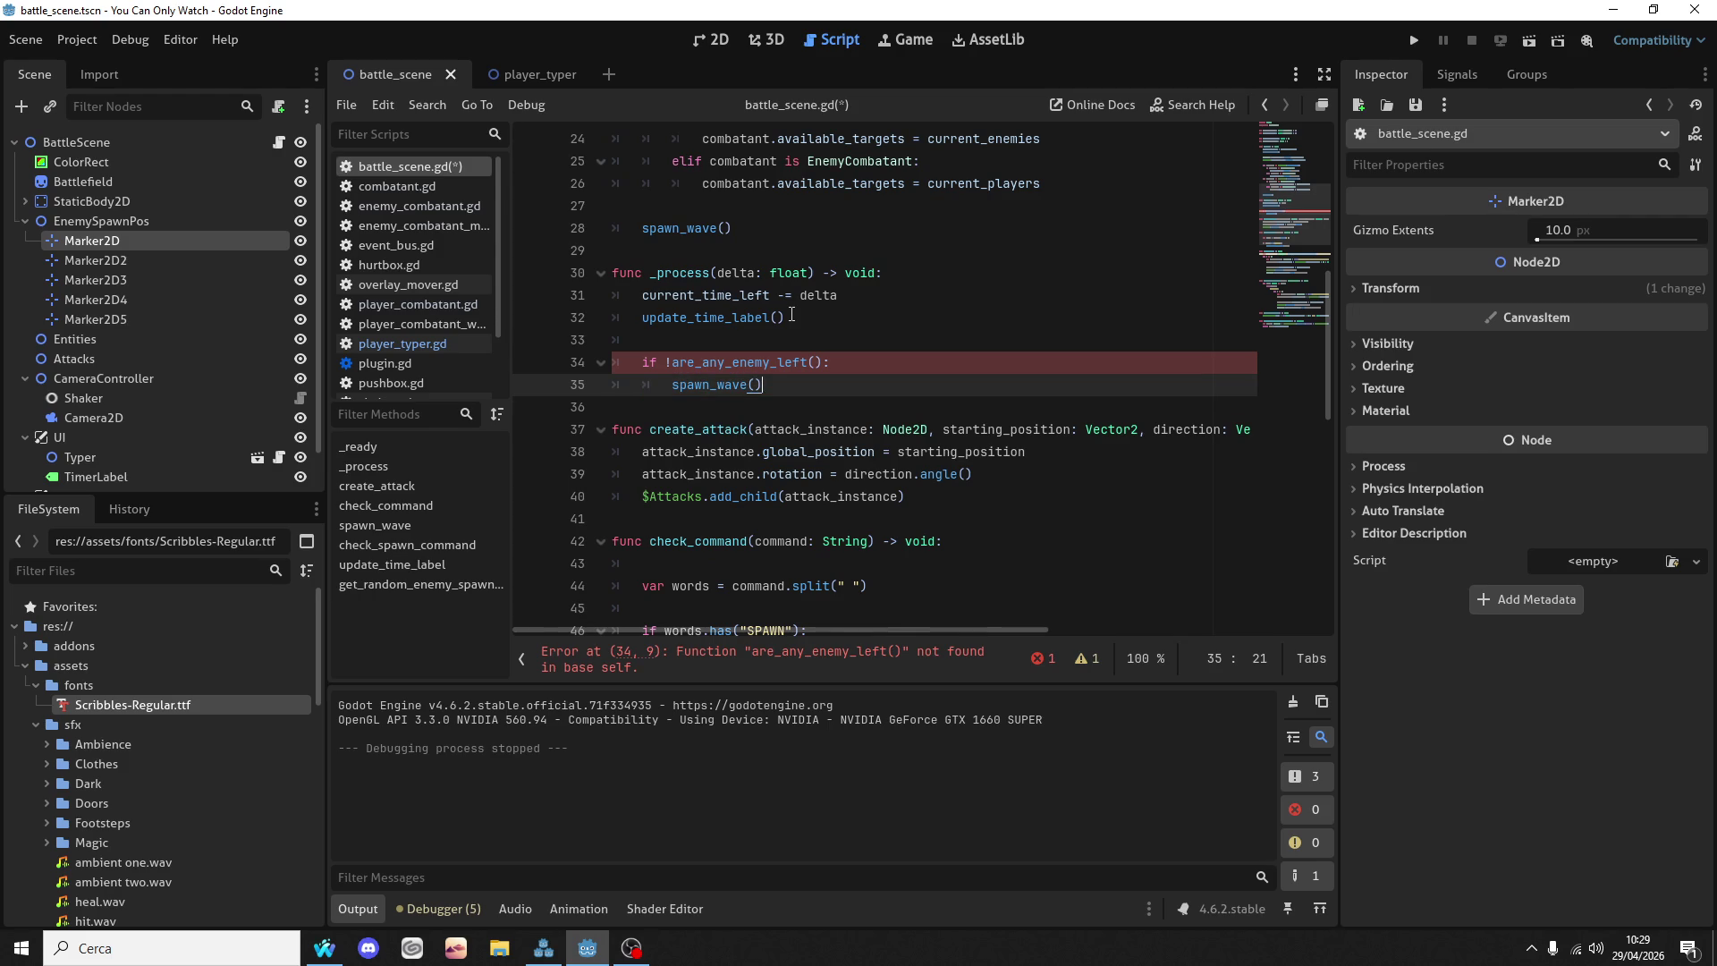
{"action": "key", "text": "Up"}
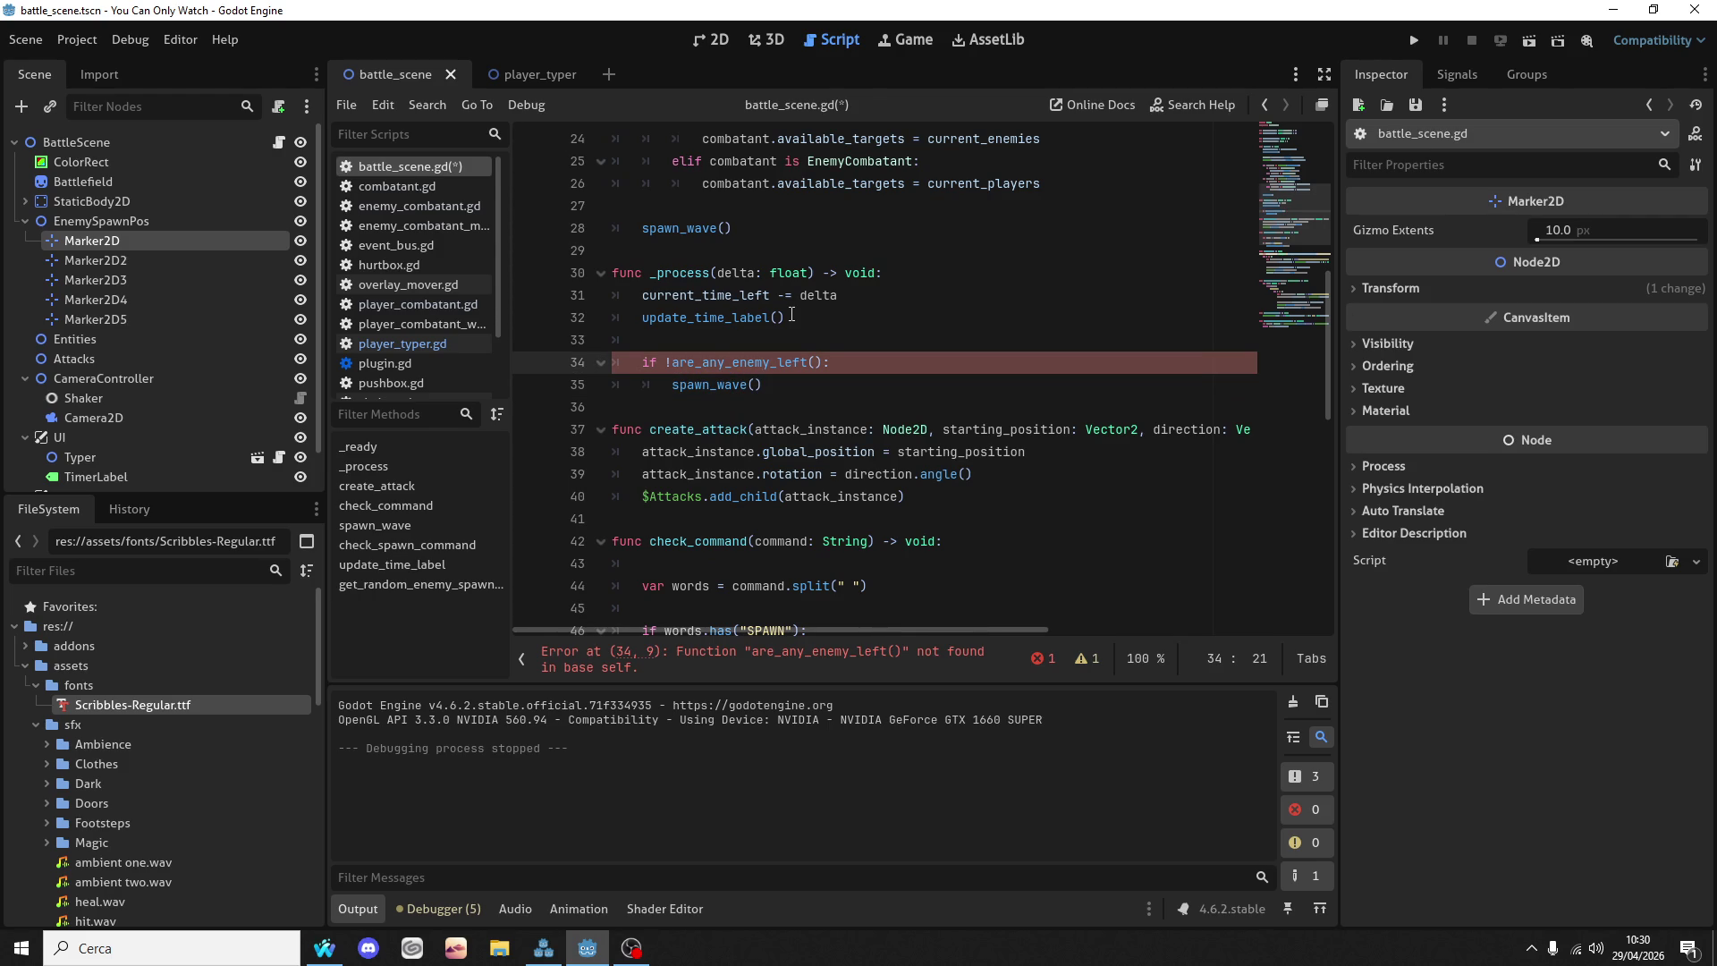
Delete the startup spawn_wave() call from _ready and save, exposing the undefined are_any_enemy_left.
{"action": "left_click_drag", "start_coordinate": [734, 228], "coordinate": [774, 189]}
{"action": "key", "text": "BackSpace"}
{"action": "key", "text": "ctrl+s"}
{"action": "double_click", "coordinate": [761, 317]}
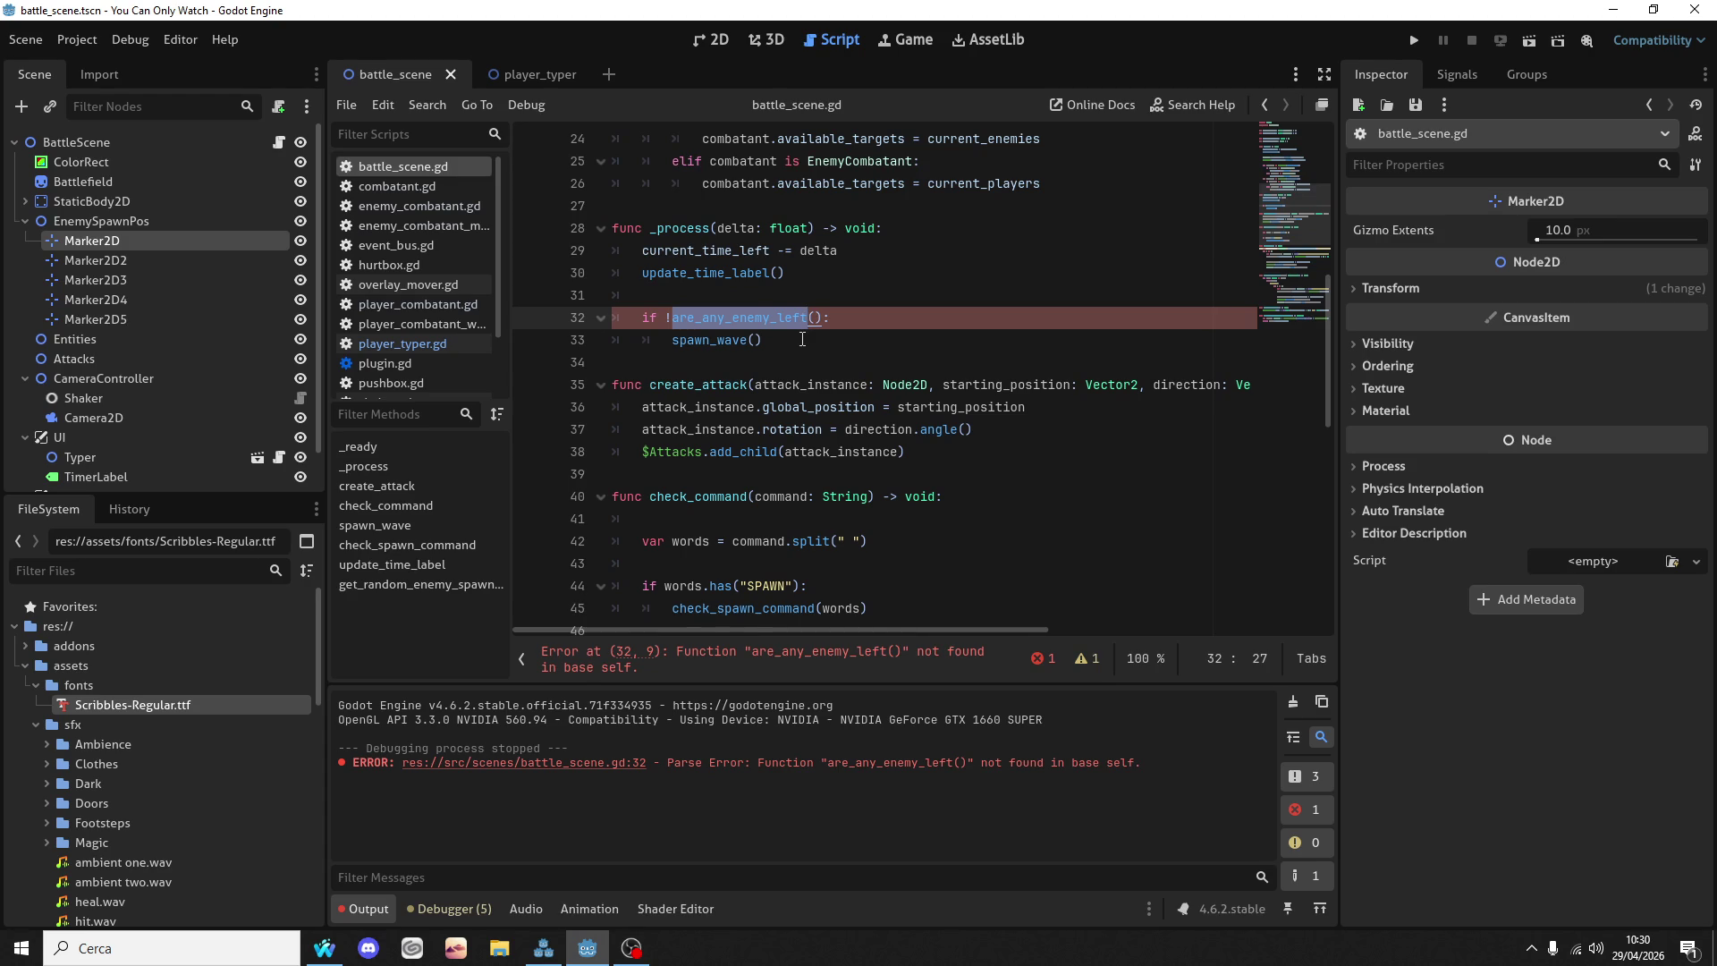
{"action": "left_click", "coordinate": [779, 317]}
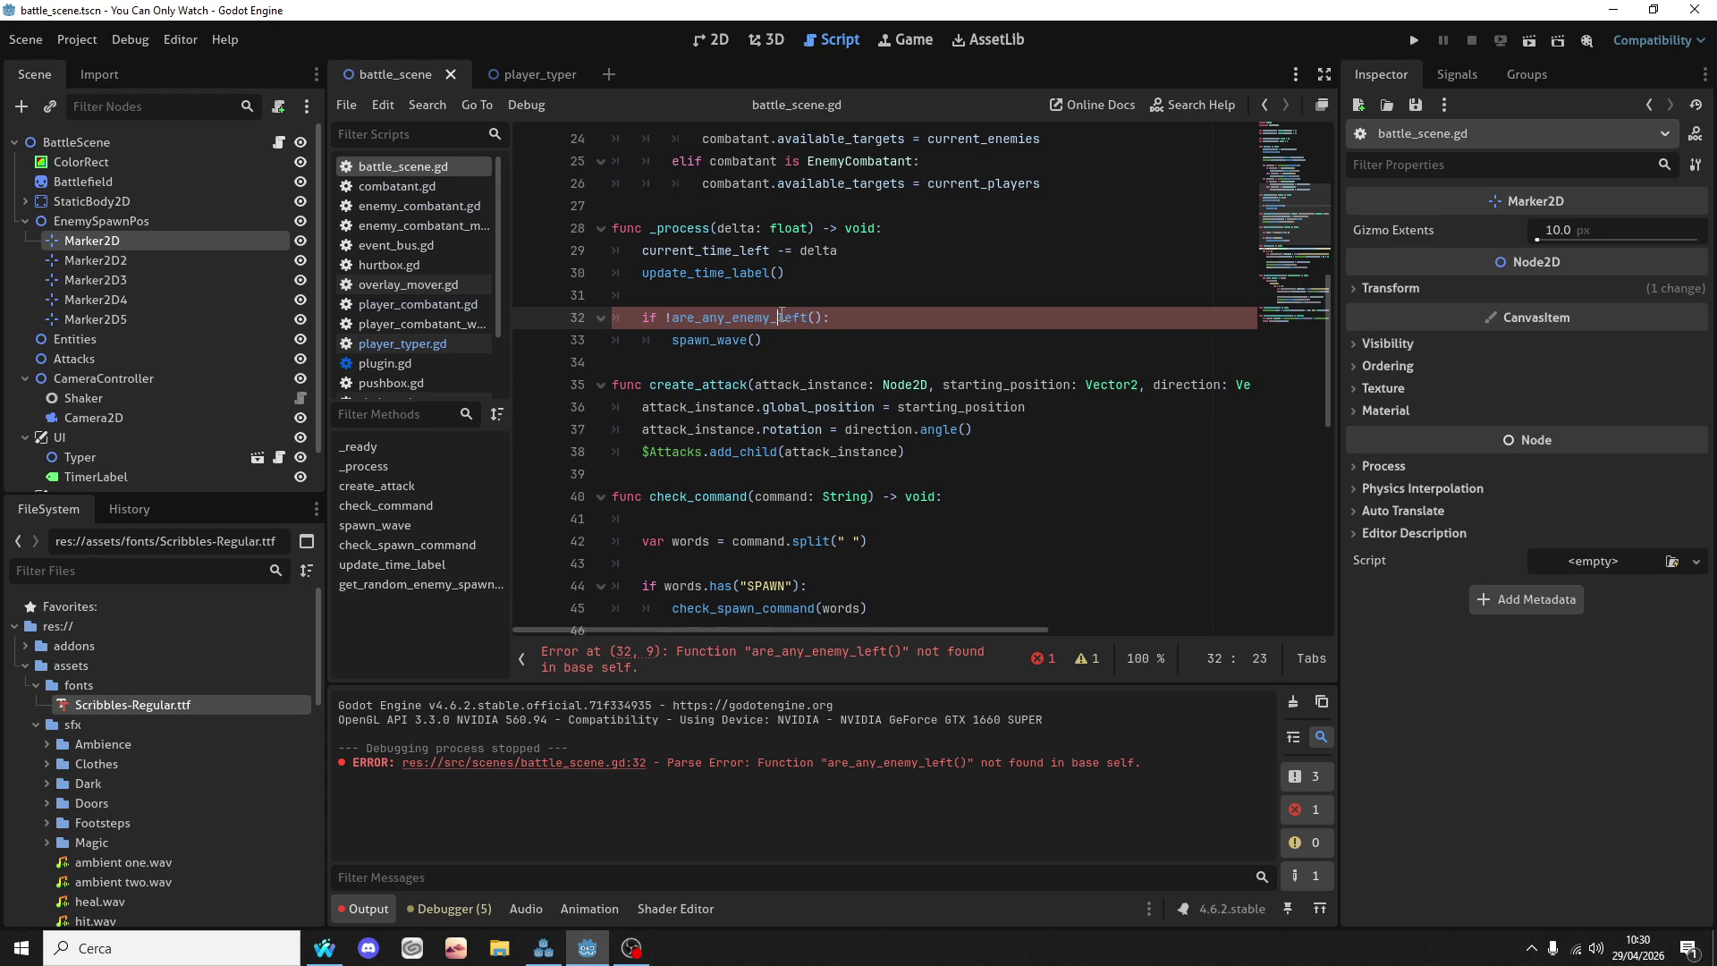
{"action": "double_click", "coordinate": [781, 317]}
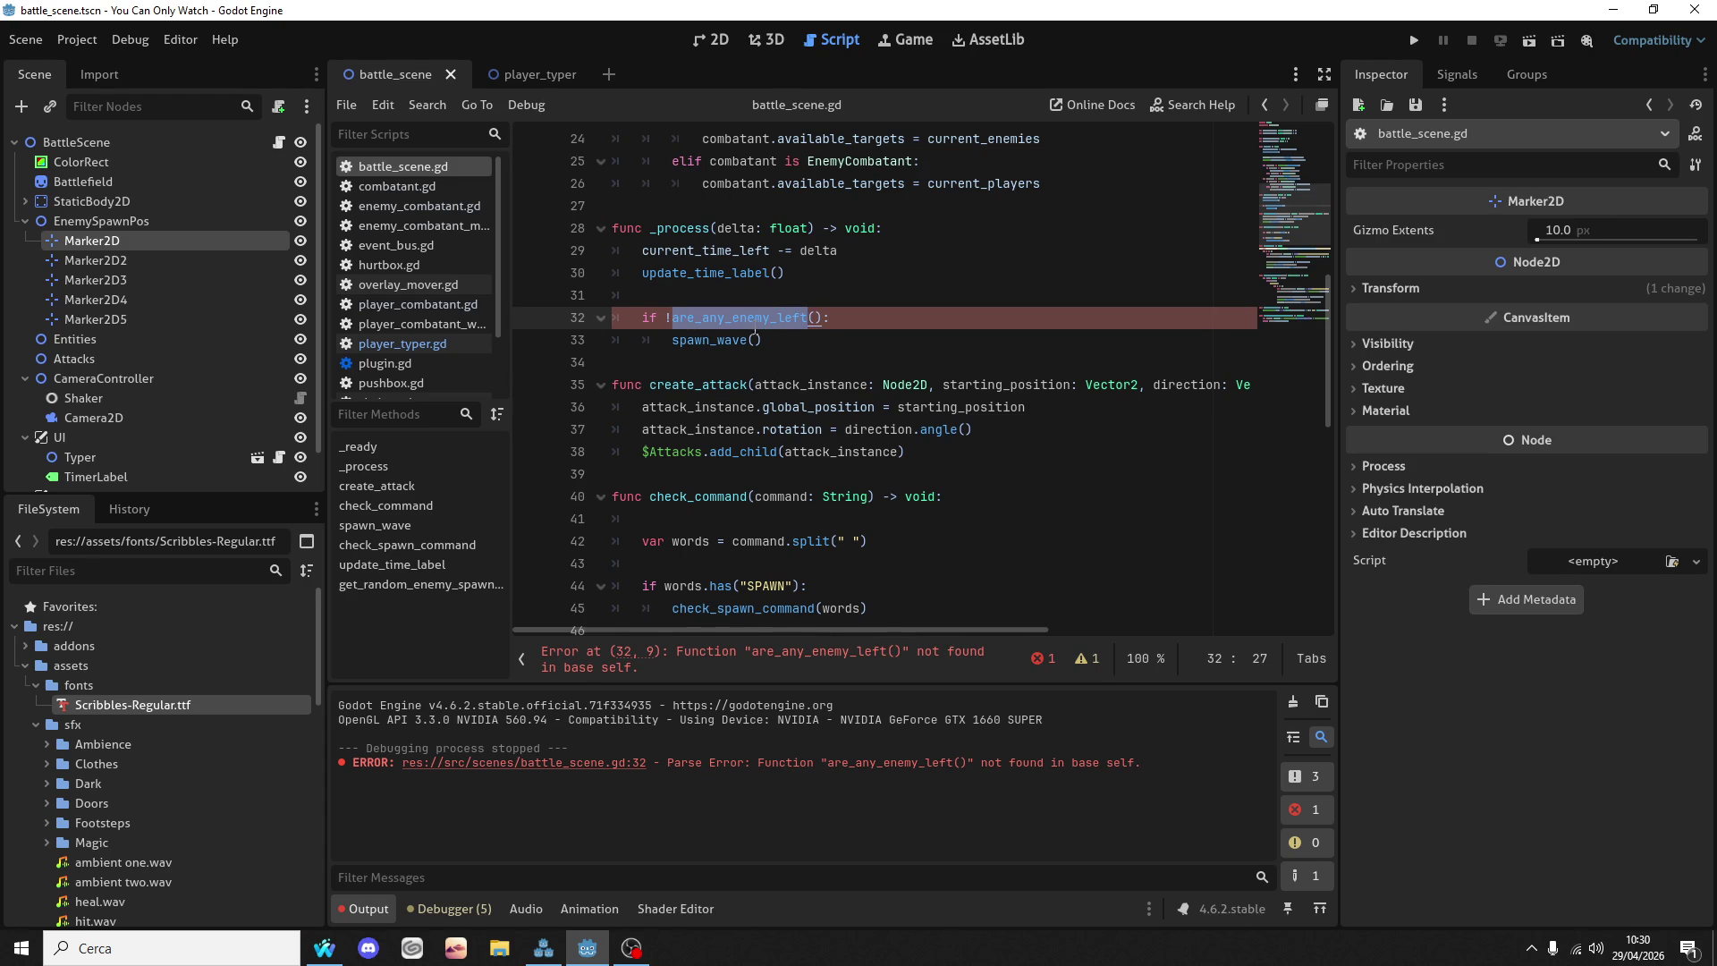
{"action": "key", "text": "ctrl+End"}
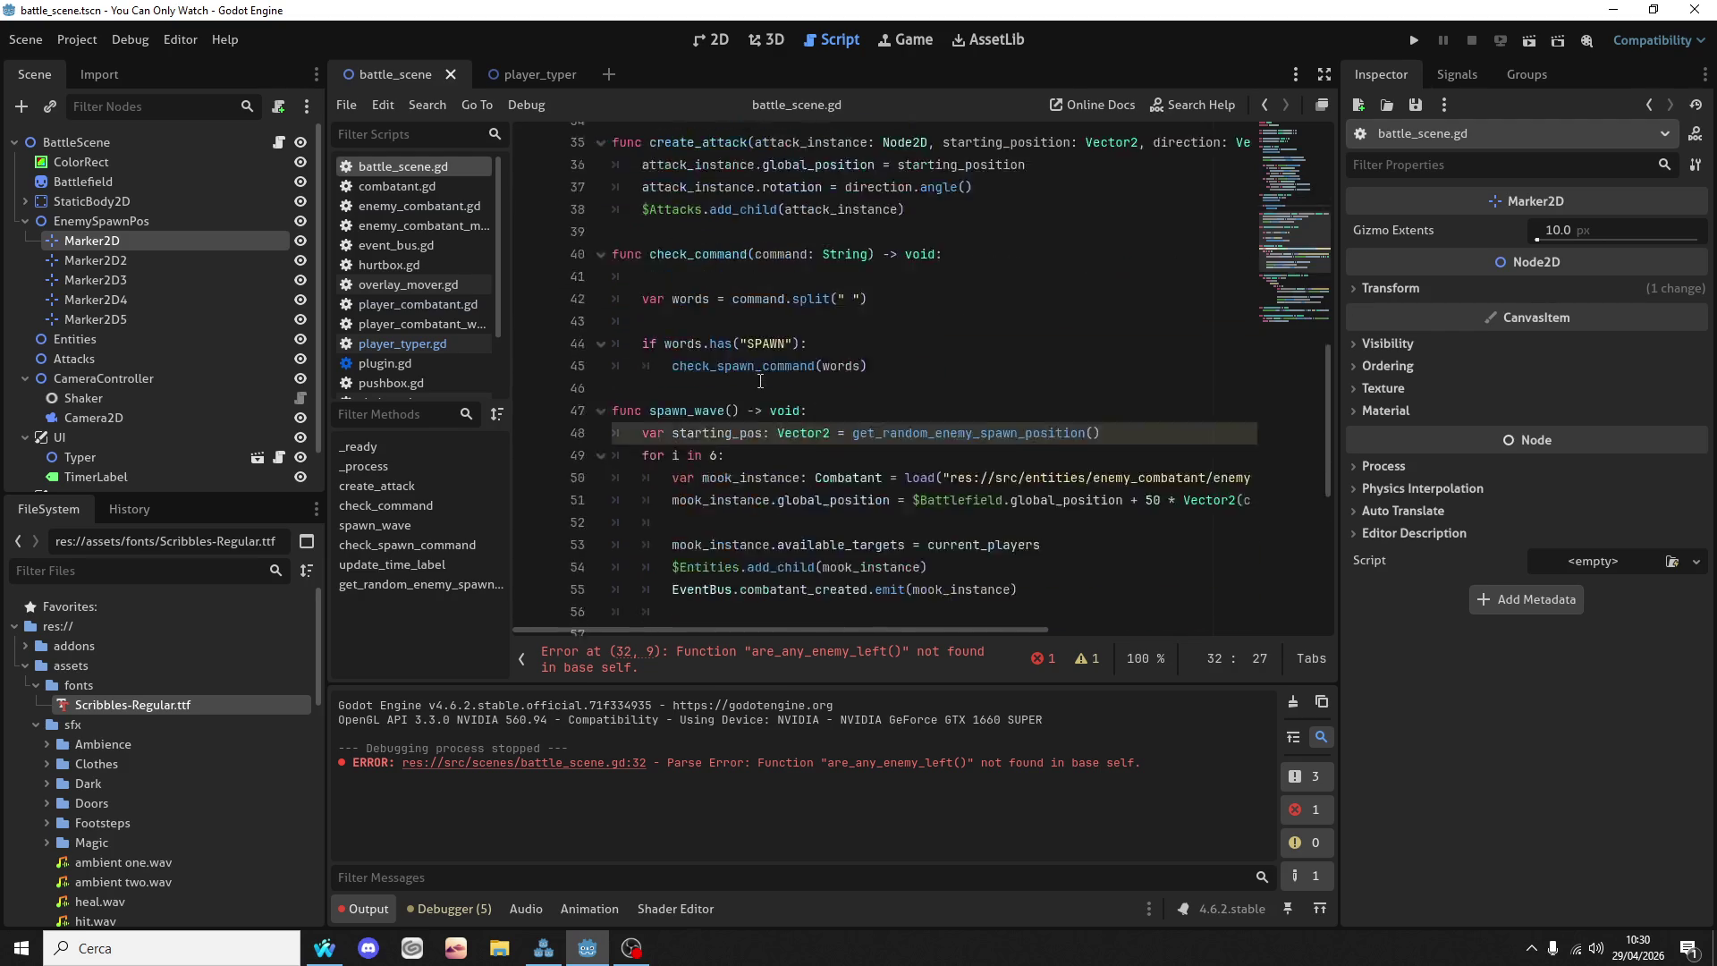
Declare 'func are_any_enemy_left() -> bool' with 'var enemy_count: int = 0' at the script's end.
{"action": "key", "text": "Return"}
{"action": "key", "text": "Return"}
{"action": "key", "text": "Up"}
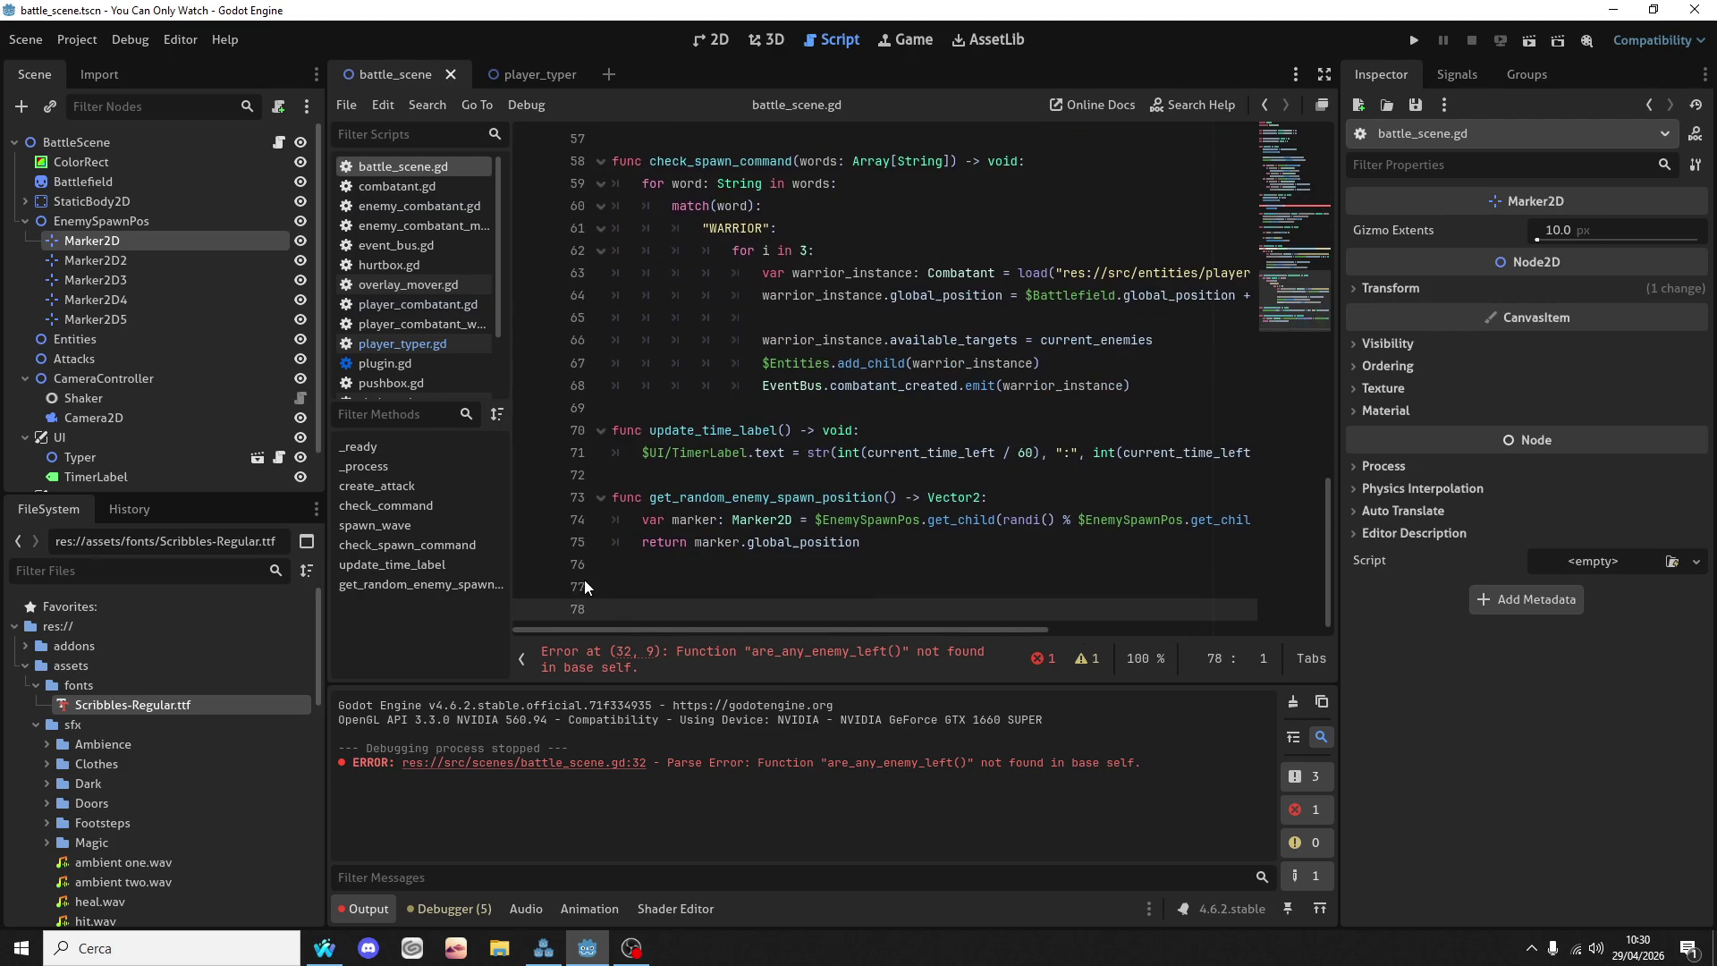
{"action": "type", "text": "func are_any_enemy_left():"}
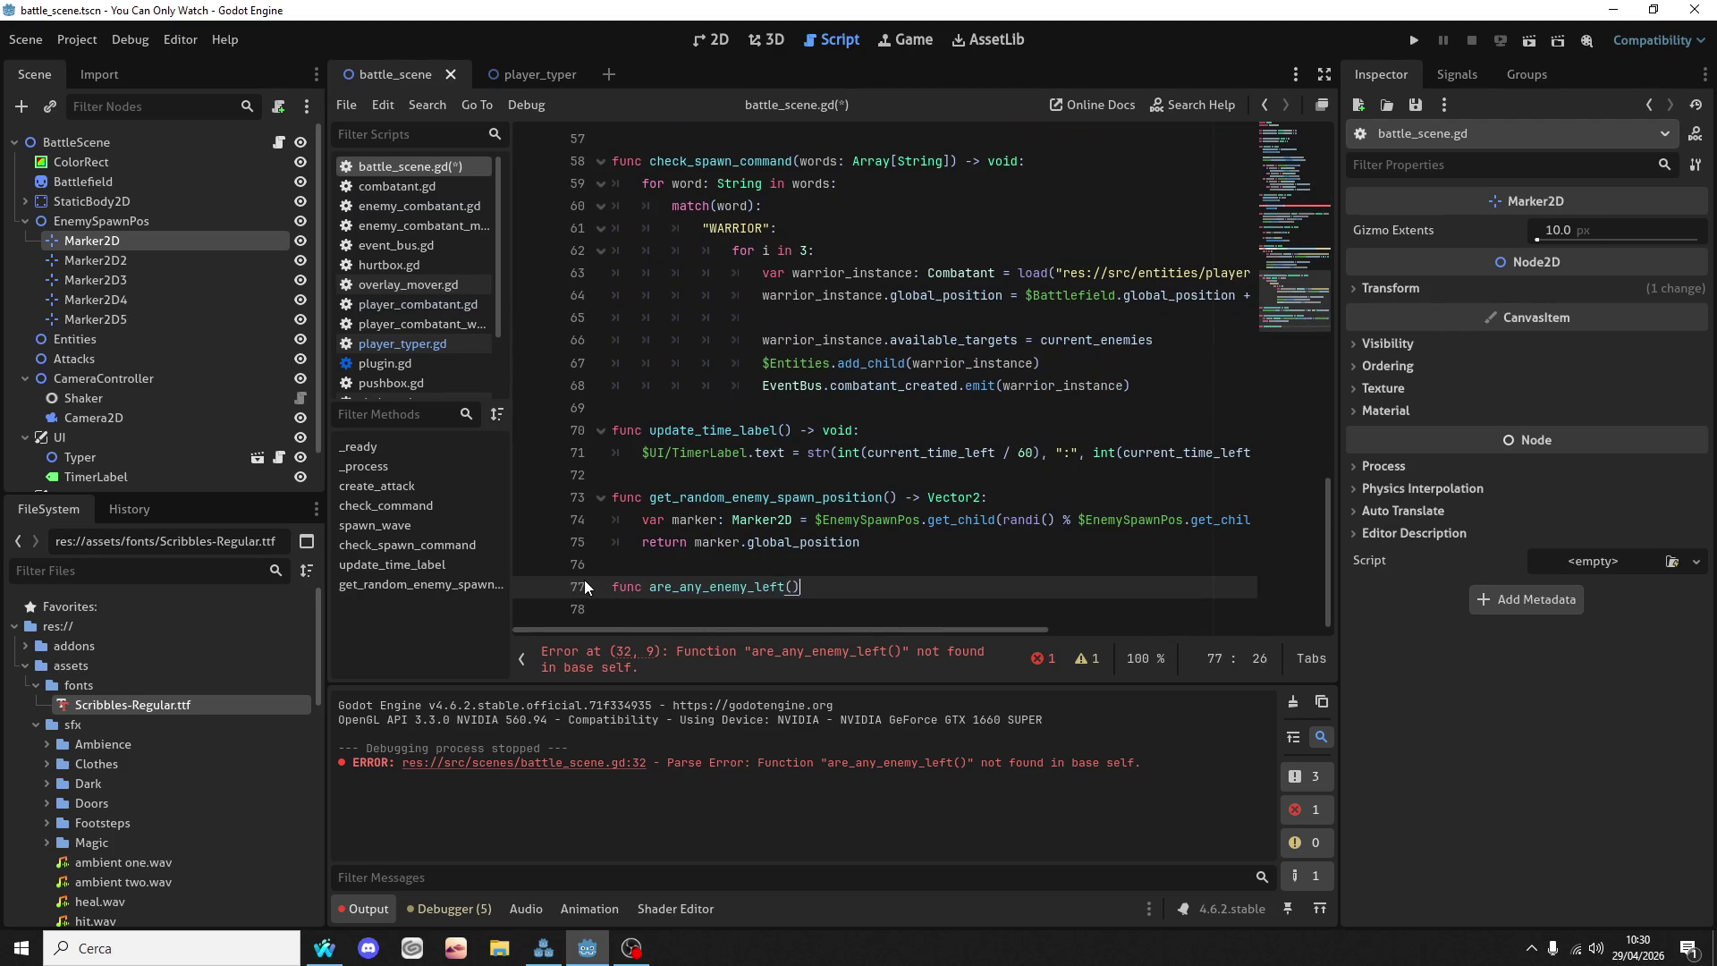
{"action": "key", "text": "Left"}
{"action": "type", "text": "-> "}
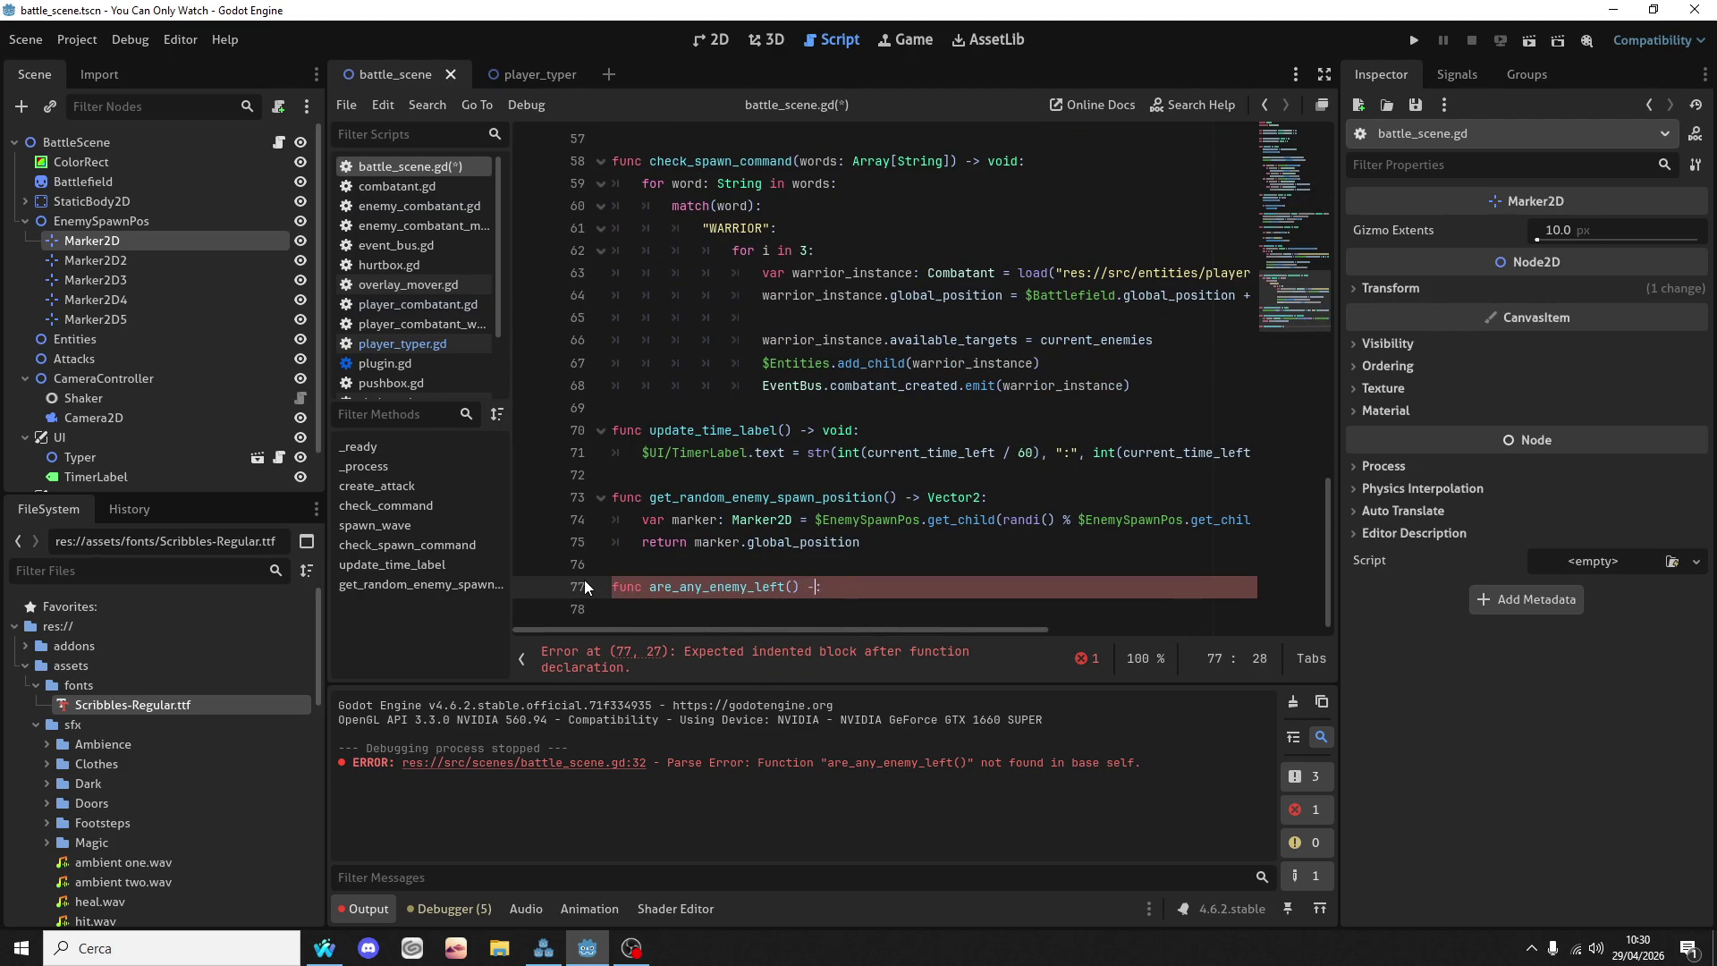
{"action": "type", "text": "bool"}
{"action": "key", "text": "End"}
{"action": "key", "text": "Return"}
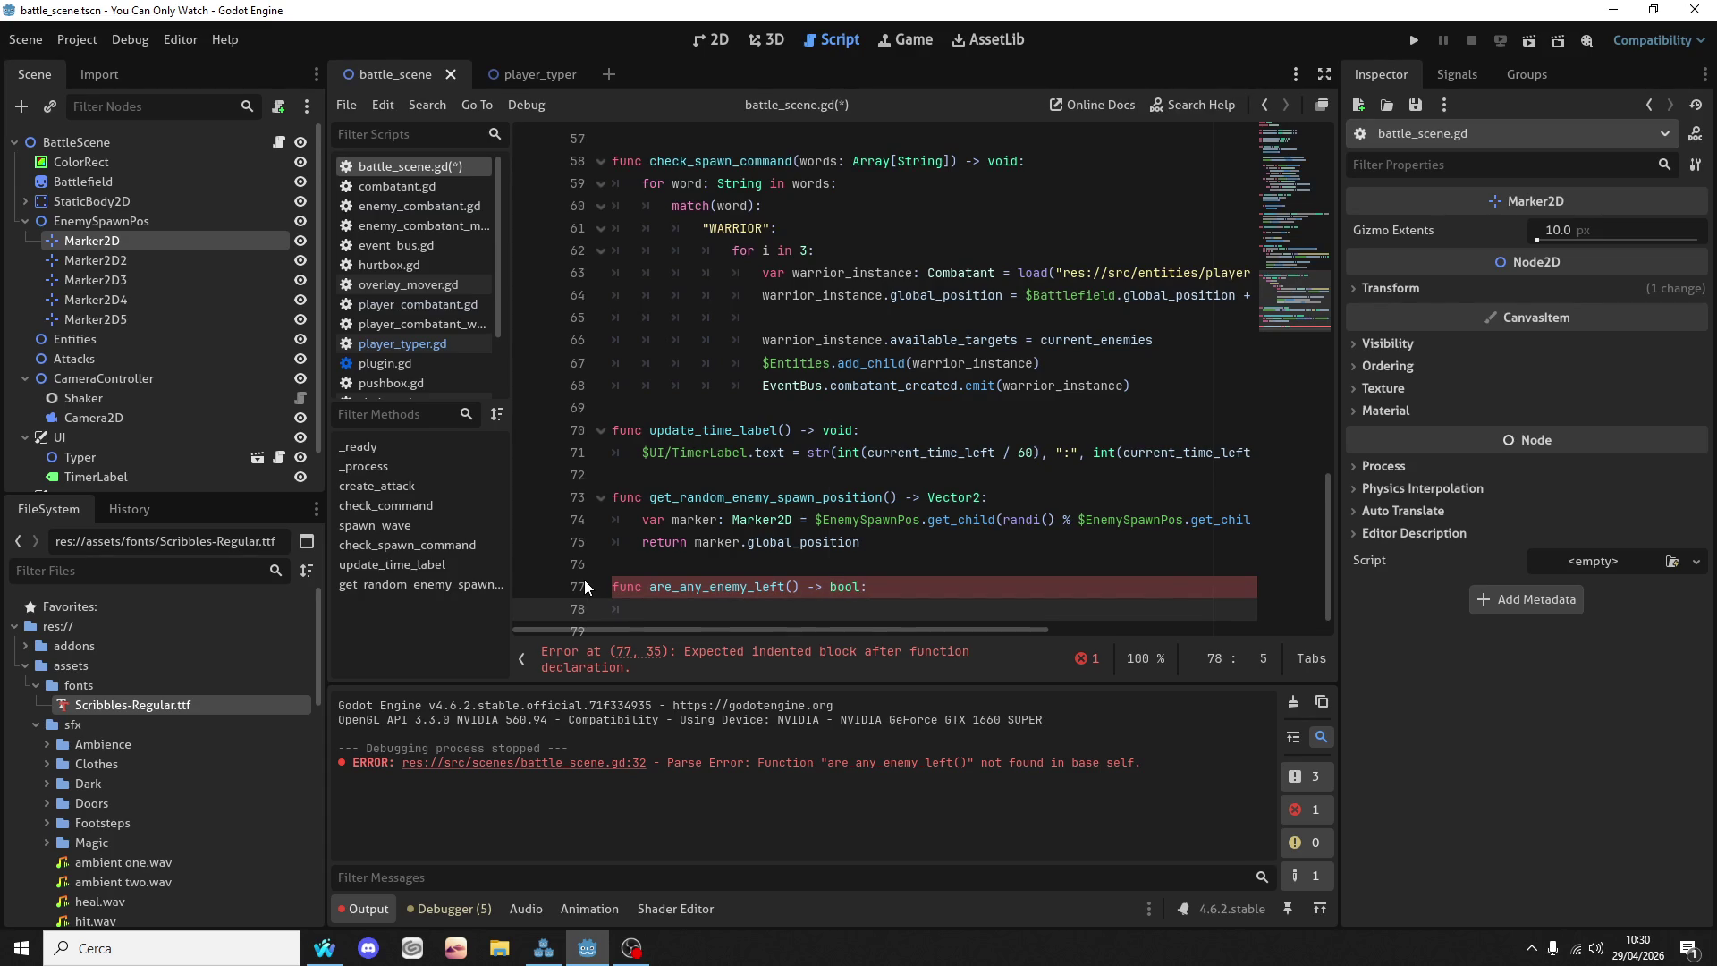
{"action": "type", "text": "var en"}
{"action": "type", "text": "emy_count "}
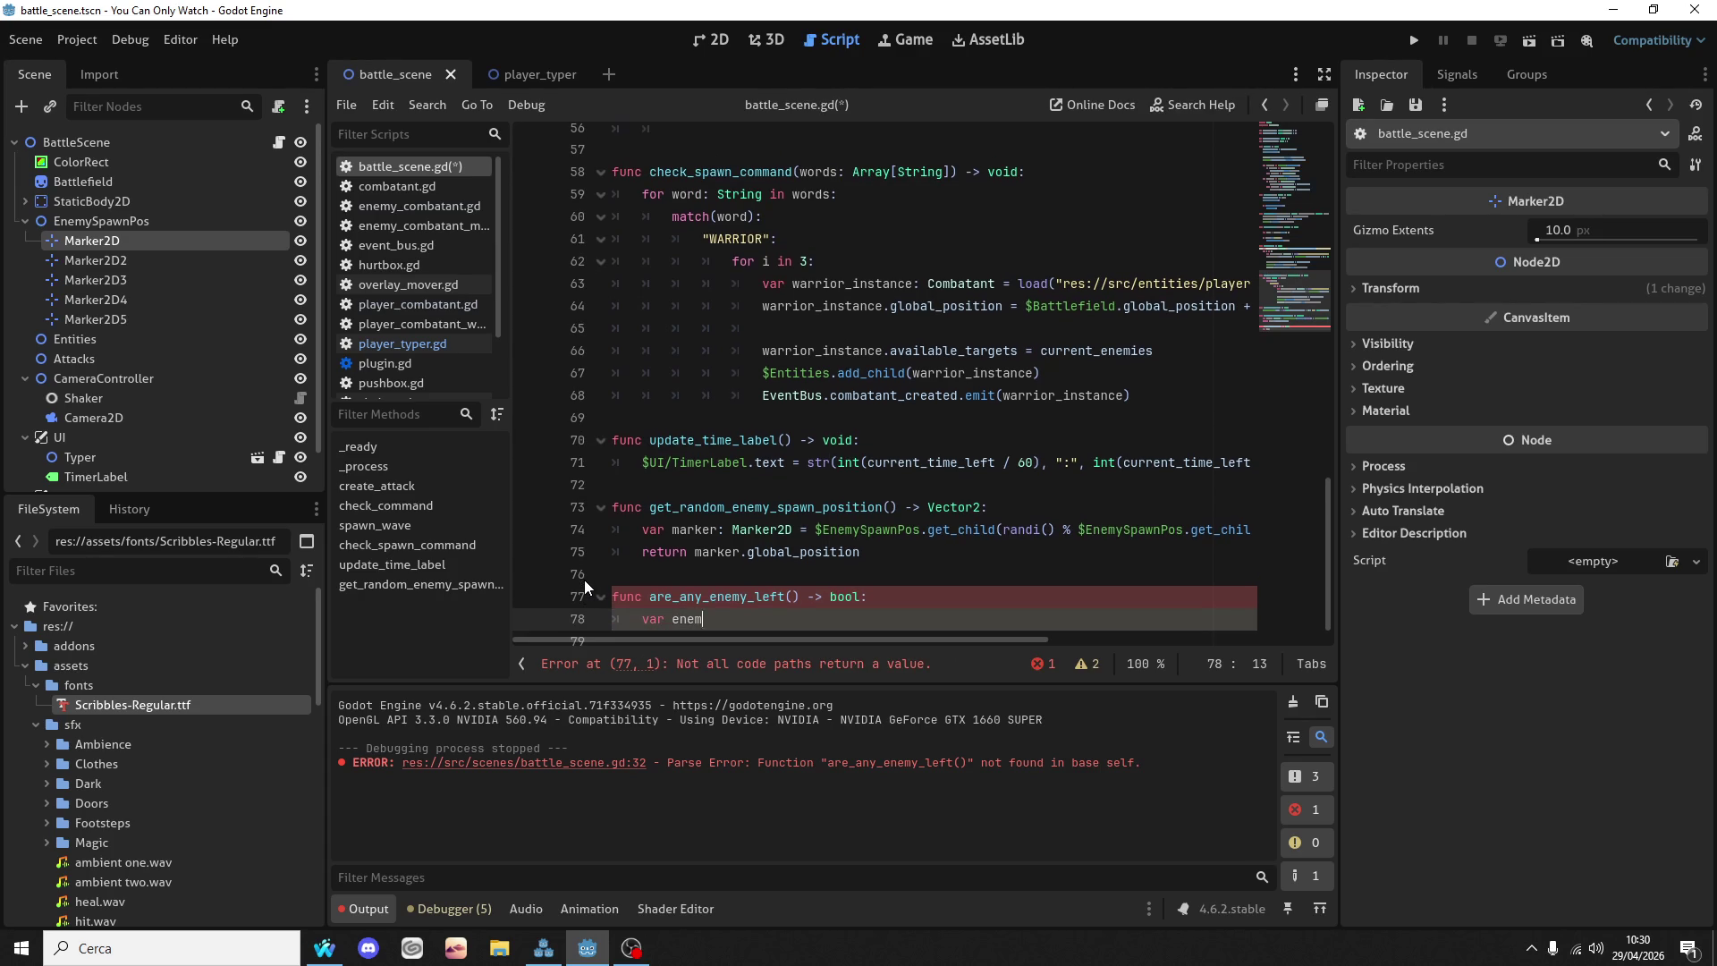
{"action": "type", "text": "= 0"}
{"action": "key", "text": "Left"}
{"action": "type", "text": ": int"}
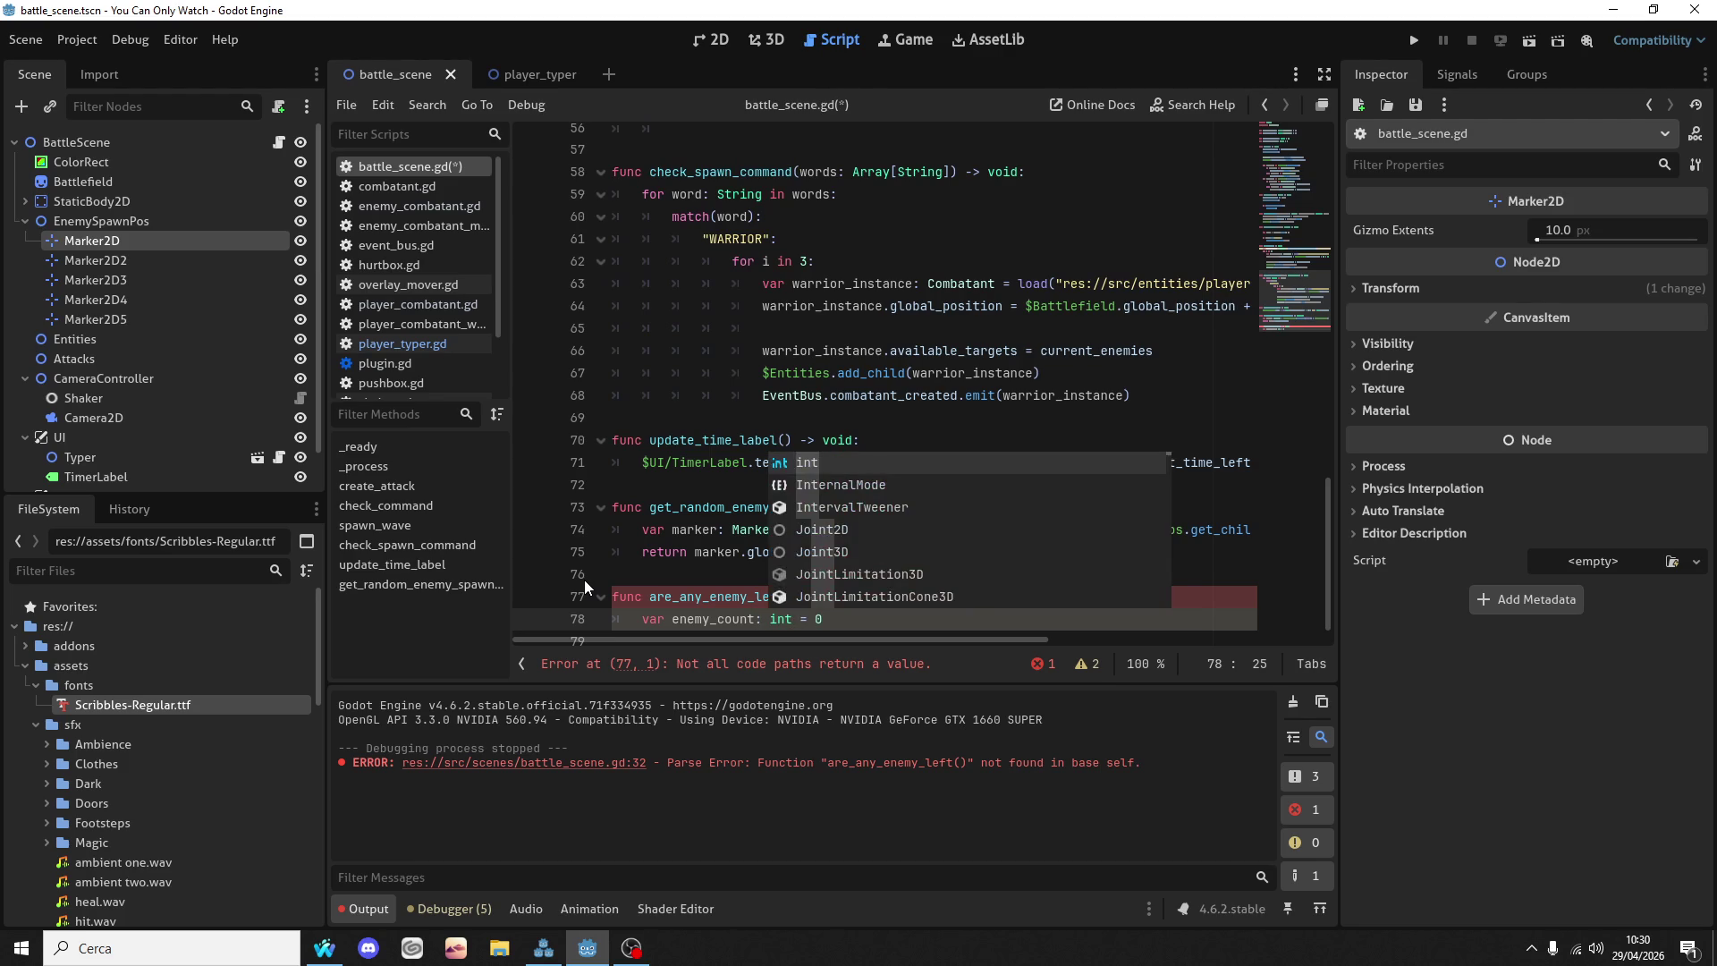
{"action": "key", "text": "Delete"}
{"action": "key", "text": "Delete"}
{"action": "key", "text": "Delete"}
{"action": "type", "text": "int"}
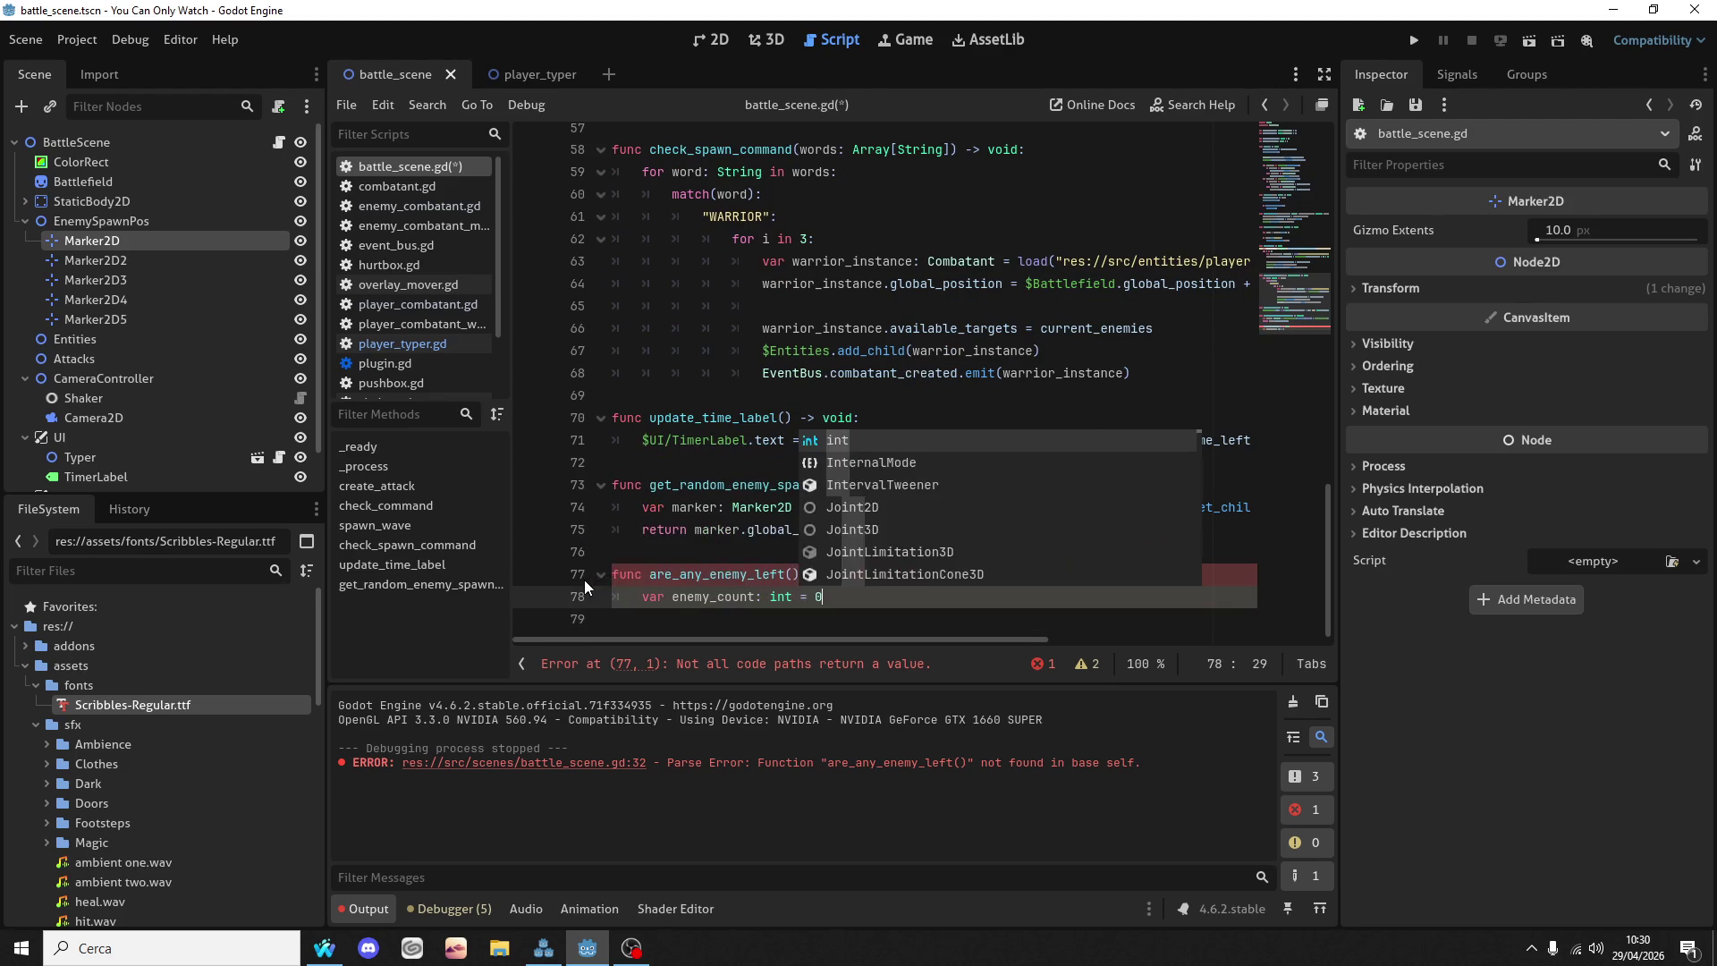
{"action": "key", "text": "ctrl+z"}
{"action": "key", "text": "ctrl+z"}
Add the loop 'for child in $Entities.get_children():'.
{"action": "key", "text": "Return"}
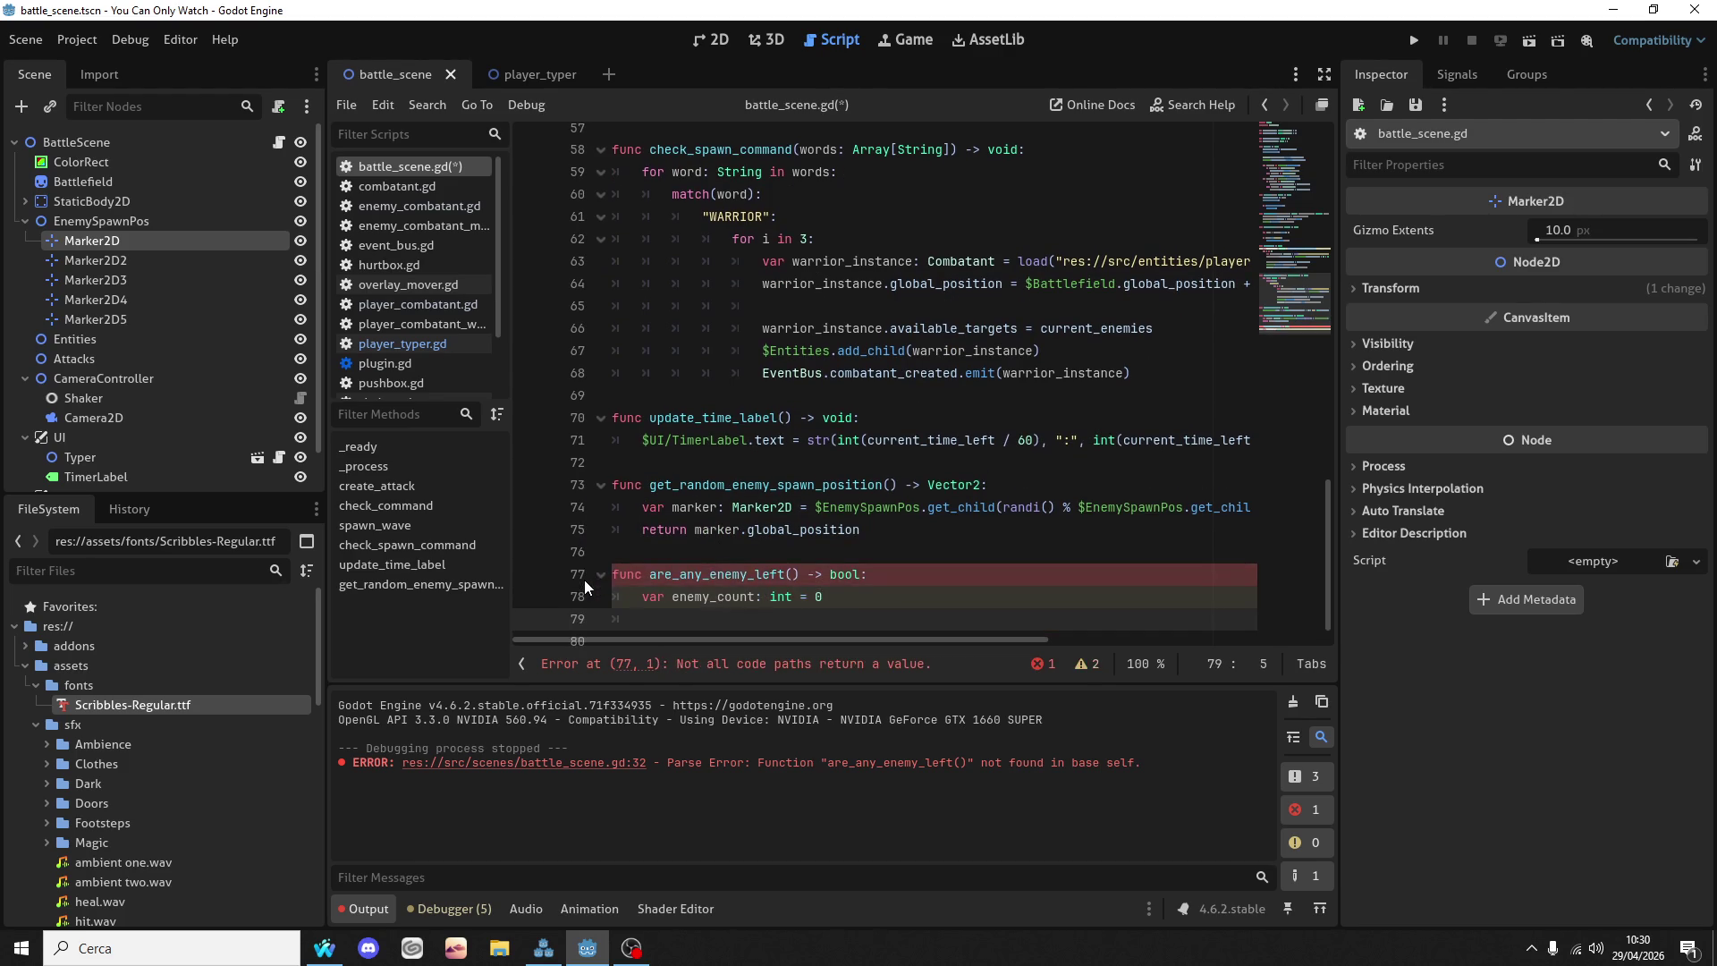
{"action": "type", "text": "if"}
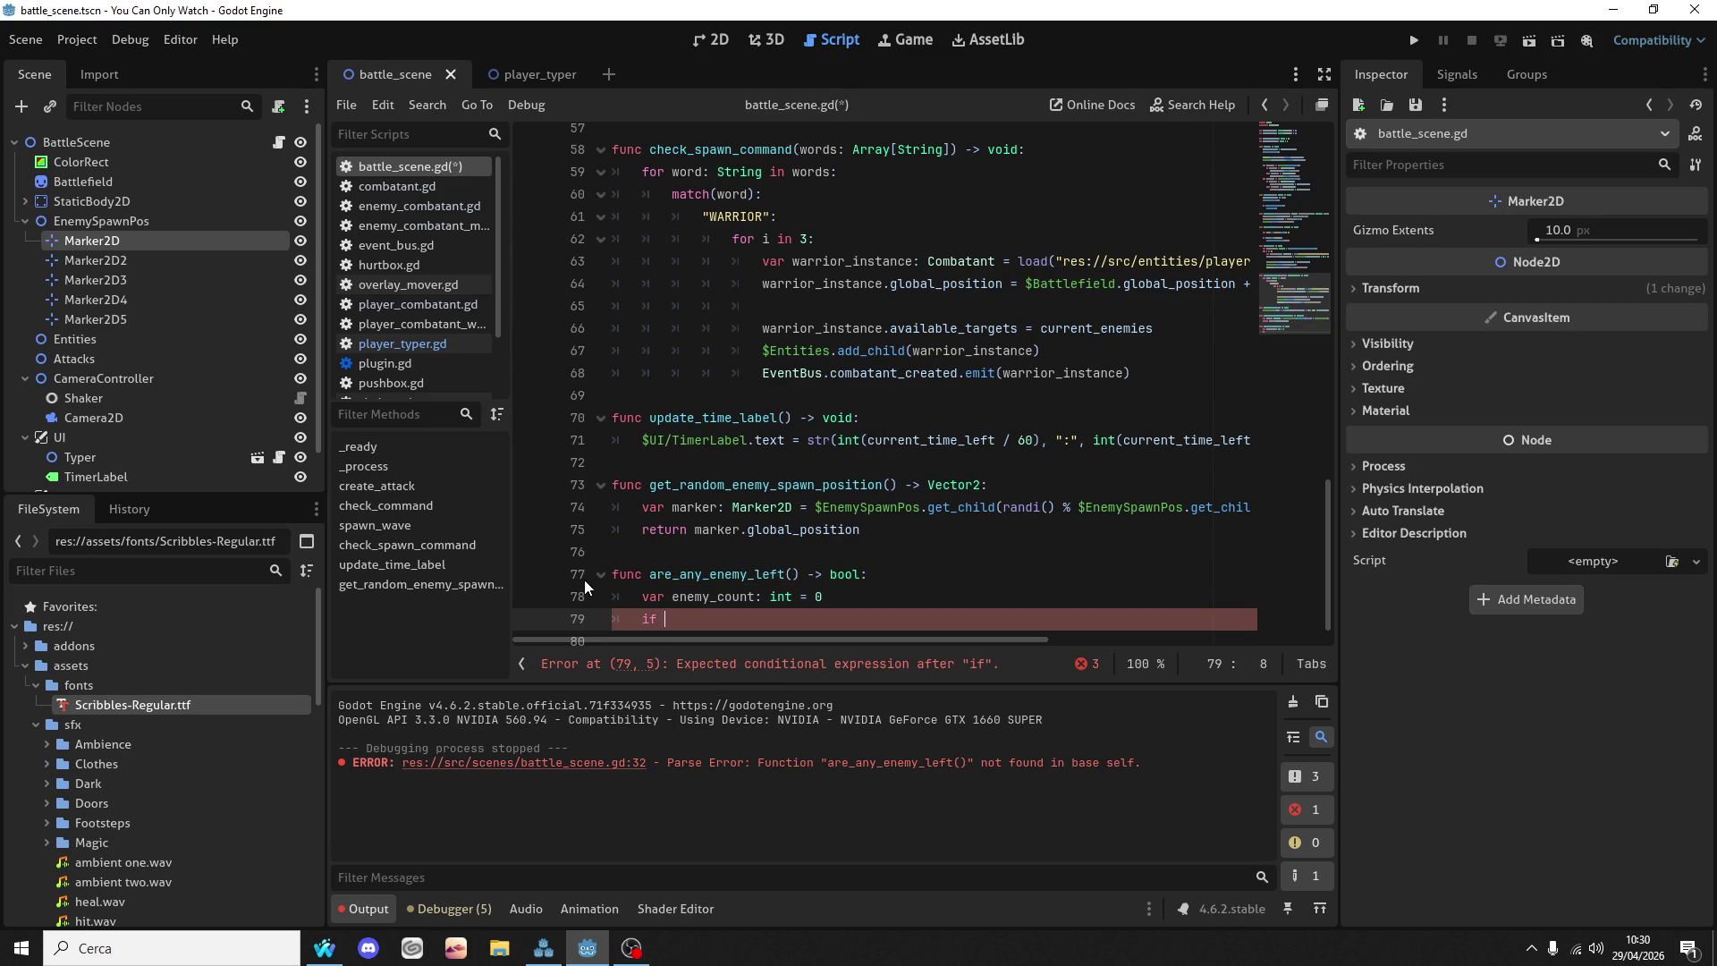
{"action": "key", "text": "BackSpace"}
{"action": "key", "text": "BackSpace"}
{"action": "key", "text": "BackSpace"}
{"action": "type", "text": "for chi"}
{"action": "type", "text": "ld in $"}
{"action": "type", "text": "Ent"}
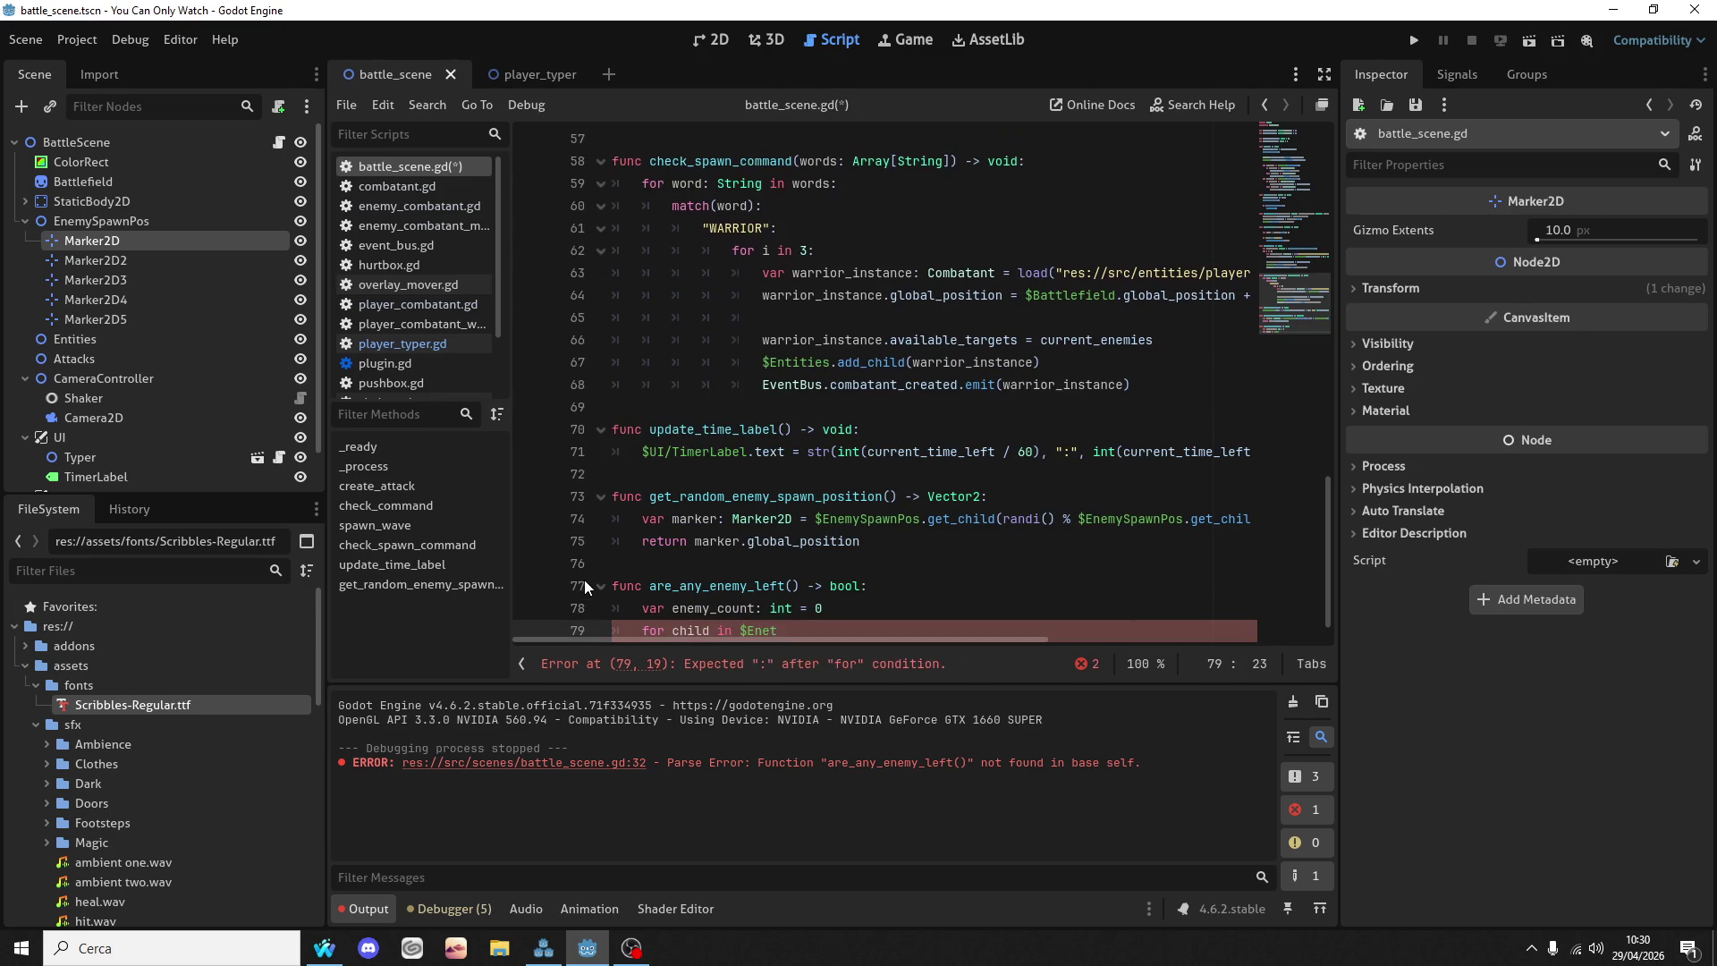
{"action": "key", "text": "Return"}
{"action": "type", "text": ".get"}
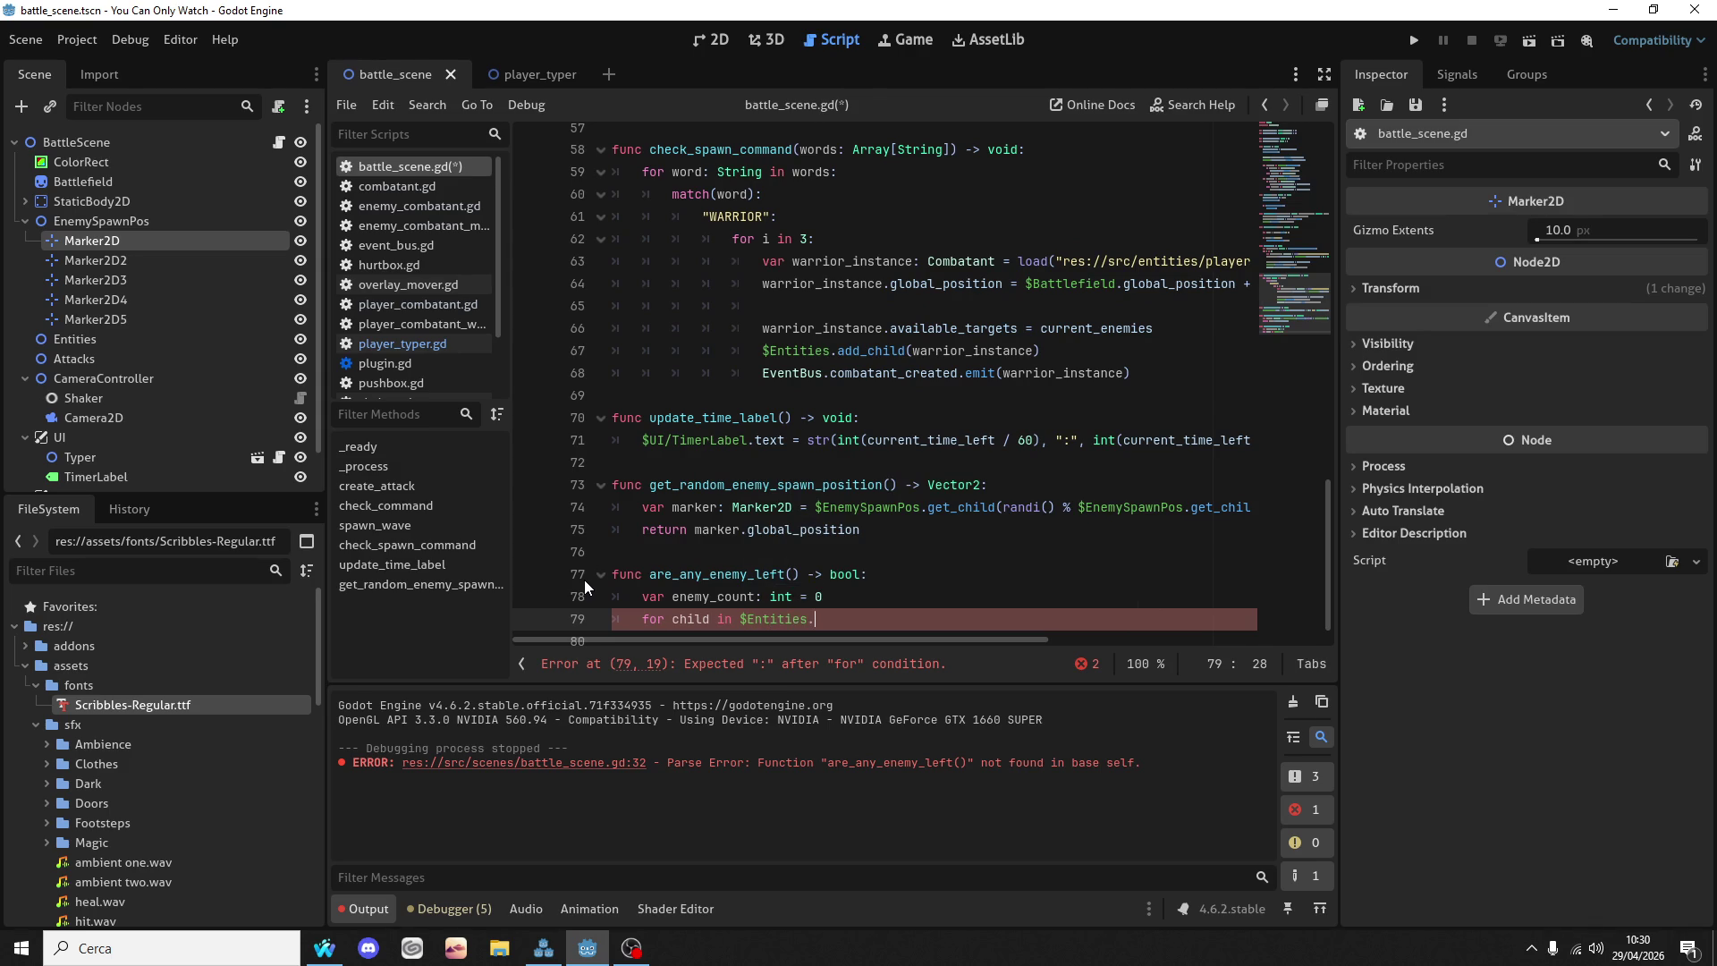
{"action": "type", "text": "_chil"}
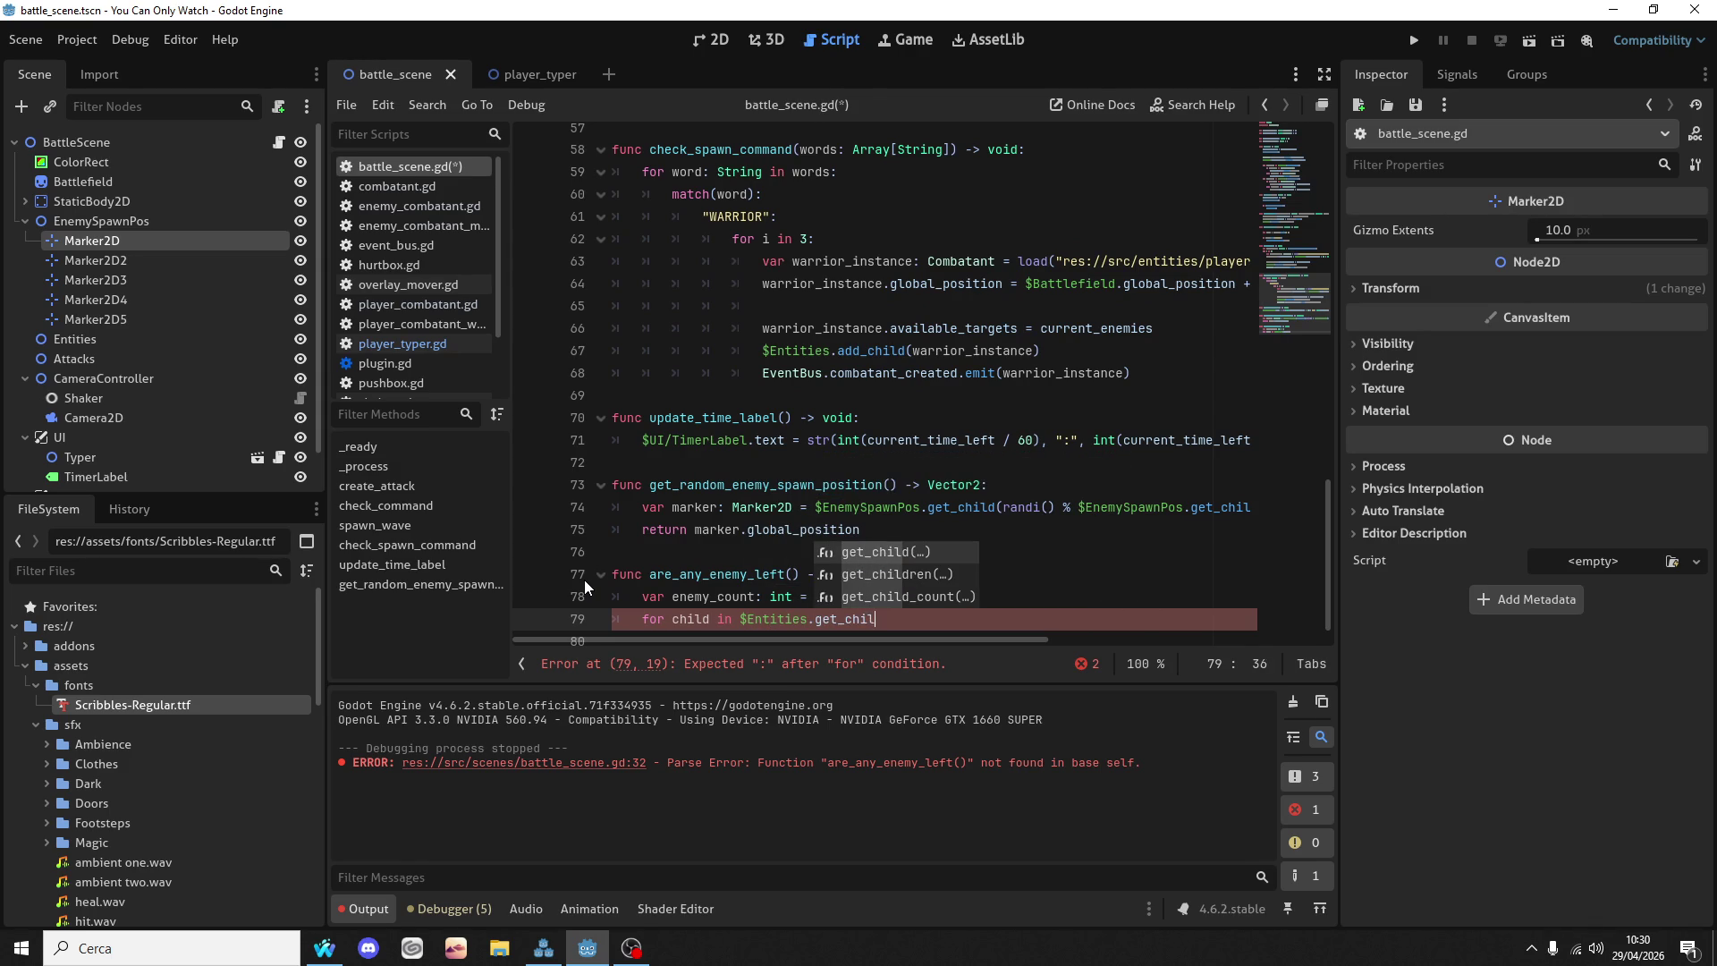
{"action": "key", "text": "Return"}
{"action": "type", "text": "):"}
Inside the loop, add 'if child is EnemyCombatant: enemy_count += 1'.
{"action": "key", "text": "Return"}
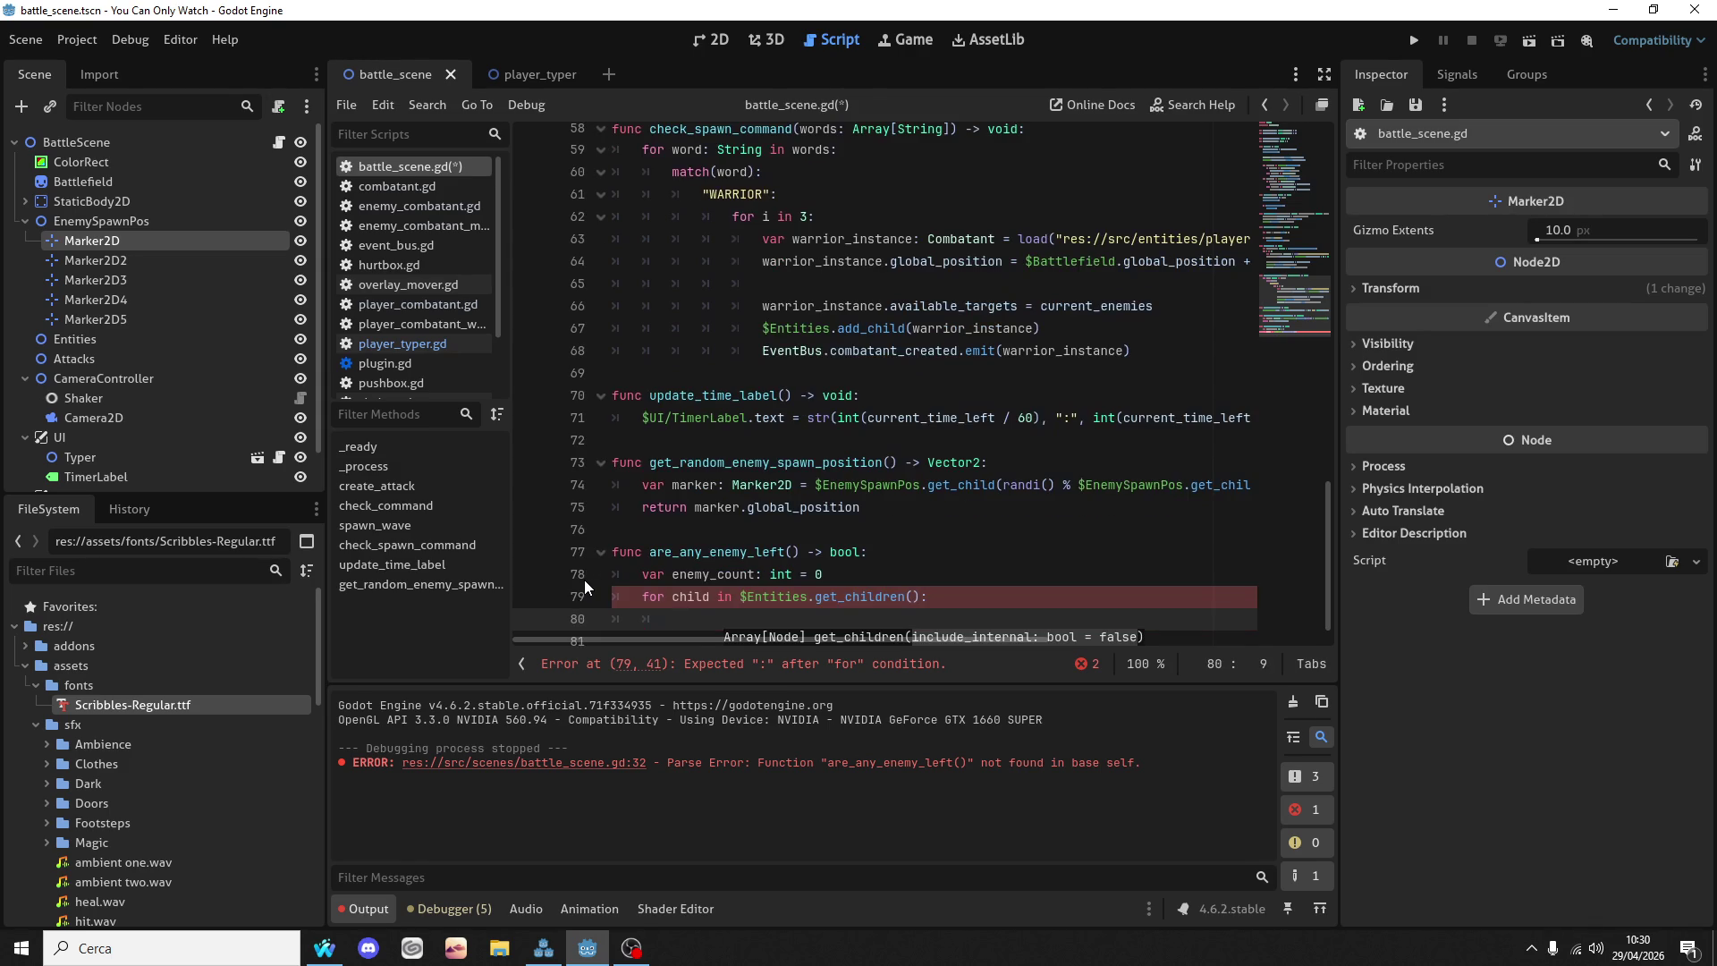
{"action": "type", "text": "if chil"}
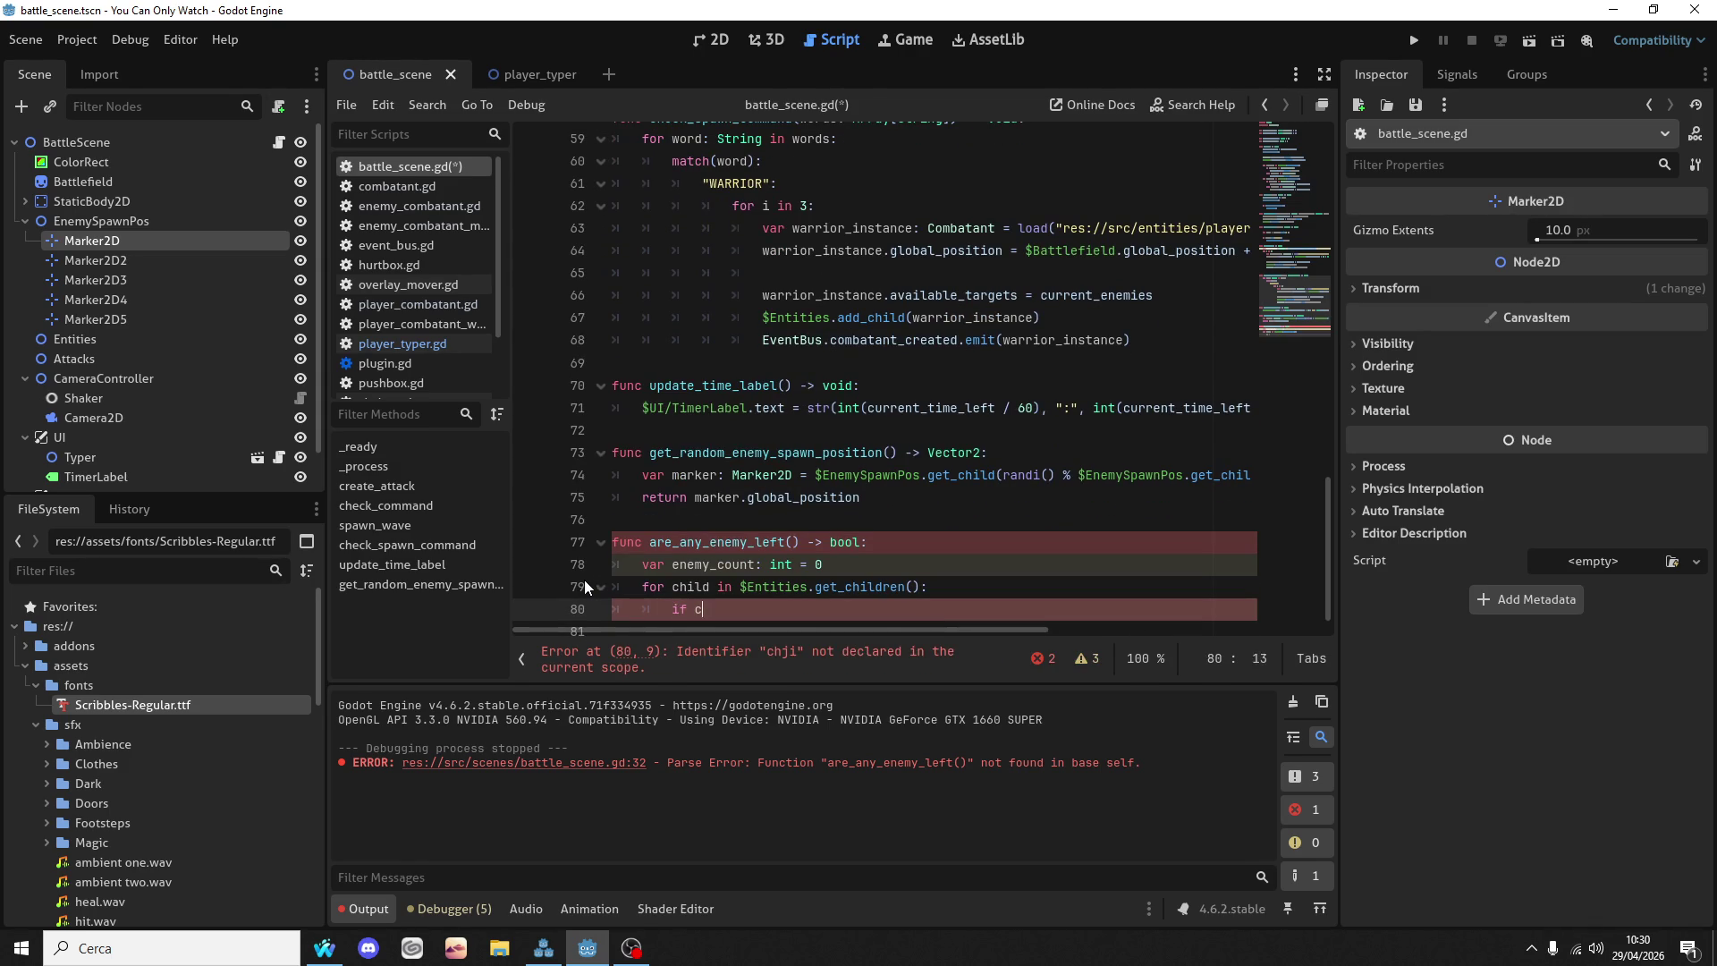
{"action": "type", "text": "d is EnemyC"}
{"action": "key", "text": "Return"}
{"action": "type", "text": ":"}
{"action": "key", "text": "Return"}
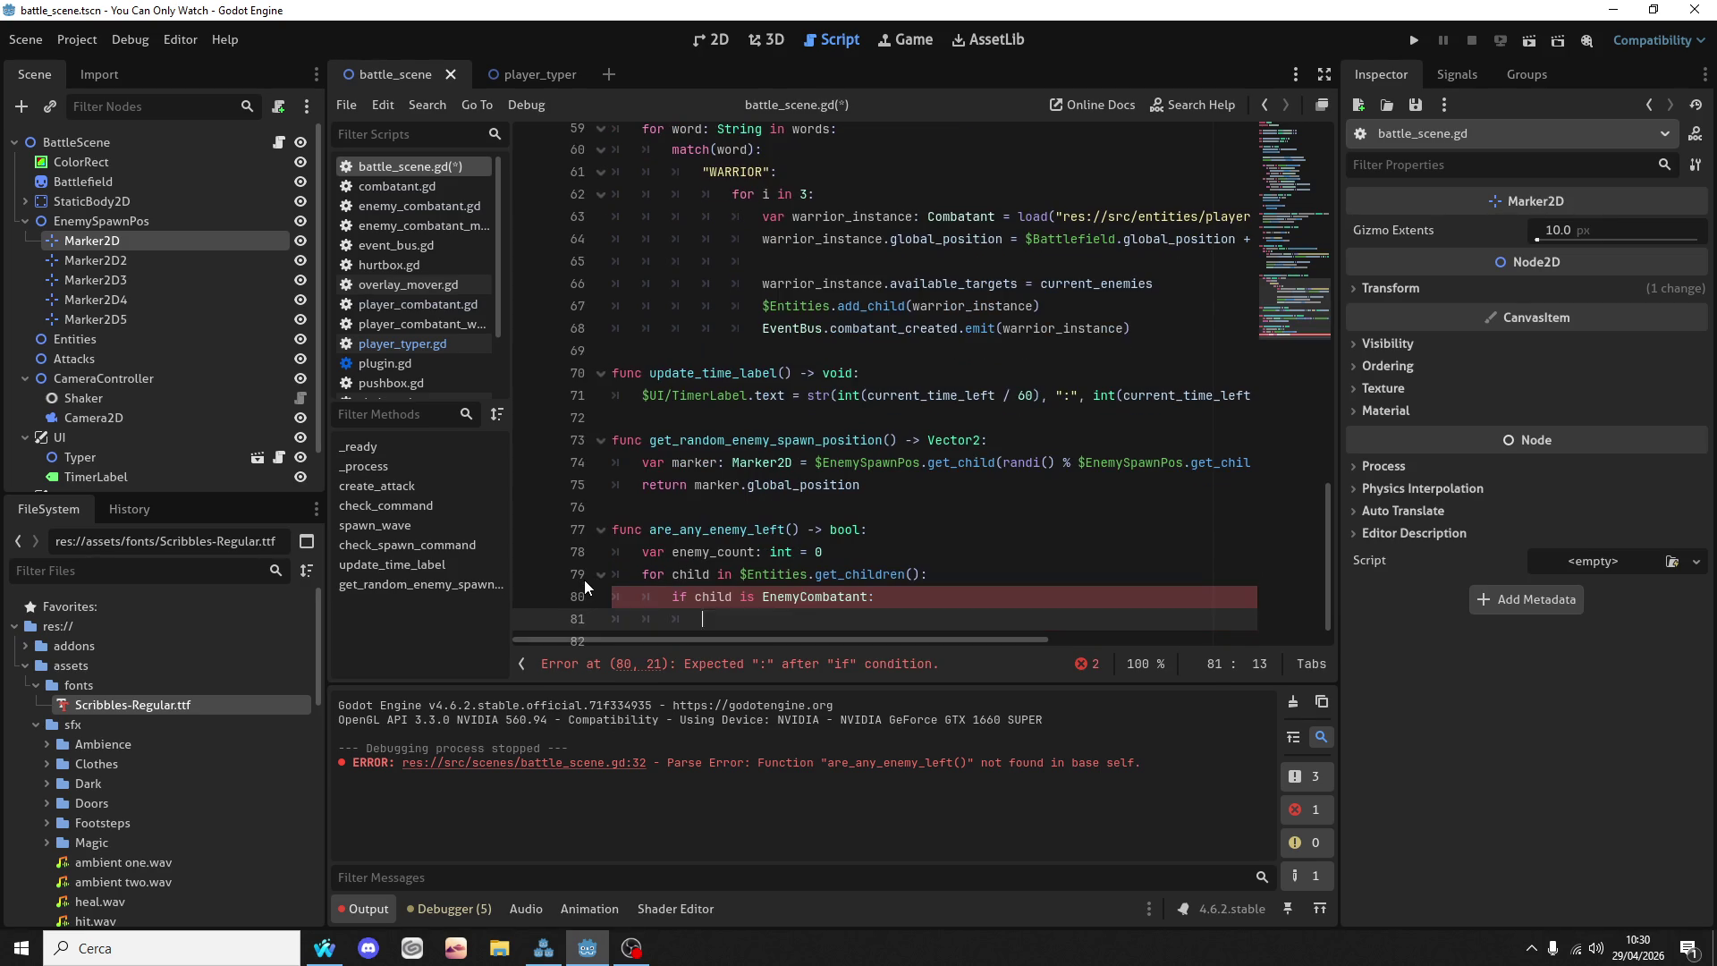
{"action": "type", "text": "enemy_cop"}
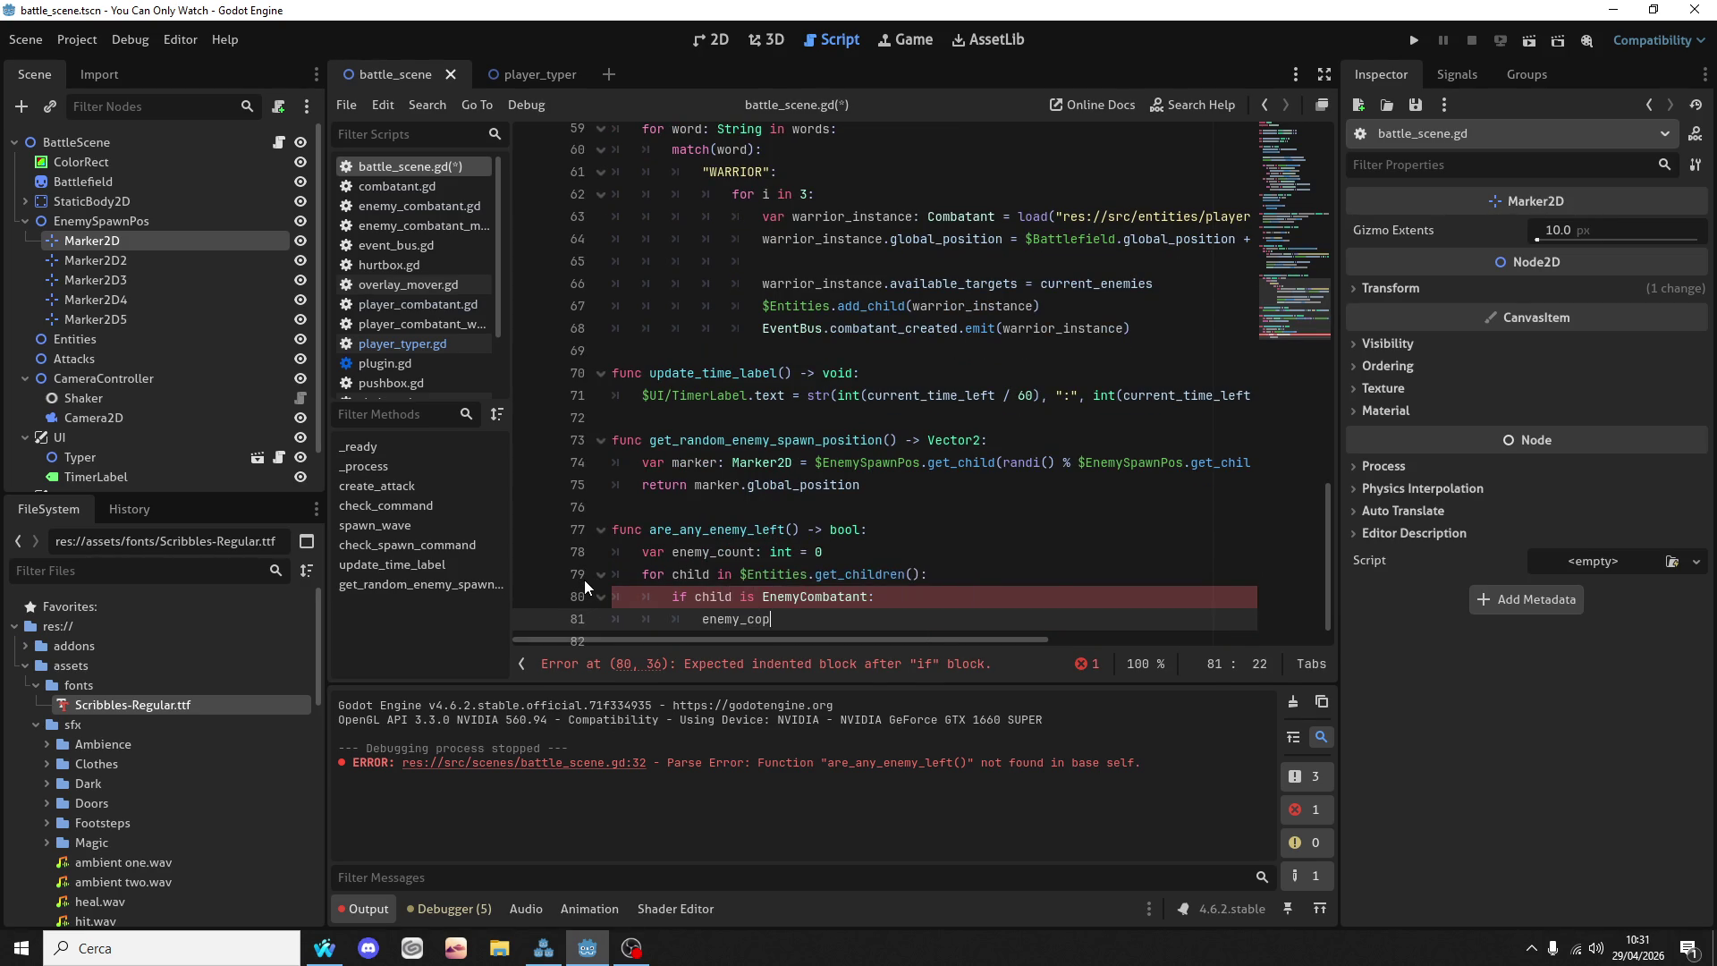
{"action": "key", "text": "BackSpace"}
{"action": "type", "text": "unt "}
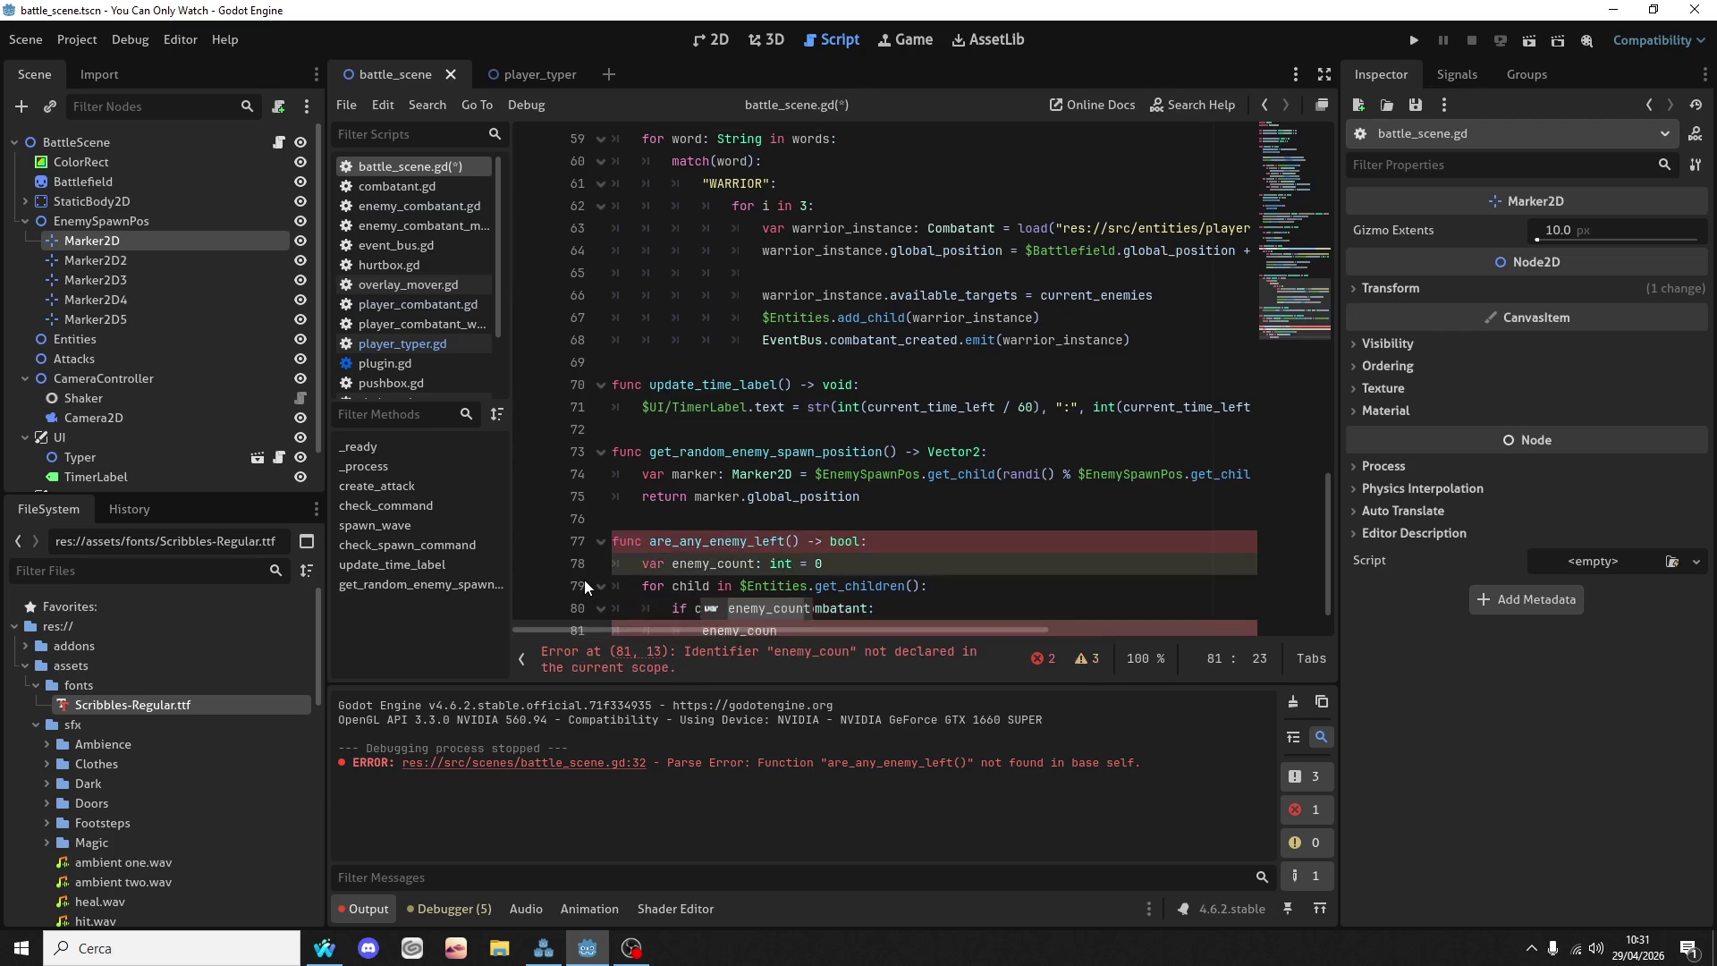
{"action": "type", "text": "+= 1"}
{"action": "key", "text": "Return"}
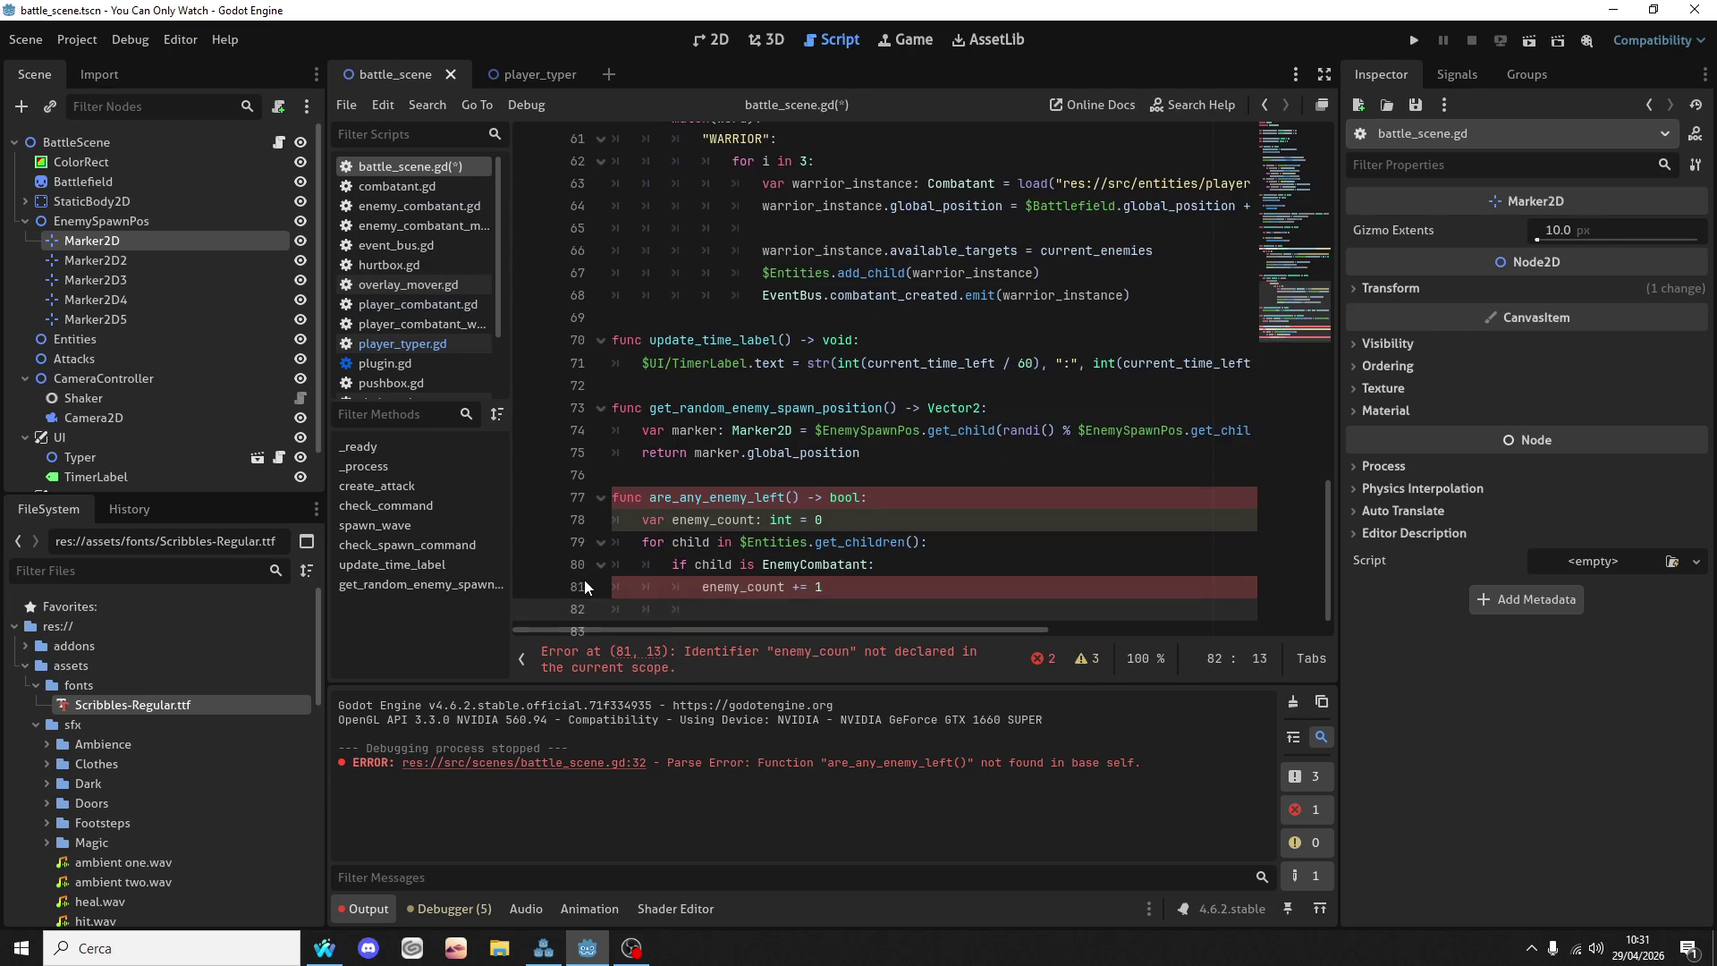
Finish with 'return enemy_count > 0' and save the script.
{"action": "key", "text": "BackSpace"}
{"action": "type", "text": "return "}
{"action": "type", "text": "enemy_"}
{"action": "key", "text": "Return"}
{"action": "type", "text": "> 0"}
{"action": "key", "text": "ctrl+s"}
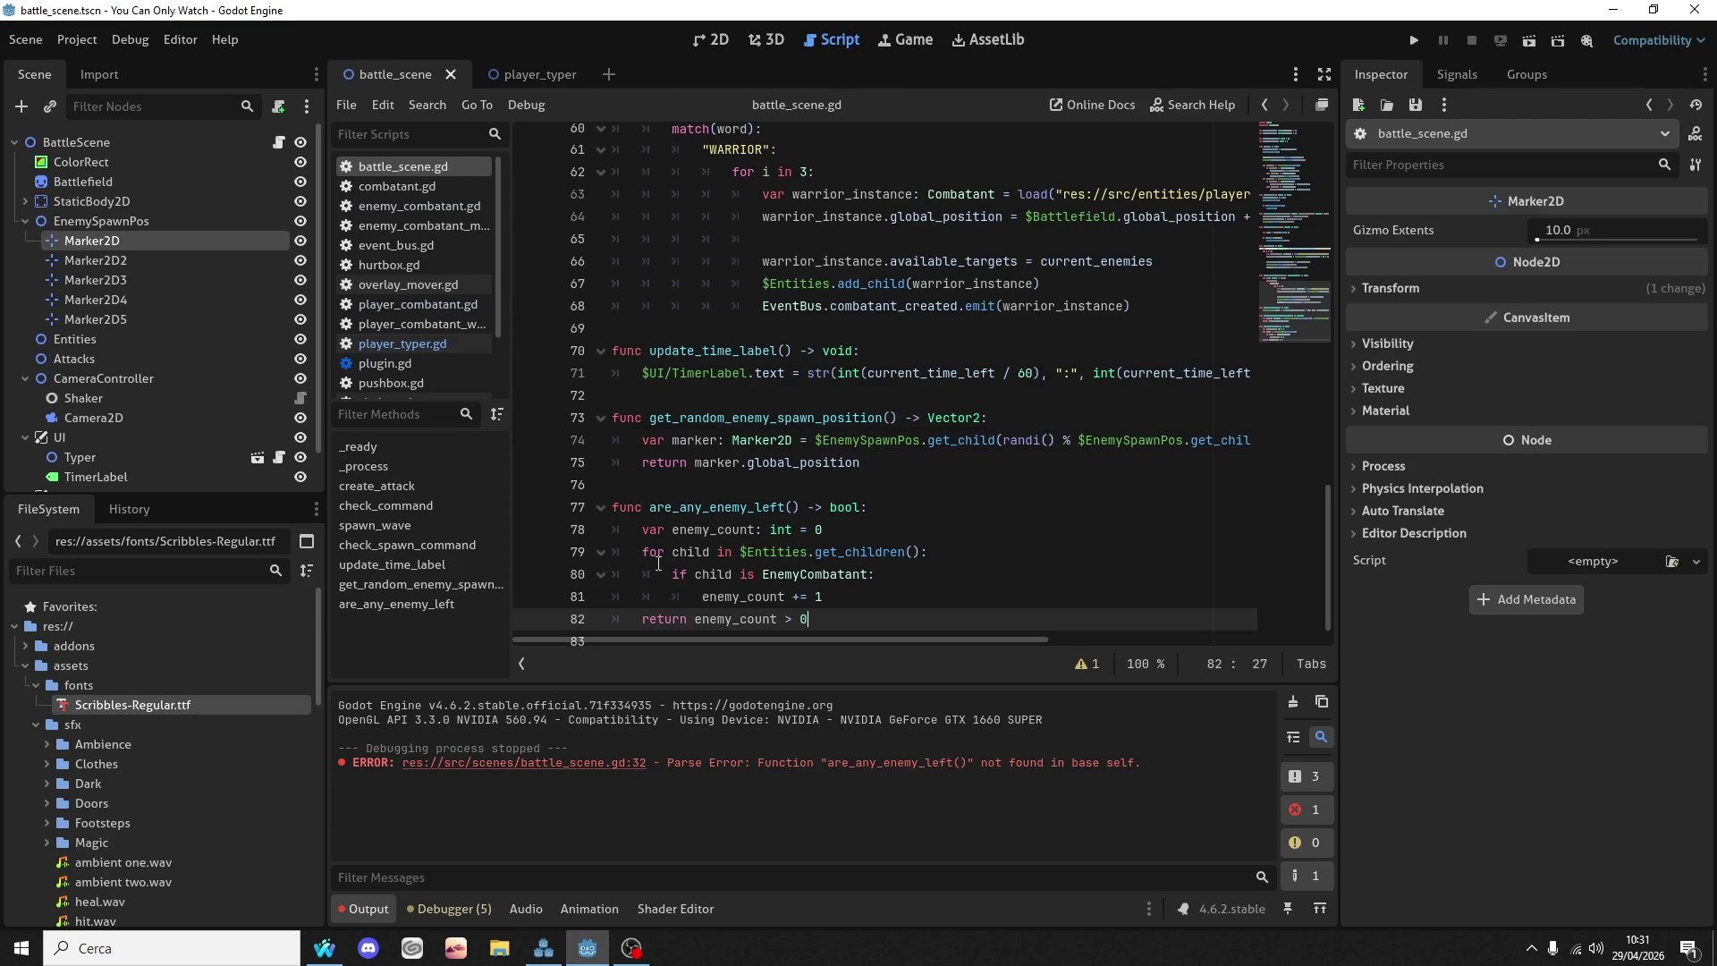
Run the battle briefly to test it, then stop the game.
{"action": "left_click", "coordinate": [1403, 42]}
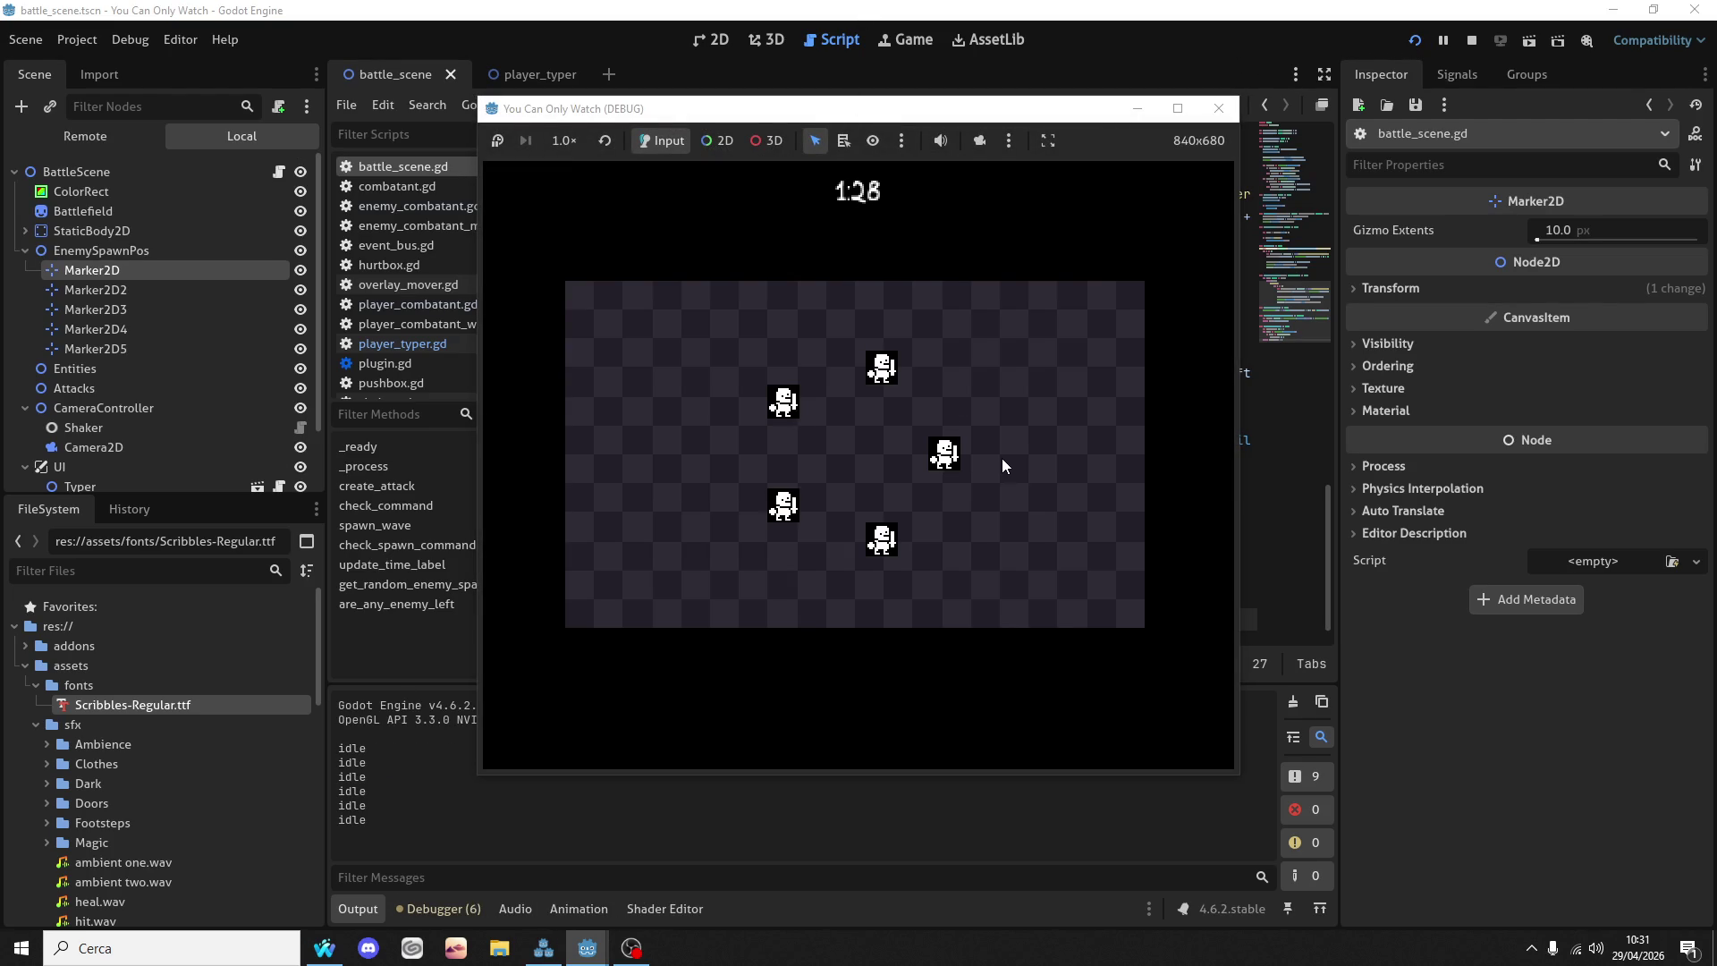
{"action": "left_click", "coordinate": [1220, 114]}
{"action": "scroll", "coordinate": [1165, 383], "scroll_direction": "up", "scroll_amount": 6}
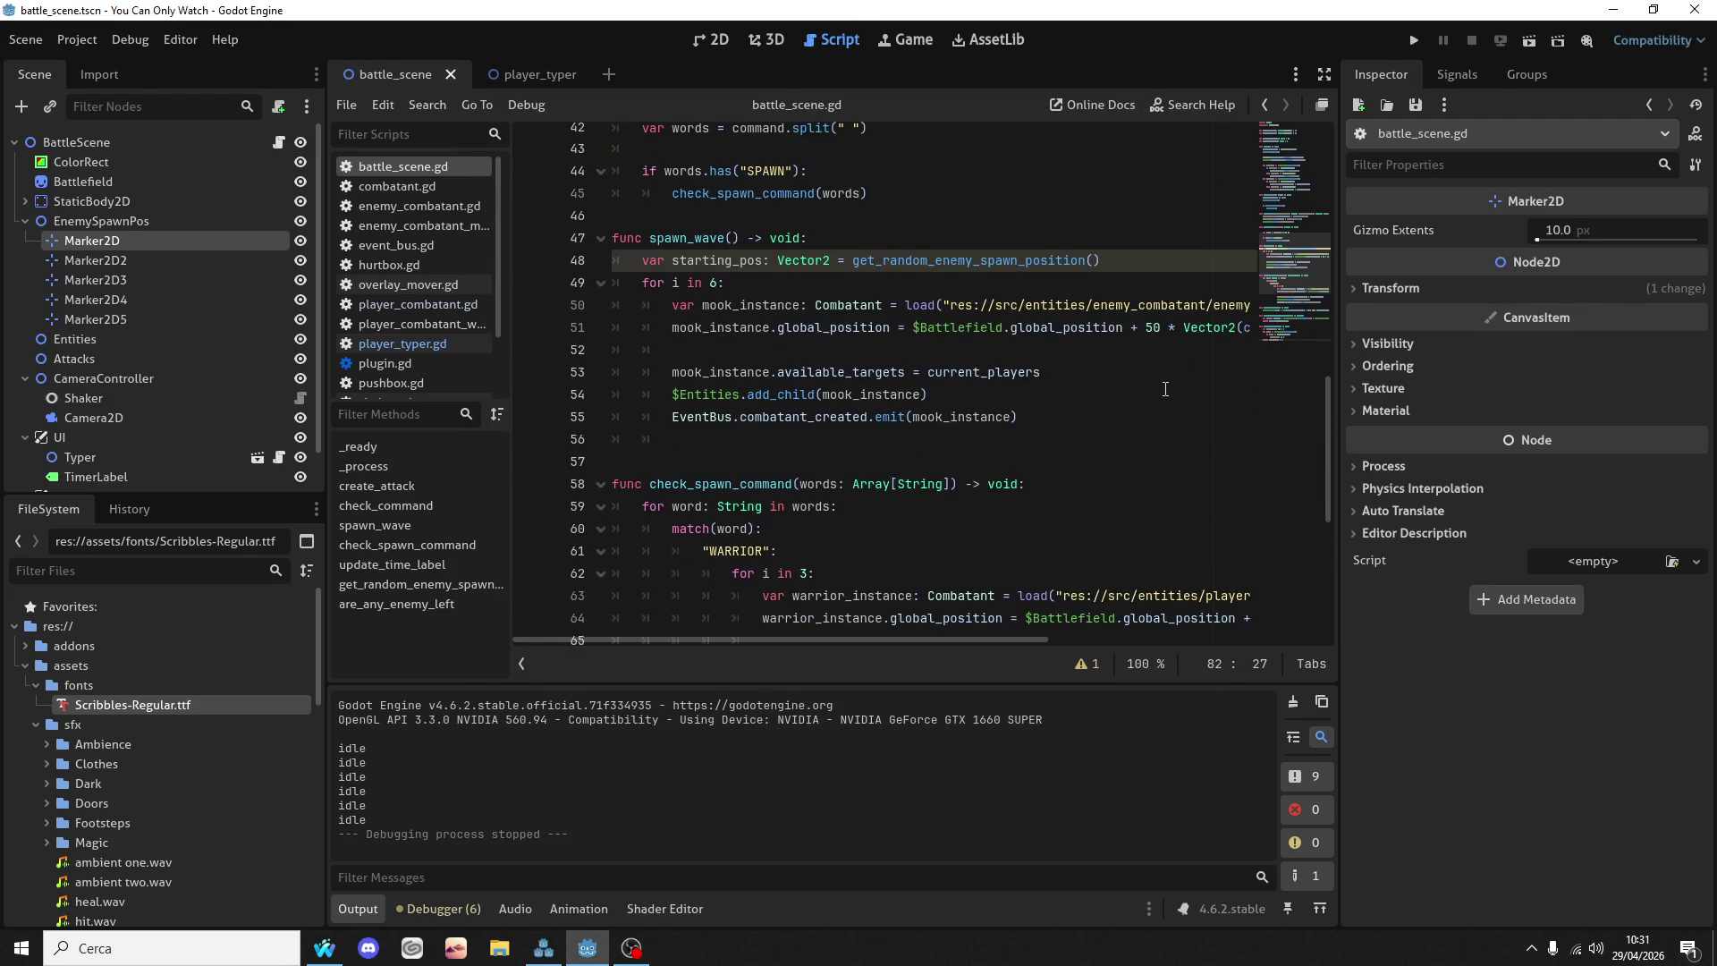
{"action": "scroll", "coordinate": [1165, 389], "scroll_direction": "up", "scroll_amount": 3}
Change the wave spacing multiplier on line 51 from 50 to 30 and relaunch the game.
{"action": "left_click", "coordinate": [1148, 394]}
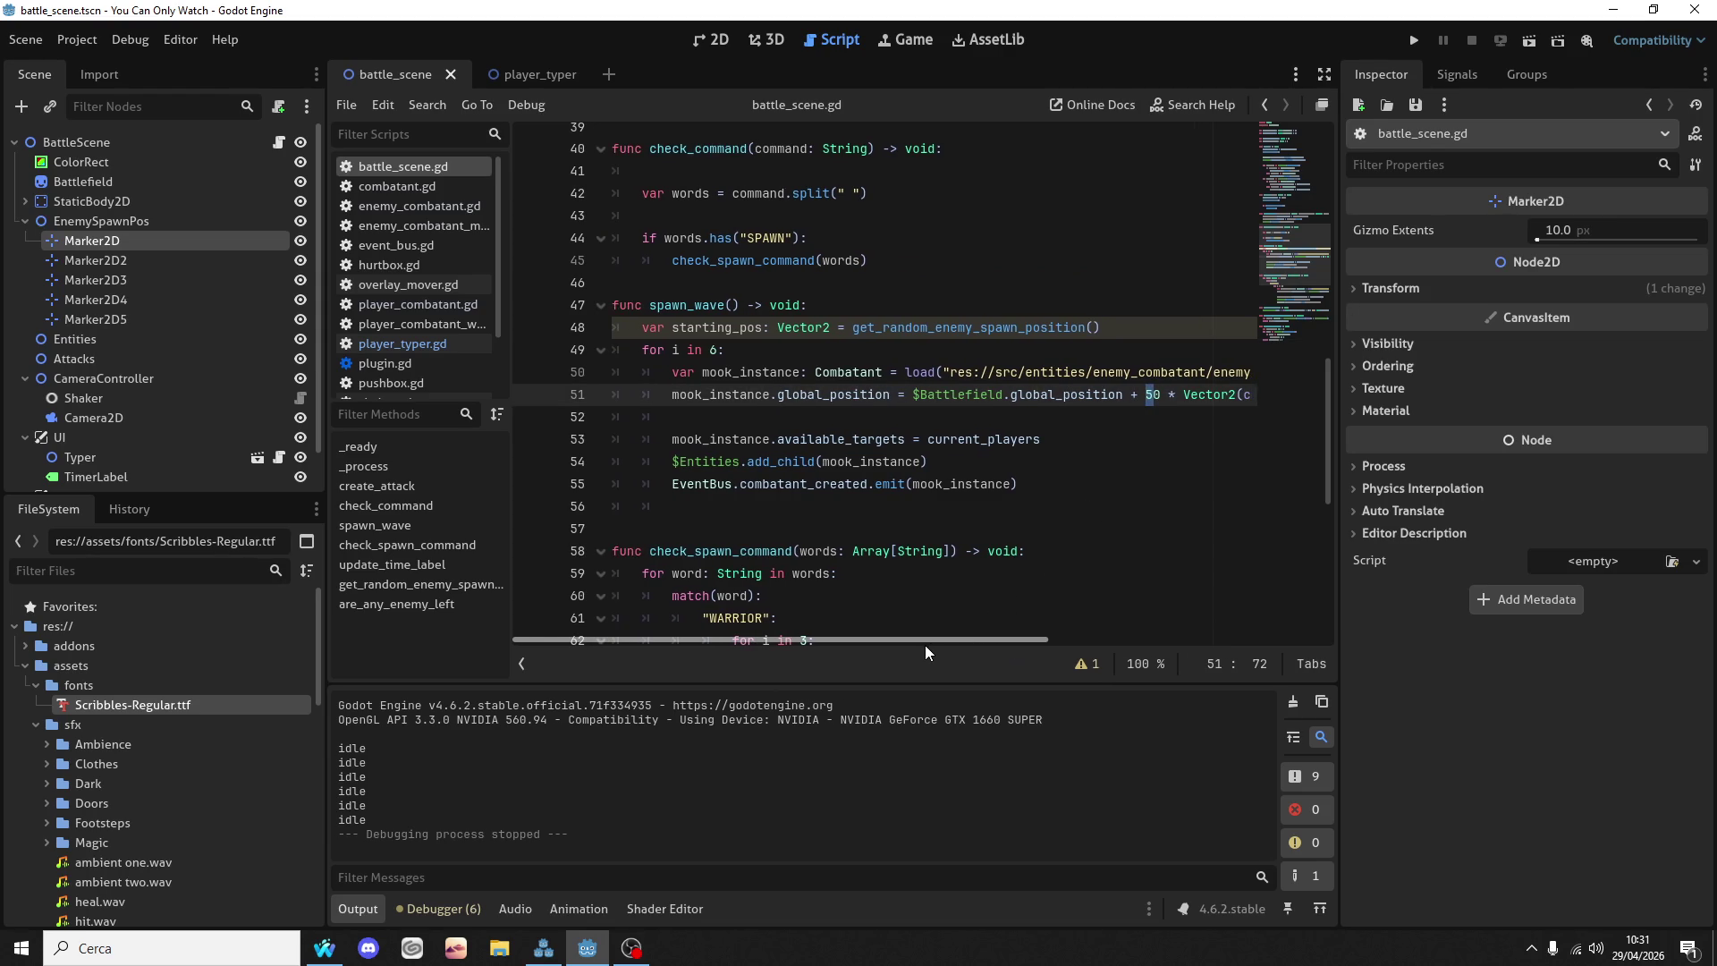
{"action": "mouse_move", "coordinate": [924, 646]}
{"action": "left_mouse_down"}
{"action": "mouse_move", "coordinate": [1075, 662]}
{"action": "mouse_move", "coordinate": [899, 647]}
{"action": "mouse_move", "coordinate": [1093, 647]}
{"action": "mouse_move", "coordinate": [1072, 647]}
{"action": "left_mouse_up"}
{"action": "type", "text": "3"}
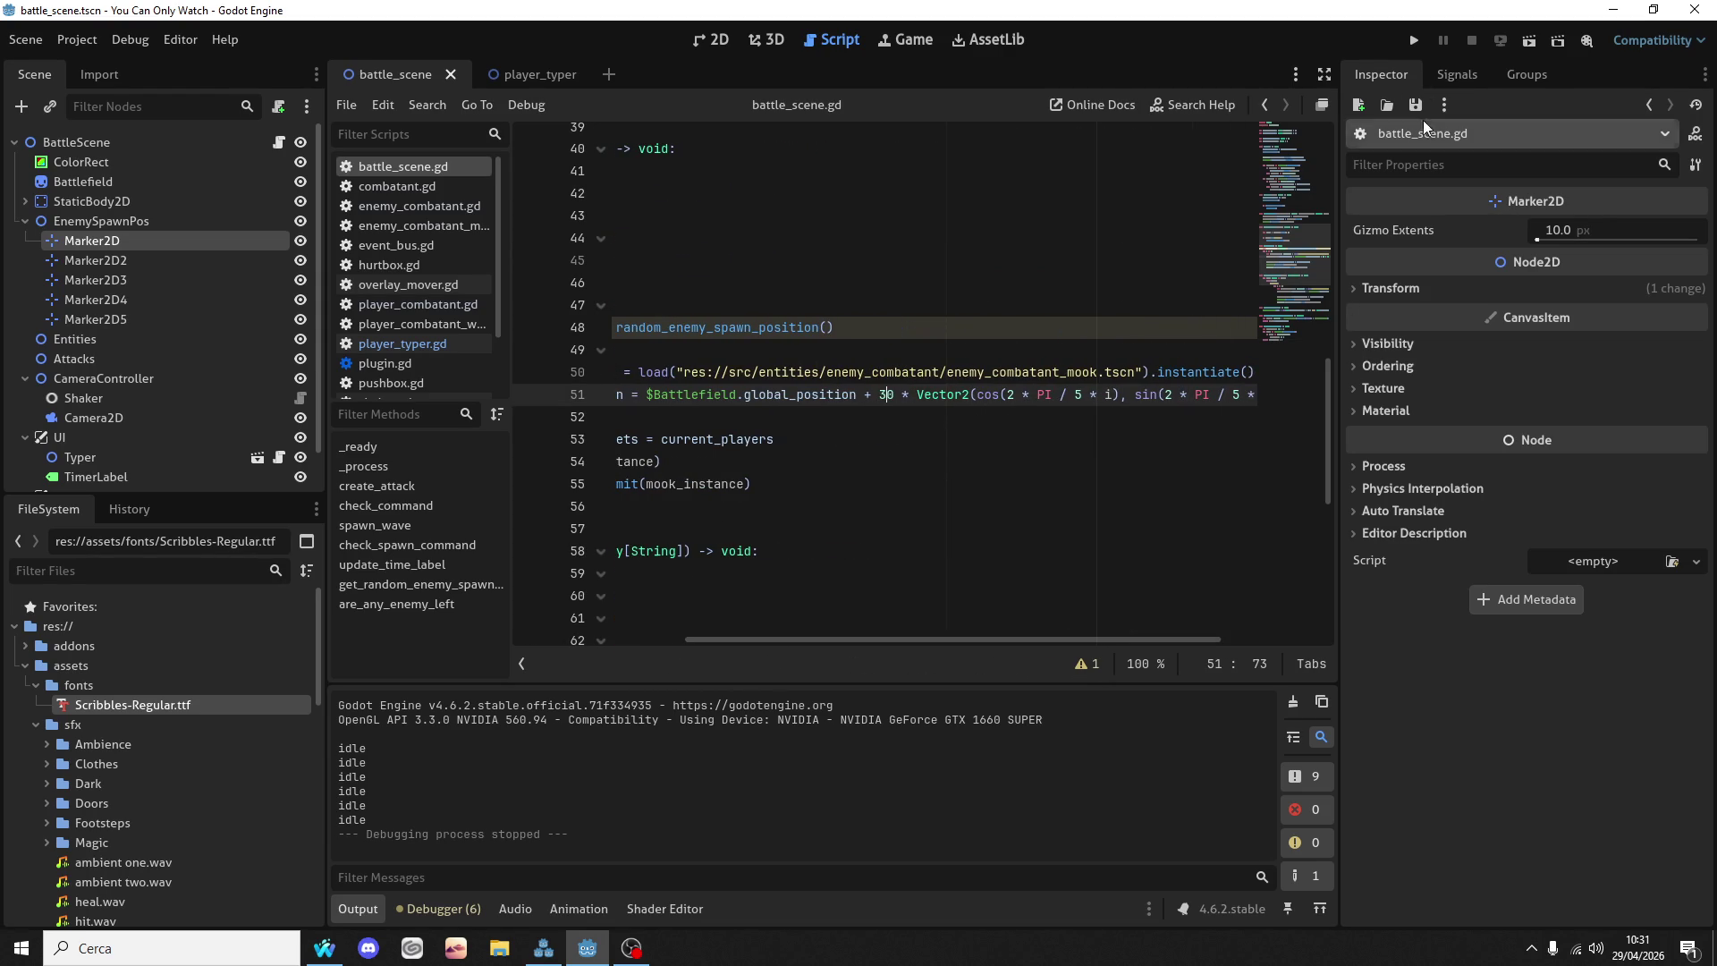
{"action": "left_click", "coordinate": [1414, 41]}
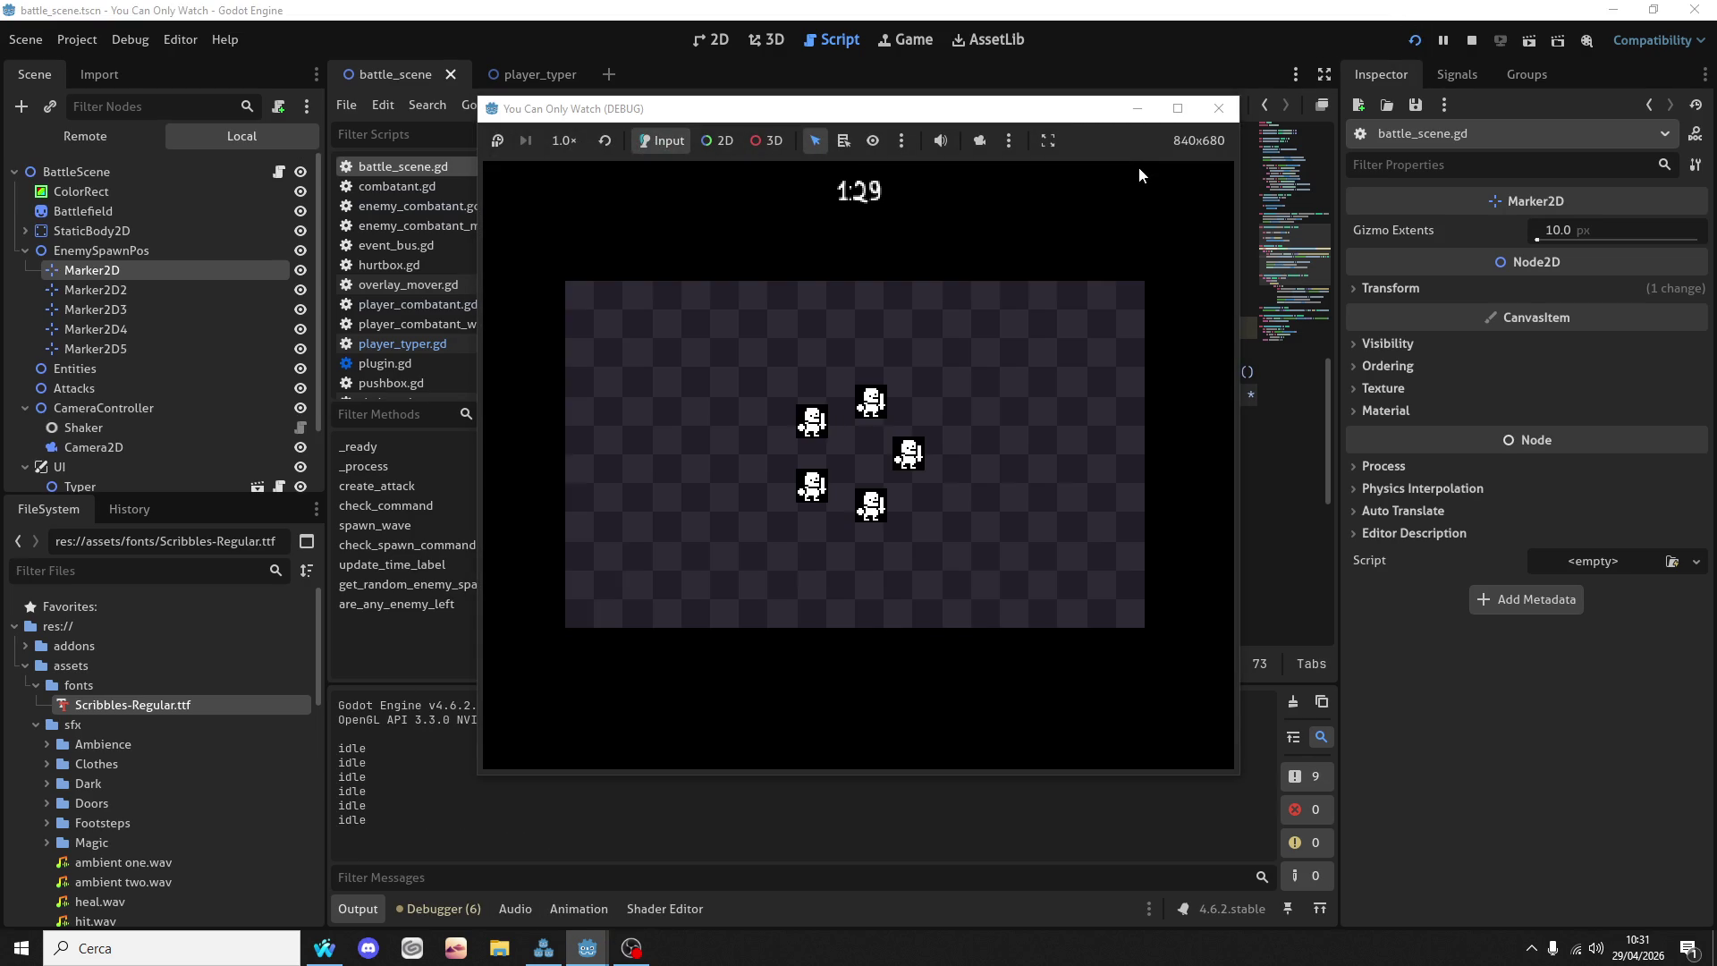
Spawn two warriors in the running game with 'warrior spawn', then stop the game.
{"action": "type", "text": "warrior spwa"}
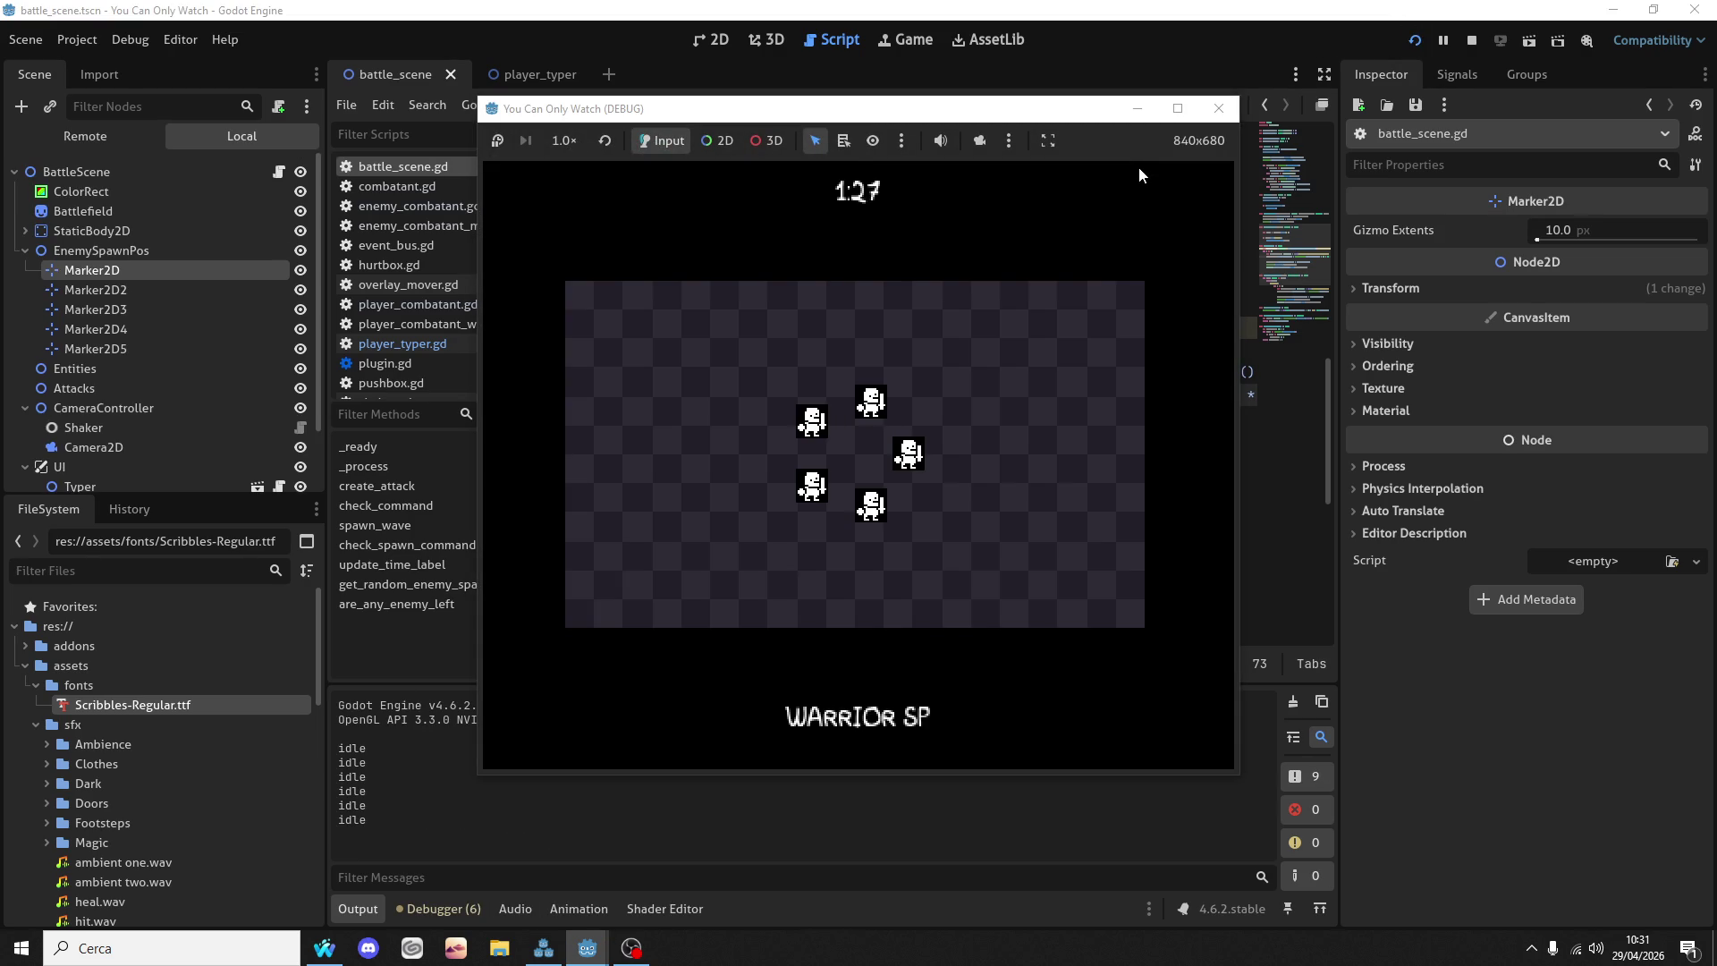
{"action": "key", "text": "Return"}
{"action": "type", "text": "wa"}
{"action": "key", "text": "BackSpace"}
{"action": "key", "text": "BackSpace"}
{"action": "type", "text": "warrior spawn"}
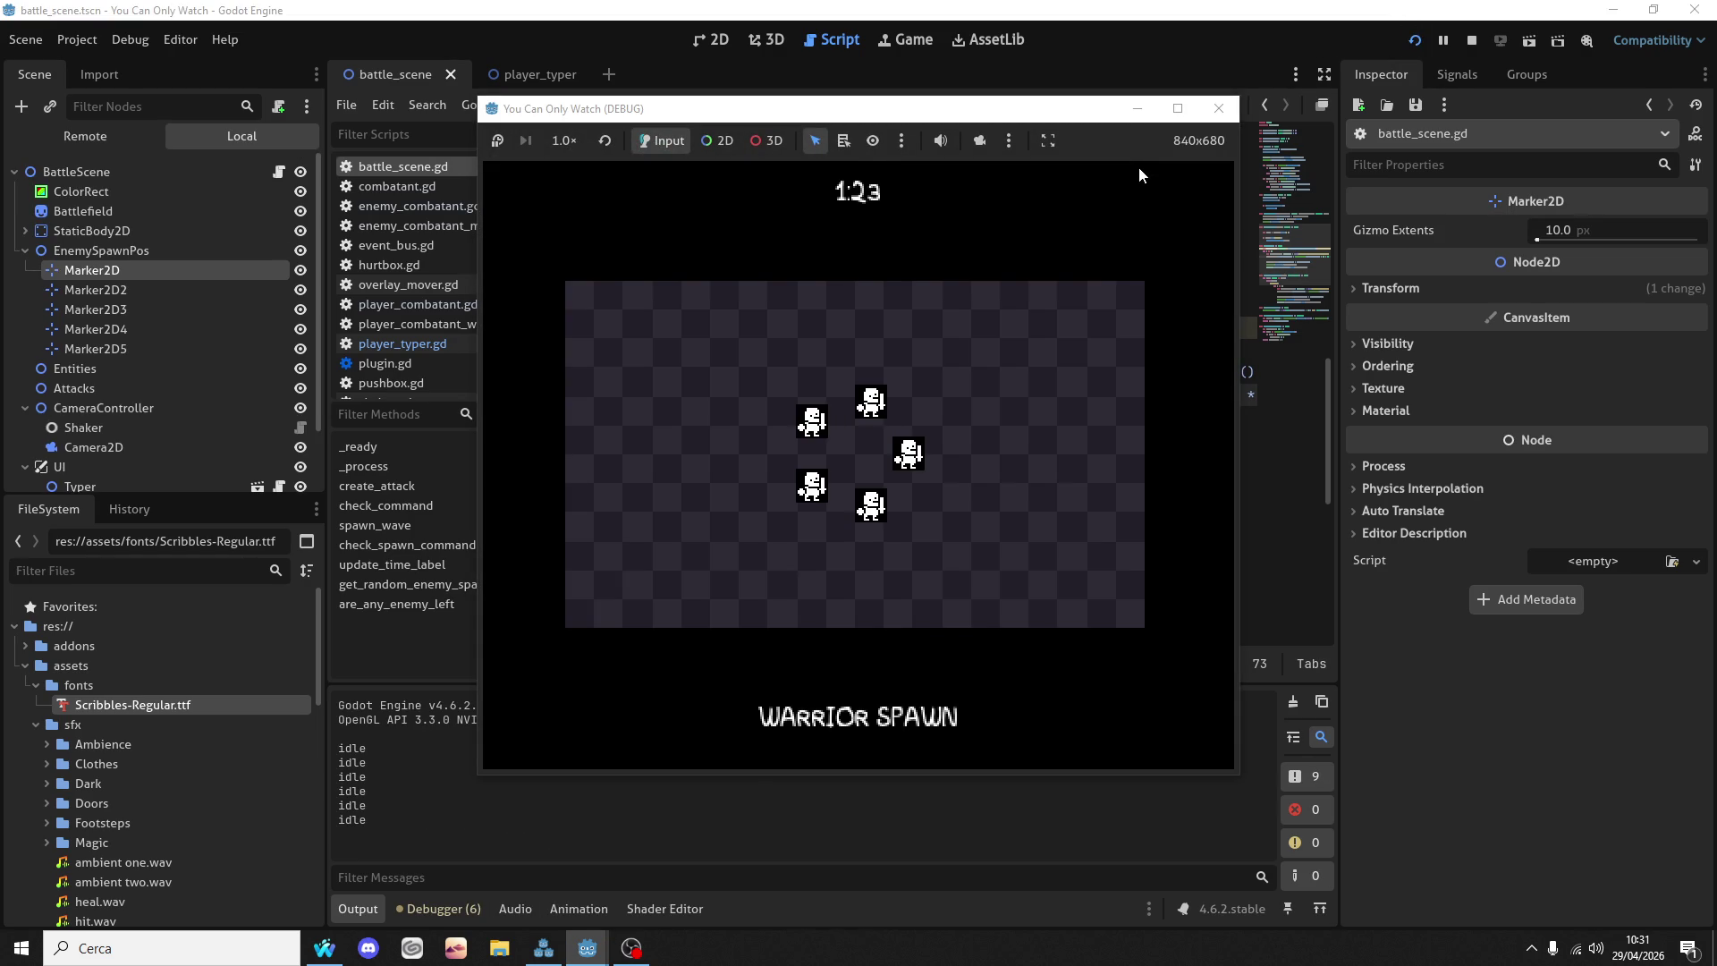
{"action": "key", "text": "Return"}
{"action": "type", "text": "war"}
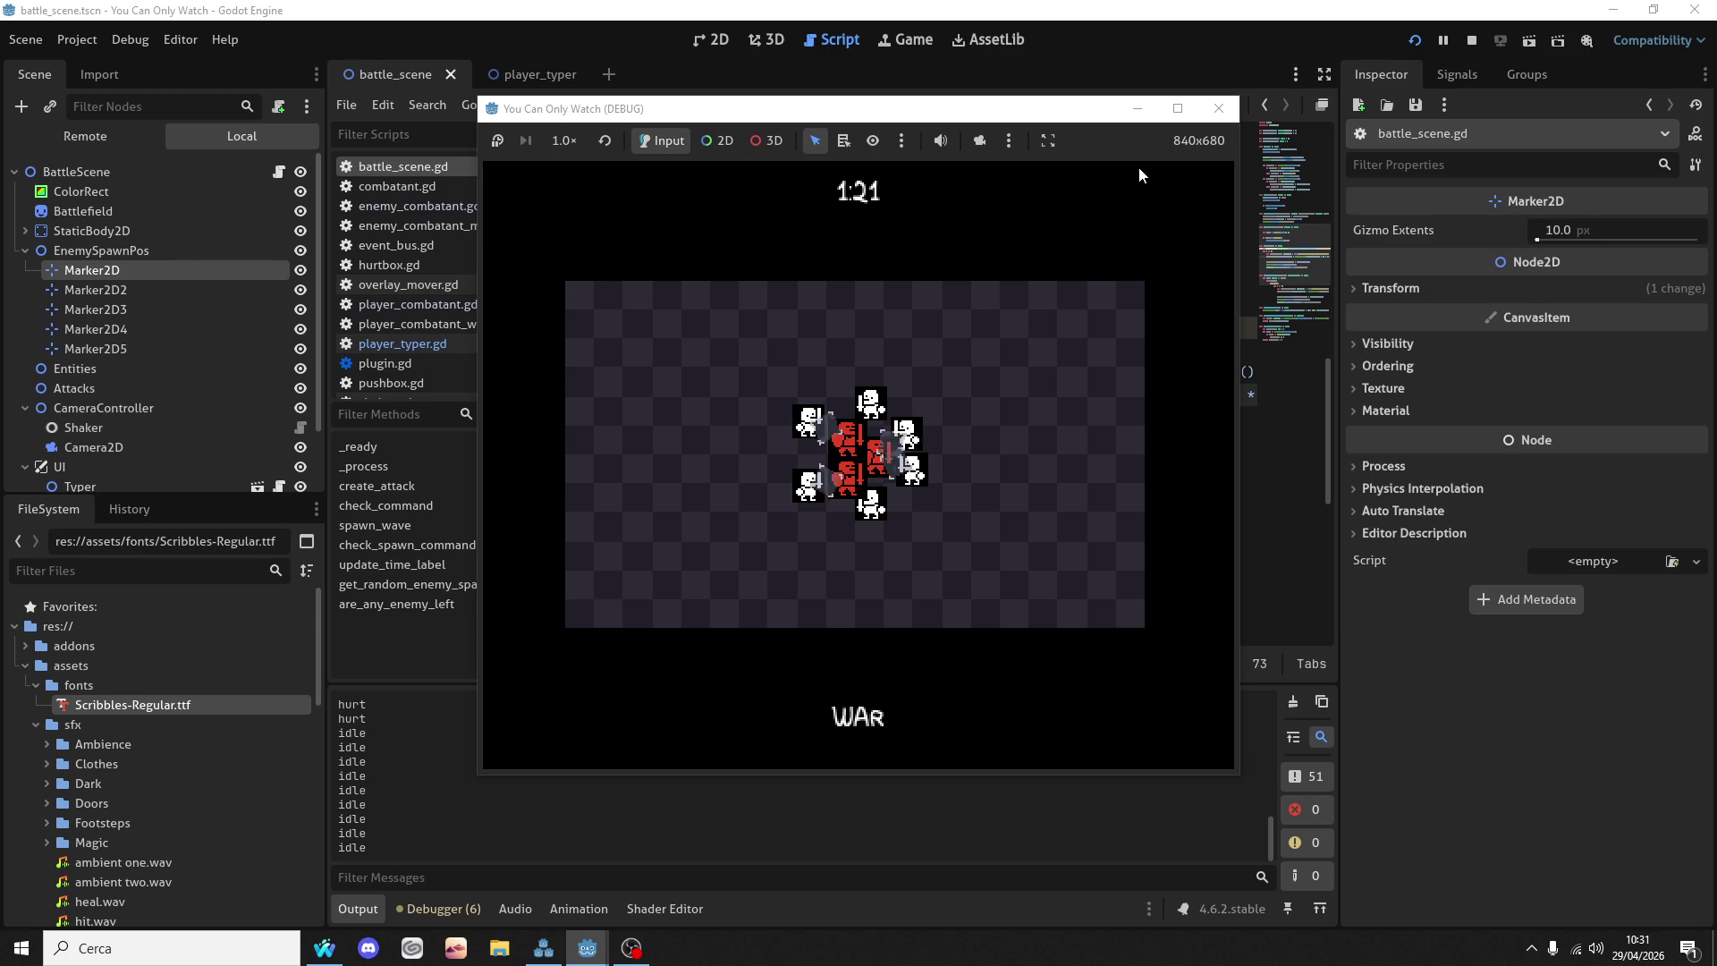
{"action": "type", "text": "rior spawn"}
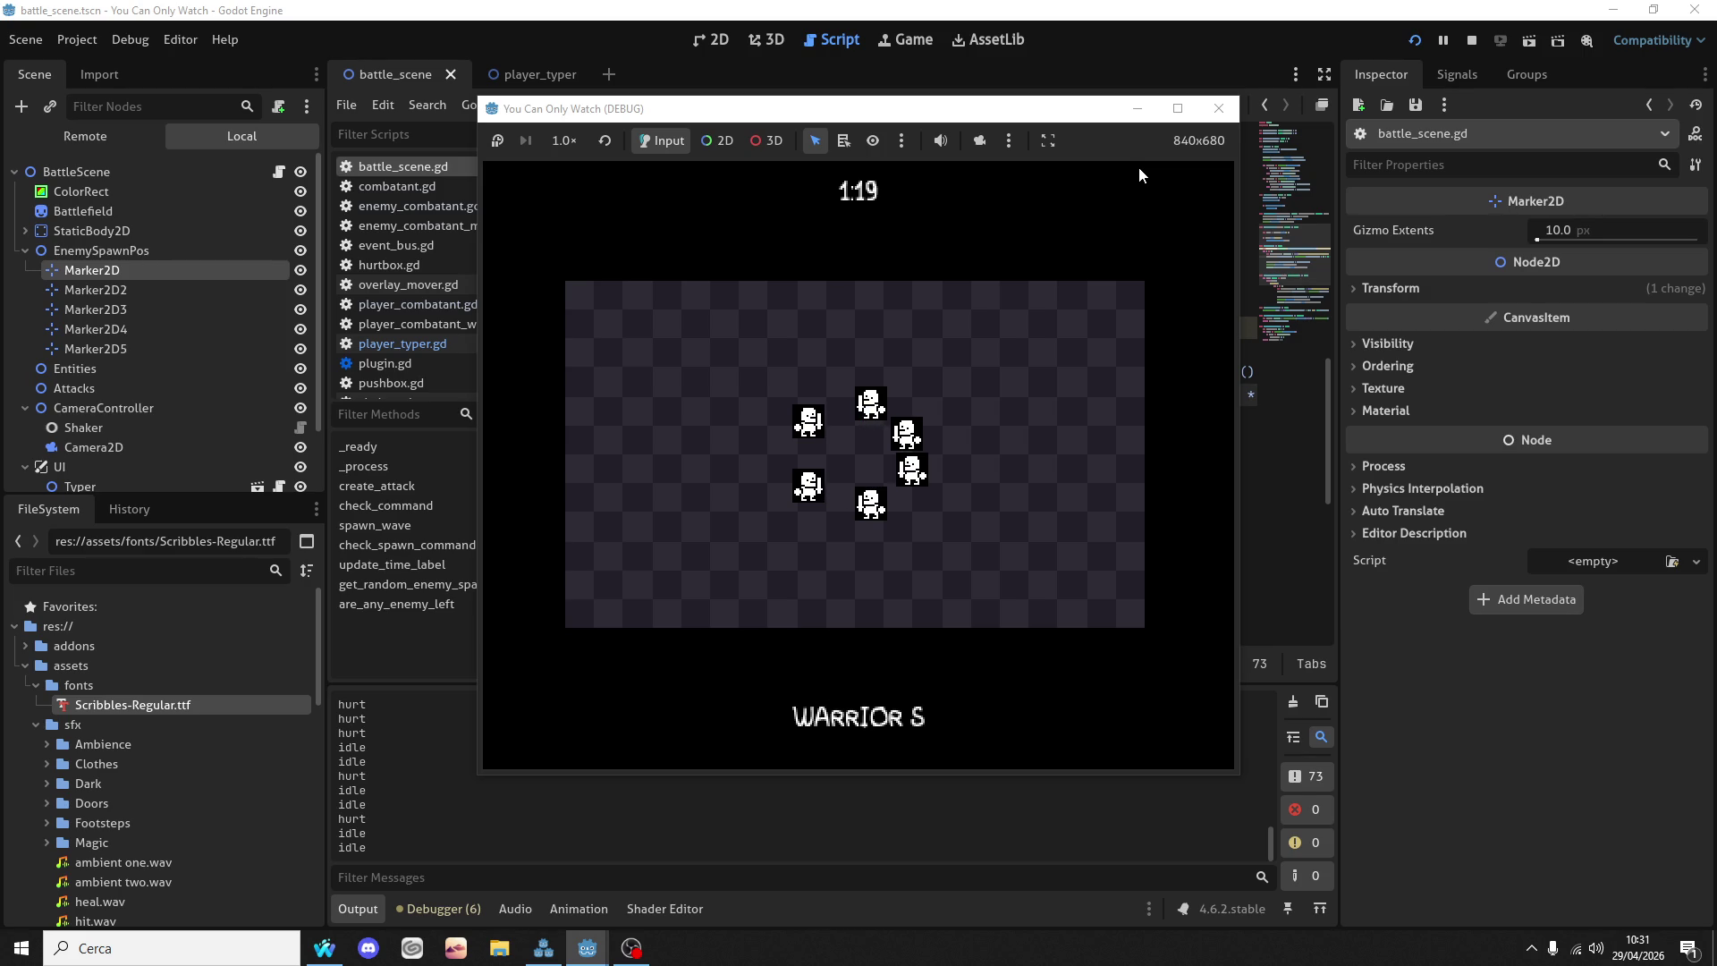
{"action": "key", "text": "Return"}
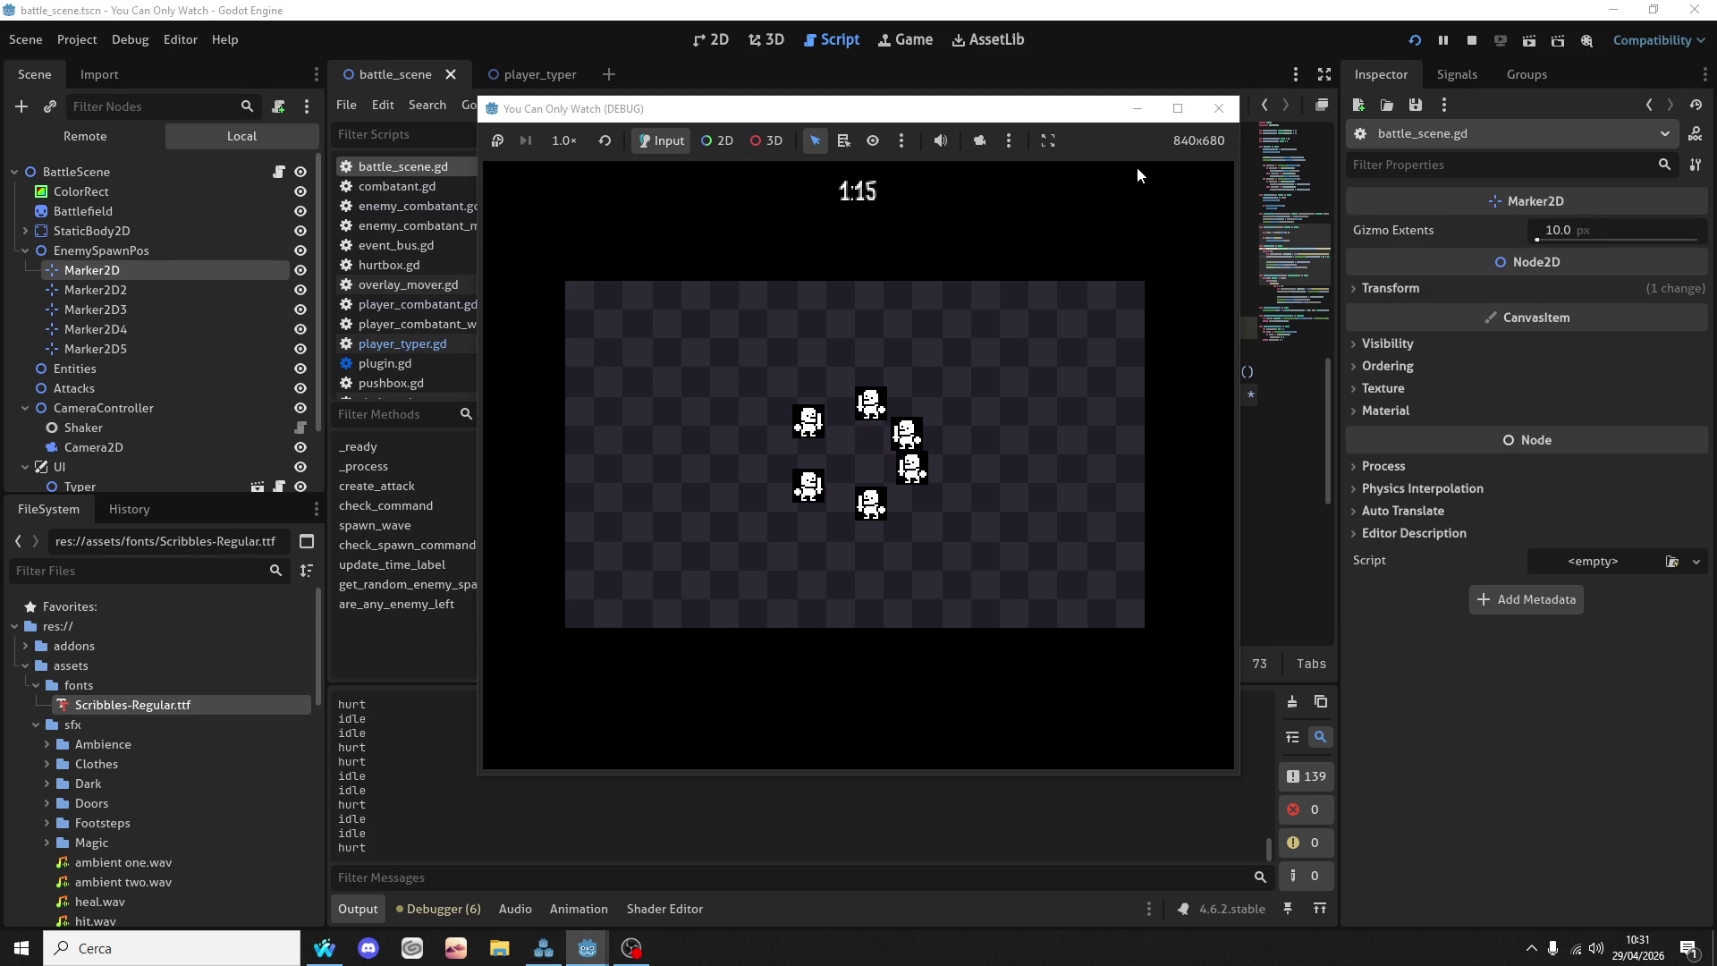
{"action": "left_click", "coordinate": [1217, 108]}
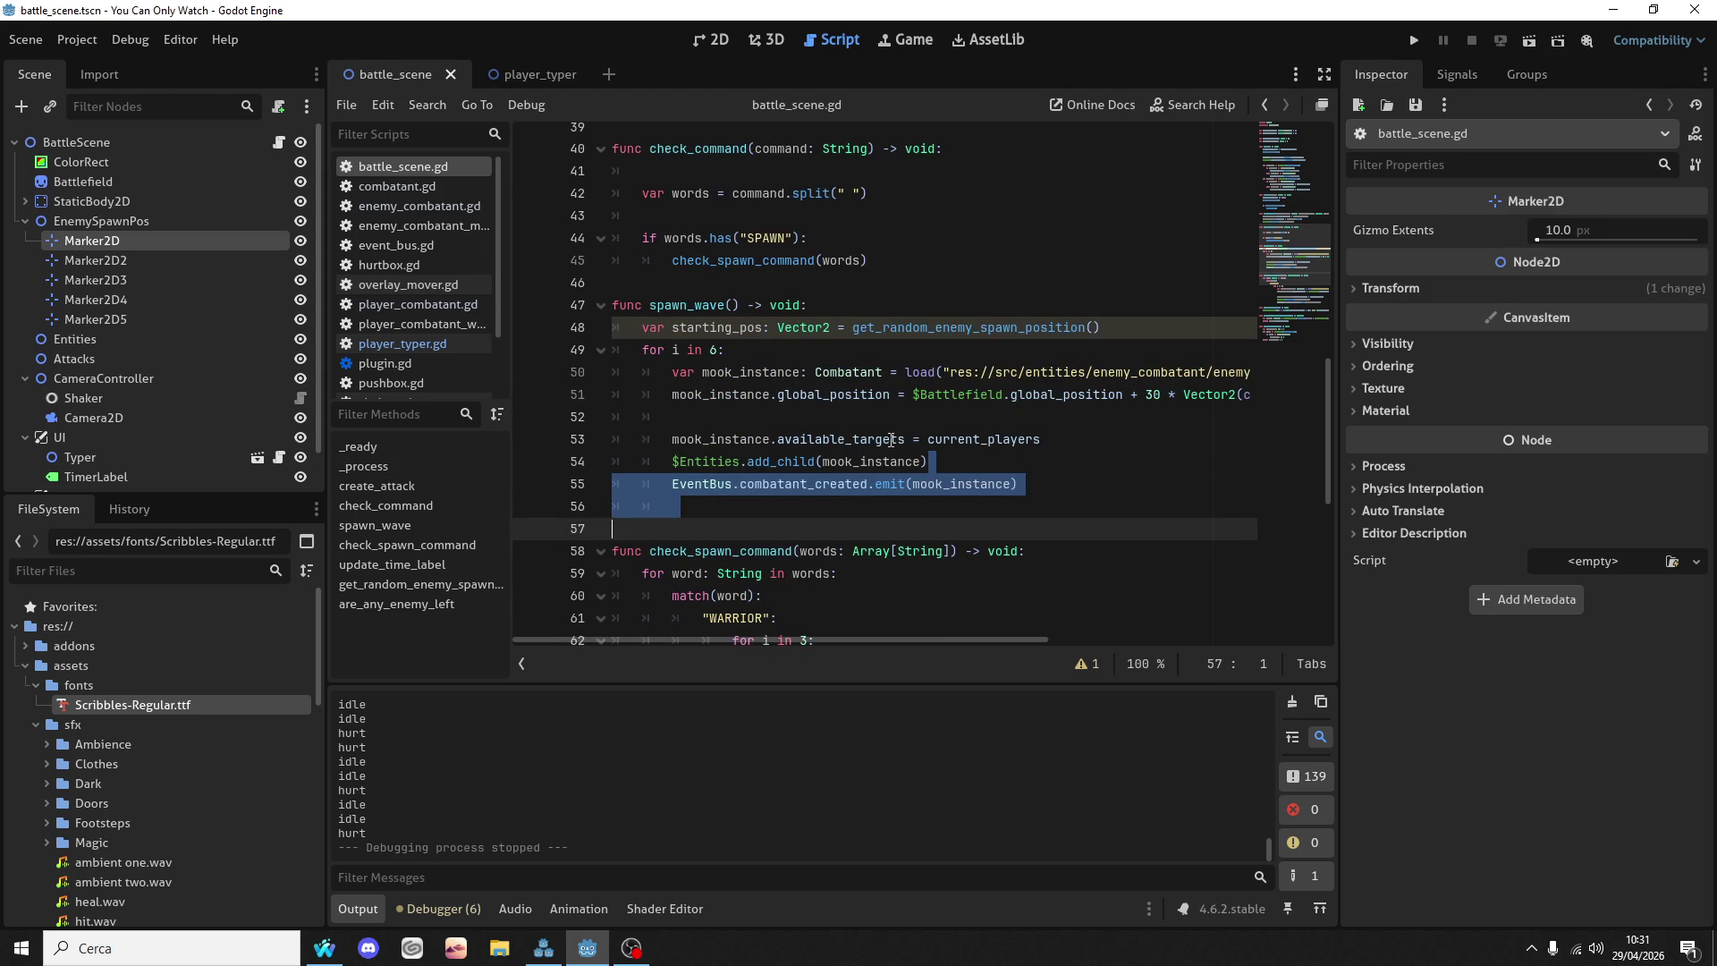
Scroll through battle_scene.gd, reviewing the spawn_wave and check_command code.
{"action": "left_click", "coordinate": [867, 510]}
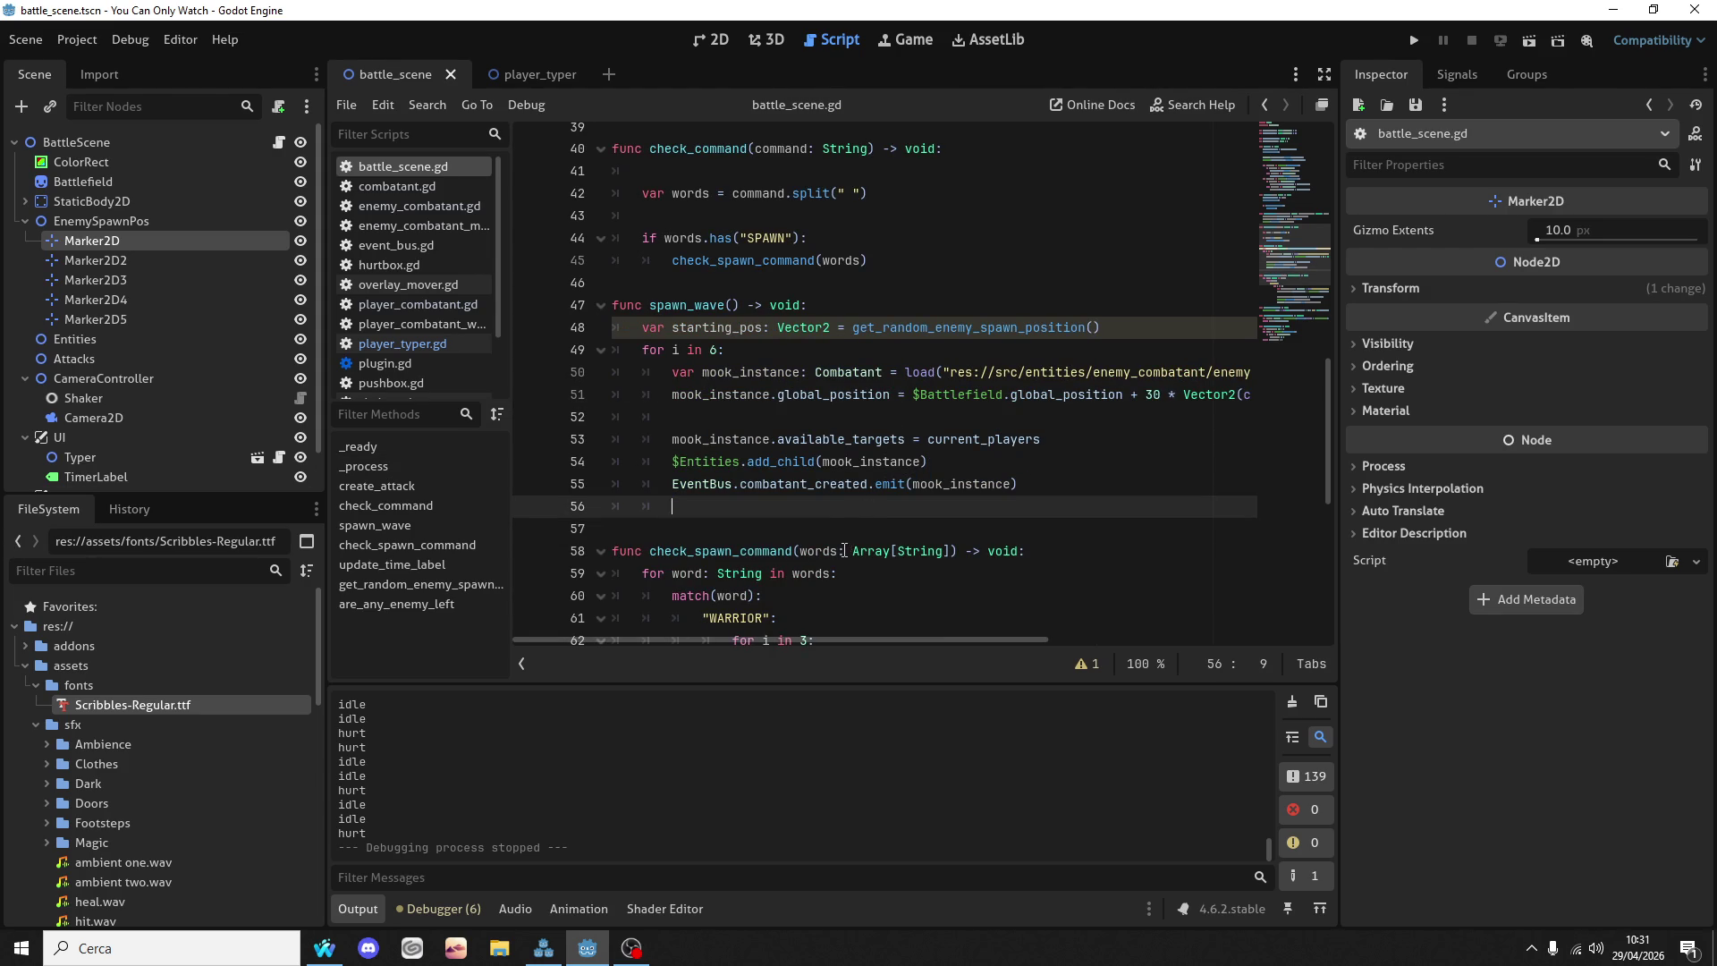
{"action": "scroll", "coordinate": [840, 556], "scroll_direction": "down", "scroll_amount": 5}
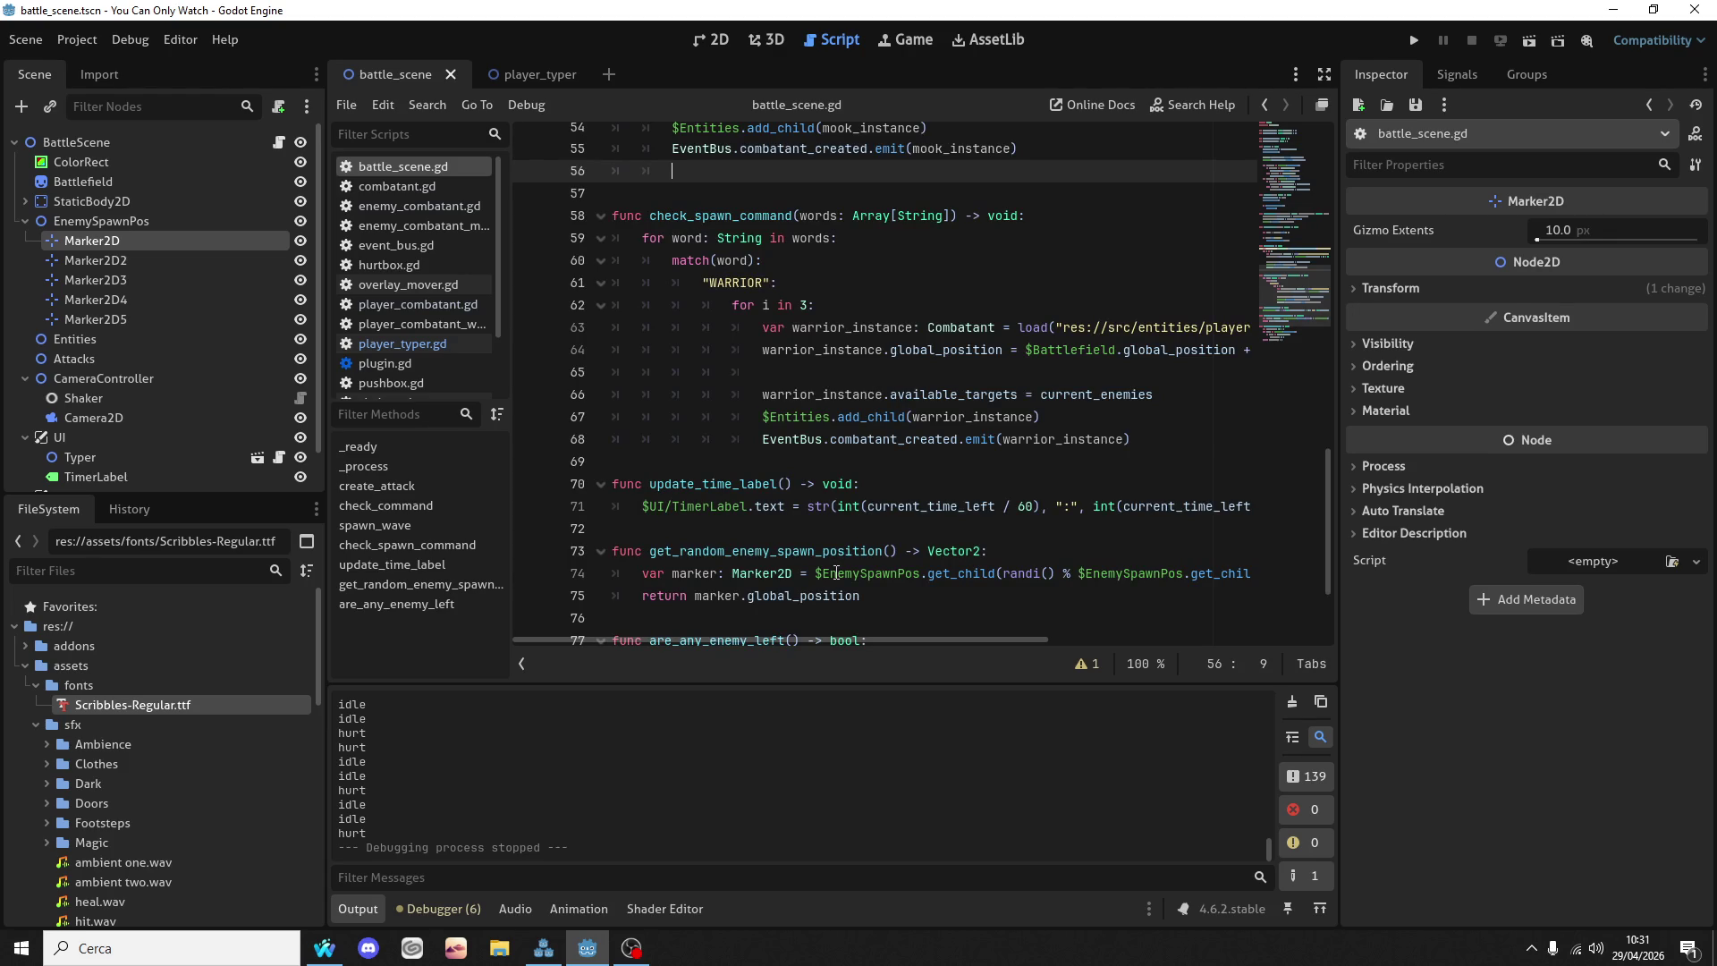
{"action": "scroll", "coordinate": [836, 572], "scroll_direction": "down", "scroll_amount": 1}
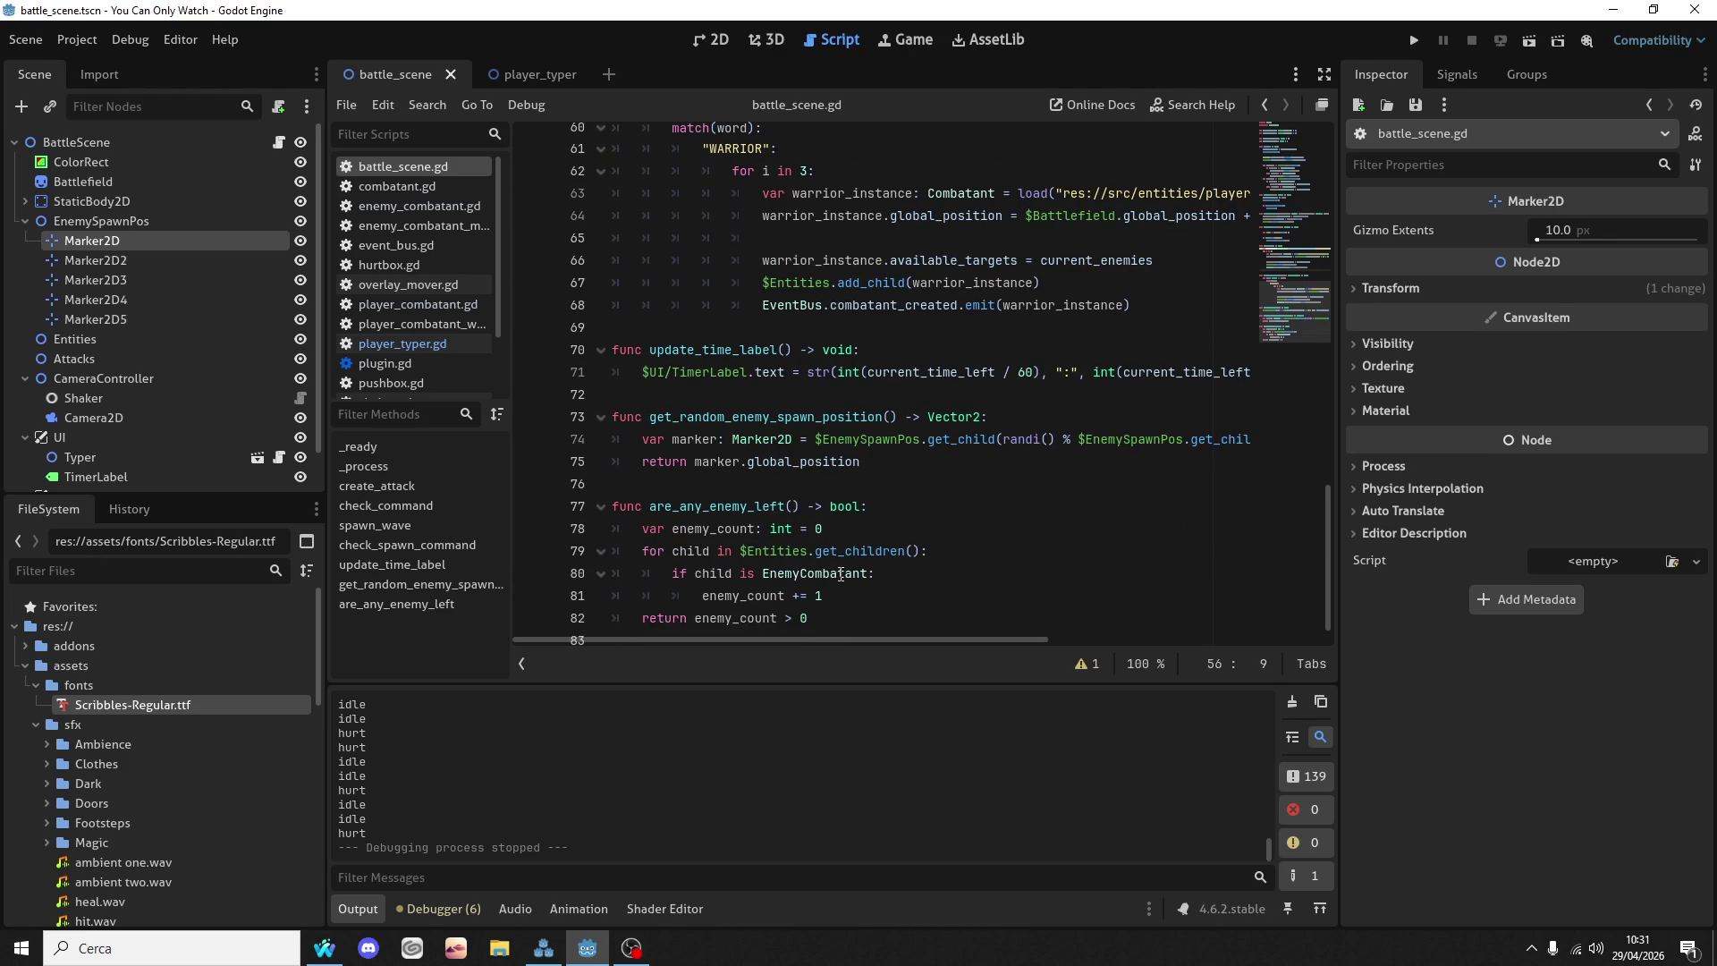
{"action": "scroll", "coordinate": [849, 574], "scroll_direction": "up", "scroll_amount": 6}
{"action": "scroll", "coordinate": [851, 574], "scroll_direction": "up", "scroll_amount": 1}
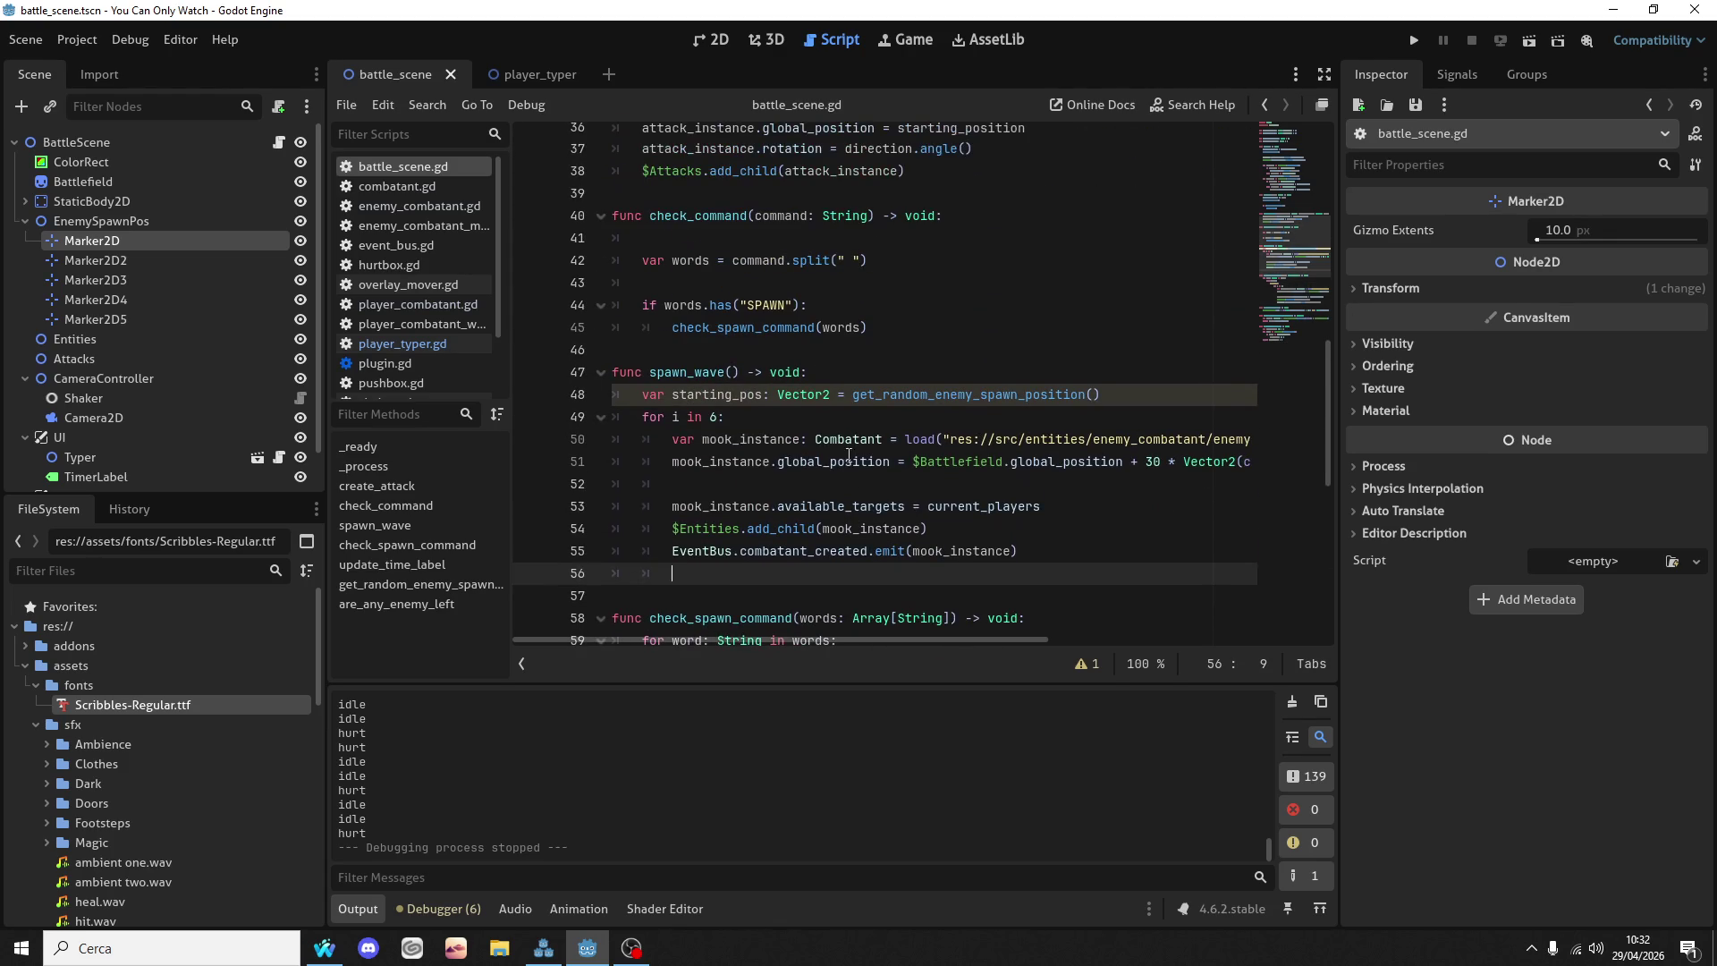
{"action": "left_click", "coordinate": [833, 282]}
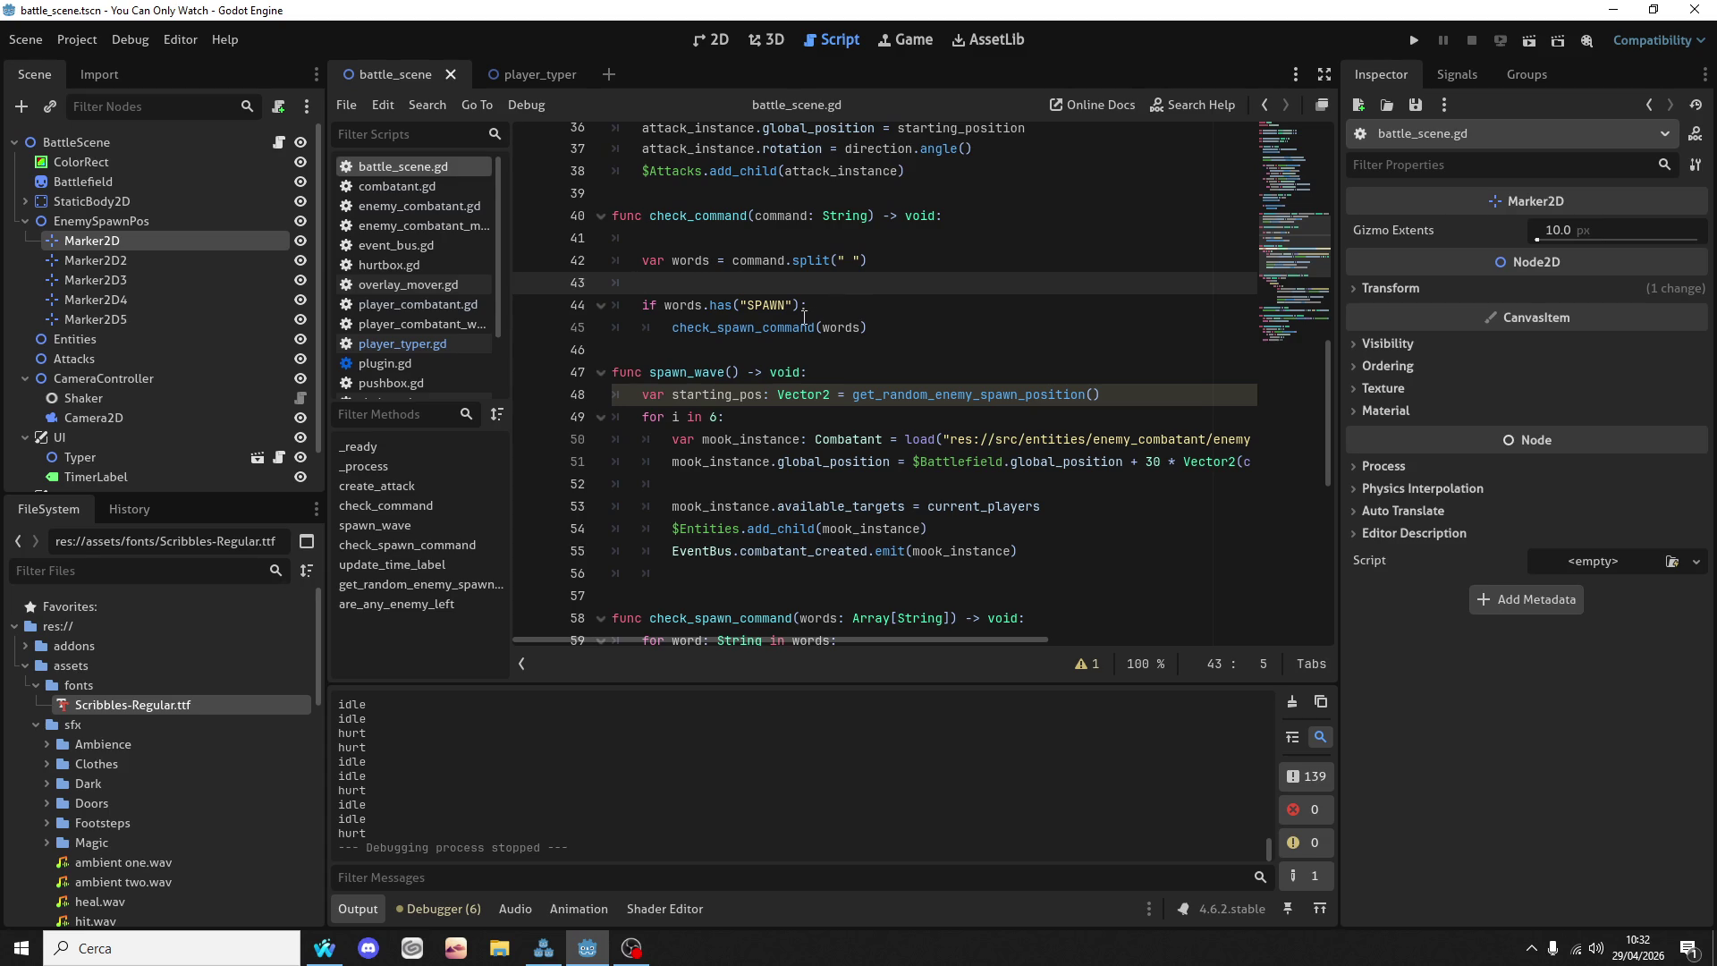
Select and review the if !are_any_enemy_left(): spawn_wave() lines in _process.
{"action": "scroll", "coordinate": [805, 326], "scroll_direction": "up", "scroll_amount": 4}
{"action": "scroll", "coordinate": [794, 353], "scroll_direction": "up", "scroll_amount": 1}
{"action": "left_click", "coordinate": [784, 375]}
{"action": "key", "text": "shift+Up"}
{"action": "left_click_drag", "start_coordinate": [763, 394], "coordinate": [785, 355]}
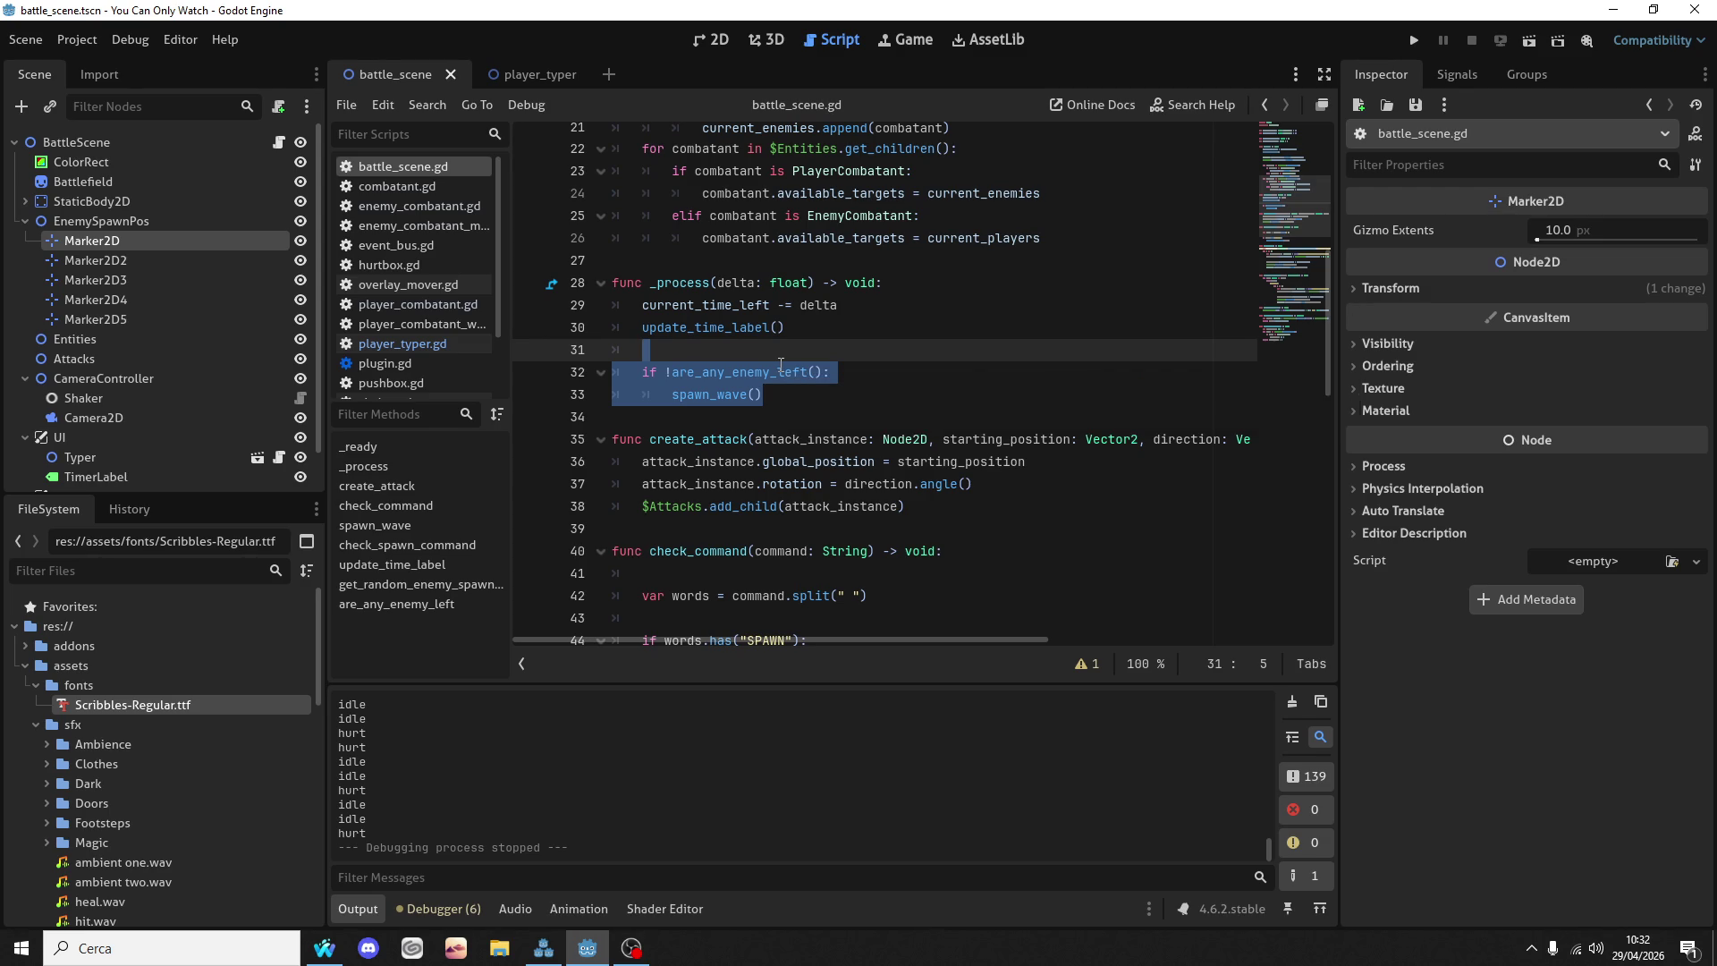
{"action": "left_click", "coordinate": [779, 355]}
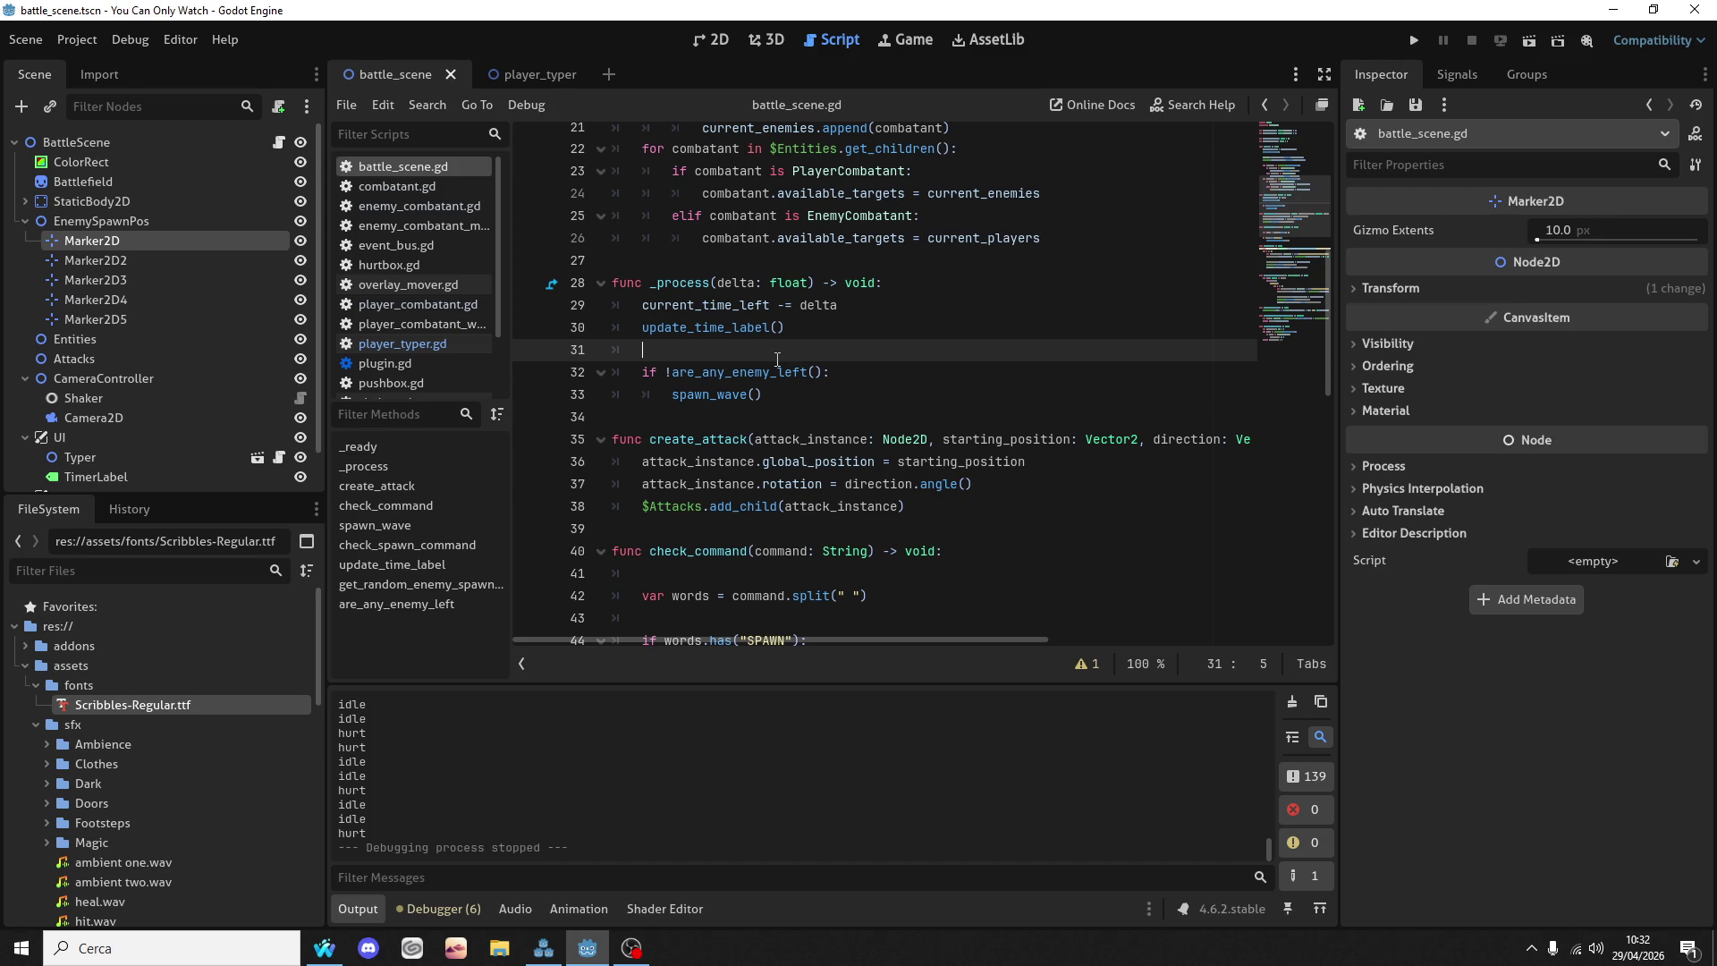
{"action": "mouse_move", "coordinate": [685, 375]}
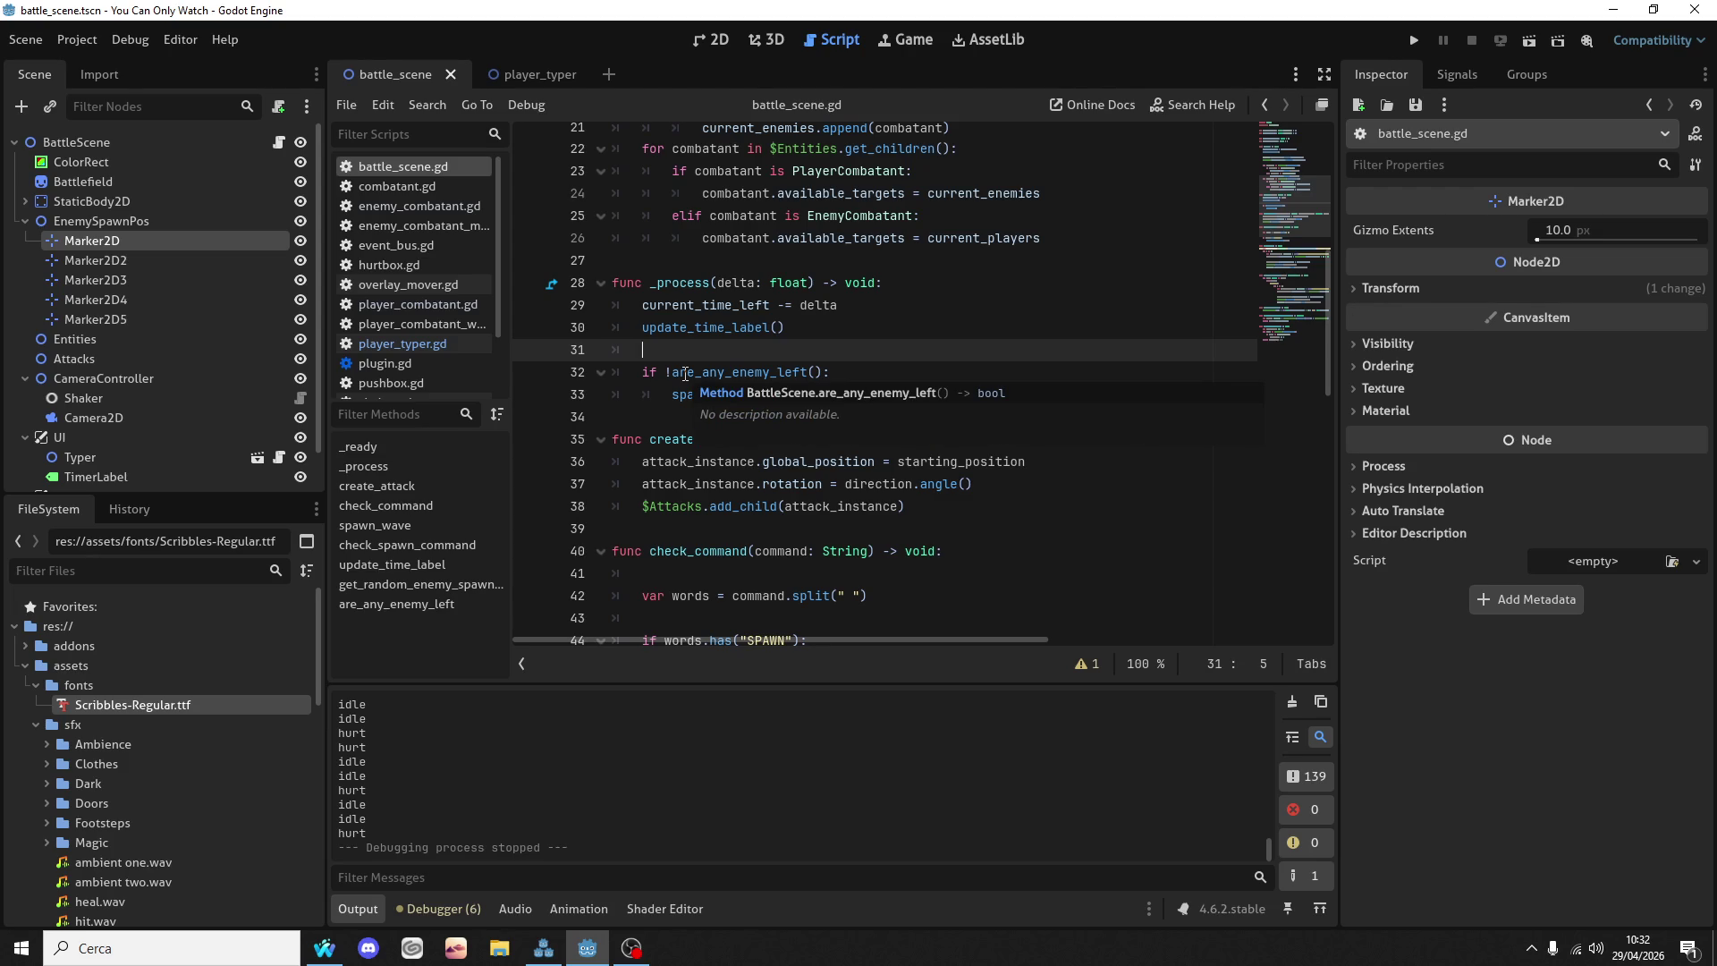
Inspect the are_any_enemy_left and spawn_wave calls on lines 32–33.
{"action": "double_click", "coordinate": [774, 371]}
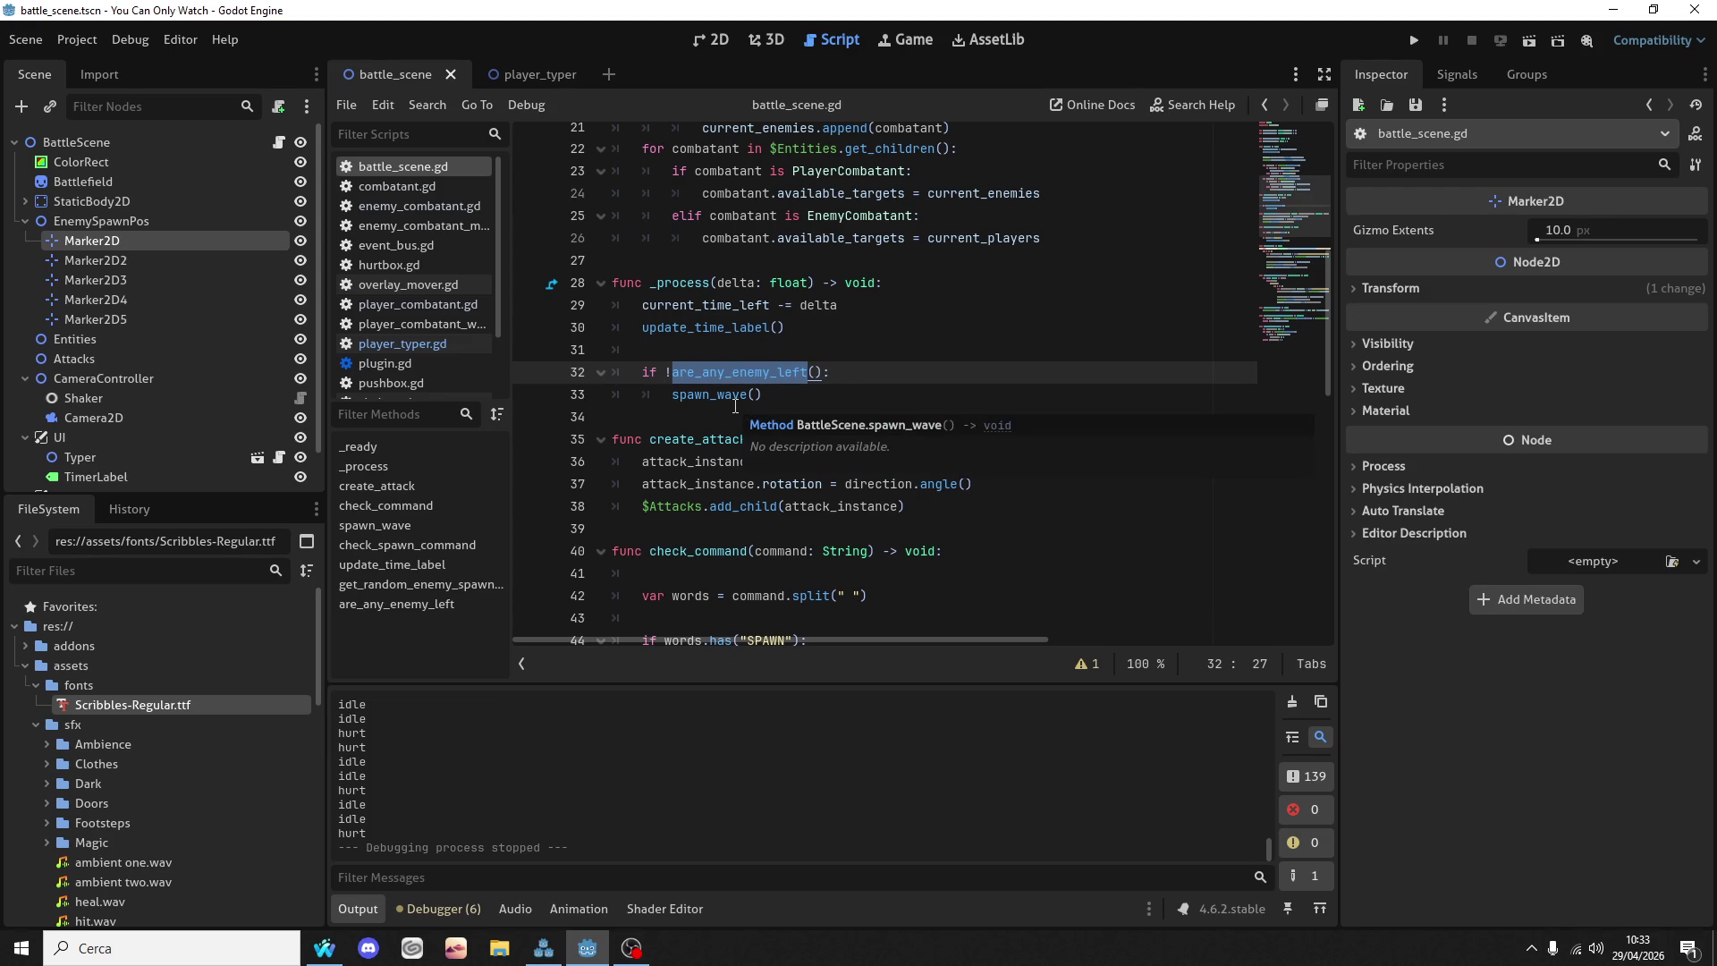
{"action": "double_click", "coordinate": [735, 395]}
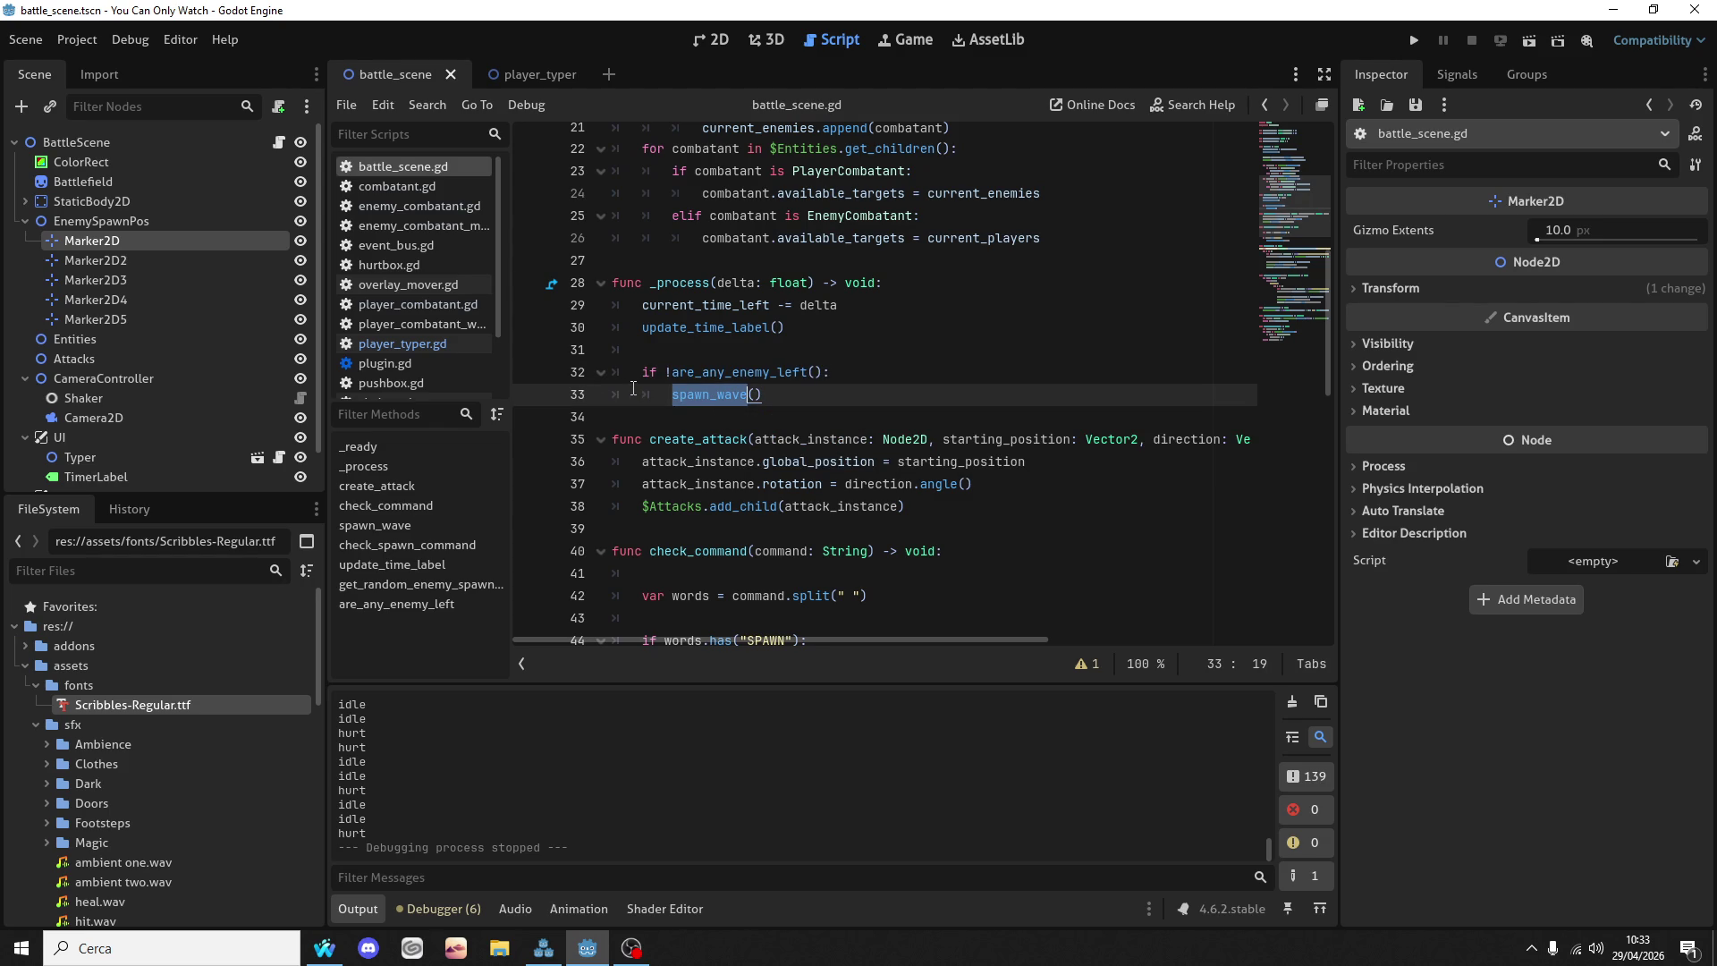
{"action": "left_click", "coordinate": [762, 374]}
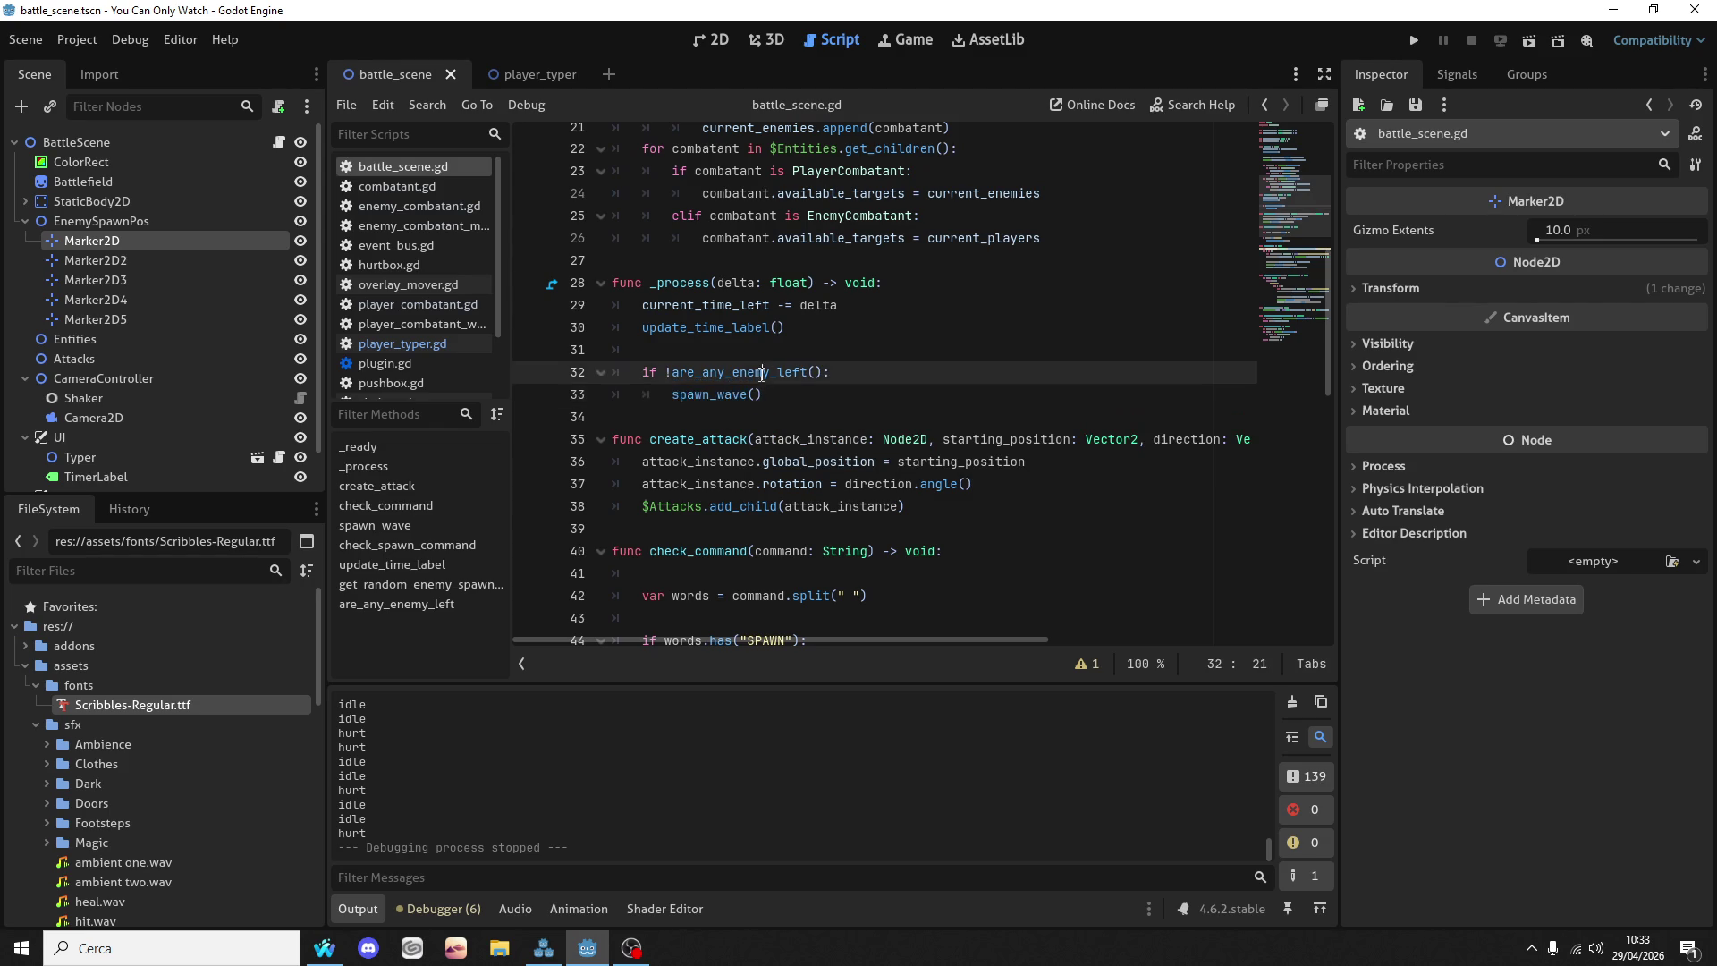
{"action": "double_click", "coordinate": [762, 373]}
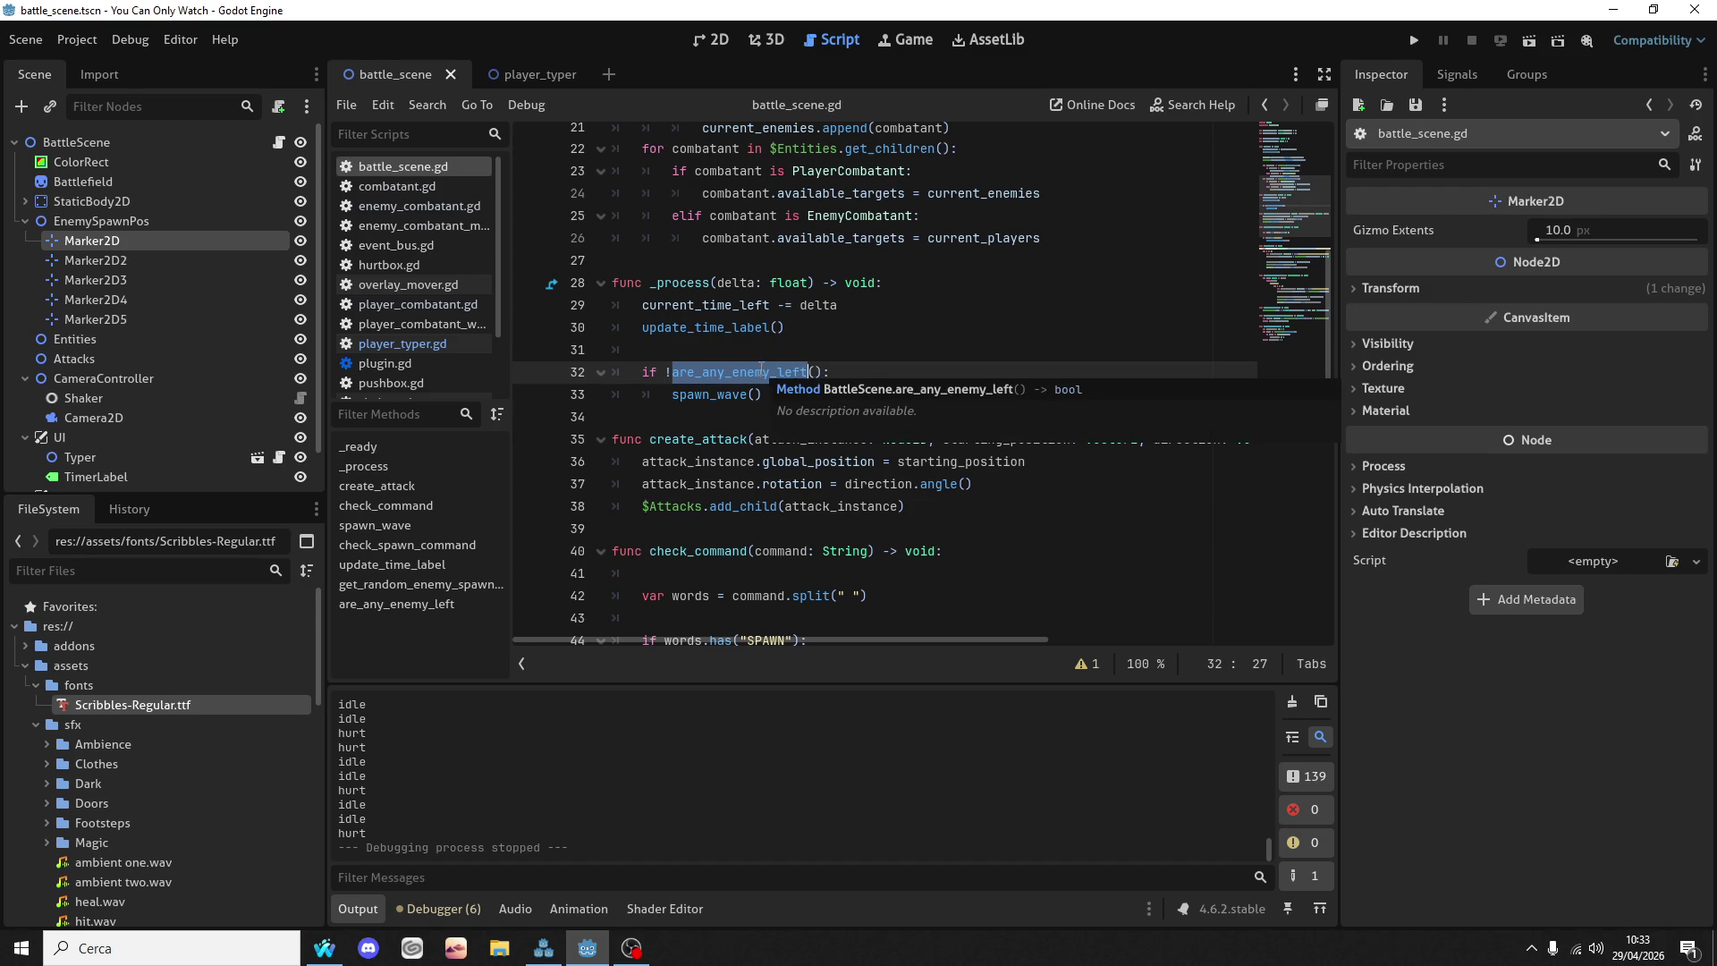
{"action": "scroll", "coordinate": [763, 373], "scroll_direction": "up", "scroll_amount": 3}
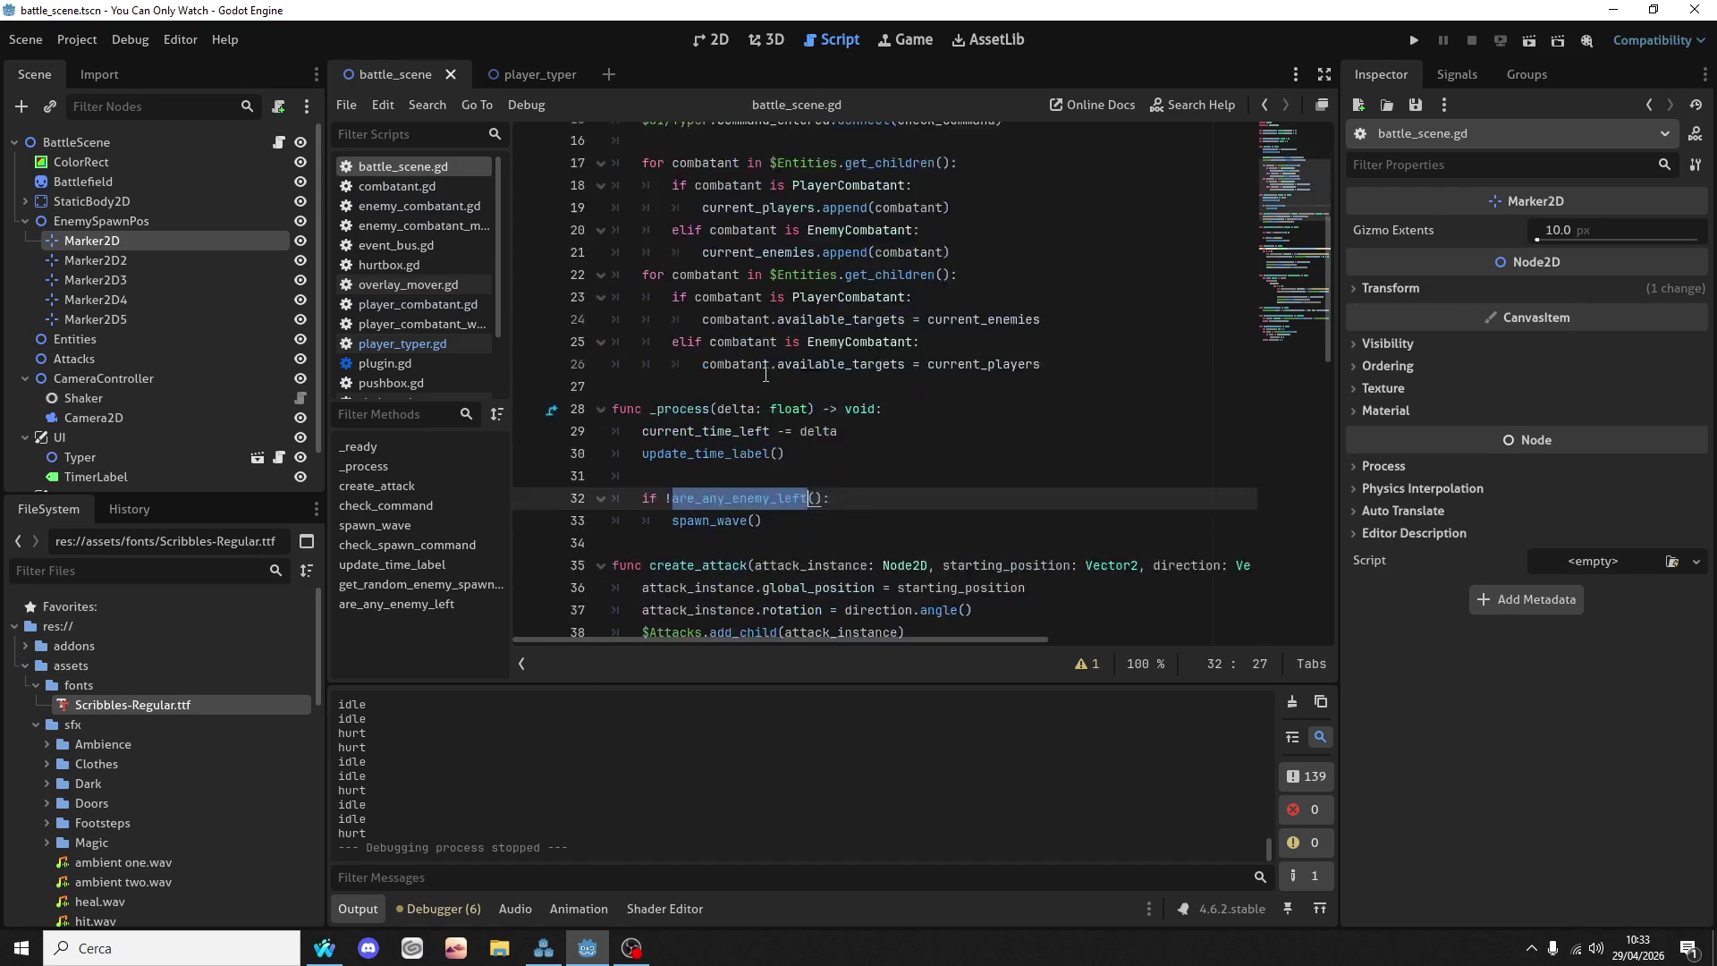
{"action": "scroll", "coordinate": [765, 373], "scroll_direction": "down", "scroll_amount": 15}
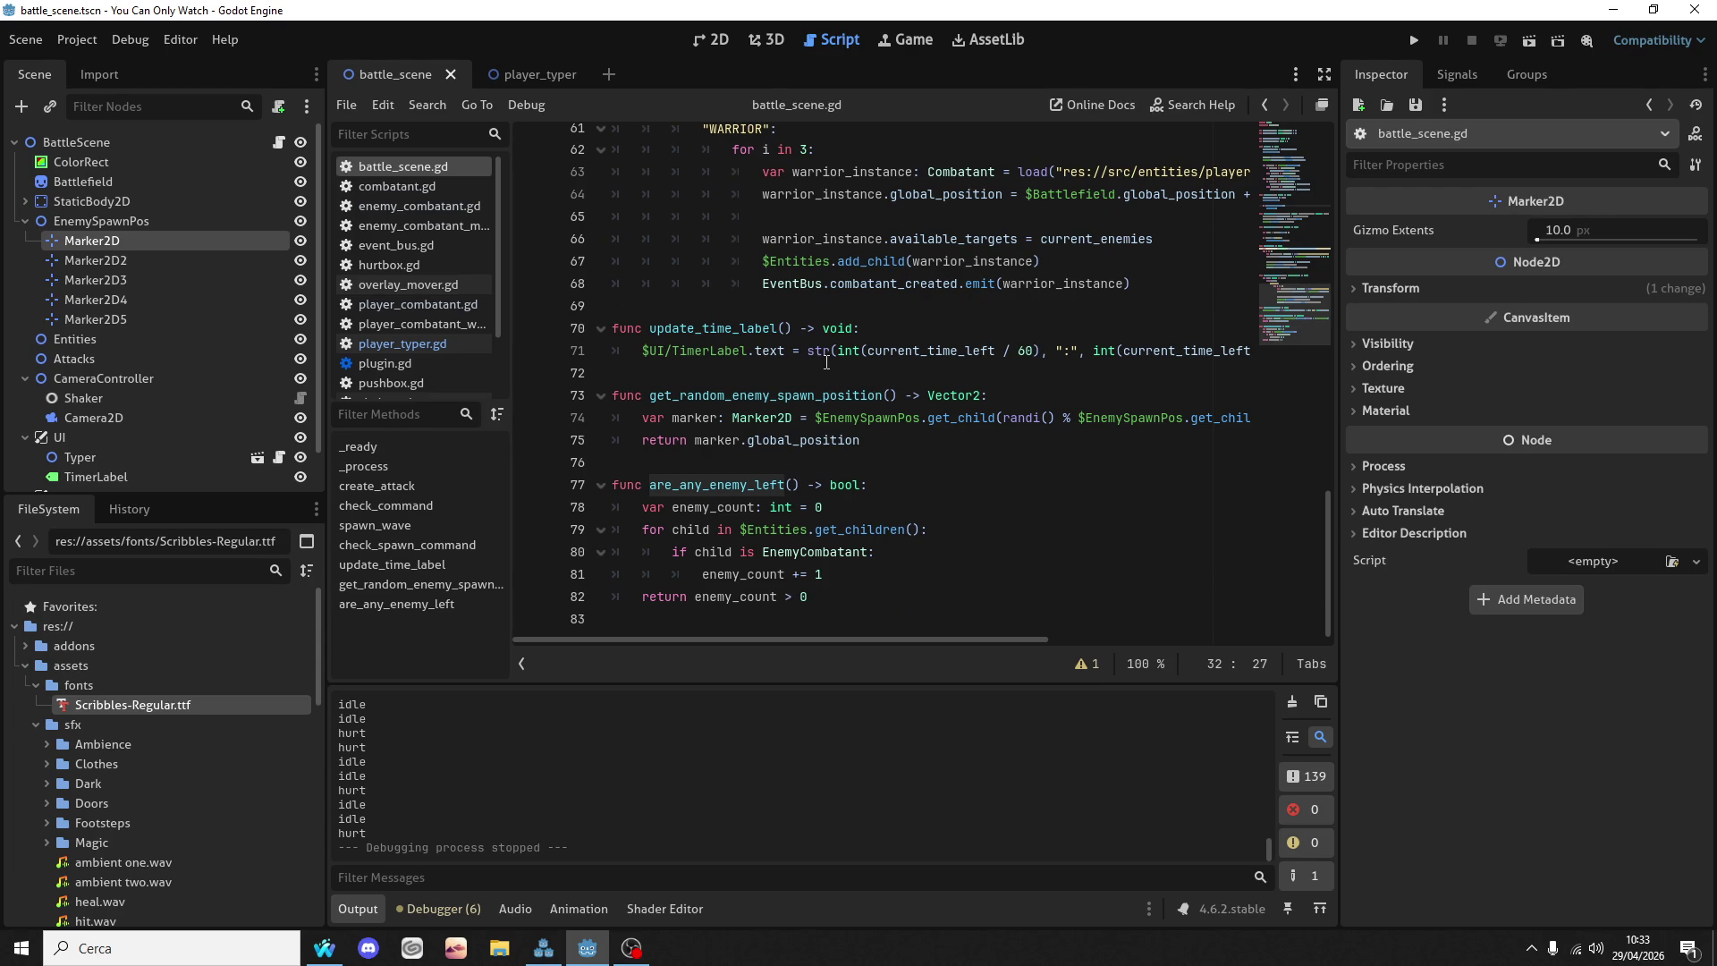
{"action": "mouse_move", "coordinate": [826, 362]}
Select lines 16–26 holding the two combatant-sorting loops in _ready.
{"action": "scroll", "coordinate": [745, 484], "scroll_direction": "up", "scroll_amount": 2}
{"action": "double_click", "coordinate": [1065, 372]}
{"action": "scroll", "coordinate": [1037, 411], "scroll_direction": "up", "scroll_amount": 13}
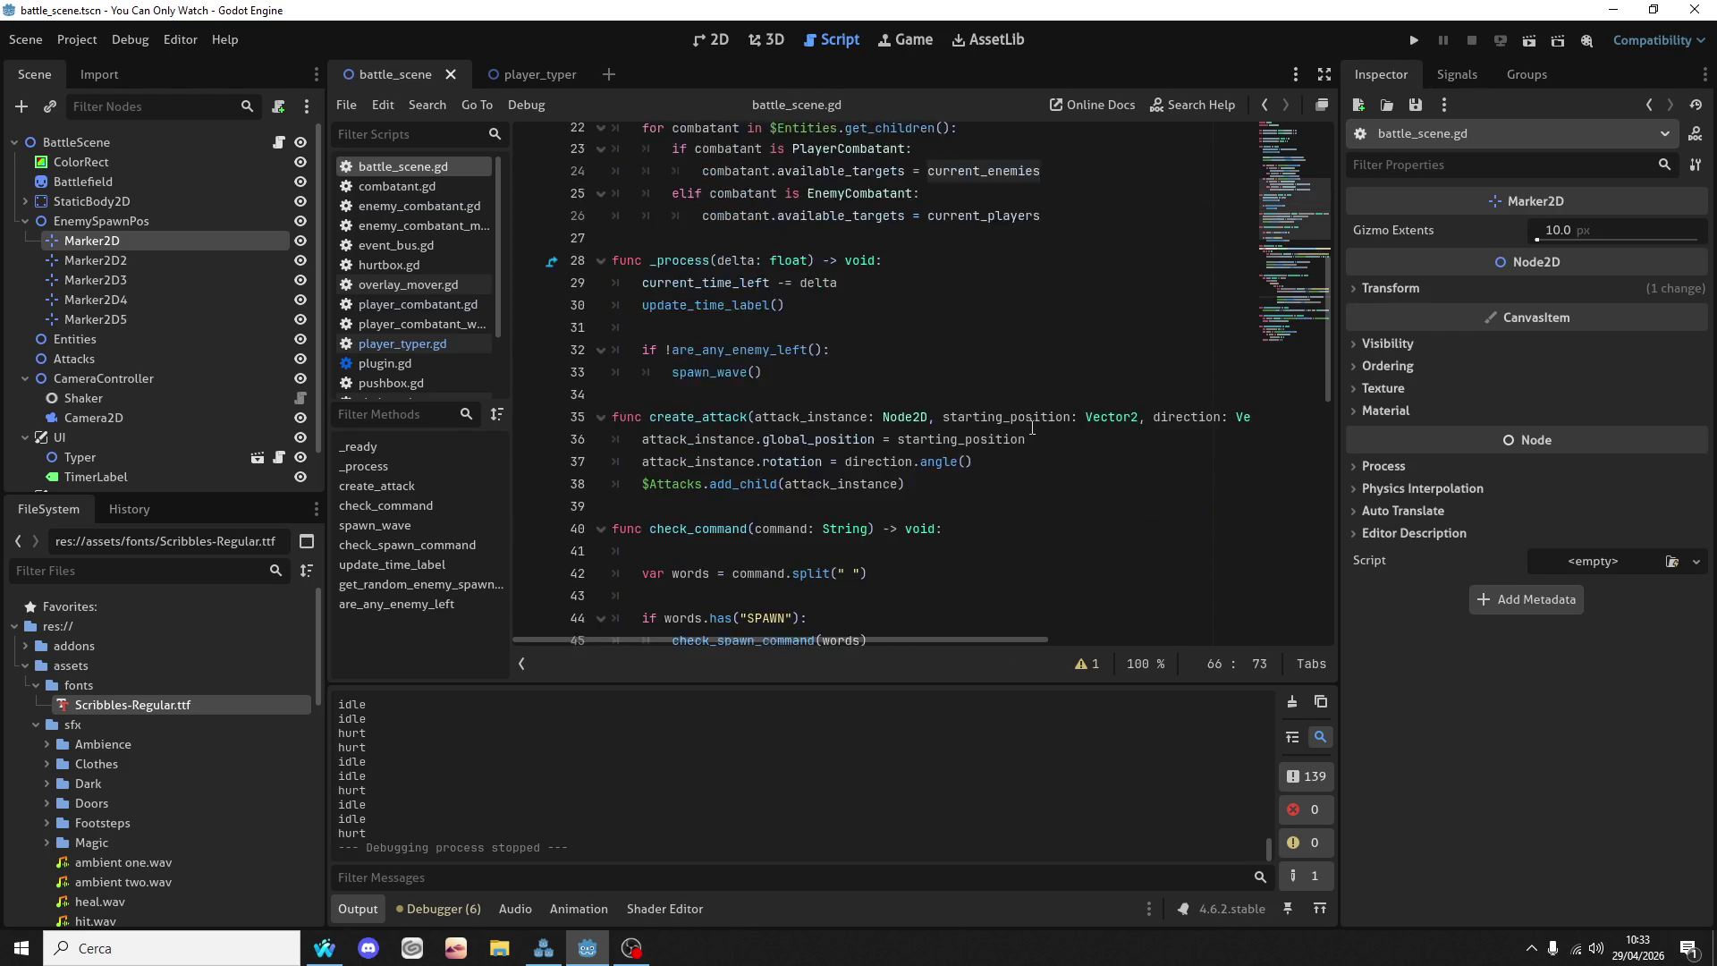
{"action": "scroll", "coordinate": [1019, 421], "scroll_direction": "up", "scroll_amount": 2}
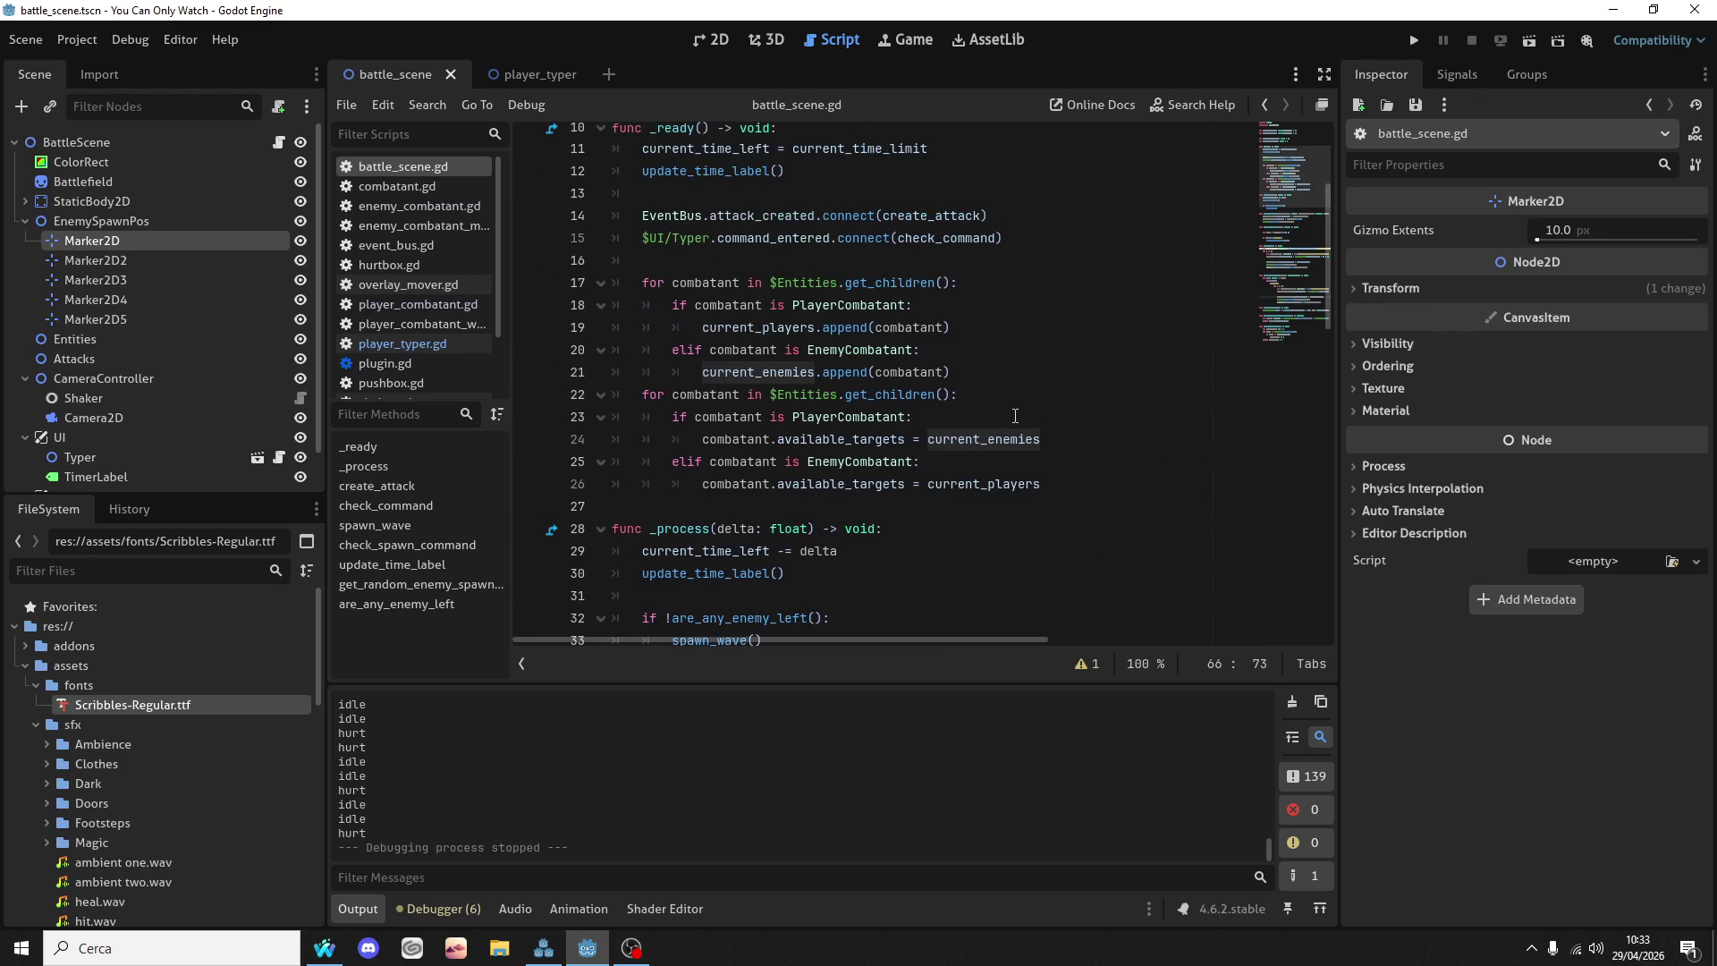
{"action": "left_click", "coordinate": [959, 374]}
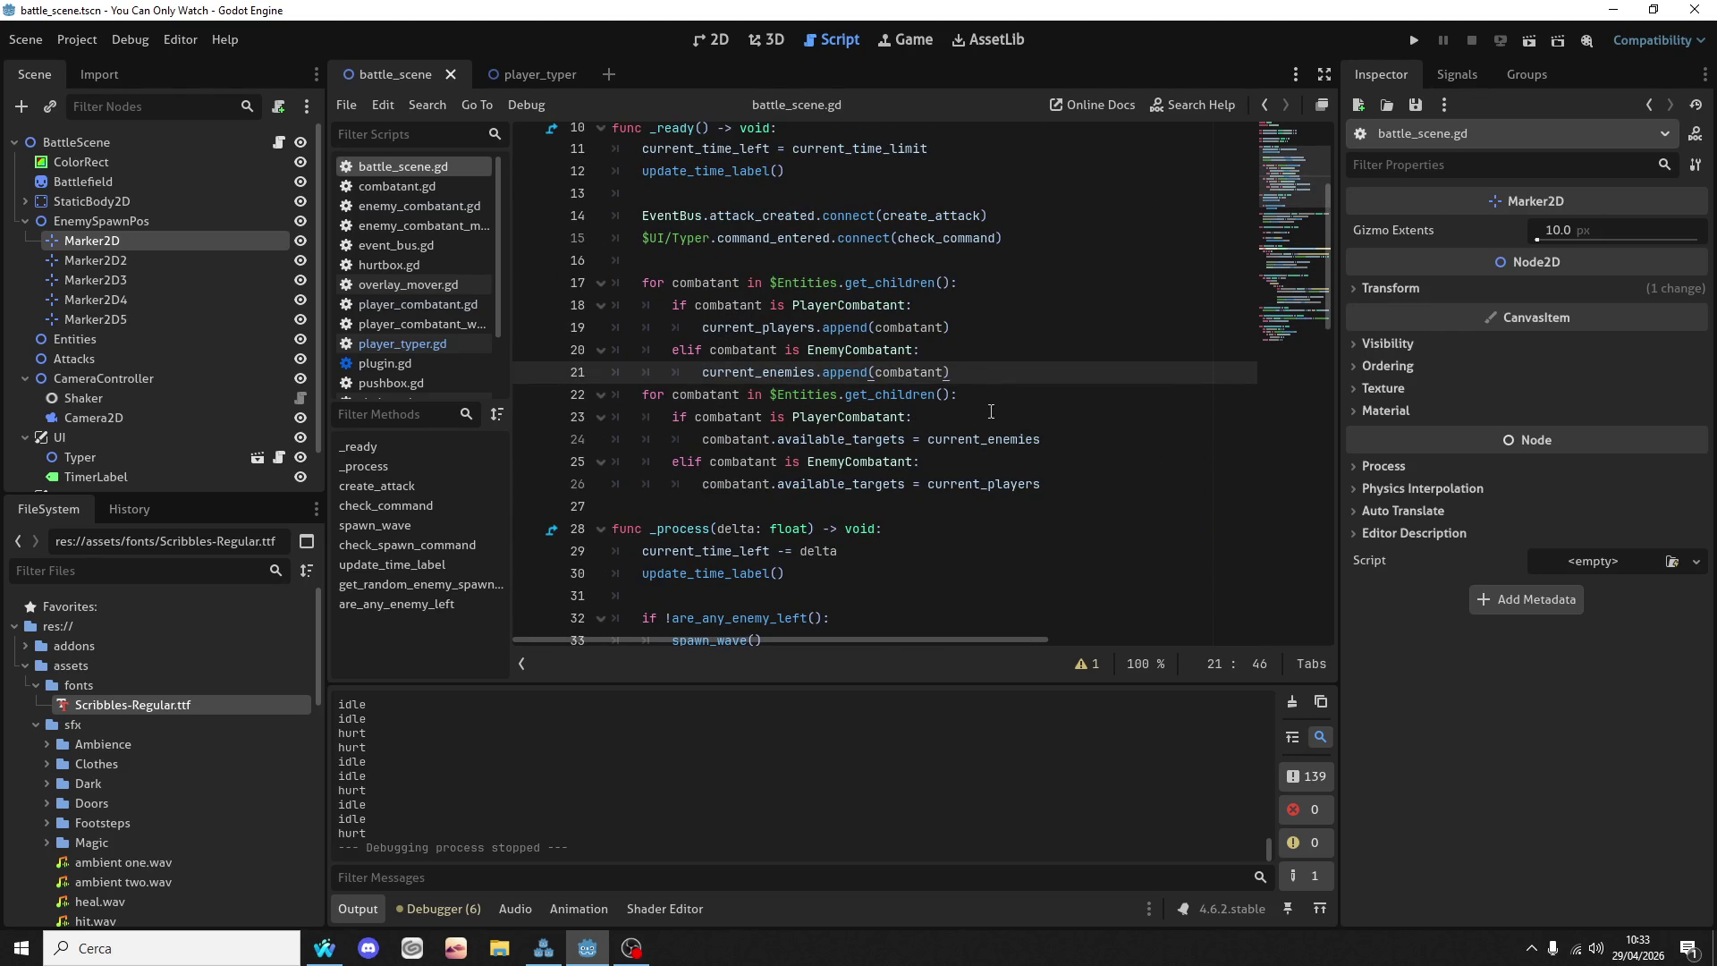
{"action": "mouse_move", "coordinate": [1056, 473]}
{"action": "left_mouse_down"}
{"action": "mouse_move", "coordinate": [1047, 240]}
{"action": "mouse_move", "coordinate": [1047, 269]}
{"action": "left_mouse_up"}
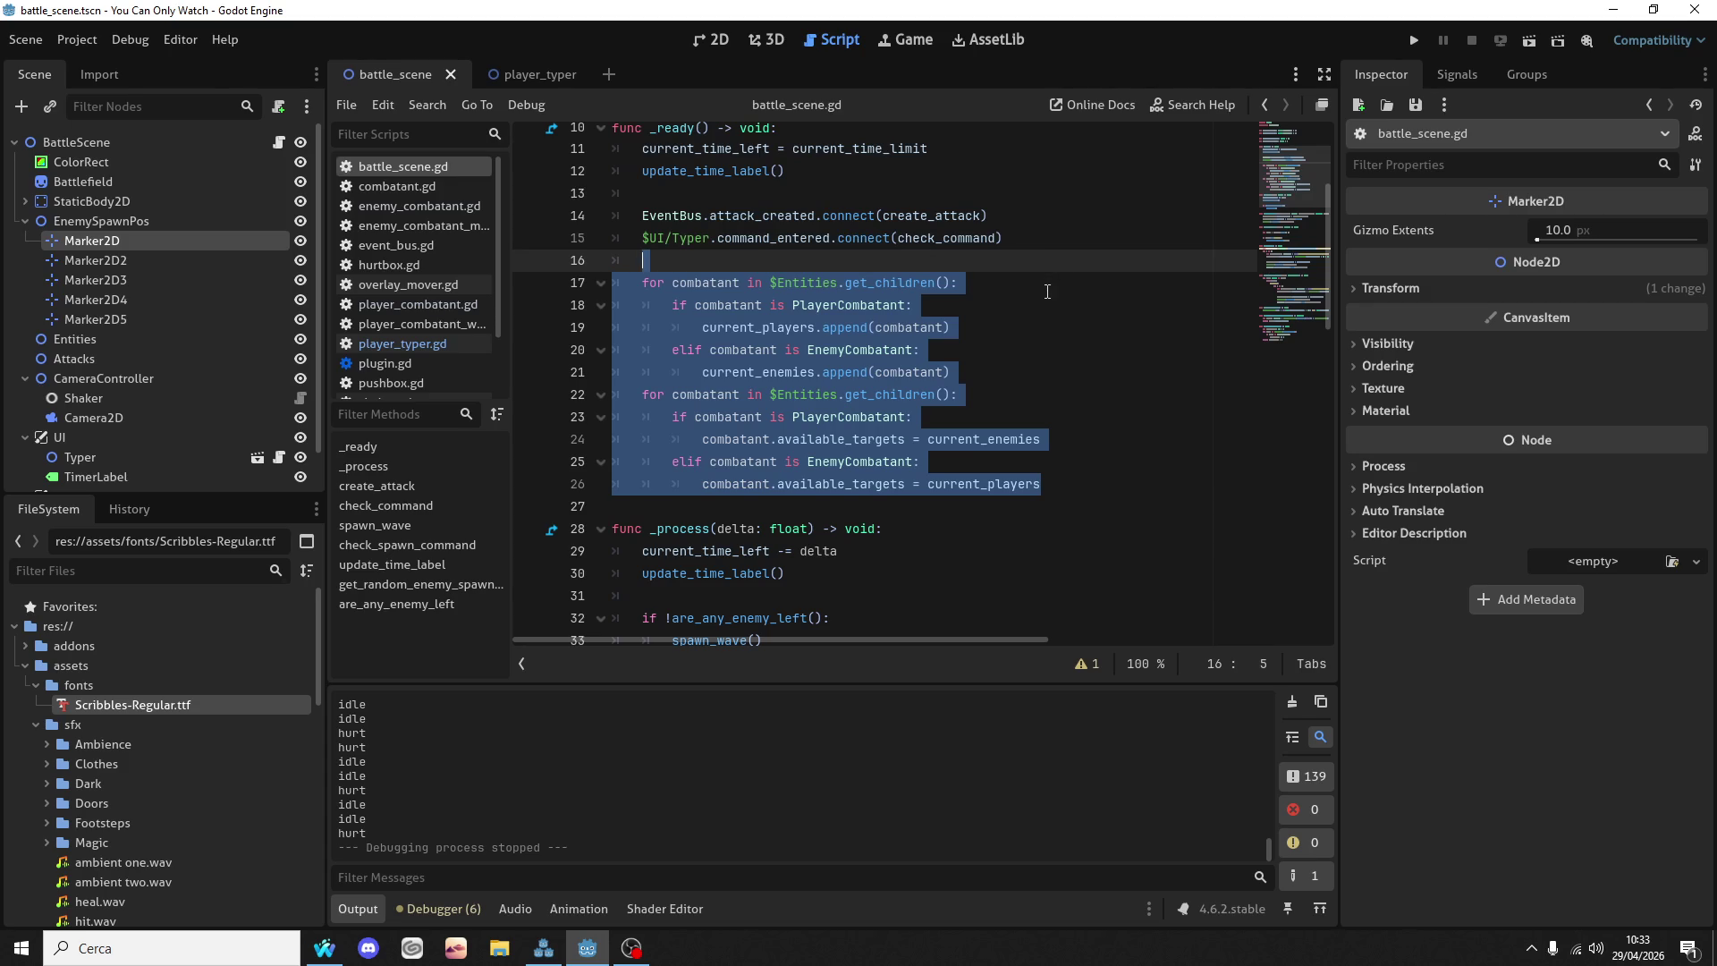
Delete _ready's combatant-sorting loops and save battle_scene.gd.
{"action": "scroll", "coordinate": [1045, 329], "scroll_direction": "up", "scroll_amount": 1}
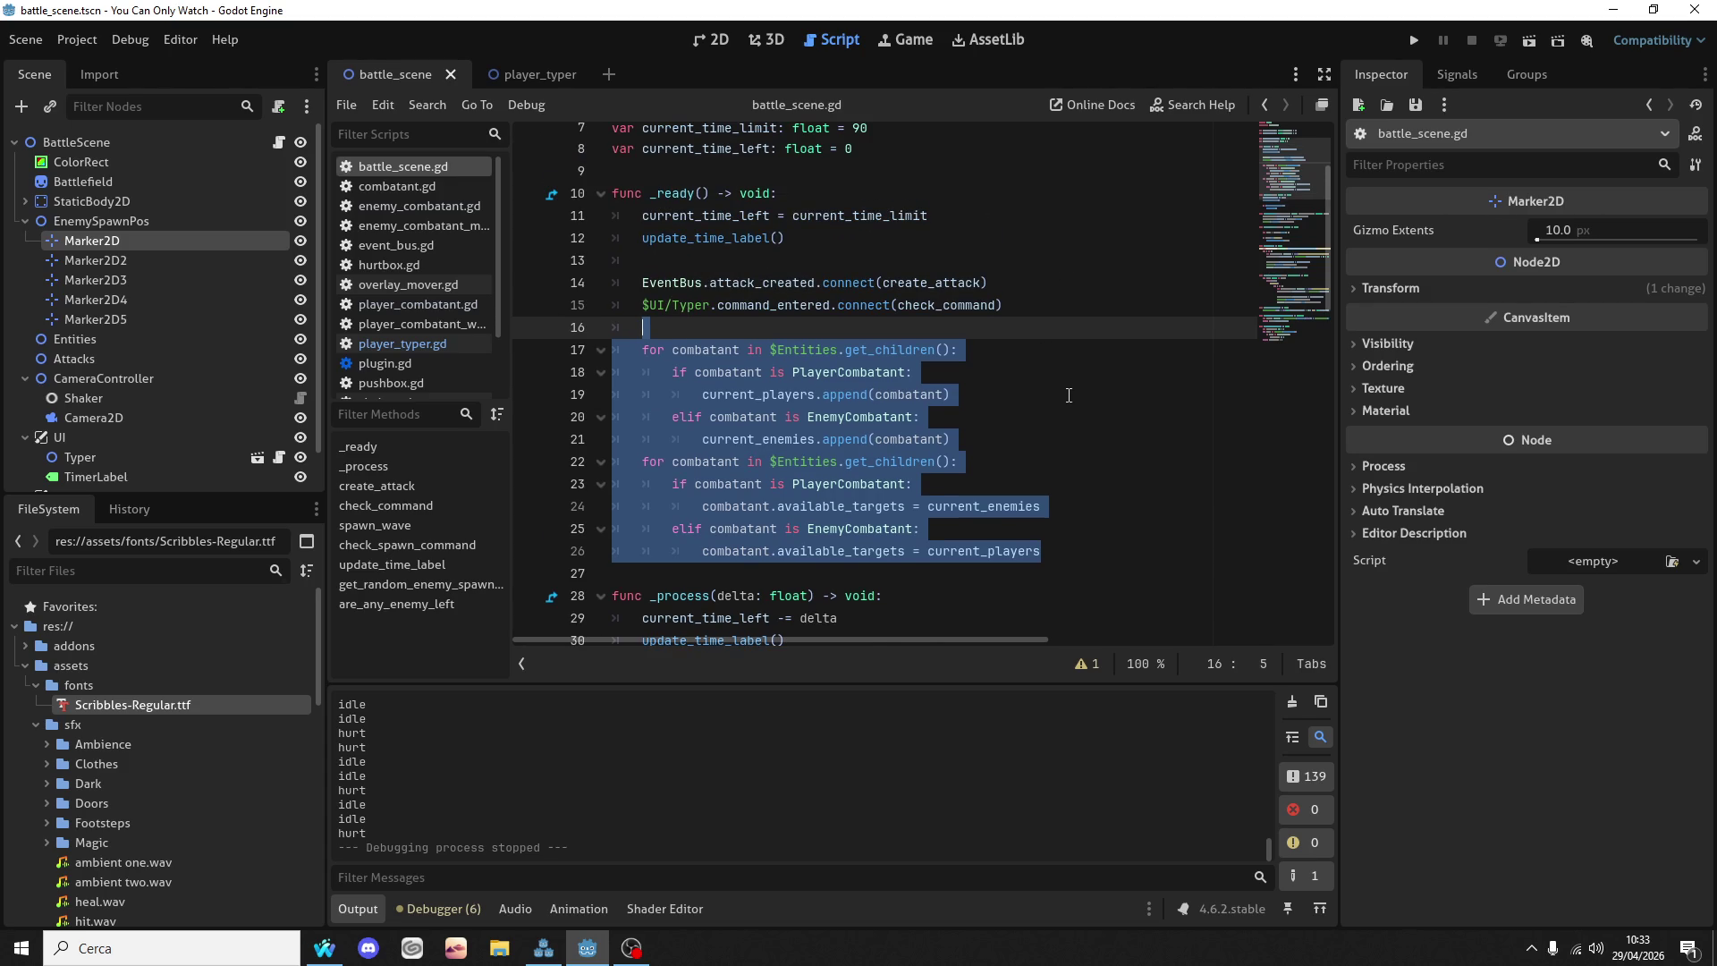
{"action": "key", "text": "BackSpace"}
{"action": "key", "text": "BackSpace"}
{"action": "key", "text": "BackSpace"}
{"action": "scroll", "coordinate": [1055, 412], "scroll_direction": "down", "scroll_amount": 7}
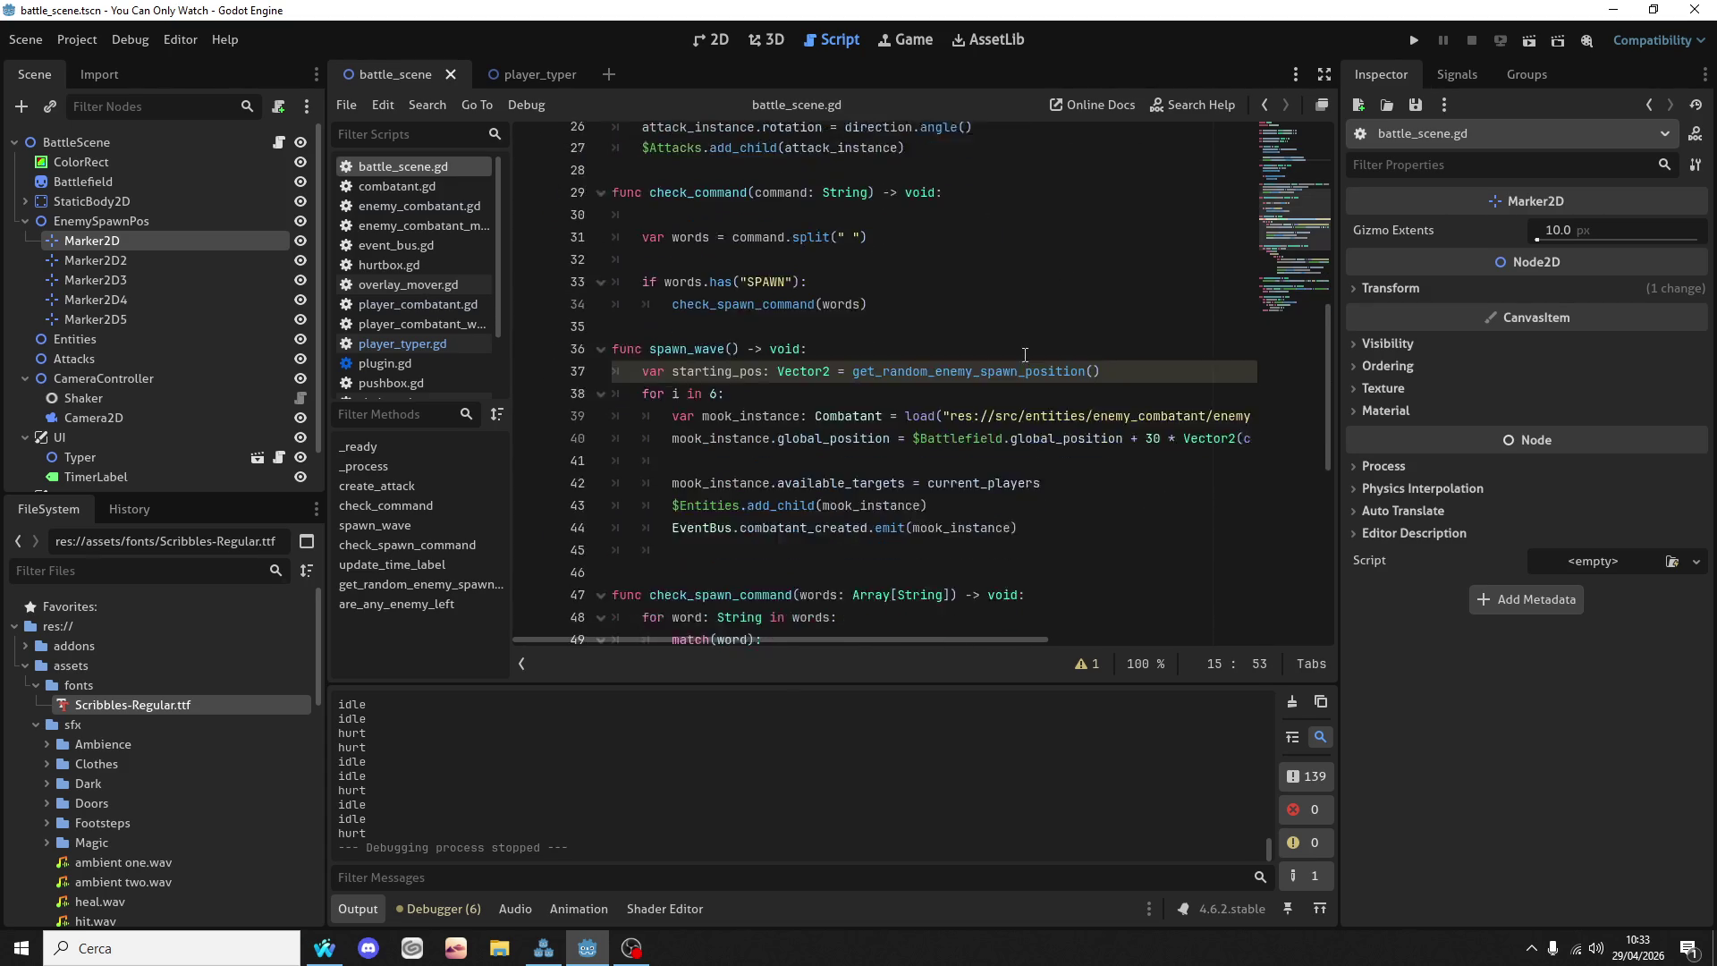
{"action": "key", "text": "ctrl+s"}
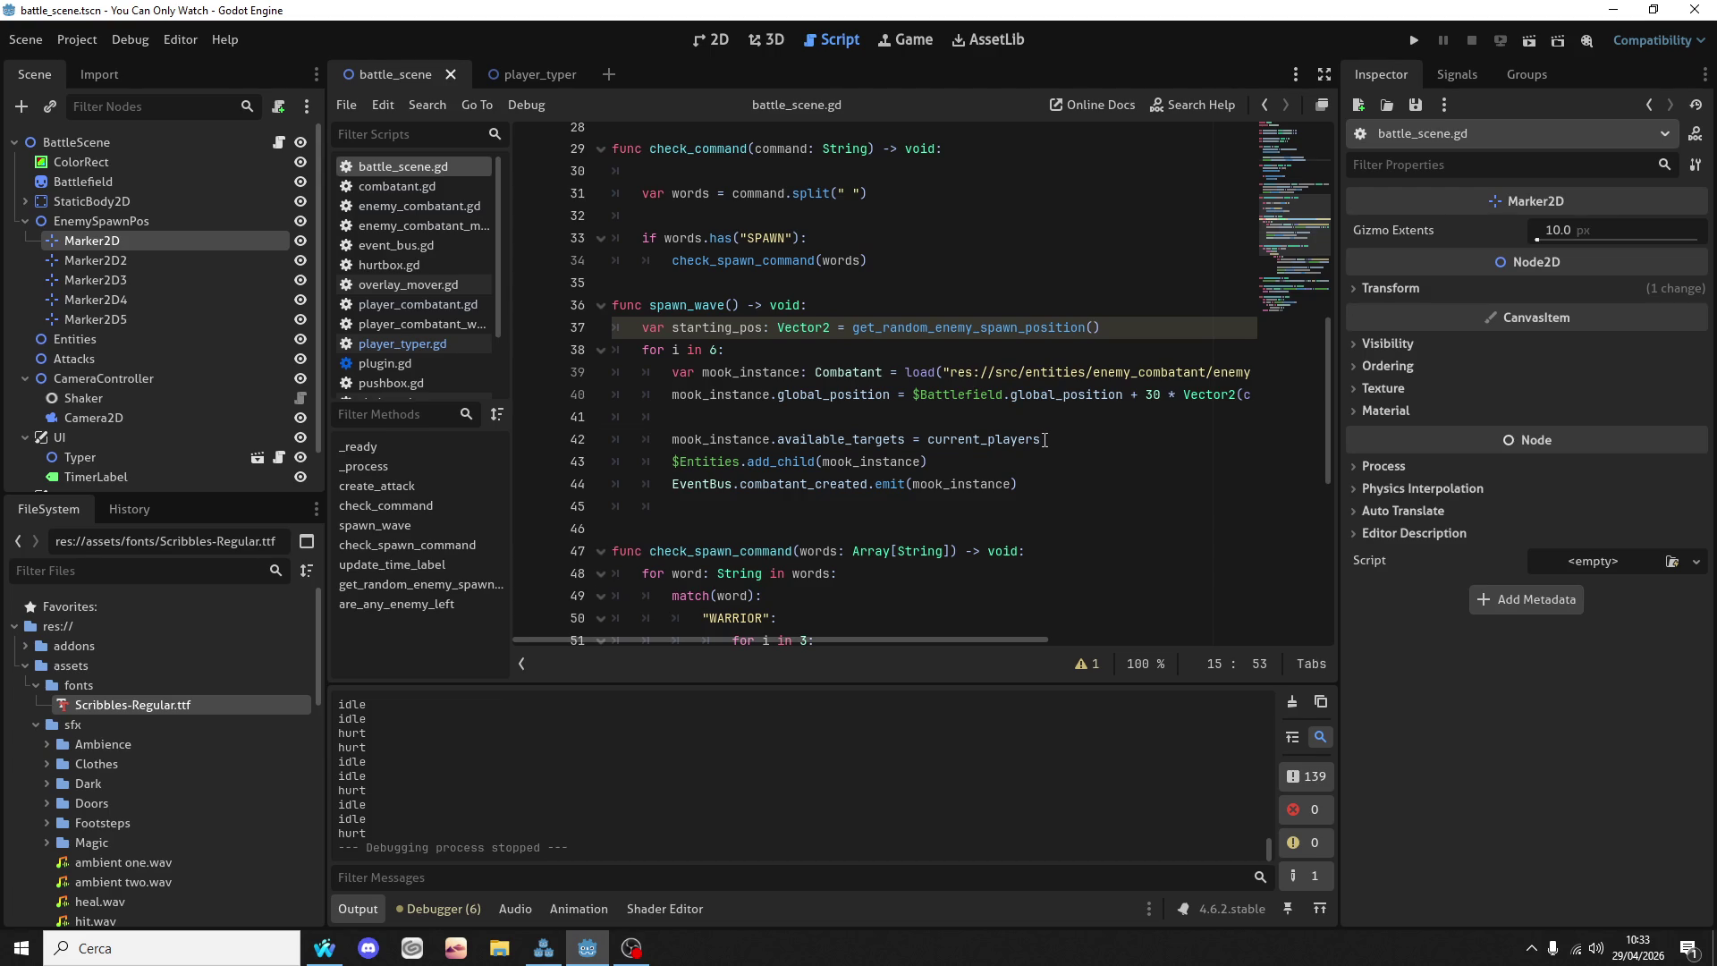
{"action": "double_click", "coordinate": [1037, 440]}
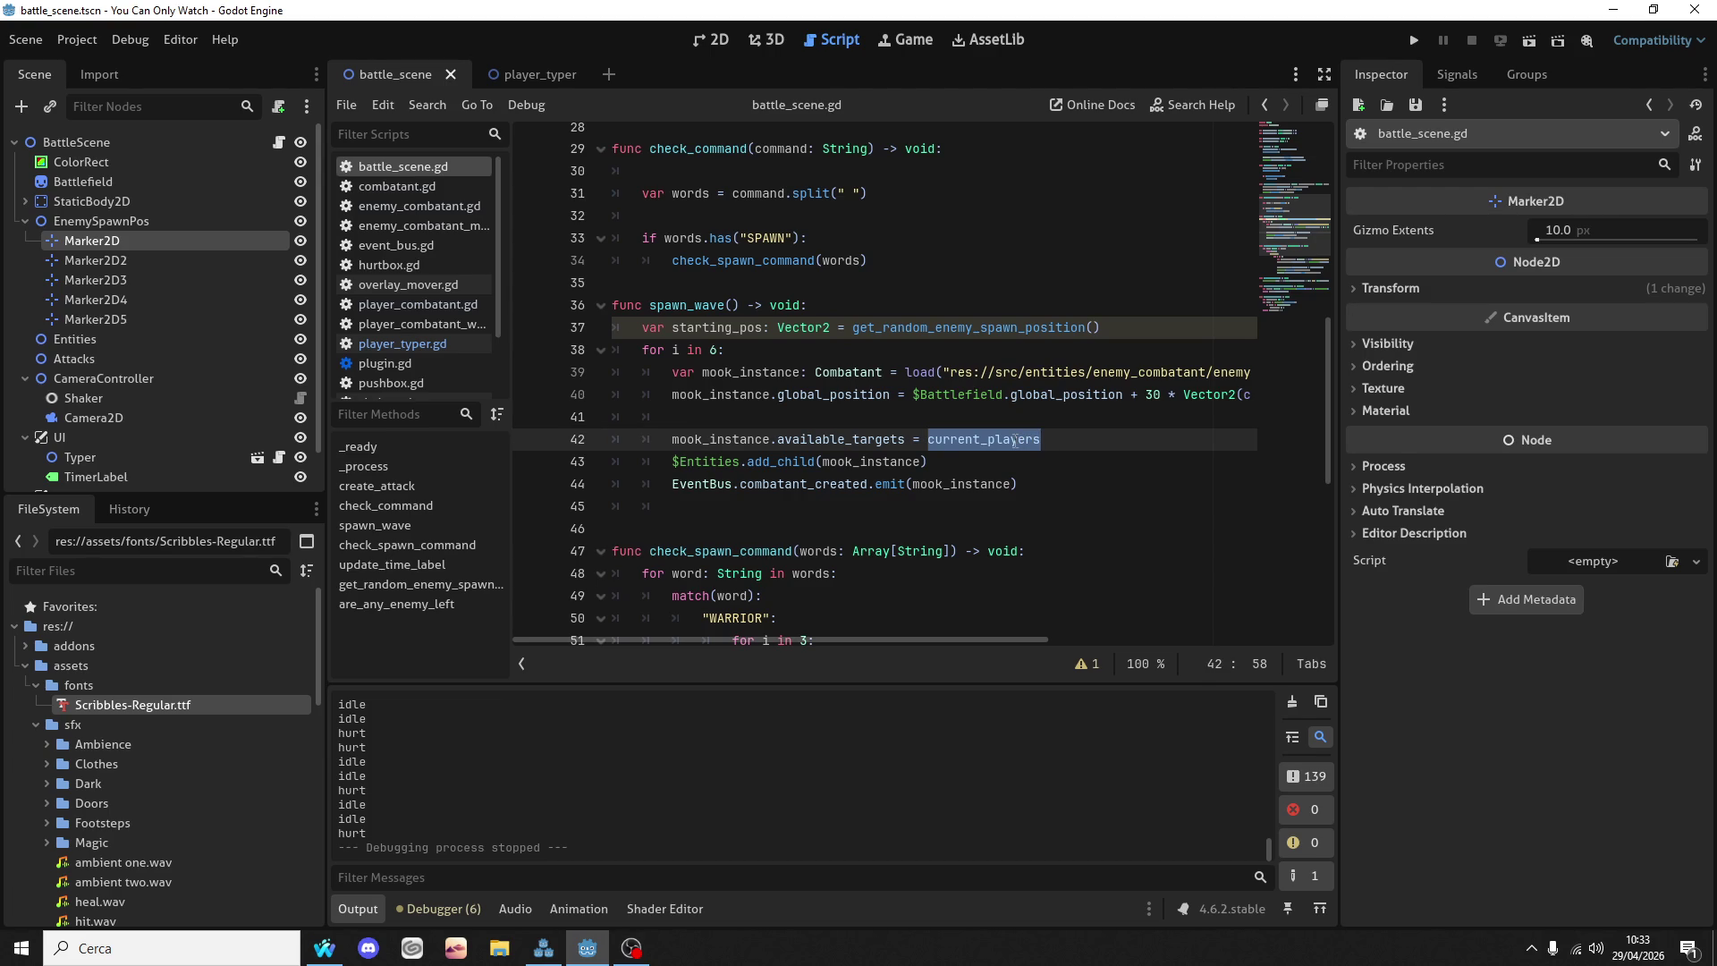
{"action": "key", "text": "shift+Home"}
{"action": "key", "text": "ctrl+c"}
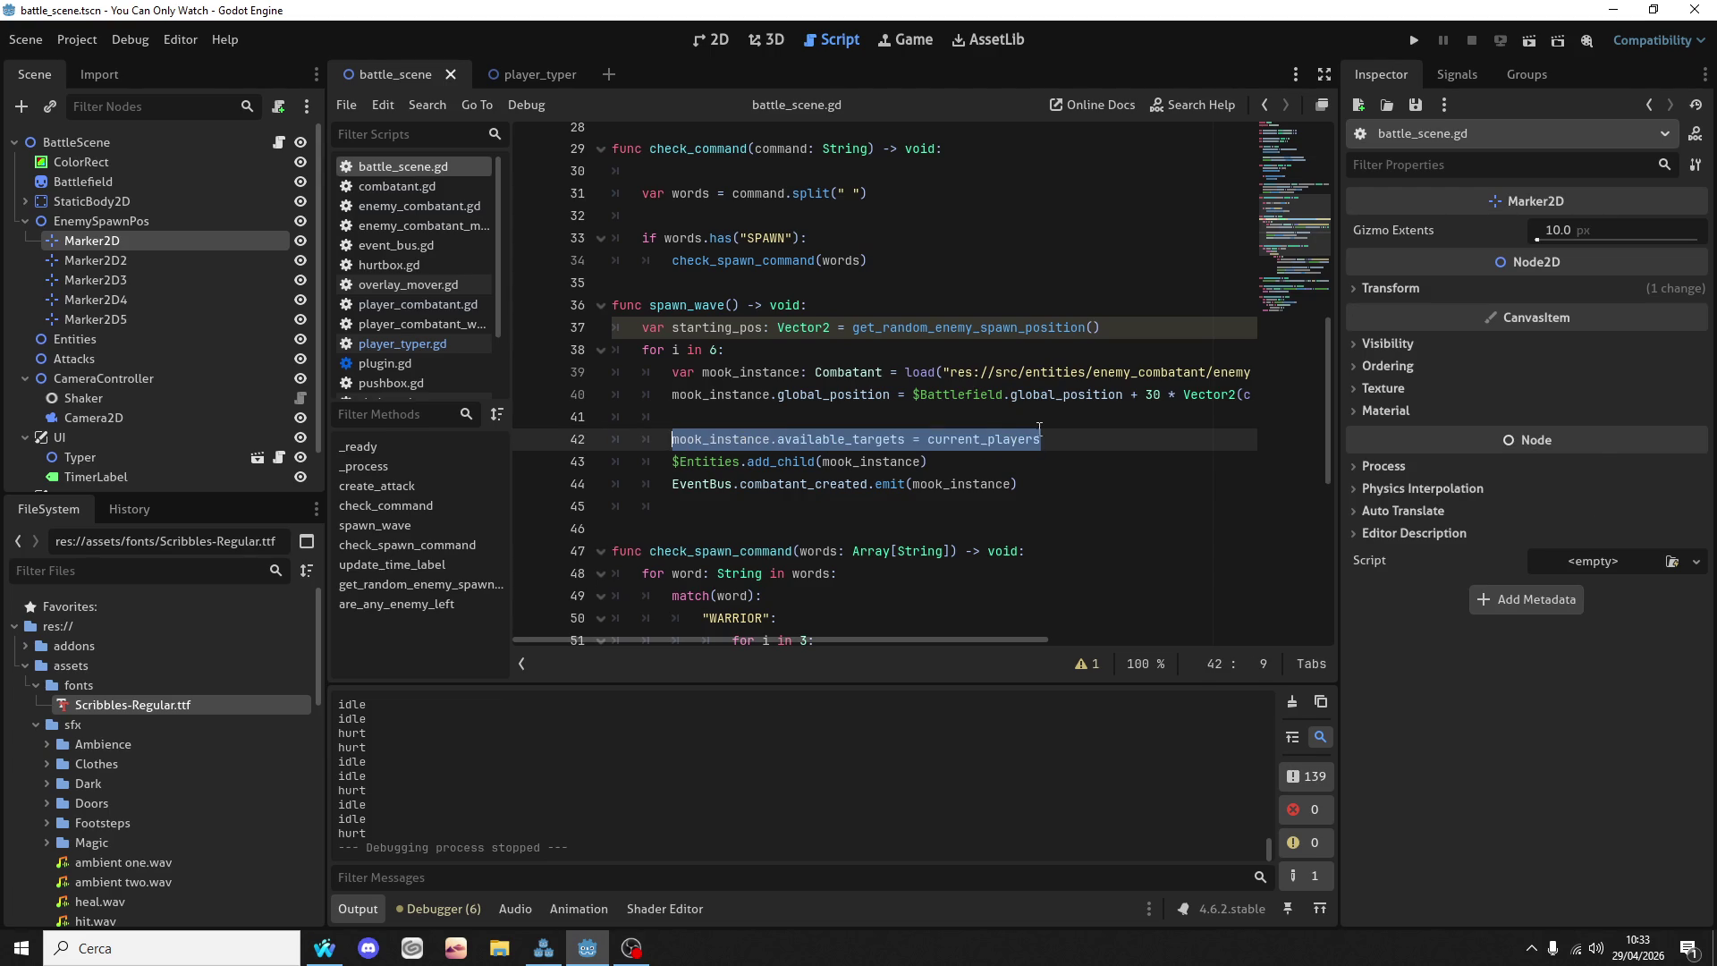
{"action": "left_click", "coordinate": [1069, 437]}
{"action": "type", "text": "ù"}
{"action": "key", "text": "Return"}
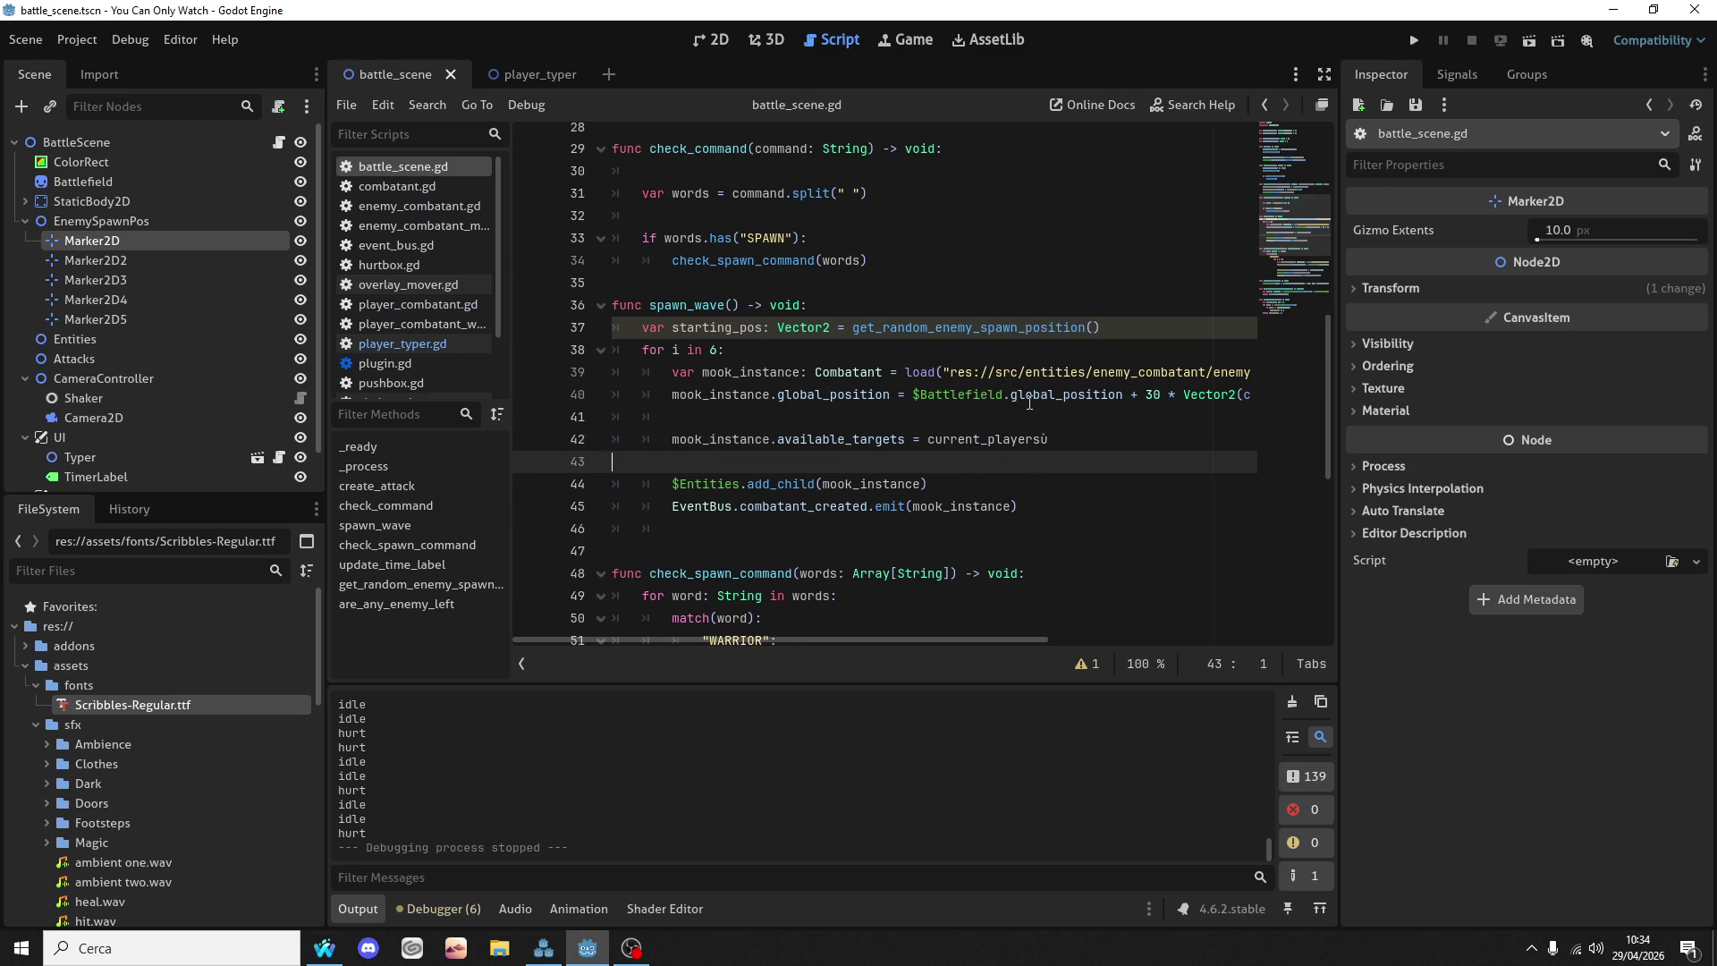
{"action": "key", "text": "BackSpace"}
{"action": "key", "text": "BackSpace"}
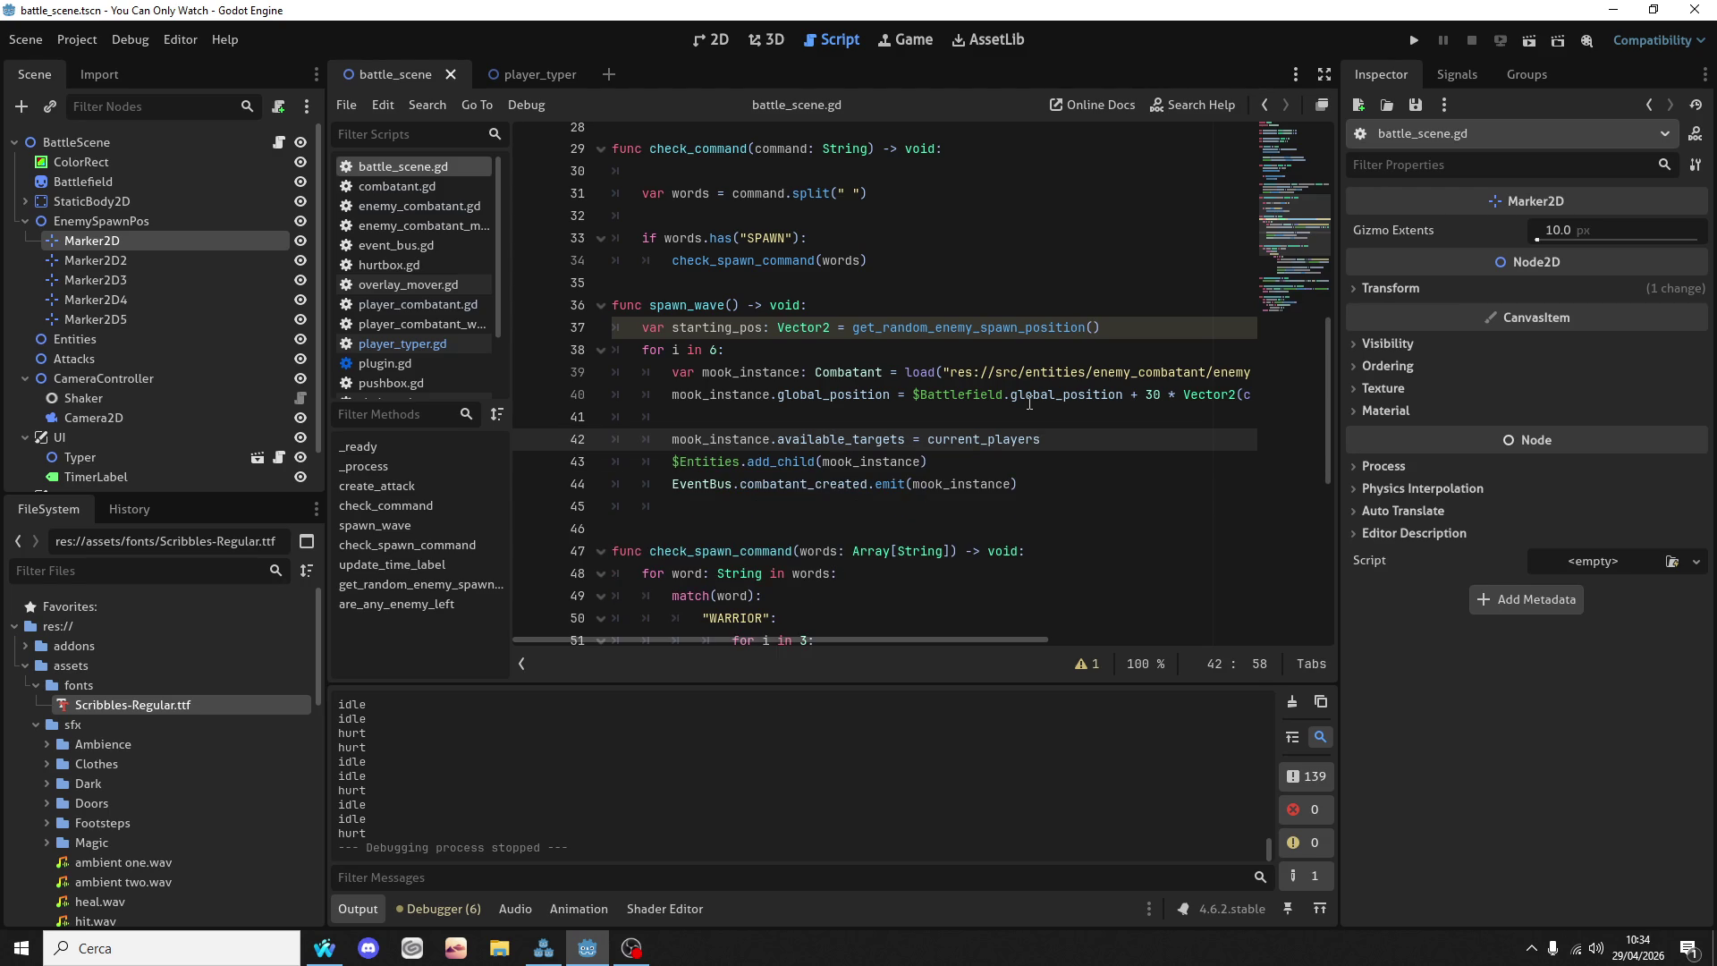
{"action": "key", "text": "ctrl+s"}
Add current_enemies.append(mook_instance) on the line after the mook emit call.
{"action": "key", "text": "Down"}
{"action": "key", "text": "Down"}
{"action": "key", "text": "Down"}
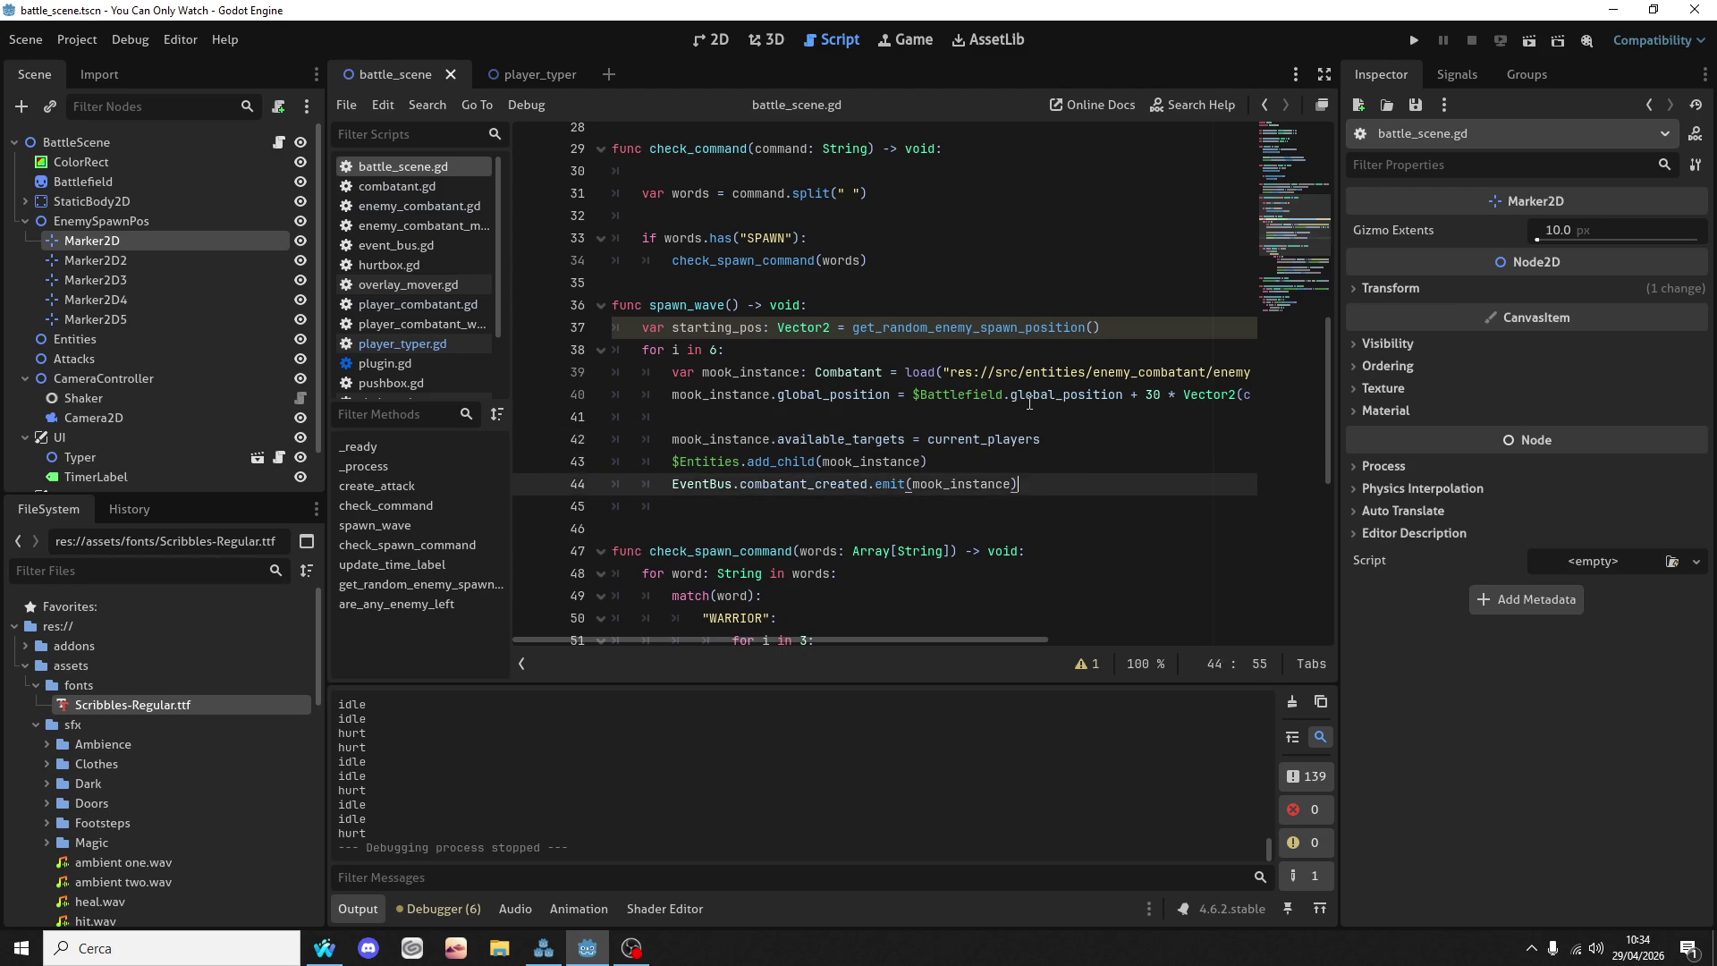
{"action": "key", "text": "ctrl+v"}
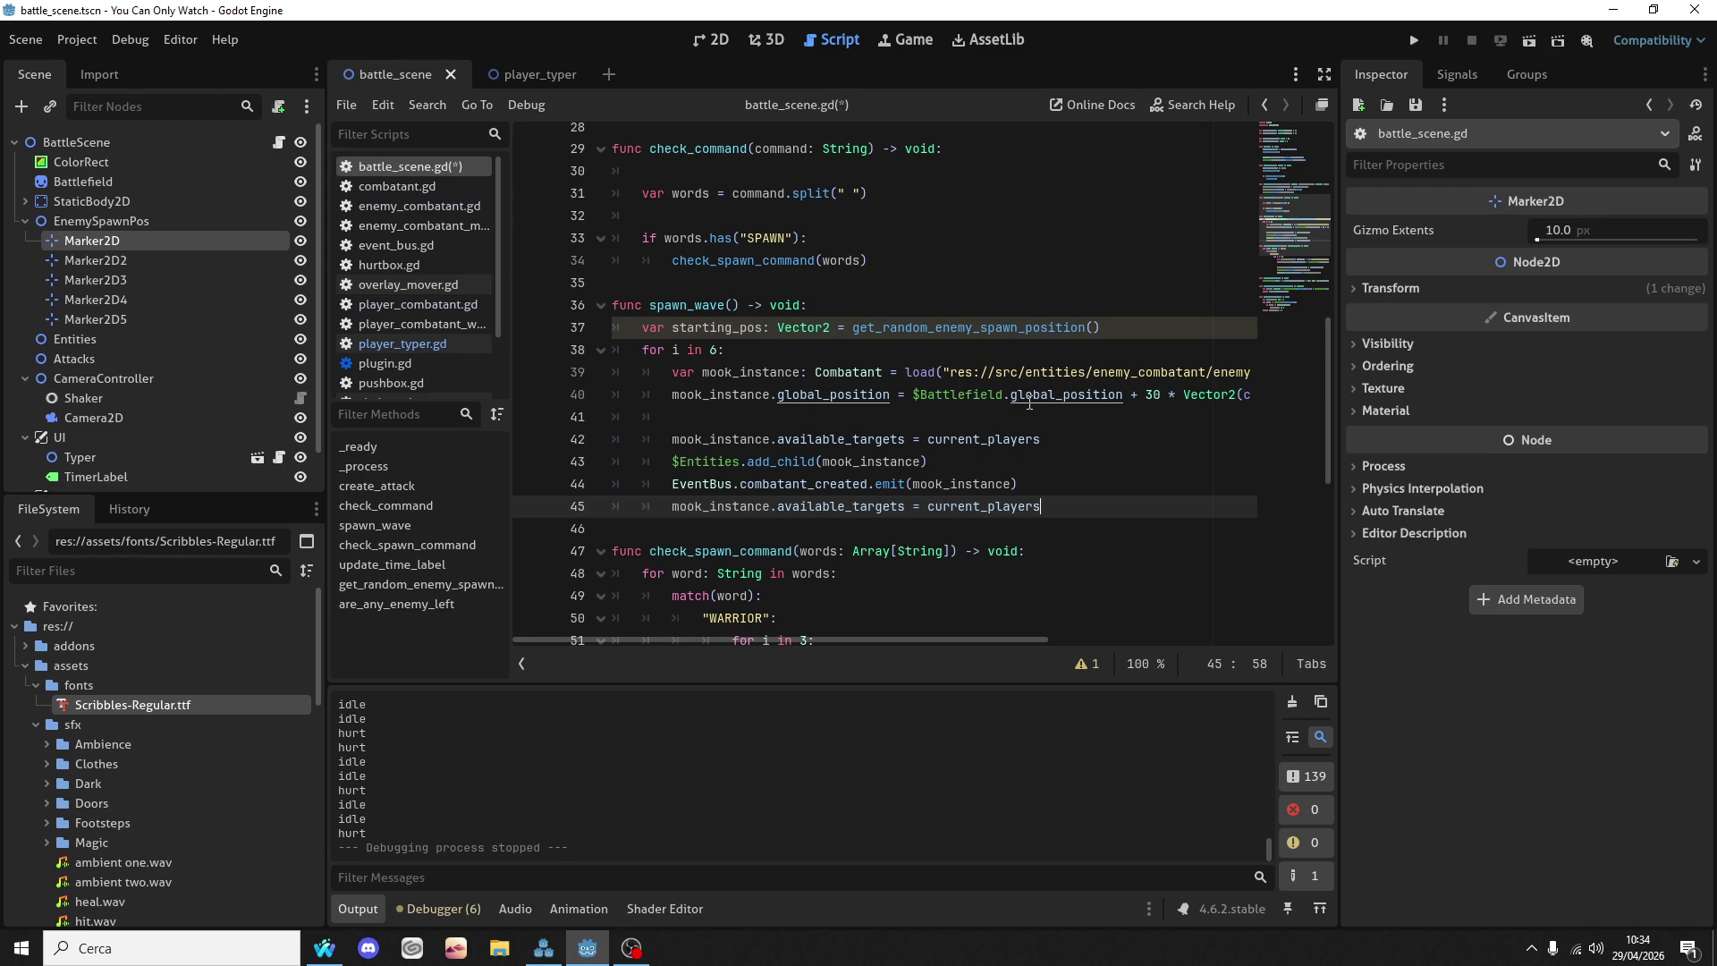
{"action": "key", "text": "ctrl+BackSpace"}
{"action": "key", "text": "ctrl+BackSpace"}
{"action": "key", "text": "ctrl+BackSpace"}
{"action": "type", "text": "current_ene"}
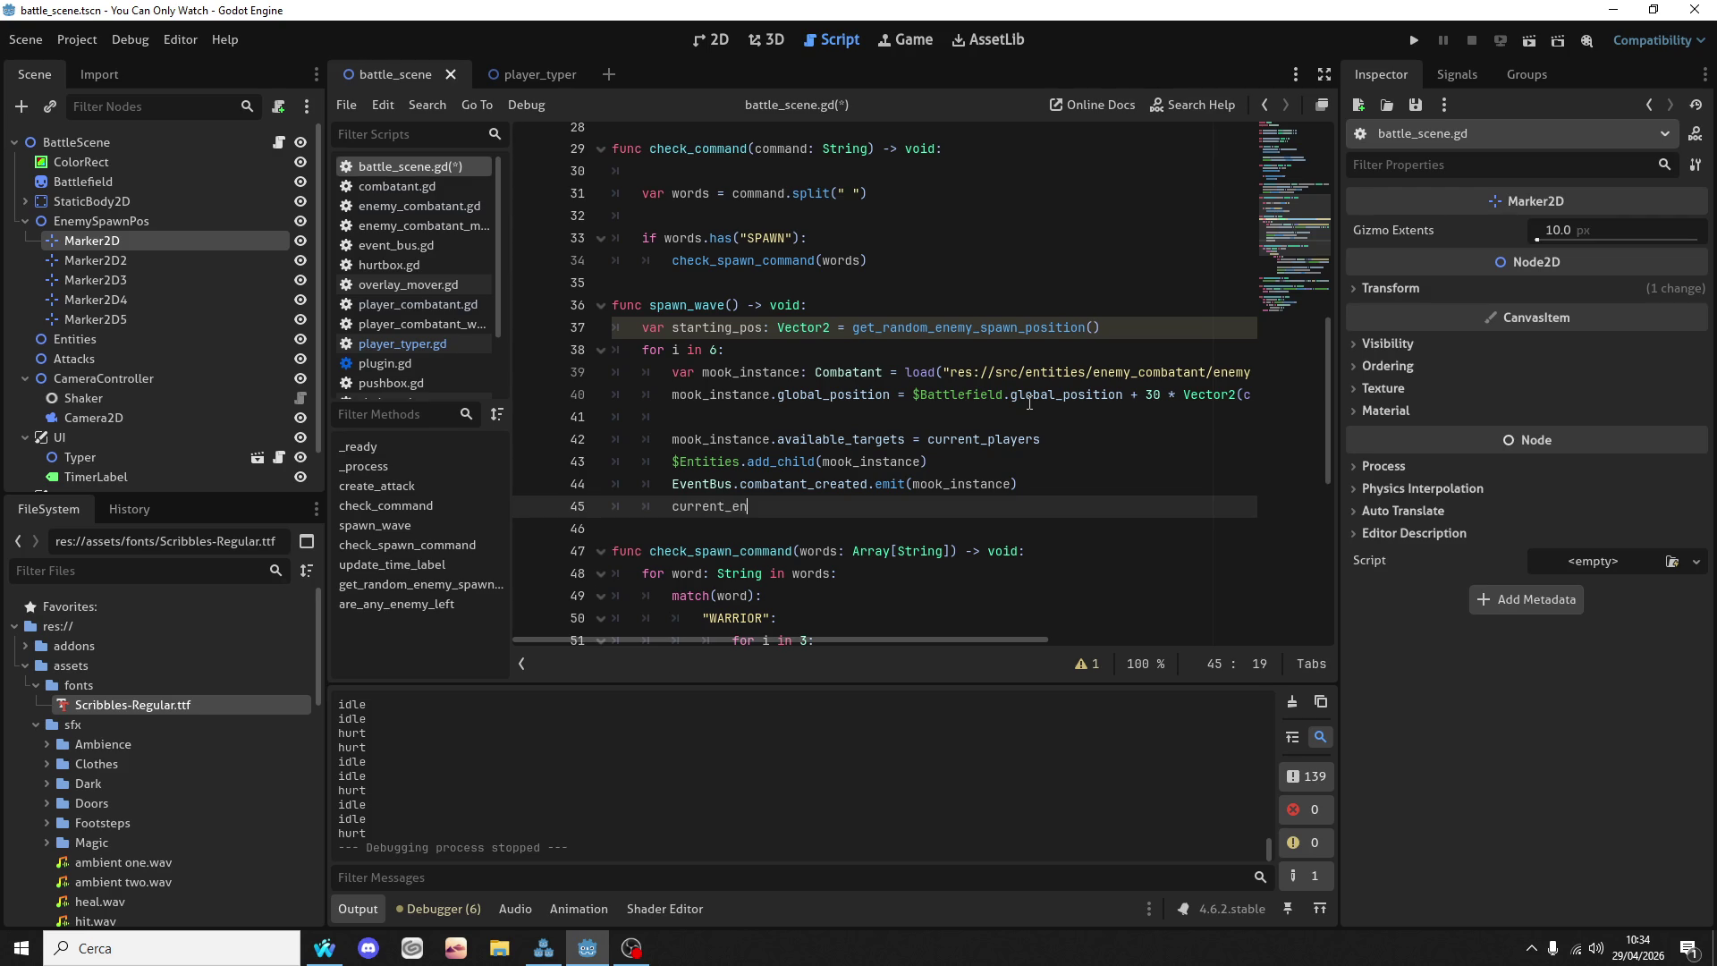
{"action": "key", "text": "Return"}
{"action": "type", "text": "ppe"}
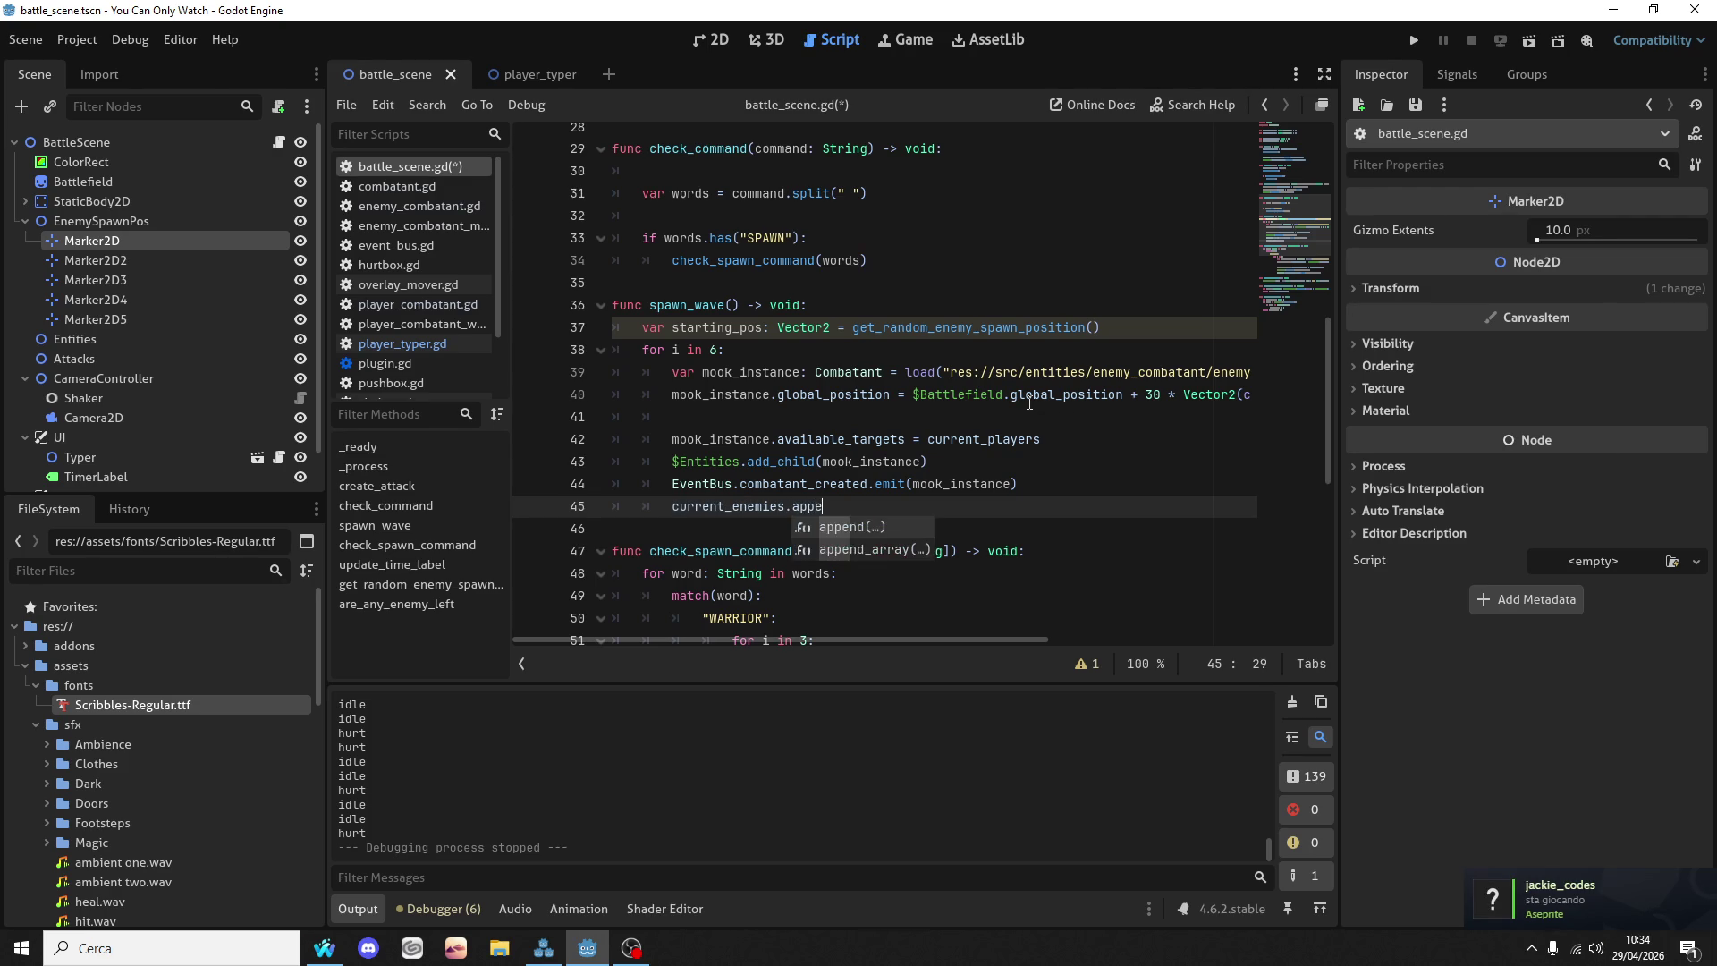
{"action": "key", "text": "Return"}
{"action": "type", "text": "mook_"}
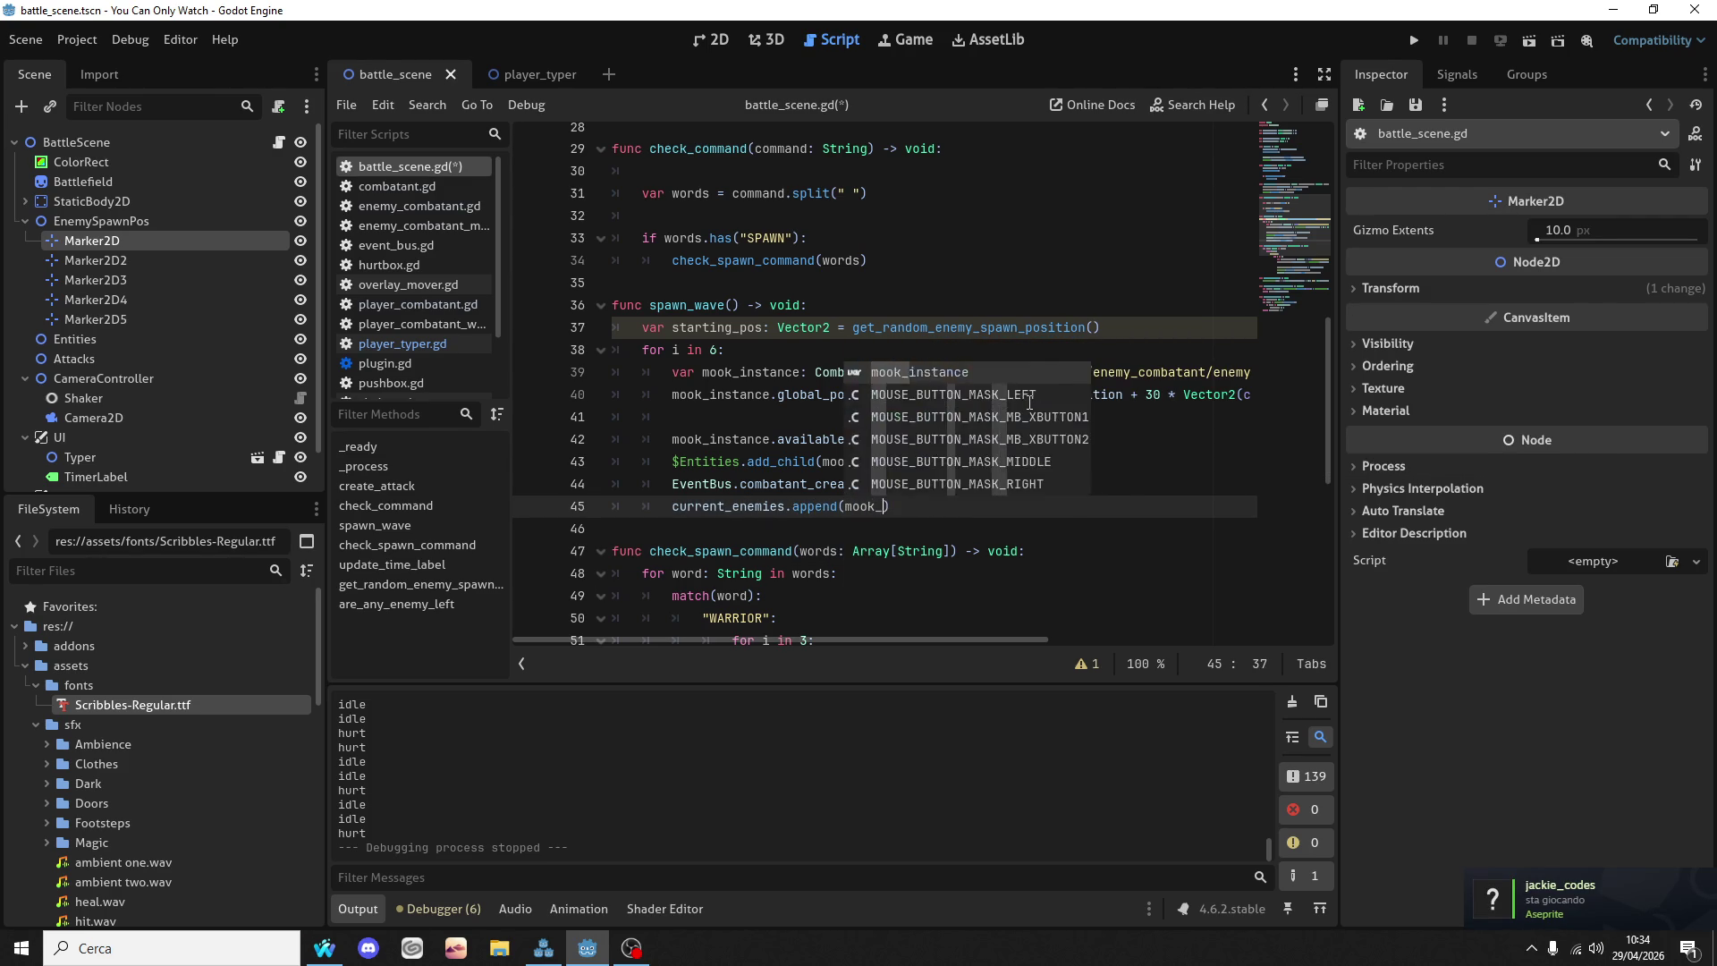
{"action": "key", "text": "Return"}
Add current_players.append(warrior_instance) after line 57, save, and run the game.
{"action": "scroll", "coordinate": [965, 362], "scroll_direction": "down", "scroll_amount": 6}
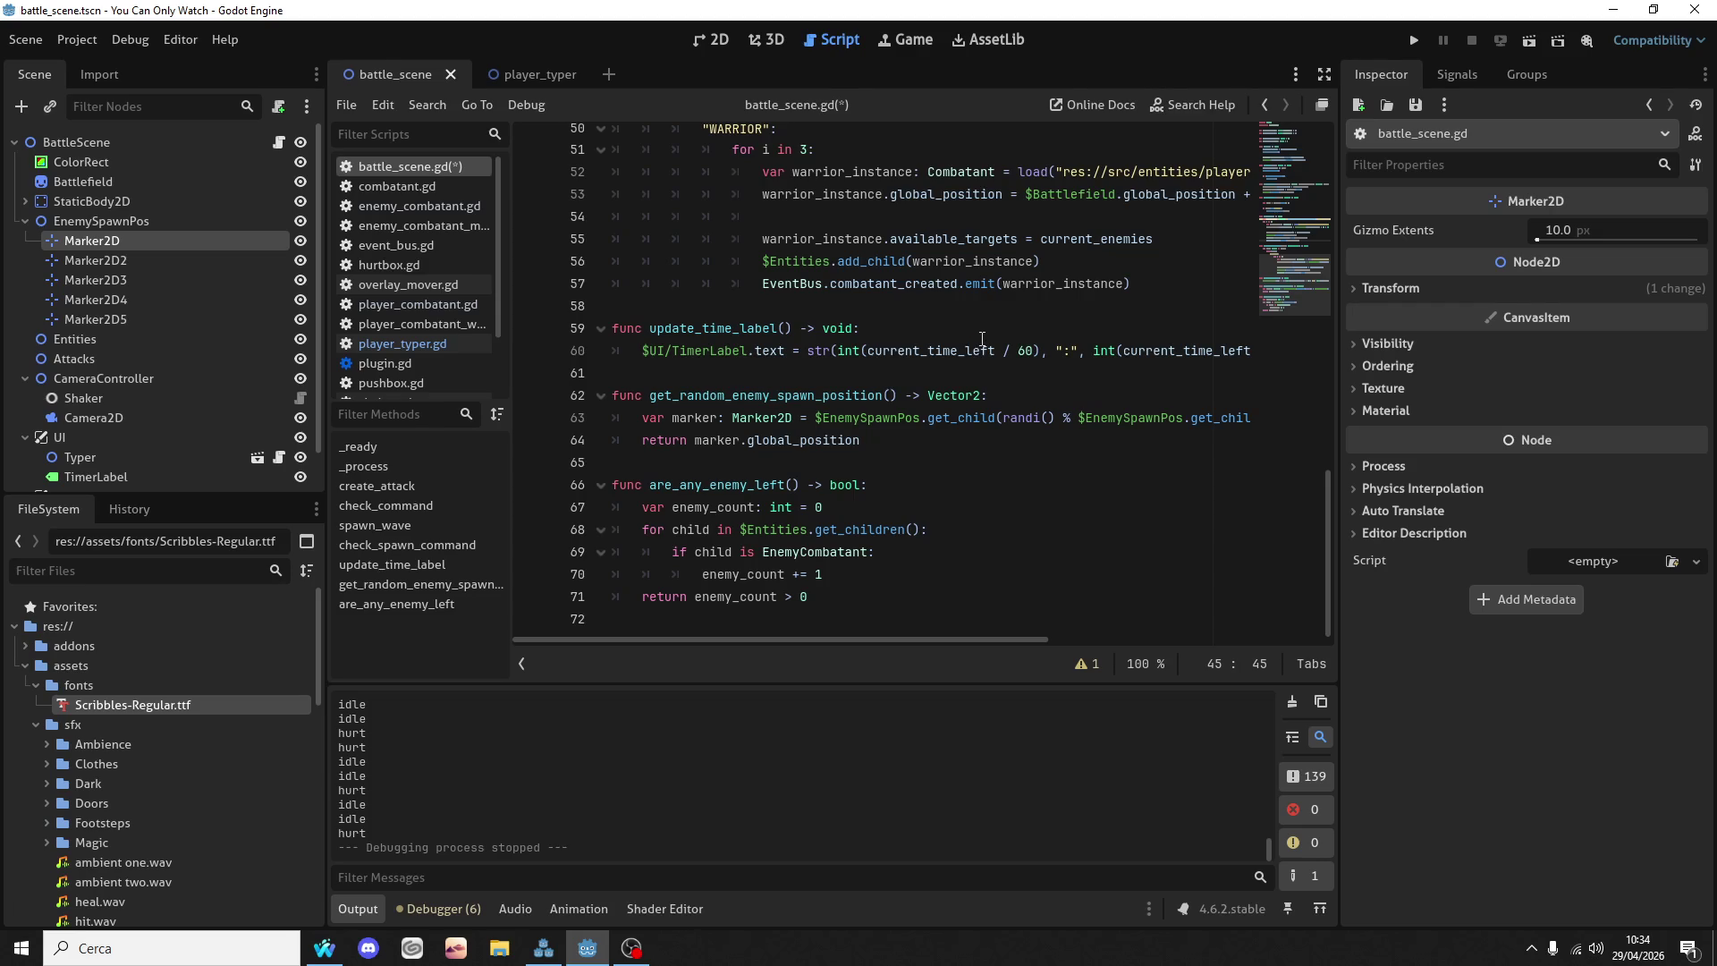
{"action": "scroll", "coordinate": [983, 348], "scroll_direction": "up", "scroll_amount": 3}
{"action": "double_click", "coordinate": [832, 371]}
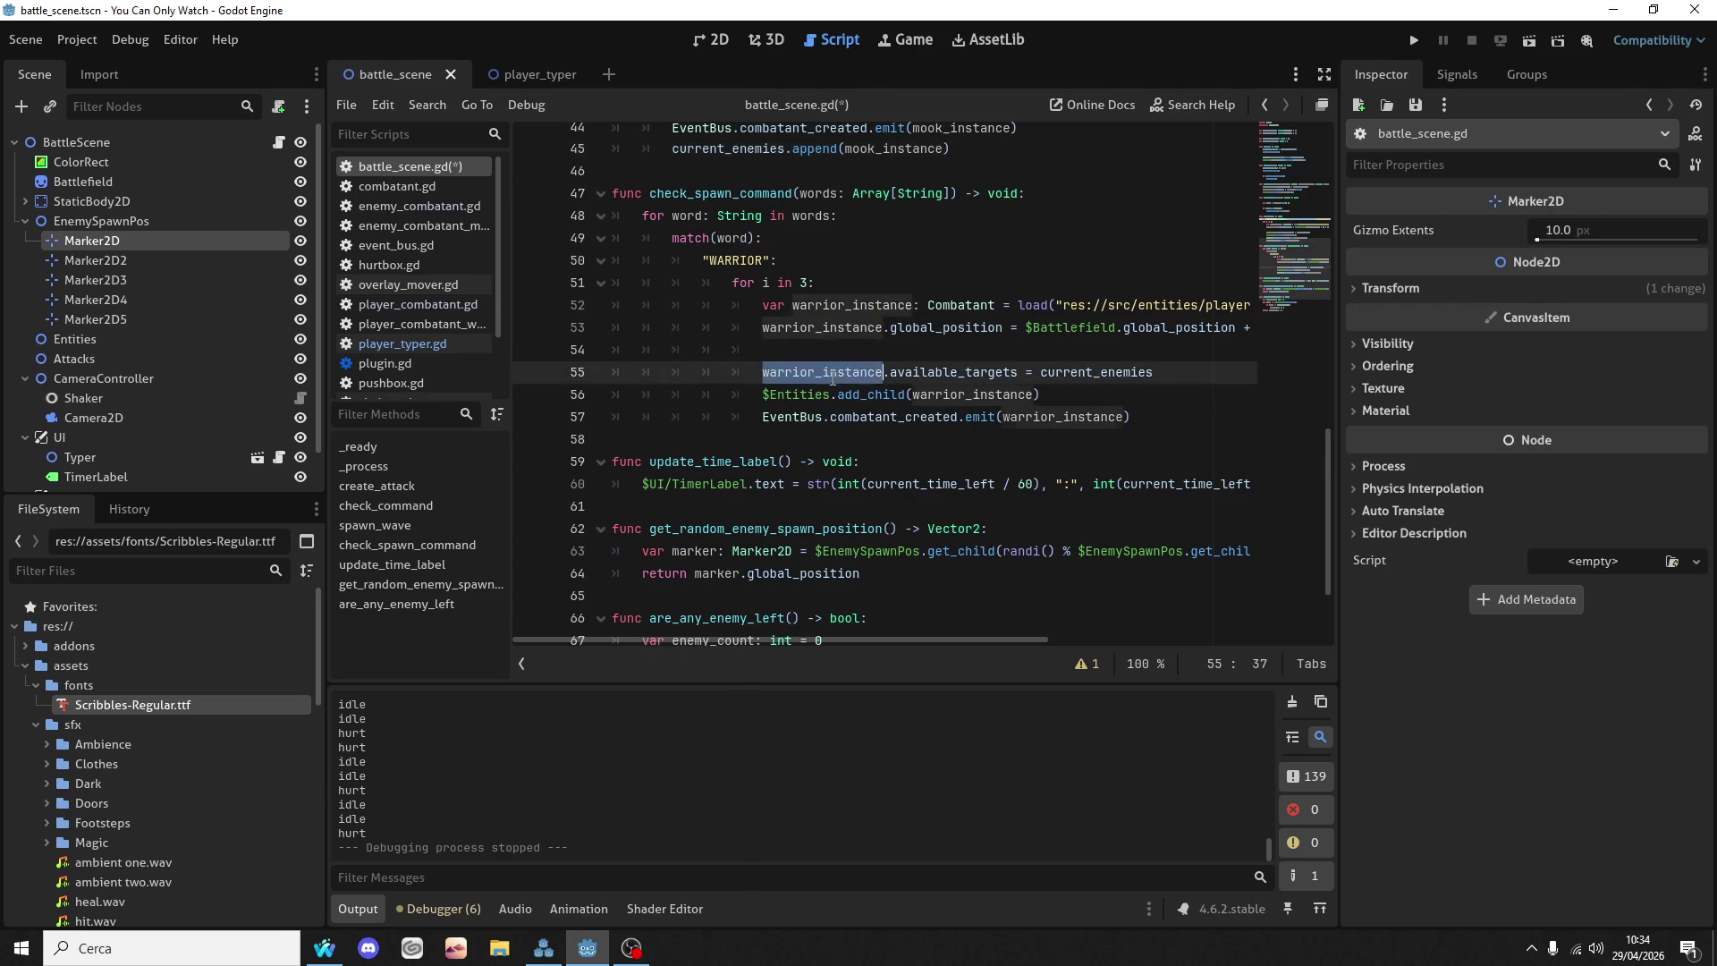
{"action": "left_click", "coordinate": [1154, 409]}
{"action": "key", "text": "Return"}
{"action": "type", "text": "warrior_instance."}
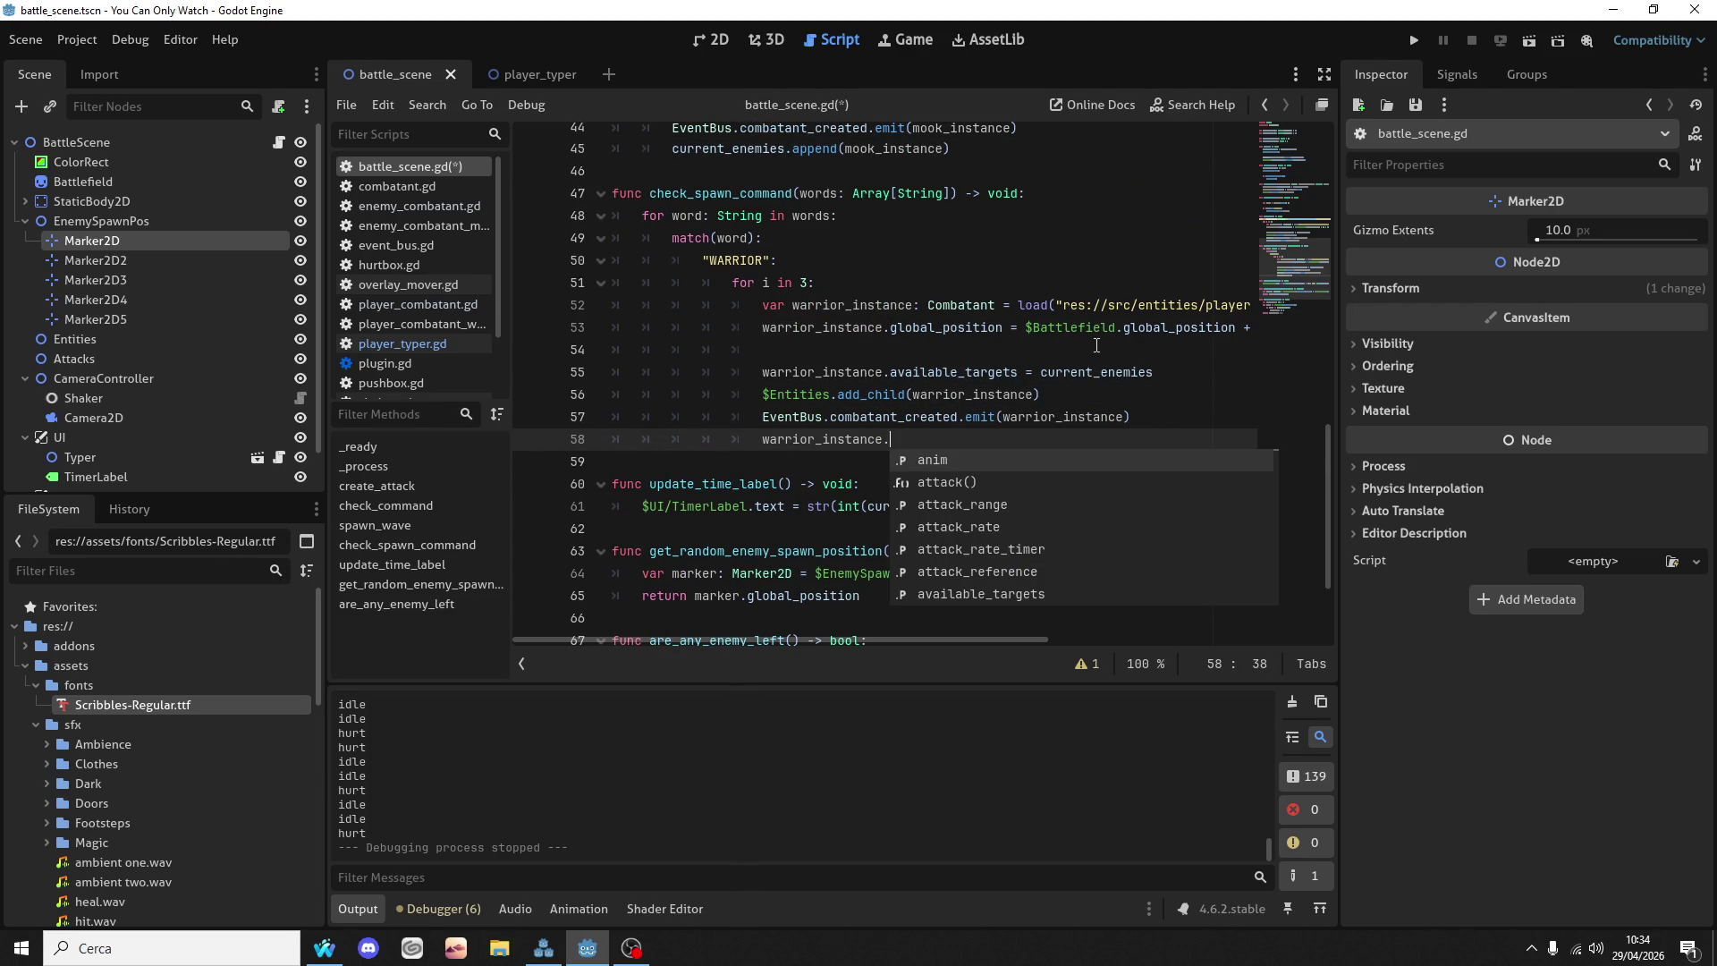
{"action": "key", "text": "ctrl+BackSpace"}
{"action": "key", "text": "ctrl+BackSpace"}
{"action": "type", "text": "player"}
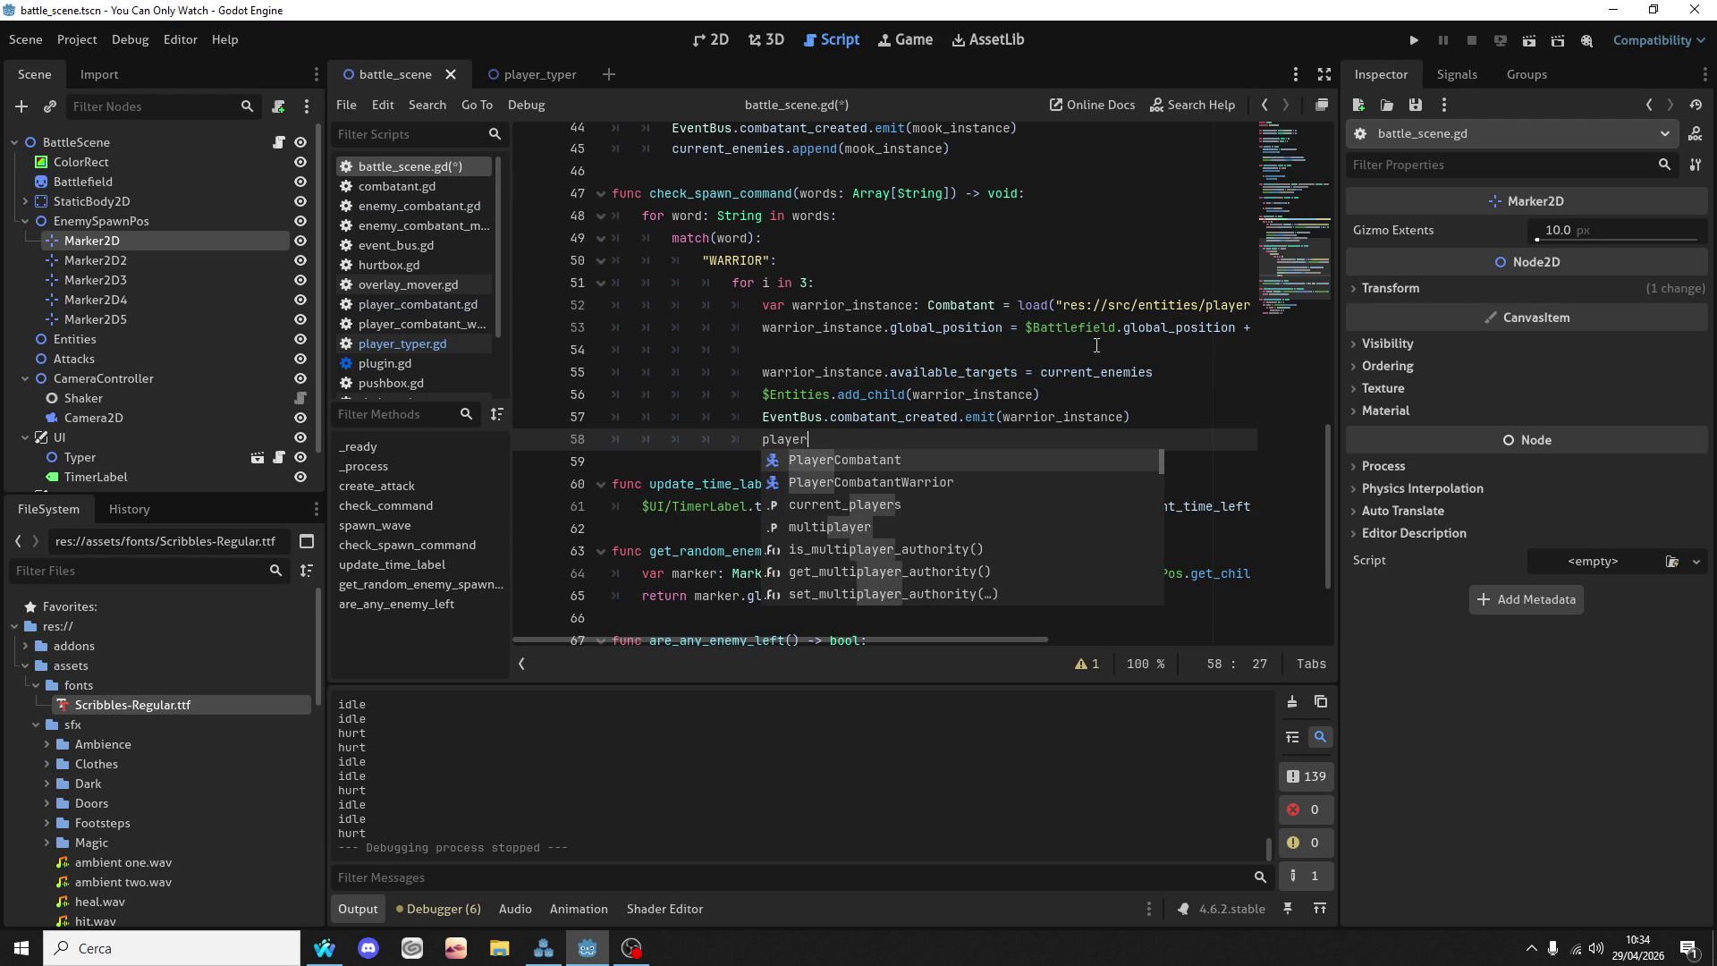
{"action": "key", "text": "Down"}
{"action": "key", "text": "Down"}
{"action": "key", "text": "Return"}
{"action": "type", "text": ".append(wa"}
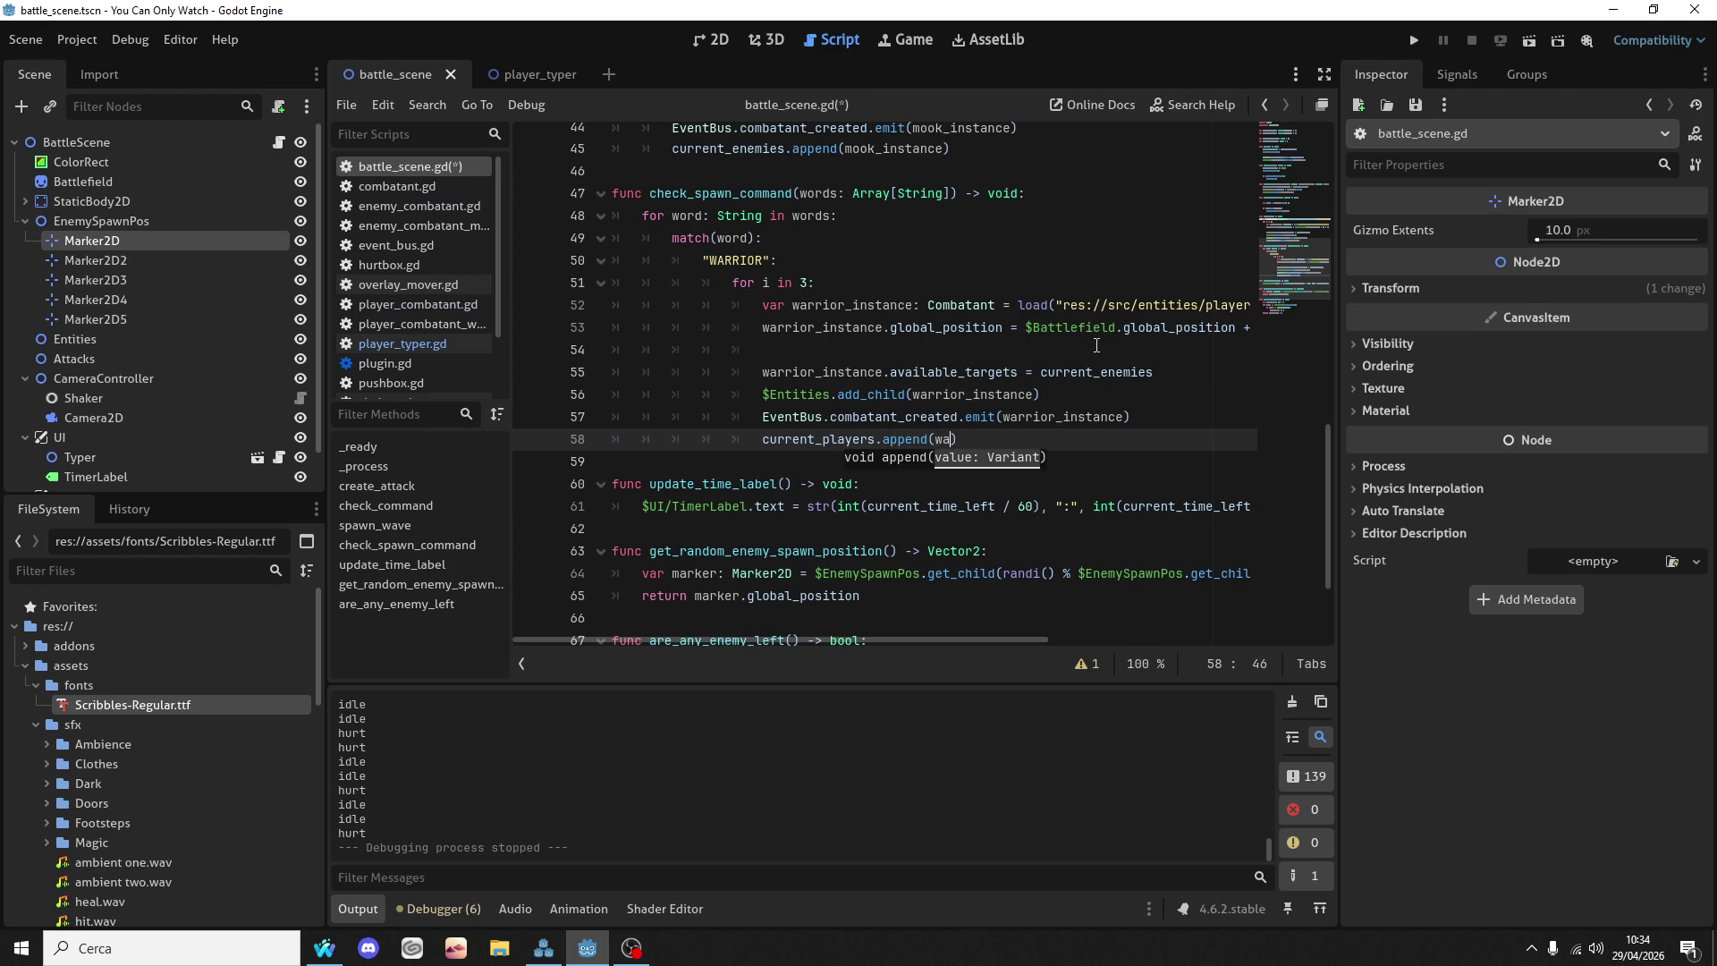
{"action": "key", "text": "Return"}
{"action": "key", "text": "ctrl+s"}
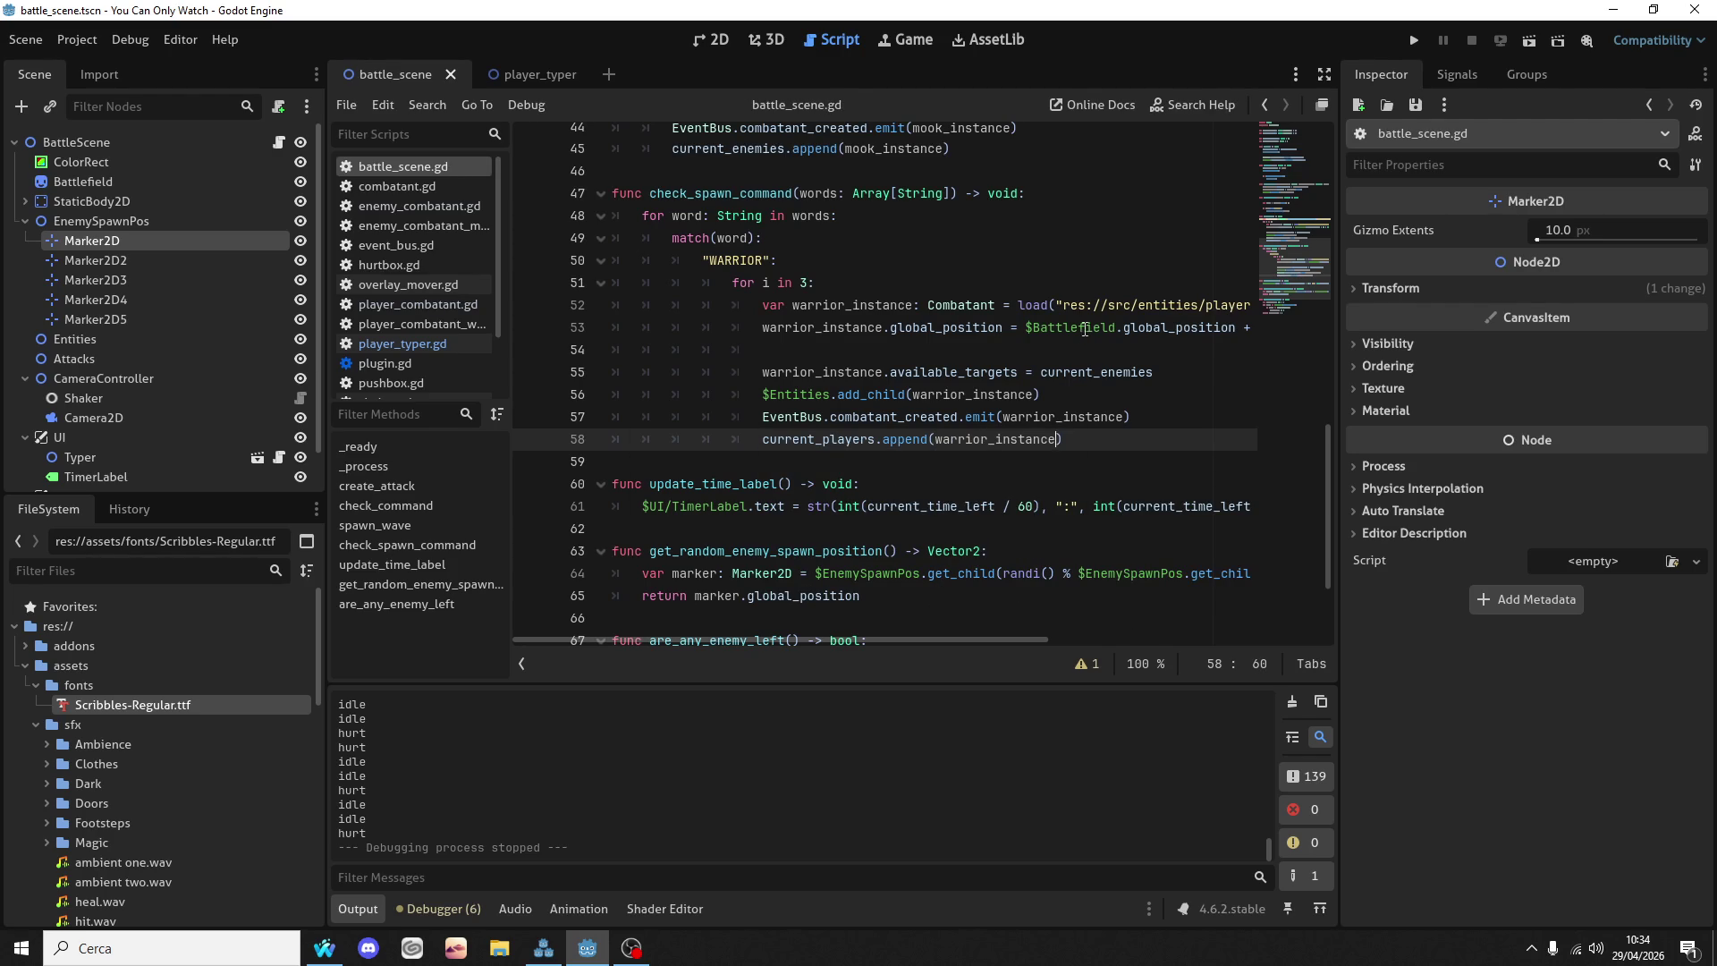
{"action": "left_click", "coordinate": [1409, 45]}
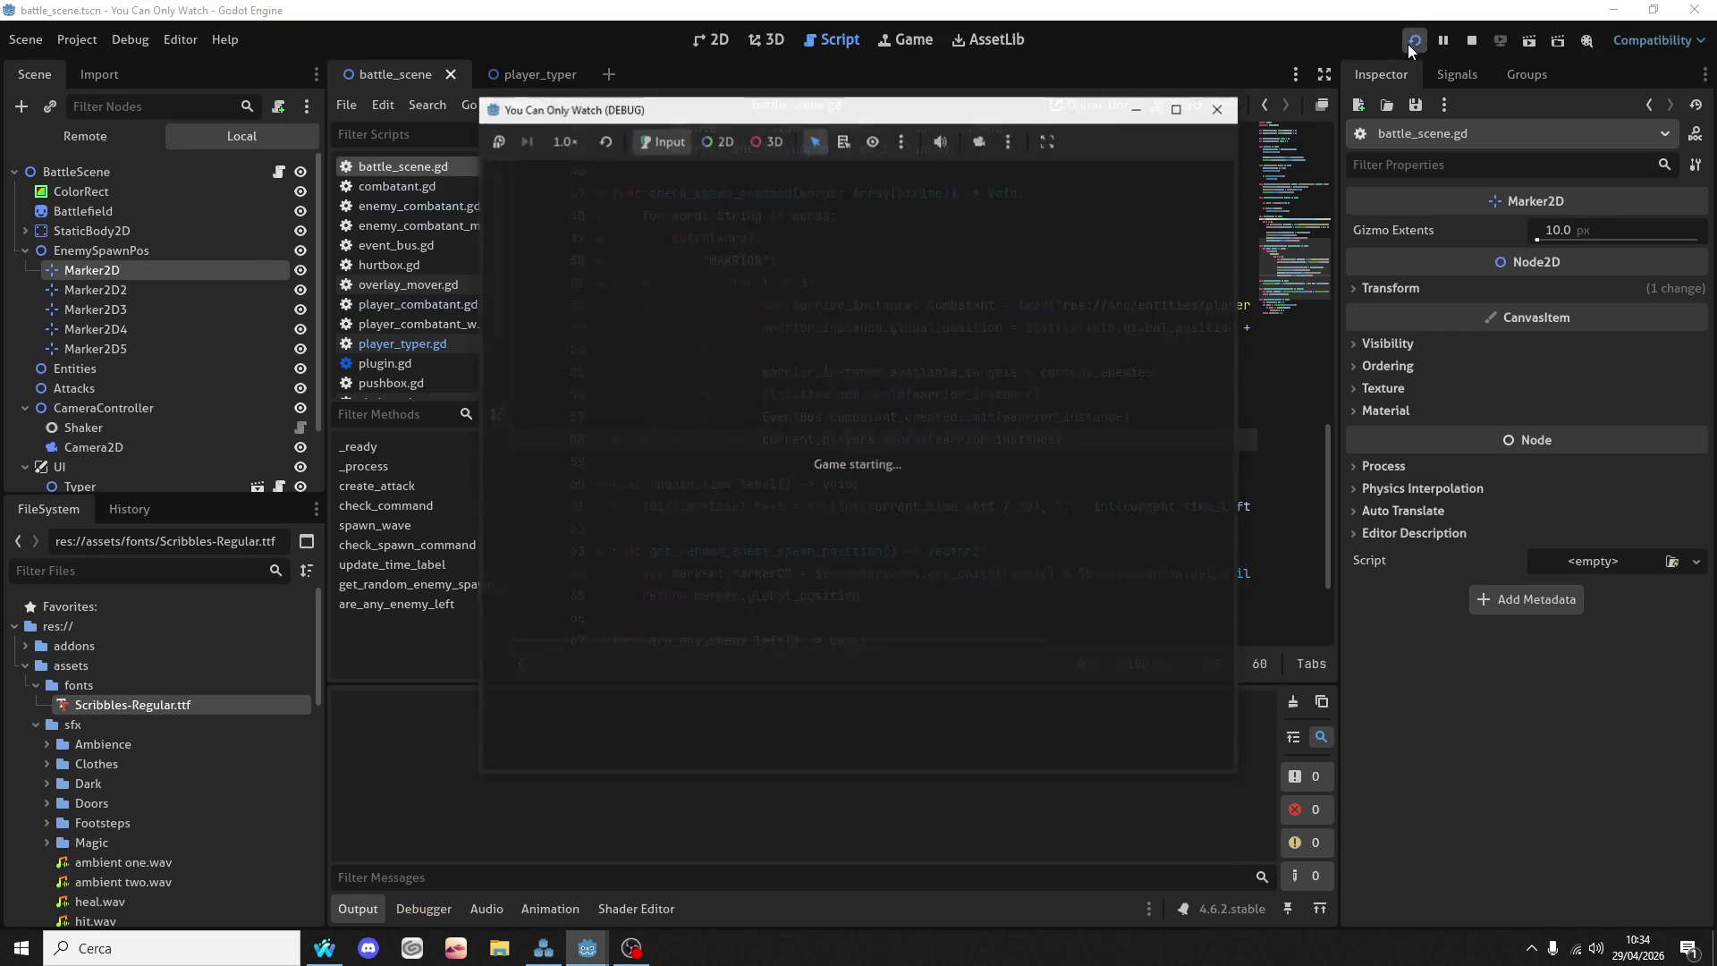
Spawn several warriors in the game with the WARRIOR SPAWN command, retyping mistyped attempts.
{"action": "type", "text": "RRIOR SPAWN"}
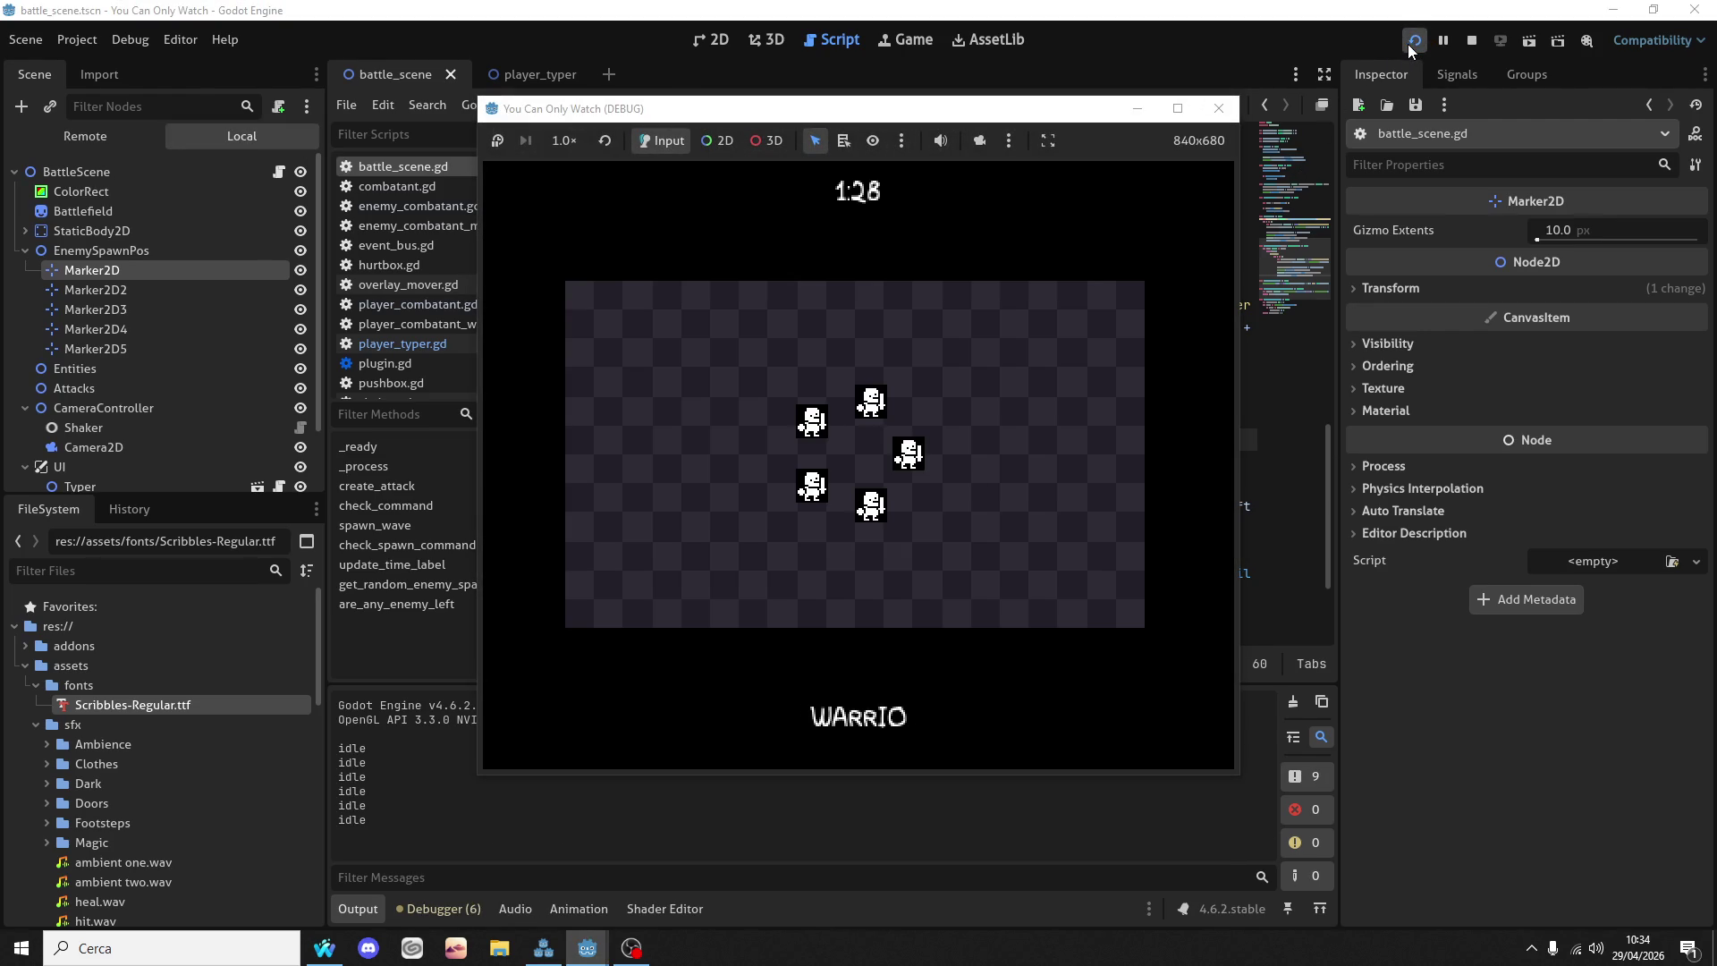
{"action": "key", "text": "Return"}
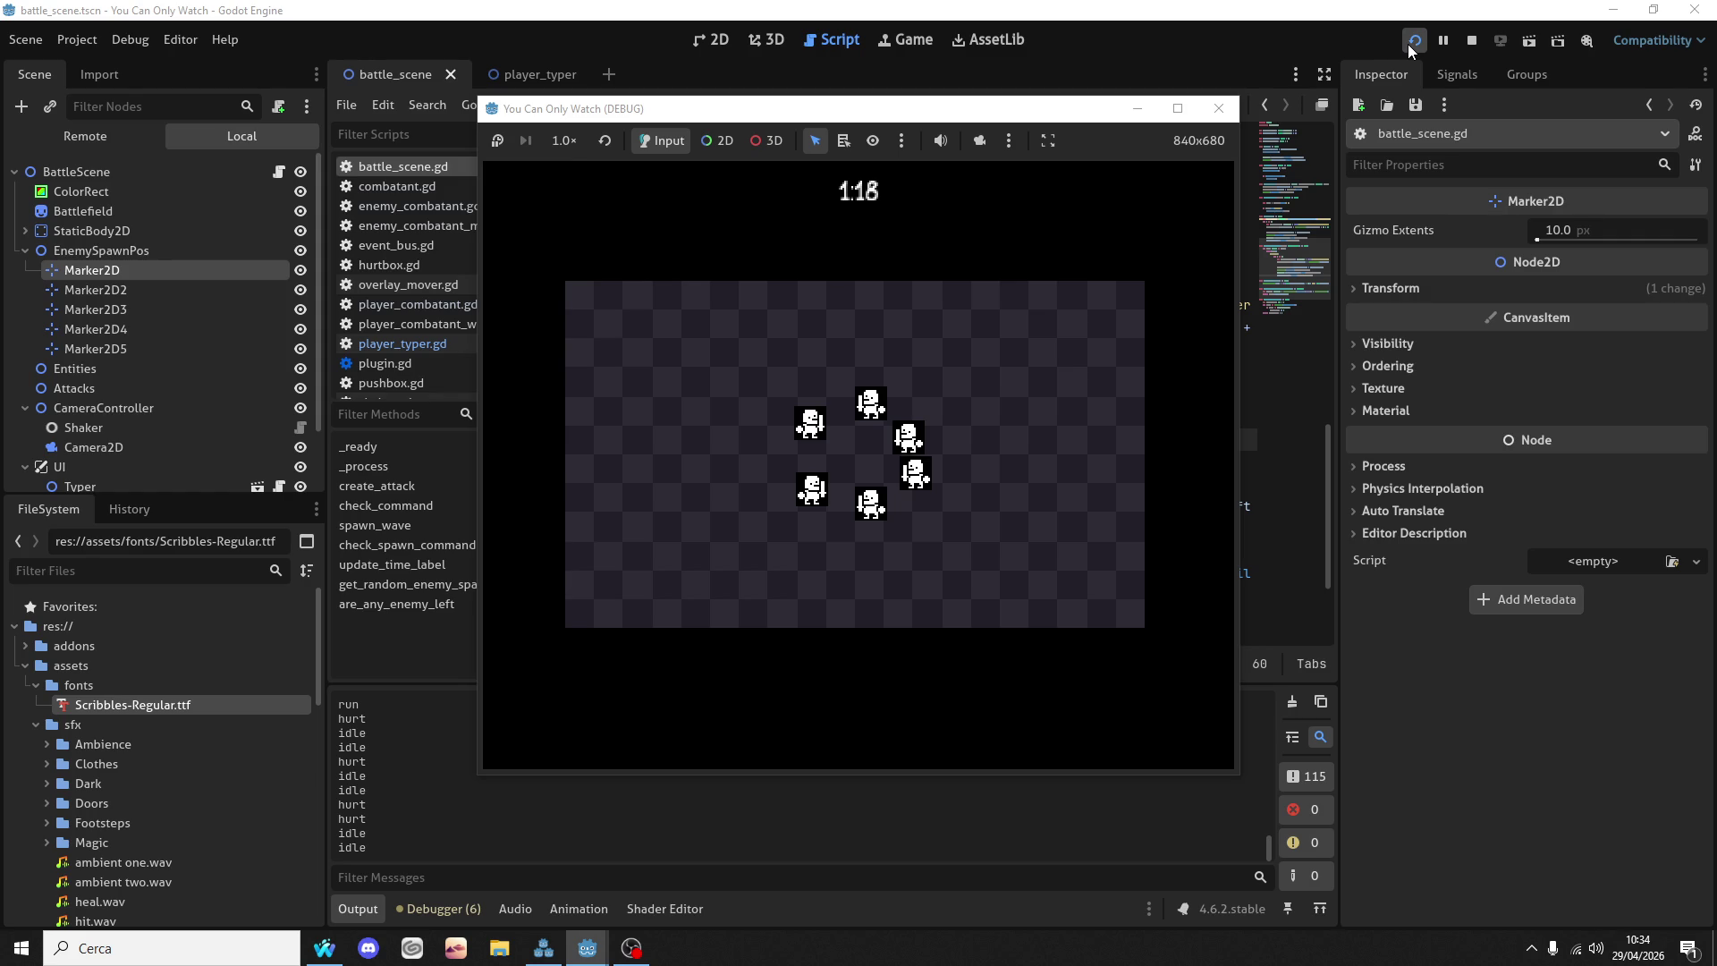
{"action": "type", "text": "warrior spaw"}
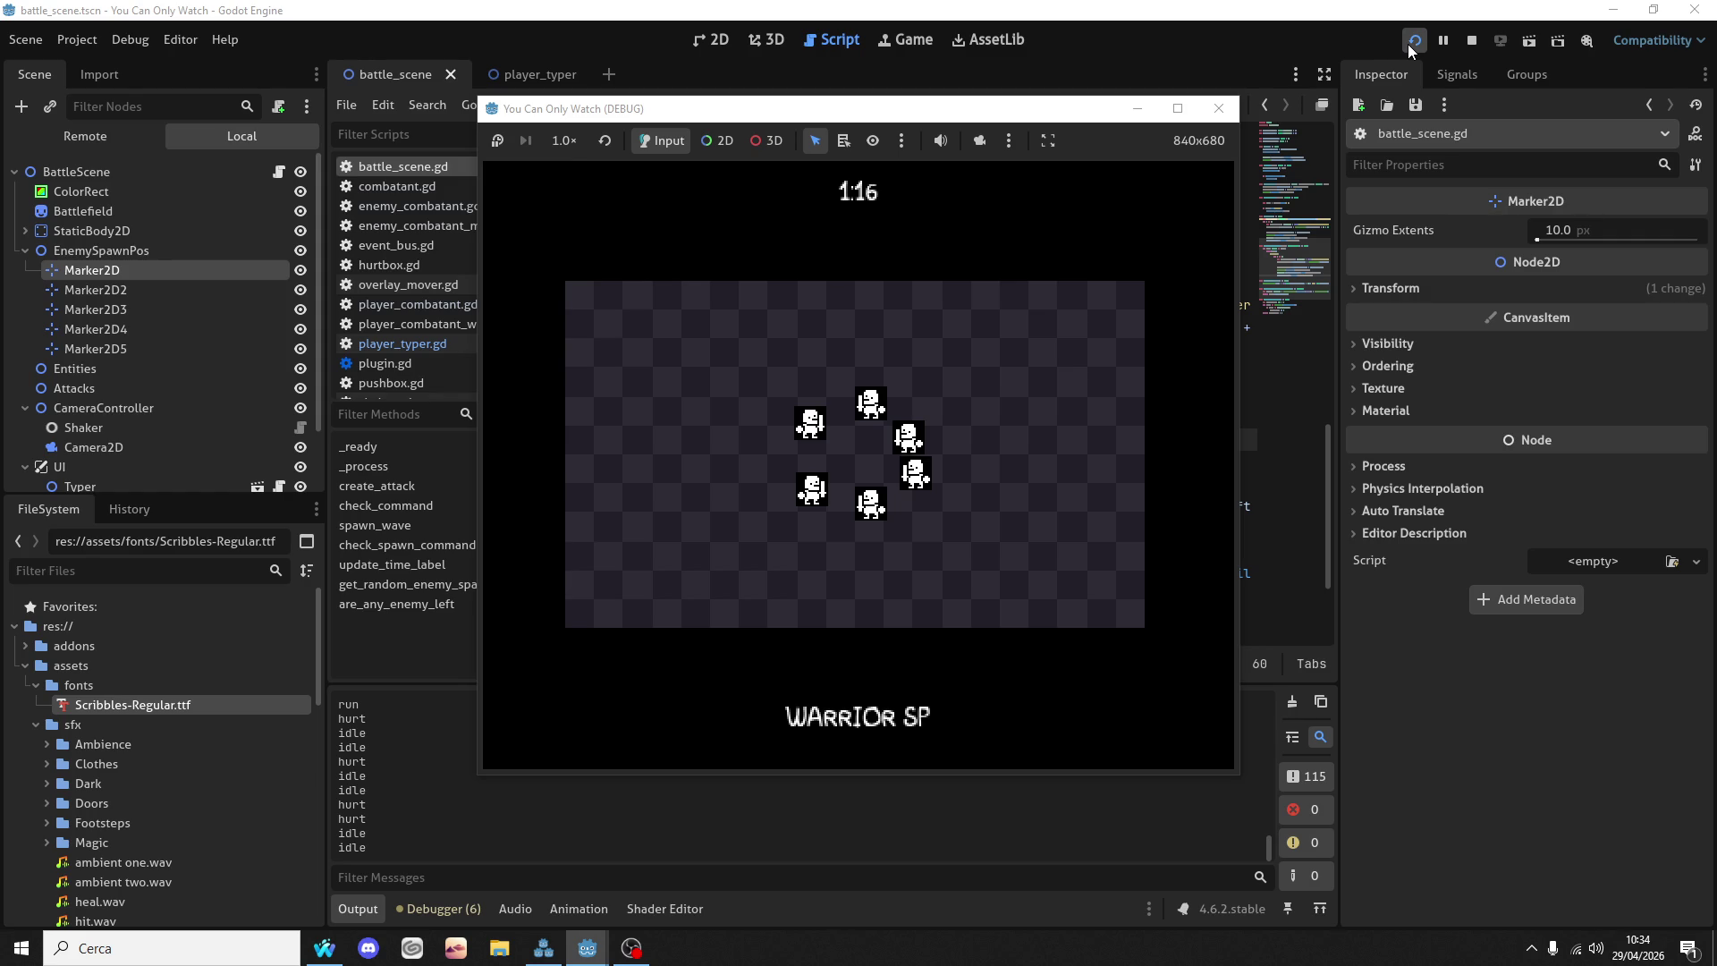
{"action": "type", "text": "n"}
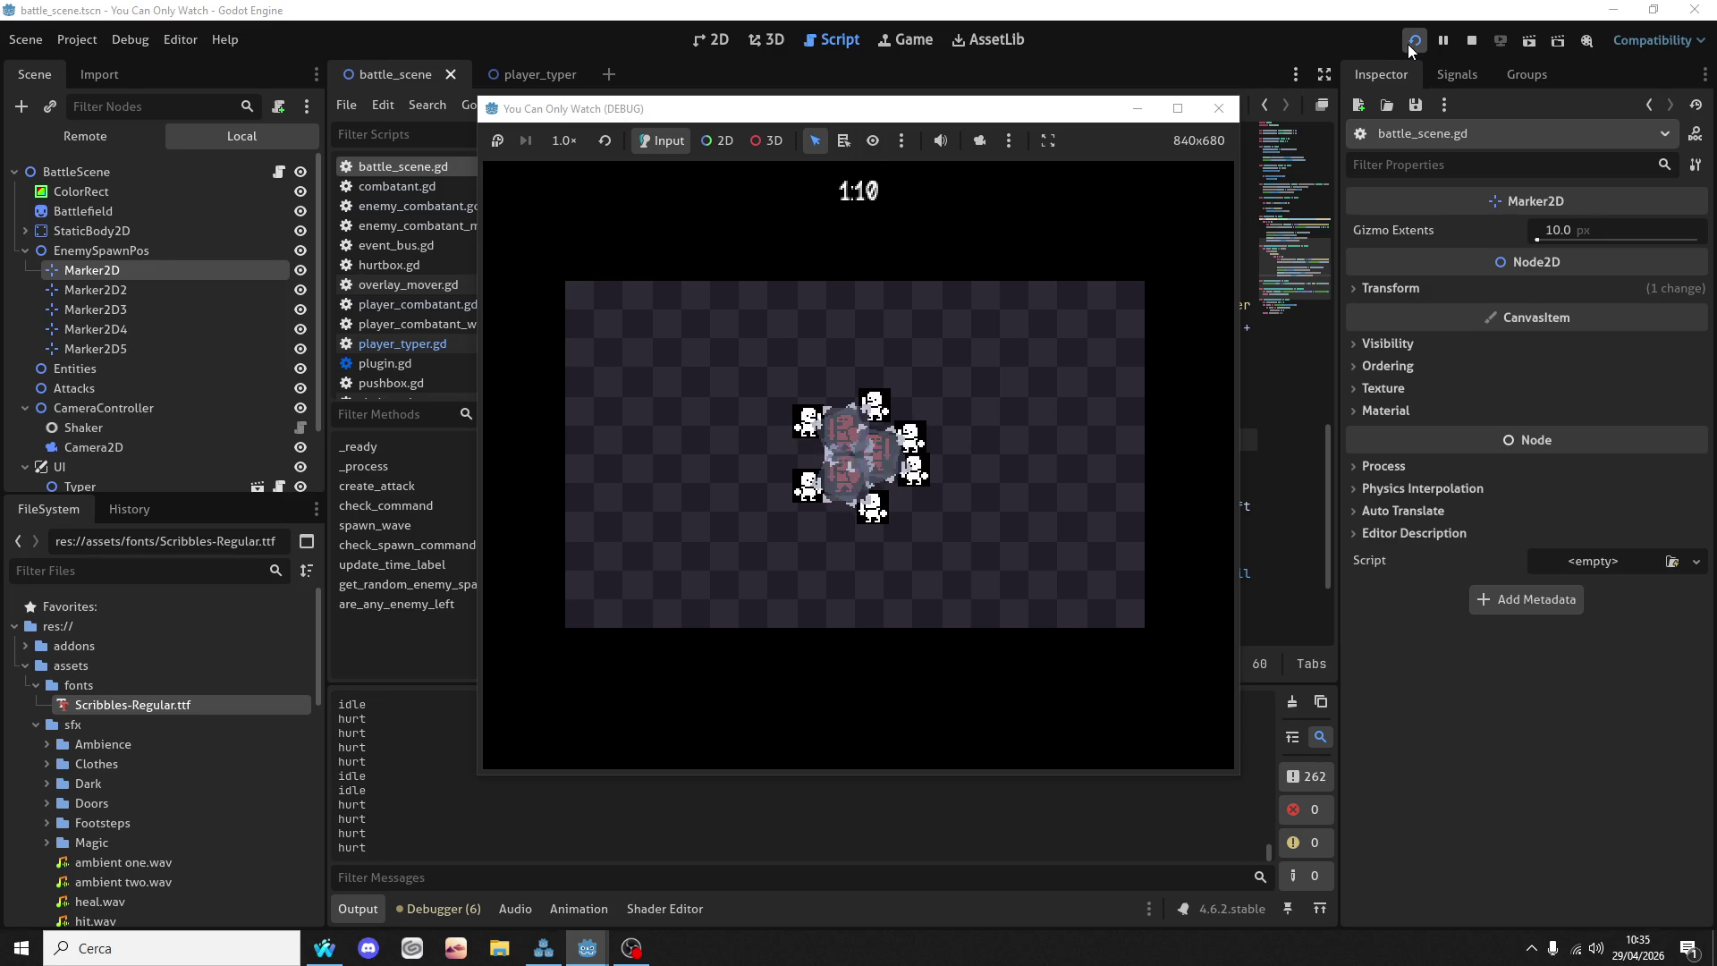
{"action": "type", "text": "warrior"}
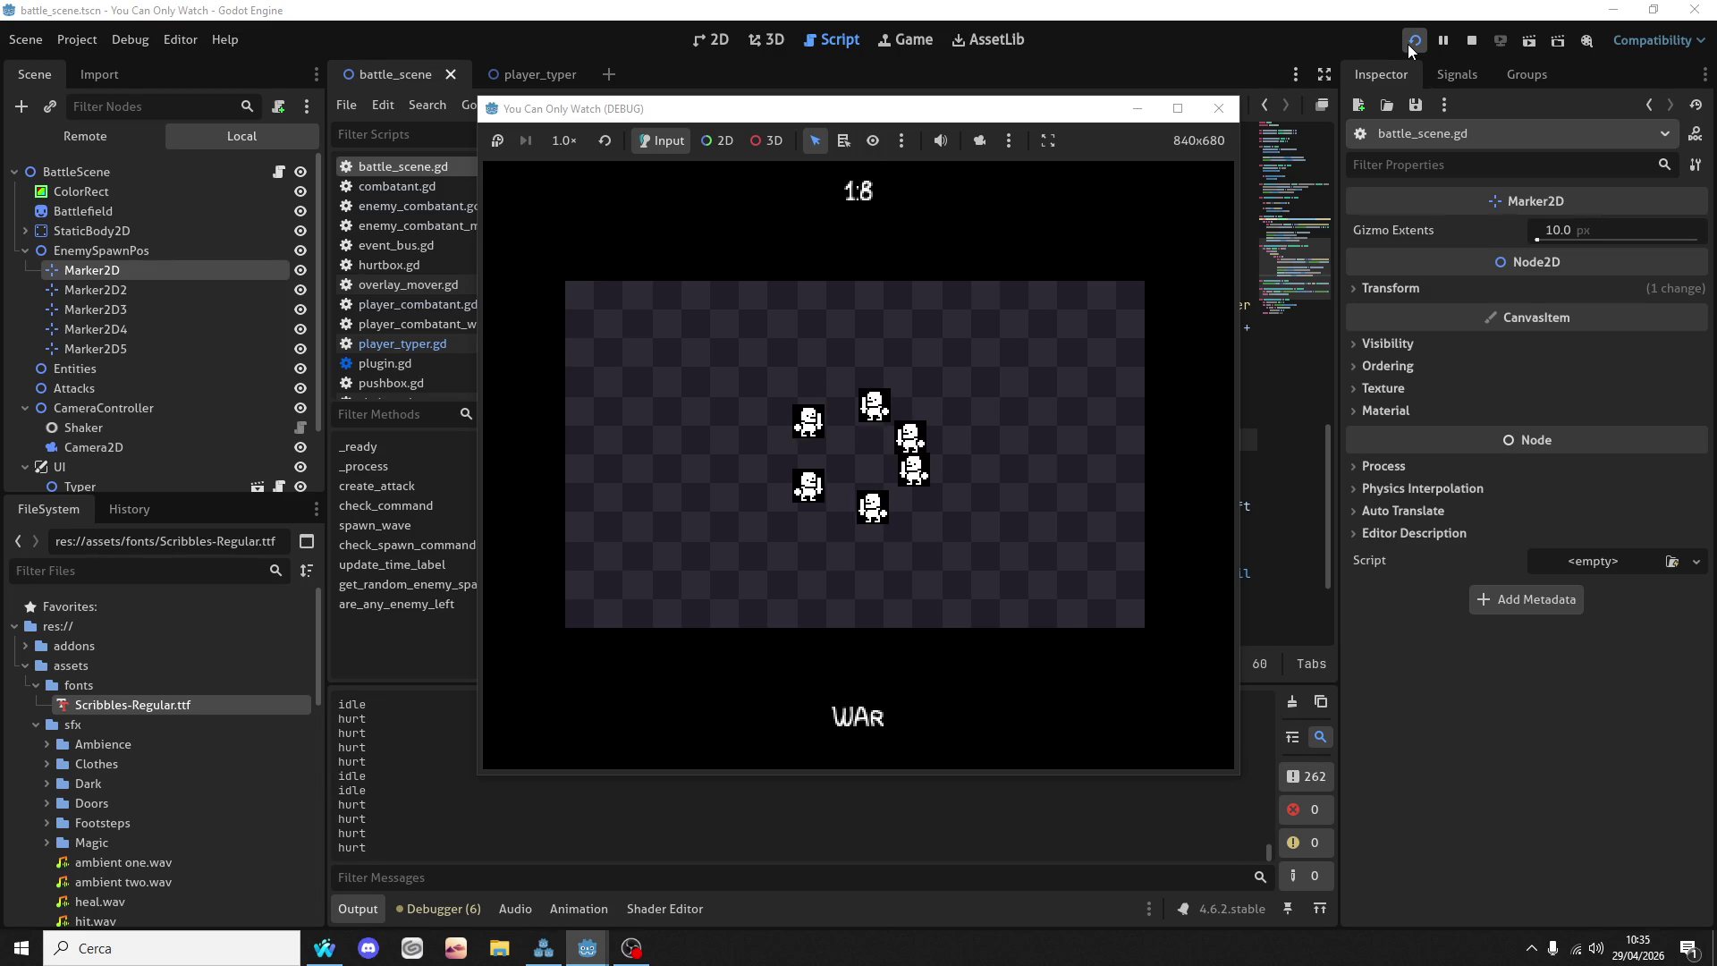
{"action": "key", "text": "Return"}
{"action": "type", "text": "r"}
{"action": "key", "text": "BackSpace"}
{"action": "type", "text": "warrrior"}
{"action": "key", "text": "Return"}
{"action": "type", "text": "warrior spawn"}
{"action": "key", "text": "Return"}
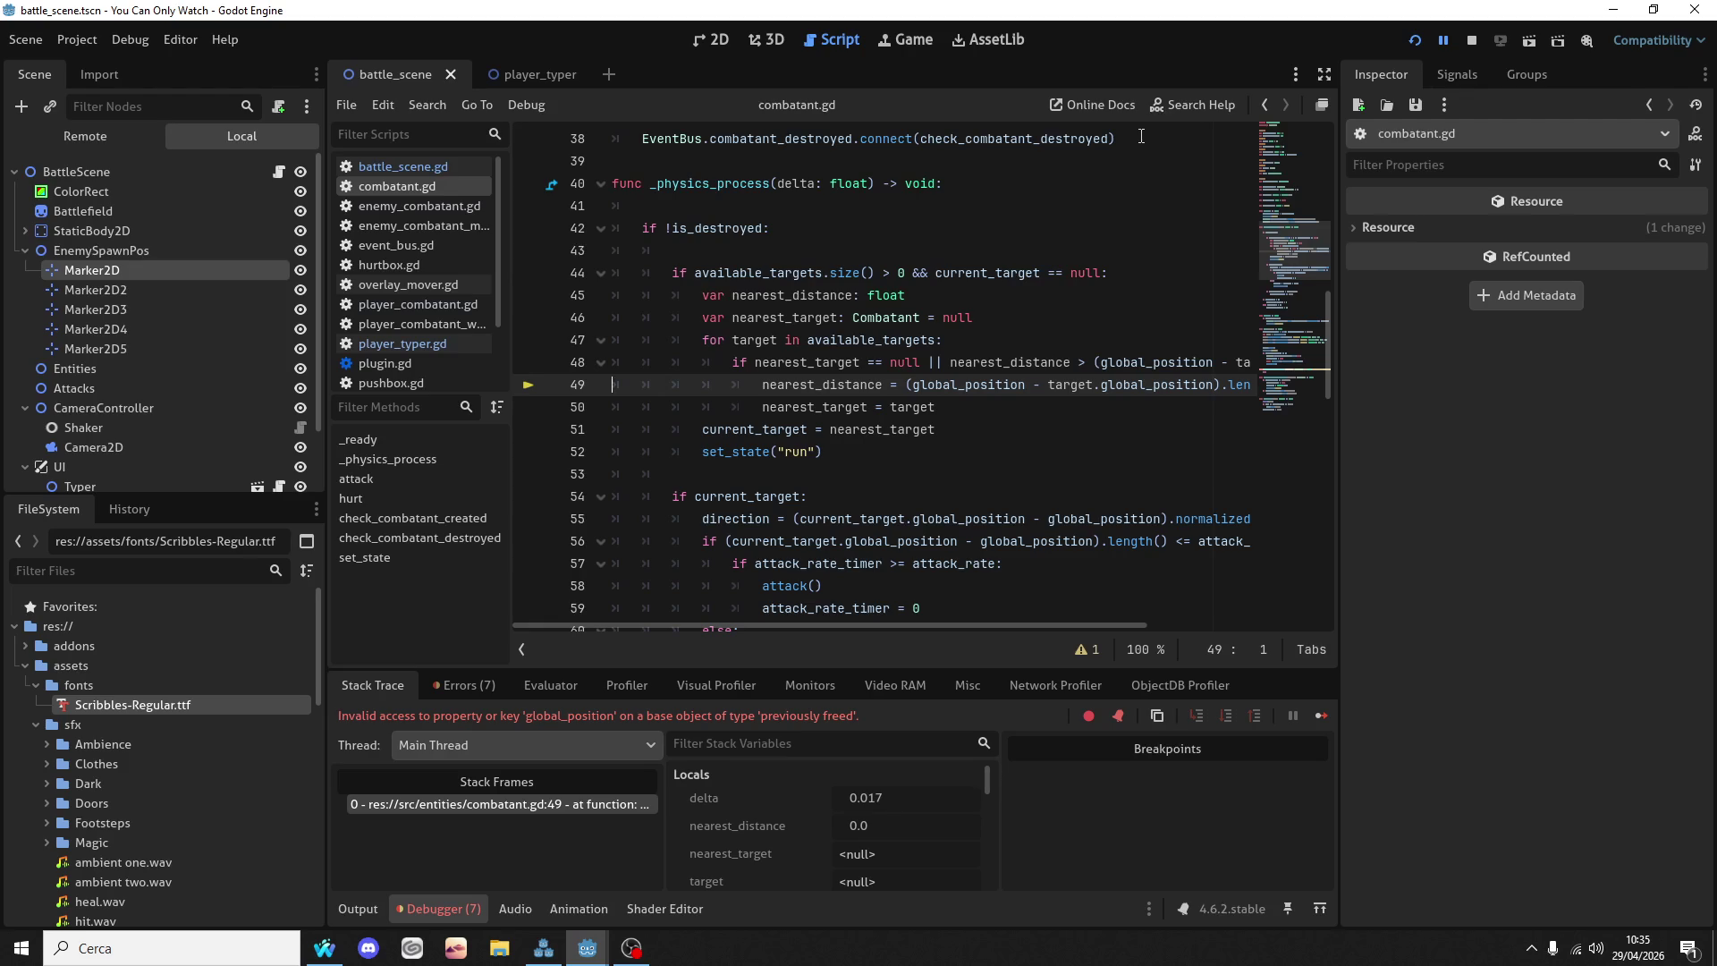
Highlight nearest_distance on line 48 of combatant.gd, then switch to the battle scene's 2D view.
{"action": "mouse_move", "coordinate": [844, 631]}
{"action": "left_mouse_down"}
{"action": "mouse_move", "coordinate": [1026, 597]}
{"action": "mouse_move", "coordinate": [989, 595]}
{"action": "left_mouse_up"}
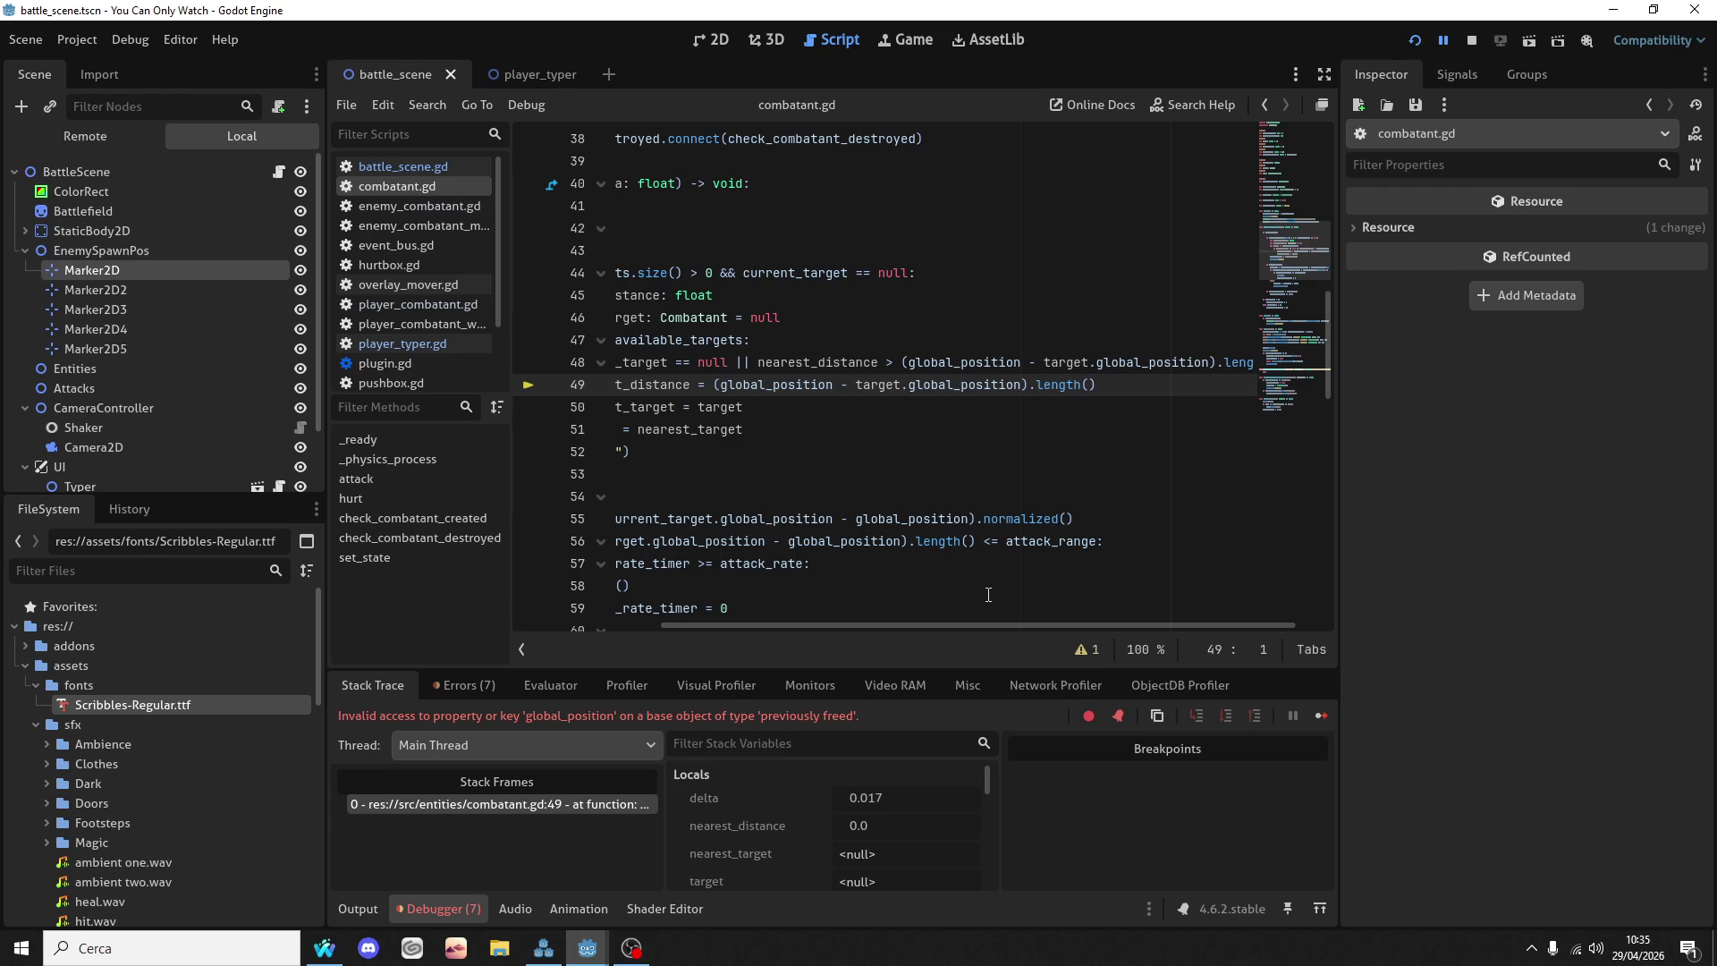
{"action": "double_click", "coordinate": [815, 361]}
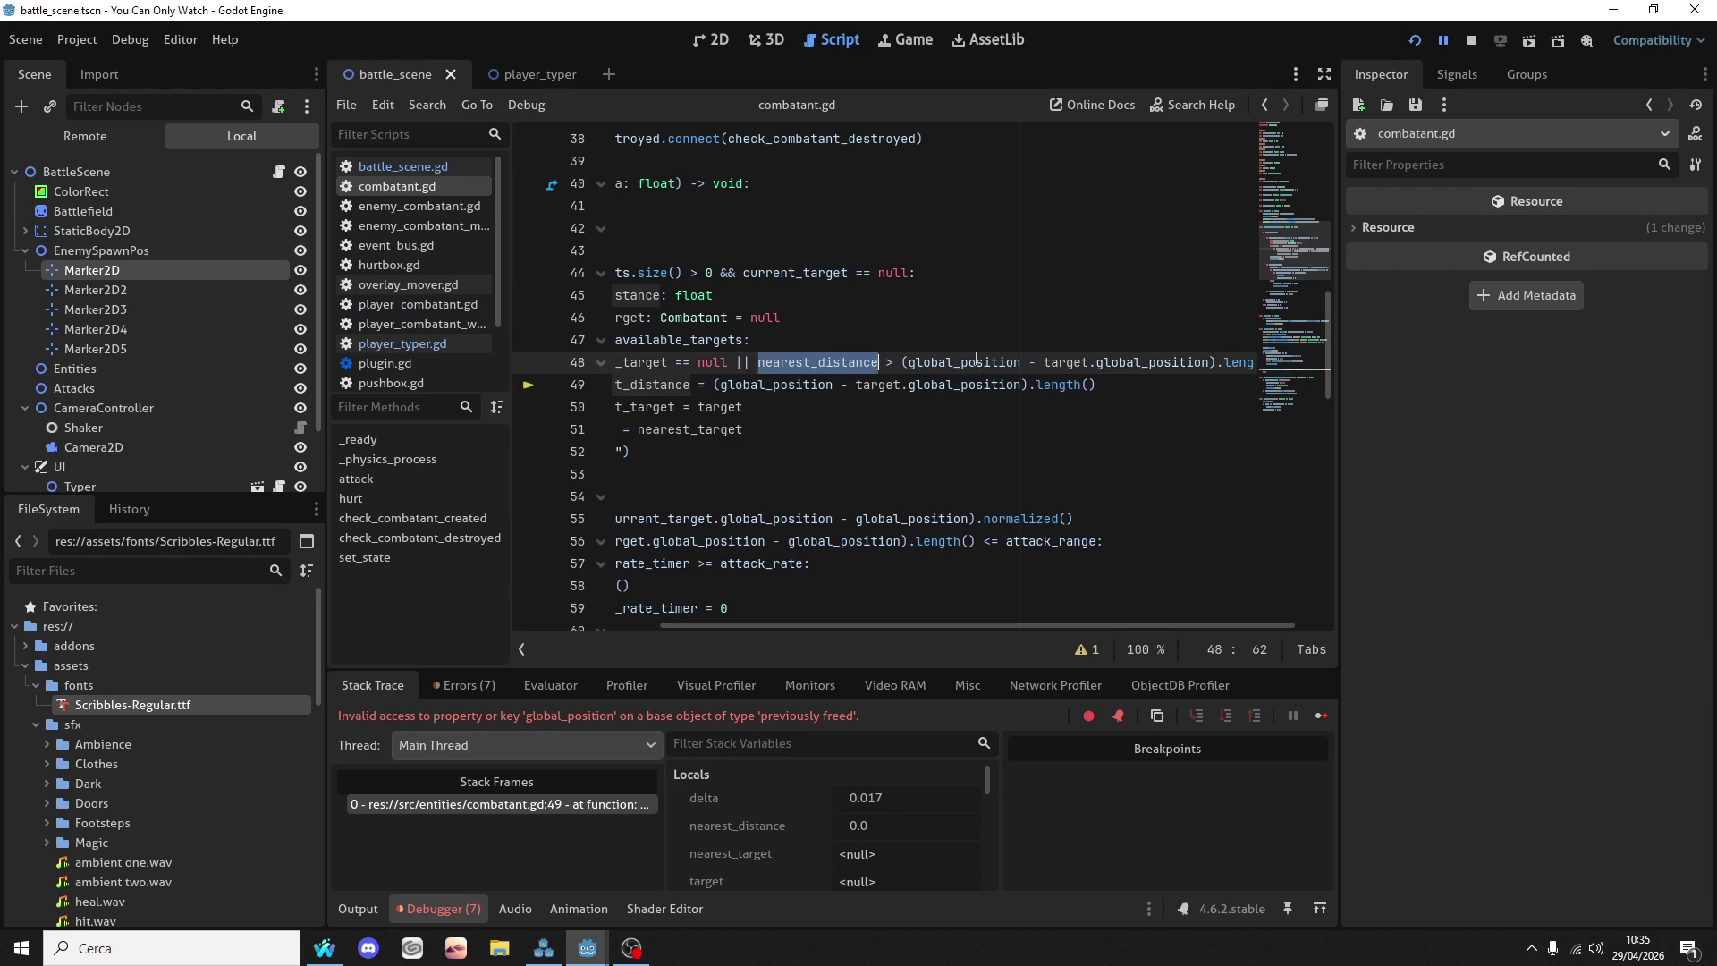
{"action": "mouse_move", "coordinate": [975, 360]}
{"action": "left_click", "coordinate": [716, 39]}
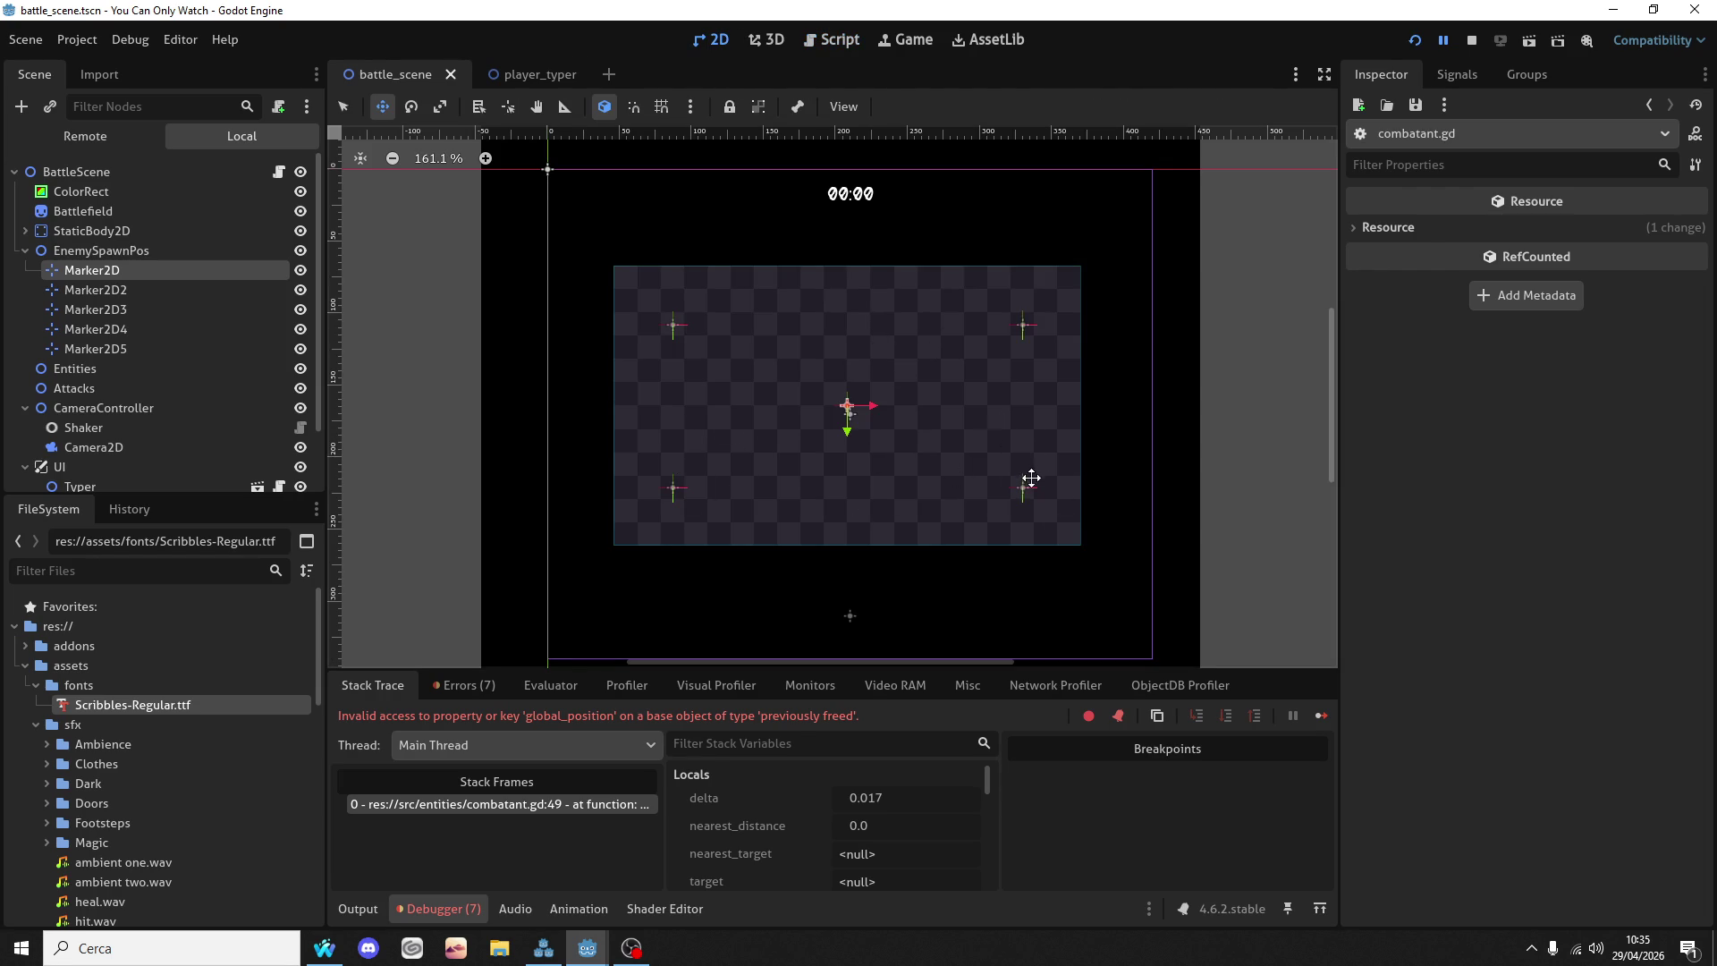
Jump from the 'previously freed' entry in the Errors list to combatant.gd line 49.
{"action": "left_click", "coordinate": [541, 77]}
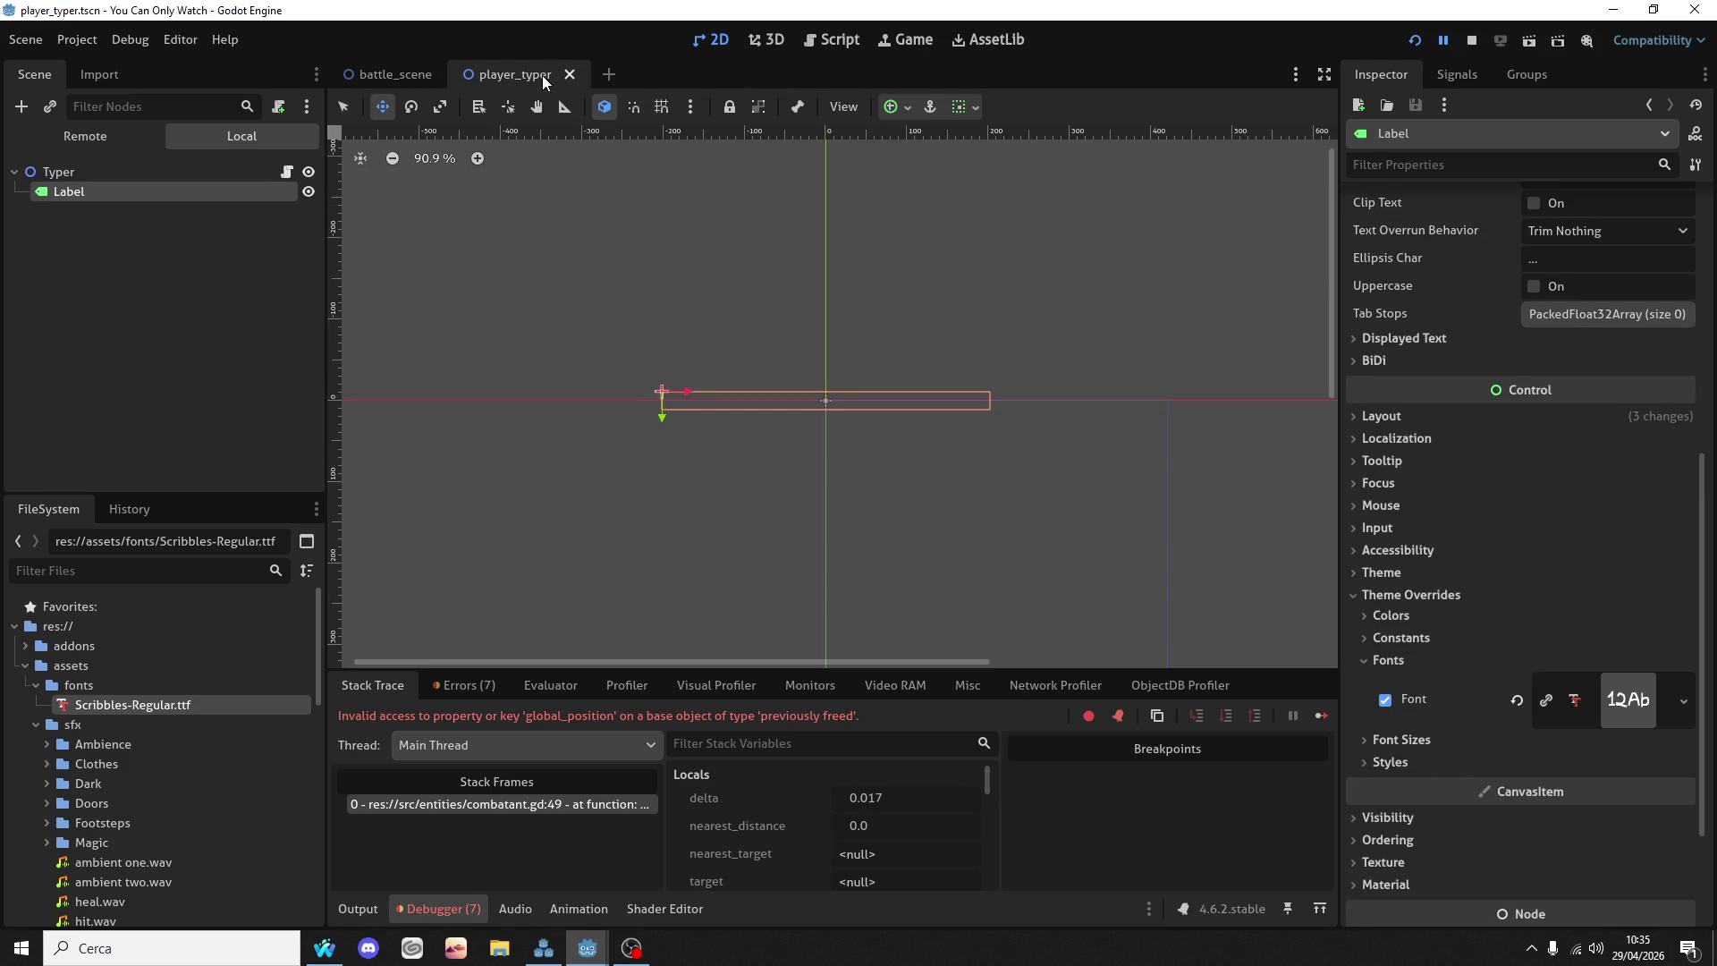
{"action": "left_click", "coordinate": [410, 80]}
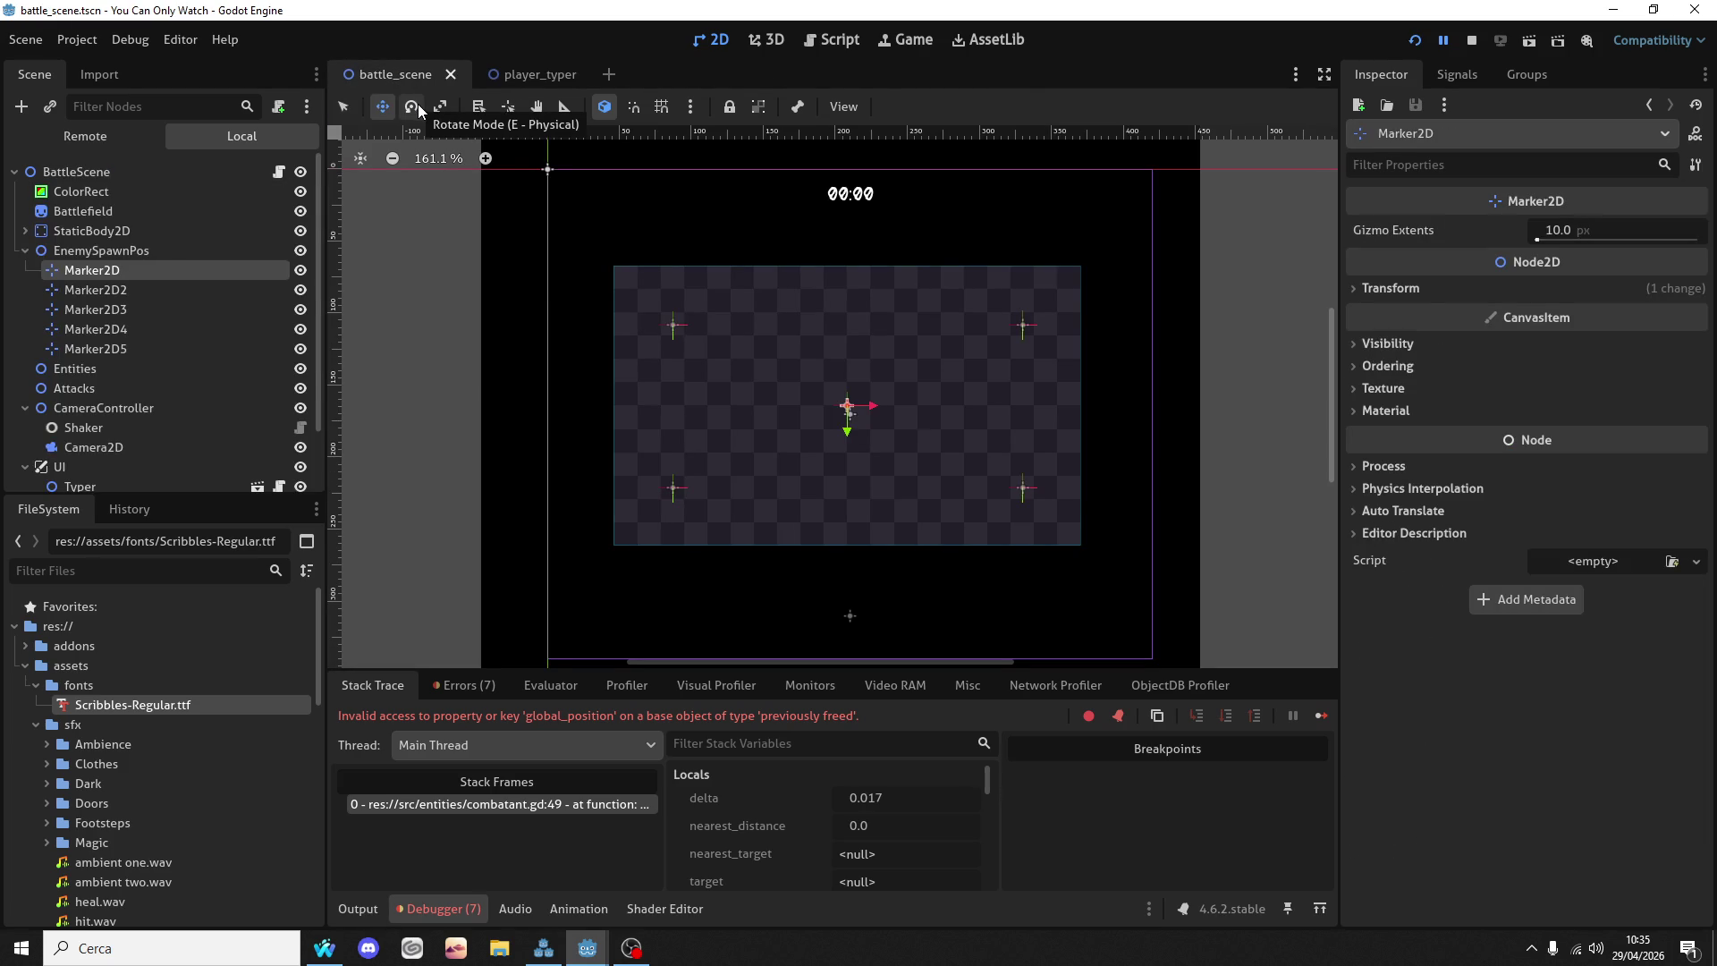
{"action": "mouse_move", "coordinate": [572, 87]}
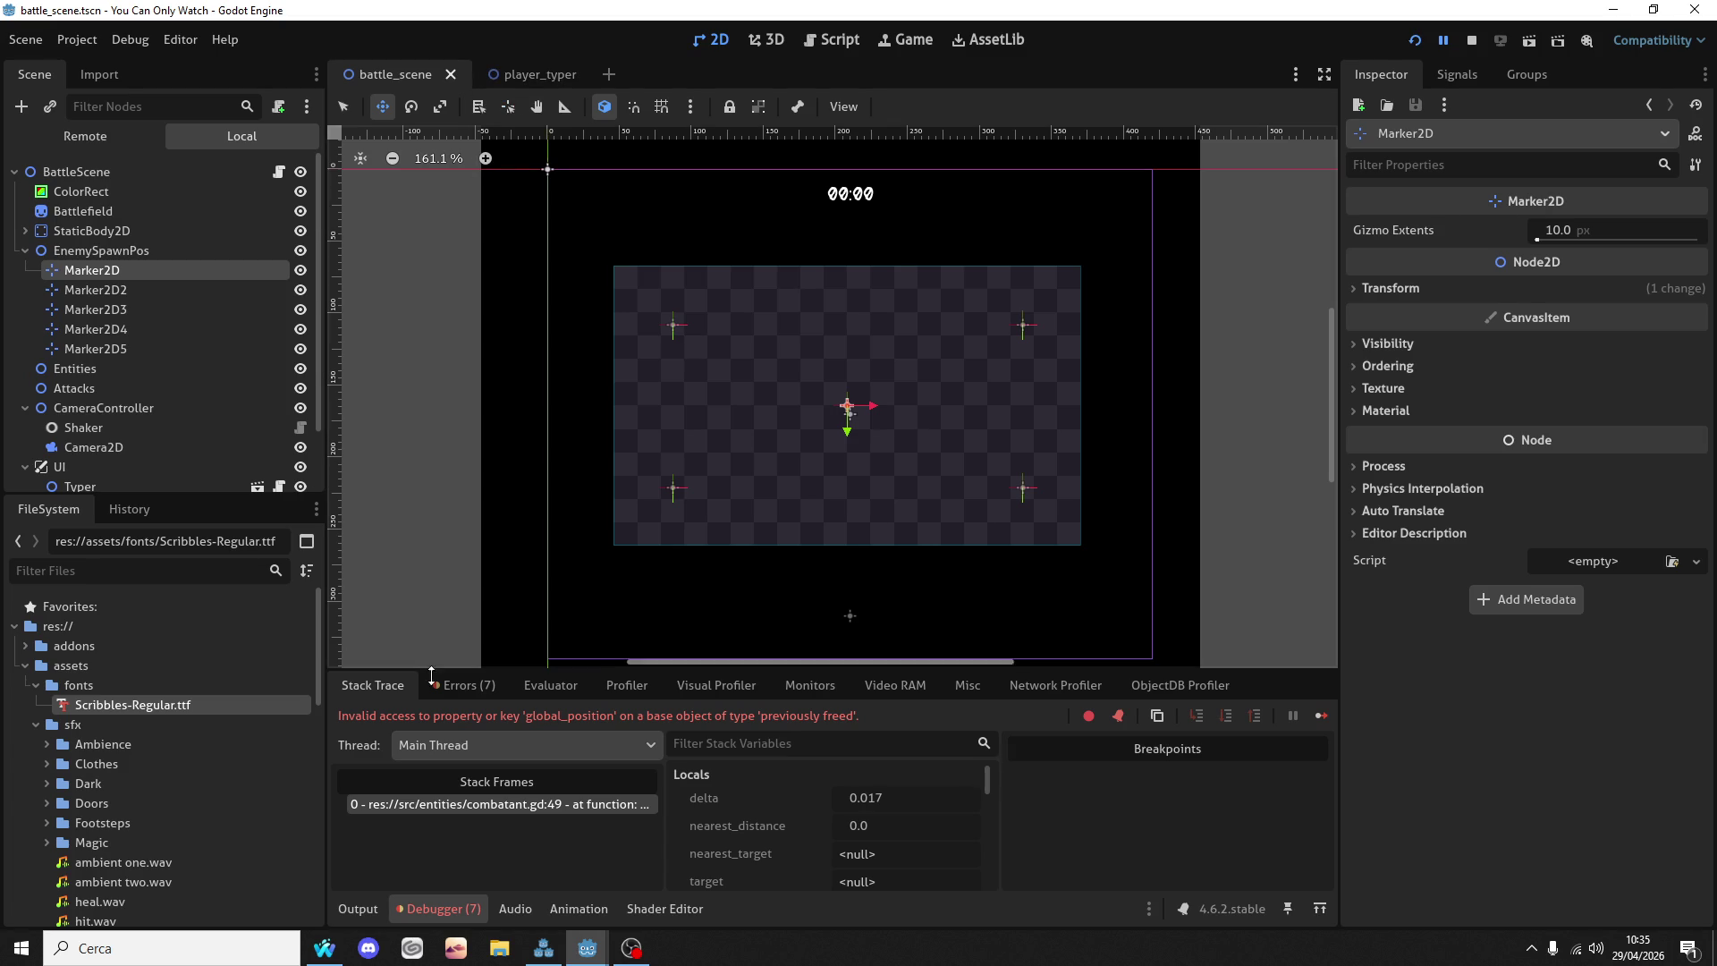
{"action": "left_click", "coordinate": [491, 685]}
{"action": "scroll", "coordinate": [527, 828], "scroll_direction": "down", "scroll_amount": 1}
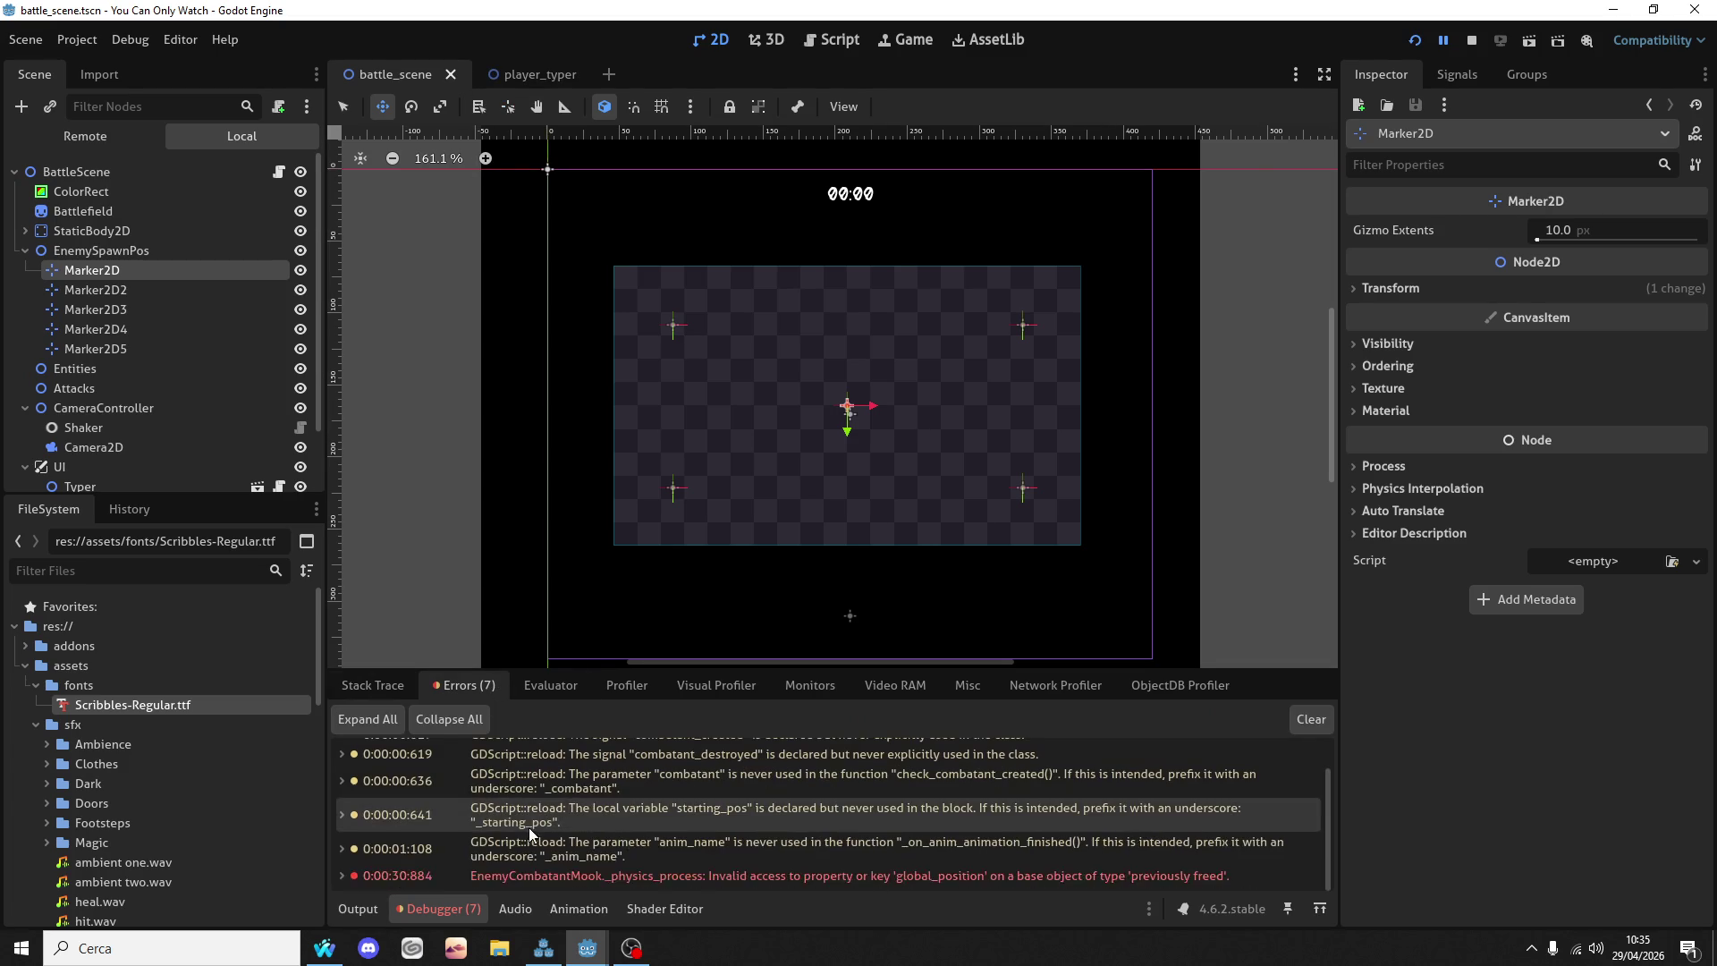
{"action": "double_click", "coordinate": [558, 875]}
{"action": "double_click", "coordinate": [957, 361]}
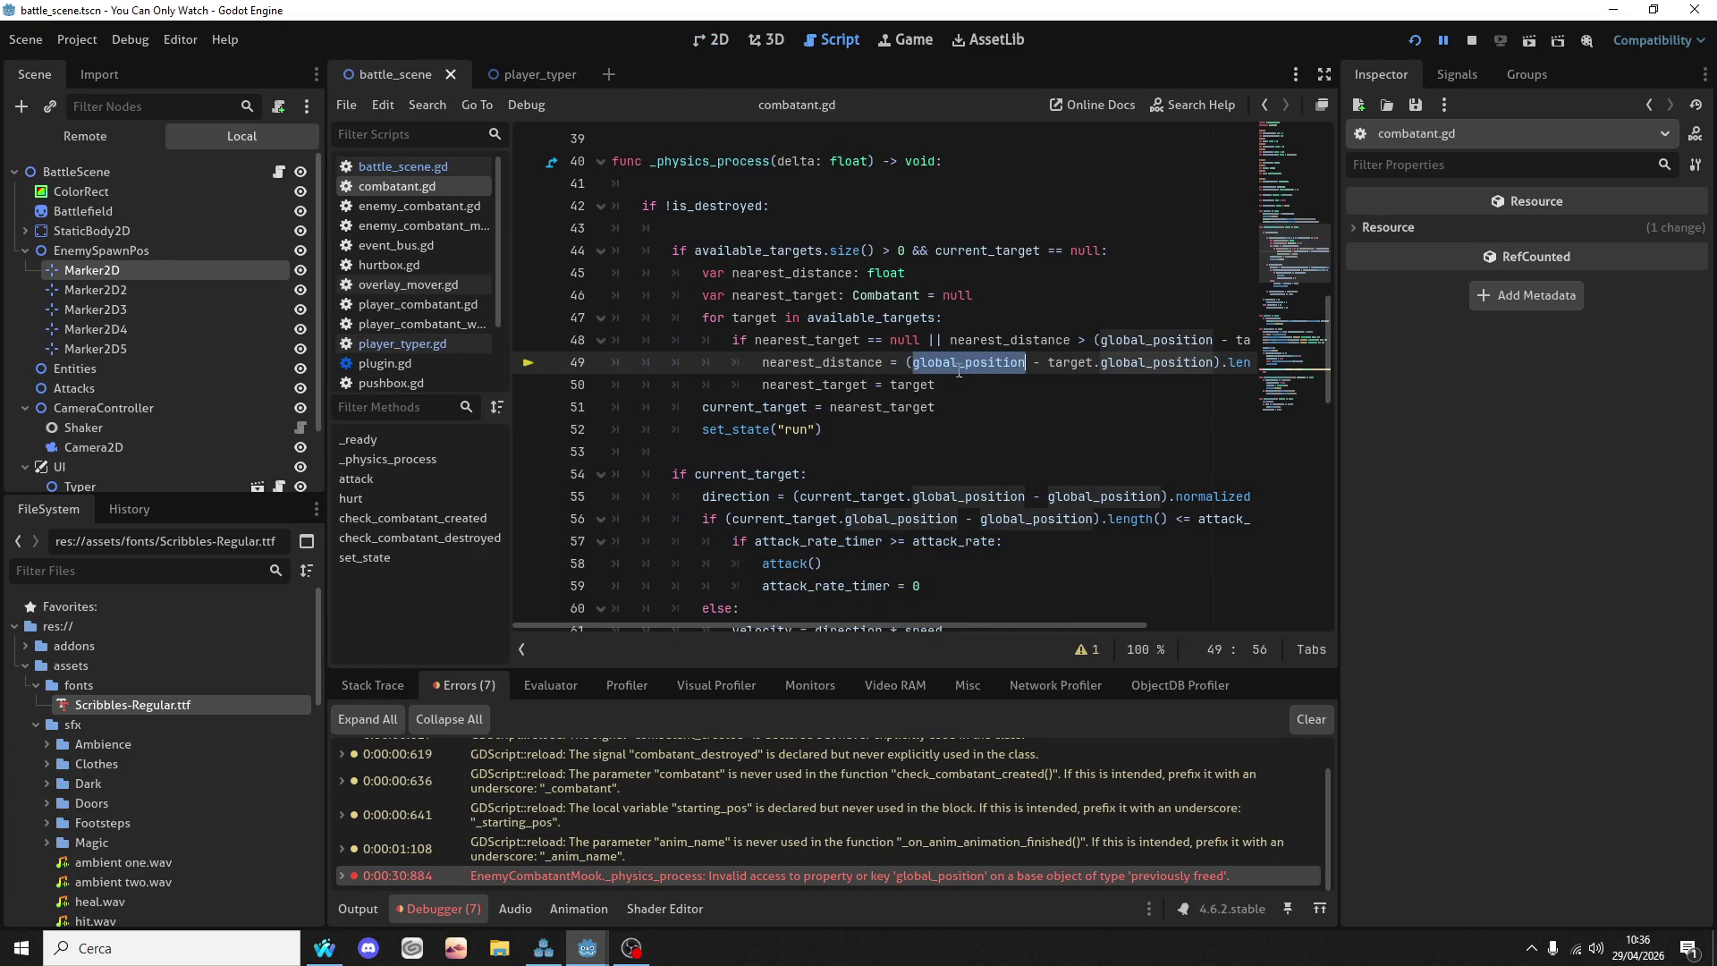
Begin an extra check on line 44, abandon the unfinished attempt, and save combatant.gd.
{"action": "mouse_move", "coordinate": [1024, 362]}
{"action": "double_click", "coordinate": [832, 341]}
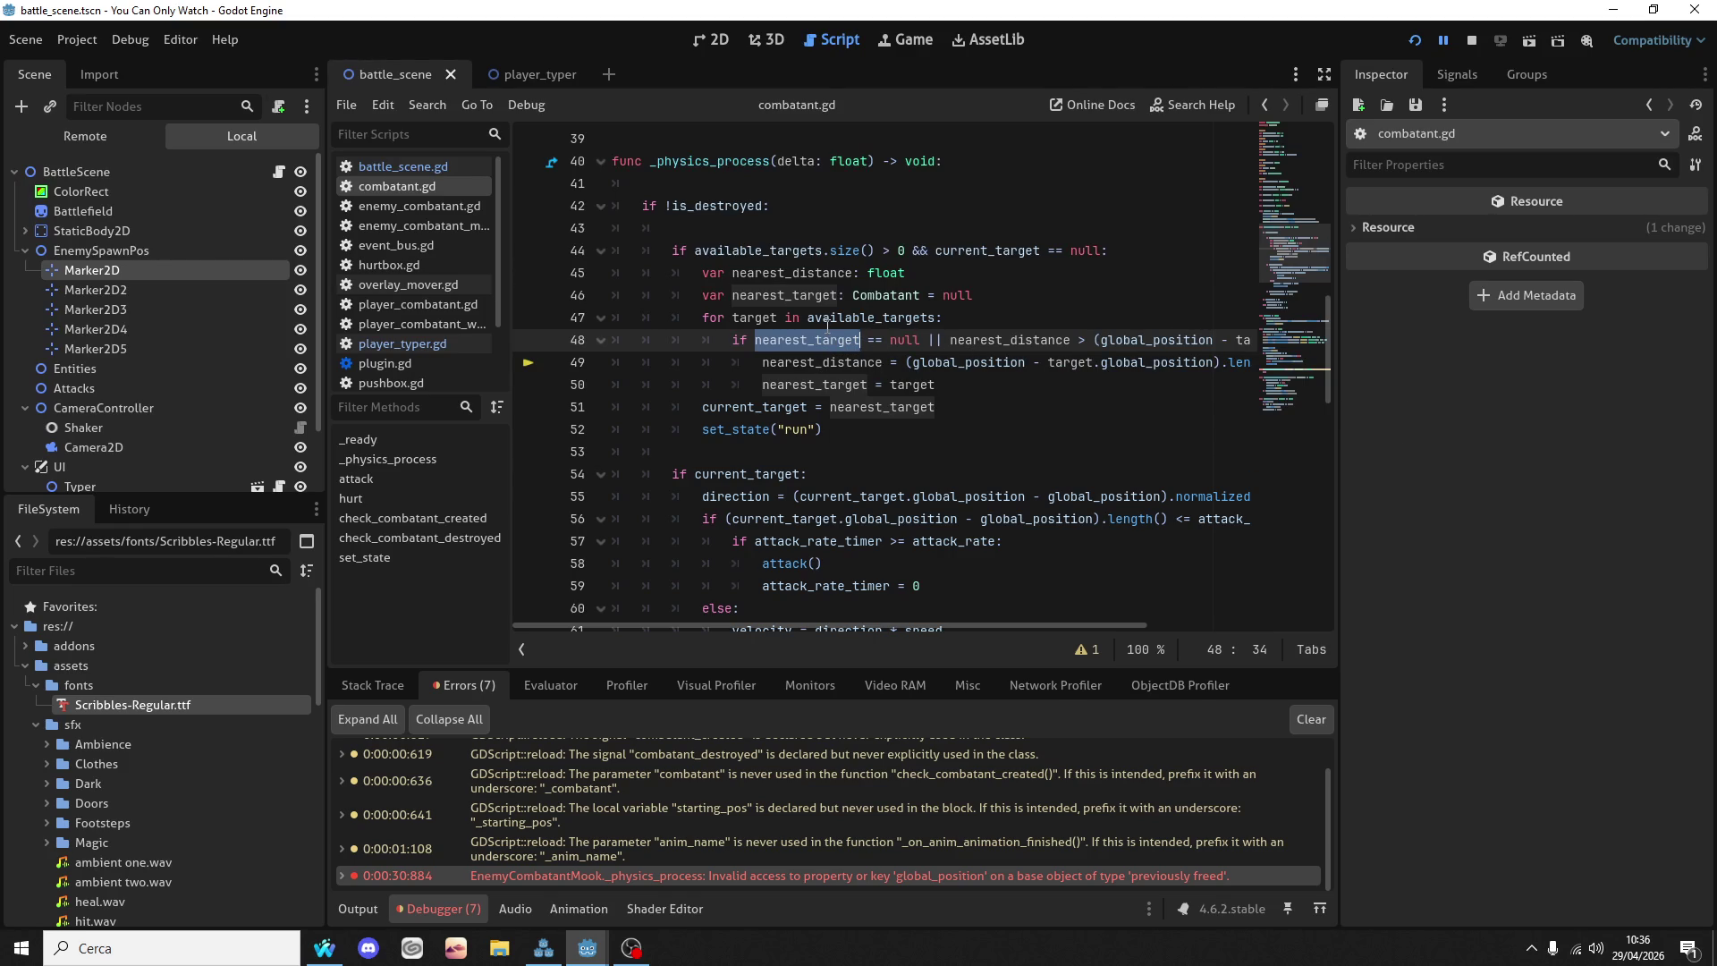
{"action": "left_click", "coordinate": [1102, 250]}
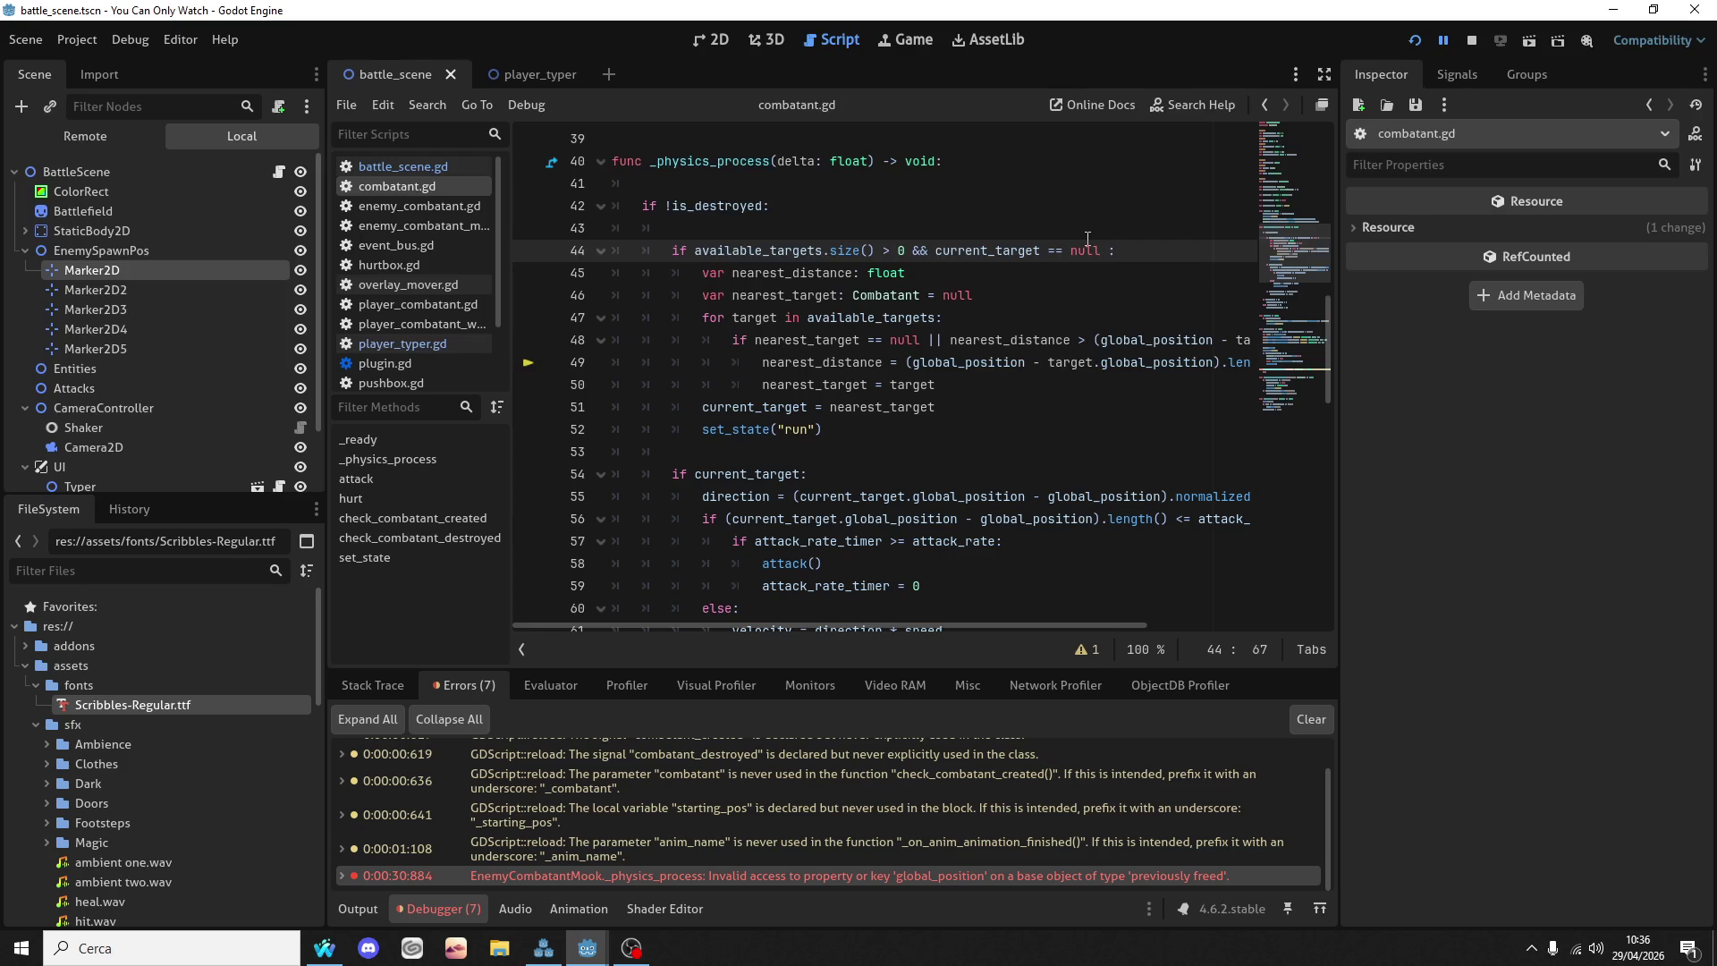
{"action": "type", "text": "&& c"}
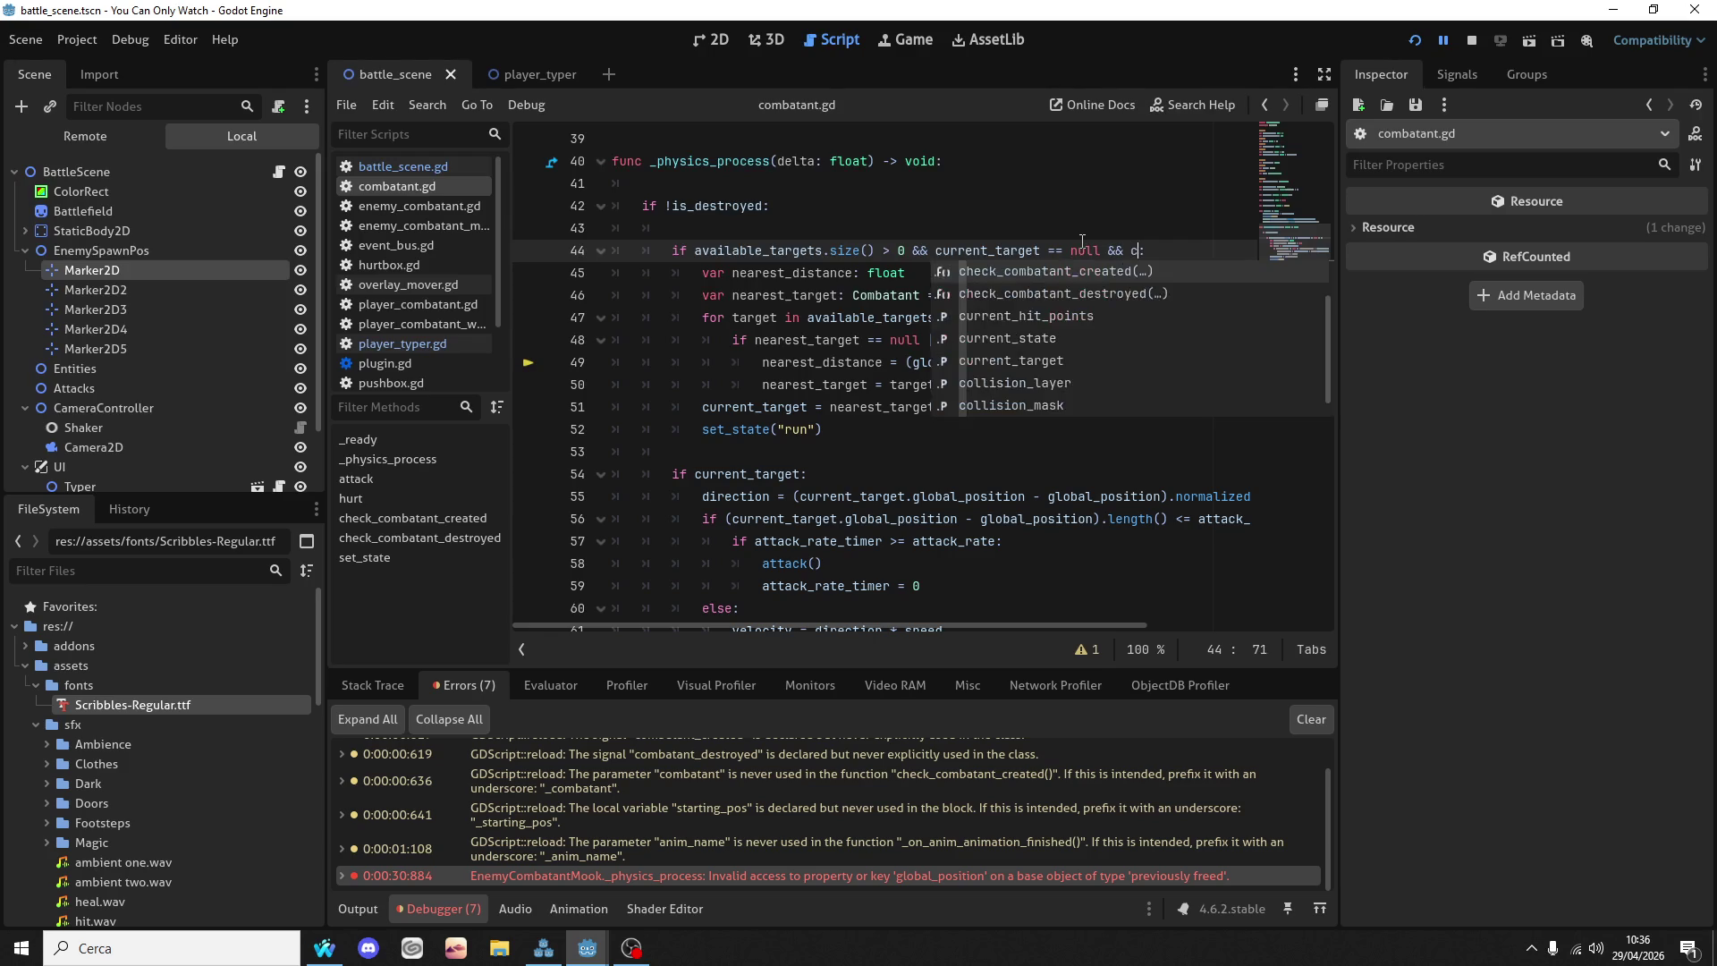
{"action": "key", "text": "BackSpace"}
{"action": "type", "text": "is_que"}
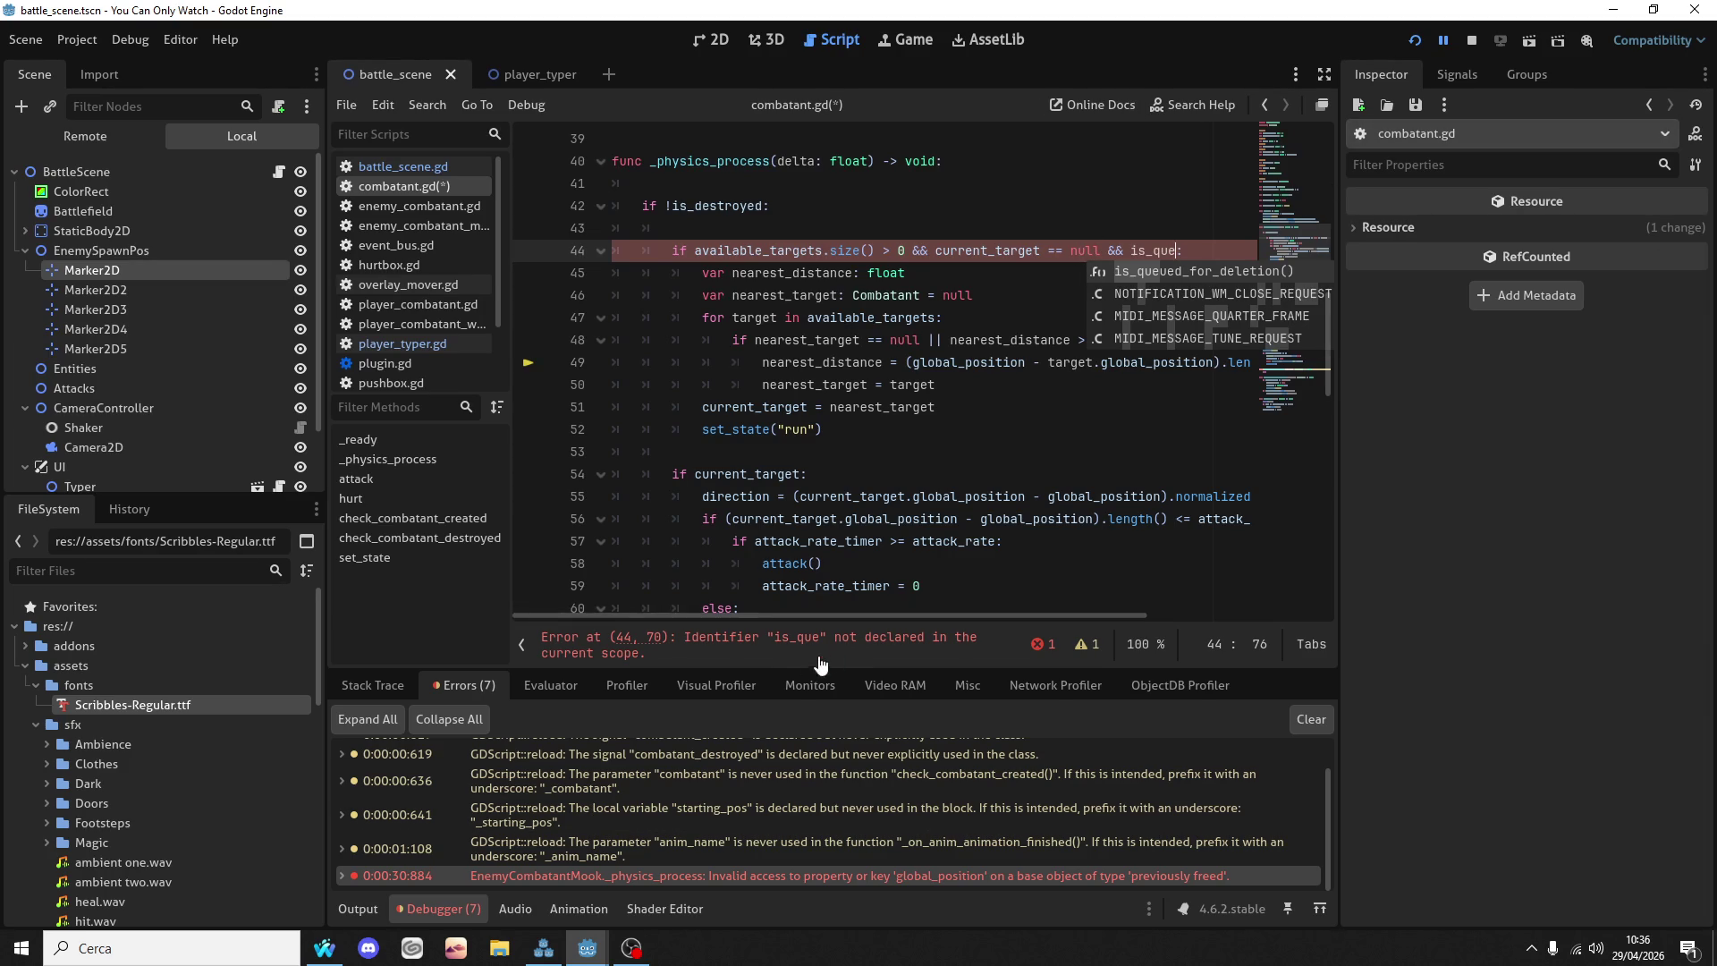
{"action": "key", "text": "BackSpace"}
{"action": "key", "text": "BackSpace"}
{"action": "key", "text": "BackSpace"}
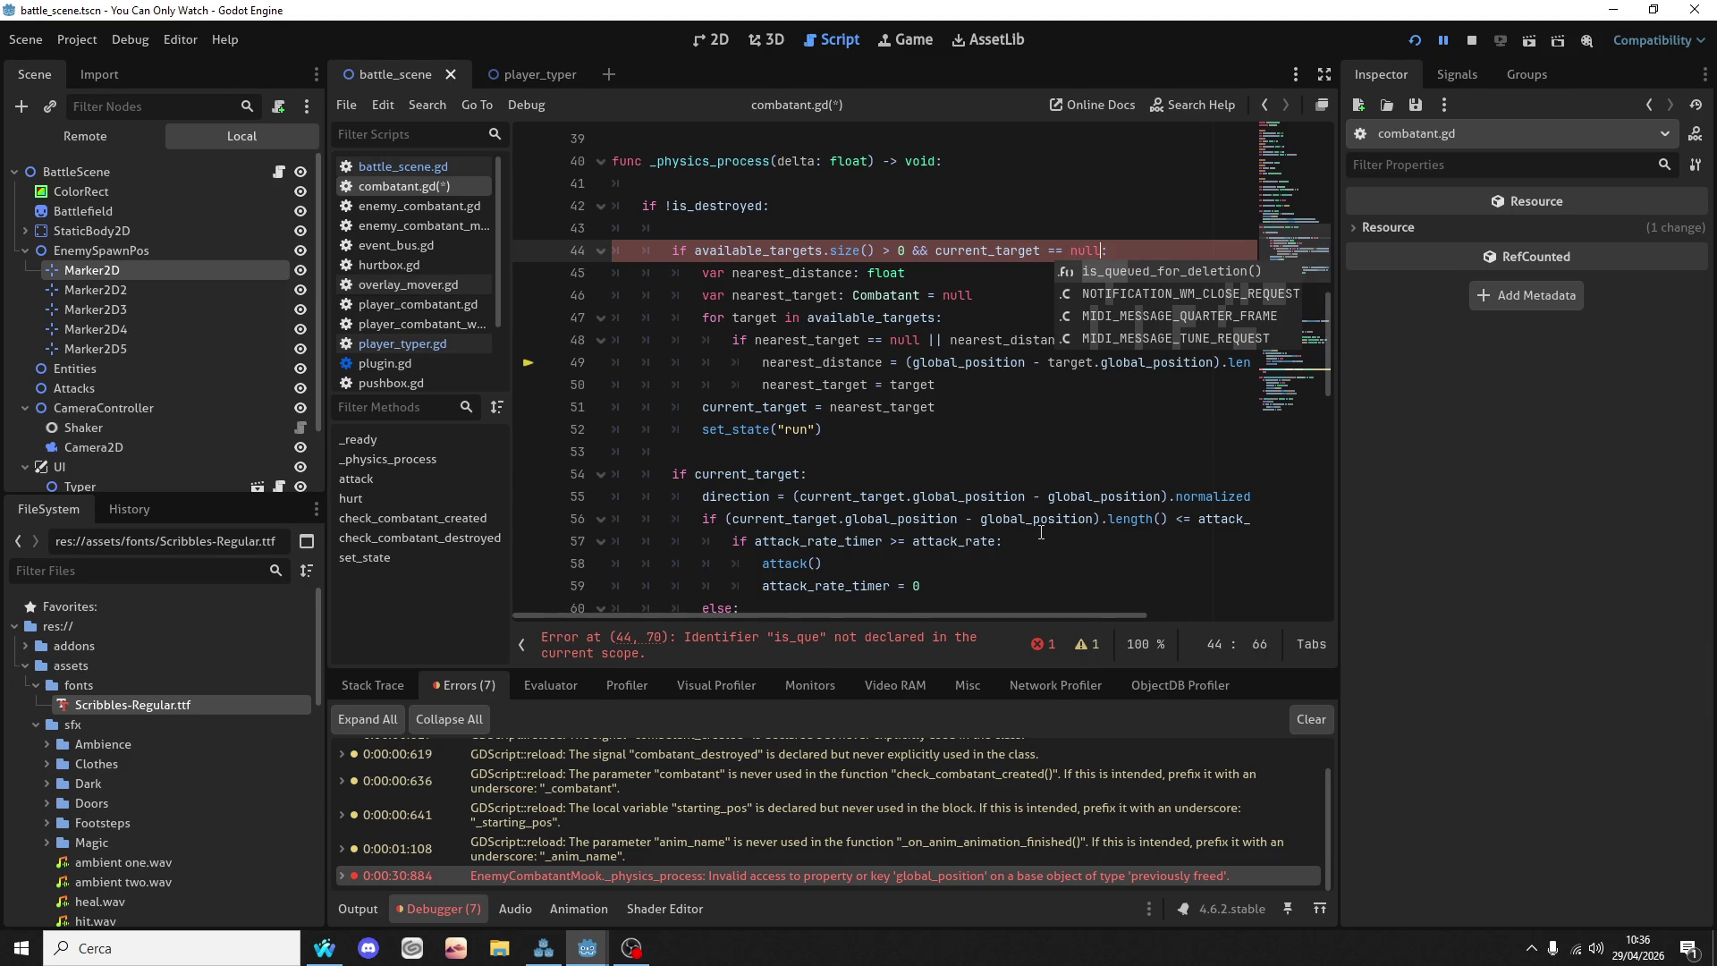
{"action": "key", "text": "ctrl+s"}
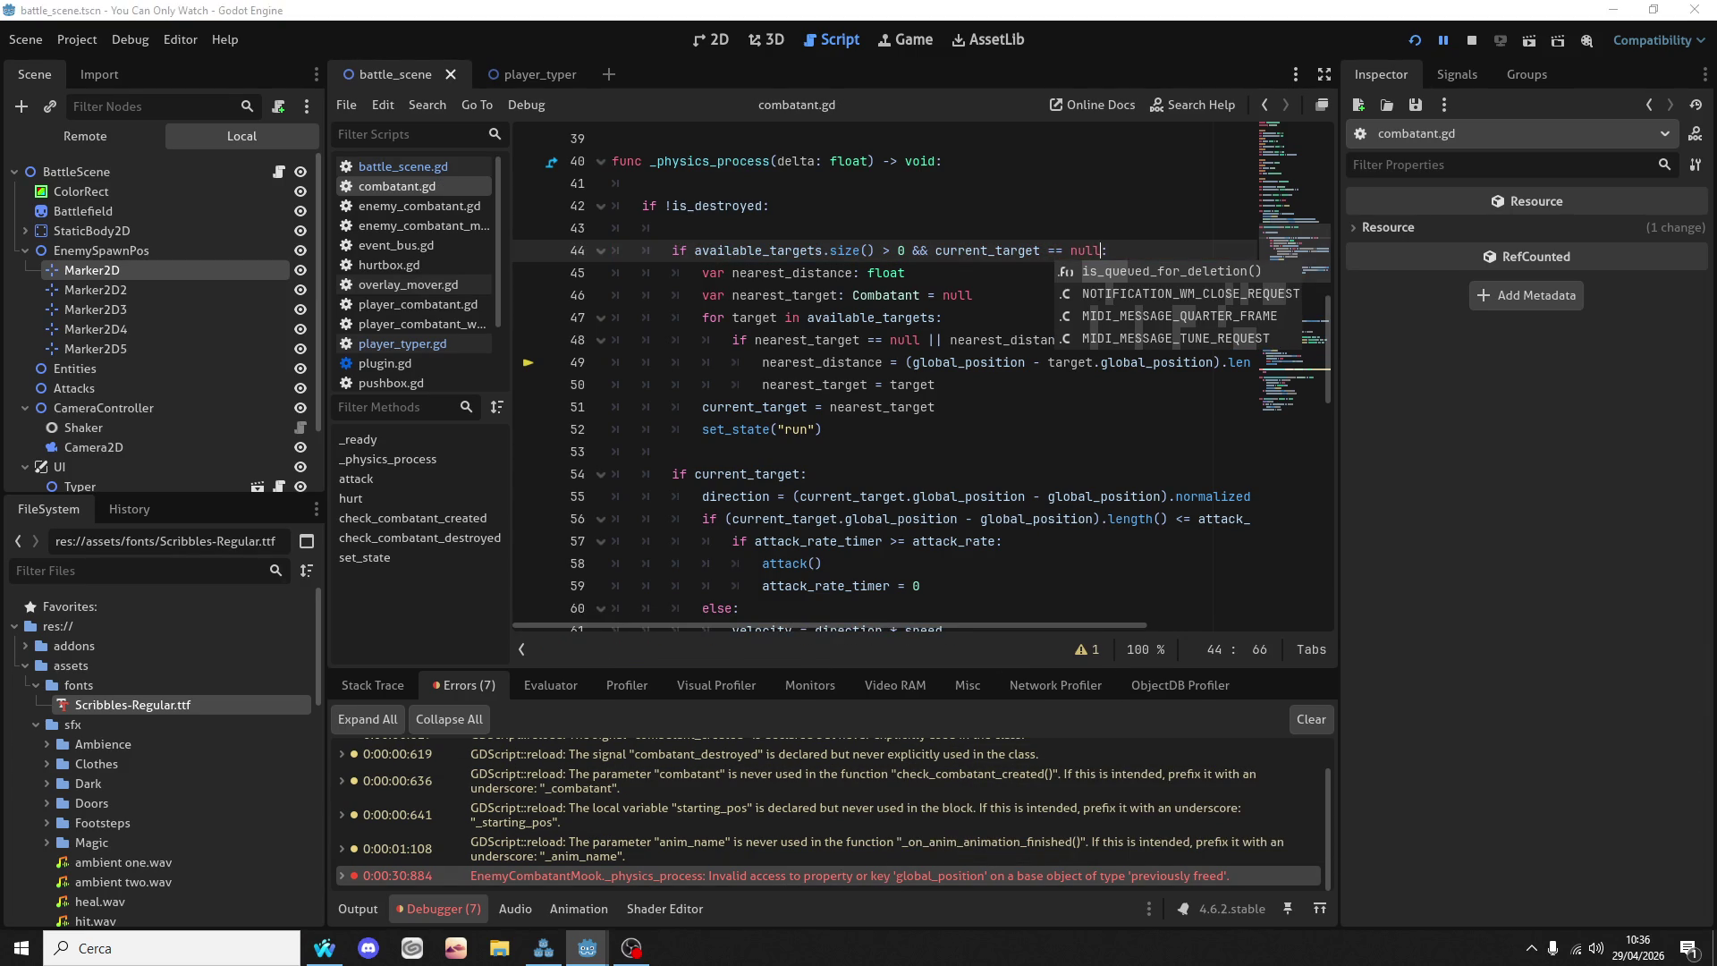
{"action": "key", "text": "alt+Tab"}
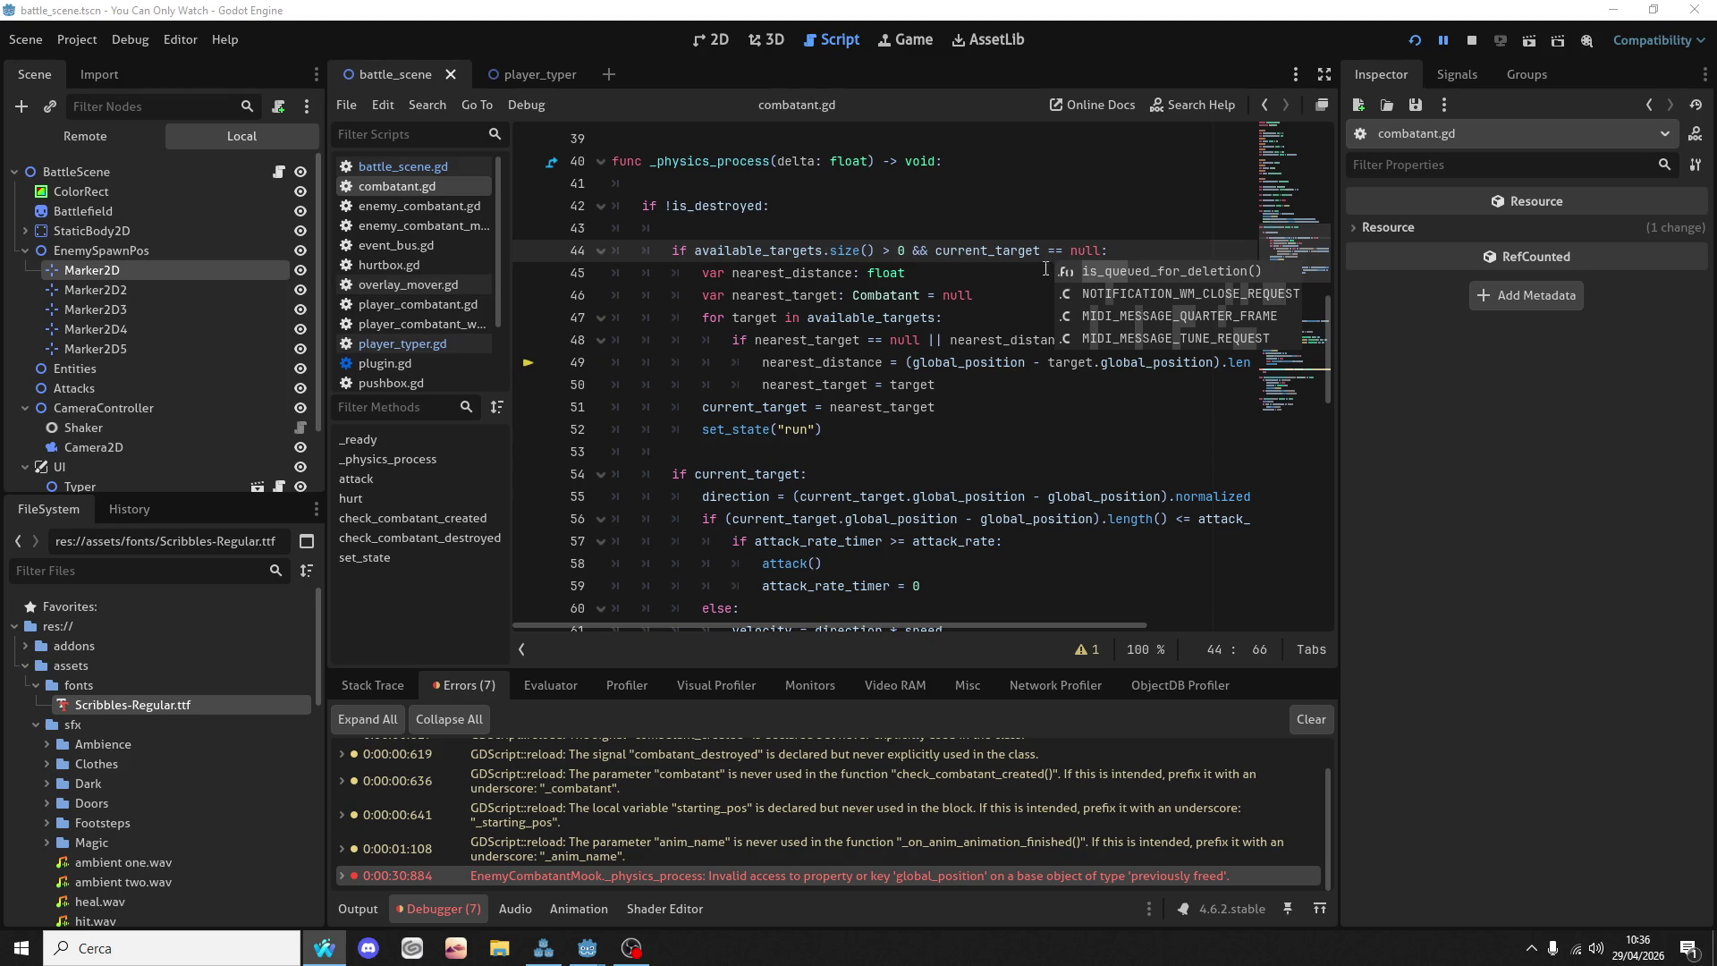
Append '&& is_instance_valid(current_target)' to line 44's condition.
{"action": "type", "text": "&& is_instance_valid(current_target"}
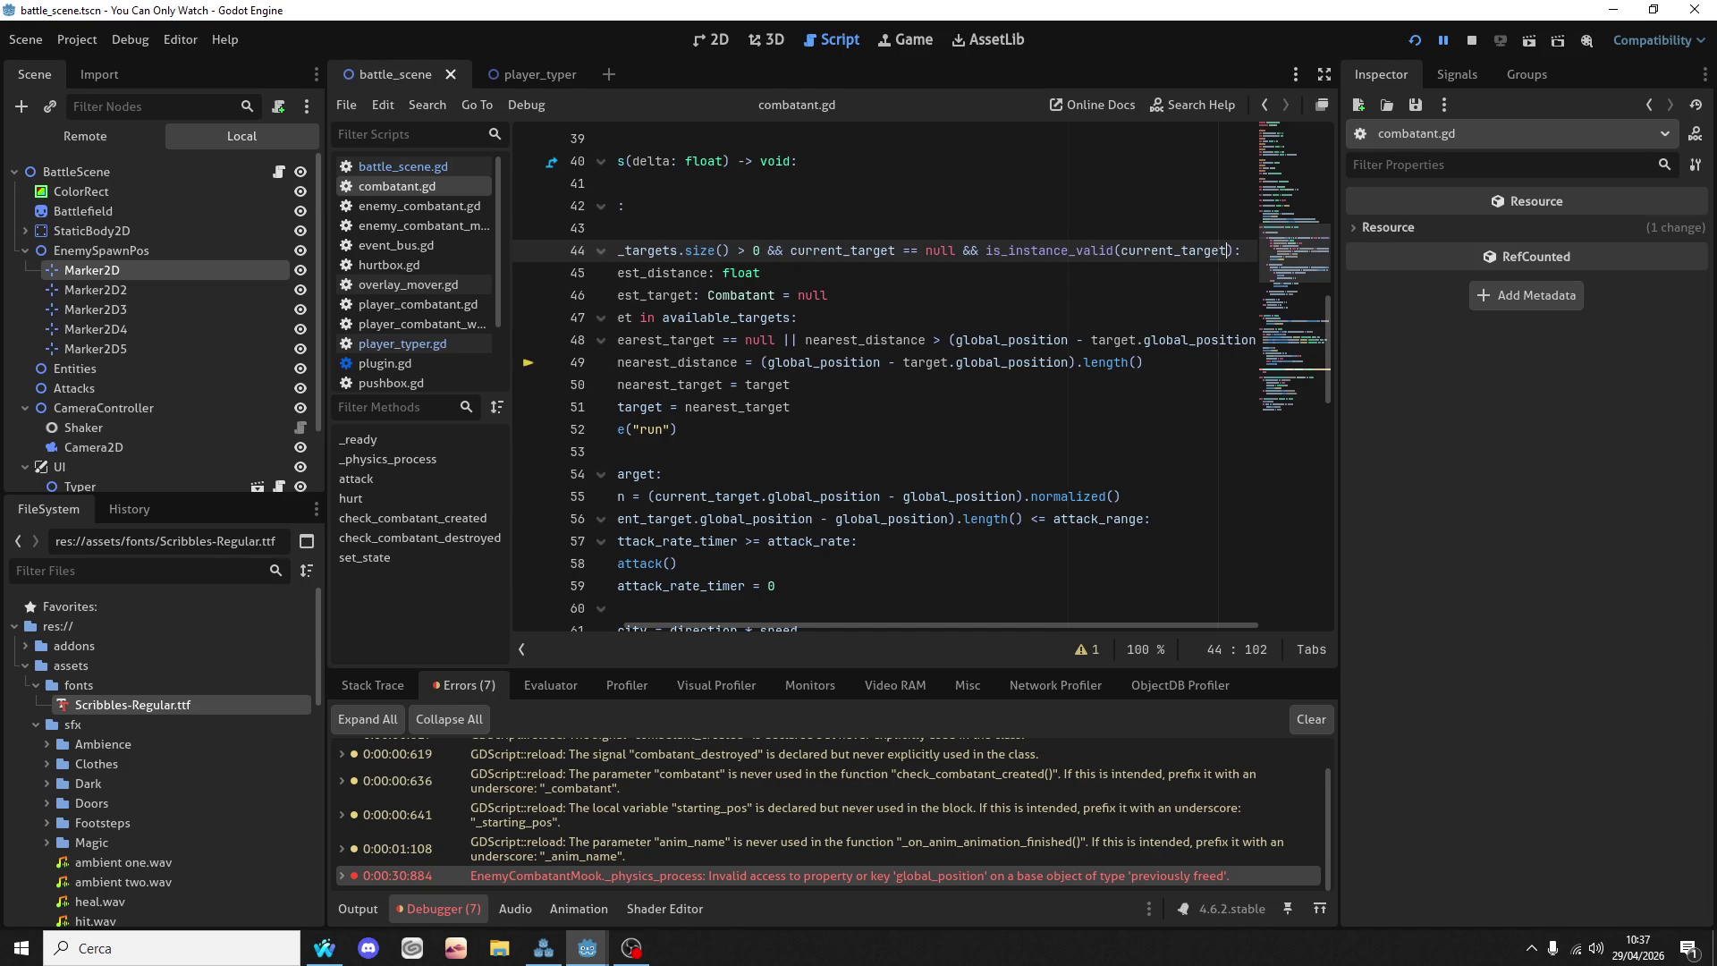
{"action": "key", "text": "alt+Tab"}
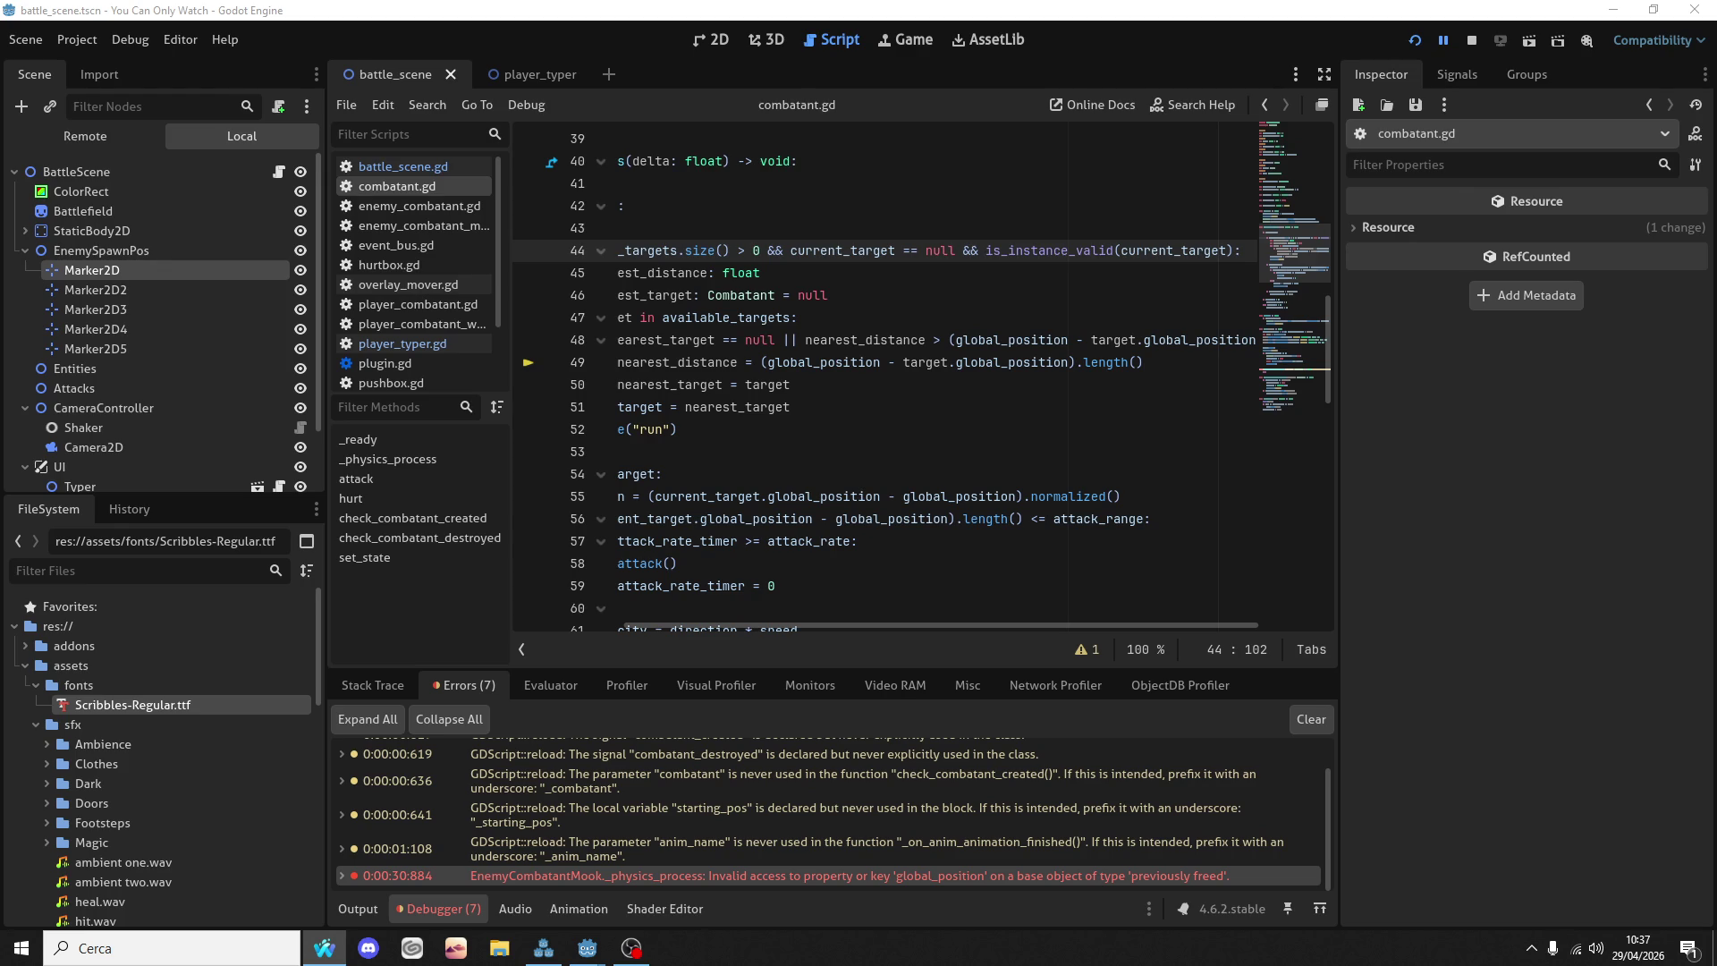
{"action": "left_click", "coordinate": [1056, 251]}
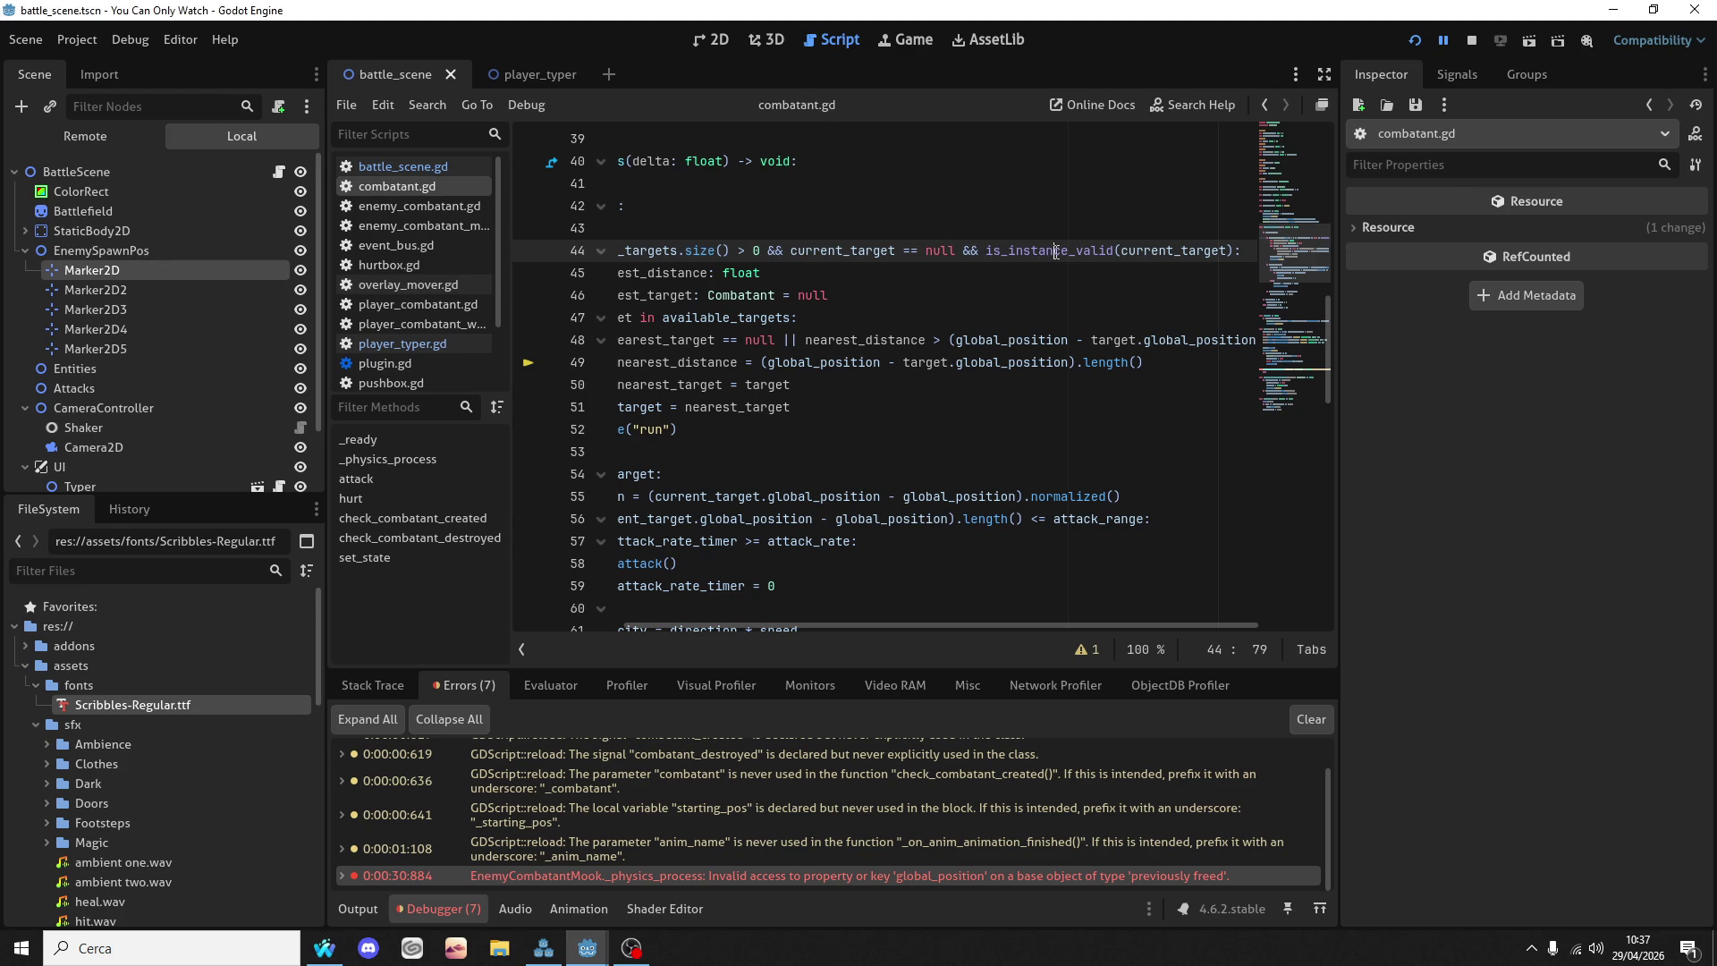
{"action": "triple_click", "coordinate": [1035, 250]}
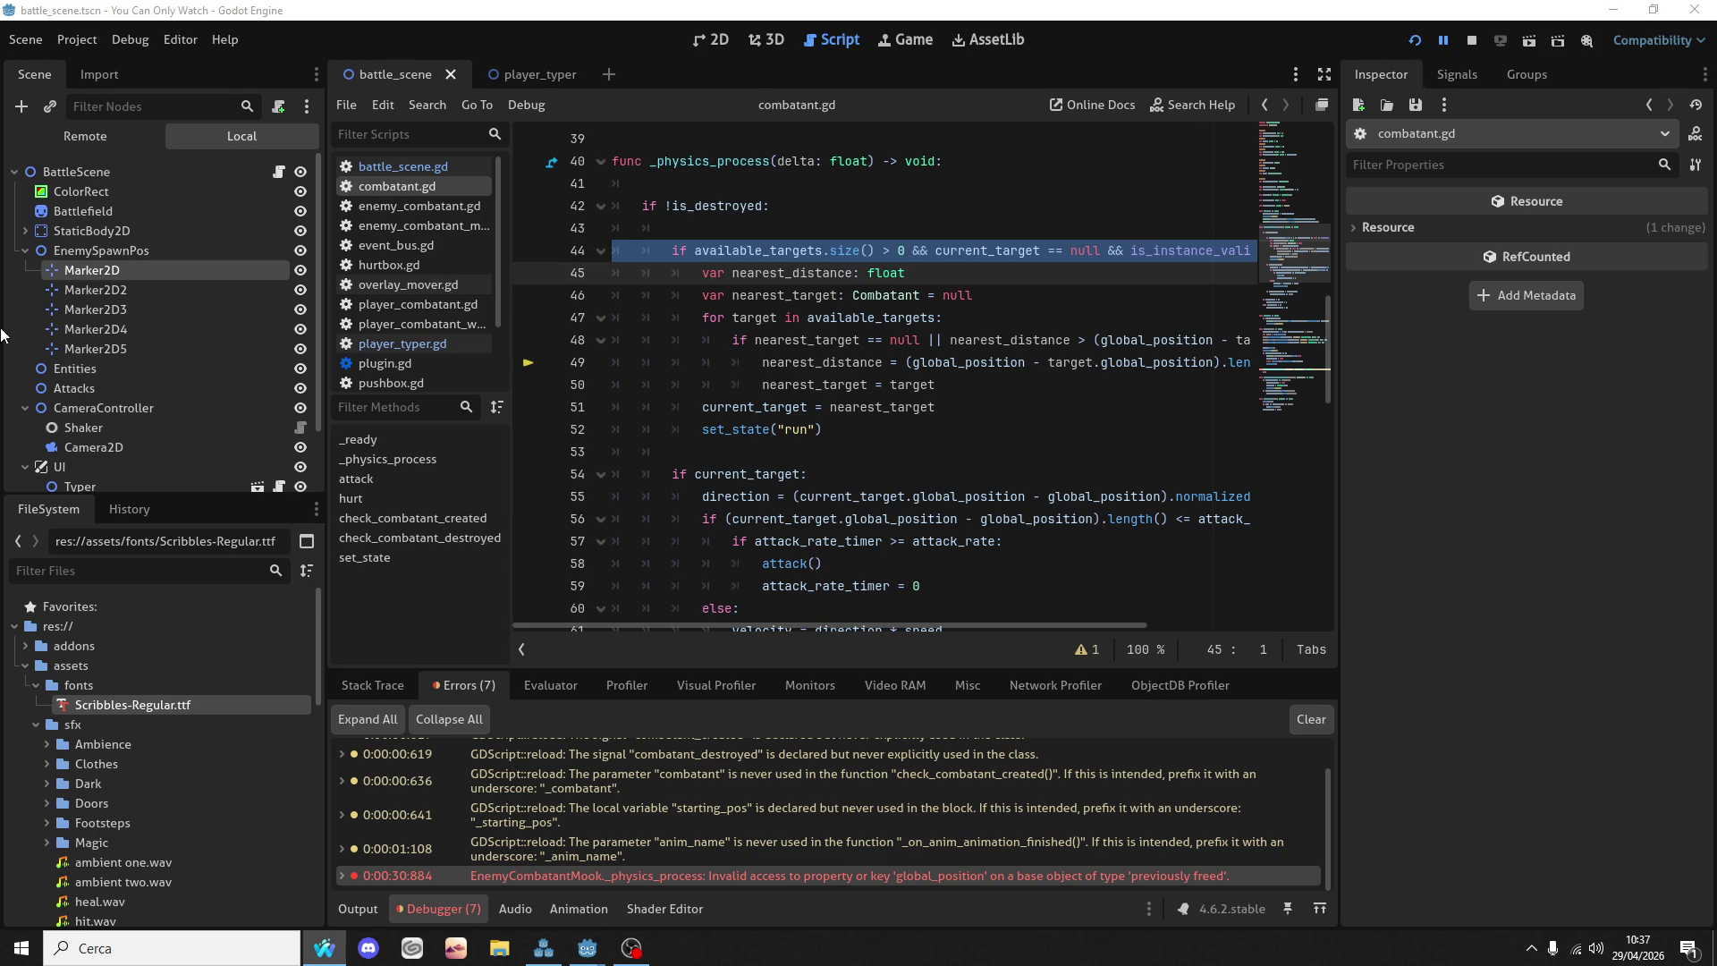
{"action": "double_click", "coordinate": [767, 254]}
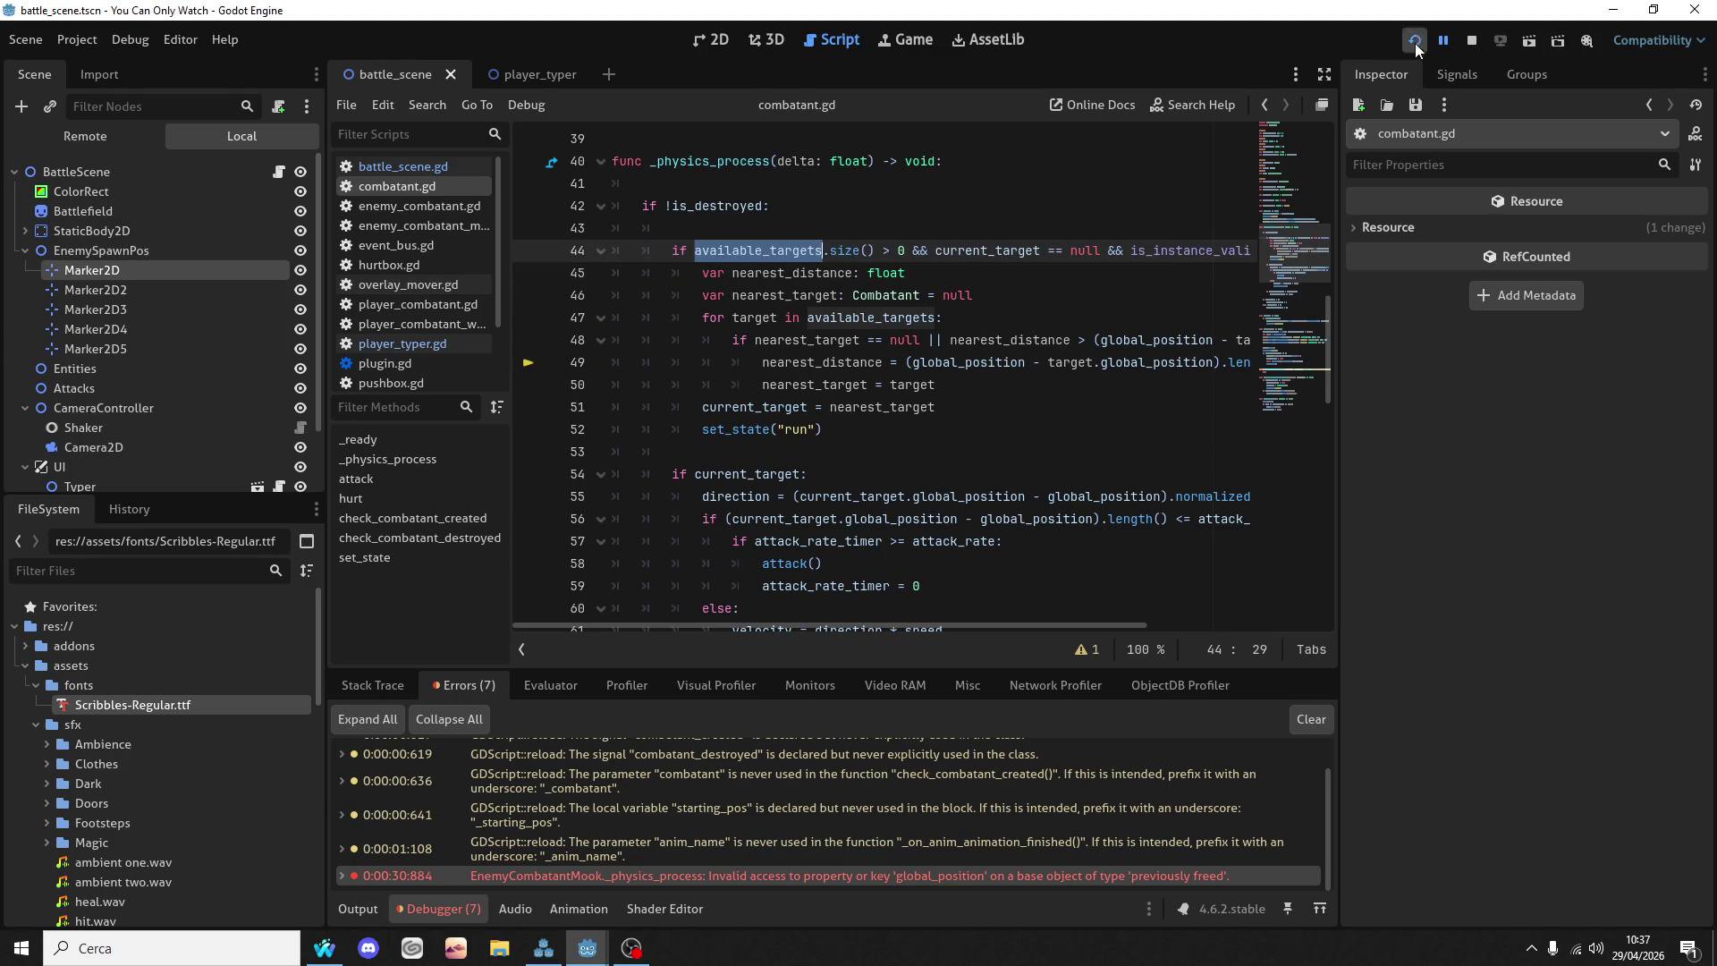
Test the game with the validity check, then inspect the is_instance_valid check on line 44.
{"action": "left_click", "coordinate": [1413, 50]}
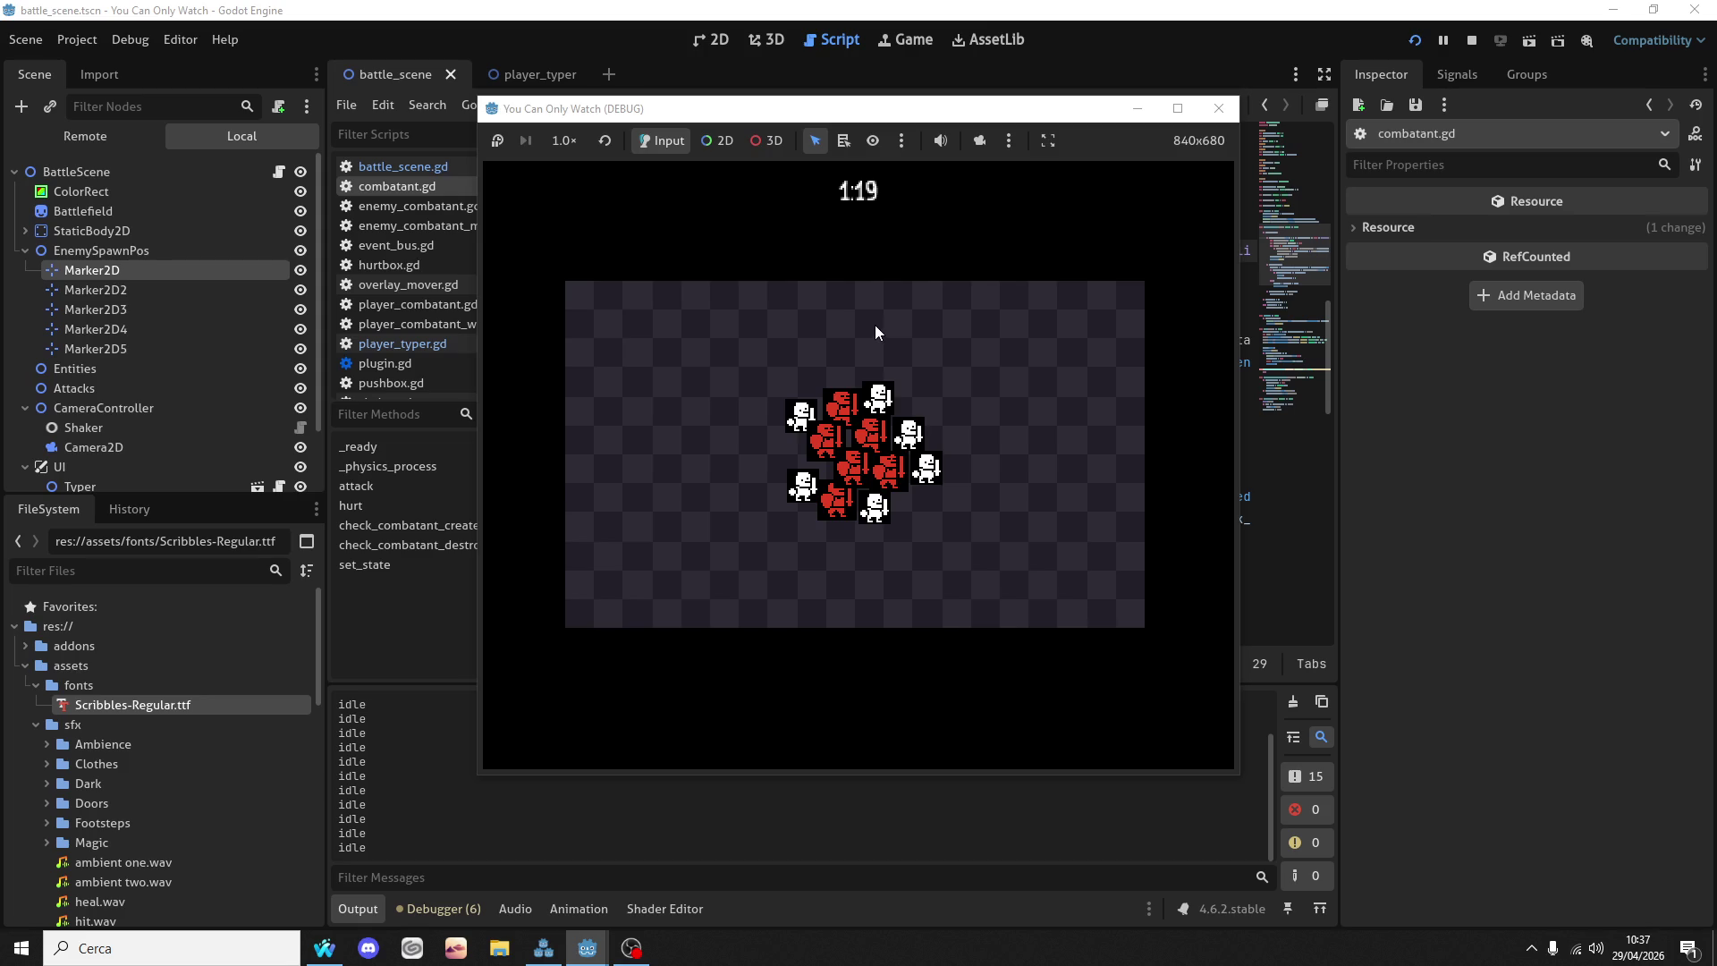
{"action": "left_click", "coordinate": [1247, 250]}
{"action": "mouse_move", "coordinate": [1082, 251]}
{"action": "left_mouse_down"}
{"action": "mouse_move", "coordinate": [1248, 240]}
{"action": "mouse_move", "coordinate": [1213, 250]}
{"action": "left_mouse_up"}
{"action": "left_click", "coordinate": [1139, 257]}
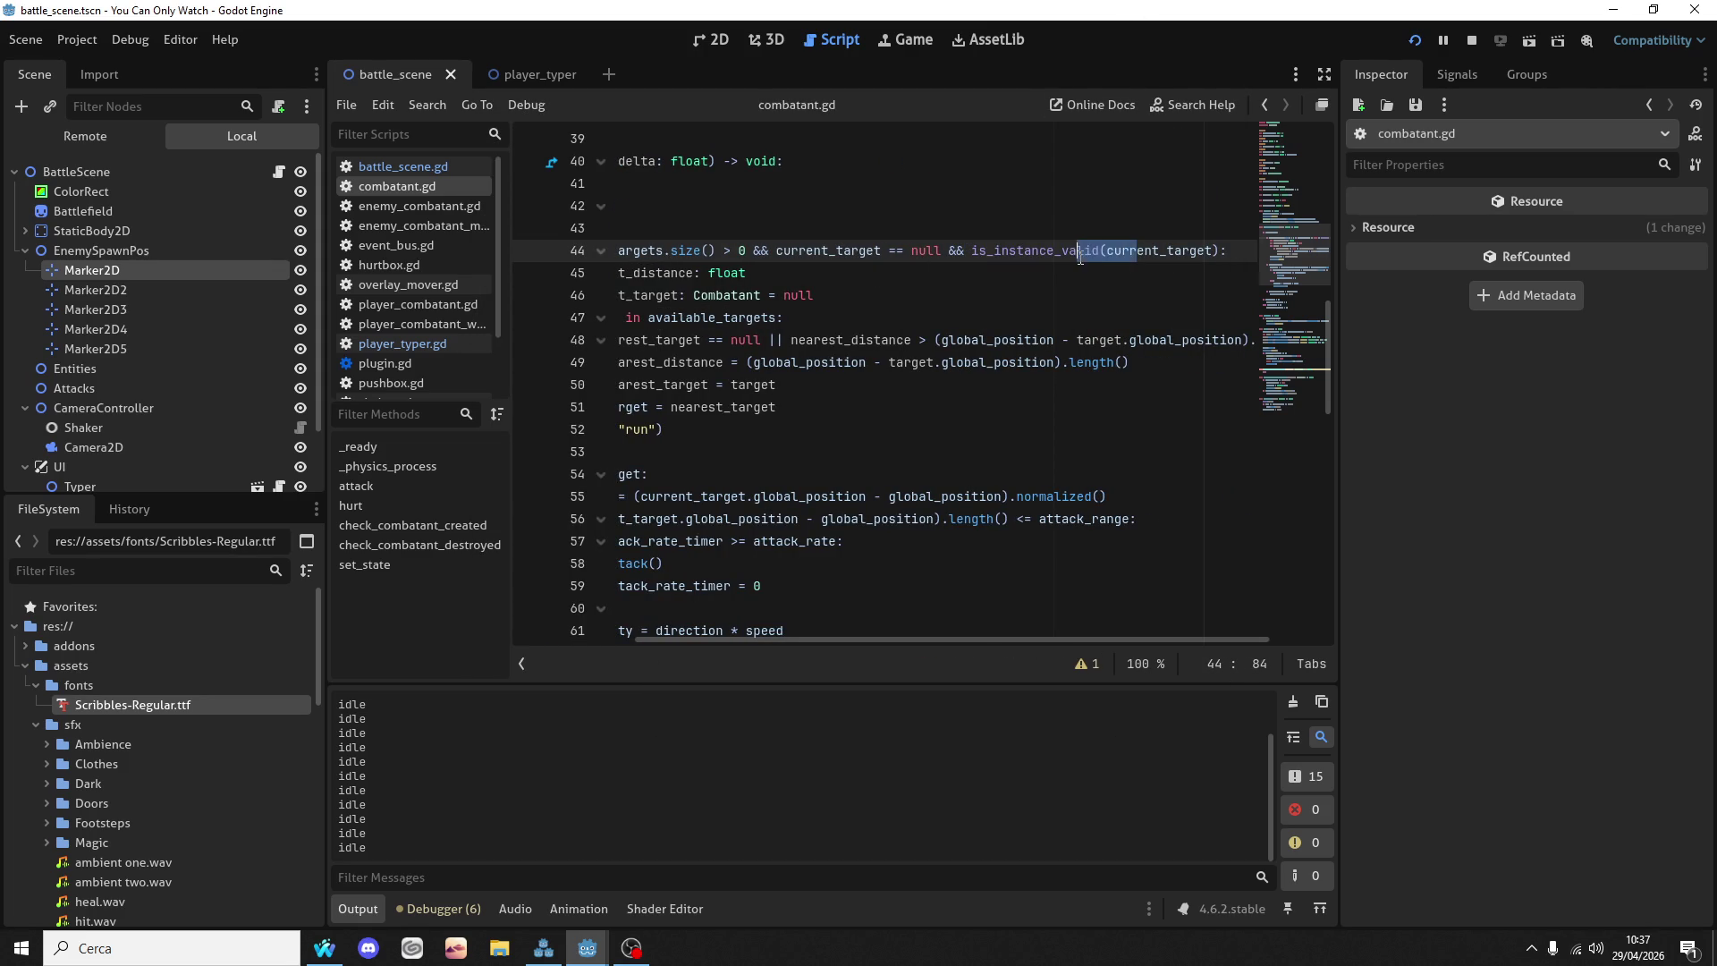
{"action": "double_click", "coordinate": [1149, 246]}
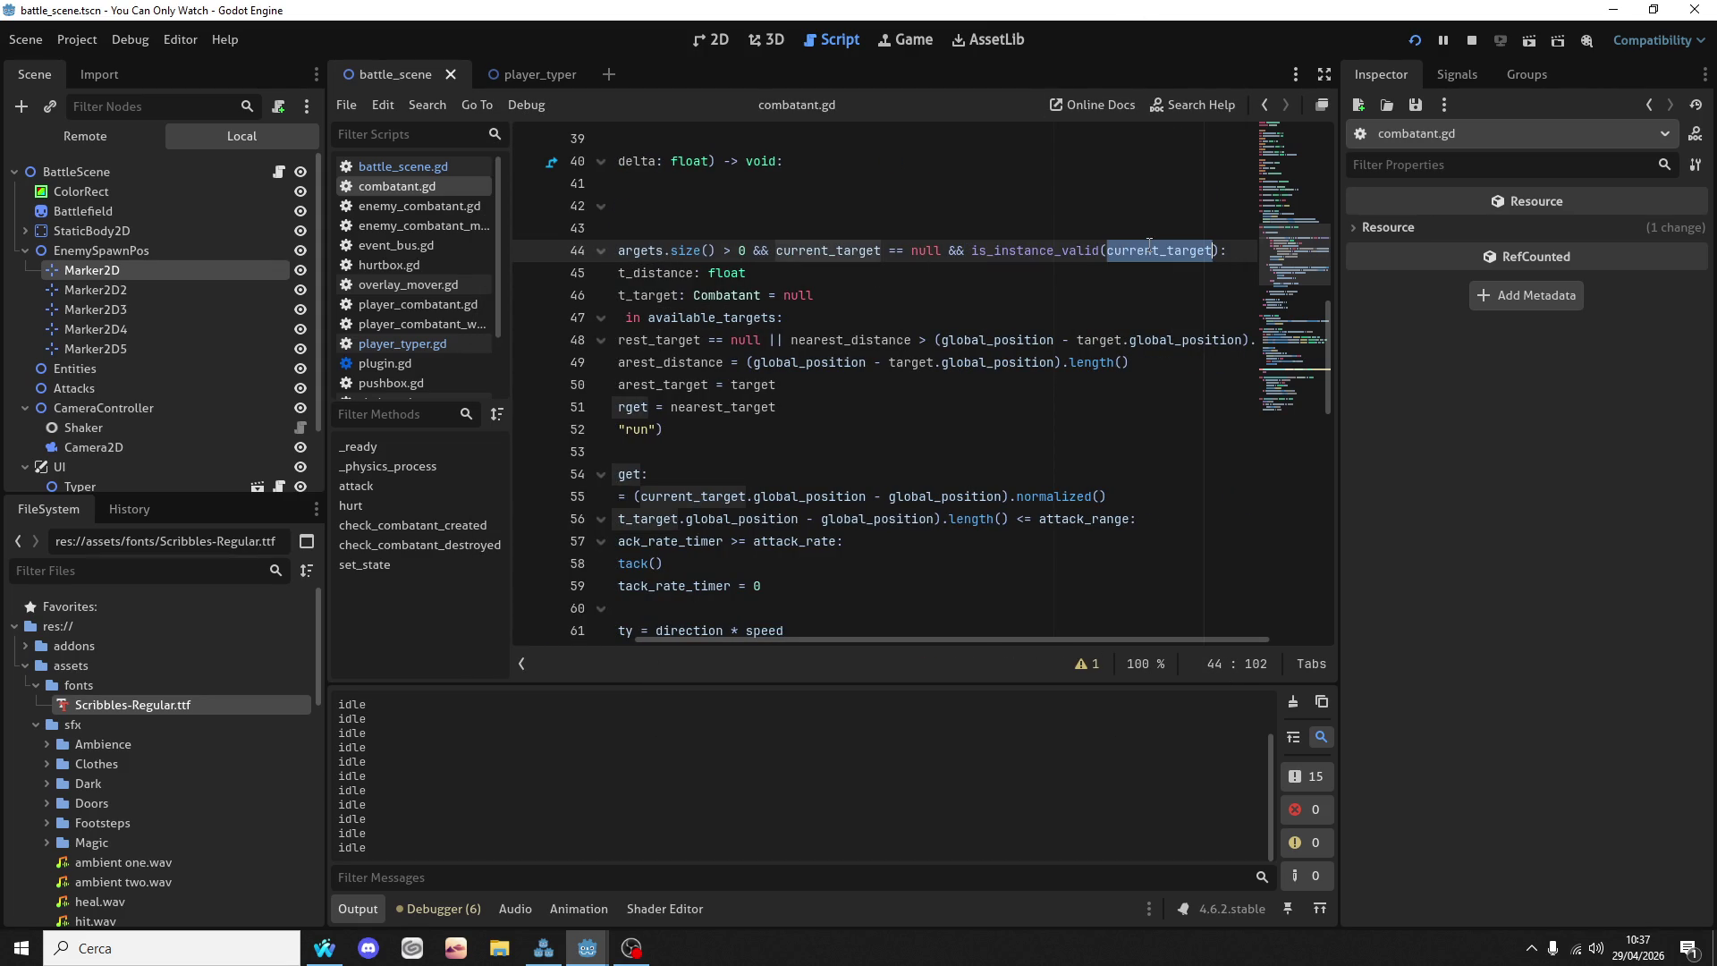
{"action": "double_click", "coordinate": [1073, 248]}
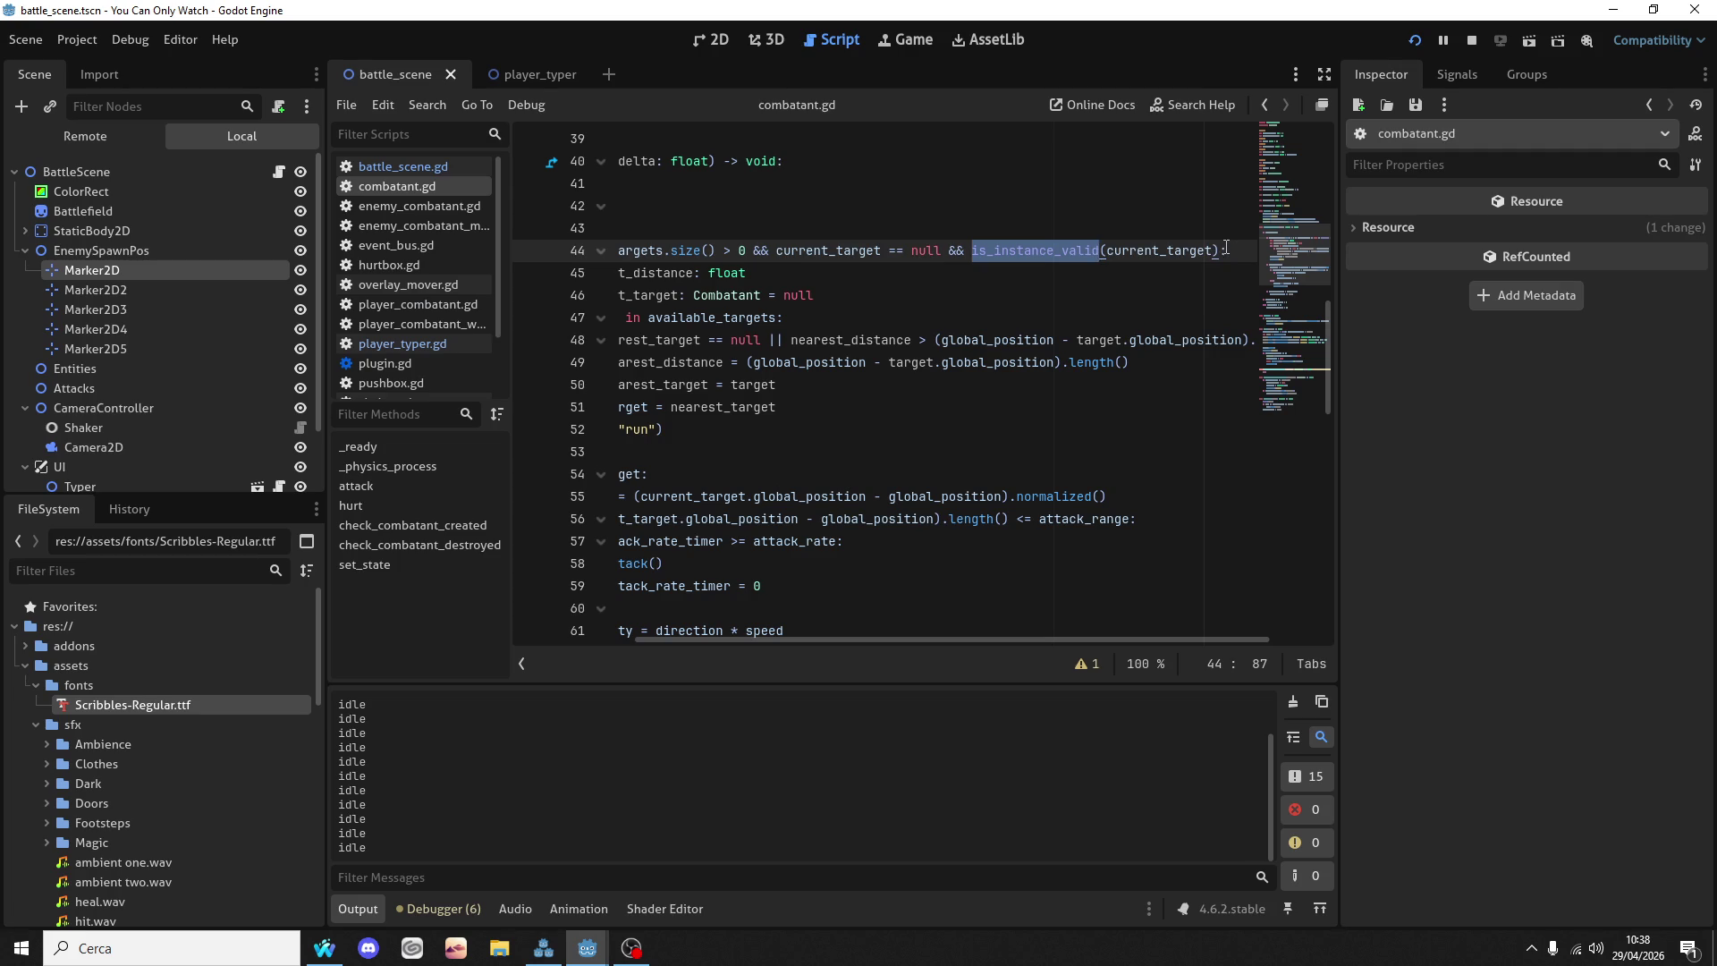
Delete the is_instance_valid check from line 44, save, and bring the running game forward.
{"action": "left_click_drag", "start_coordinate": [1221, 250], "coordinate": [974, 256]}
{"action": "key", "text": "BackSpace"}
{"action": "key", "text": "BackSpace"}
{"action": "key", "text": "BackSpace"}
{"action": "key", "text": "BackSpace"}
{"action": "key", "text": "ctrl+s"}
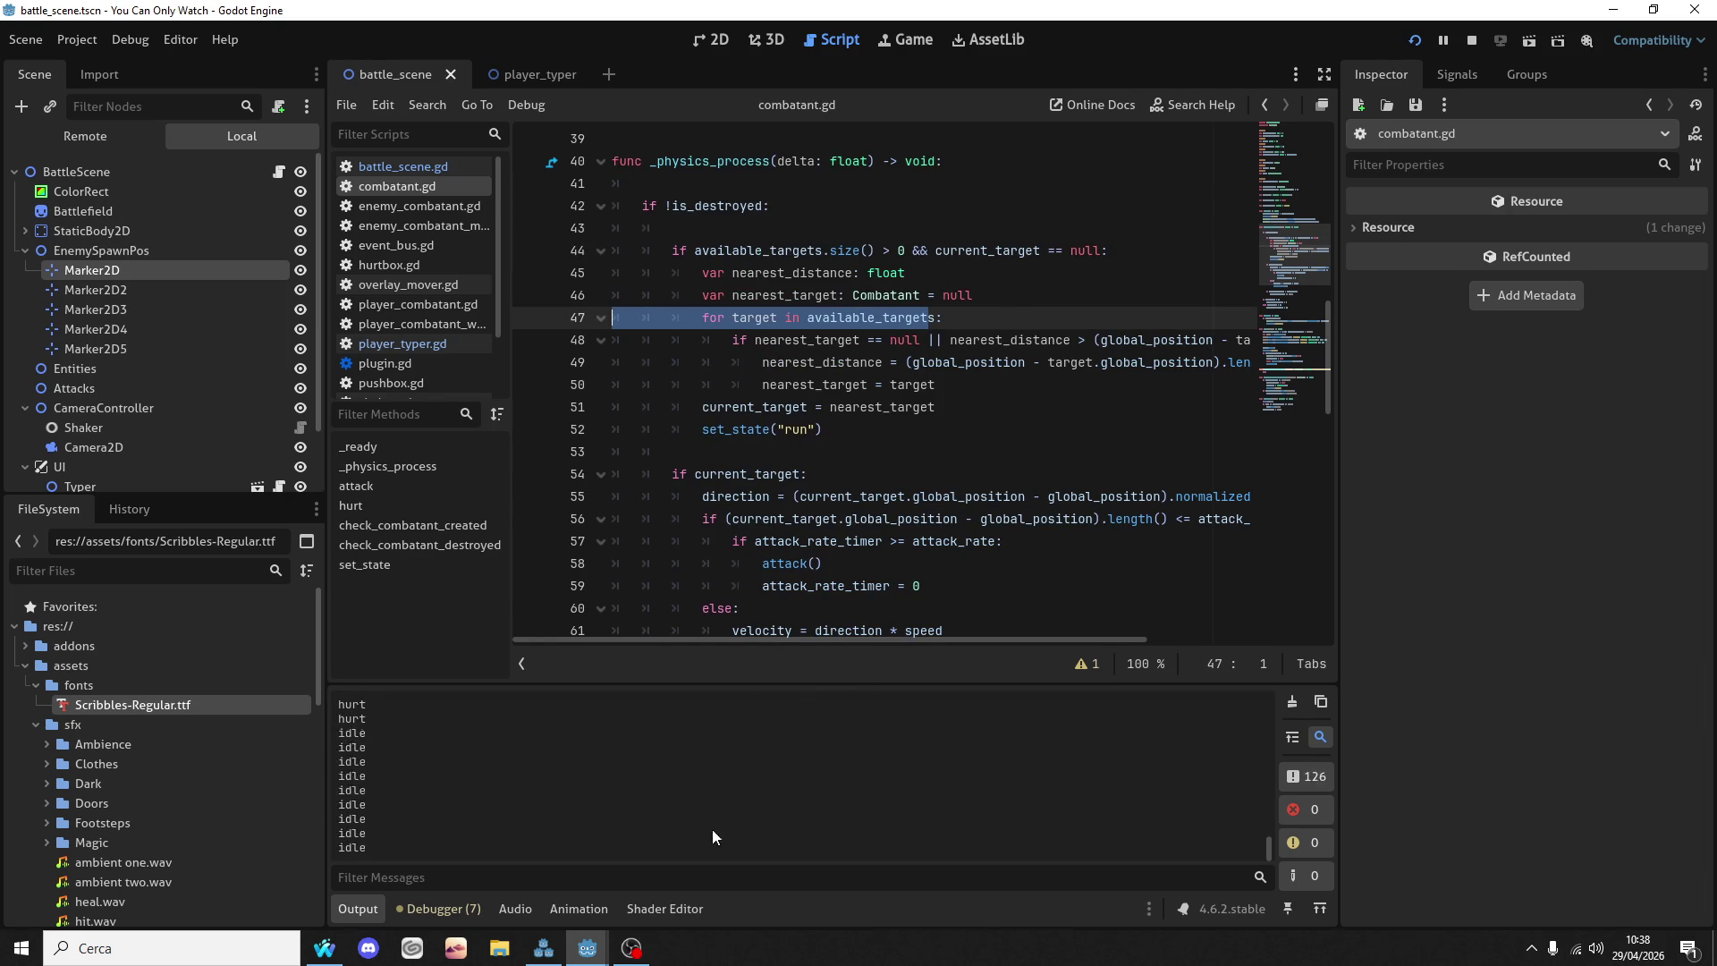
{"action": "mouse_move", "coordinate": [588, 946]}
{"action": "left_click", "coordinate": [719, 885]}
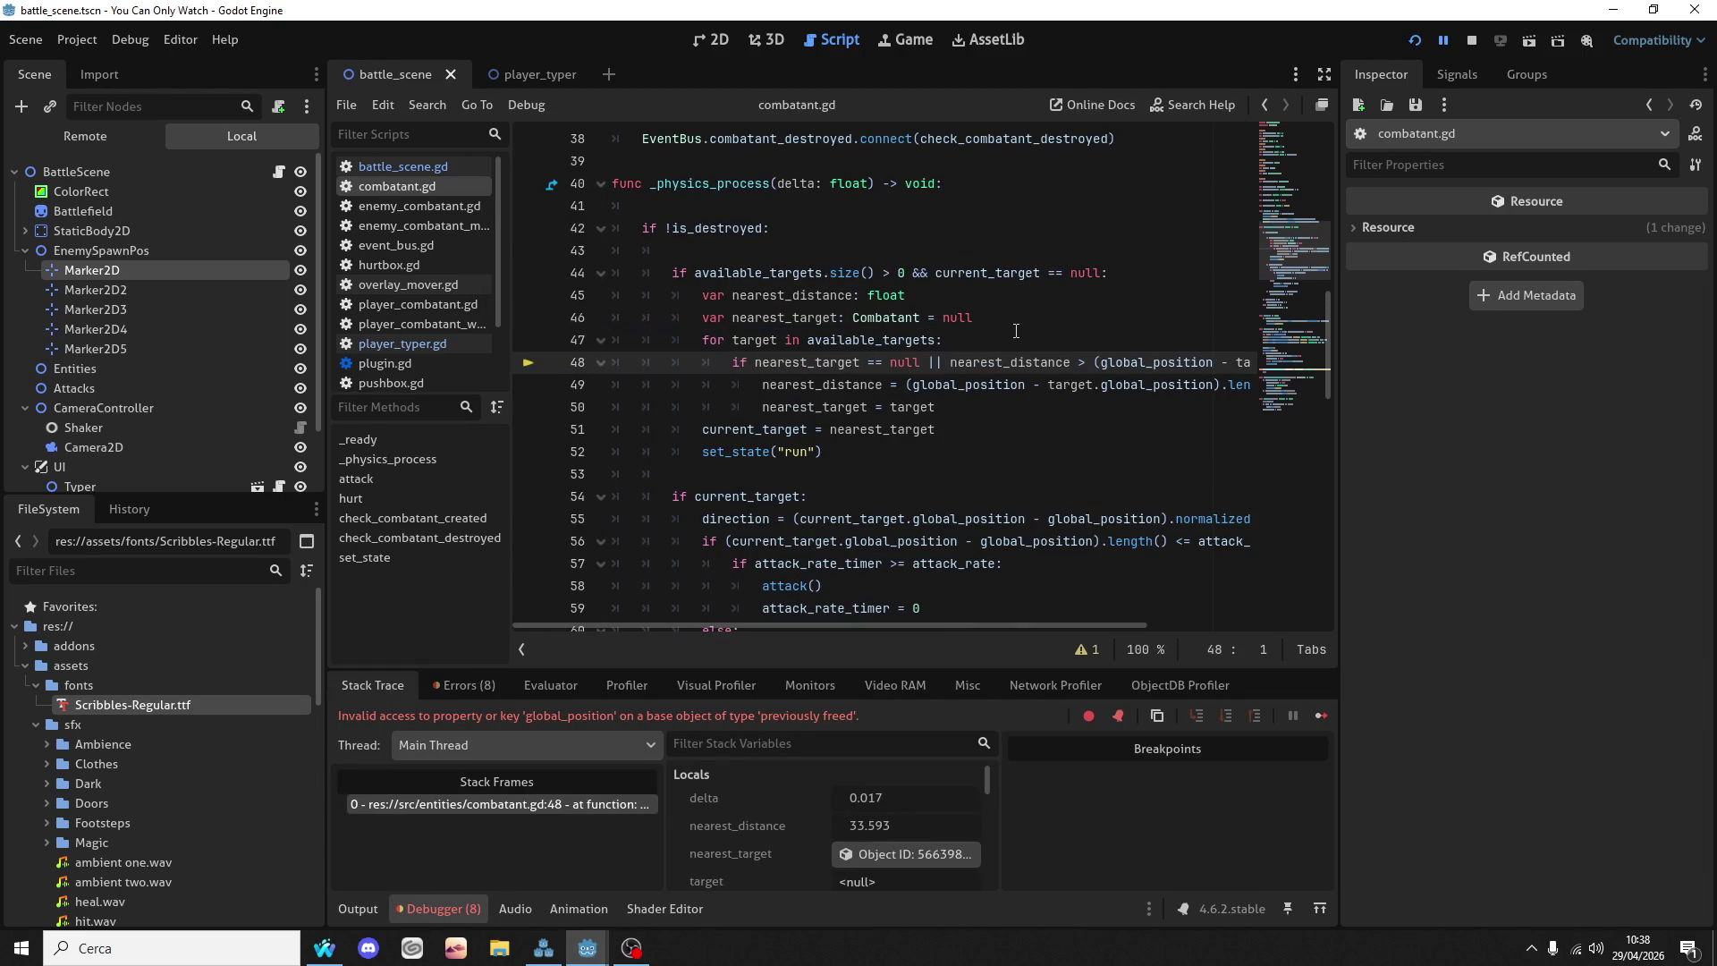
Insert an 'is_instance_valid(current_target) &&' check at the start of line 48's condition.
{"action": "double_click", "coordinate": [899, 347]}
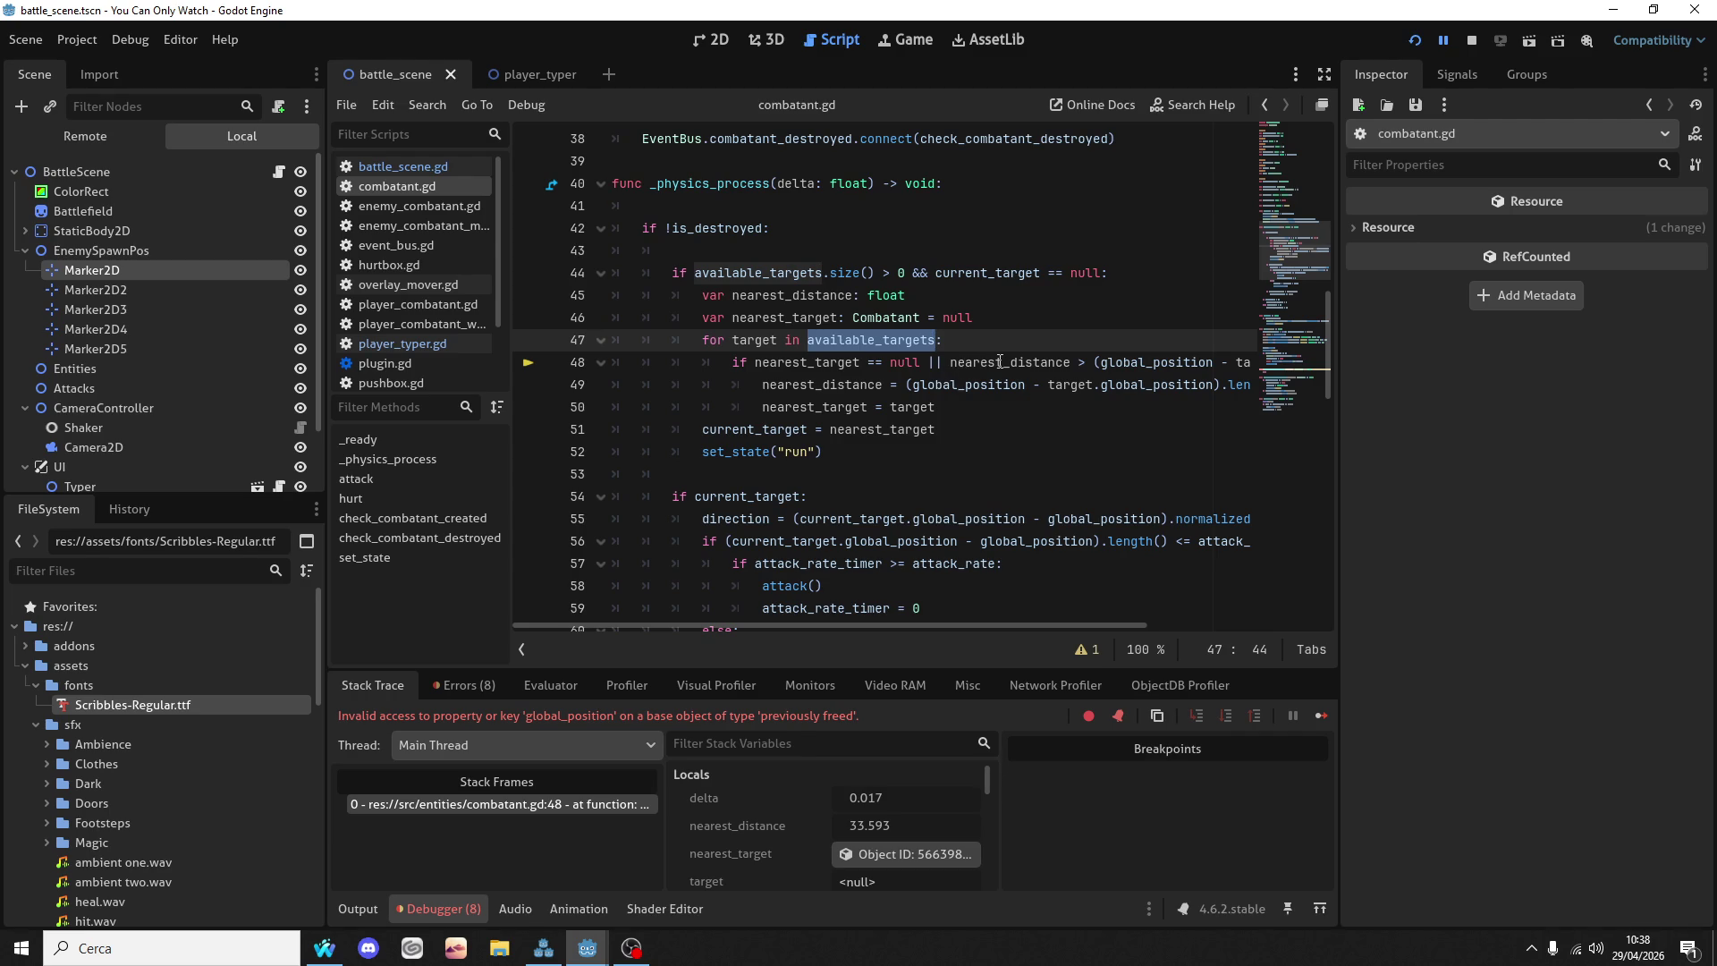
{"action": "left_click", "coordinate": [951, 362]}
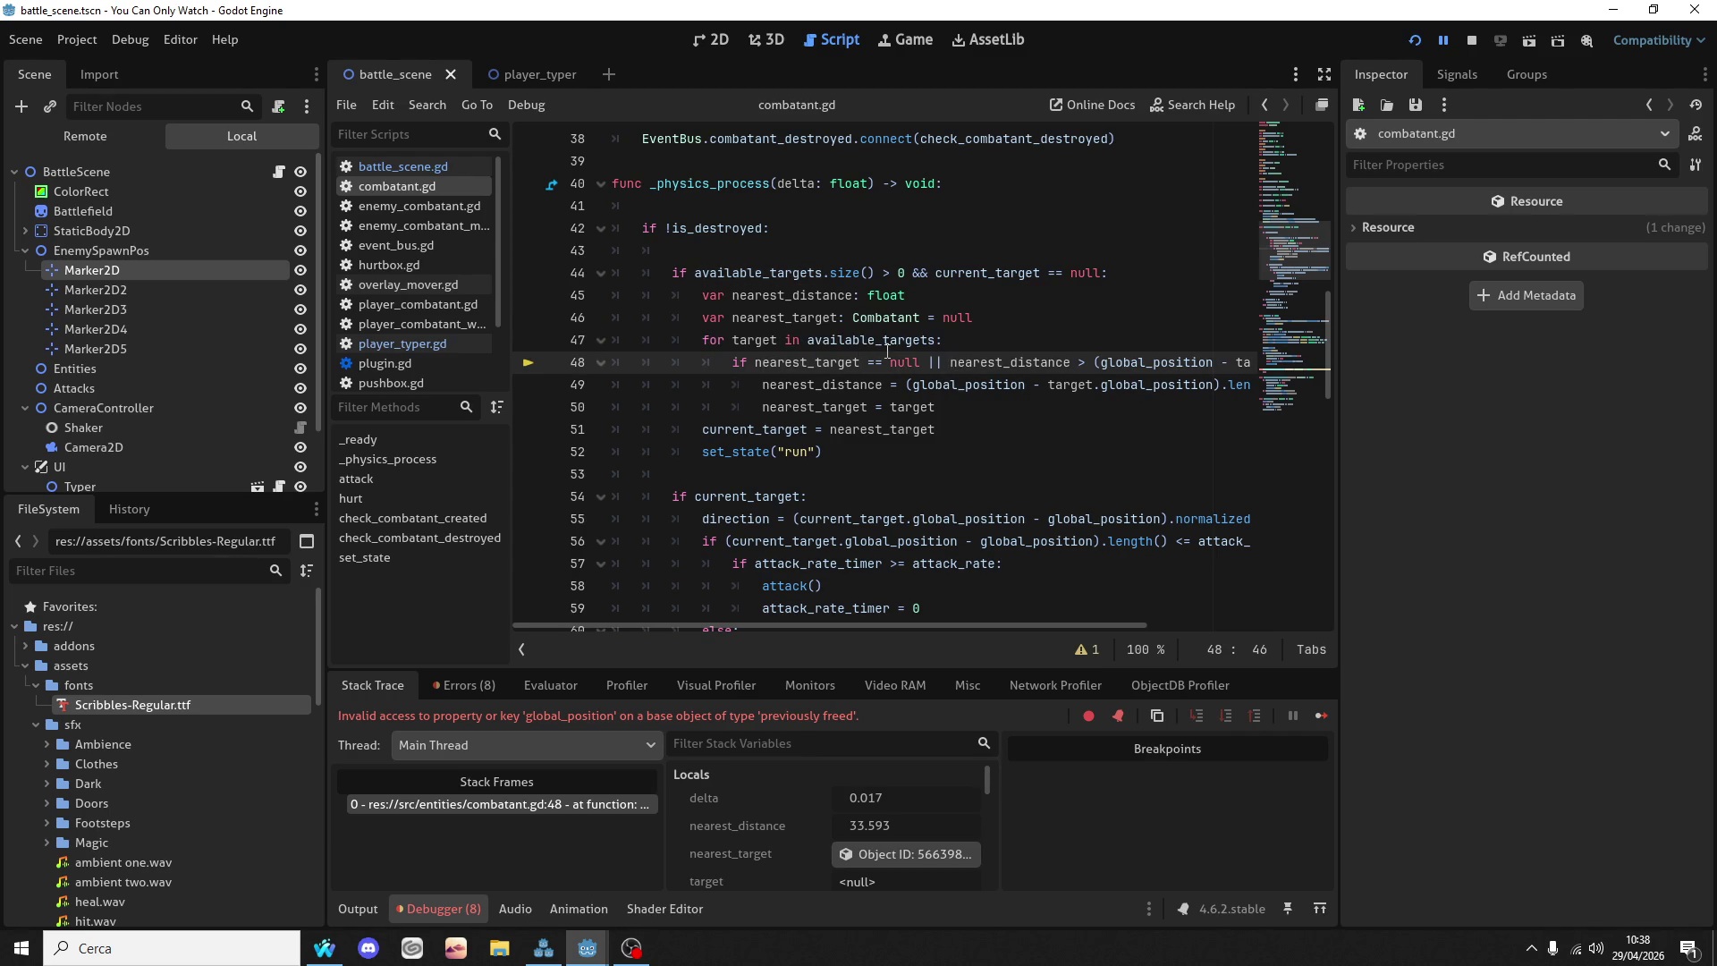
{"action": "type", "text": "is_instance_valid(current_target) &&"}
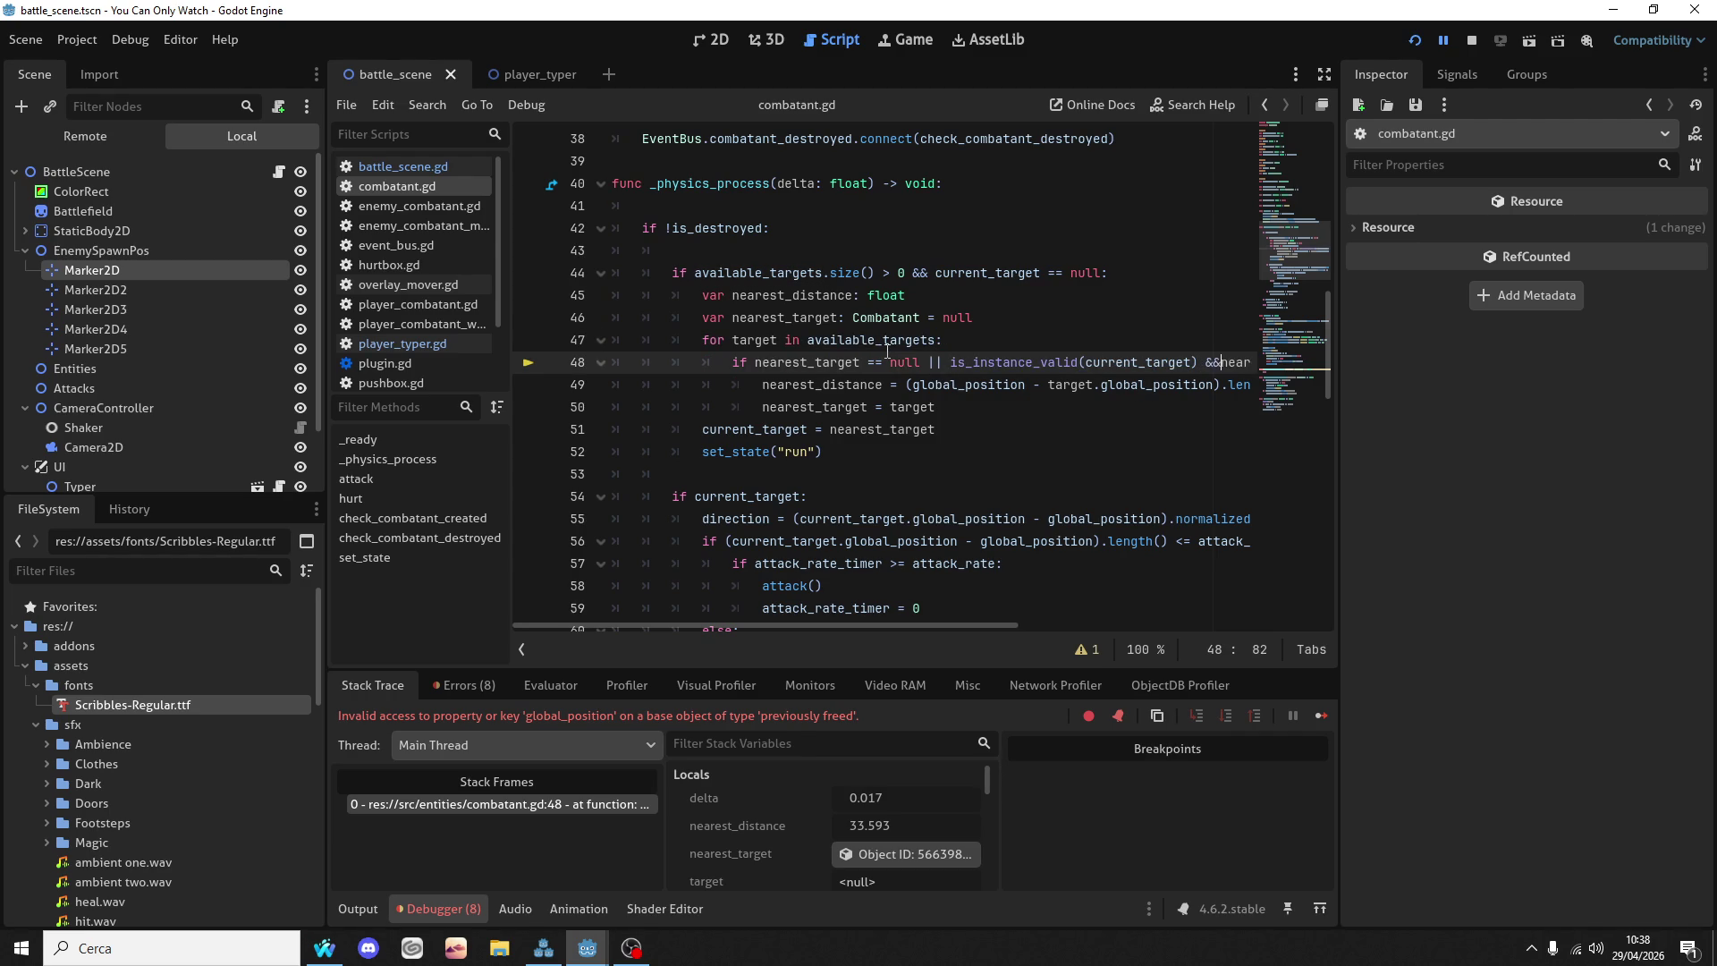
{"action": "key", "text": "ctrl+Left"}
{"action": "key", "text": "ctrl+Left"}
{"action": "key", "text": "ctrl+Left"}
{"action": "key", "text": "ctrl+shift+Right"}
{"action": "key", "text": "ctrl+shift+Right"}
{"action": "key", "text": "ctrl+shift+Right"}
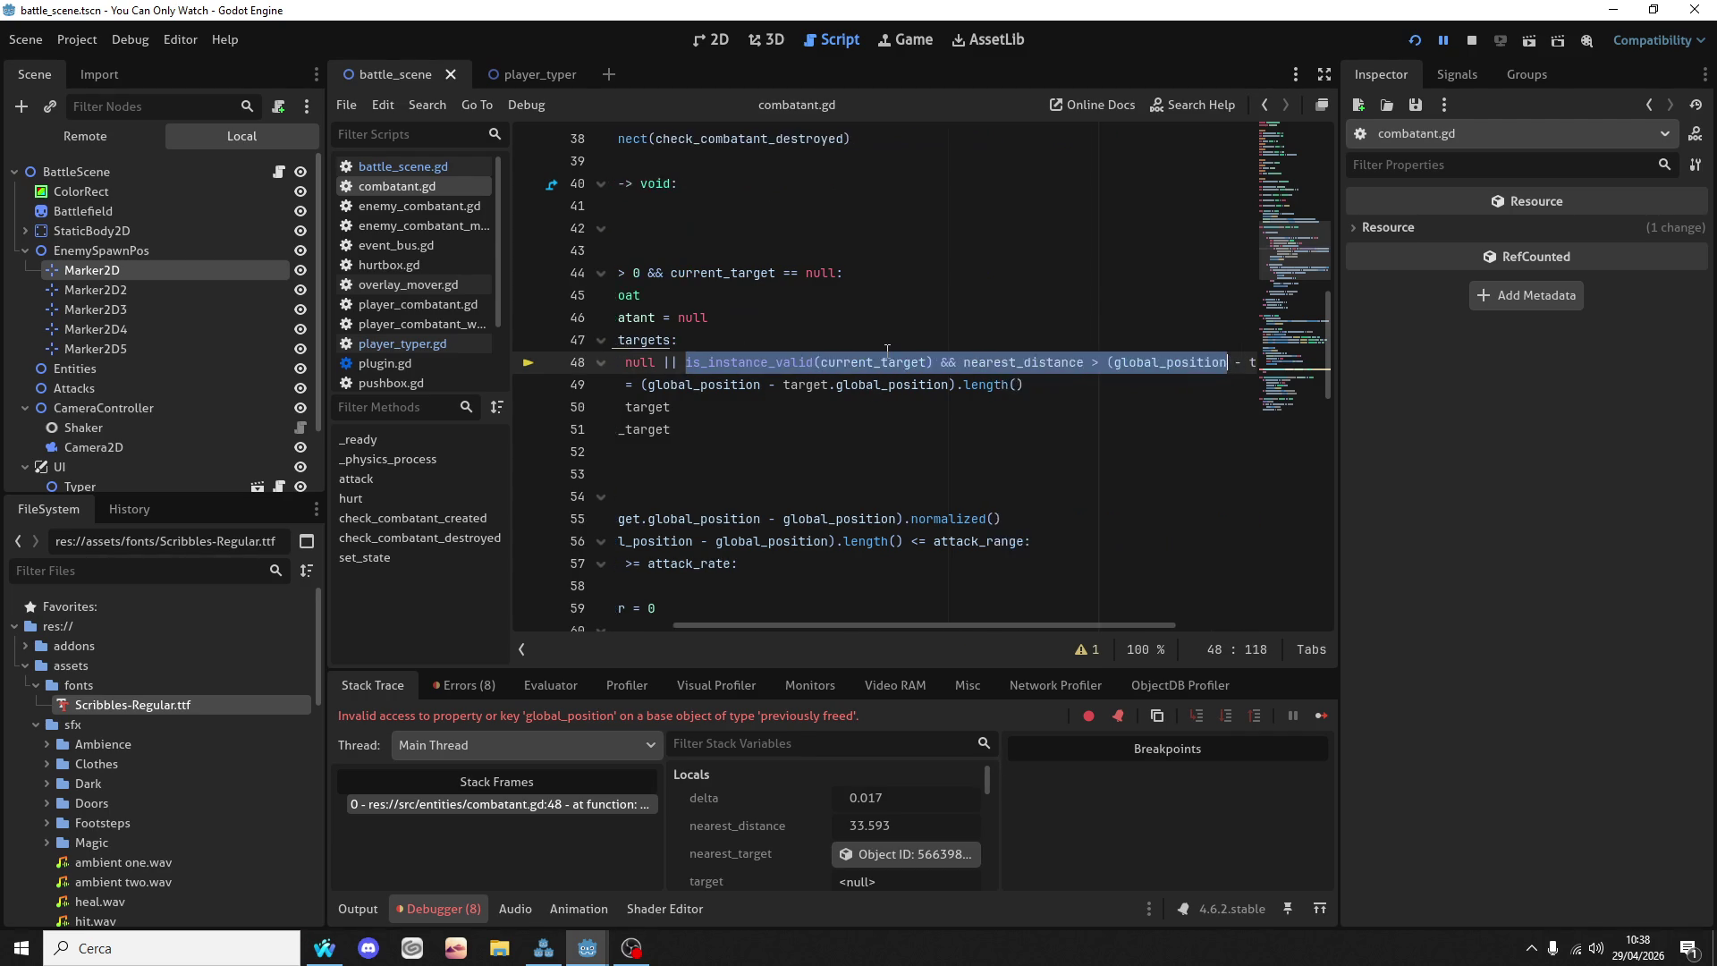
{"action": "key", "text": "ctrl+shift+Right"}
{"action": "key", "text": "ctrl+shift+Right"}
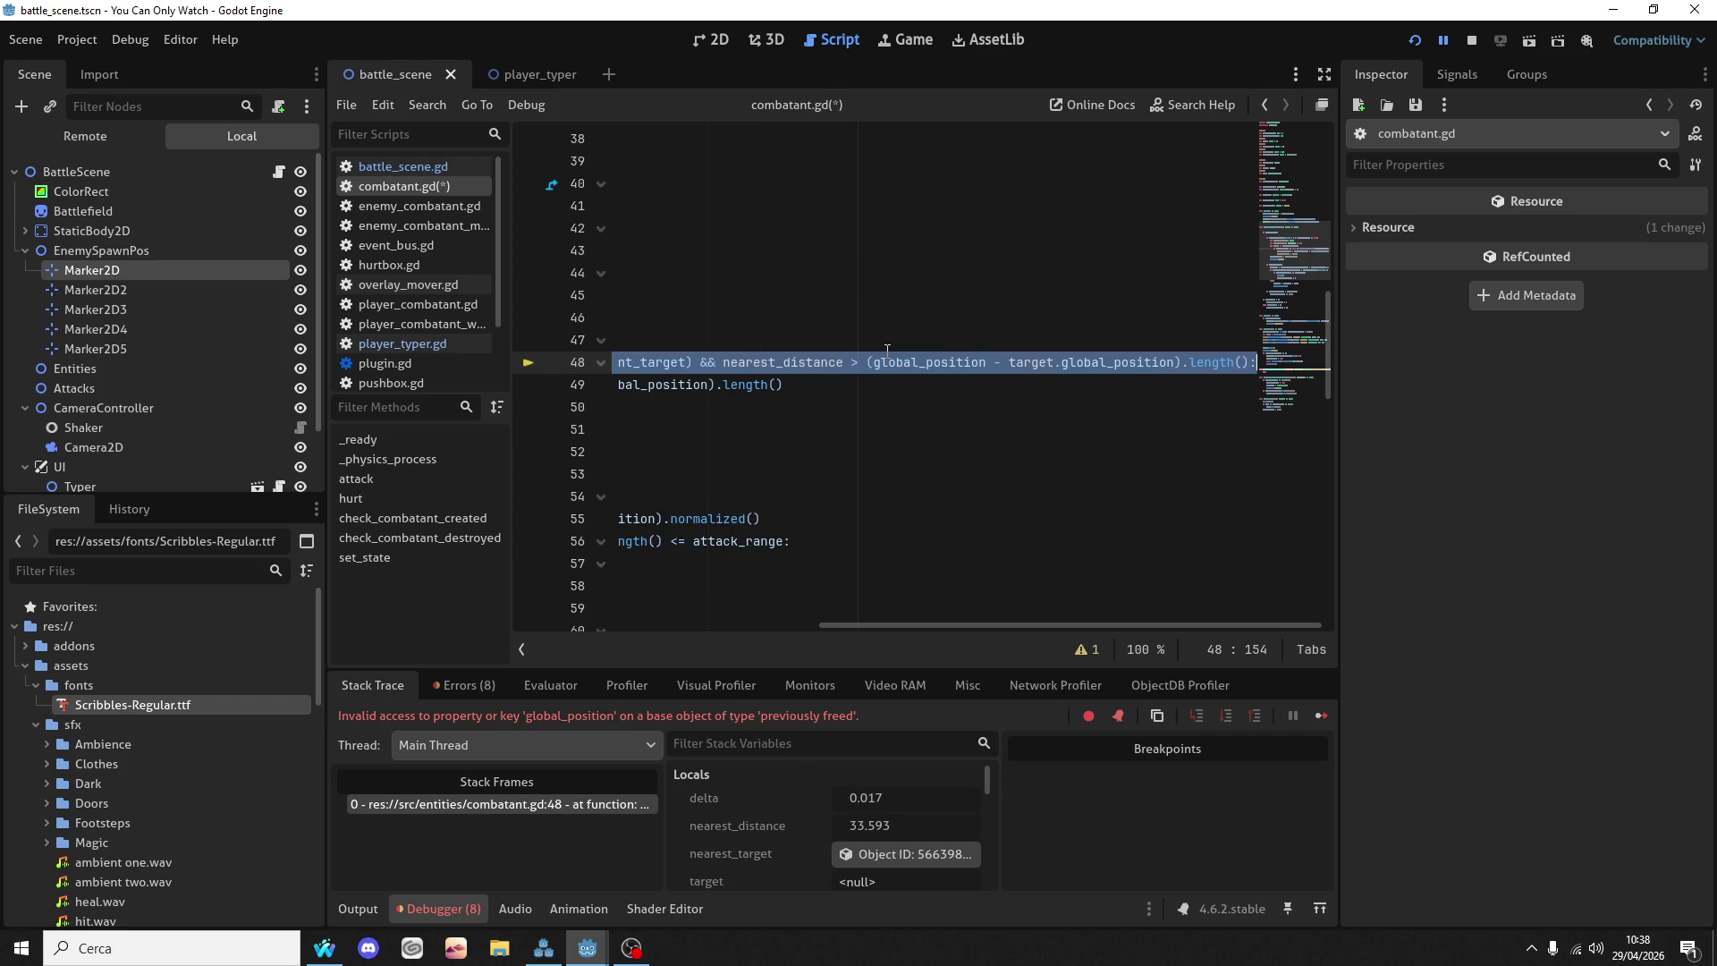
{"action": "key", "text": "shift+Left"}
{"action": "key", "text": "Right"}
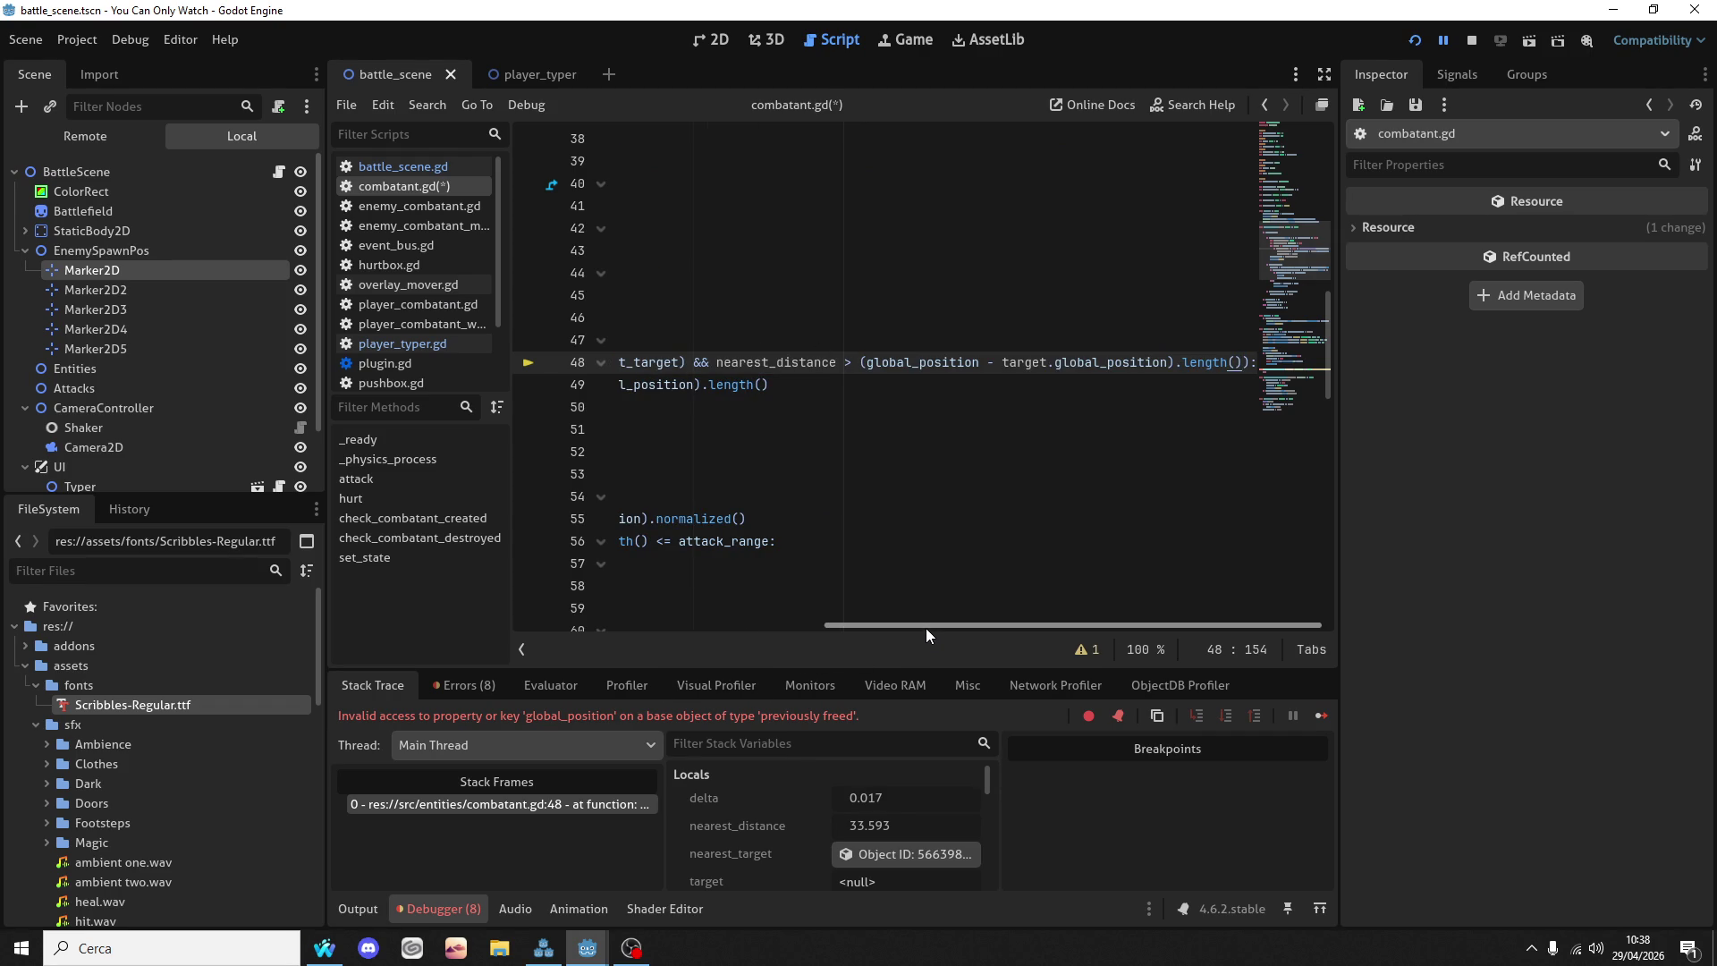
Change the check to is_instance_valid(target), save combatant.gd, and run the battle scene again.
{"action": "mouse_move", "coordinate": [925, 627]}
{"action": "left_mouse_down"}
{"action": "mouse_move", "coordinate": [613, 652]}
{"action": "mouse_move", "coordinate": [864, 635]}
{"action": "mouse_move", "coordinate": [1009, 409]}
{"action": "left_mouse_up"}
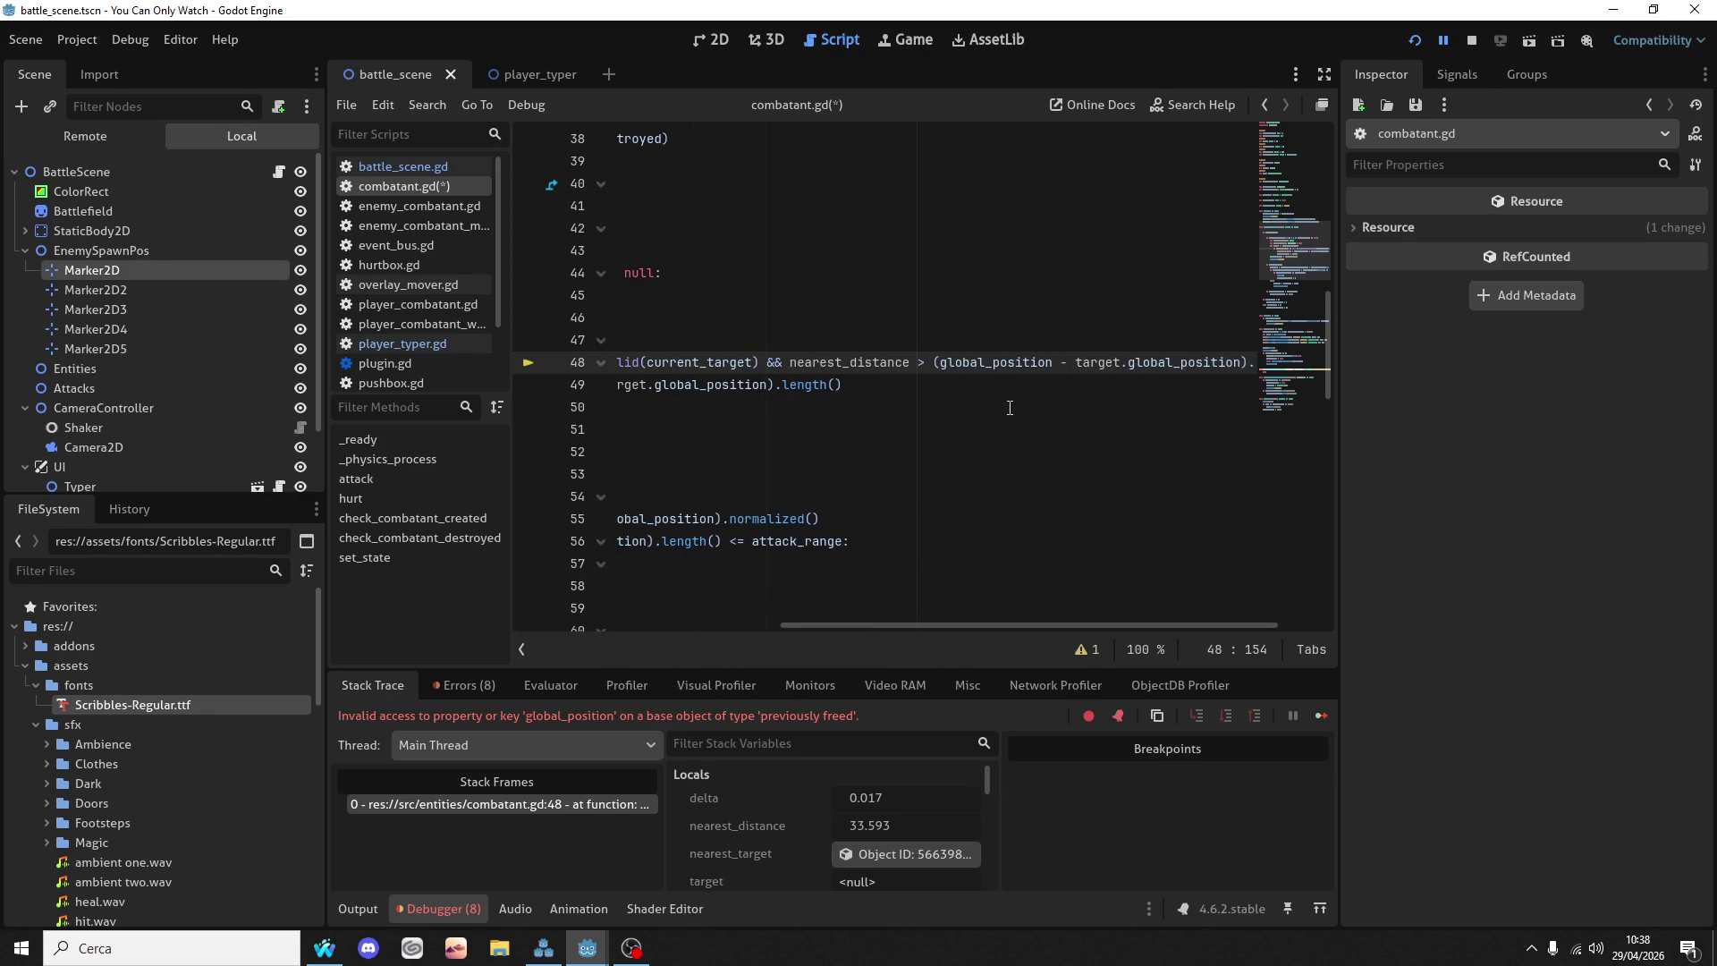
{"action": "double_click", "coordinate": [1095, 362]}
{"action": "key", "text": "ctrl+c"}
{"action": "double_click", "coordinate": [687, 362]}
{"action": "key", "text": "ctrl+v"}
{"action": "left_click_drag", "start_coordinate": [1005, 625], "coordinate": [655, 620]}
{"action": "key", "text": "ctrl+s"}
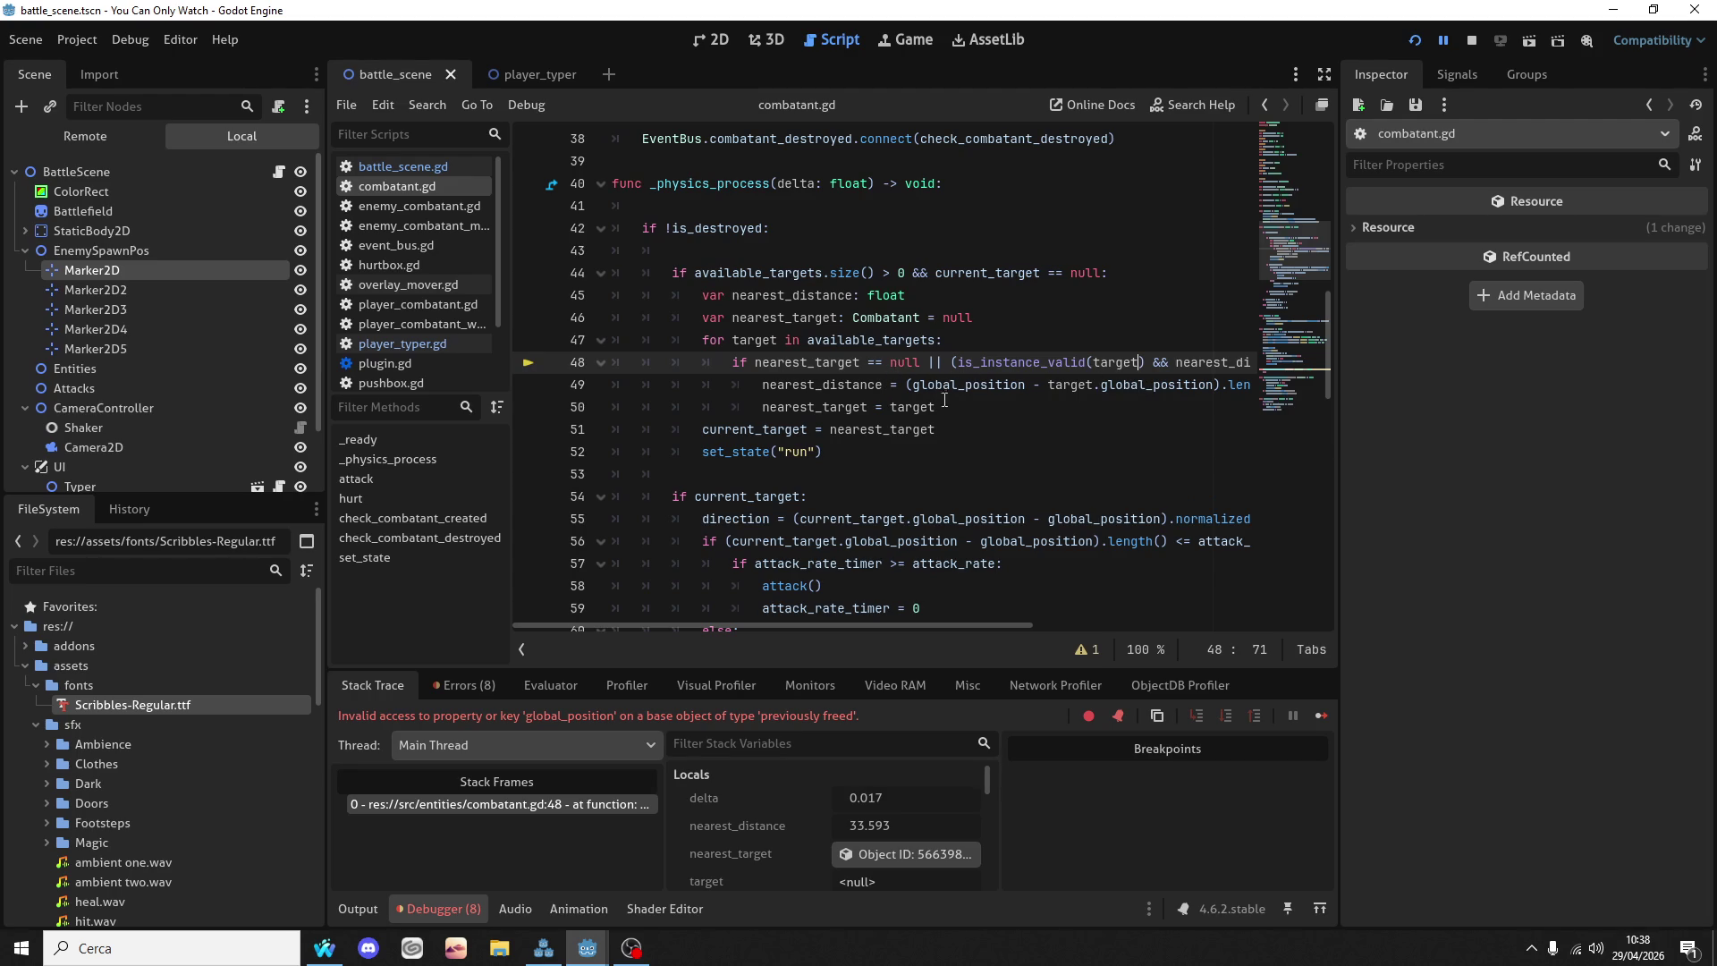
{"action": "left_click", "coordinate": [1406, 45]}
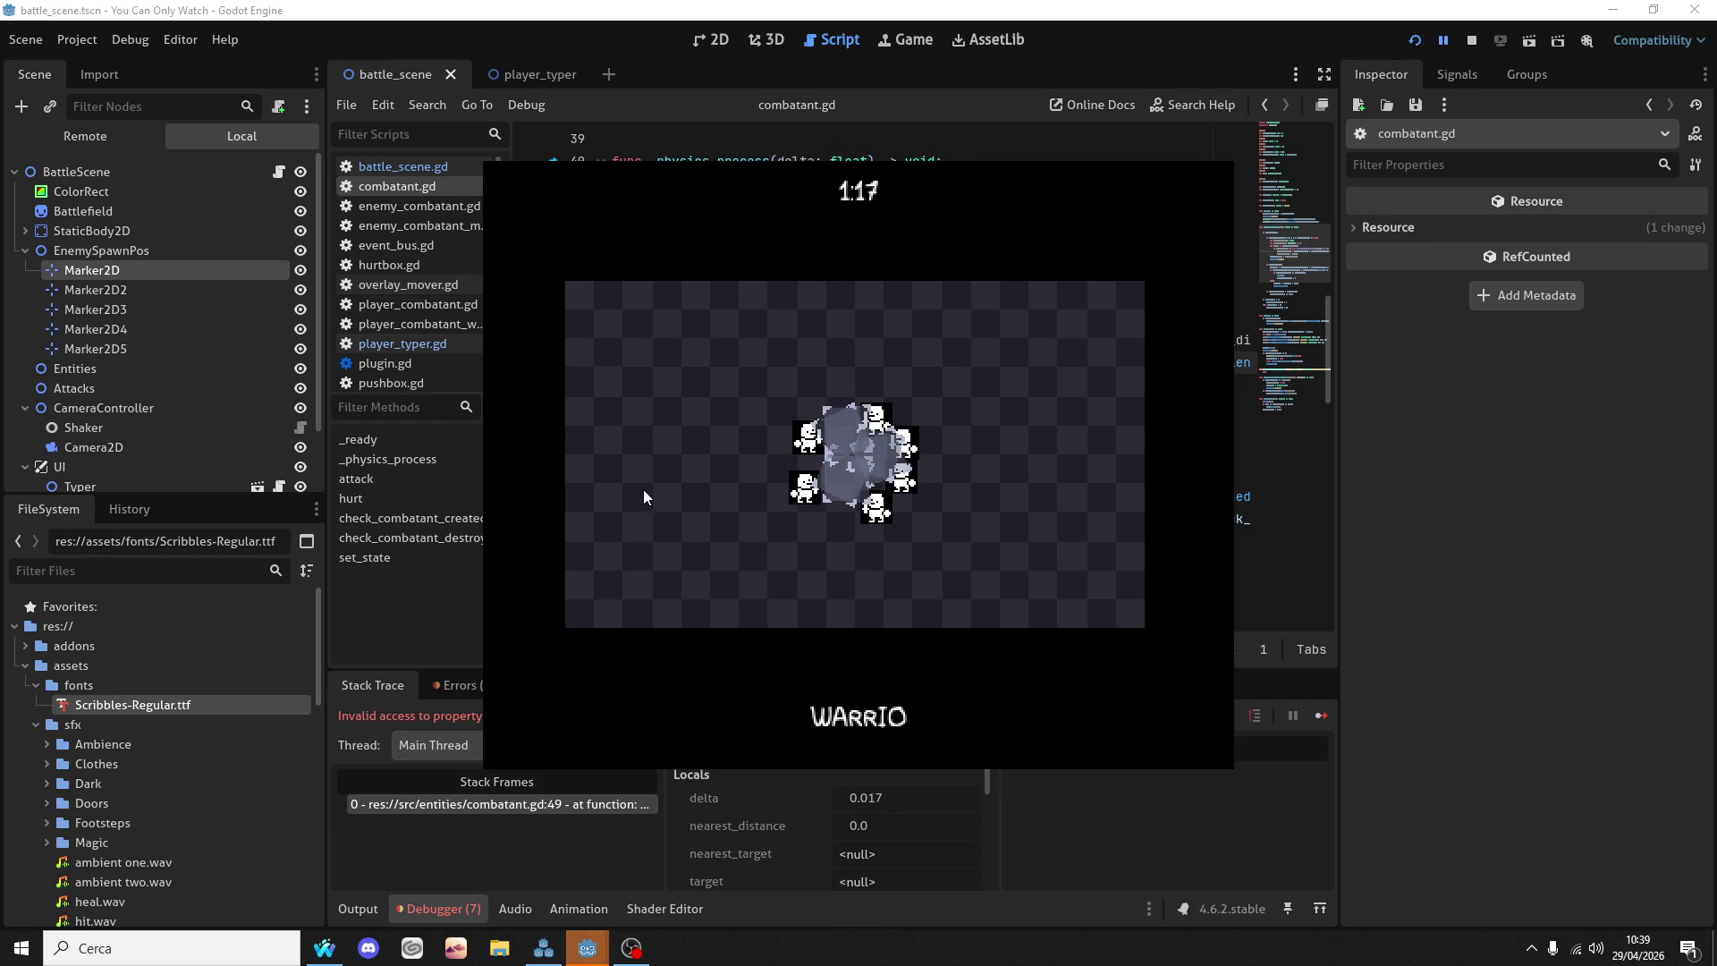
Check lines 48–49, then expand available_targets under Members to show its single <null> element.
{"action": "mouse_move", "coordinate": [989, 372]}
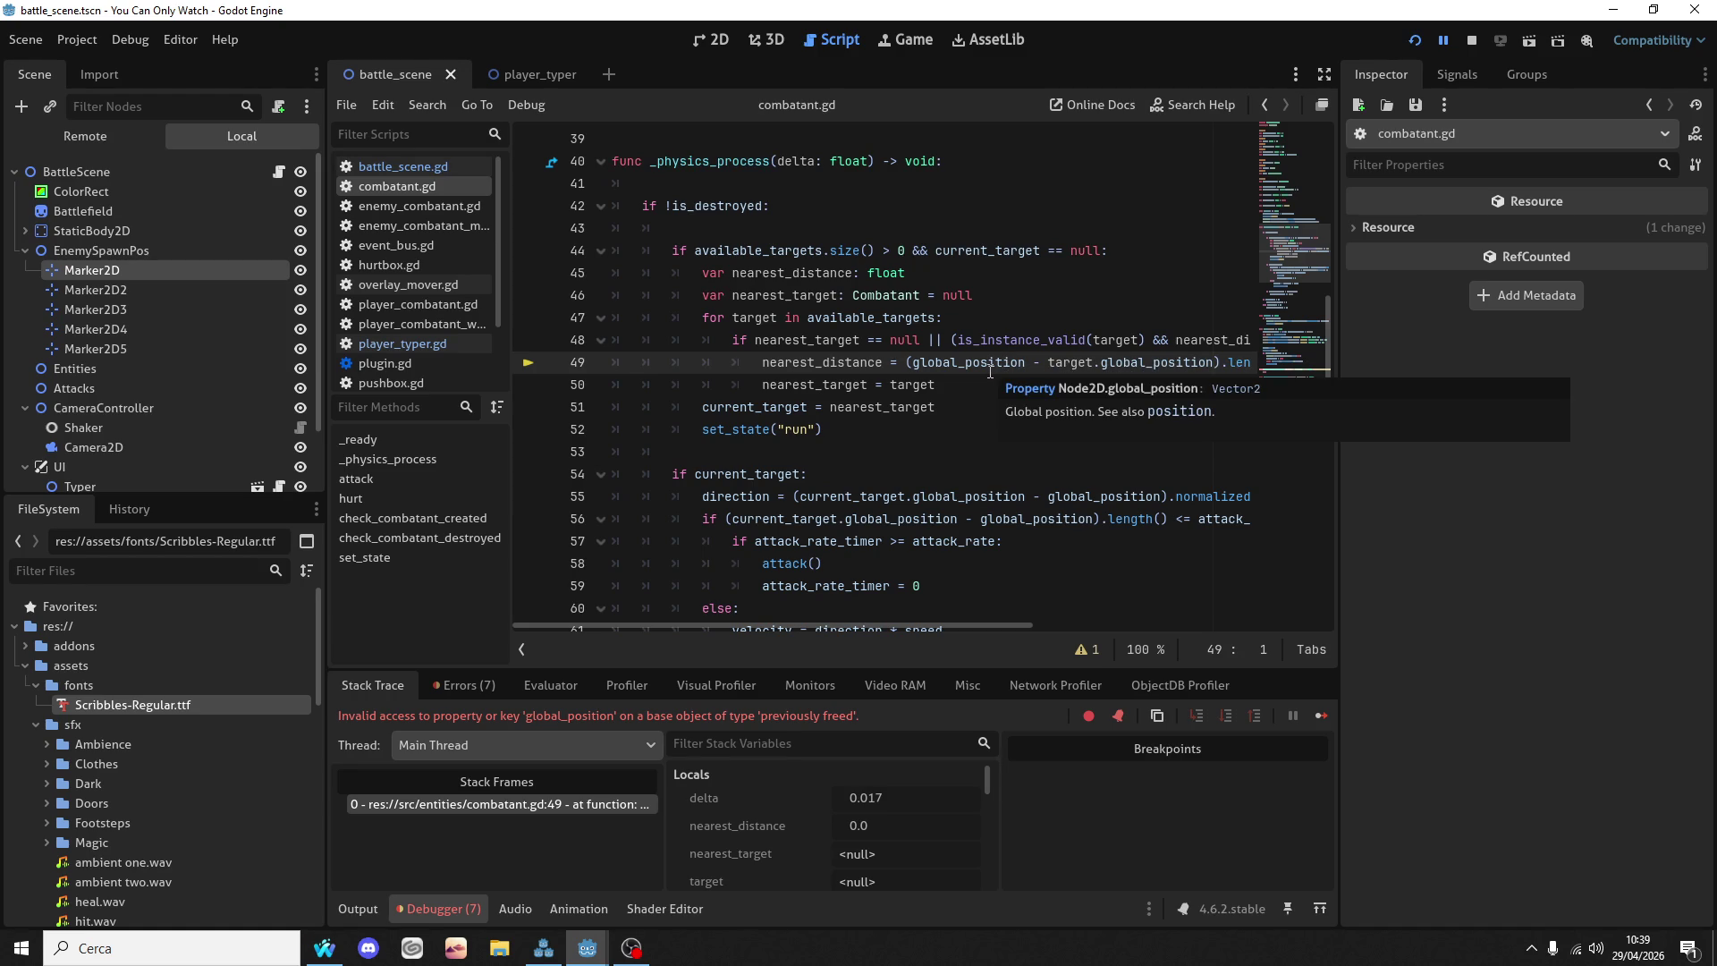
{"action": "double_click", "coordinate": [990, 369]}
{"action": "mouse_move", "coordinate": [990, 372]}
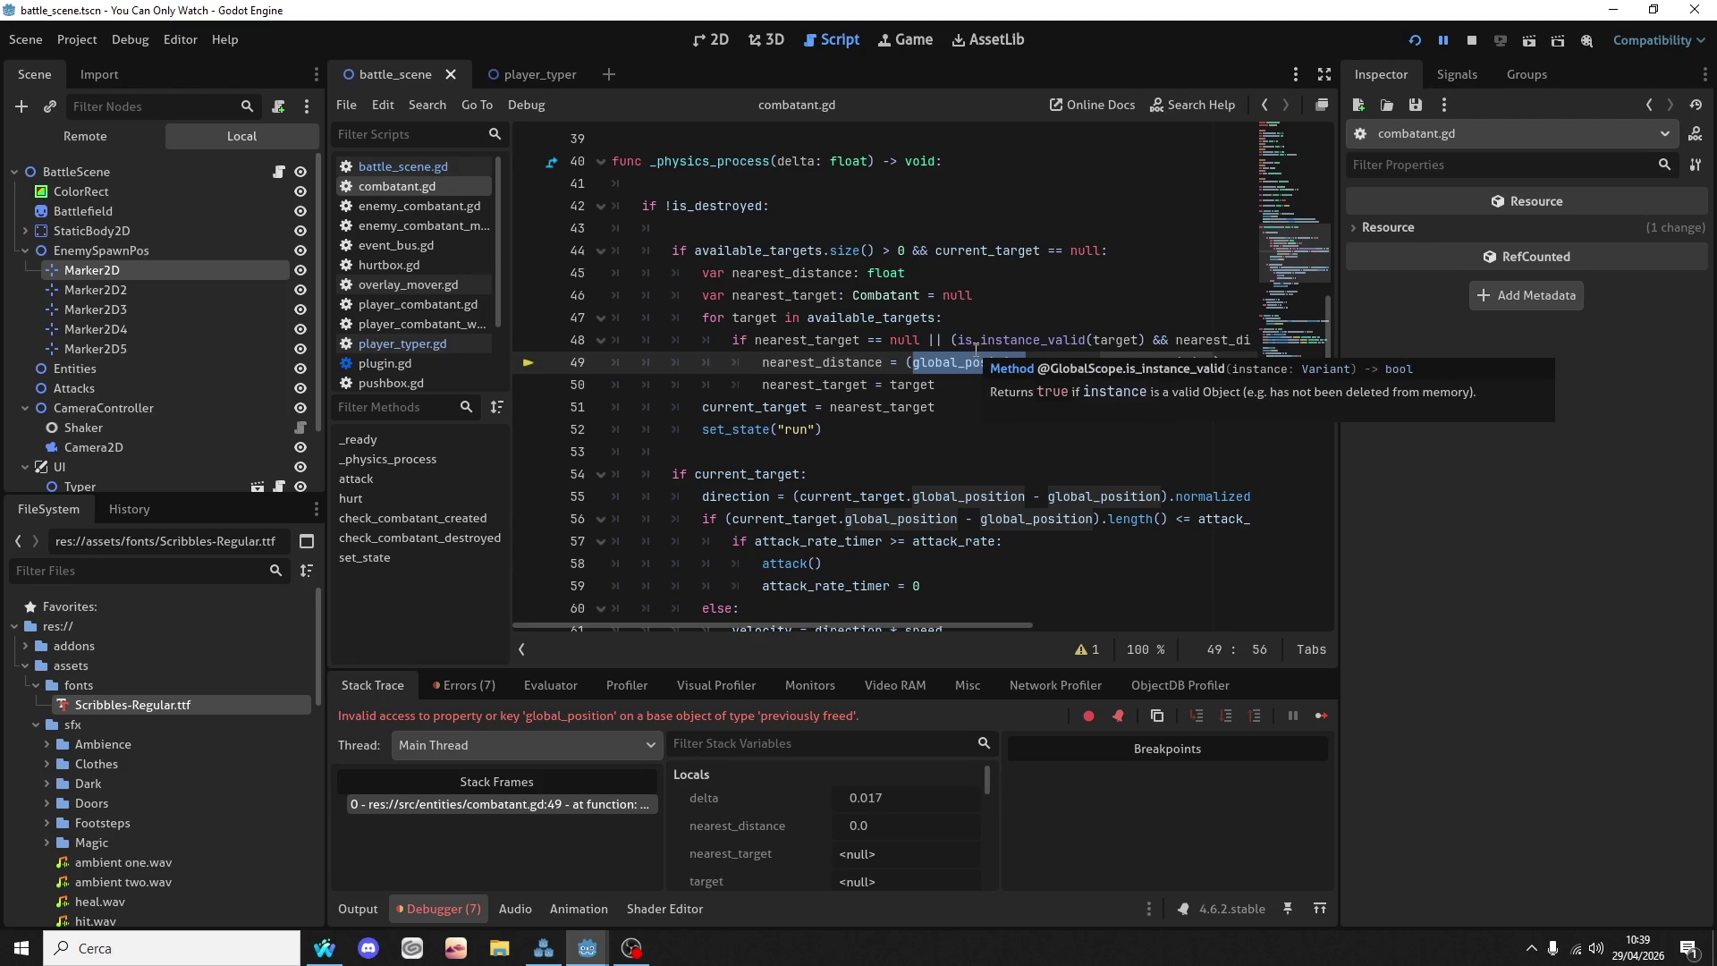
{"action": "scroll", "coordinate": [828, 867], "scroll_direction": "down", "scroll_amount": 3}
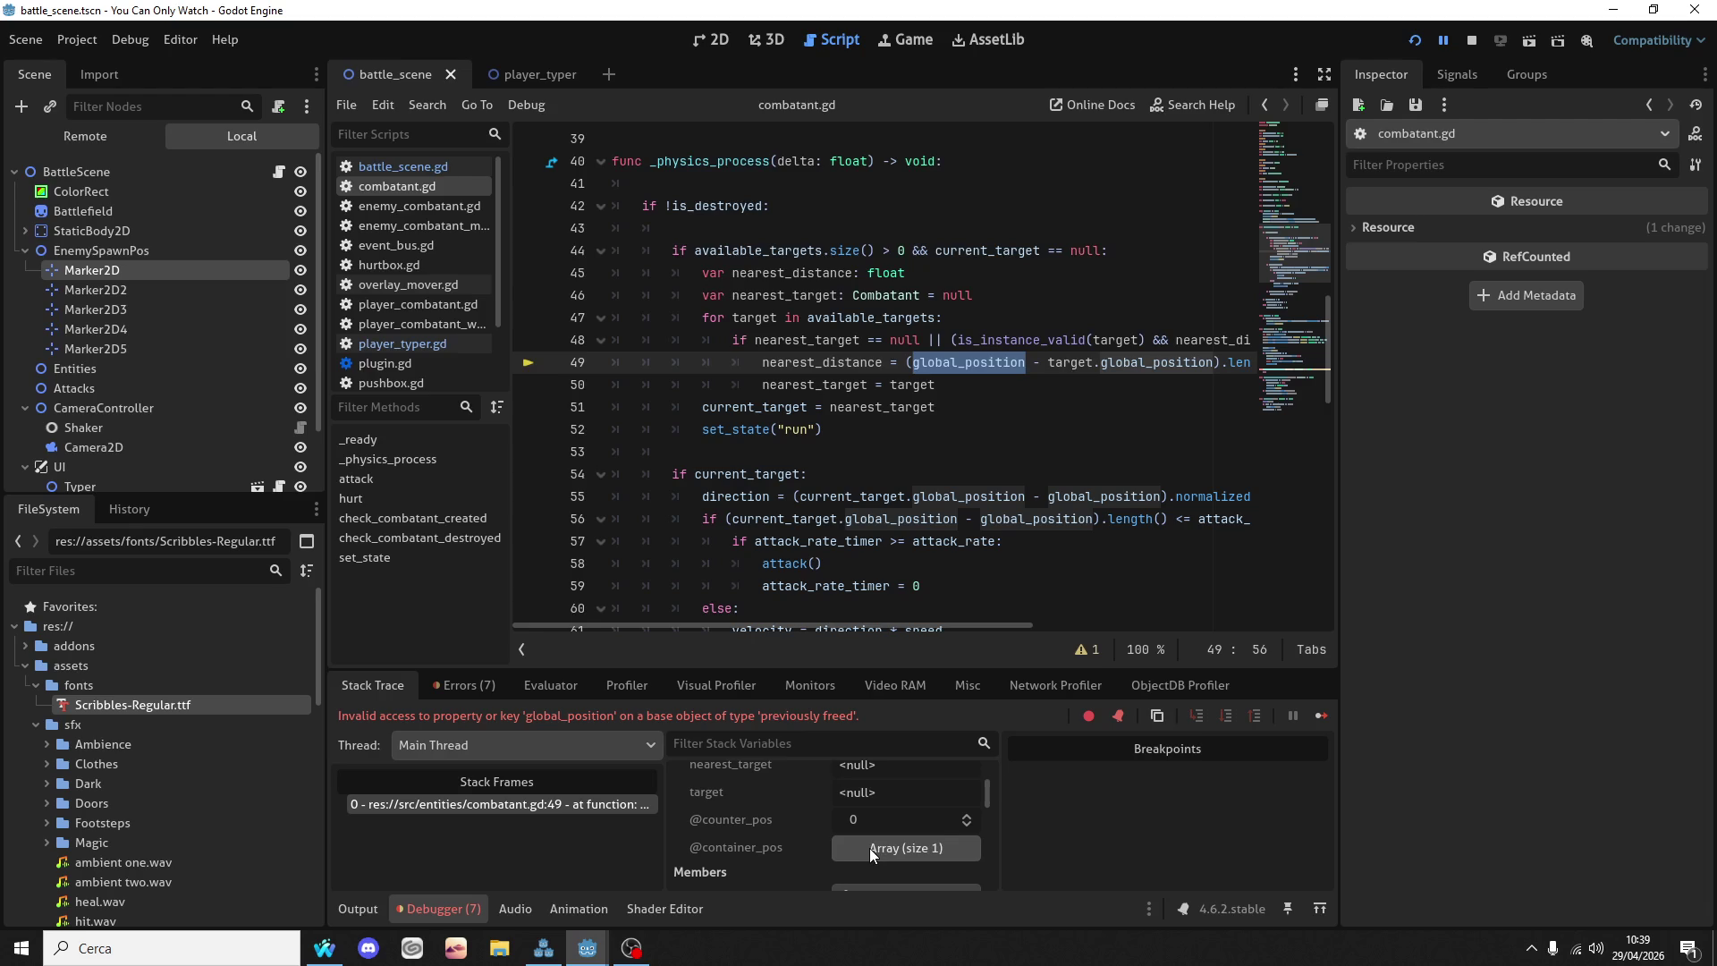
{"action": "mouse_move", "coordinate": [894, 321]}
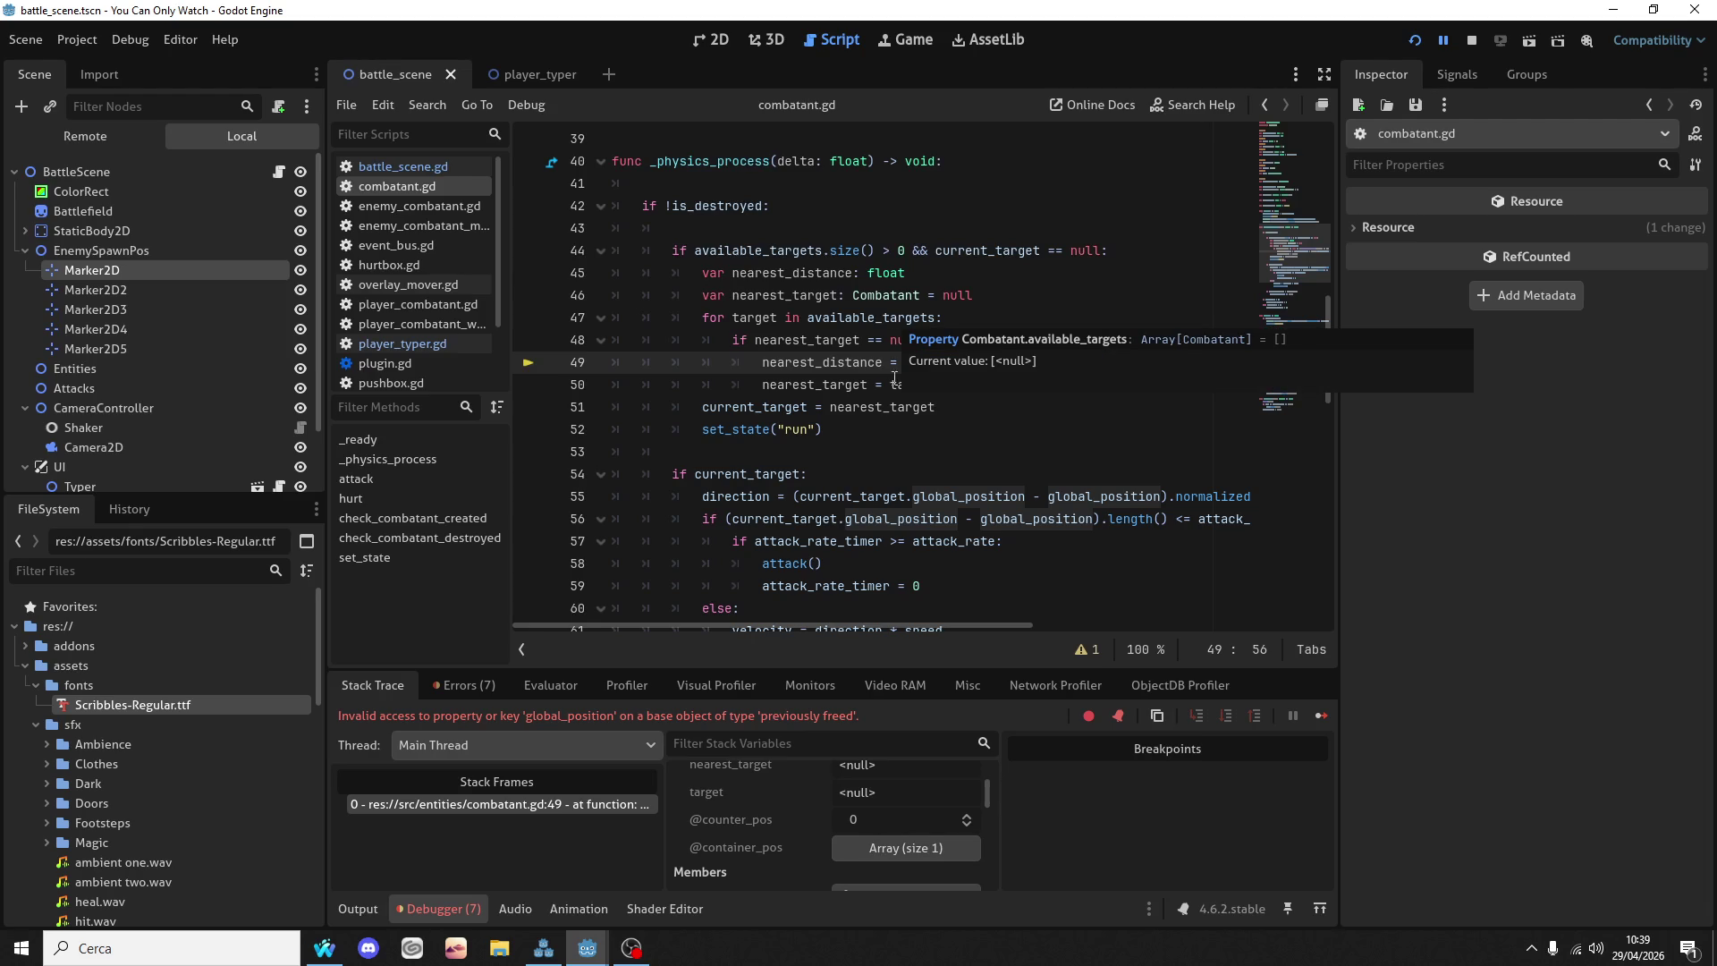
{"action": "scroll", "coordinate": [872, 839], "scroll_direction": "down", "scroll_amount": 2}
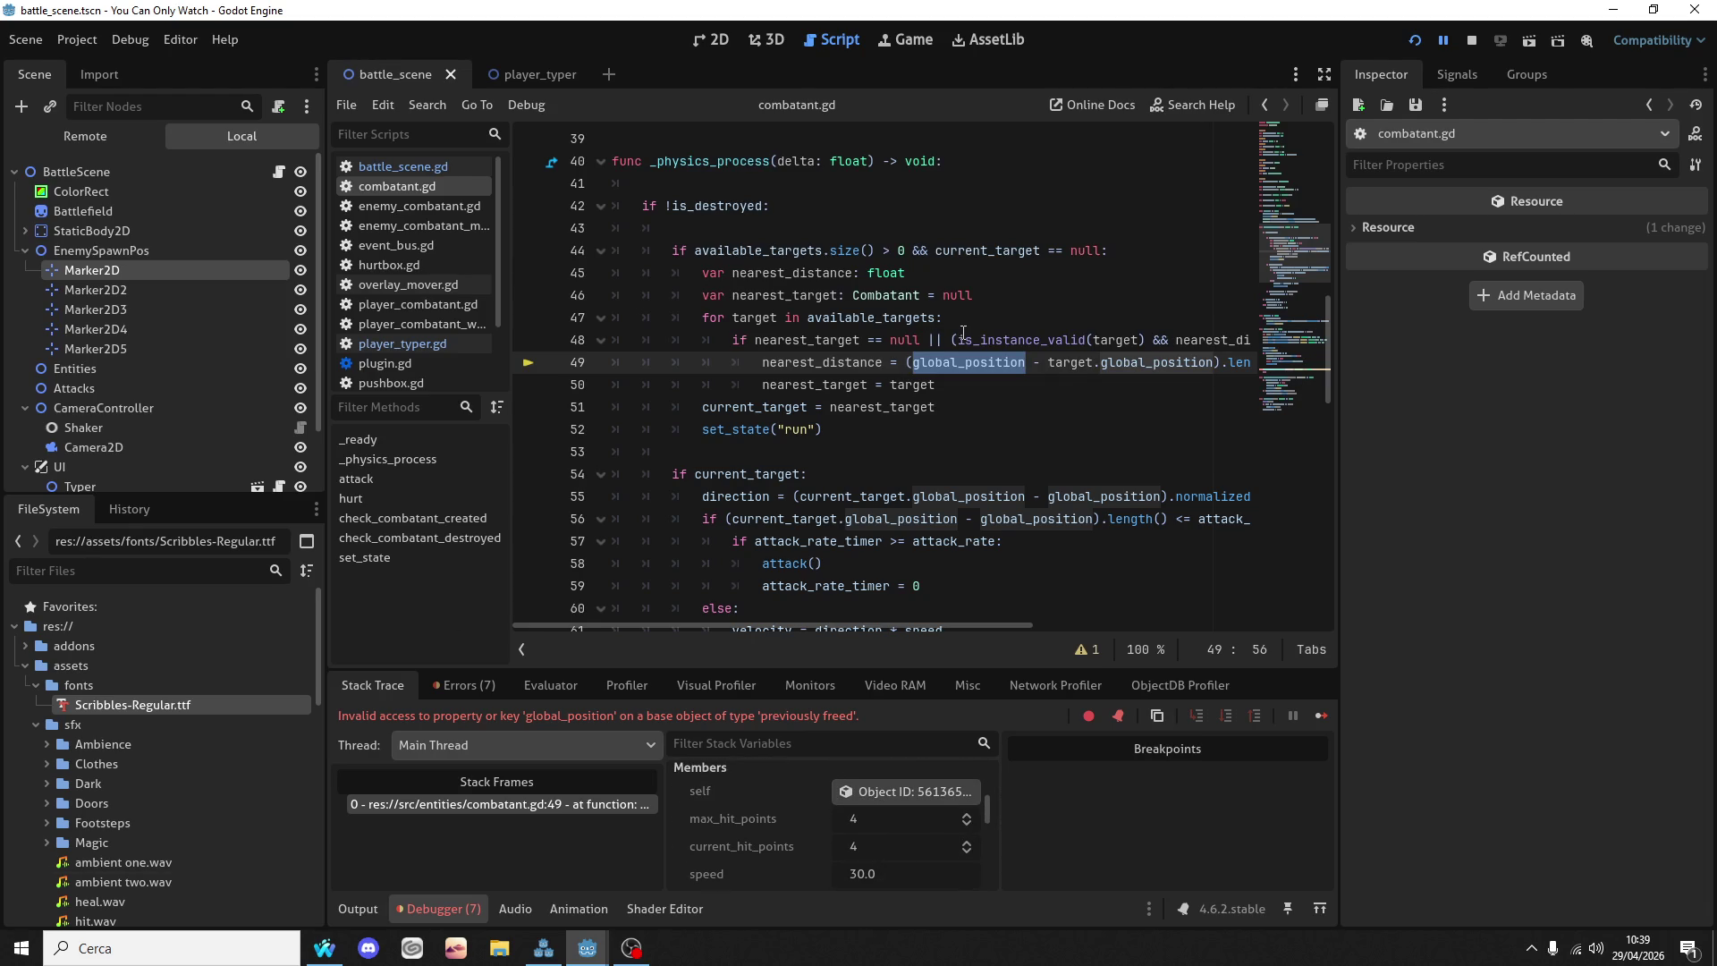
{"action": "double_click", "coordinate": [1135, 338]}
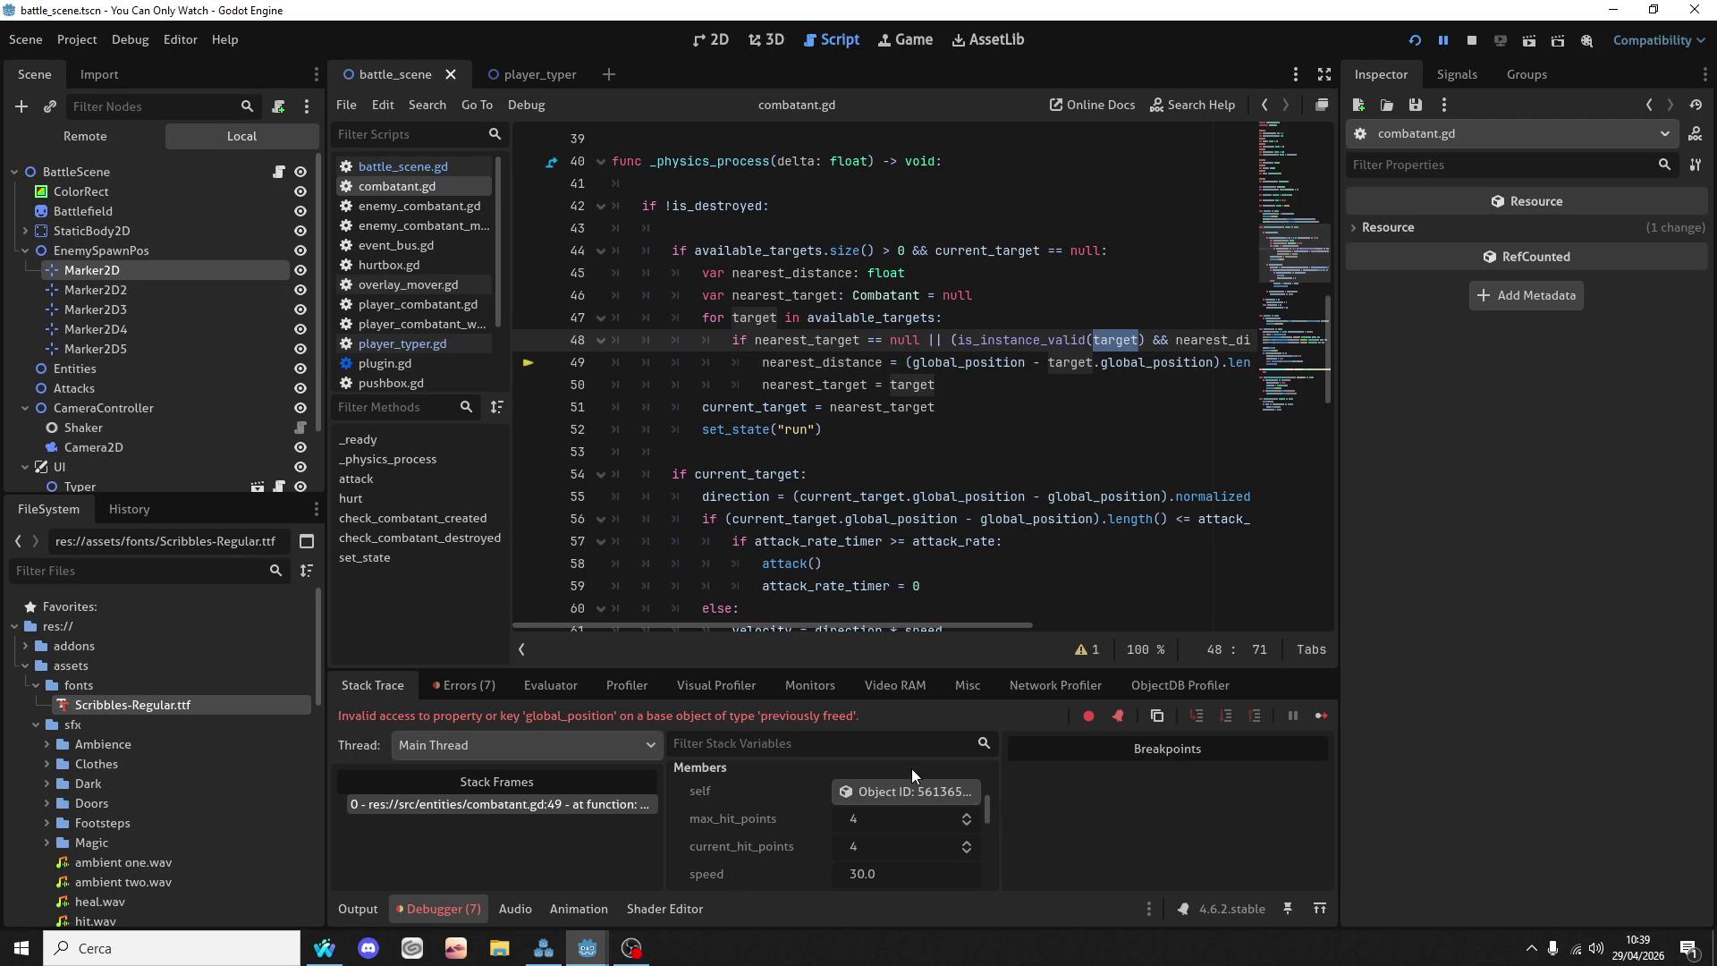
{"action": "scroll", "coordinate": [861, 819], "scroll_direction": "down", "scroll_amount": 5}
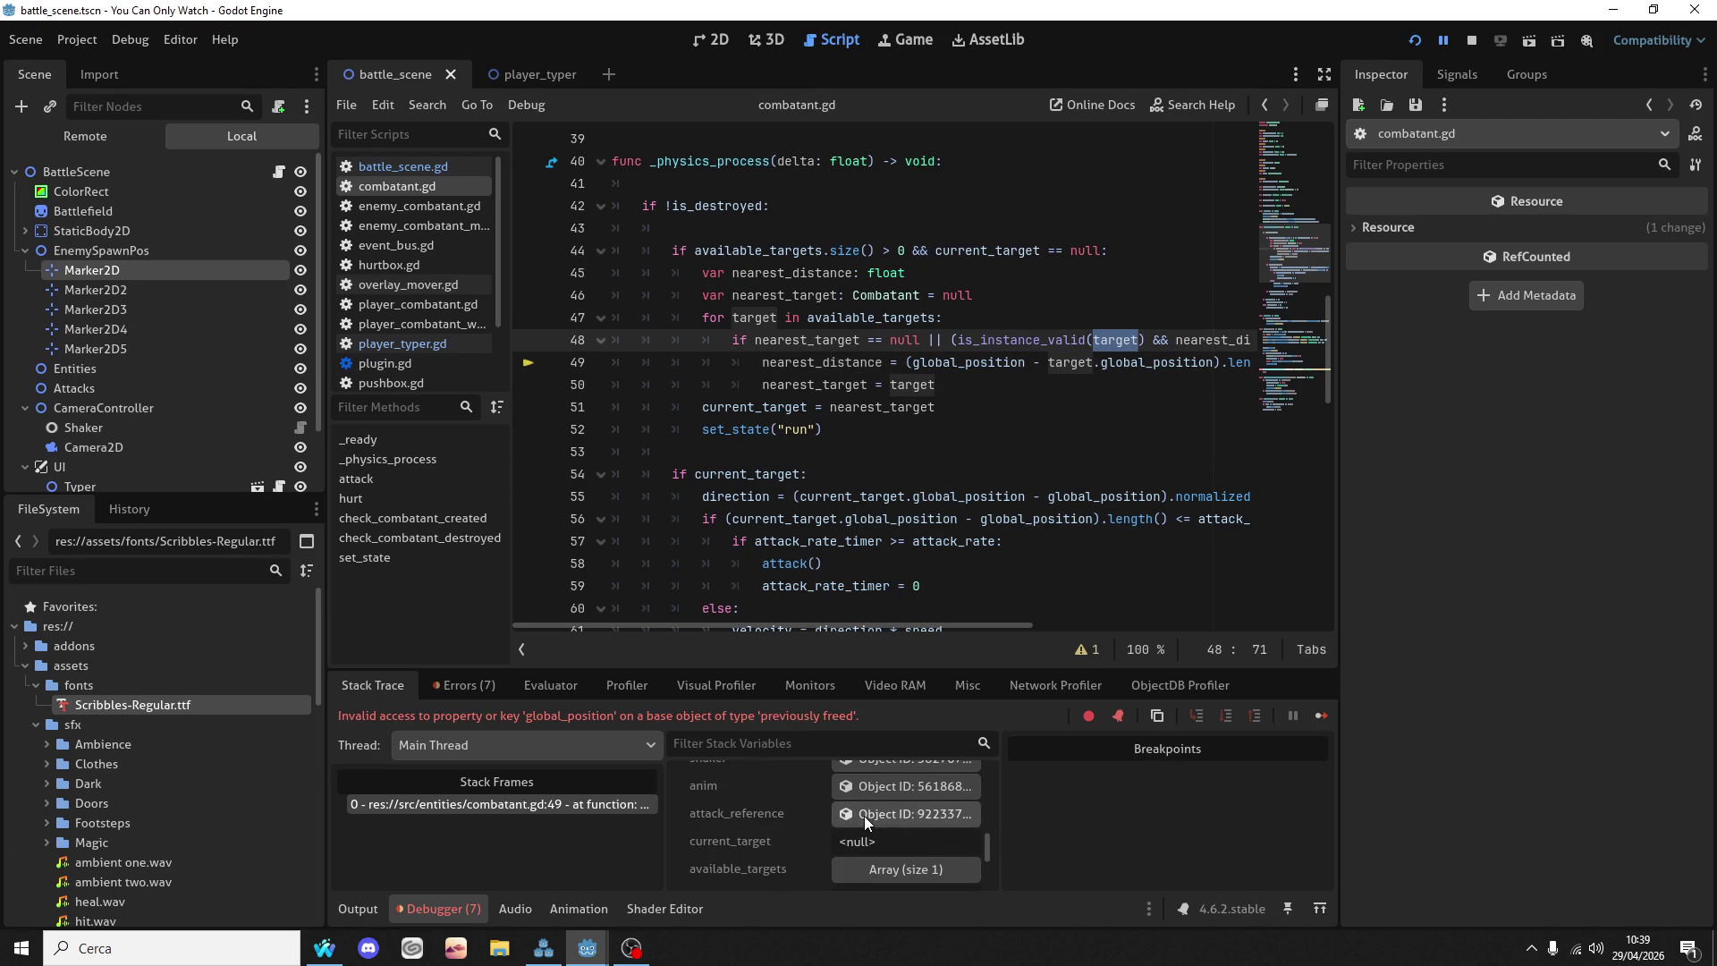
{"action": "left_click", "coordinate": [865, 818]}
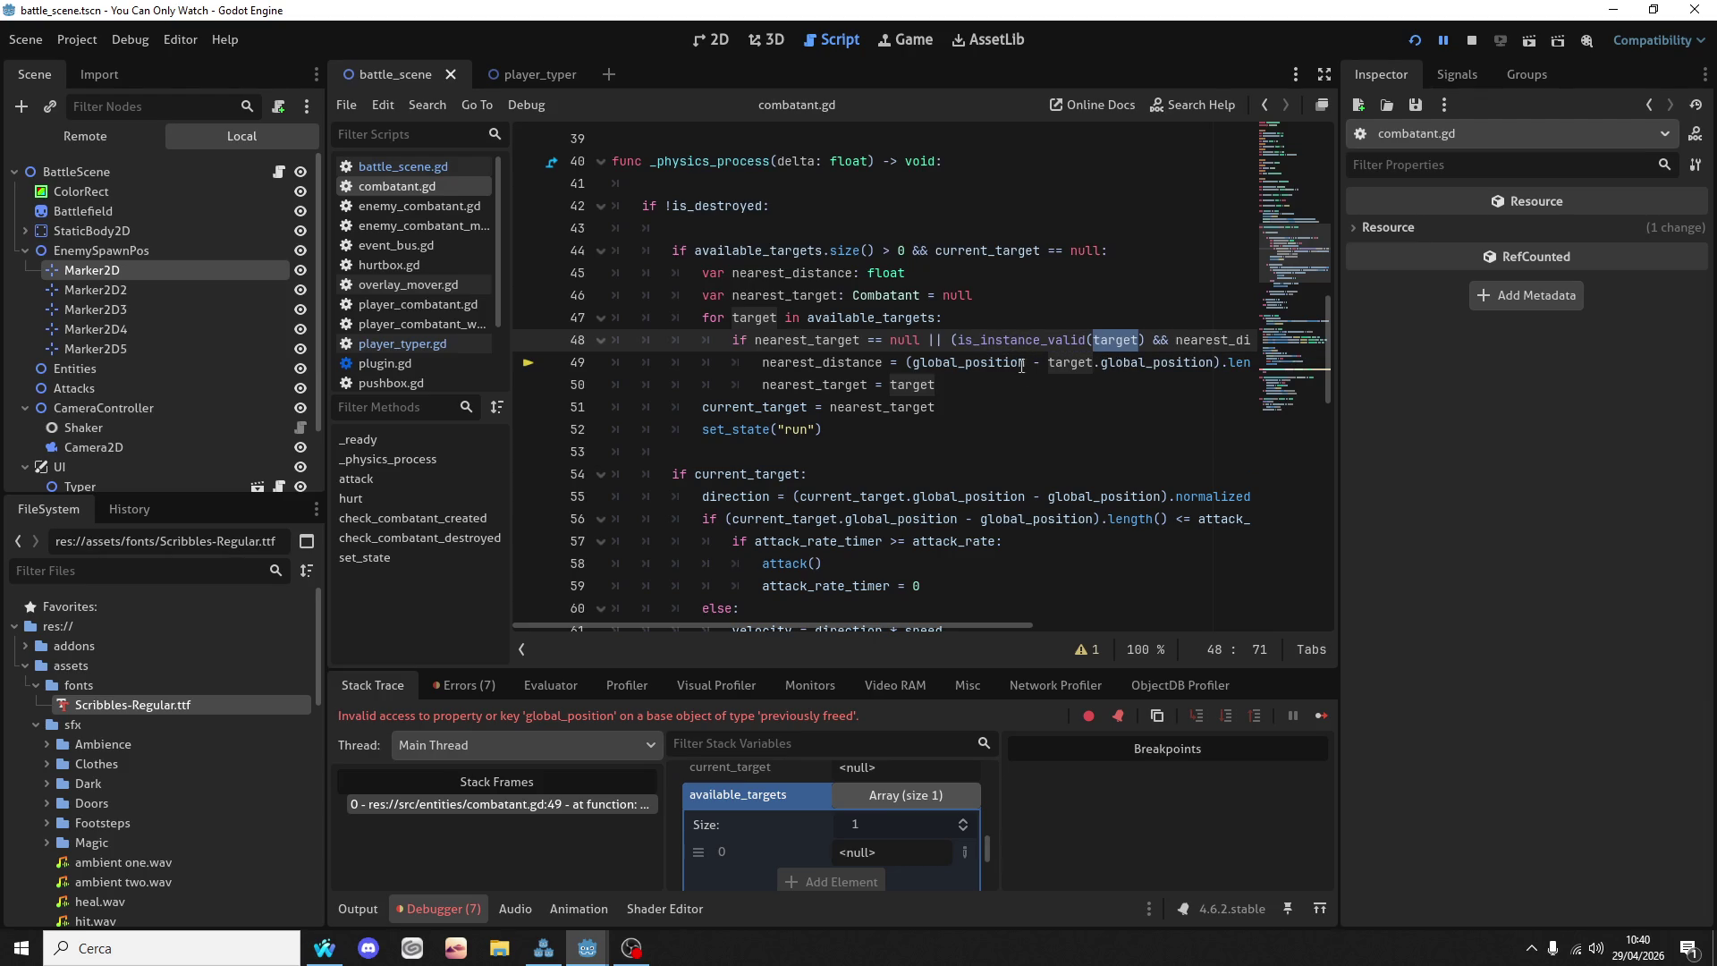
Strip 'is_instance_valid(target) &&' from line 48 without saving, then switch to another application.
{"action": "scroll", "coordinate": [1021, 367], "scroll_direction": "down", "scroll_amount": 10}
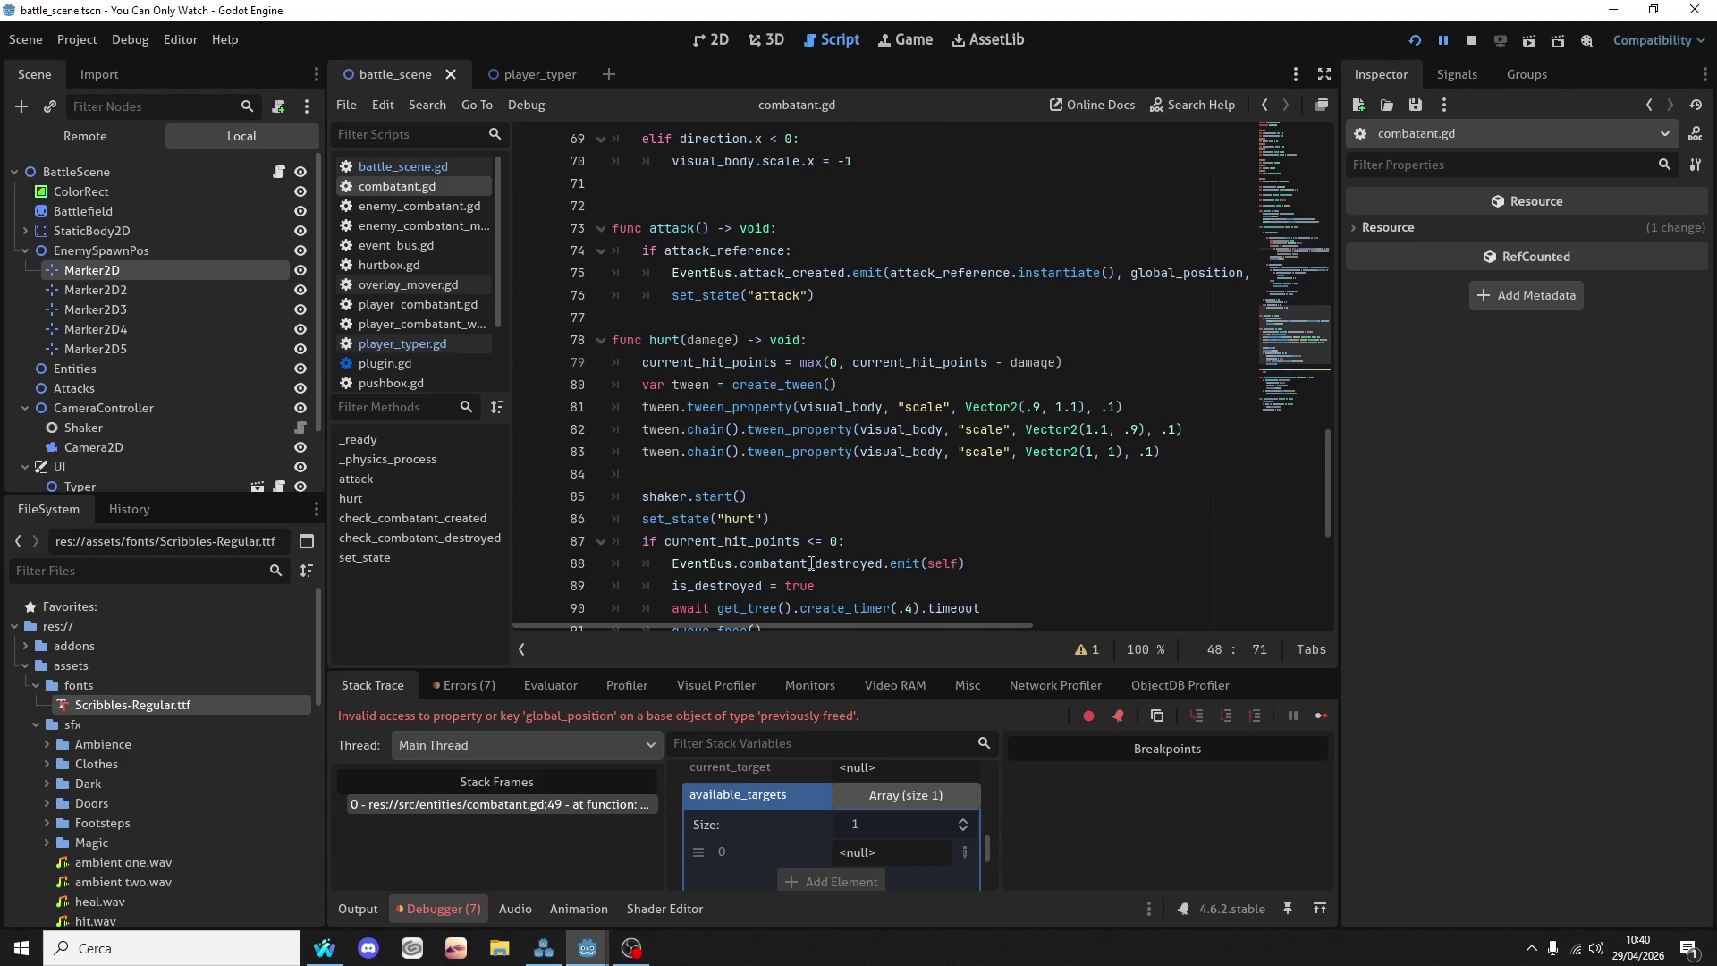
{"action": "scroll", "coordinate": [797, 529], "scroll_direction": "down", "scroll_amount": 6}
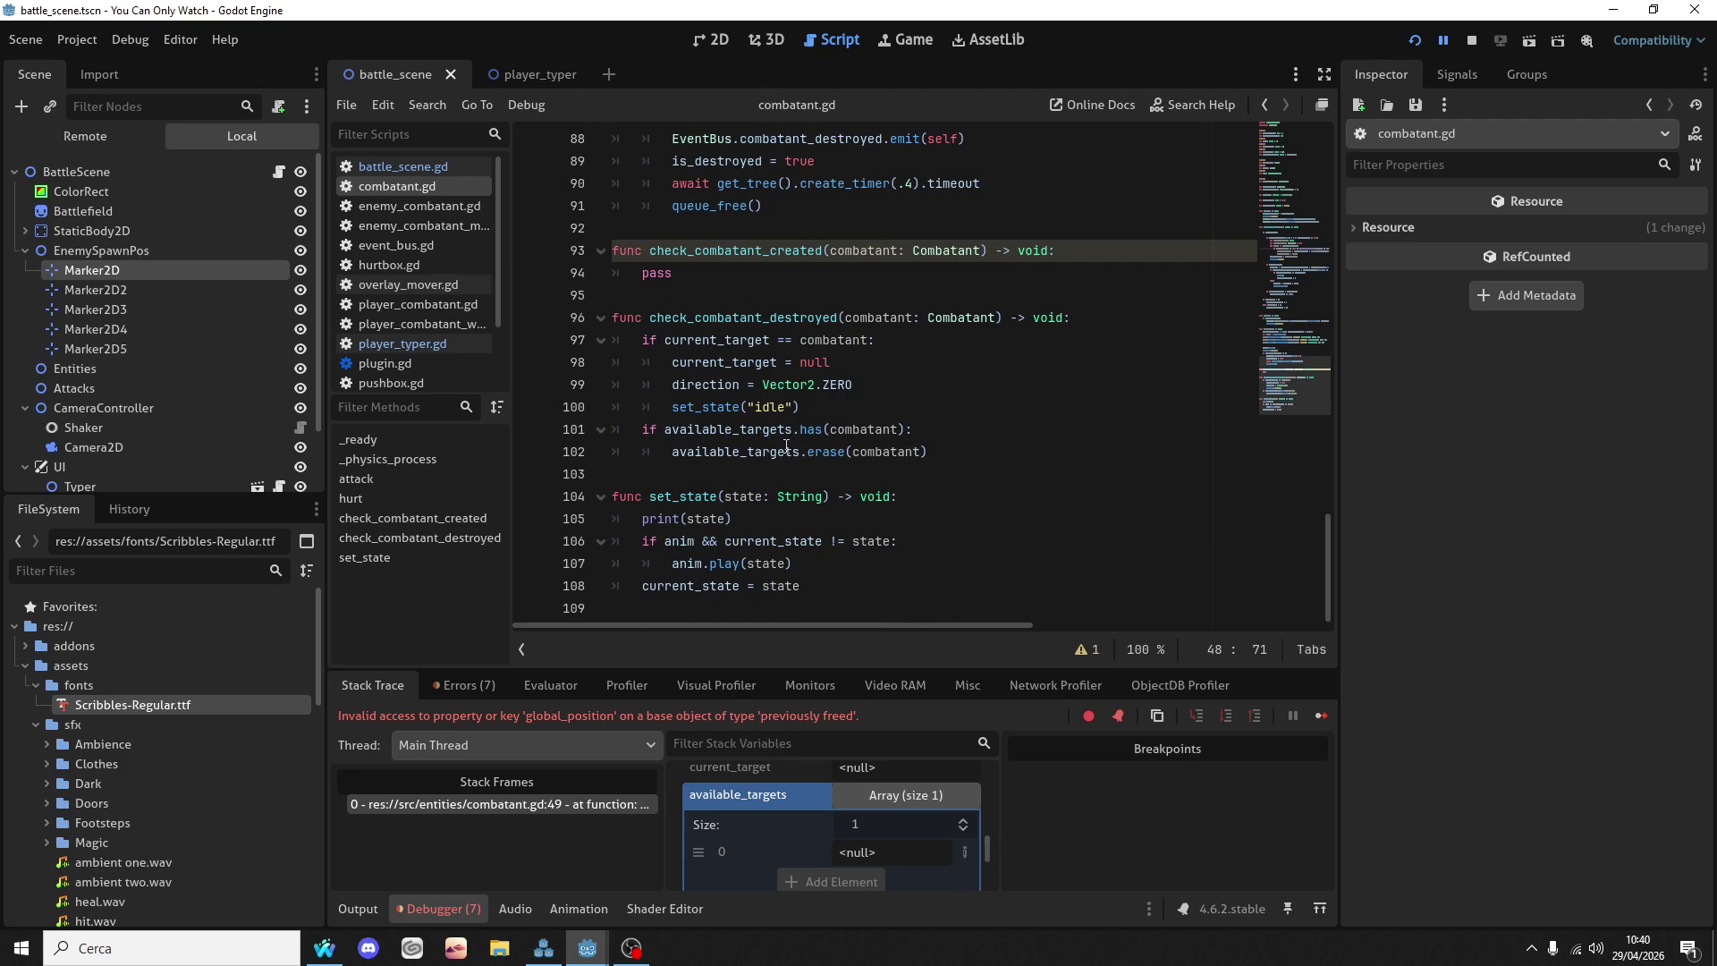
{"action": "mouse_move", "coordinate": [786, 447]}
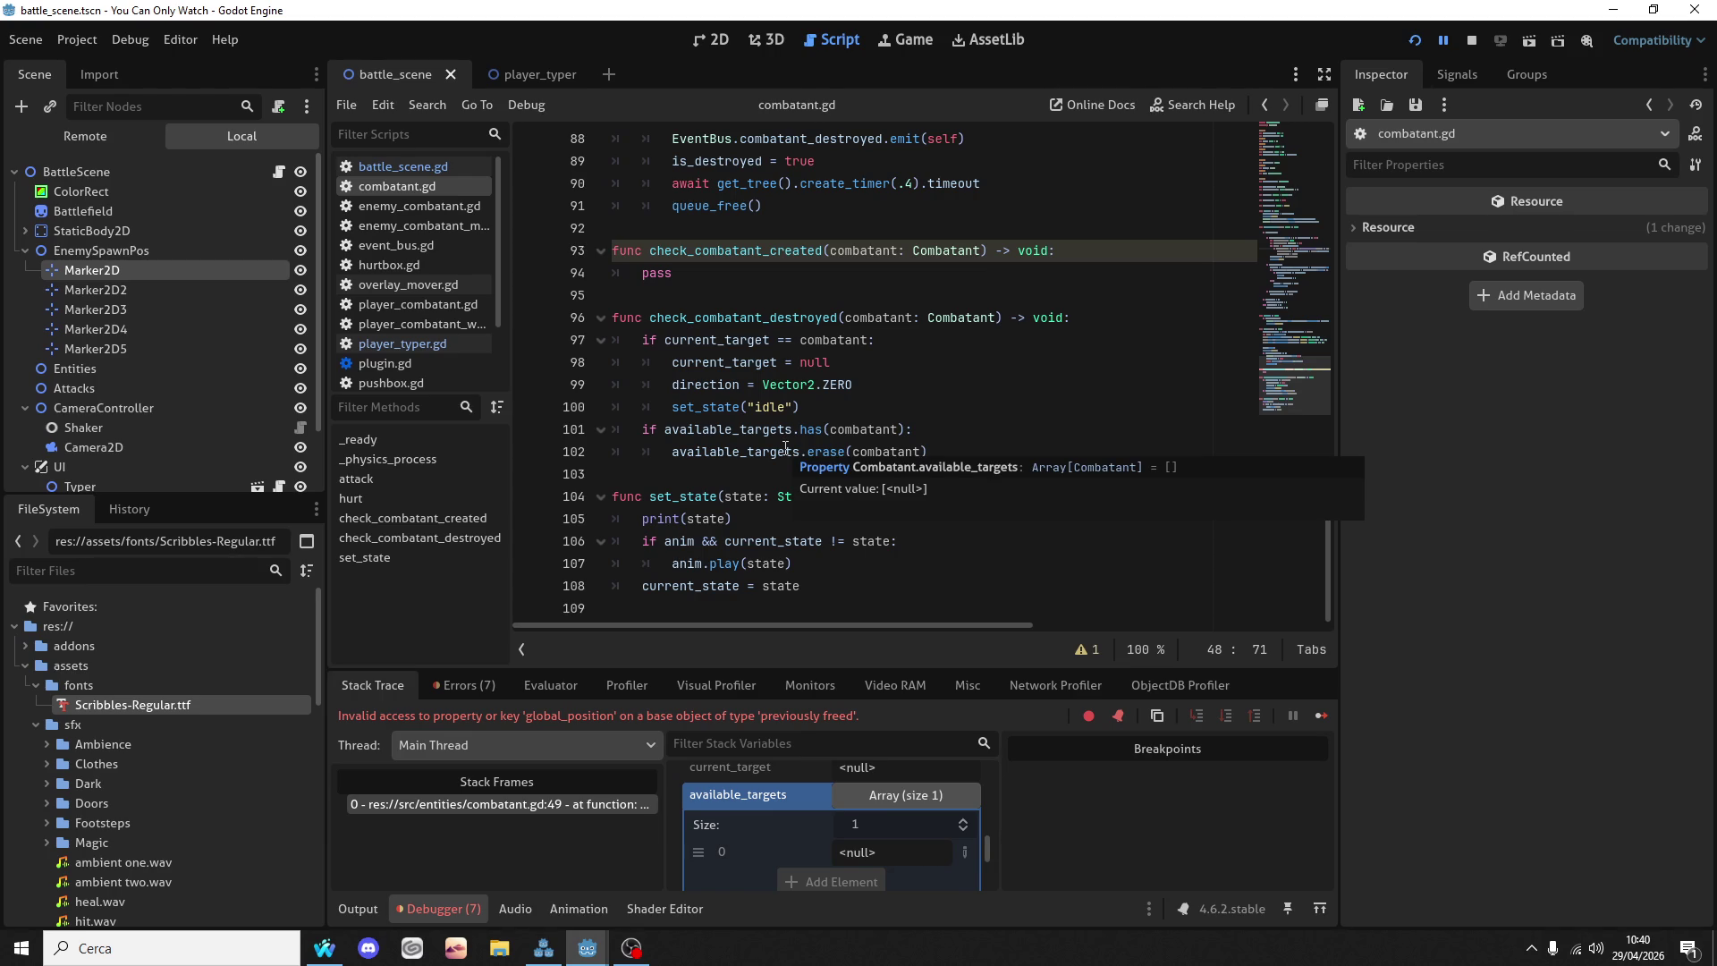
{"action": "scroll", "coordinate": [785, 447], "scroll_direction": "up", "scroll_amount": 15}
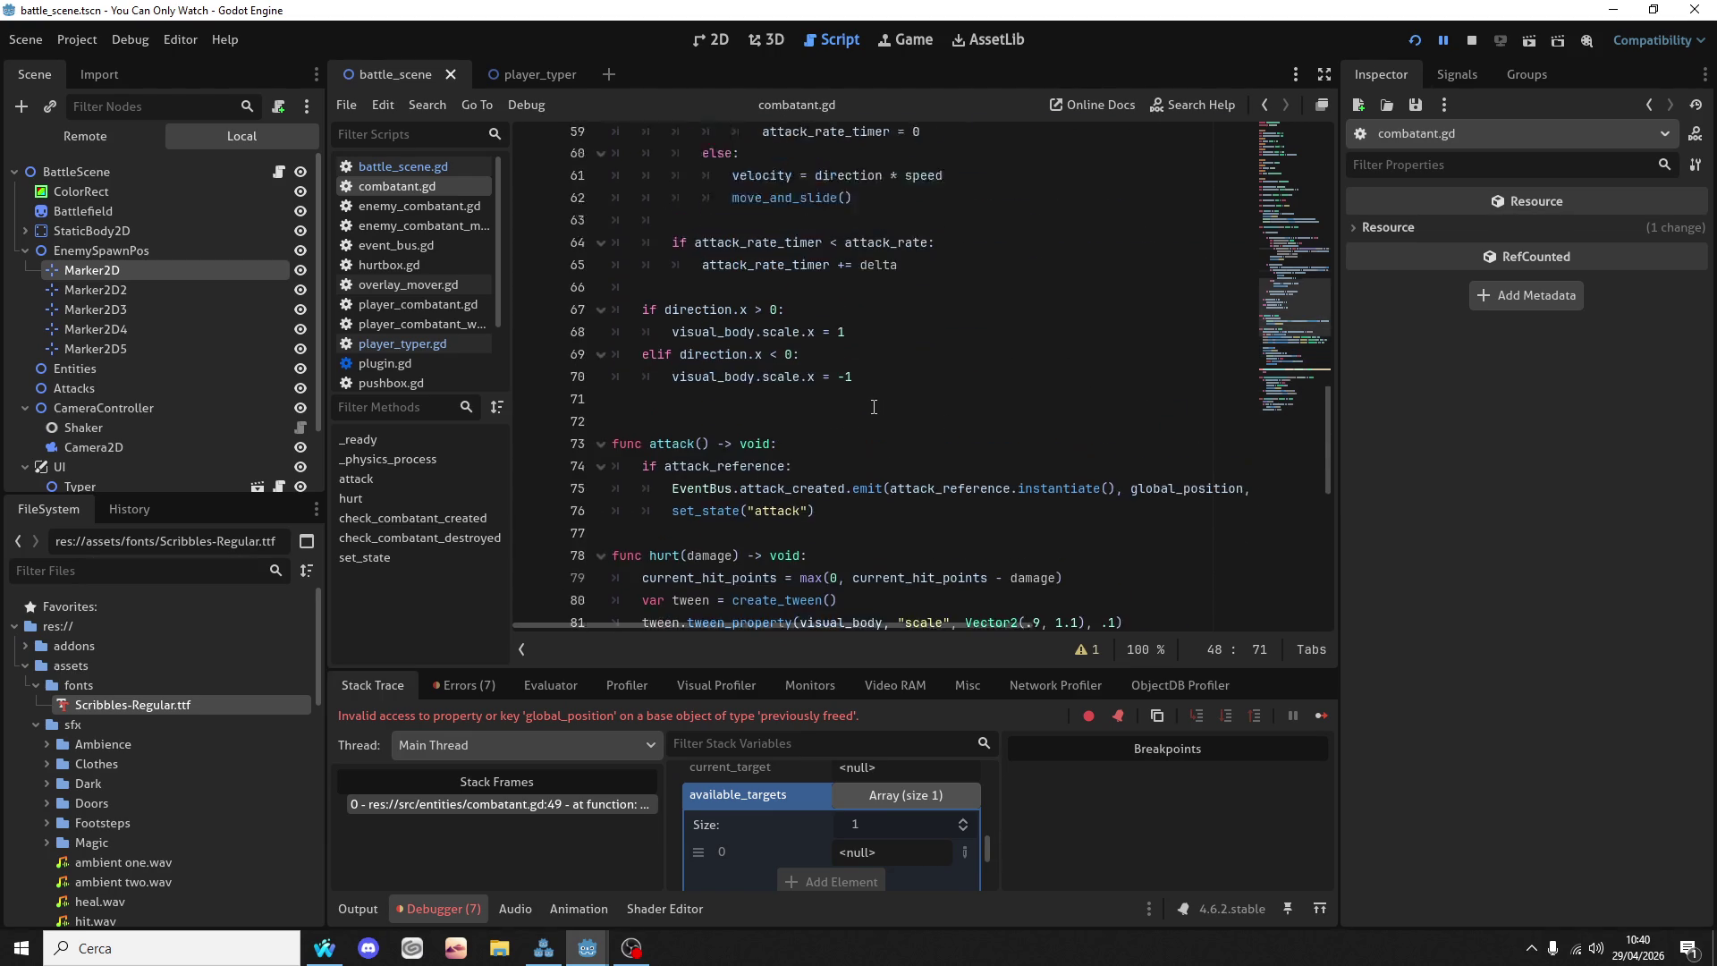
{"action": "key", "text": "Up"}
{"action": "key", "text": "Up"}
{"action": "key", "text": "Up"}
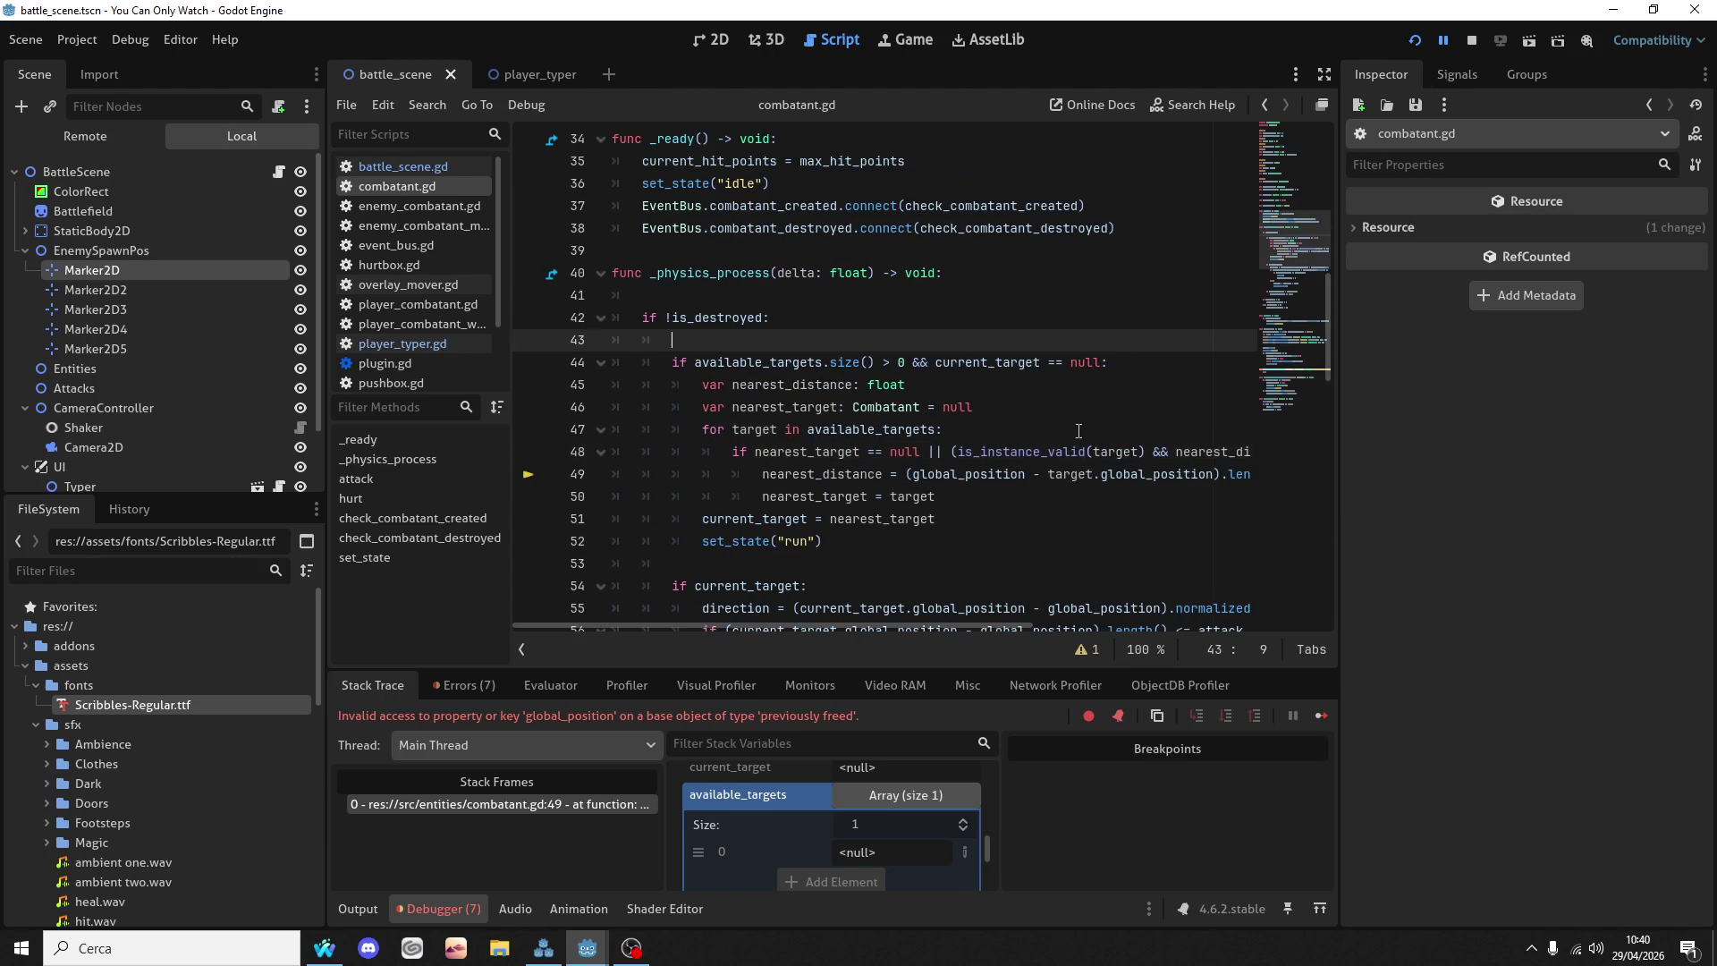
{"action": "left_click_drag", "start_coordinate": [1145, 451], "coordinate": [958, 454]}
{"action": "key", "text": "ctrl+z"}
{"action": "key", "text": "ctrl+z"}
{"action": "key", "text": "ctrl+z"}
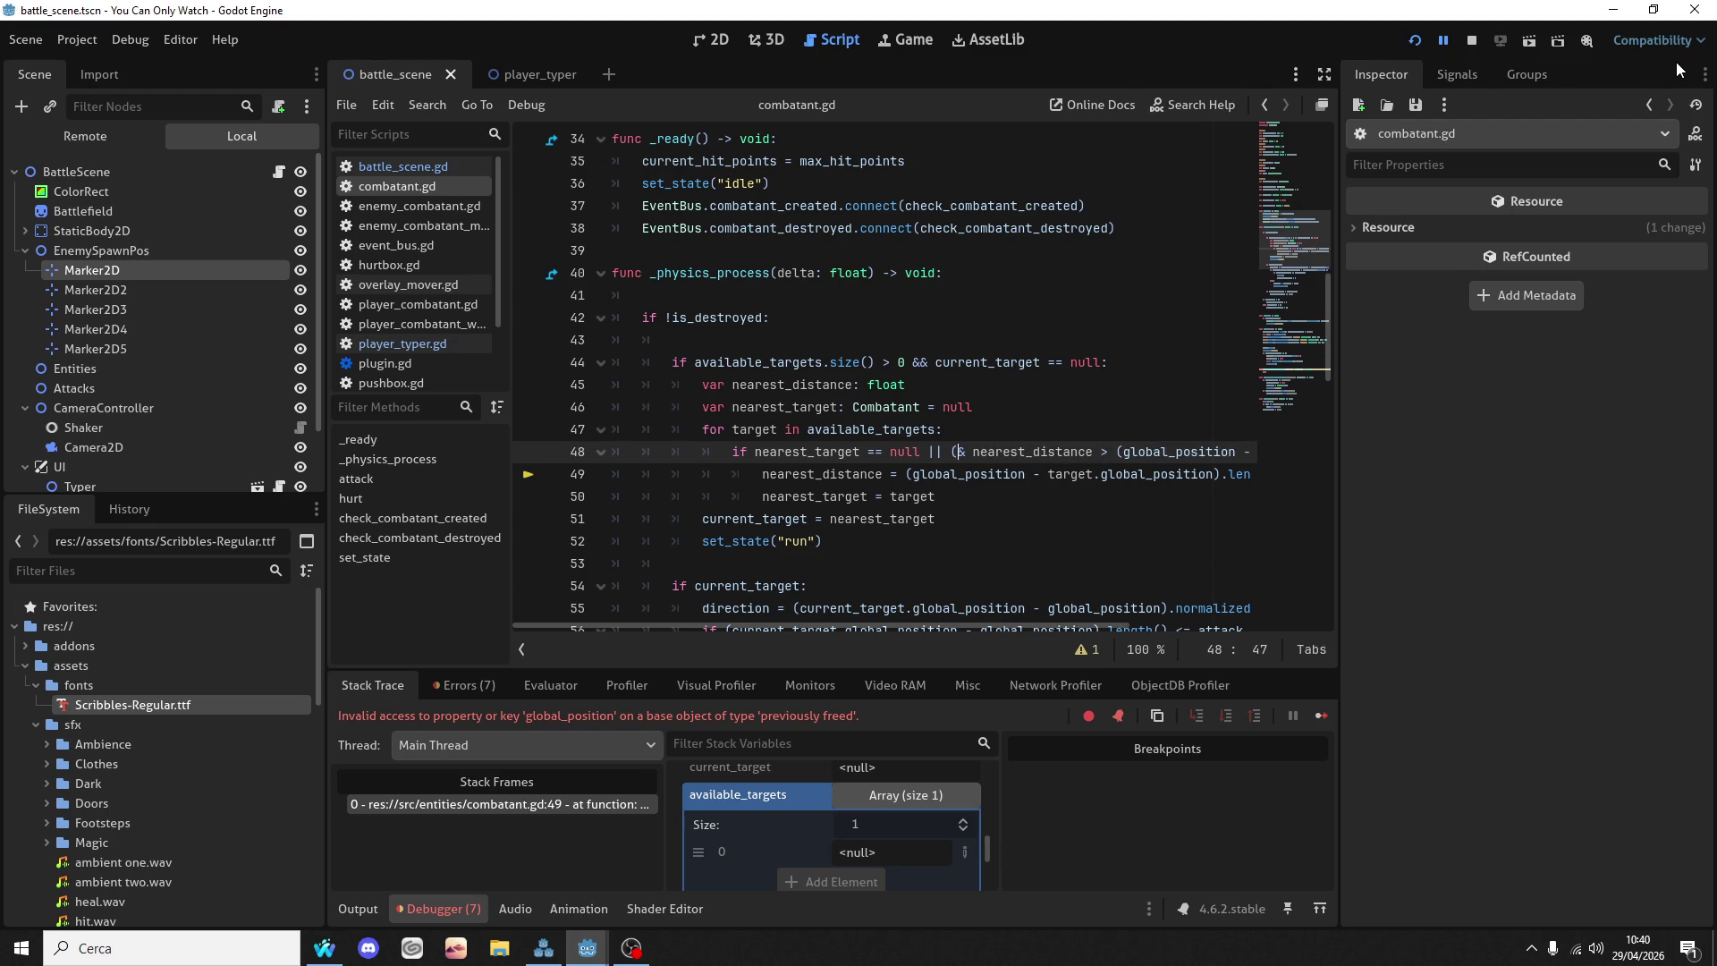
{"action": "key", "text": "ctrl+z"}
{"action": "key", "text": "ctrl+y"}
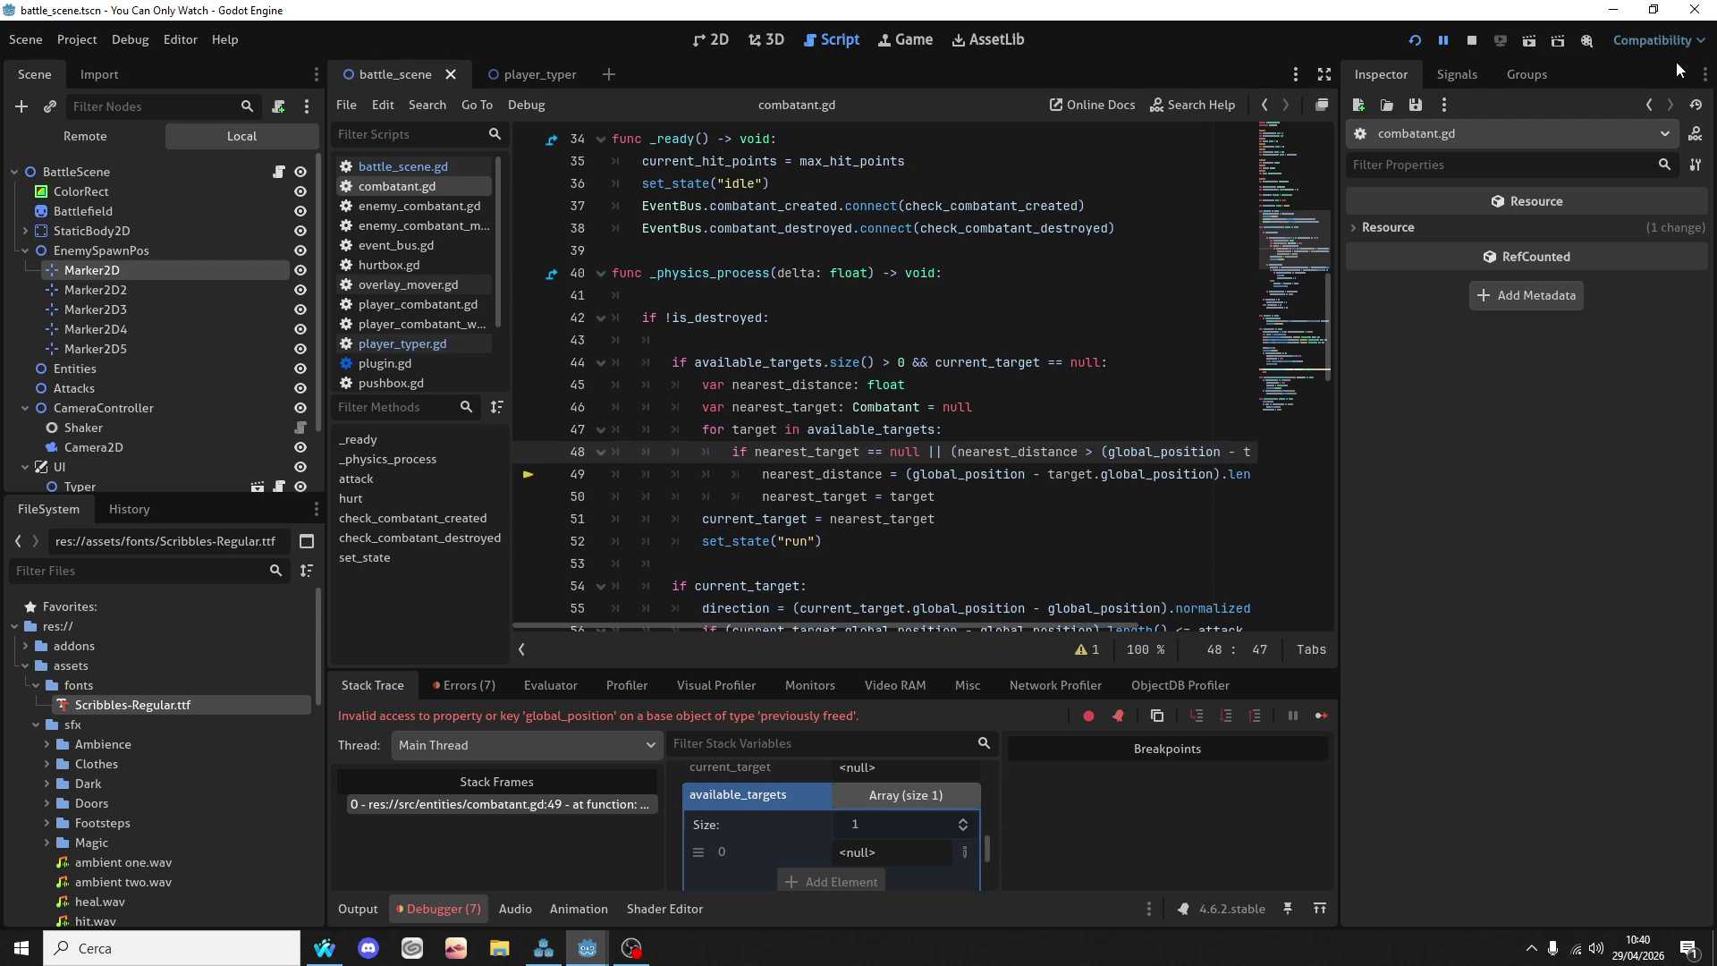
{"action": "key", "text": "ctrl+y"}
{"action": "key", "text": "Down"}
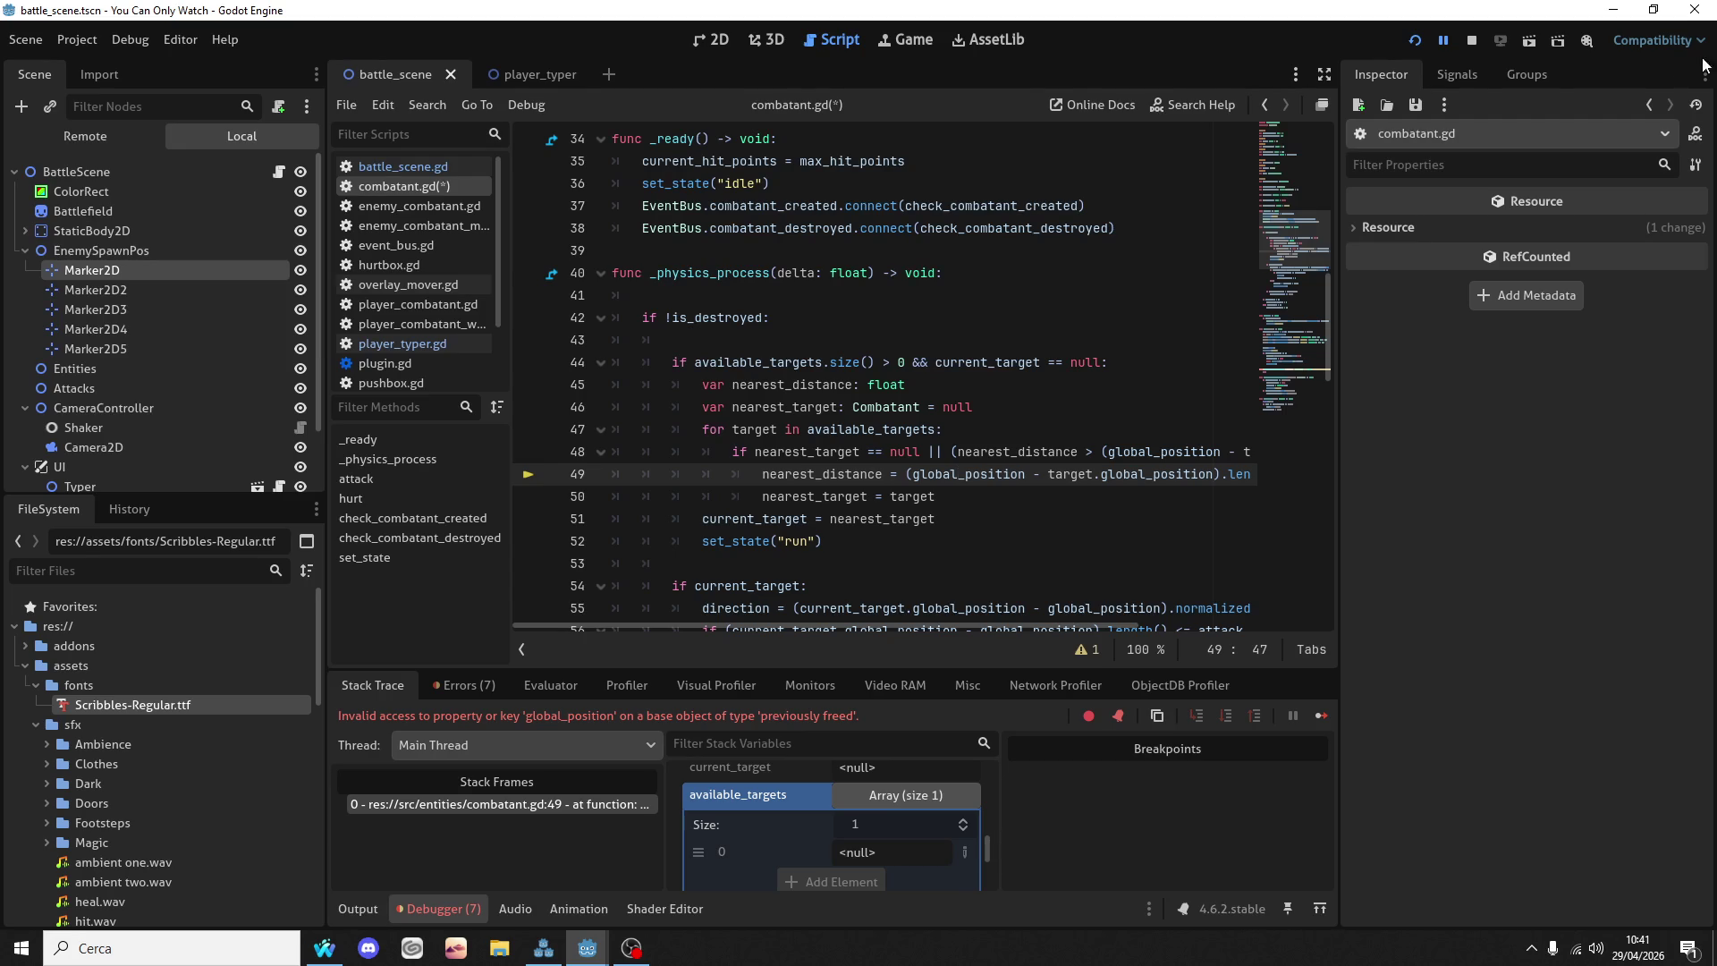
{"action": "key", "text": "alt+Tab"}
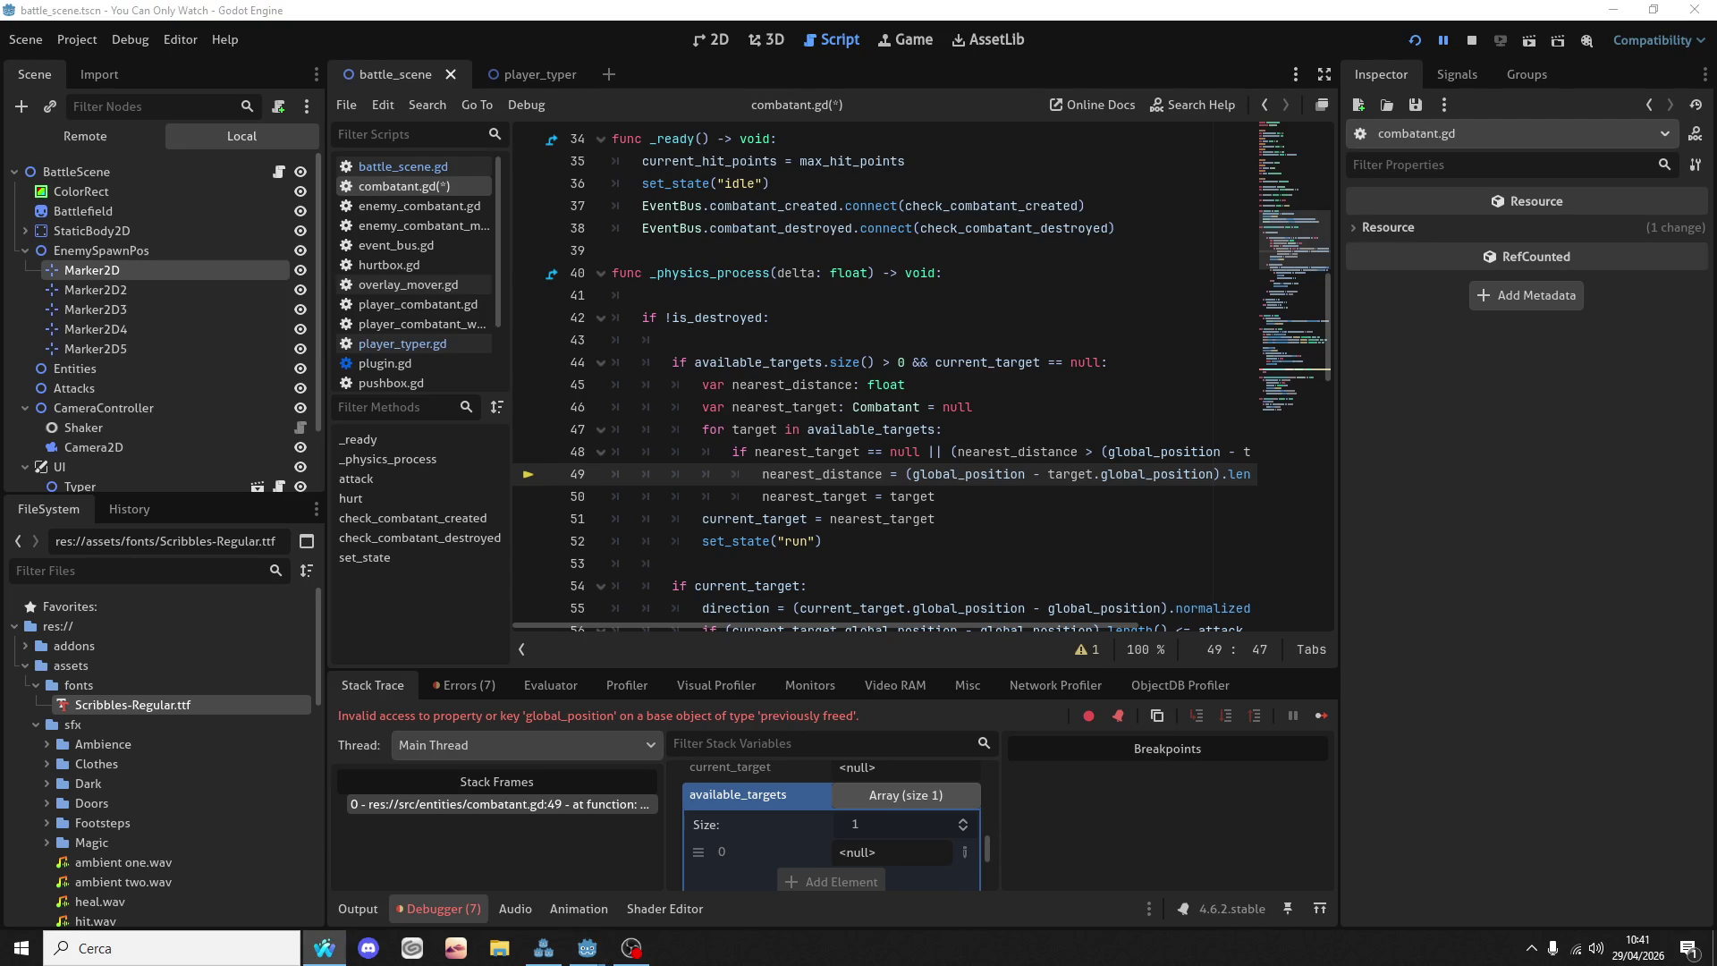
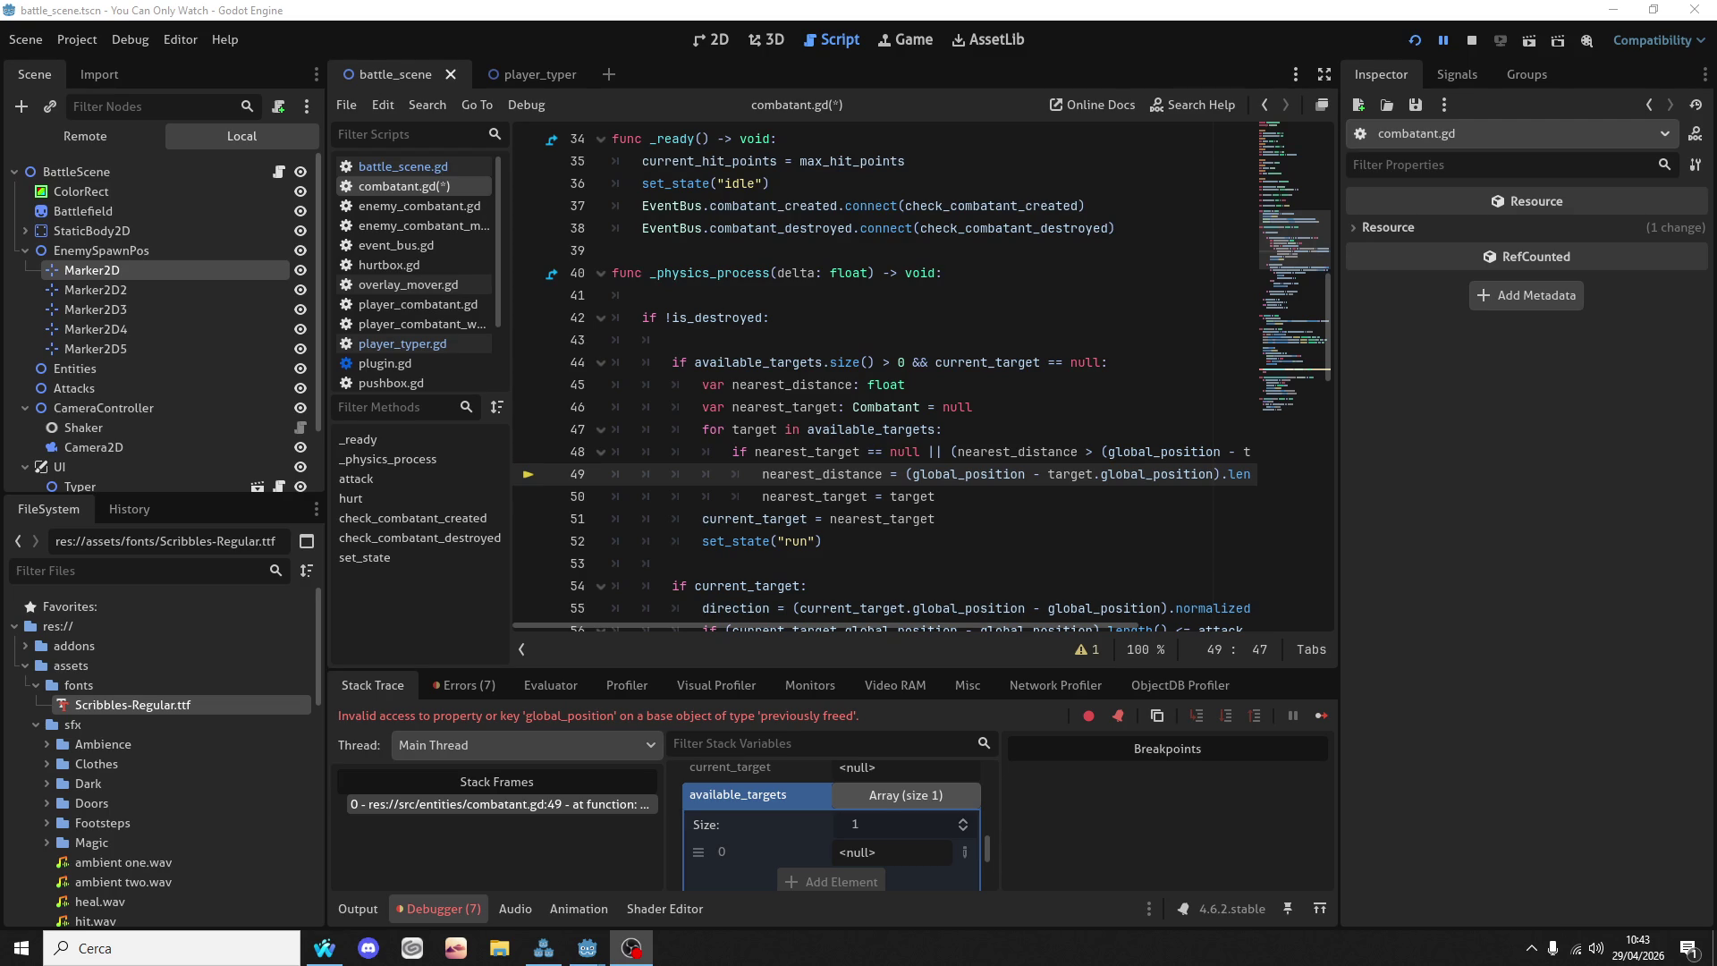
Return to combatant.gd and review the distance expression on line 49.
{"action": "key", "text": "alt+Tab"}
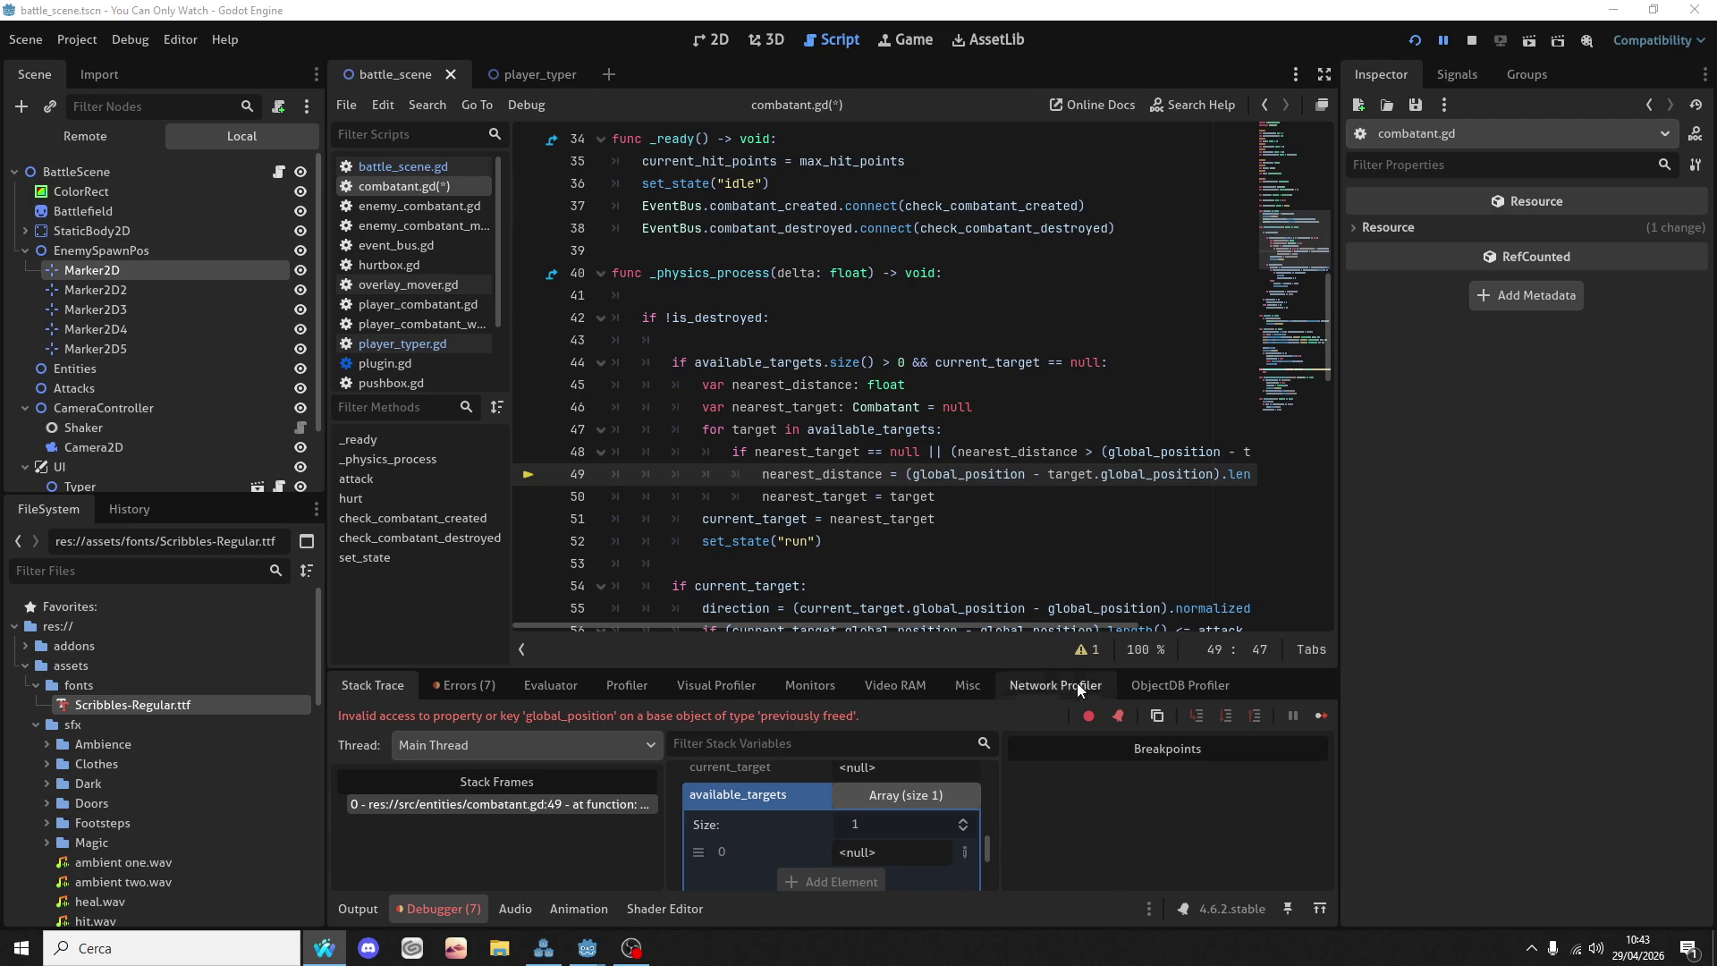
{"action": "left_click", "coordinate": [1081, 474]}
{"action": "scroll", "coordinate": [861, 446], "scroll_direction": "down", "scroll_amount": 3}
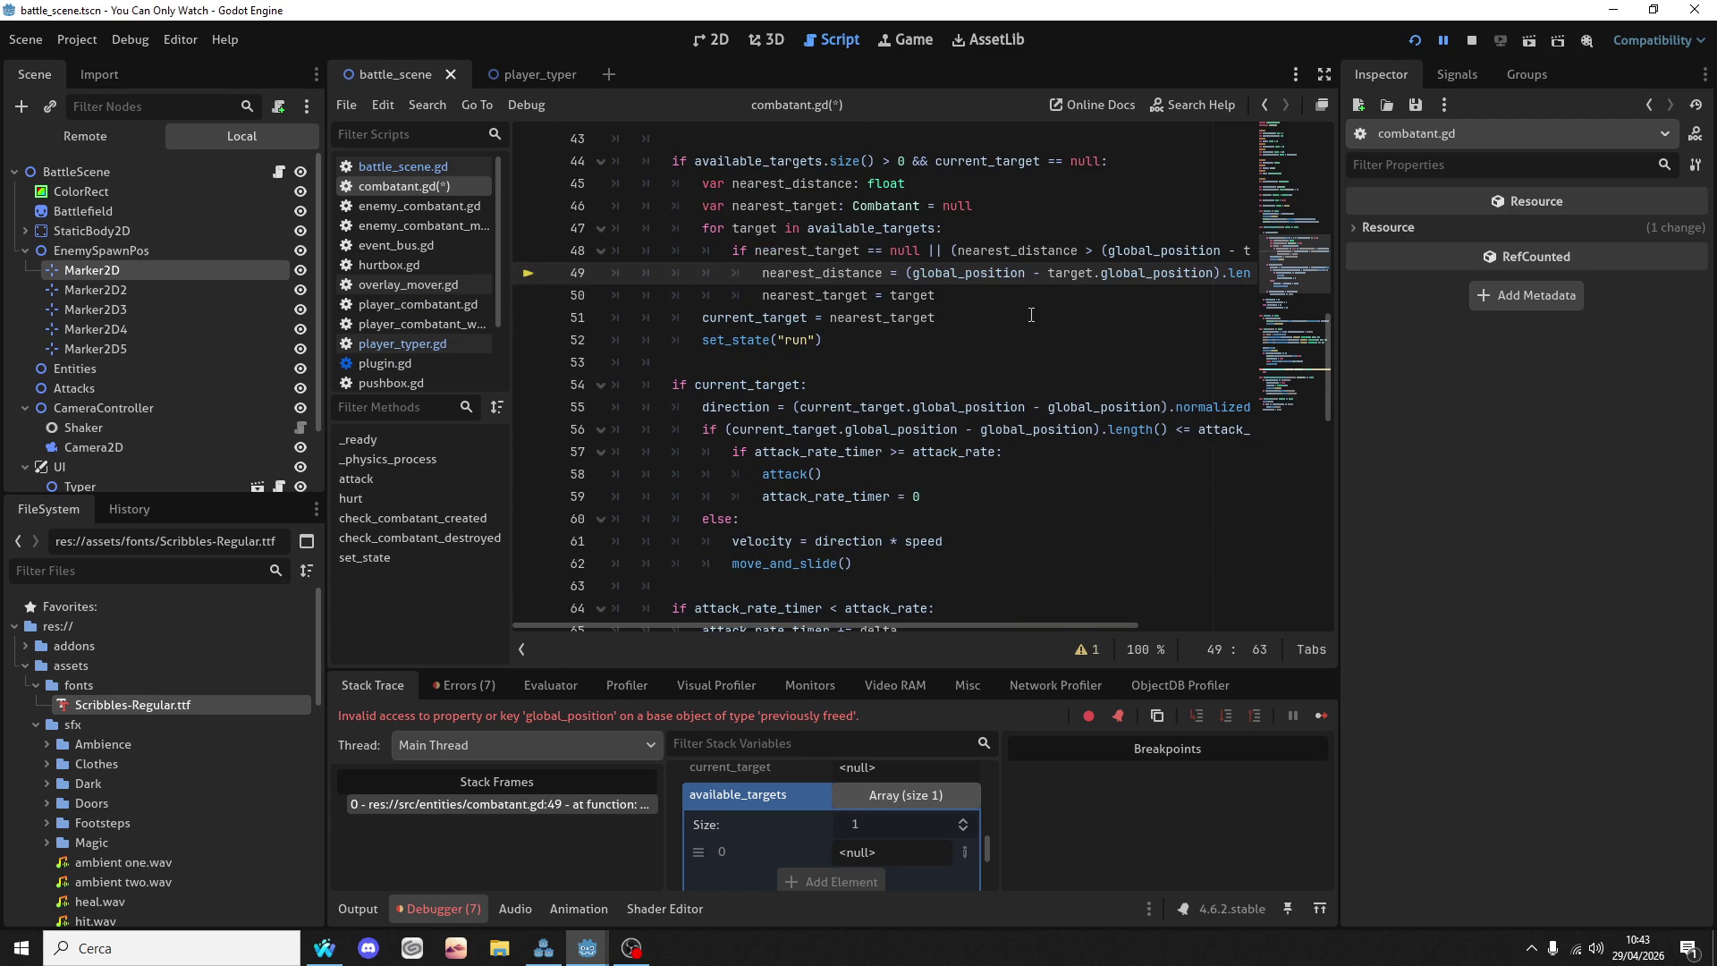
{"action": "scroll", "coordinate": [1055, 329], "scroll_direction": "up", "scroll_amount": 4}
{"action": "scroll", "coordinate": [1080, 340], "scroll_direction": "up", "scroll_amount": 1}
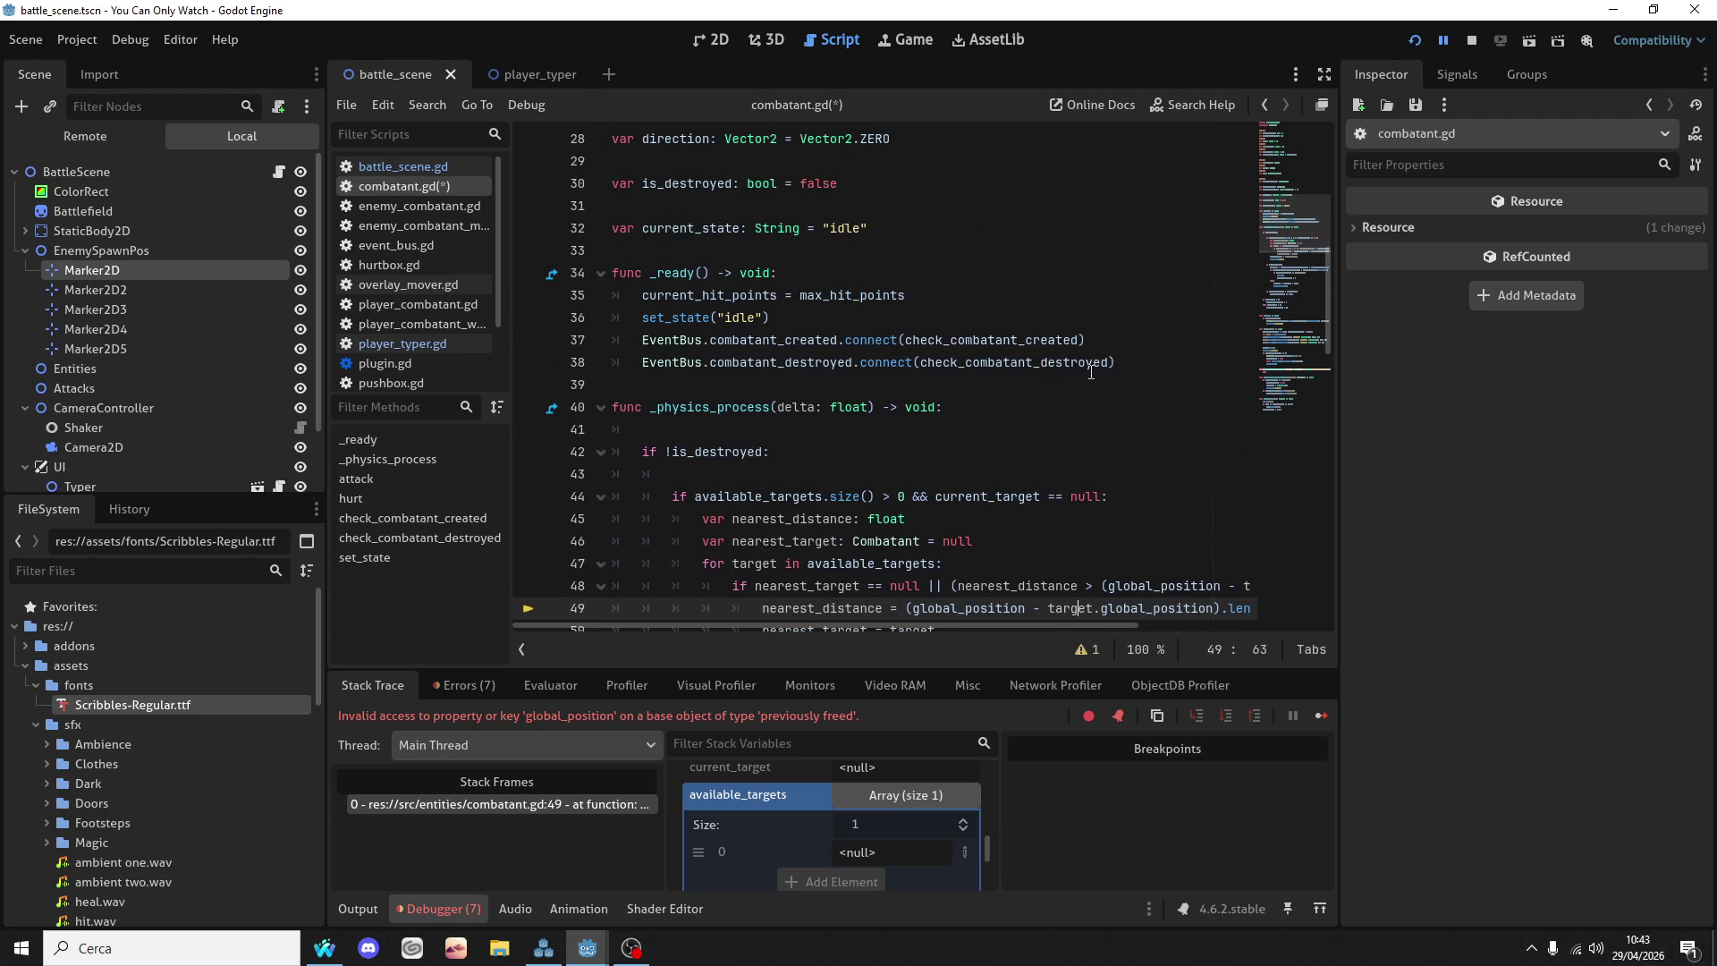
{"action": "scroll", "coordinate": [1024, 402], "scroll_direction": "down", "scroll_amount": 3}
{"action": "left_click", "coordinate": [996, 407]}
{"action": "left_click_drag", "start_coordinate": [995, 407], "coordinate": [1122, 407]}
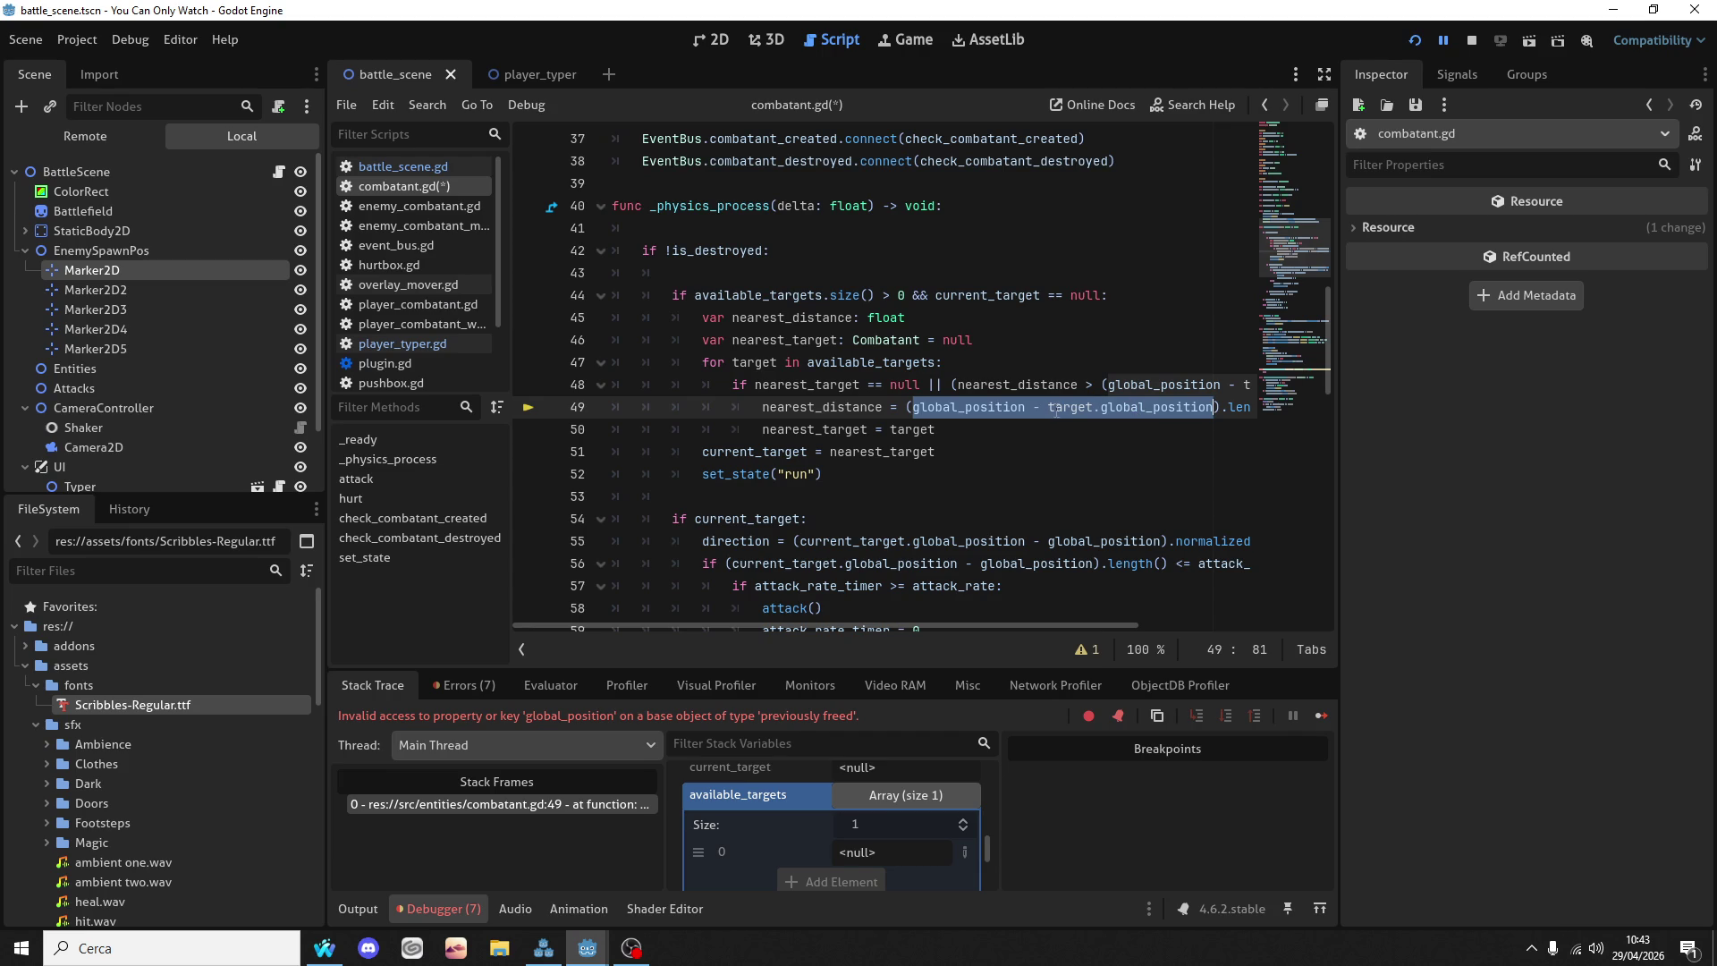
{"action": "scroll", "coordinate": [1053, 416], "scroll_direction": "down", "scroll_amount": 10}
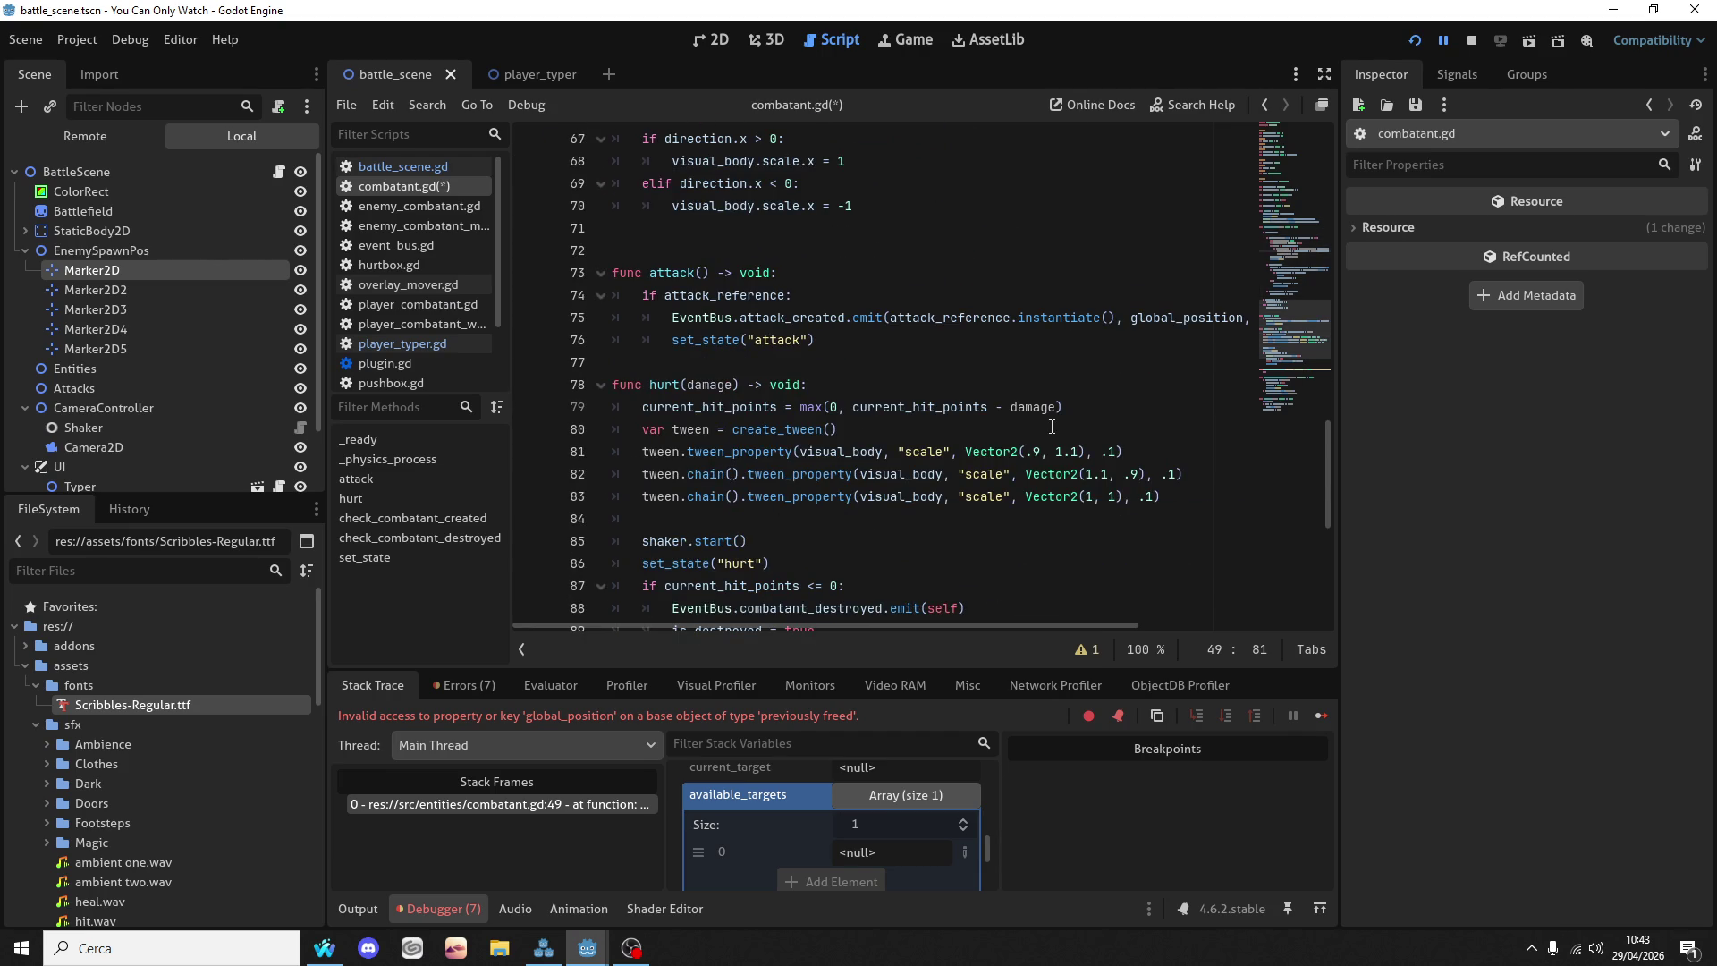
{"action": "scroll", "coordinate": [1046, 438], "scroll_direction": "down", "scroll_amount": 7}
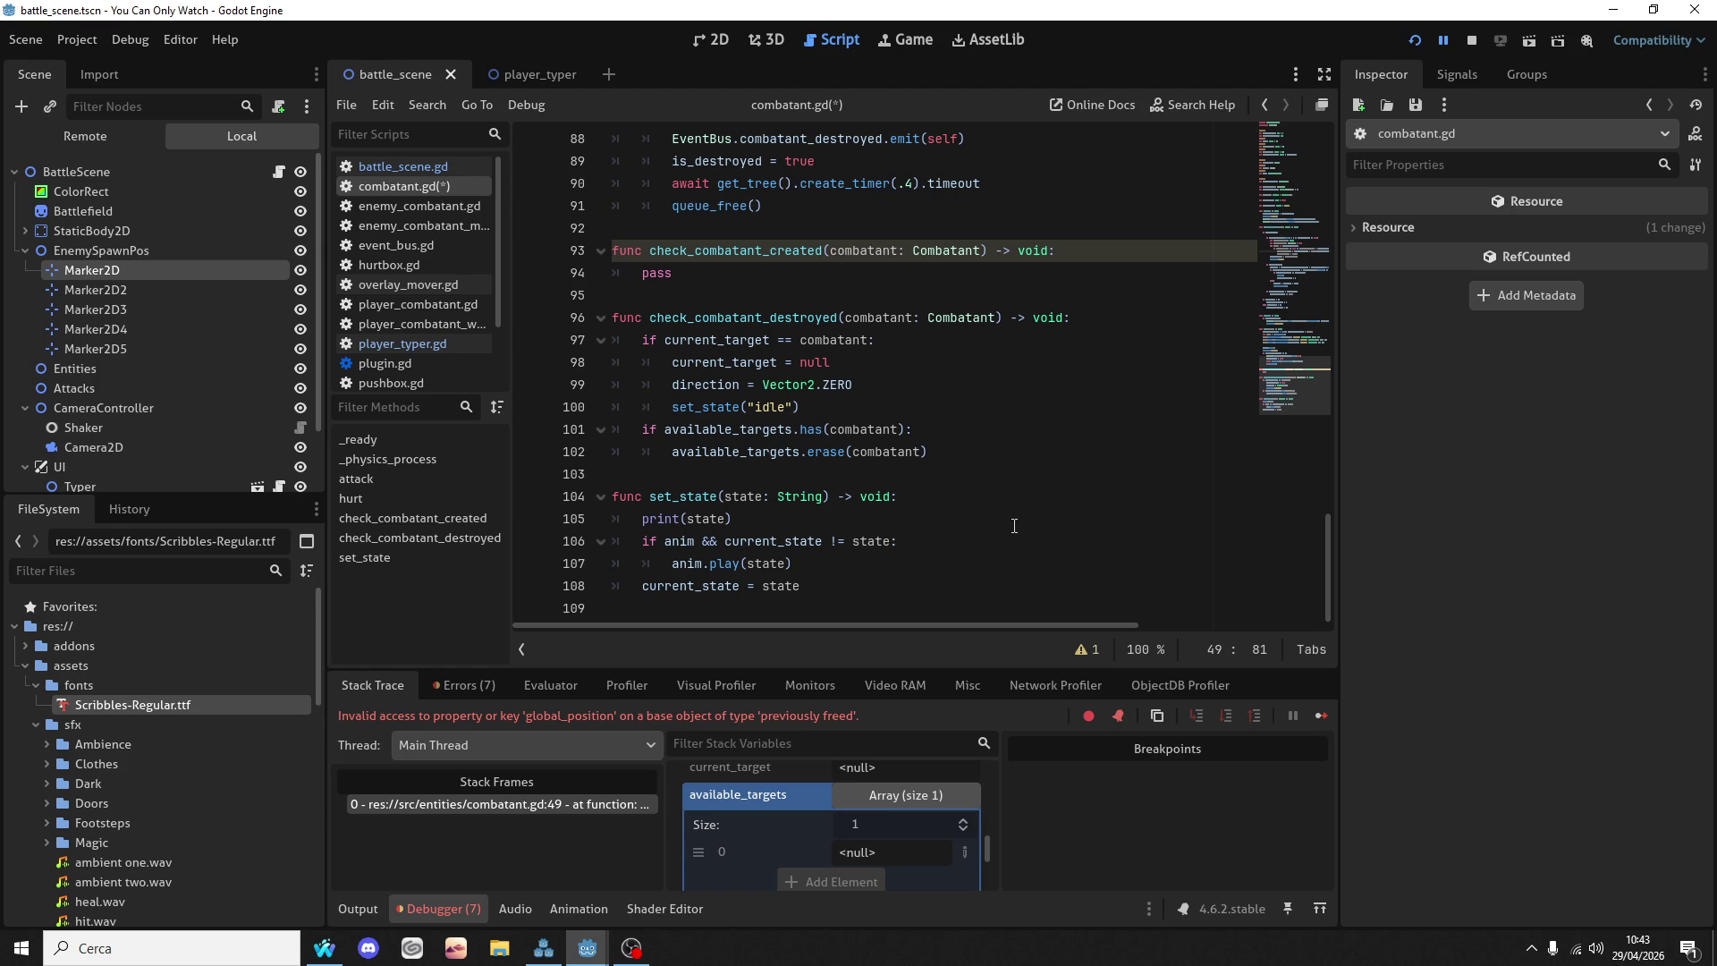
After the erase call on line 102, add a 'for target in available_targets:' loop.
{"action": "left_click", "coordinate": [959, 444]}
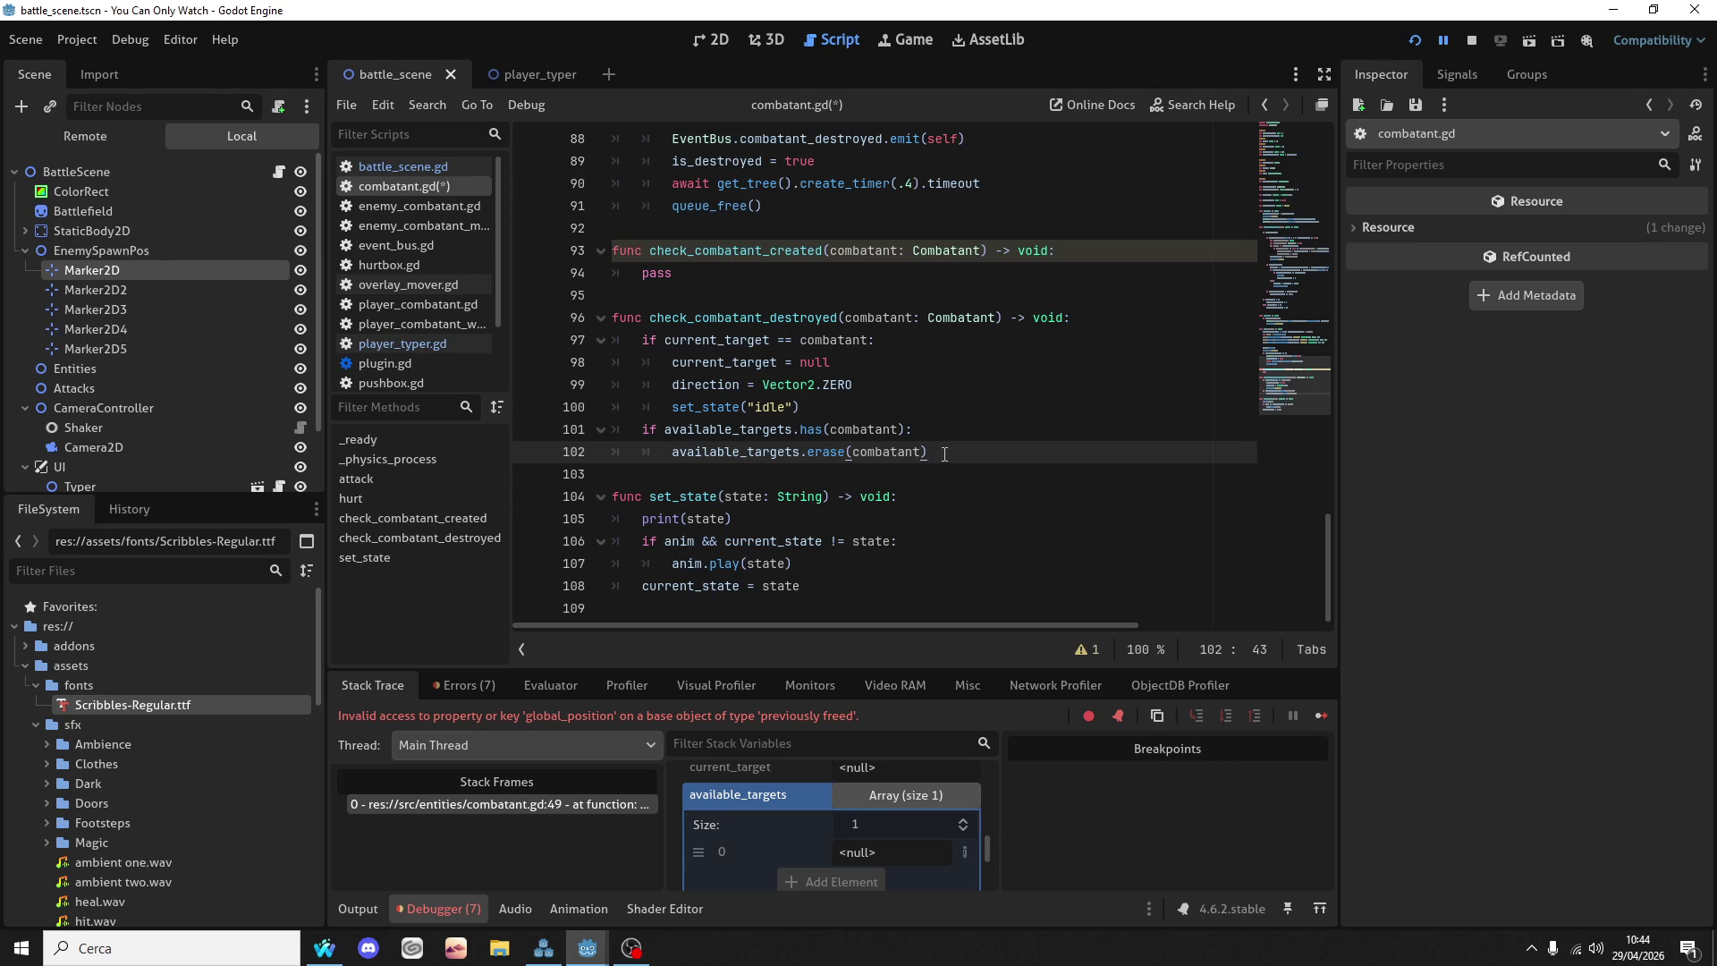
{"action": "key", "text": "Return"}
{"action": "key", "text": "BackSpace"}
{"action": "type", "text": "for target in availabel"}
{"action": "key", "text": "BackSpace"}
{"action": "key", "text": "BackSpace"}
{"action": "type", "text": "le_"}
{"action": "key", "text": "Return"}
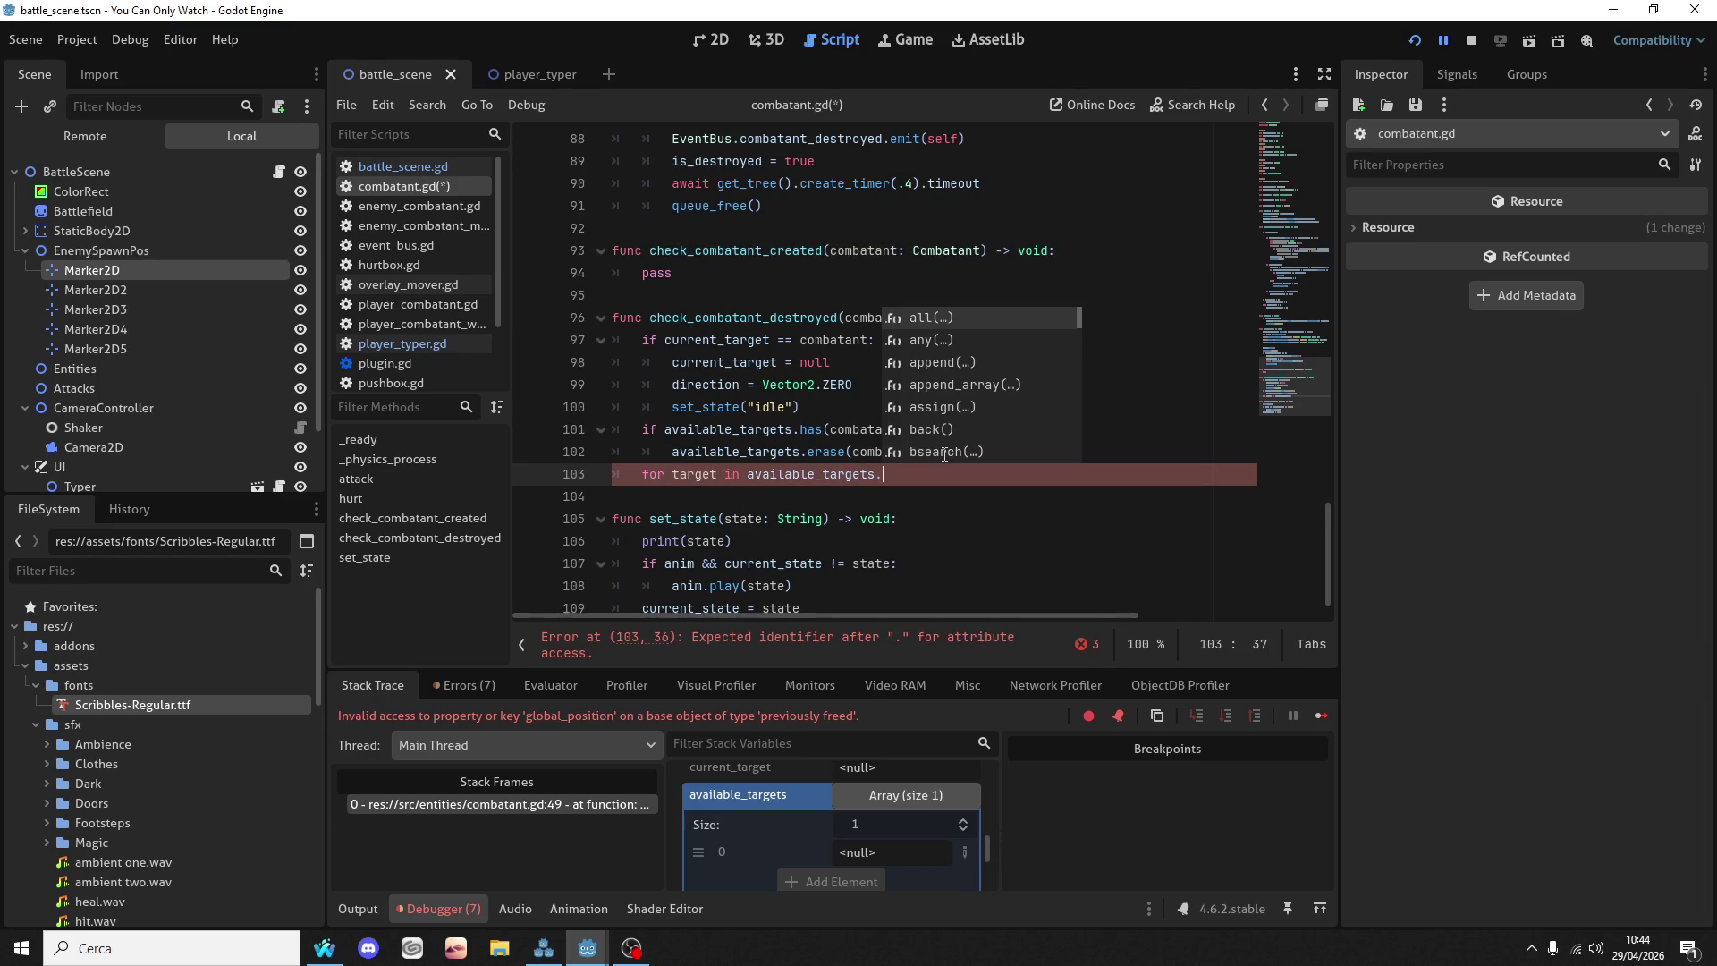
{"action": "key", "text": "BackSpace"}
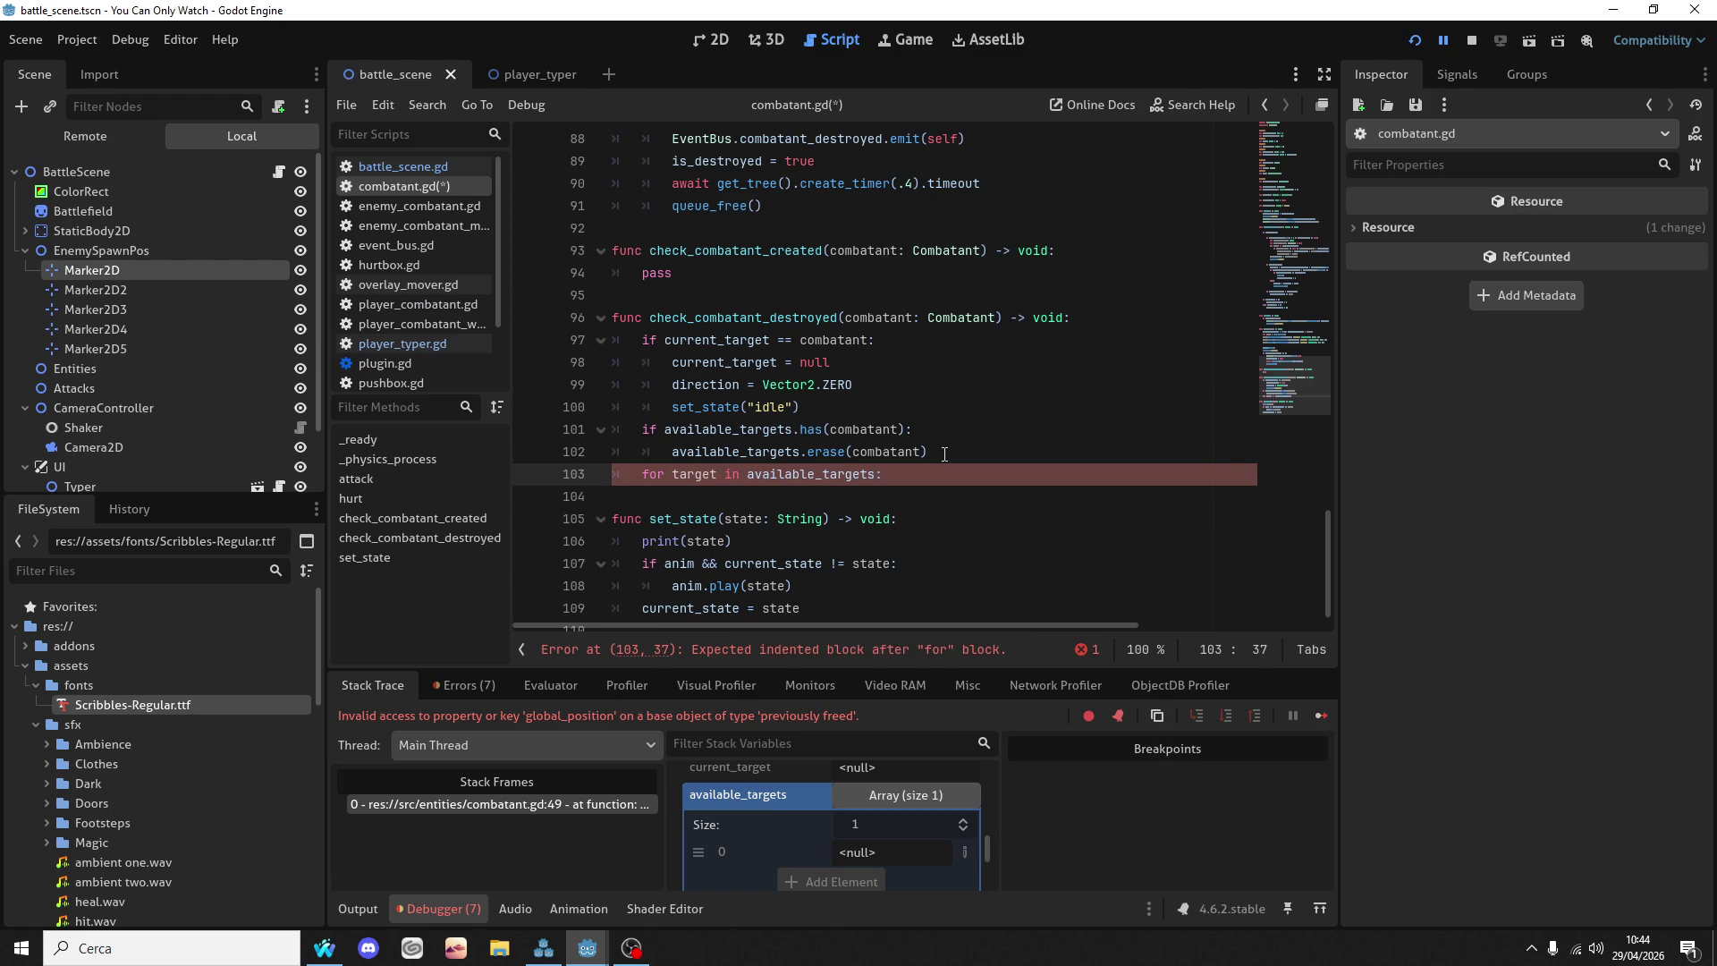
{"action": "key", "text": "Return"}
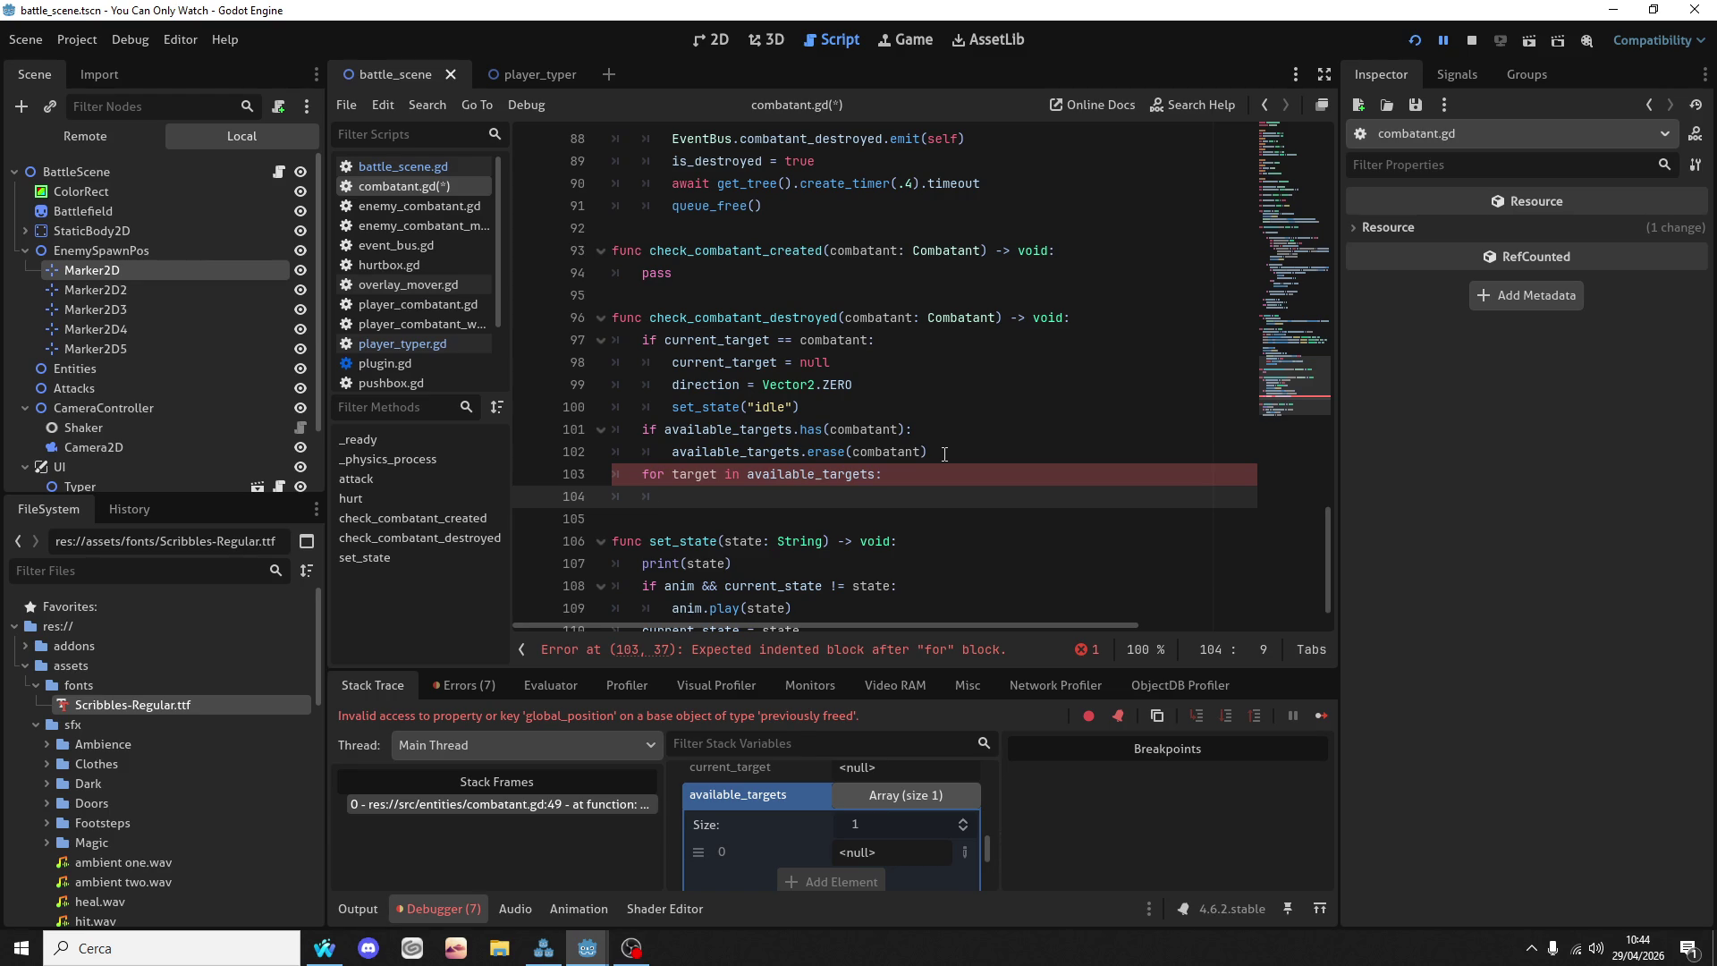
Inside the loop, add the condition 'if !is_instance_valid(target):'.
{"action": "type", "text": "target"}
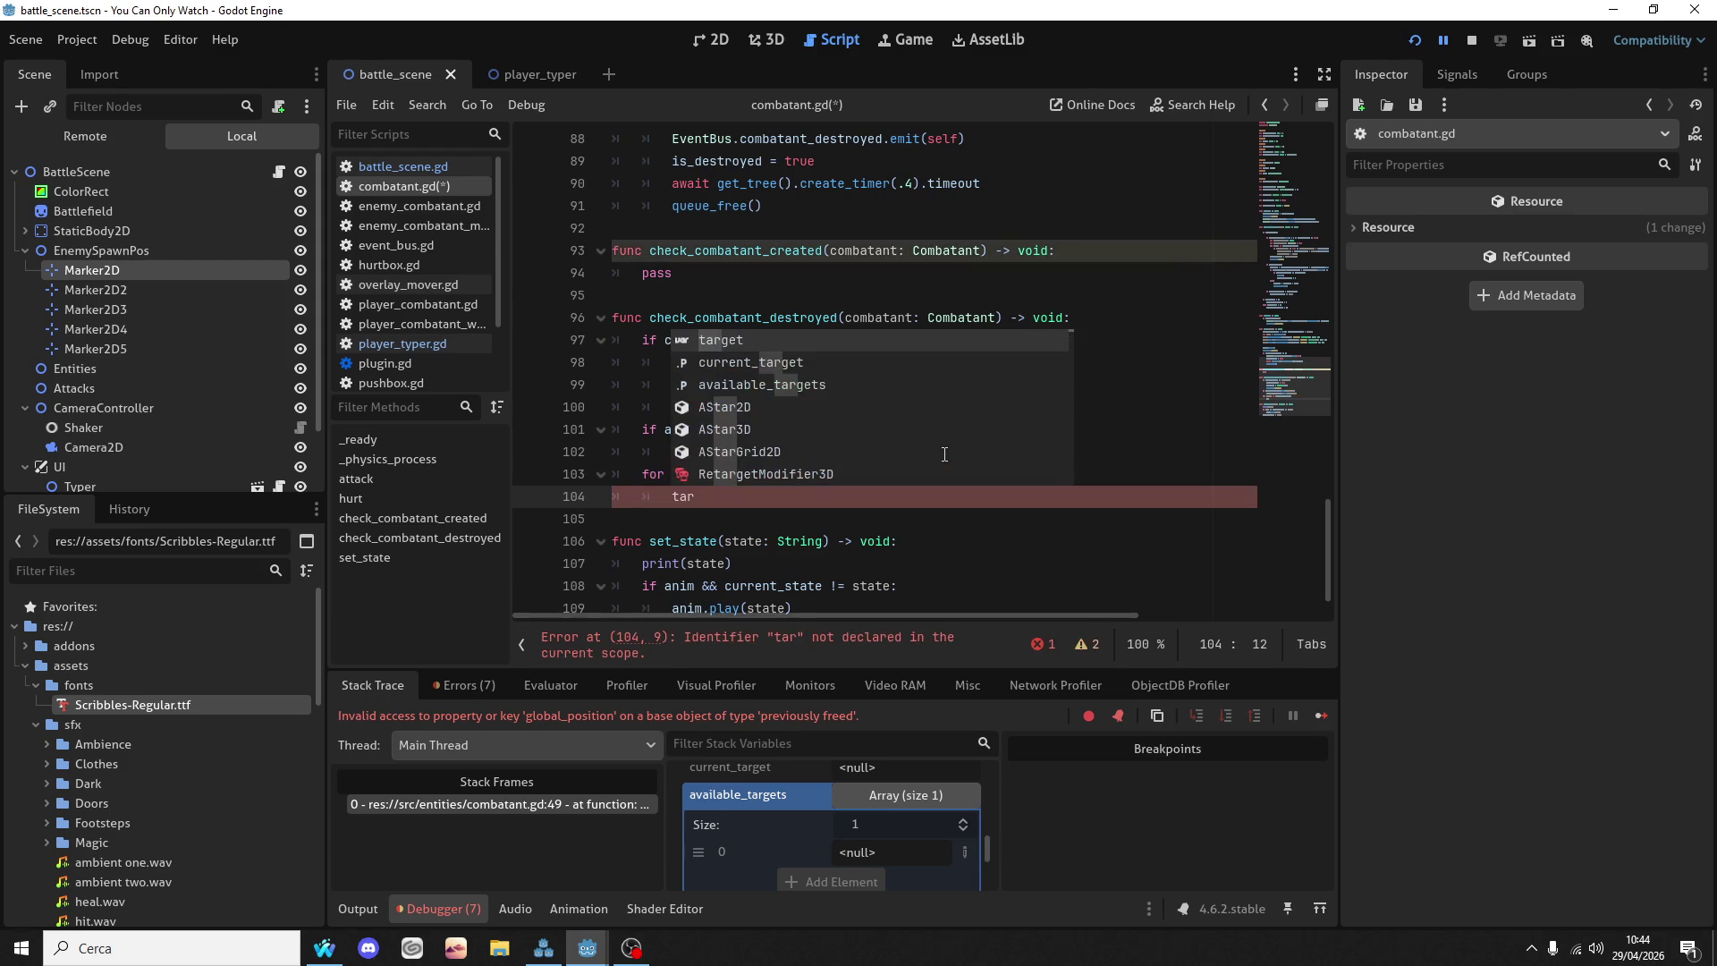
{"action": "key", "text": "BackSpace"}
{"action": "key", "text": "BackSpace"}
{"action": "key", "text": "BackSpace"}
{"action": "type", "text": "if target.i"}
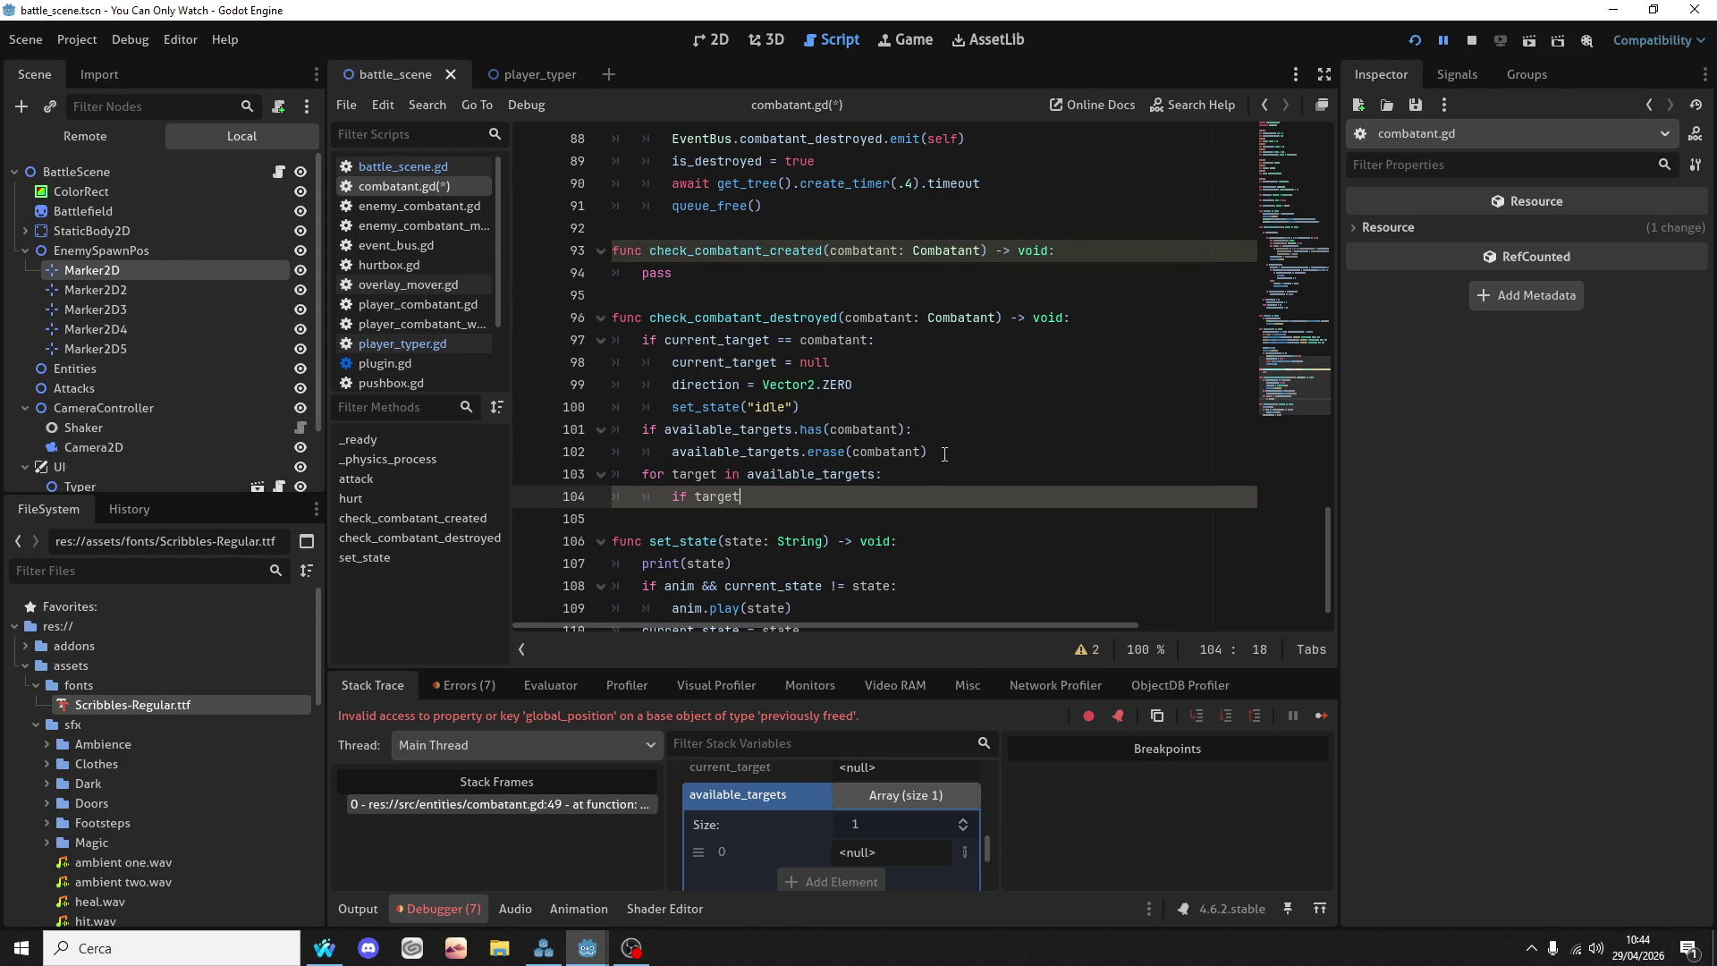
{"action": "type", "text": "s"}
{"action": "key", "text": "BackSpace"}
{"action": "key", "text": "BackSpace"}
{"action": "key", "text": "BackSpace"}
{"action": "type", "text": "is_va"}
{"action": "key", "text": "Down"}
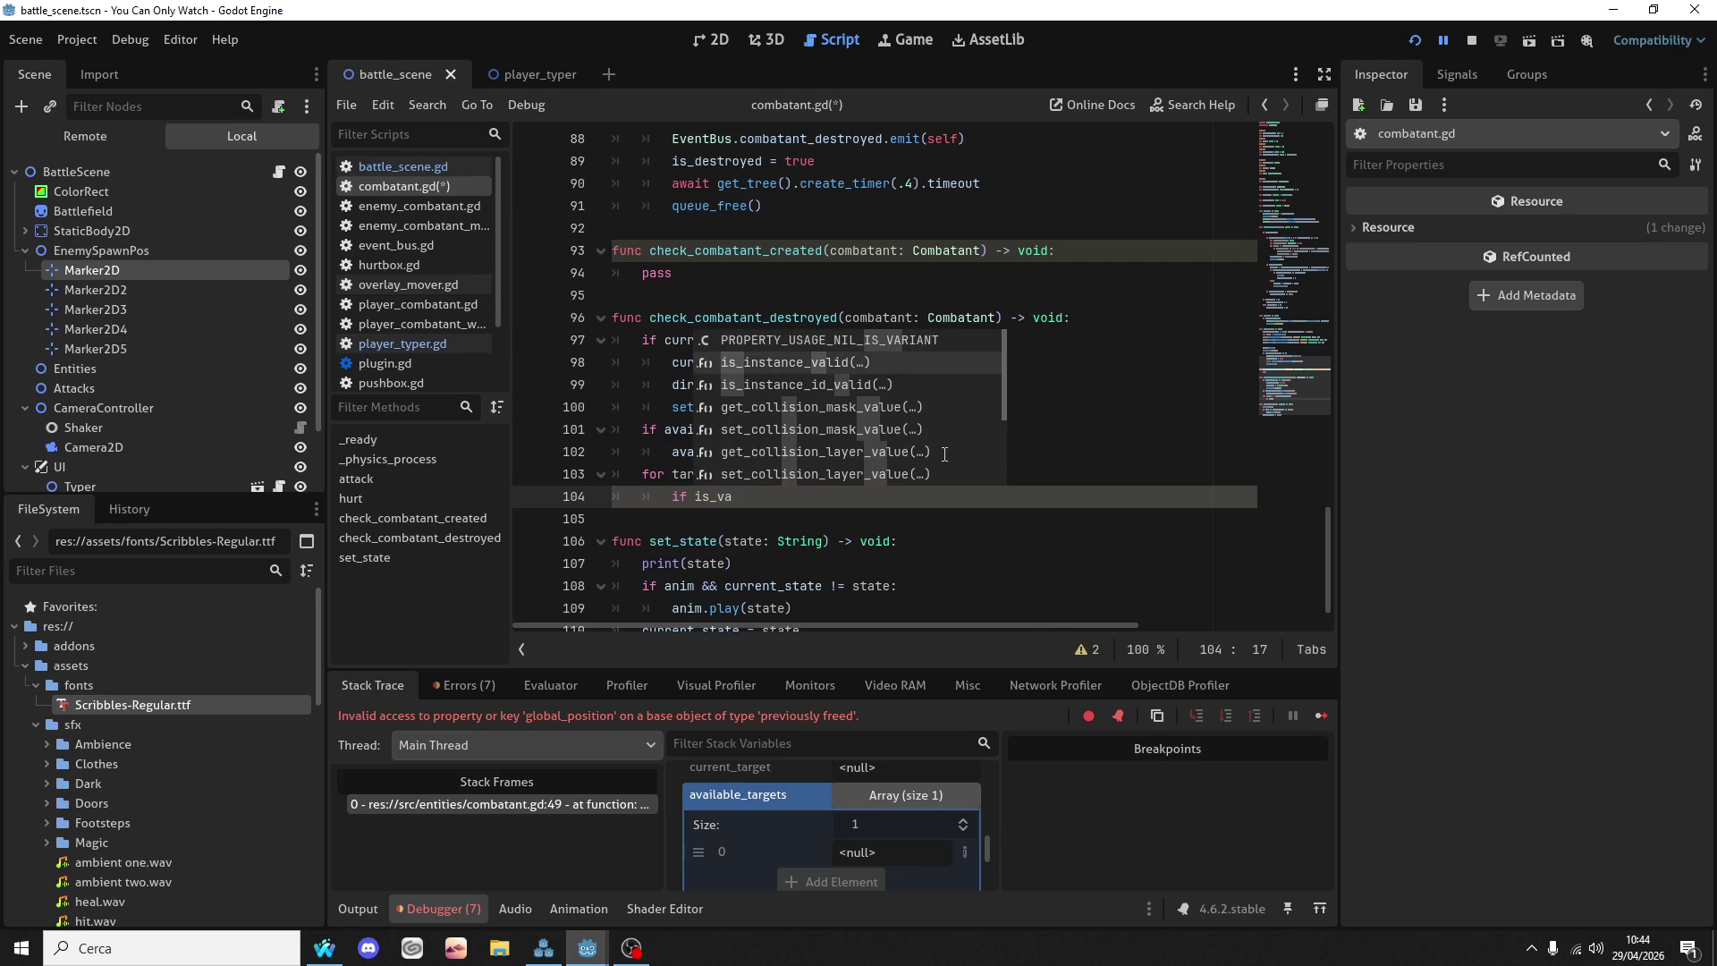
{"action": "key", "text": "Return"}
{"action": "key", "text": "Home"}
{"action": "key", "text": "Right"}
{"action": "key", "text": "Right"}
{"action": "key", "text": "Right"}
{"action": "type", "text": "!"}
{"action": "key", "text": "Left"}
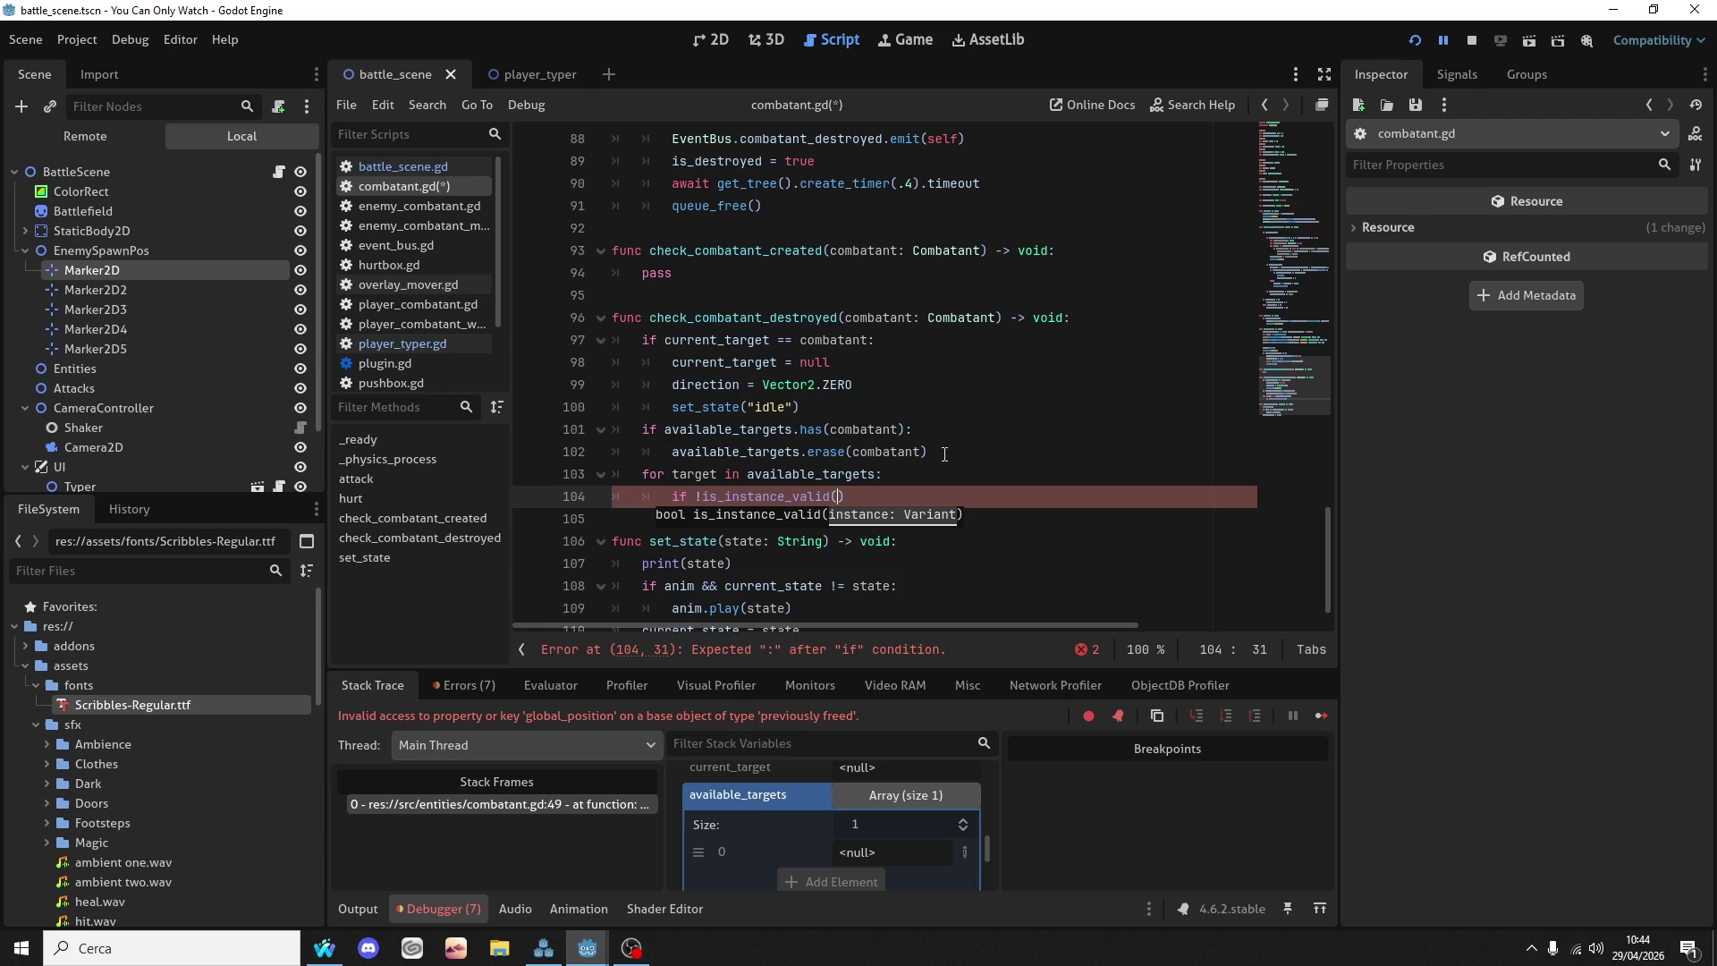
{"action": "type", "text": "target"}
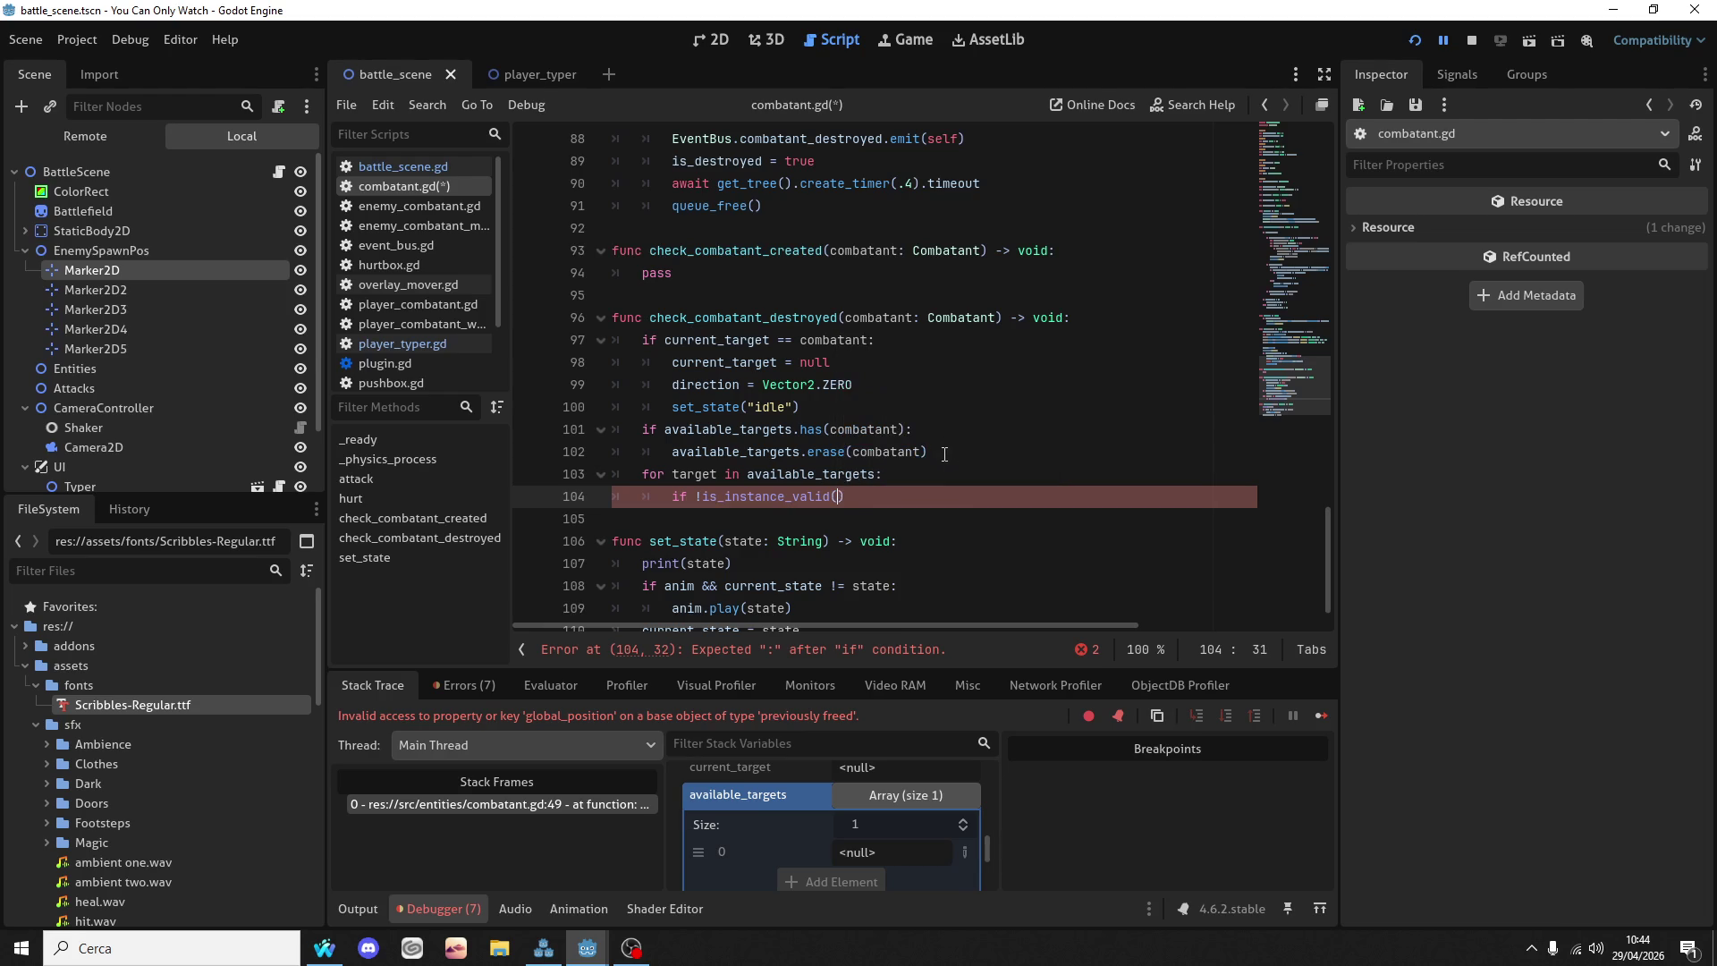
{"action": "key", "text": "Return"}
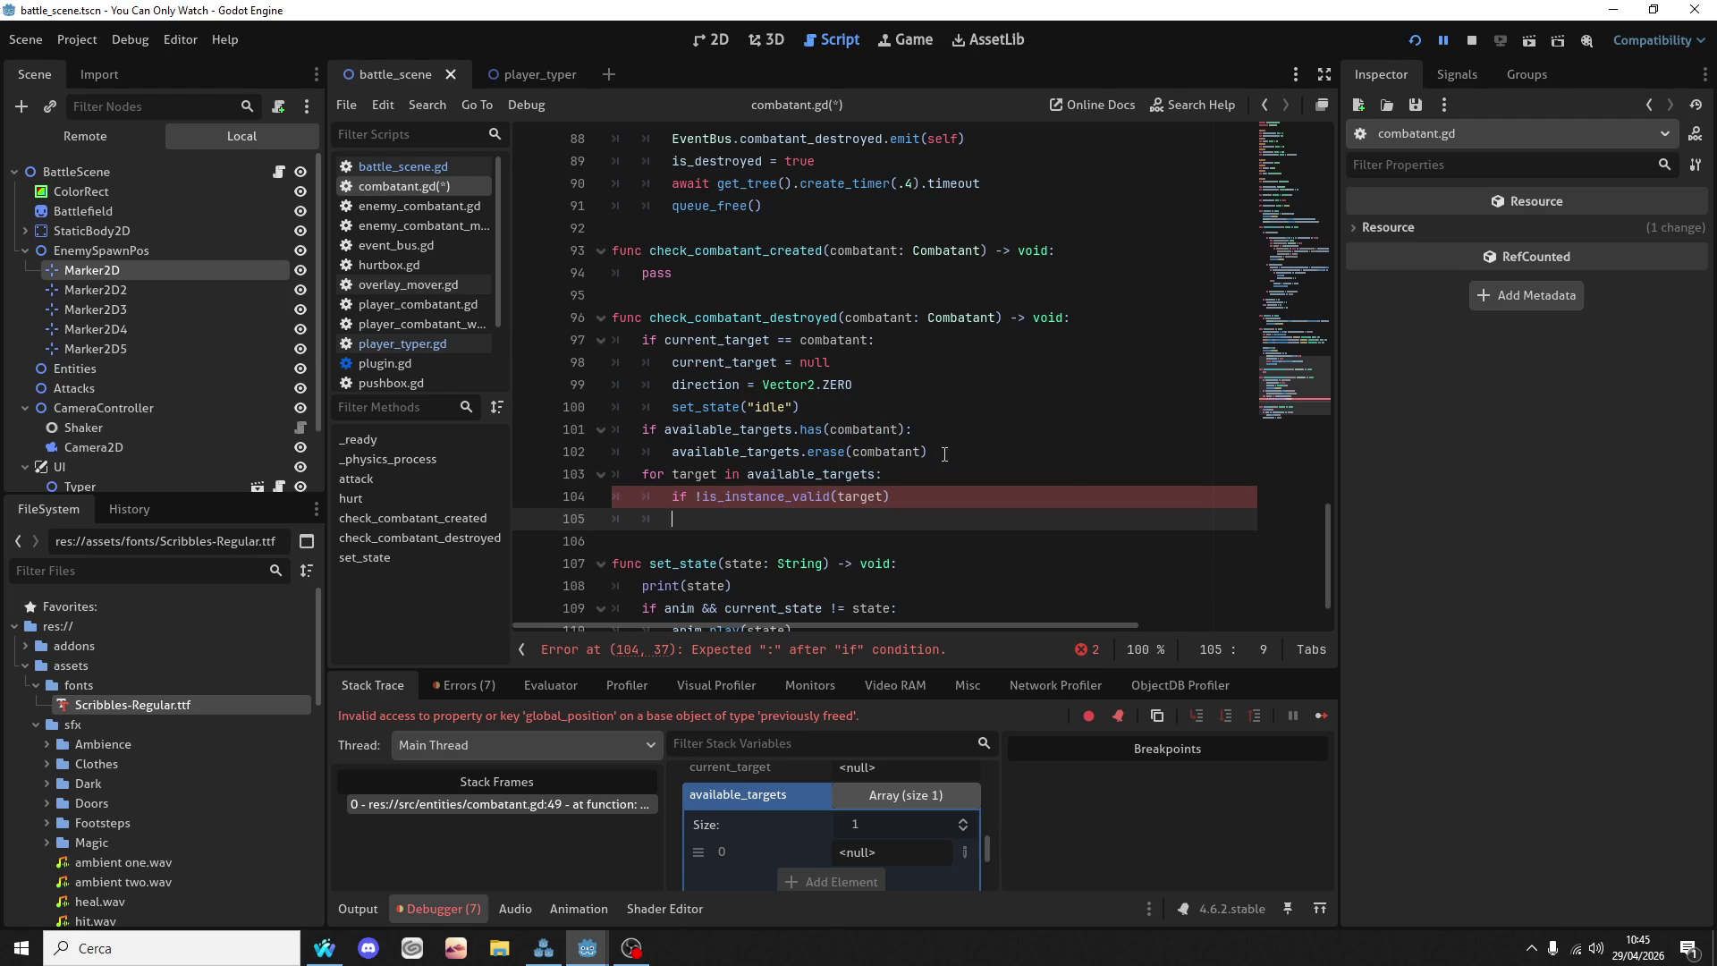
{"action": "key", "text": "BackSpace"}
{"action": "type", "text": ":"}
Under the if, call 'available_targets.erase(target)', save the script, and run the project.
{"action": "key", "text": "Return"}
{"action": "type", "text": "avail"}
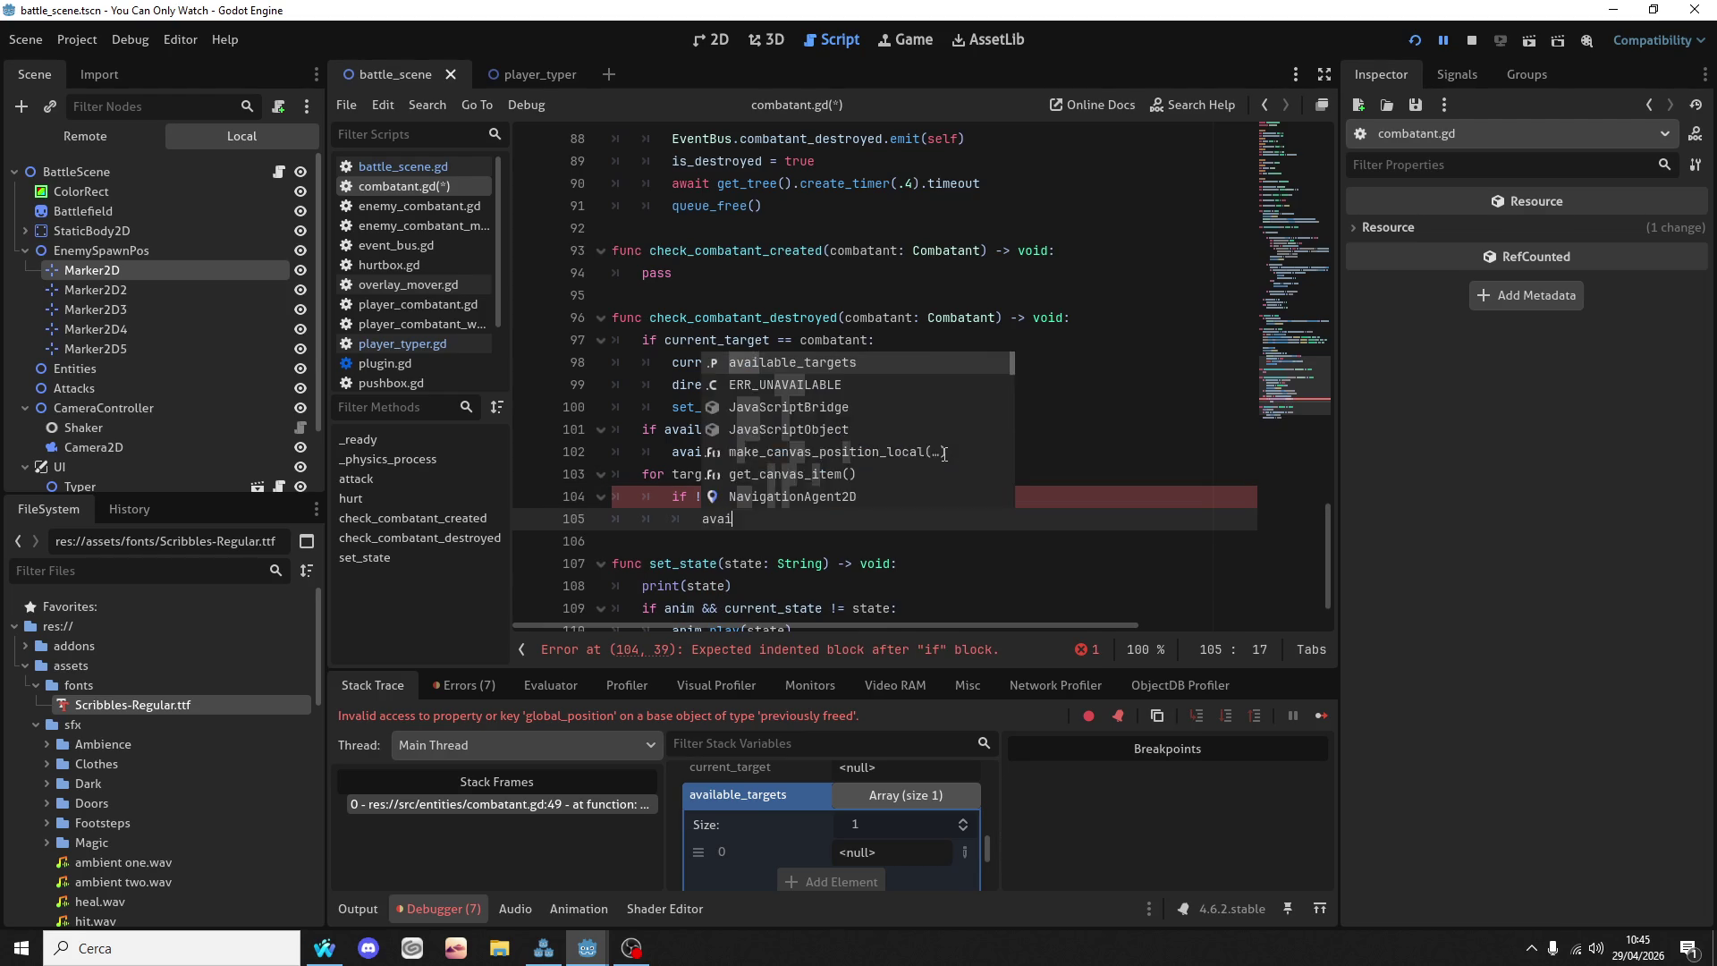
{"action": "key", "text": "Return"}
{"action": "type", "text": ".ap"}
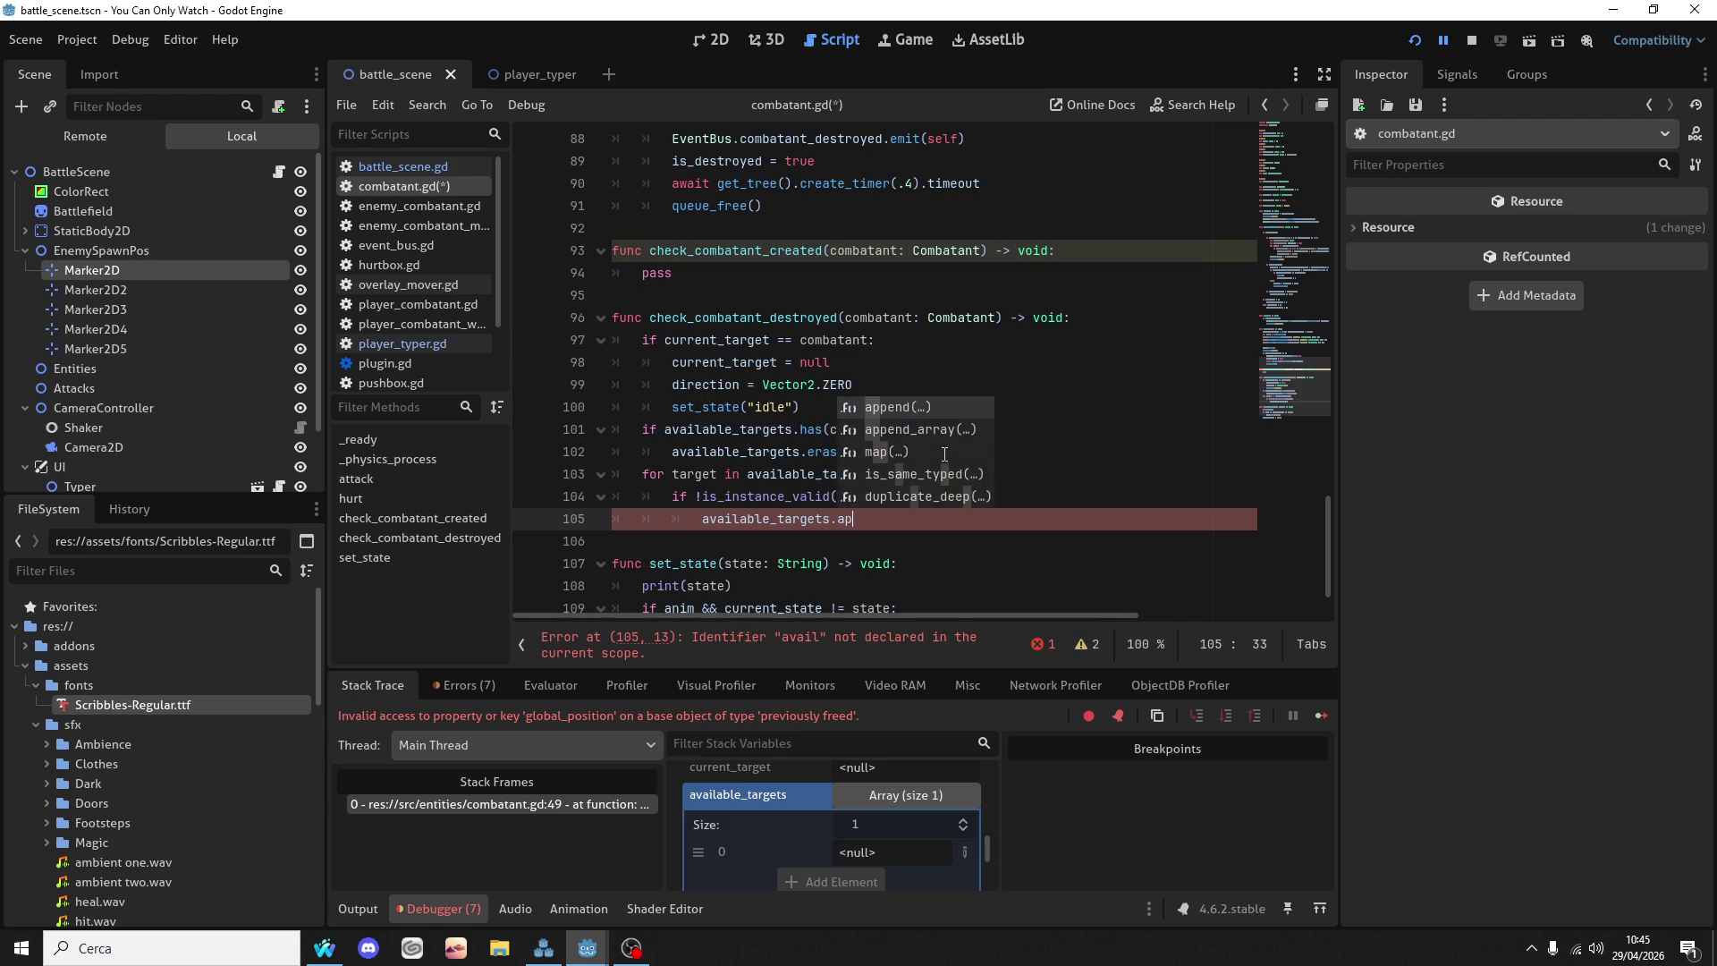
{"action": "key", "text": "BackSpace"}
{"action": "key", "text": "BackSpace"}
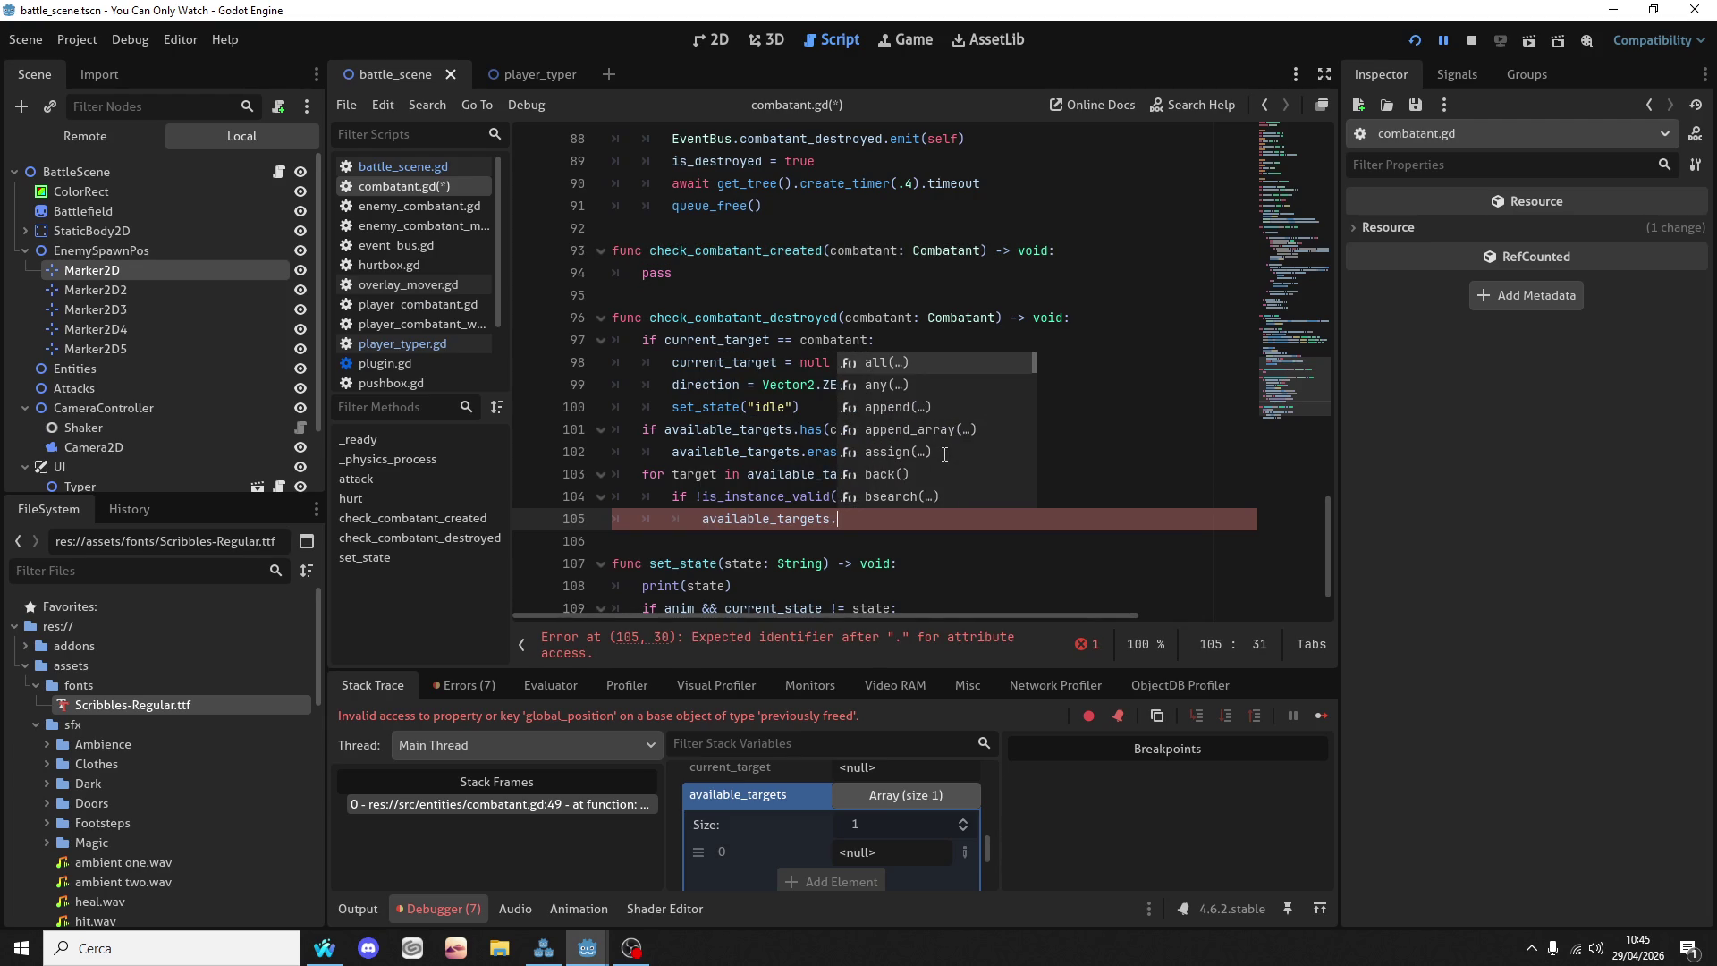
{"action": "type", "text": "er"}
{"action": "key", "text": "Return"}
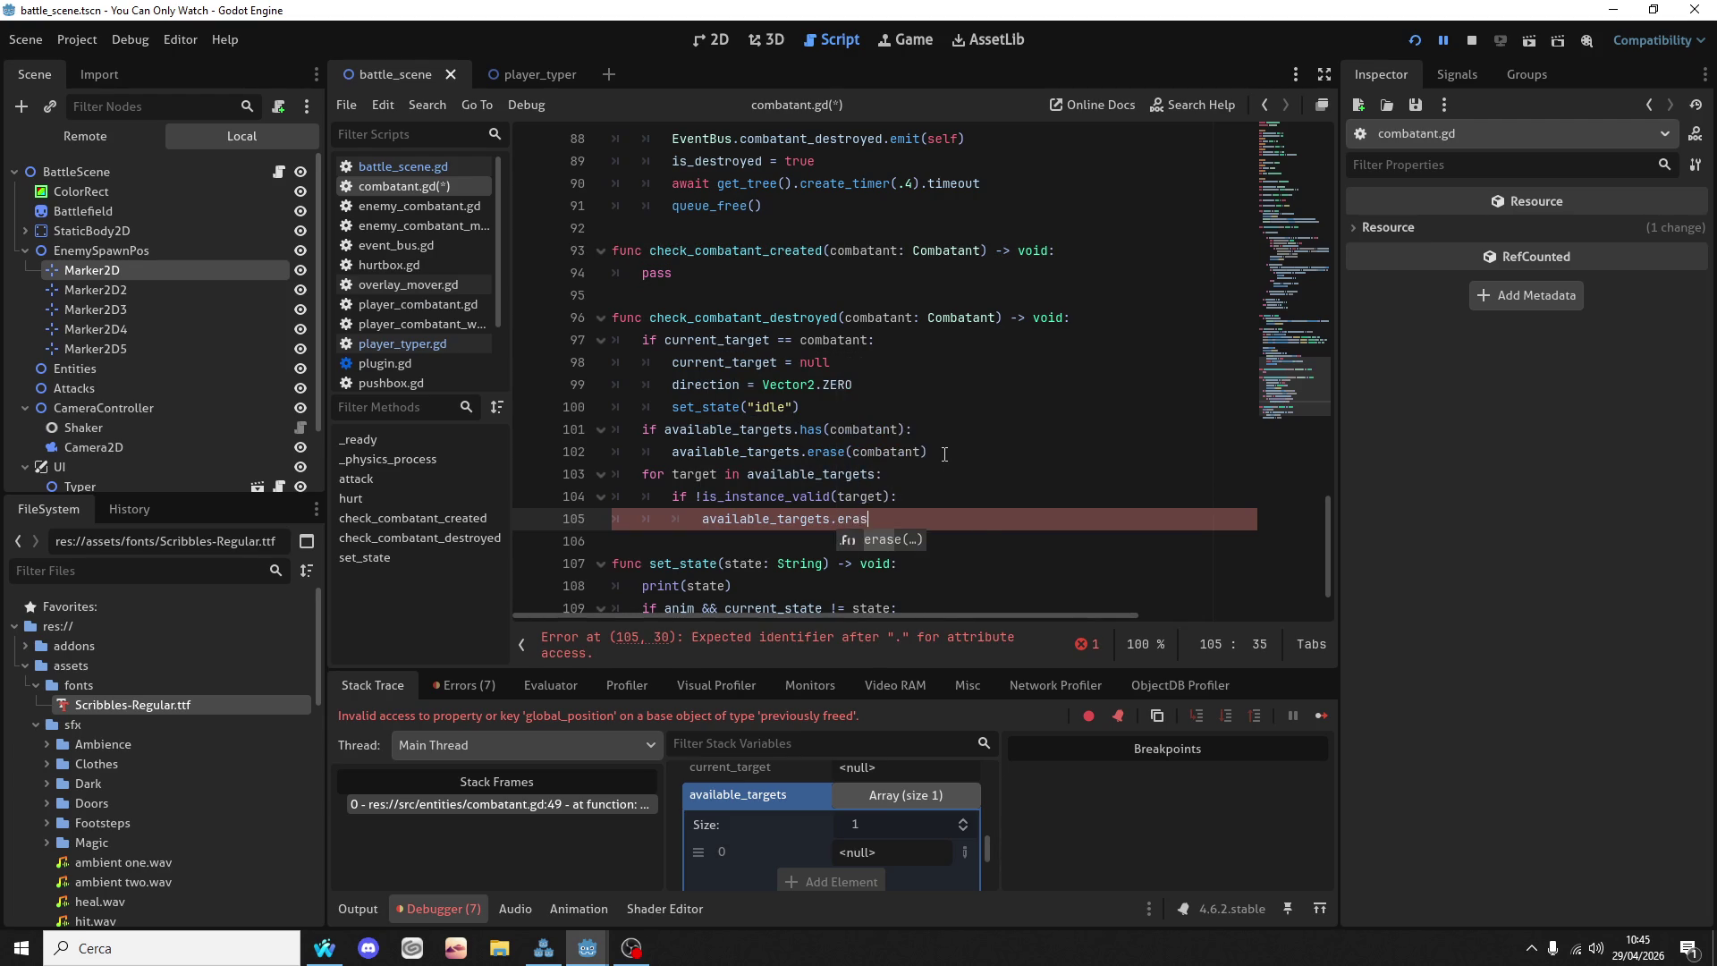
{"action": "type", "text": "target"}
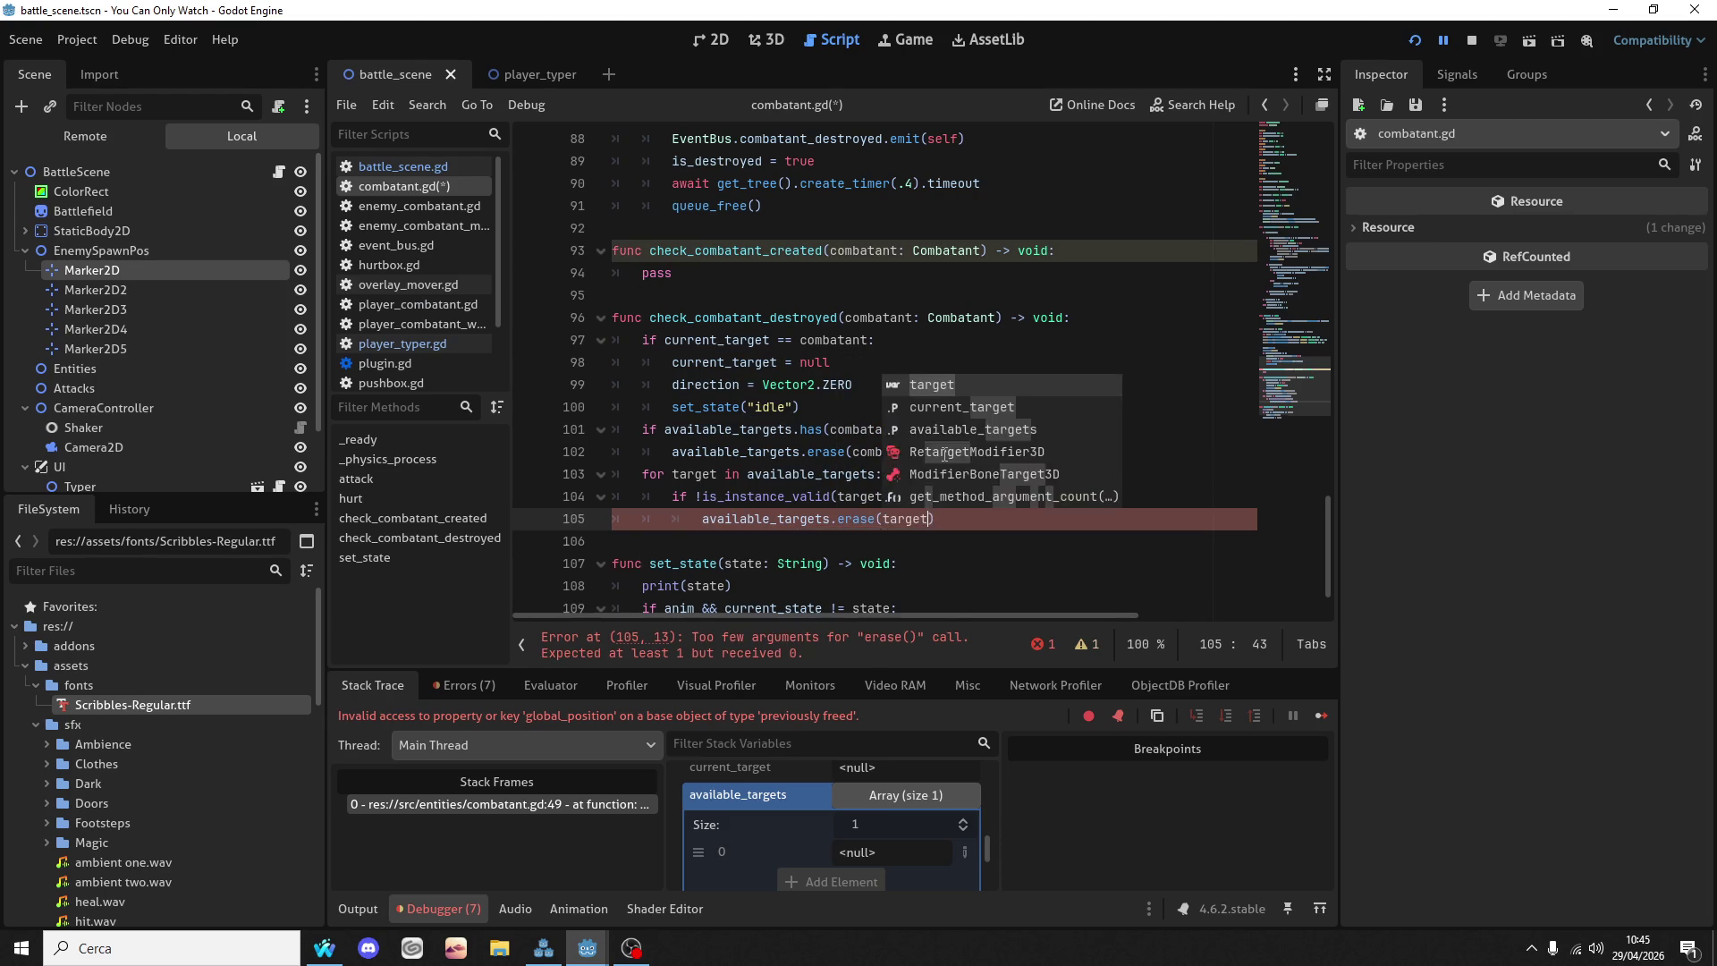
{"action": "key", "text": "ctrl+s"}
{"action": "left_click", "coordinate": [1418, 40]}
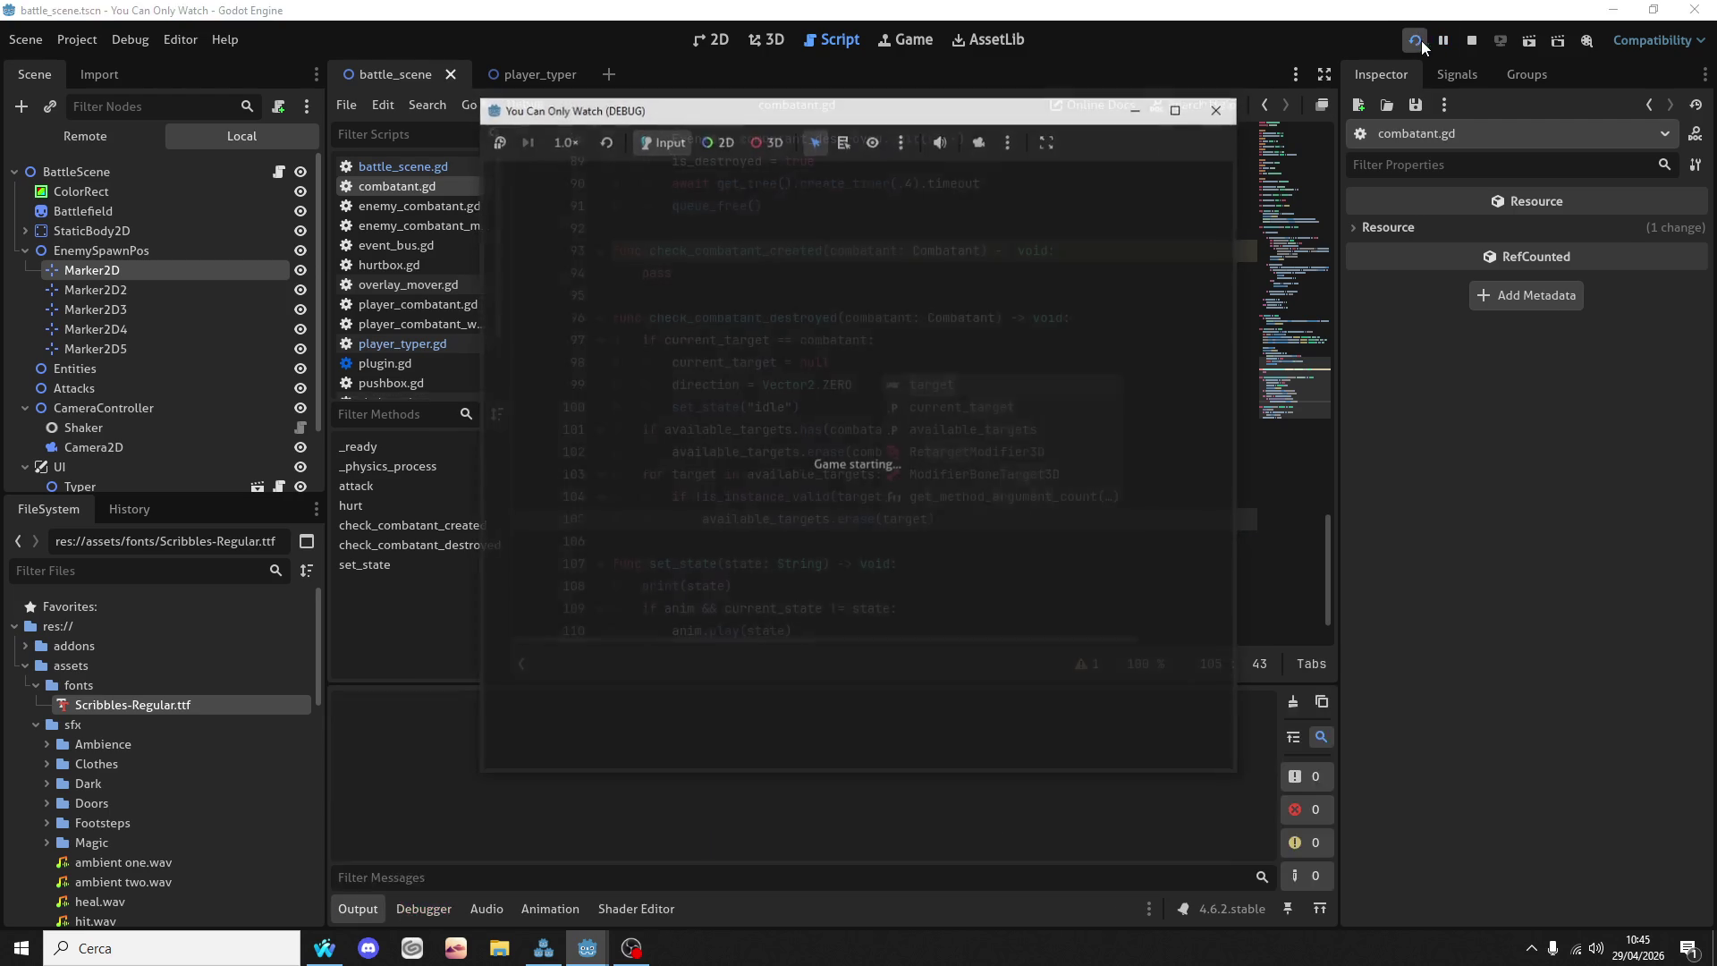
In the paused debugger, inspect line 49's distance line and the contents of available_targets.
{"action": "type", "text": "WArr"}
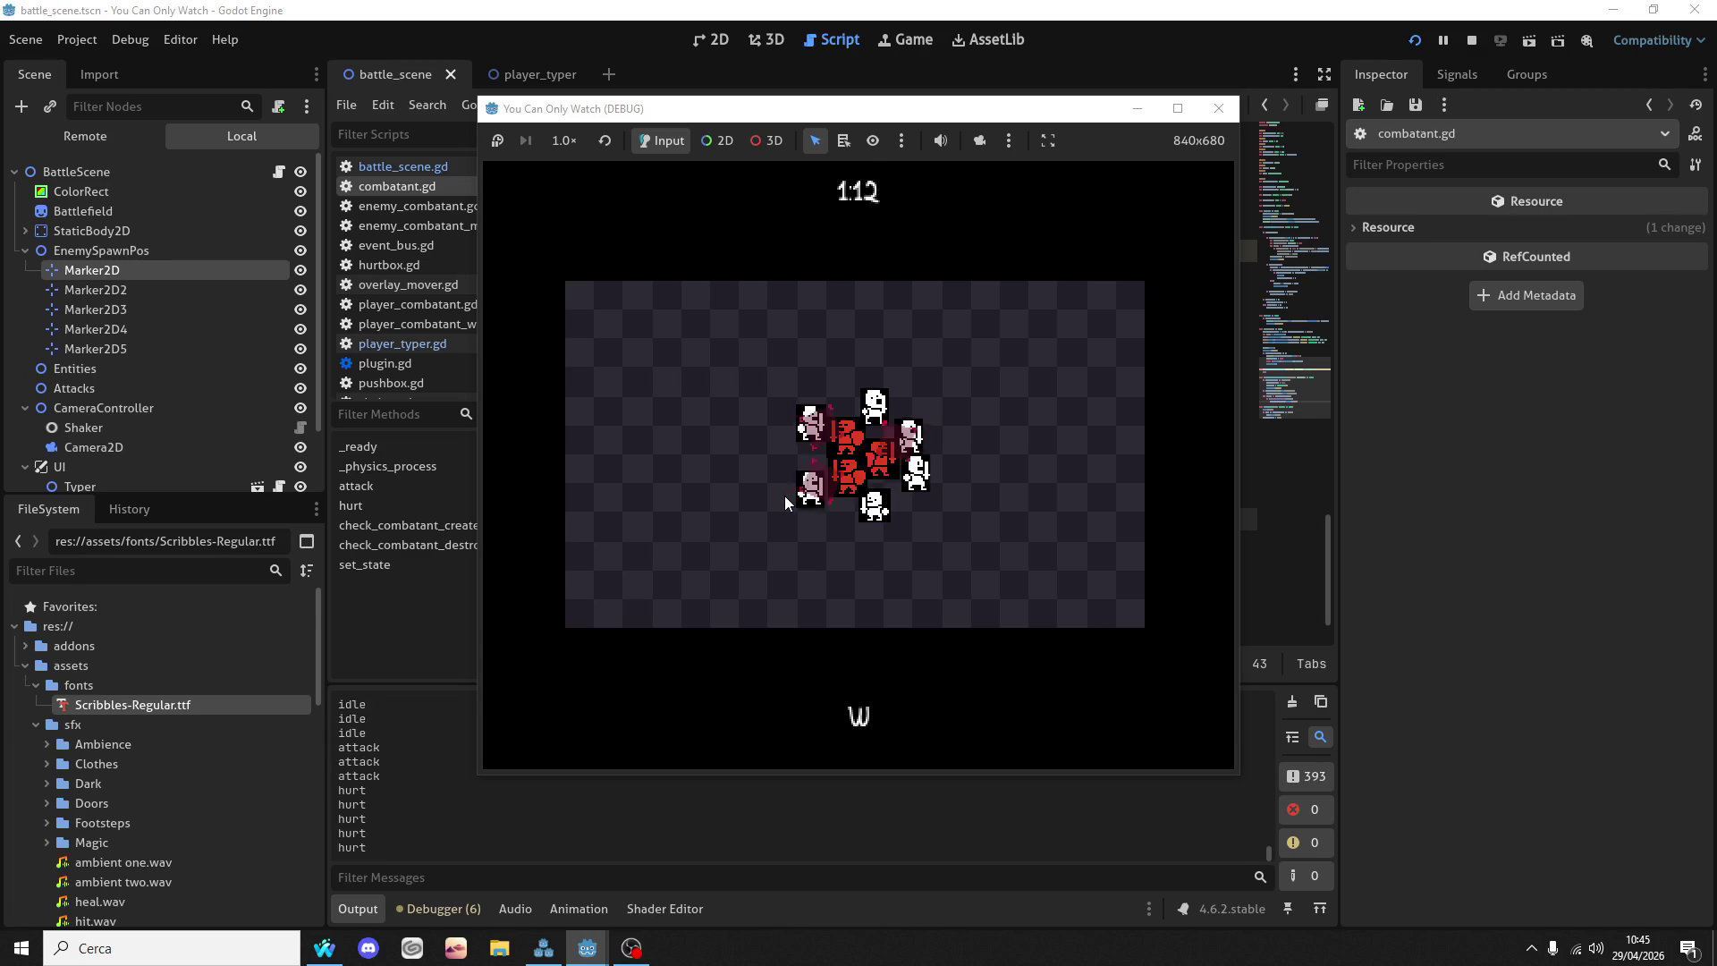
{"action": "key", "text": "alt+Tab"}
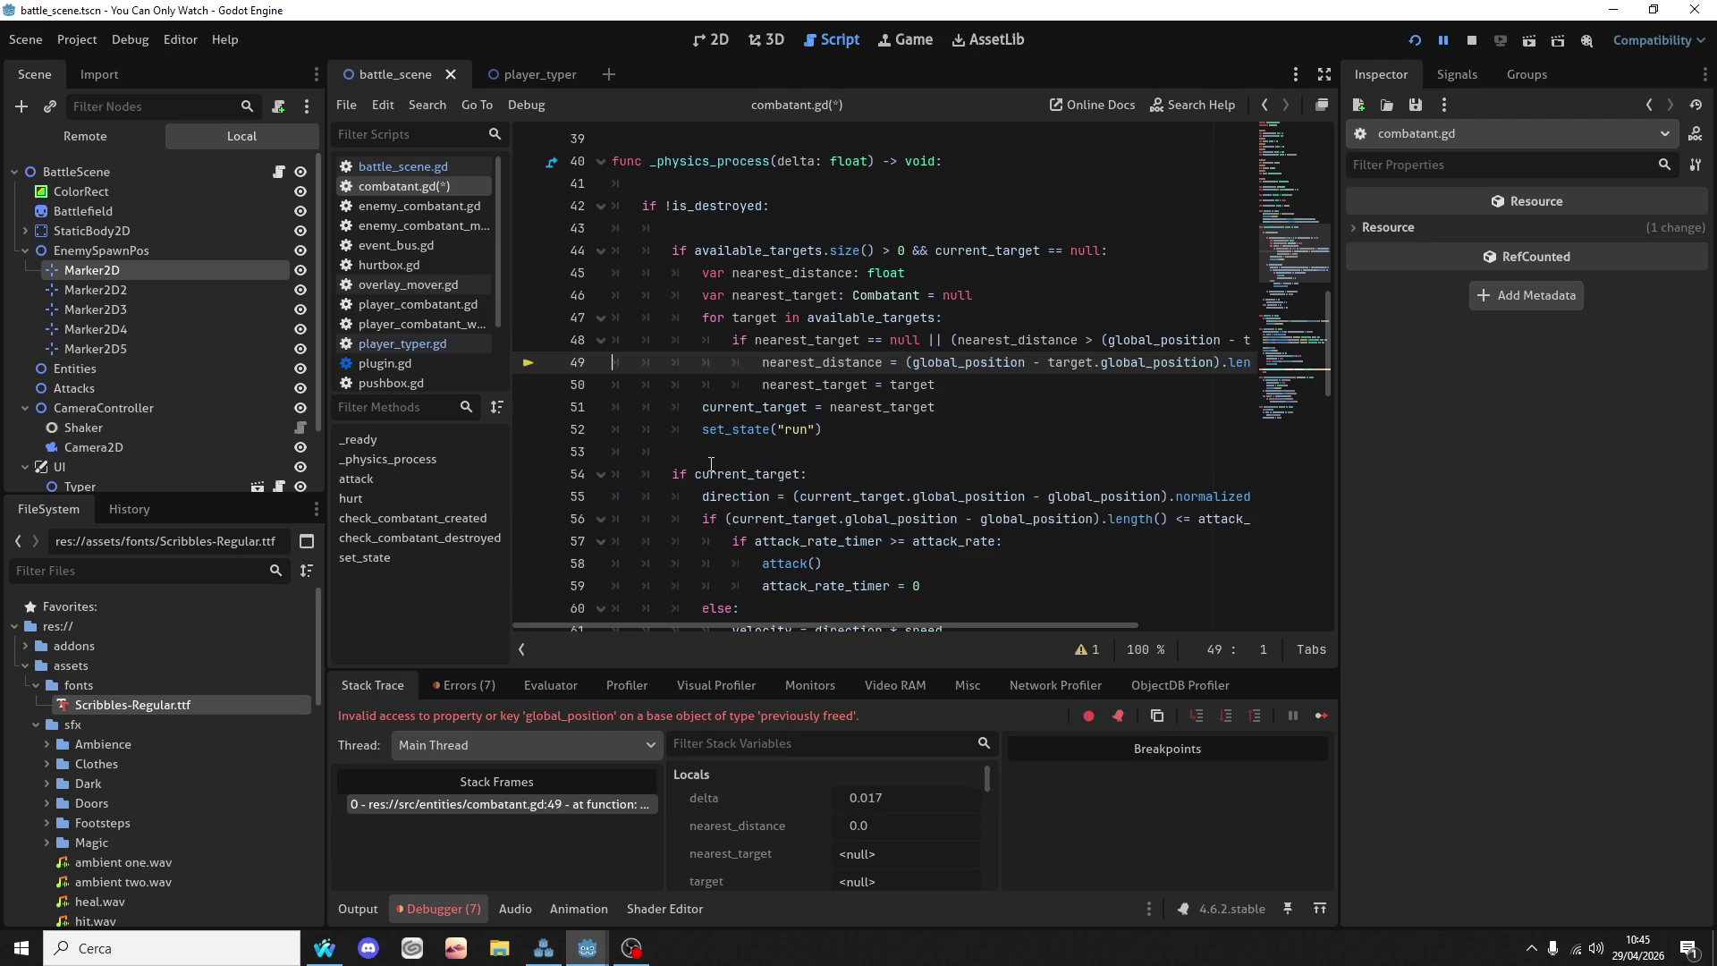
{"action": "left_click", "coordinate": [717, 448]}
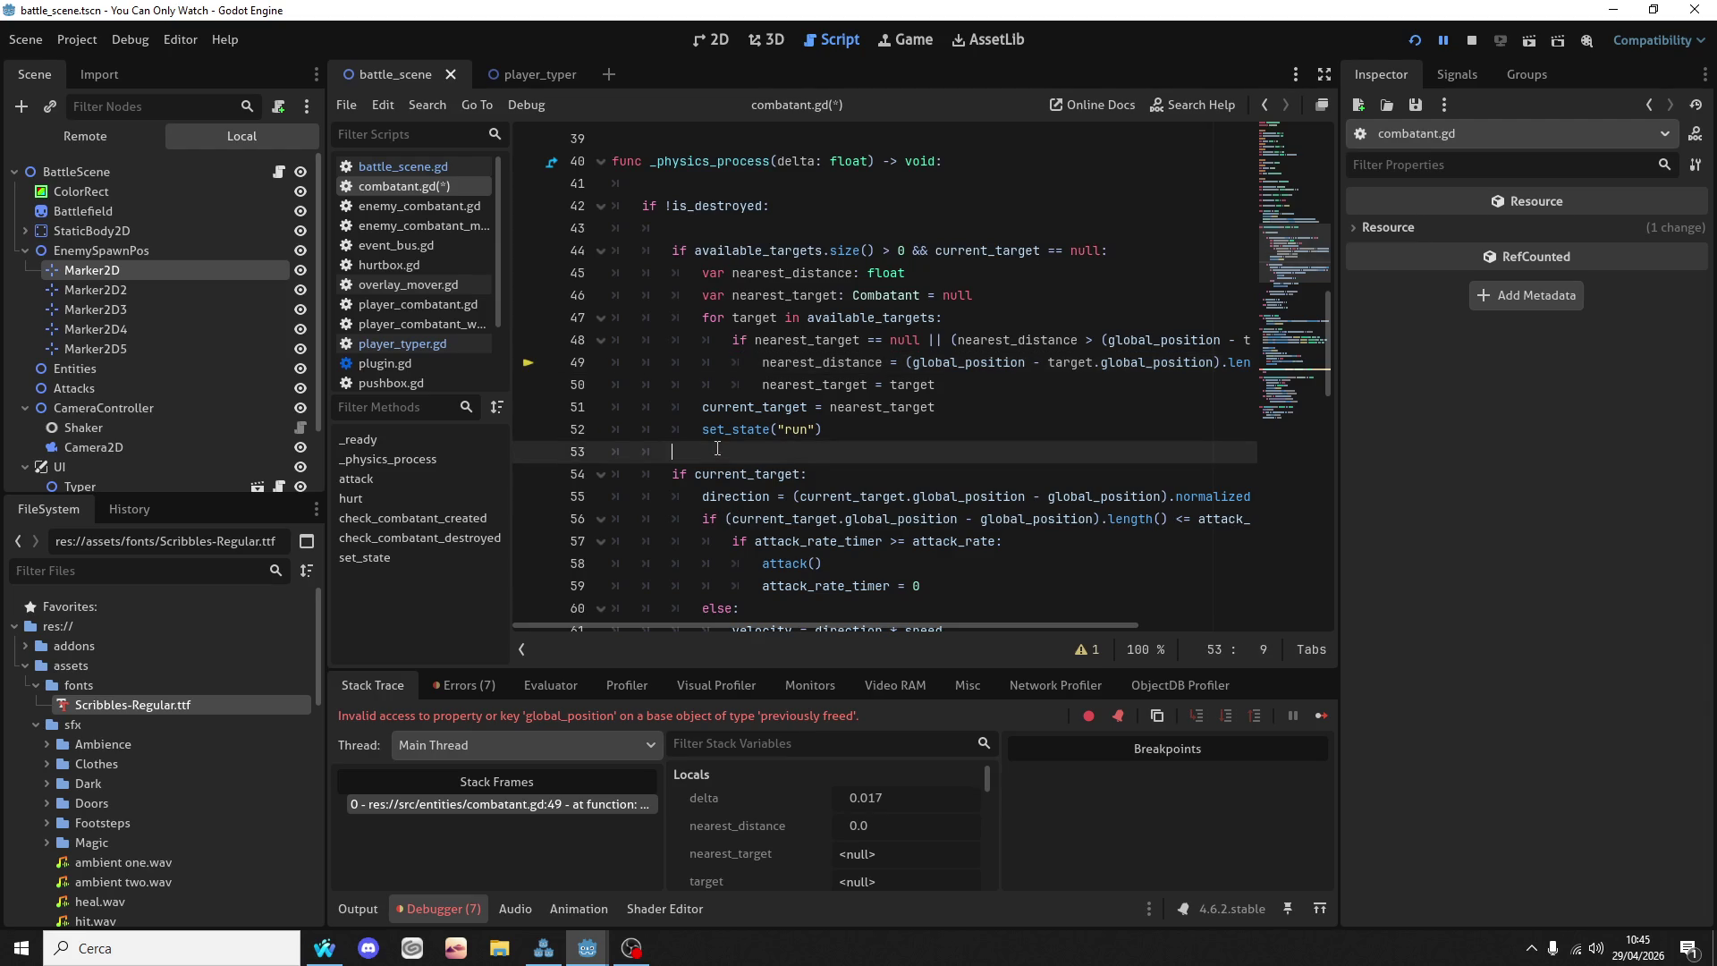
{"action": "triple_click", "coordinate": [994, 355]}
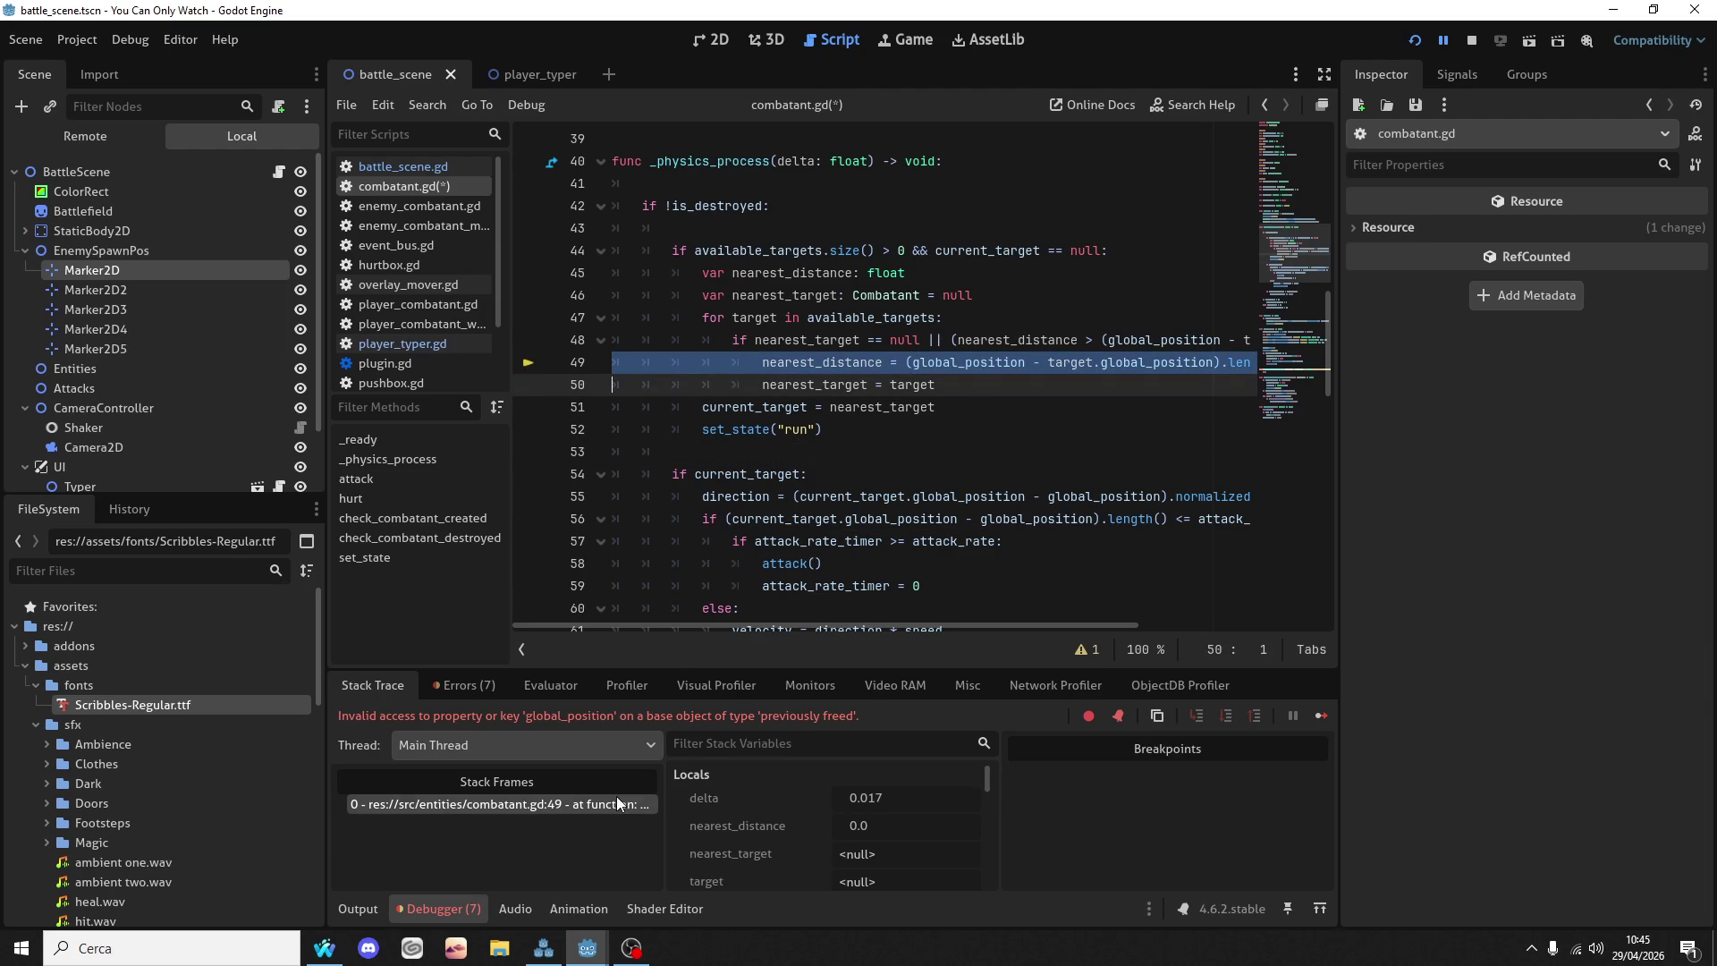
{"action": "scroll", "coordinate": [810, 844], "scroll_direction": "down", "scroll_amount": 5}
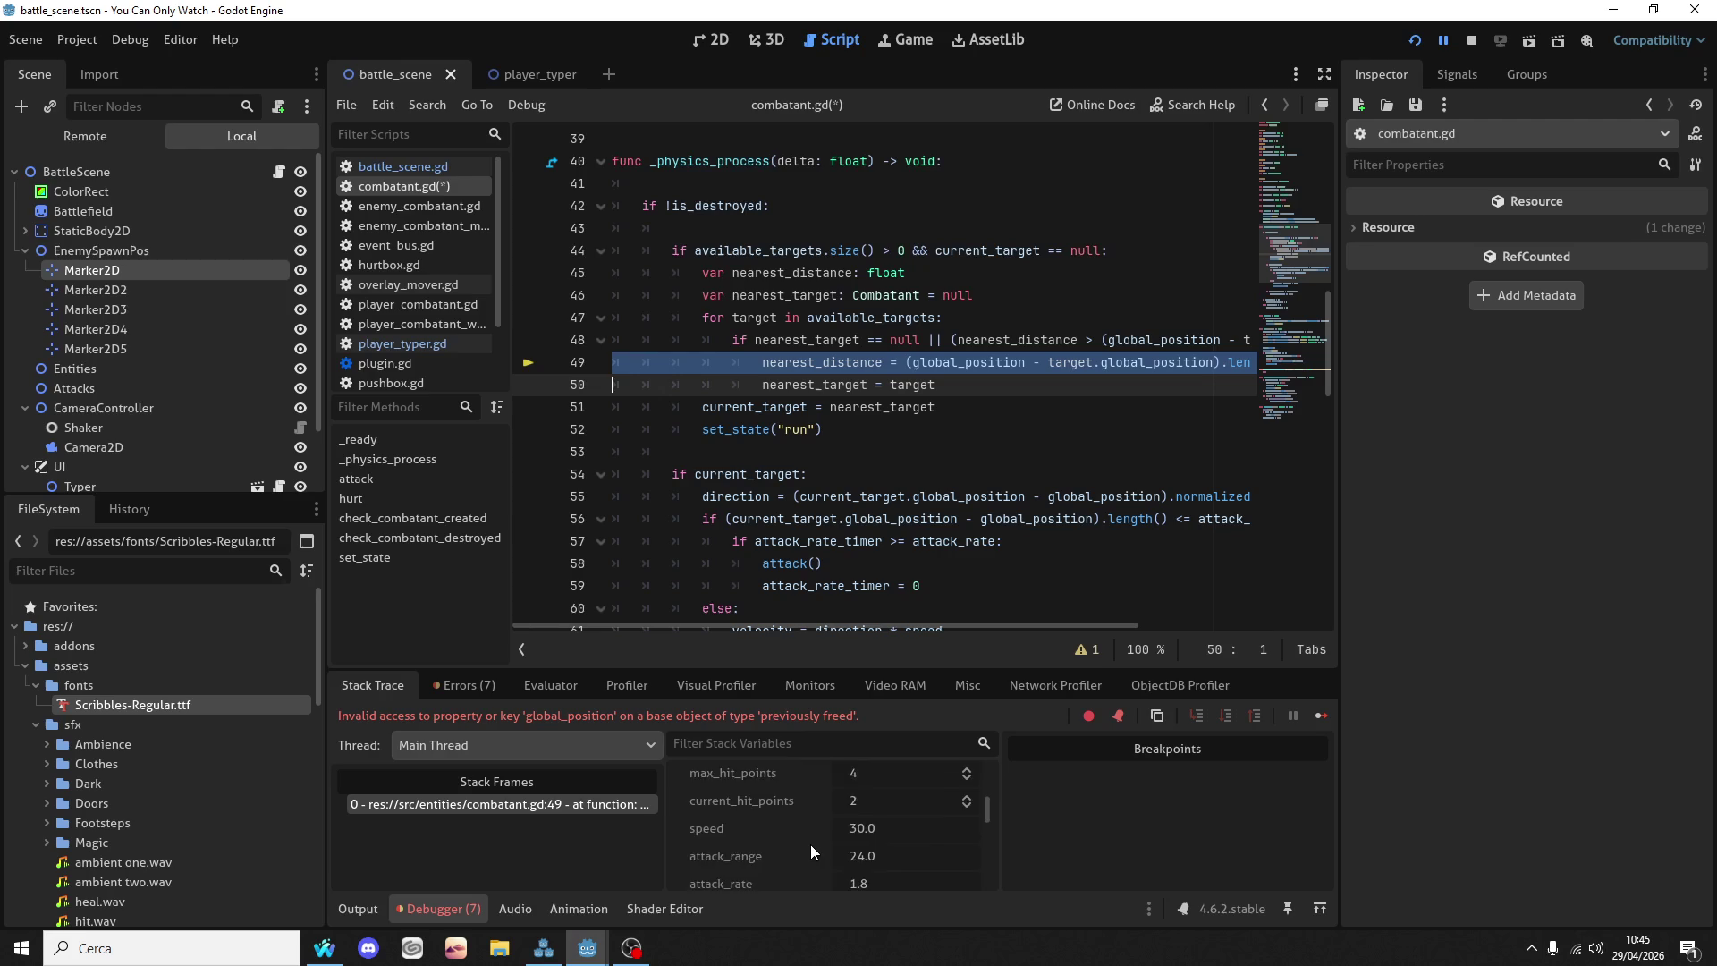
{"action": "scroll", "coordinate": [894, 805], "scroll_direction": "down", "scroll_amount": 4}
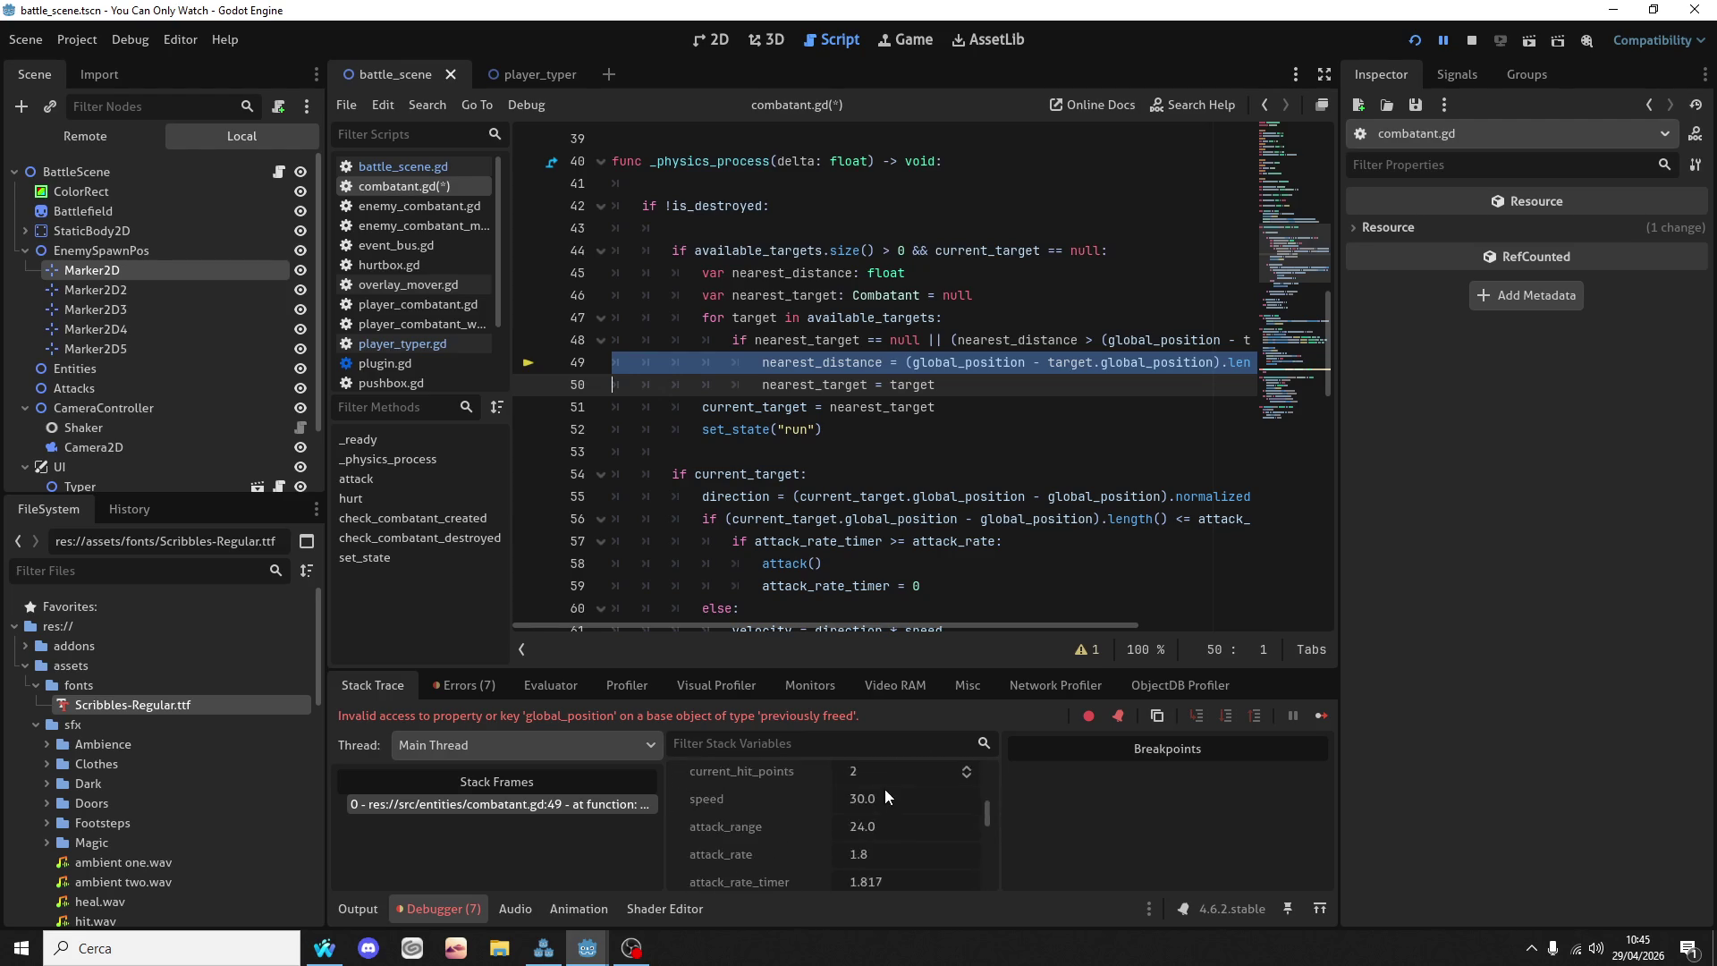
{"action": "left_click", "coordinate": [884, 799]}
{"action": "scroll", "coordinate": [894, 817], "scroll_direction": "down", "scroll_amount": 3}
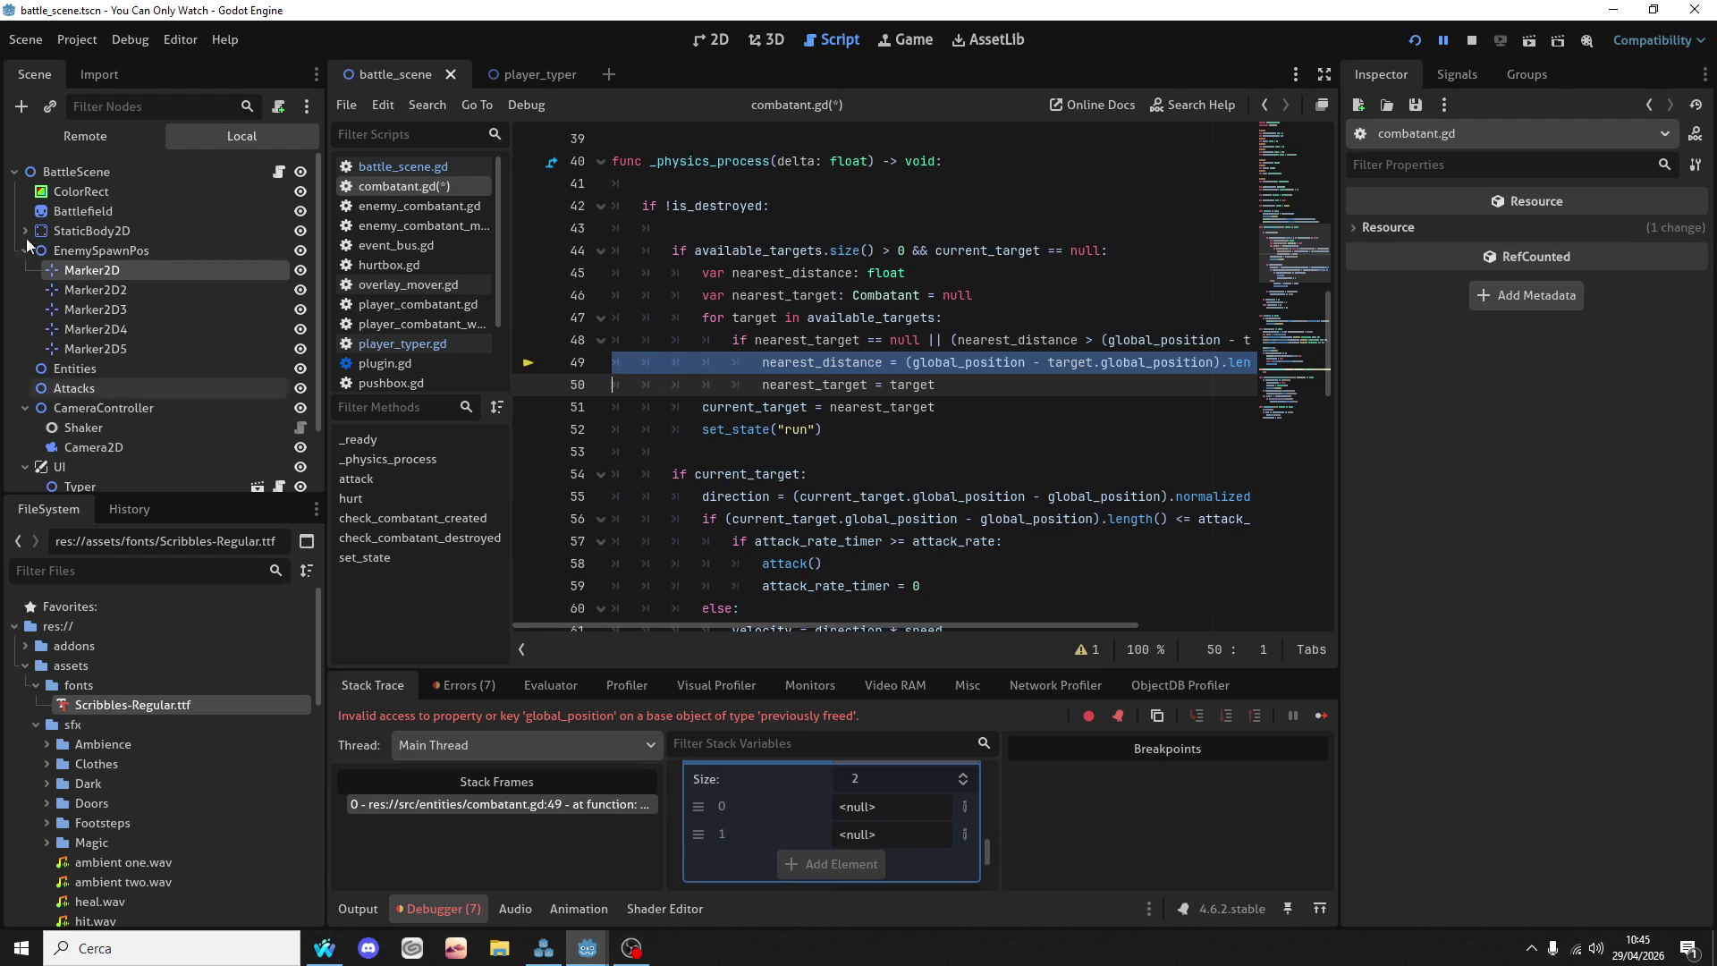
Double-click the freed global_position error in the Errors tab to jump to combatant.gd line 49.
{"action": "left_click", "coordinate": [474, 685]}
{"action": "scroll", "coordinate": [585, 877], "scroll_direction": "down", "scroll_amount": 1}
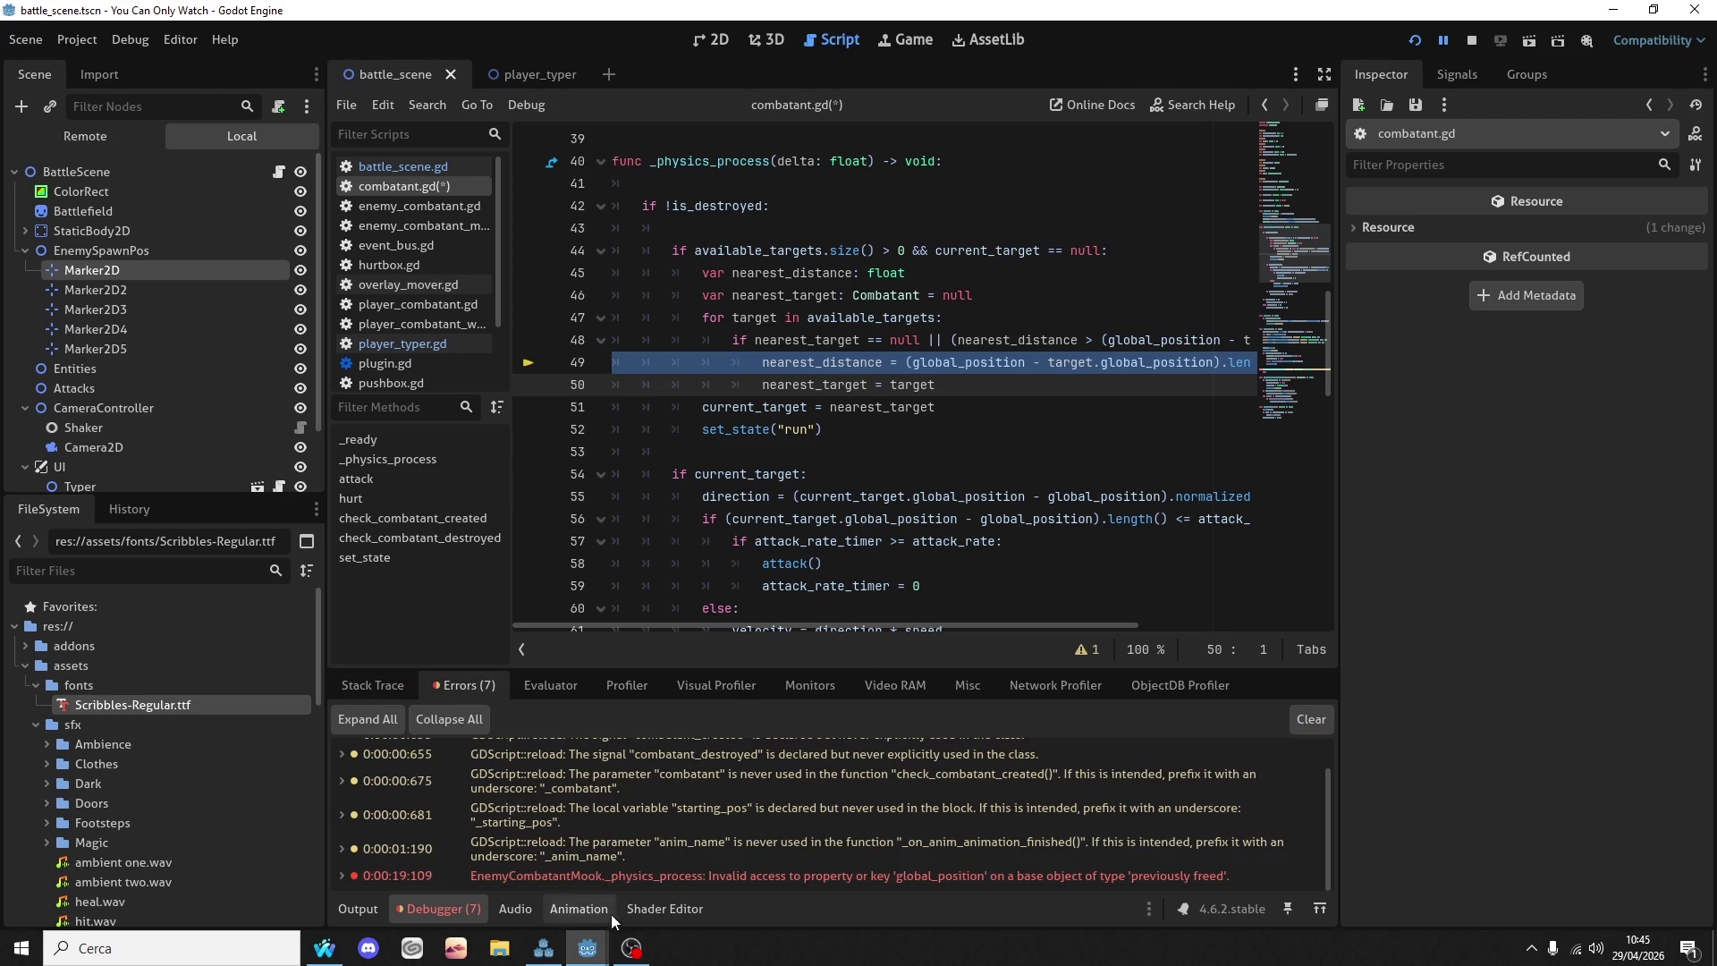
{"action": "mouse_move", "coordinate": [640, 878]}
{"action": "mouse_move", "coordinate": [586, 948]}
{"action": "left_click", "coordinate": [680, 883]}
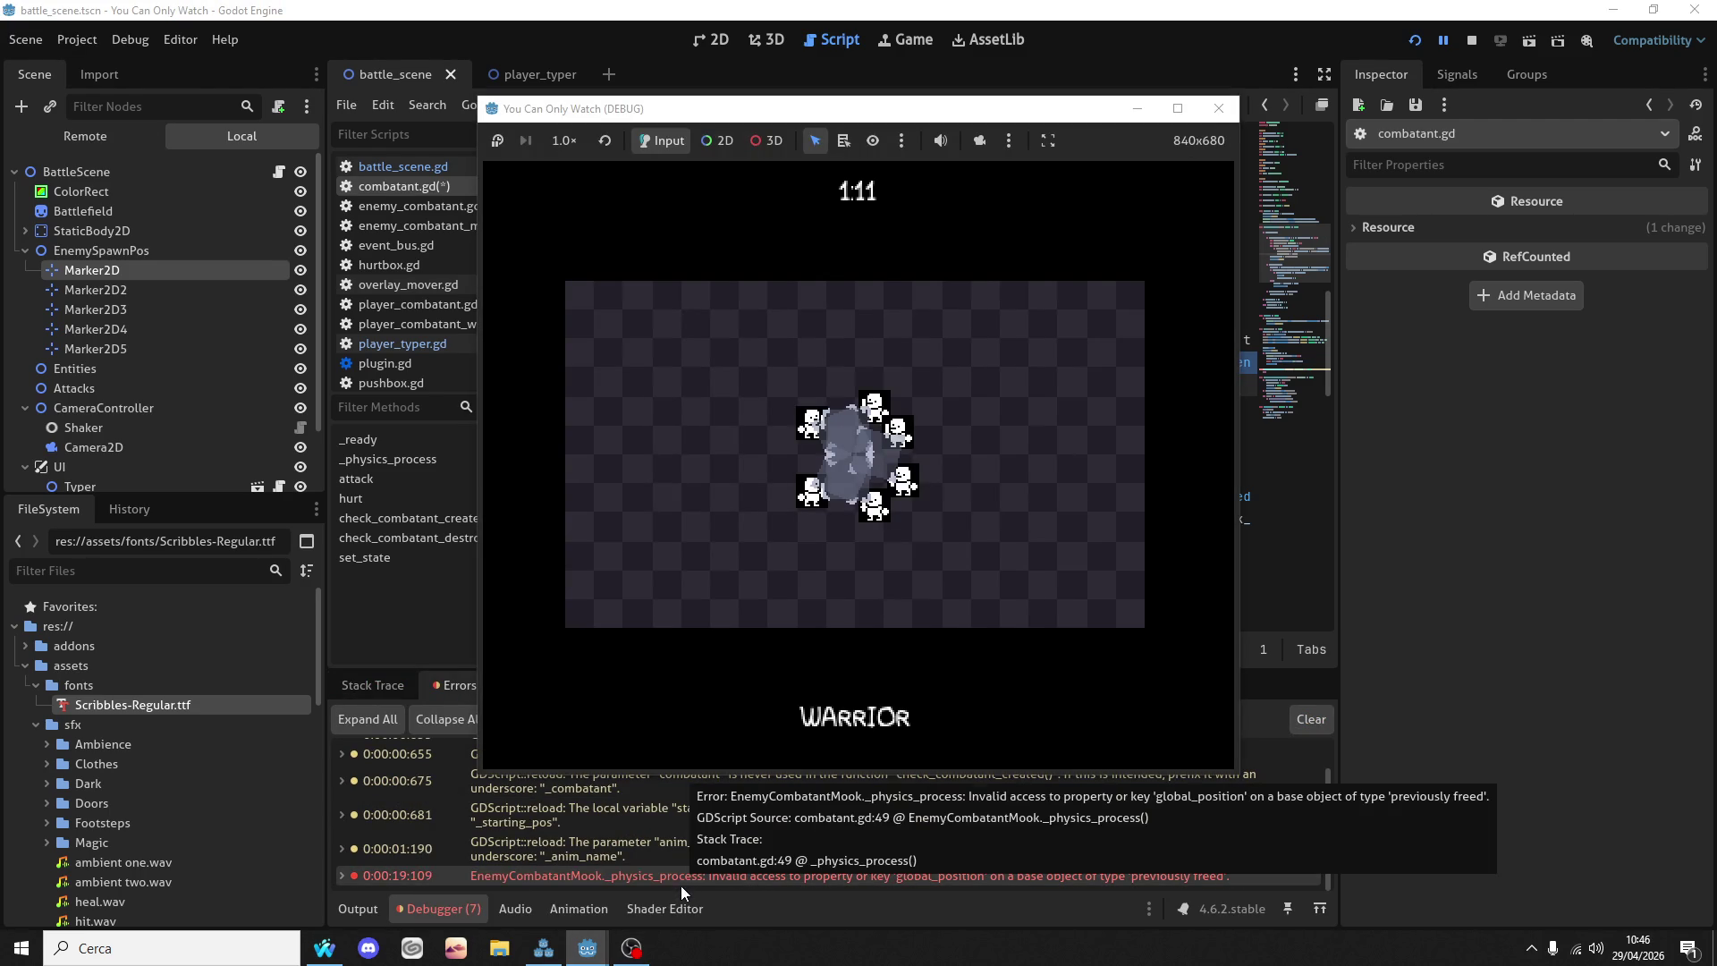
{"action": "double_click", "coordinate": [679, 884]}
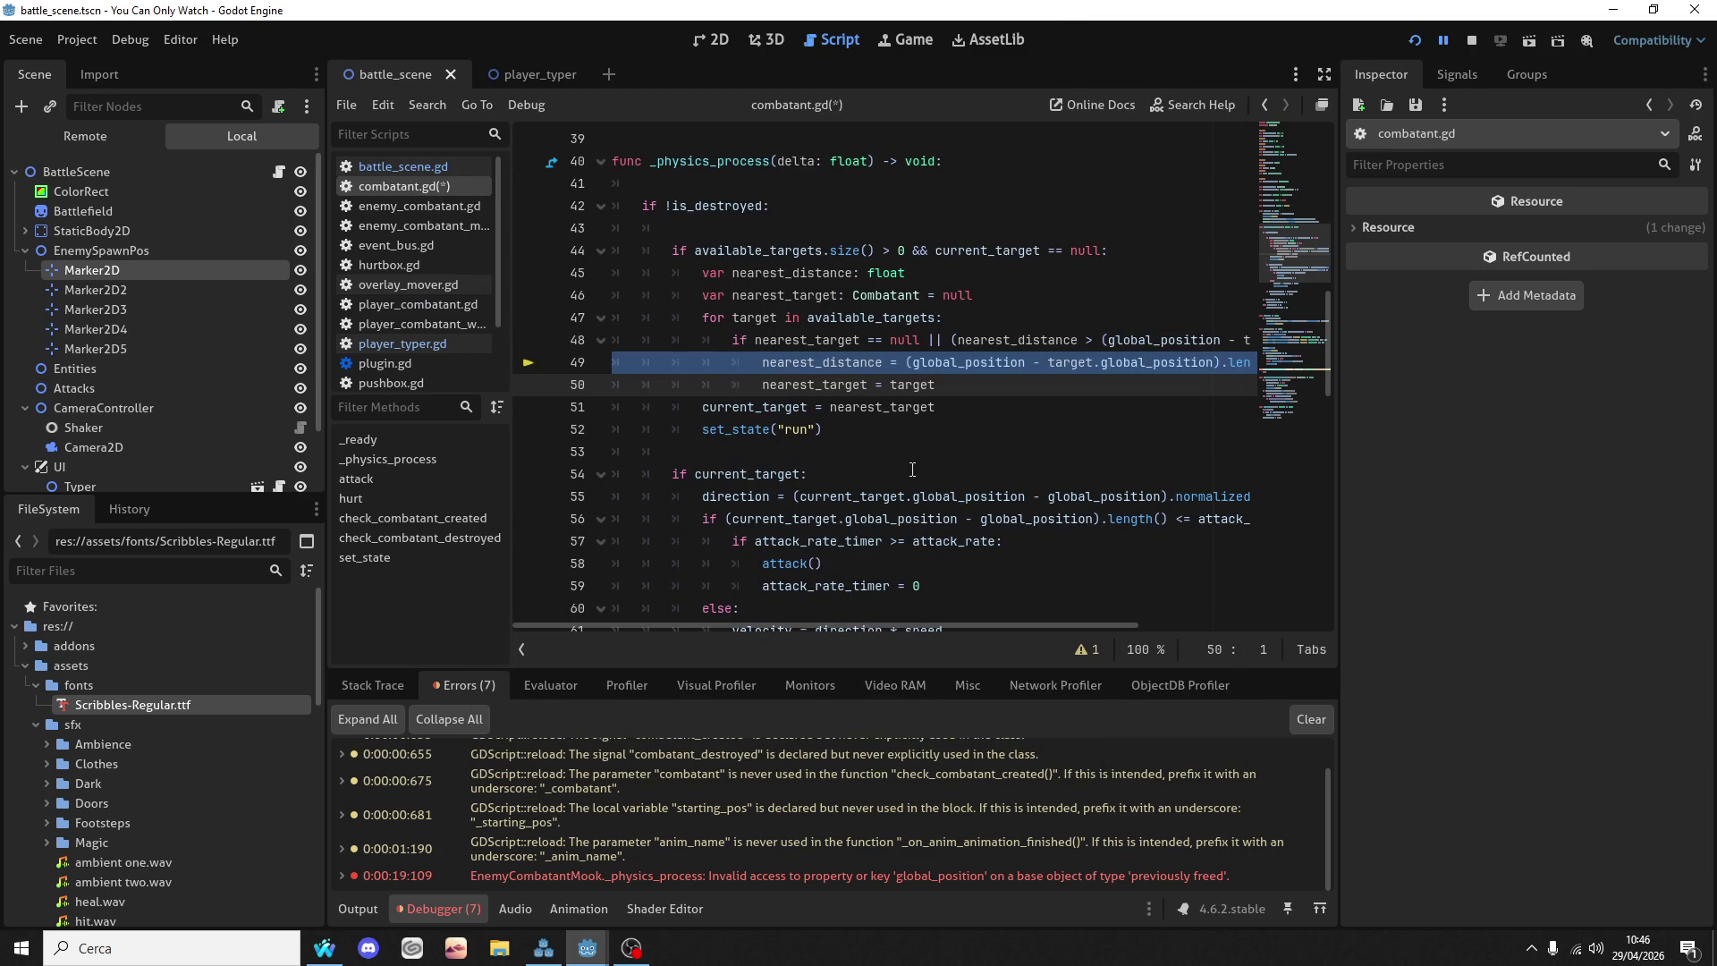
{"action": "mouse_move", "coordinate": [916, 625]}
{"action": "left_mouse_down"}
{"action": "mouse_move", "coordinate": [1112, 604]}
{"action": "mouse_move", "coordinate": [849, 603]}
{"action": "mouse_move", "coordinate": [1006, 621]}
{"action": "mouse_move", "coordinate": [1109, 610]}
{"action": "mouse_move", "coordinate": [797, 599]}
{"action": "left_mouse_up"}
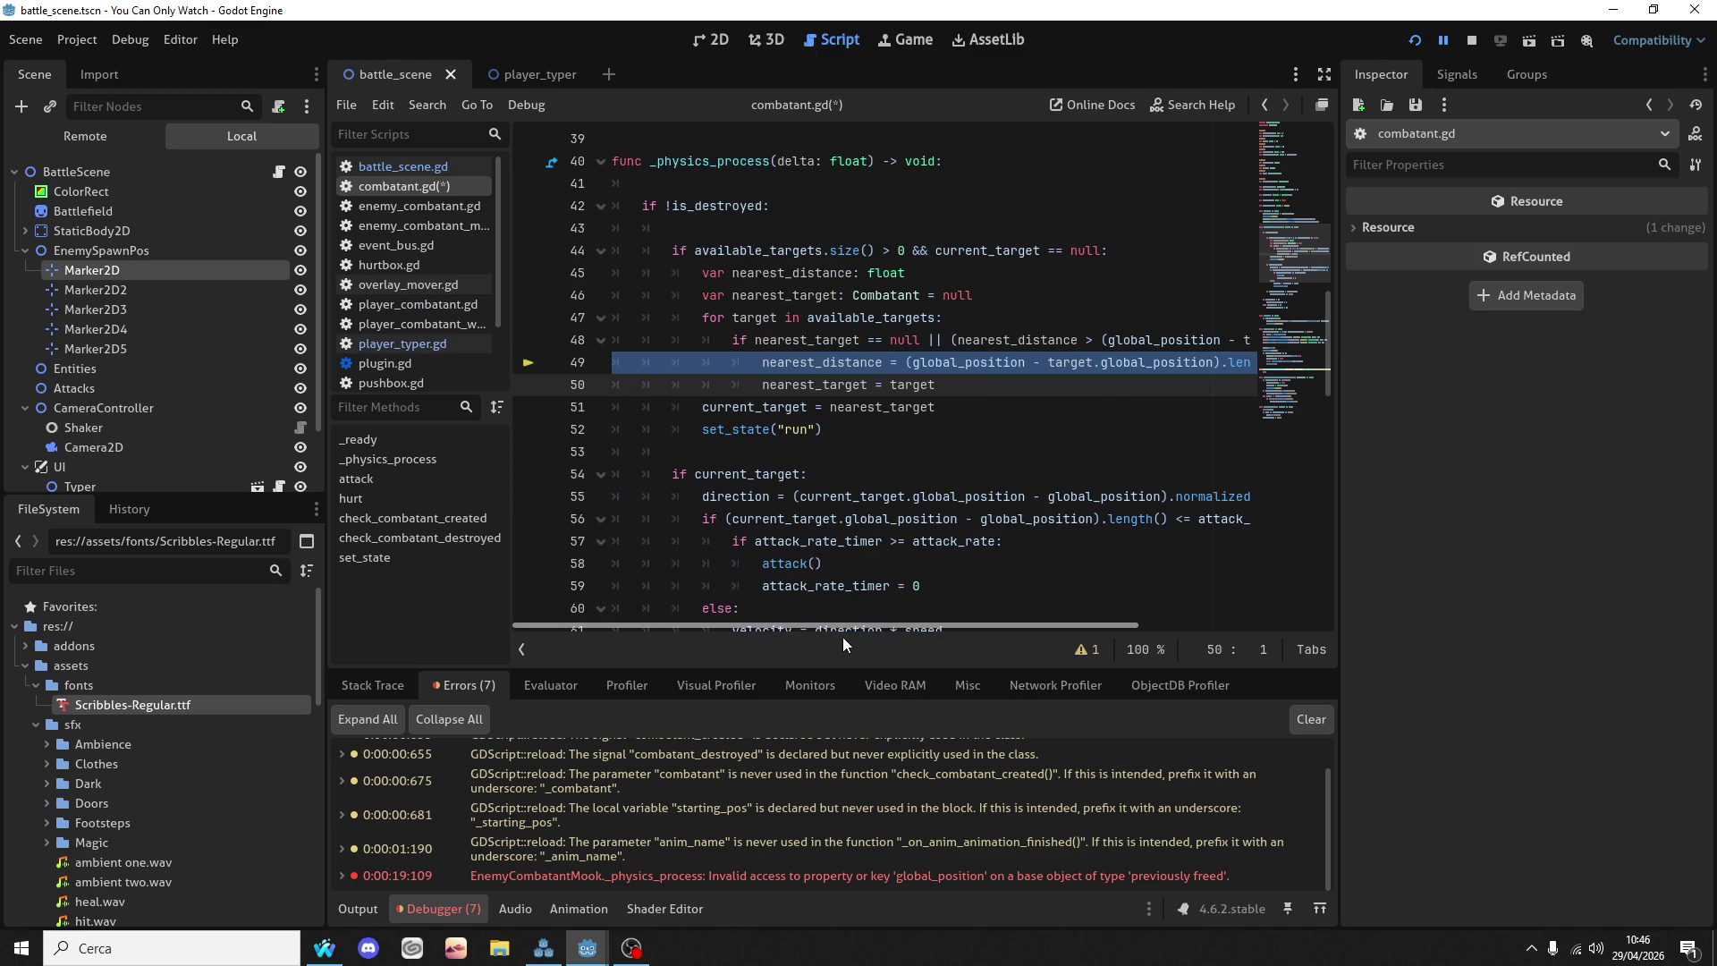
{"action": "mouse_move", "coordinate": [914, 628]}
{"action": "left_mouse_down"}
{"action": "mouse_move", "coordinate": [1149, 592]}
{"action": "mouse_move", "coordinate": [848, 594]}
{"action": "left_mouse_up"}
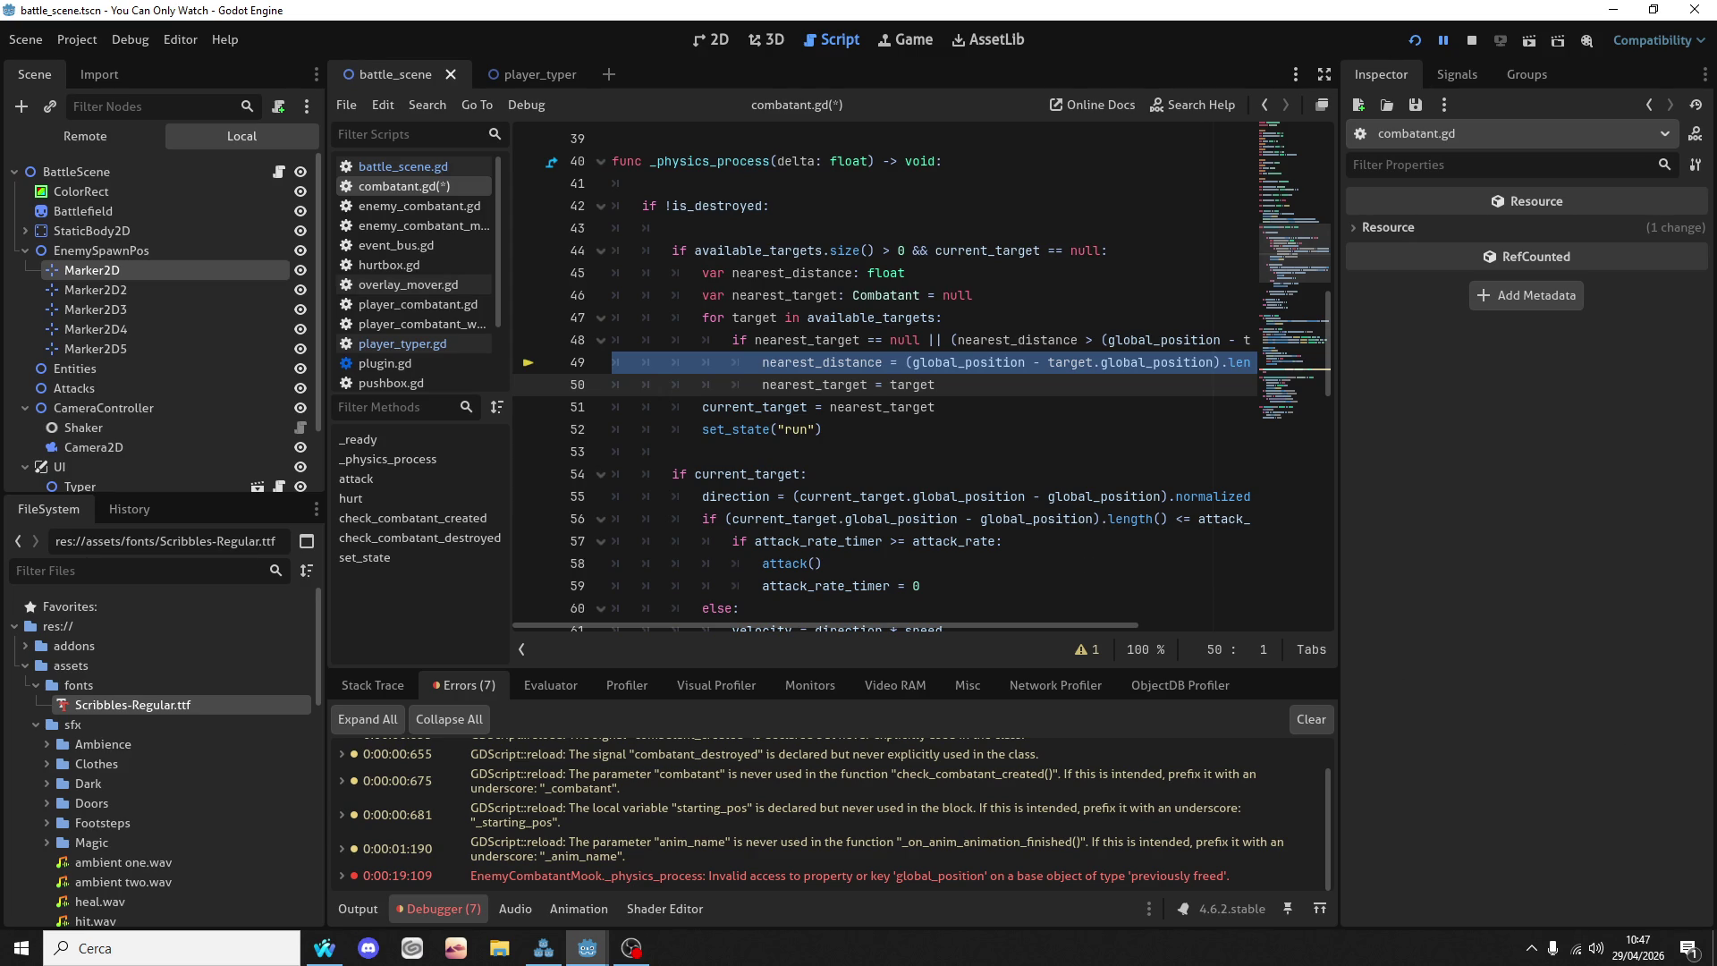
{"action": "key", "text": "alt+Tab"}
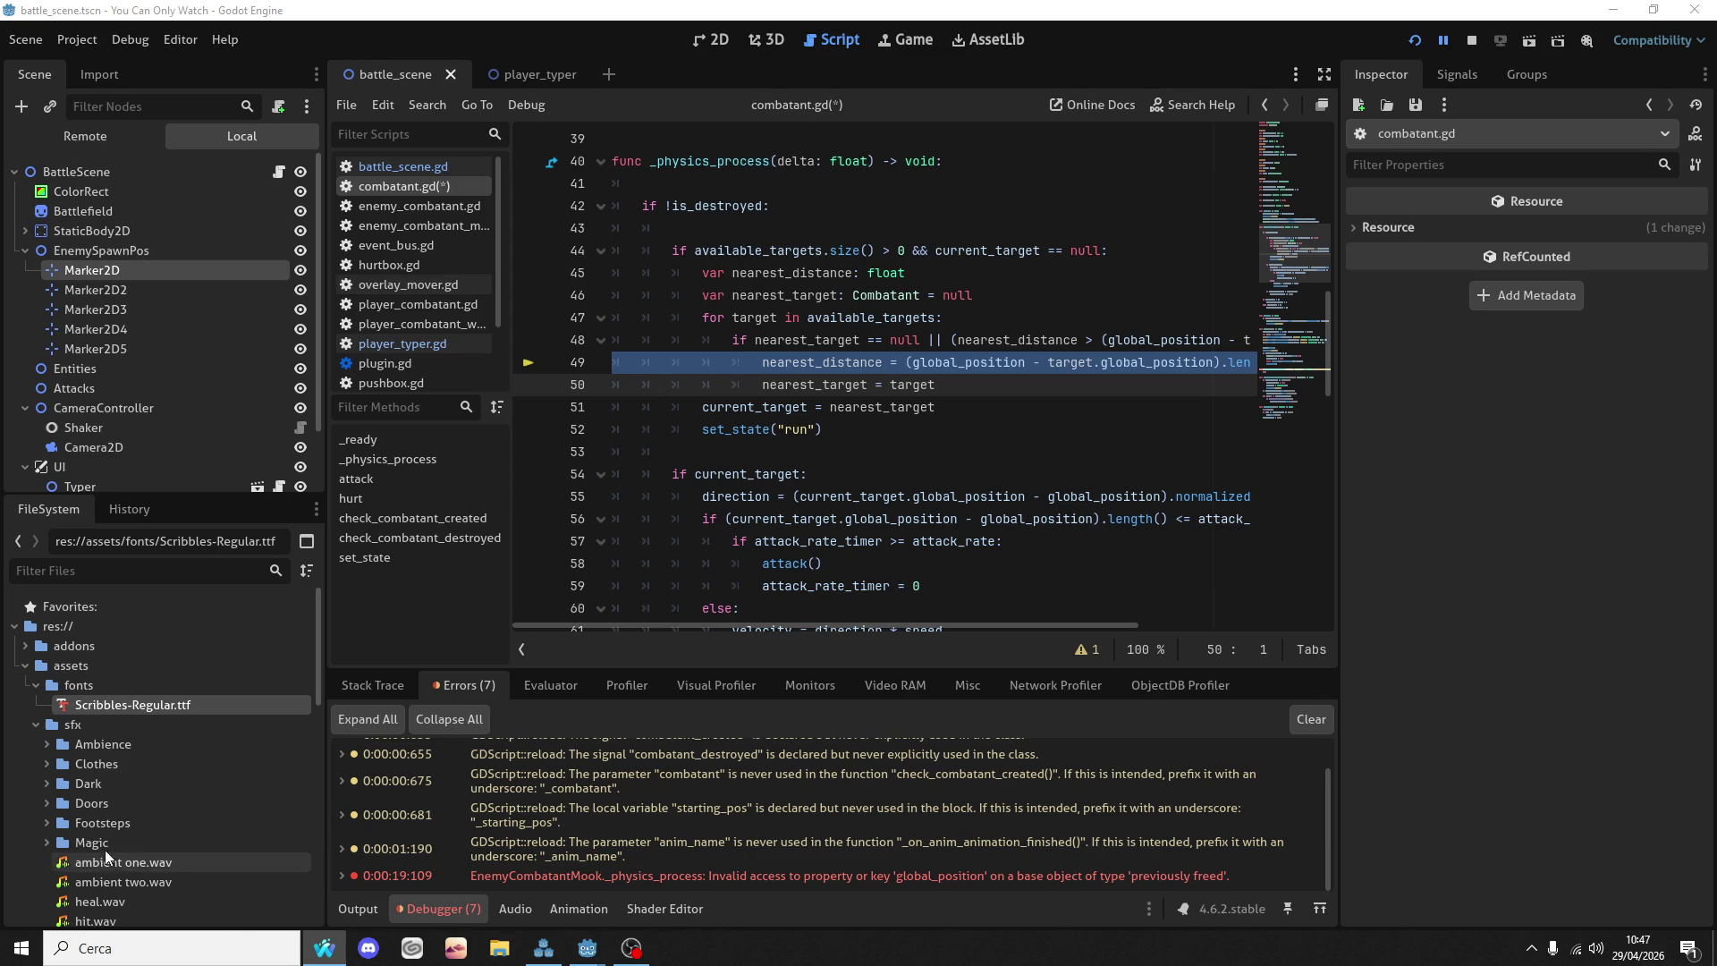
Create battle_manager.gd extending Node in src/autoloads via the folder's Create New > Script option.
{"action": "left_click", "coordinate": [24, 665]}
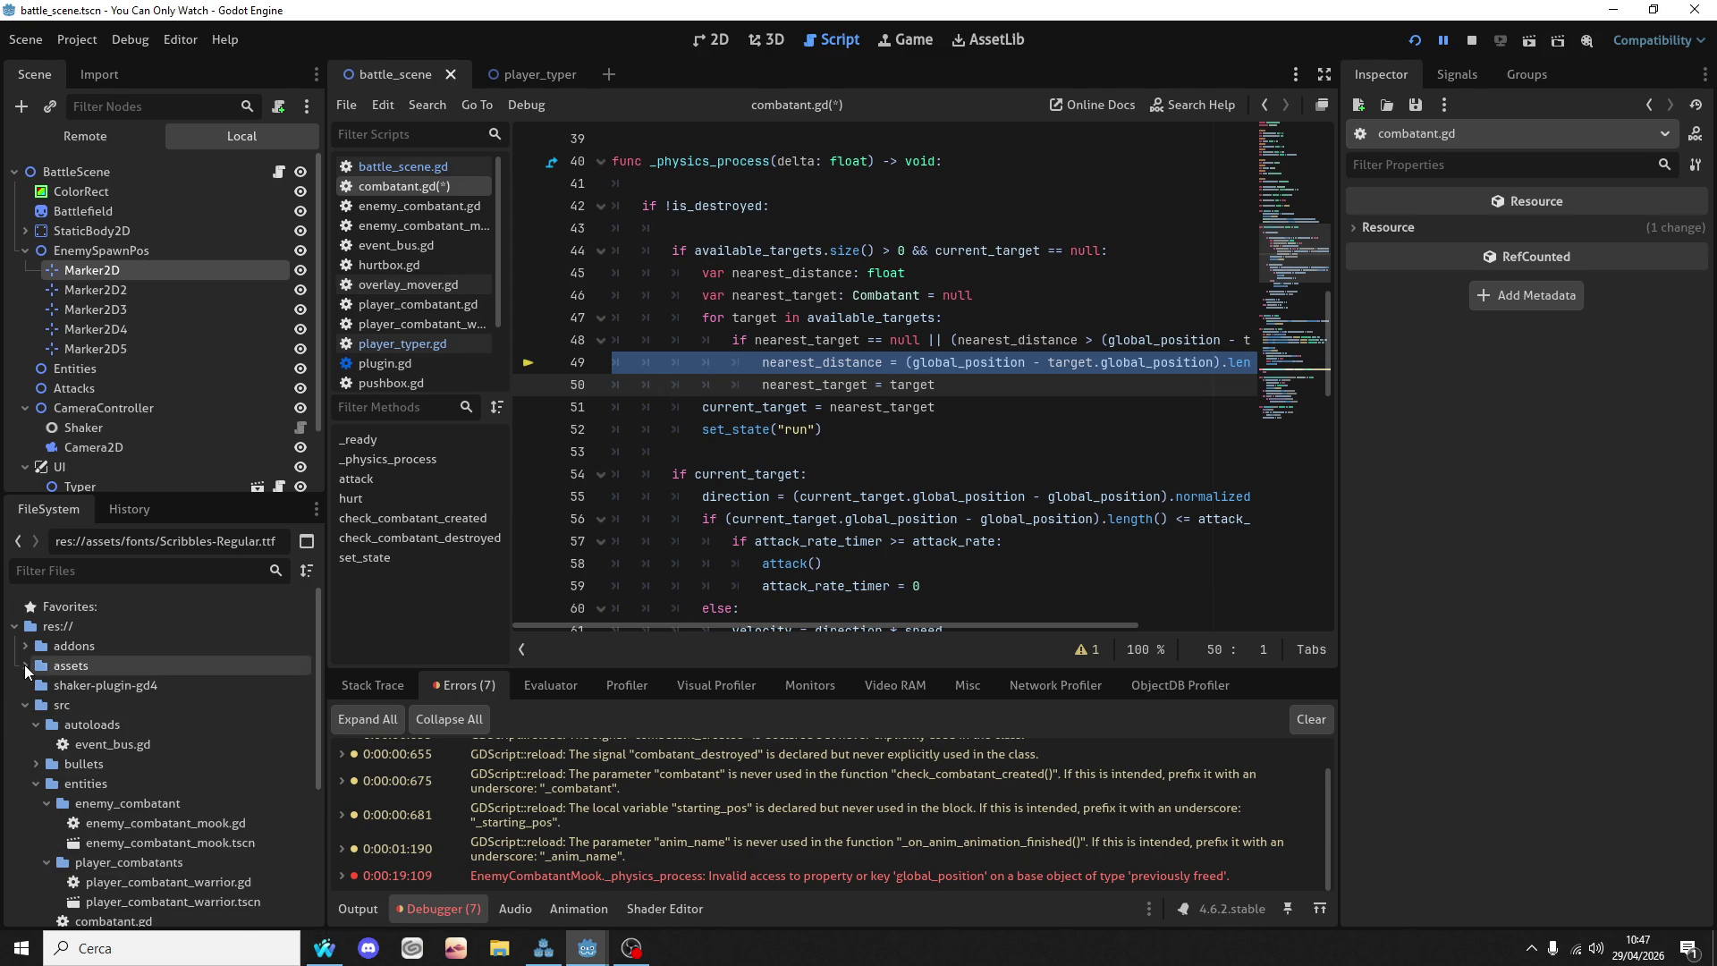
{"action": "right_click", "coordinate": [72, 732]}
{"action": "mouse_move", "coordinate": [179, 620]}
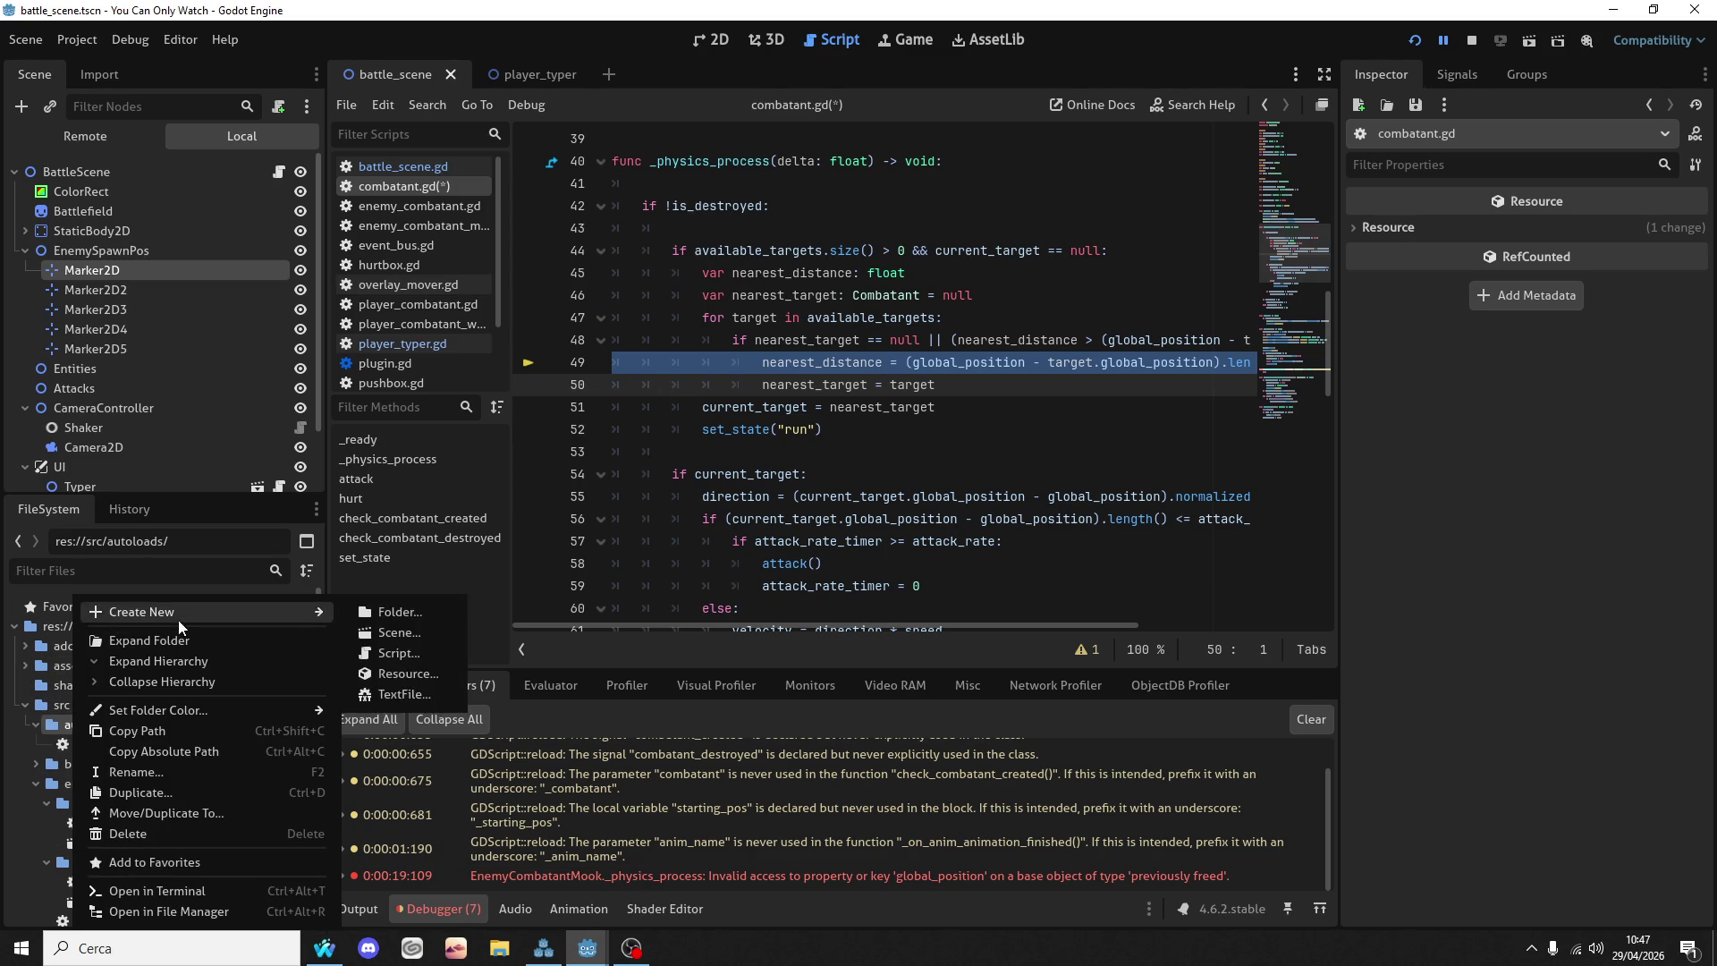
{"action": "left_click", "coordinate": [412, 653]}
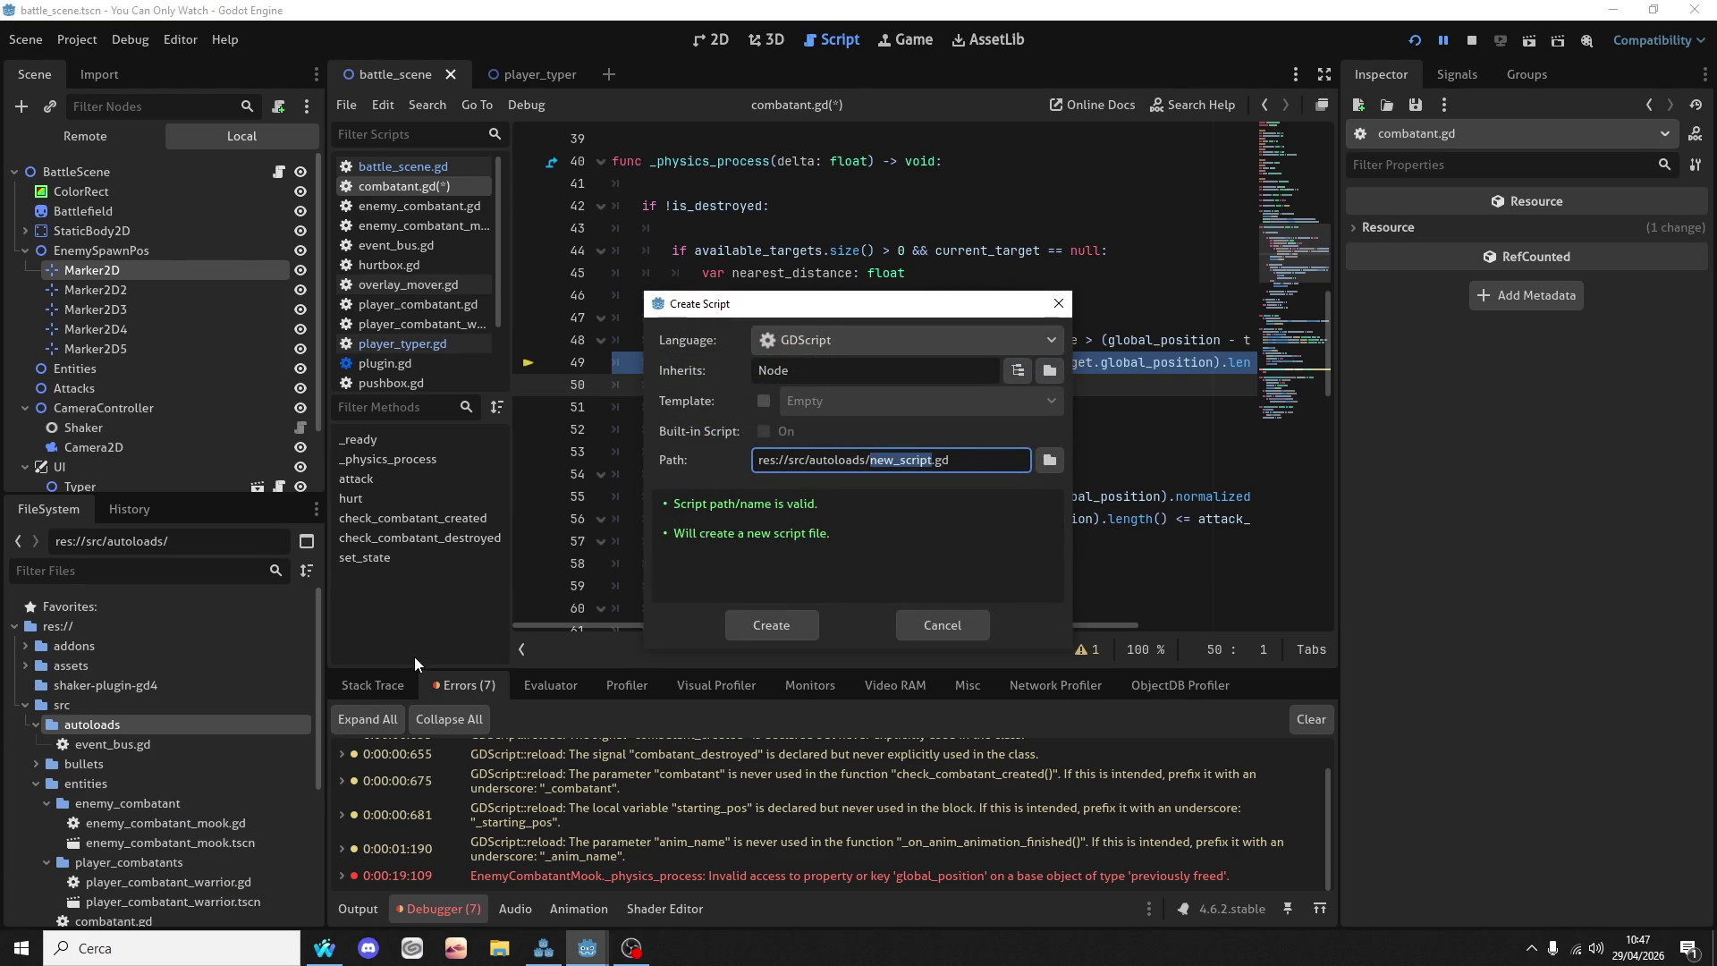
{"action": "type", "text": "current_"}
{"action": "type", "text": "wav"}
{"action": "key", "text": "BackSpace"}
{"action": "key", "text": "BackSpace"}
{"action": "key", "text": "BackSpace"}
{"action": "type", "text": "battke"}
{"action": "key", "text": "BackSpace"}
{"action": "key", "text": "BackSpace"}
{"action": "key", "text": "BackSpace"}
{"action": "type", "text": "battle"}
{"action": "type", "text": "_manager"}
{"action": "key", "text": "Return"}
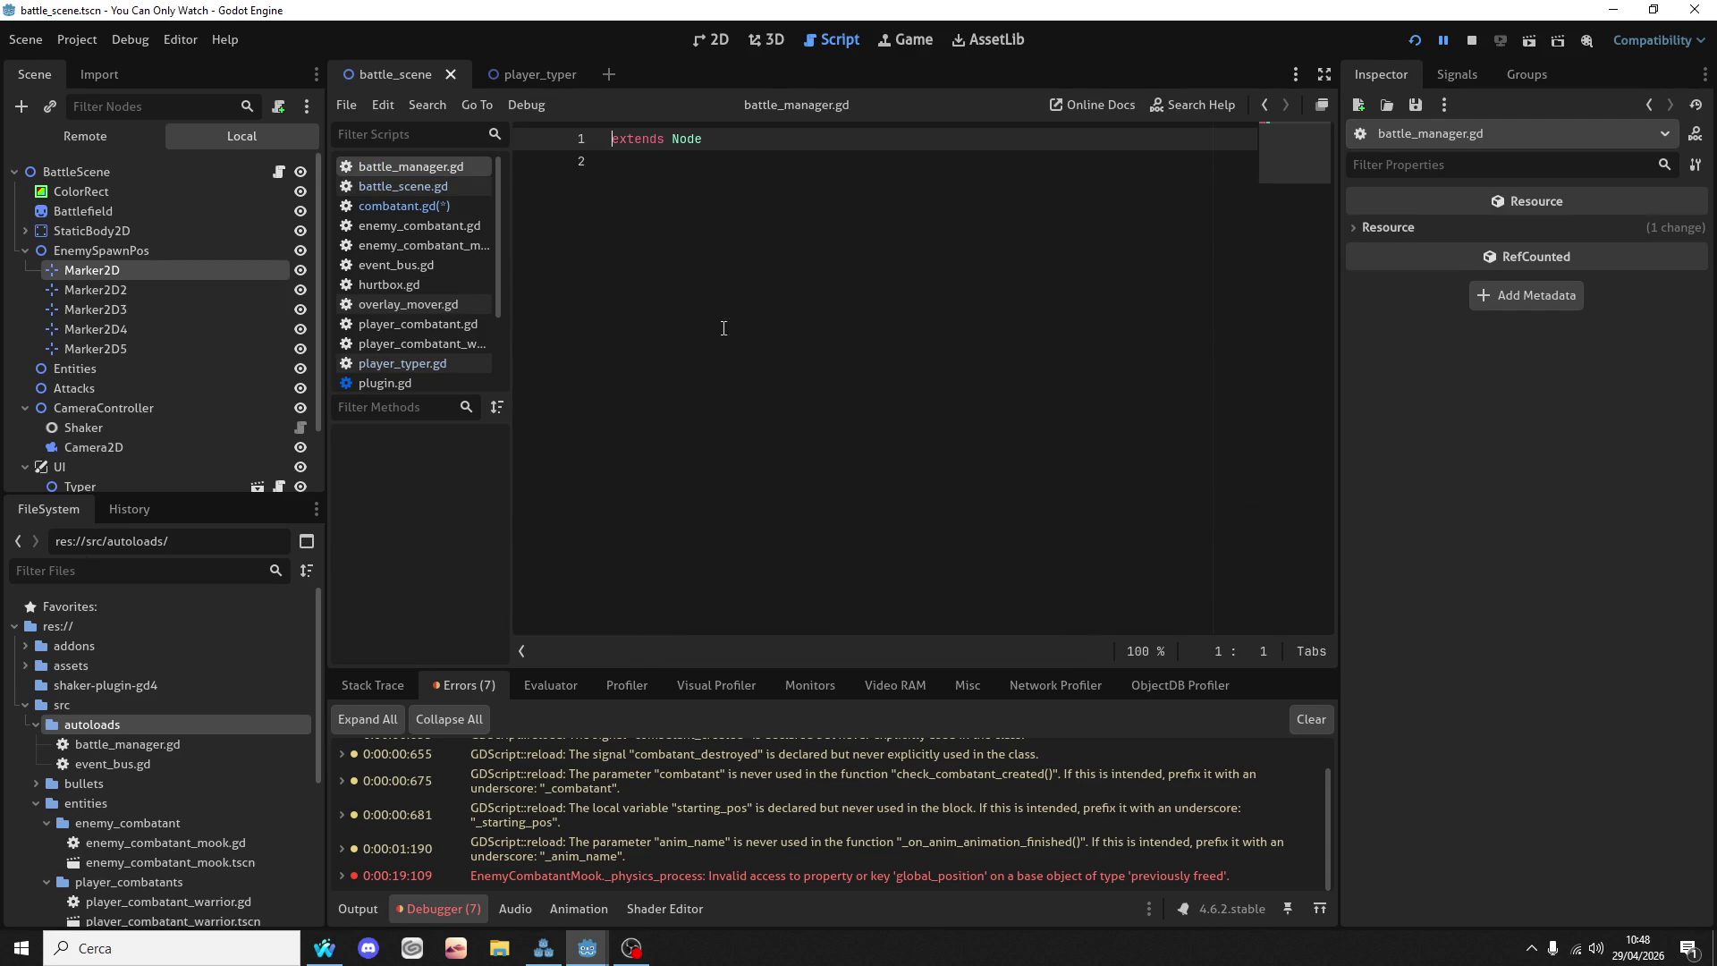
{"action": "left_click", "coordinate": [710, 173]}
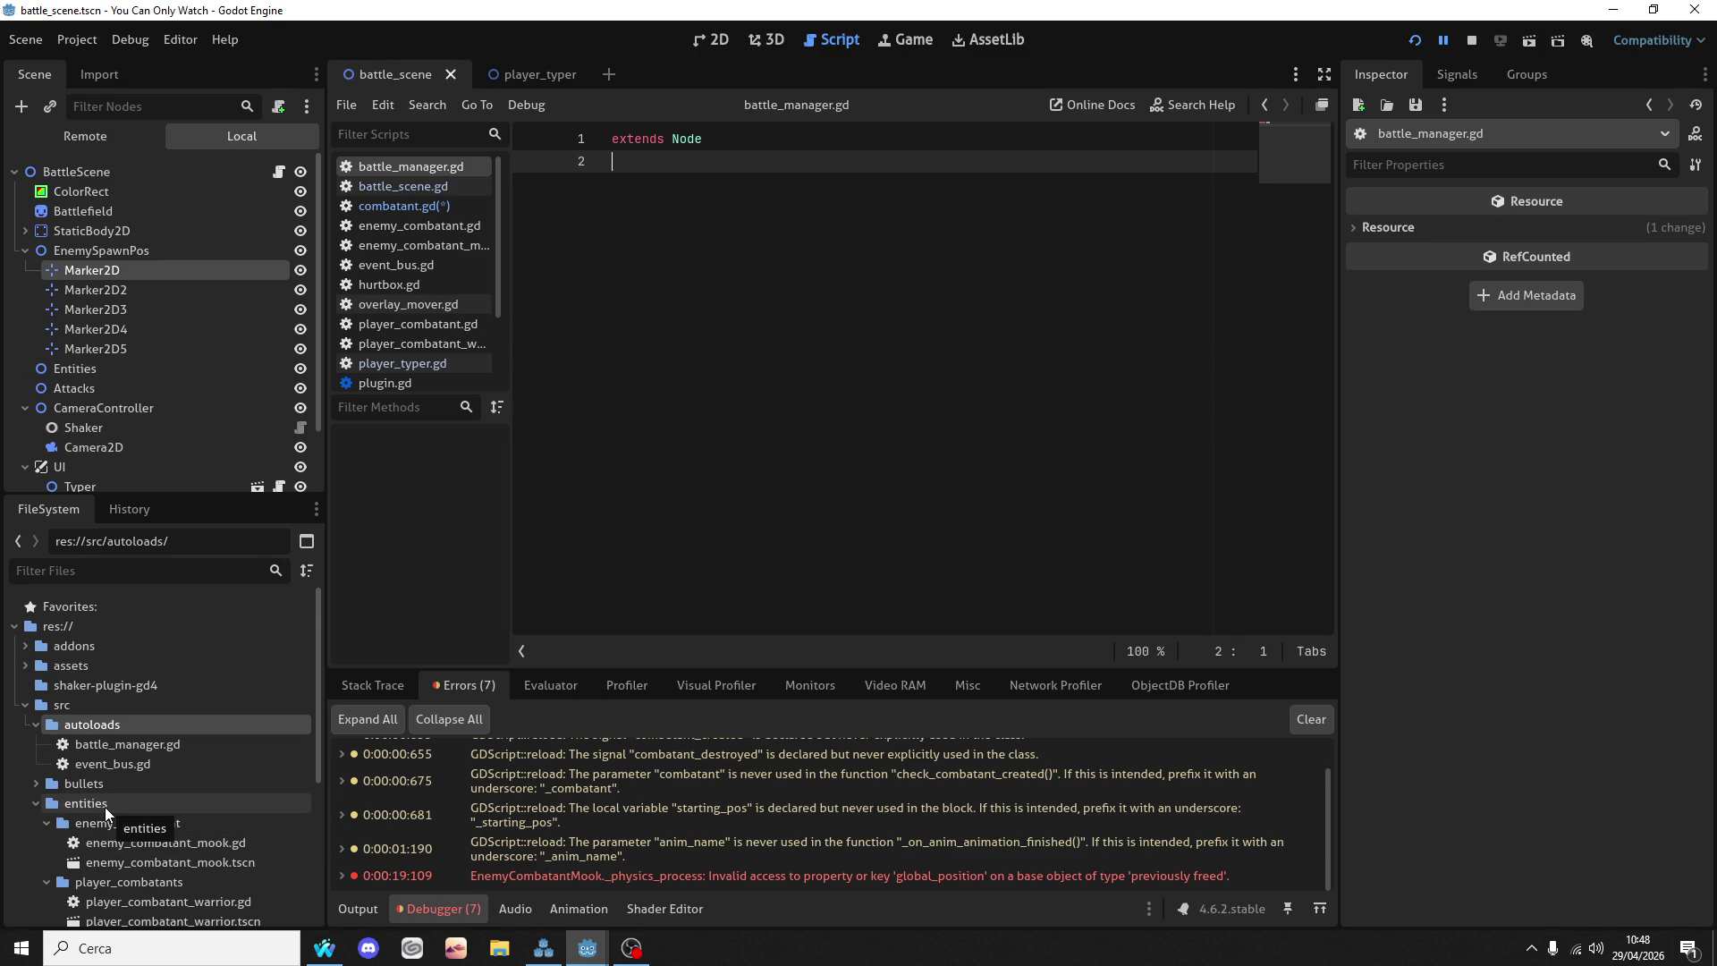
Add 'var current_player_entities' on line 3 of battle_manager.gd and save.
{"action": "key", "text": "Return"}
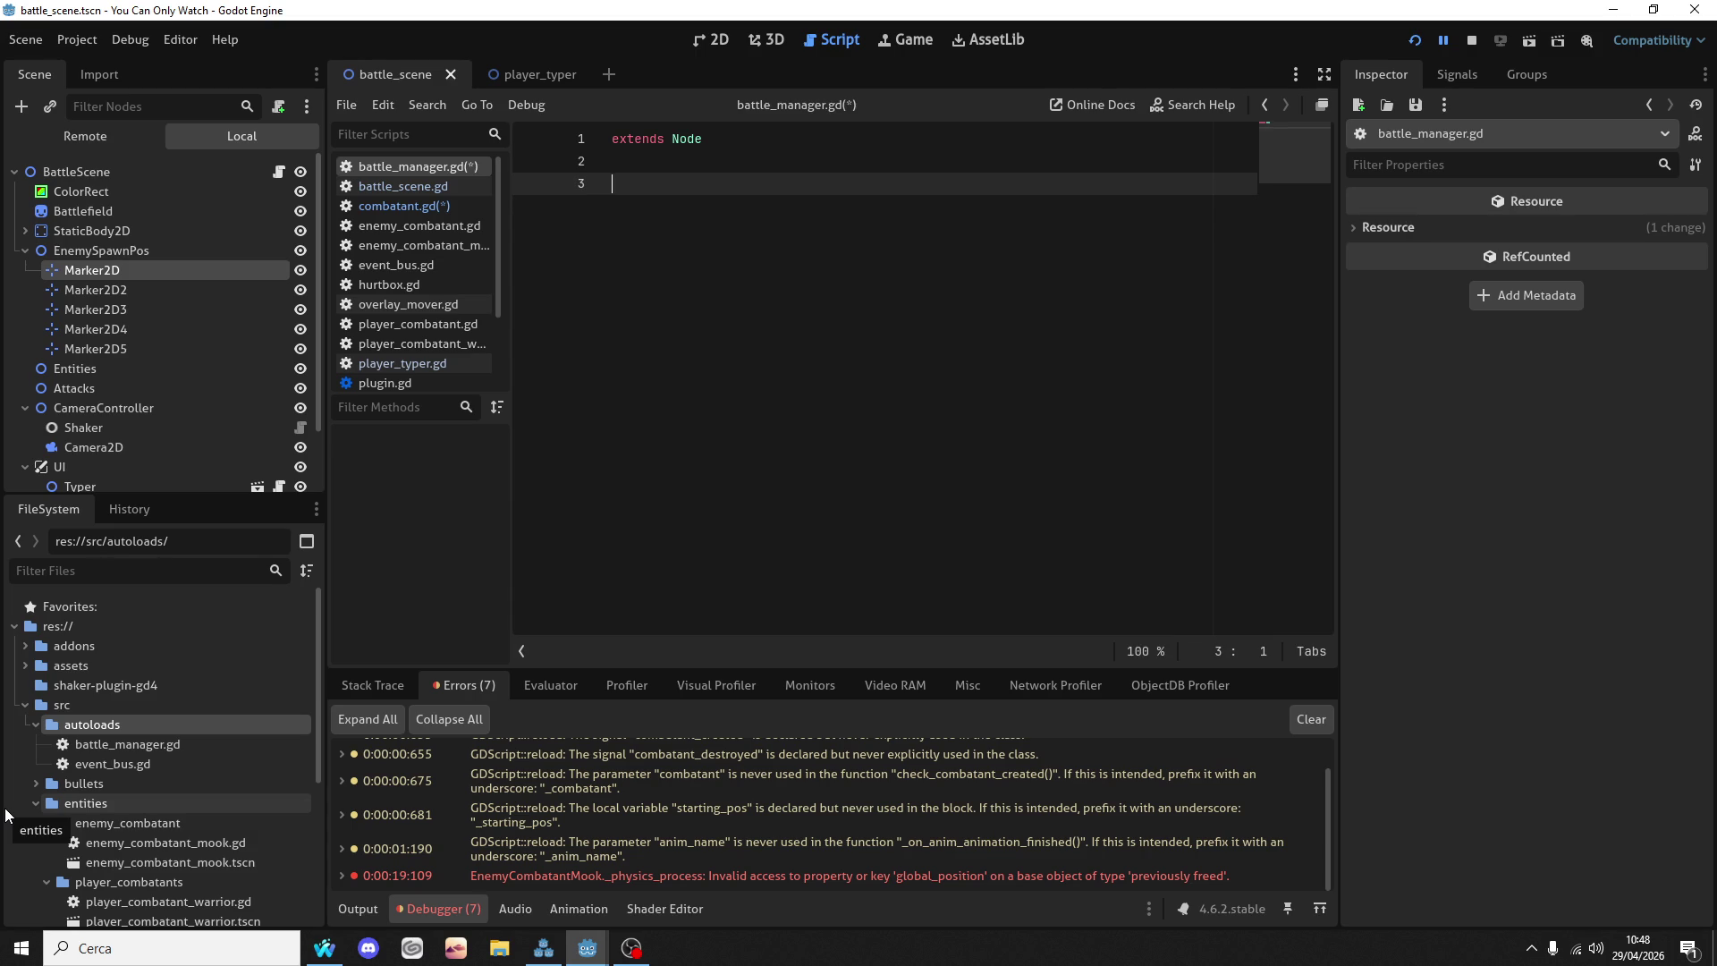
{"action": "type", "text": "var "}
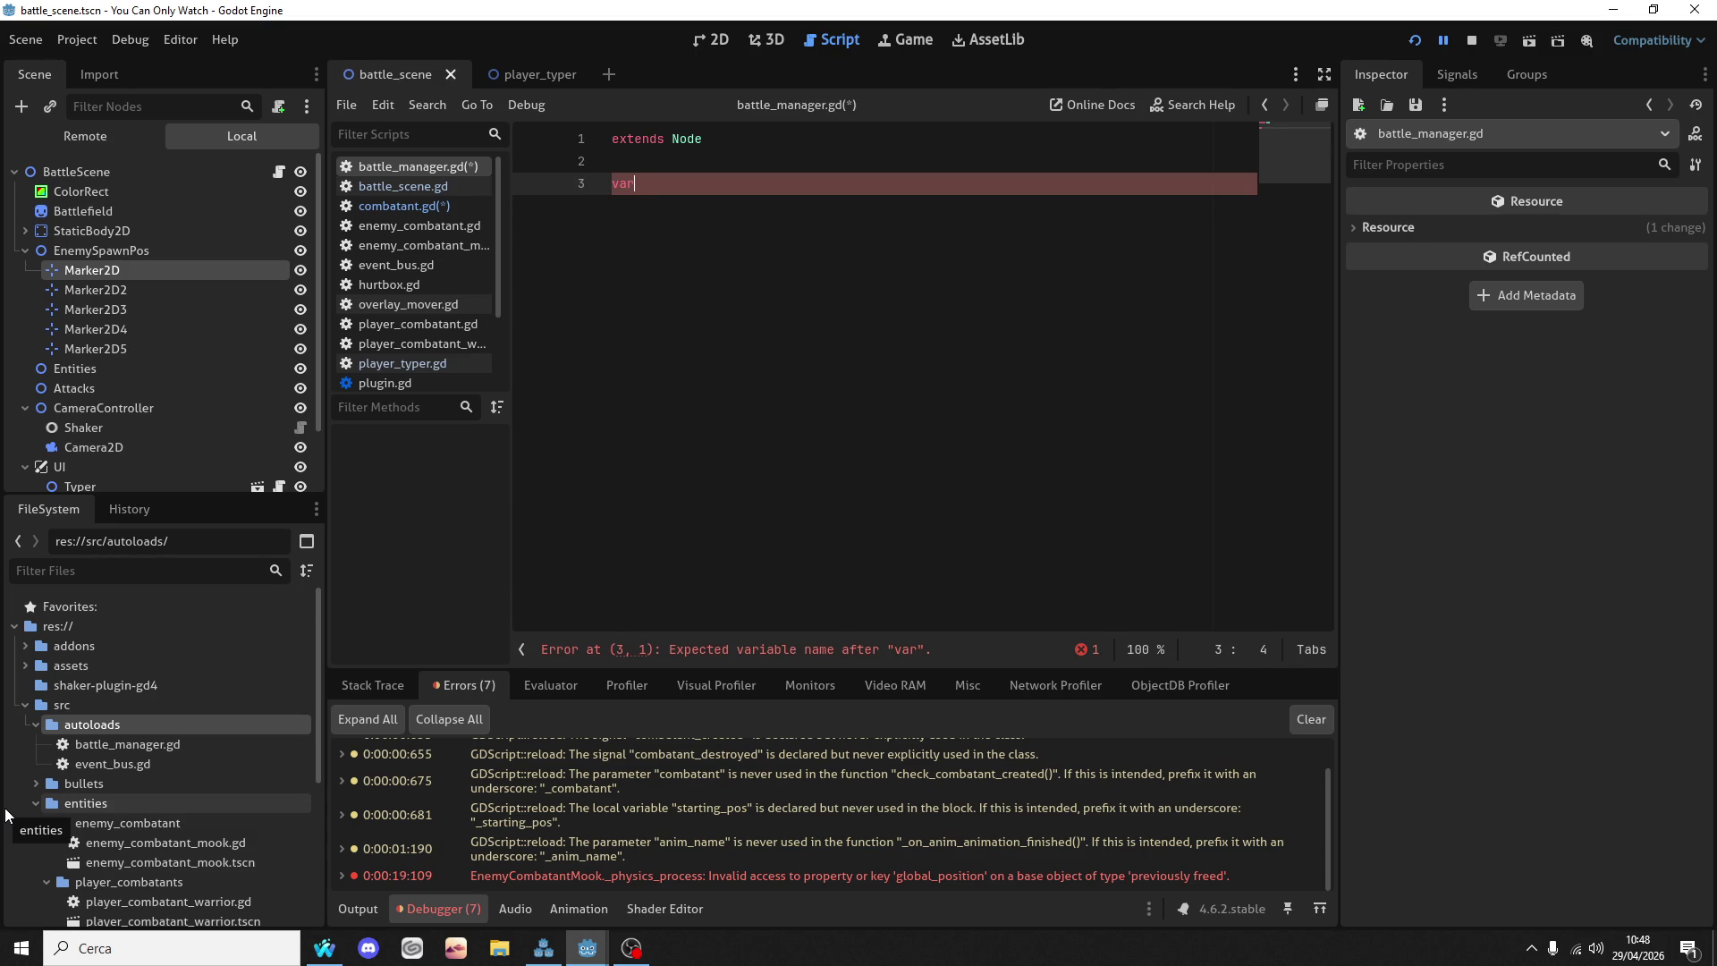
{"action": "type", "text": "current"}
{"action": "type", "text": "_player_entities"}
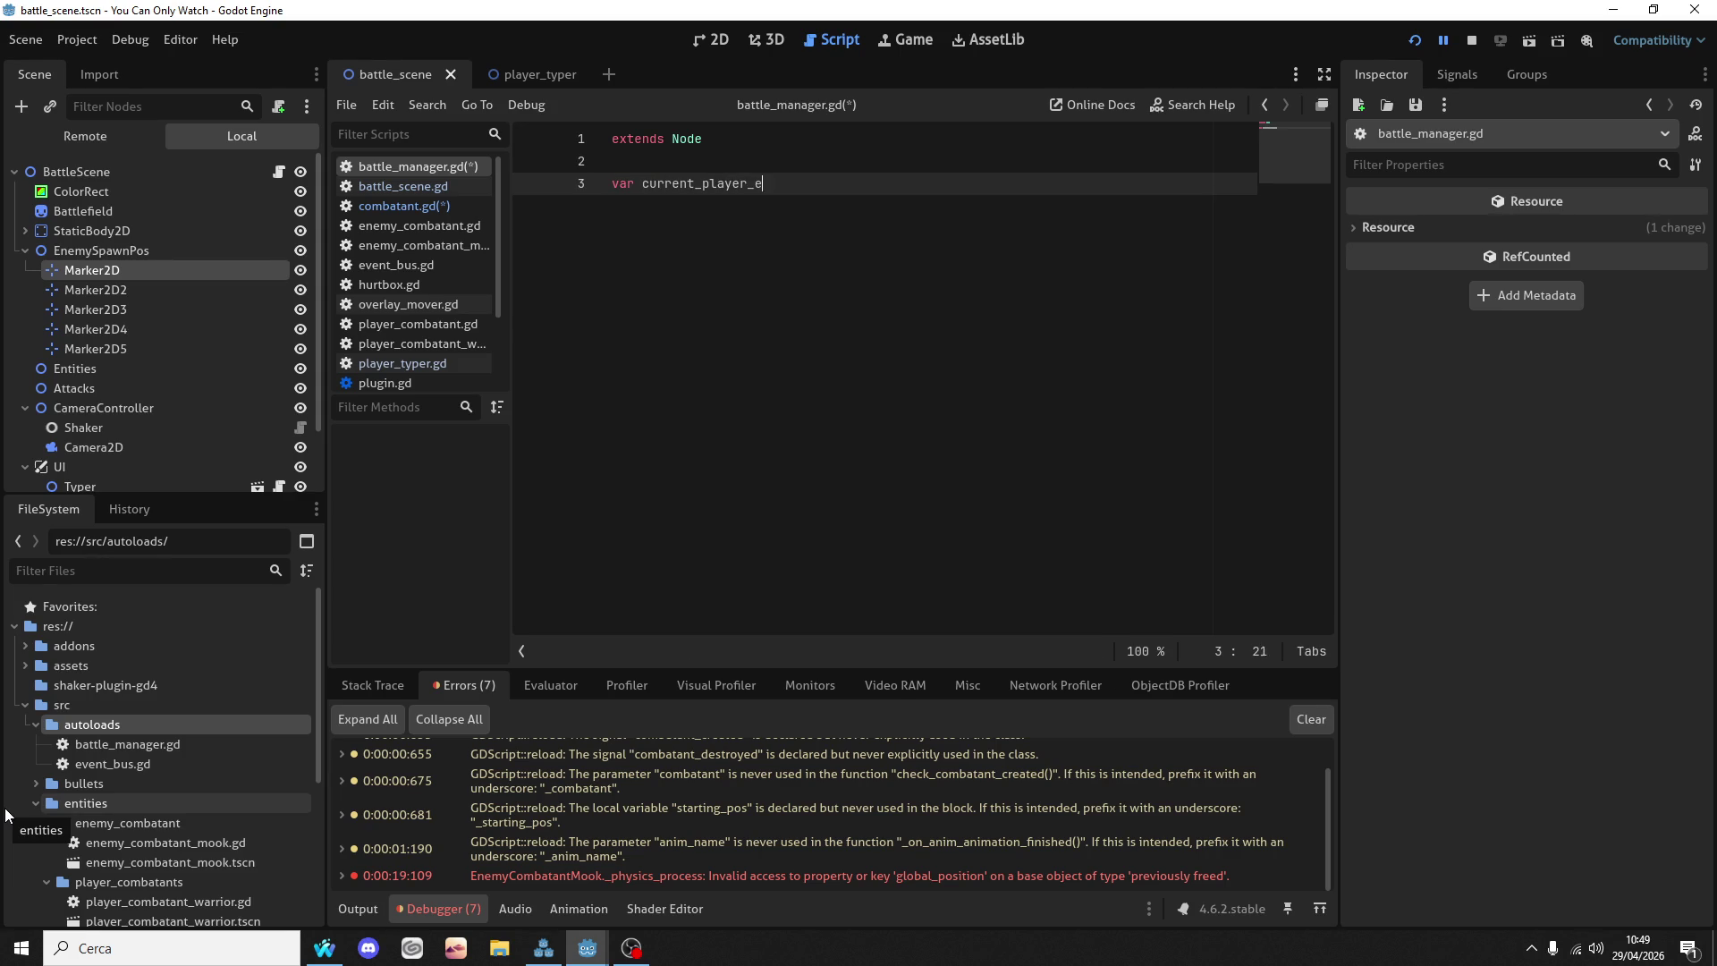
{"action": "key", "text": "ctrl+s"}
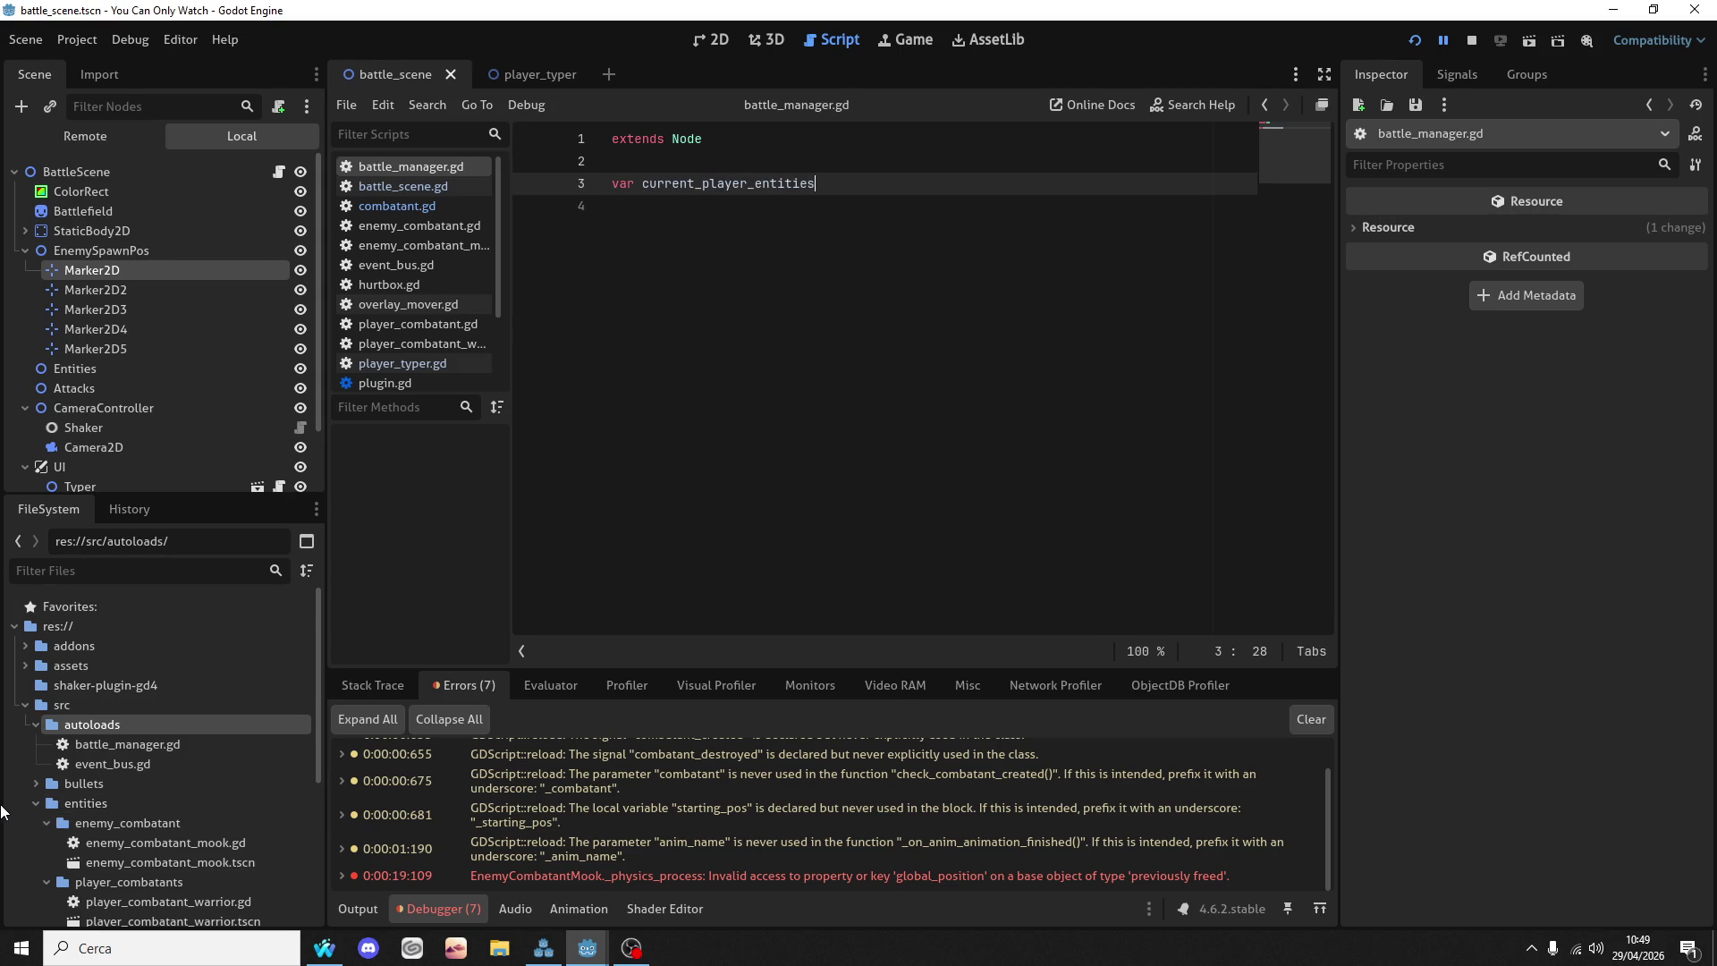
{"action": "scroll", "coordinate": [142, 845], "scroll_direction": "down", "scroll_amount": 5}
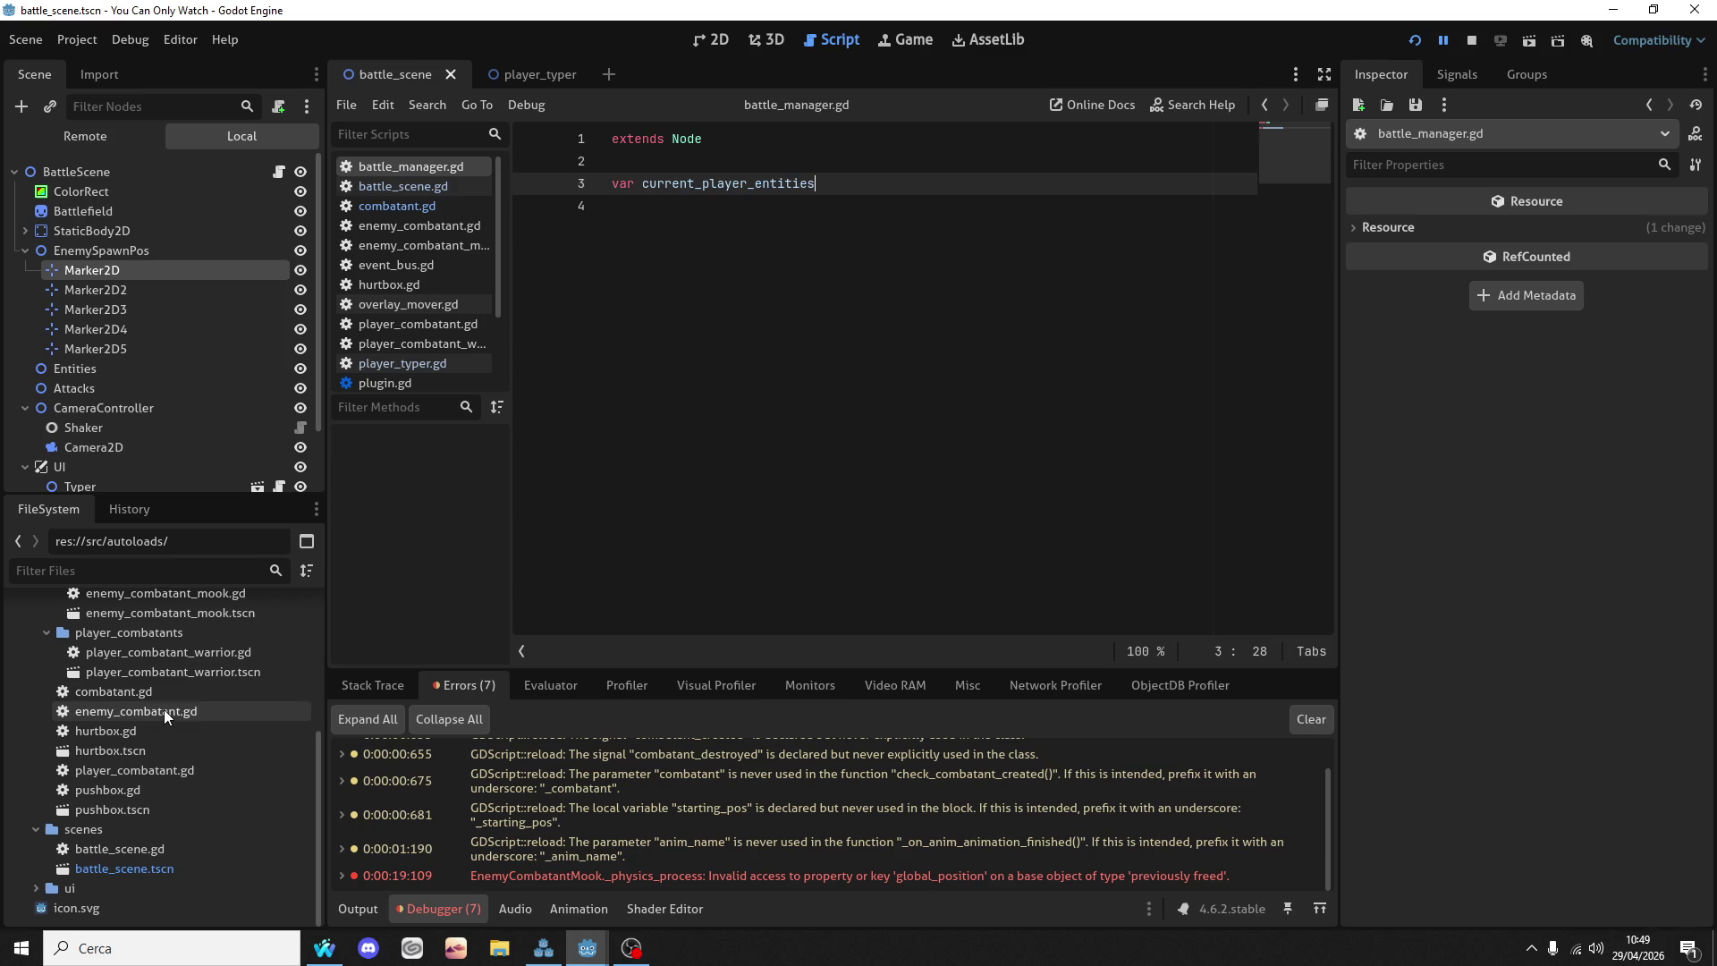
{"action": "left_click", "coordinate": [143, 777]}
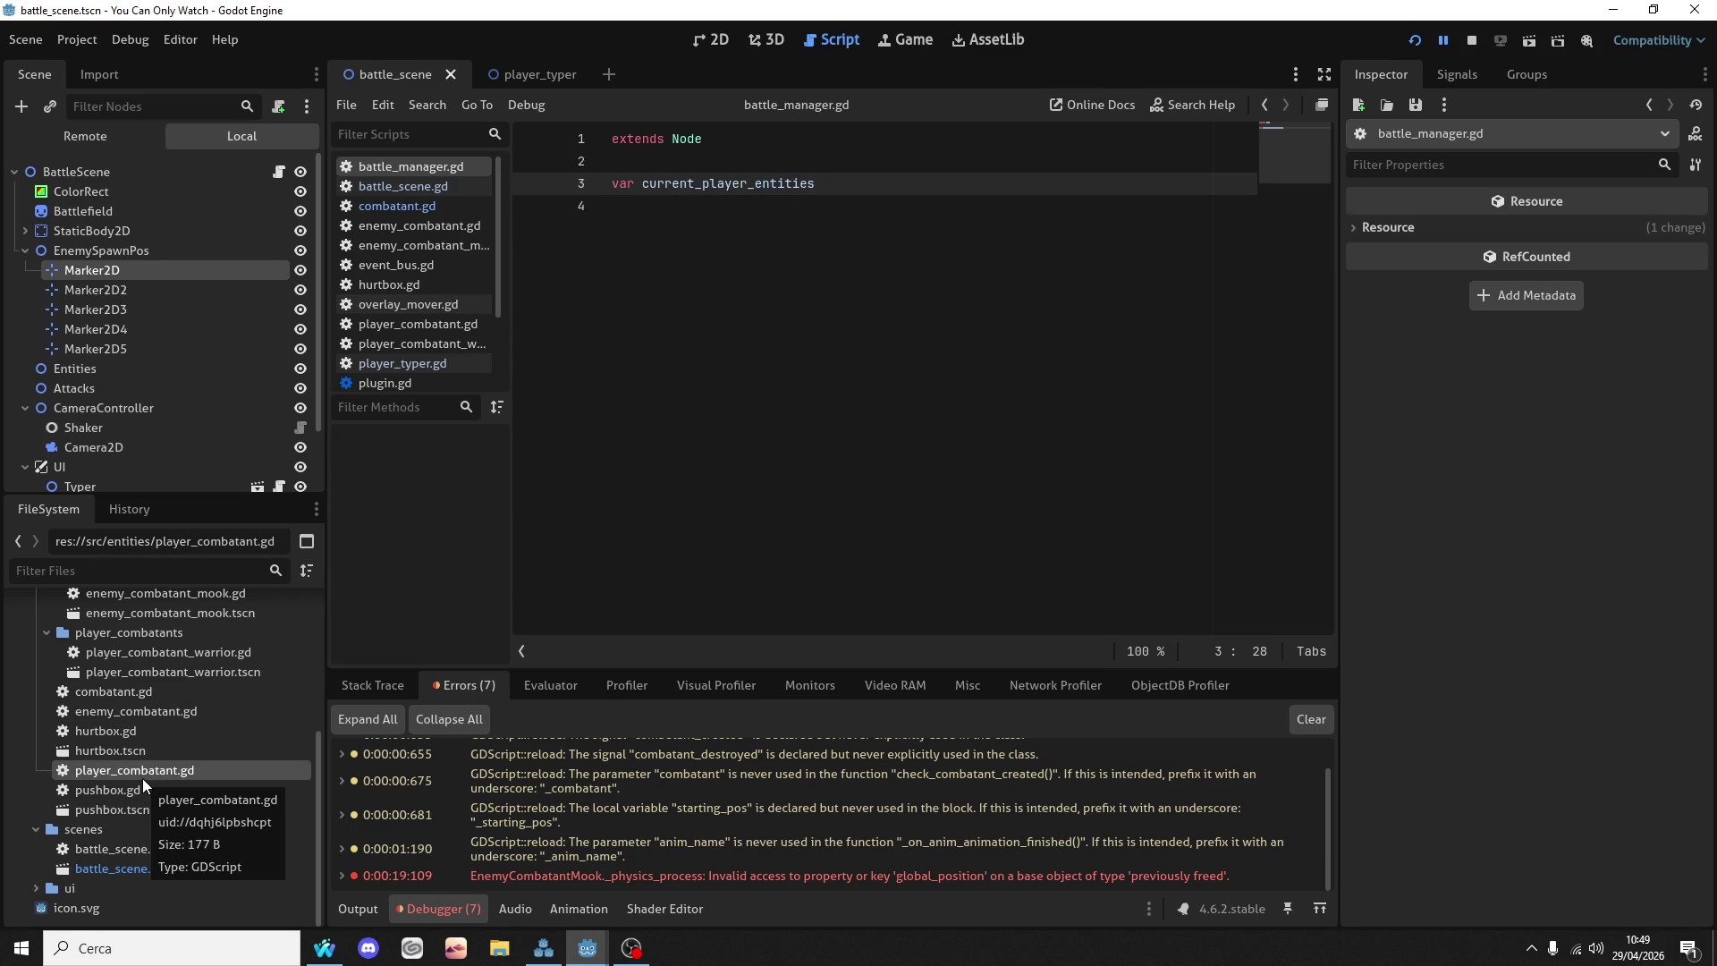
{"action": "double_click", "coordinate": [121, 696]}
{"action": "scroll", "coordinate": [708, 331], "scroll_direction": "up", "scroll_amount": 10}
{"action": "scroll", "coordinate": [718, 466], "scroll_direction": "down", "scroll_amount": 5}
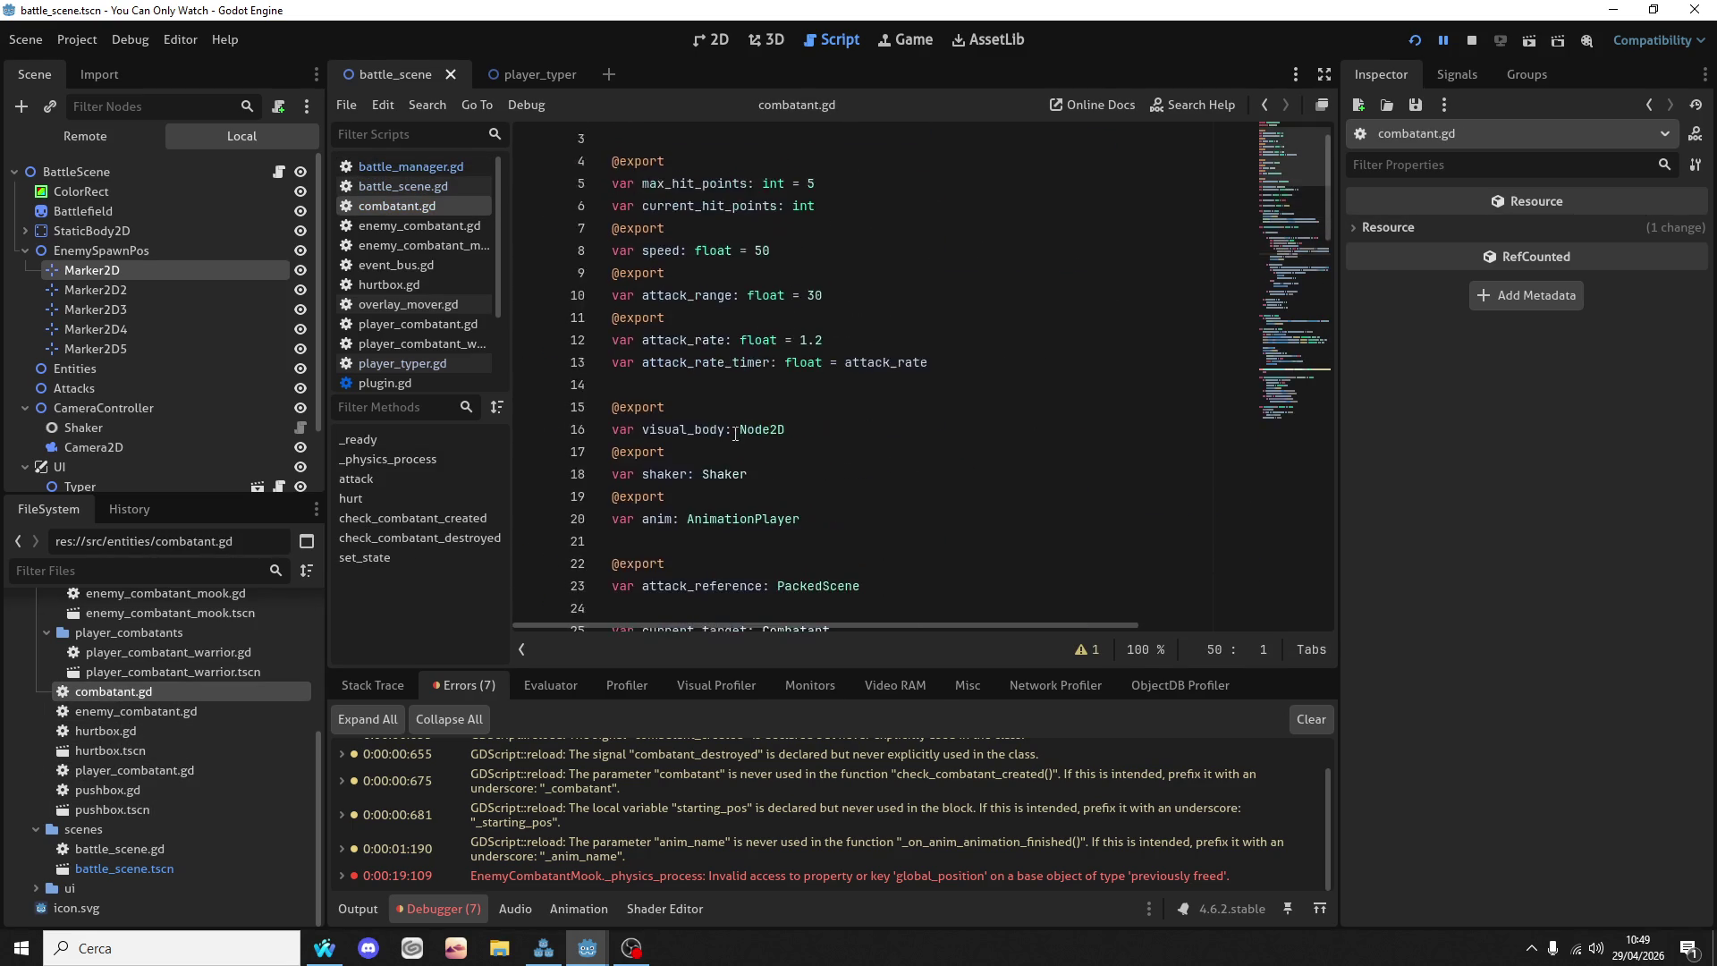
{"action": "left_click", "coordinate": [742, 317]}
{"action": "scroll", "coordinate": [742, 362], "scroll_direction": "up", "scroll_amount": 7}
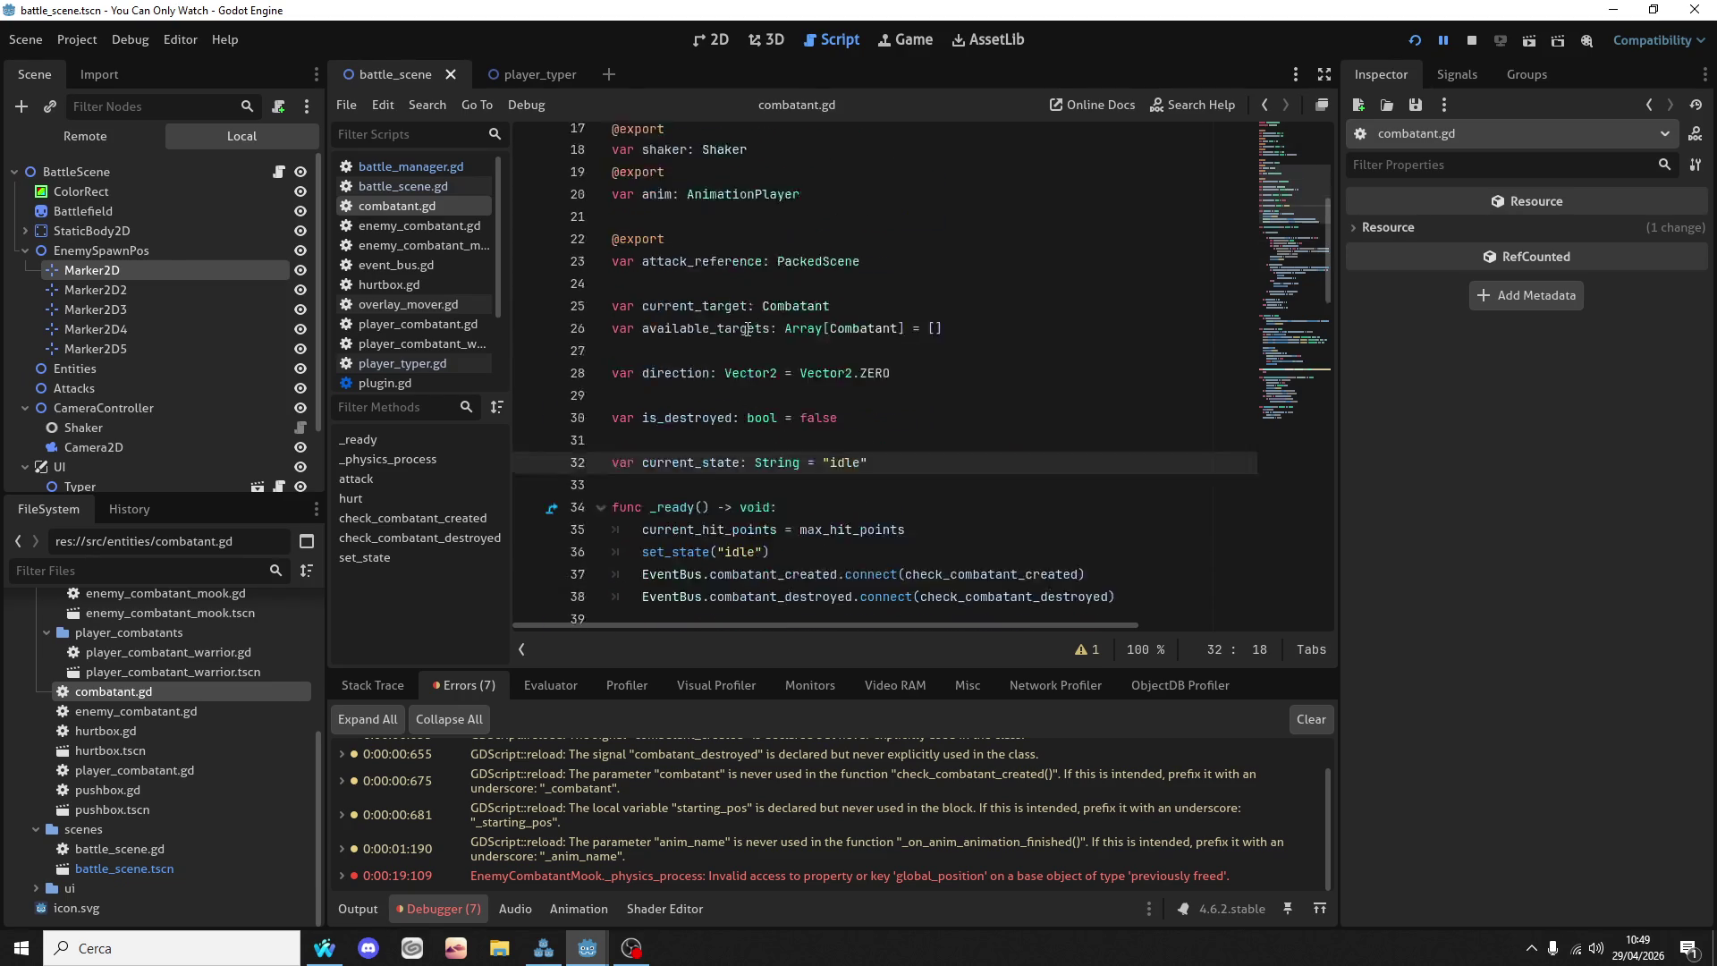
{"action": "left_click", "coordinate": [905, 588]}
{"action": "scroll", "coordinate": [905, 588], "scroll_direction": "down", "scroll_amount": 3}
{"action": "key", "text": "Return"}
{"action": "key", "text": "Return"}
{"action": "type", "text": "@export"}
{"action": "key", "text": "Return"}
{"action": "key", "text": "Return"}
{"action": "type", "text": "var cu"}
{"action": "key", "text": "BackSpace"}
{"action": "key", "text": "BackSpace"}
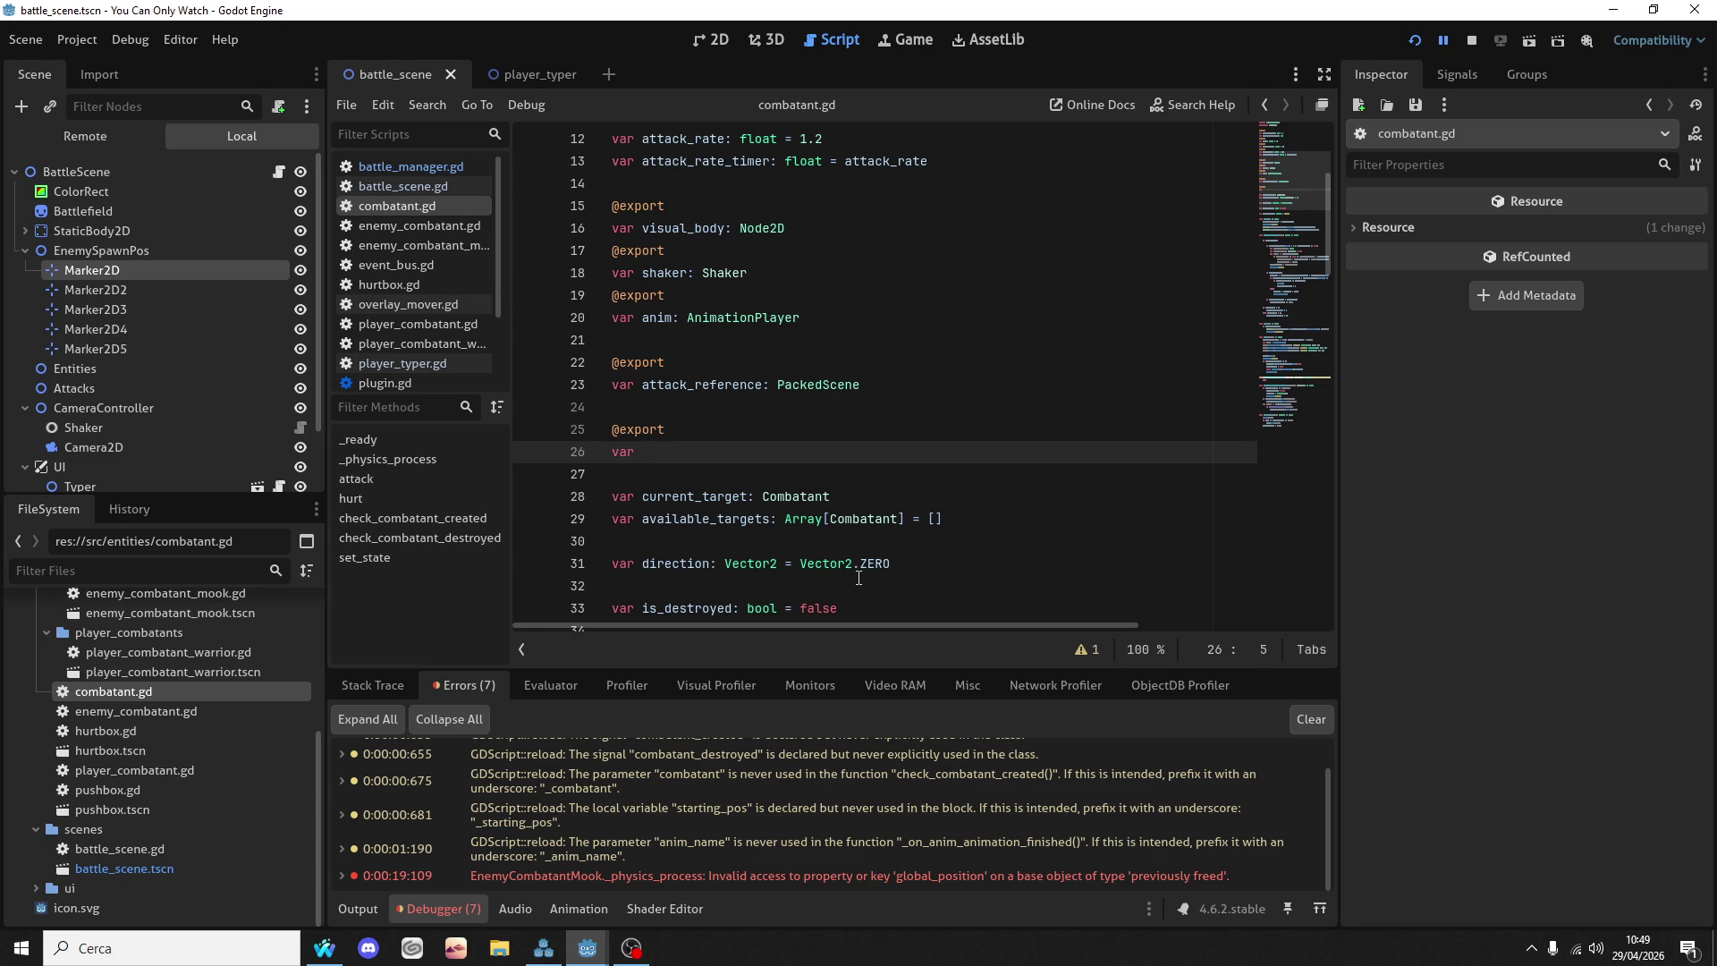
{"action": "type", "text": "is_enemy"}
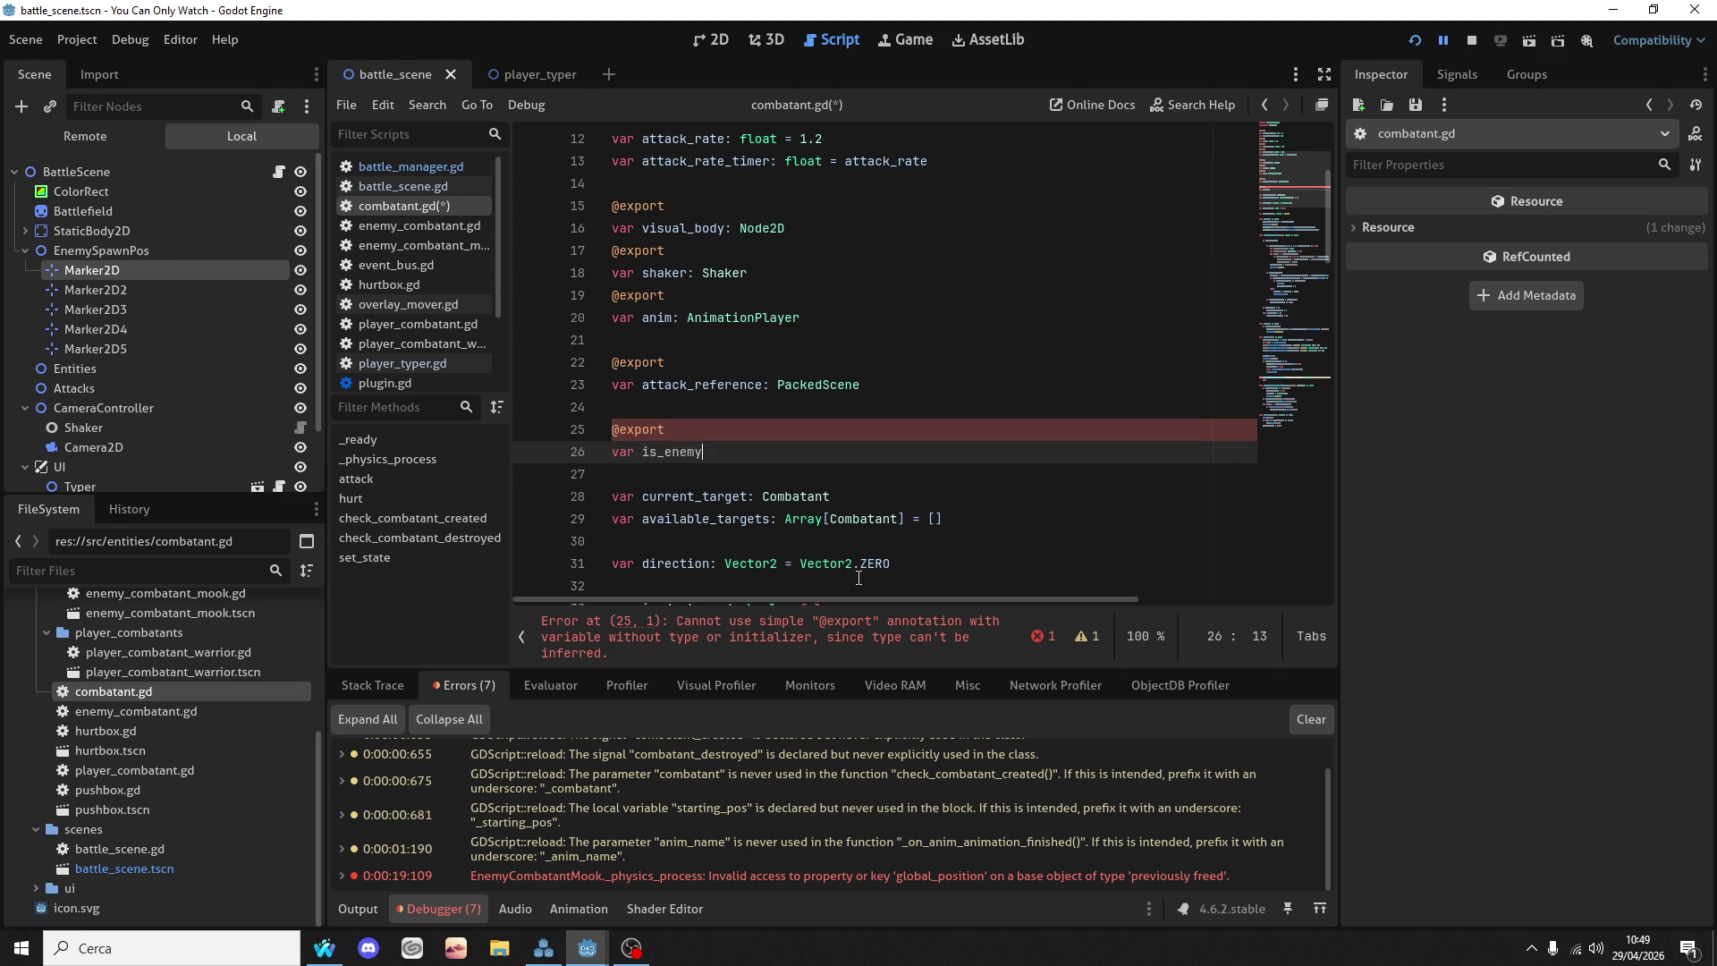
{"action": "type", "text": ": bool = "}
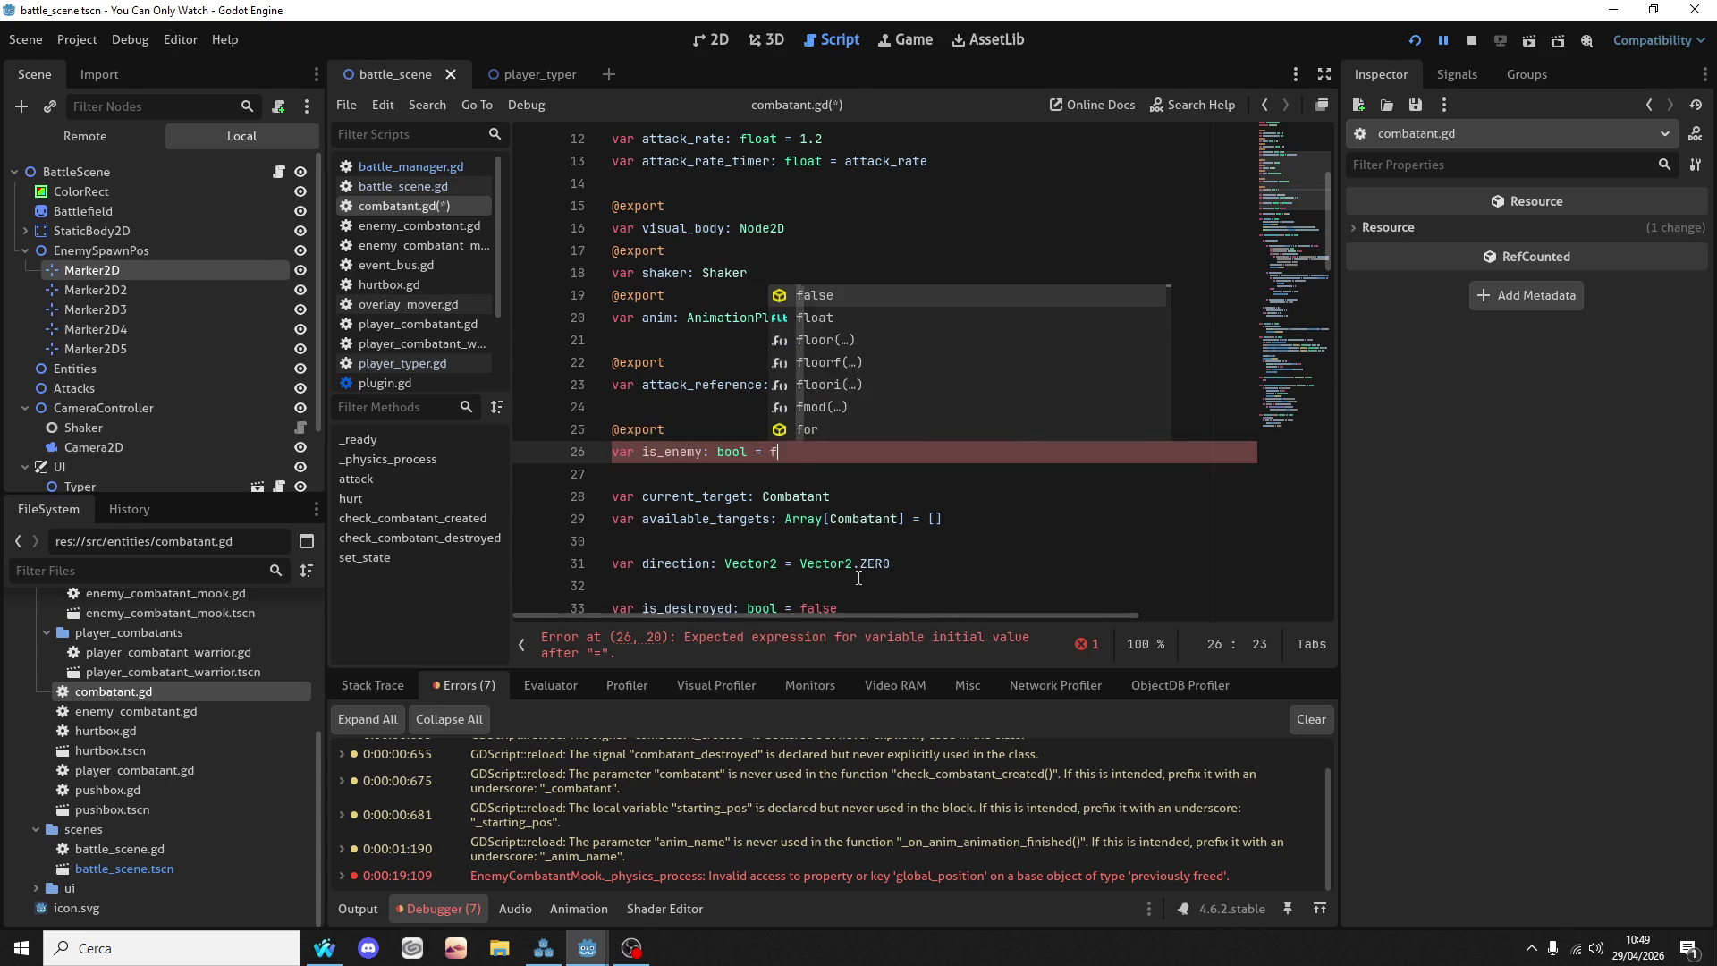
{"action": "type", "text": "false"}
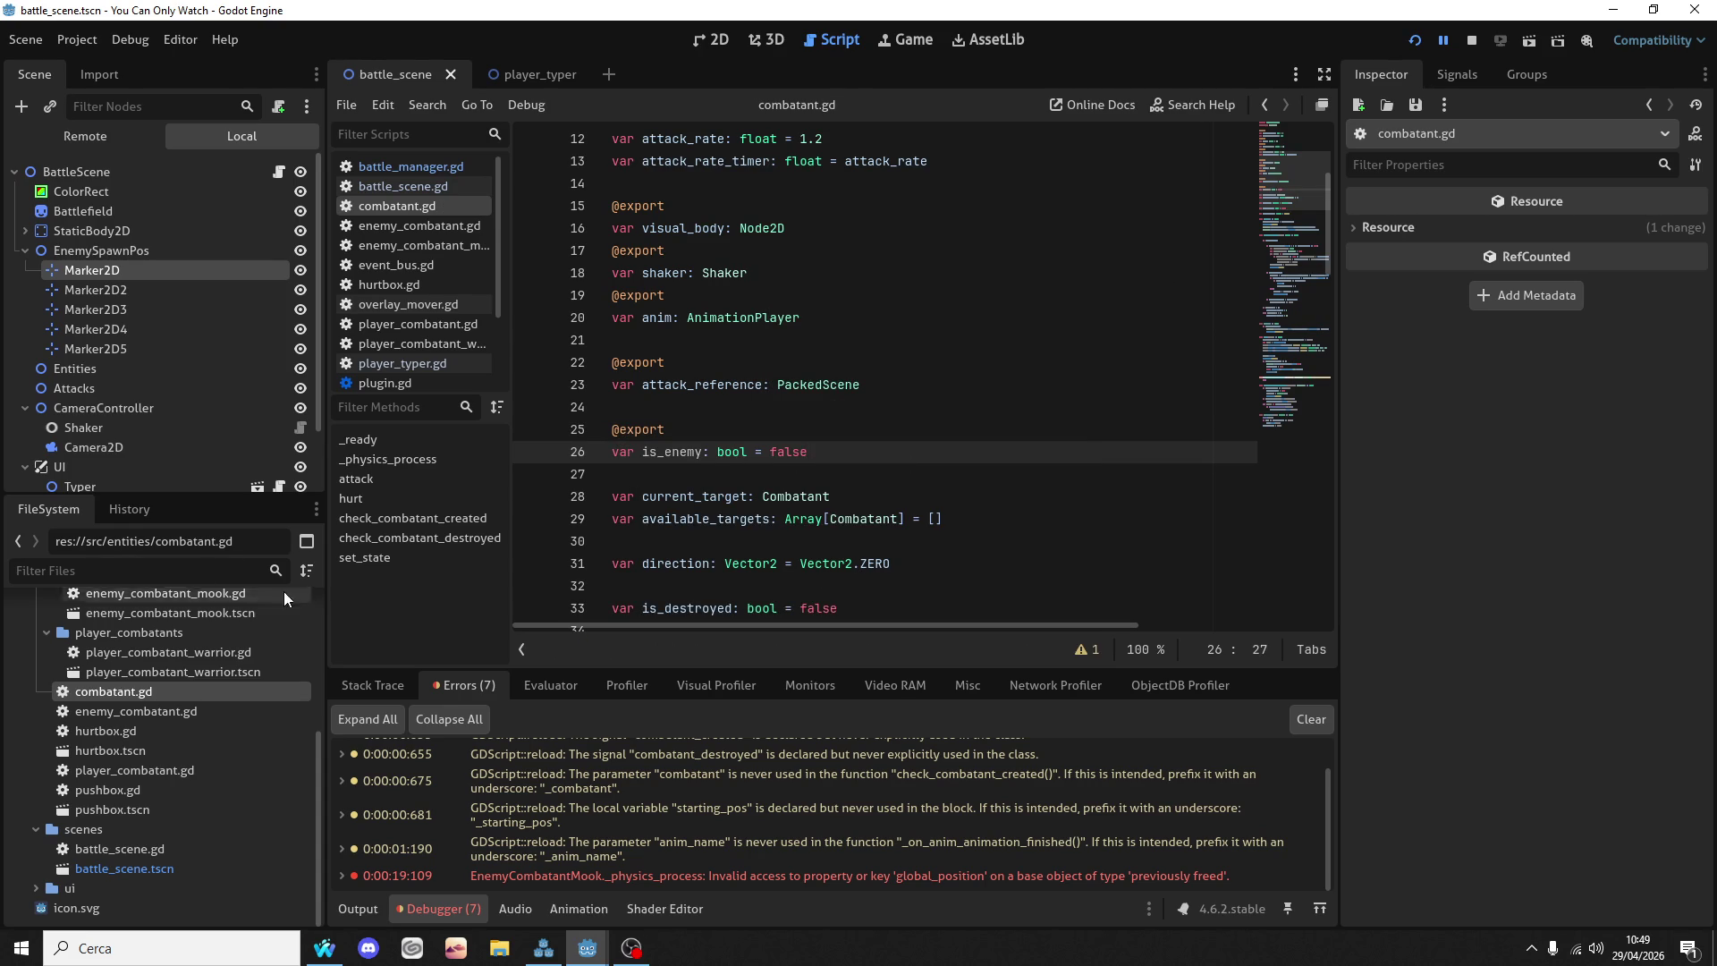
{"action": "left_click", "coordinate": [154, 714]}
Cut the enemy-target check from player_combatant.gd, then delete player_combatant.gd and enemy_combatant.gd.
{"action": "left_click", "coordinate": [150, 771], "text": "ctrl"}
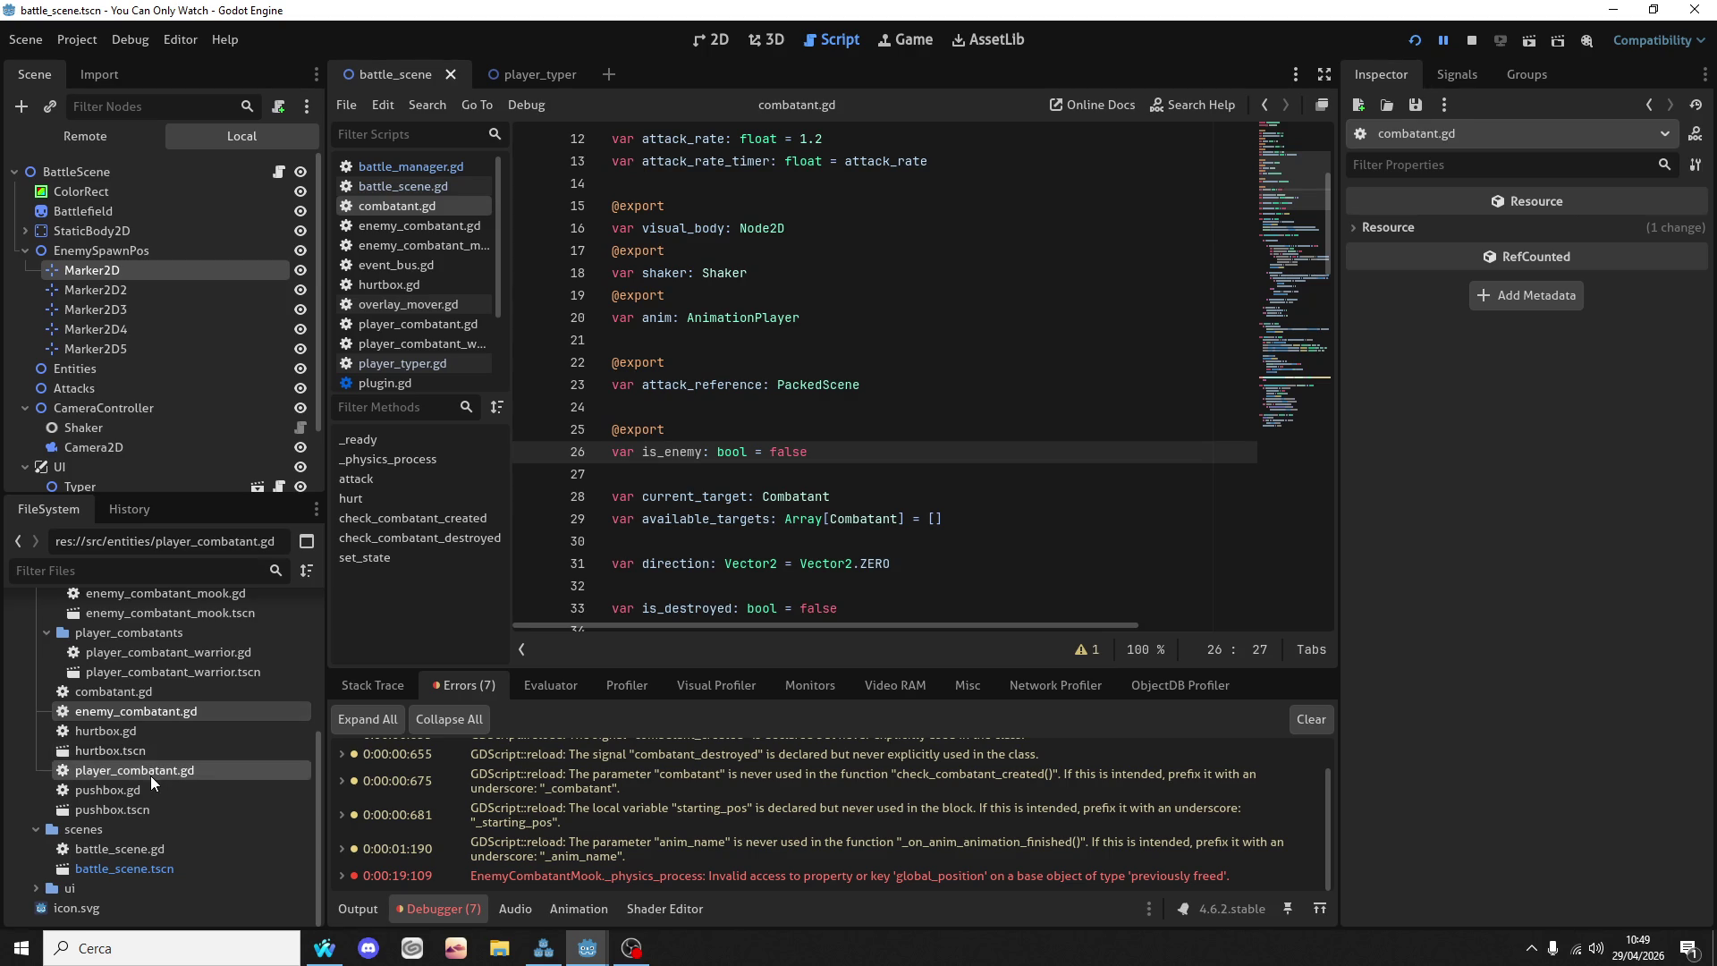
{"action": "double_click", "coordinate": [150, 771]}
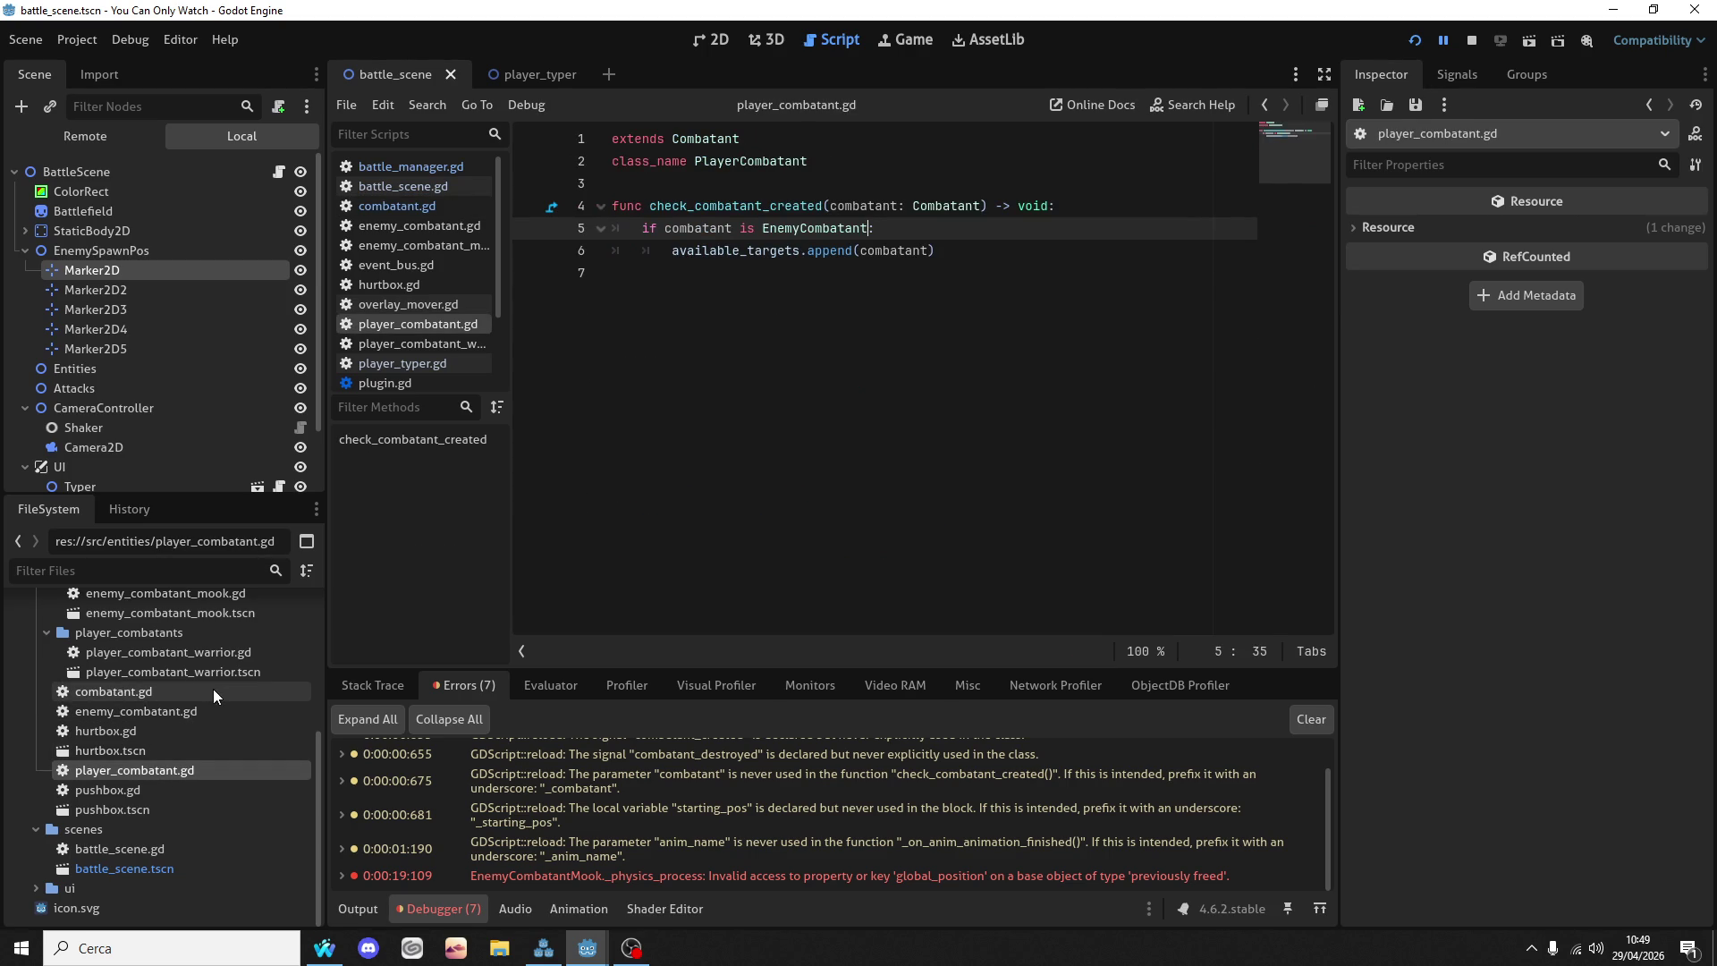
{"action": "left_click_drag", "start_coordinate": [1020, 248], "coordinate": [1136, 207]}
{"action": "key", "text": "ctrl+c"}
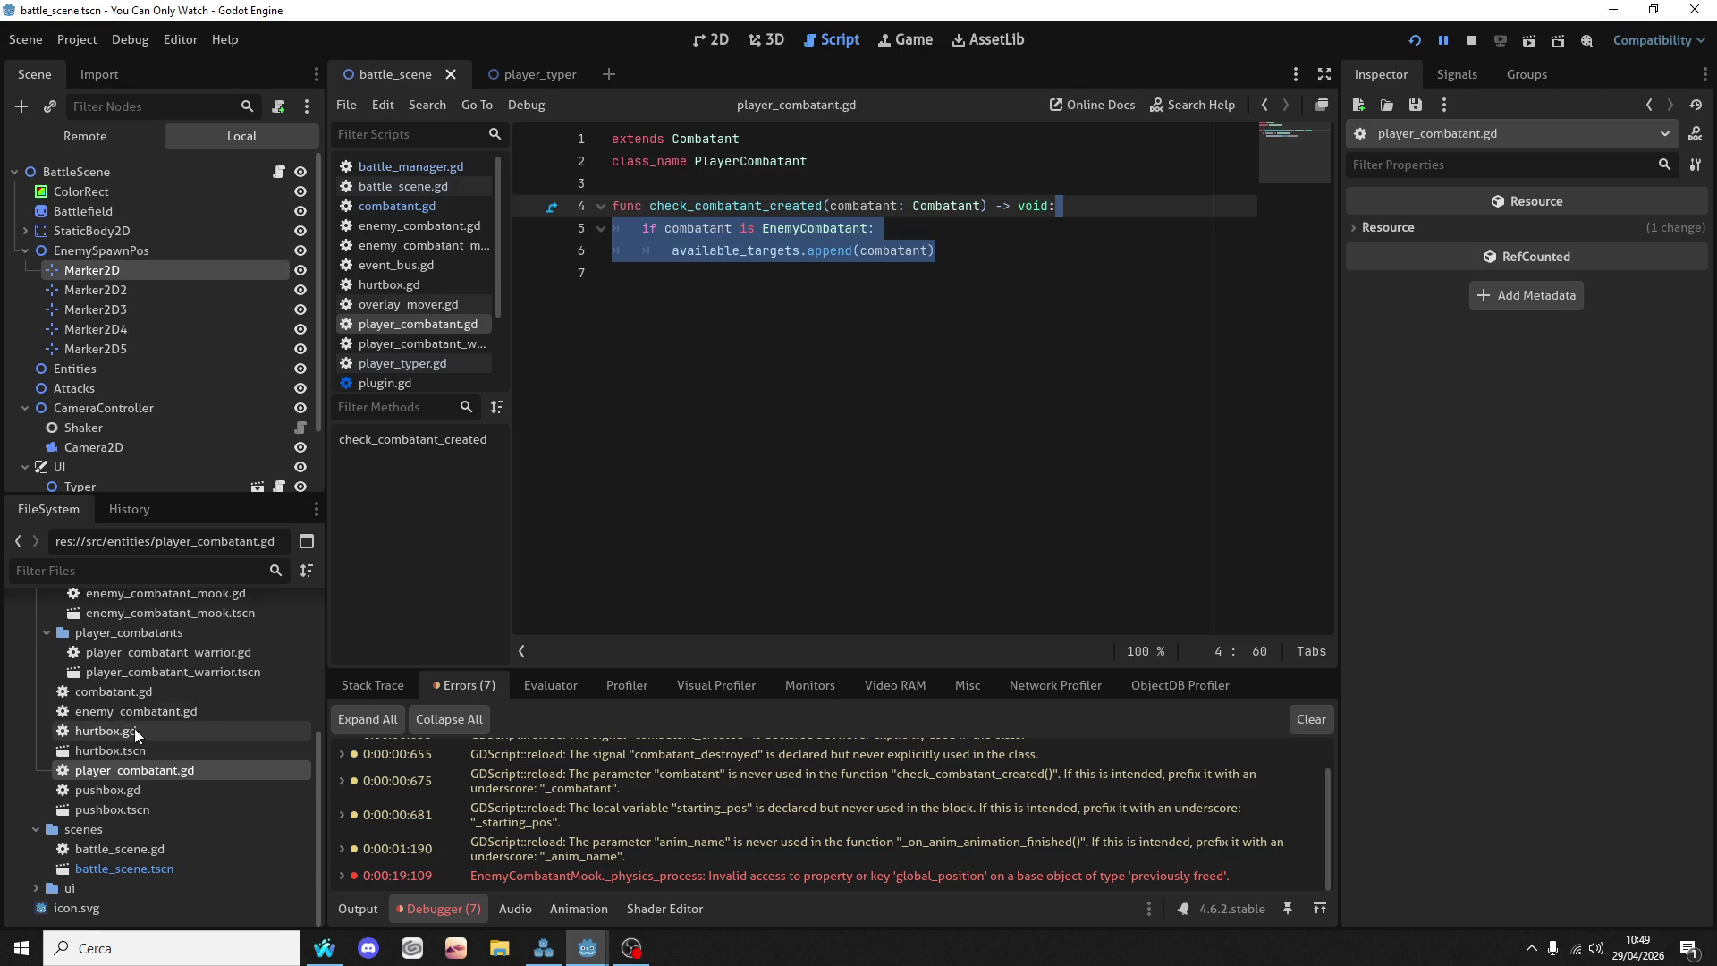
{"action": "key", "text": "BackSpace"}
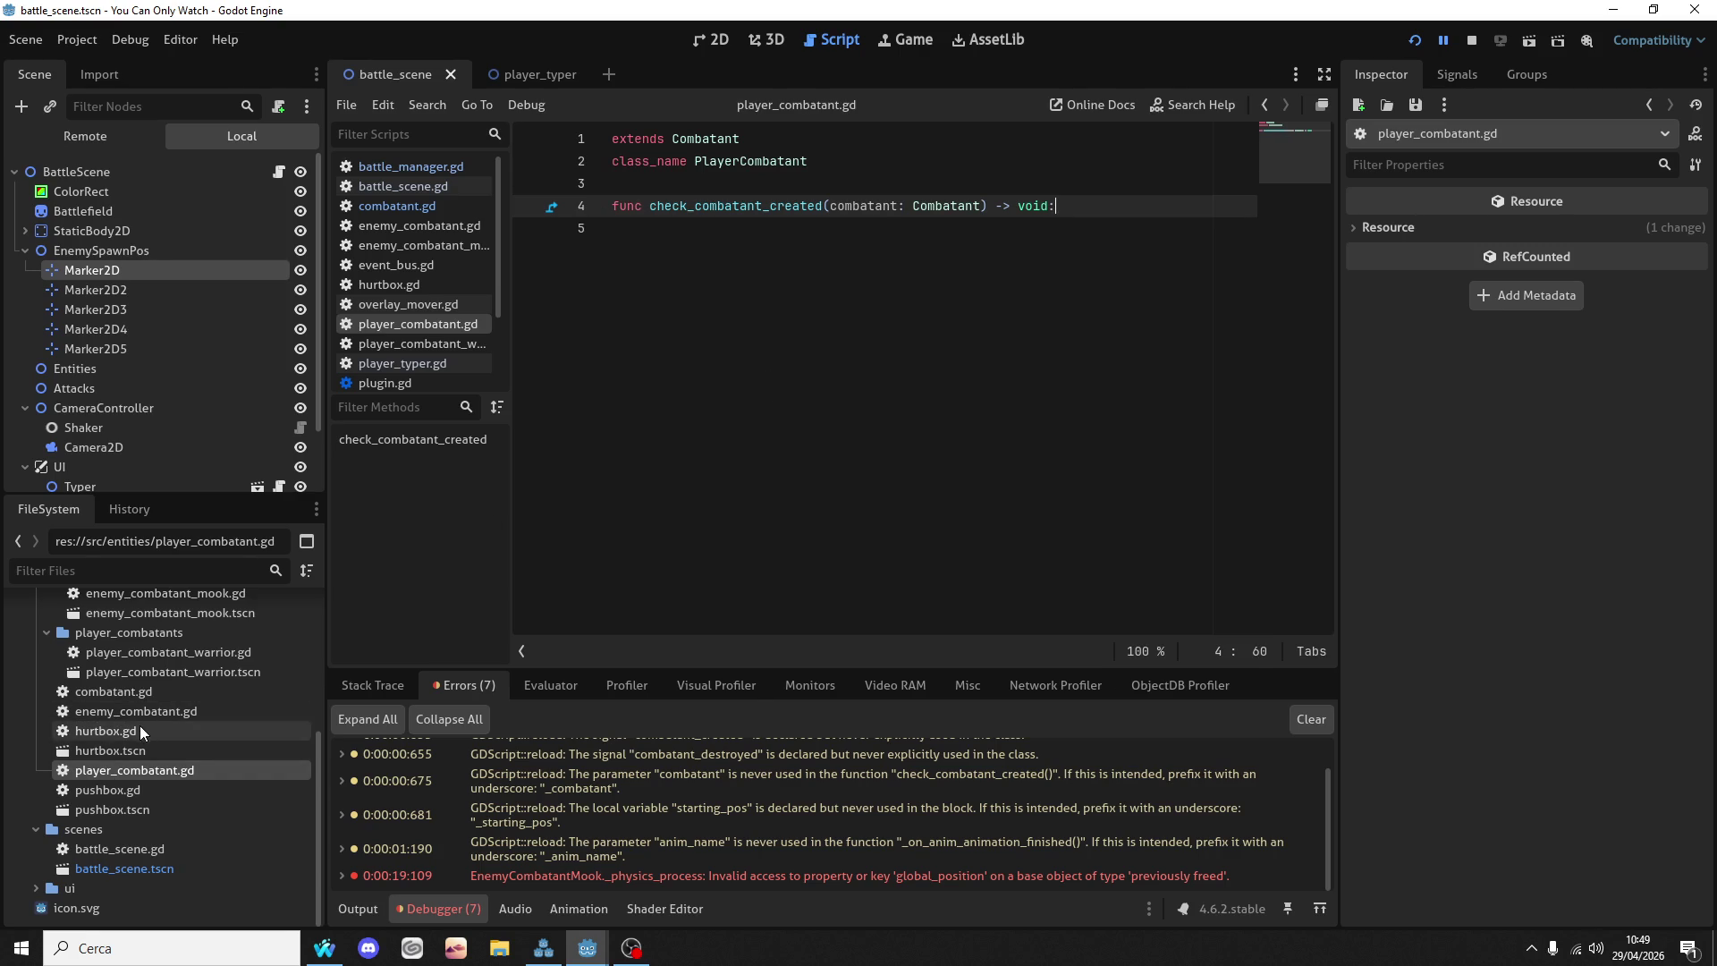
{"action": "left_click", "coordinate": [147, 708], "text": "ctrl"}
{"action": "key", "text": "Delete"}
{"action": "key", "text": "Return"}
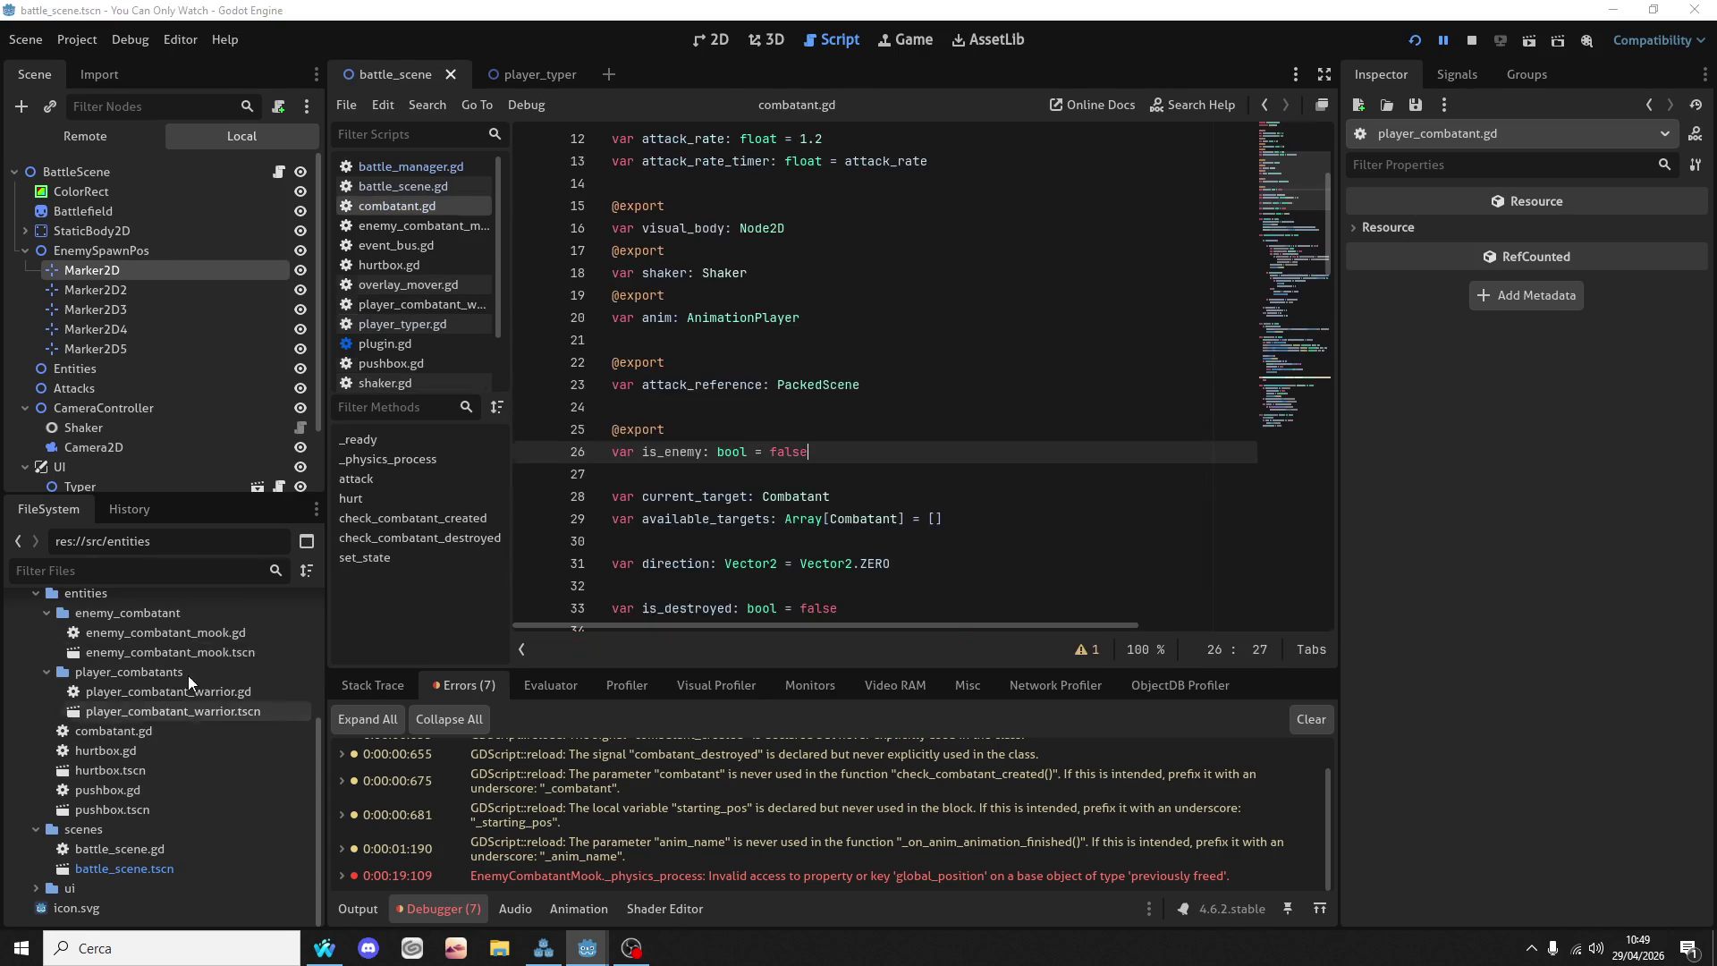
Paste the check over 'pass' in check_combatant_created and make it 'if combatant.is_enemy:'.
{"action": "scroll", "coordinate": [1275, 451], "scroll_direction": "down", "scroll_amount": 20}
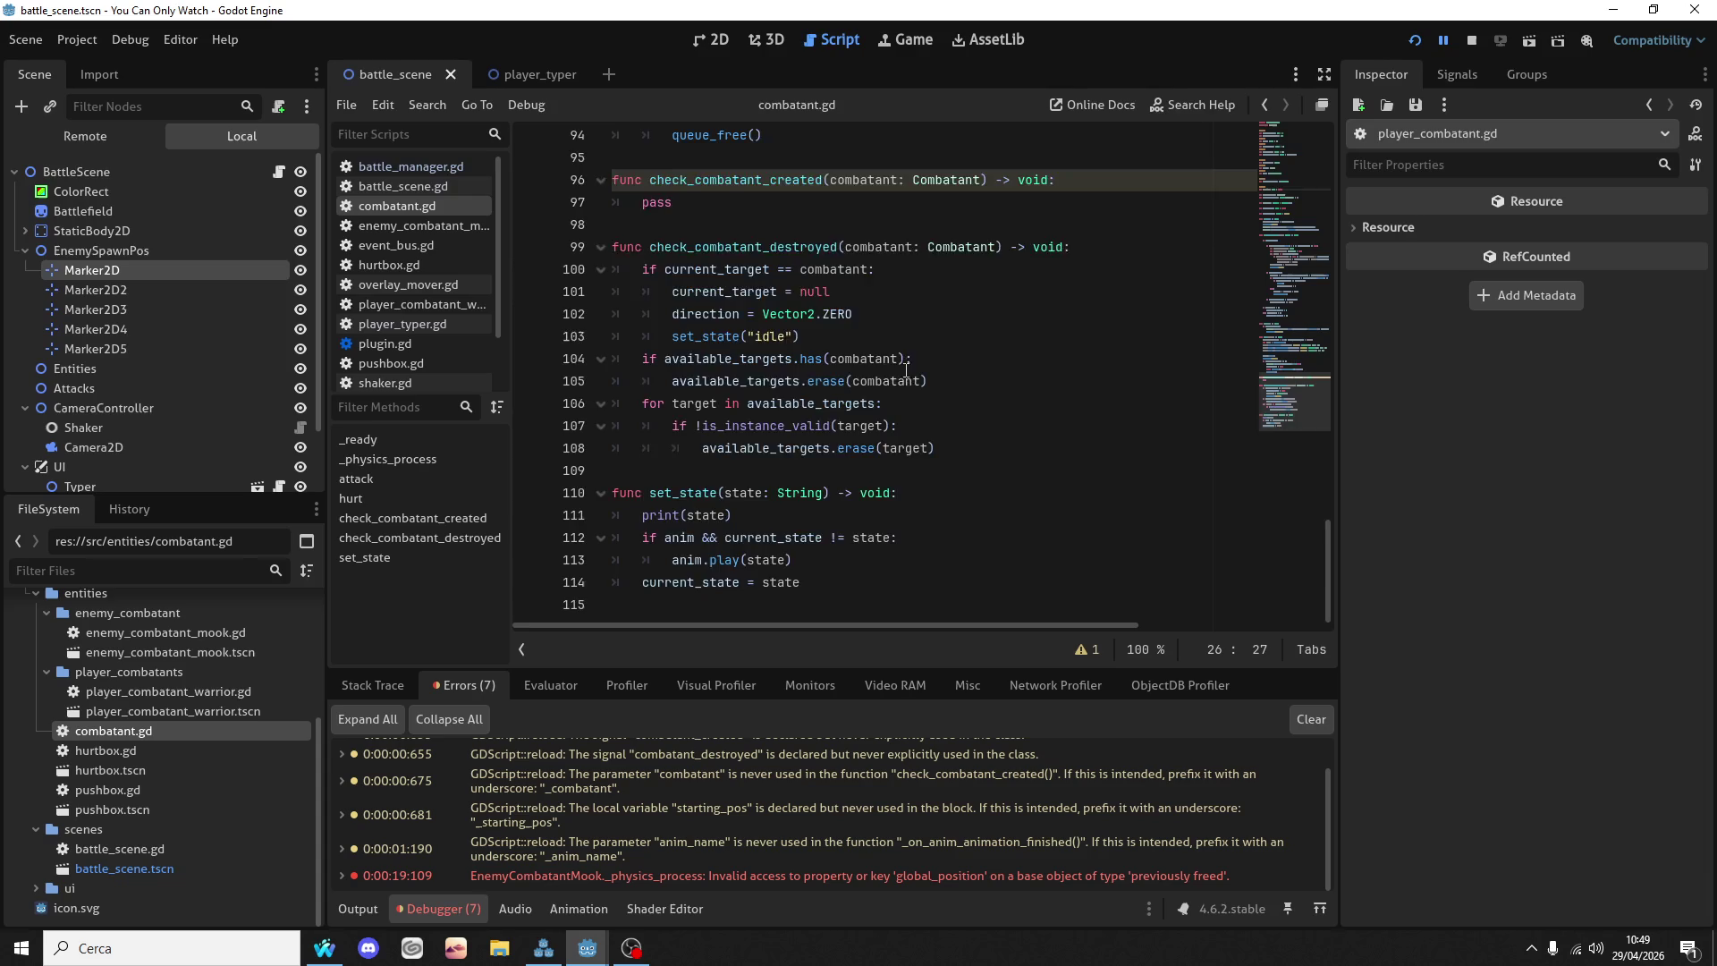
{"action": "scroll", "coordinate": [860, 517], "scroll_direction": "up", "scroll_amount": 2}
{"action": "triple_click", "coordinate": [1114, 329]}
{"action": "key", "text": "ctrl+v"}
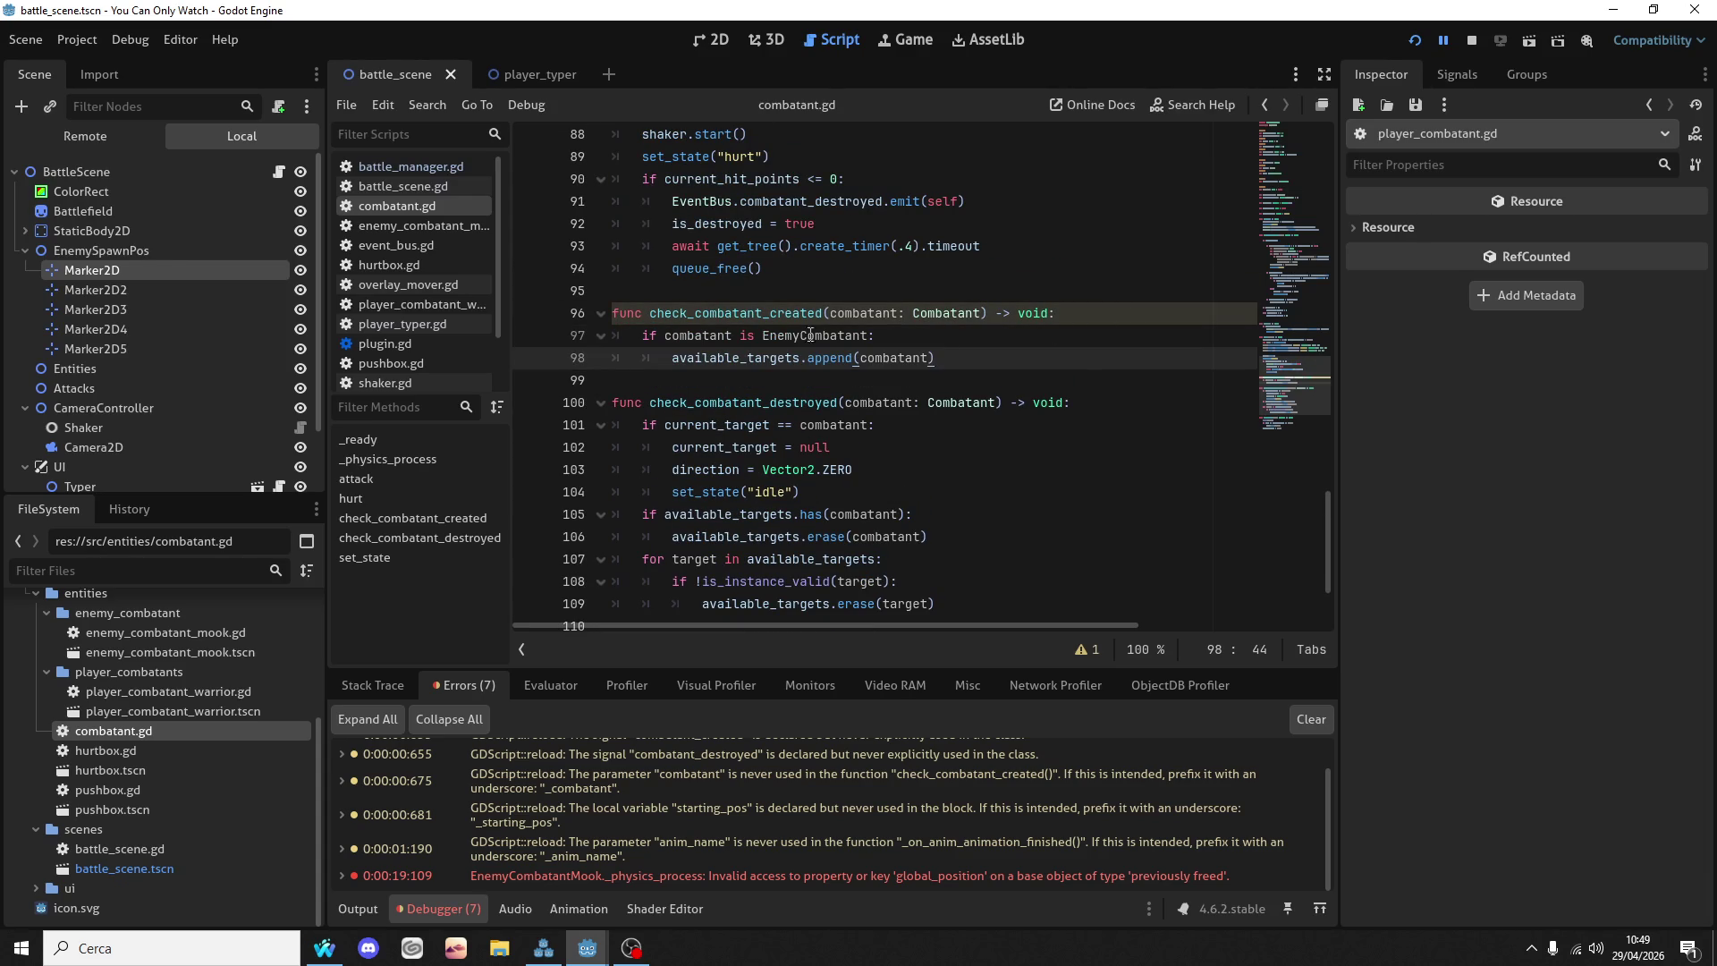
{"action": "double_click", "coordinate": [792, 338]}
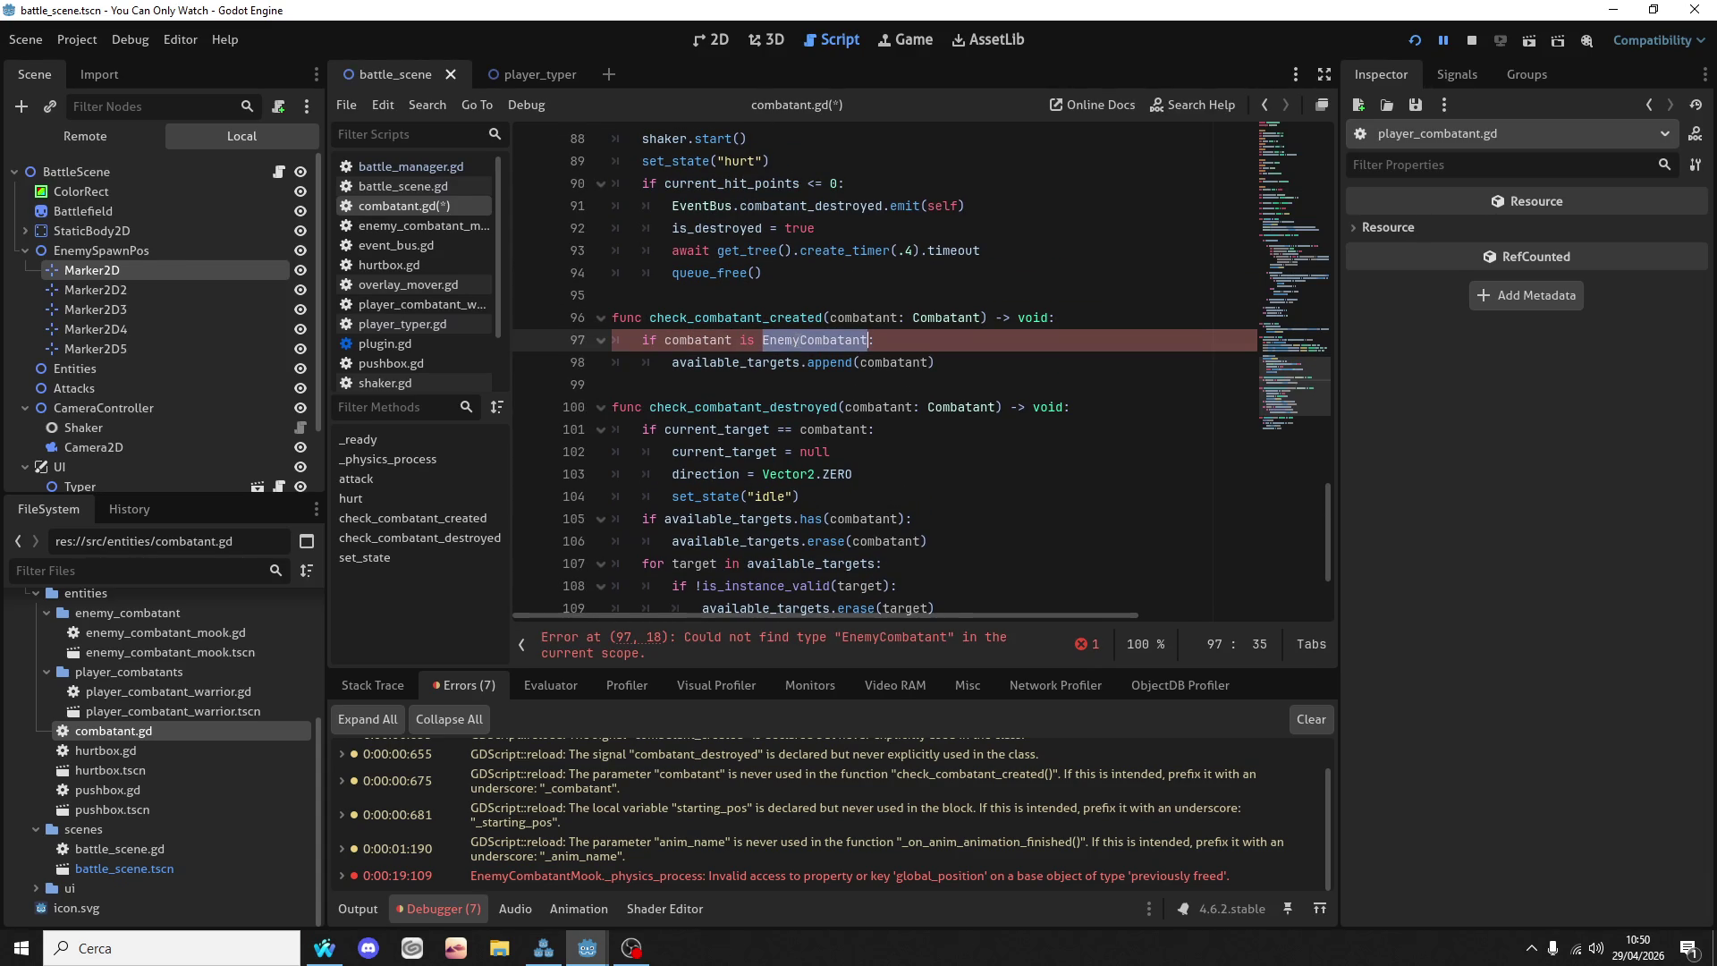
{"action": "left_click_drag", "start_coordinate": [744, 339], "coordinate": [741, 339]}
{"action": "key", "text": "BackSpace"}
{"action": "key", "text": "BackSpace"}
{"action": "type", "text": ".is:"}
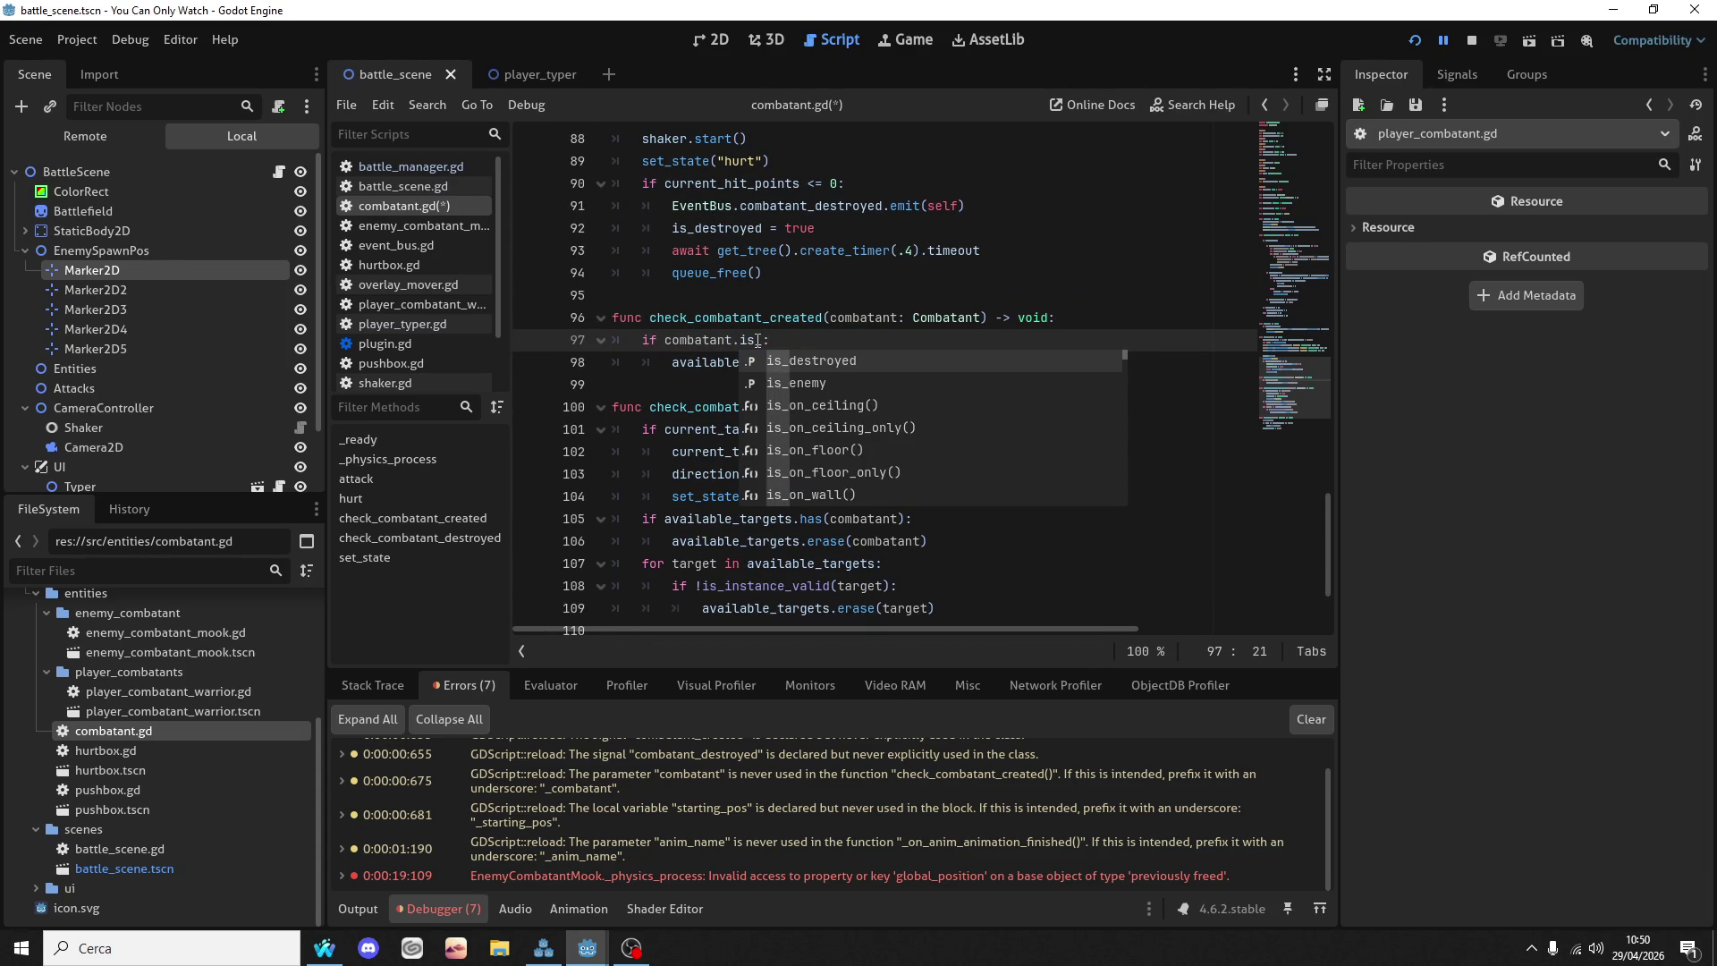
{"action": "key", "text": "Down"}
{"action": "key", "text": "Return"}
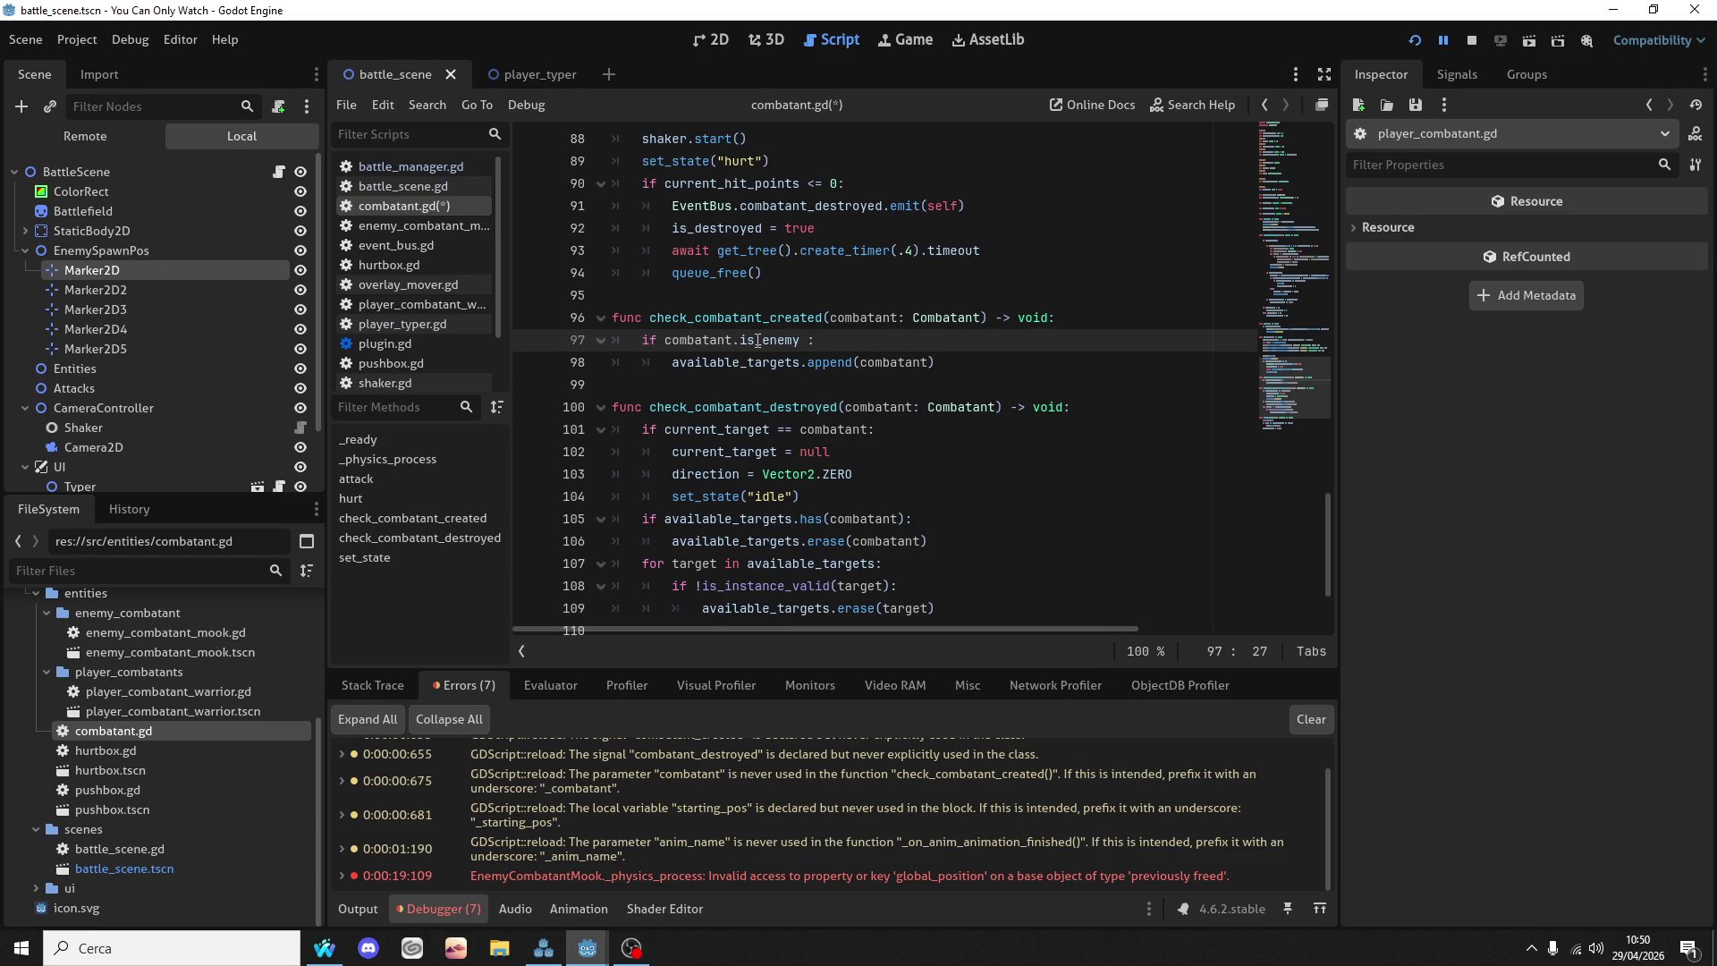
{"action": "mouse_move", "coordinate": [947, 366]}
{"action": "left_mouse_down"}
{"action": "mouse_move", "coordinate": [939, 342]}
{"action": "mouse_move", "coordinate": [1100, 295]}
{"action": "left_mouse_up"}
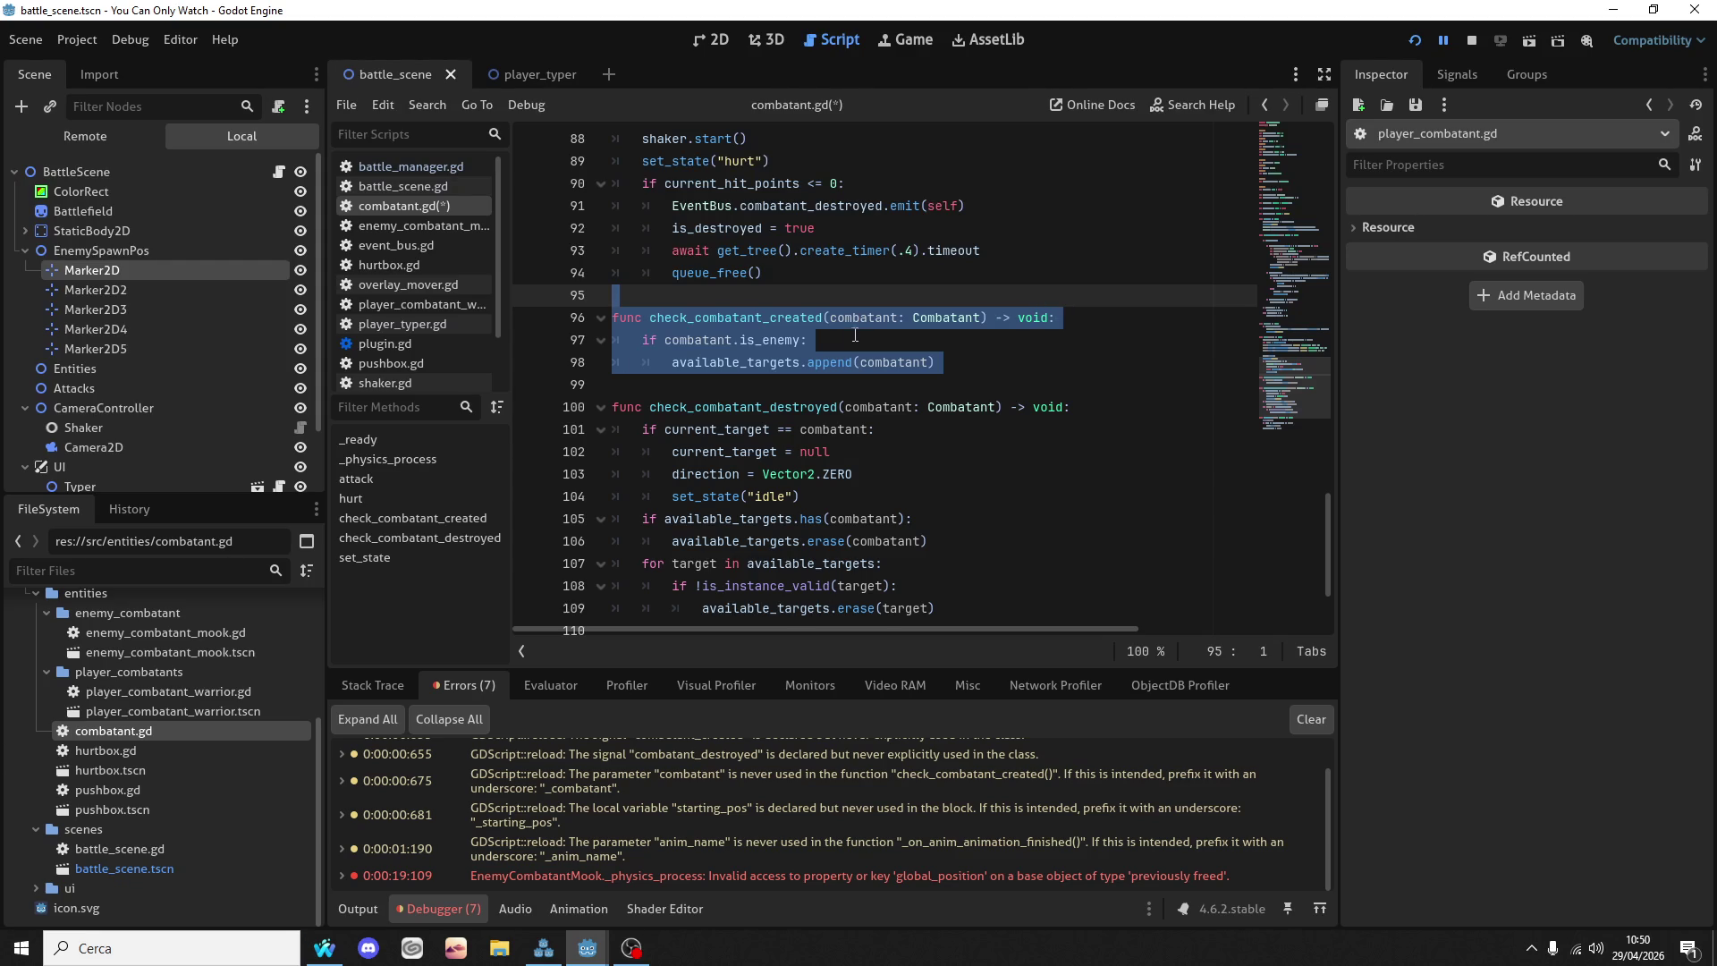
{"action": "scroll", "coordinate": [848, 353], "scroll_direction": "up", "scroll_amount": 5}
{"action": "scroll", "coordinate": [932, 454], "scroll_direction": "down", "scroll_amount": 5}
{"action": "scroll", "coordinate": [772, 455], "scroll_direction": "down", "scroll_amount": 2}
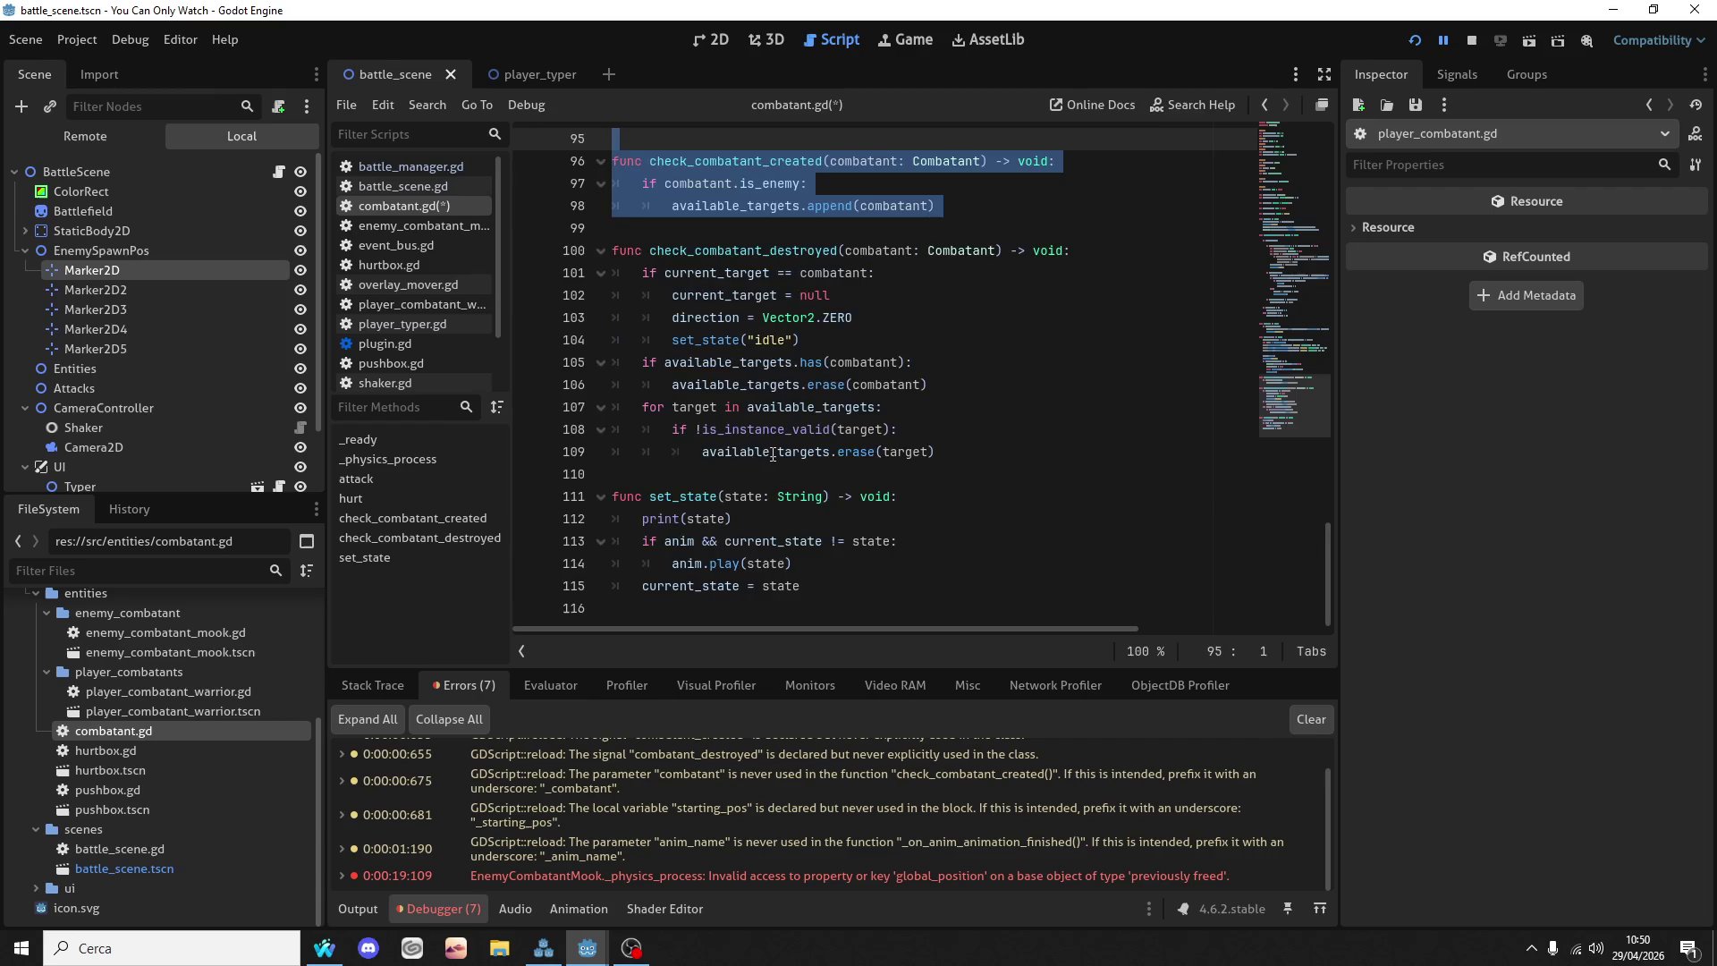
{"action": "scroll", "coordinate": [715, 358], "scroll_direction": "up", "scroll_amount": 5}
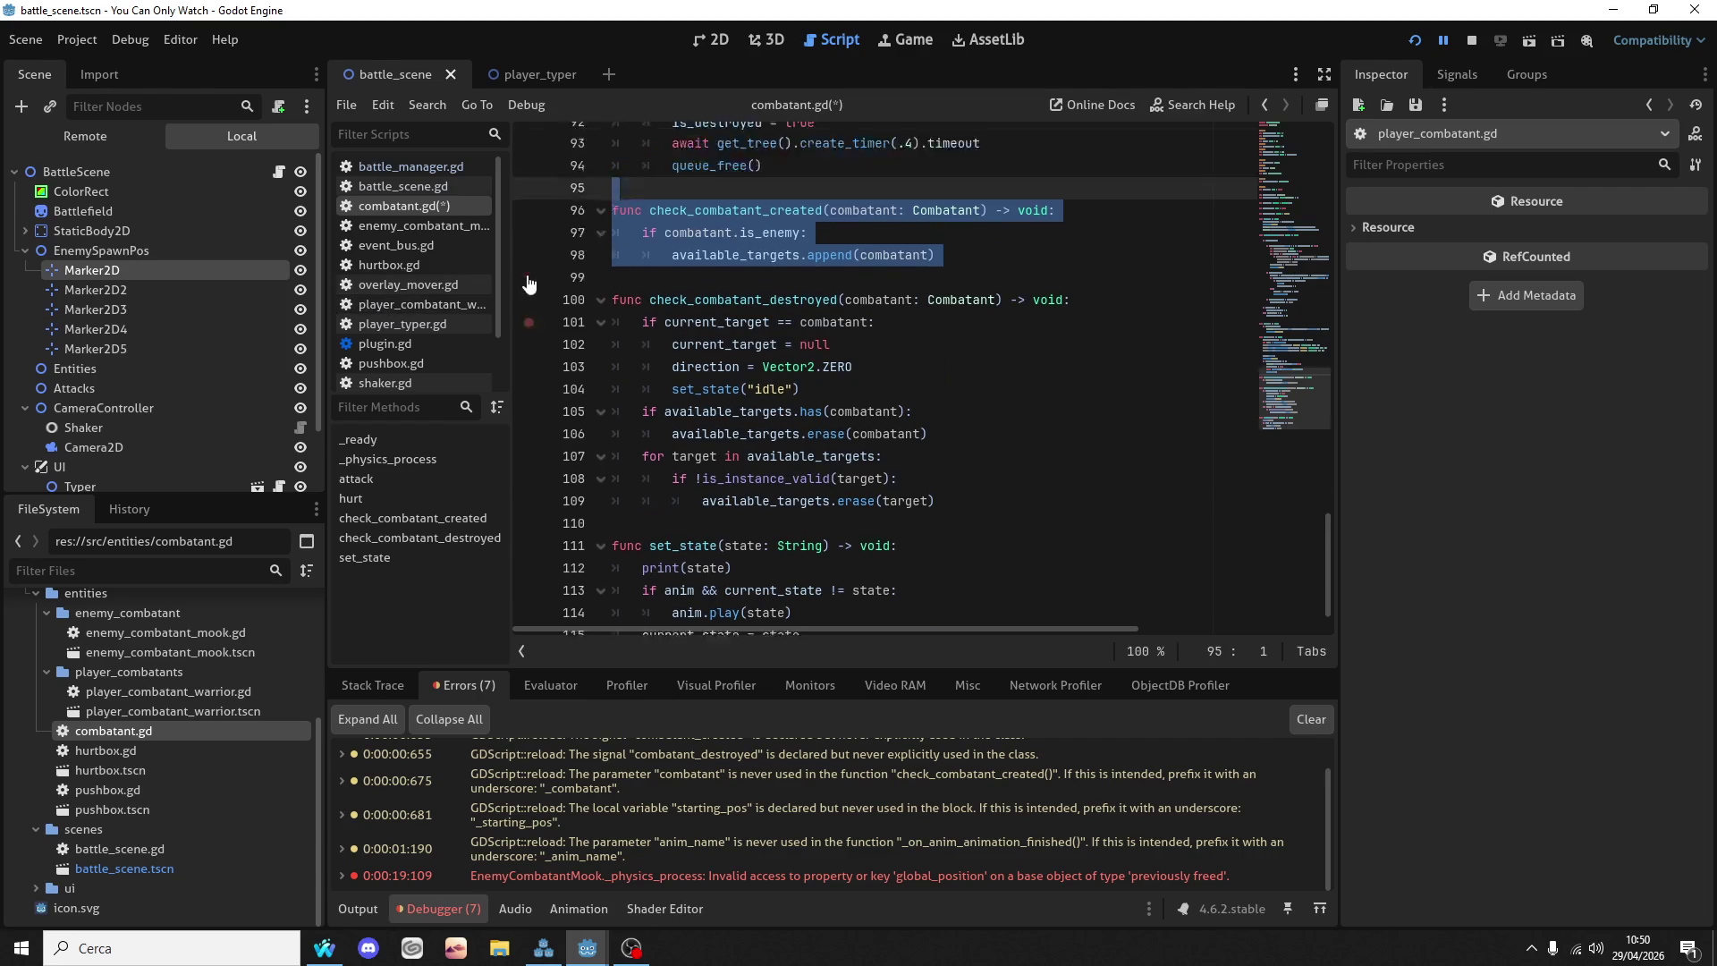
Make player_combatant_warrior.gd and enemy_combatant_mook.gd extend Combatant, and save both scripts.
{"action": "left_click", "coordinate": [416, 304]}
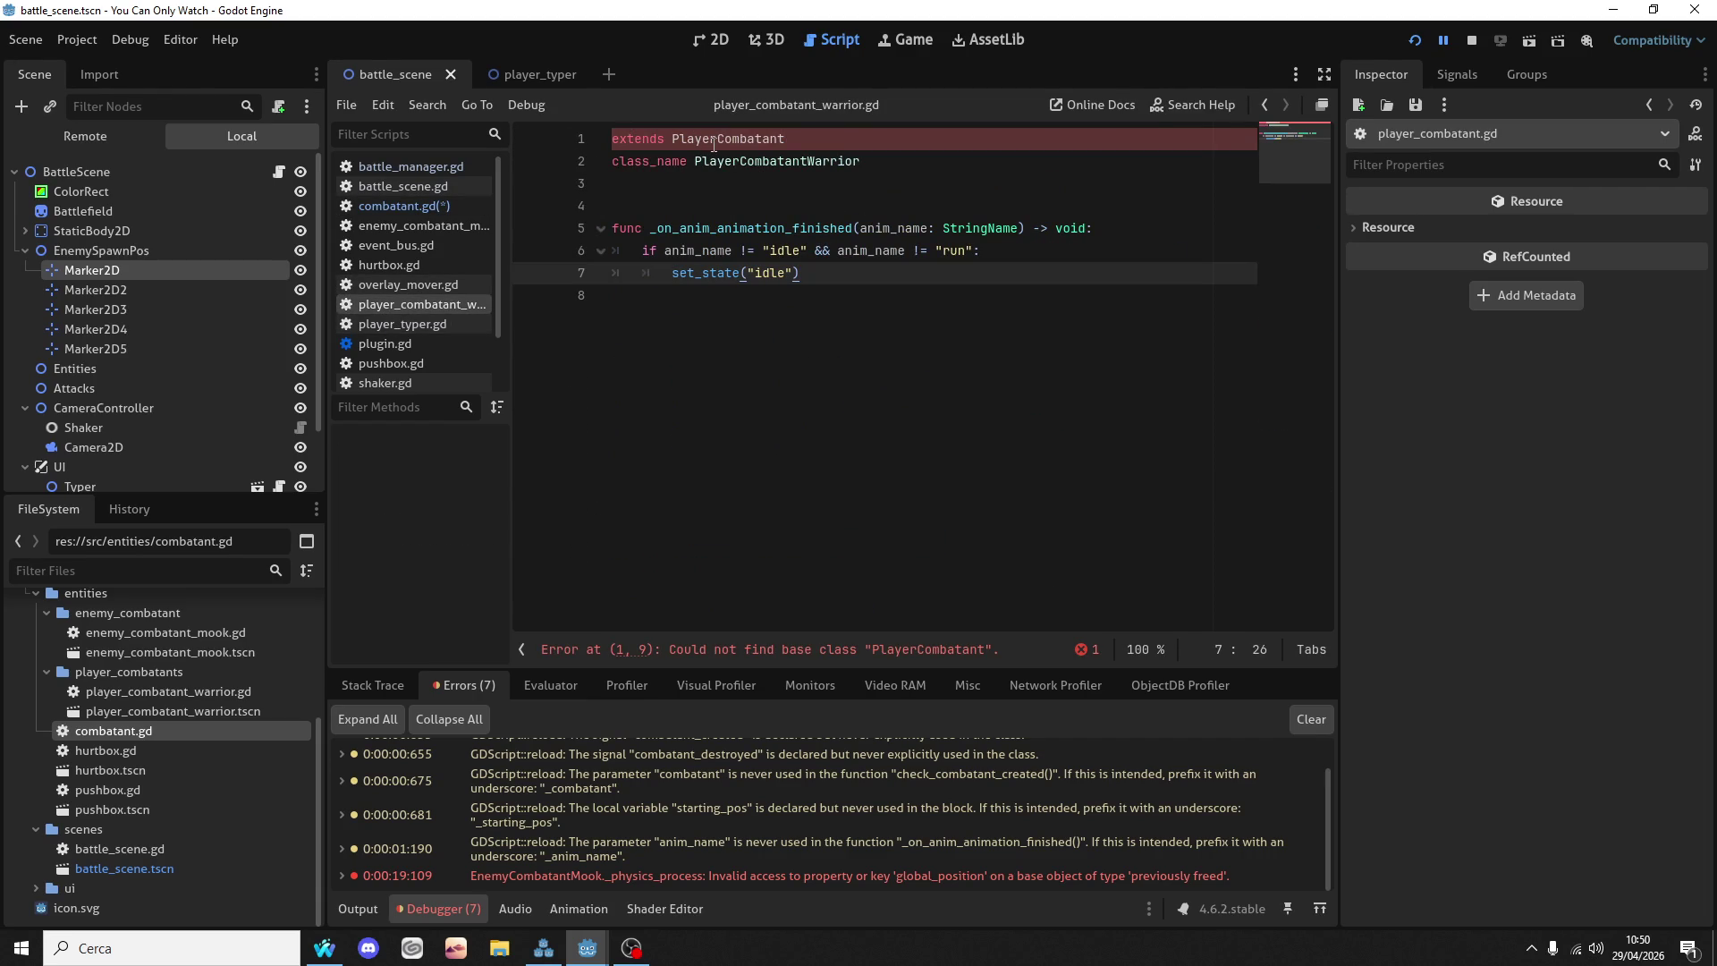
{"action": "left_click_drag", "start_coordinate": [718, 141], "coordinate": [684, 141]}
{"action": "key", "text": "BackSpace"}
{"action": "key", "text": "BackSpace"}
{"action": "key", "text": "BackSpace"}
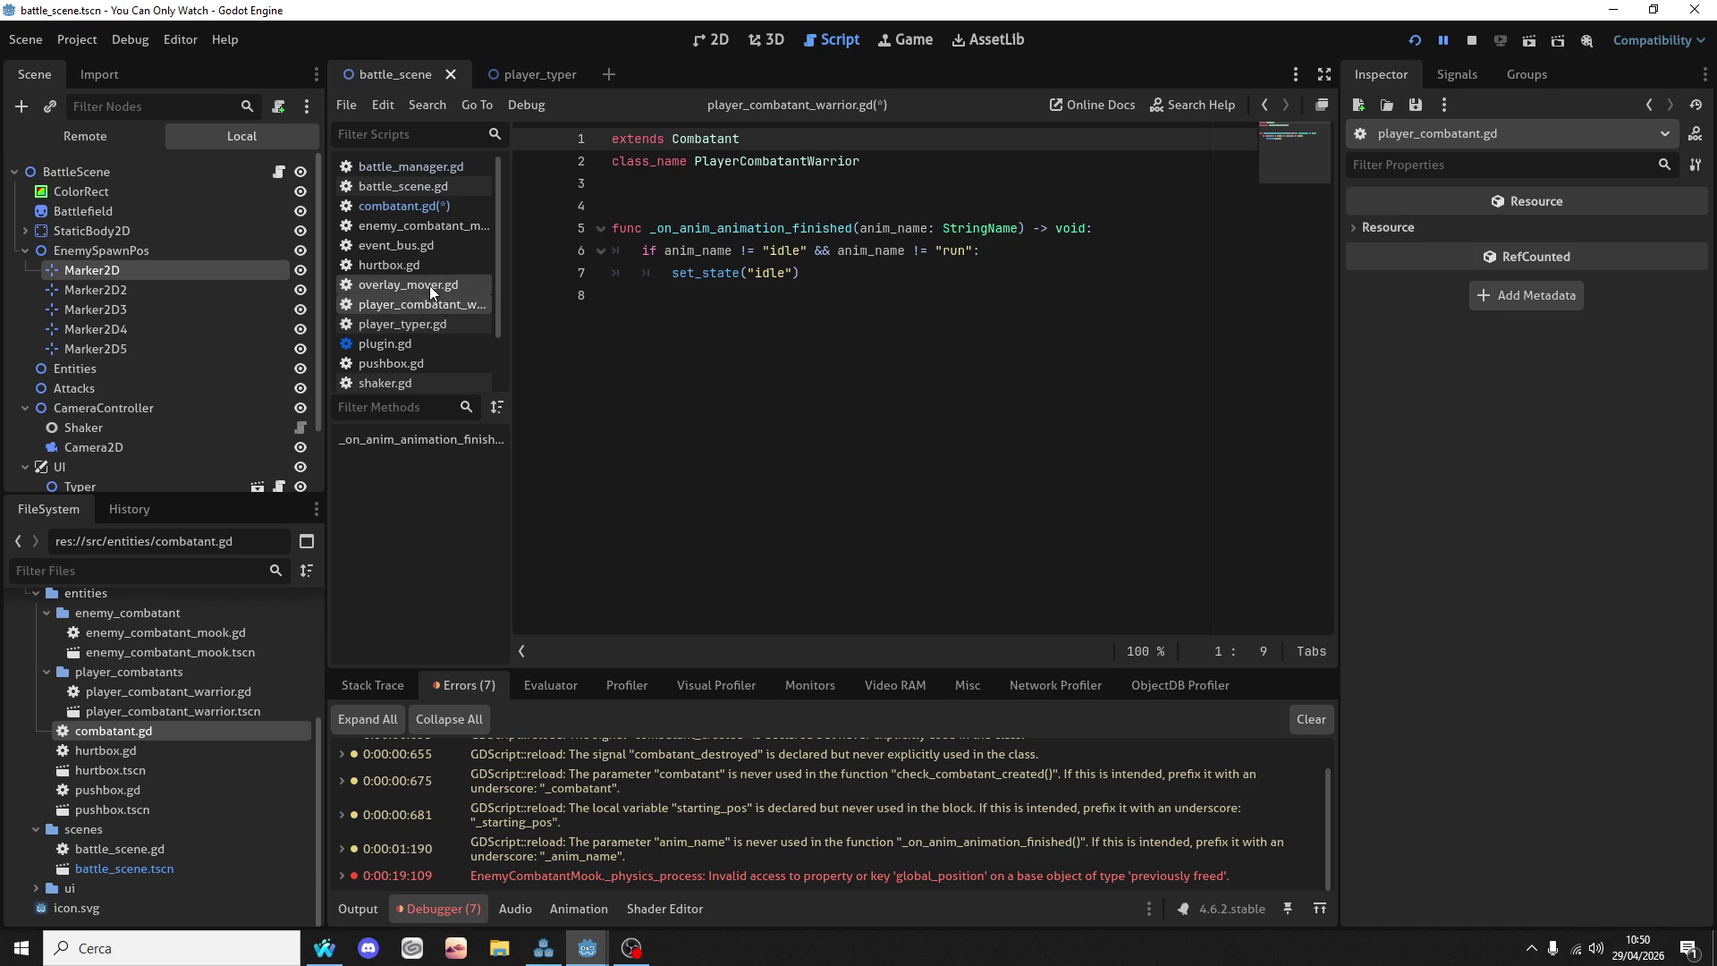
{"action": "key", "text": "ctrl+s"}
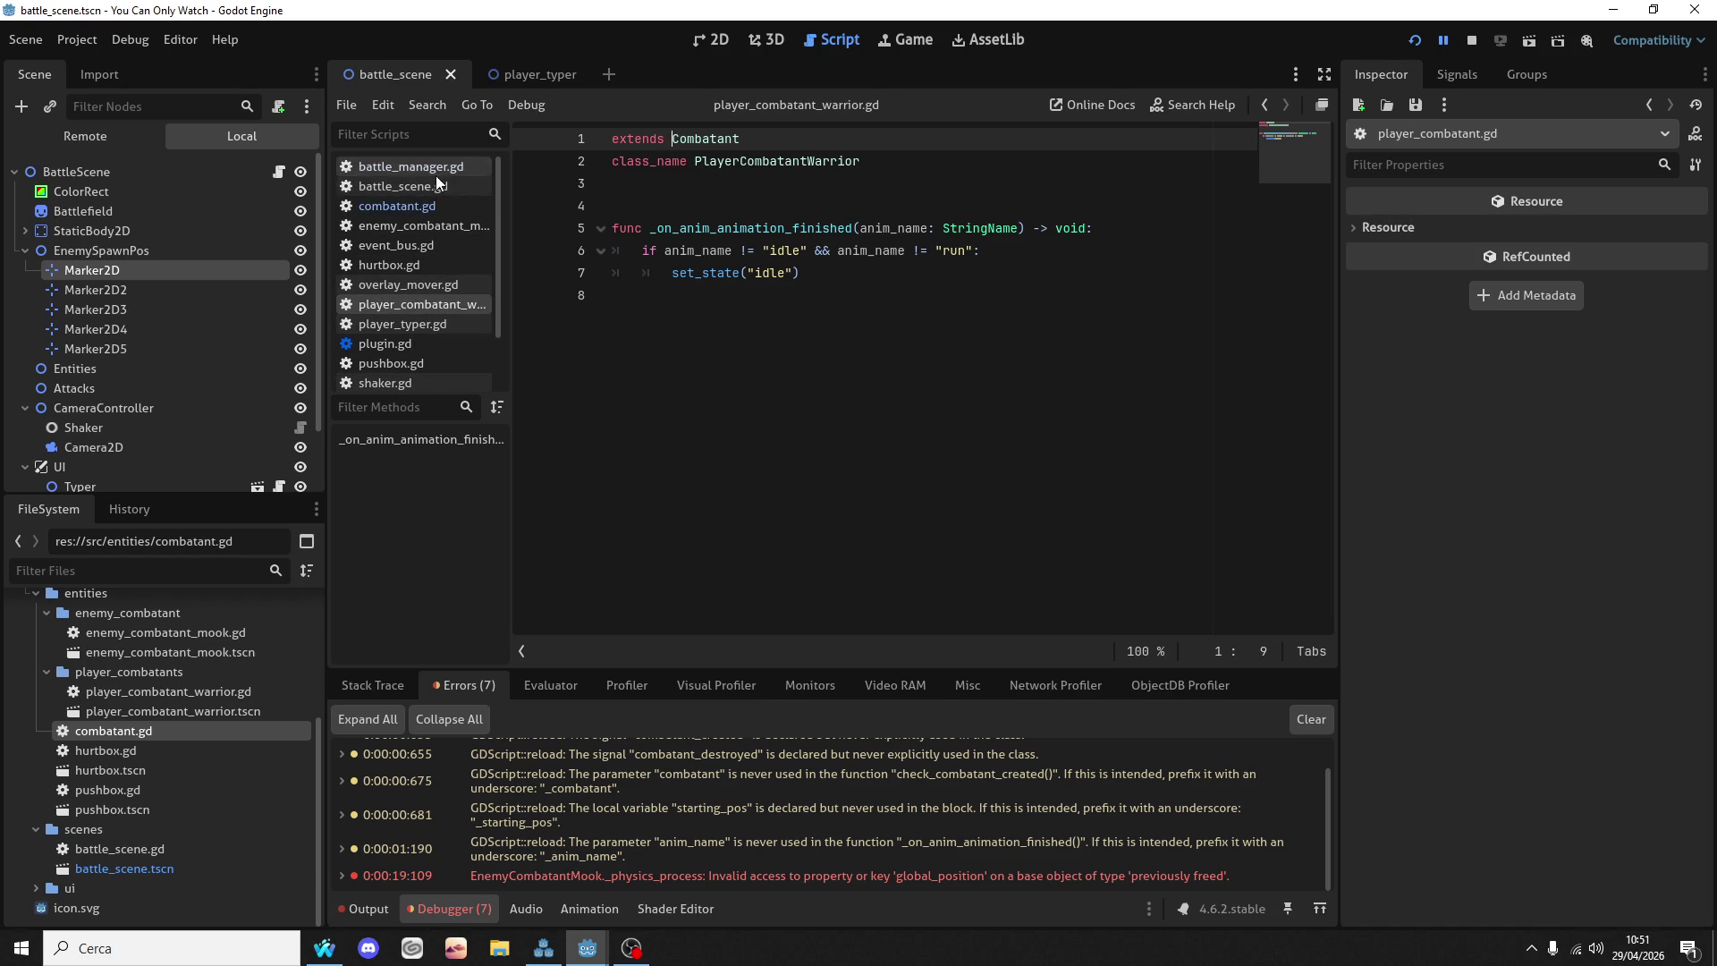
{"action": "scroll", "coordinate": [407, 287], "scroll_direction": "down", "scroll_amount": 2}
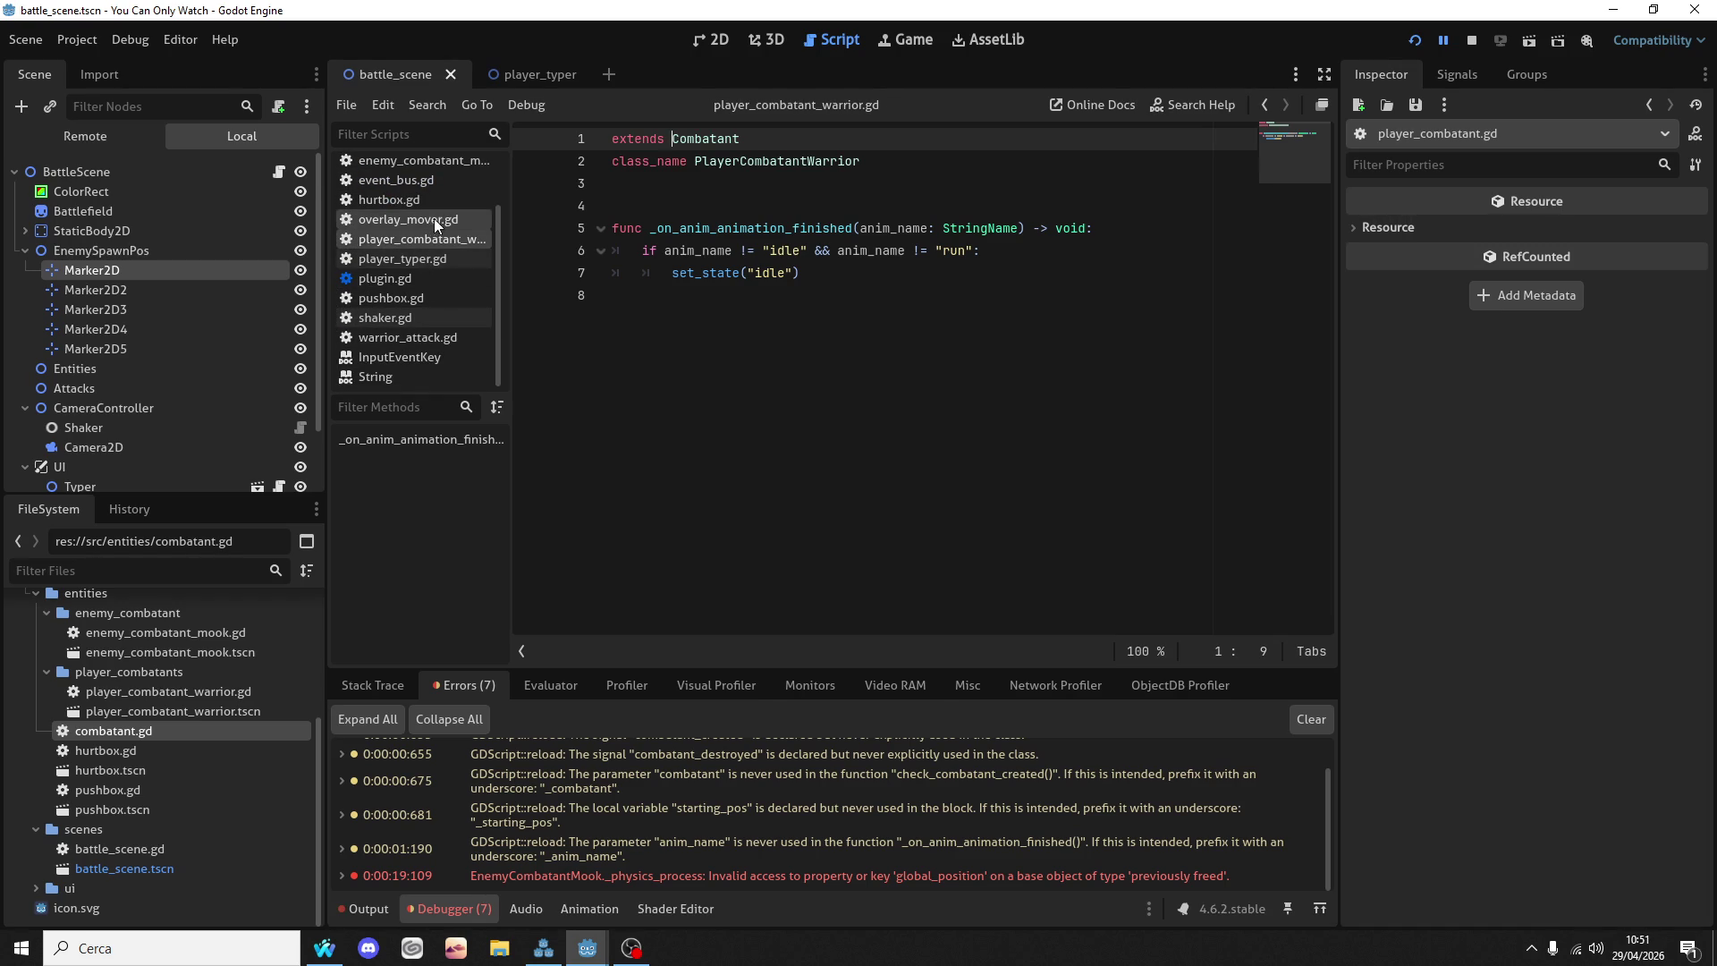
{"action": "left_click", "coordinate": [168, 693]}
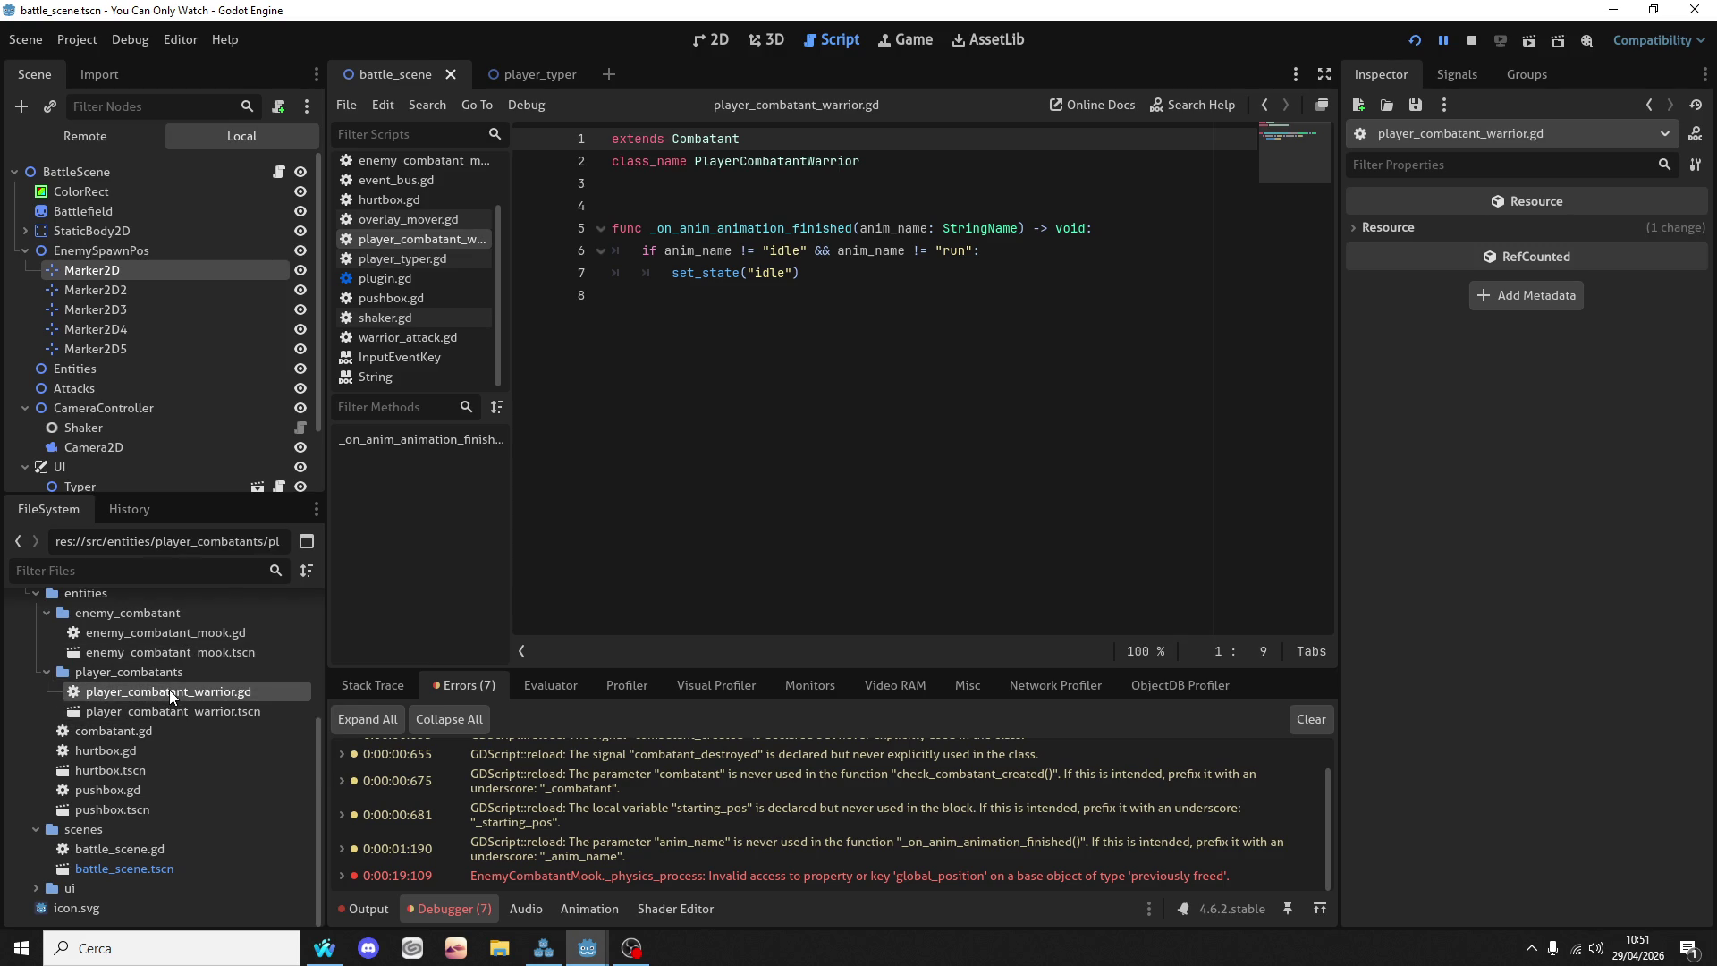
{"action": "double_click", "coordinate": [197, 635]}
{"action": "left_click", "coordinate": [771, 128]}
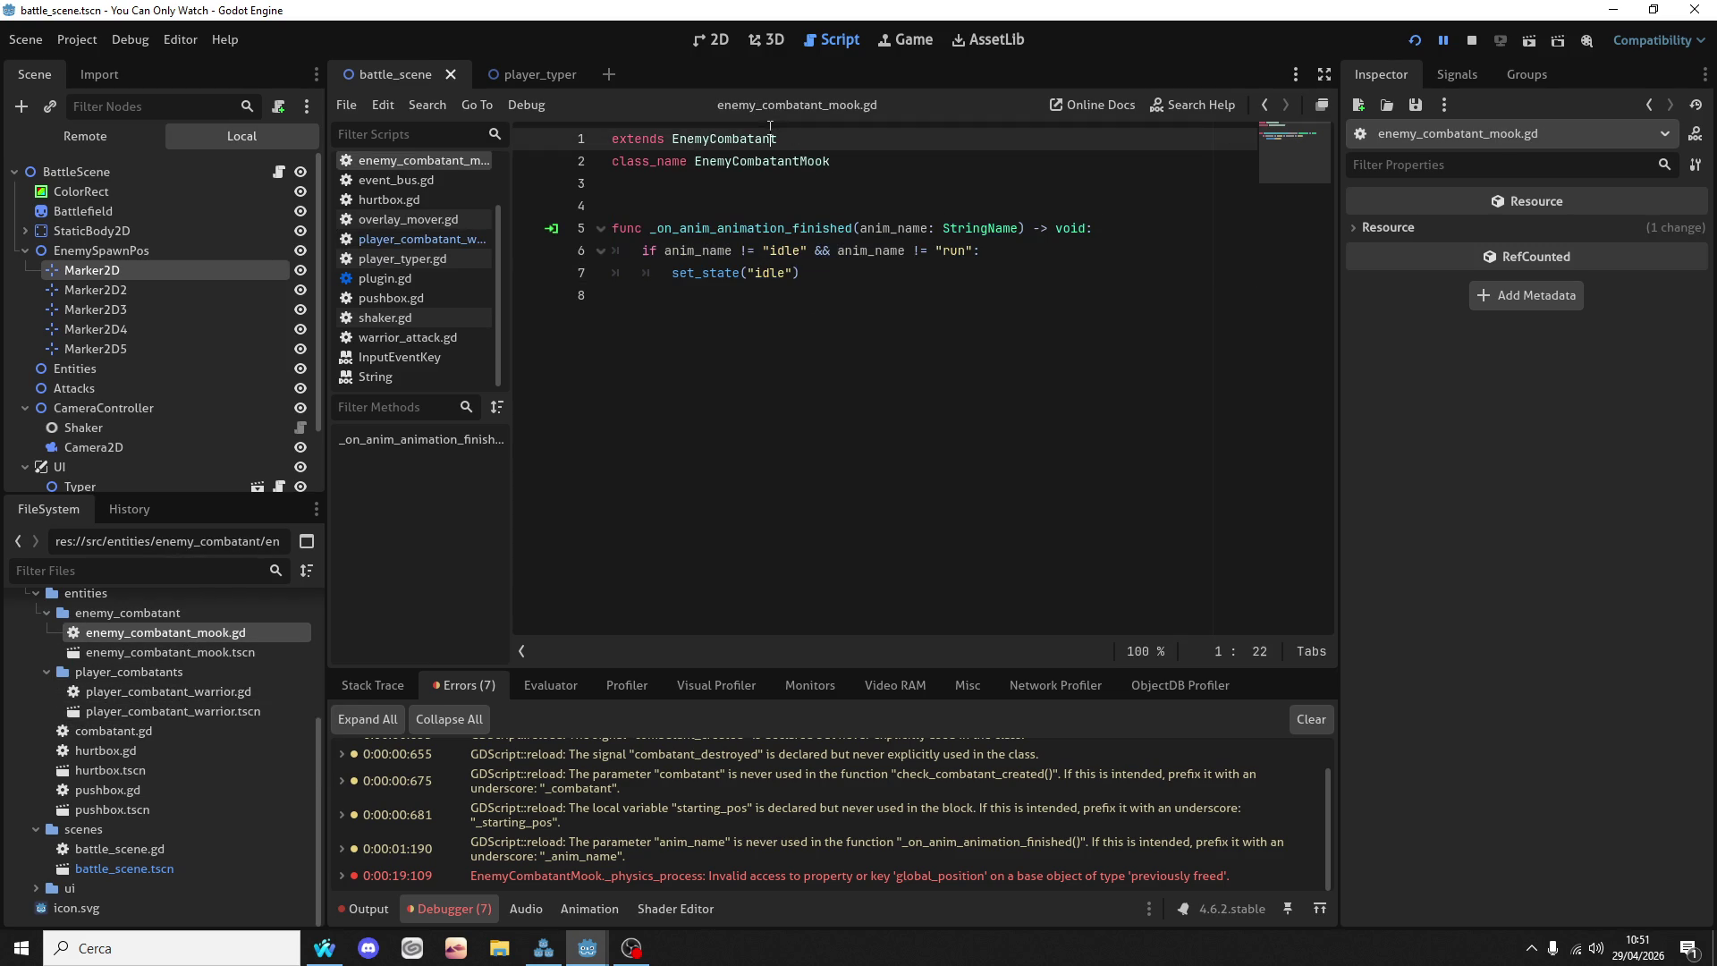
{"action": "left_click", "coordinate": [708, 140]}
{"action": "key", "text": "BackSpace"}
{"action": "key", "text": "BackSpace"}
{"action": "key", "text": "BackSpace"}
{"action": "left_click", "coordinate": [733, 163]}
{"action": "key", "text": "ctrl+s"}
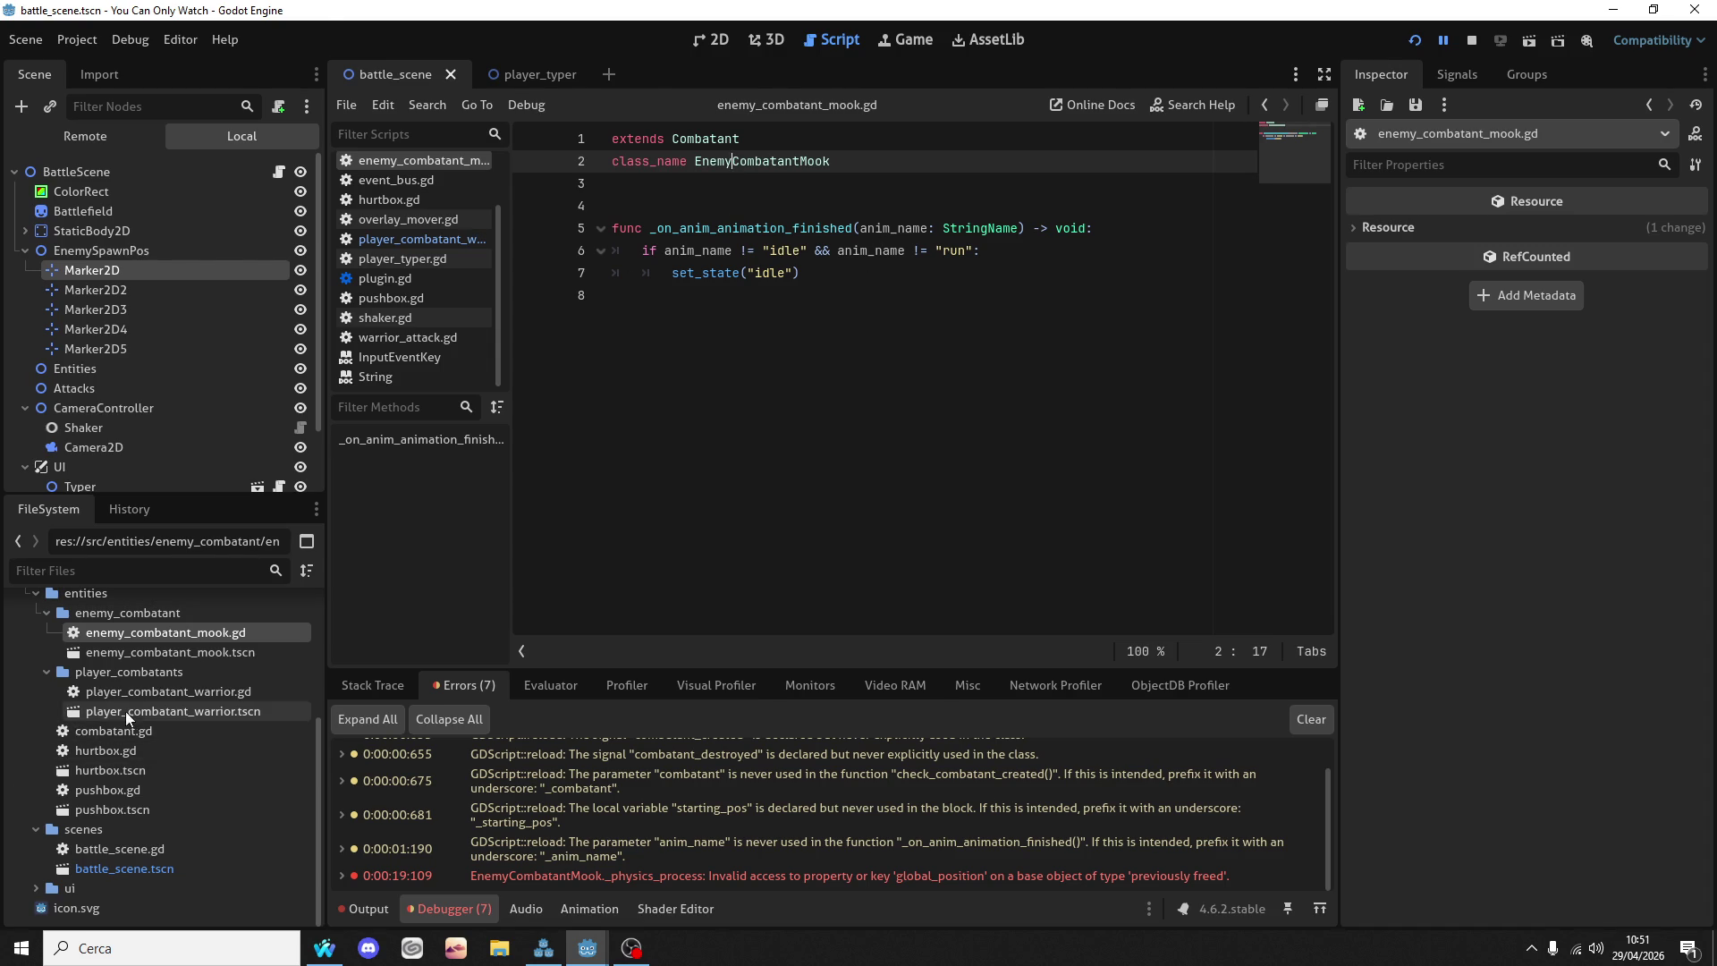
In enemy_combatant_mook.tscn, tick Is Enemy in the Inspector and save the scene.
{"action": "double_click", "coordinate": [116, 712]}
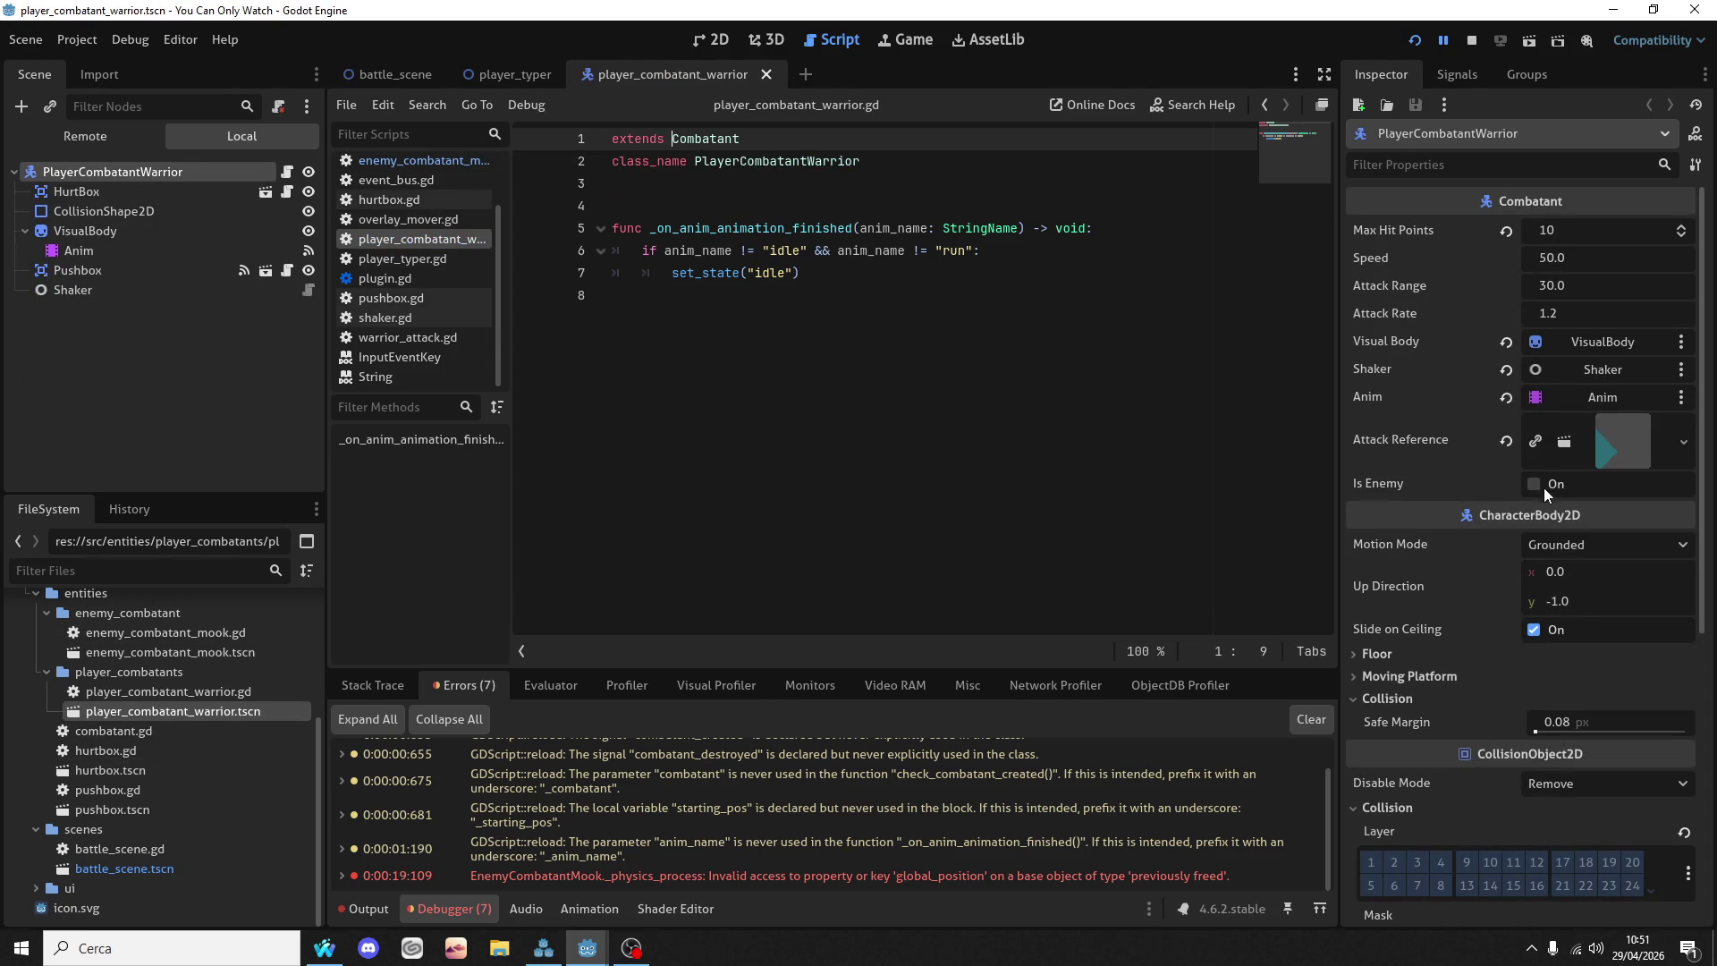
{"action": "left_click", "coordinate": [140, 655]}
{"action": "double_click", "coordinate": [140, 656]}
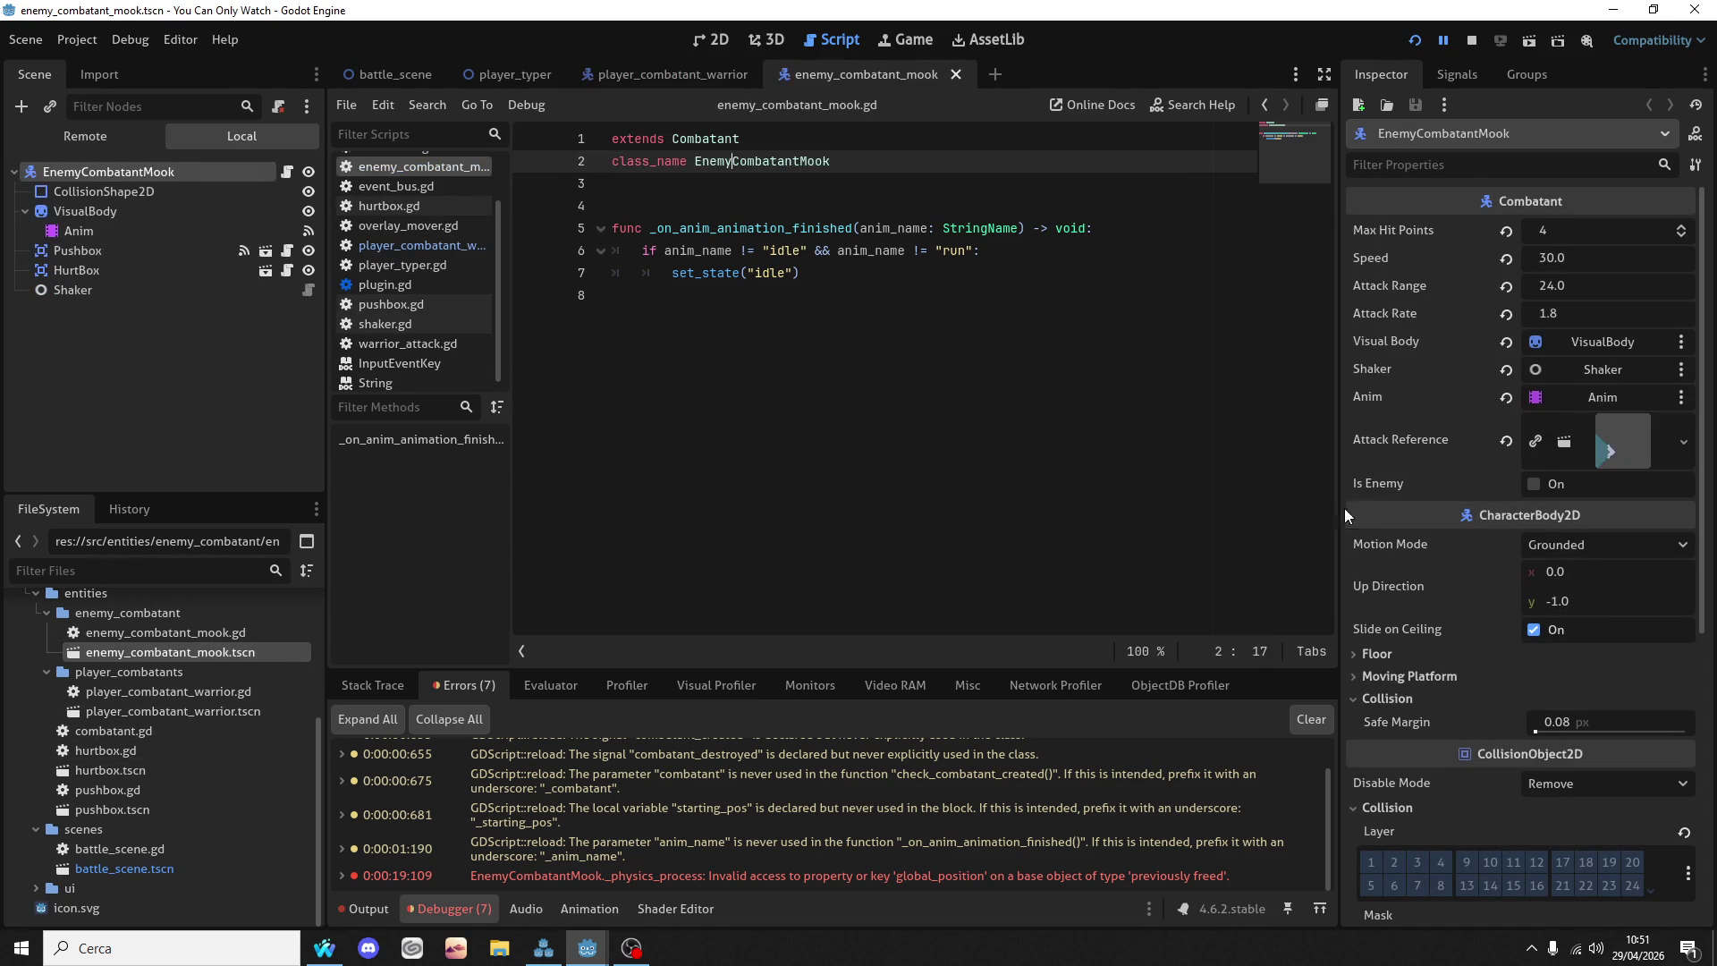
{"action": "left_click", "coordinate": [1535, 483]}
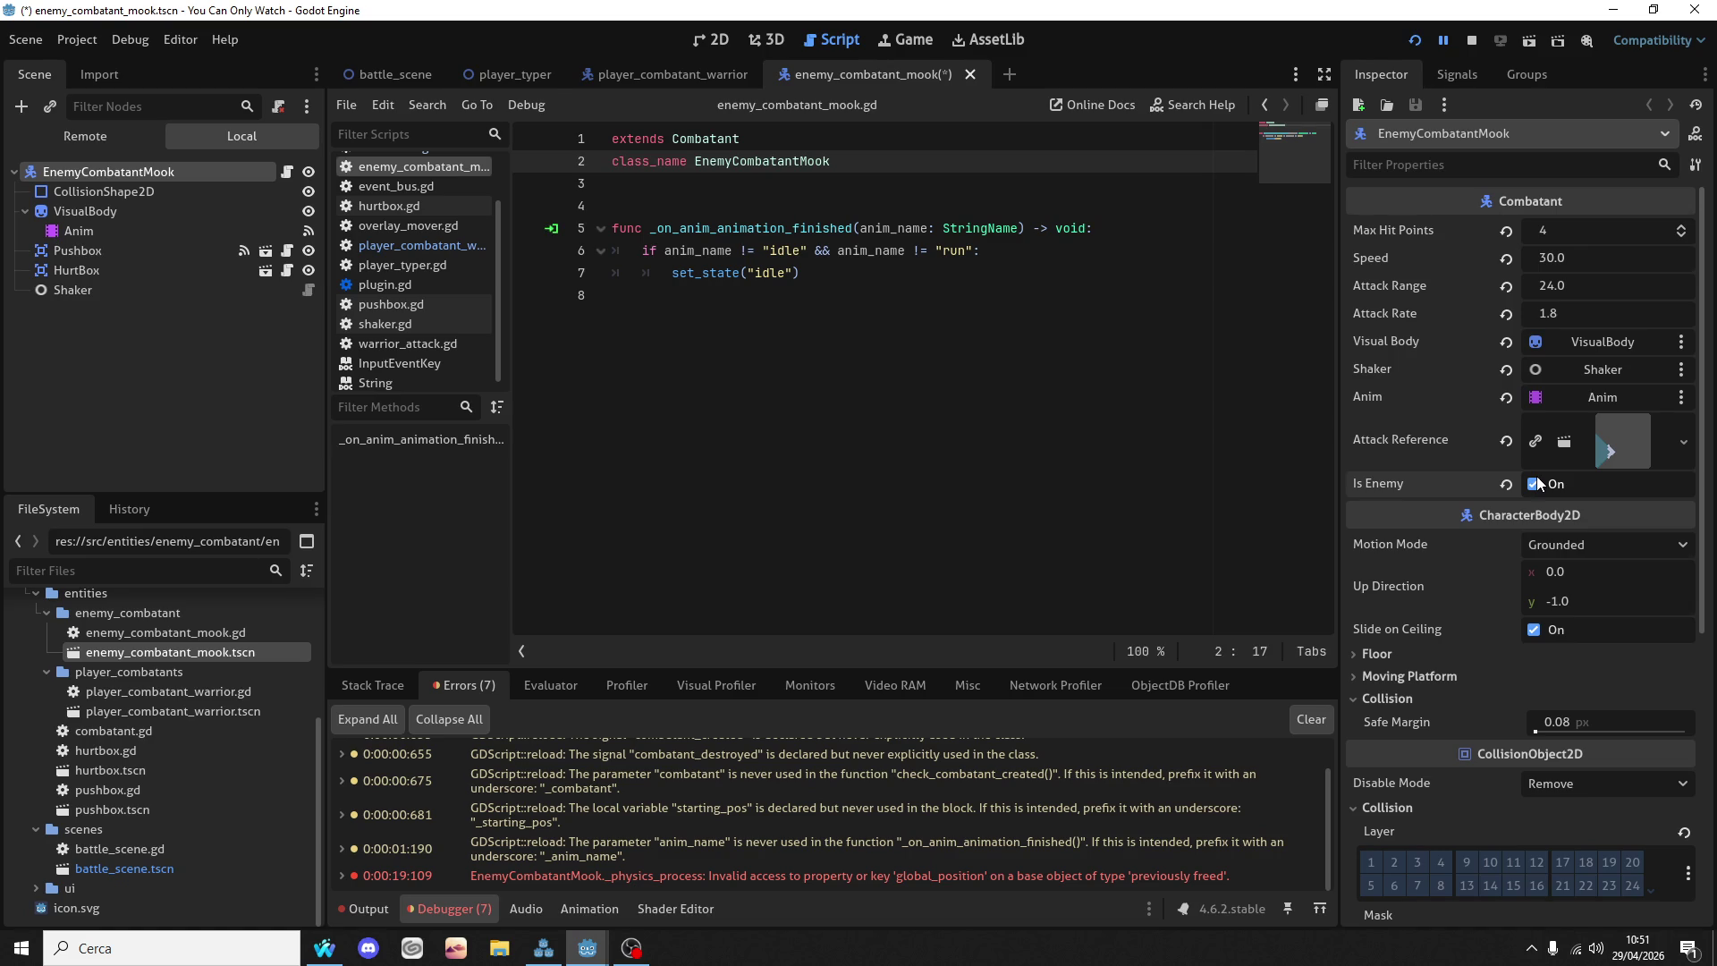
{"action": "key", "text": "ctrl+s"}
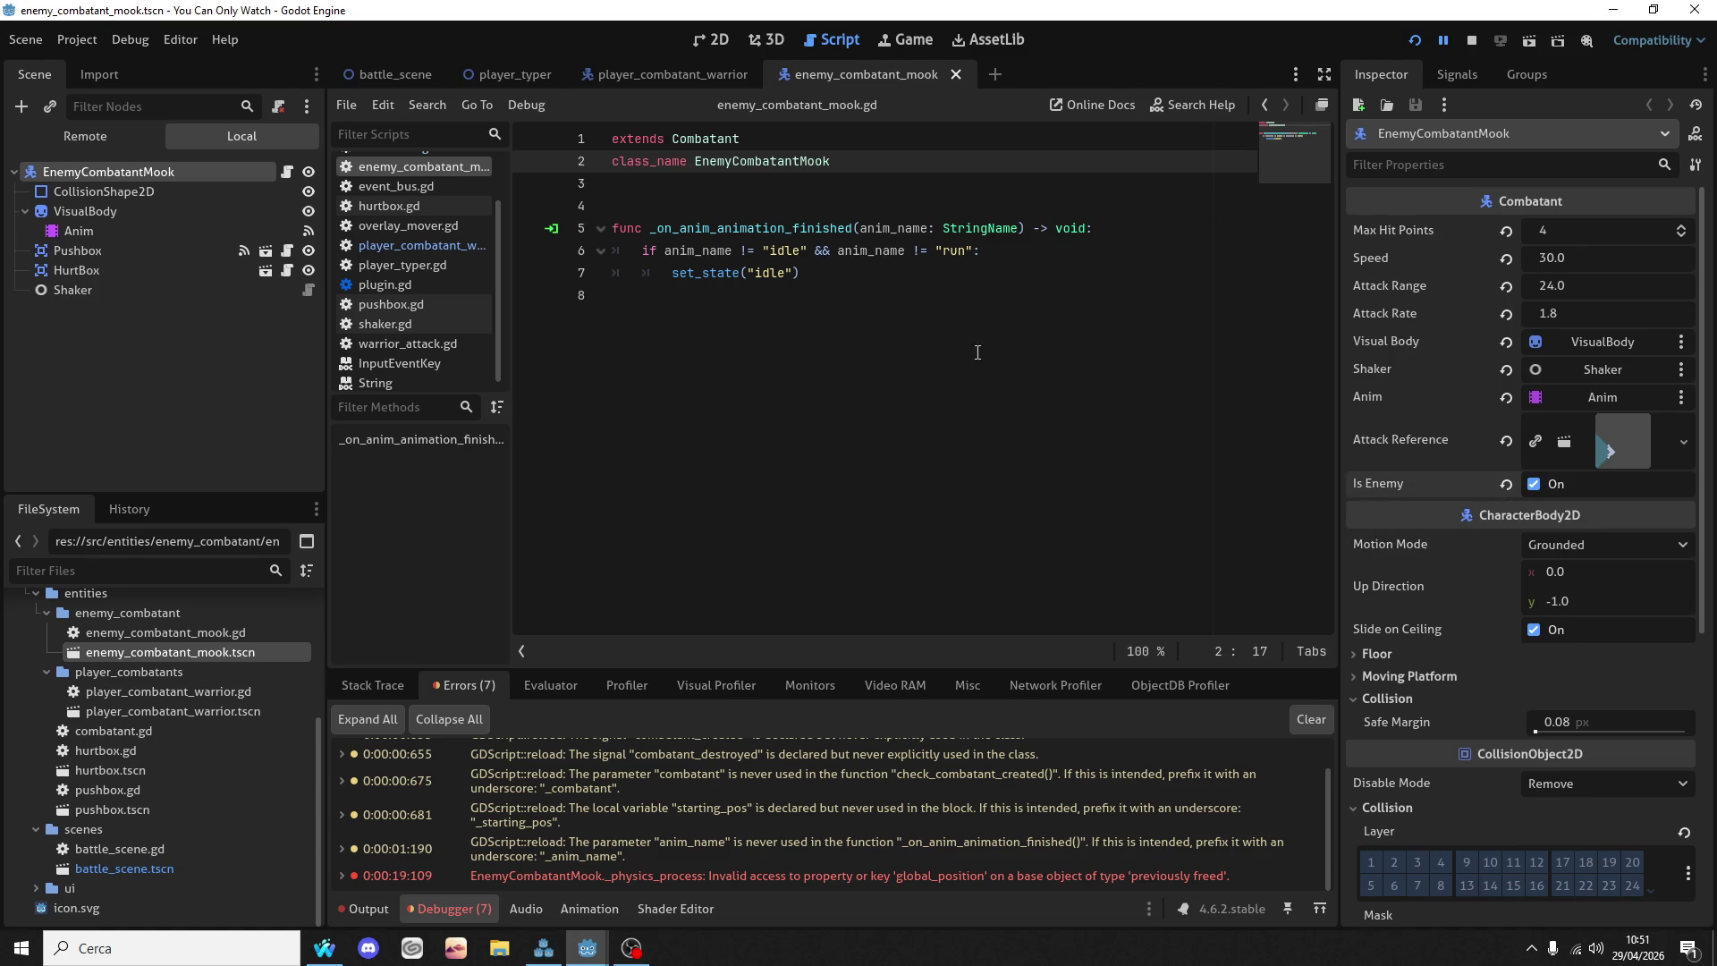
Run the game, then change the EnemyCombatant type on battle_scene.gd line 70 to Combatant.
{"action": "left_click", "coordinate": [1418, 41]}
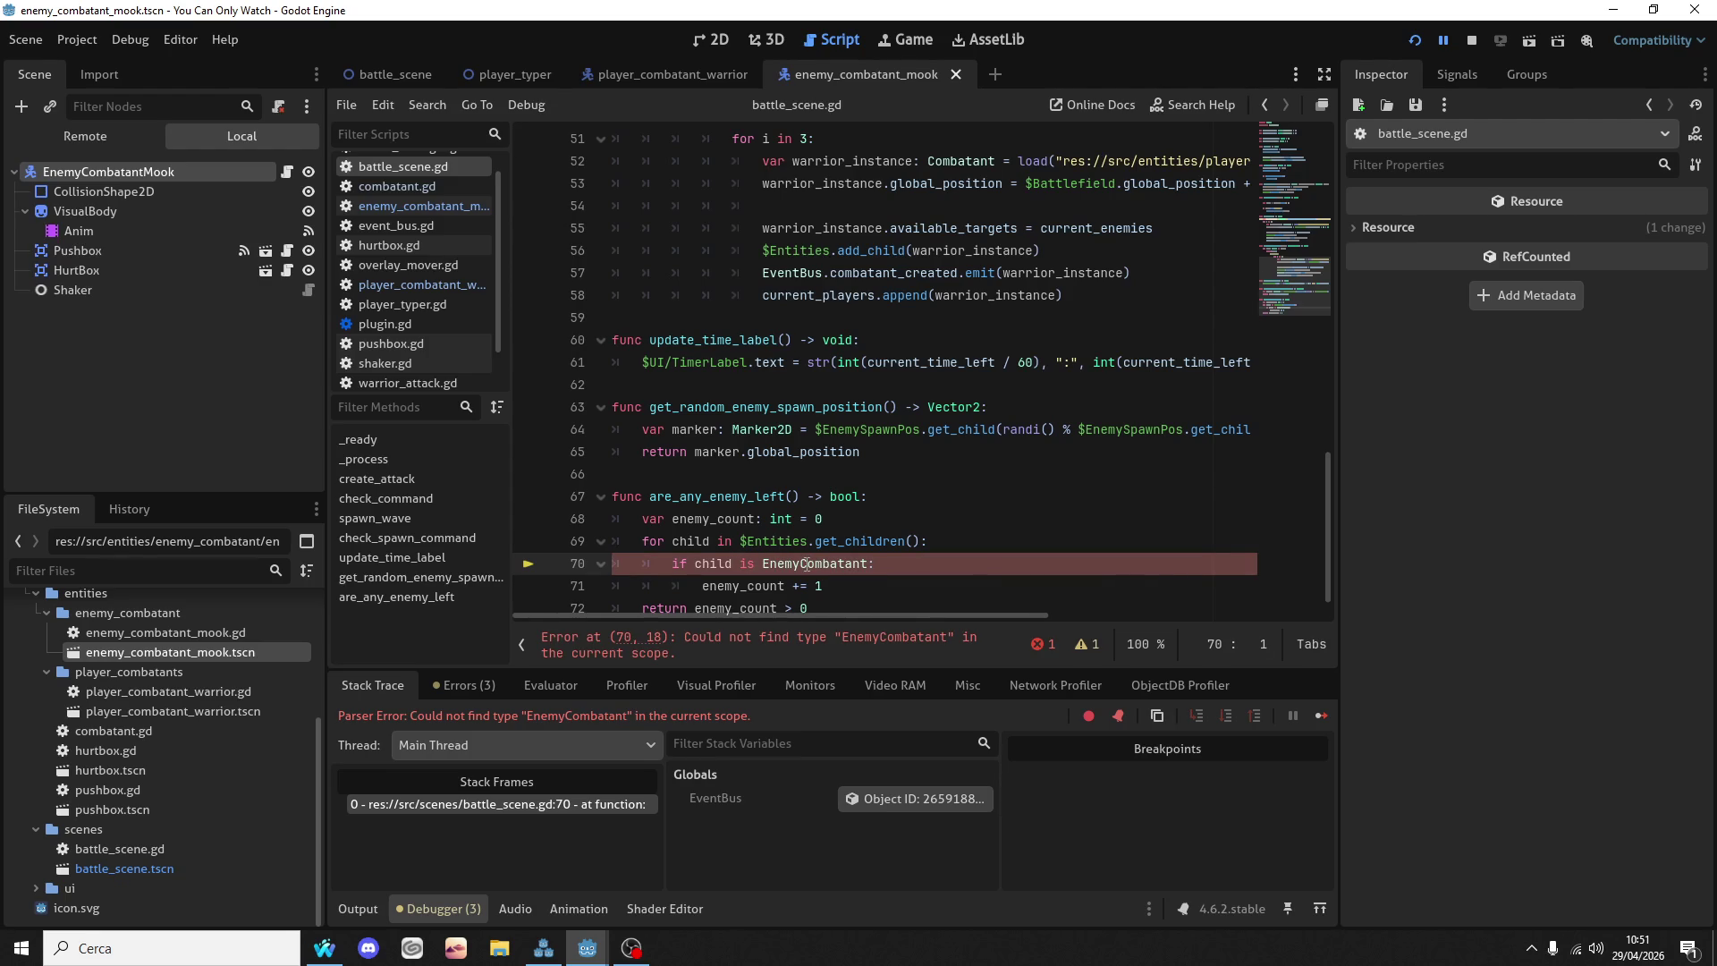
{"action": "double_click", "coordinate": [810, 563]}
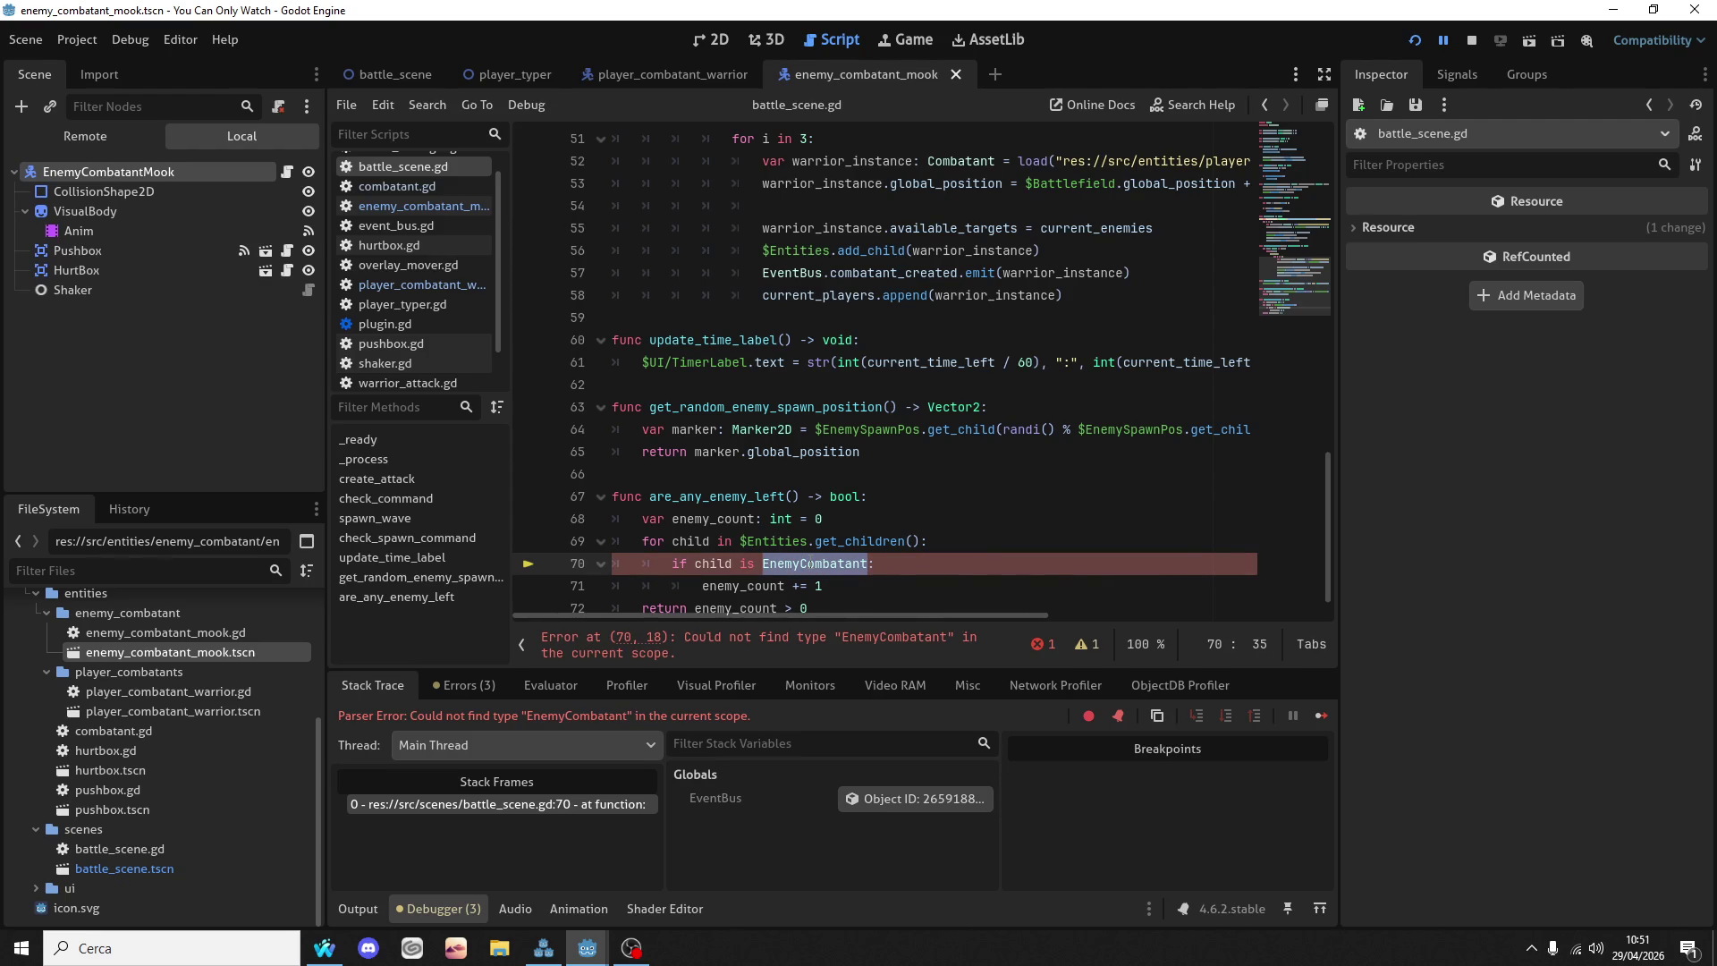
{"action": "type", "text": "Comba"}
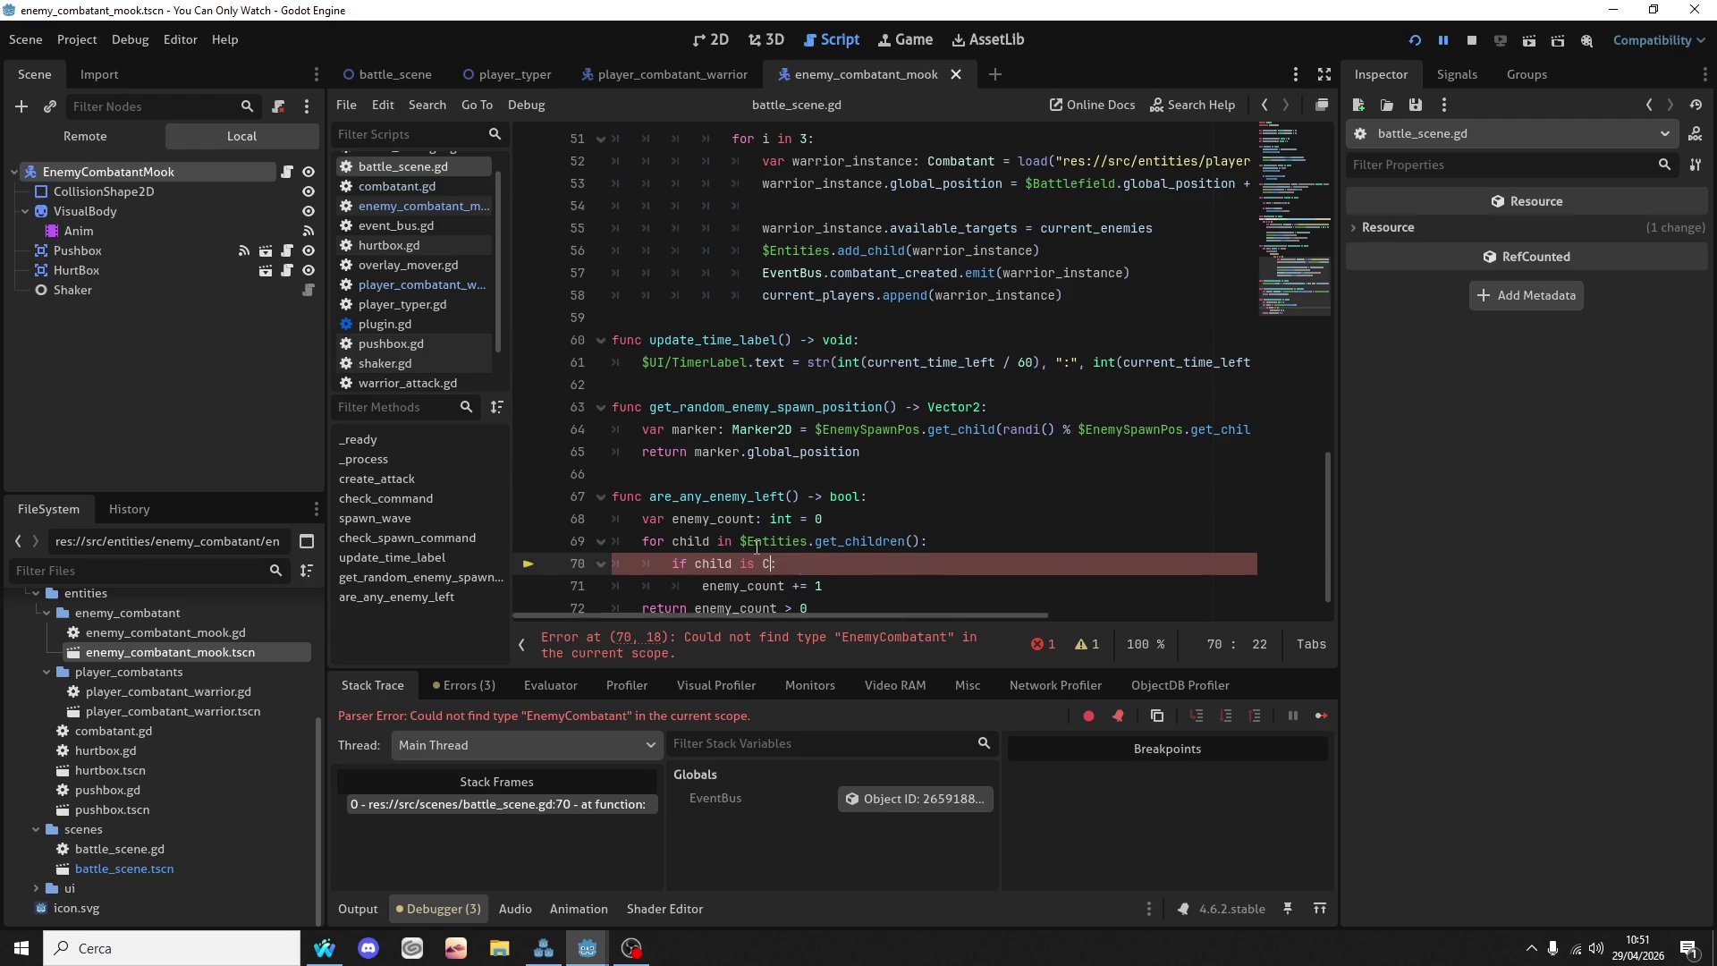
{"action": "key", "text": "Return"}
Nest the enemy counter under a new 'if child.is_enemy:' check and save battle_scene.gd.
{"action": "key", "text": "End"}
{"action": "key", "text": "Return"}
{"action": "type", "text": "if chi"}
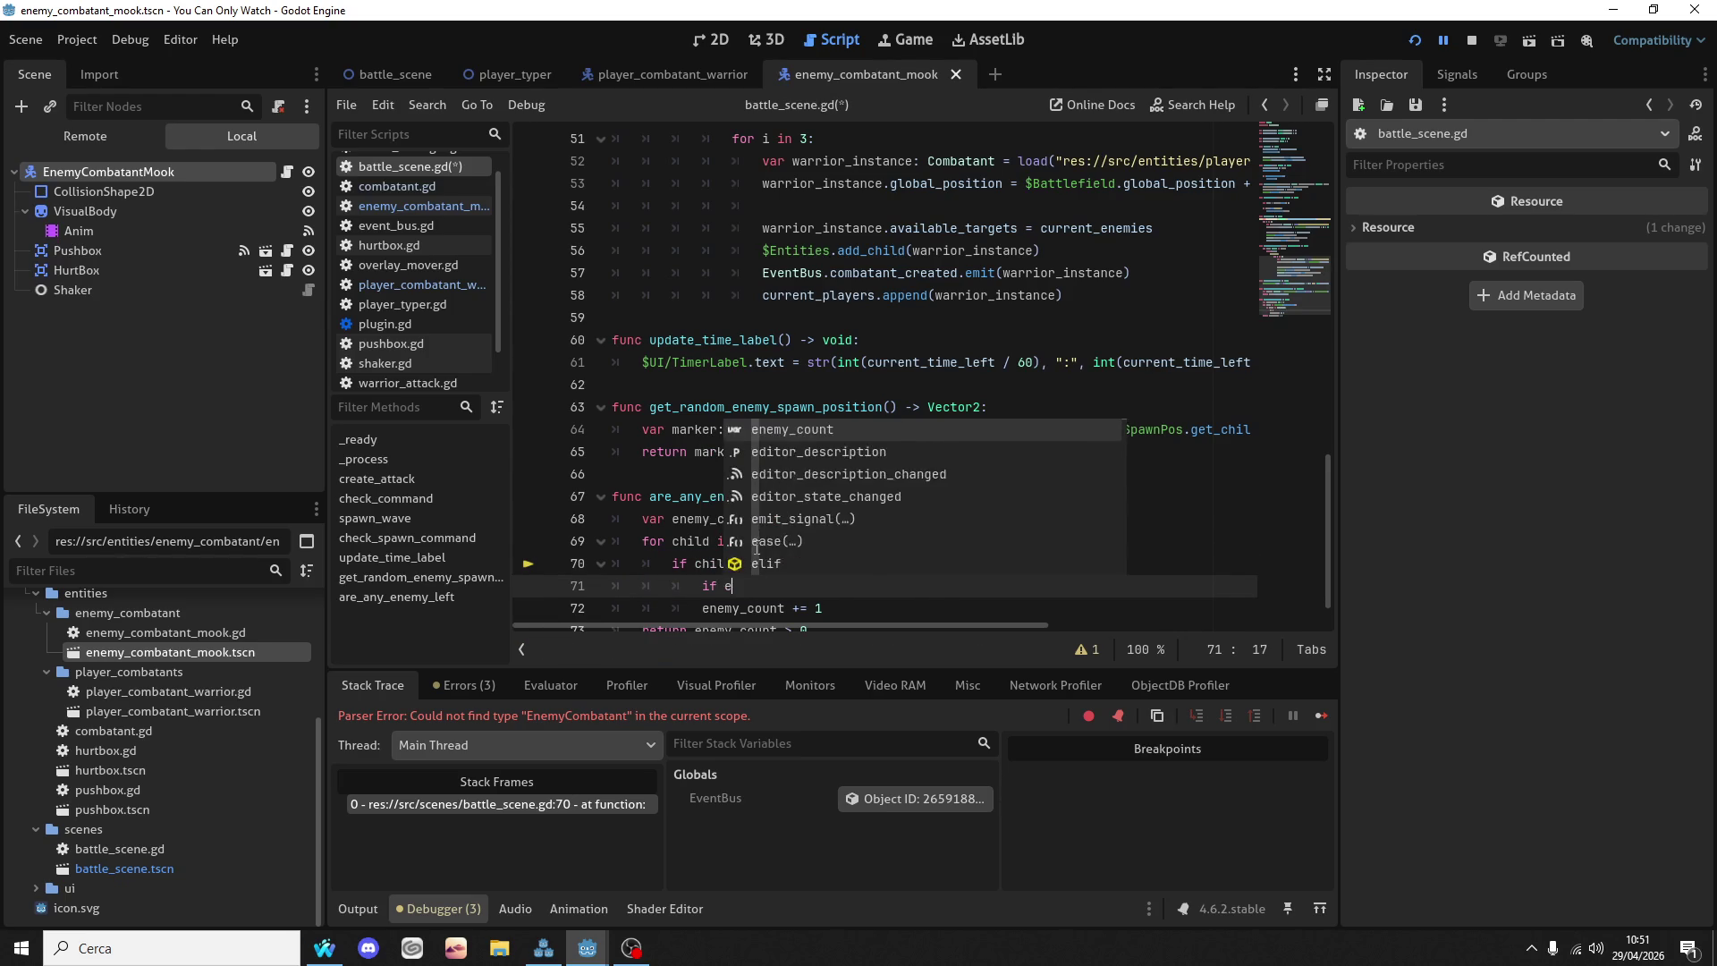
{"action": "type", "text": "ld.is_enemy"}
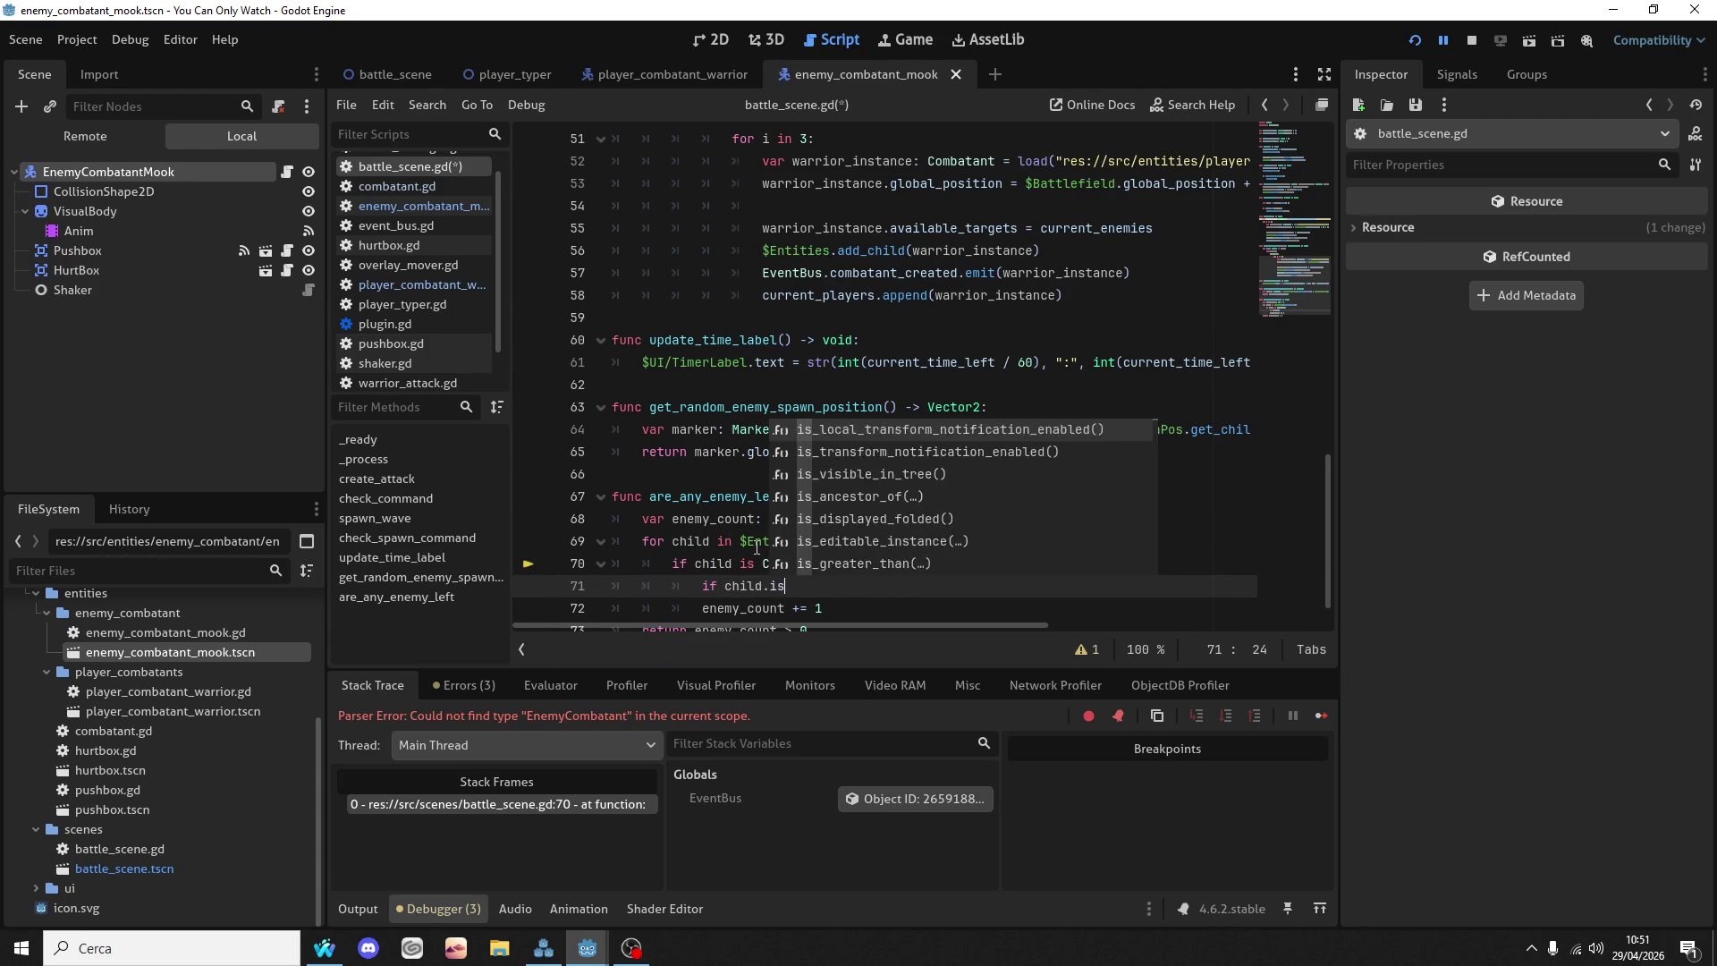
{"action": "type", "text": ":"}
{"action": "key", "text": "Down"}
{"action": "key", "text": "Home"}
{"action": "key", "text": "Tab"}
{"action": "key", "text": "ctrl+s"}
Relaunch the game to confirm the parser error is gone.
{"action": "scroll", "coordinate": [728, 530], "scroll_direction": "down", "scroll_amount": 1}
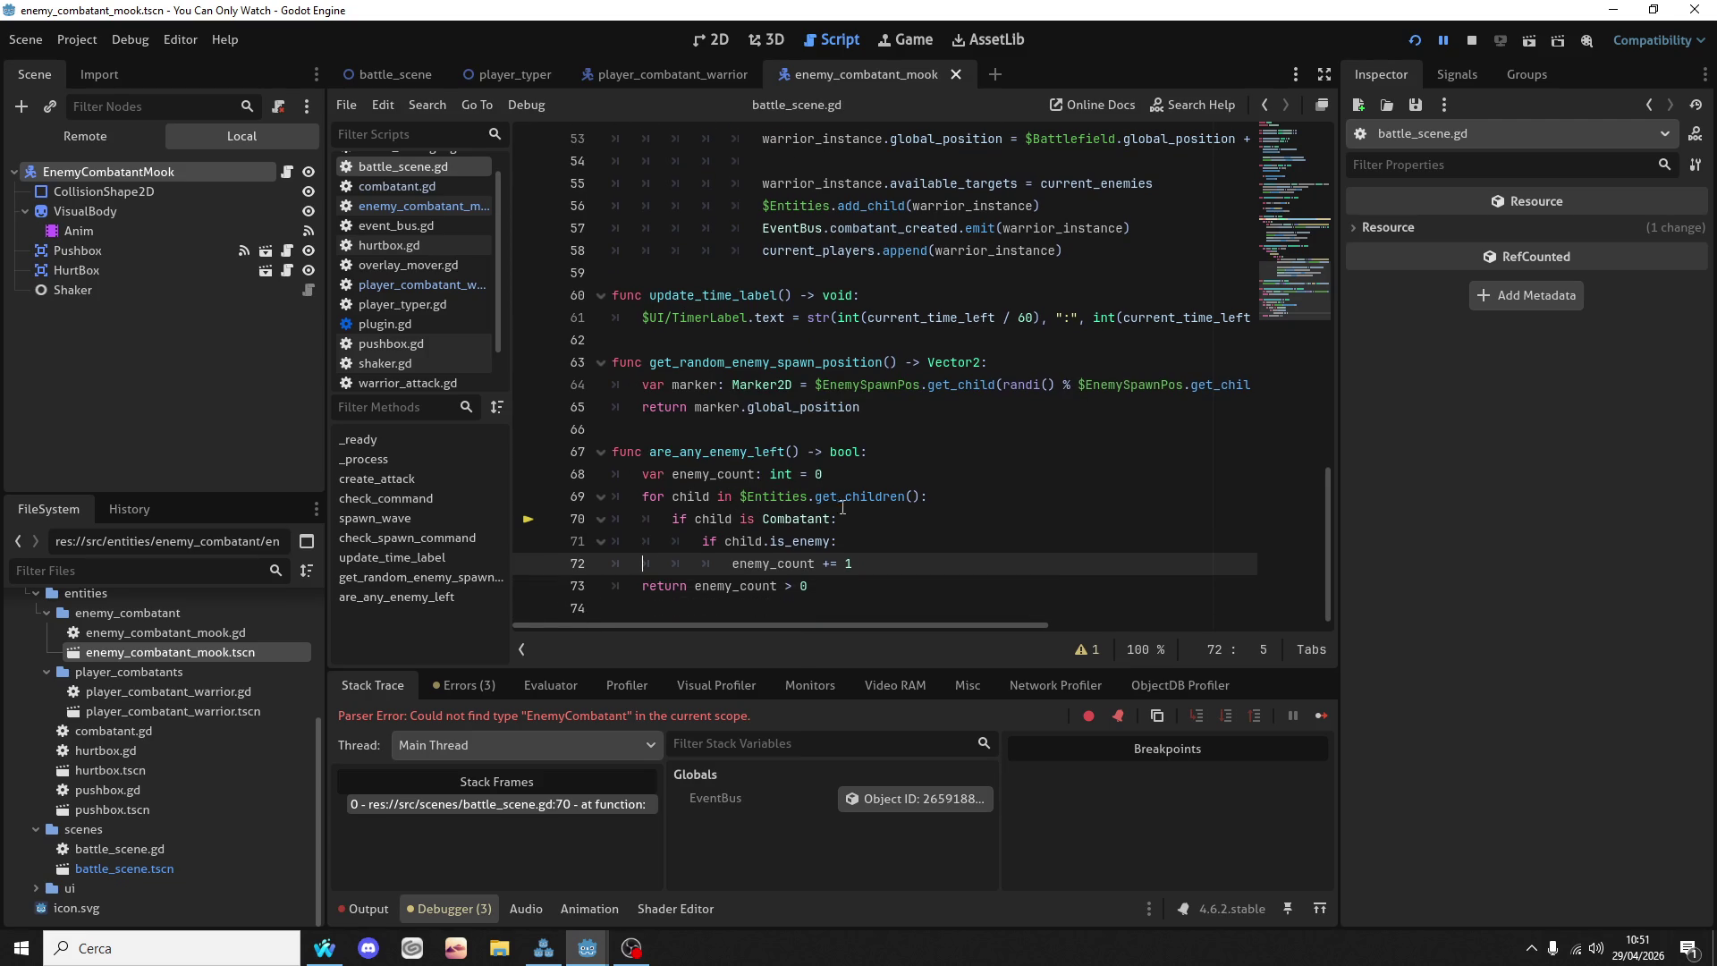
{"action": "scroll", "coordinate": [727, 530], "scroll_direction": "up", "scroll_amount": 4}
{"action": "scroll", "coordinate": [894, 375], "scroll_direction": "up", "scroll_amount": 5}
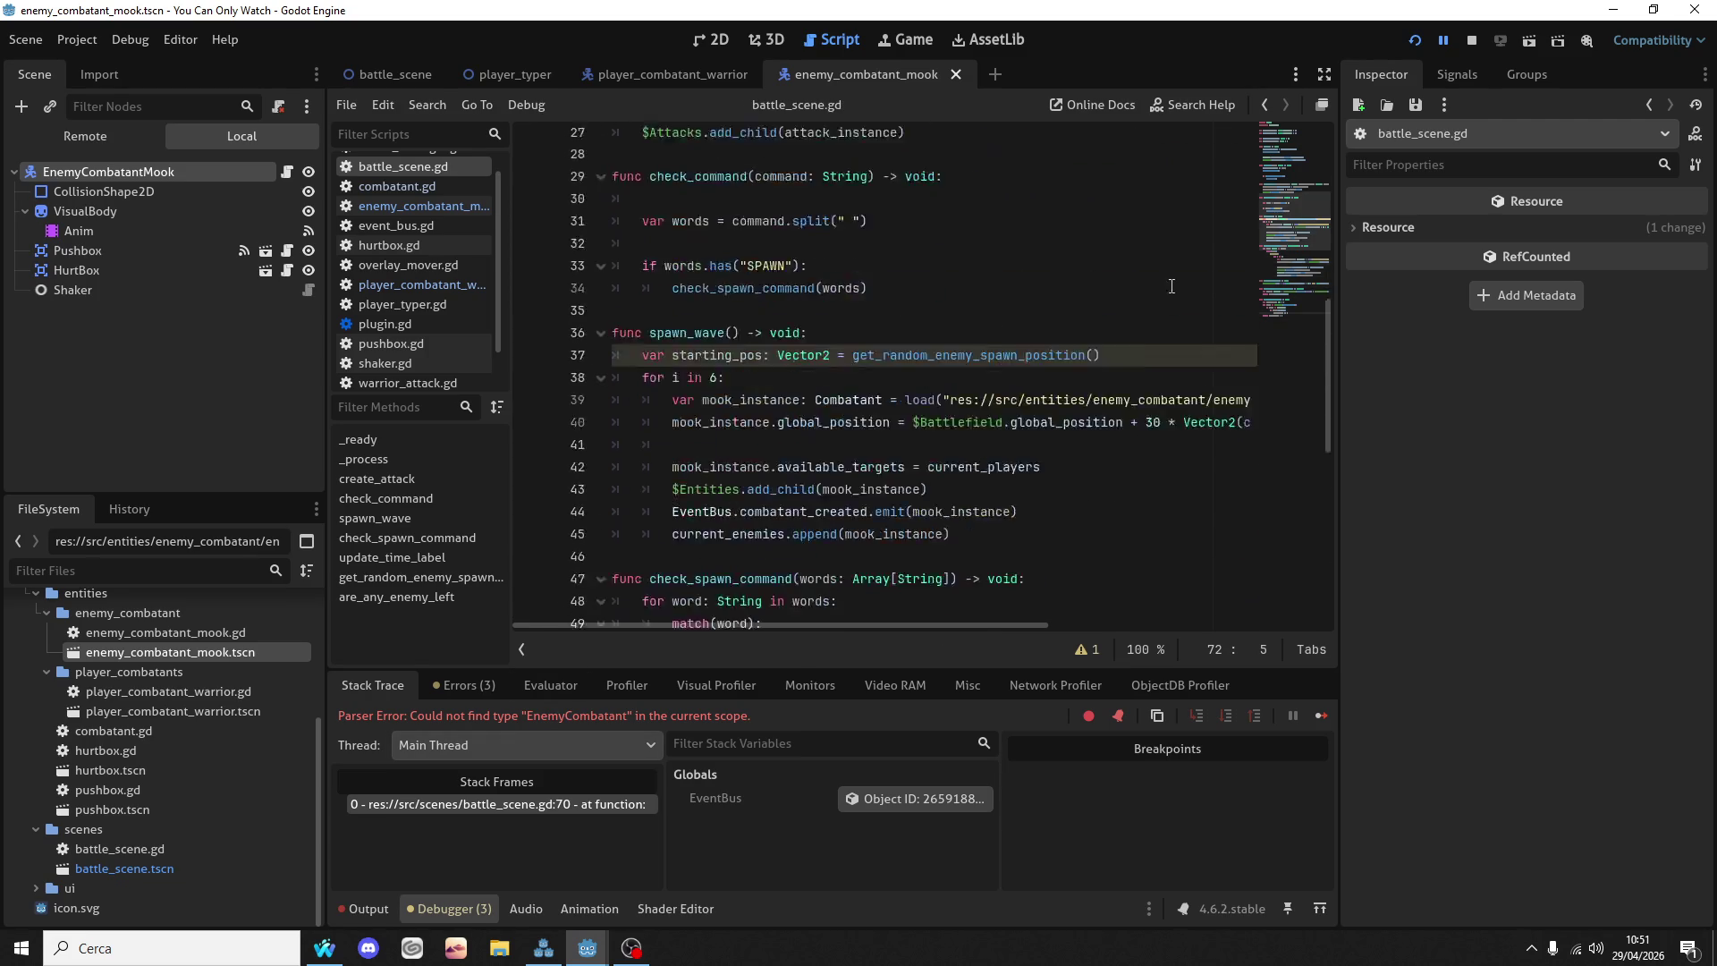
{"action": "left_click", "coordinate": [1415, 39]}
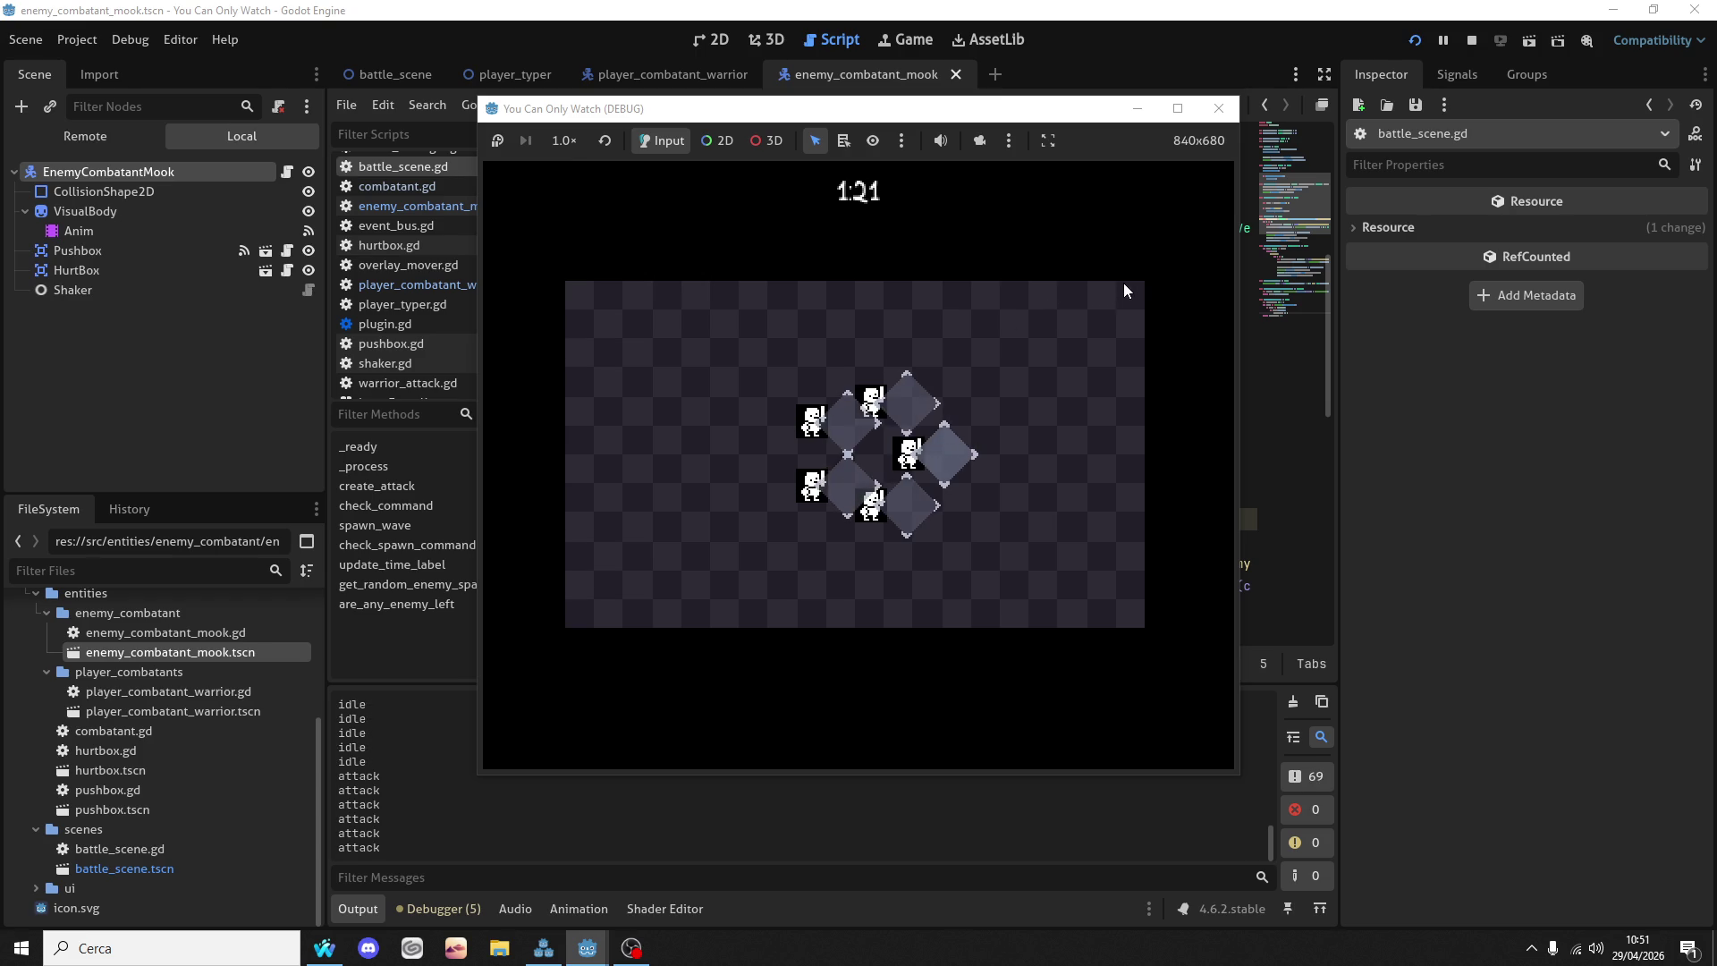
{"action": "left_click", "coordinate": [1207, 111]}
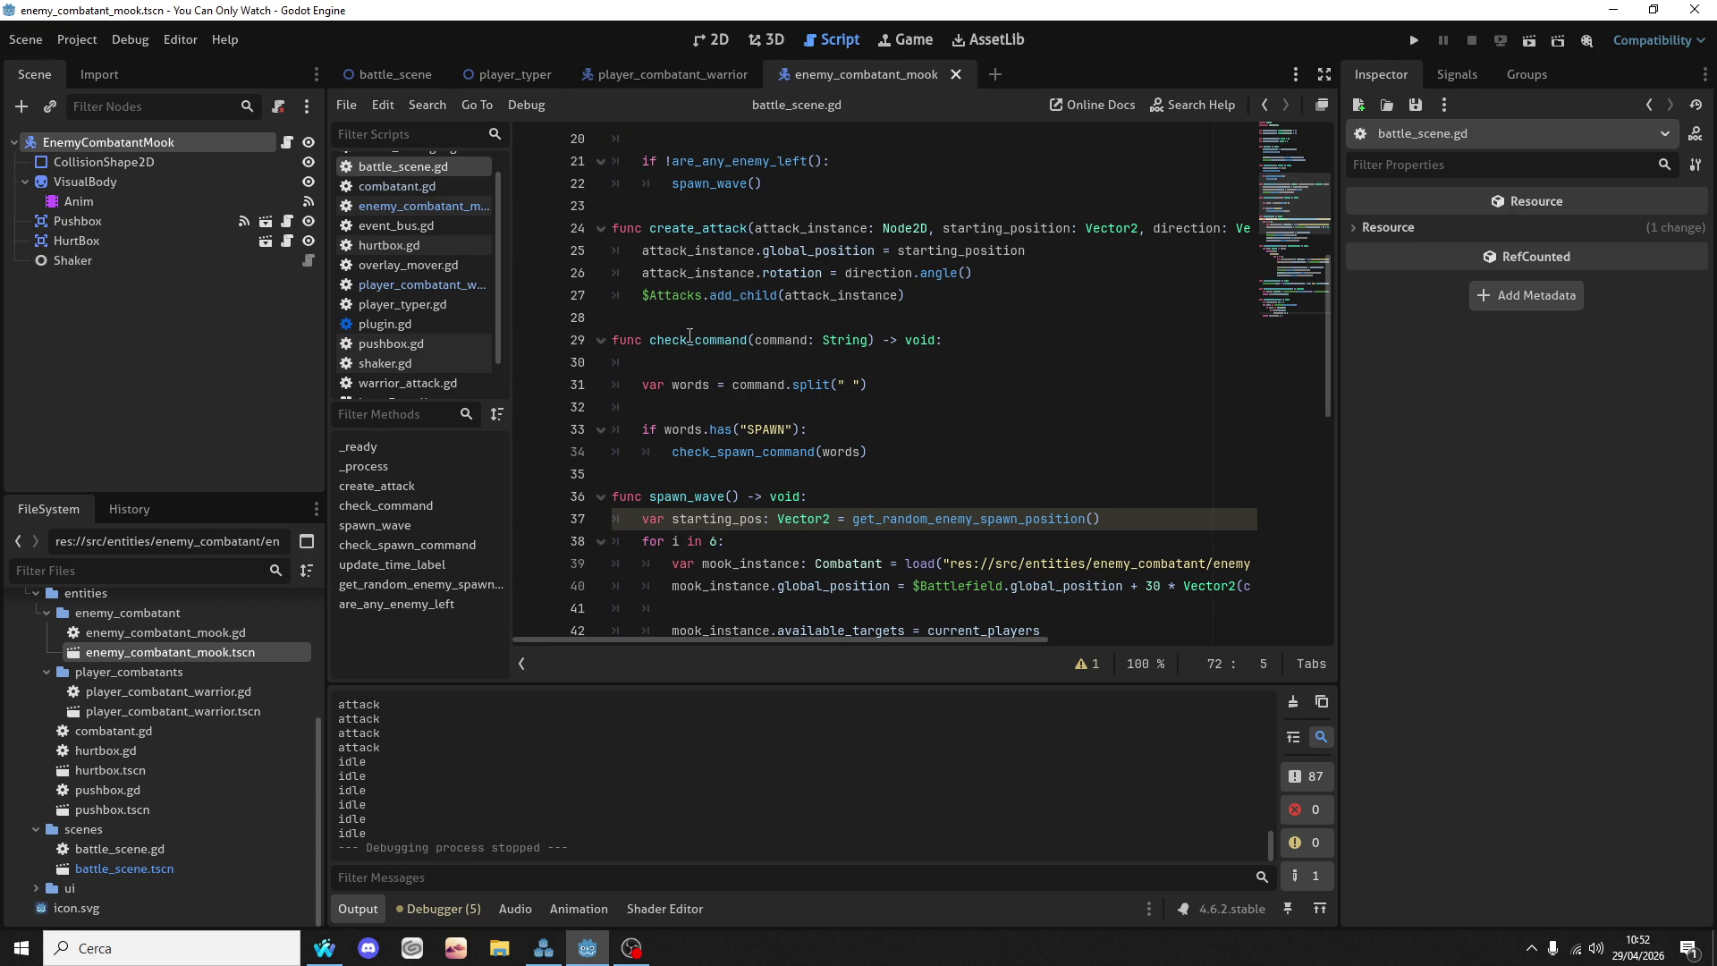
Delete the unused current_enemies and current_players array declarations from battle_scene.gd.
{"action": "scroll", "coordinate": [684, 335], "scroll_direction": "up", "scroll_amount": 3}
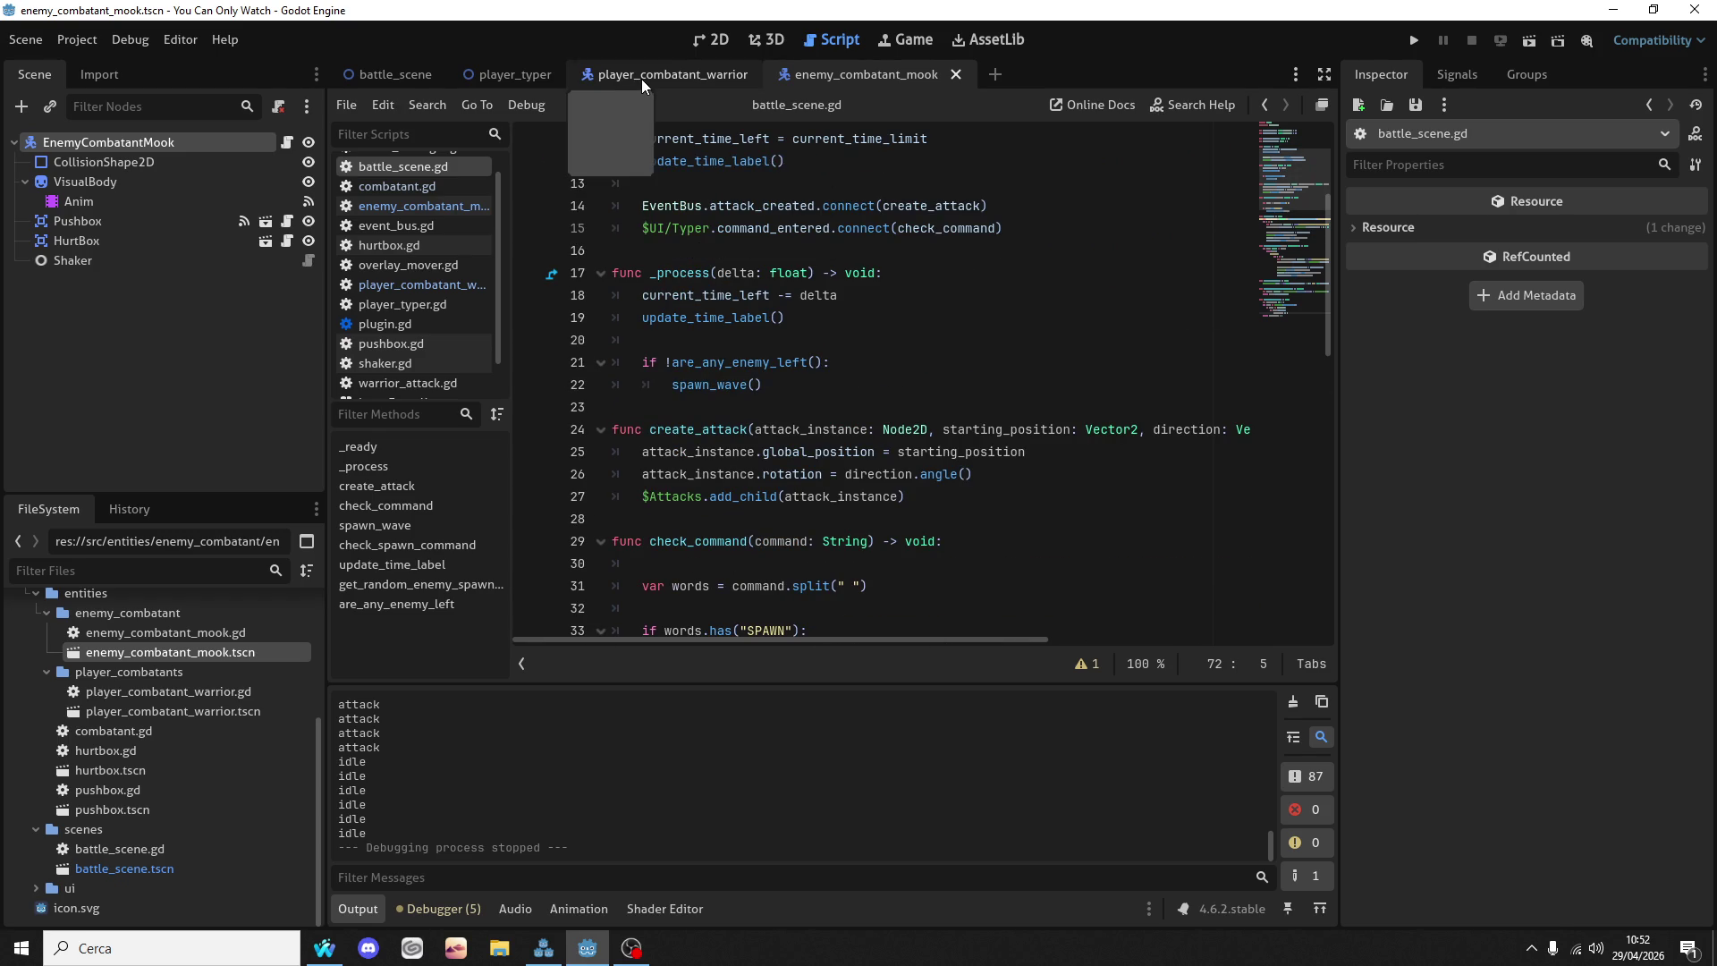
{"action": "scroll", "coordinate": [709, 305], "scroll_direction": "up", "scroll_amount": 3}
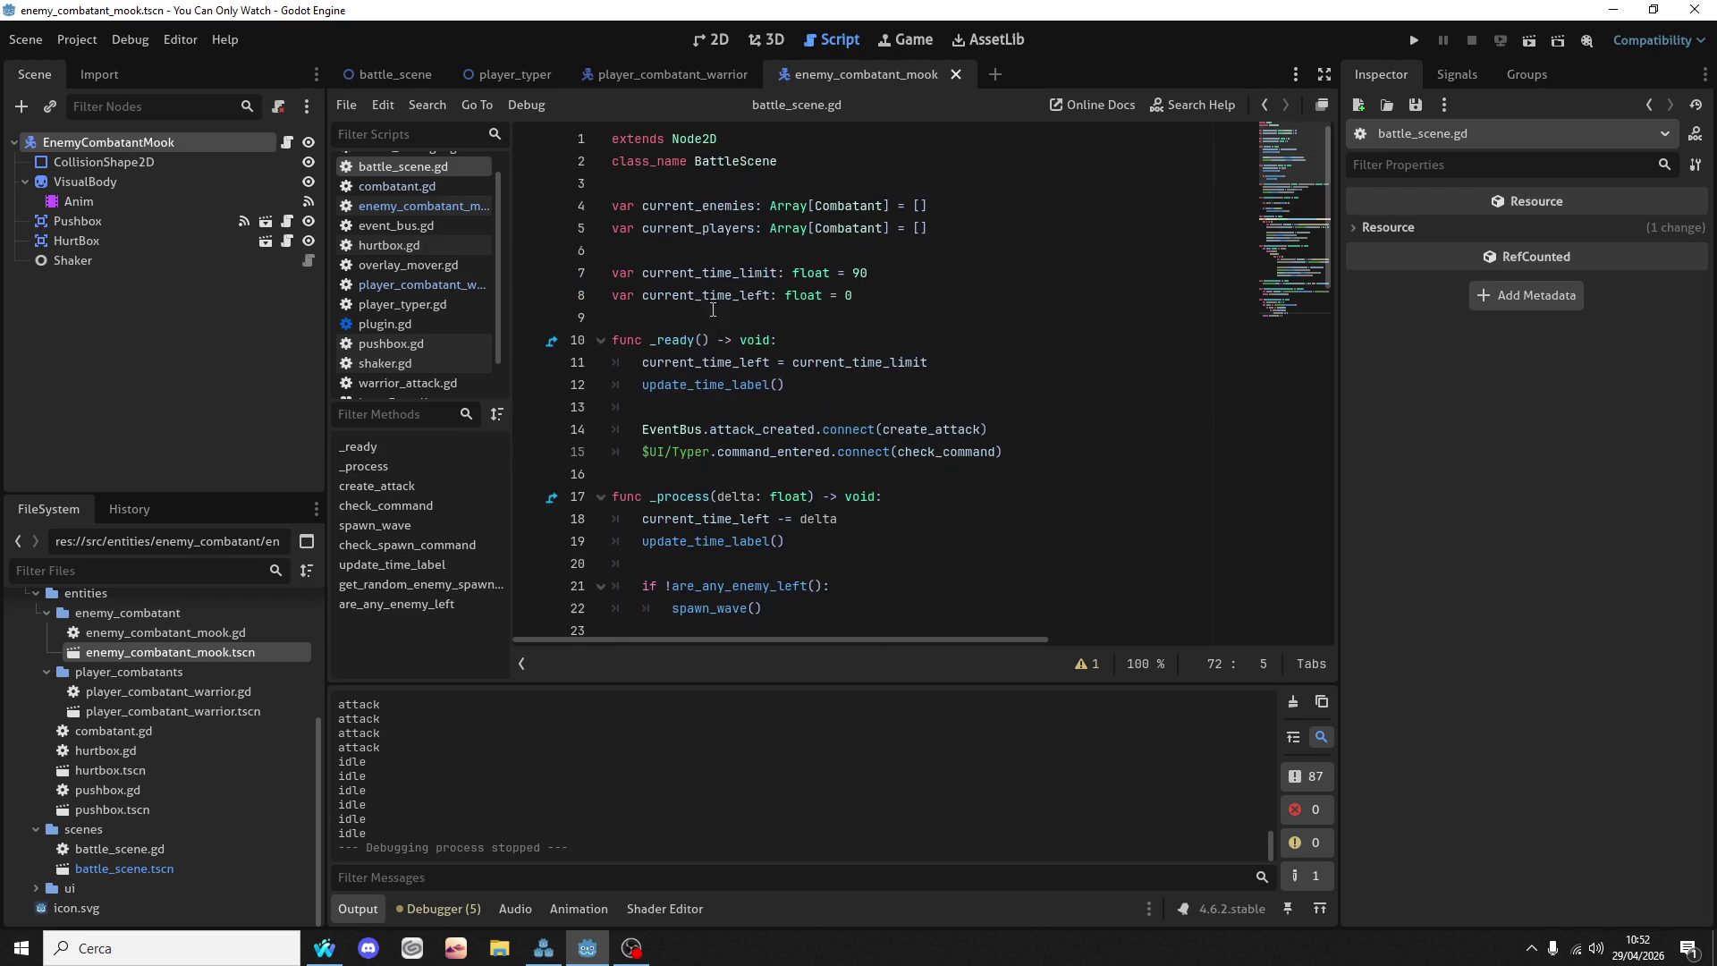
{"action": "left_click_drag", "start_coordinate": [938, 220], "coordinate": [969, 183]}
{"action": "key", "text": "BackSpace"}
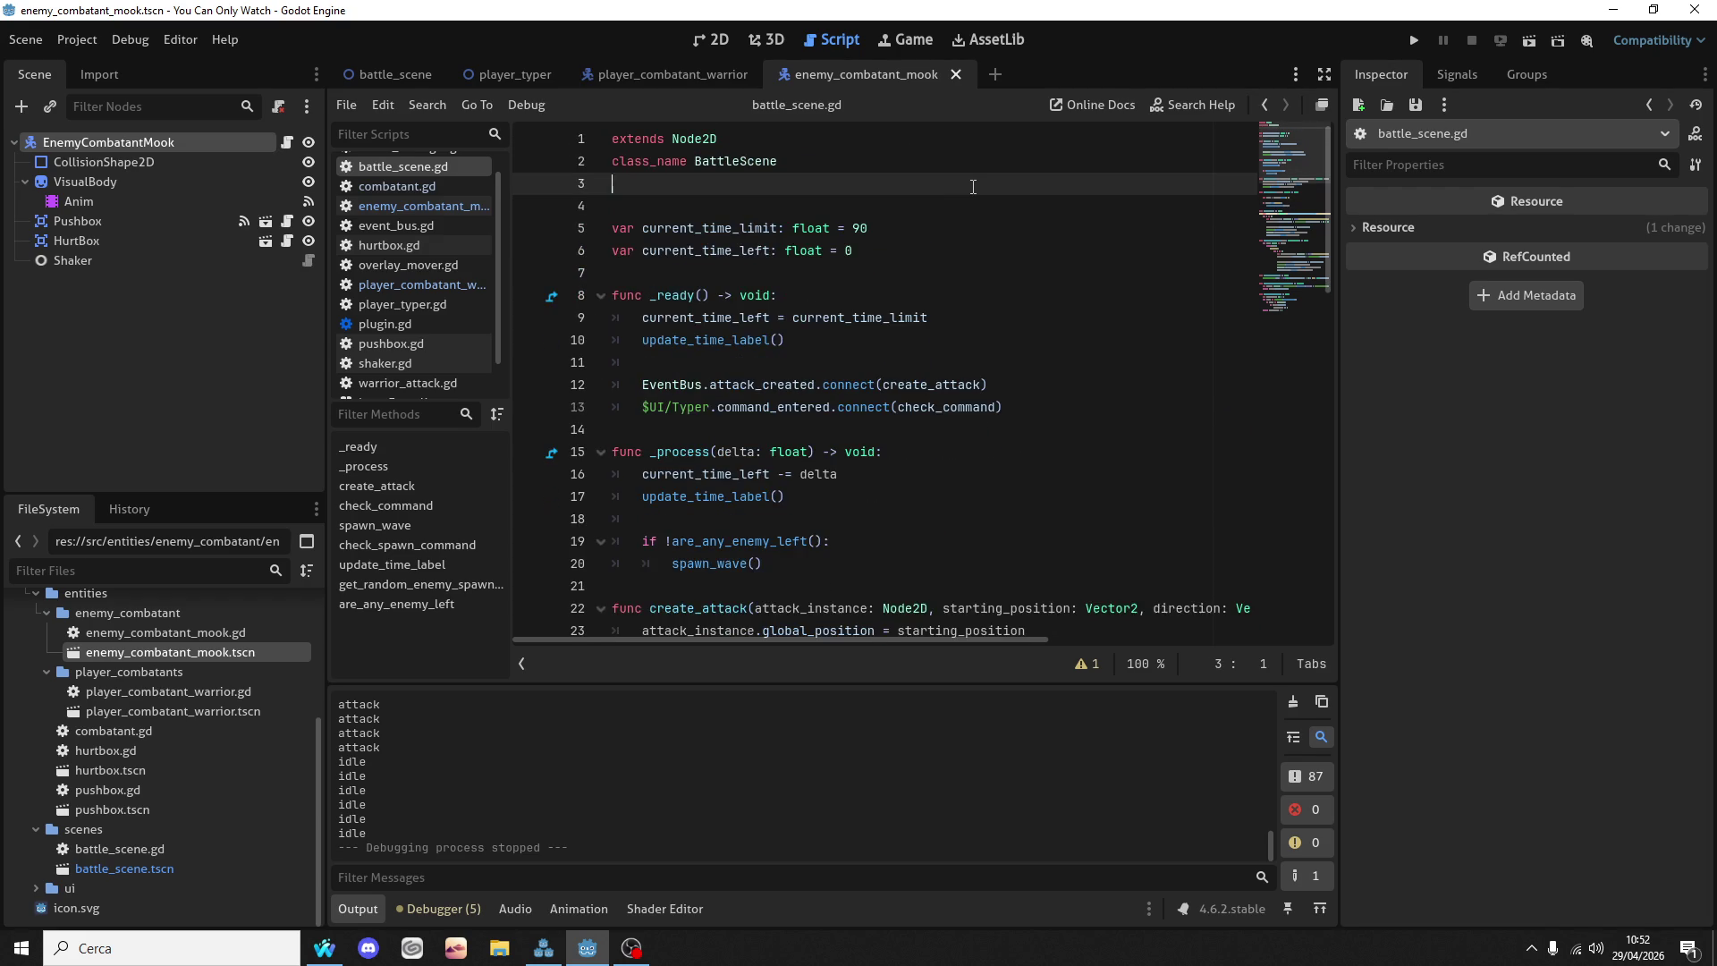
{"action": "key", "text": "Delete"}
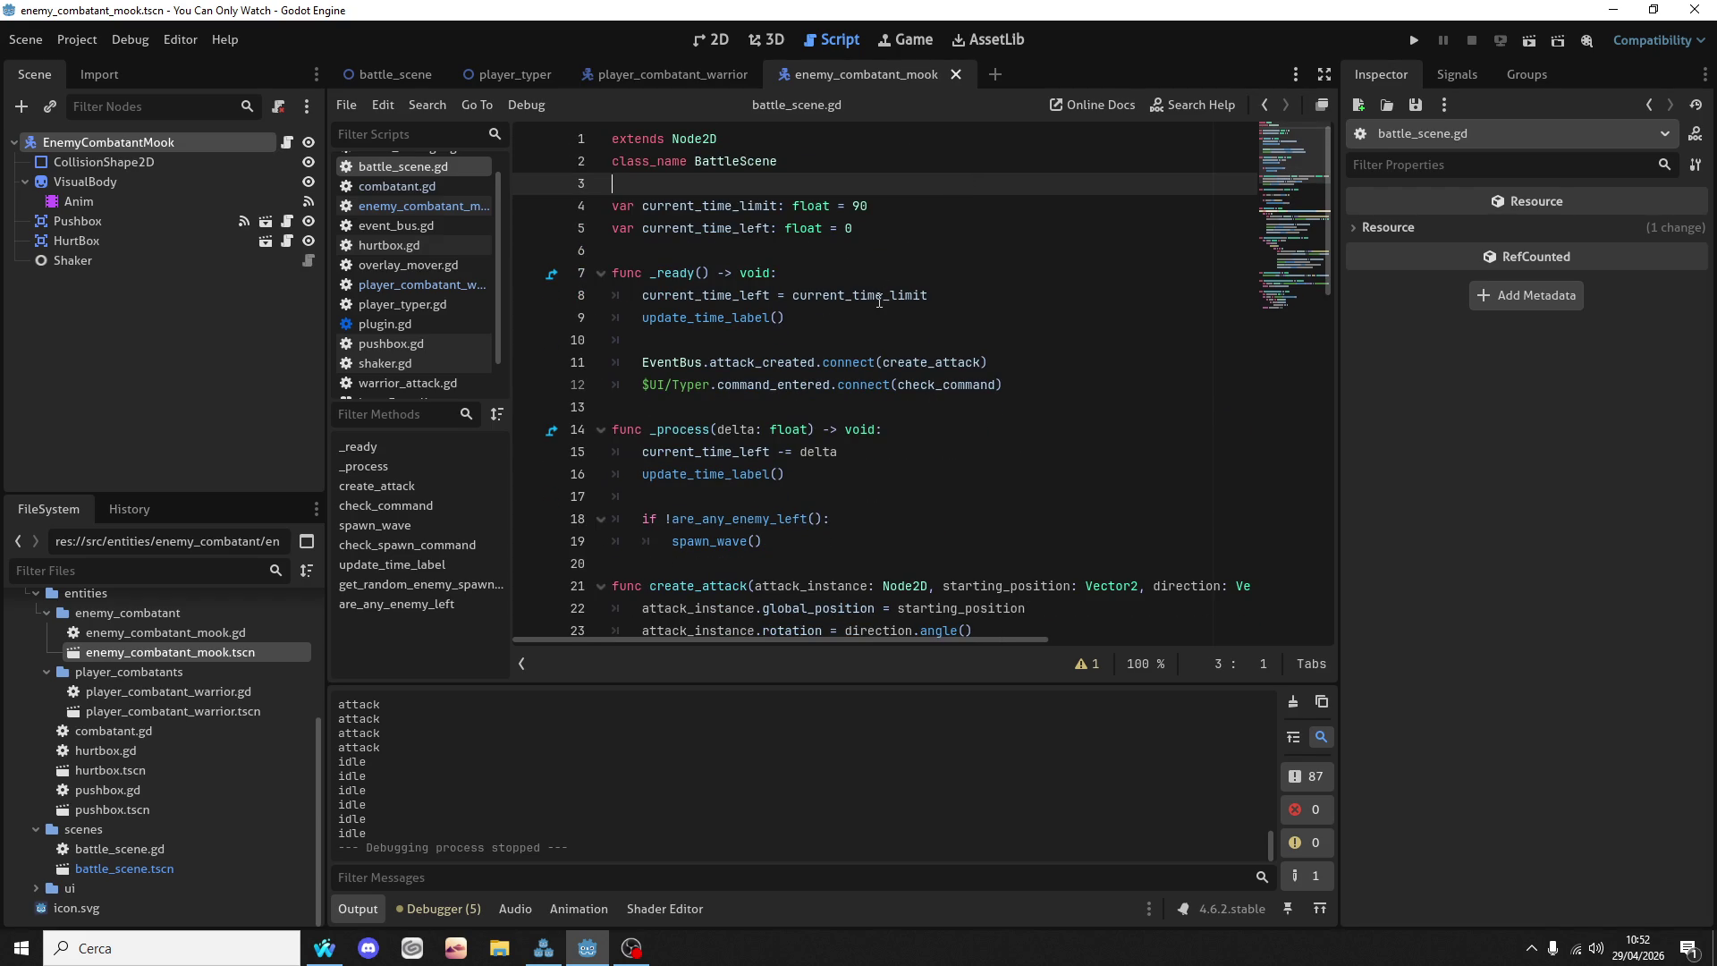
Review the spawn_wave loop, then open battle_manager.gd from src/autoloads.
{"action": "scroll", "coordinate": [881, 322], "scroll_direction": "down", "scroll_amount": 8}
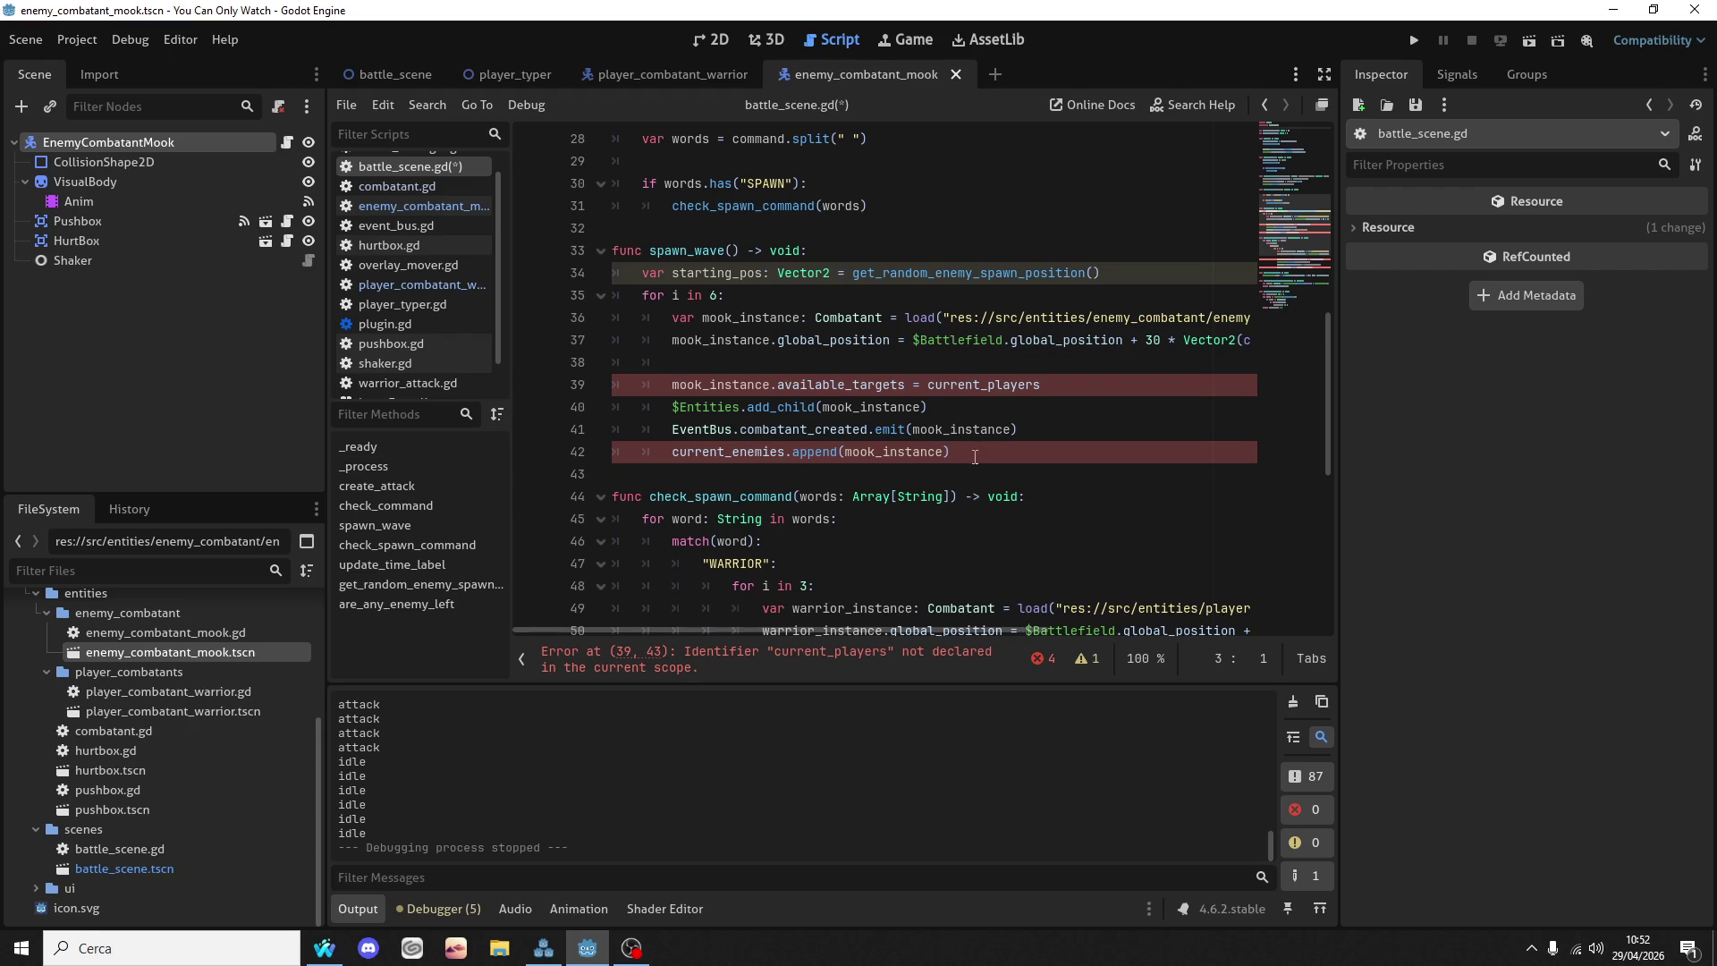
{"action": "left_click", "coordinate": [985, 466]}
{"action": "left_click", "coordinate": [986, 453]}
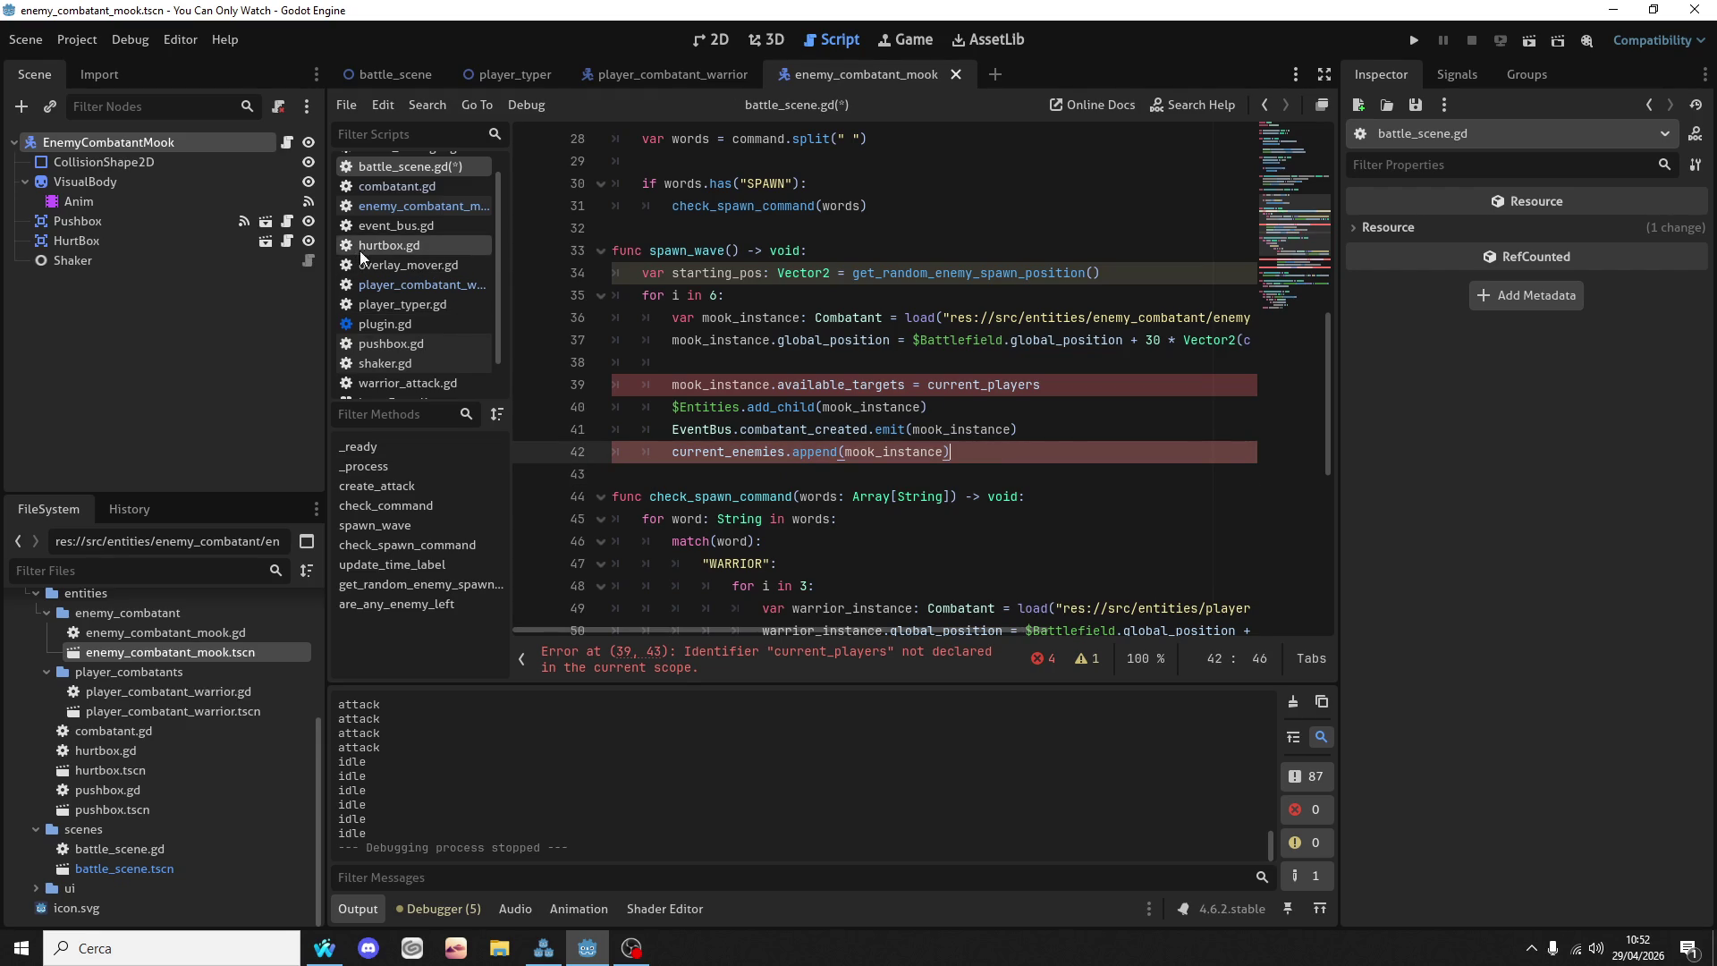
{"action": "scroll", "coordinate": [179, 669], "scroll_direction": "up", "scroll_amount": 3}
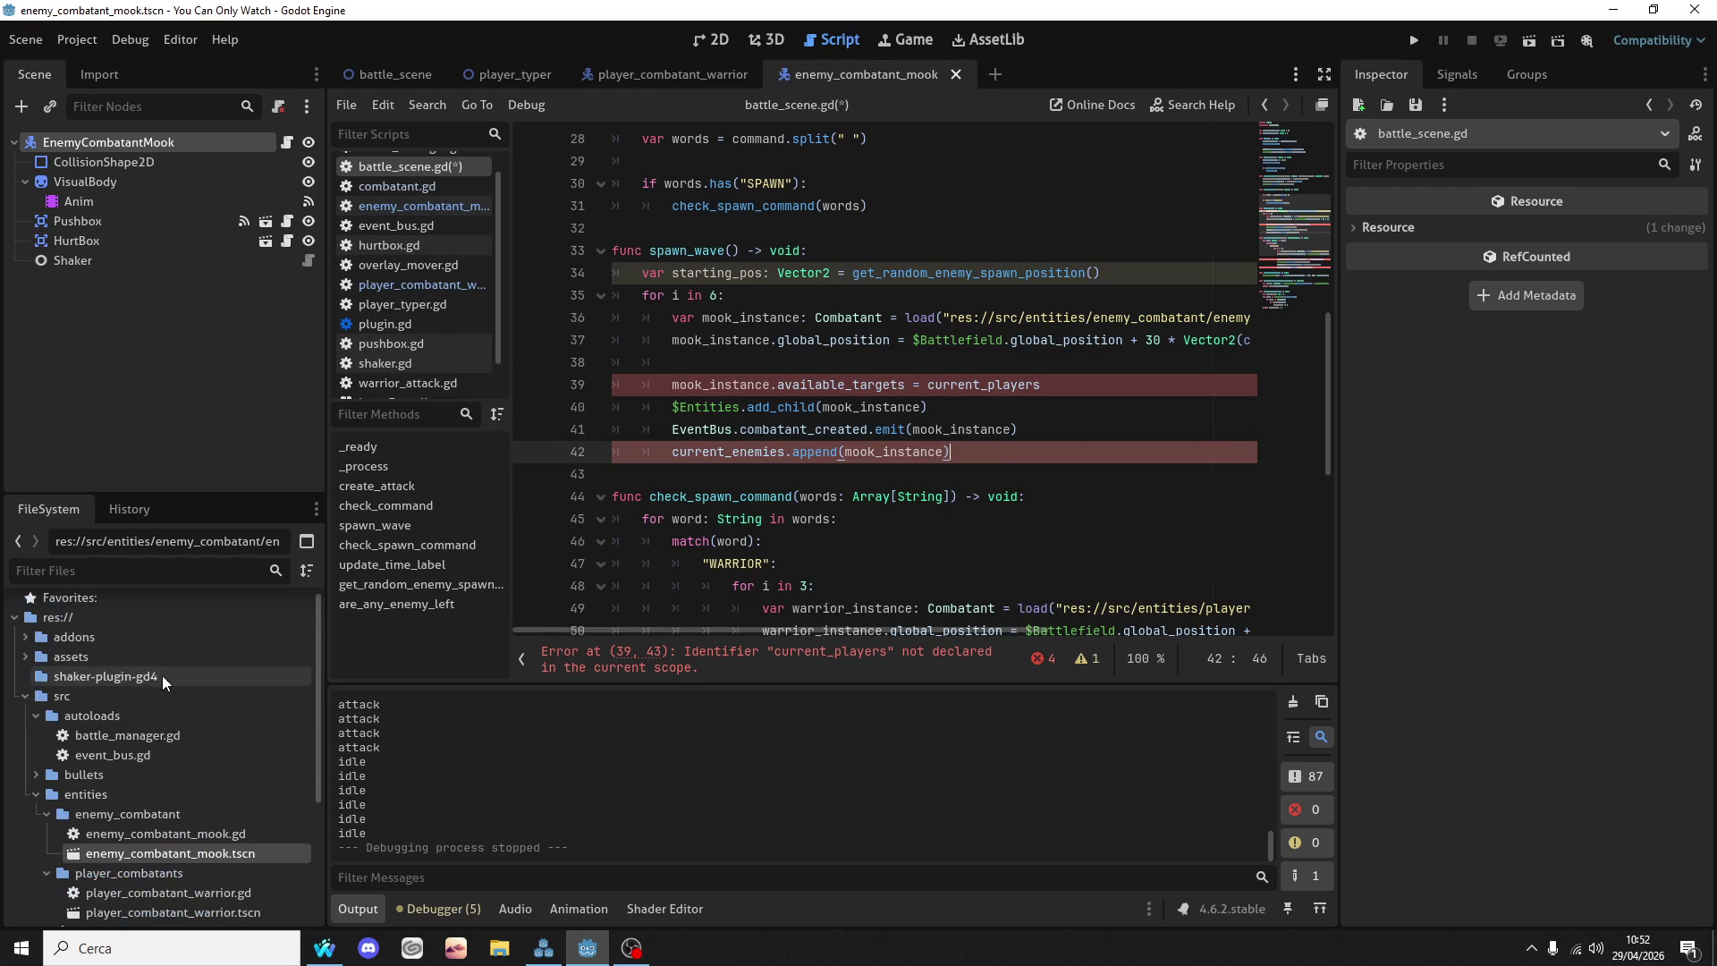
{"action": "left_click", "coordinate": [125, 735]}
{"action": "double_click", "coordinate": [122, 741]}
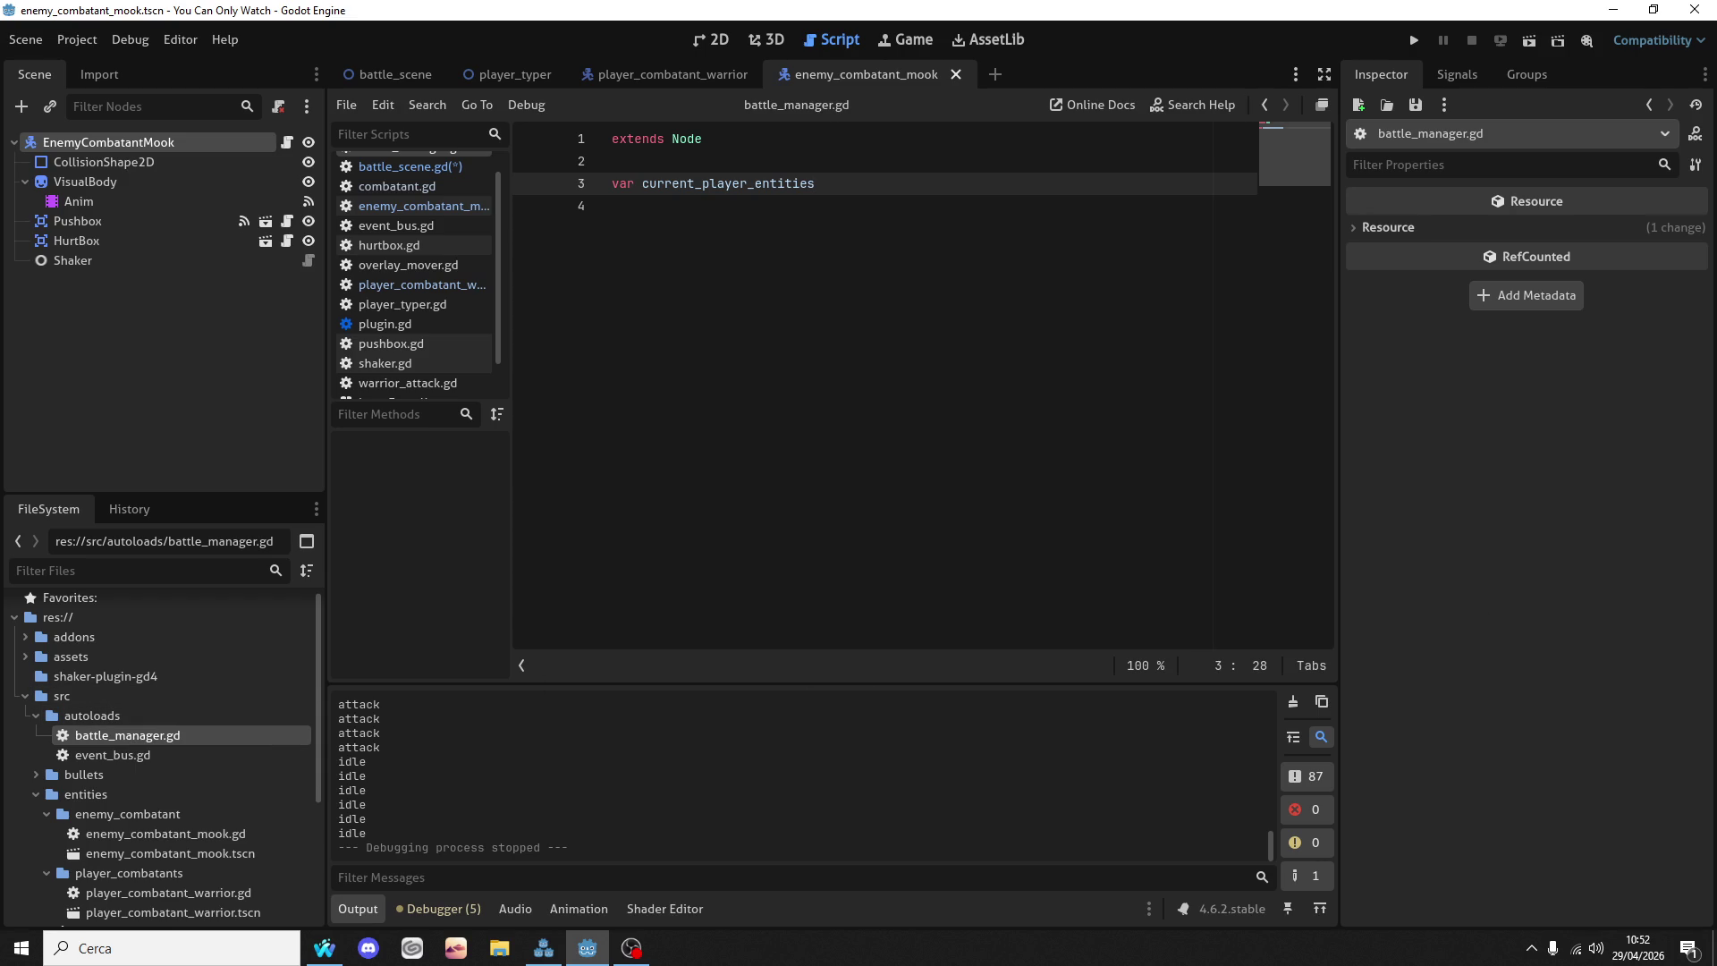
Make line 3 read 'var current_player_entities: Array[Combatant] = []'.
{"action": "left_click", "coordinate": [324, 947]}
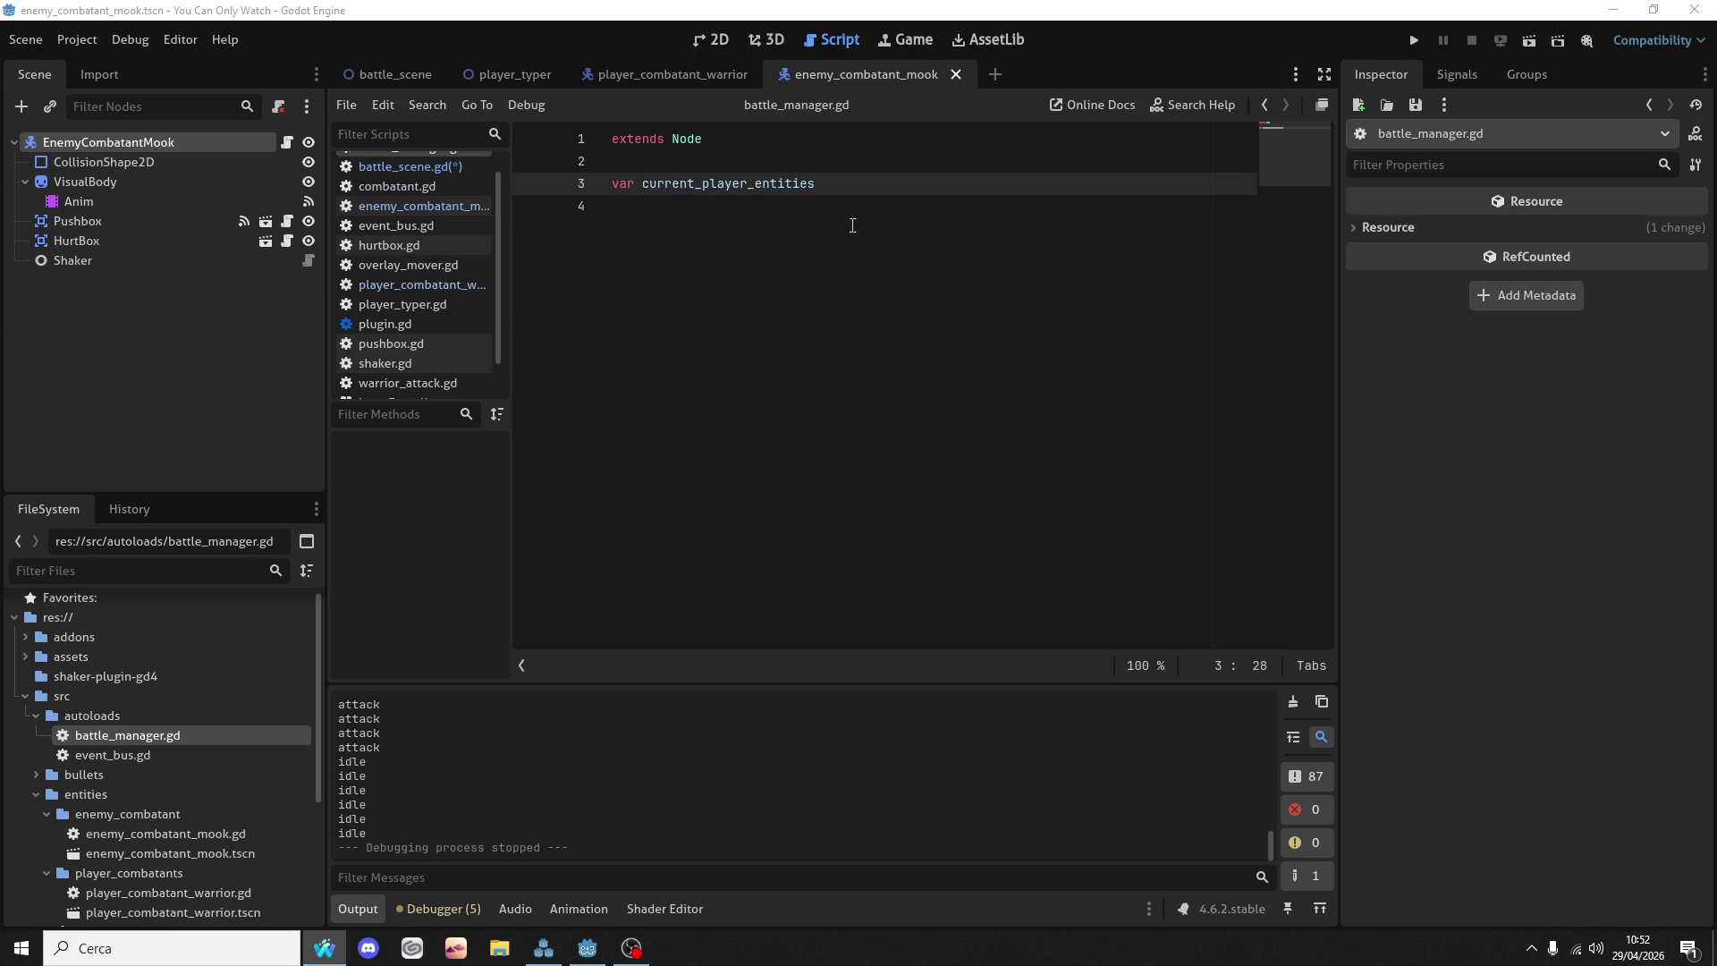
{"action": "left_click", "coordinate": [811, 228]}
{"action": "left_click", "coordinate": [890, 183]}
{"action": "type", "text": "= []"}
{"action": "key", "text": "Left"}
{"action": "key", "text": "Left"}
{"action": "key", "text": "Left"}
{"action": "type", "text": ": Array"}
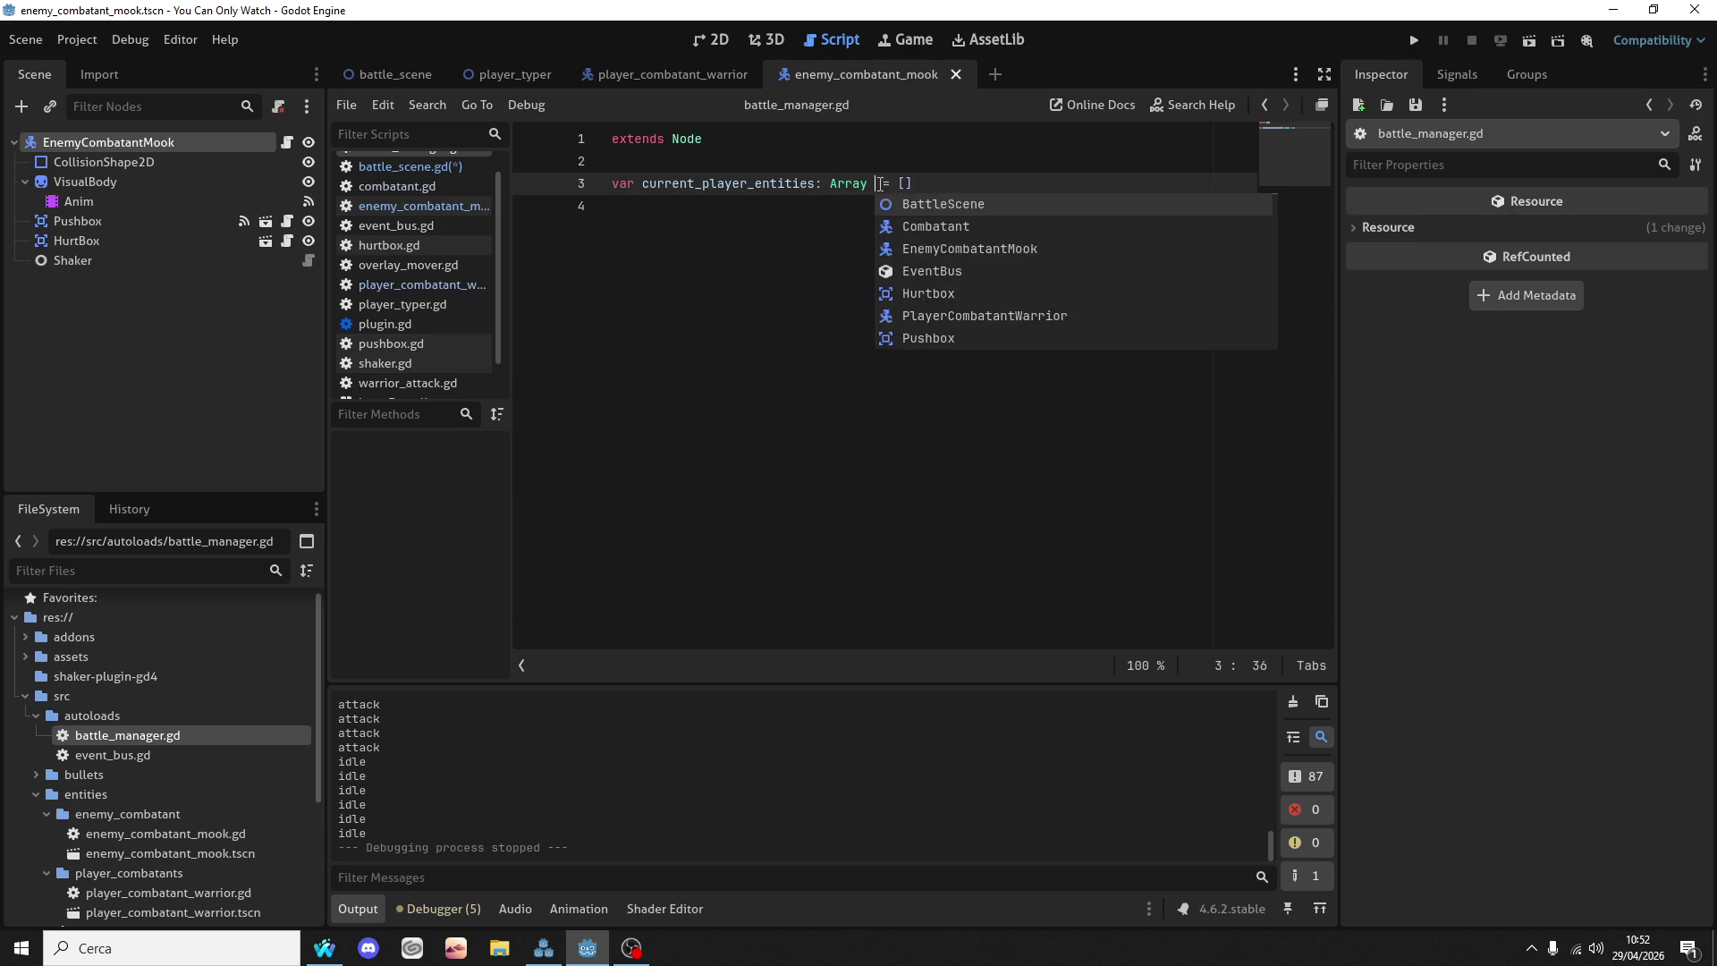
{"action": "key", "text": "Escape"}
{"action": "key", "text": "BackSpace"}
{"action": "type", "text": "[Combatant"}
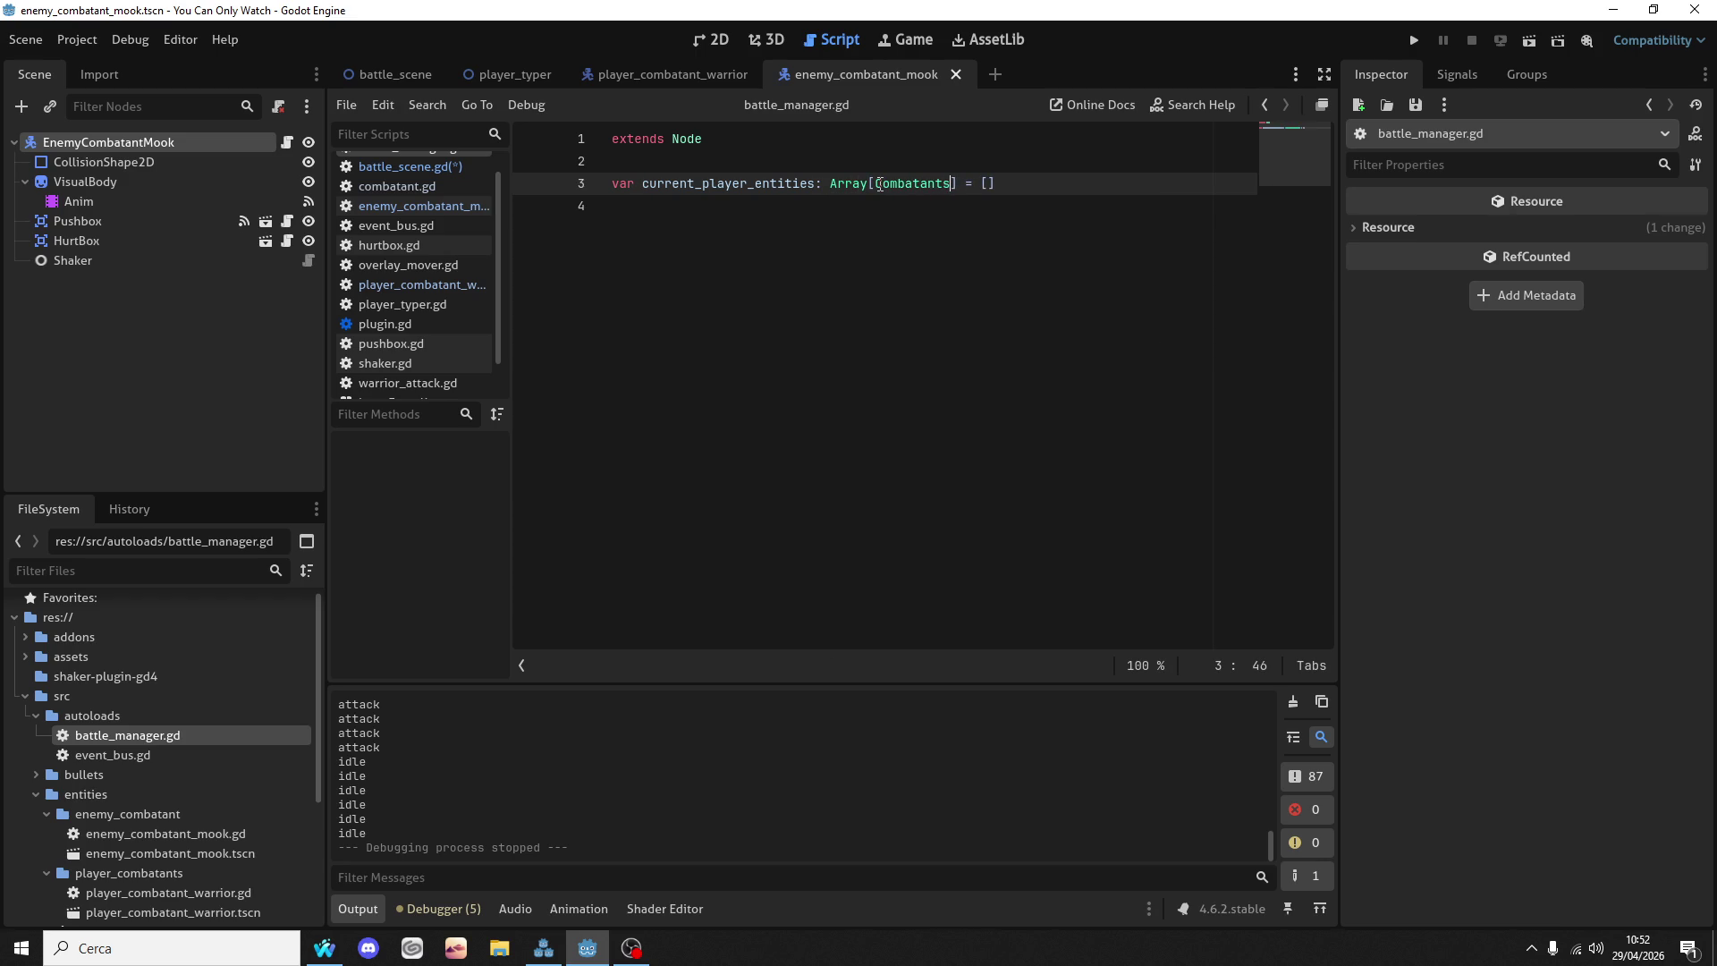
Duplicate the declaration as current_enemy_entities and add blank lines below.
{"action": "left_click", "coordinate": [1031, 183]}
{"action": "triple_click", "coordinate": [1031, 182]}
{"action": "key", "text": "ctrl+shift+d"}
{"action": "left_click_drag", "start_coordinate": [748, 208], "coordinate": [702, 206]}
{"action": "type", "text": "enemy"}
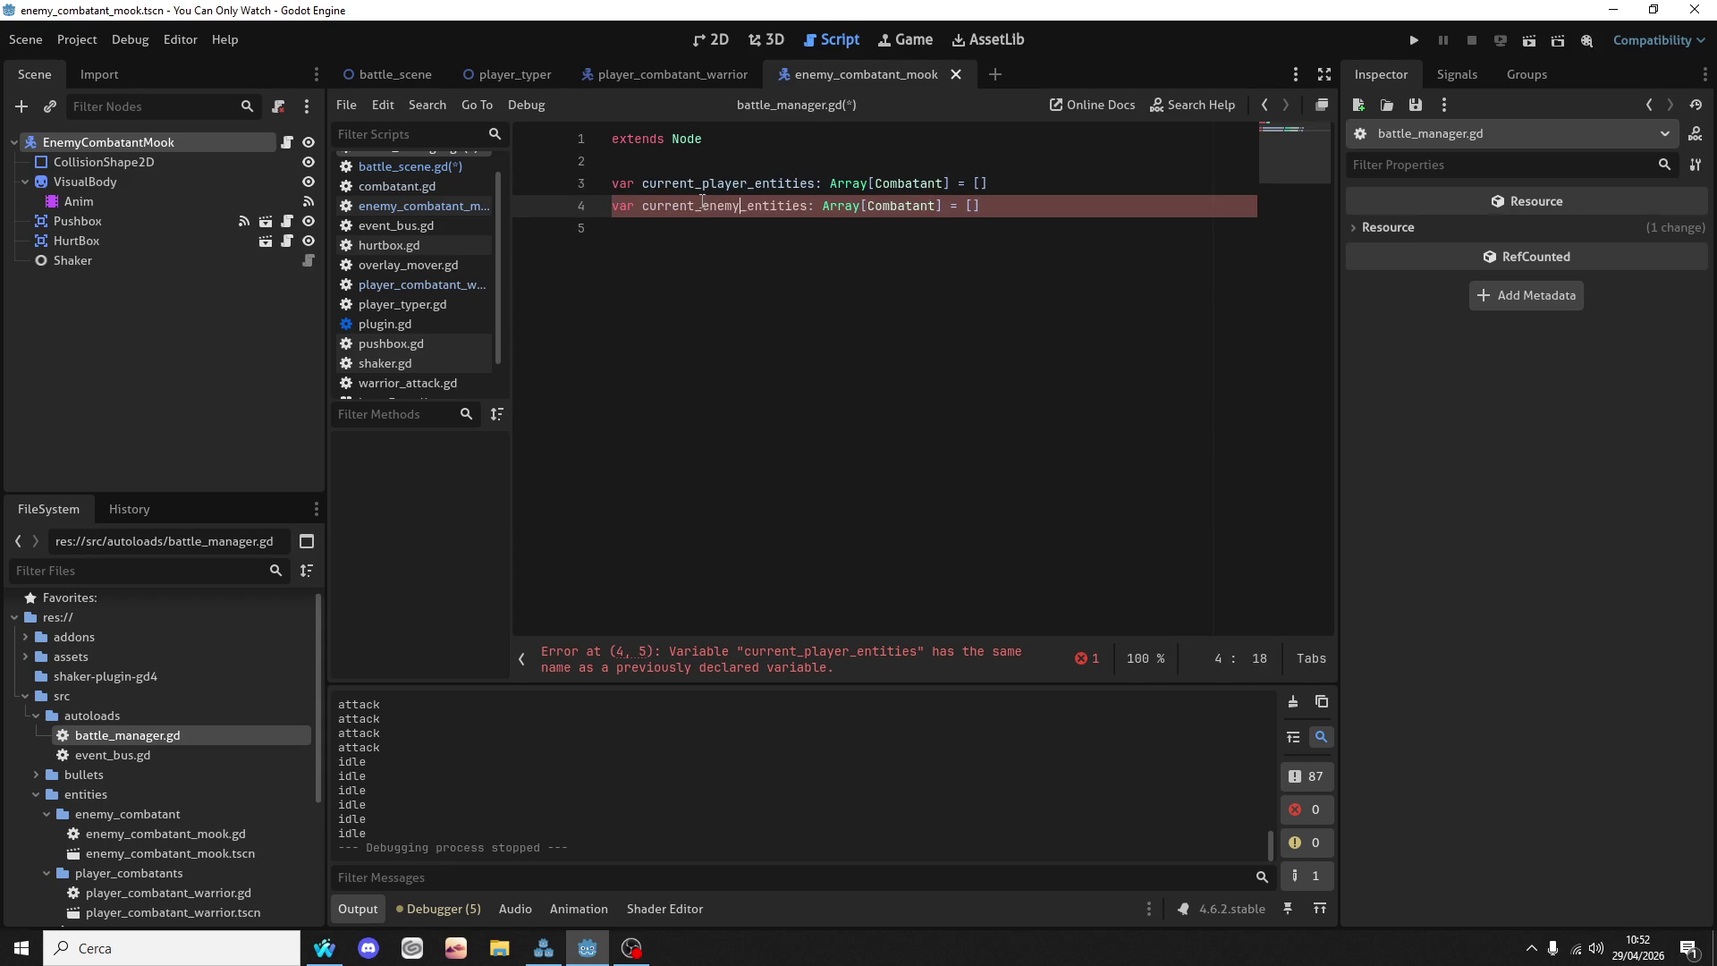
{"action": "left_click", "coordinate": [865, 231]}
{"action": "key", "text": "Return"}
{"action": "key", "text": "Return"}
{"action": "key", "text": "Up"}
Add a _ready() function with EventBus.combatant_created.connect(combatant_created).
{"action": "type", "text": "func _rea"}
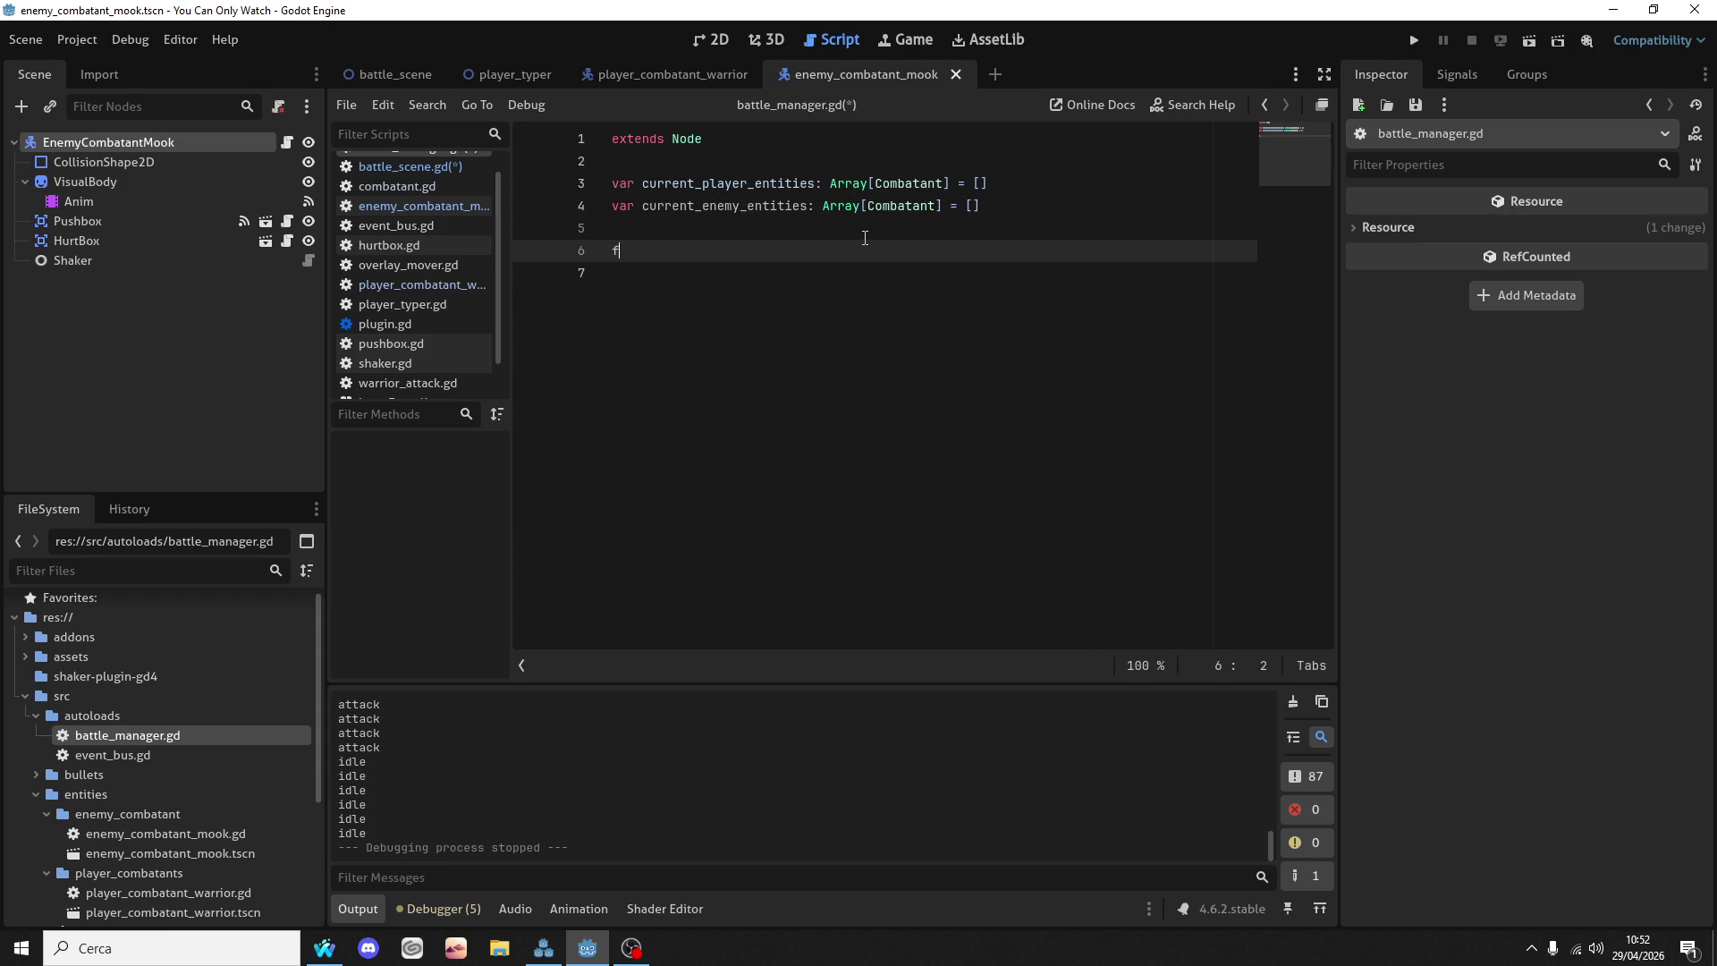
{"action": "key", "text": "Return"}
{"action": "key", "text": "Return"}
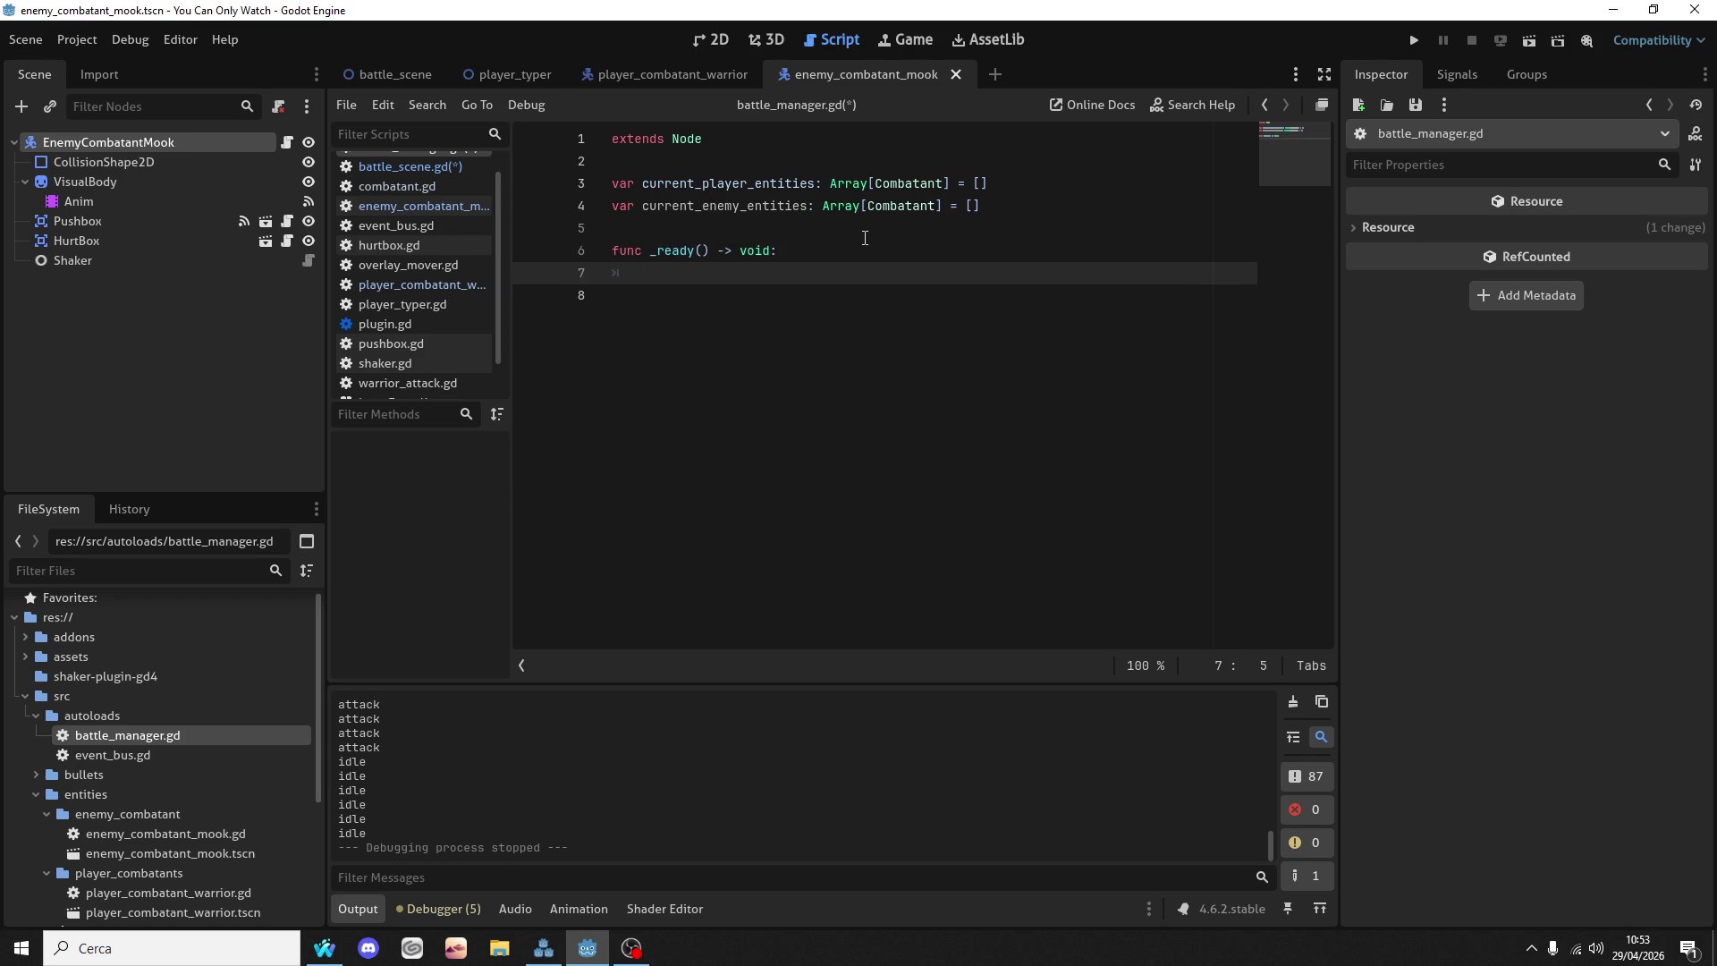
{"action": "type", "text": "Event"}
{"action": "key", "text": "Return"}
{"action": "type", "text": "."}
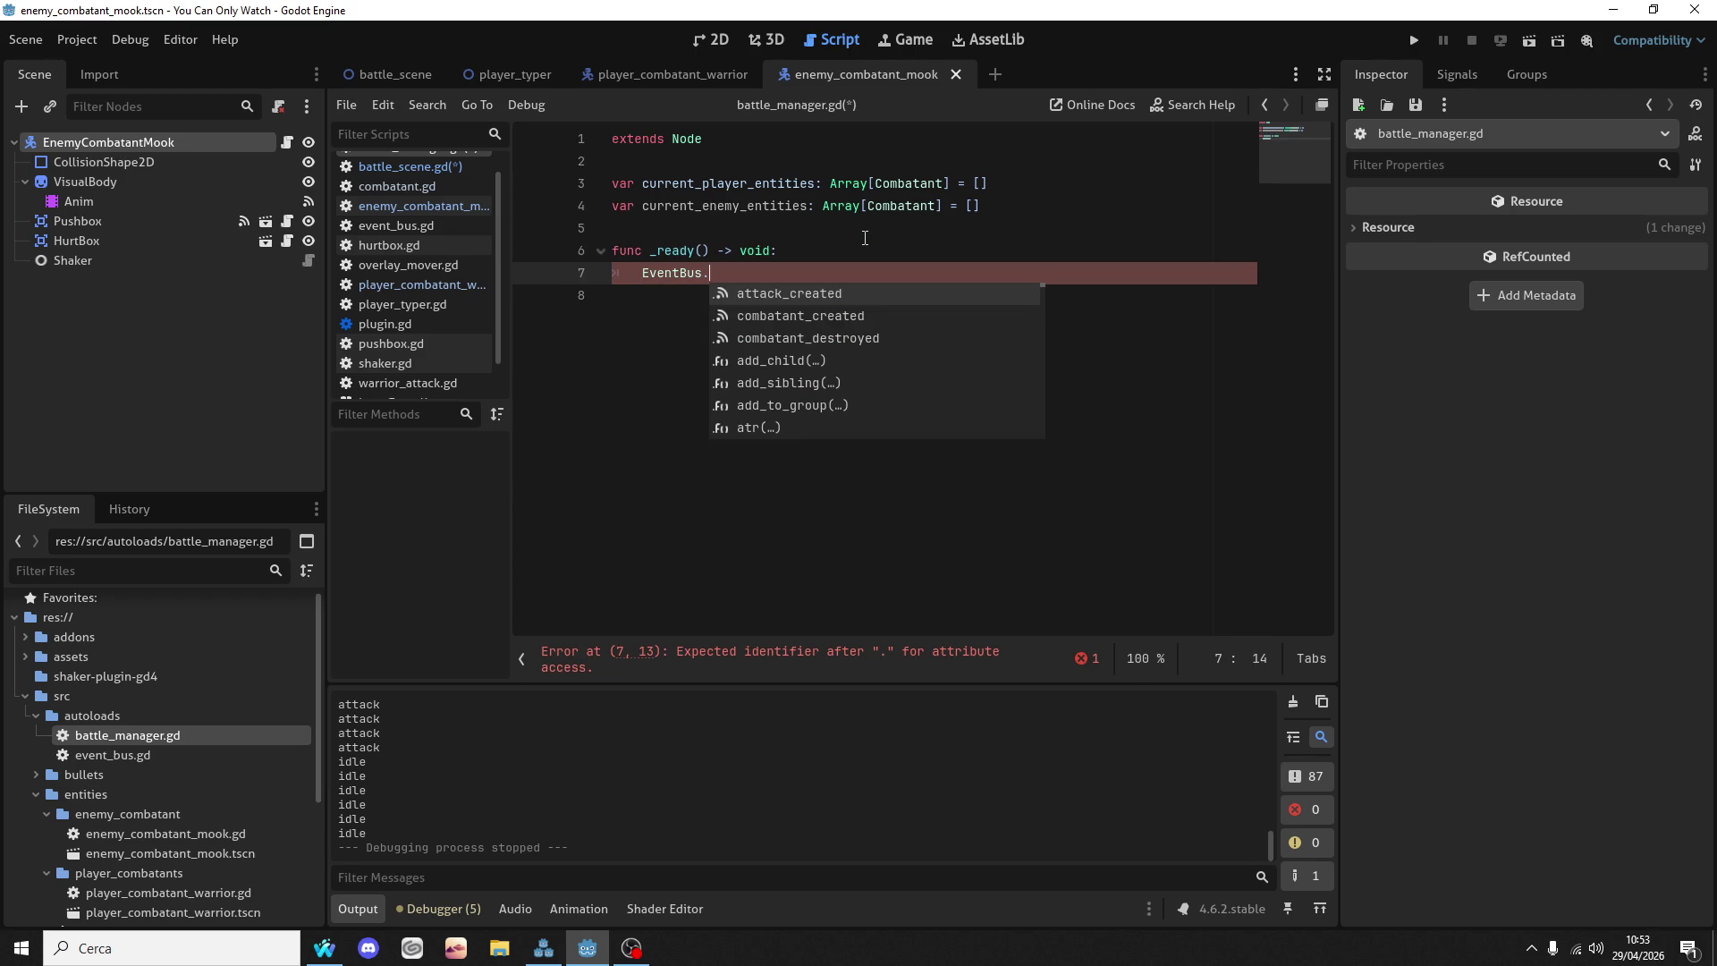
{"action": "key", "text": "Down"}
{"action": "key", "text": "Return"}
{"action": "type", "text": "."}
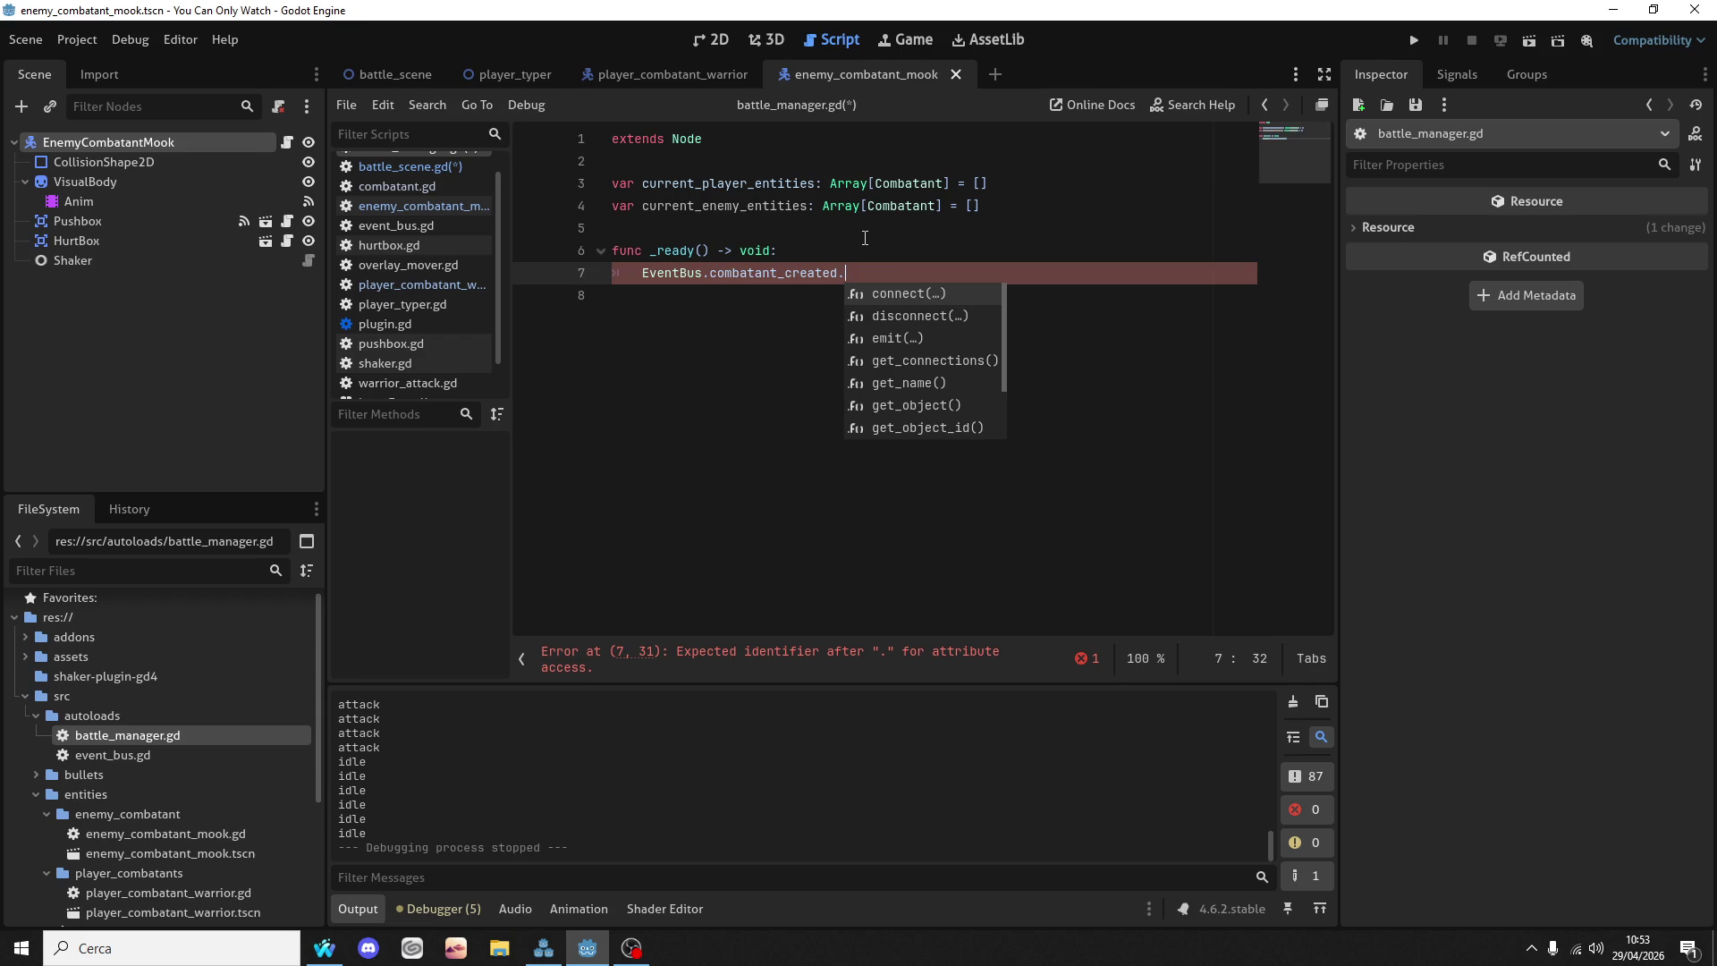
{"action": "key", "text": "Return"}
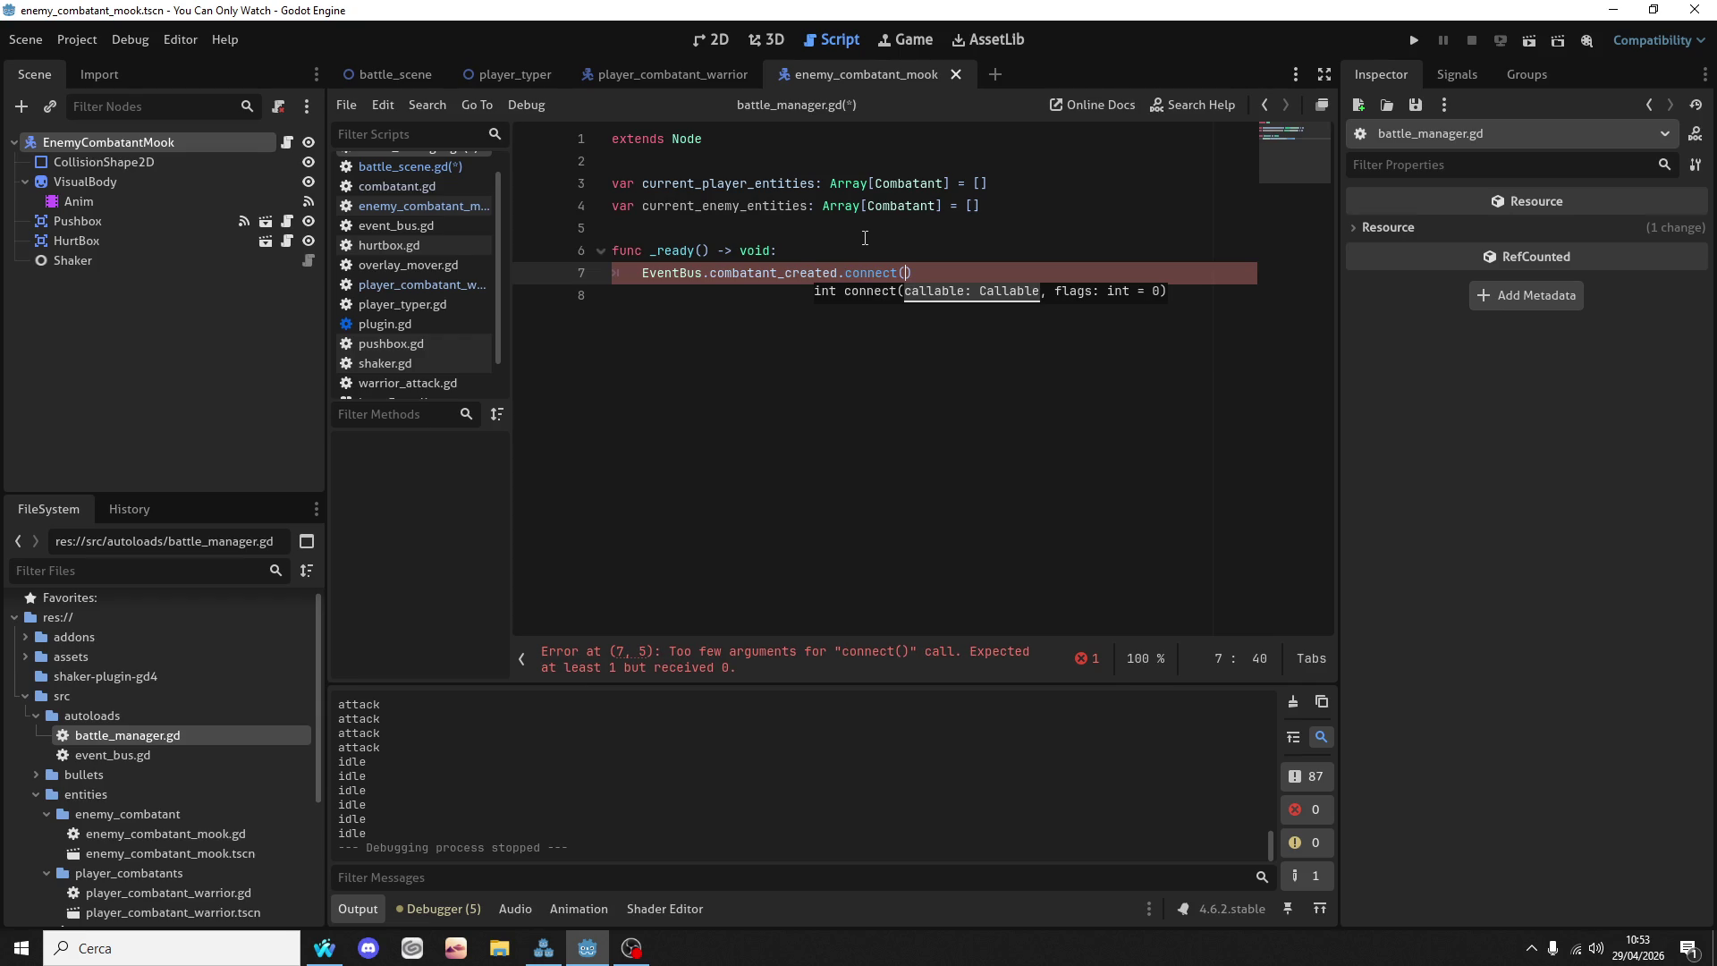
{"action": "type", "text": "comb"}
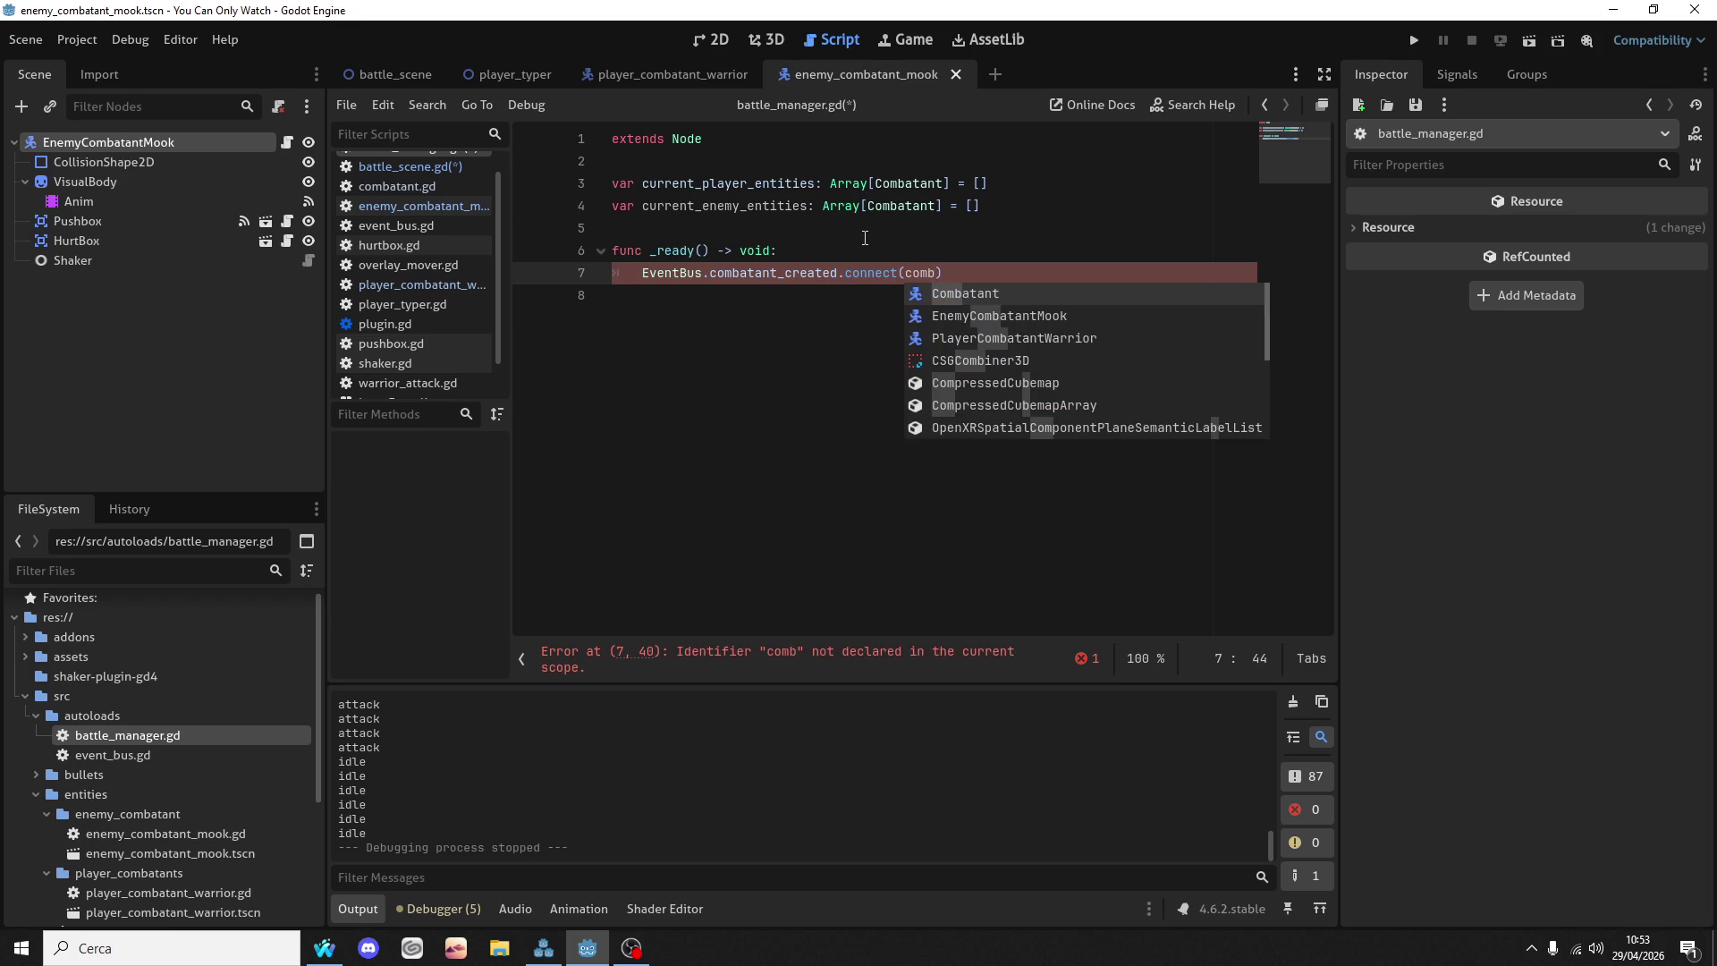
{"action": "double_click", "coordinate": [773, 272]}
{"action": "key", "text": "ctrl+c"}
{"action": "double_click", "coordinate": [919, 273]}
{"action": "key", "text": "ctrl+v"}
Duplicate the line as EventBus.combatant_destroyed.connect(combatant_destroyed) and save.
{"action": "left_click_drag", "start_coordinate": [1060, 269], "coordinate": [1081, 256]}
{"action": "key", "text": "ctrl+shift+d"}
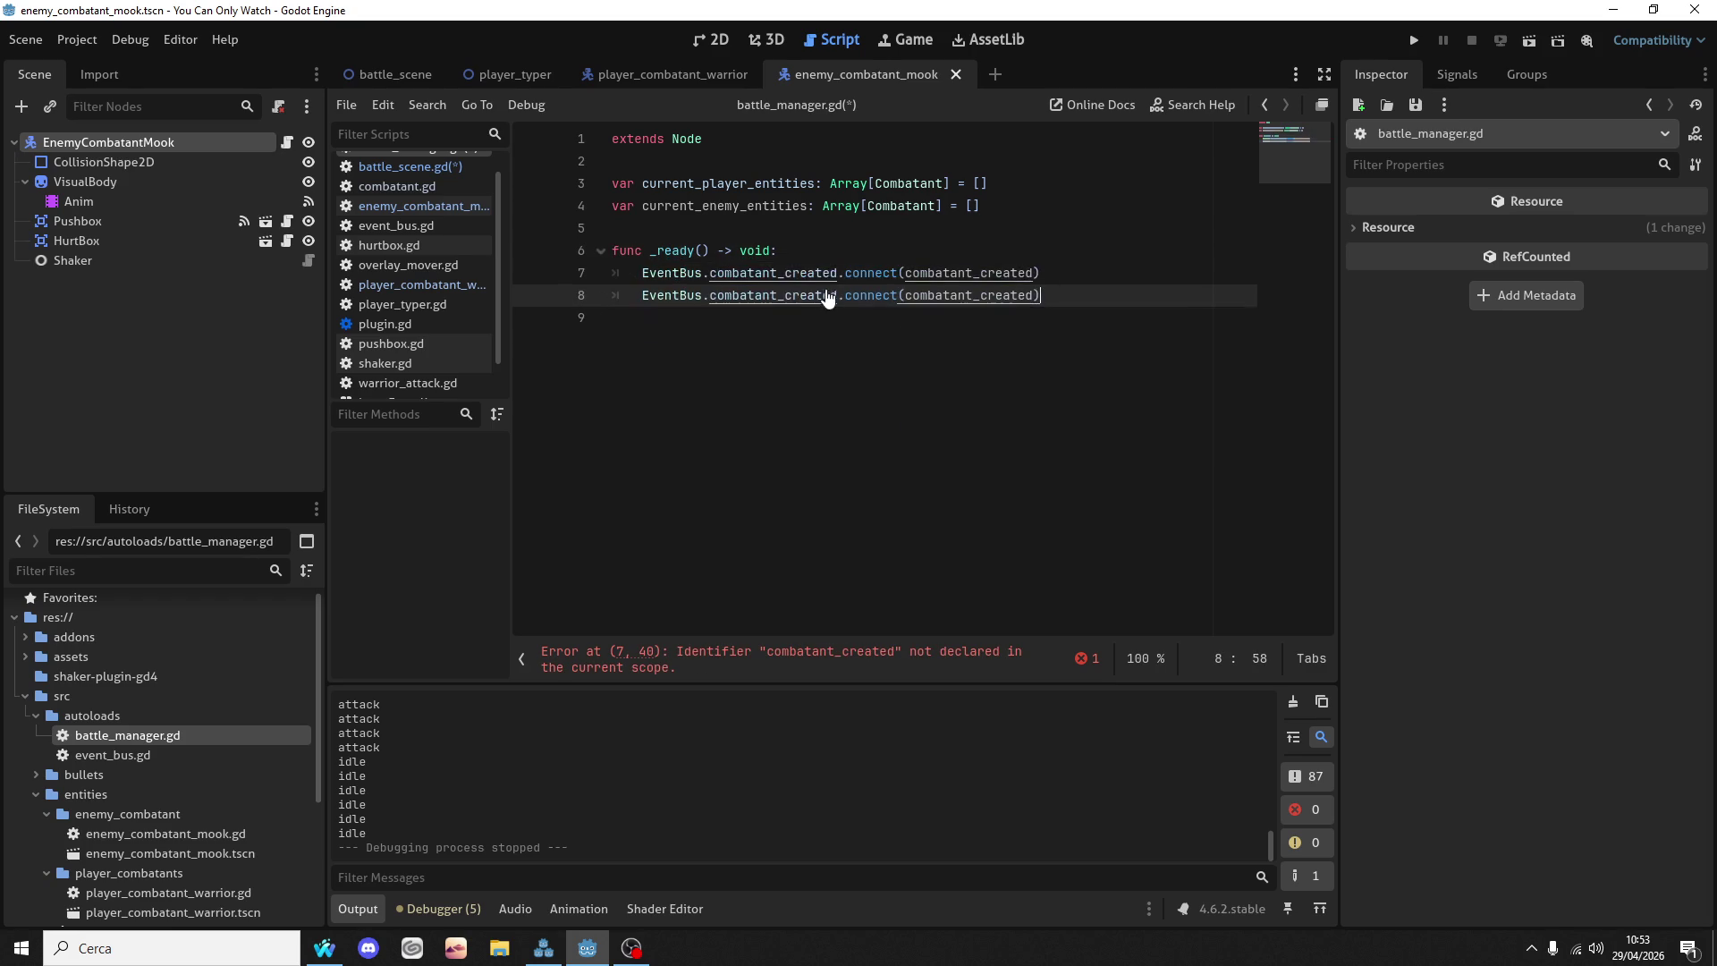
{"action": "mouse_move", "coordinate": [777, 295]}
{"action": "left_mouse_down"}
{"action": "mouse_move", "coordinate": [725, 295]}
{"action": "mouse_move", "coordinate": [839, 295]}
{"action": "left_mouse_up"}
{"action": "type", "text": "de"}
{"action": "key", "text": "Return"}
{"action": "left_click_drag", "start_coordinate": [995, 295], "coordinate": [1050, 295]}
{"action": "type", "text": "des"}
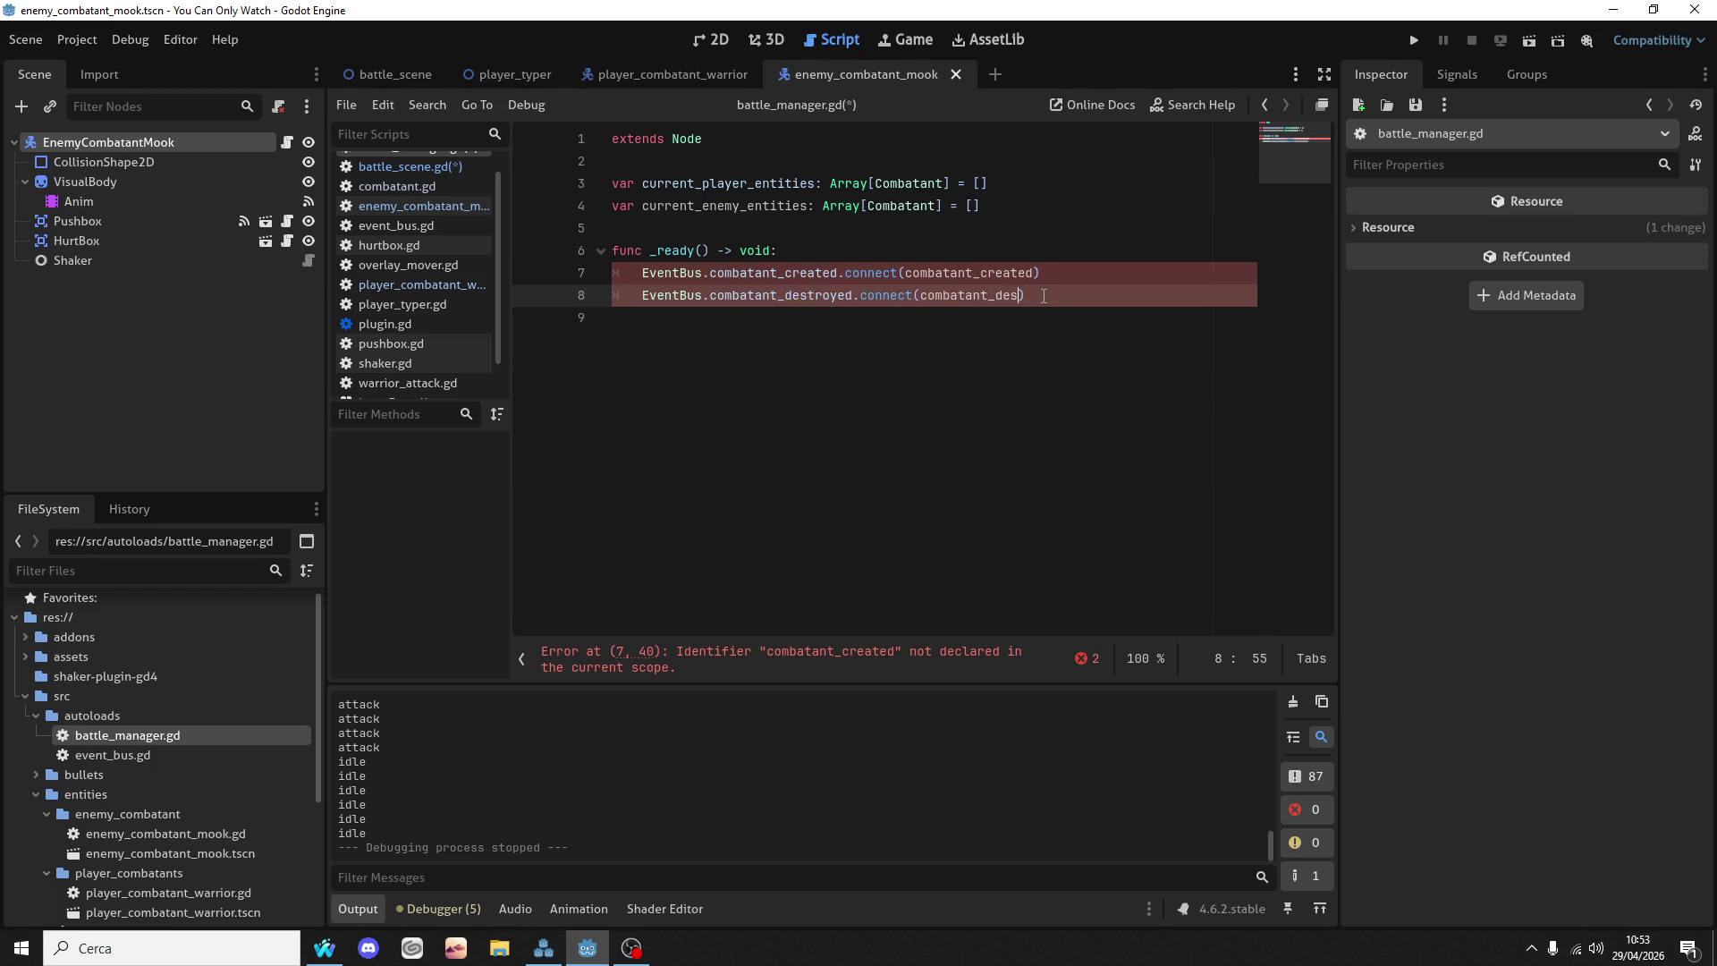
{"action": "type", "text": "troyed"}
{"action": "key", "text": "ctrl+s"}
Begin a new function line 'func combatant_created' below _ready.
{"action": "left_click", "coordinate": [881, 318]}
{"action": "key", "text": "Return"}
{"action": "key", "text": "Return"}
{"action": "key", "text": "Up"}
{"action": "type", "text": "func "}
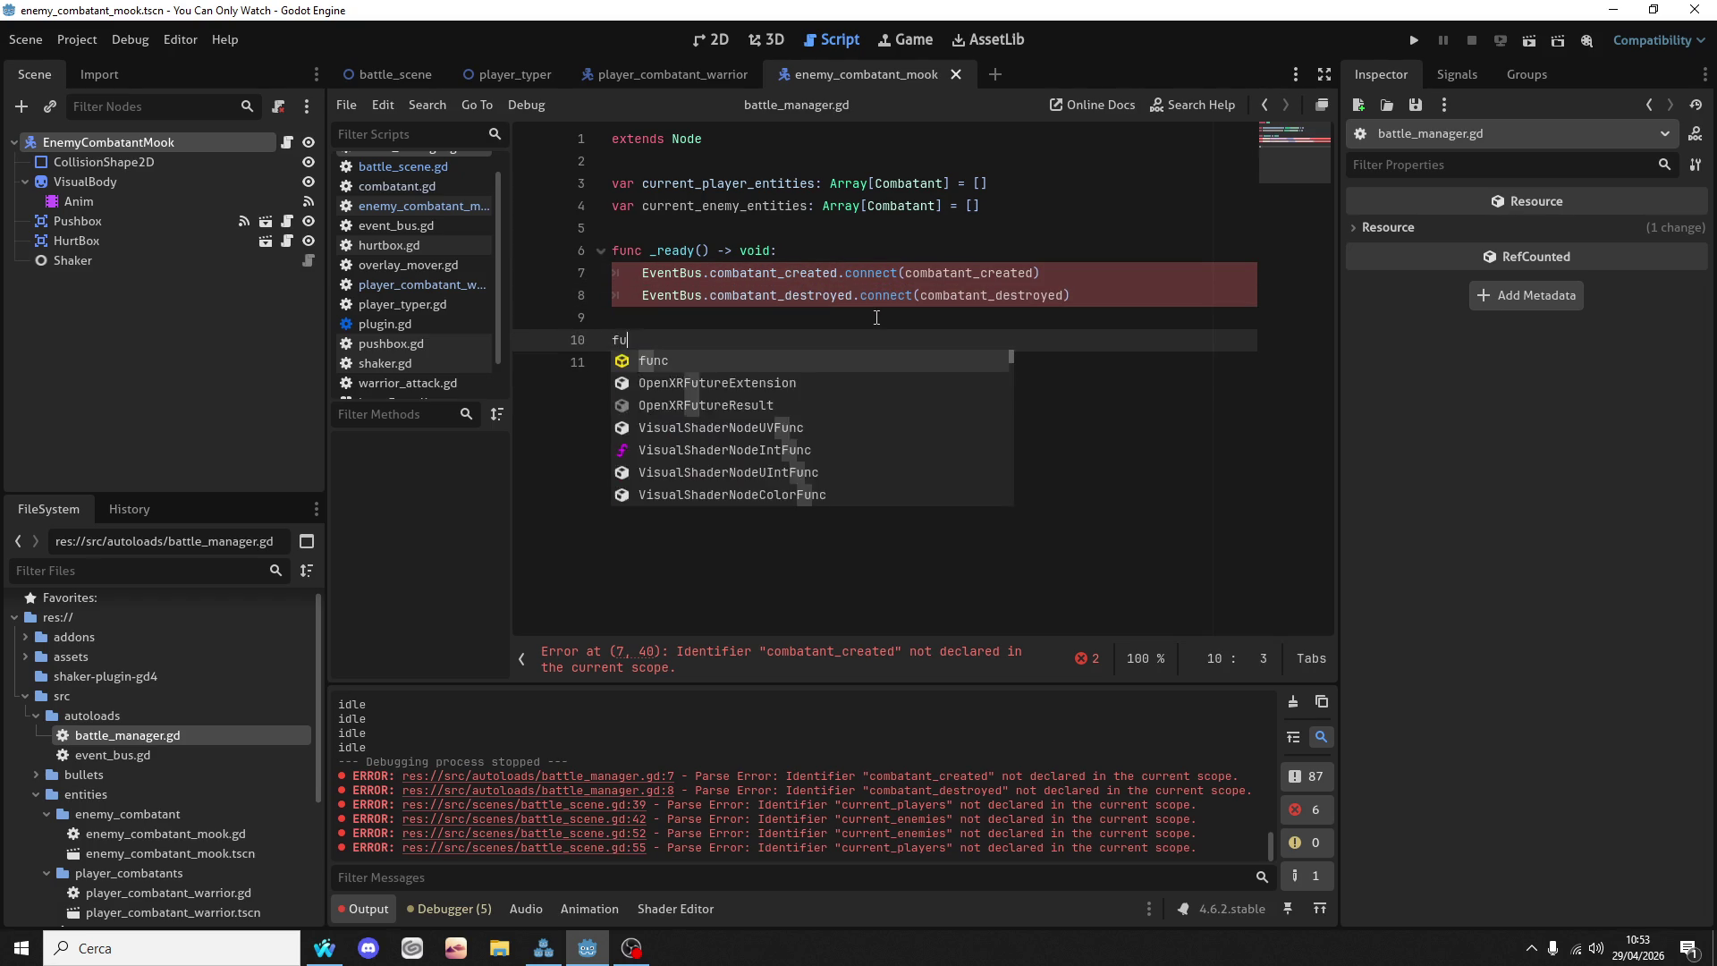
{"action": "type", "text": "combatant_created"}
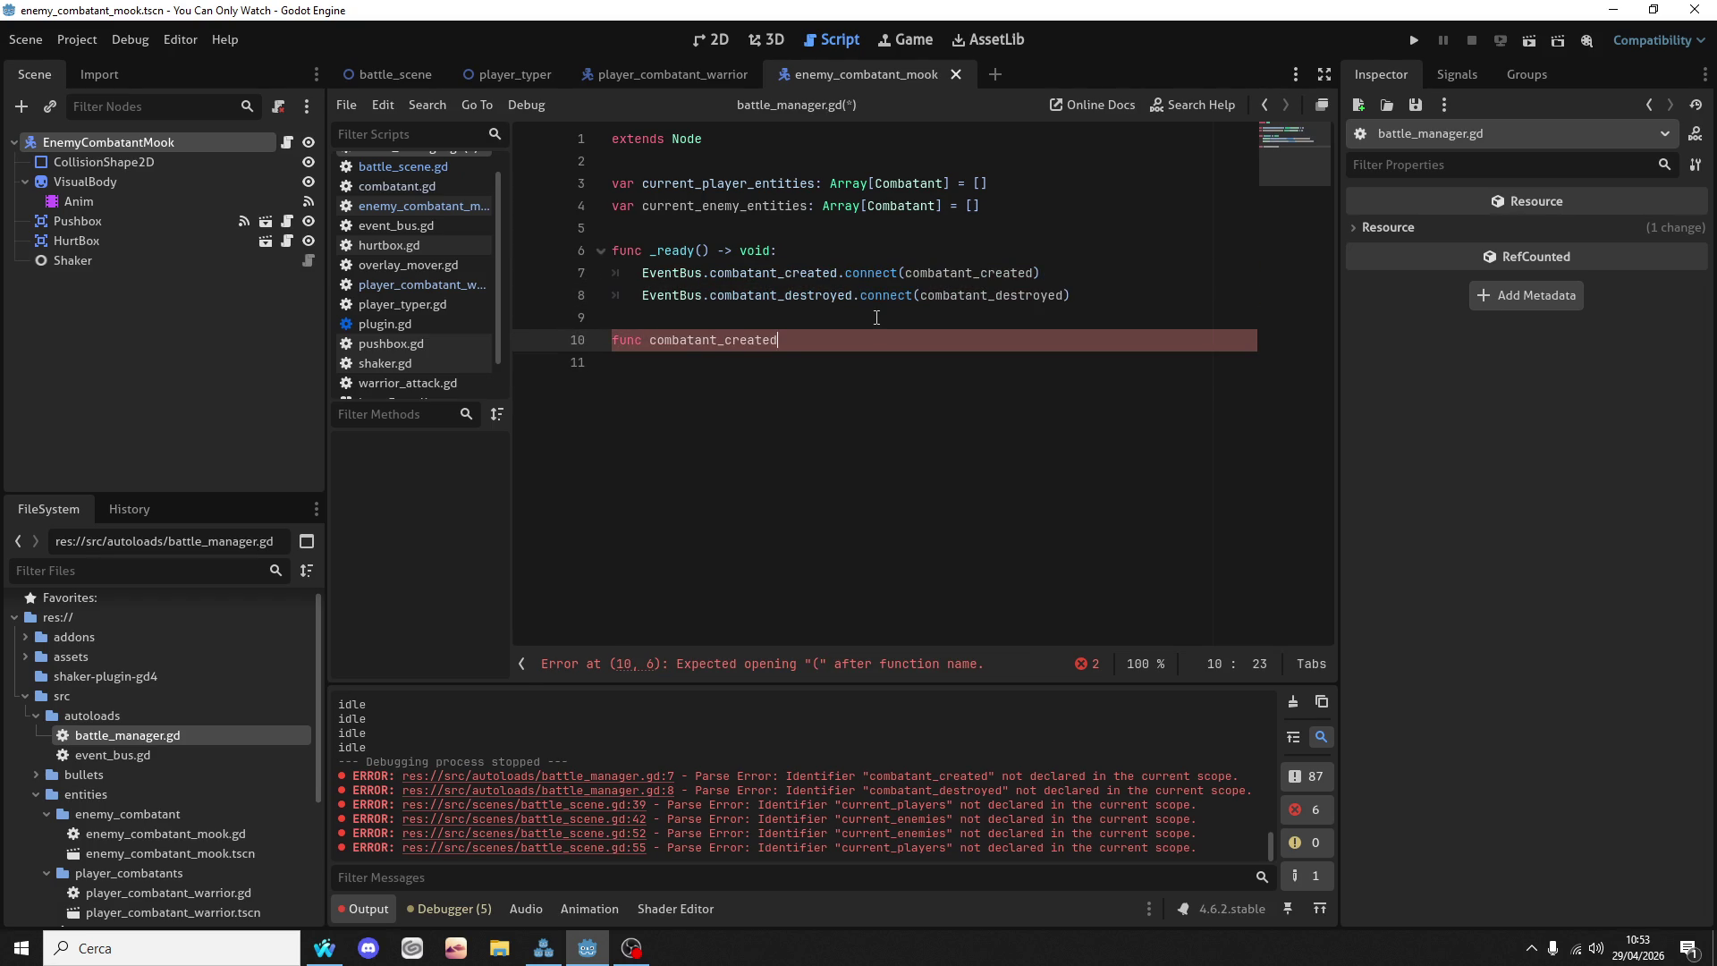
{"action": "key", "text": "alt+Tab"}
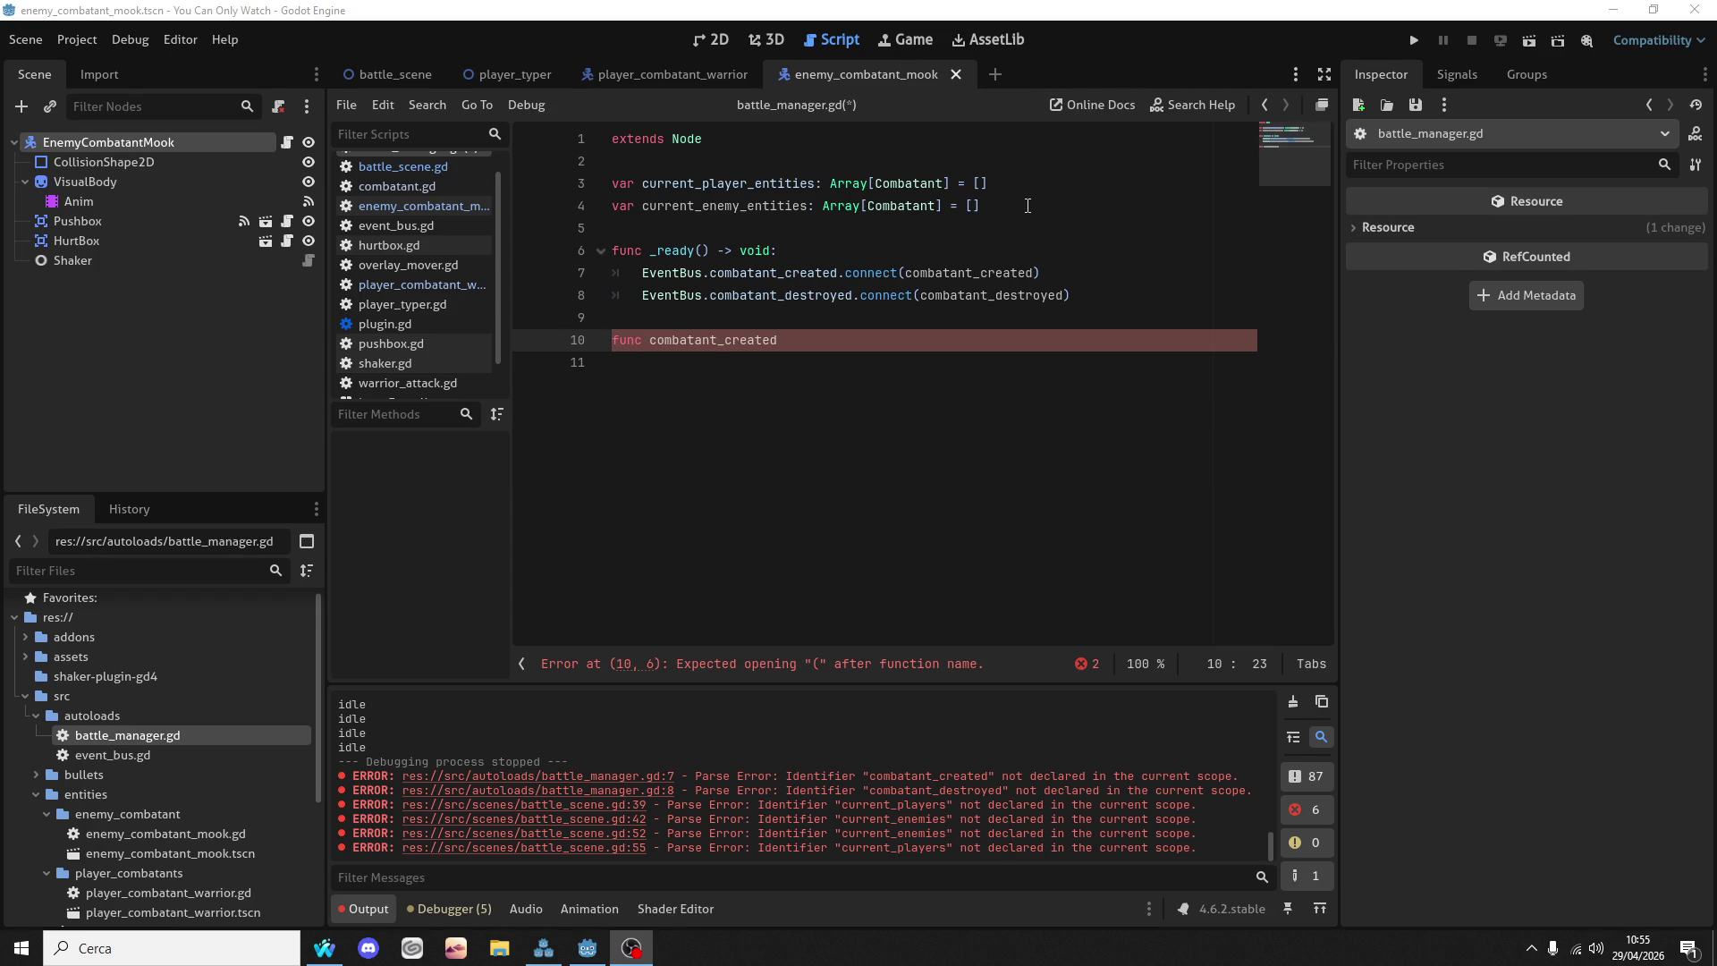
{"action": "left_click", "coordinate": [779, 340]}
Give combatant_created a 'combatant: Combatant' parameter and an 'if combatant.is_enemy:' check.
{"action": "type", "text": "("}
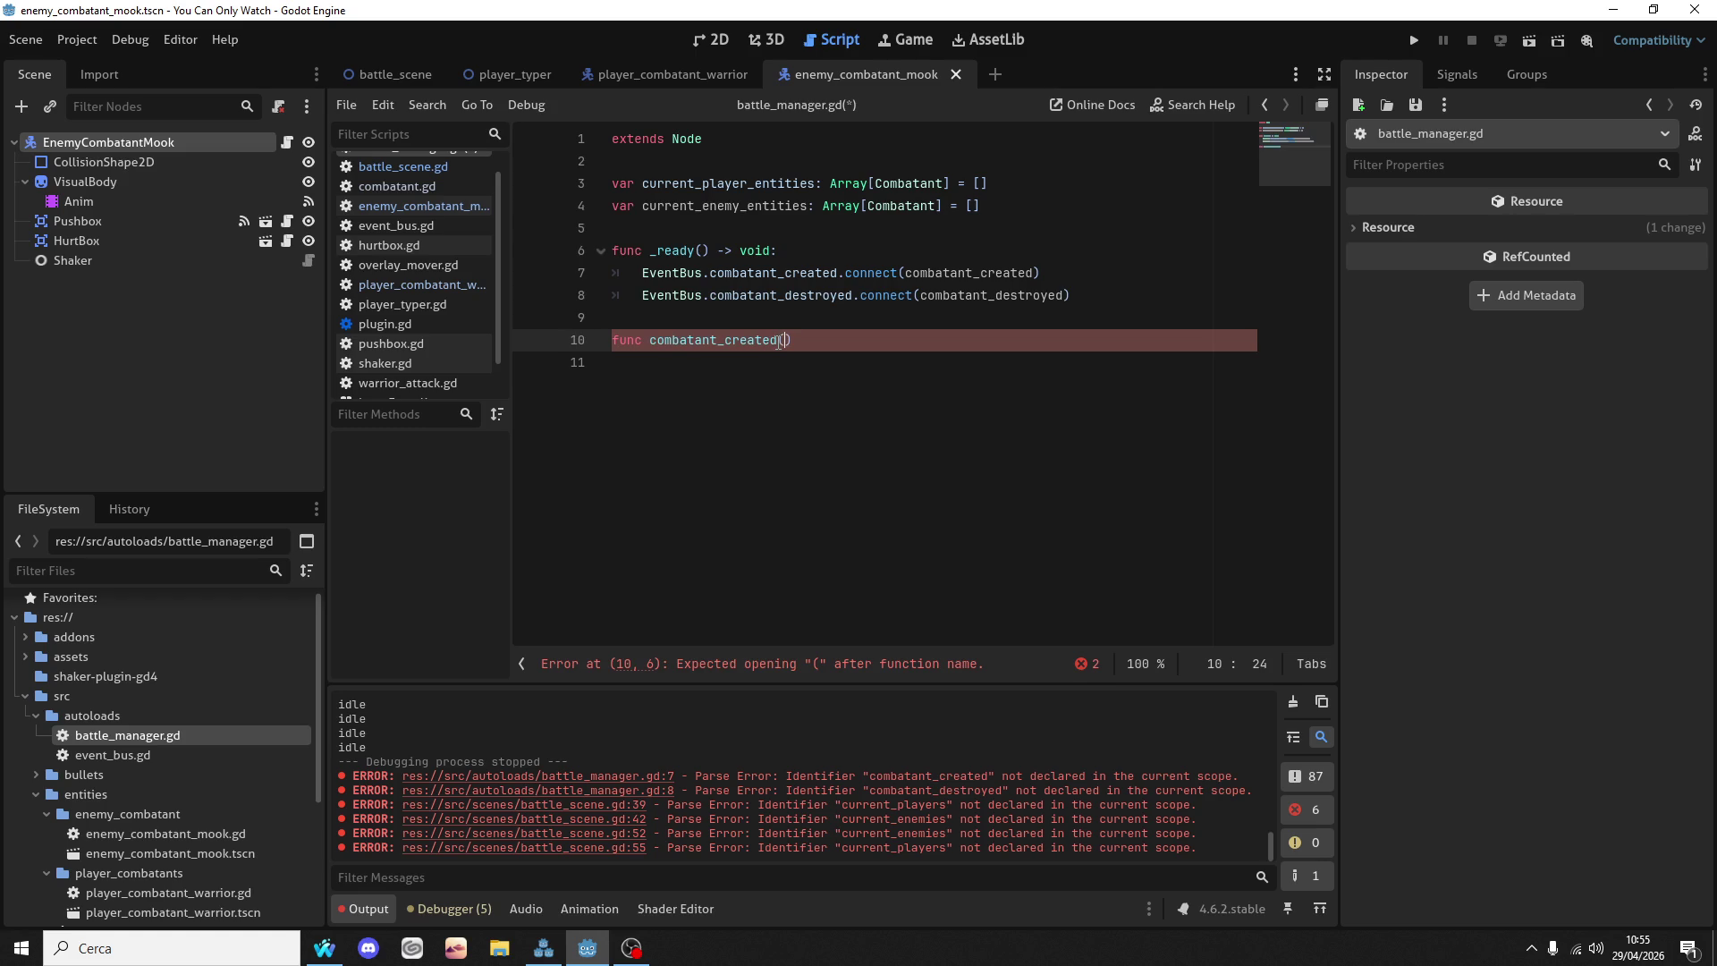
{"action": "type", "text": "combata"}
{"action": "type", "text": "nt):"}
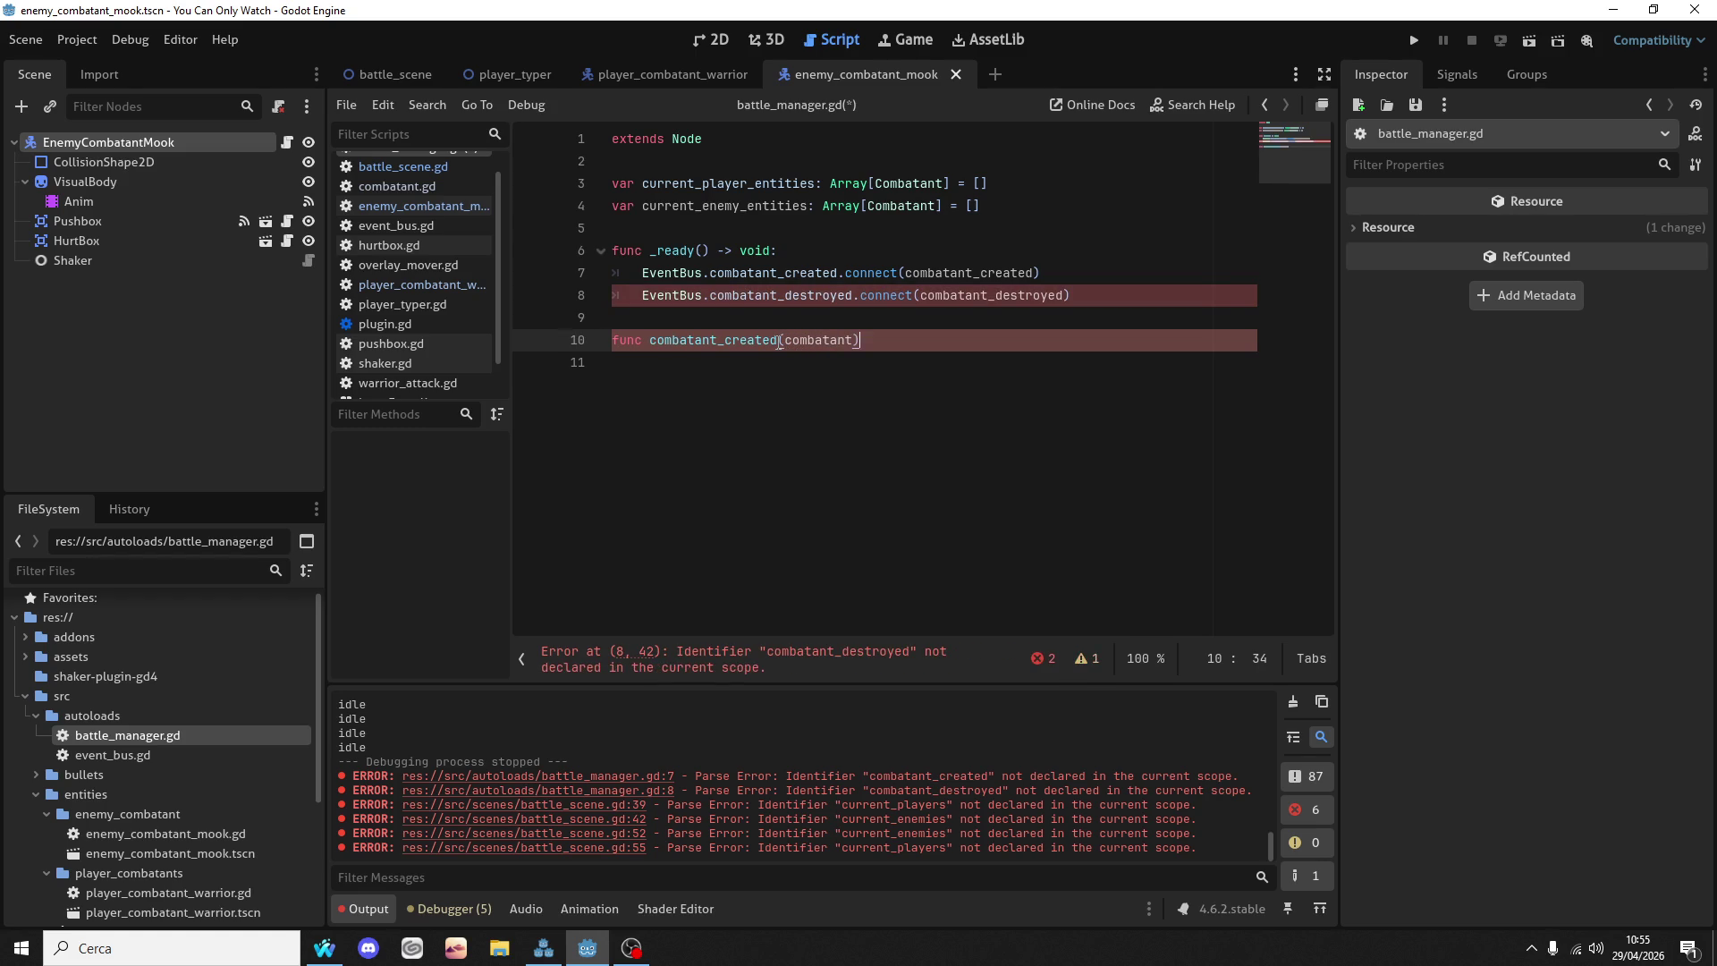
{"action": "key", "text": "Return"}
{"action": "type", "text": "if comba"}
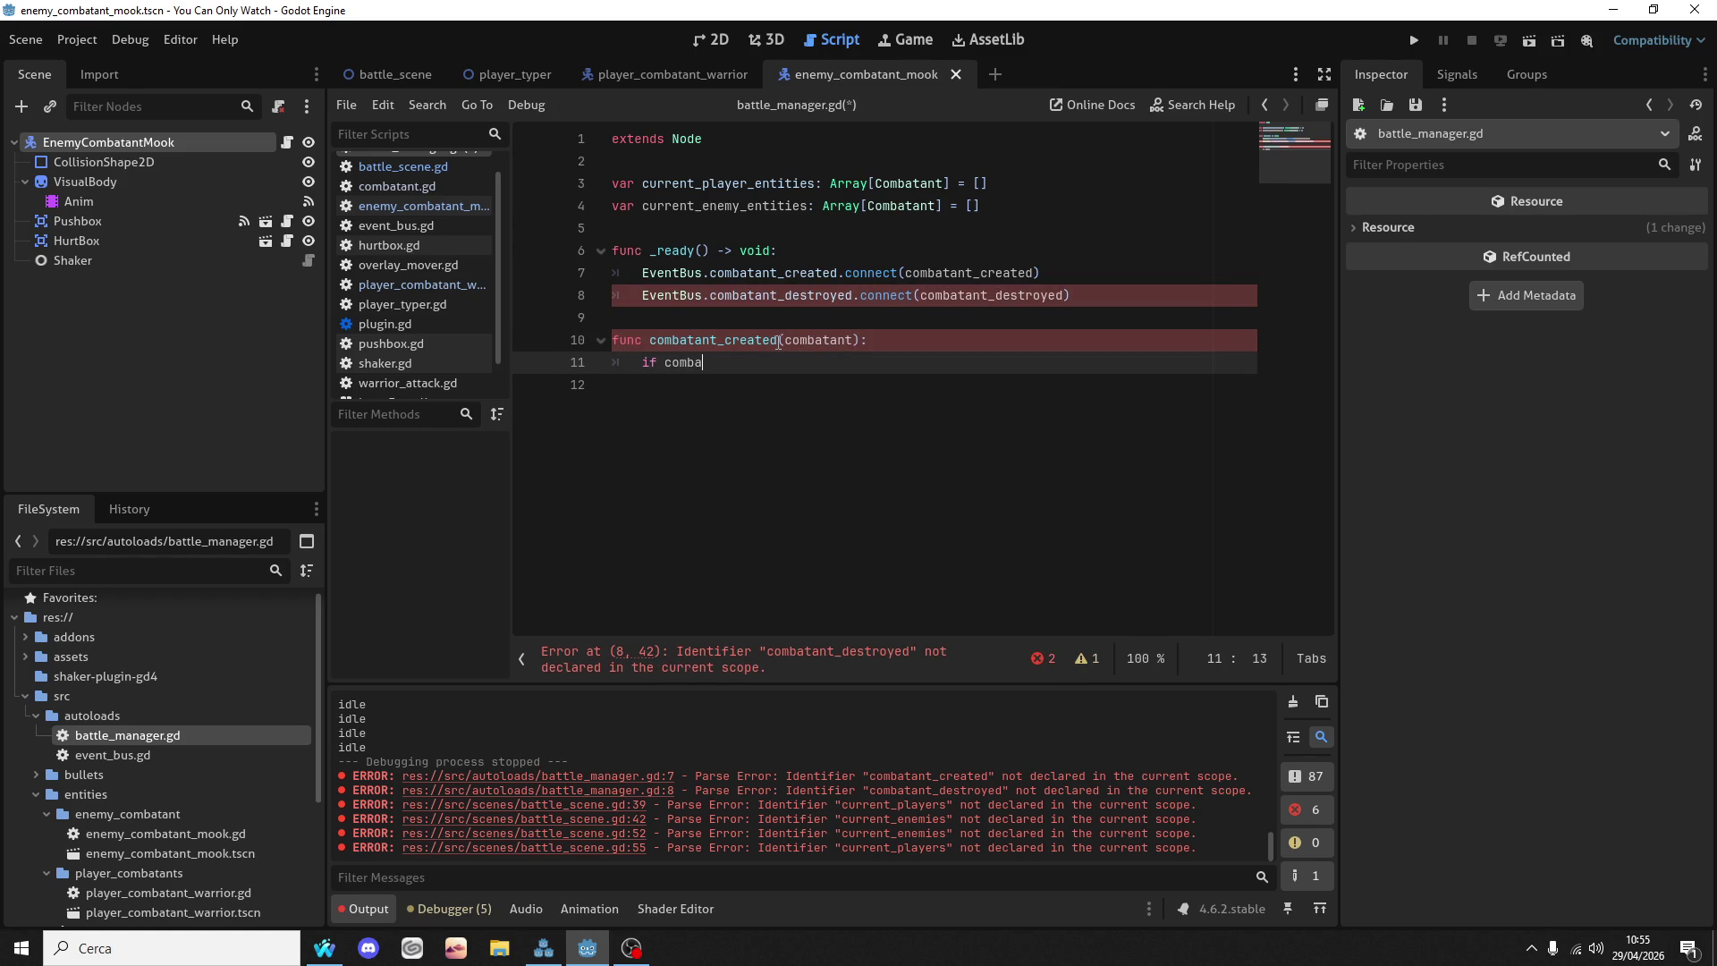
{"action": "key", "text": "Escape"}
{"action": "key", "text": "Up"}
{"action": "type", "text": ": Combatant"}
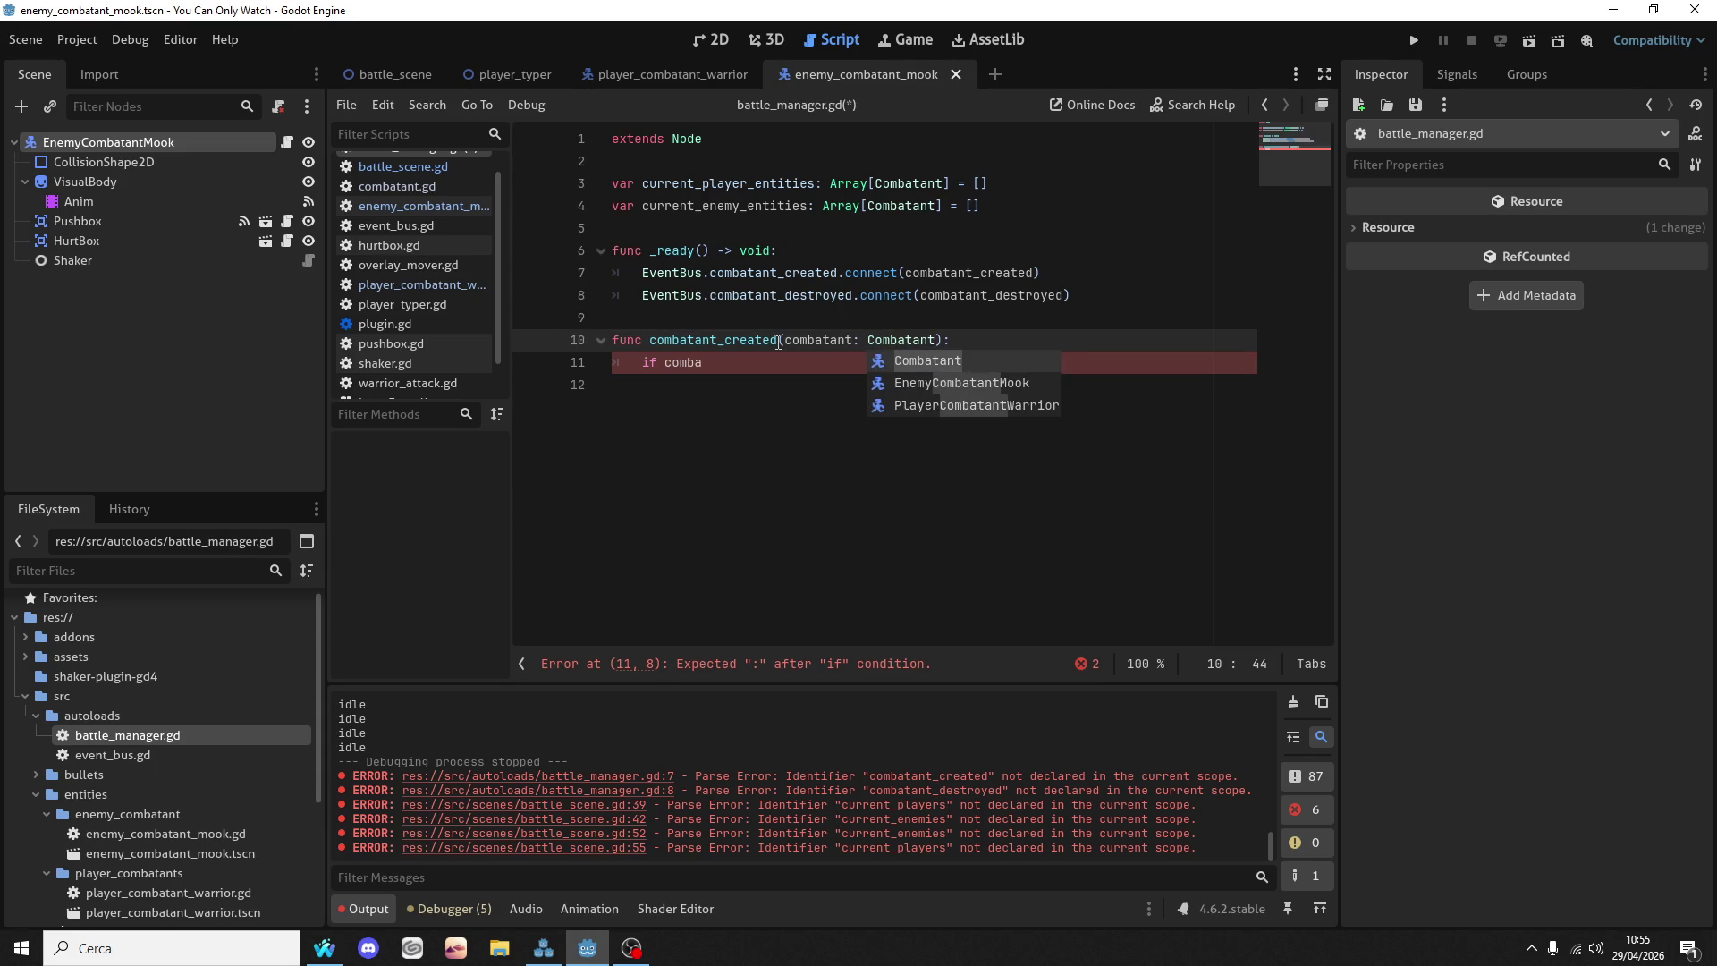
{"action": "key", "text": "Escape"}
{"action": "key", "text": "Down"}
{"action": "type", "text": "ta"}
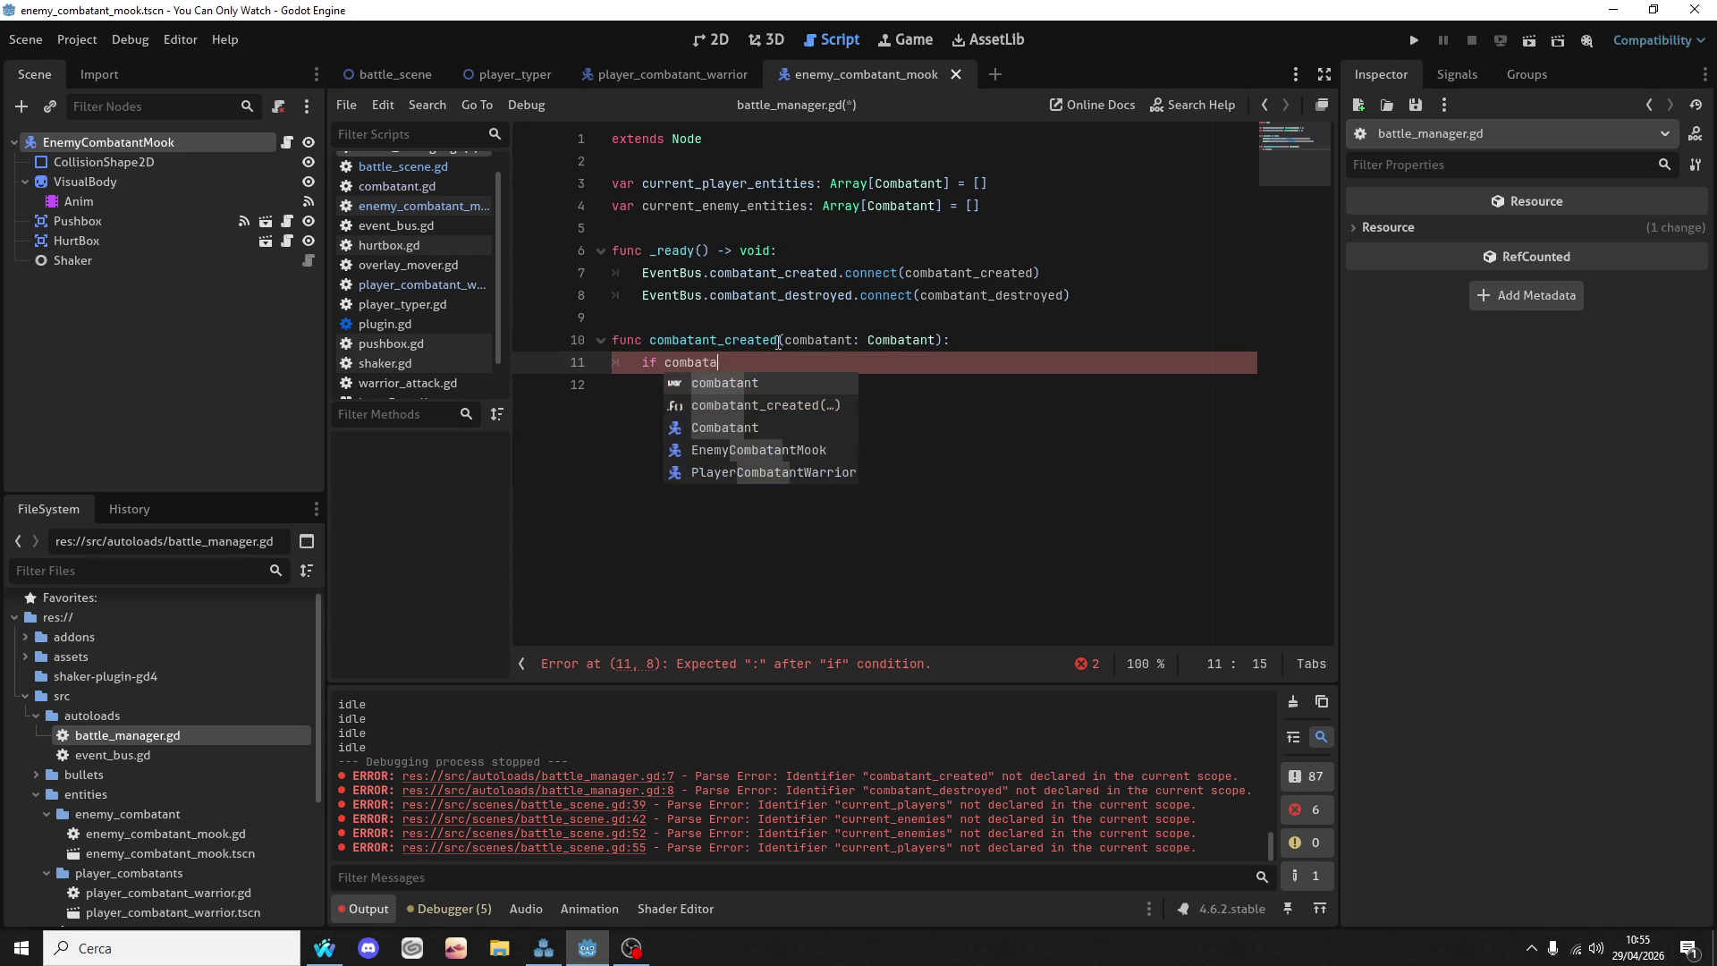
{"action": "type", "text": "nt.is_"}
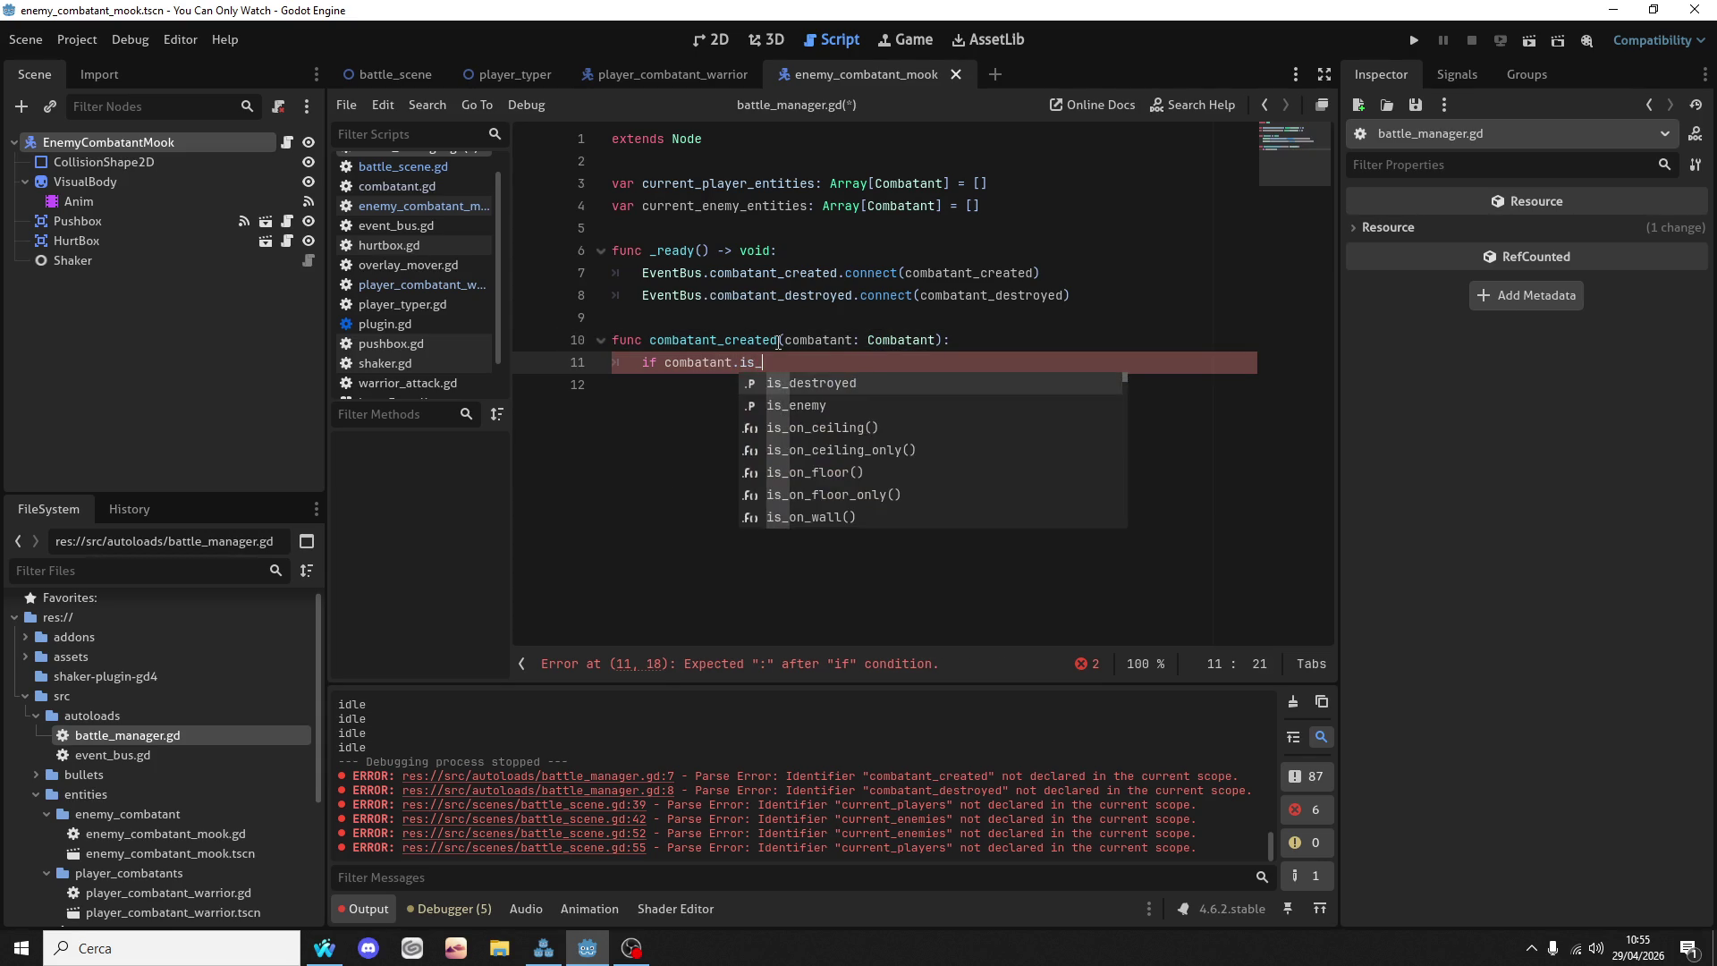
{"action": "type", "text": "e"}
{"action": "key", "text": "Return"}
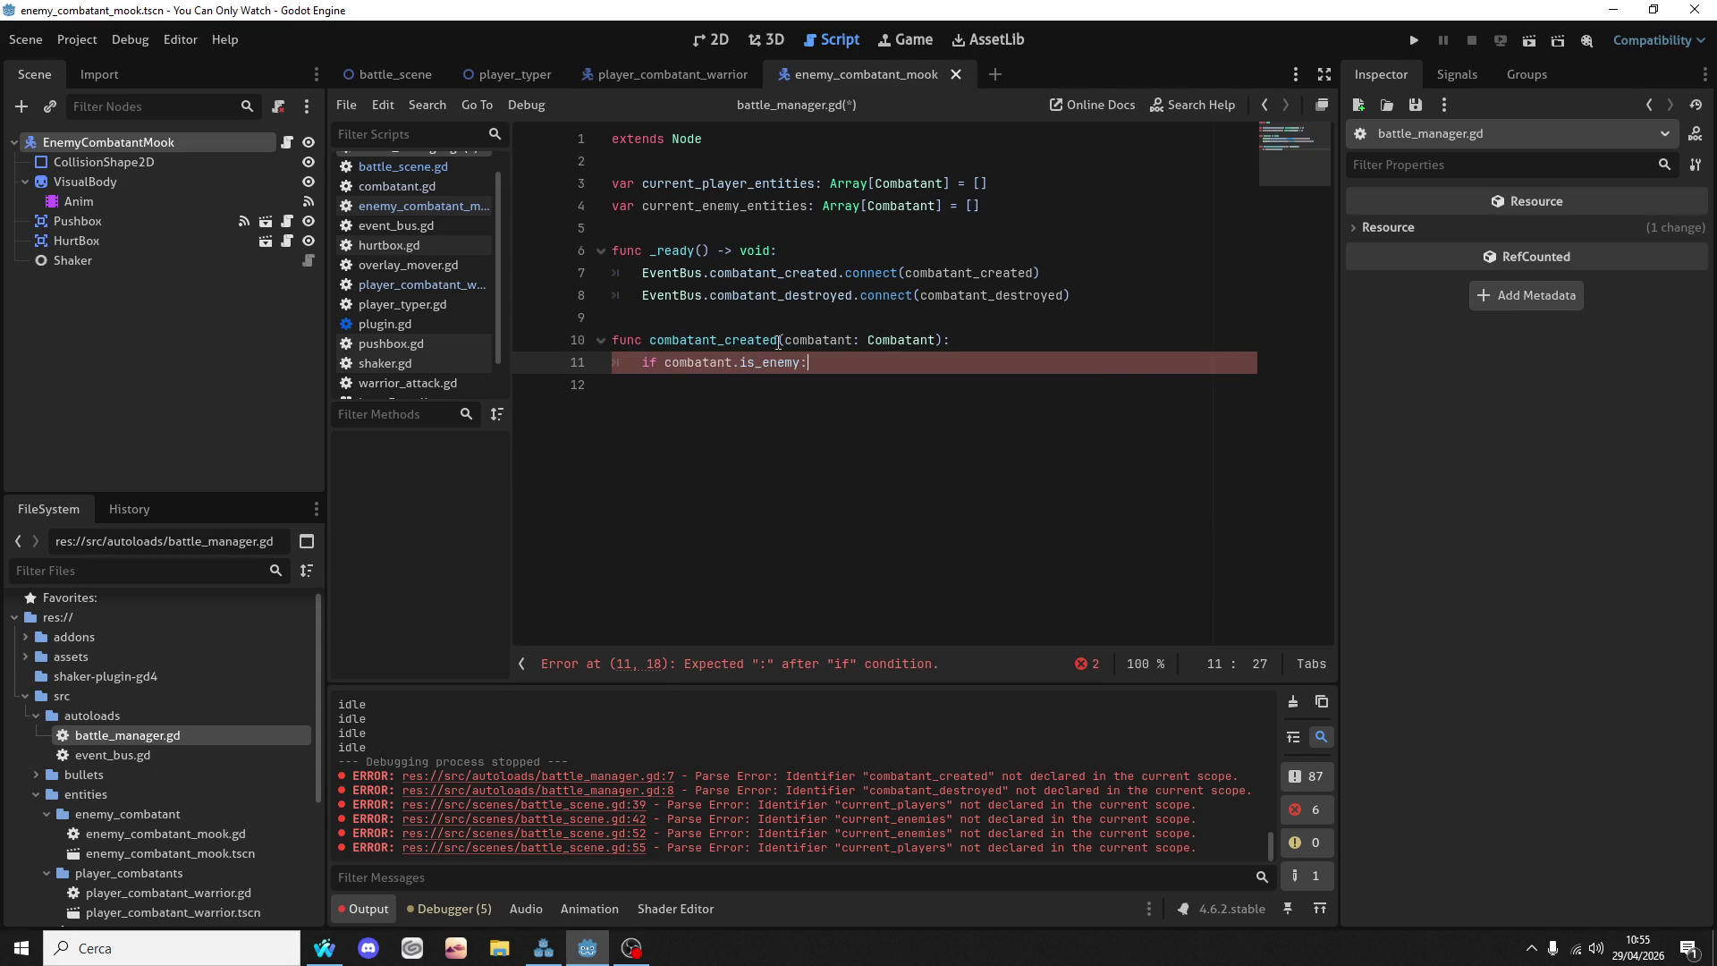
Append enemies with current_enemy_entities.append(combatant) inside the if.
{"action": "key", "text": "Return"}
{"action": "type", "text": "current_en"}
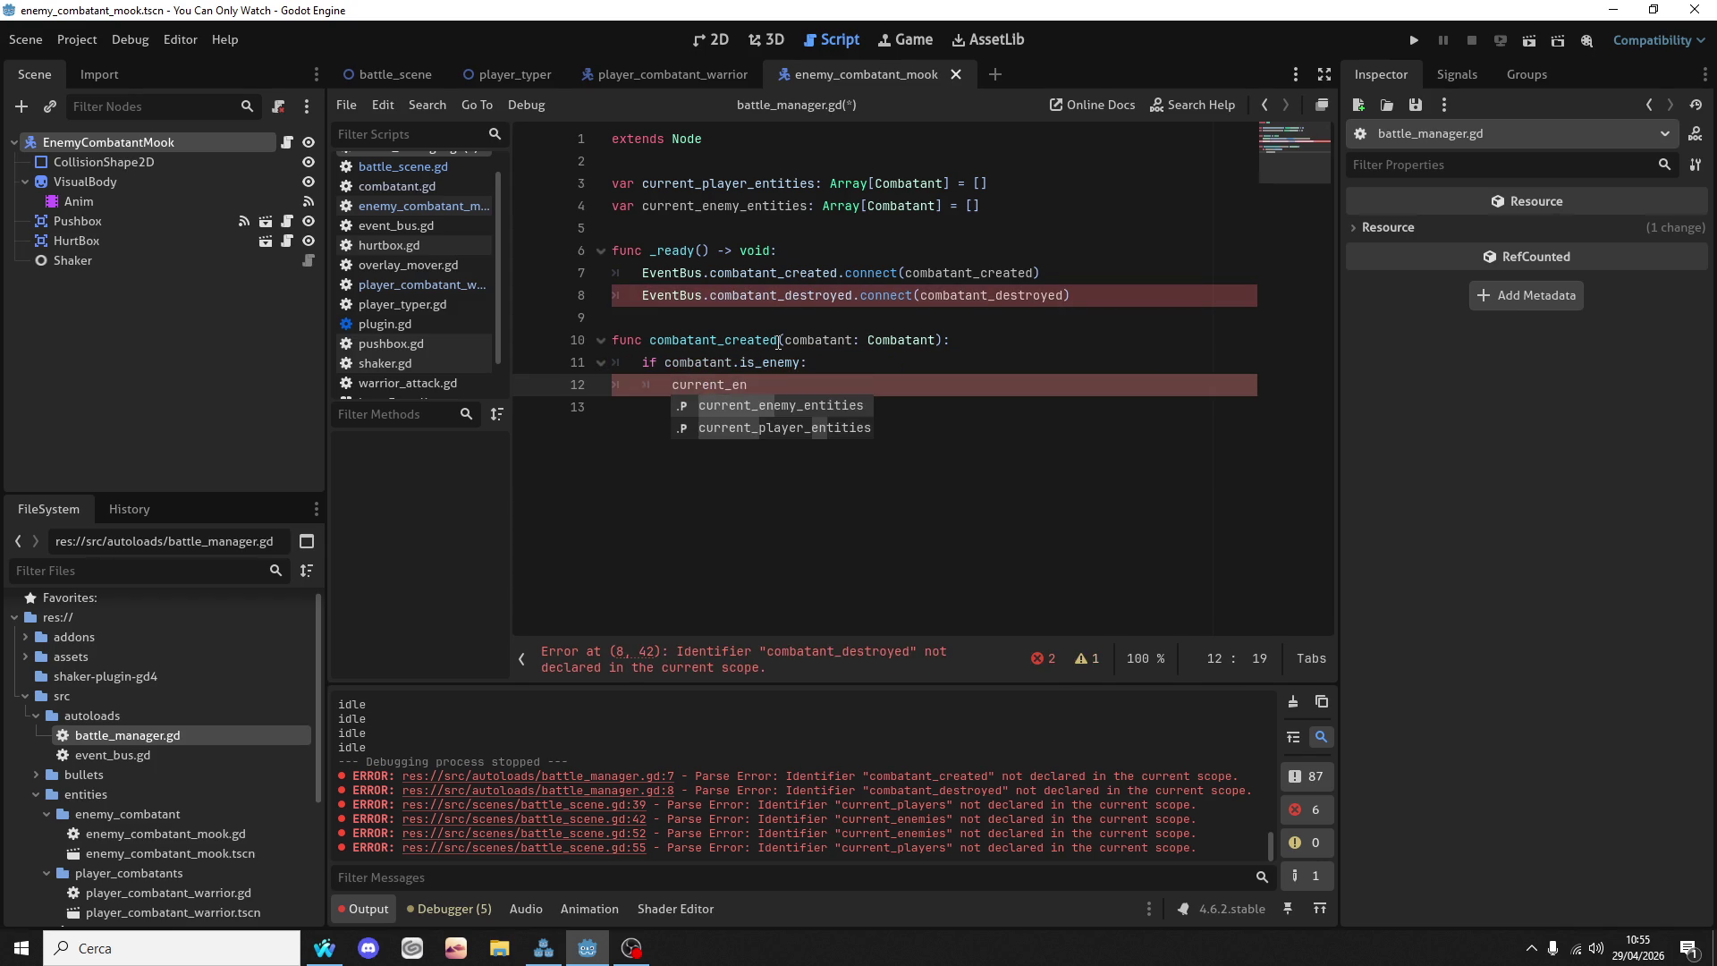
{"action": "key", "text": "Return"}
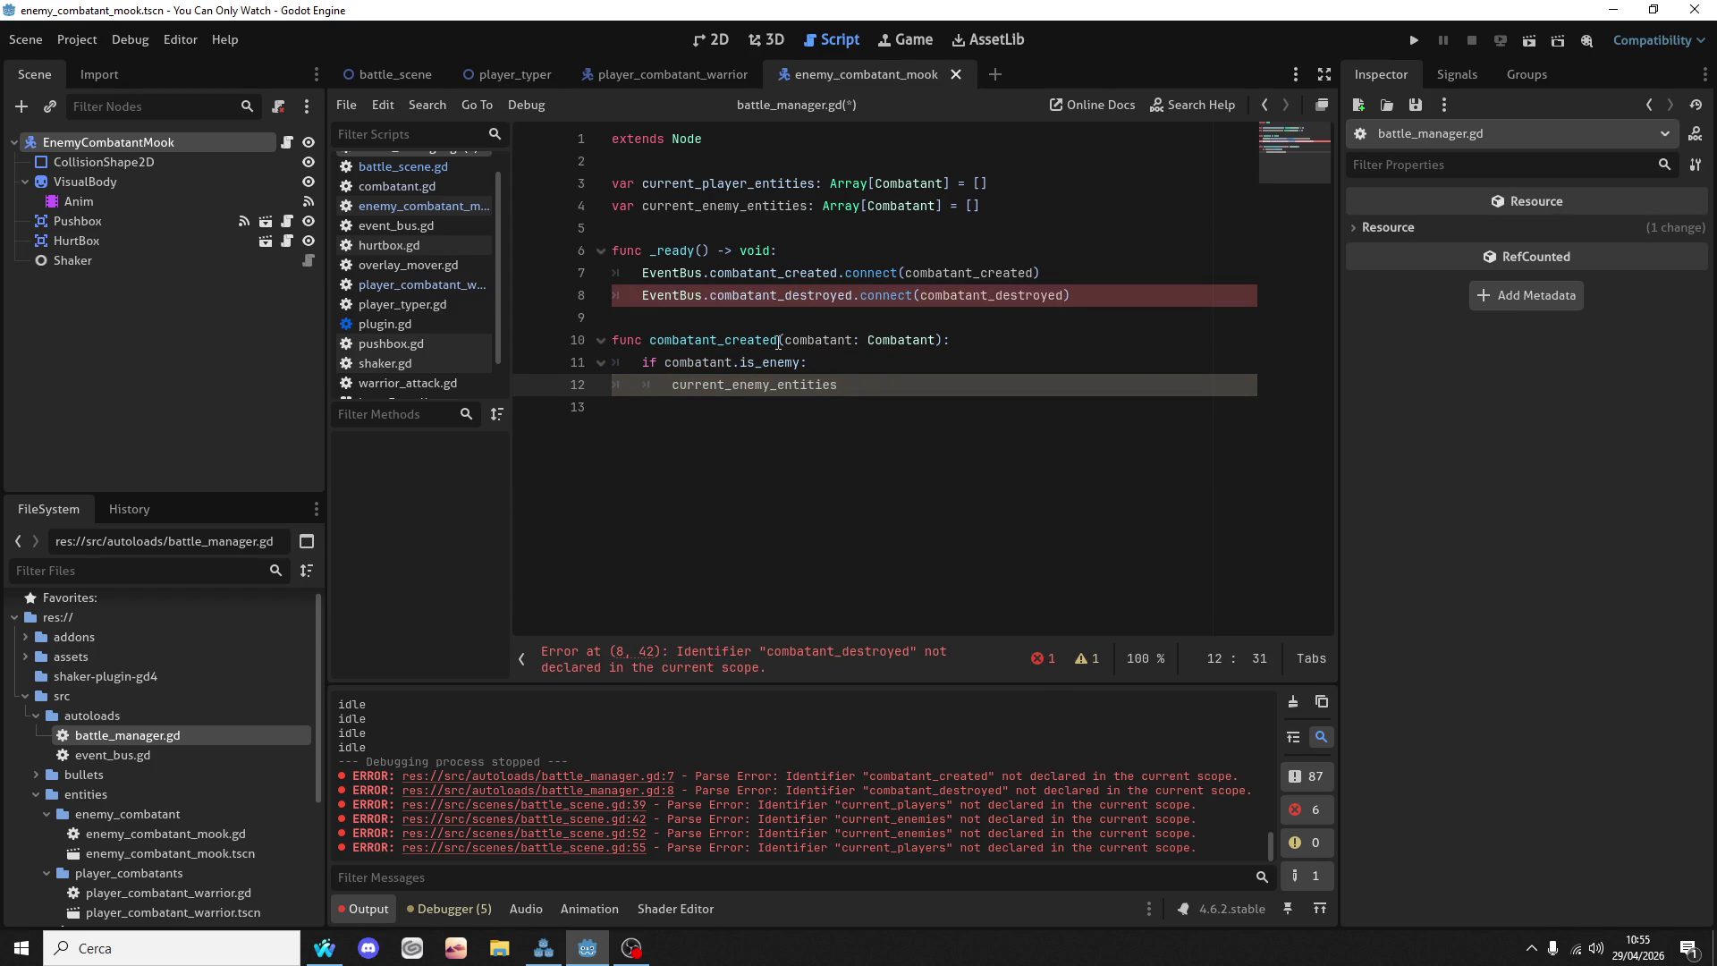
{"action": "type", "text": ".append(c"}
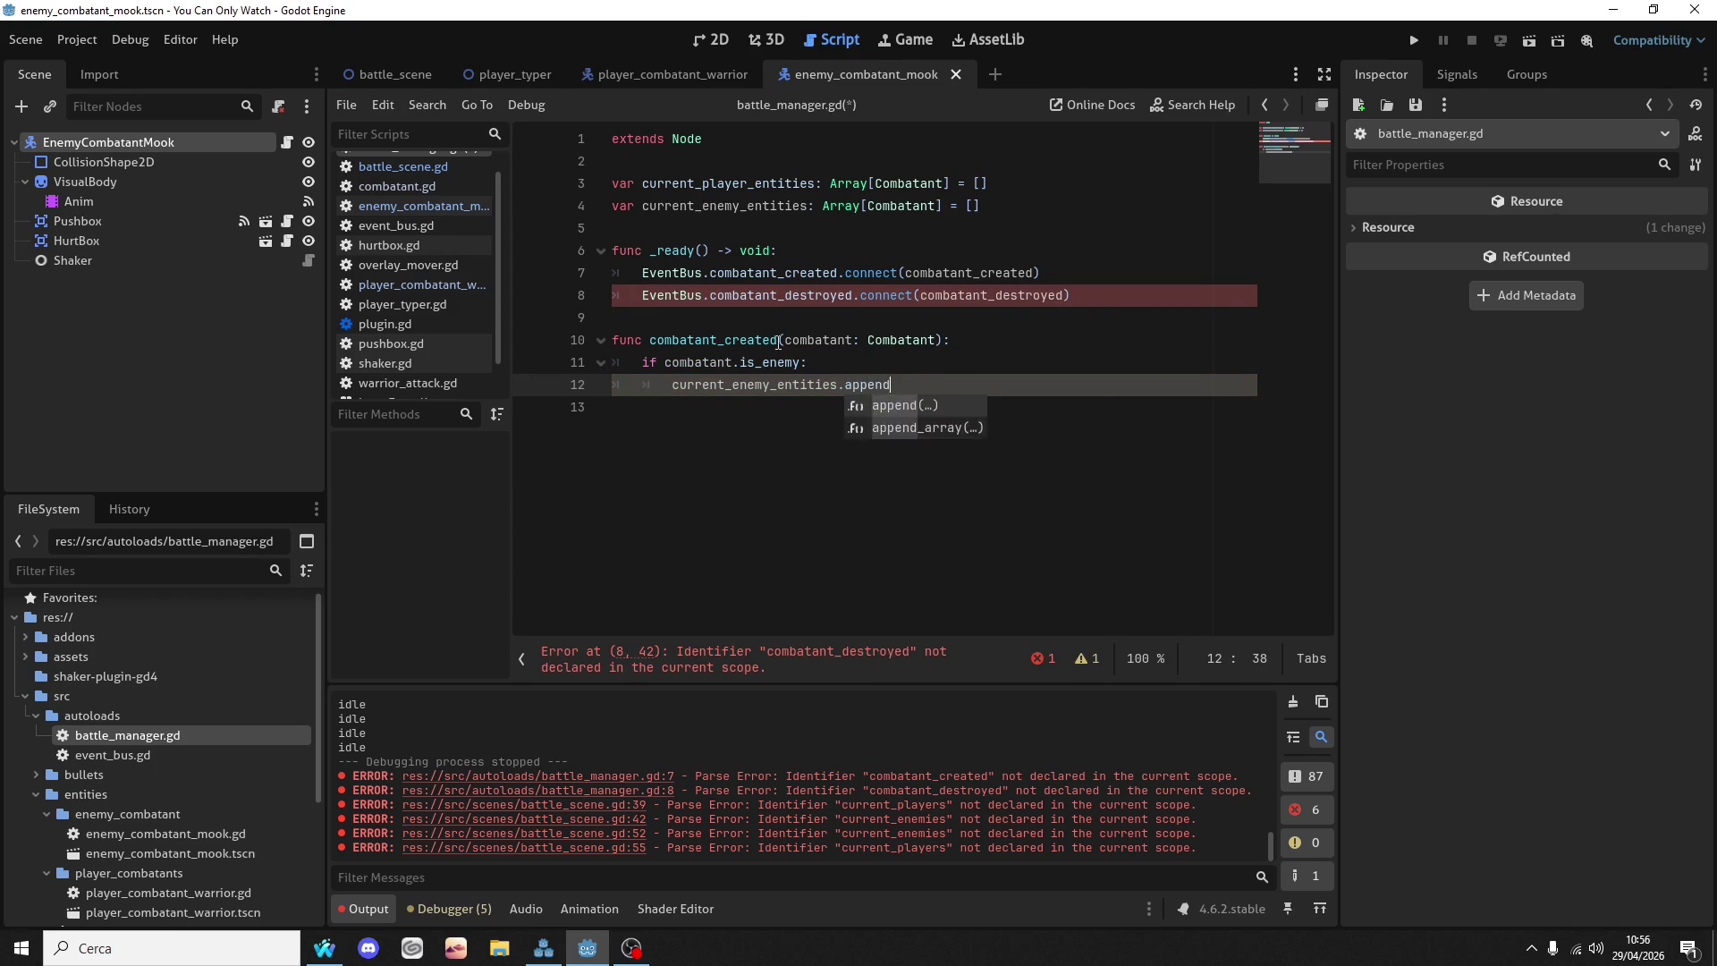
{"action": "type", "text": "ombatant"}
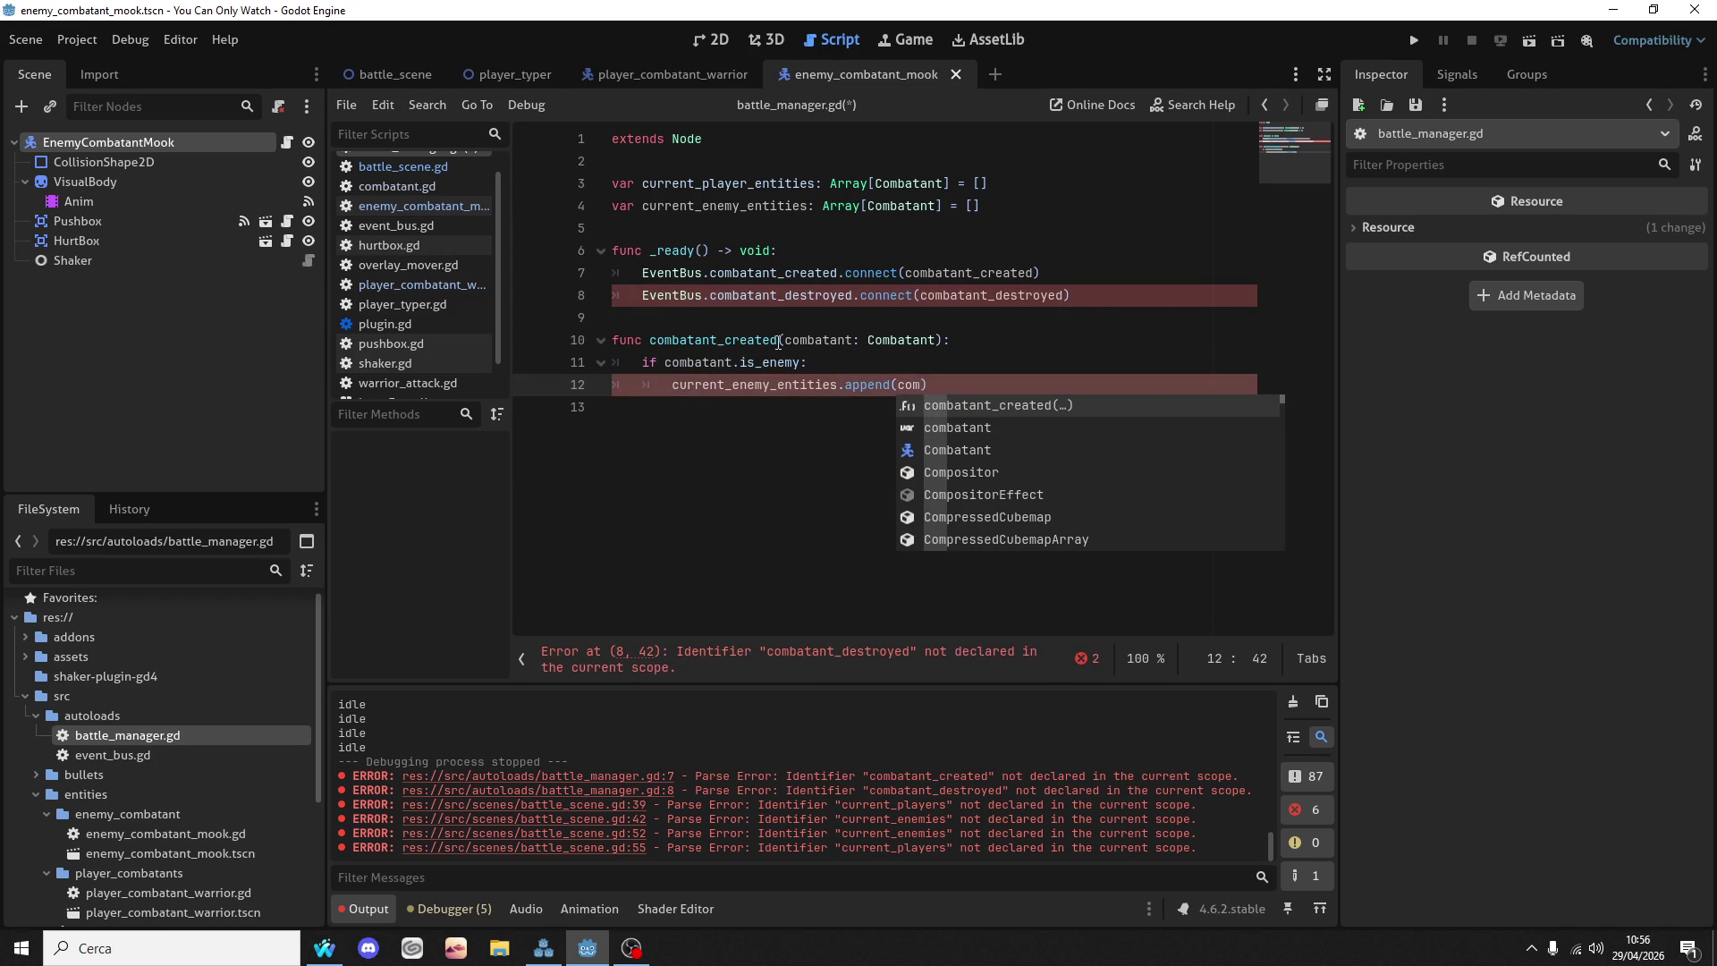
{"action": "type", "text": ")"}
Add an else branch with current_player_entities.append(combatant) and save.
{"action": "key", "text": "Return"}
{"action": "key", "text": "BackSpace"}
{"action": "type", "text": "else:"}
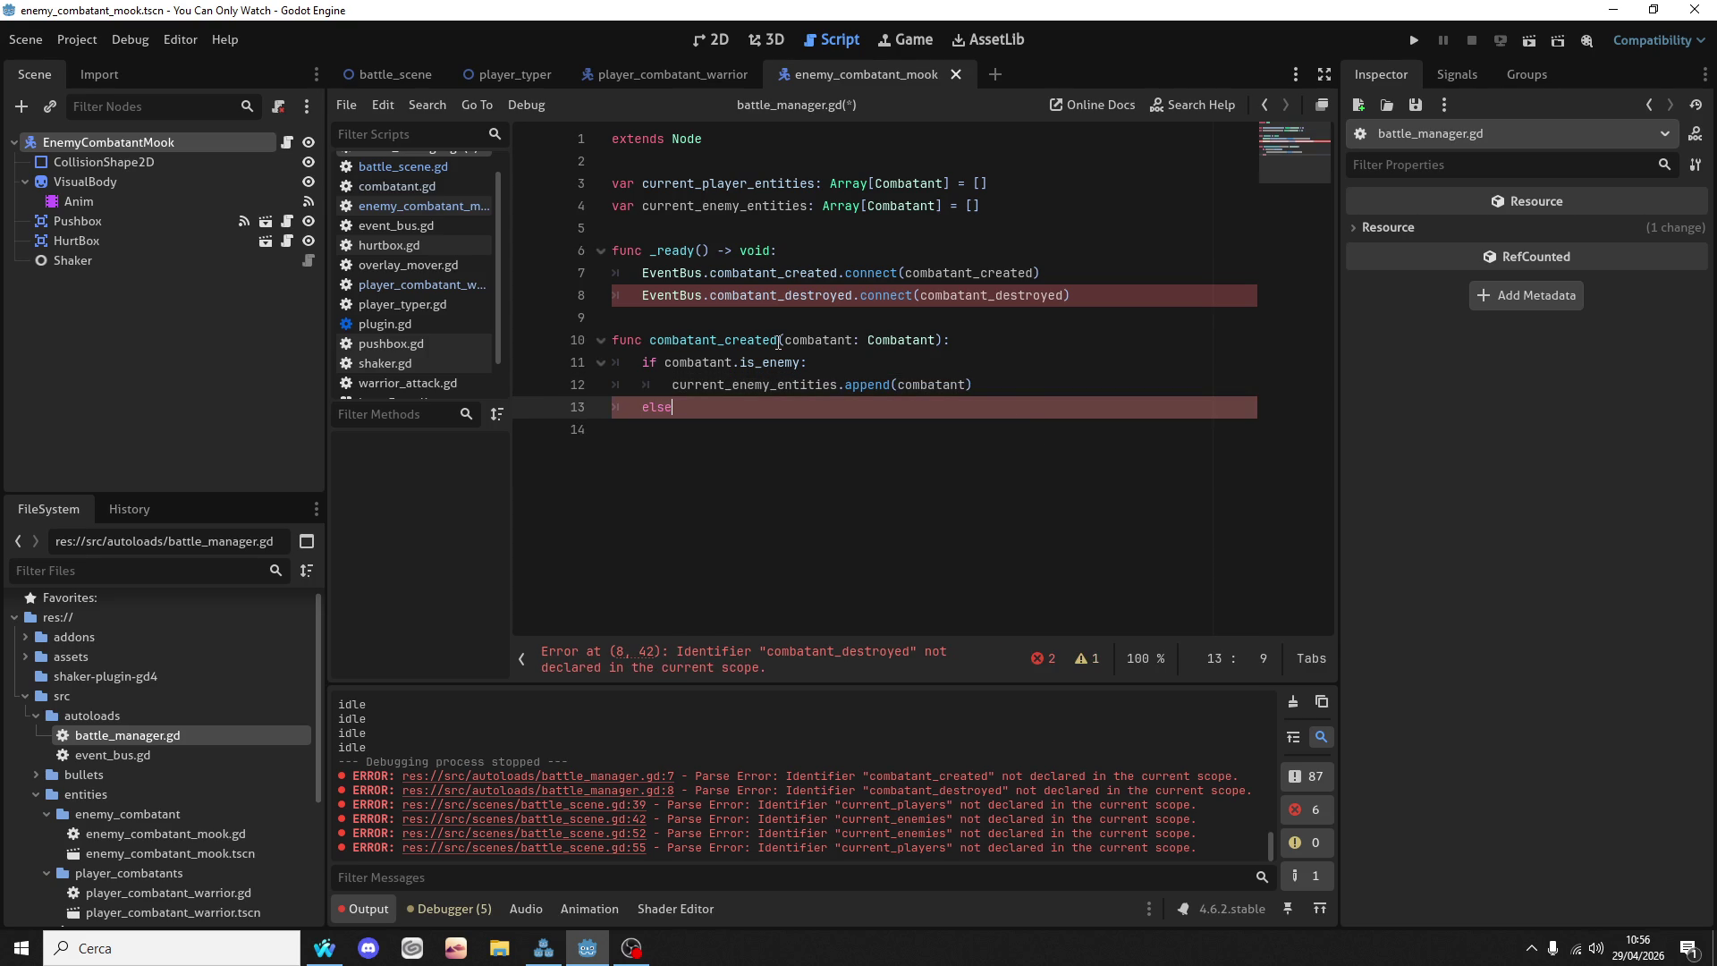
{"action": "key", "text": "Return"}
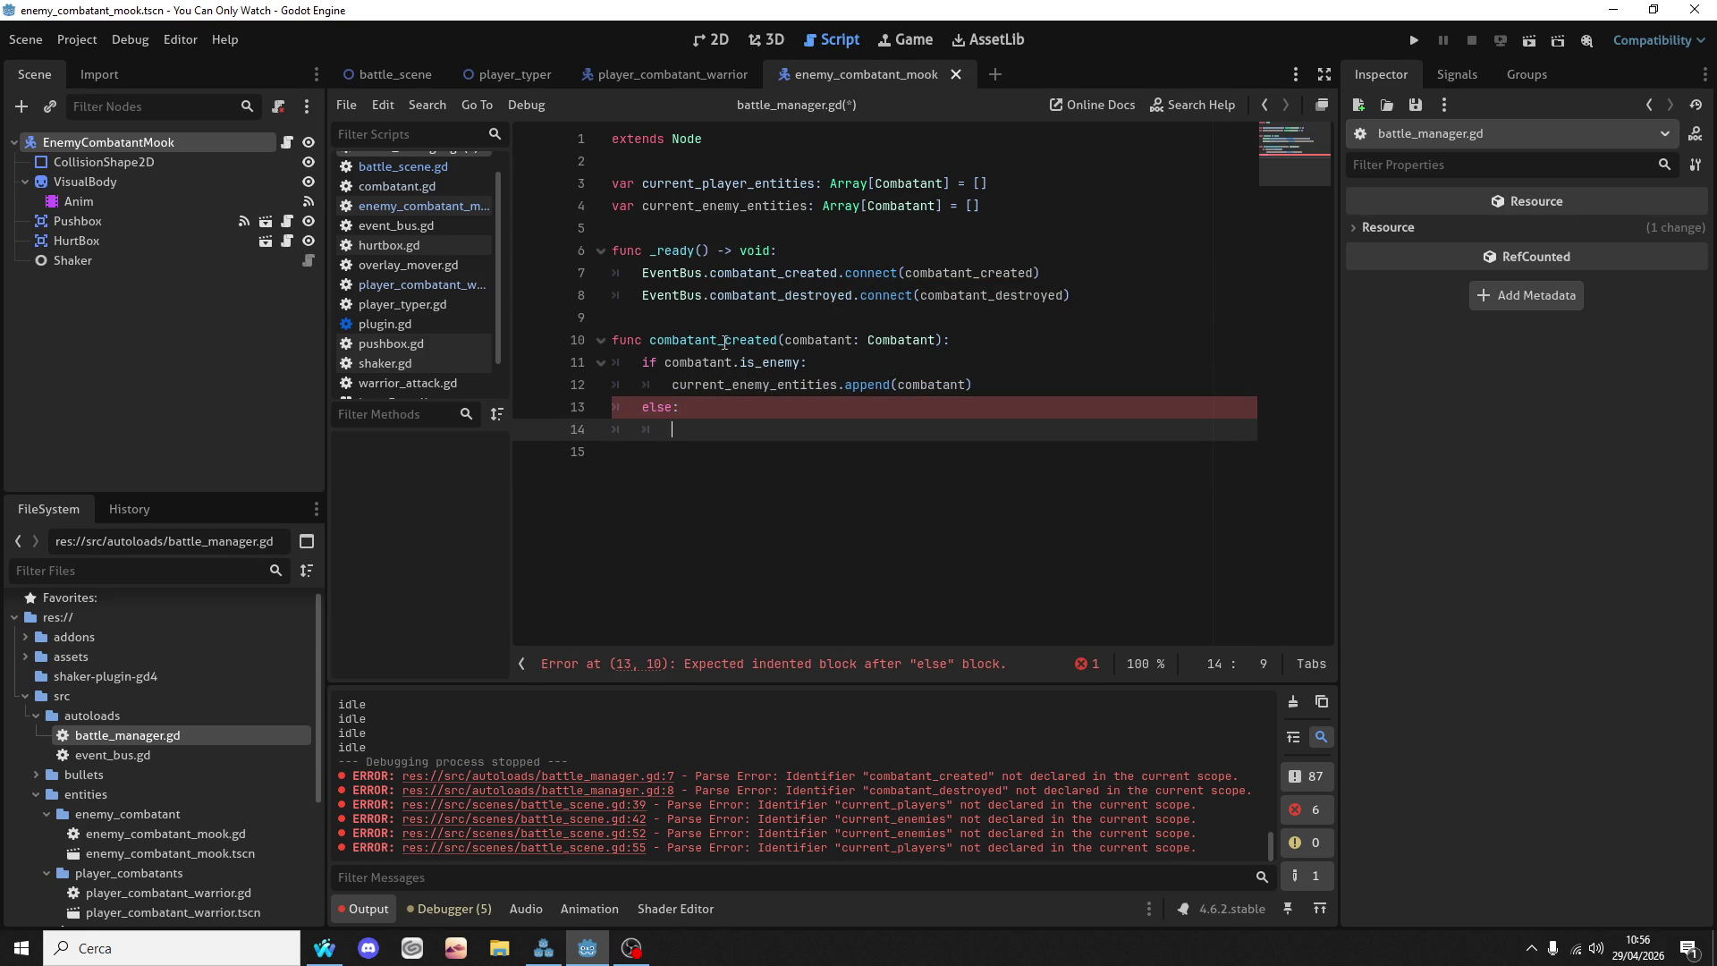
{"action": "double_click", "coordinate": [722, 177]}
{"action": "key", "text": "ctrl+c"}
{"action": "left_click", "coordinate": [698, 431]}
{"action": "key", "text": "ctrl+v"}
{"action": "type", "text": ".append(c"}
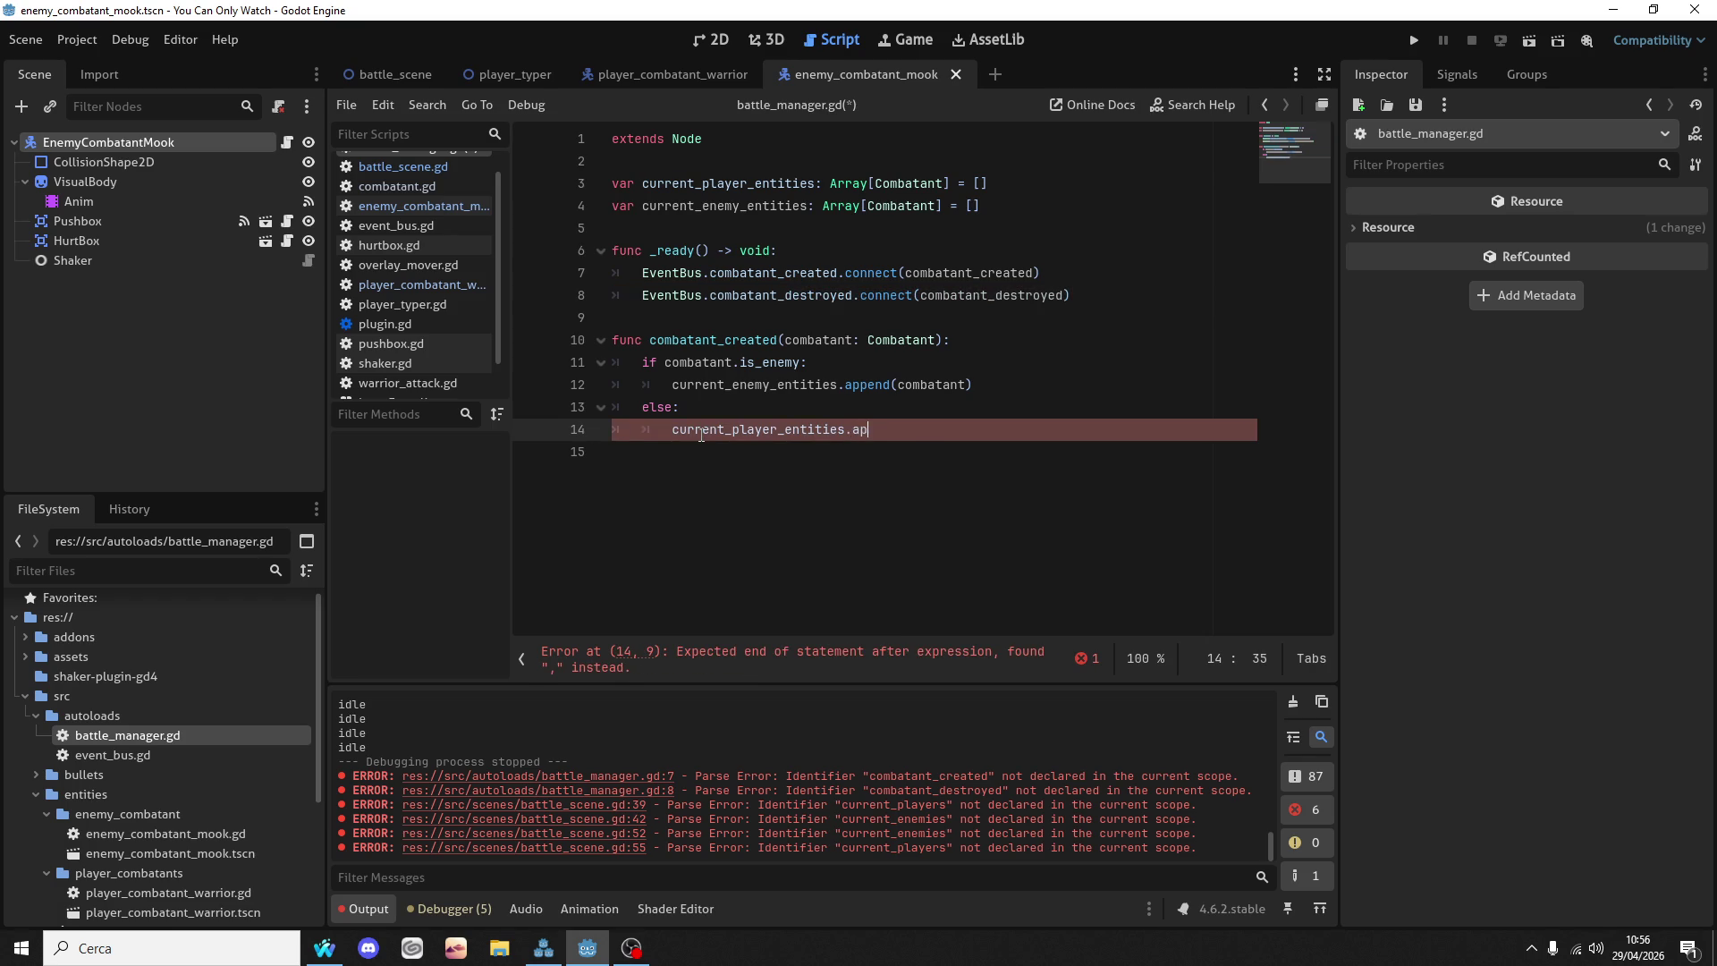
{"action": "type", "text": "ombatant"}
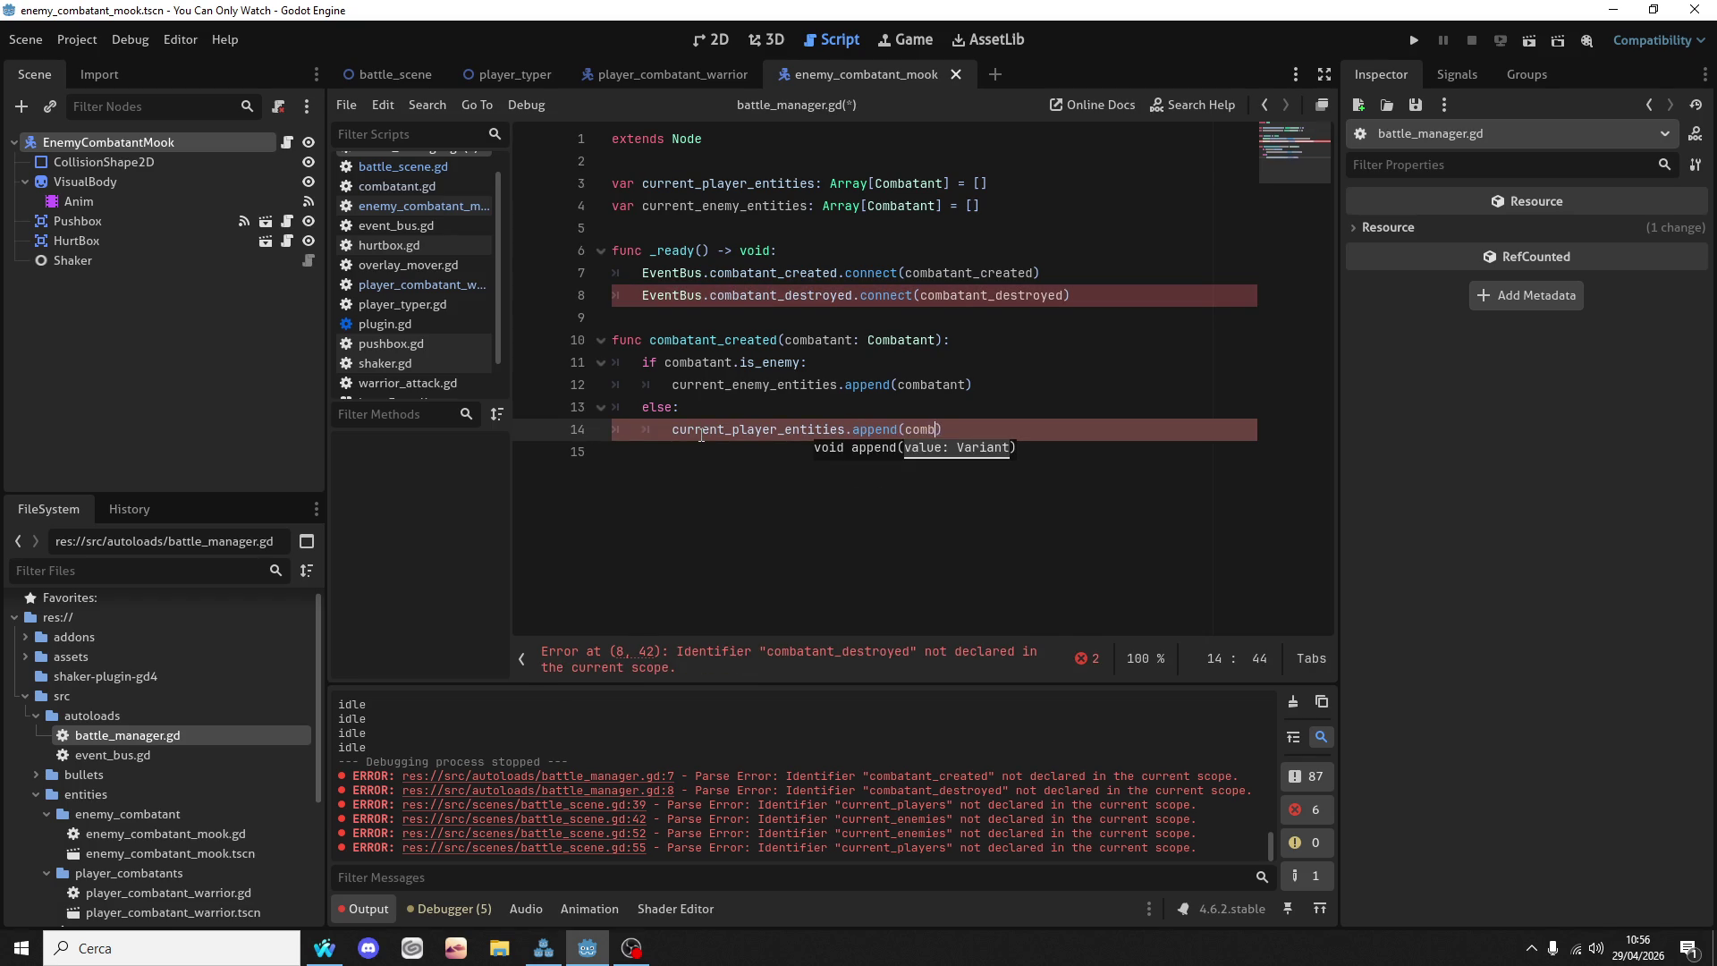
{"action": "key", "text": "ctrl+s"}
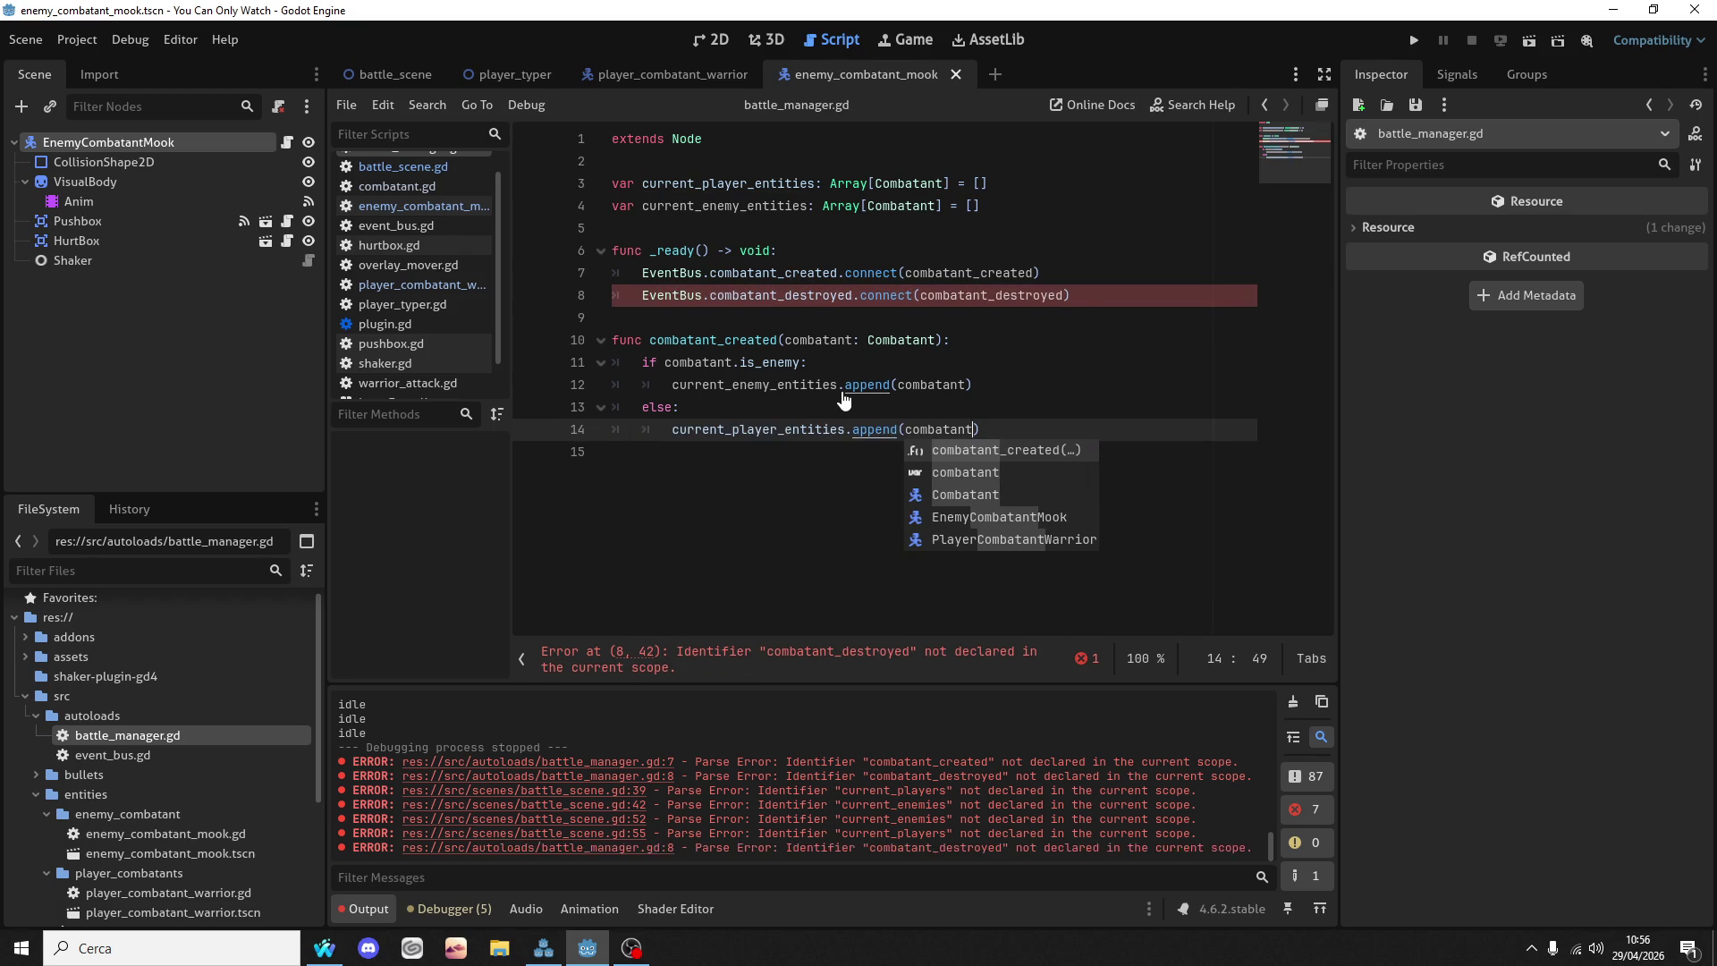
{"action": "type", "text": ")"}
Copy the whole combatant_created function and paste a duplicate below it.
{"action": "left_click_drag", "start_coordinate": [1000, 418], "coordinate": [783, 325]}
{"action": "key", "text": "ctrl+c"}
{"action": "key", "text": "Right"}
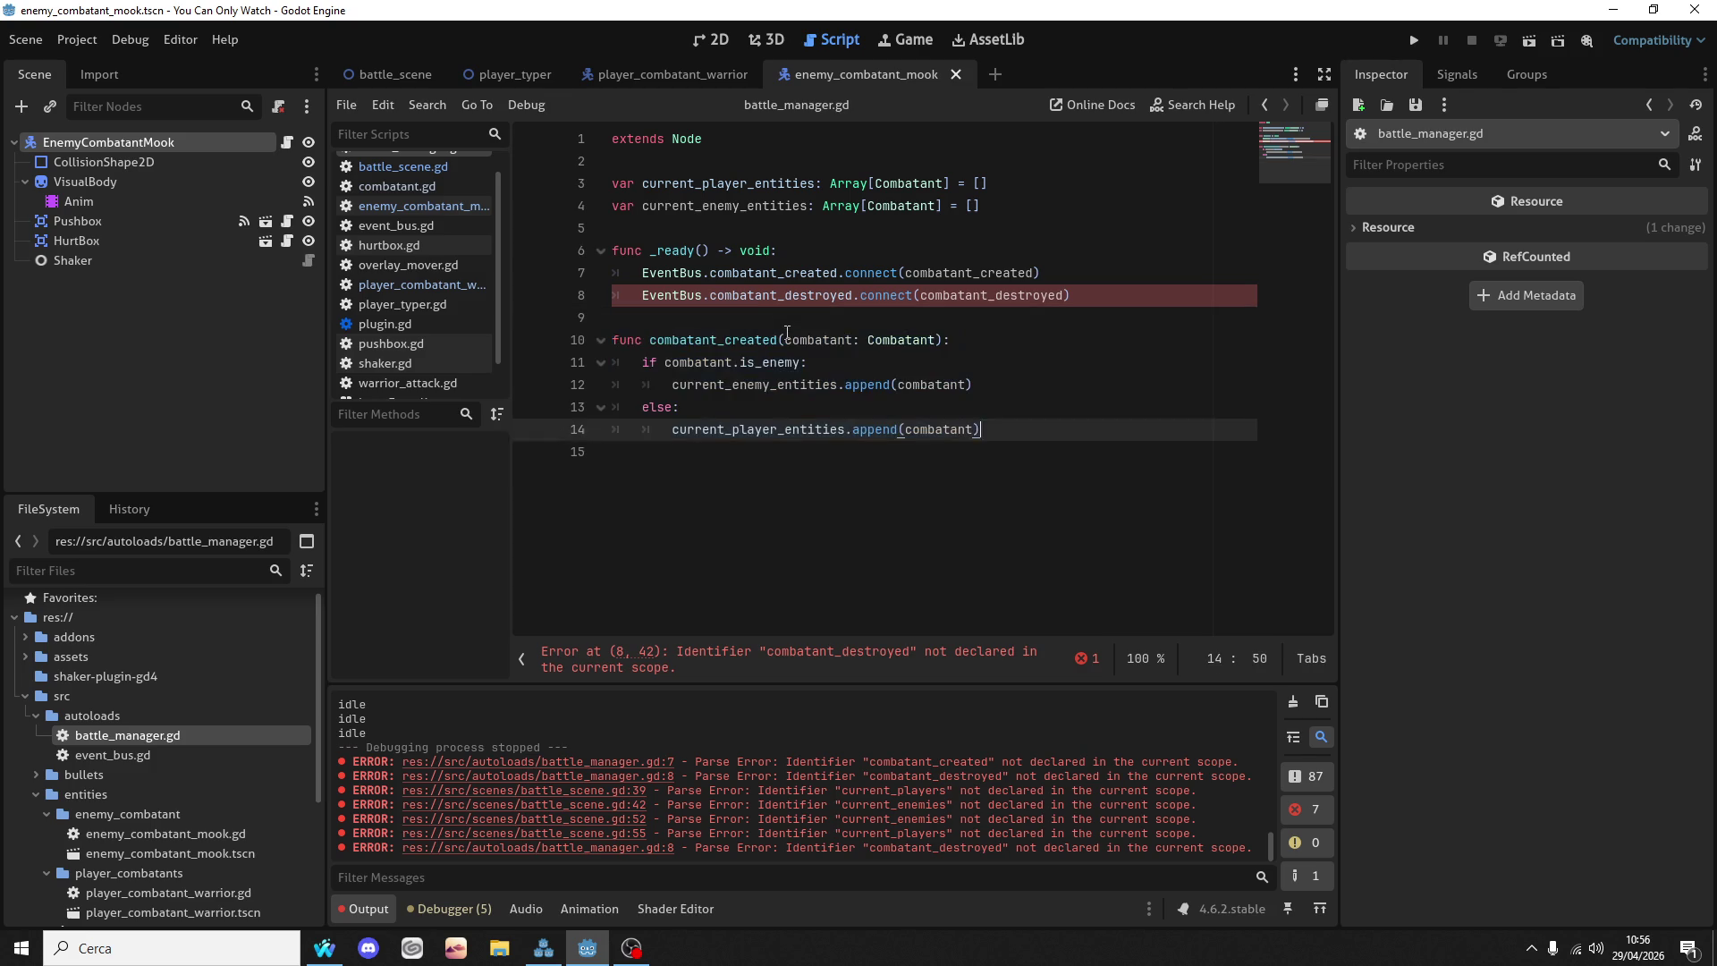
{"action": "key", "text": "ctrl+v"}
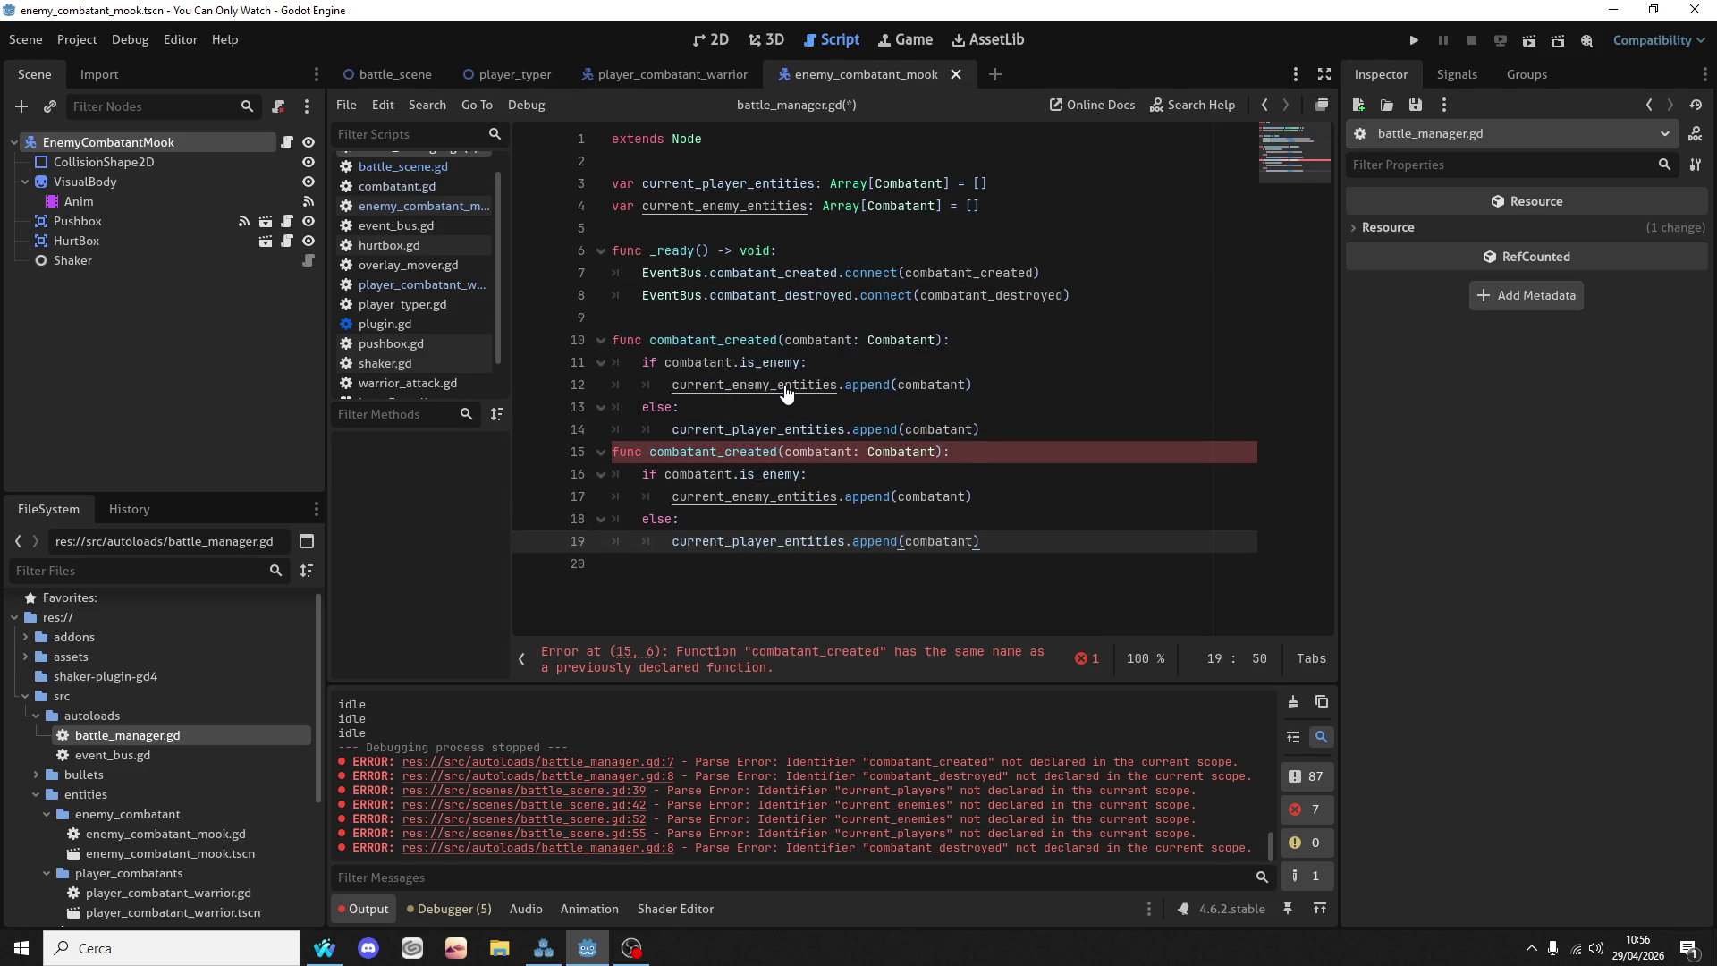
Paste the function copy after a blank line and rename it combatant_destroyed.
{"action": "key", "text": "ctrl+z"}
{"action": "key", "text": "Return"}
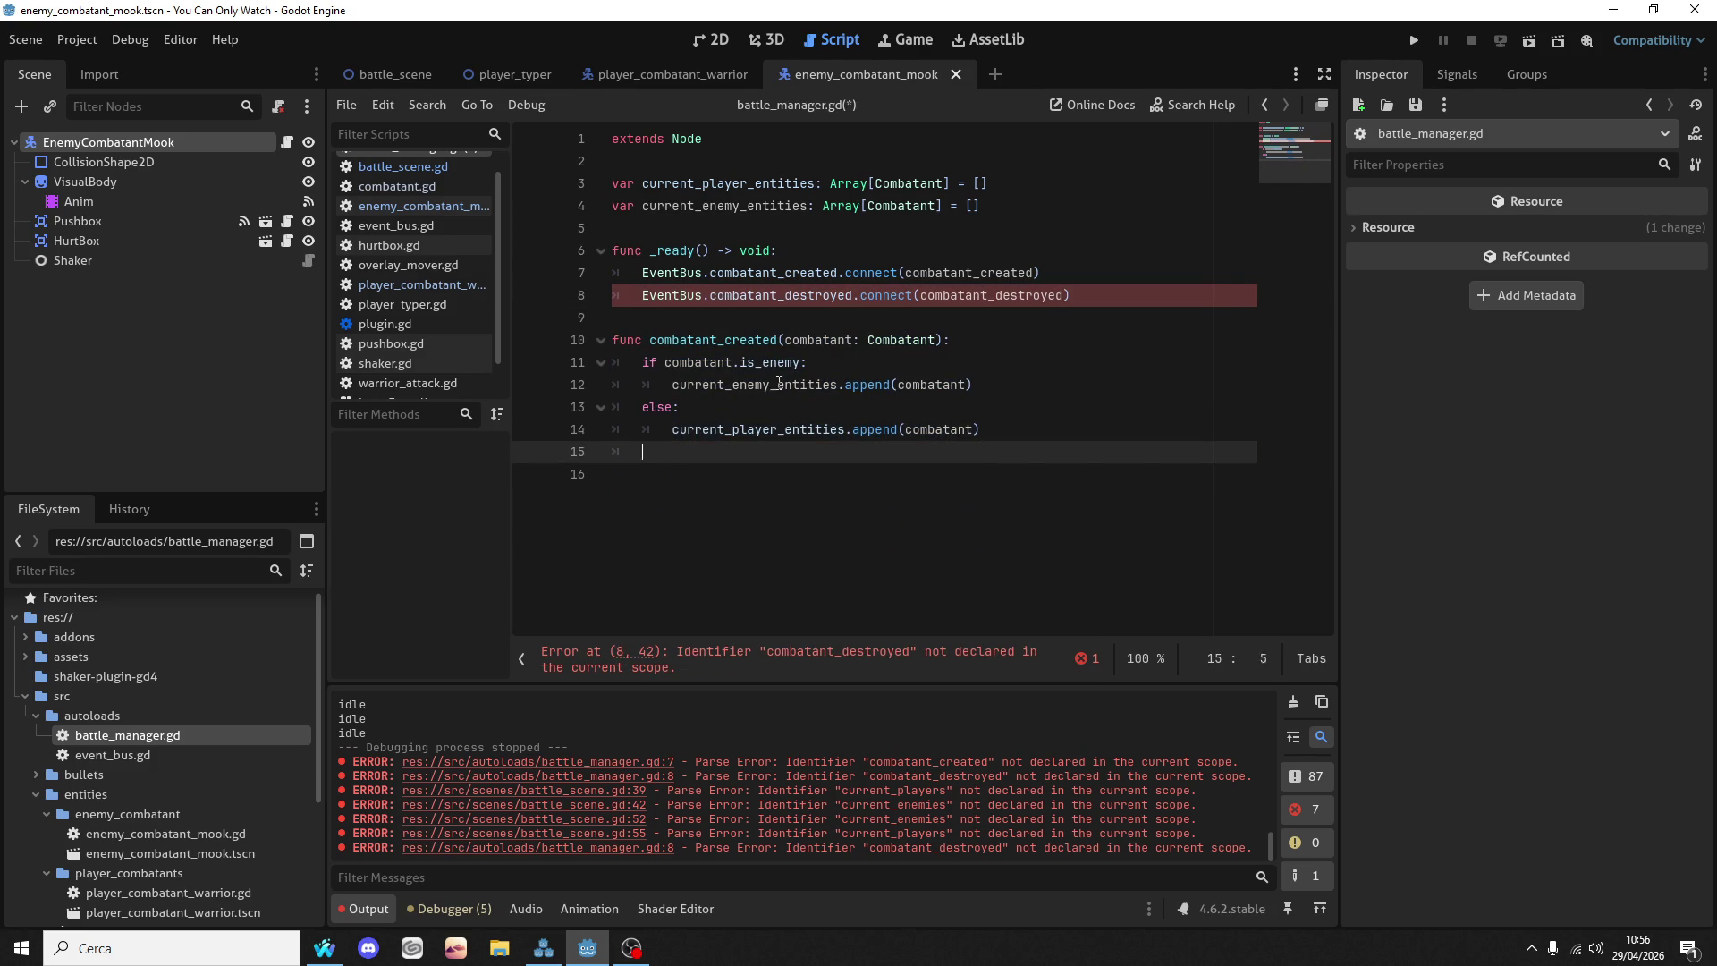
{"action": "key", "text": "ctrl+v"}
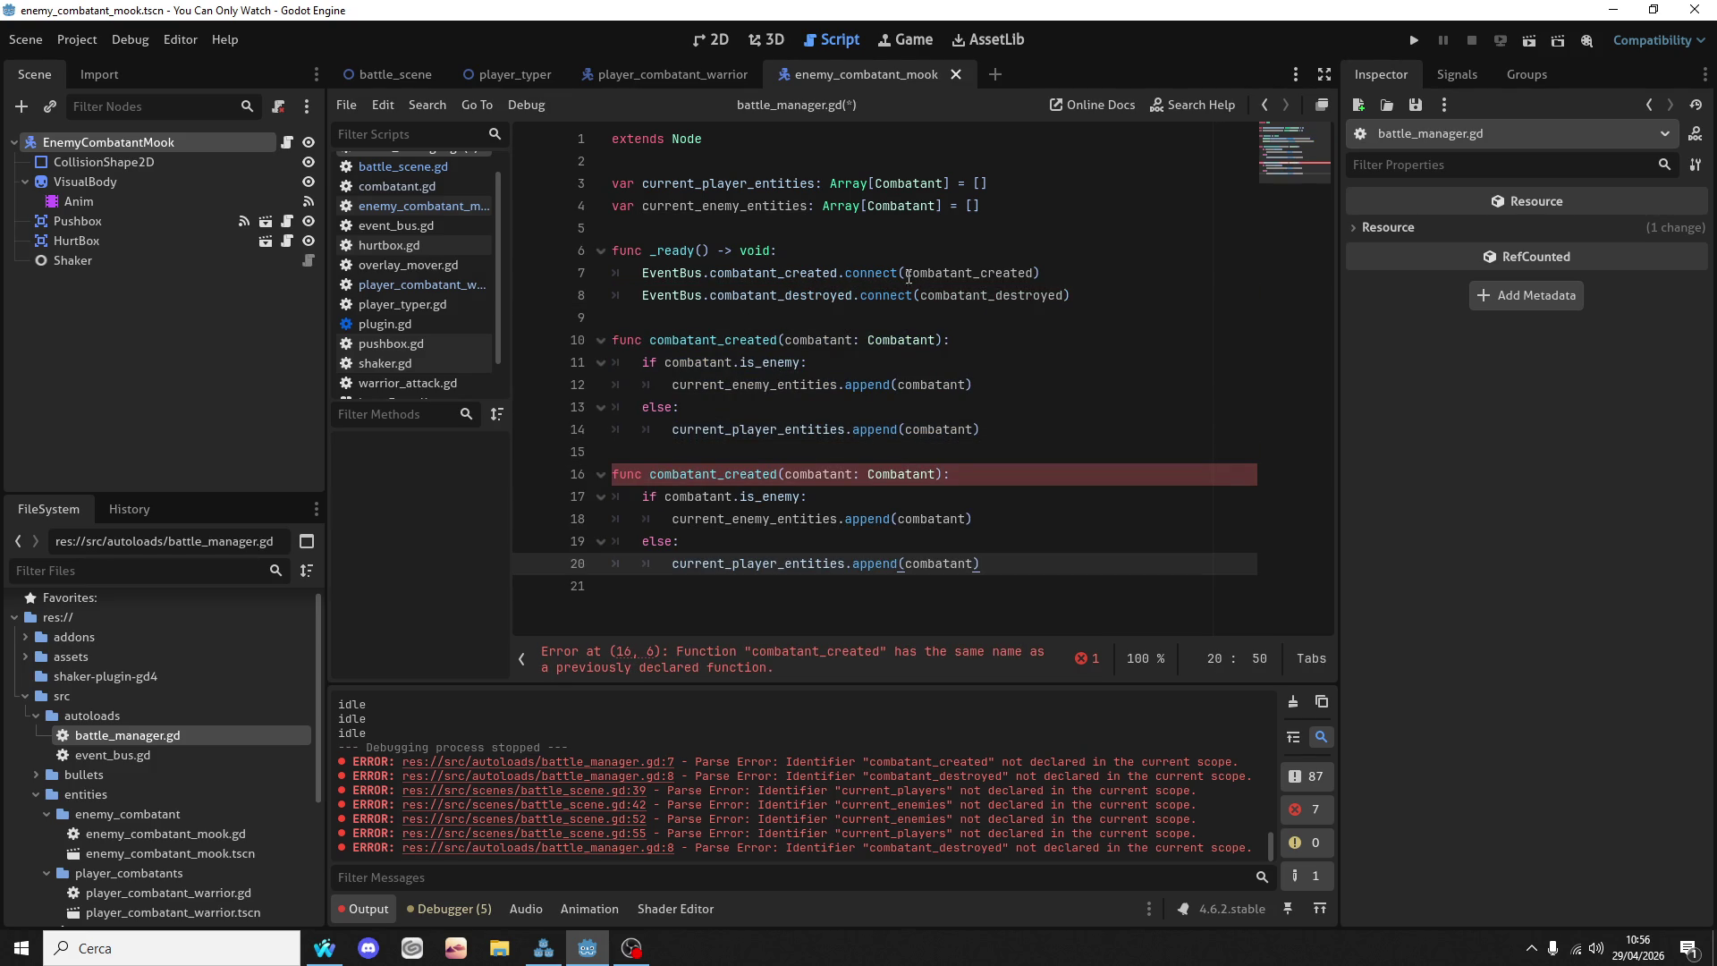
{"action": "double_click", "coordinate": [992, 295]}
{"action": "key", "text": "ctrl+c"}
{"action": "double_click", "coordinate": [714, 474]}
{"action": "key", "text": "ctrl+v"}
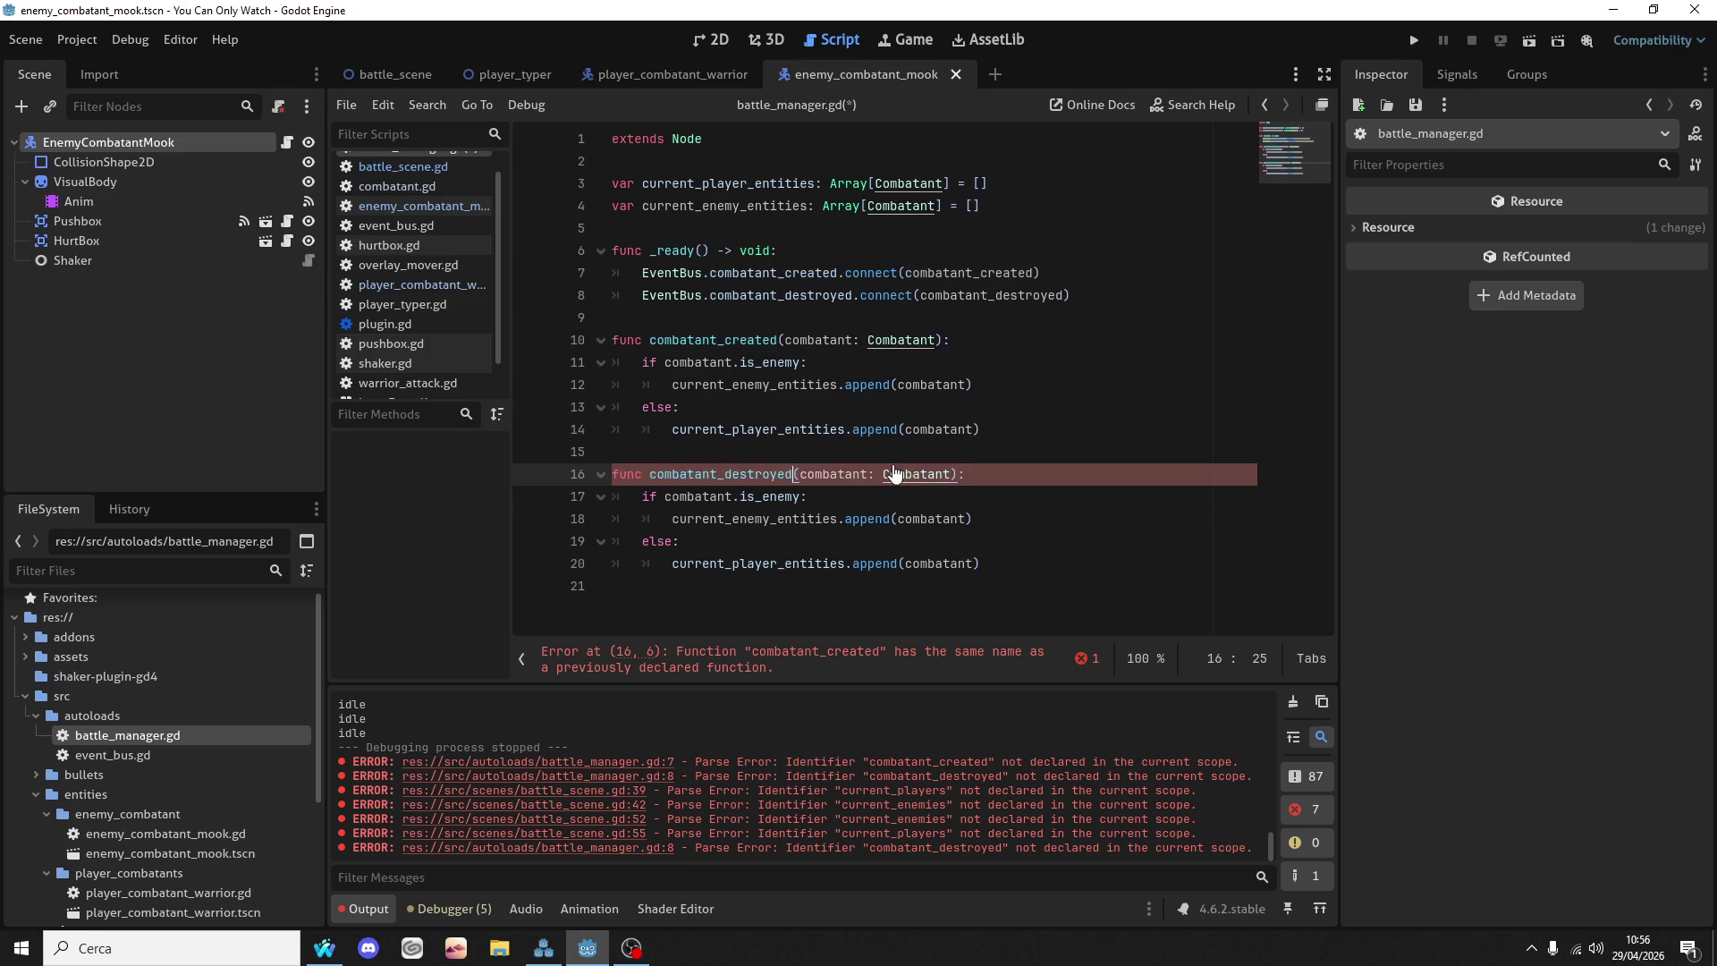
Replace append with erase in both the enemy and player branches.
{"action": "double_click", "coordinate": [861, 517]}
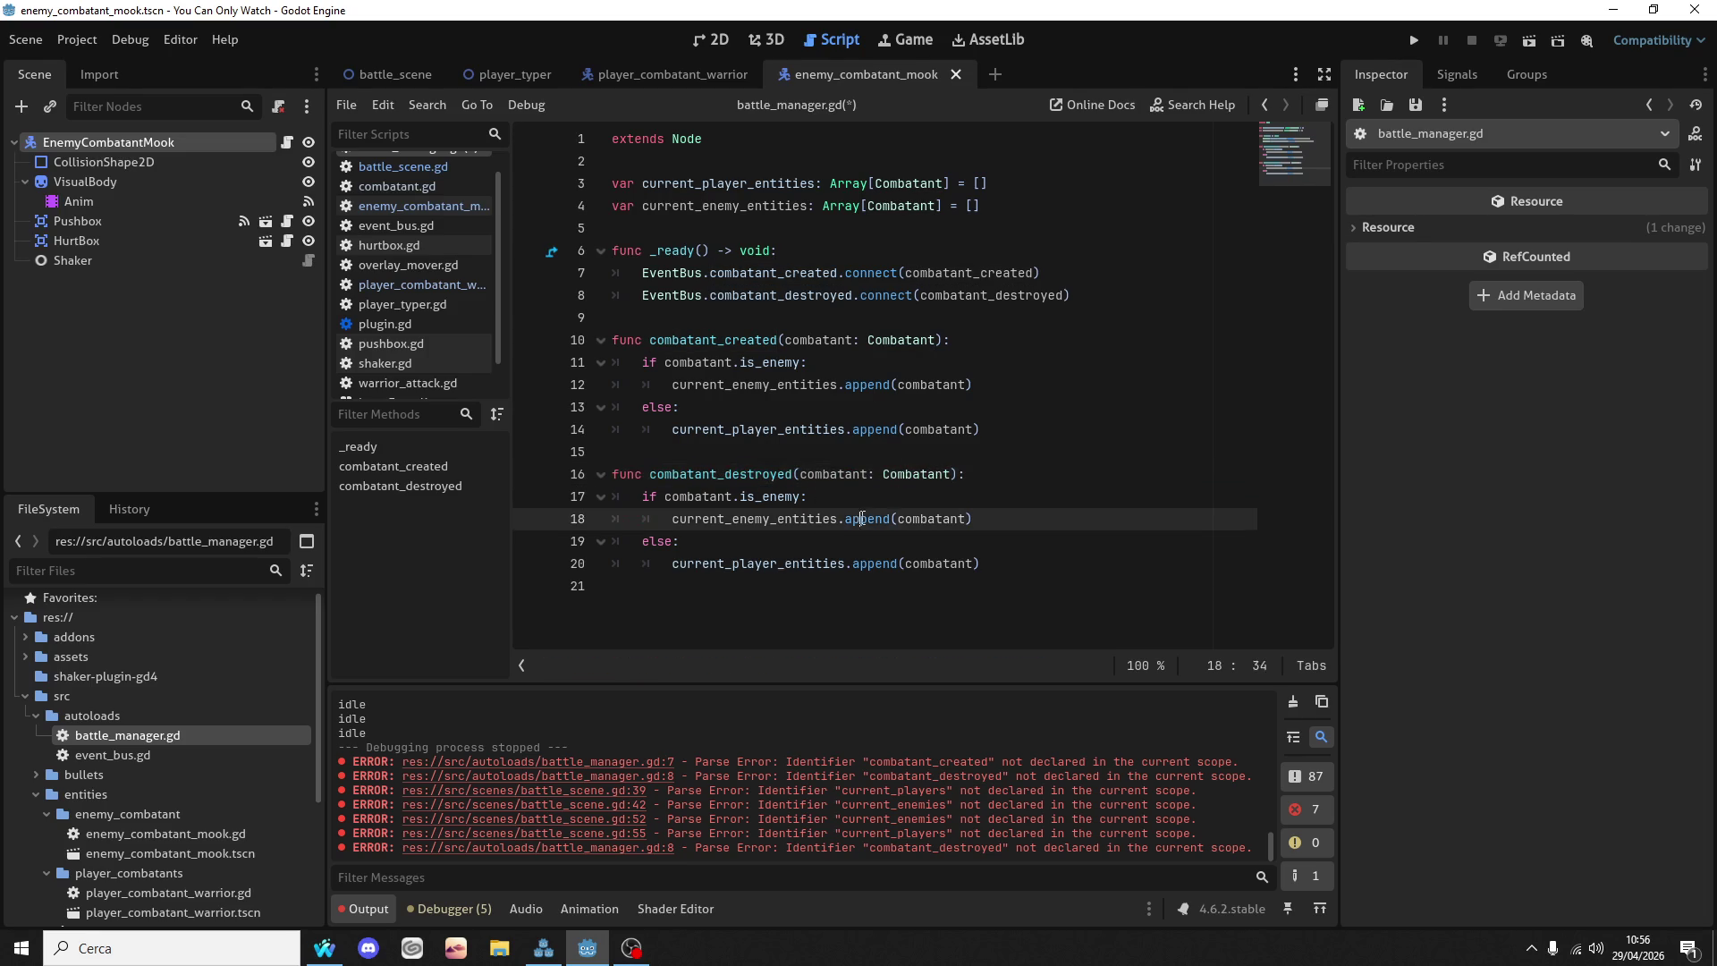
{"action": "type", "text": "erase"}
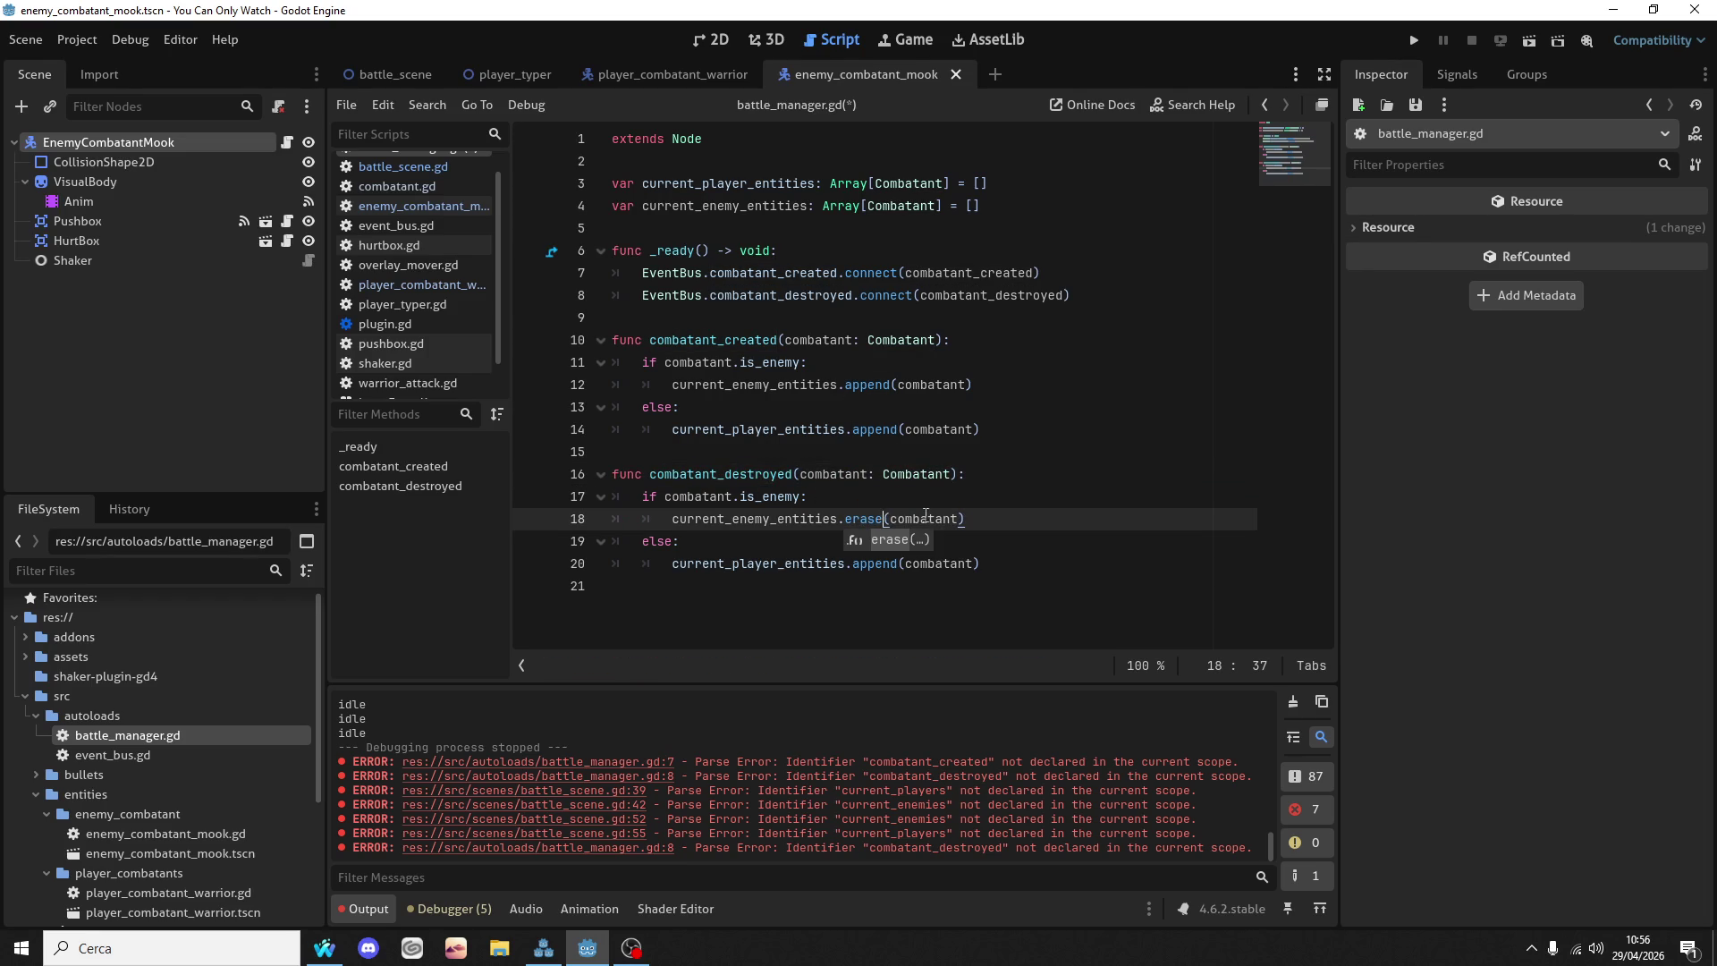
{"action": "key", "text": "Return"}
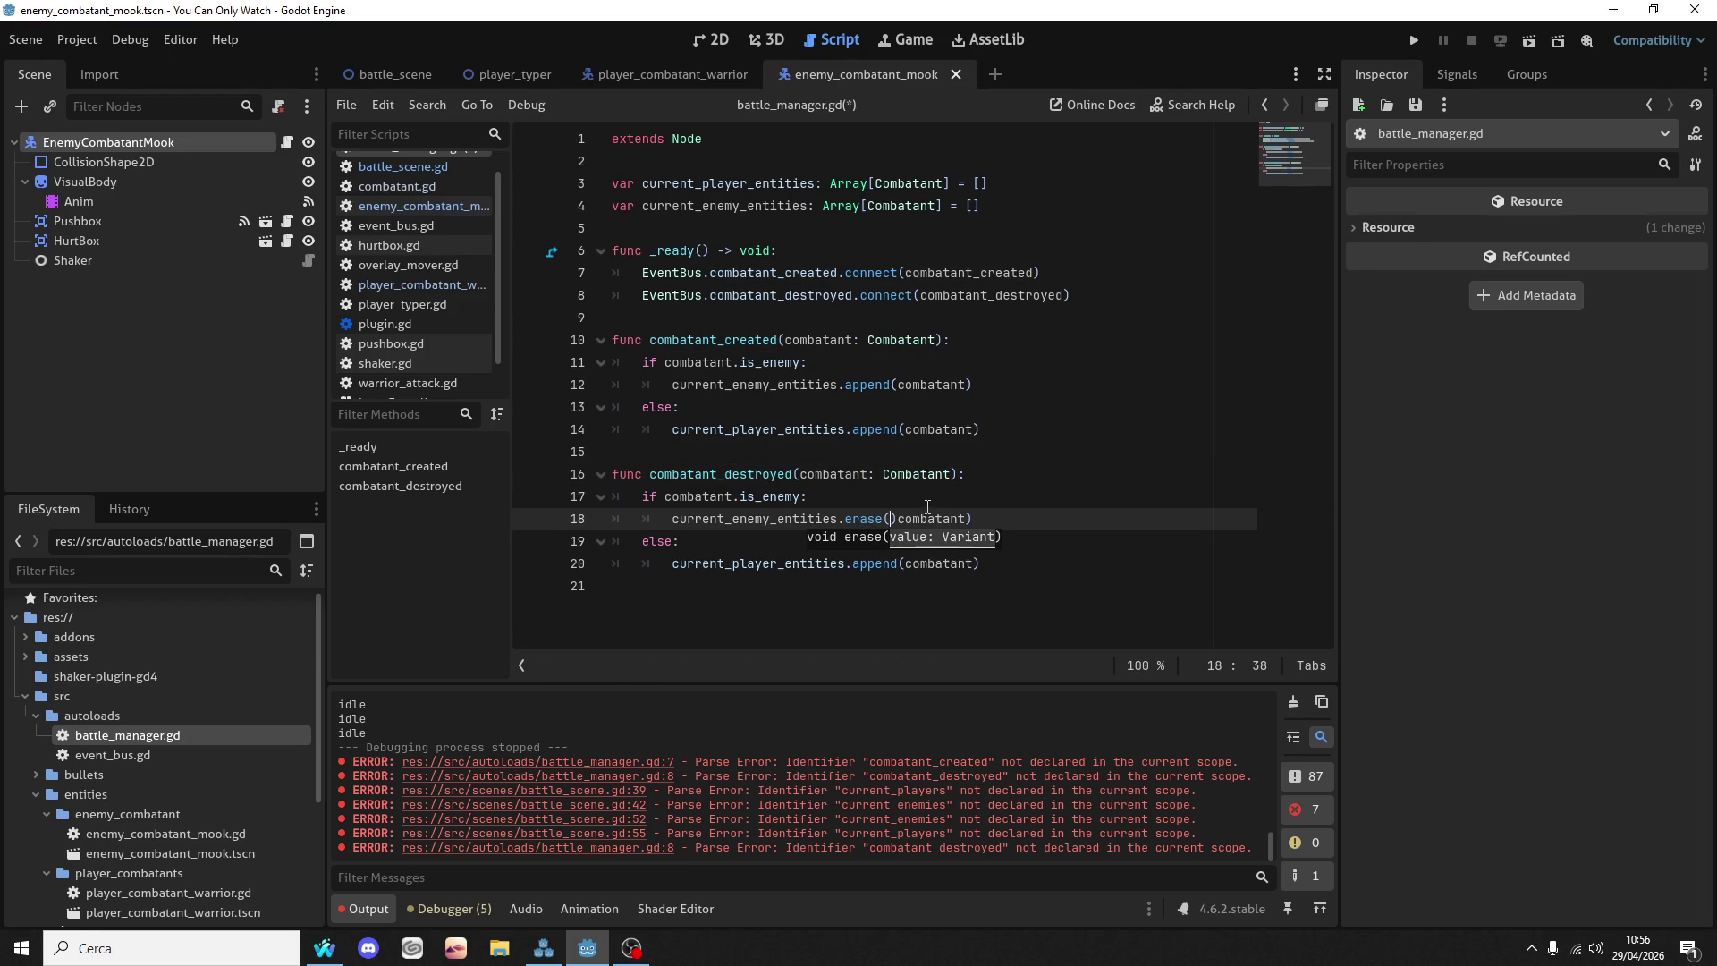
{"action": "key", "text": "Delete"}
{"action": "key", "text": "End"}
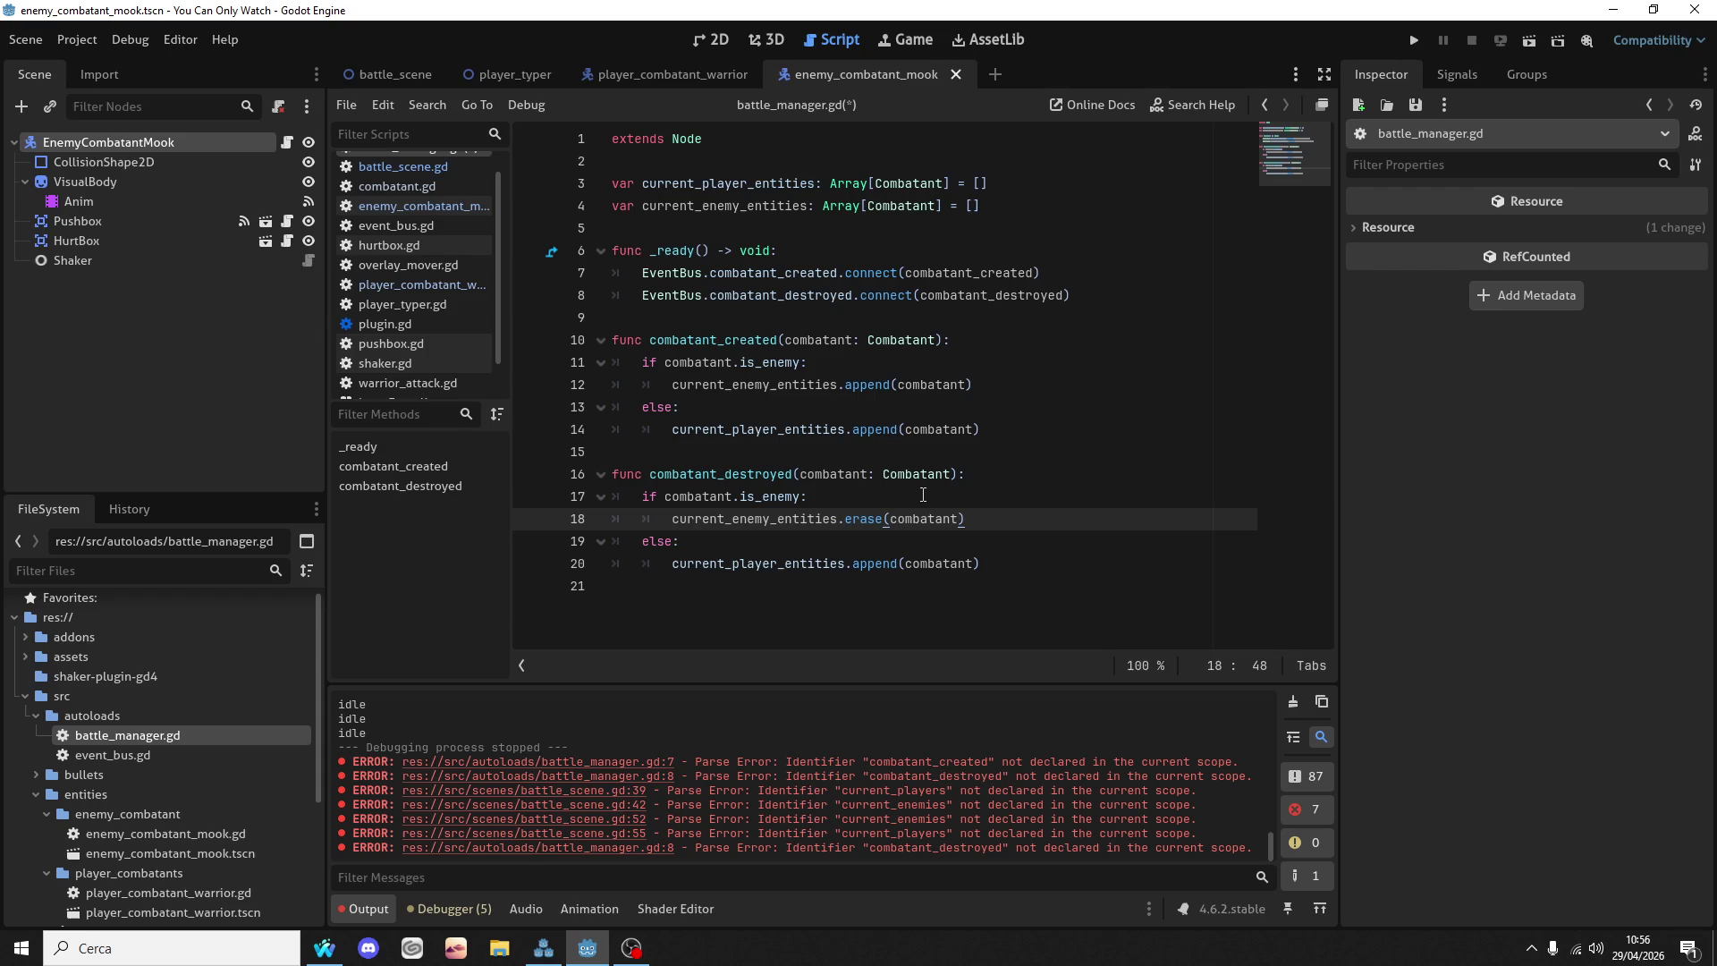
{"action": "left_click", "coordinate": [920, 491], "text": "shift"}
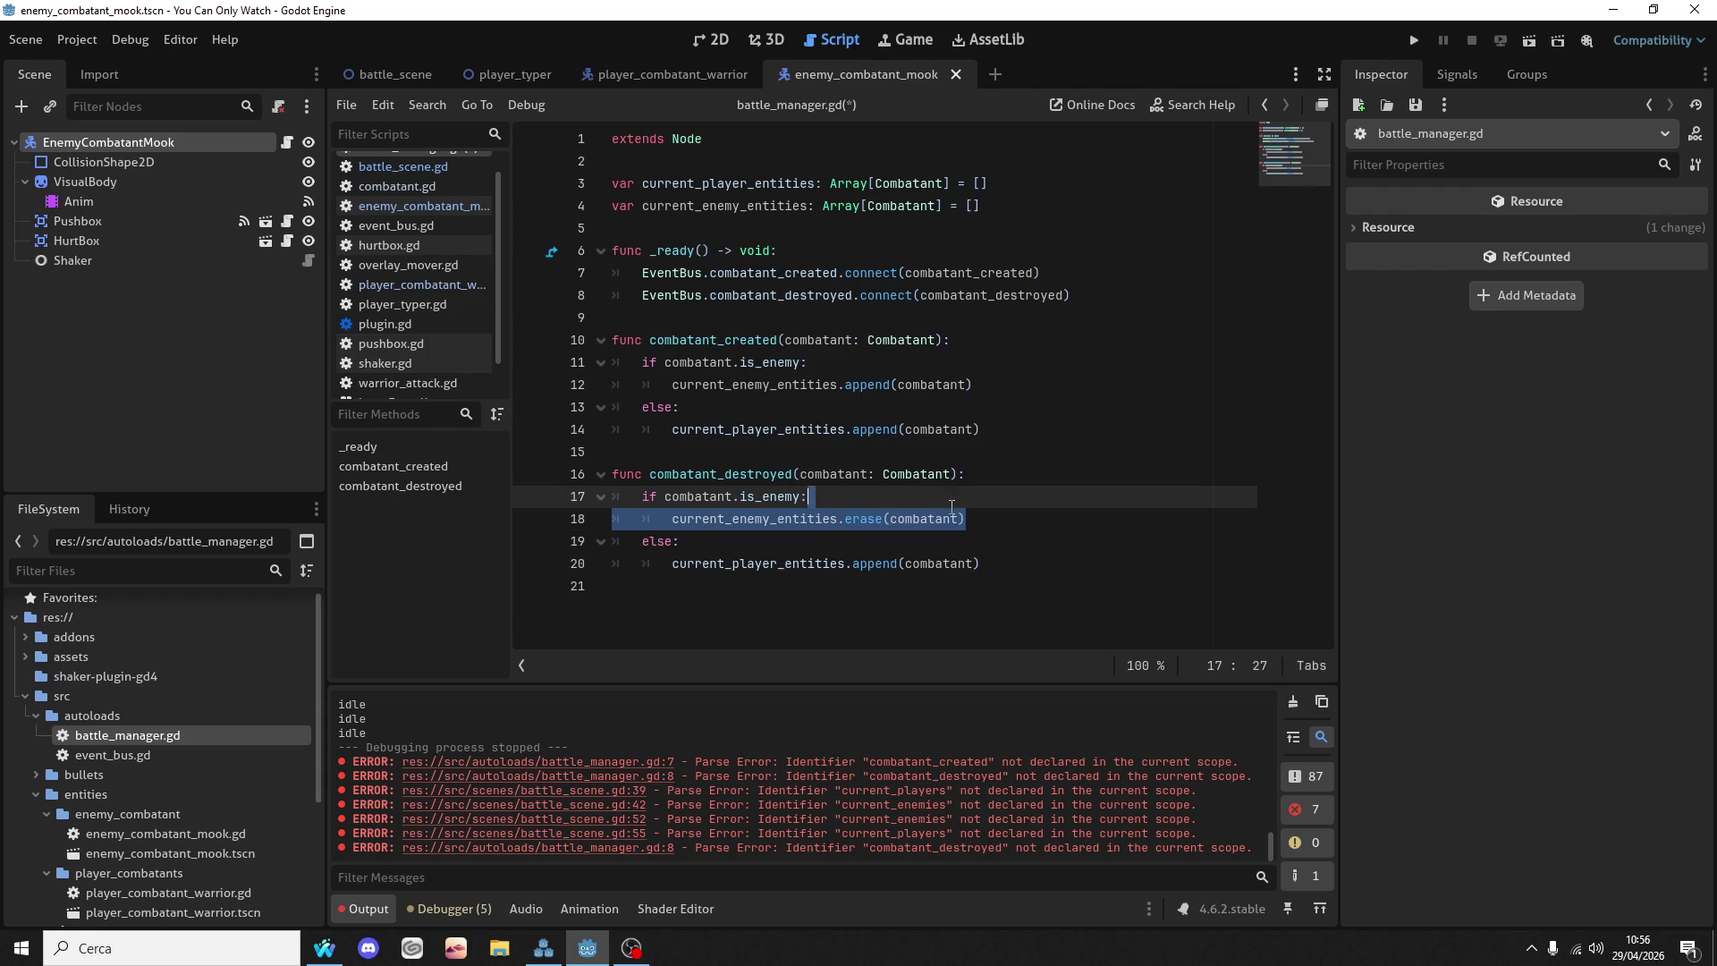
{"action": "left_click_drag", "start_coordinate": [1006, 562], "coordinate": [1006, 546]}
{"action": "key", "text": "ctrl+v"}
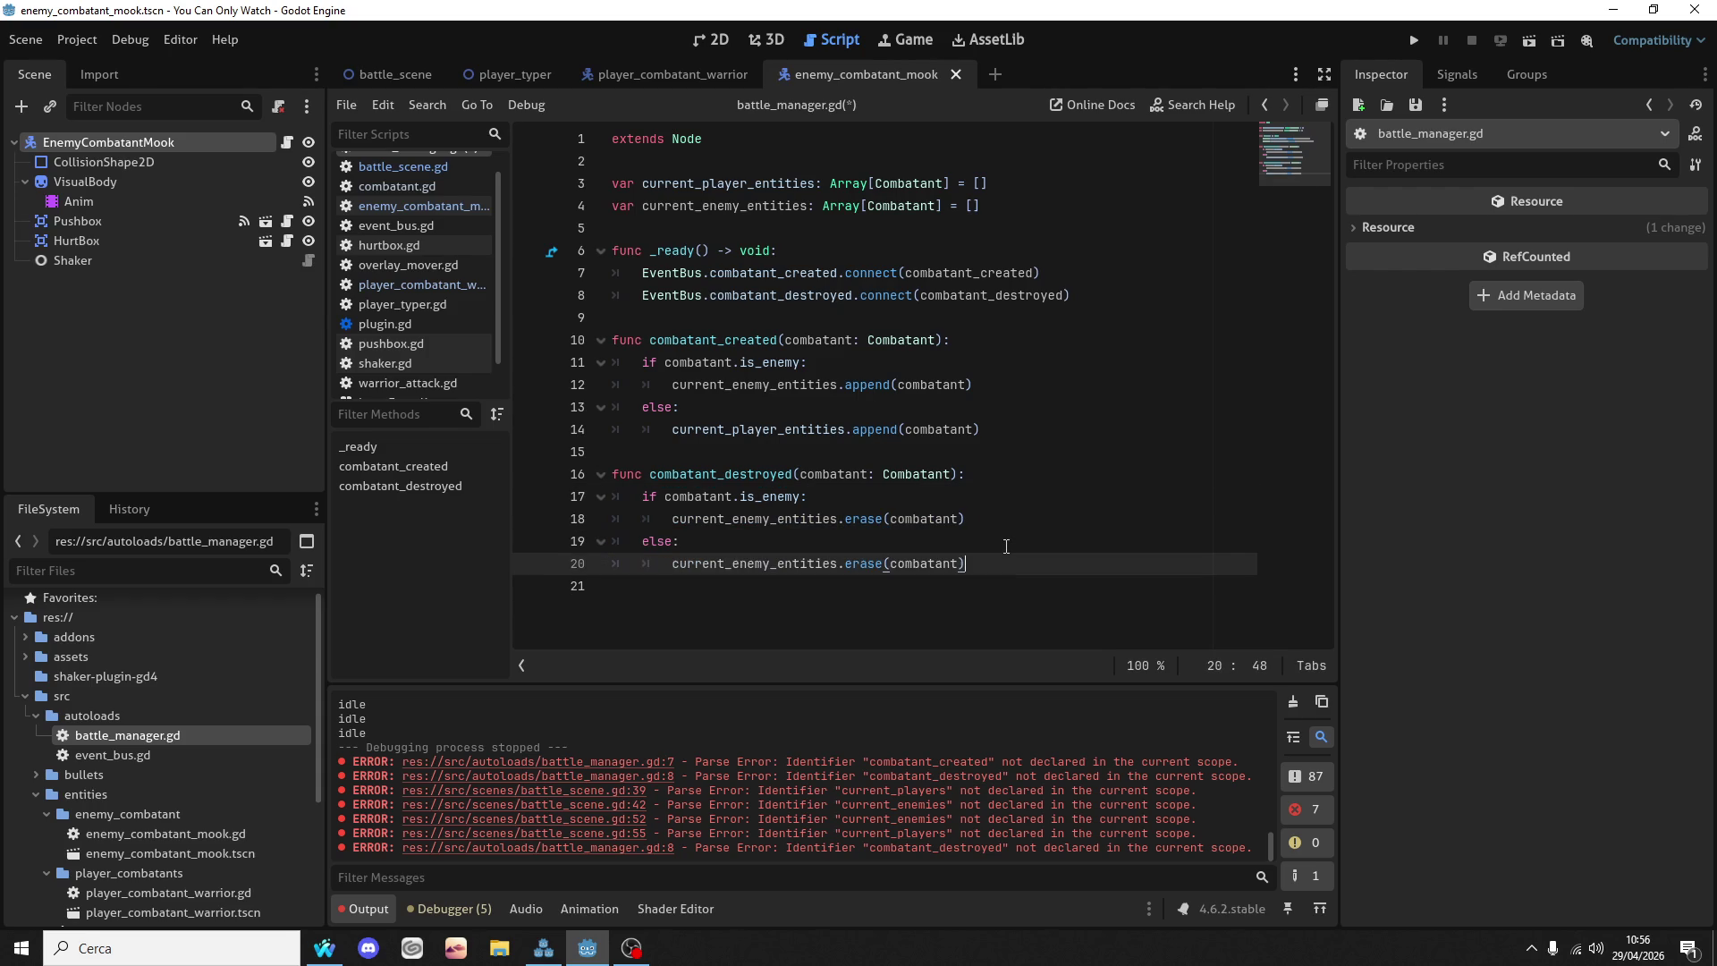
{"action": "key", "text": "ctrl+z"}
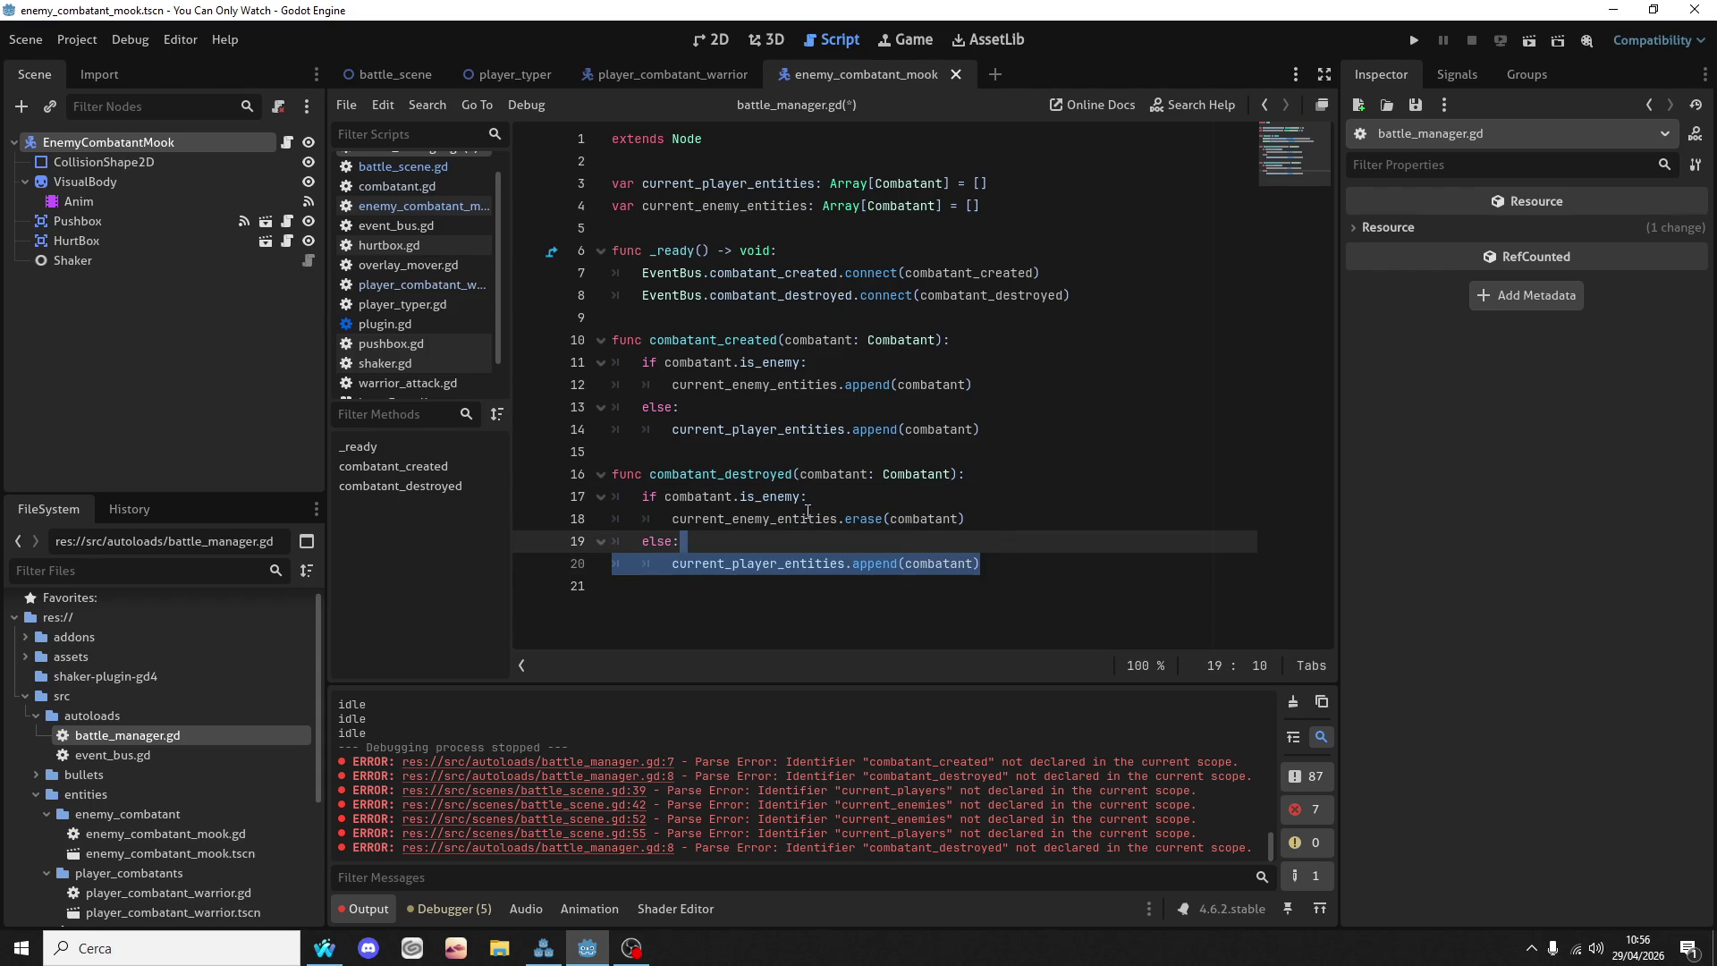
{"action": "double_click", "coordinate": [861, 519]}
{"action": "key", "text": "ctrl+c"}
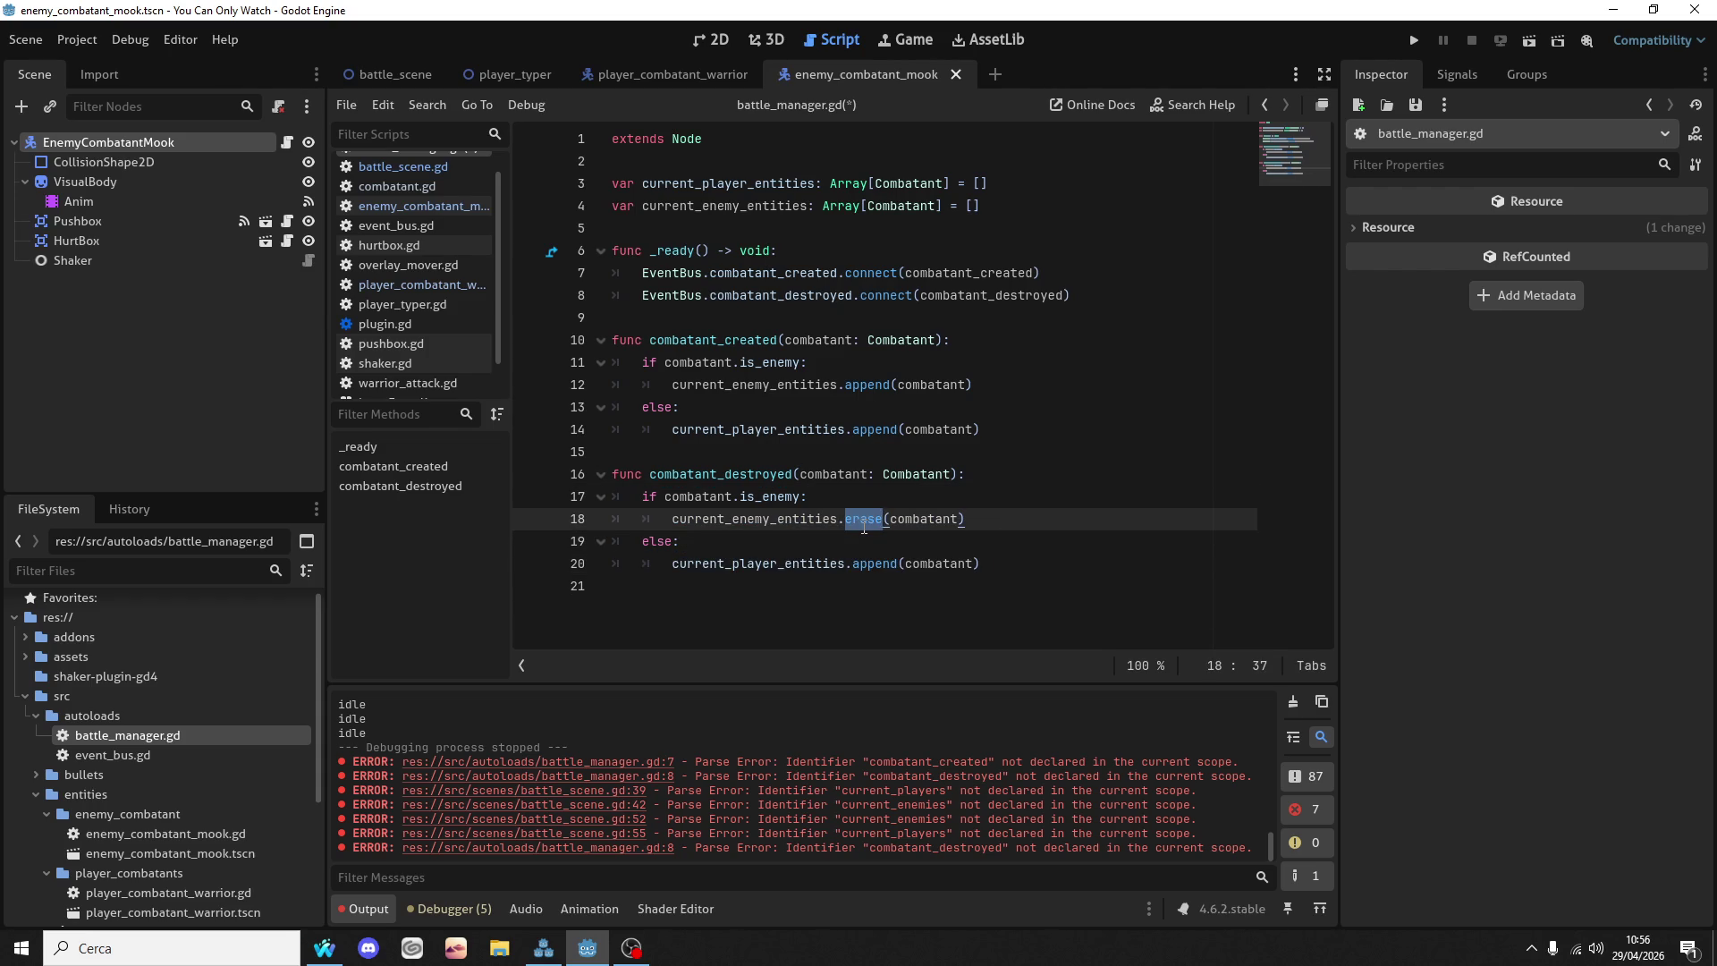
{"action": "double_click", "coordinate": [883, 562]}
{"action": "key", "text": "ctrl+v"}
Add queue_free() under each erase line and save battle_manager.gd.
{"action": "left_click", "coordinate": [987, 519]}
{"action": "key", "text": "Return"}
{"action": "type", "text": "queue_"}
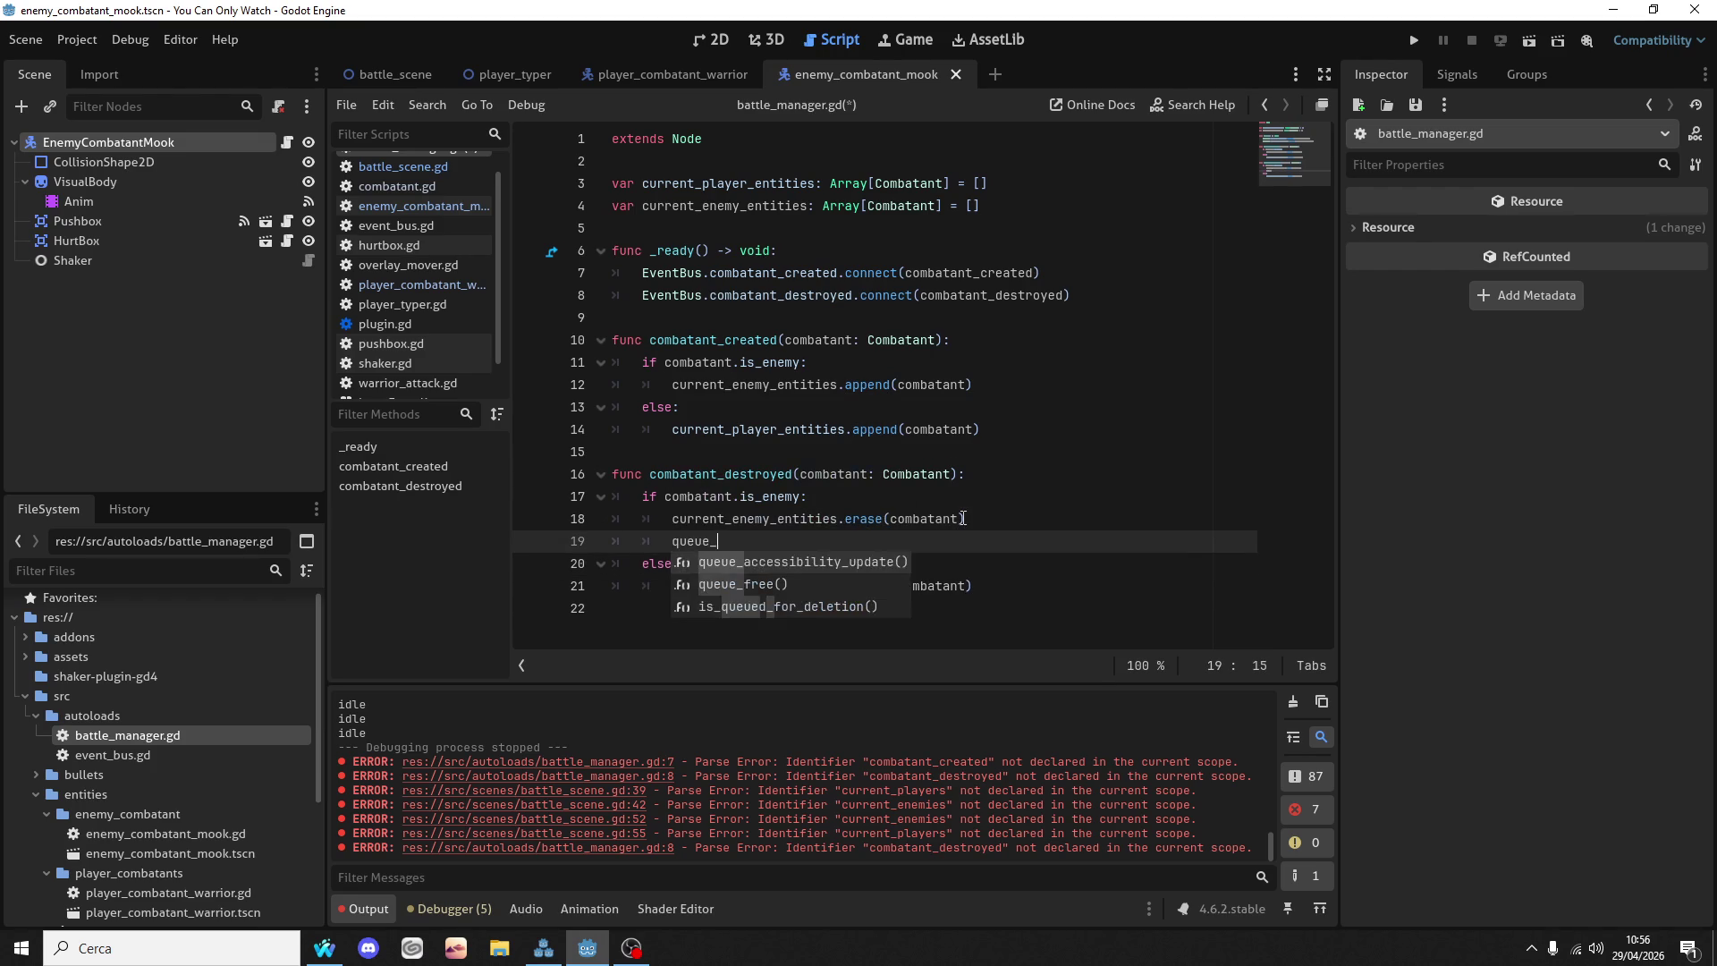
{"action": "key", "text": "Down"}
{"action": "key", "text": "Return"}
{"action": "left_click", "coordinate": [985, 526], "text": "shift"}
{"action": "key", "text": "ctrl+c"}
{"action": "left_click", "coordinate": [994, 588]}
{"action": "key", "text": "ctrl+v"}
{"action": "key", "text": "ctrl+s"}
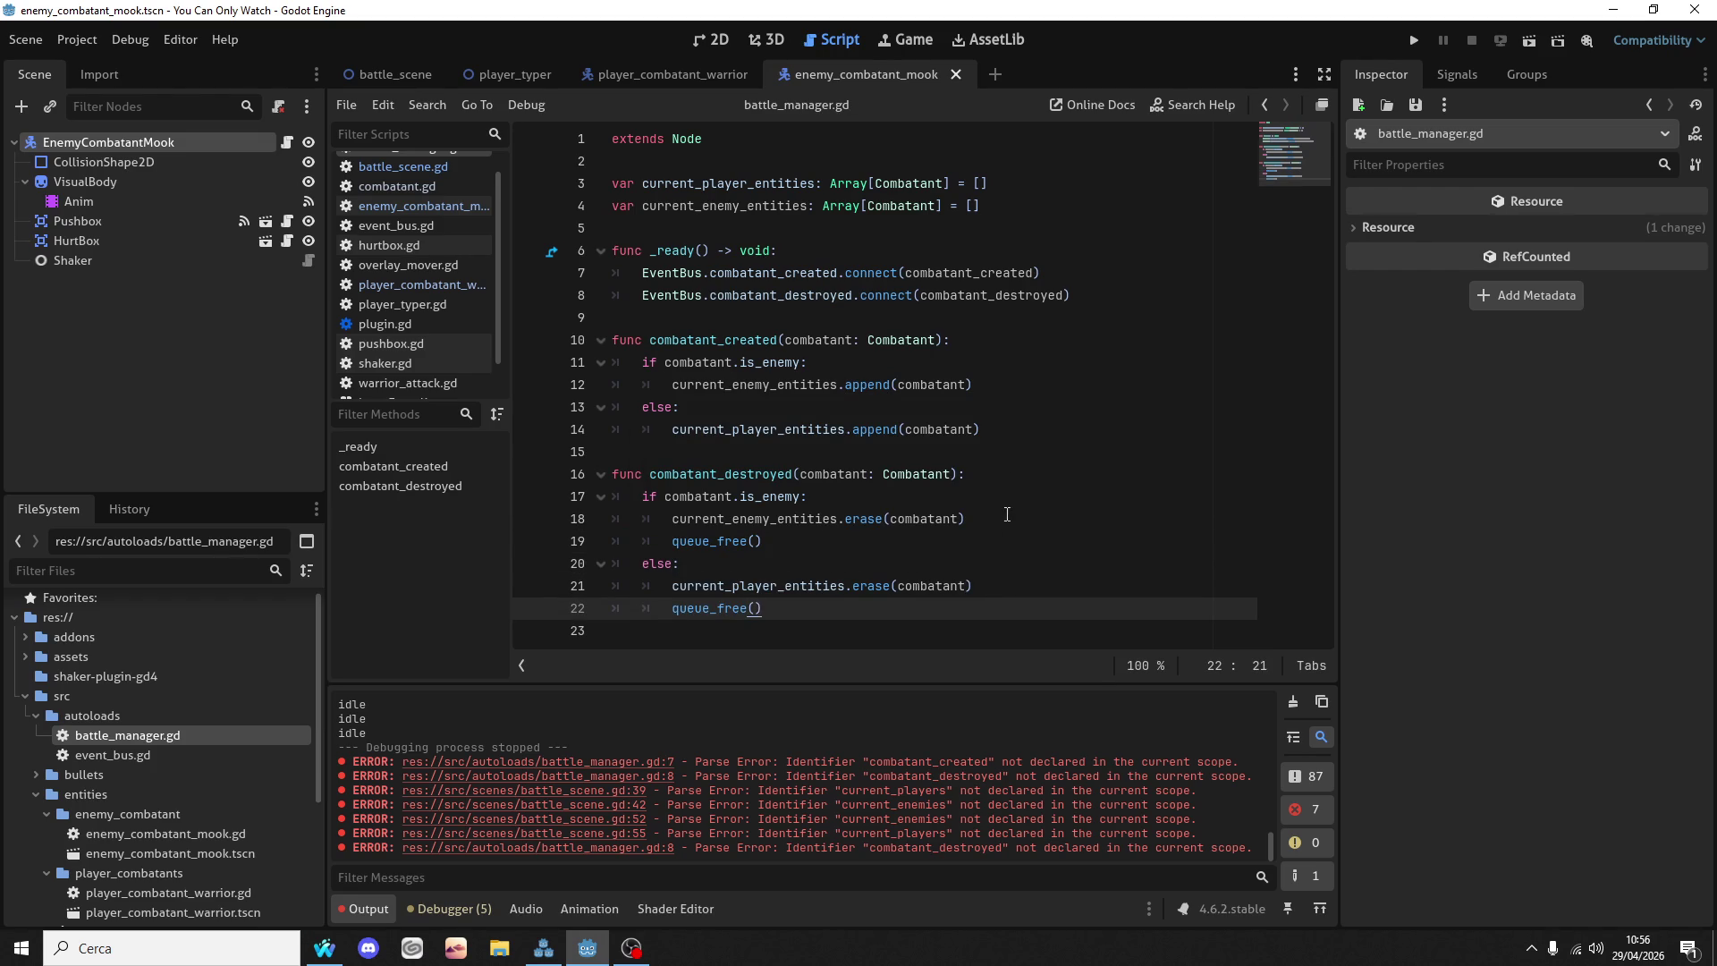
{"action": "left_click", "coordinate": [629, 79]}
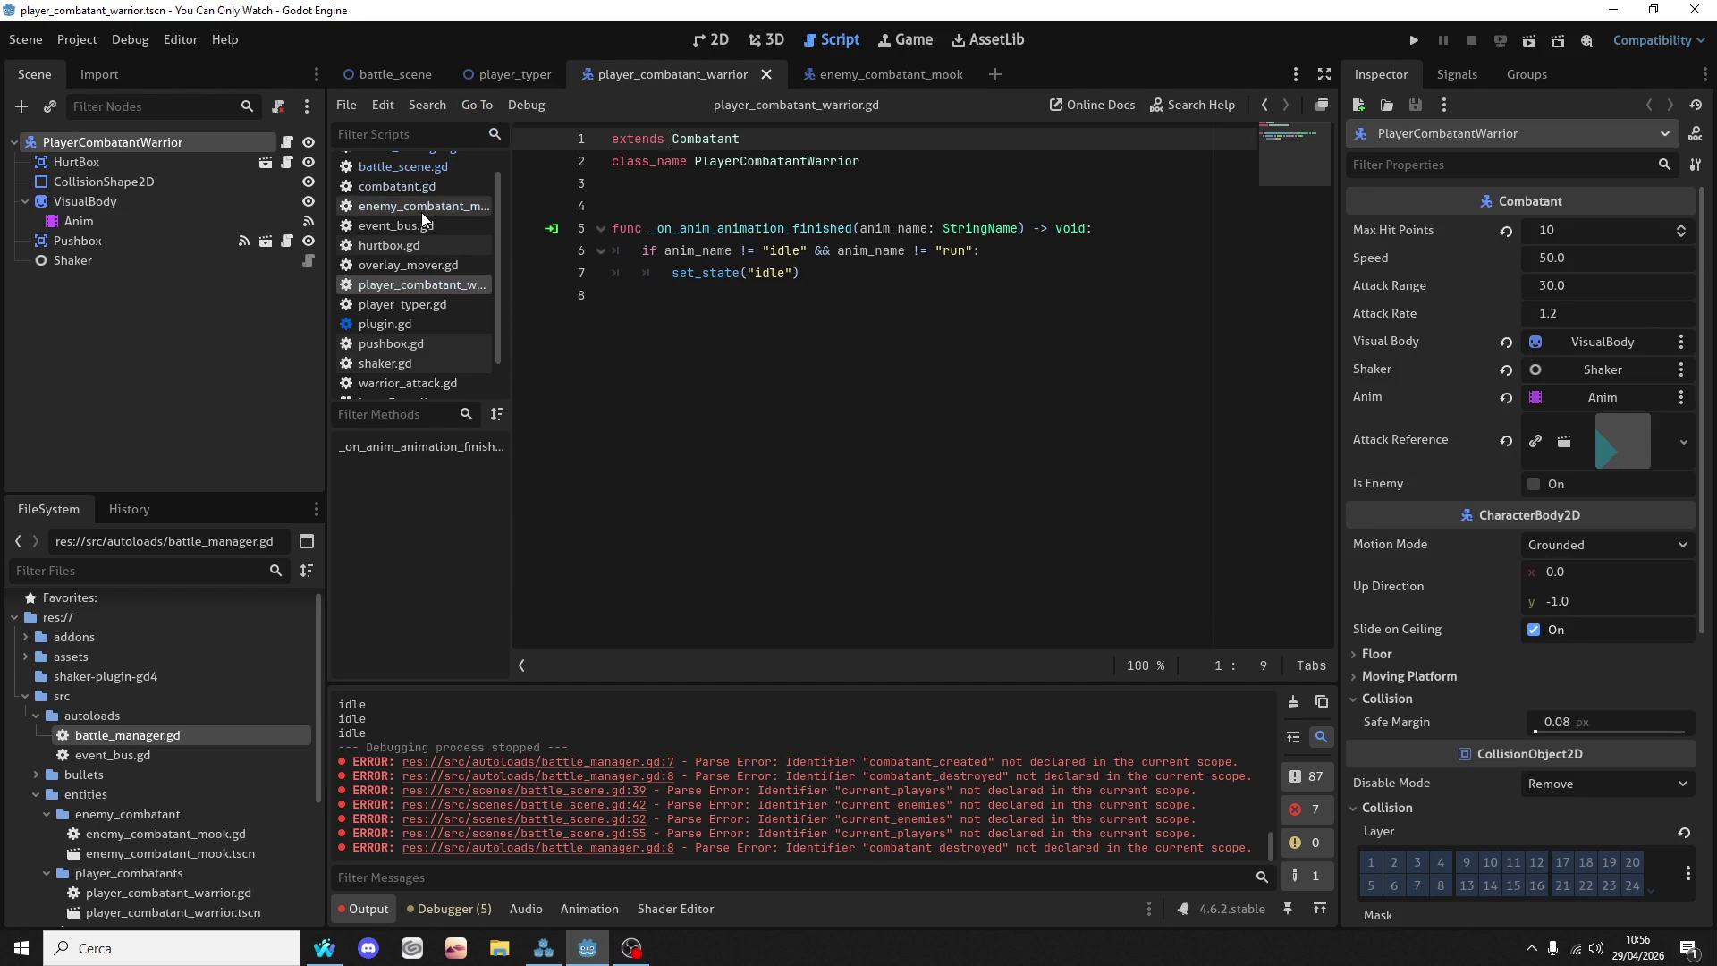
In combatant.gd, delete the 0.4-second timer await and queue_free() lines from hurt()'s death branch, then save.
{"action": "left_click", "coordinate": [397, 186]}
{"action": "scroll", "coordinate": [870, 348], "scroll_direction": "down", "scroll_amount": 1}
{"action": "scroll", "coordinate": [869, 348], "scroll_direction": "down", "scroll_amount": 4}
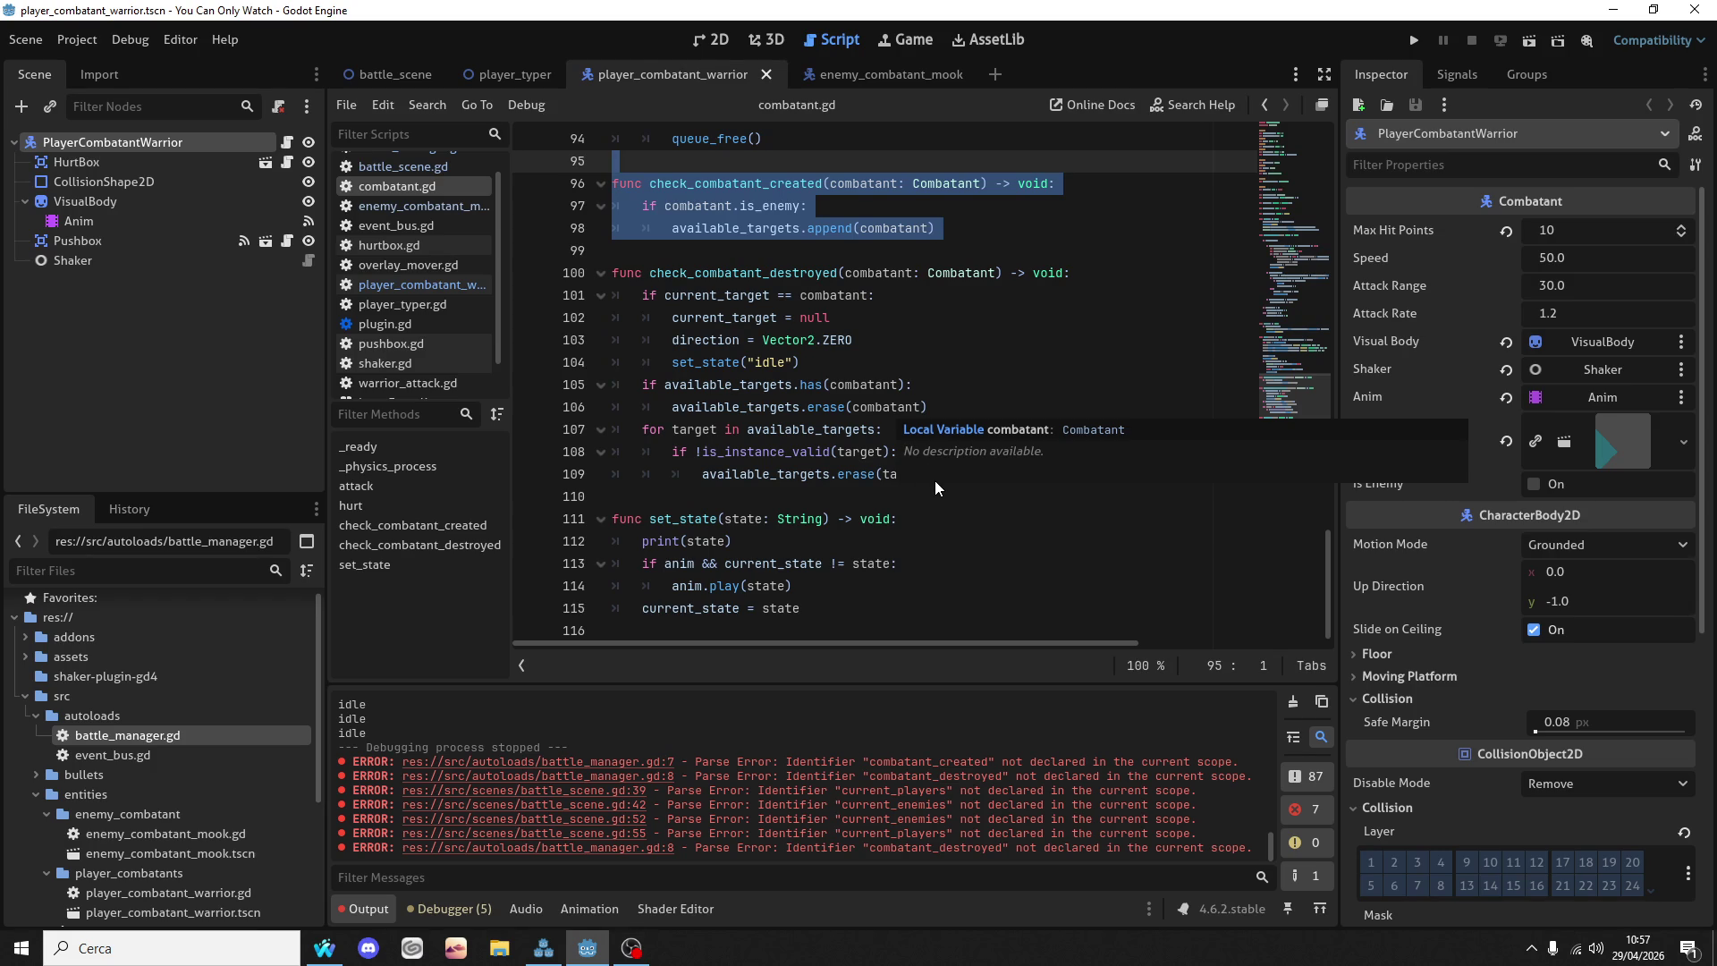
{"action": "left_click", "coordinate": [803, 474]}
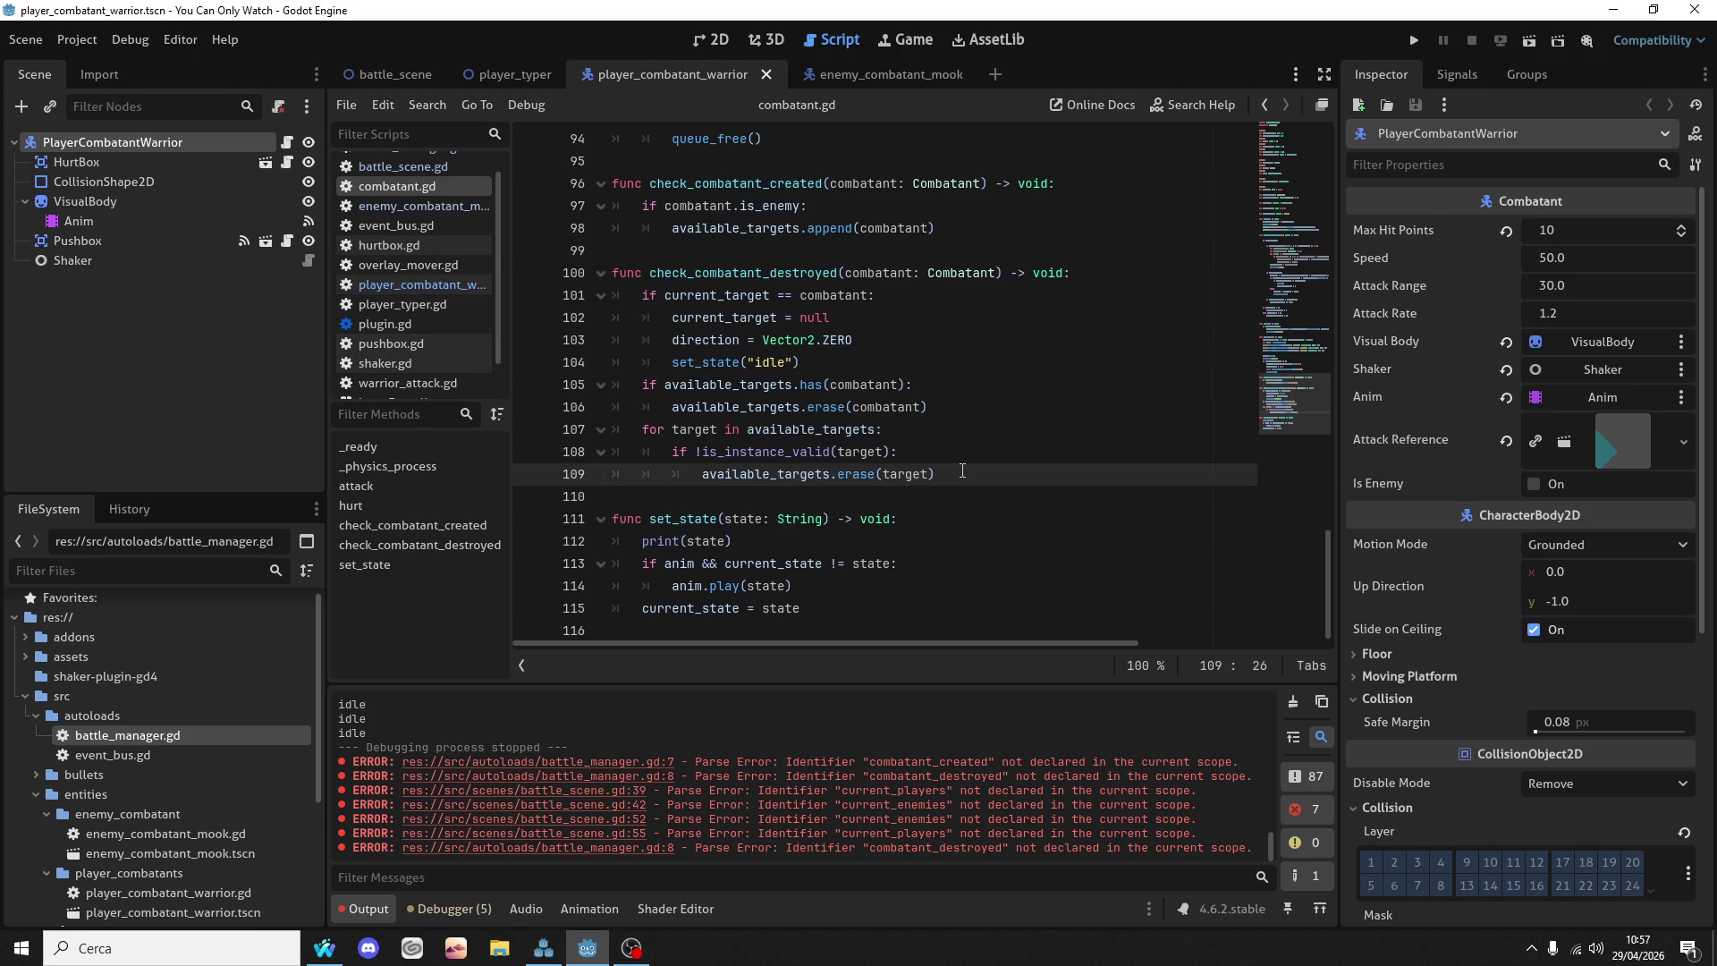
{"action": "scroll", "coordinate": [962, 471], "scroll_direction": "up", "scroll_amount": 6}
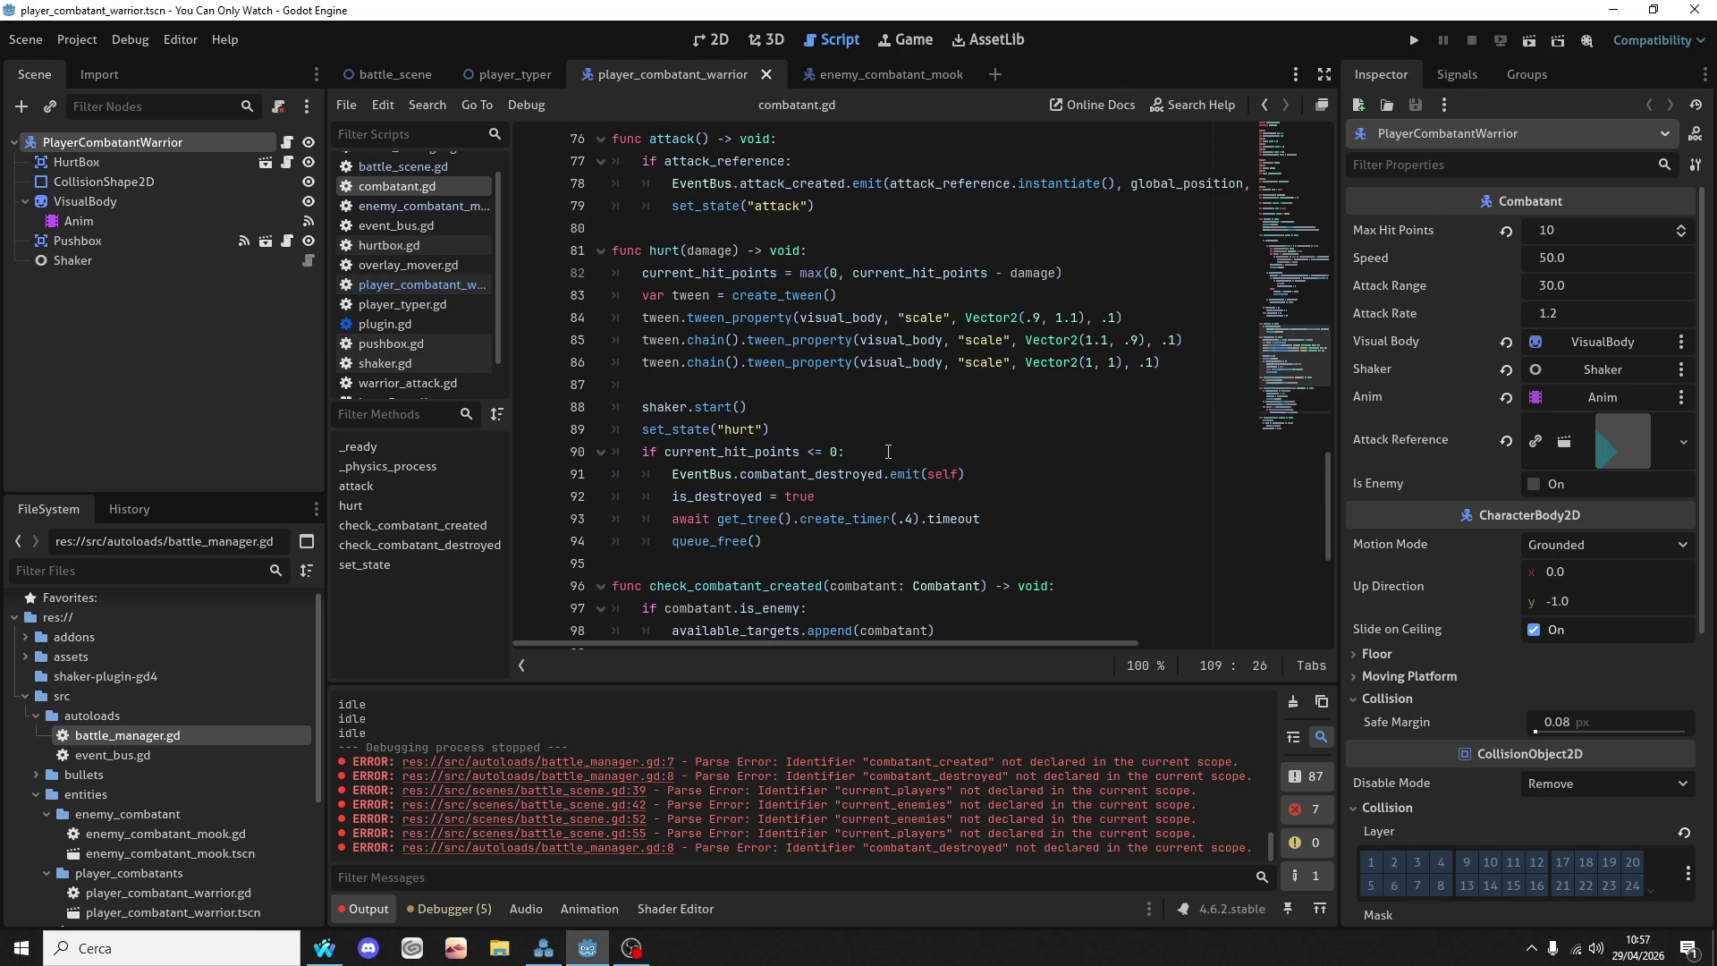
{"action": "left_click_drag", "start_coordinate": [829, 548], "coordinate": [1111, 514]}
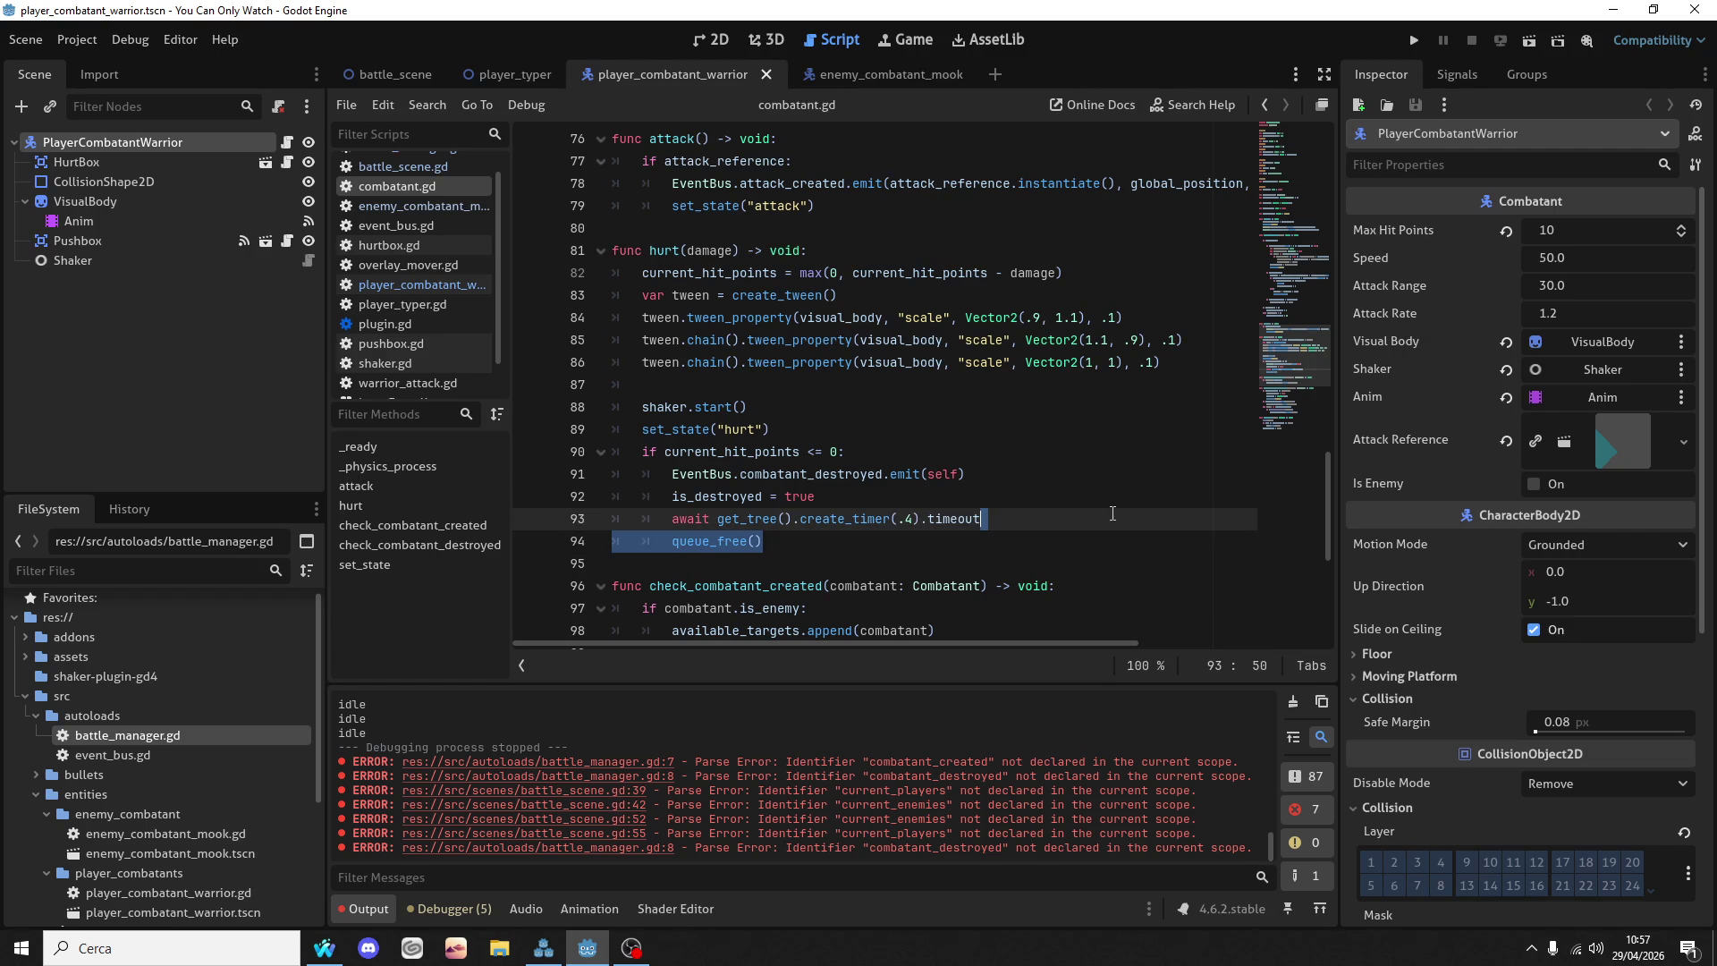
{"action": "key", "text": "BackSpace"}
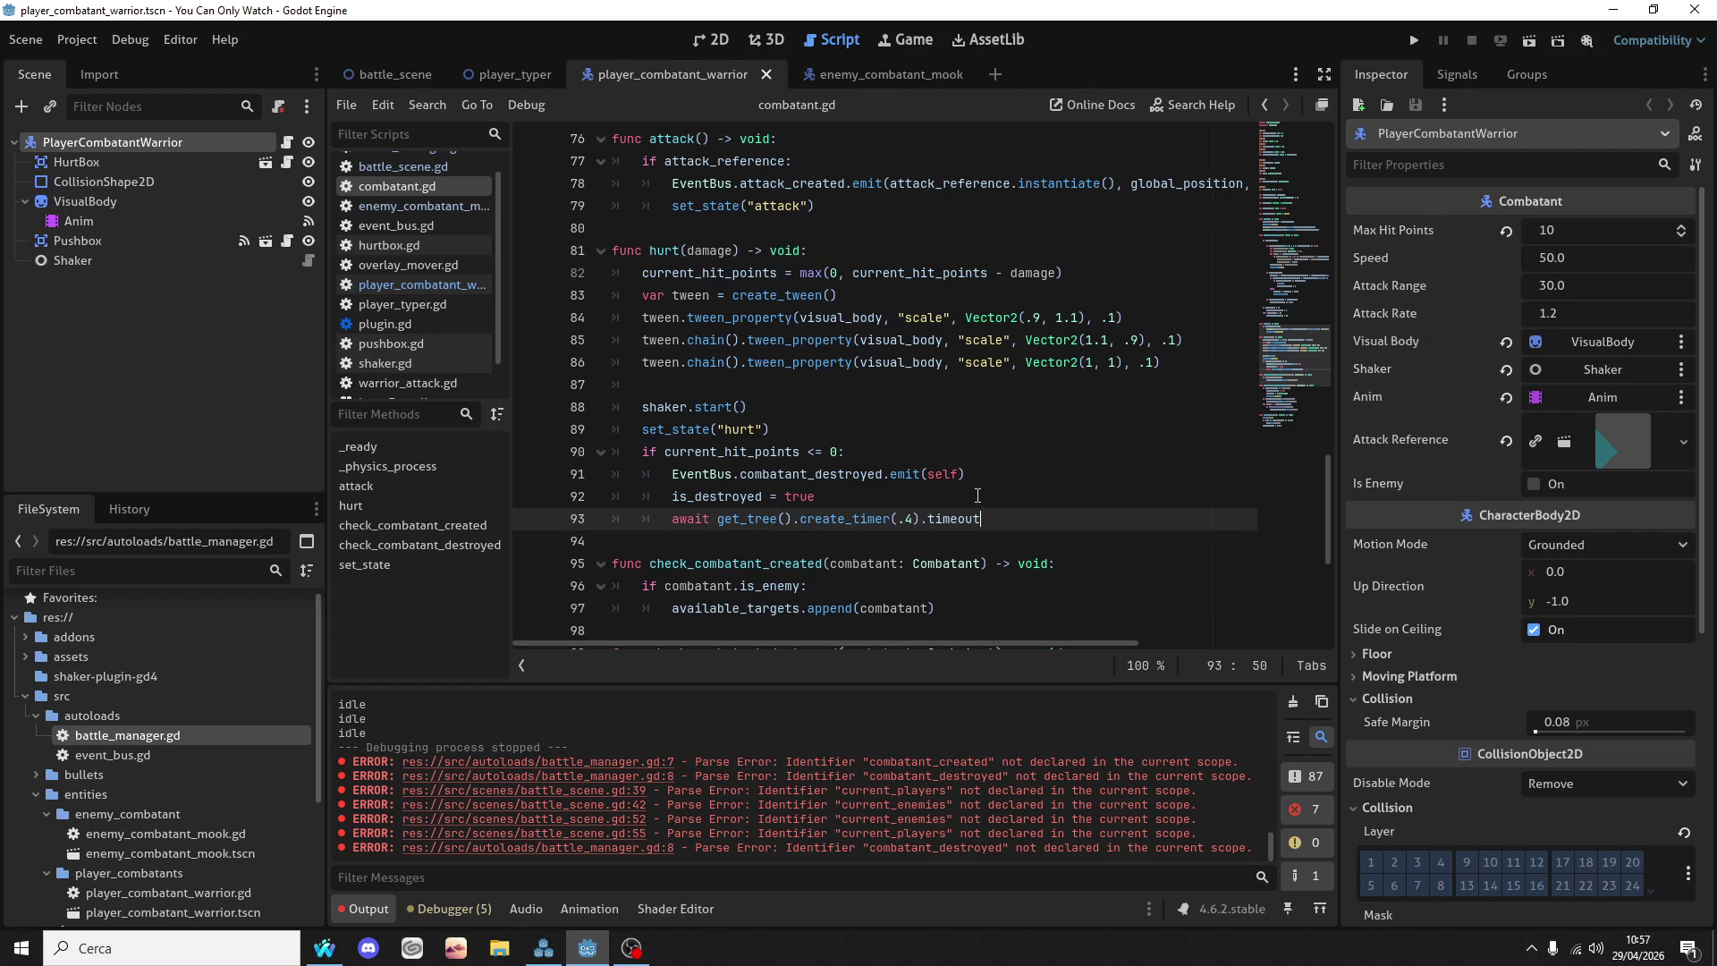
{"action": "left_click_drag", "start_coordinate": [991, 510], "coordinate": [1002, 505]}
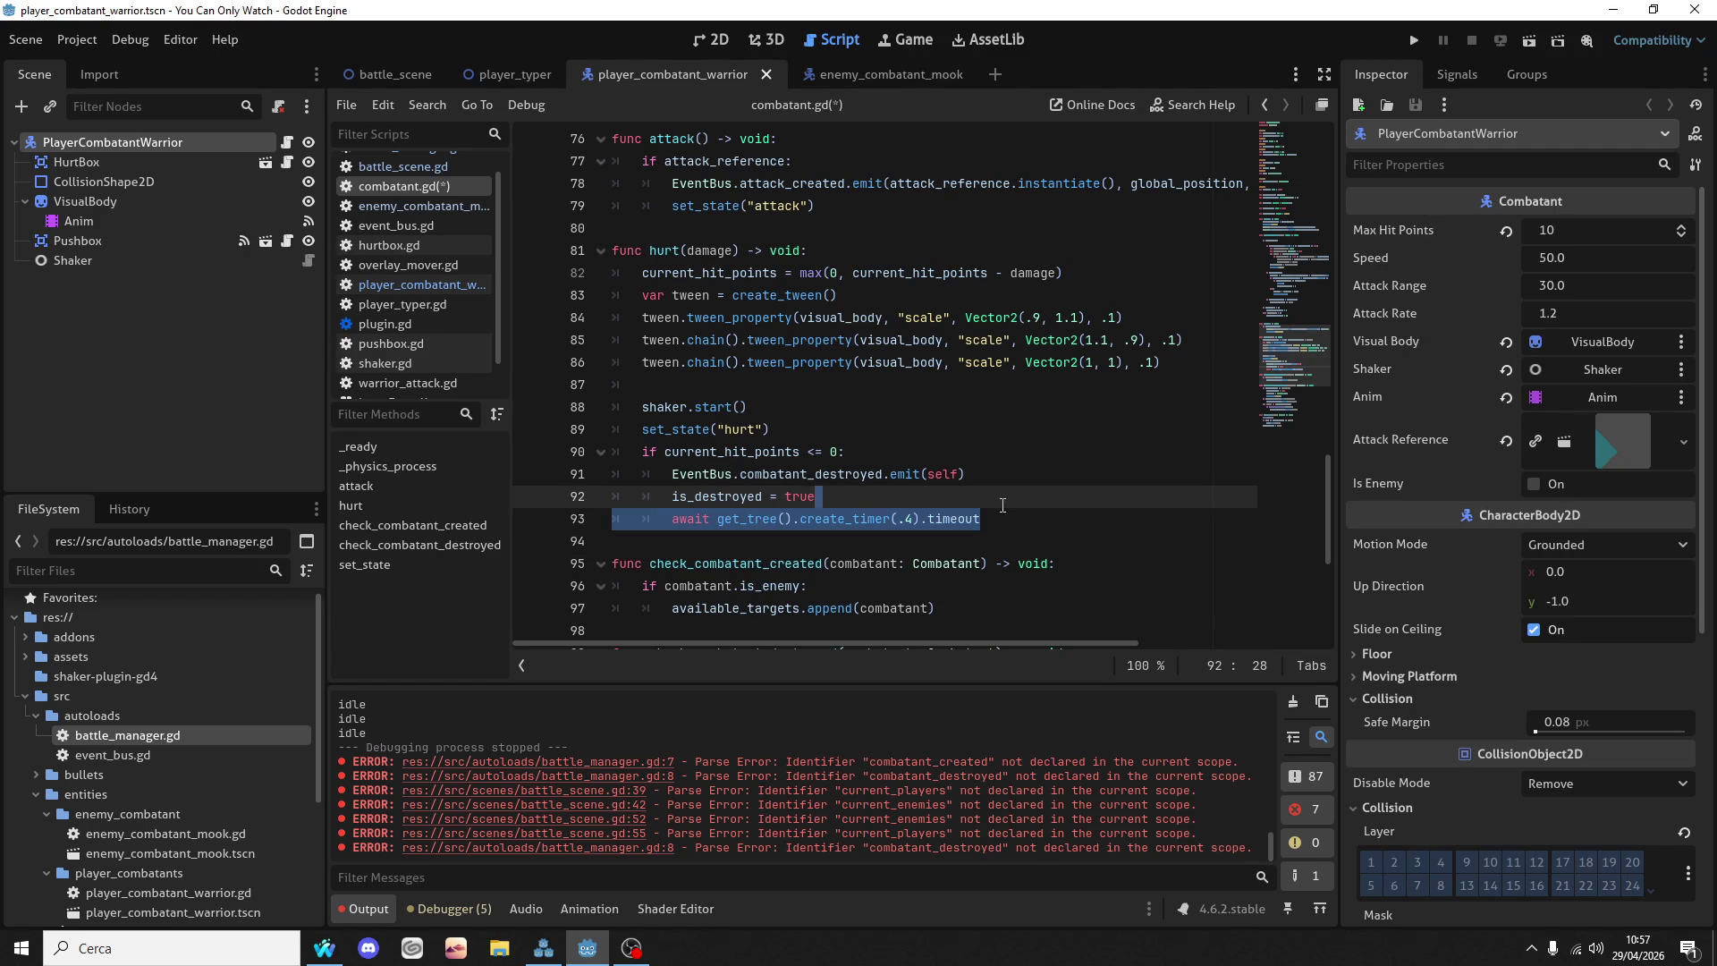
{"action": "key", "text": "BackSpace"}
{"action": "key", "text": "ctrl+s"}
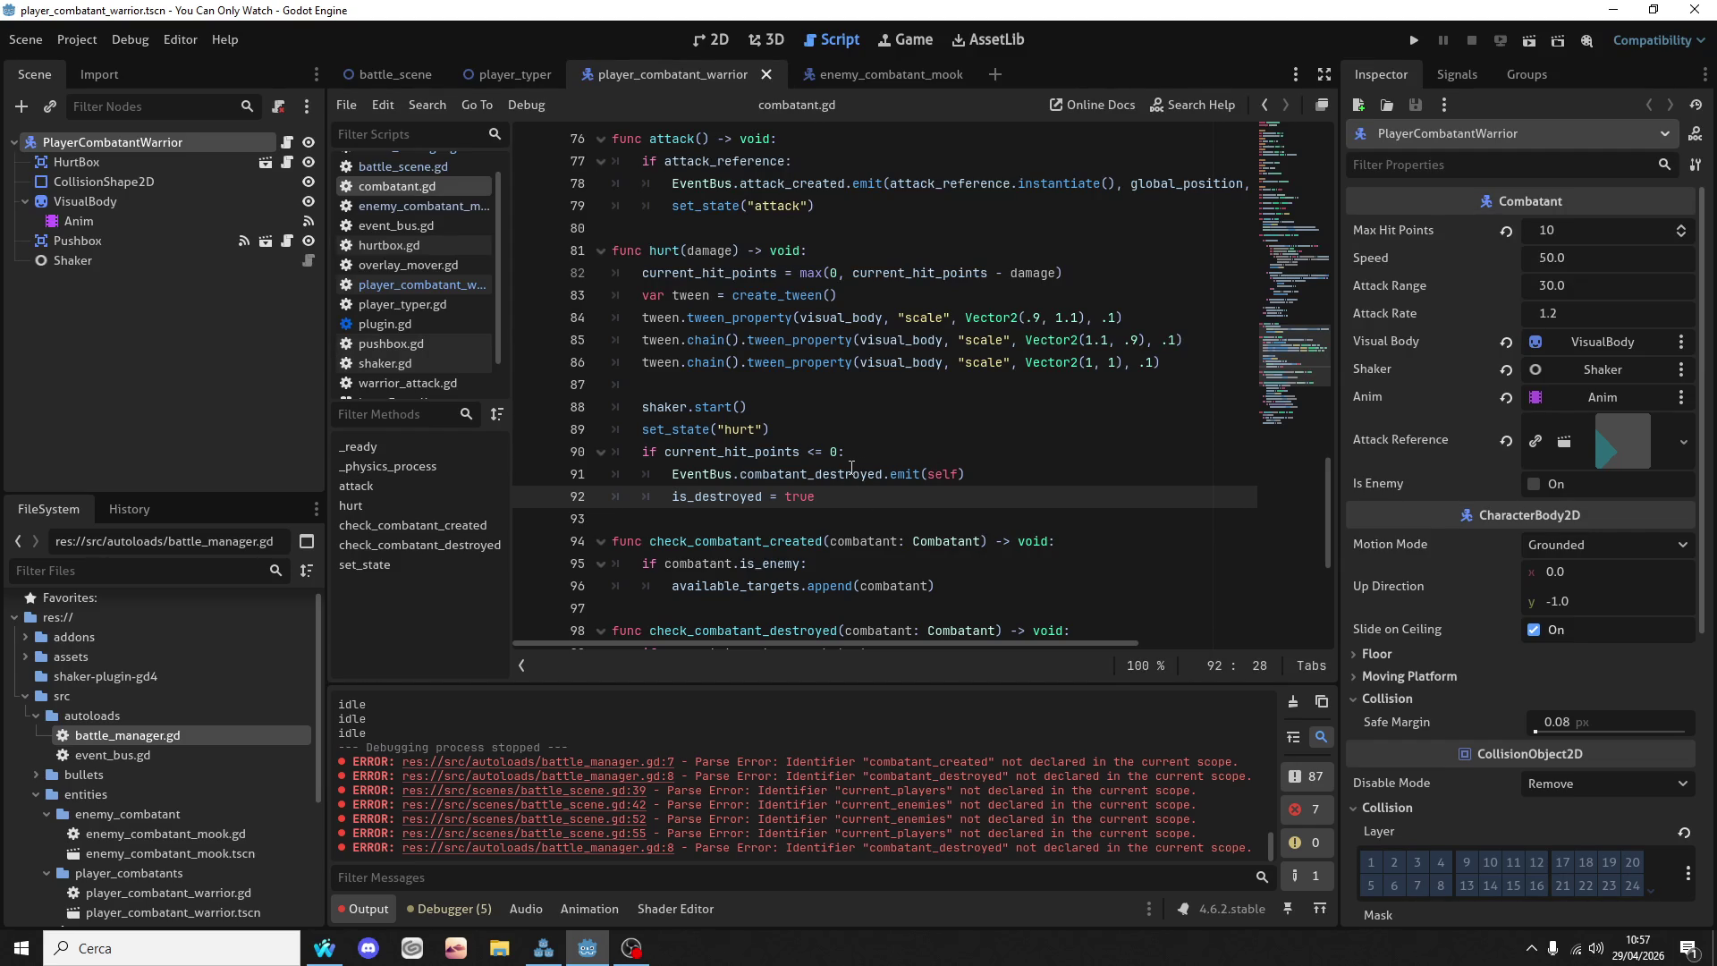
{"action": "scroll", "coordinate": [854, 460], "scroll_direction": "up", "scroll_amount": 15}
{"action": "scroll", "coordinate": [892, 420], "scroll_direction": "up", "scroll_amount": 5}
{"action": "scroll", "coordinate": [828, 338], "scroll_direction": "down", "scroll_amount": 3}
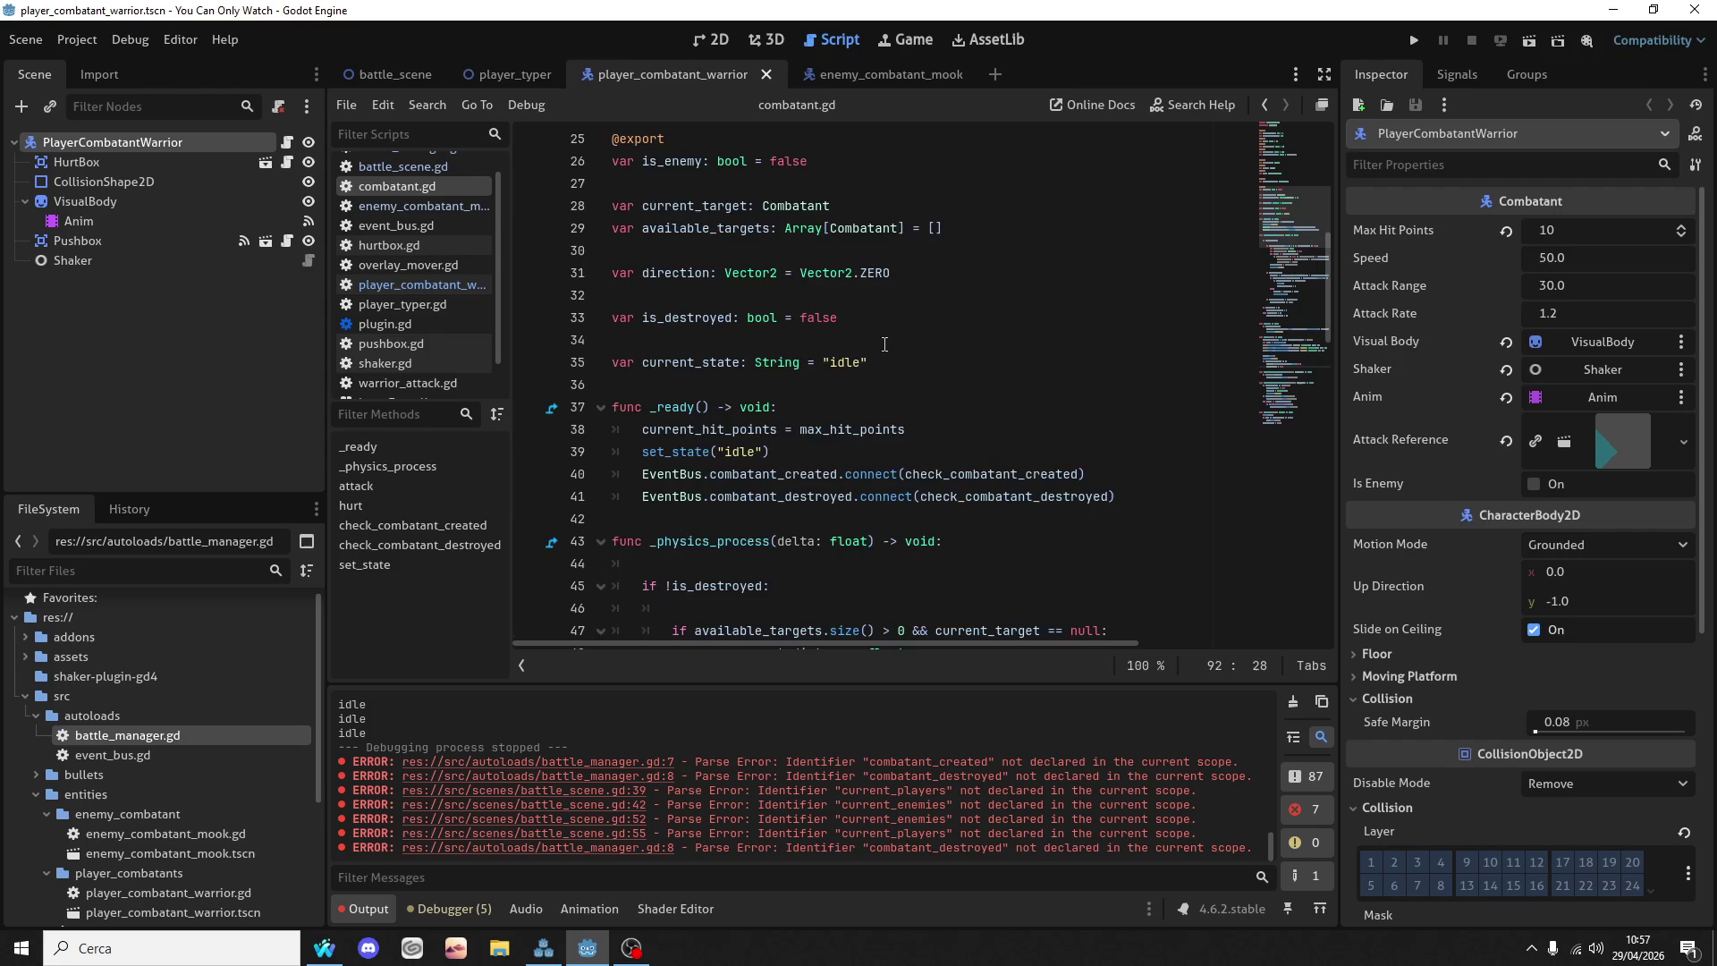
Delete the 'var available_targets' declaration from combatant.gd.
{"action": "left_click_drag", "start_coordinate": [945, 238], "coordinate": [986, 212]}
{"action": "key", "text": "Delete"}
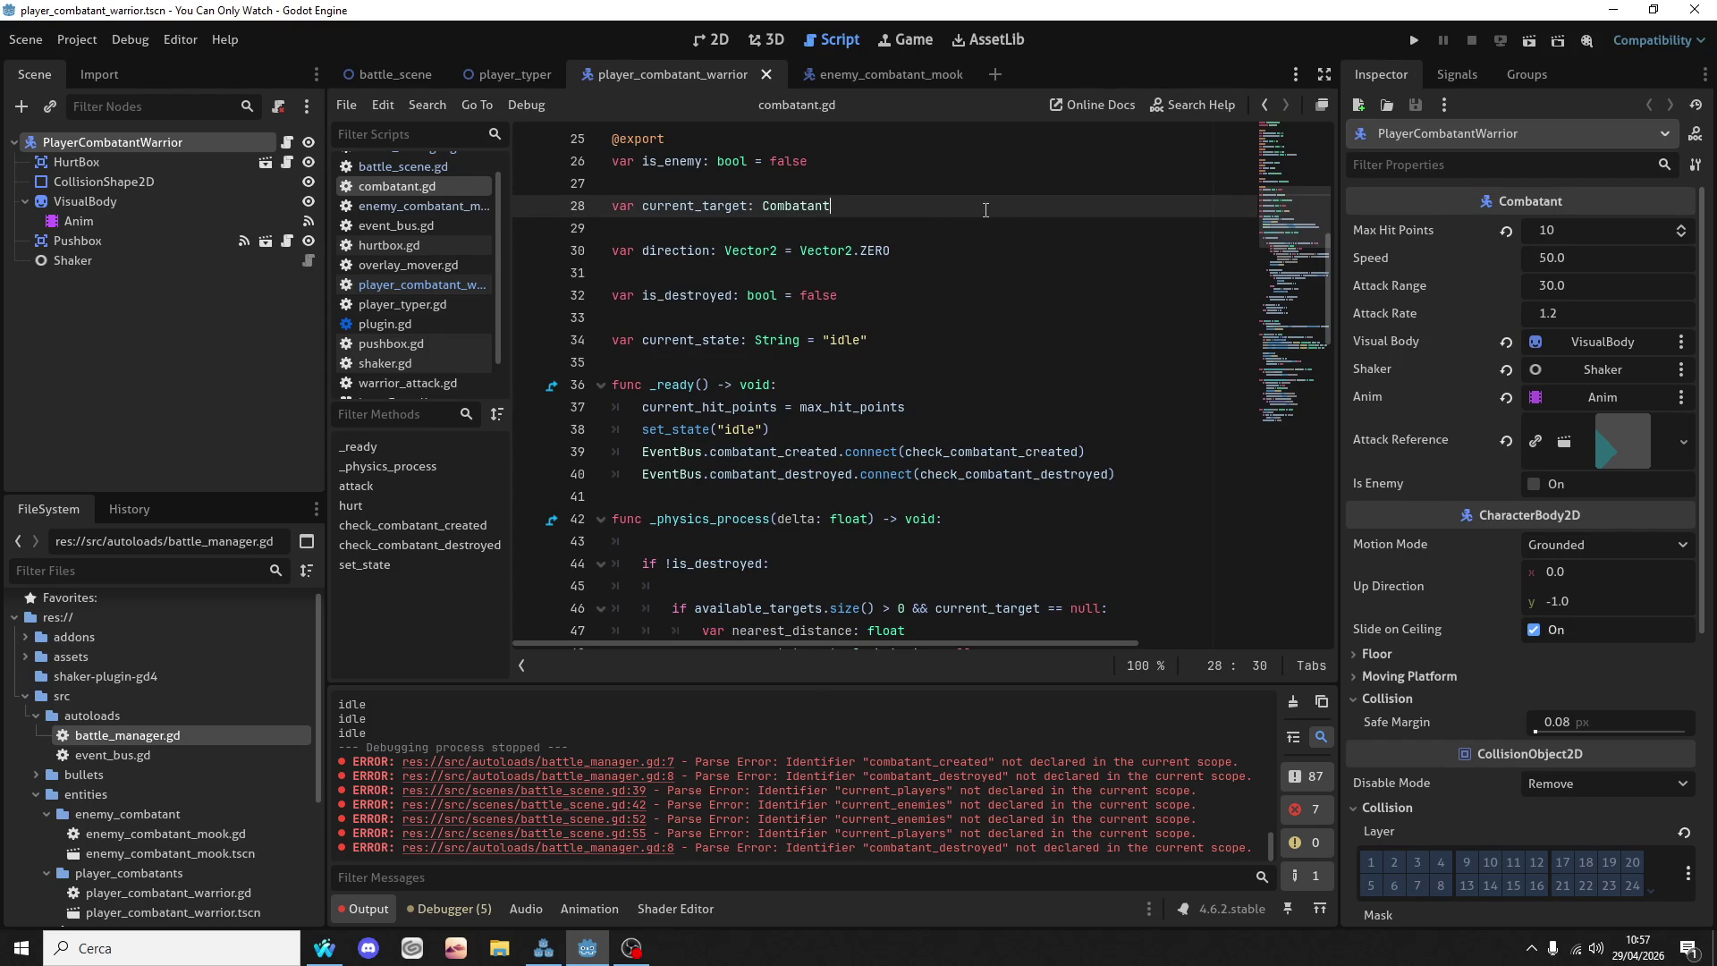
{"action": "scroll", "coordinate": [982, 326], "scroll_direction": "down", "scroll_amount": 8}
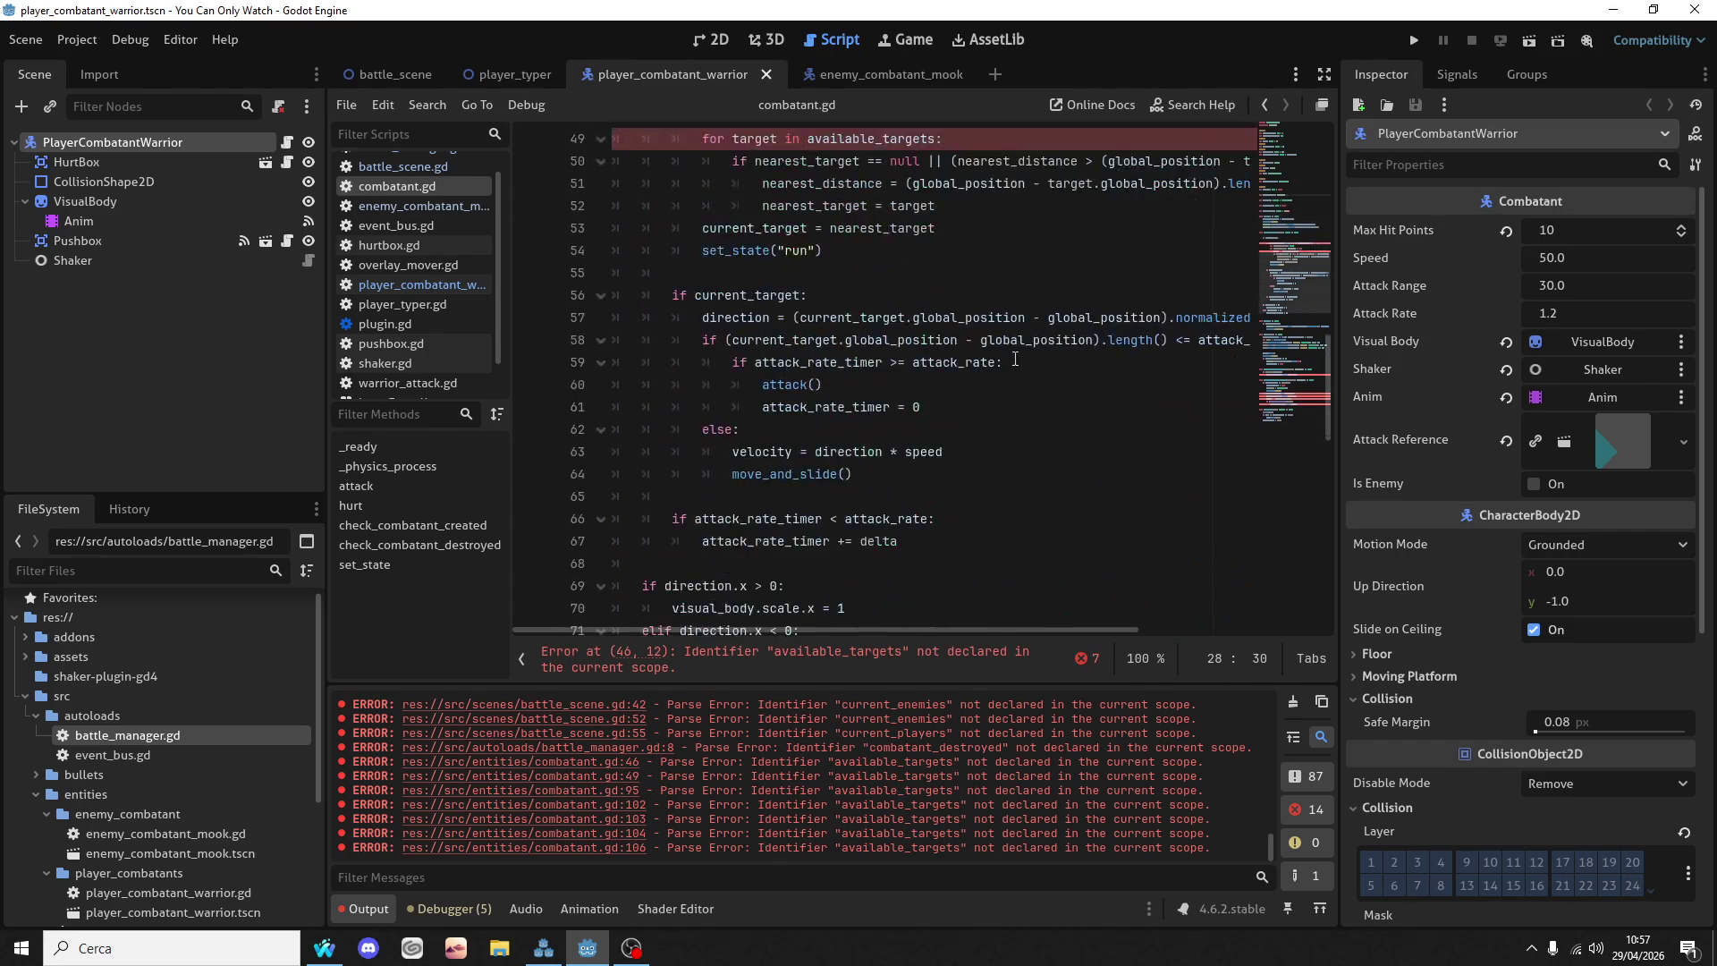
{"action": "scroll", "coordinate": [1174, 212], "scroll_direction": "up", "scroll_amount": 3}
Replace available_targets on line 46 with get_potential_targets().
{"action": "double_click", "coordinate": [983, 273]}
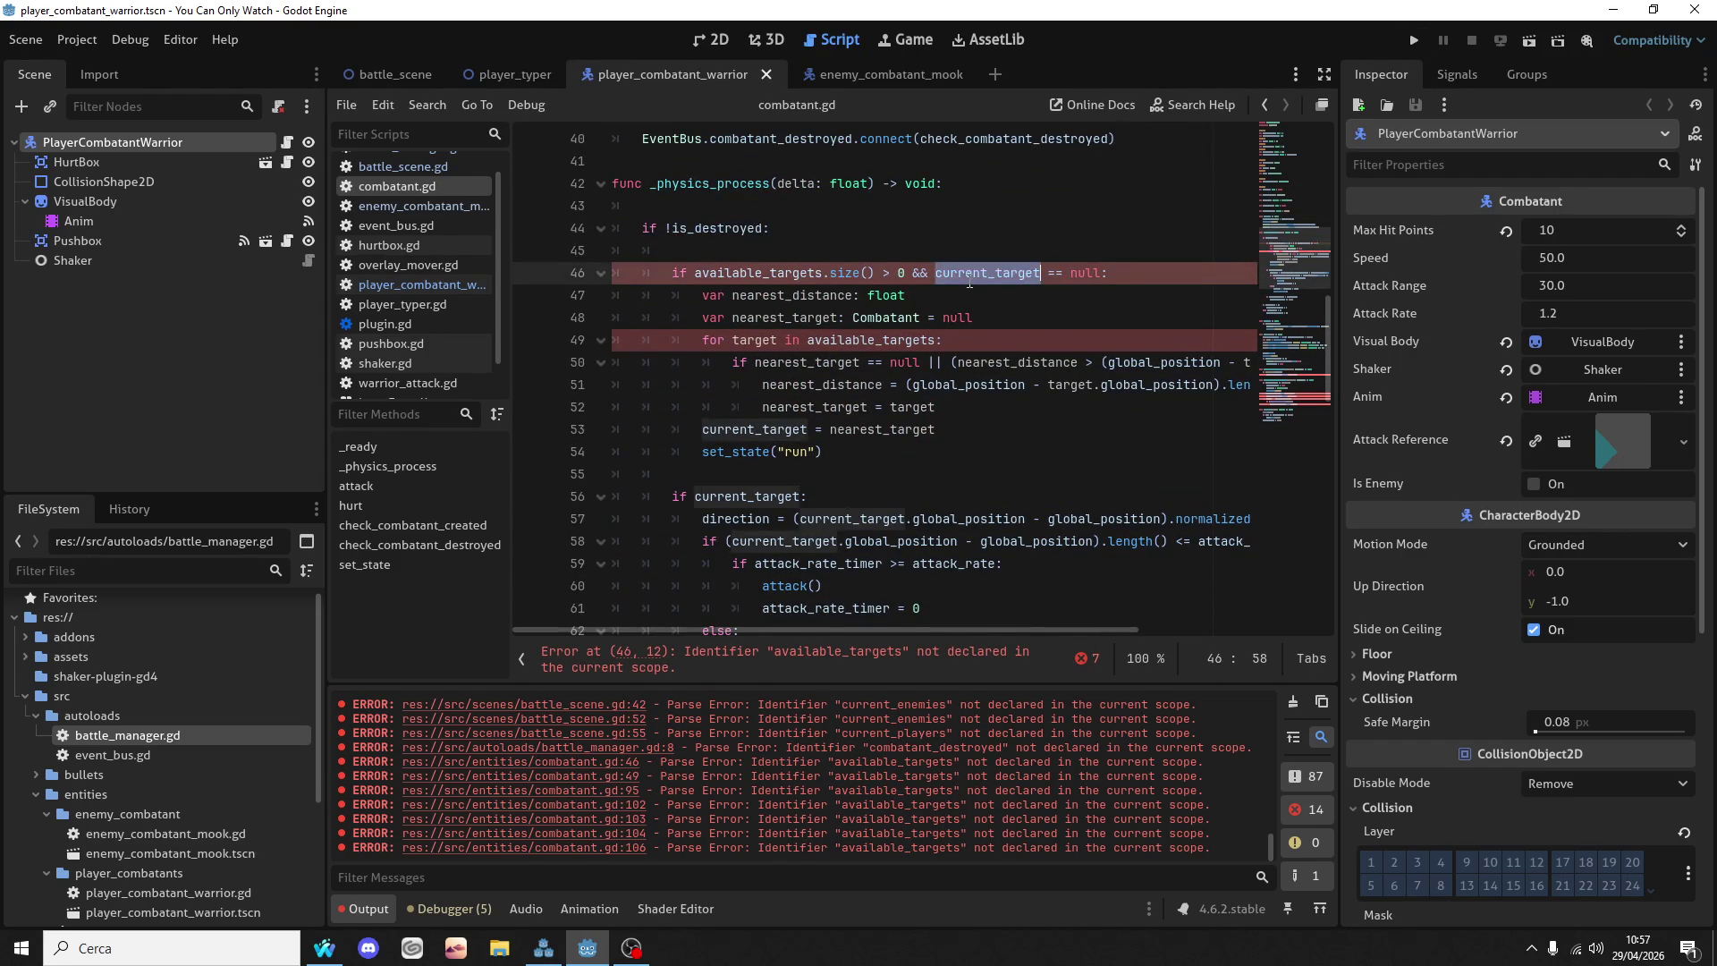
{"action": "double_click", "coordinate": [787, 295]}
{"action": "double_click", "coordinate": [758, 273]}
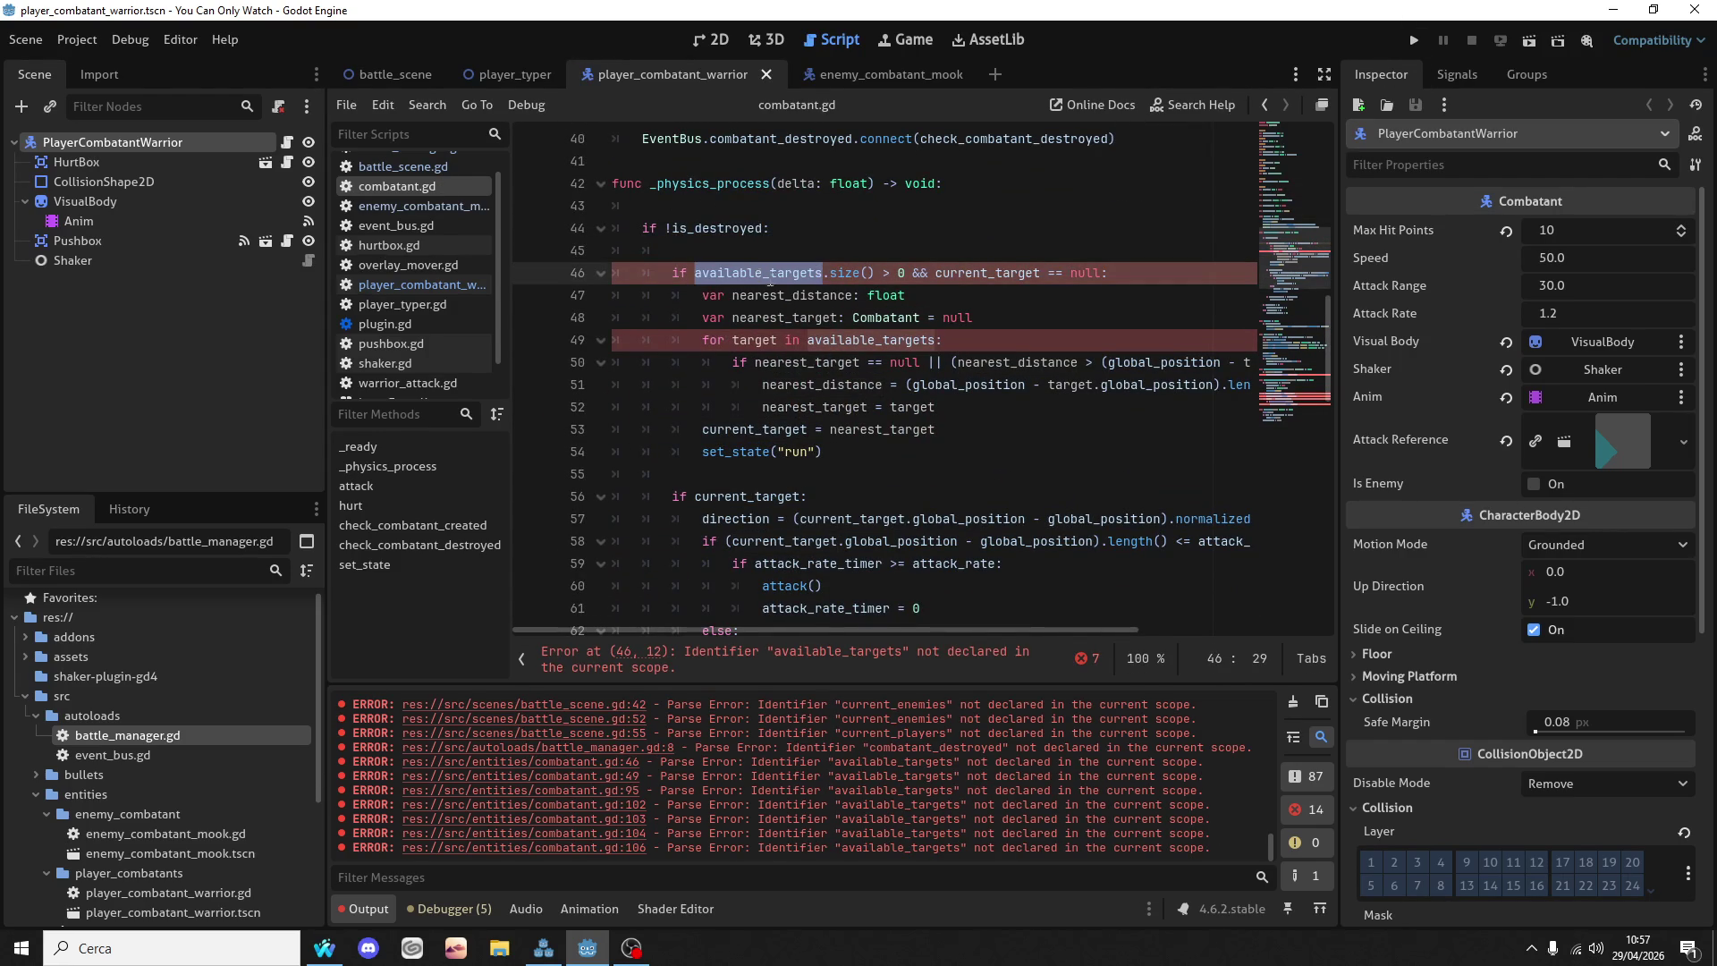
{"action": "type", "text": "get_ava"}
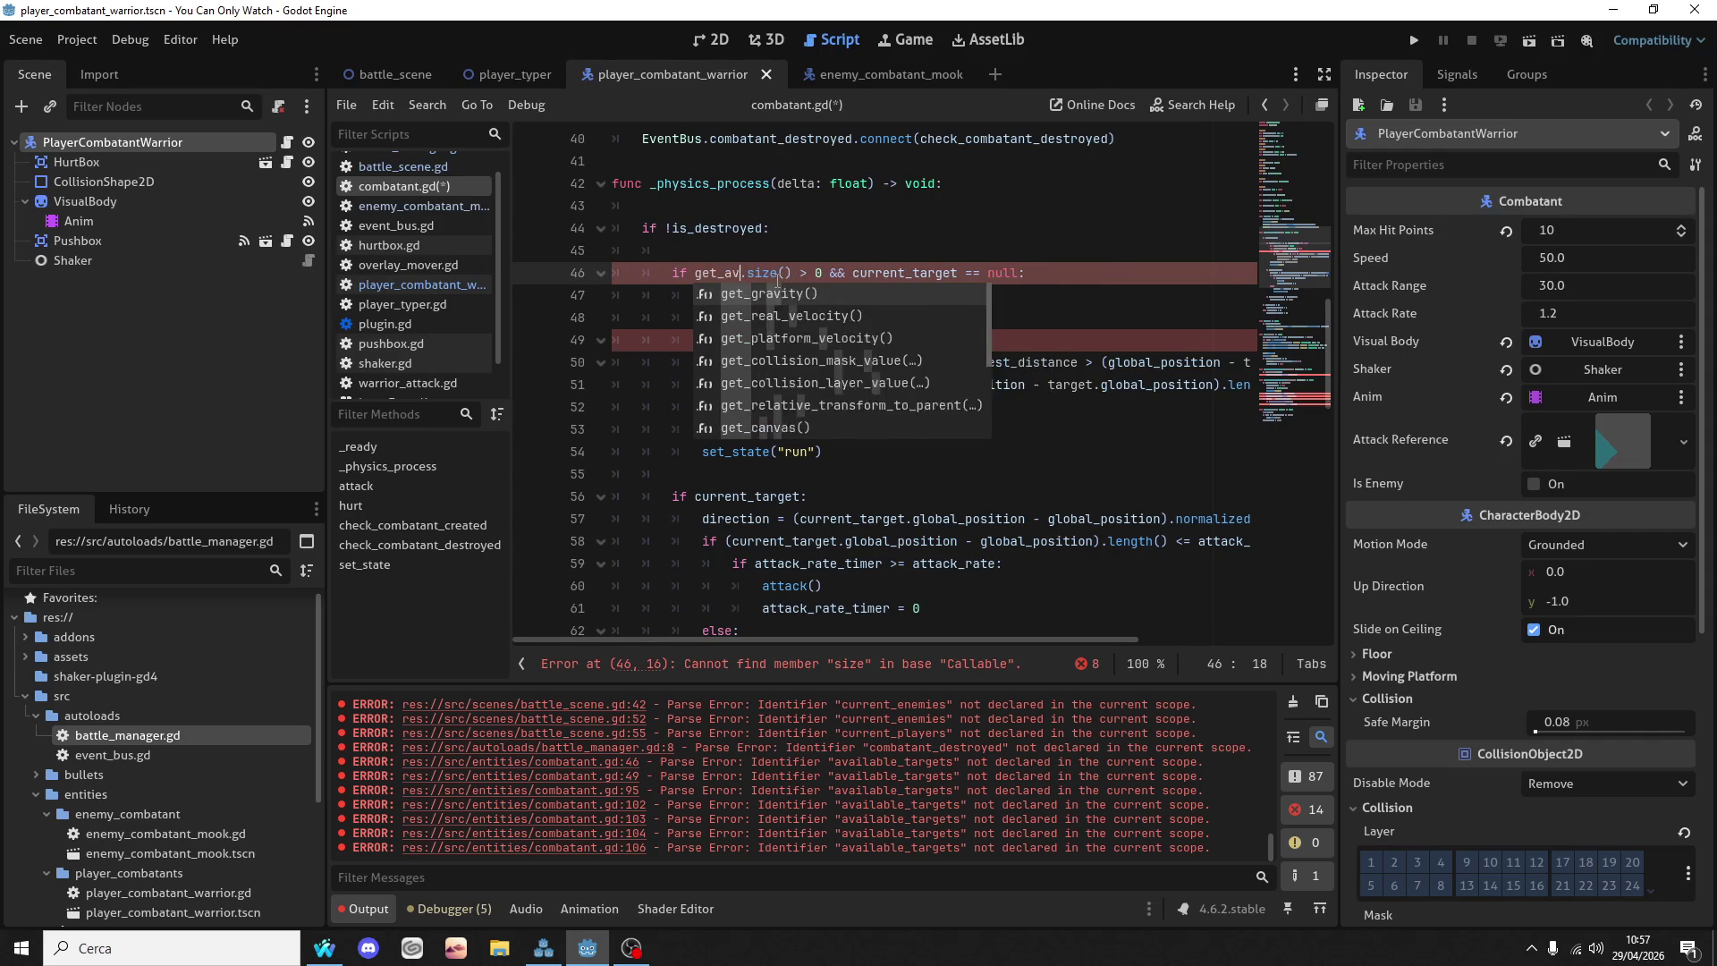
{"action": "key", "text": "BackSpace"}
{"action": "key", "text": "BackSpace"}
{"action": "key", "text": "BackSpace"}
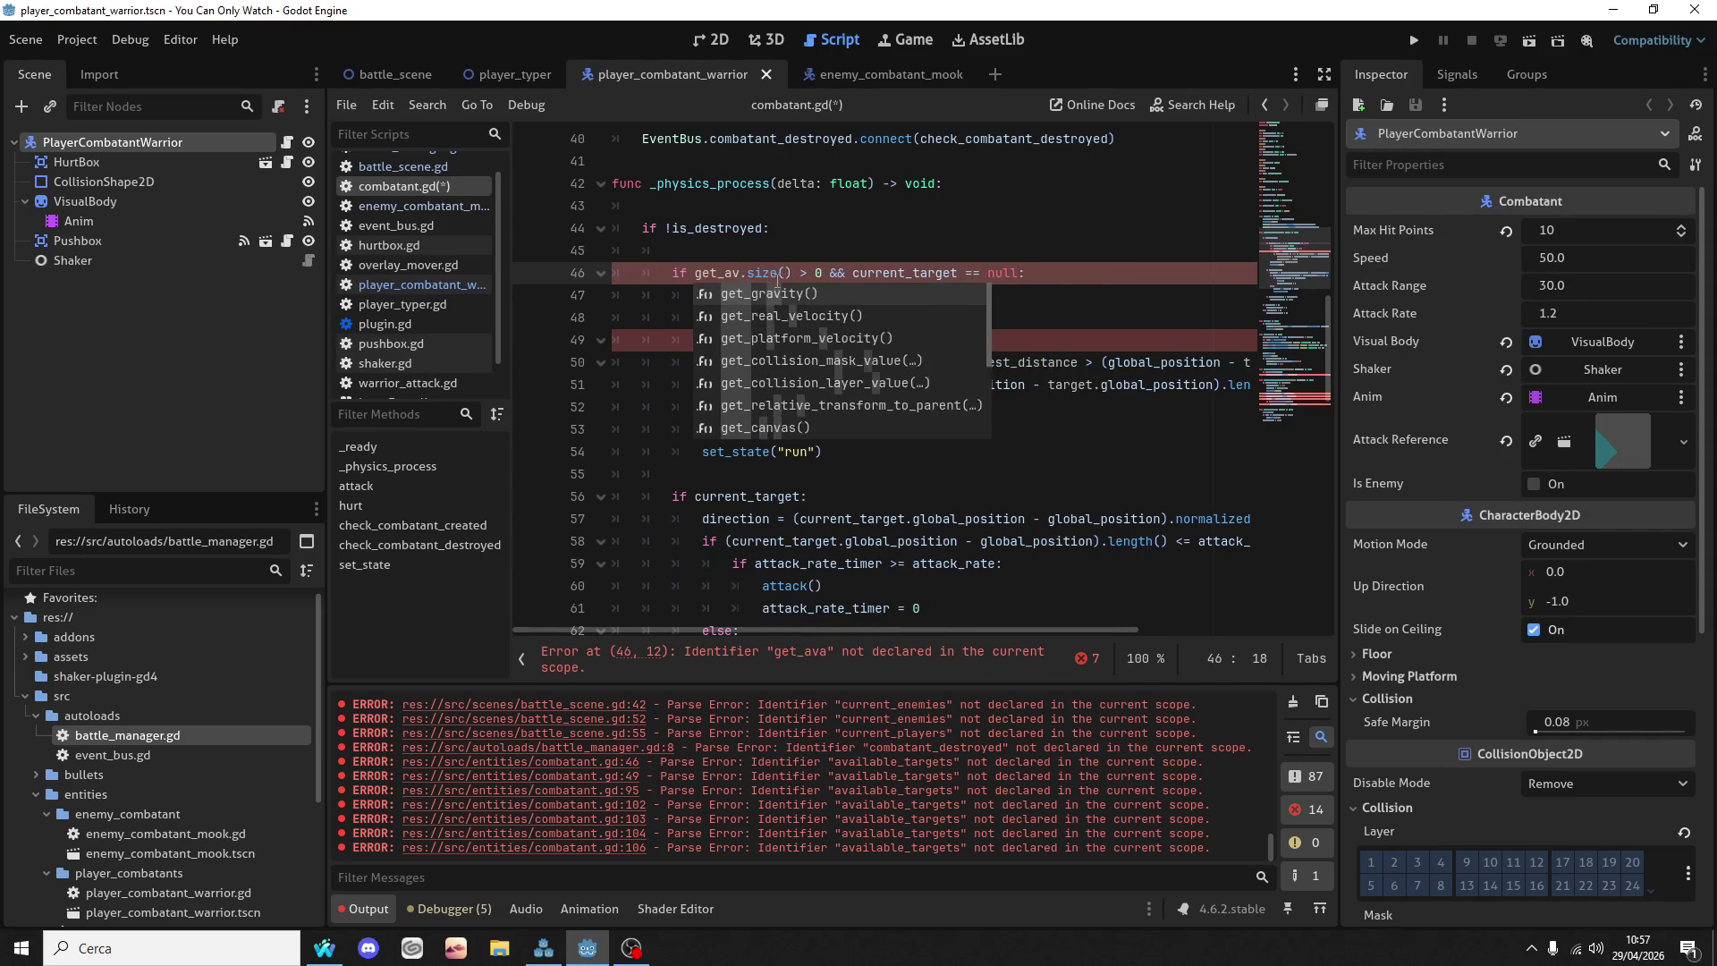
{"action": "type", "text": "p"}
{"action": "type", "text": "otential_"}
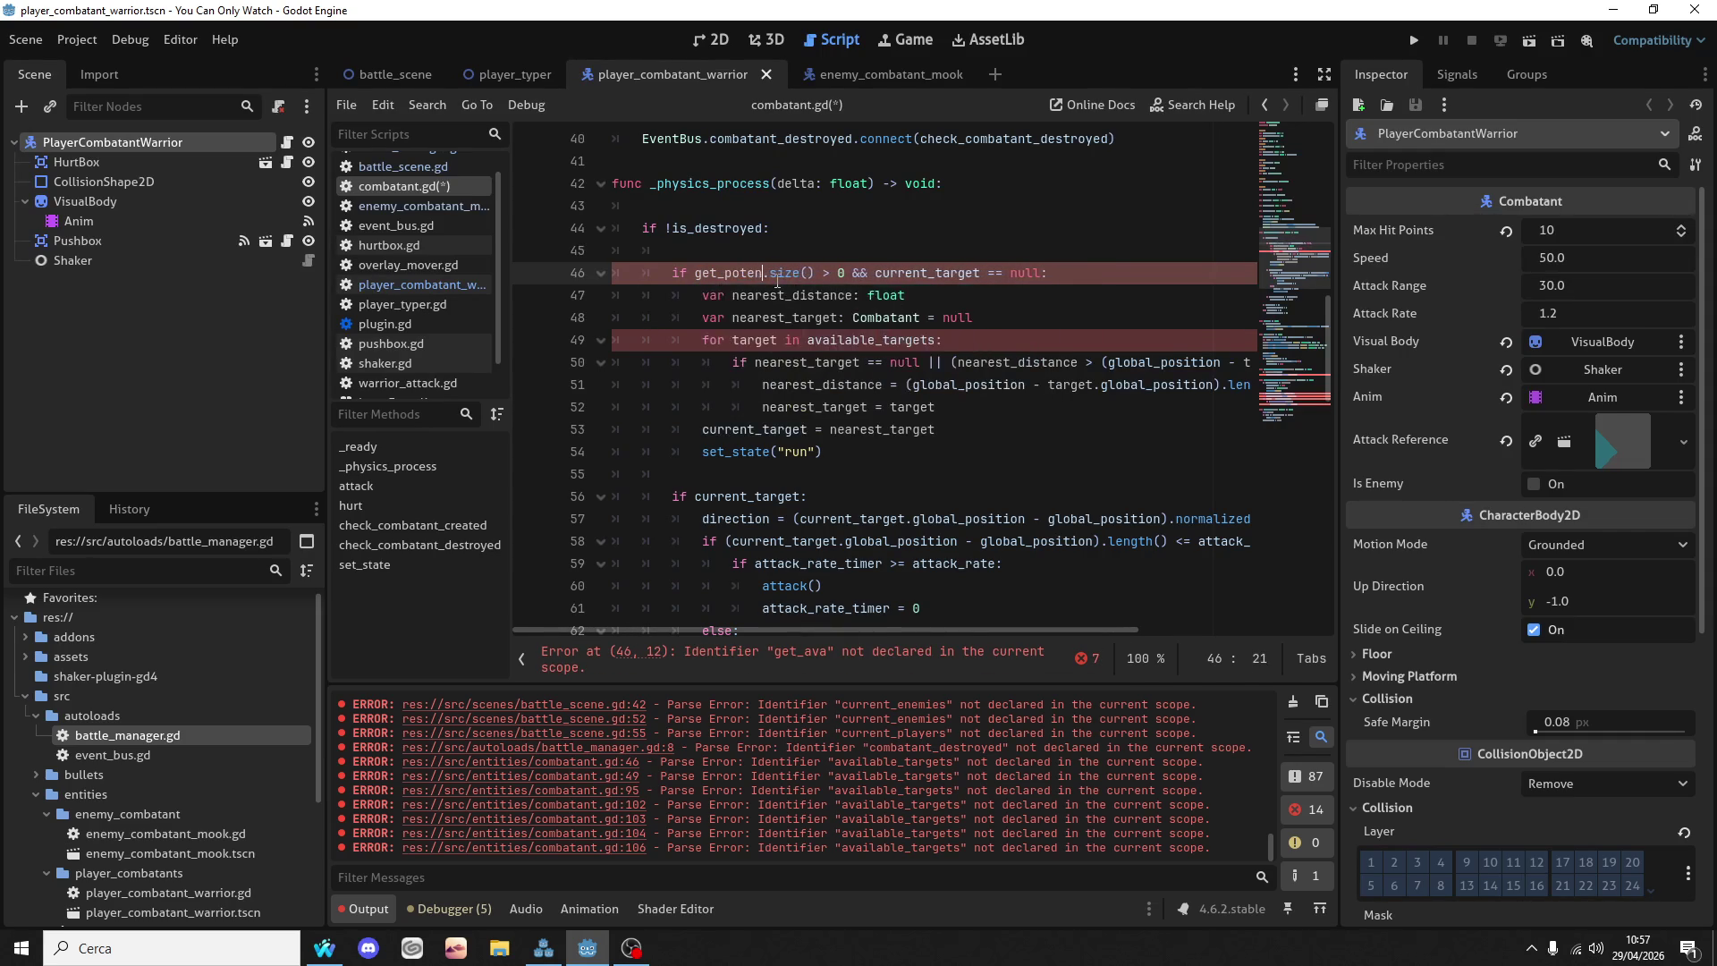
{"action": "type", "text": "rgets()"}
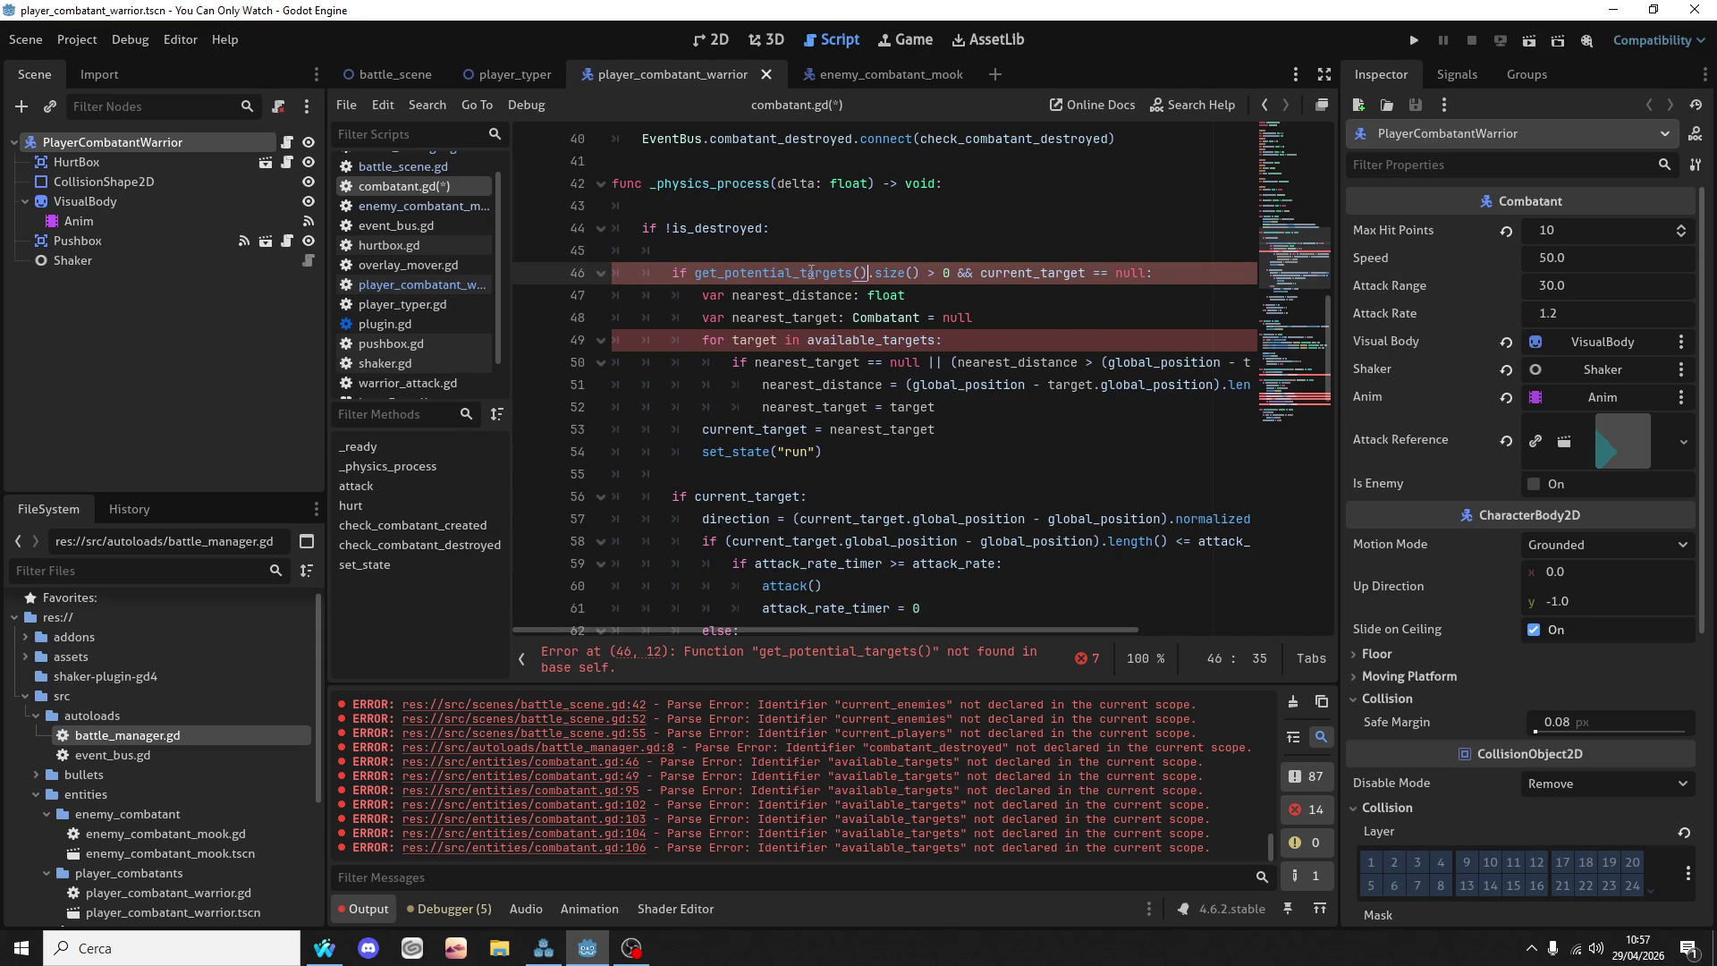
Replace available_targets in the line 49 loop with the copied get_potential_targets() call.
{"action": "left_click", "coordinate": [695, 273], "text": "shift"}
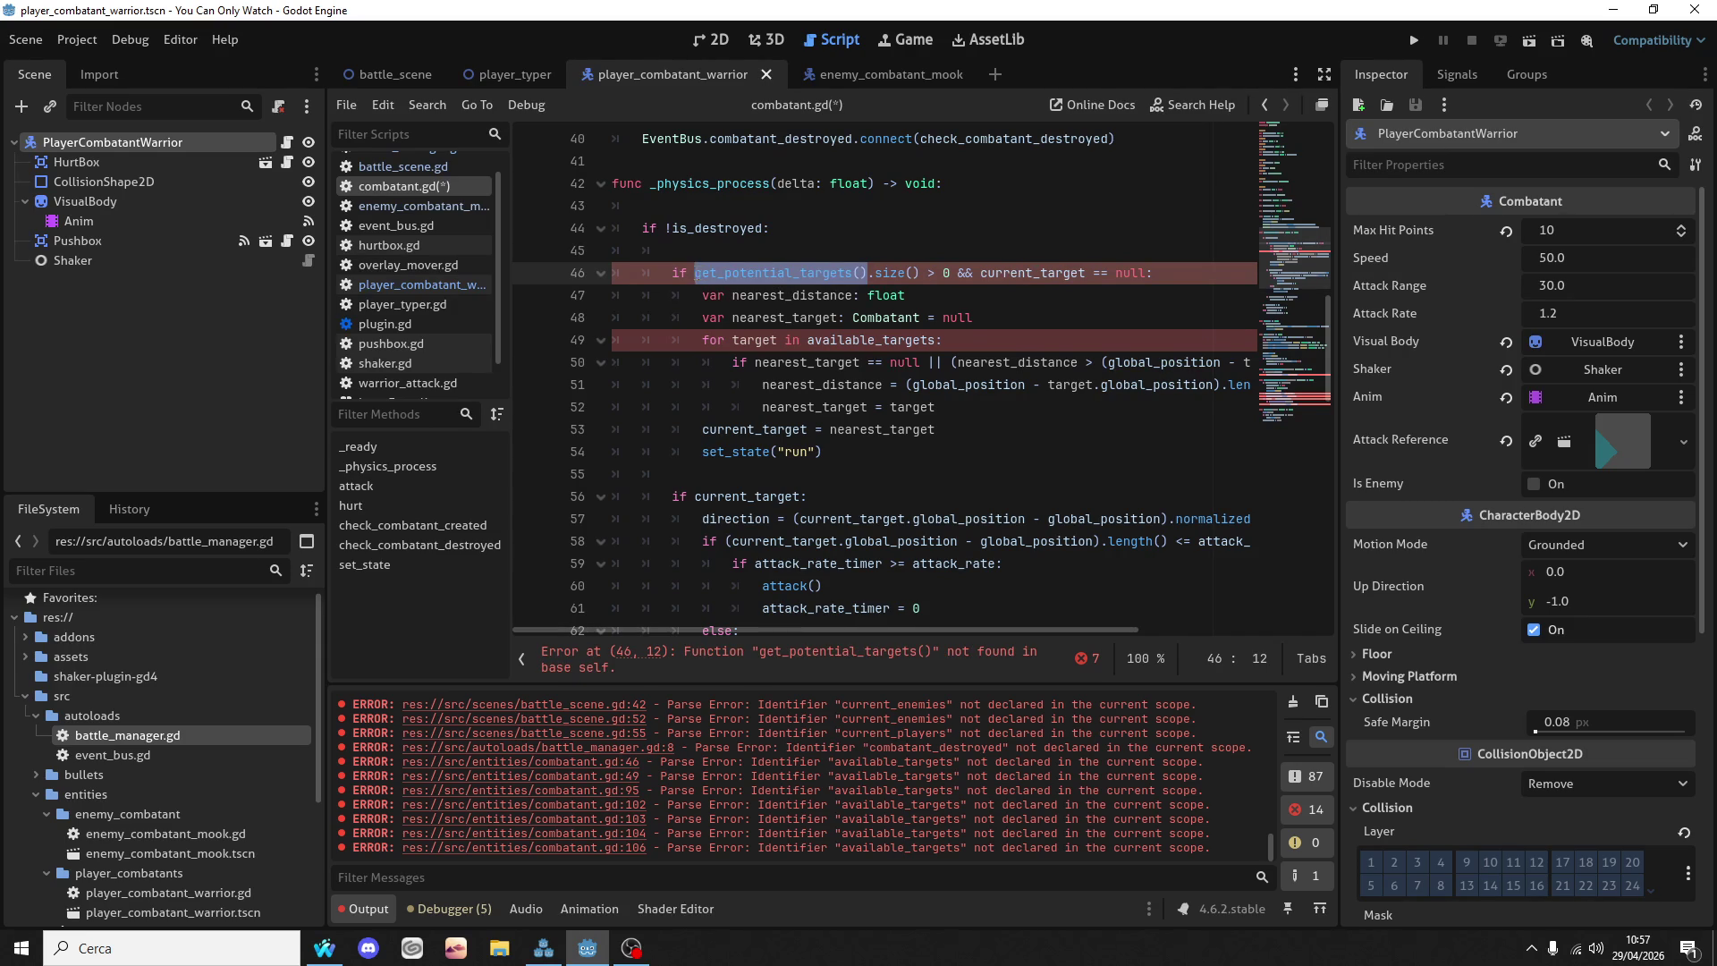
{"action": "key", "text": "ctrl+c"}
{"action": "double_click", "coordinate": [840, 339]}
{"action": "key", "text": "ctrl+v"}
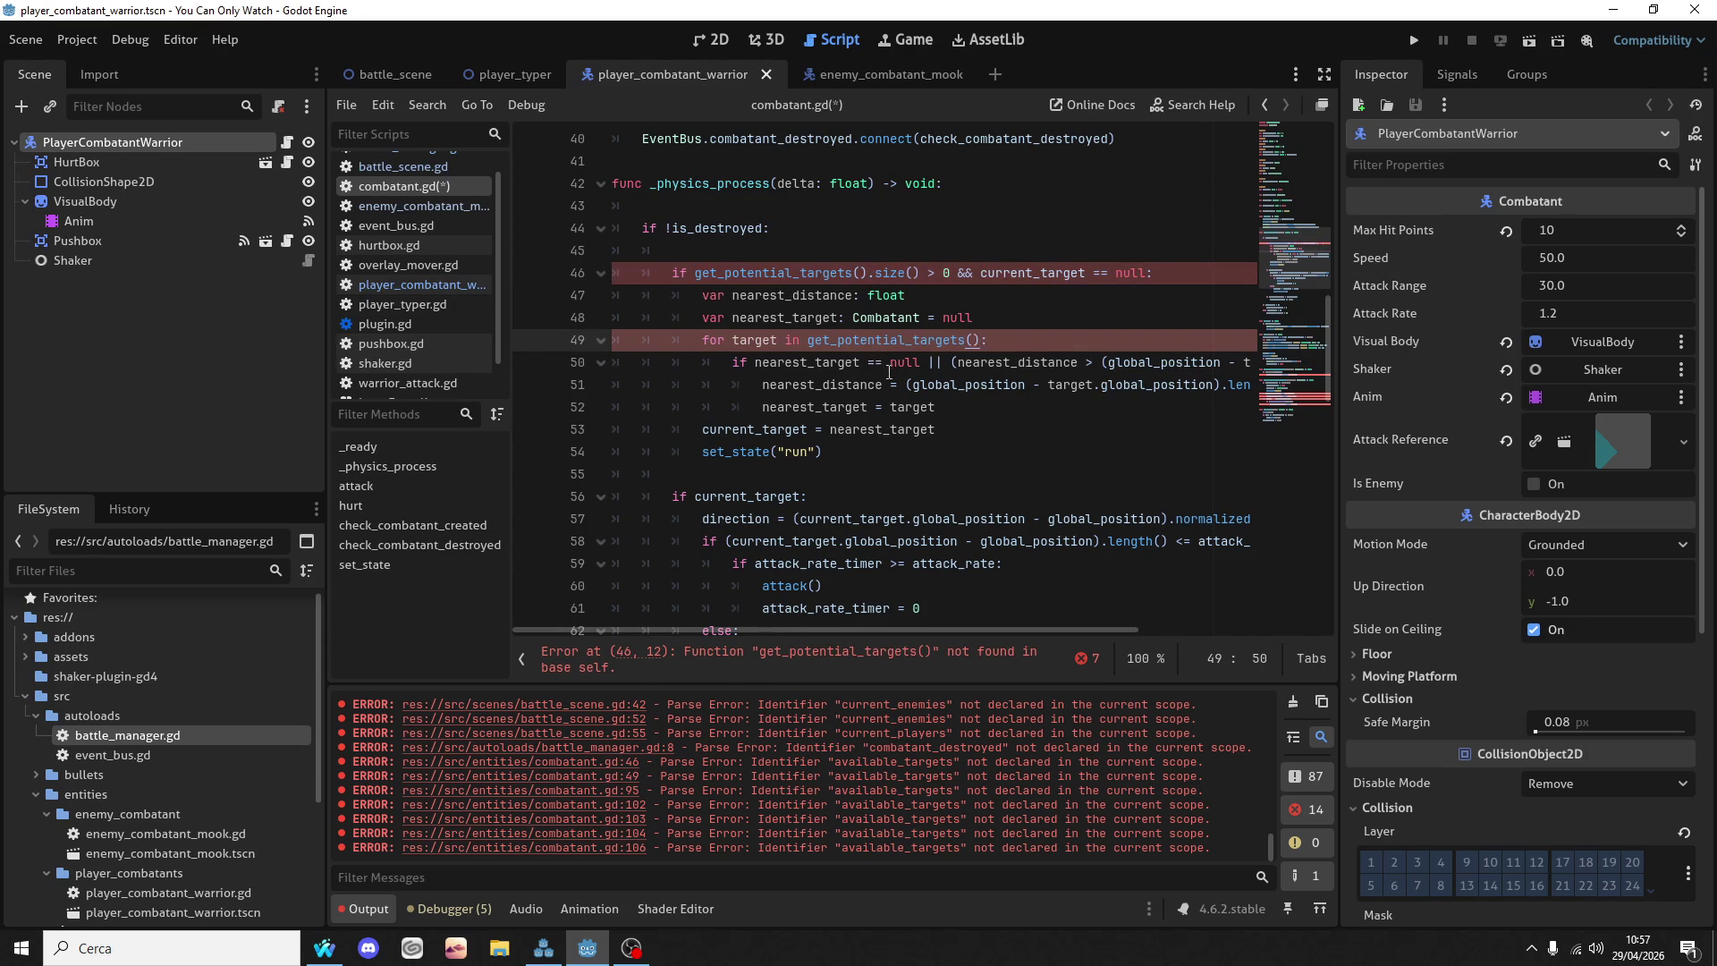
{"action": "scroll", "coordinate": [921, 438], "scroll_direction": "down", "scroll_amount": 13}
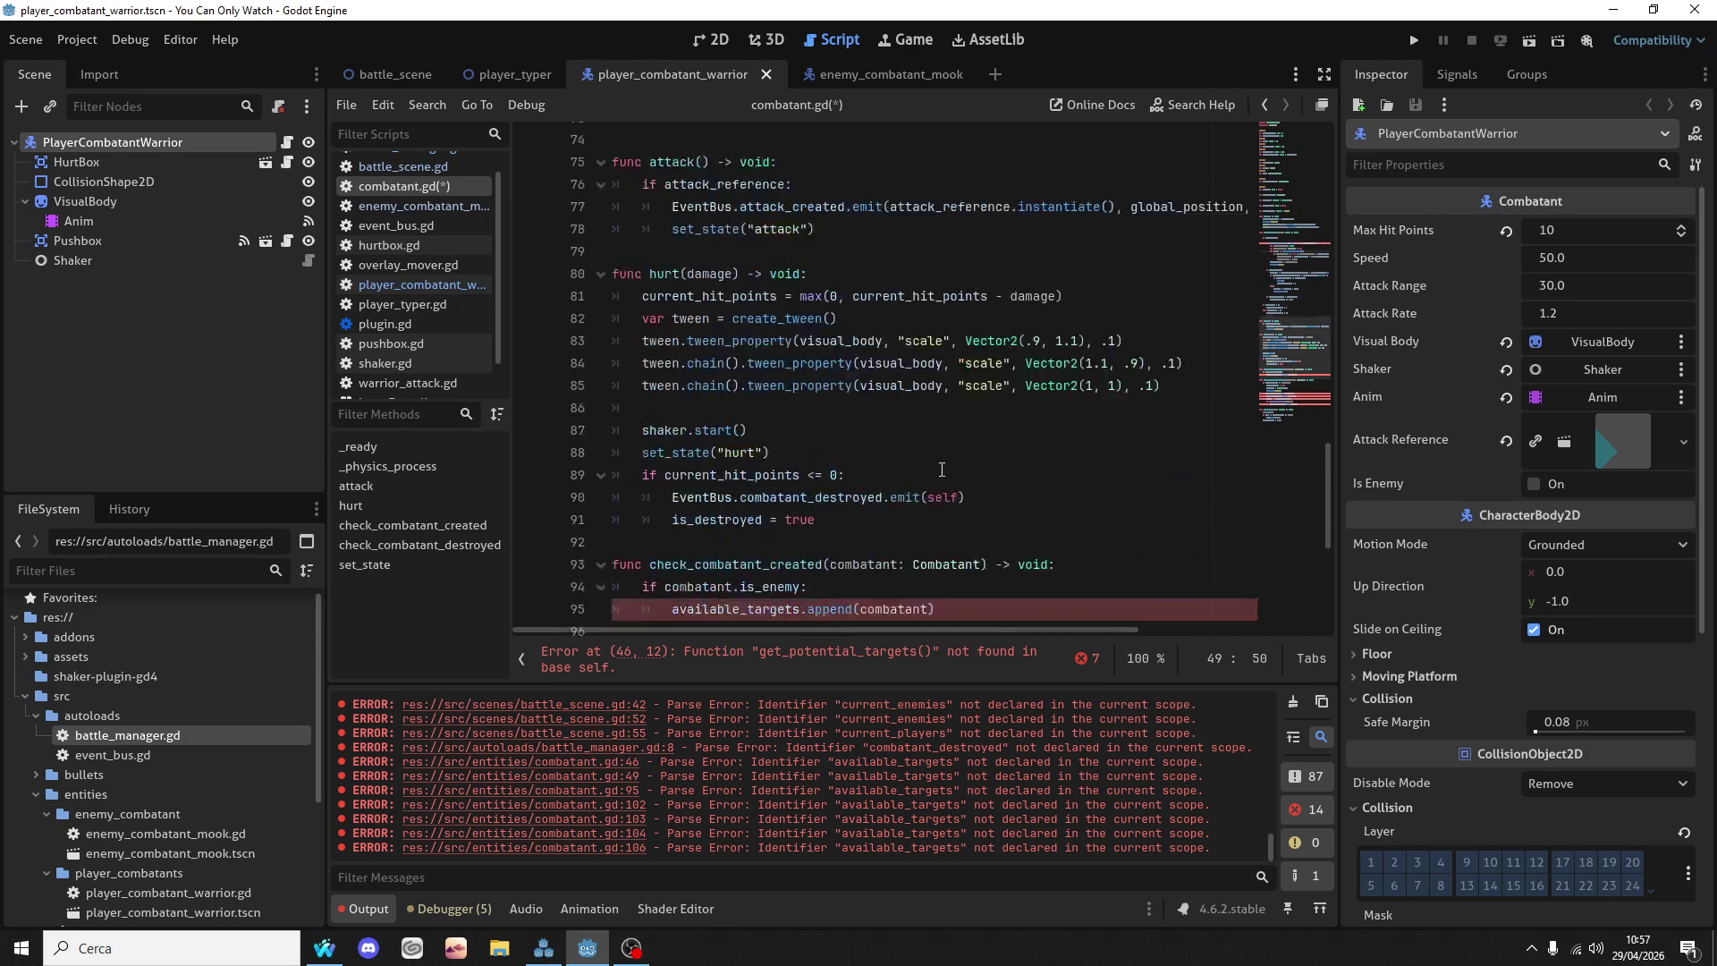
Delete the check_combatant_created and check_combatant_destroyed functions from combatant.gd.
{"action": "mouse_move", "coordinate": [930, 496]}
{"action": "left_mouse_down"}
{"action": "mouse_move", "coordinate": [1001, 496]}
{"action": "mouse_move", "coordinate": [1140, 453]}
{"action": "left_mouse_up"}
{"action": "left_click_drag", "start_coordinate": [977, 494], "coordinate": [1011, 435]}
{"action": "key", "text": "BackSpace"}
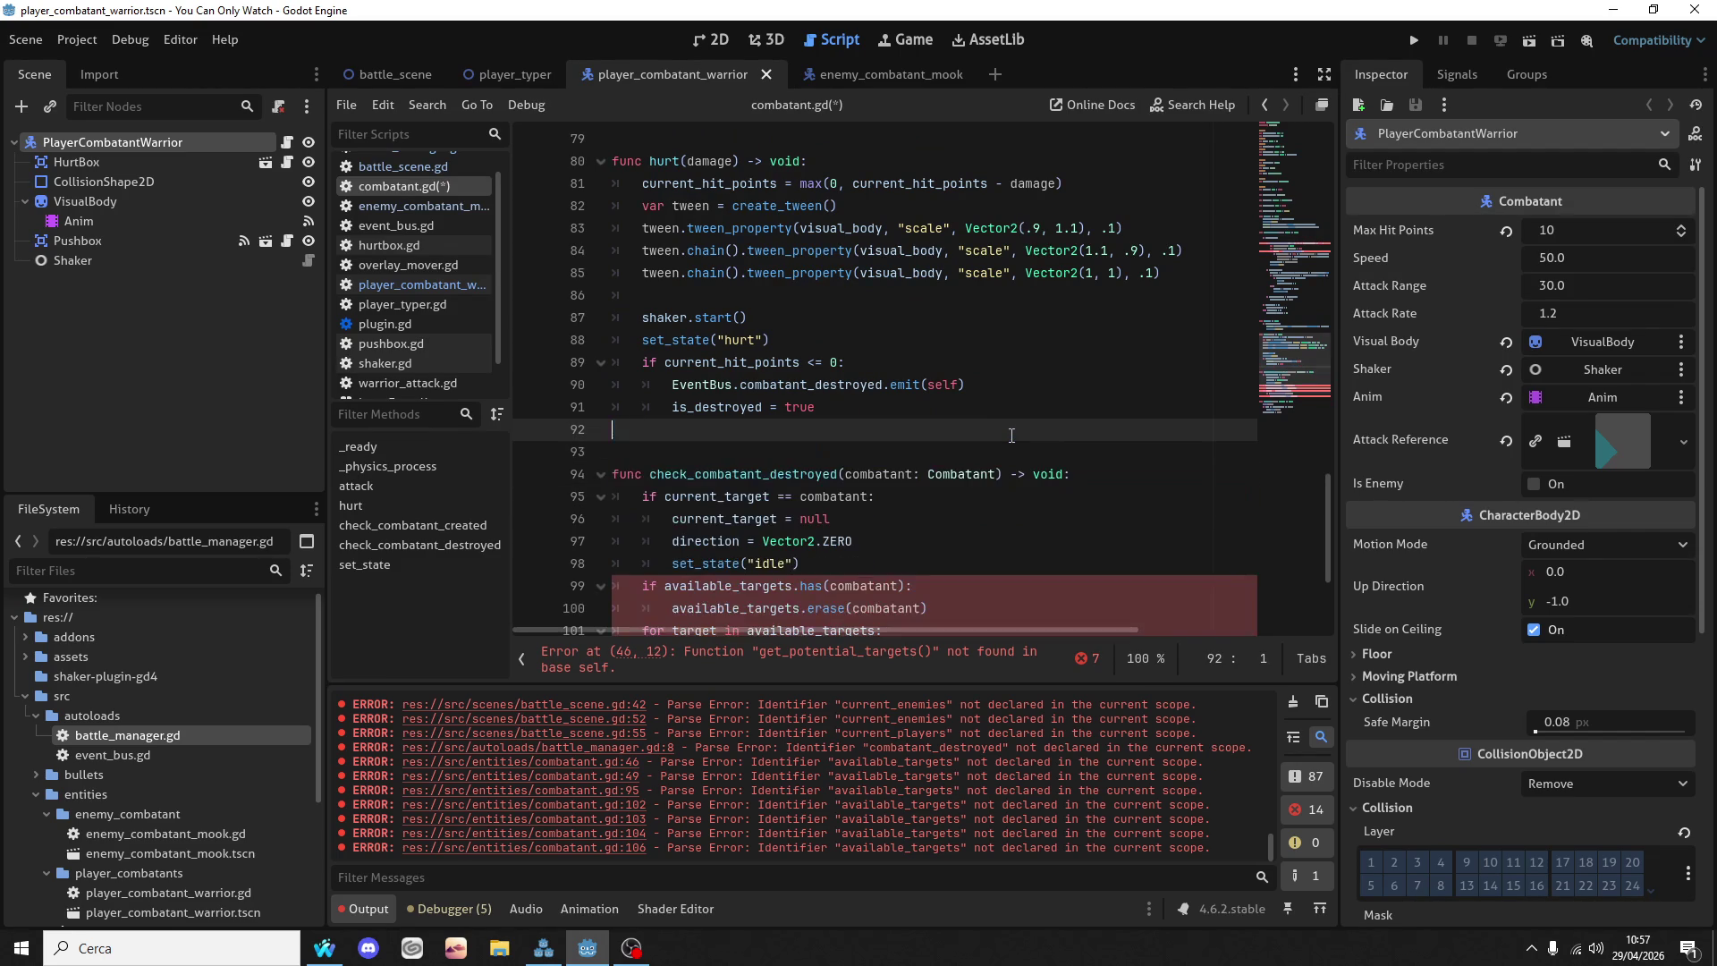
{"action": "key", "text": "Delete"}
{"action": "scroll", "coordinate": [948, 456], "scroll_direction": "down", "scroll_amount": 2}
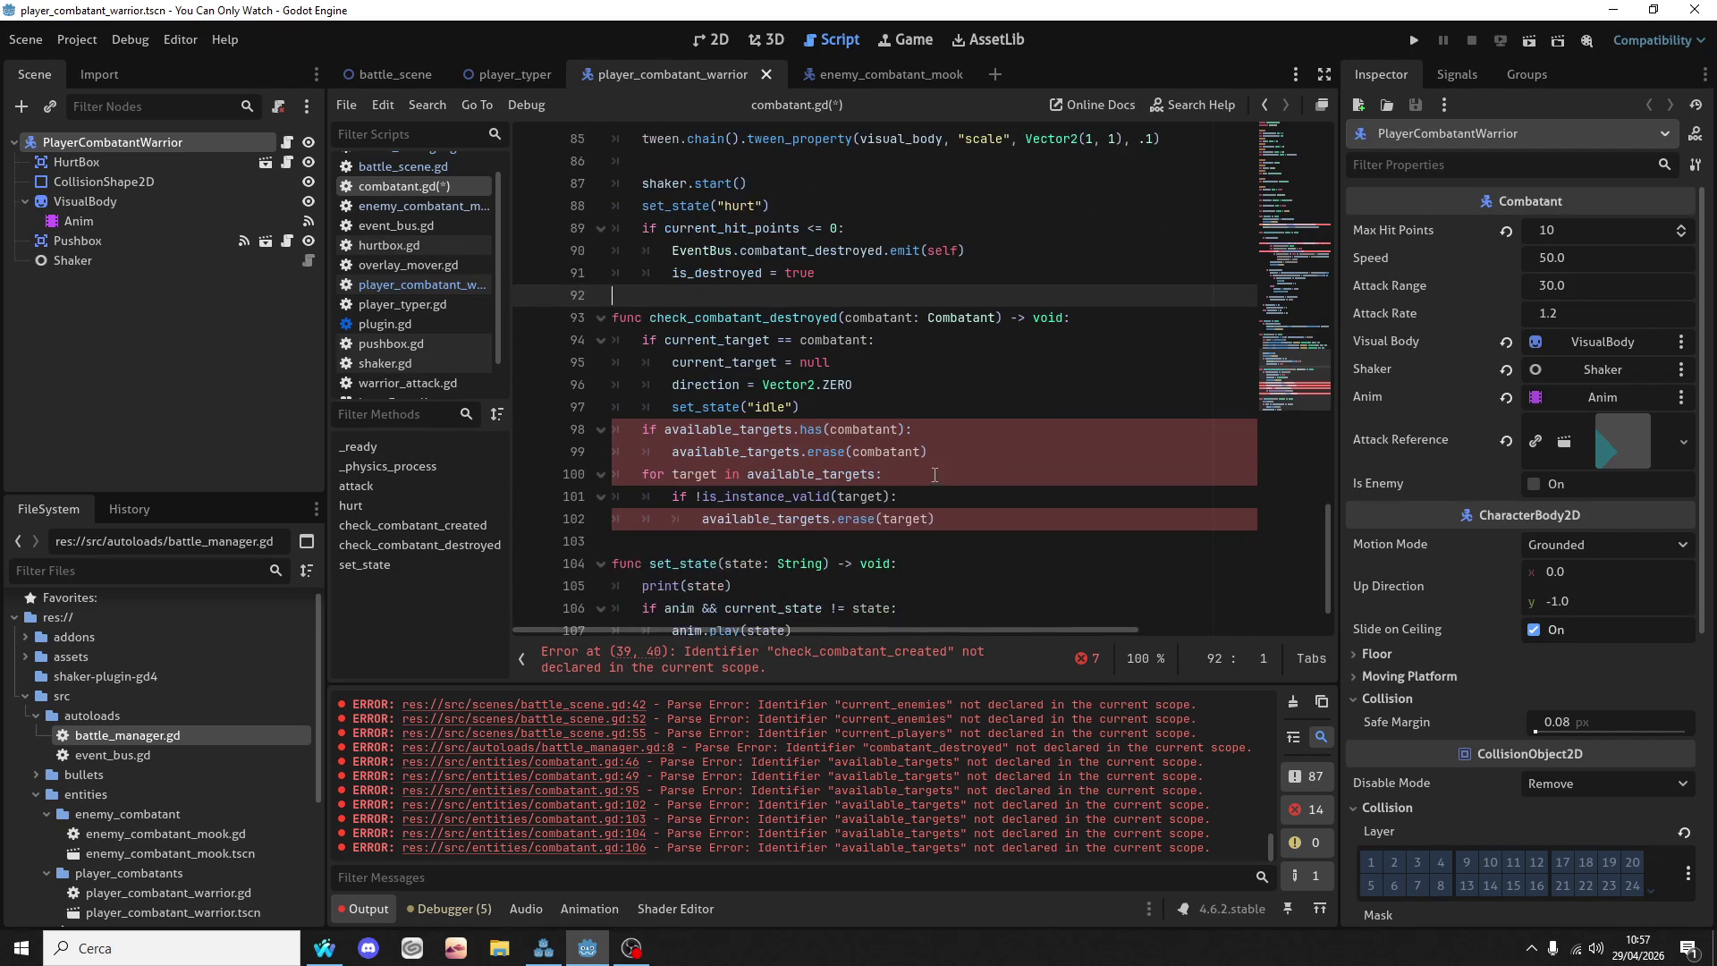
{"action": "left_click", "coordinate": [960, 525], "text": "shift"}
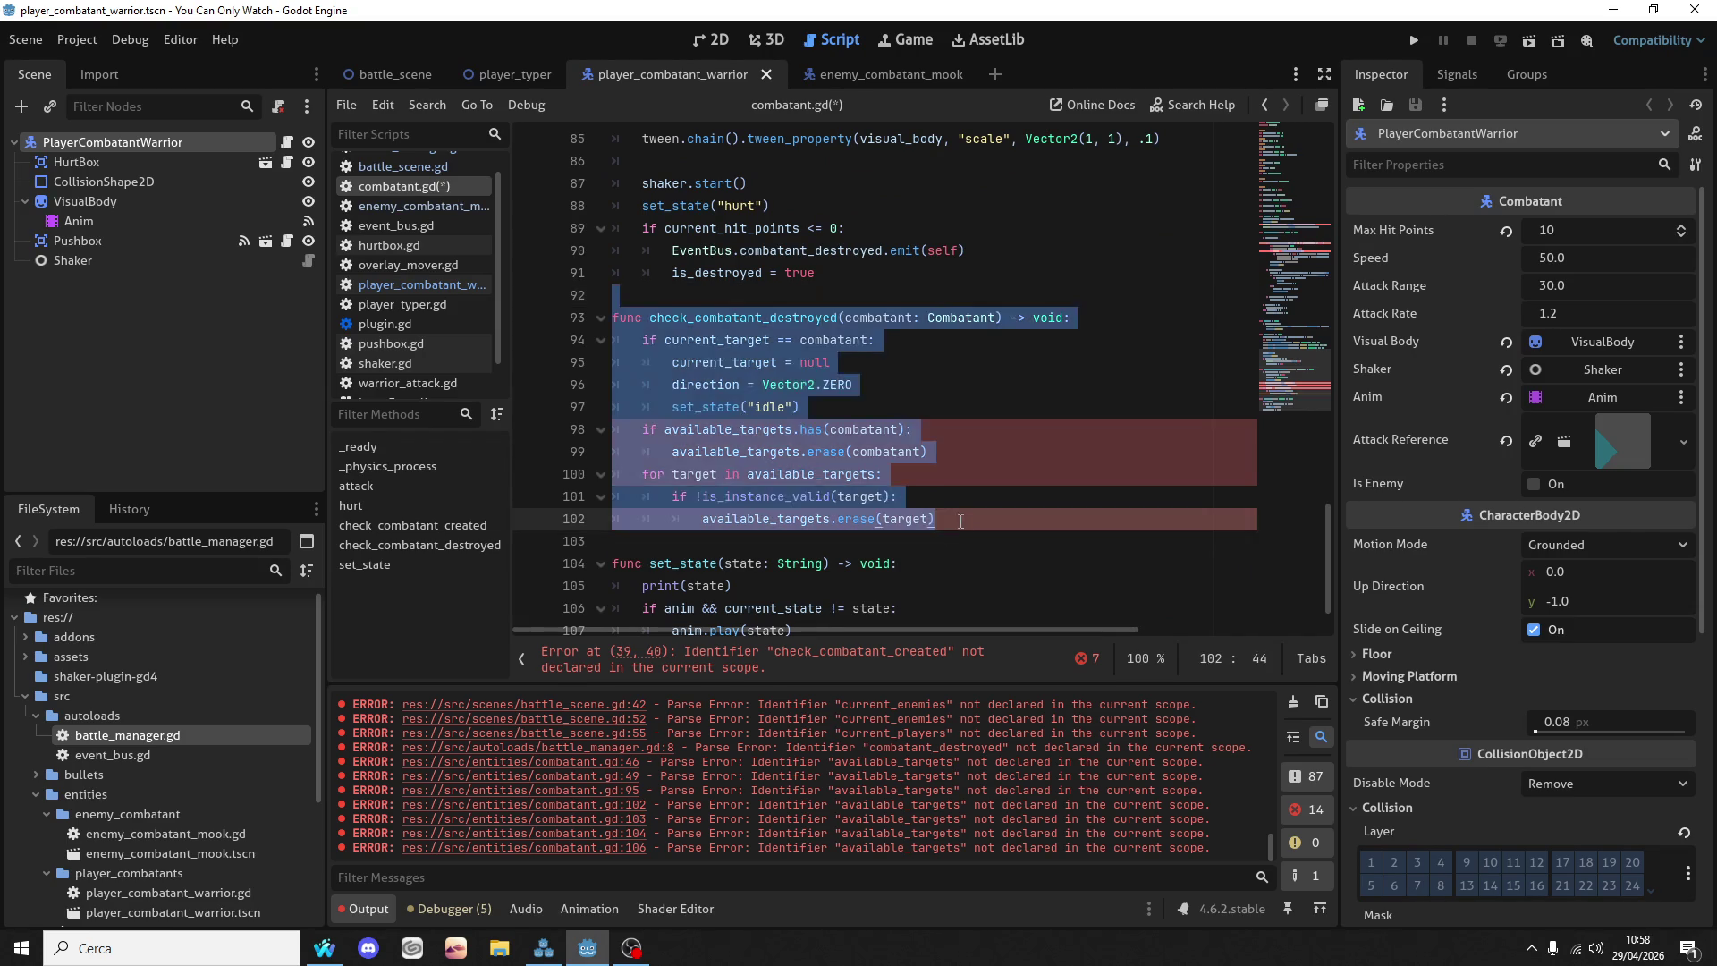
{"action": "key", "text": "BackSpace"}
{"action": "key", "text": "BackSpace"}
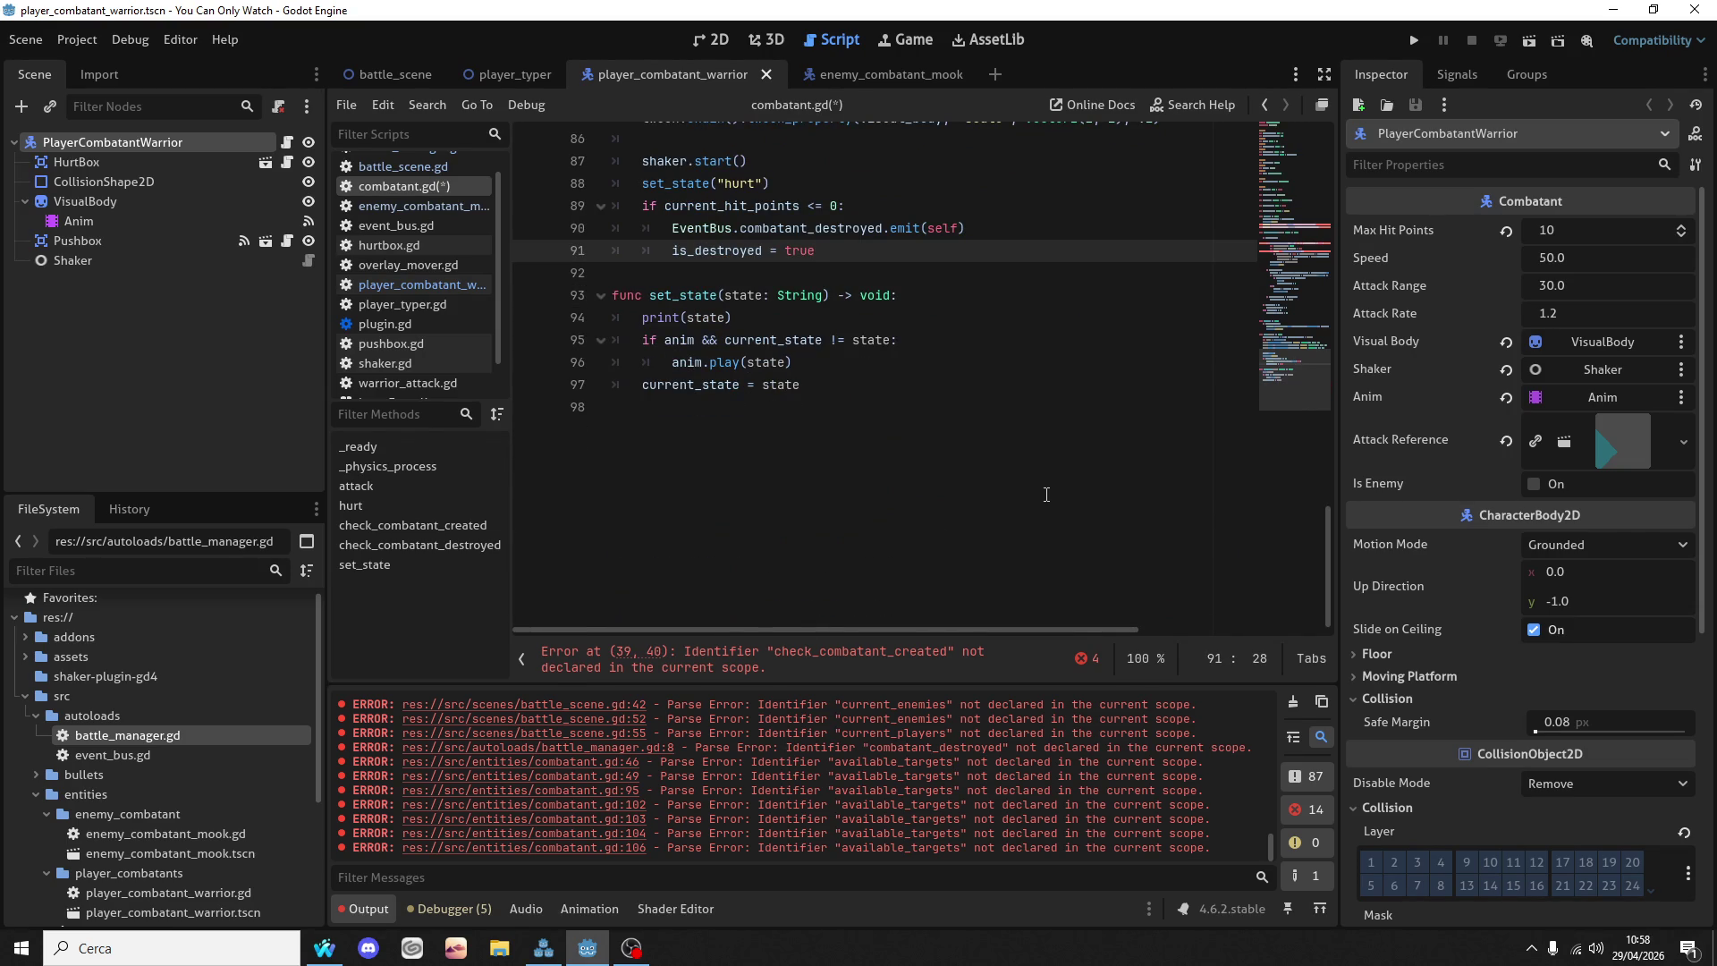
Remove the two EventBus.connect lines from _ready and save the script.
{"action": "left_click", "coordinate": [1306, 262]}
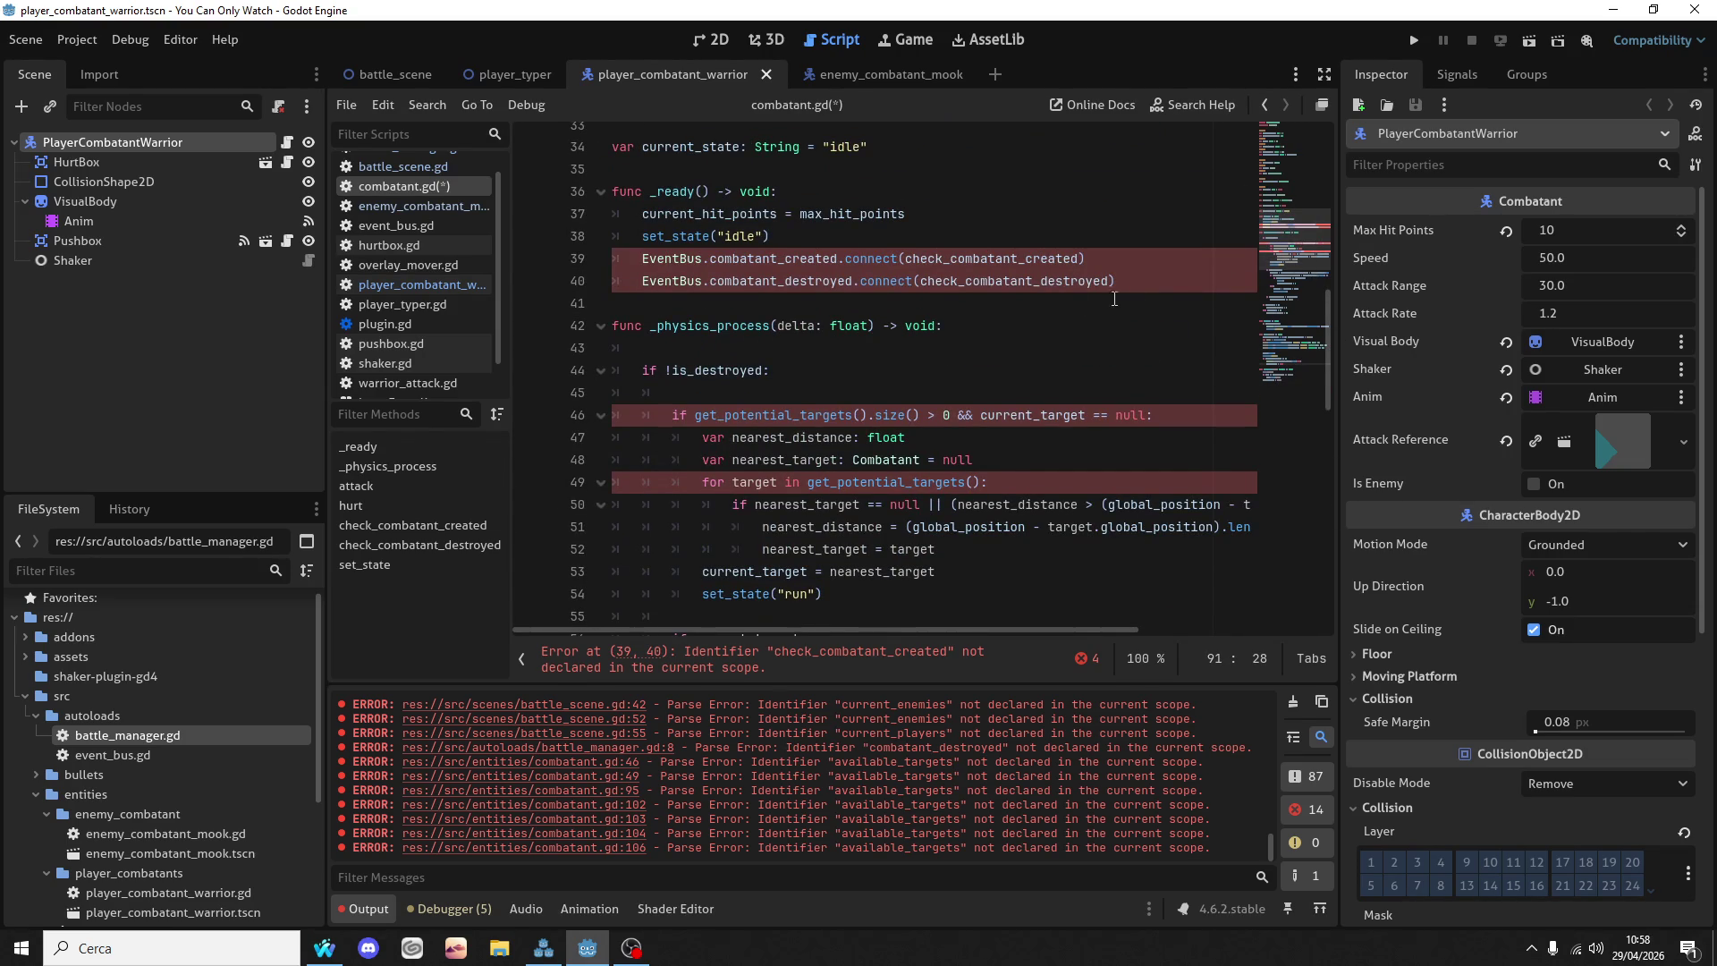
{"action": "left_click_drag", "start_coordinate": [1109, 300], "coordinate": [888, 238]}
{"action": "key", "text": "BackSpace"}
{"action": "key", "text": "ctrl+s"}
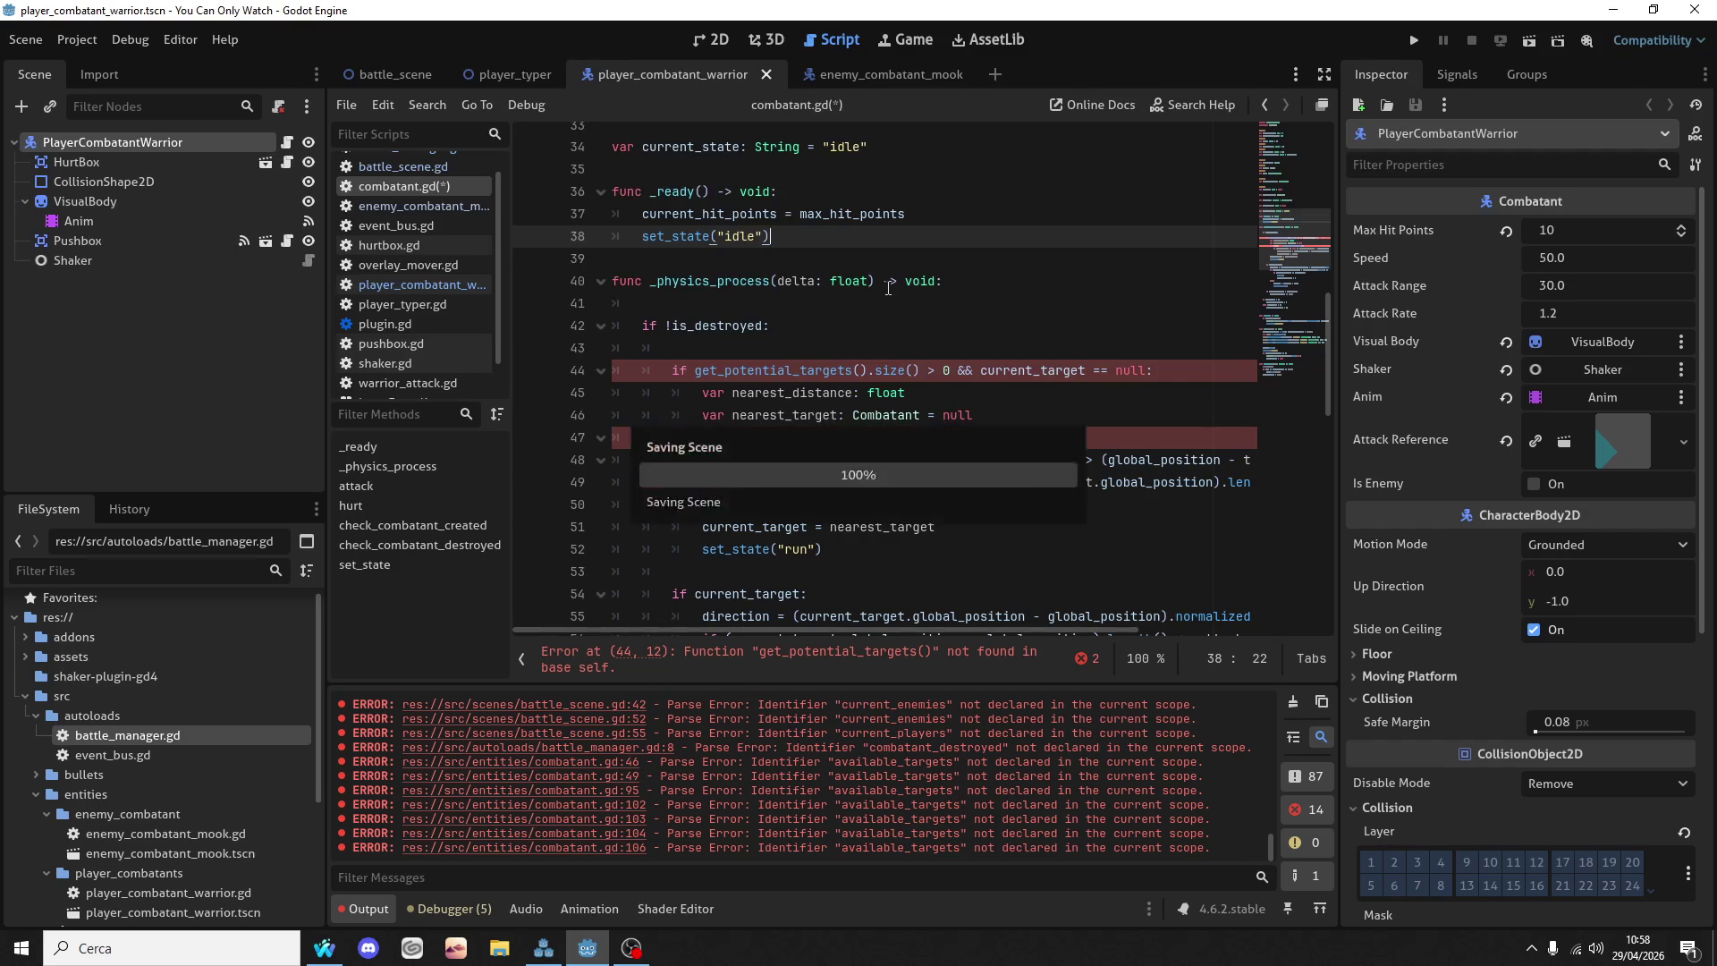
{"action": "scroll", "coordinate": [809, 557], "scroll_direction": "down", "scroll_amount": 14}
Below set_state, add 'func get_potential_targets():' beginning with an 'if is_enemy:' check.
{"action": "left_click", "coordinate": [763, 585]}
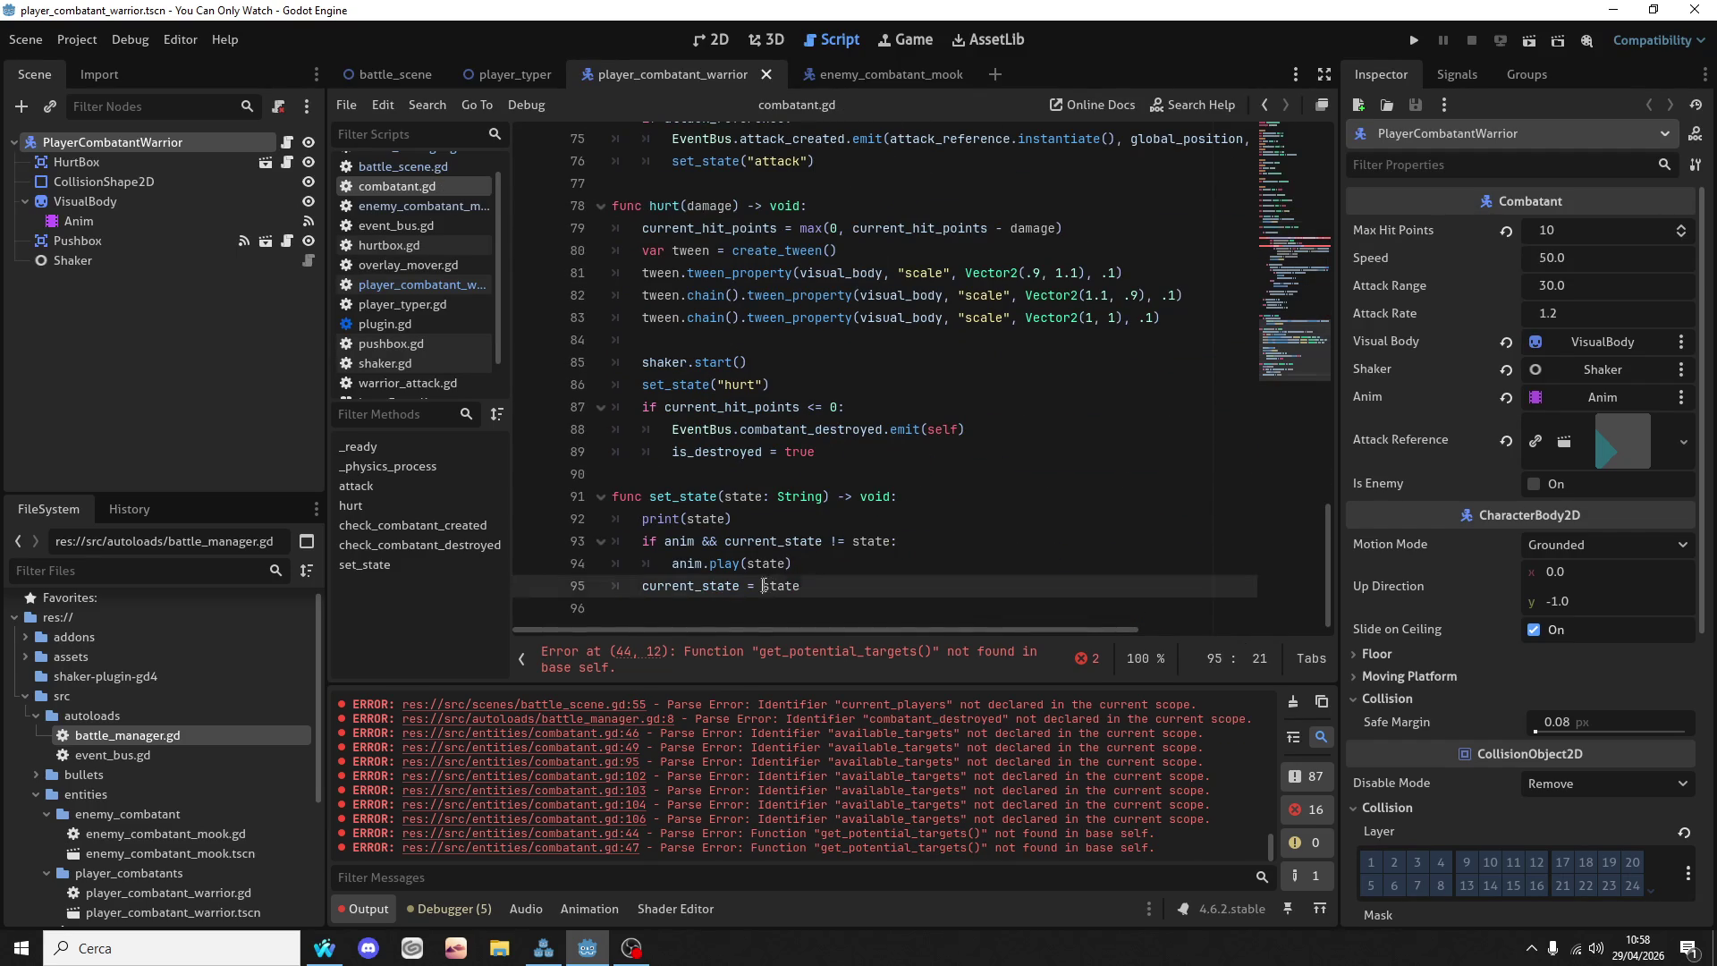
{"action": "key", "text": "Return"}
{"action": "key", "text": "Return"}
{"action": "key", "text": "BackSpace"}
{"action": "type", "text": "func get_potential_targets():"}
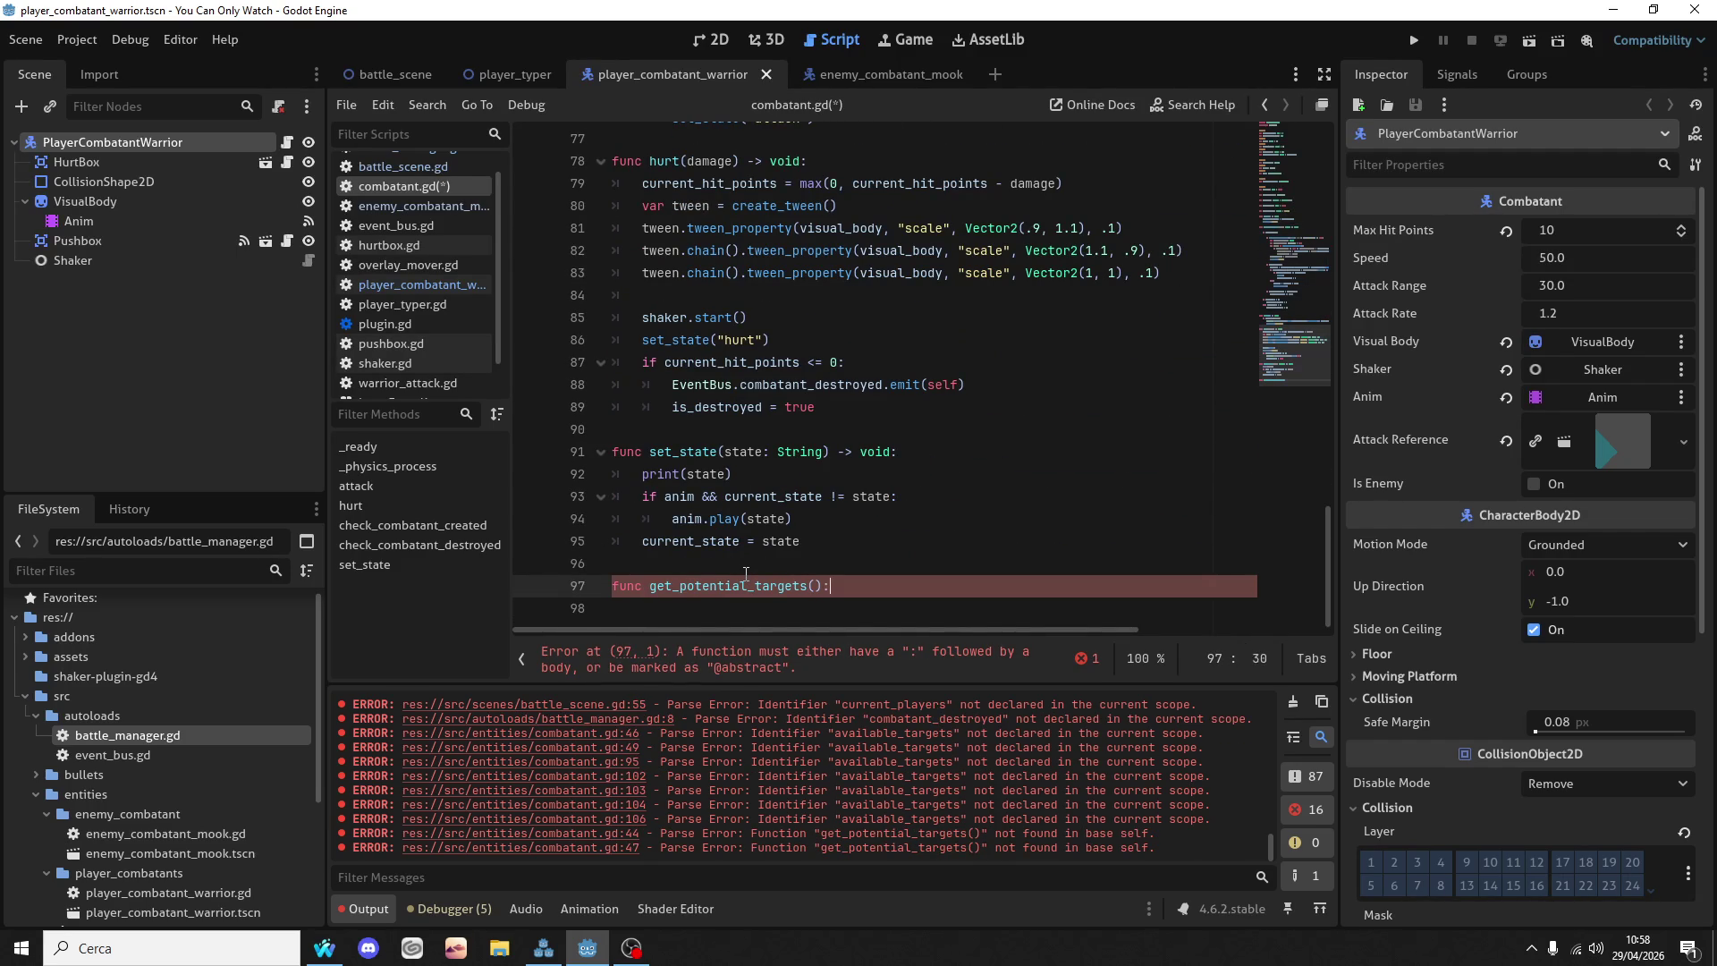
{"action": "key", "text": "Return"}
{"action": "type", "text": "f is"}
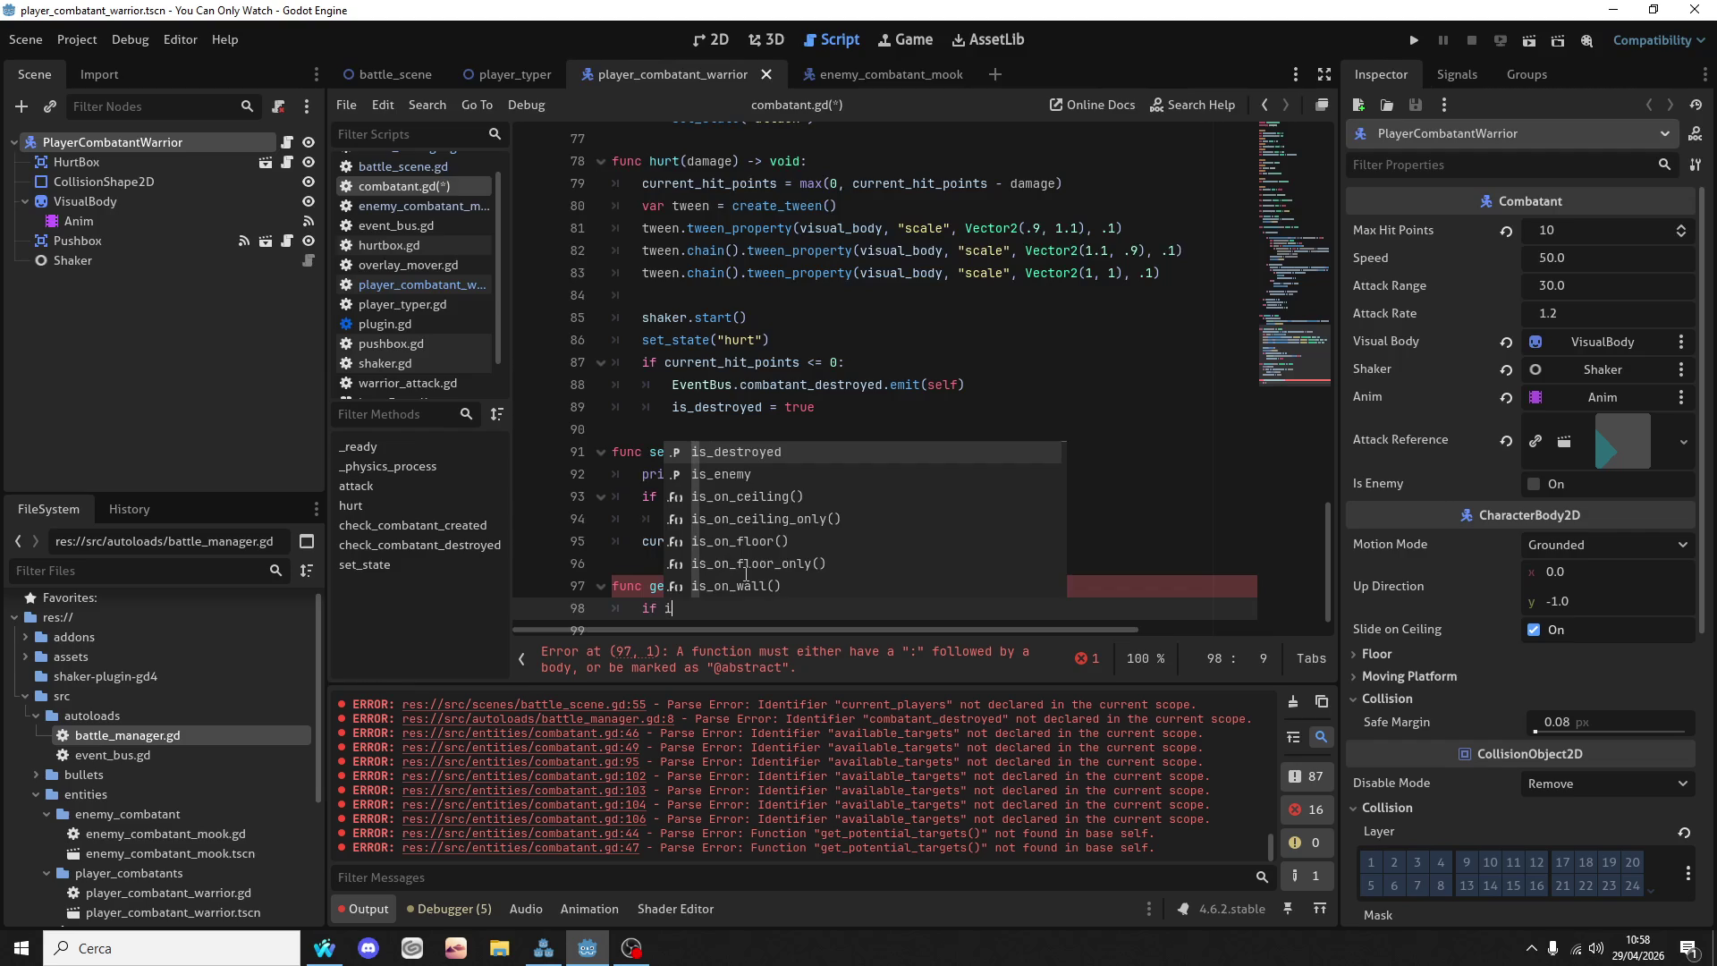
{"action": "key", "text": "Down"}
{"action": "key", "text": "Return"}
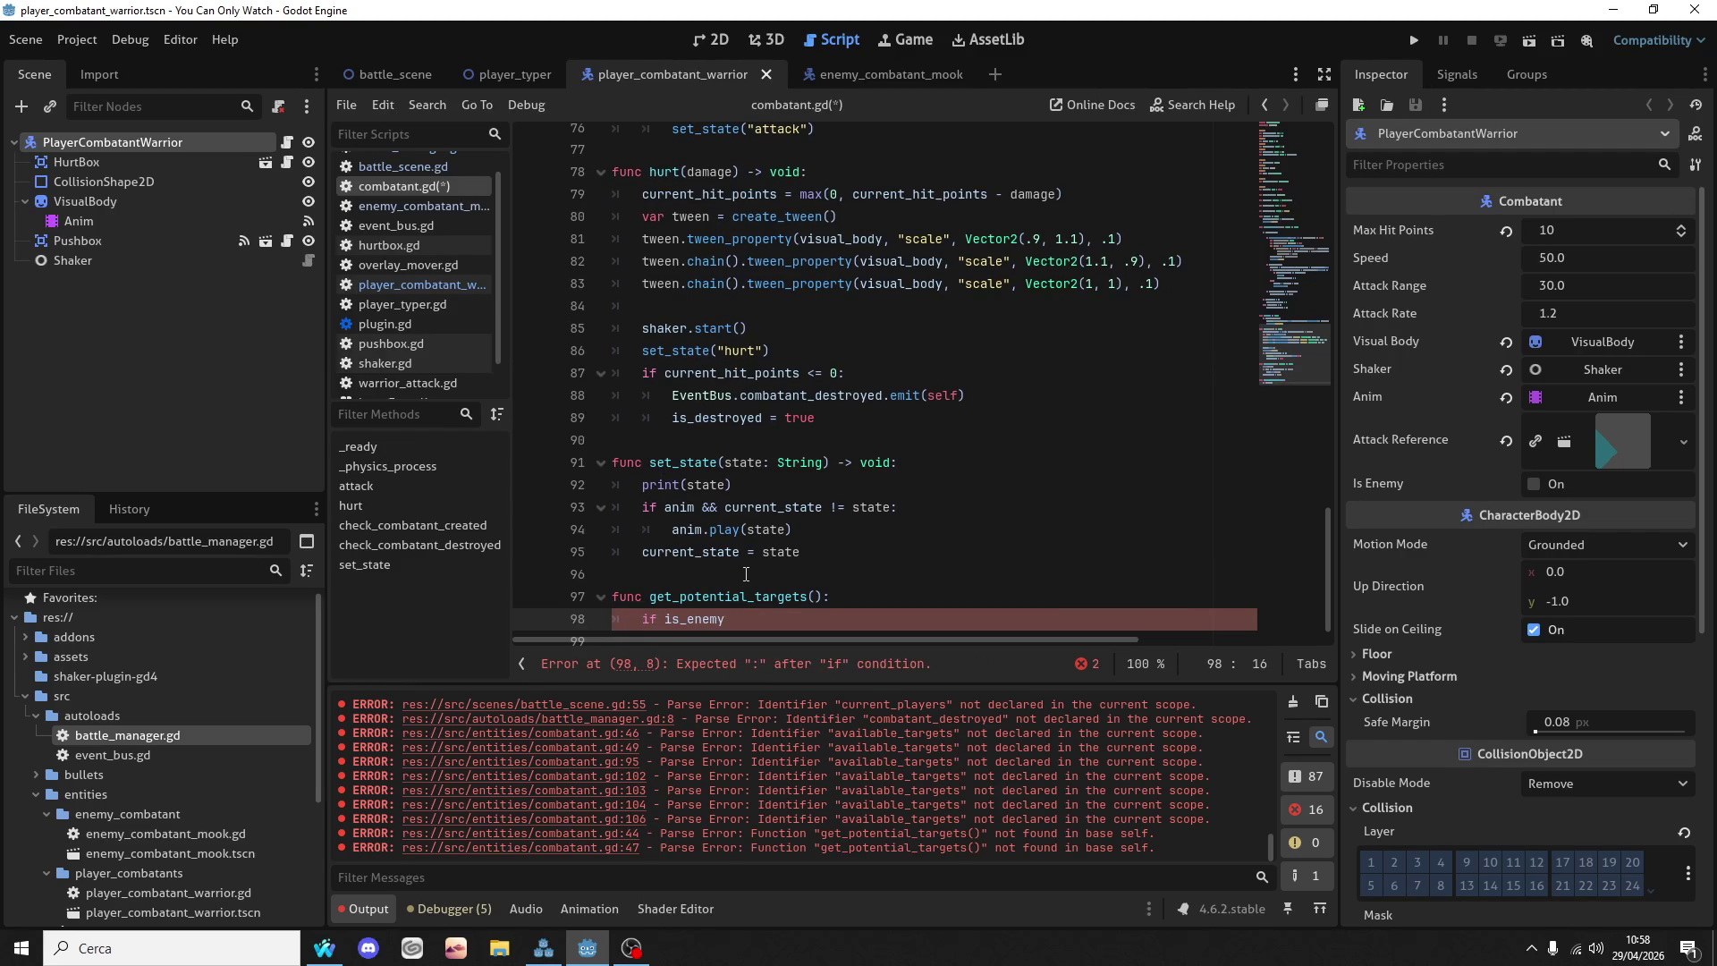
{"action": "key", "text": "Return"}
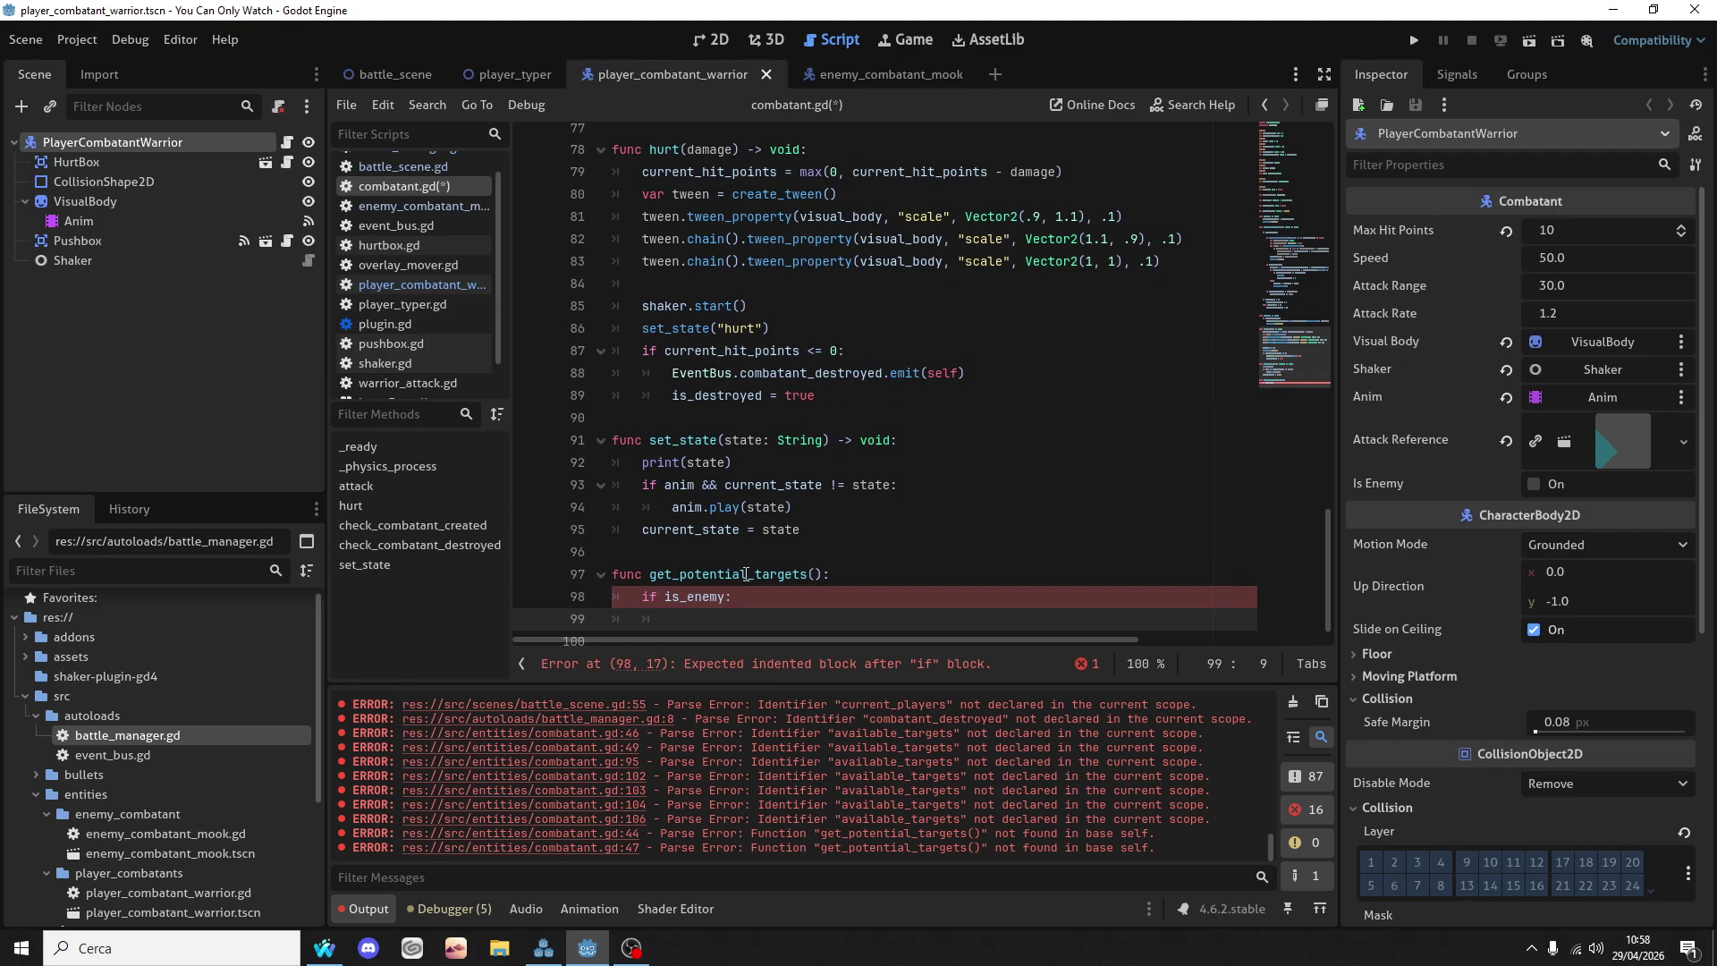
{"action": "left_click", "coordinate": [26, 39]}
Add src/autoloads/battle_manager.gd as the BattleManager autoload in Project Settings, next to EventBus.
{"action": "left_click", "coordinate": [90, 61]}
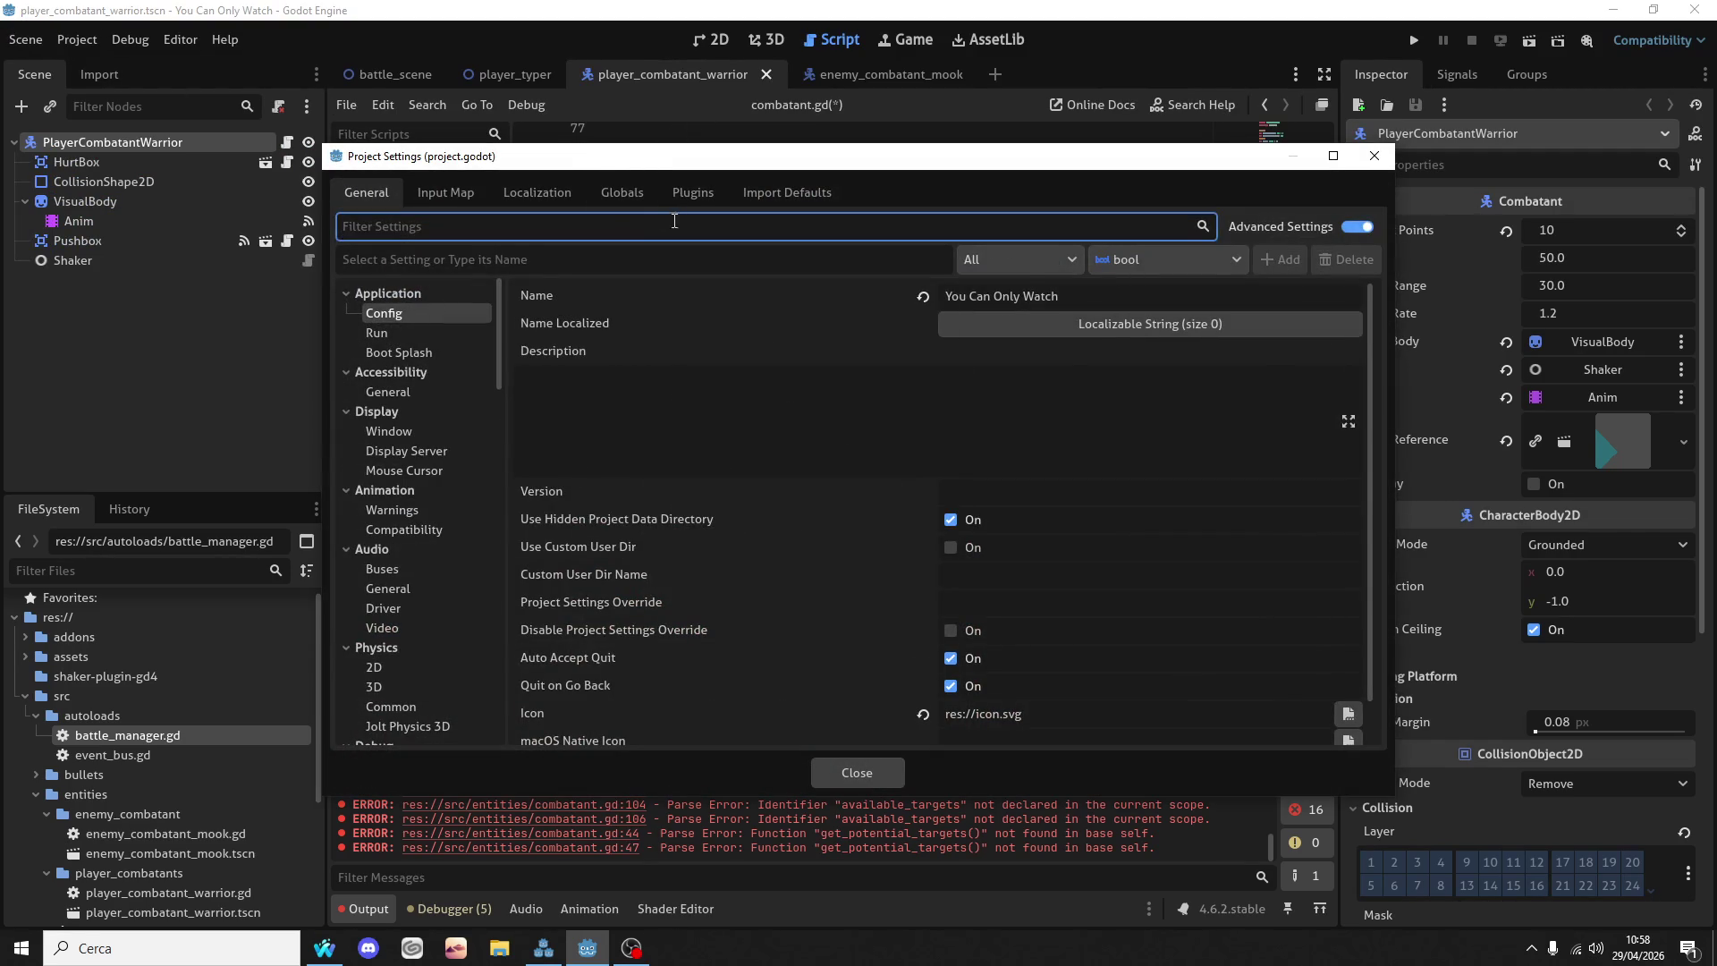
{"action": "left_click", "coordinate": [691, 195]}
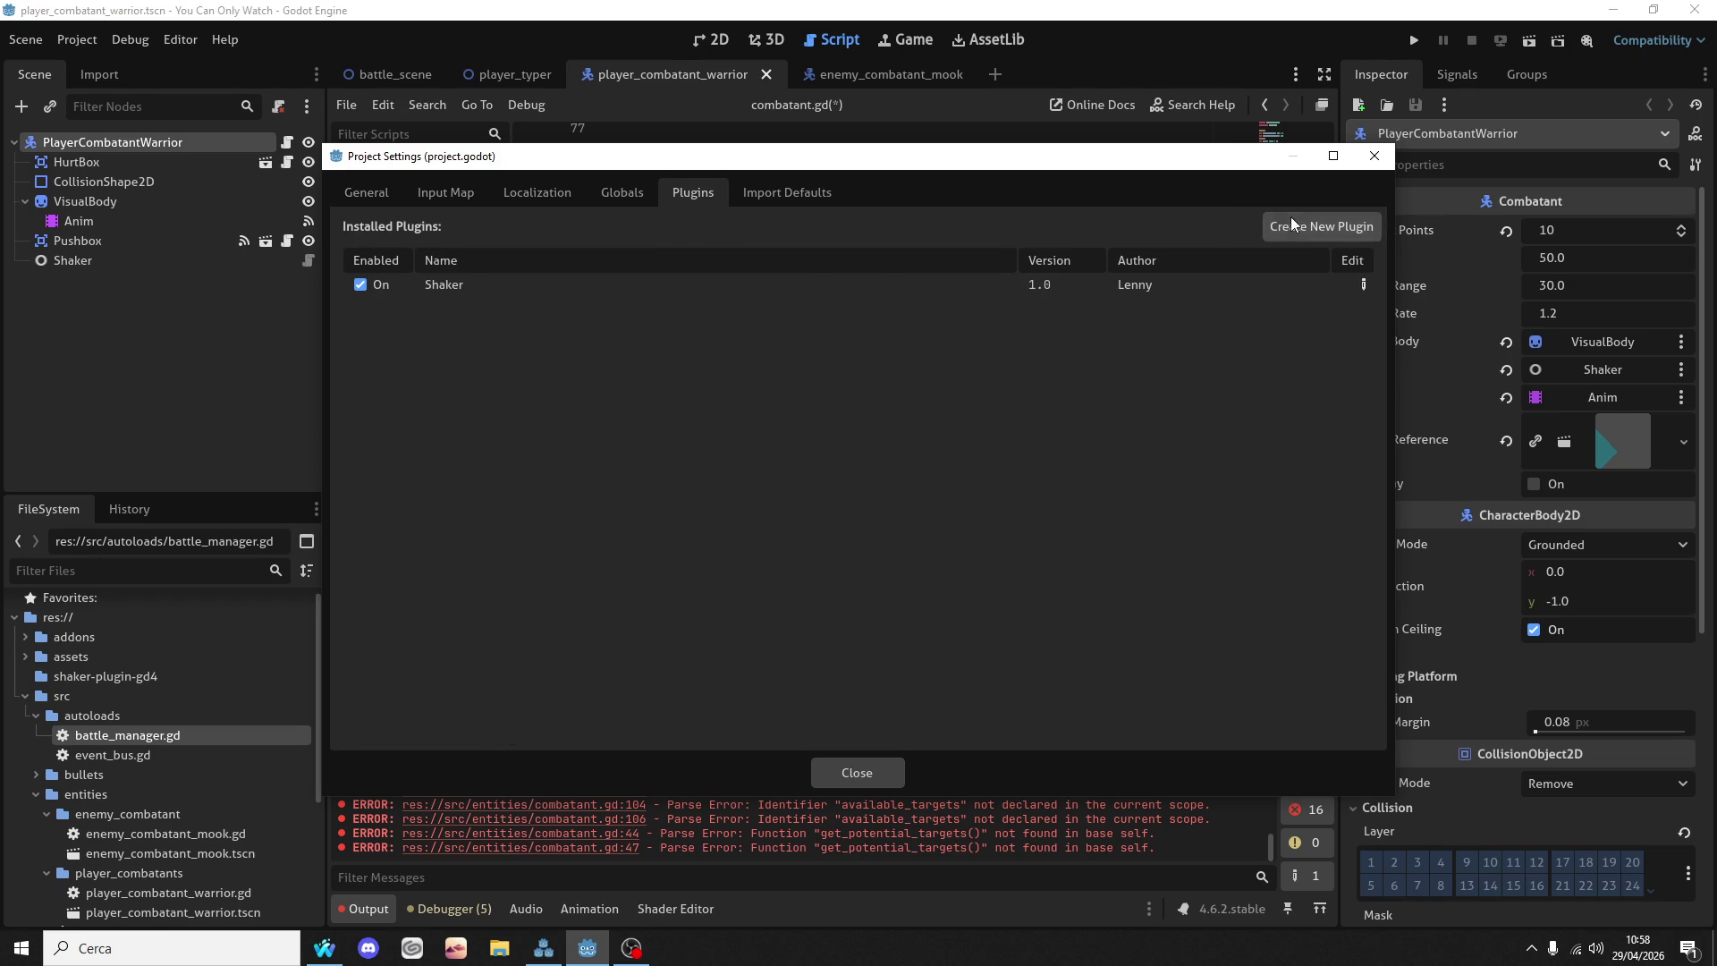
{"action": "left_click", "coordinate": [592, 197]}
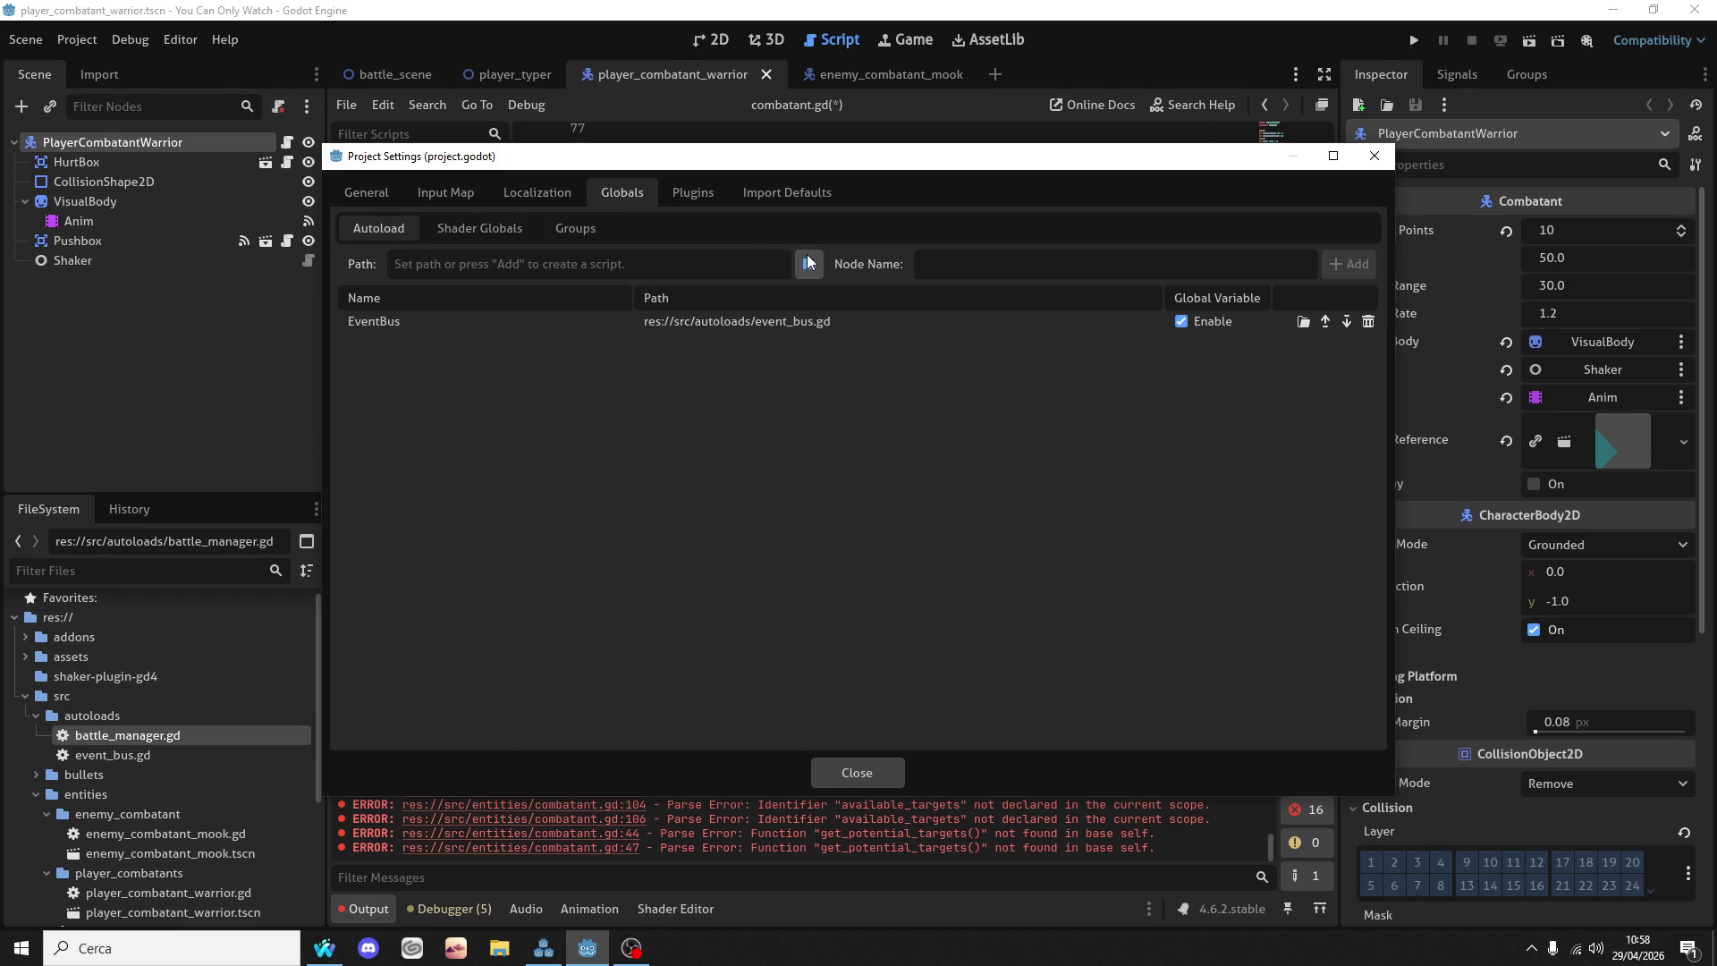
{"action": "left_click", "coordinate": [809, 263]}
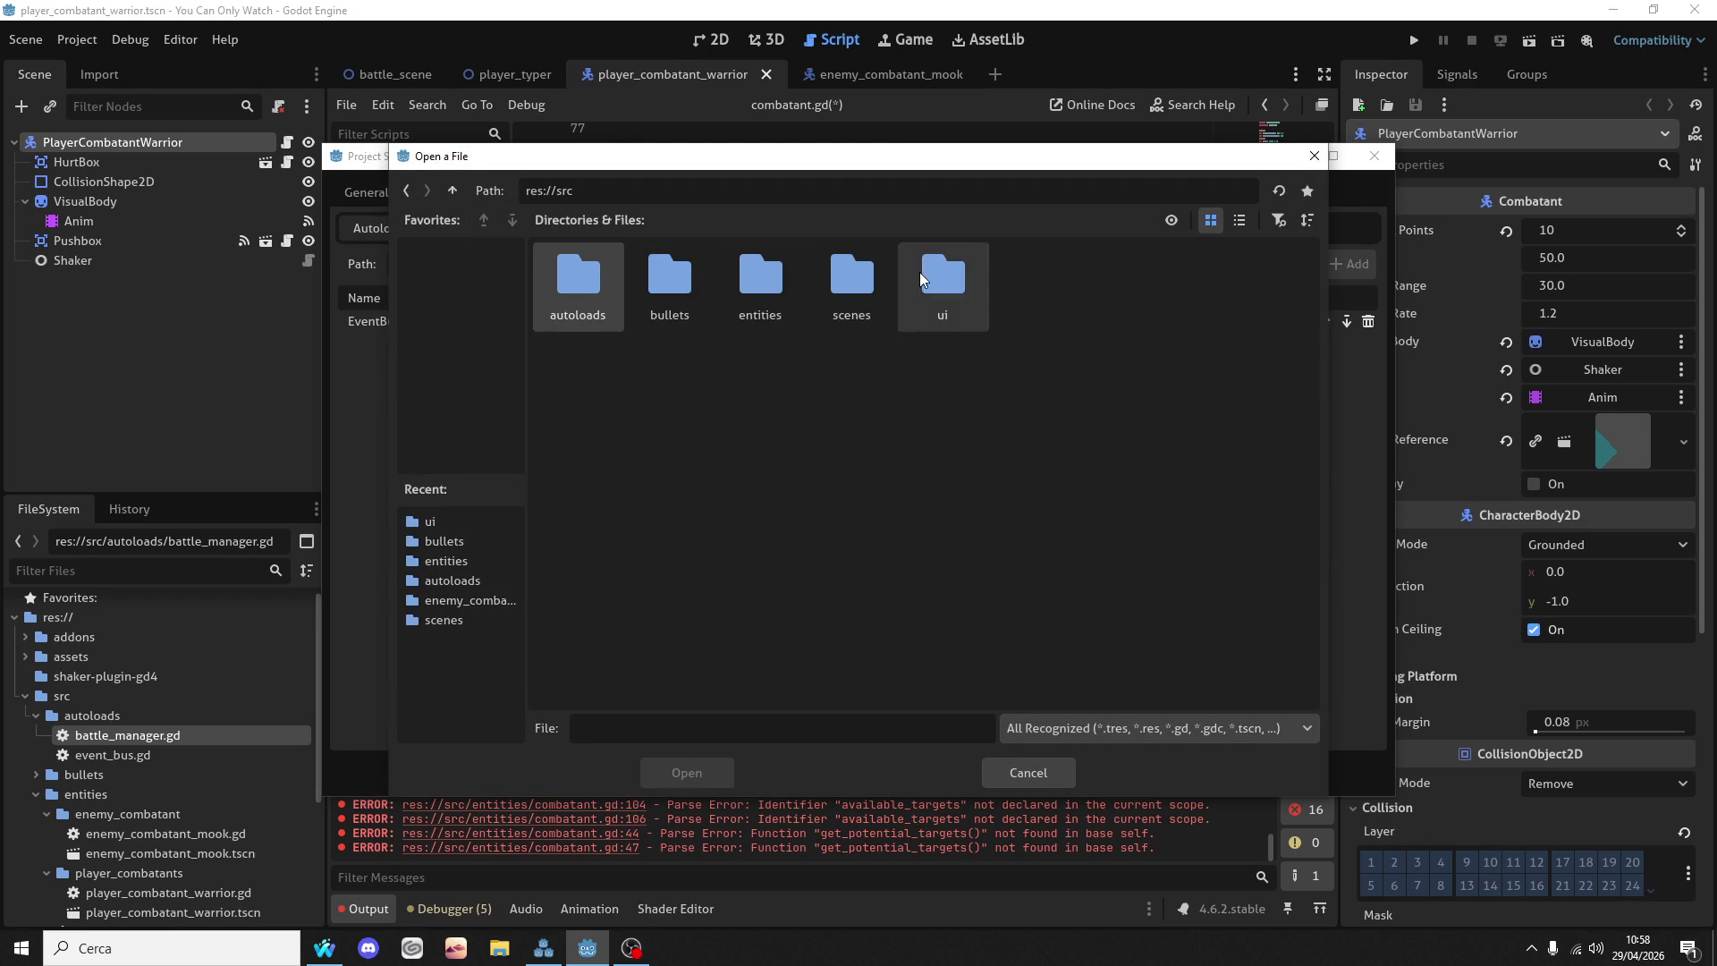
{"action": "double_click", "coordinate": [920, 277]}
{"action": "left_click", "coordinate": [452, 191]}
{"action": "double_click", "coordinate": [578, 275]}
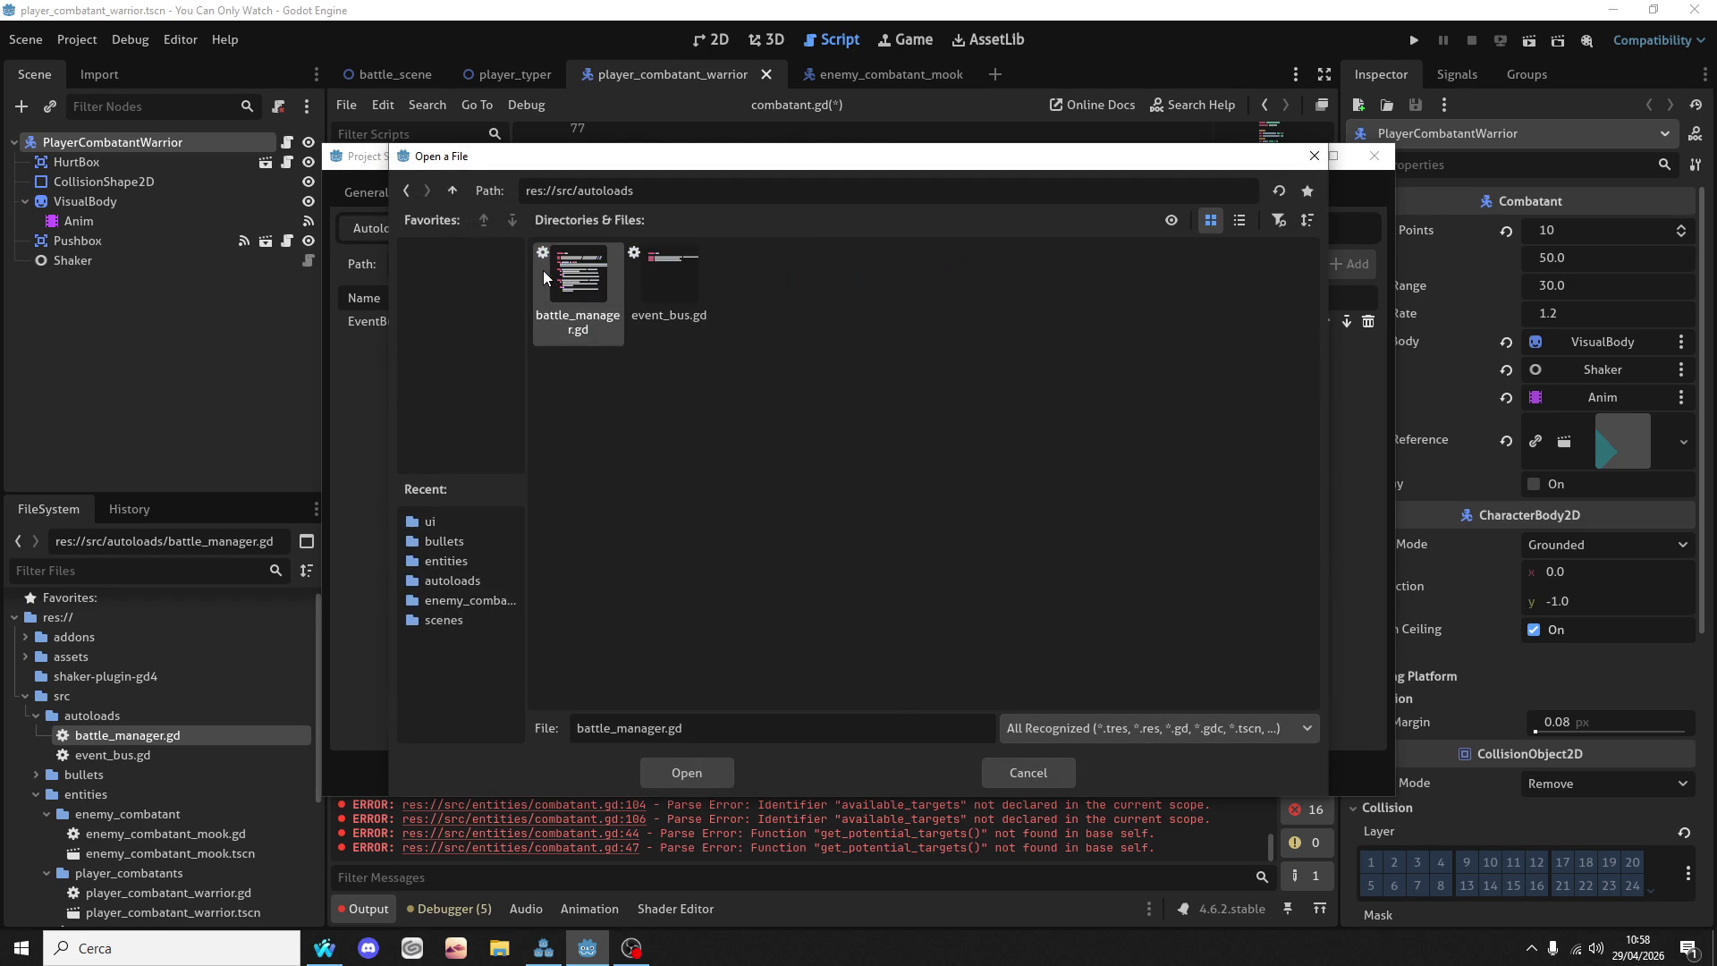
{"action": "double_click", "coordinate": [609, 266]}
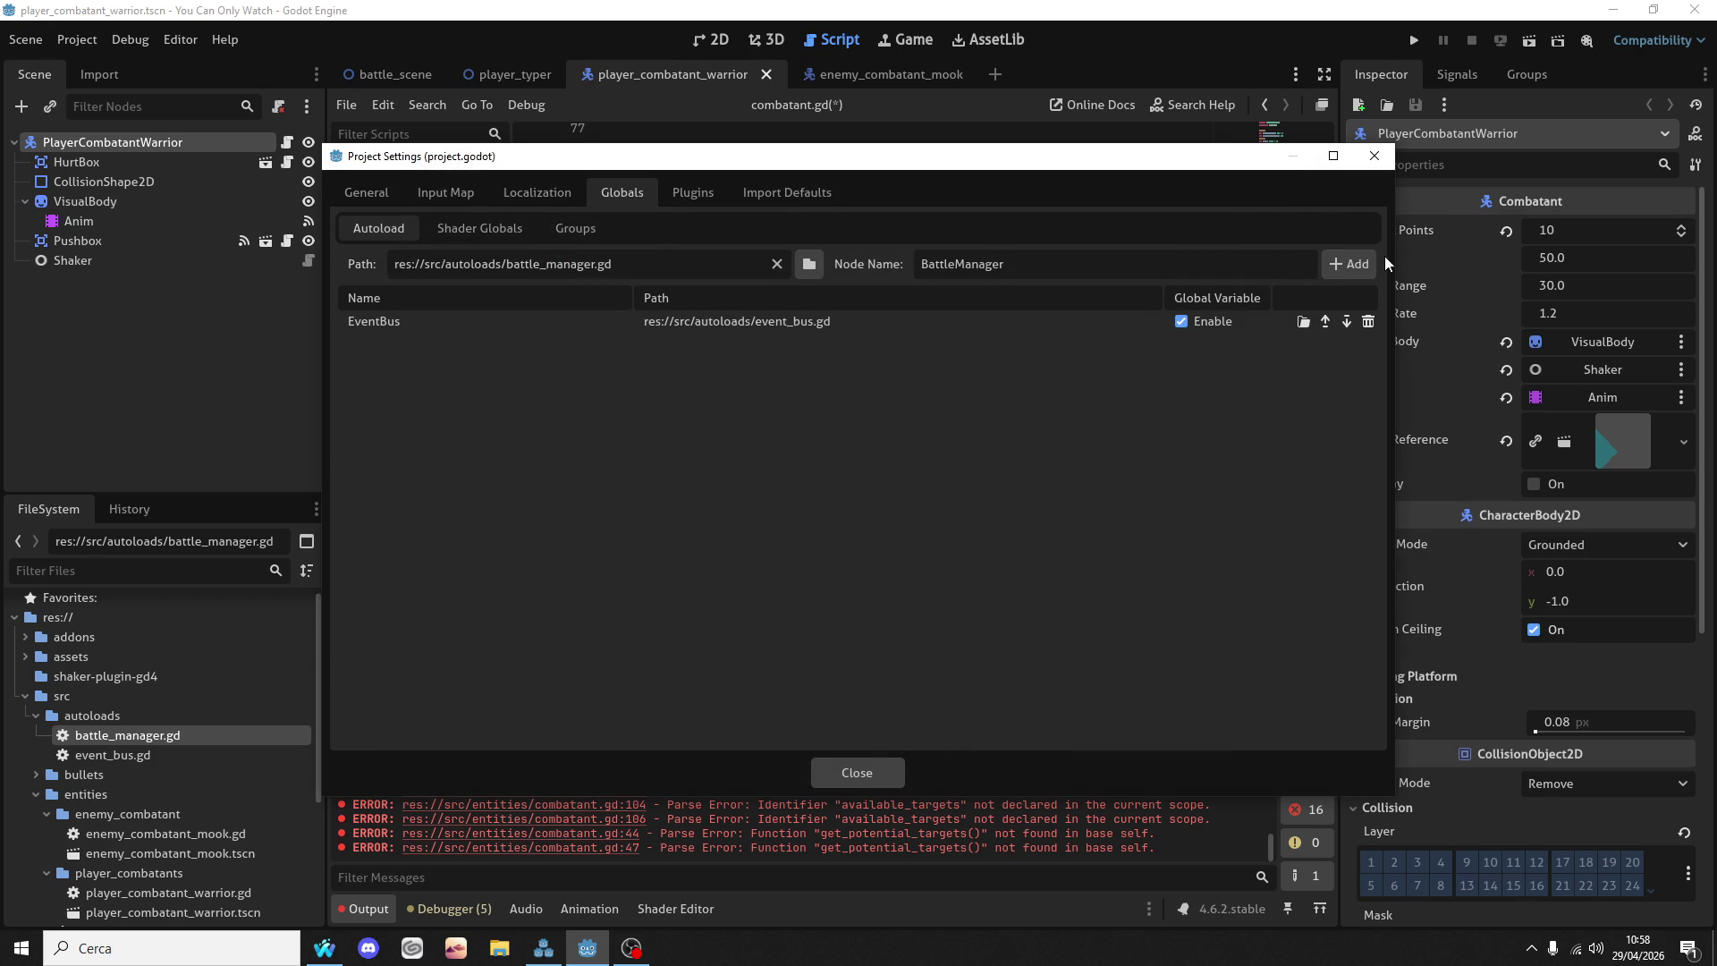
{"action": "left_click", "coordinate": [1350, 267]}
{"action": "left_click", "coordinate": [1374, 155]}
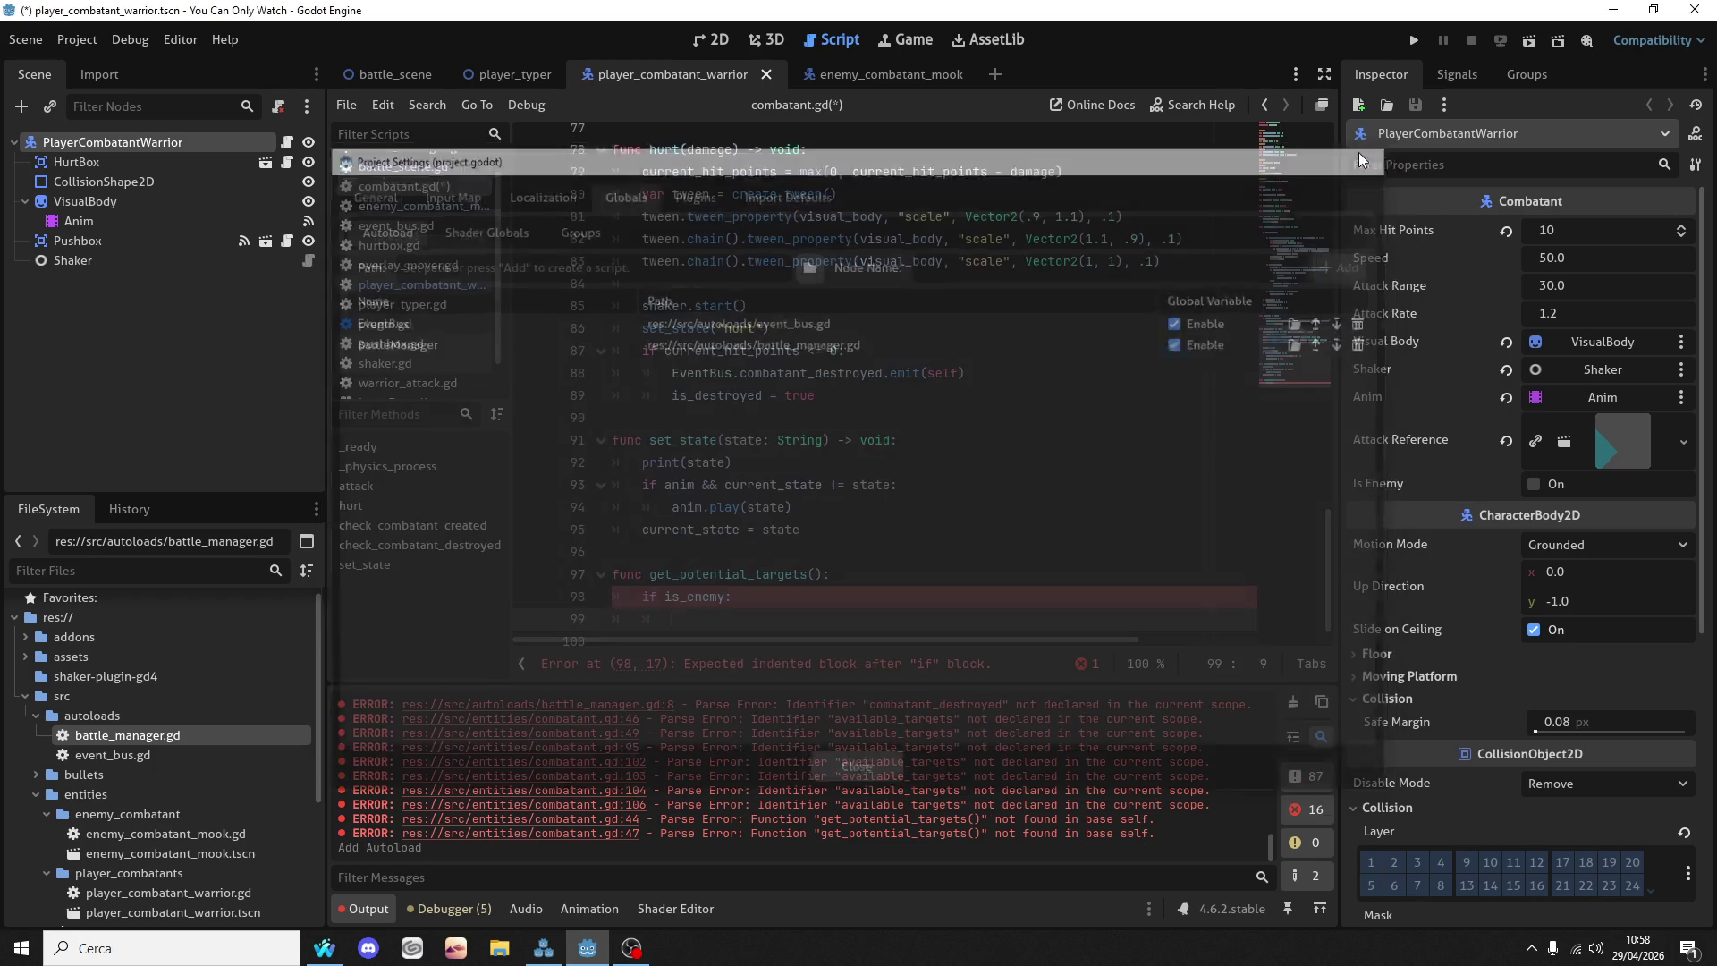
Have the is_enemy branch return BattleManager.current_player_entities, and type the function -> Array[Combatant].
{"action": "type", "text": "BattleScene"}
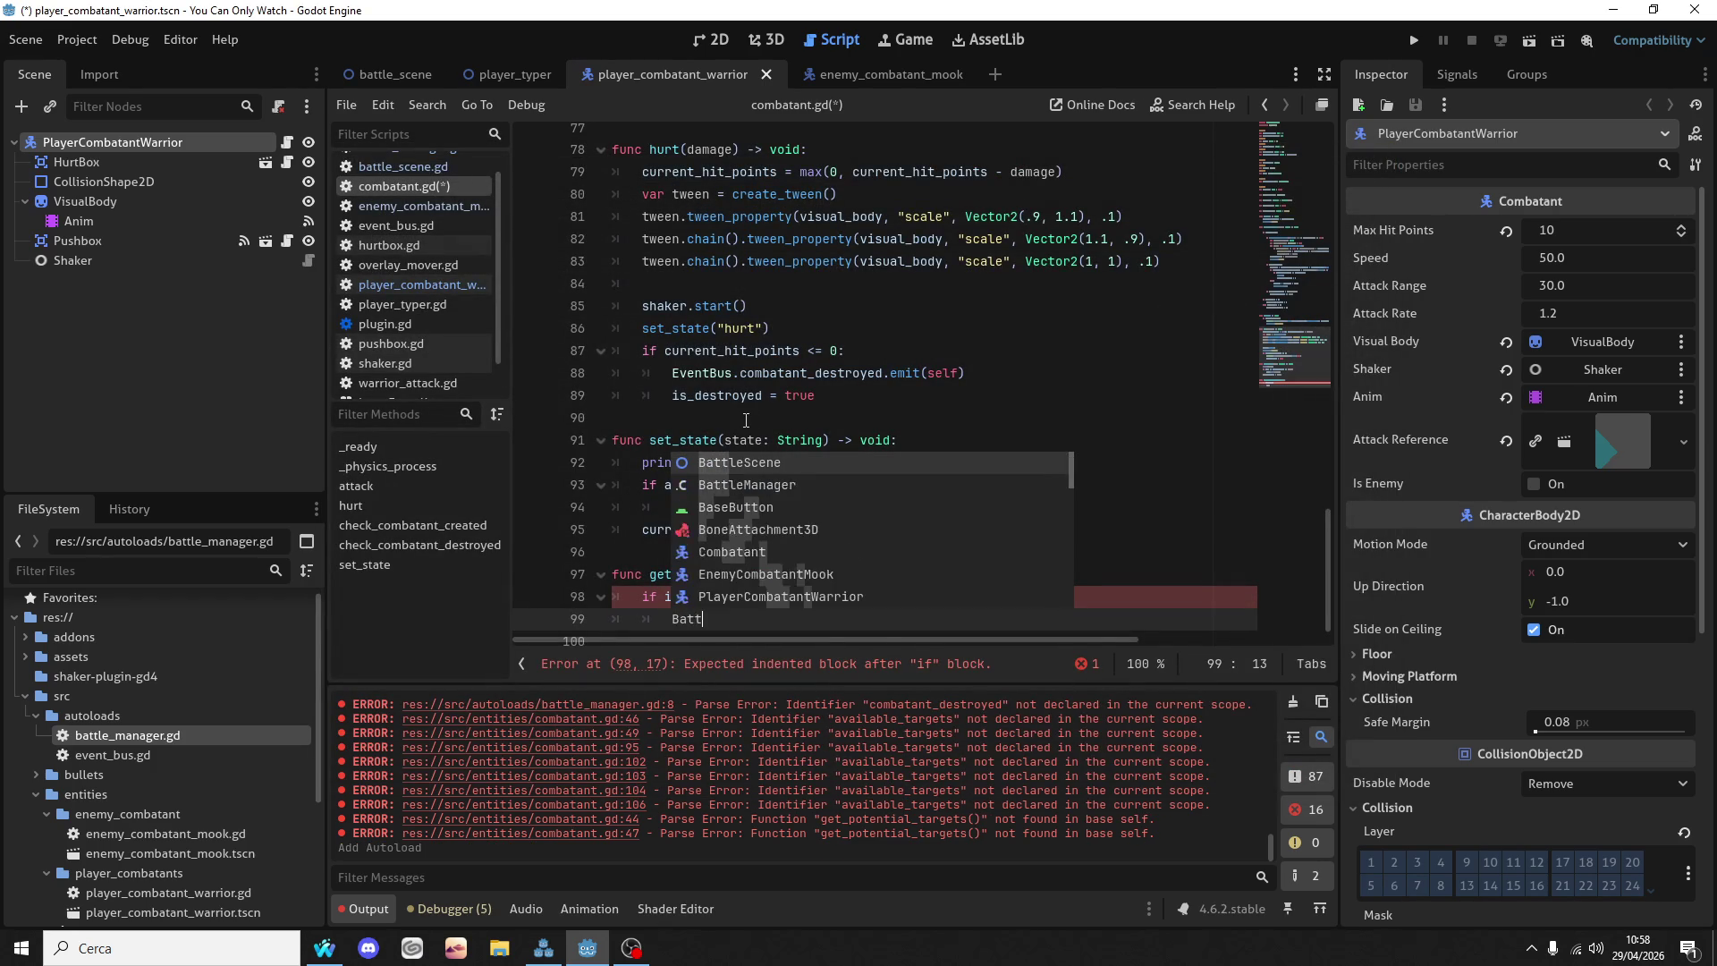
{"action": "key", "text": "BackSpace"}
{"action": "key", "text": "BackSpace"}
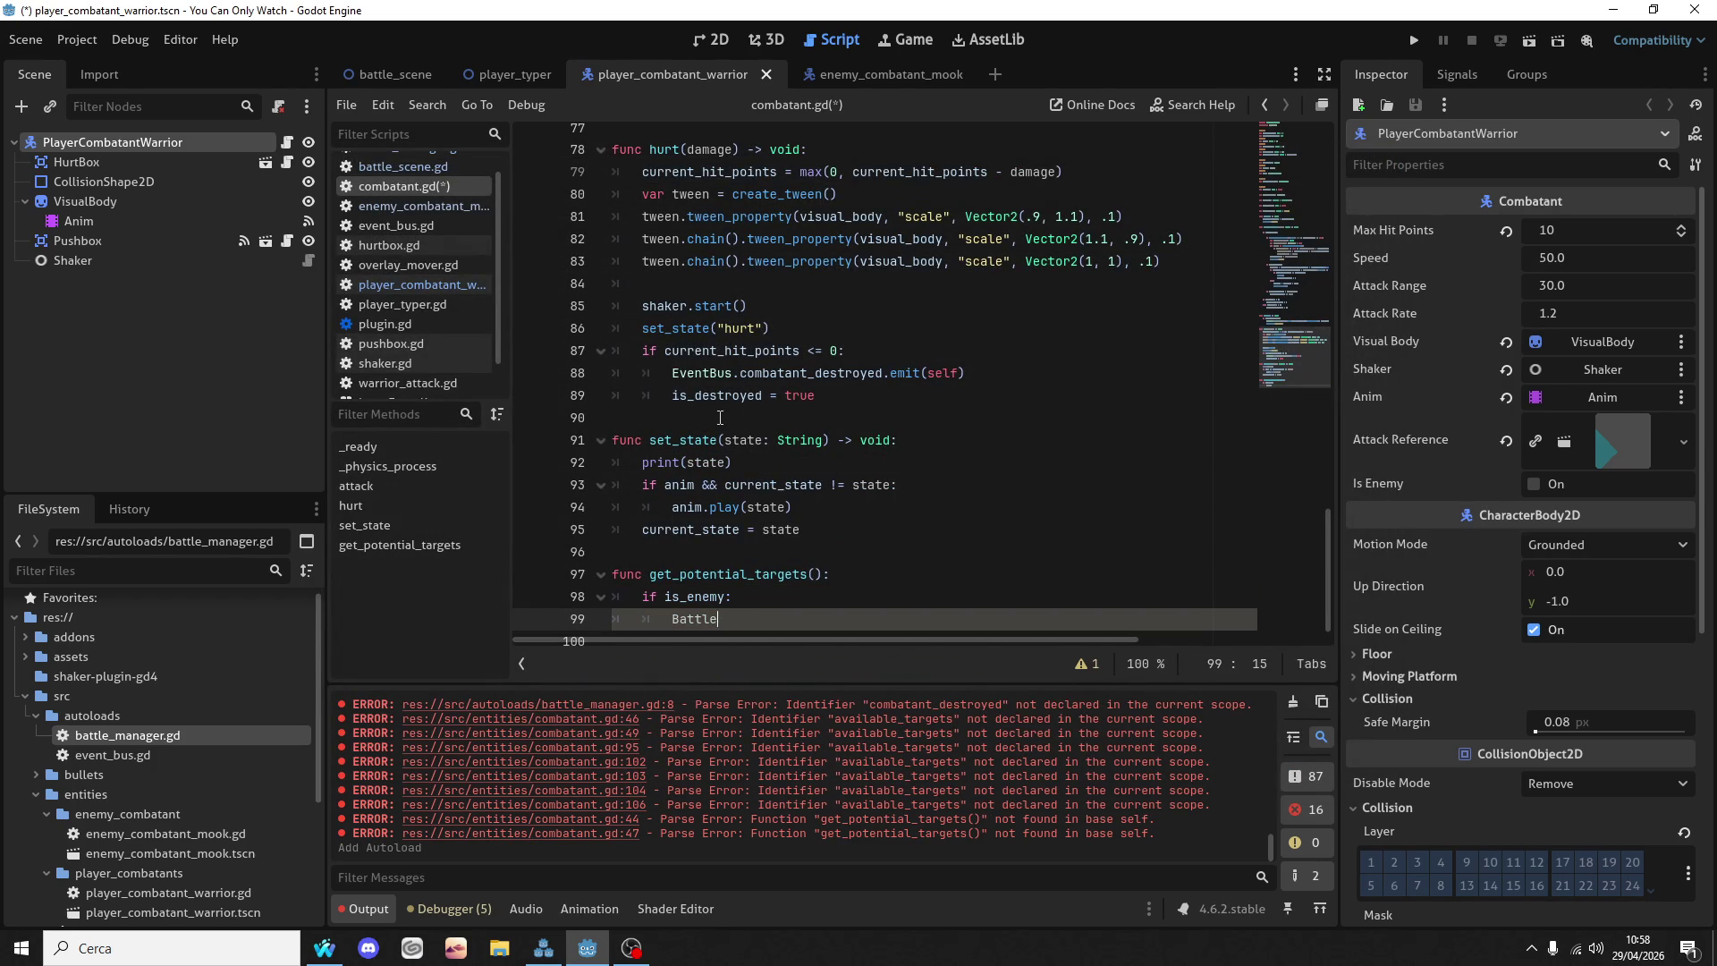
{"action": "type", "text": "a"}
{"action": "key", "text": "Return"}
{"action": "type", "text": "."}
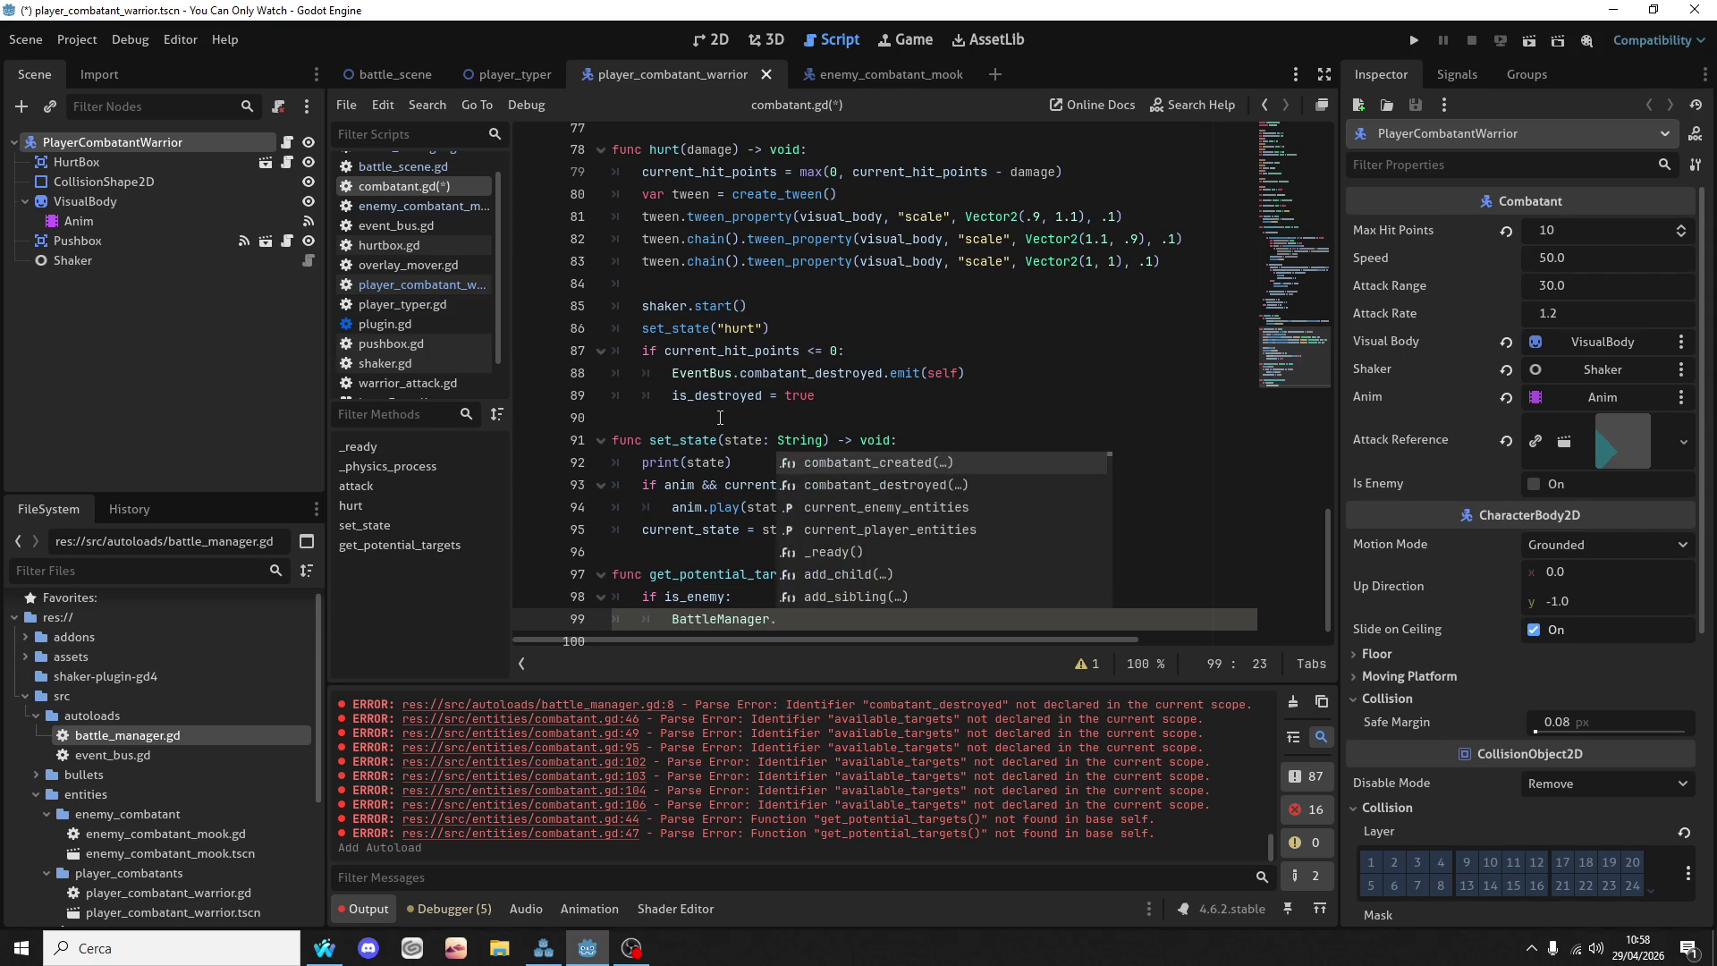
{"action": "key", "text": "Down"}
{"action": "key", "text": "Down"}
{"action": "key", "text": "Down"}
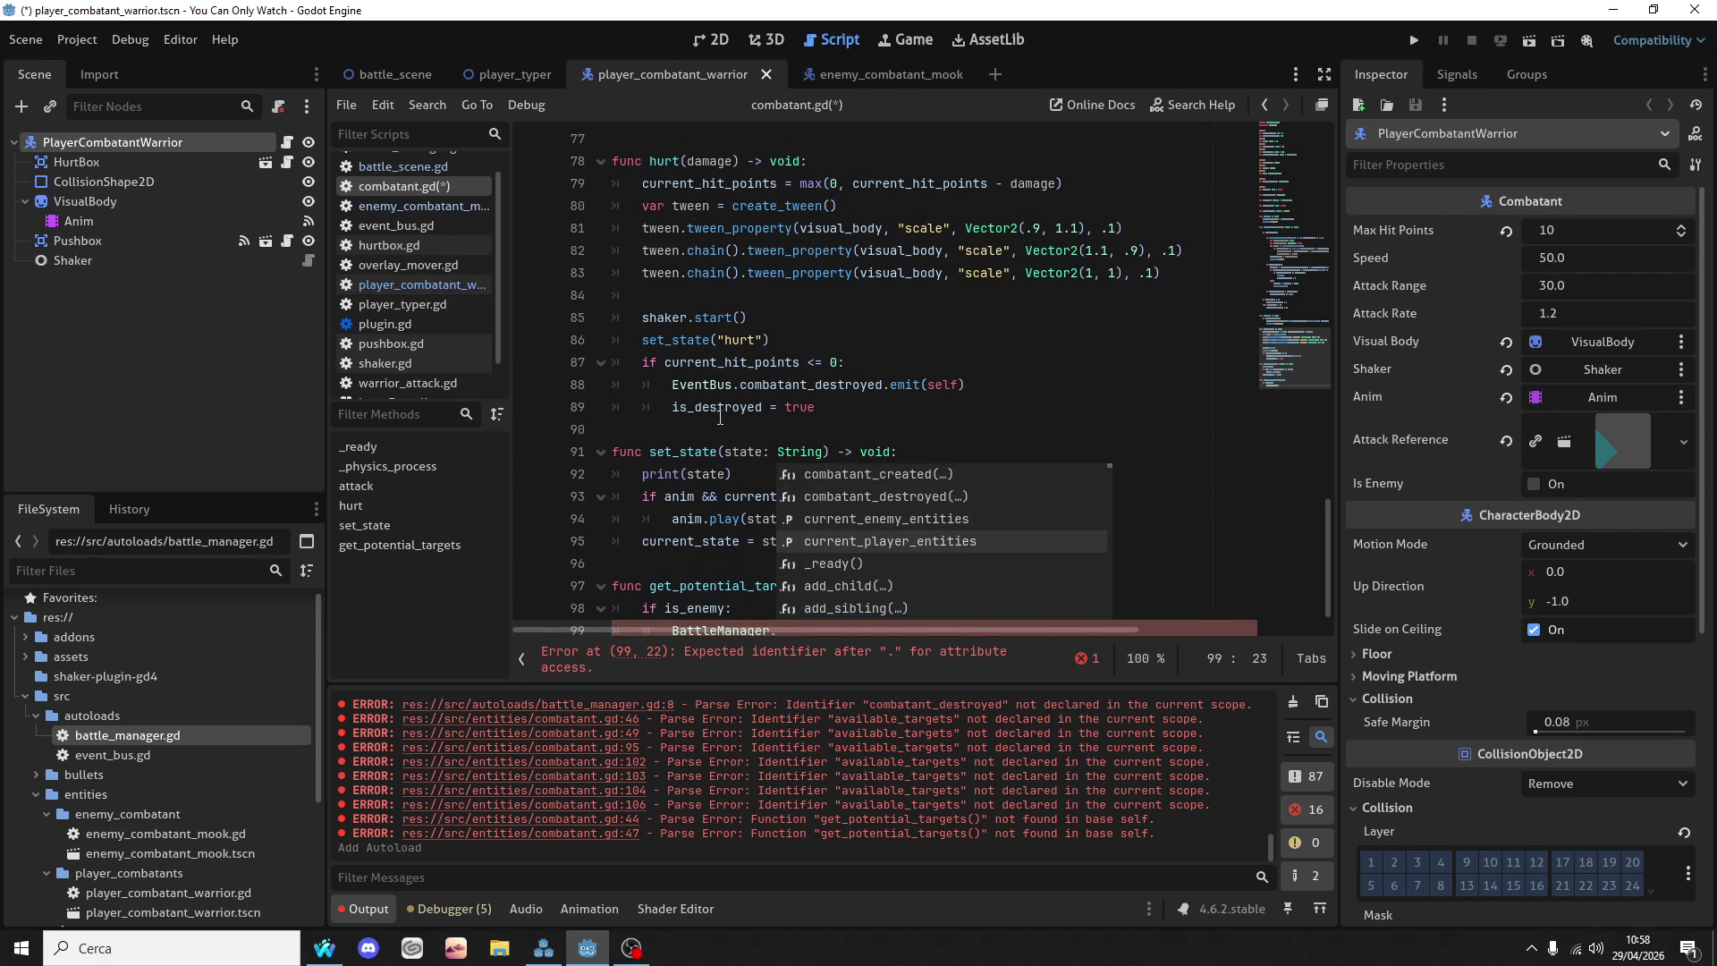
{"action": "key", "text": "Return"}
{"action": "key", "text": "Up"}
{"action": "key", "text": "Up"}
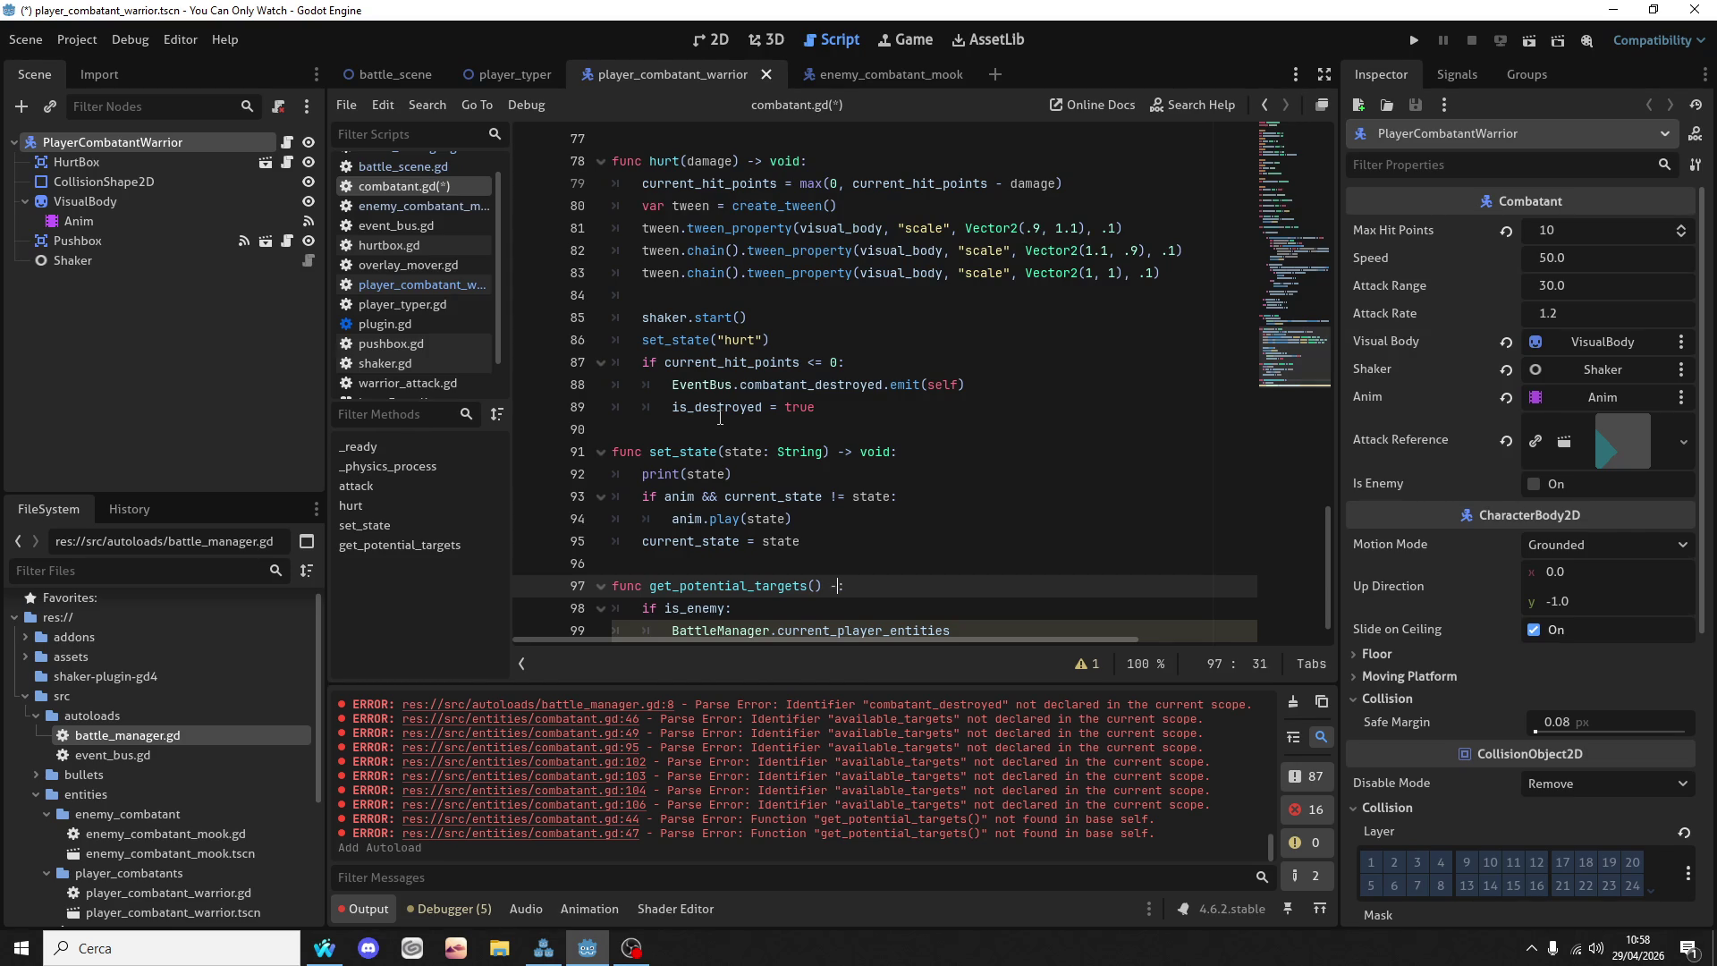
{"action": "type", "text": "[Com"}
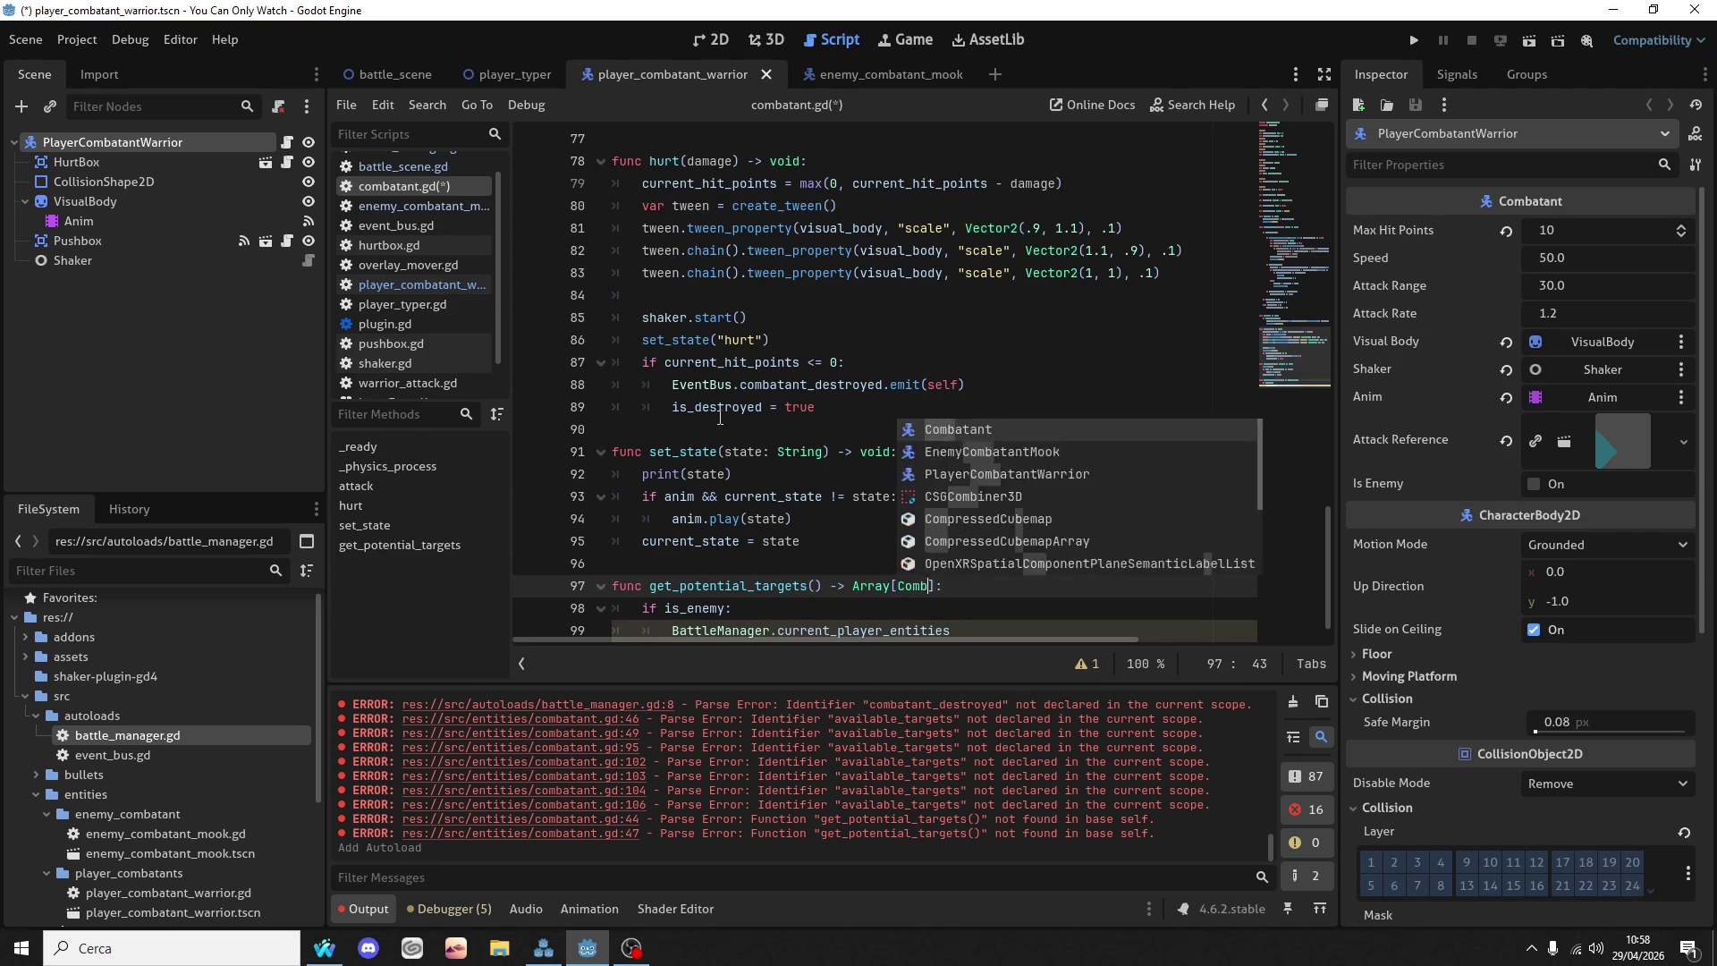
{"action": "type", "text": "ba"}
{"action": "key", "text": "Return"}
Add an else branch containing a copy of the return statement.
{"action": "scroll", "coordinate": [781, 436], "scroll_direction": "down", "scroll_amount": 1}
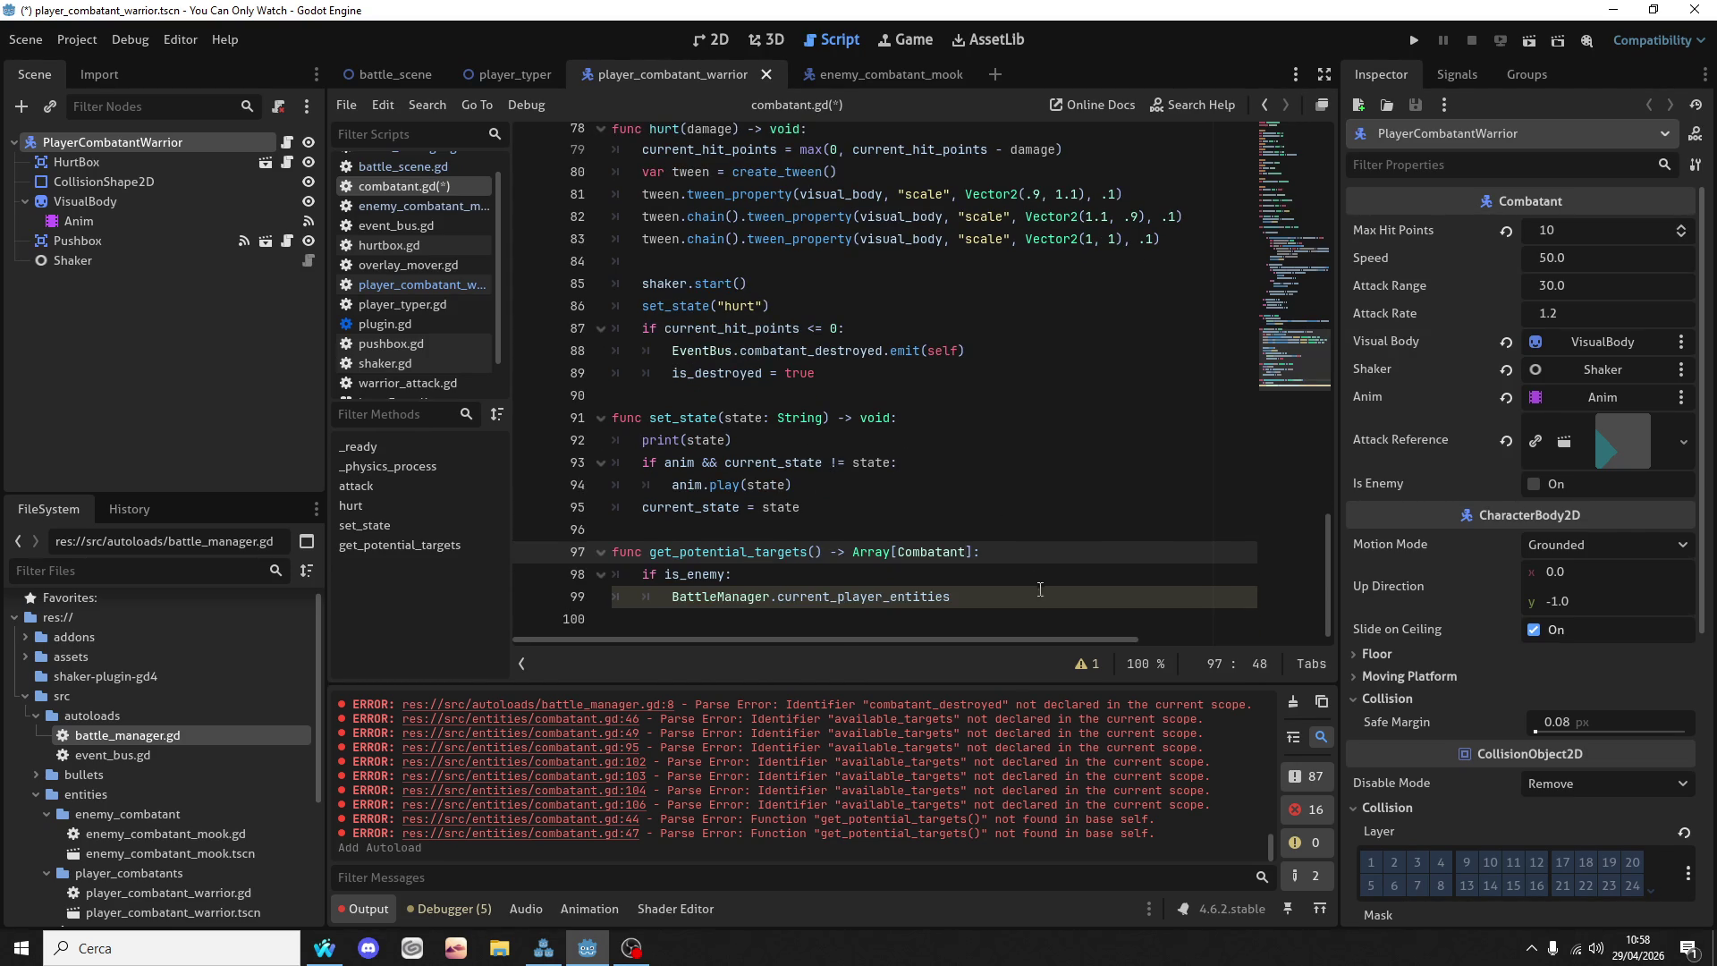
{"action": "left_click_drag", "start_coordinate": [1038, 587], "coordinate": [1041, 566]}
{"action": "key", "text": "Down"}
{"action": "key", "text": "End"}
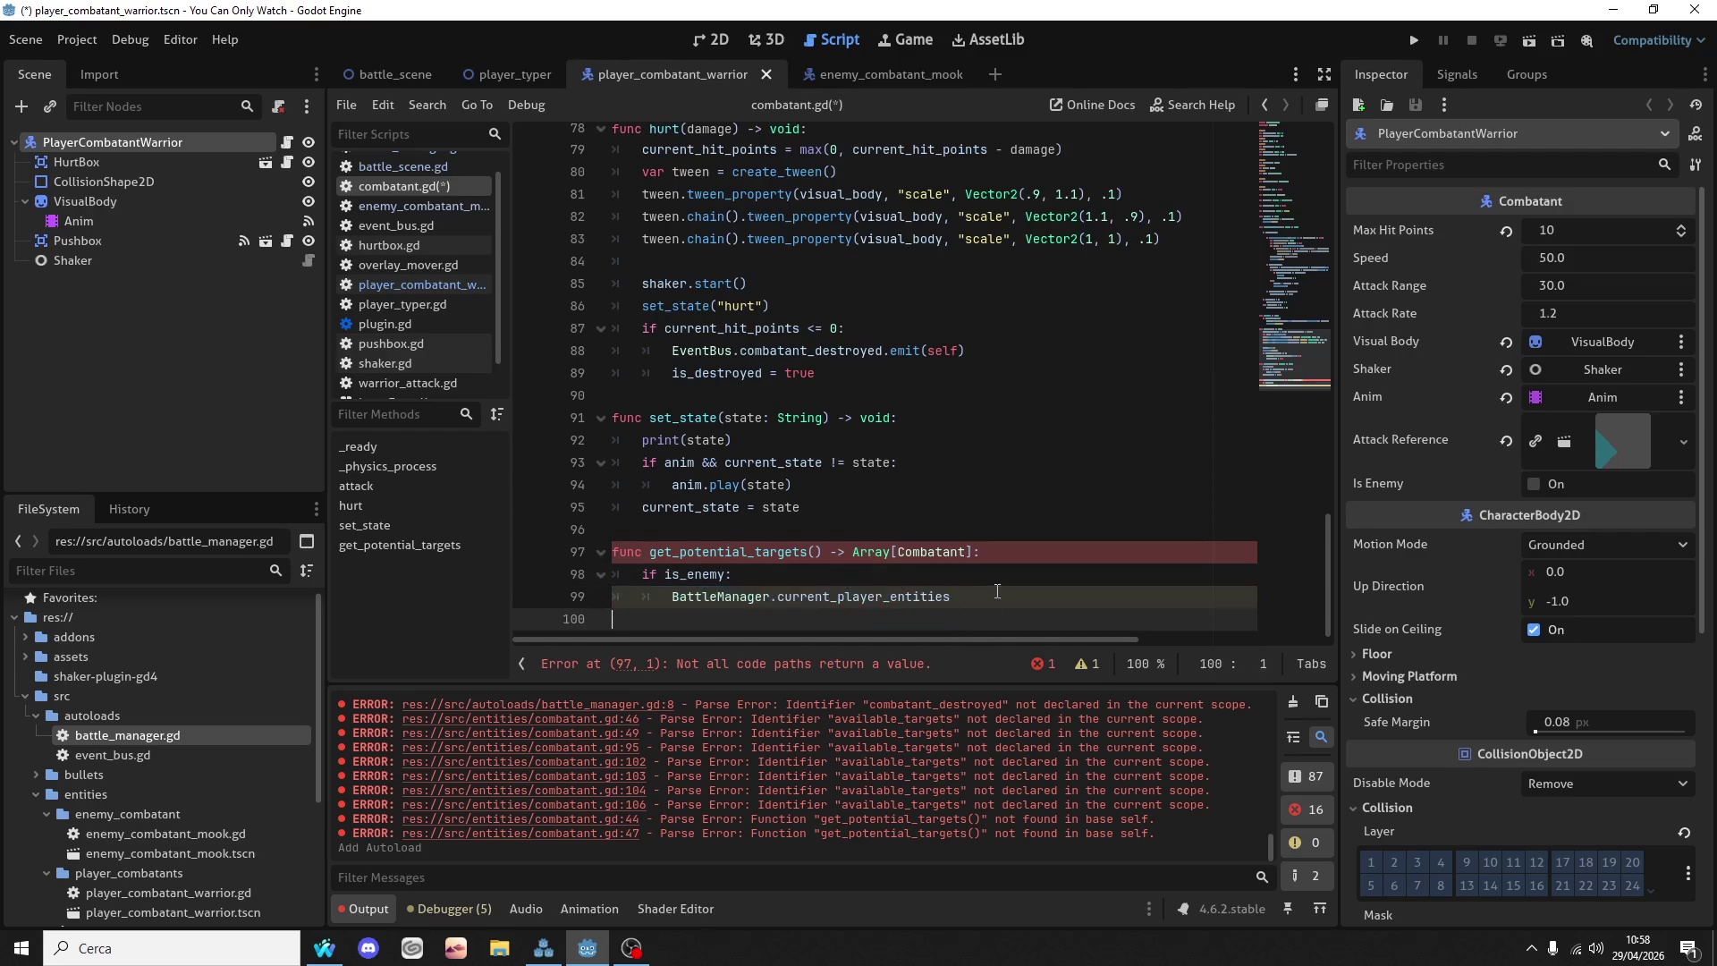
{"action": "key", "text": "Return"}
{"action": "key", "text": "Return"}
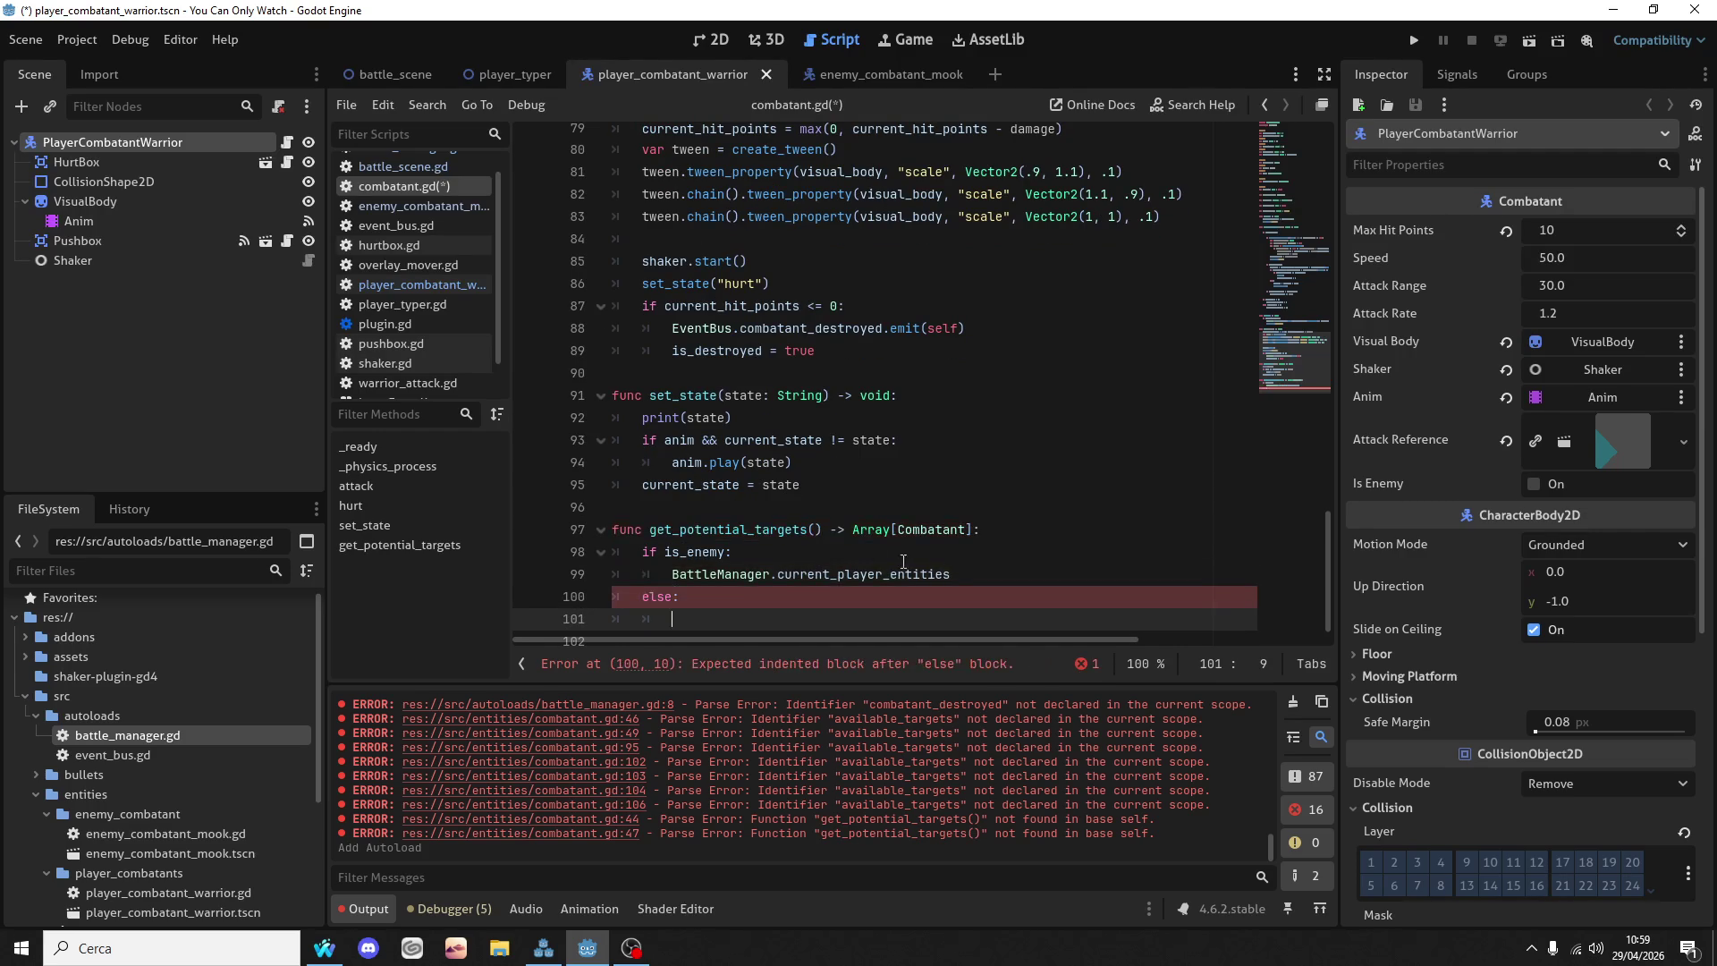
{"action": "left_click", "coordinate": [650, 573]}
{"action": "type", "text": "return"}
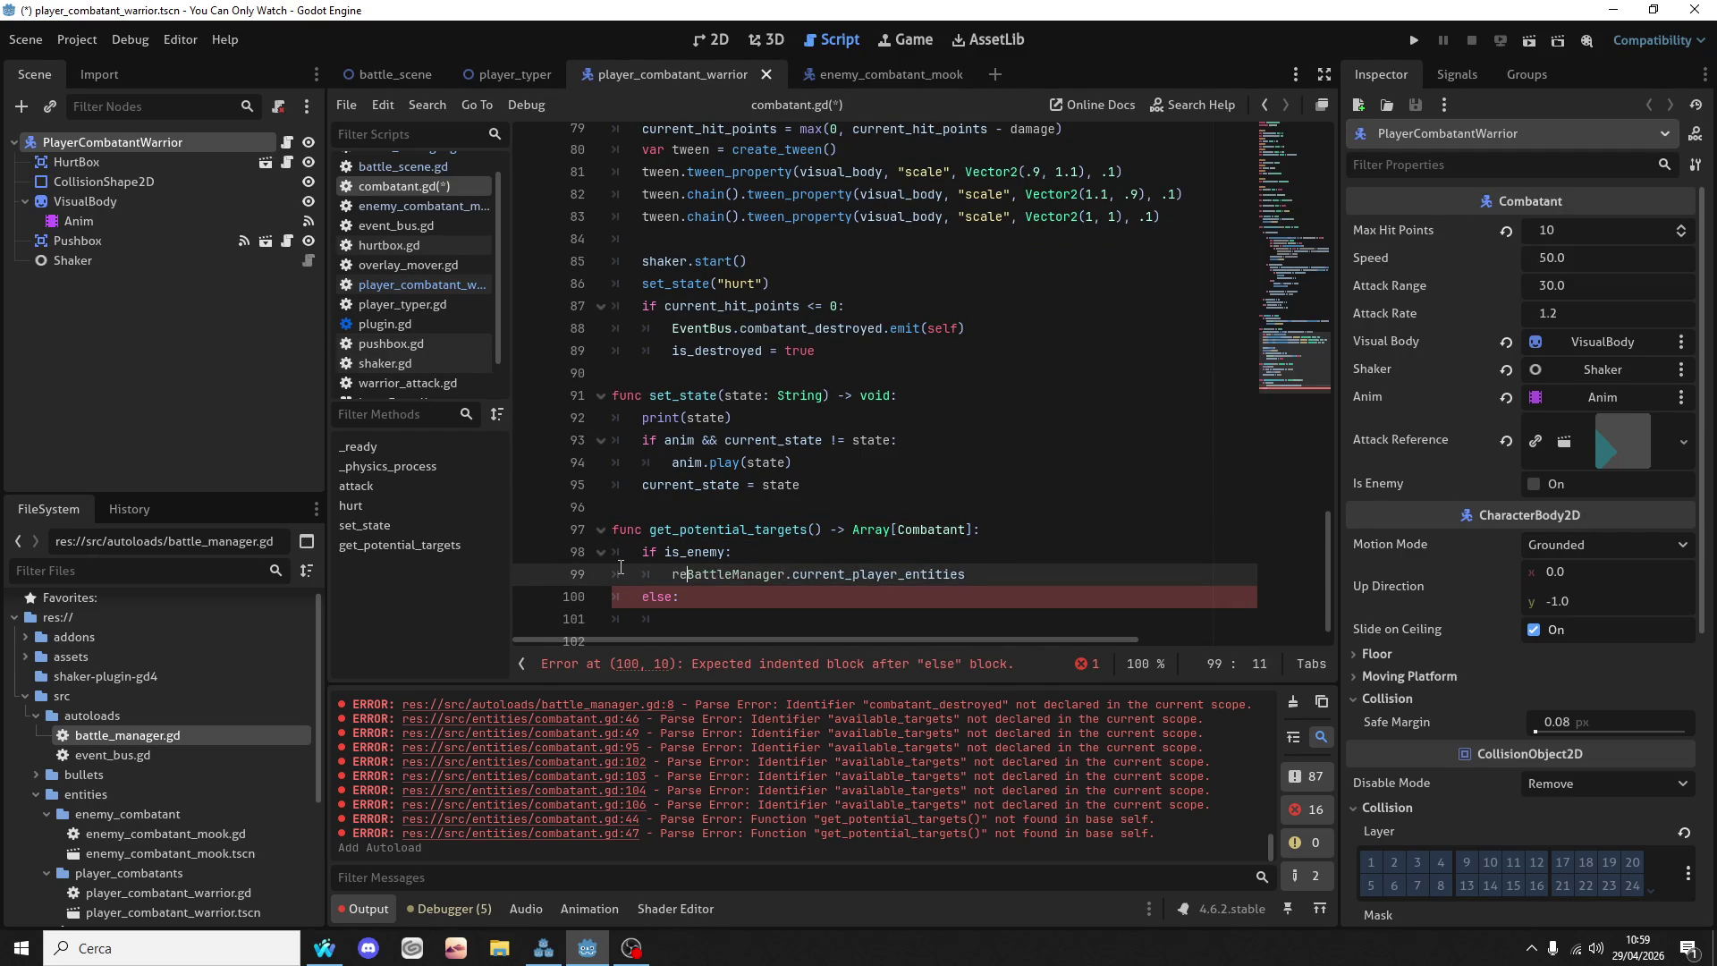
{"action": "double_click", "coordinate": [691, 571]}
{"action": "left_click_drag", "start_coordinate": [691, 571], "coordinate": [954, 569]}
{"action": "key", "text": "ctrl+c"}
{"action": "left_click", "coordinate": [886, 619]}
{"action": "key", "text": "ctrl+v"}
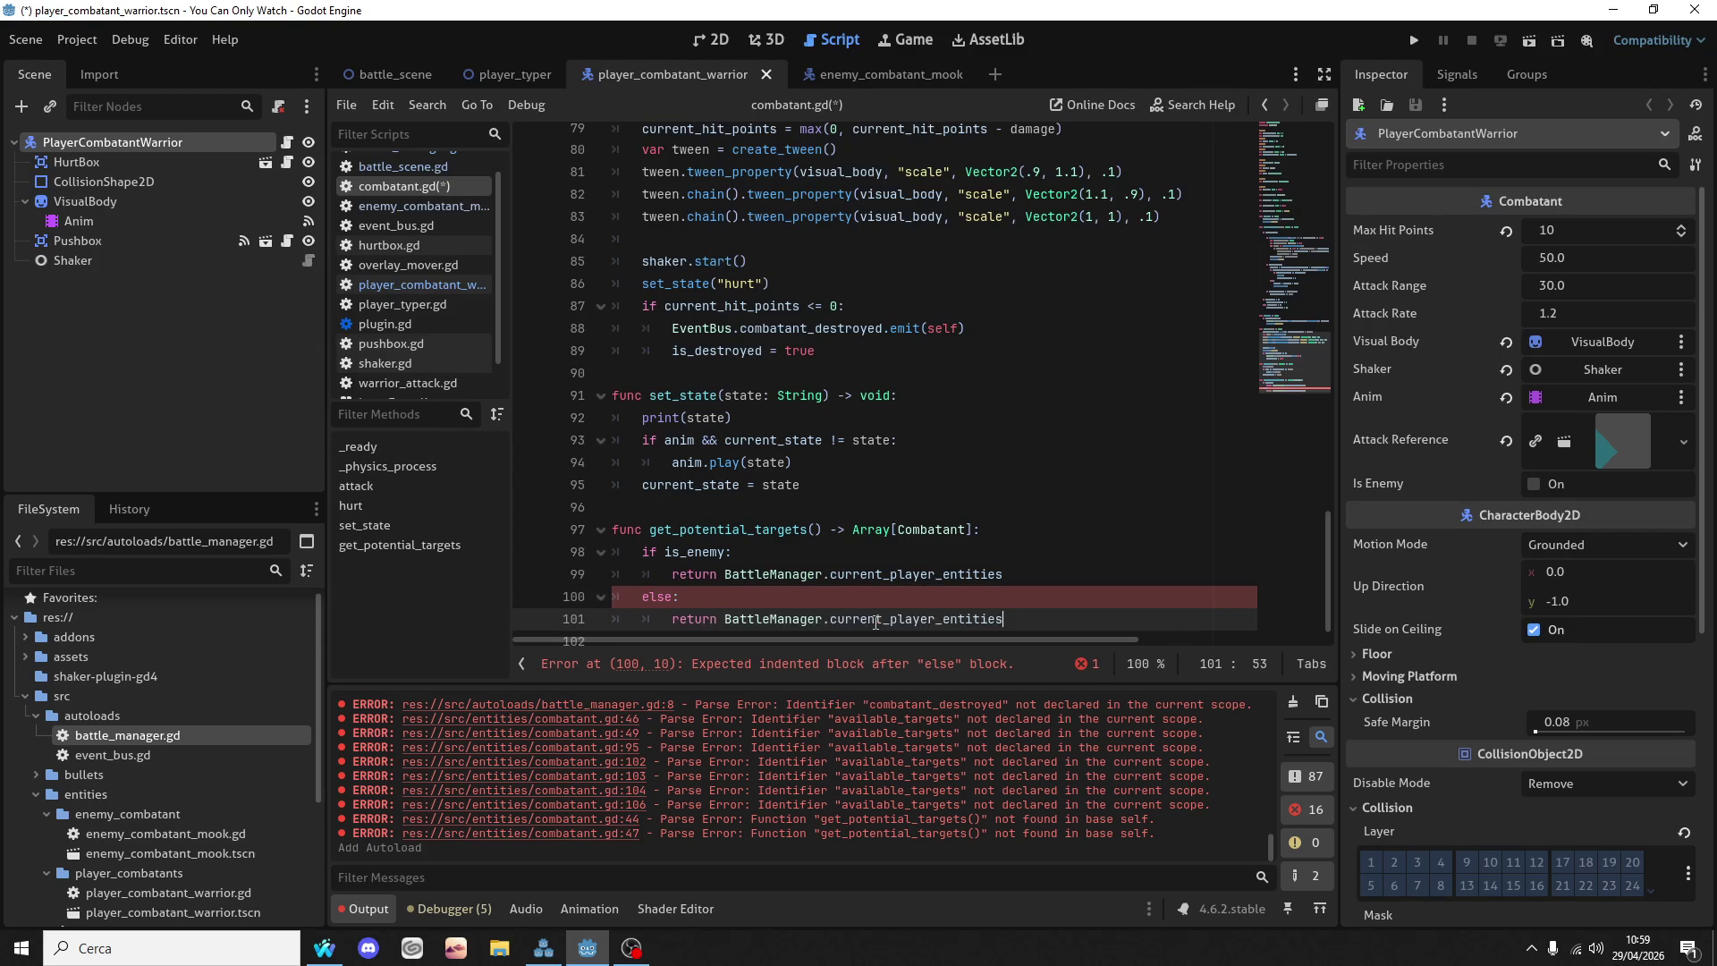
Make the else branch return BattleManager.current_enemy_entities, save, and run the game.
{"action": "double_click", "coordinate": [899, 619]}
{"action": "left_click", "coordinate": [893, 622]}
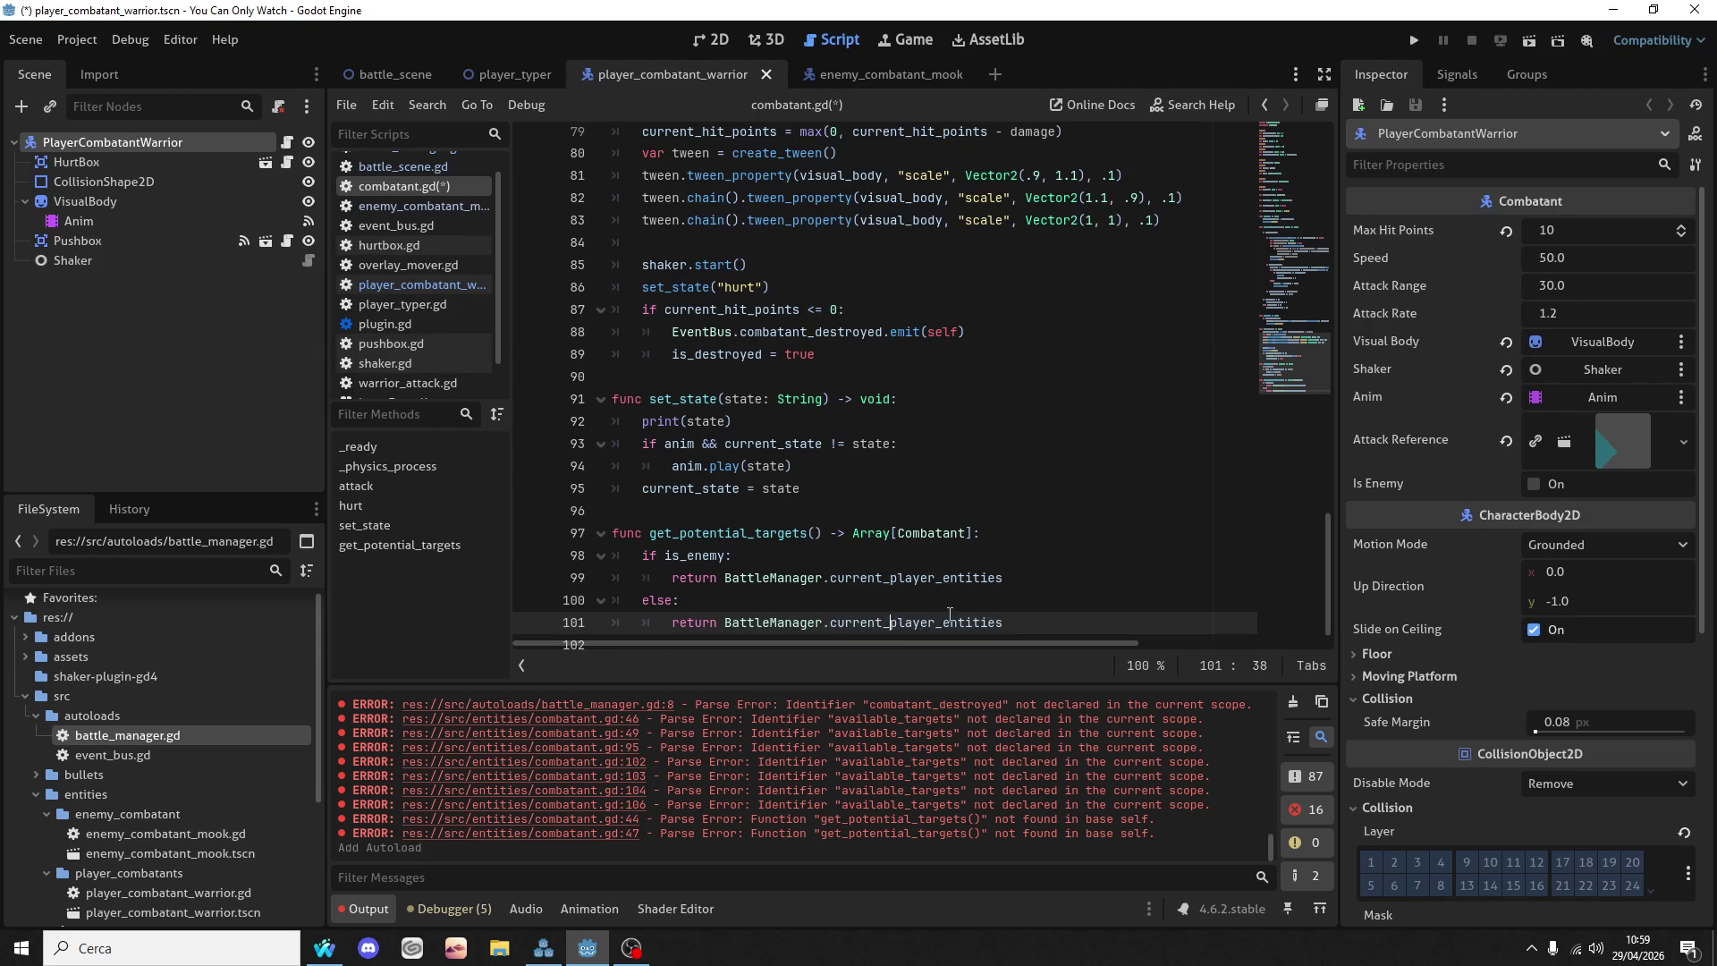
{"action": "key", "text": "Delete"}
{"action": "key", "text": "Delete"}
{"action": "key", "text": "Delete"}
{"action": "type", "text": "enym"}
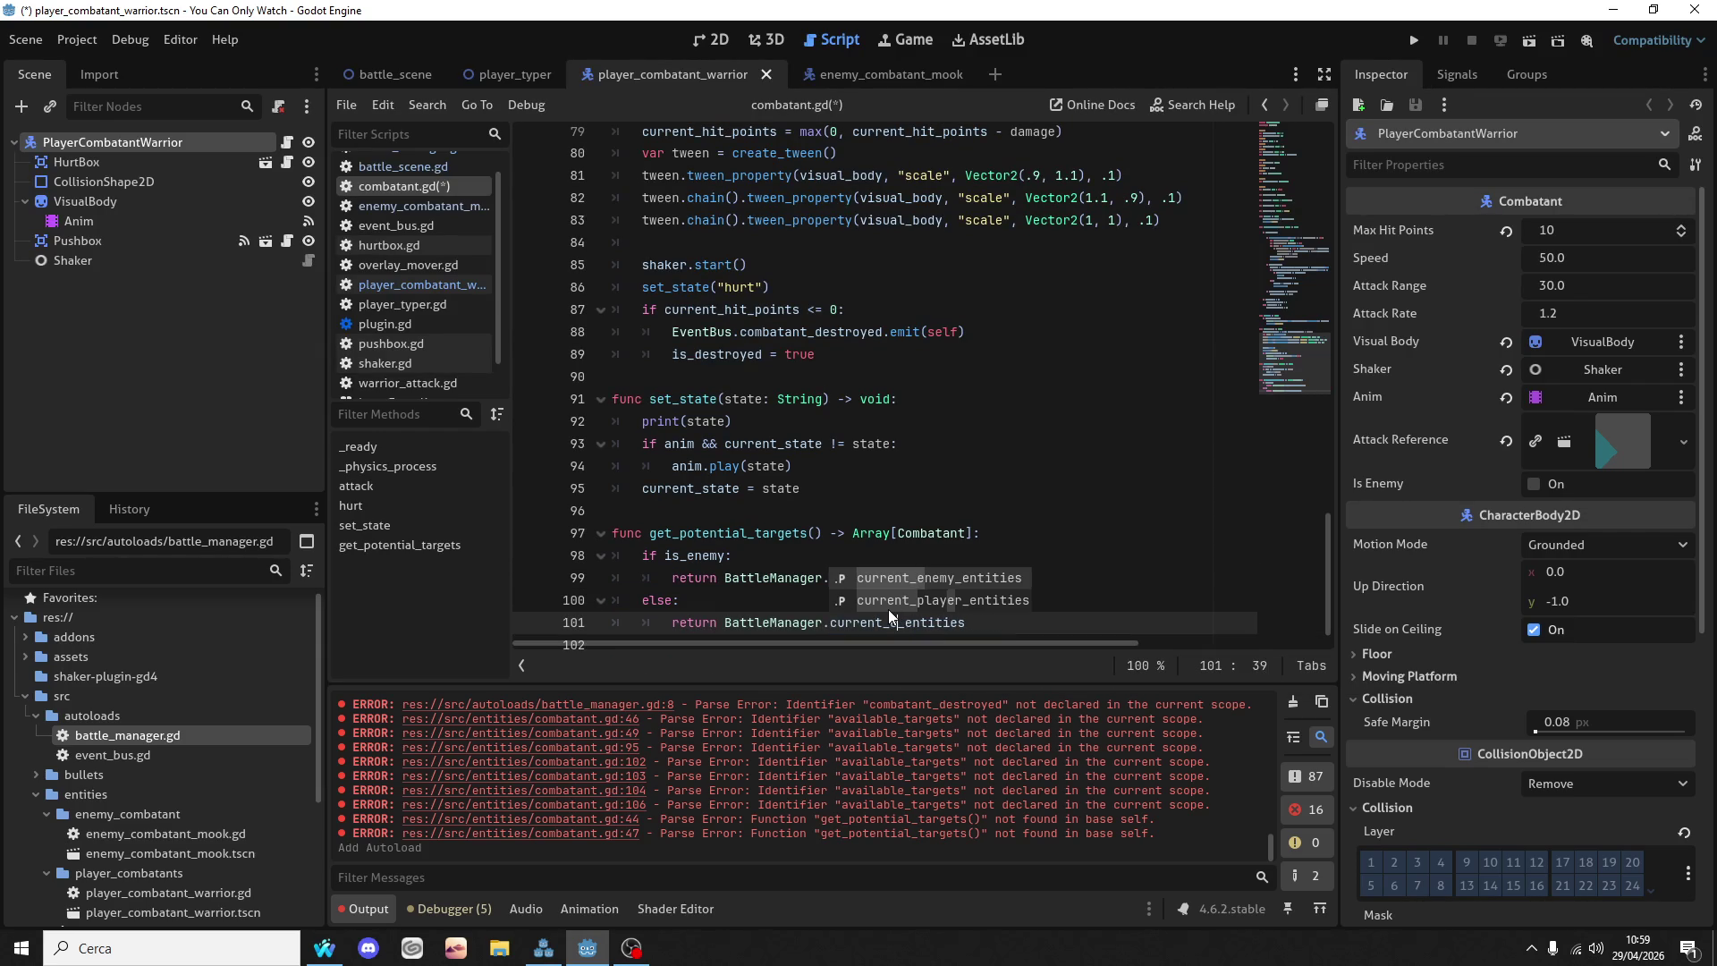
{"action": "key", "text": "BackSpace"}
{"action": "key", "text": "BackSpace"}
{"action": "type", "text": "emy"}
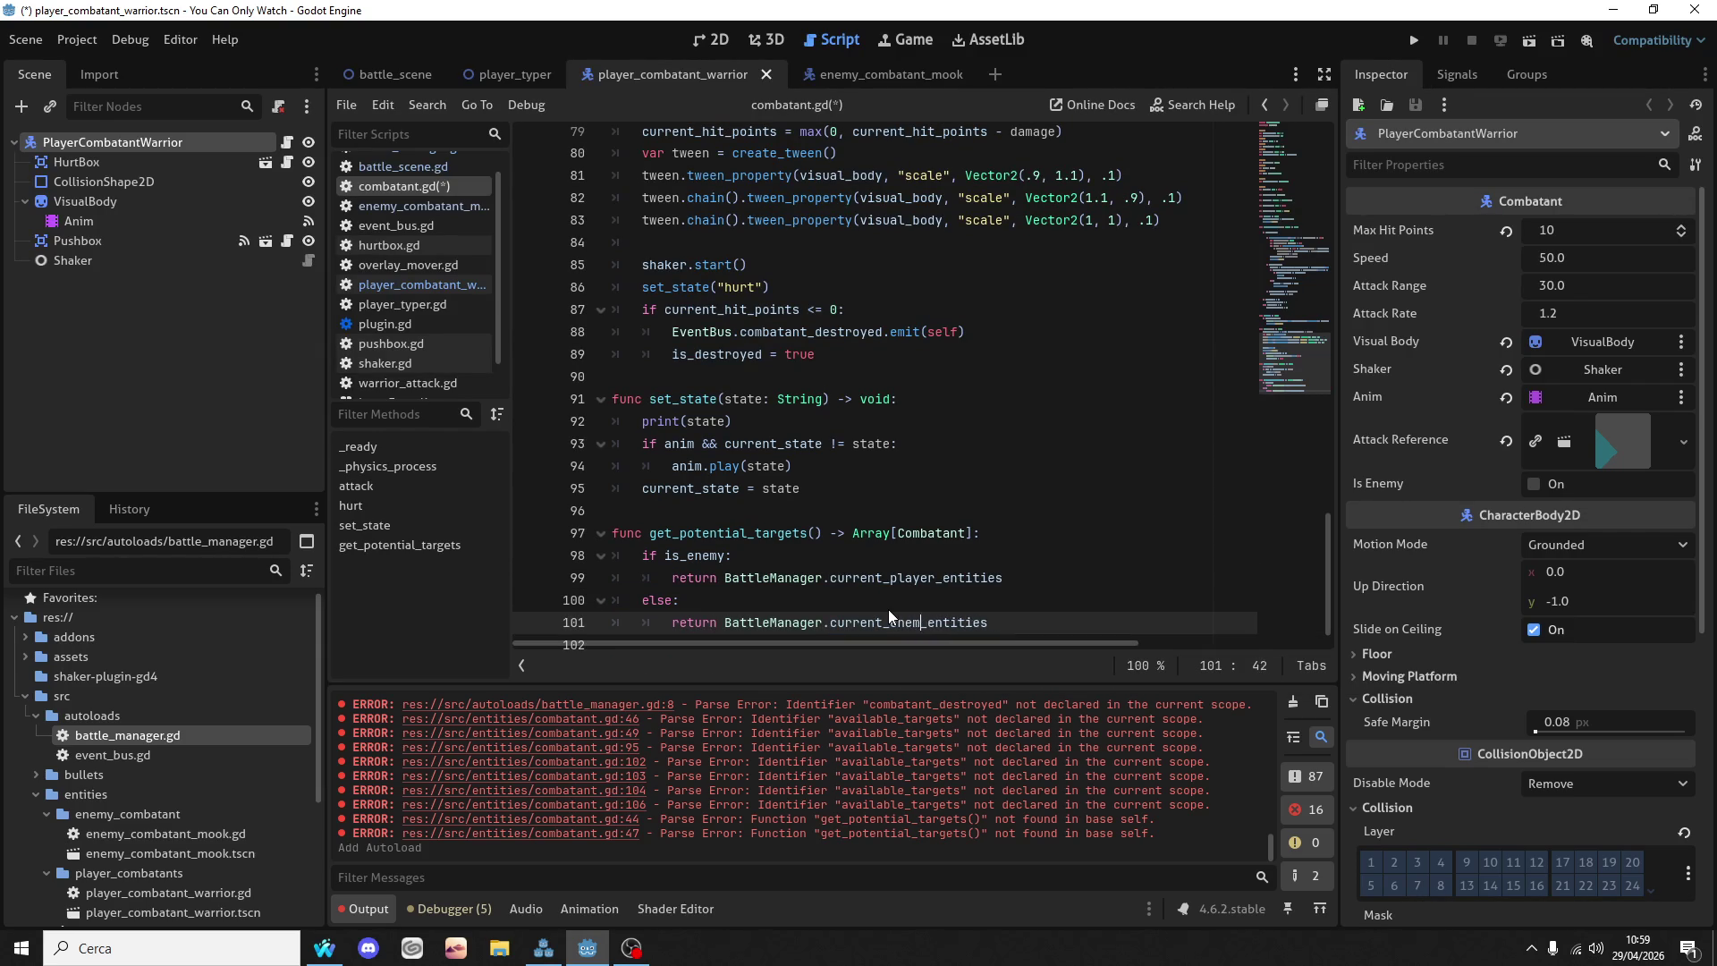
{"action": "key", "text": "ctrl+s"}
{"action": "key", "text": "F5"}
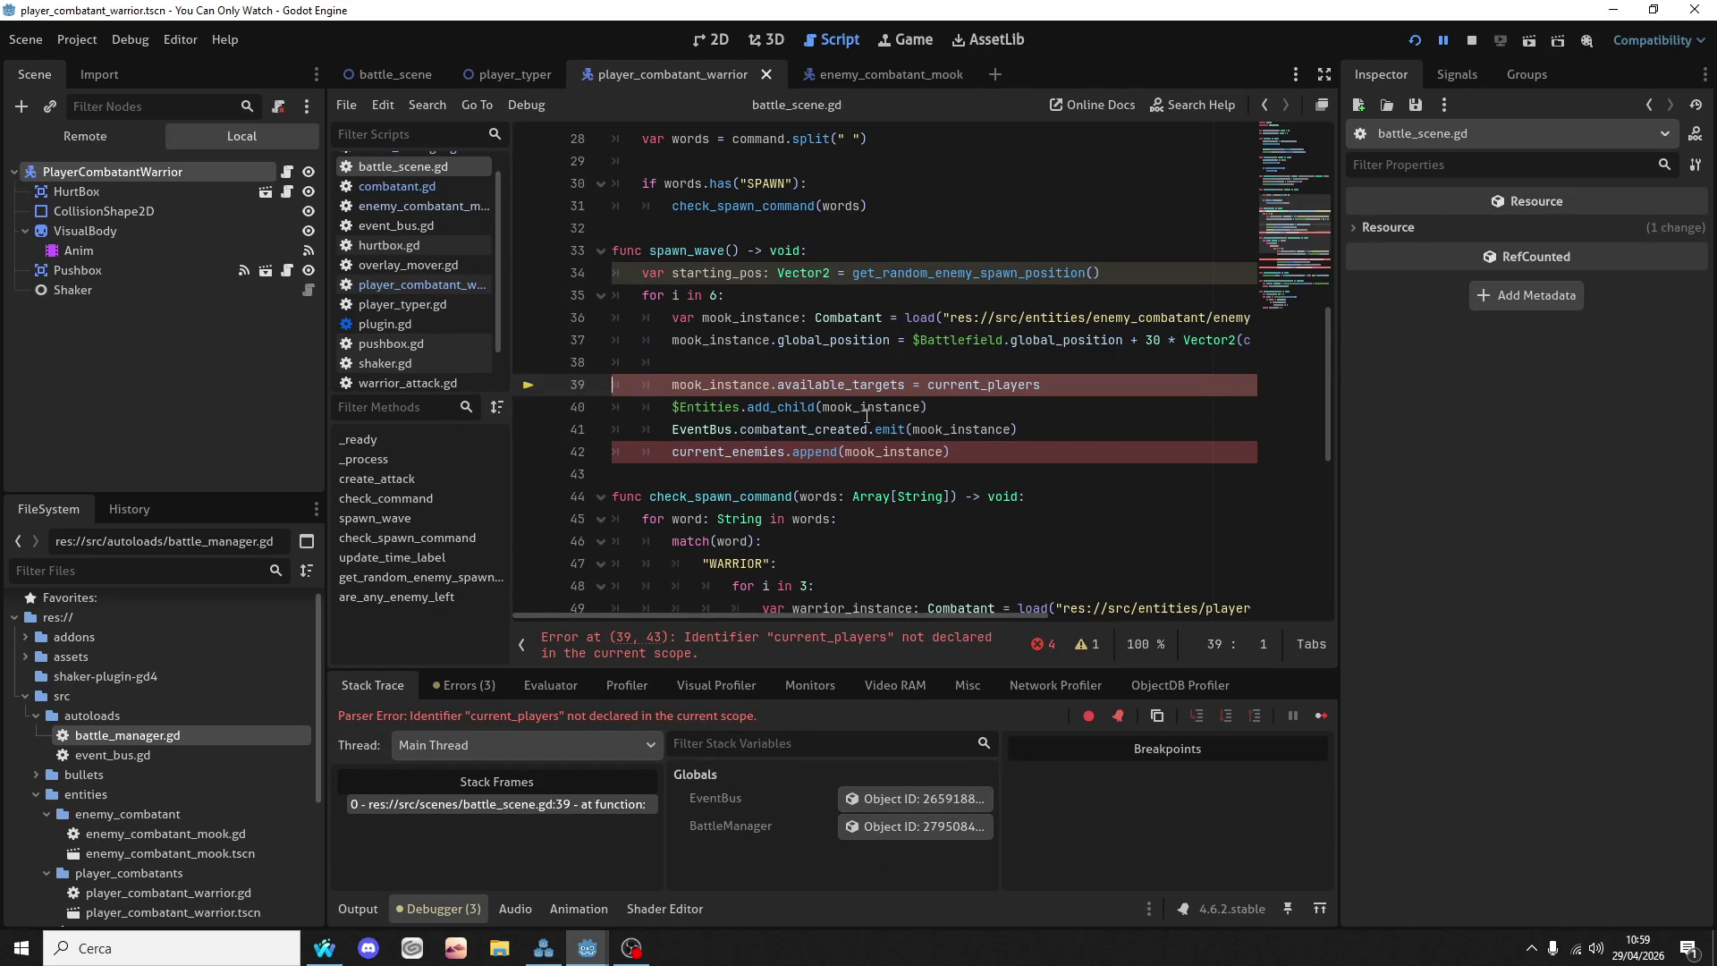
In battle_scene.gd, delete the mook and warrior available_targets lines plus the current_enemies/current_players appends, then relaunch.
{"action": "double_click", "coordinate": [1006, 385]}
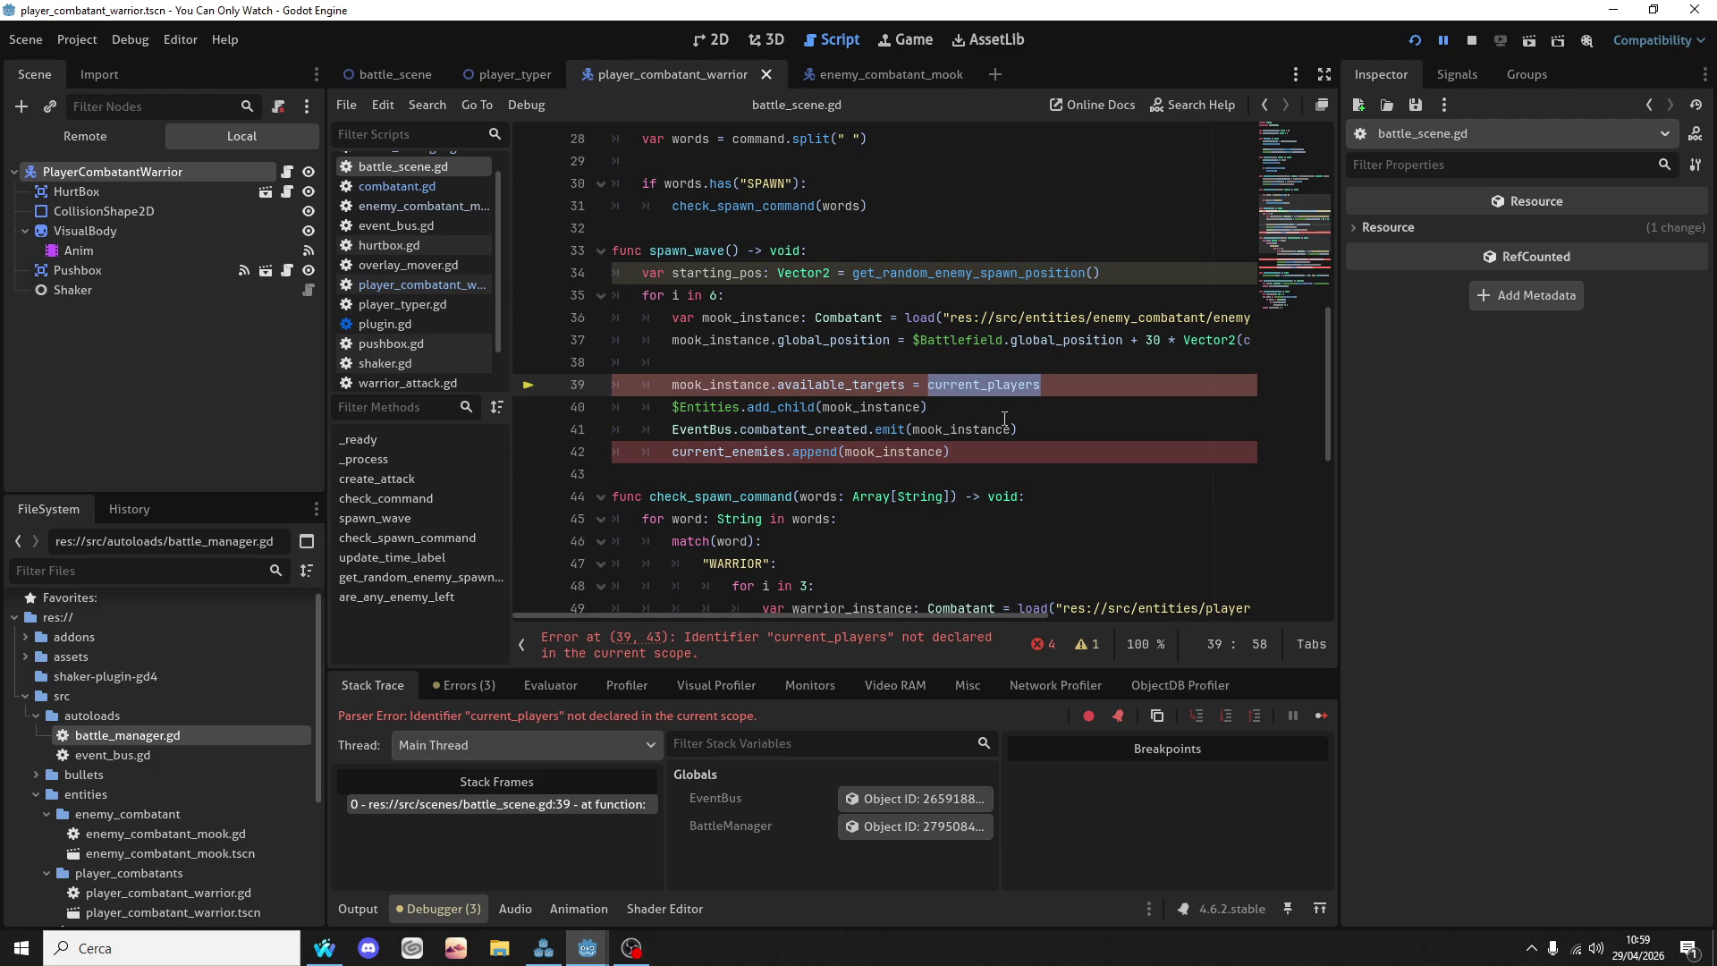
{"action": "triple_click", "coordinate": [1059, 384]}
{"action": "key", "text": "BackSpace"}
{"action": "key", "text": "BackSpace"}
{"action": "key", "text": "BackSpace"}
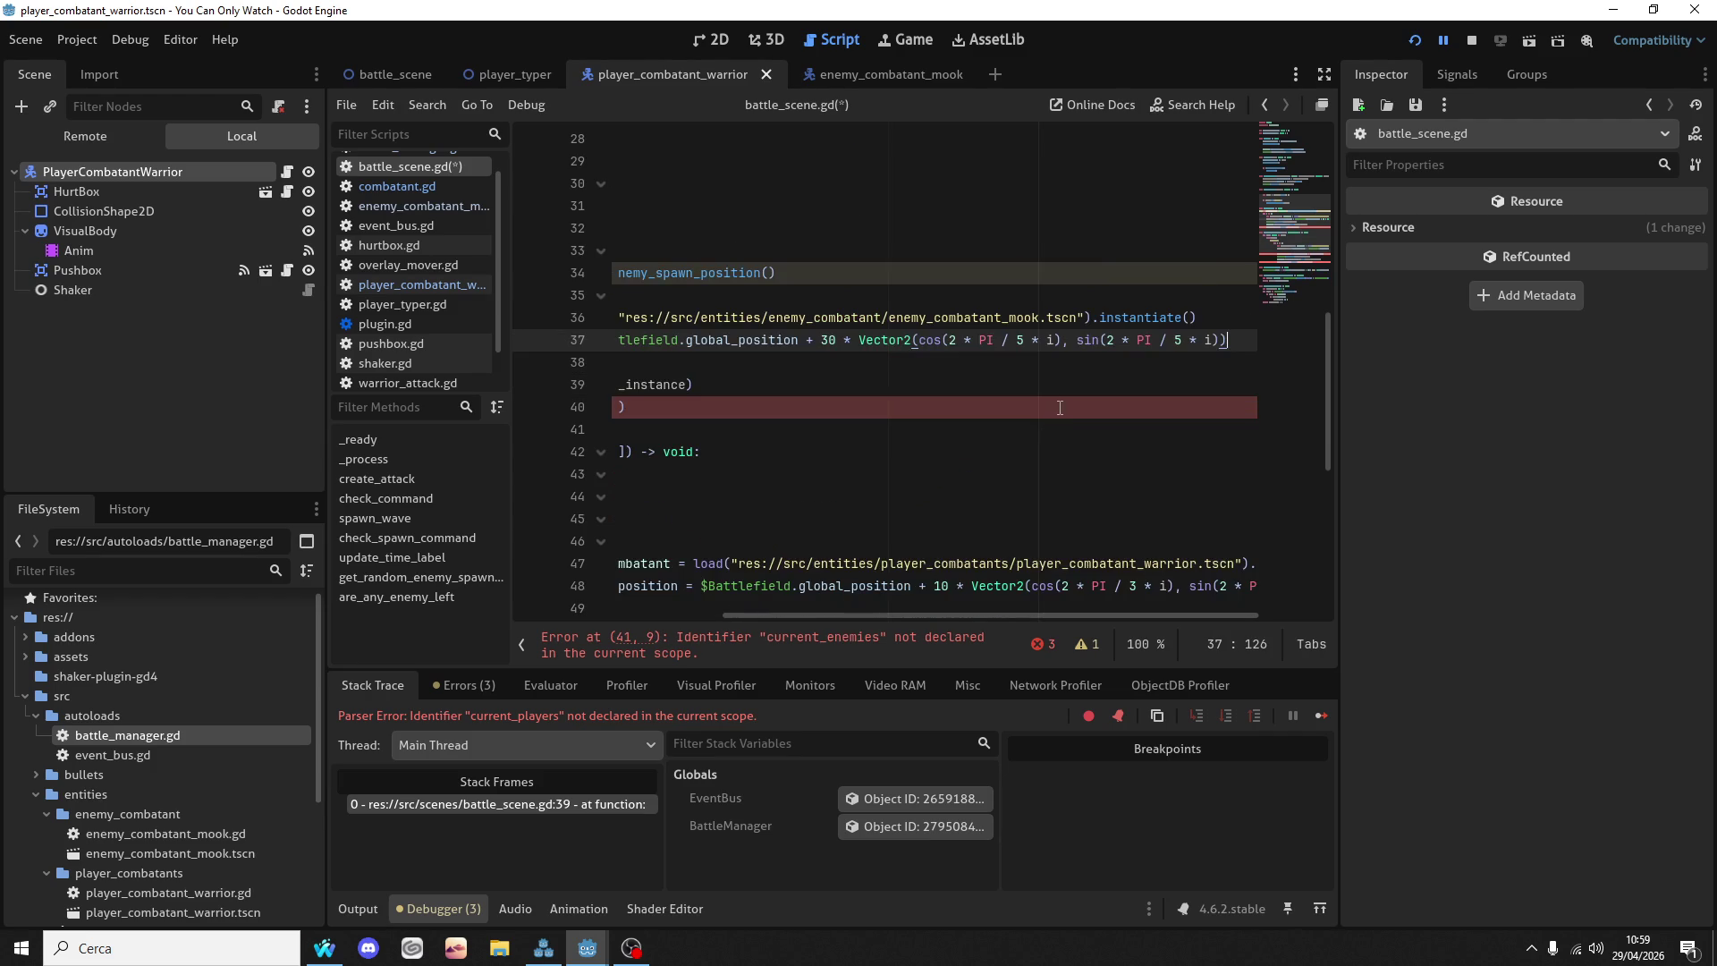
{"action": "triple_click", "coordinate": [1046, 410]}
{"action": "key", "text": "BackSpace"}
{"action": "key", "text": "BackSpace"}
{"action": "triple_click", "coordinate": [849, 605]}
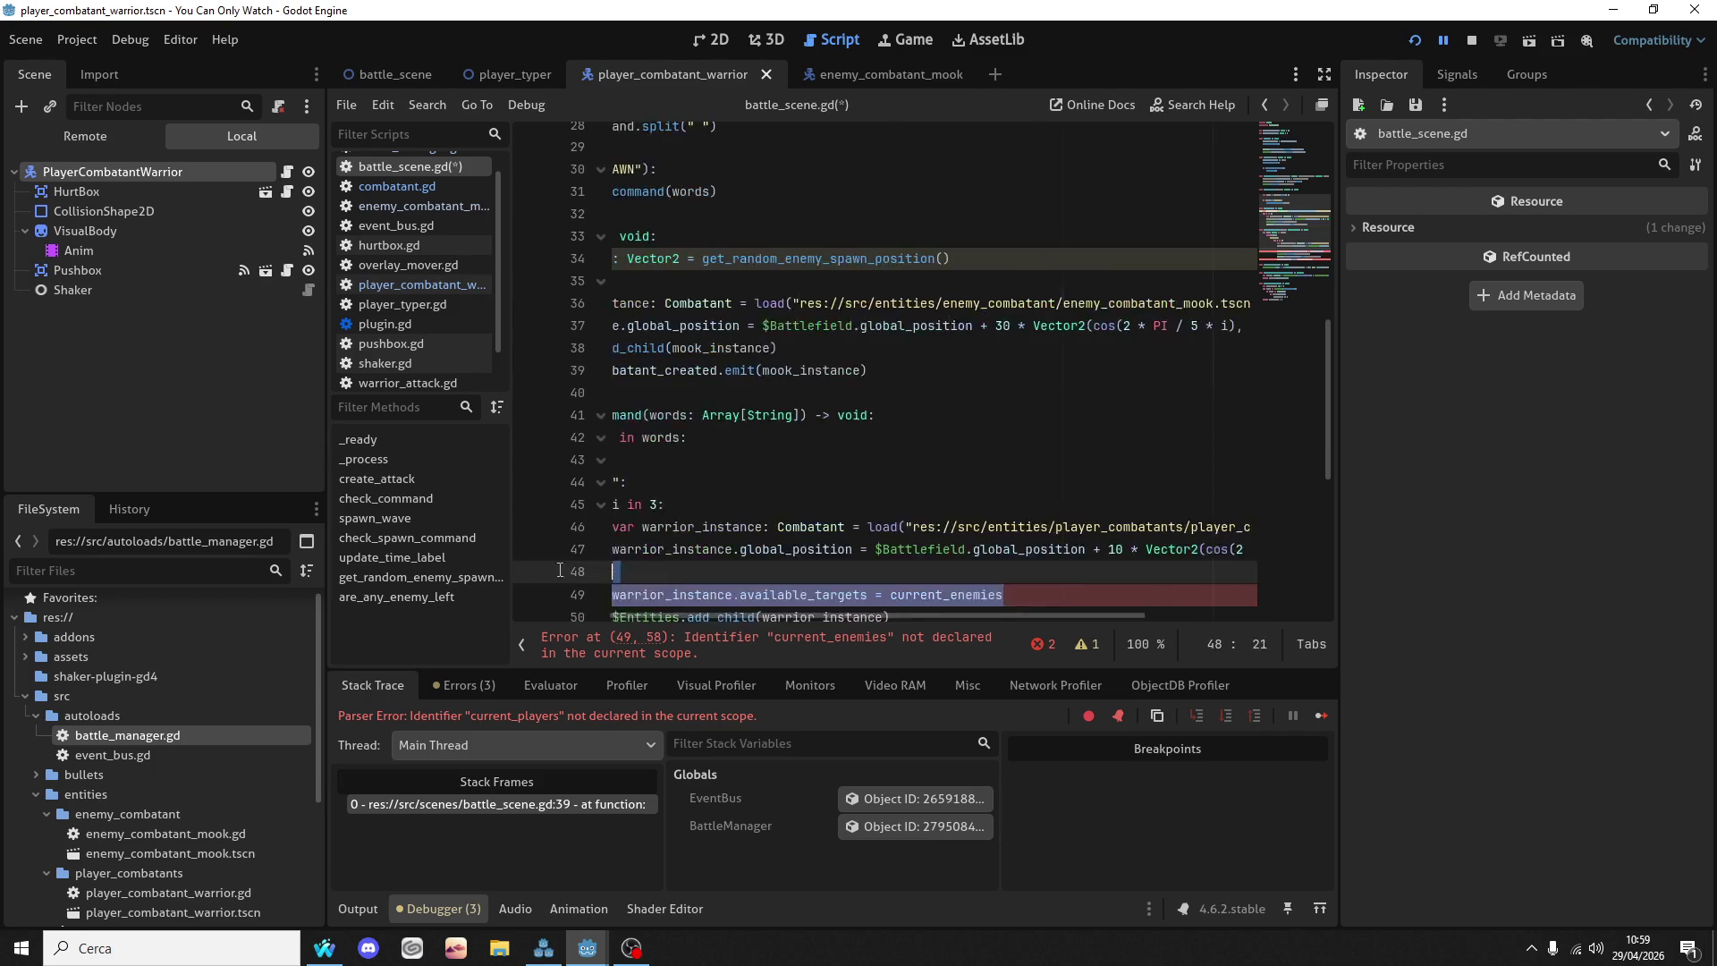
{"action": "key", "text": "BackSpace"}
{"action": "key", "text": "BackSpace"}
{"action": "scroll", "coordinate": [820, 578], "scroll_direction": "down", "scroll_amount": 2}
{"action": "triple_click", "coordinate": [1184, 375]}
{"action": "key", "text": "BackSpace"}
{"action": "key", "text": "BackSpace"}
{"action": "scroll", "coordinate": [1184, 376], "scroll_direction": "up", "scroll_amount": 7}
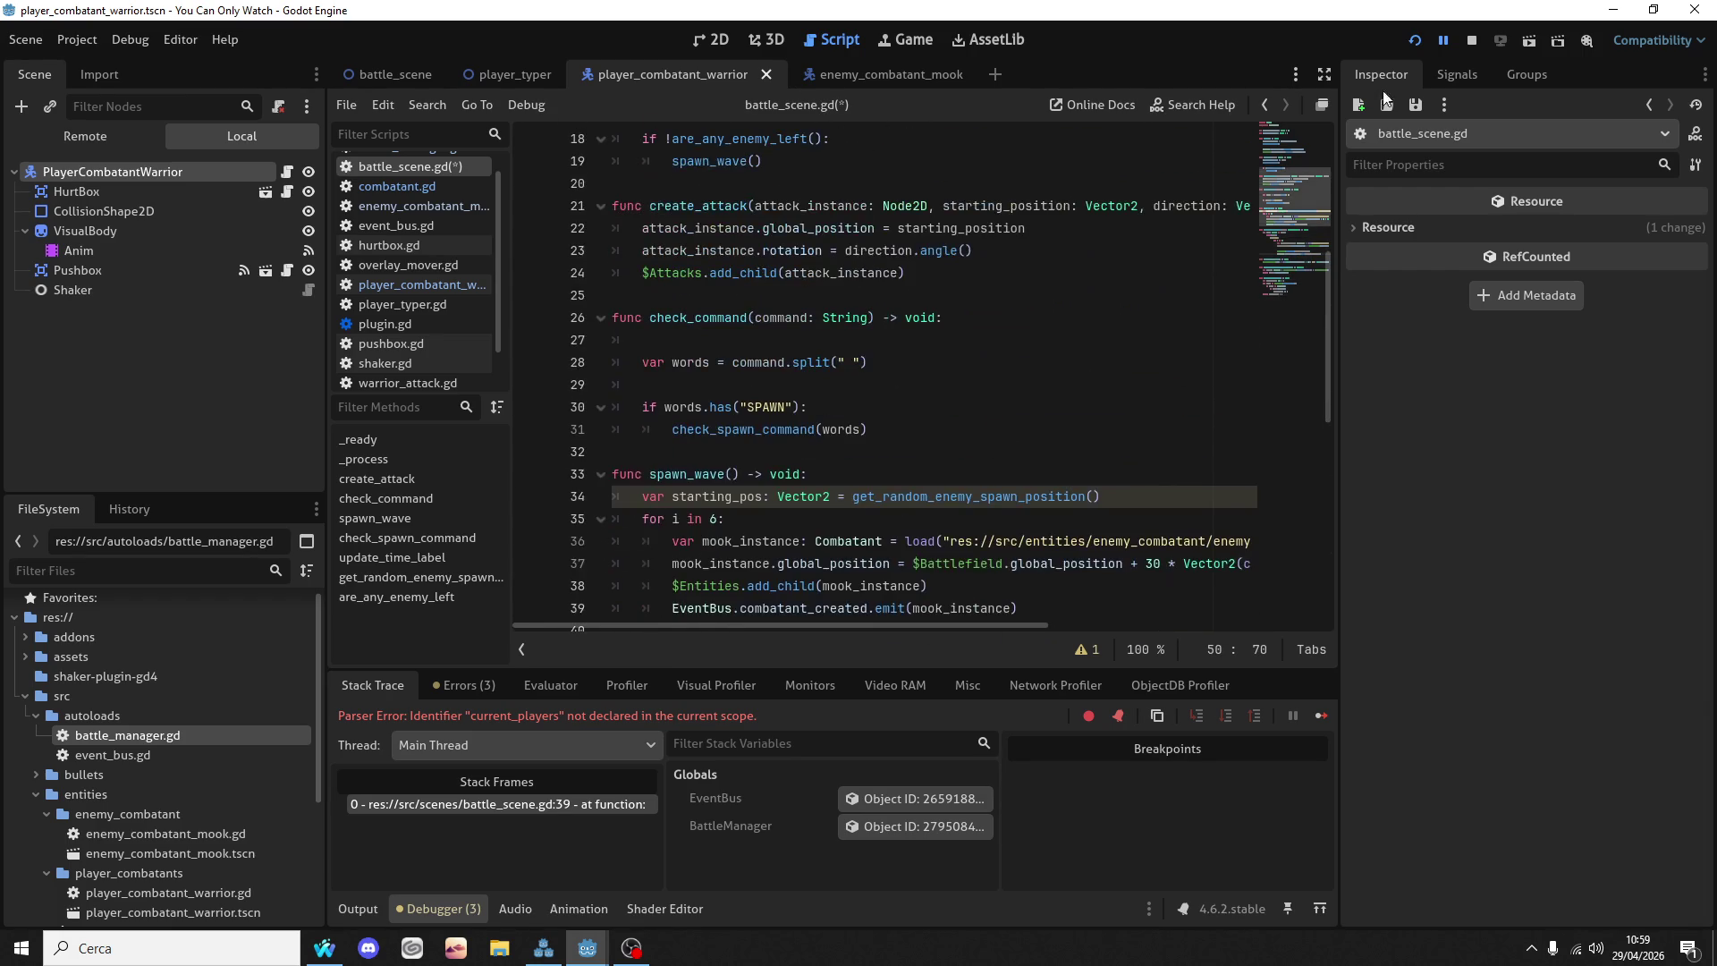
{"action": "left_click", "coordinate": [1425, 34]}
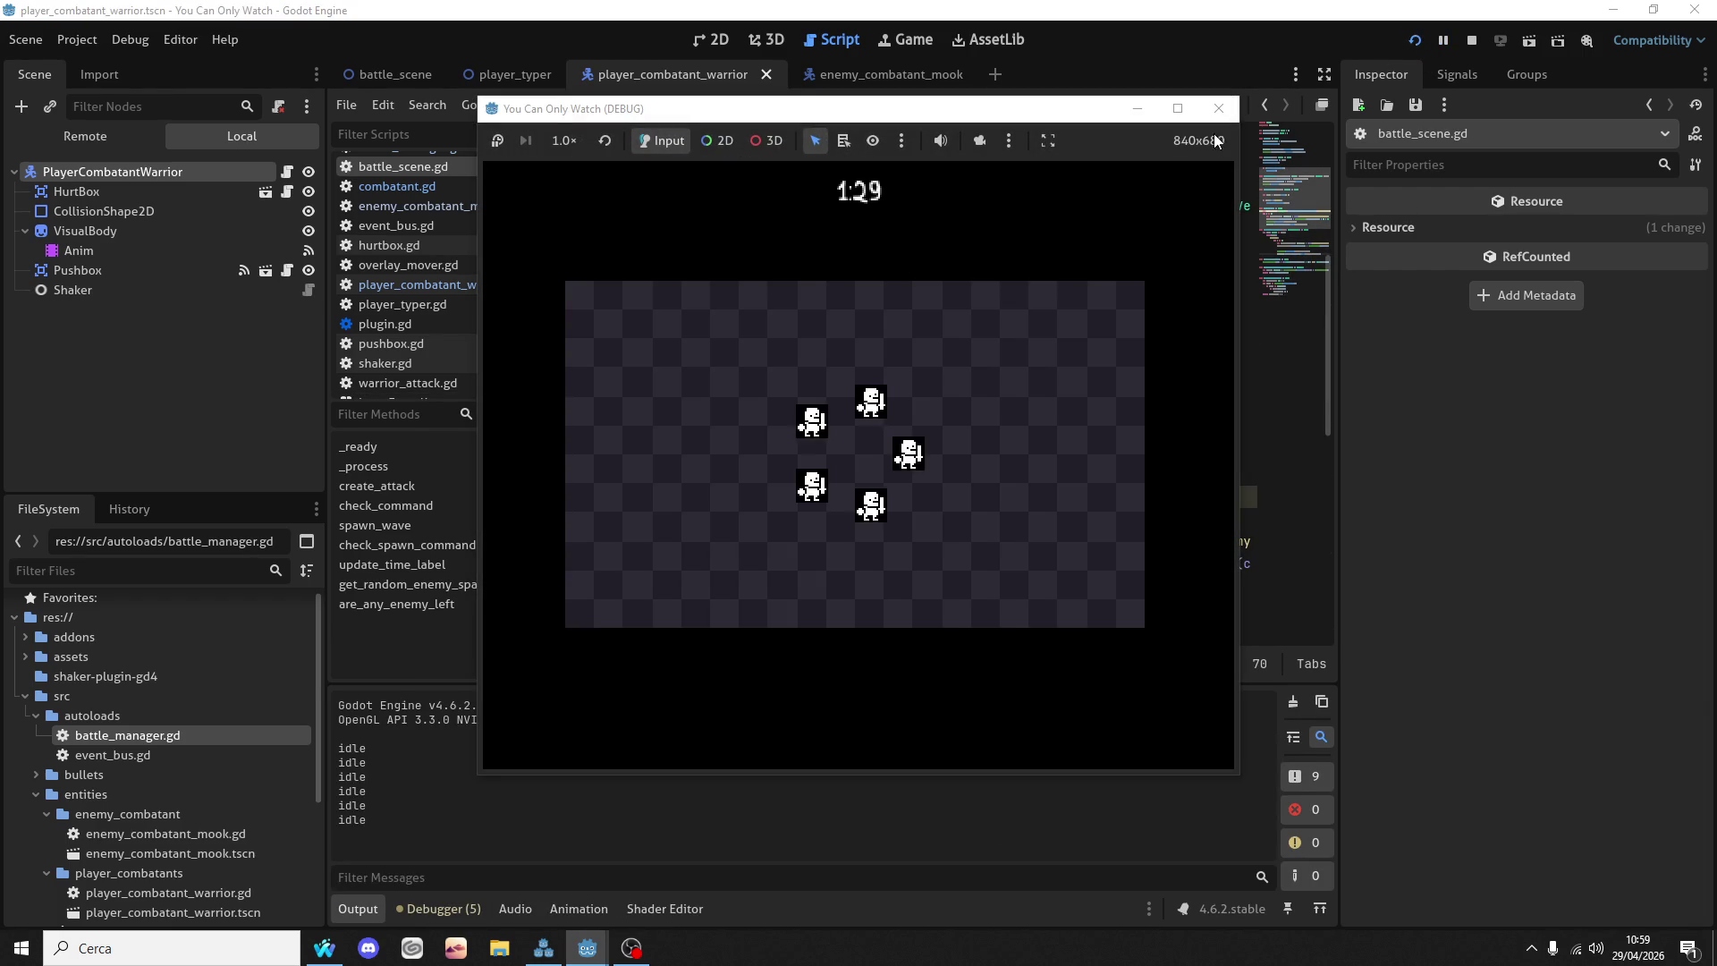
Type the WARRIOR SPAWN command into the running game's prompt.
{"action": "type", "text": "warri"}
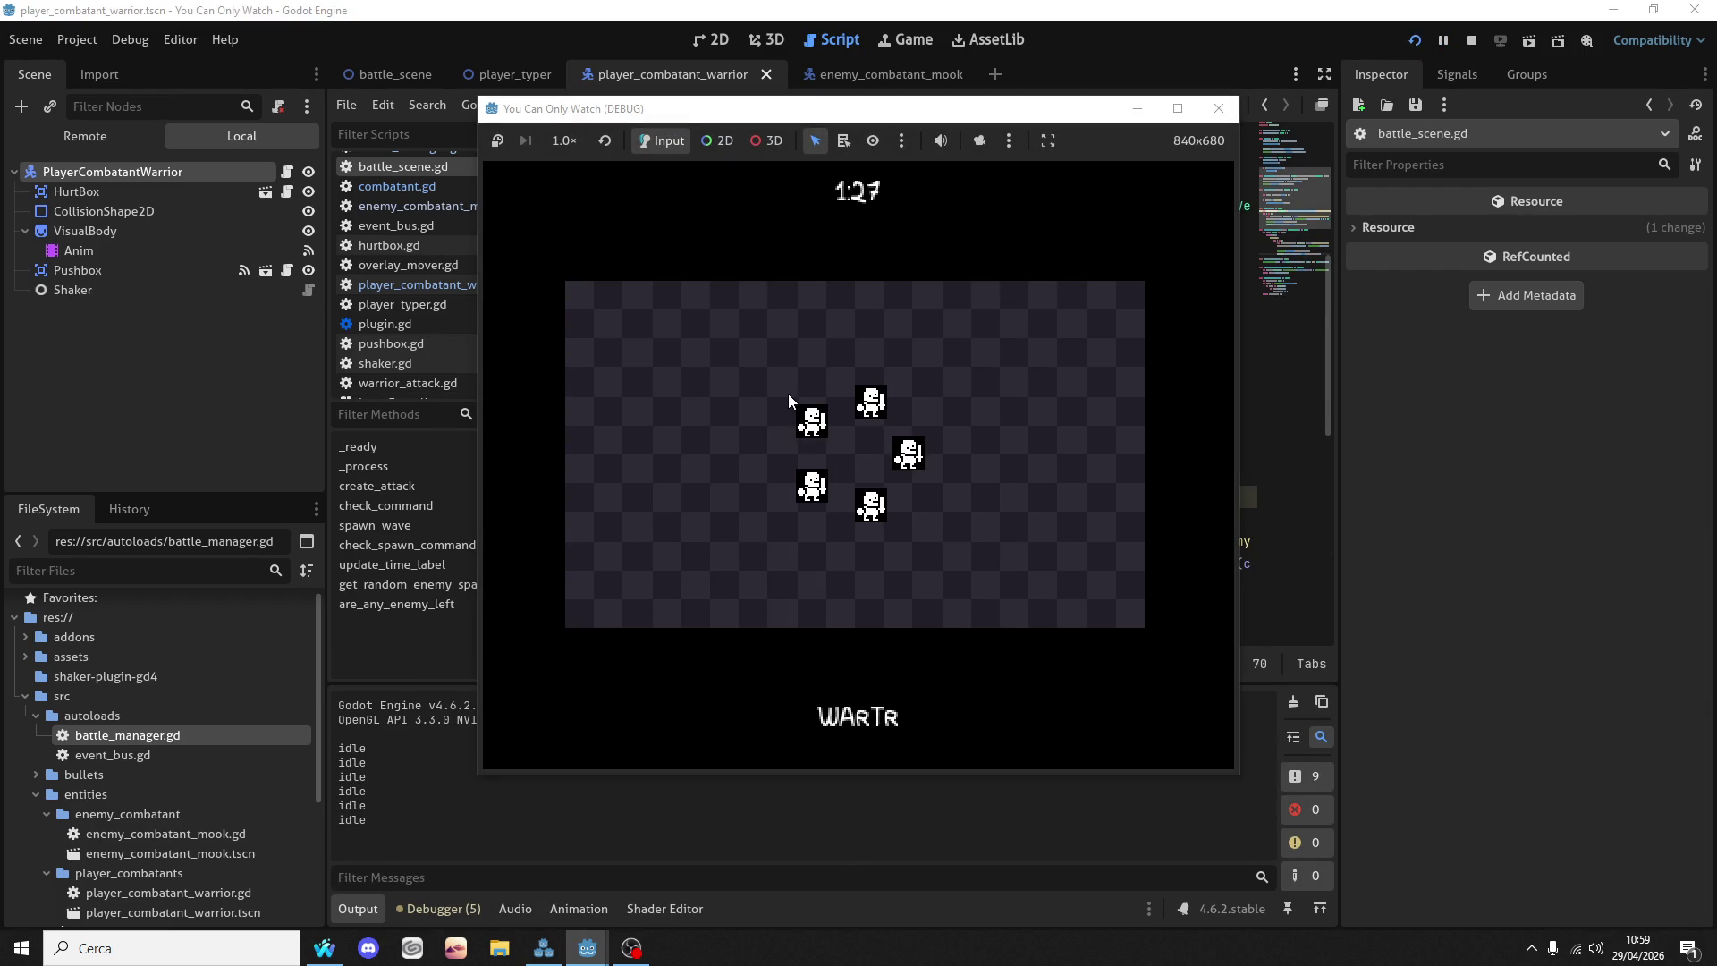
{"action": "type", "text": "warrior spaw"}
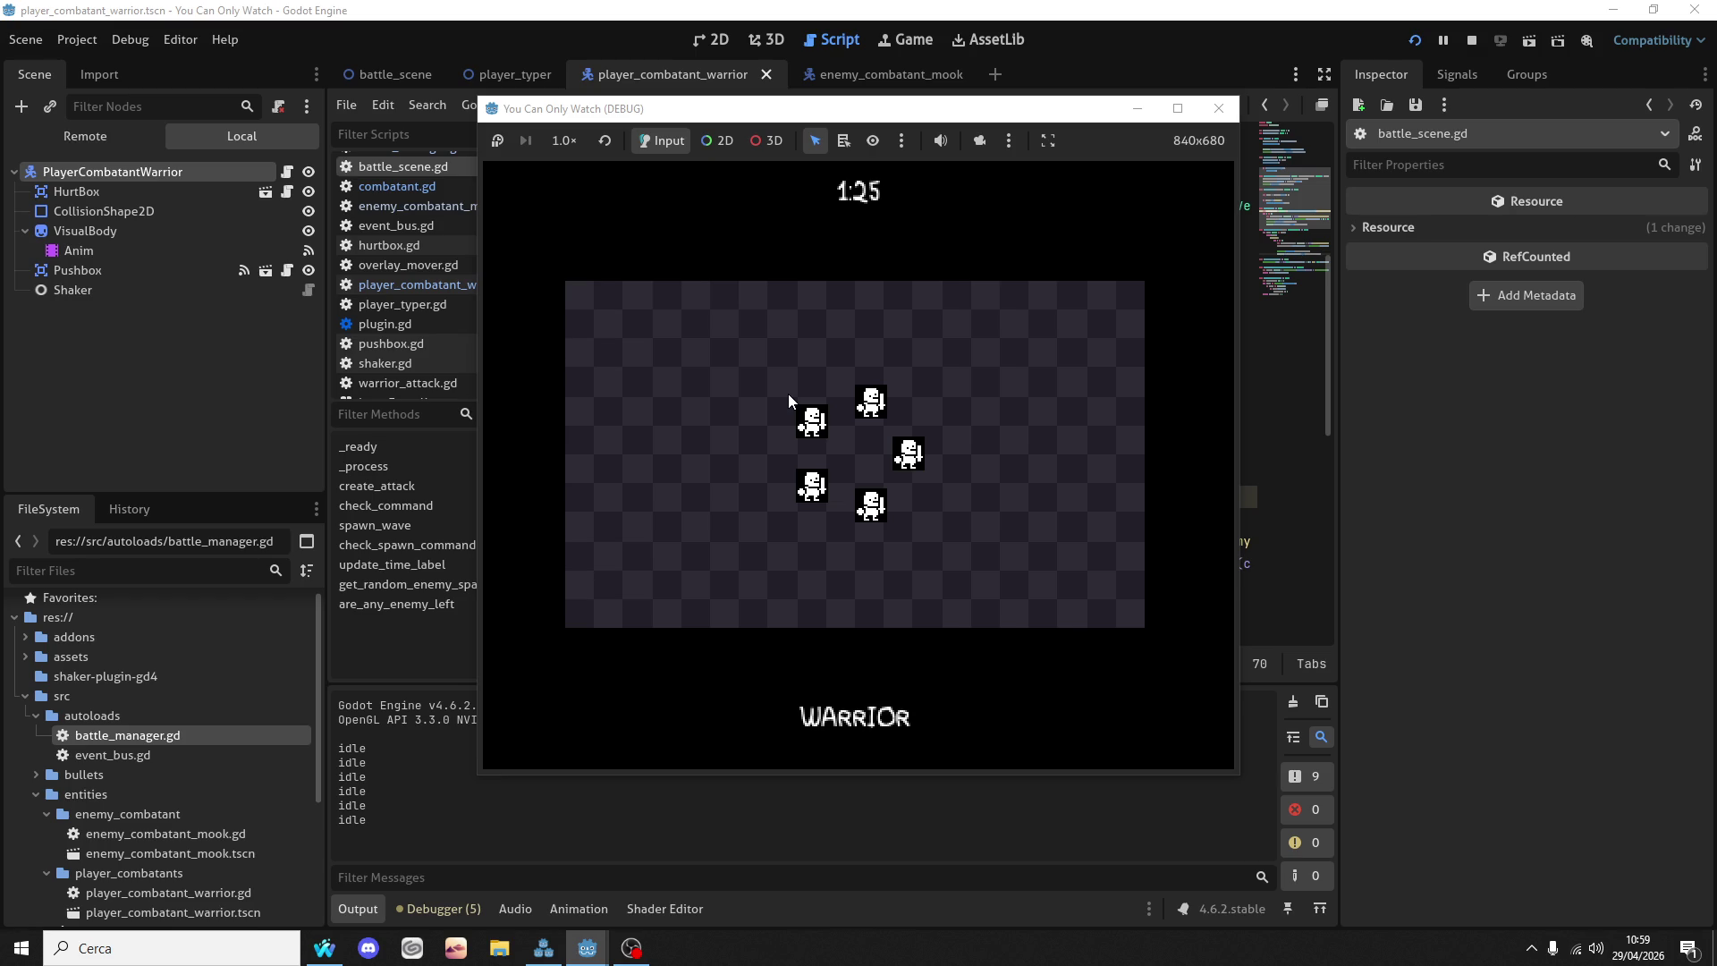
{"action": "type", "text": "nwa"}
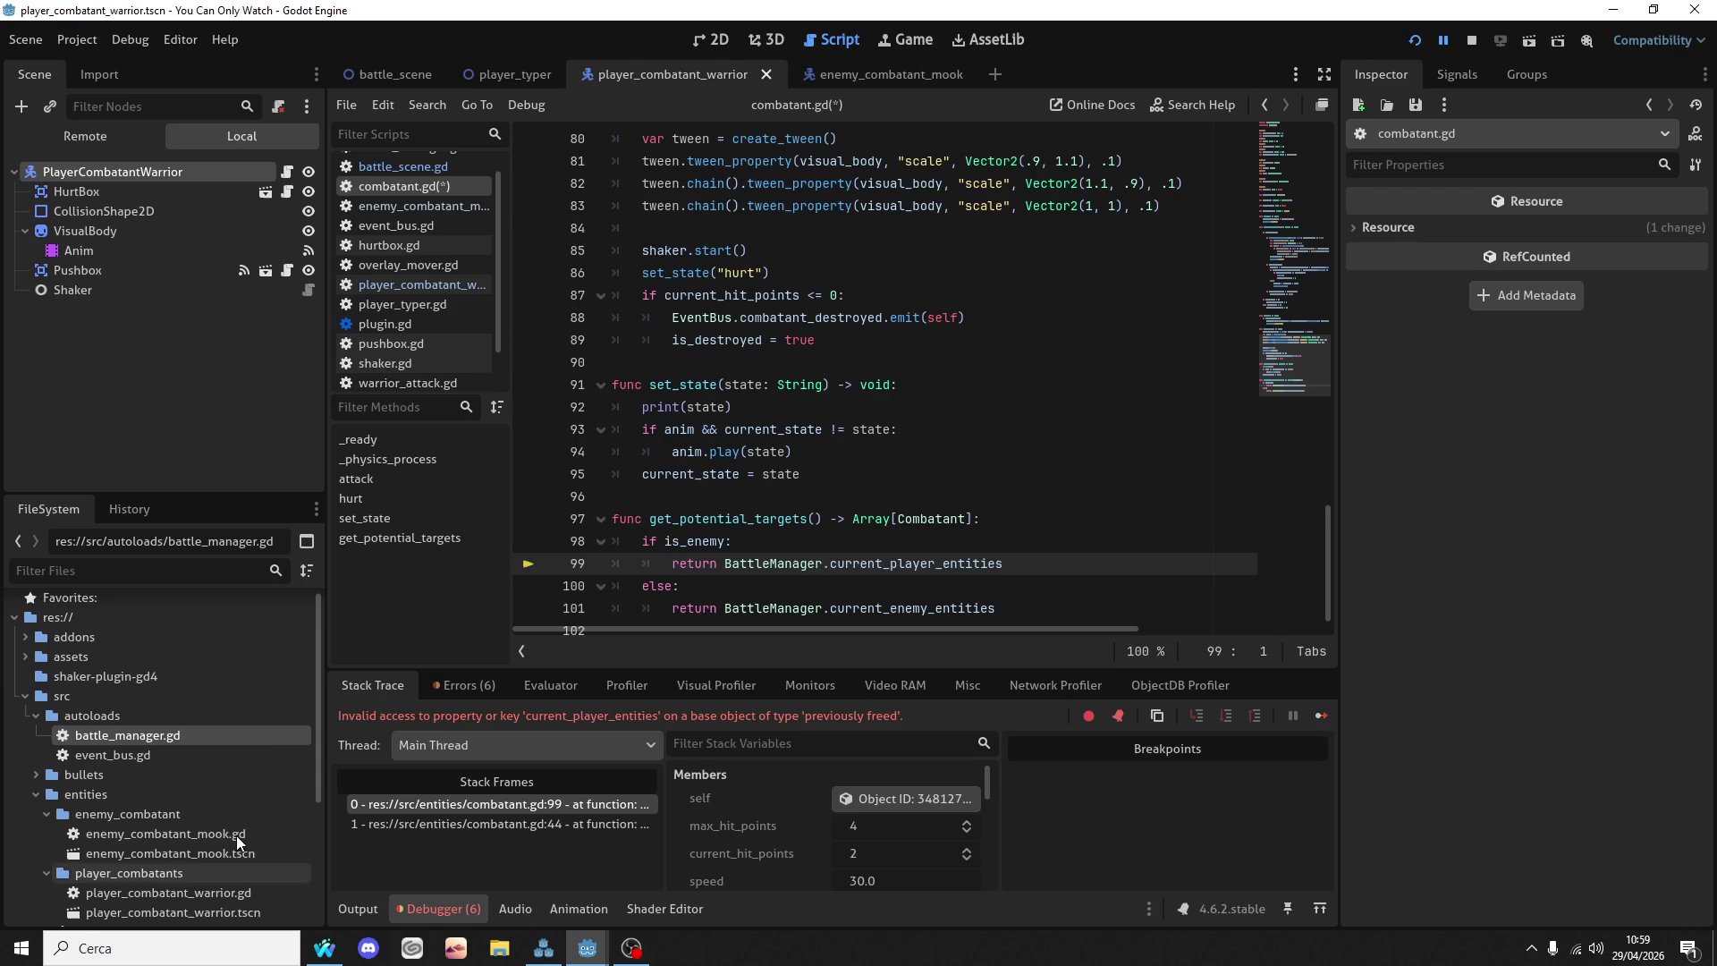
Inspect the calling frame at combatant.gd line 44 in the debugger, then stop the game.
{"action": "left_click", "coordinate": [571, 820]}
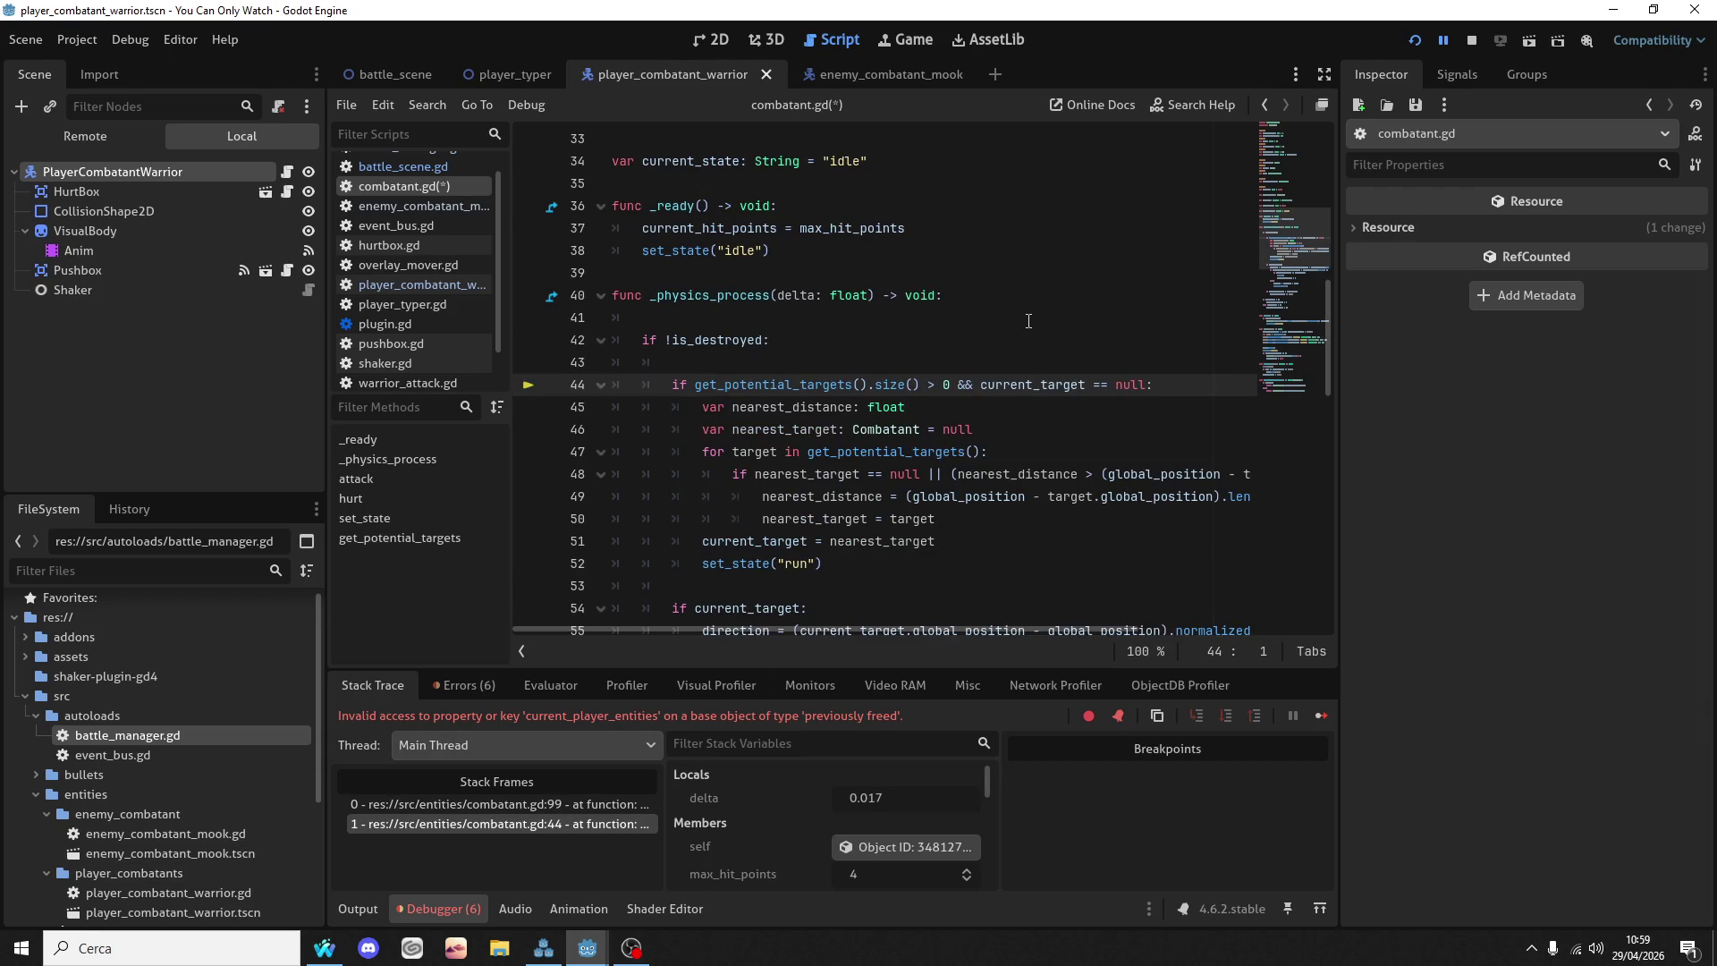
{"action": "scroll", "coordinate": [1028, 320], "scroll_direction": "down", "scroll_amount": 8}
{"action": "scroll", "coordinate": [871, 786], "scroll_direction": "down", "scroll_amount": 3}
{"action": "scroll", "coordinate": [871, 787], "scroll_direction": "down", "scroll_amount": 5}
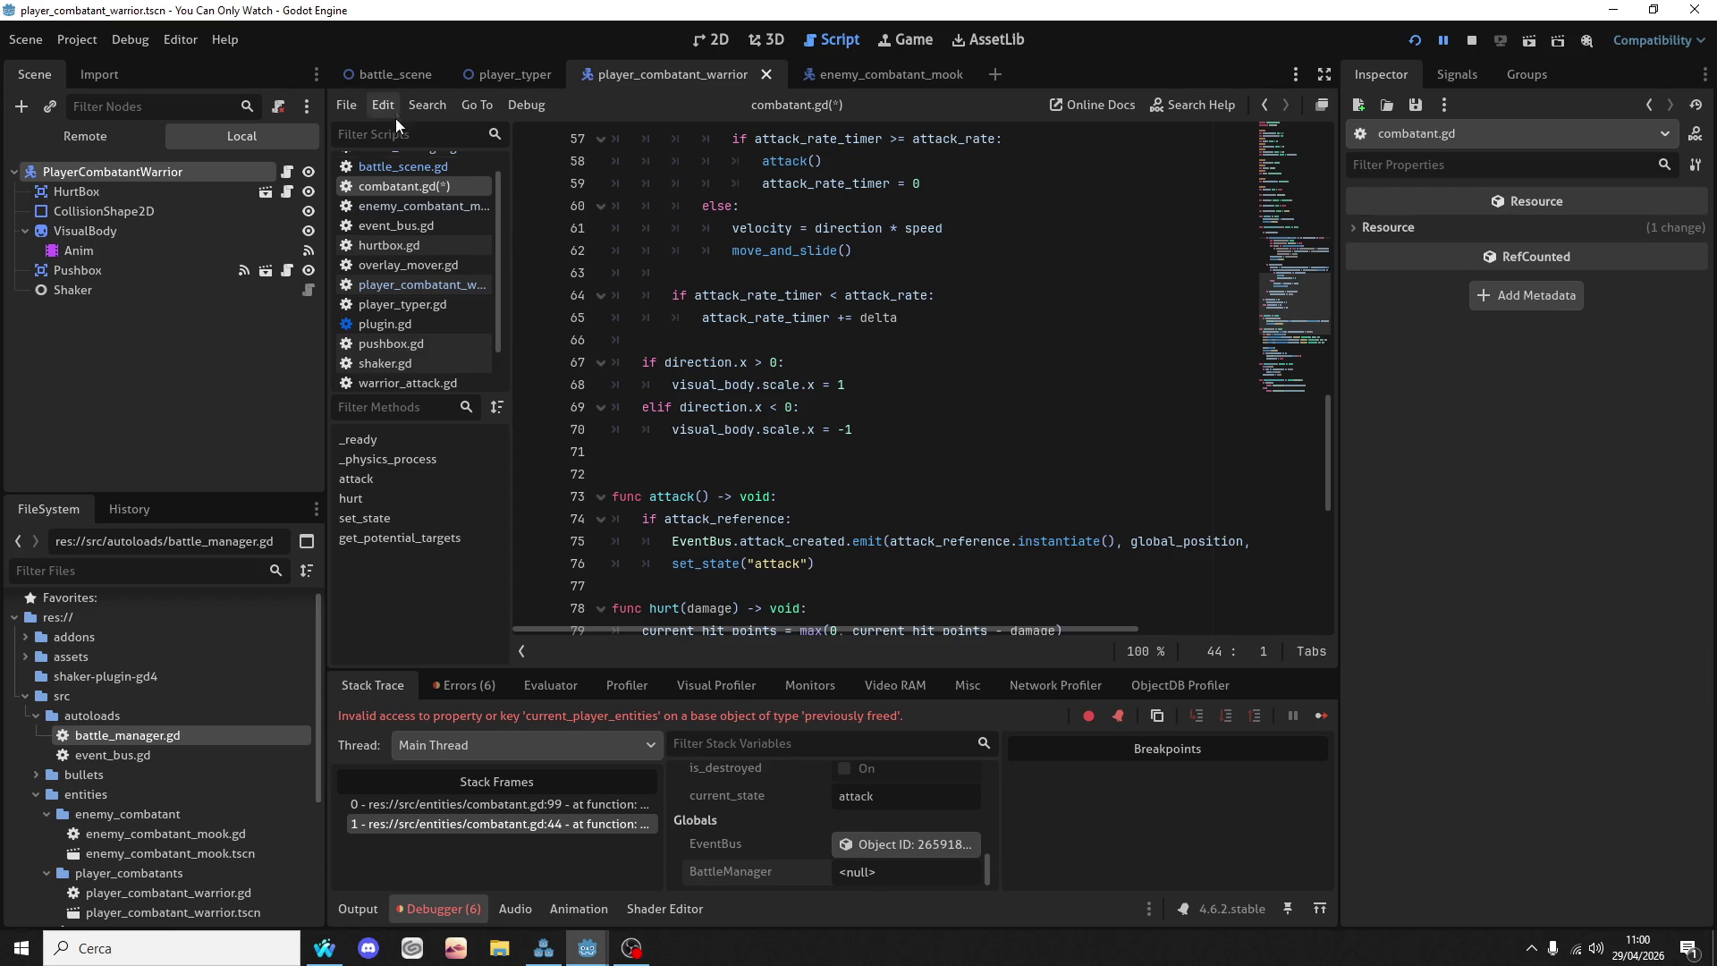
{"action": "left_click", "coordinate": [1470, 39]}
Save combatant.gd while reviewing battle_scene.gd, player_combatant_warrior.gd and player_typer.gd.
{"action": "left_click", "coordinate": [463, 164]}
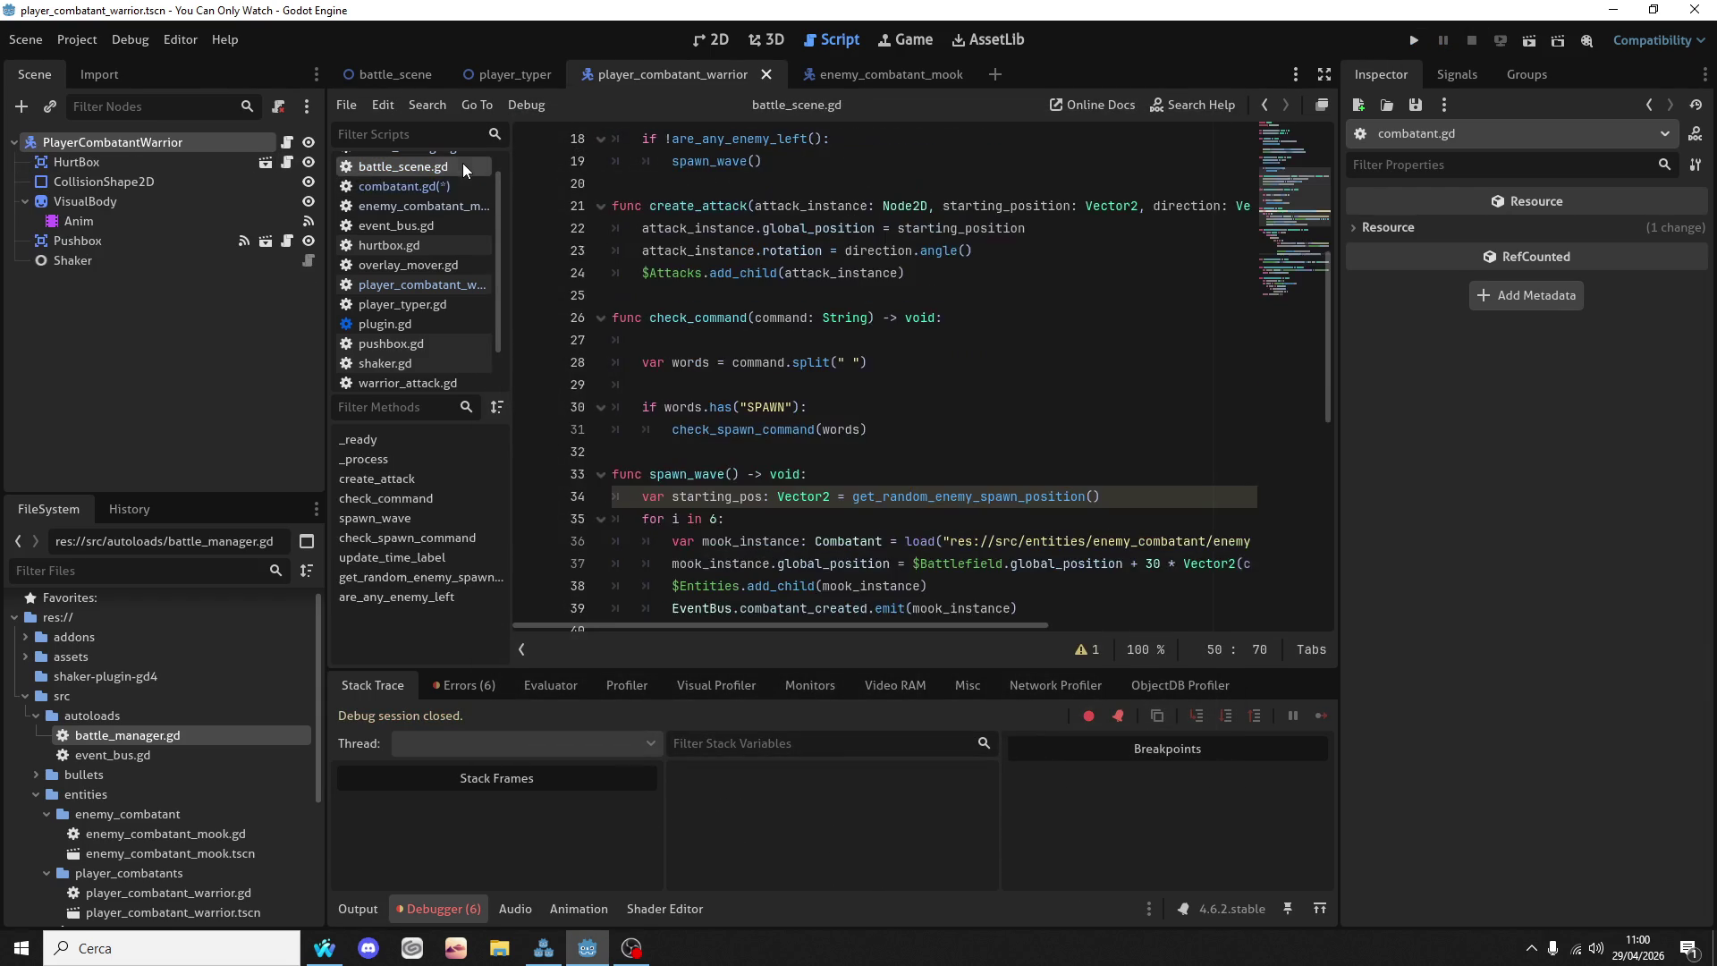
{"action": "left_click", "coordinate": [463, 185]}
{"action": "key", "text": "ctrl+s"}
{"action": "left_click", "coordinate": [470, 286]}
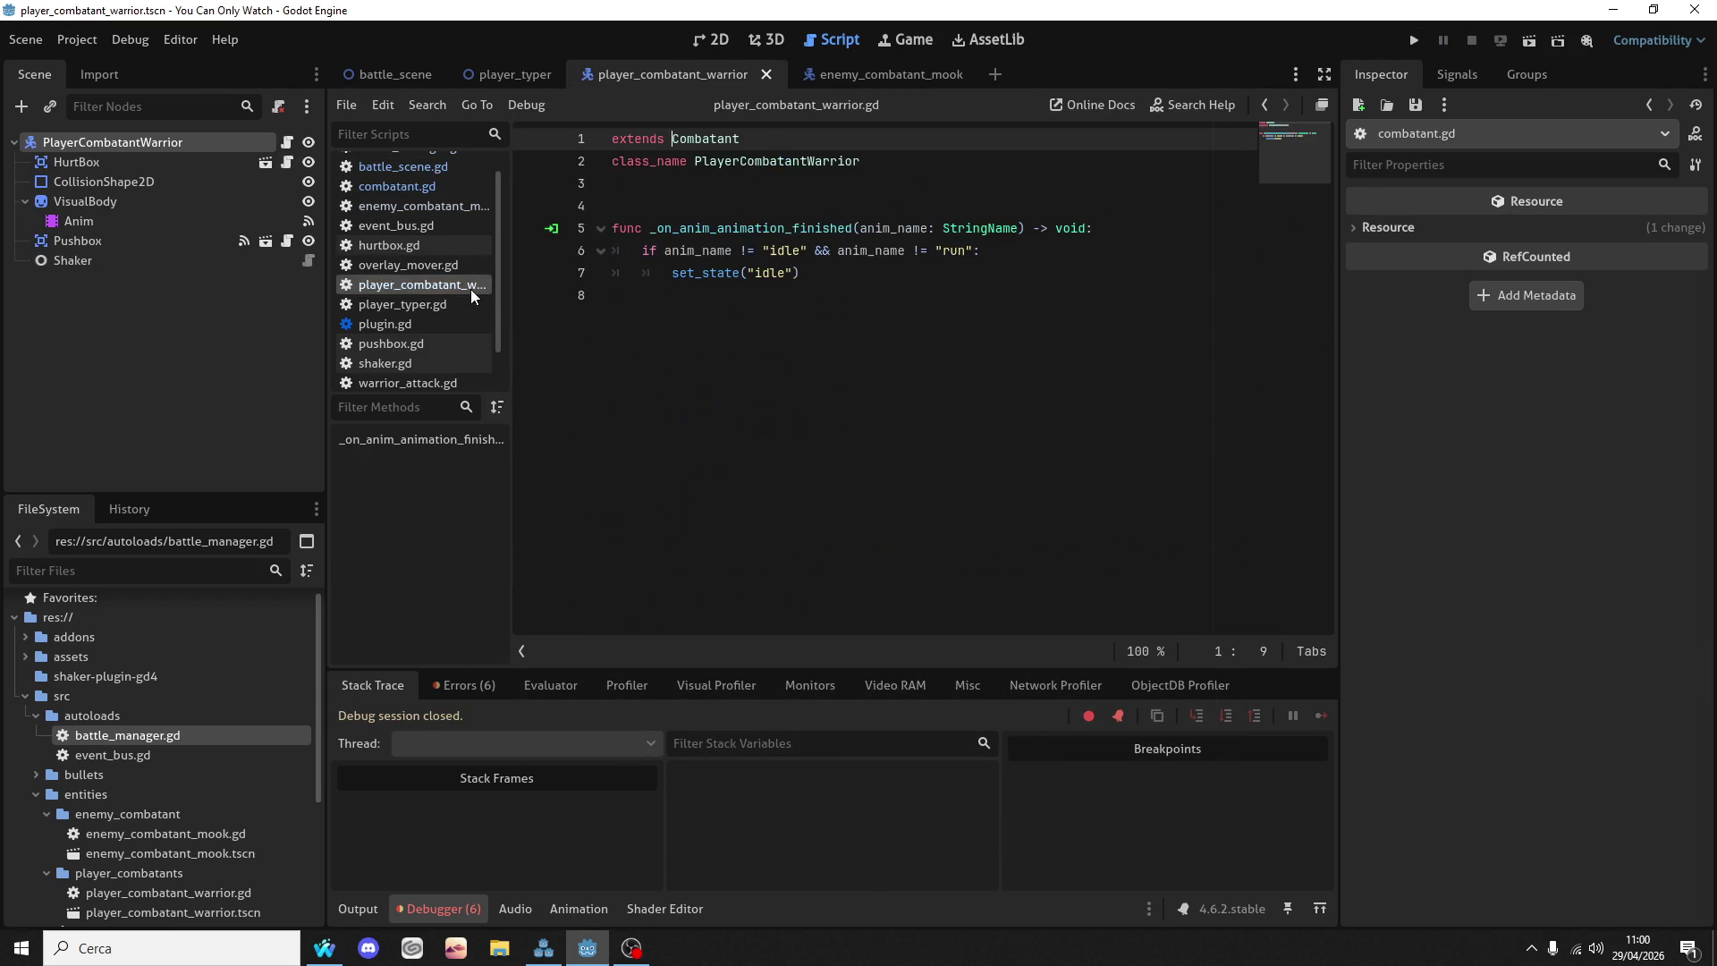
{"action": "left_click", "coordinate": [468, 304]}
{"action": "scroll", "coordinate": [449, 361], "scroll_direction": "down", "scroll_amount": 2}
{"action": "scroll", "coordinate": [448, 361], "scroll_direction": "up", "scroll_amount": 3}
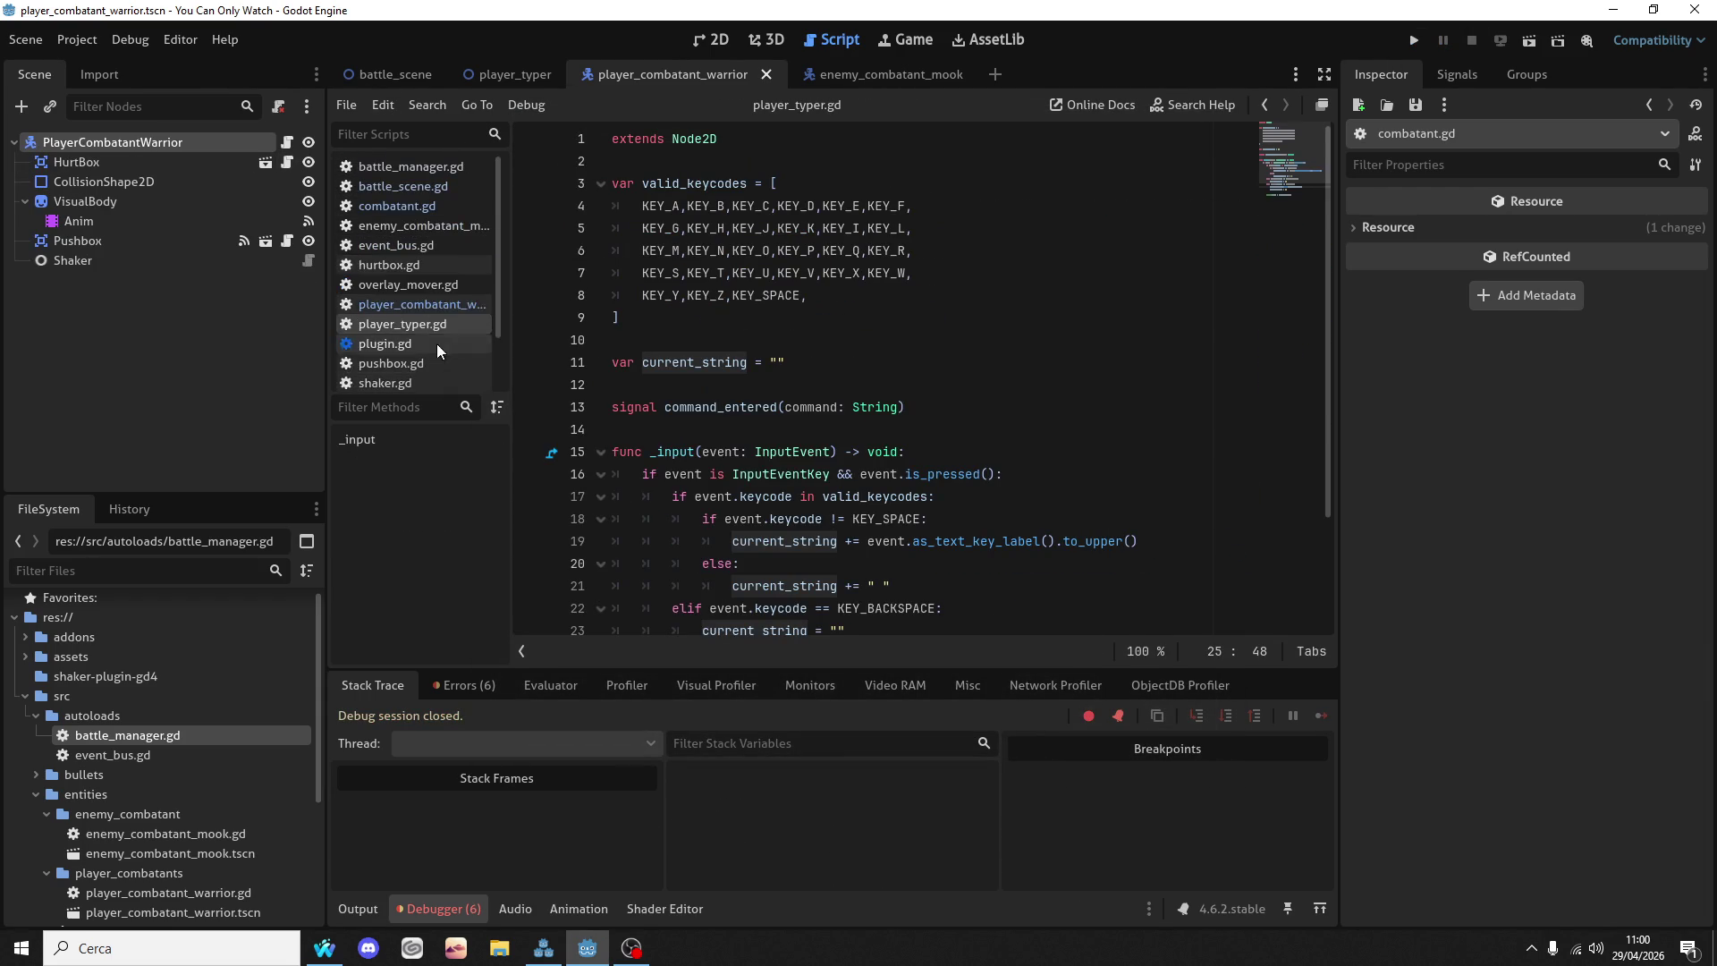
{"action": "left_click", "coordinate": [423, 184]}
{"action": "scroll", "coordinate": [758, 346], "scroll_direction": "down", "scroll_amount": 5}
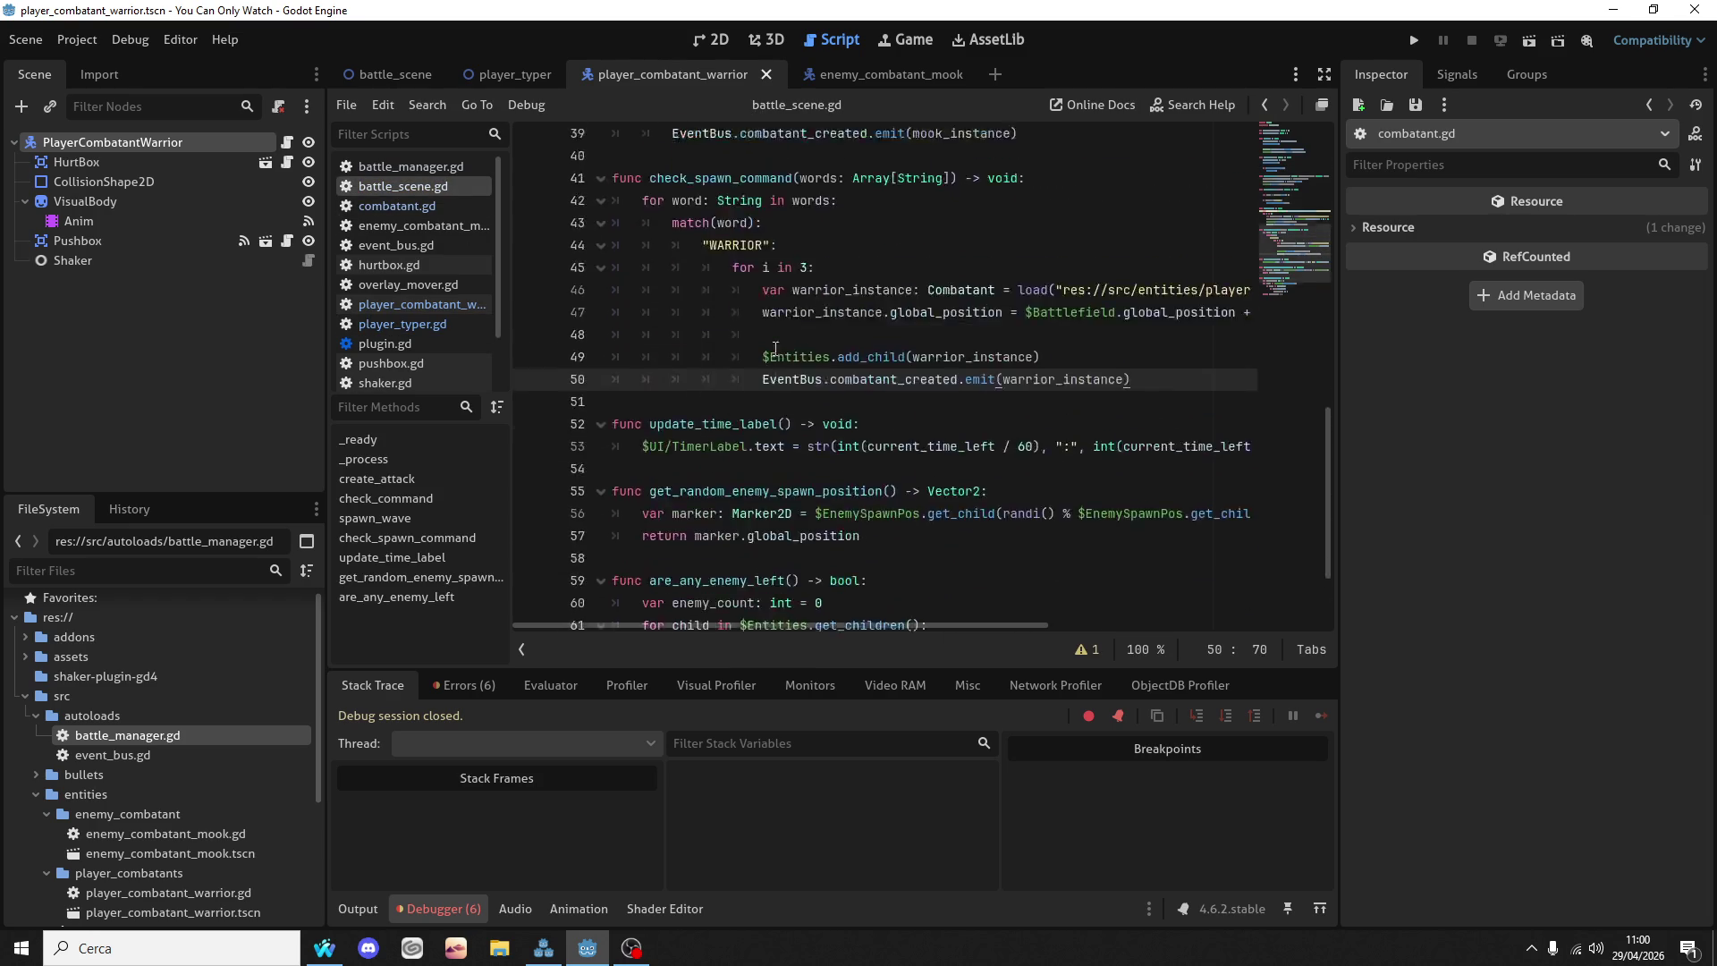
{"action": "scroll", "coordinate": [758, 346], "scroll_direction": "up", "scroll_amount": 5}
In battle_manager.gd, change line 19's queue_free() to combatant.queue_free() and rerun the game.
{"action": "left_click", "coordinate": [411, 165]}
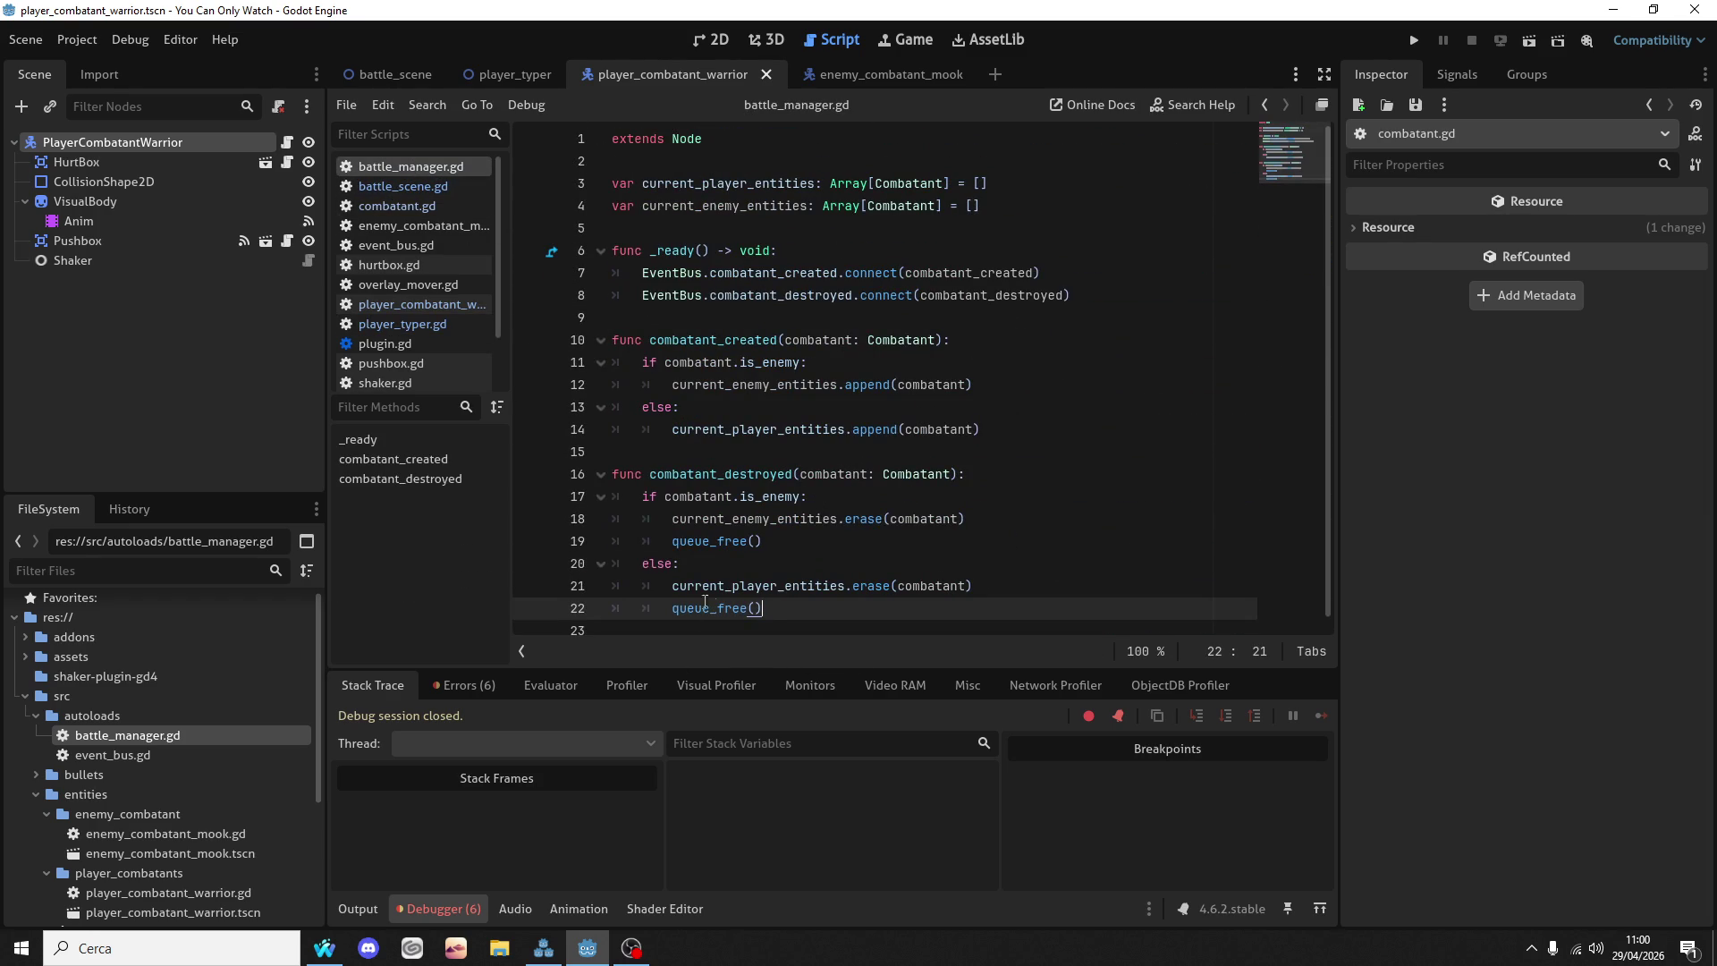
{"action": "double_click", "coordinate": [713, 496]}
{"action": "key", "text": "ctrl+c"}
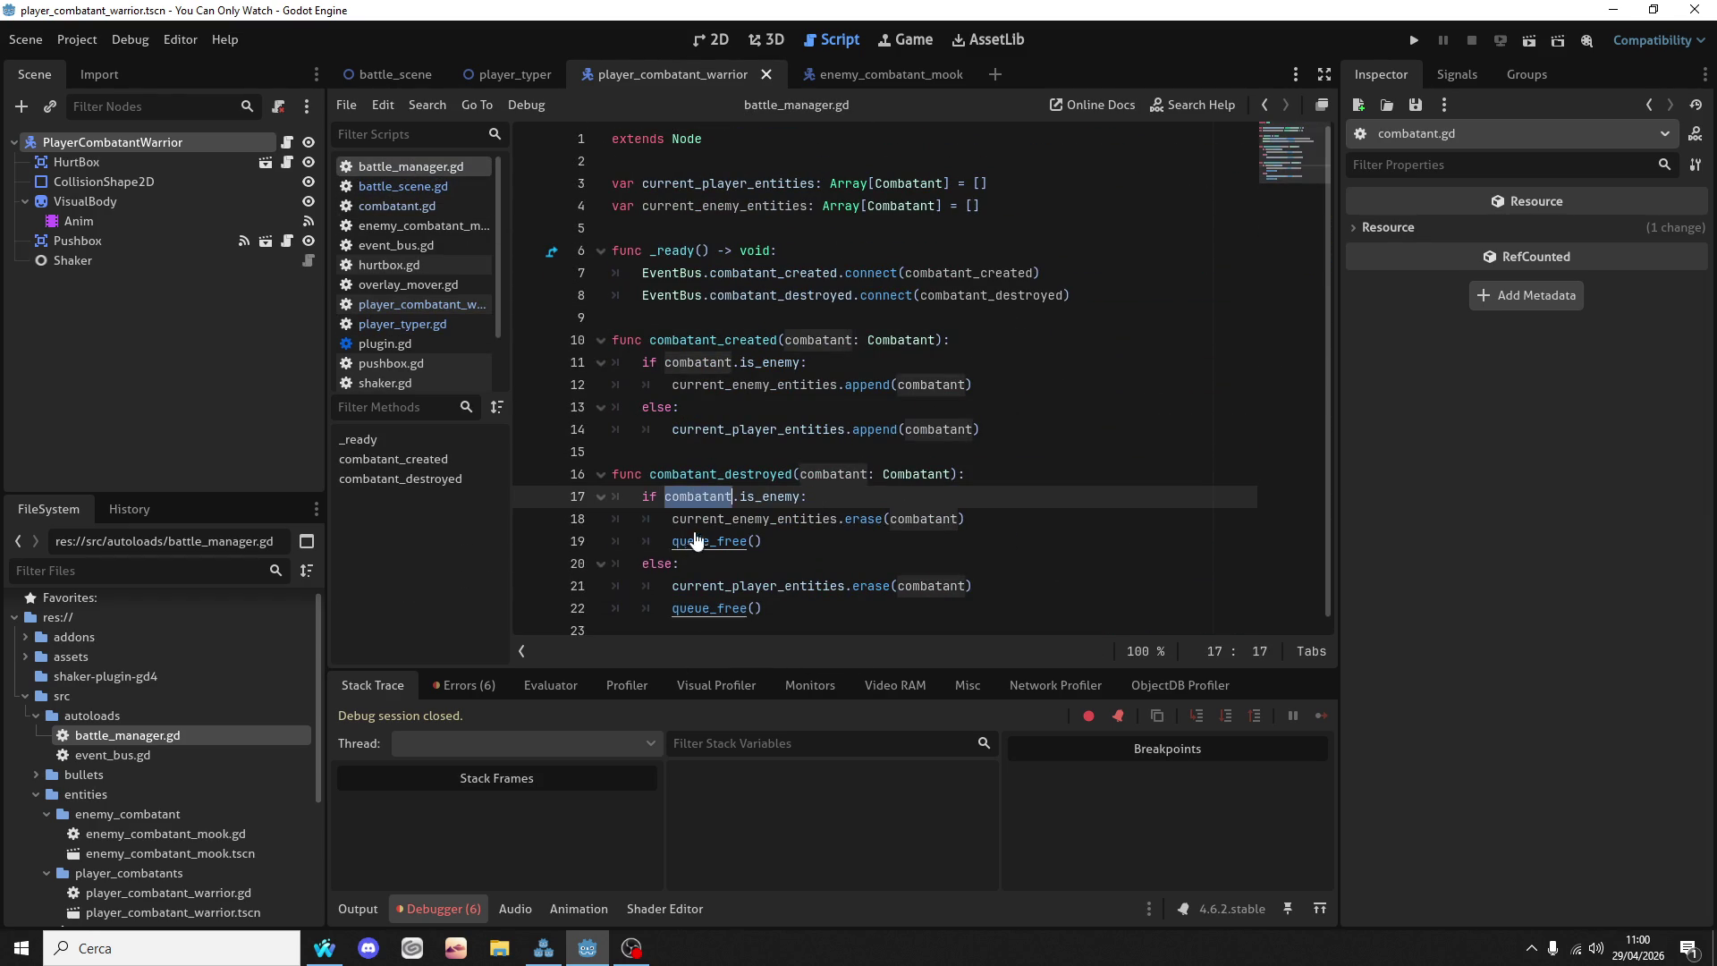
{"action": "left_click", "coordinate": [671, 541]}
{"action": "key", "text": "ctrl+v"}
{"action": "type", "text": "."}
{"action": "key", "text": "F5"}
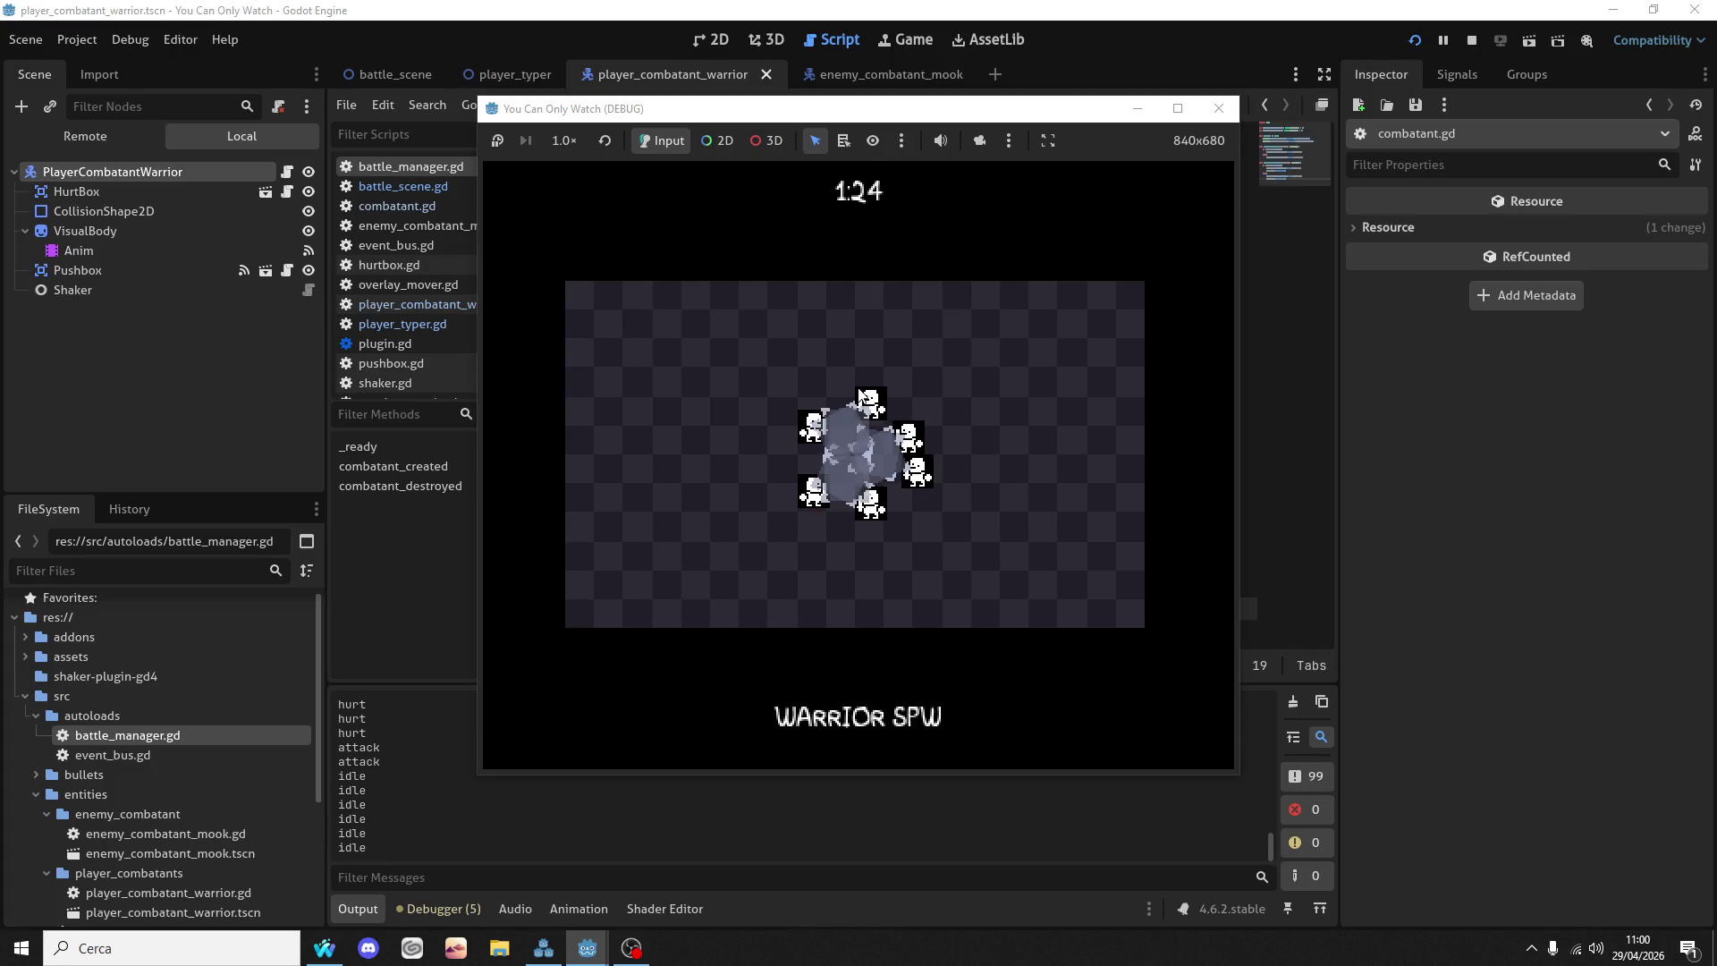
Enter the WARRIOR SPAWN command in the running game to summon the first warrior squads.
{"action": "type", "text": "warrior w"}
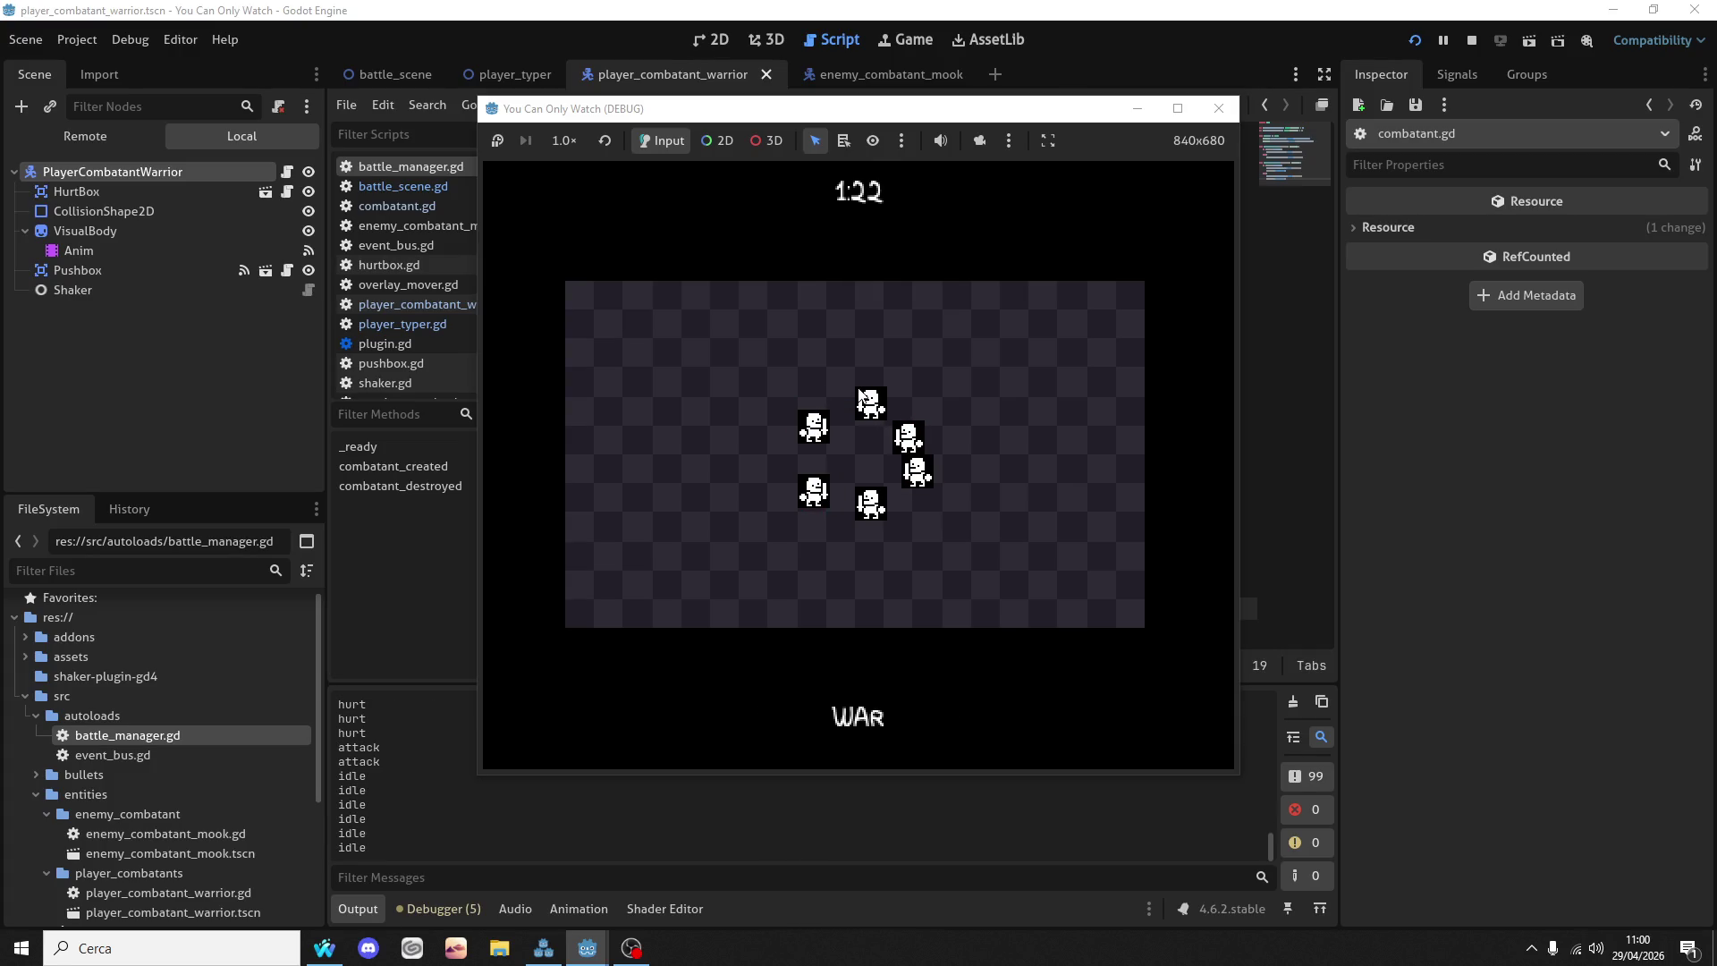
{"action": "type", "text": "warrio"}
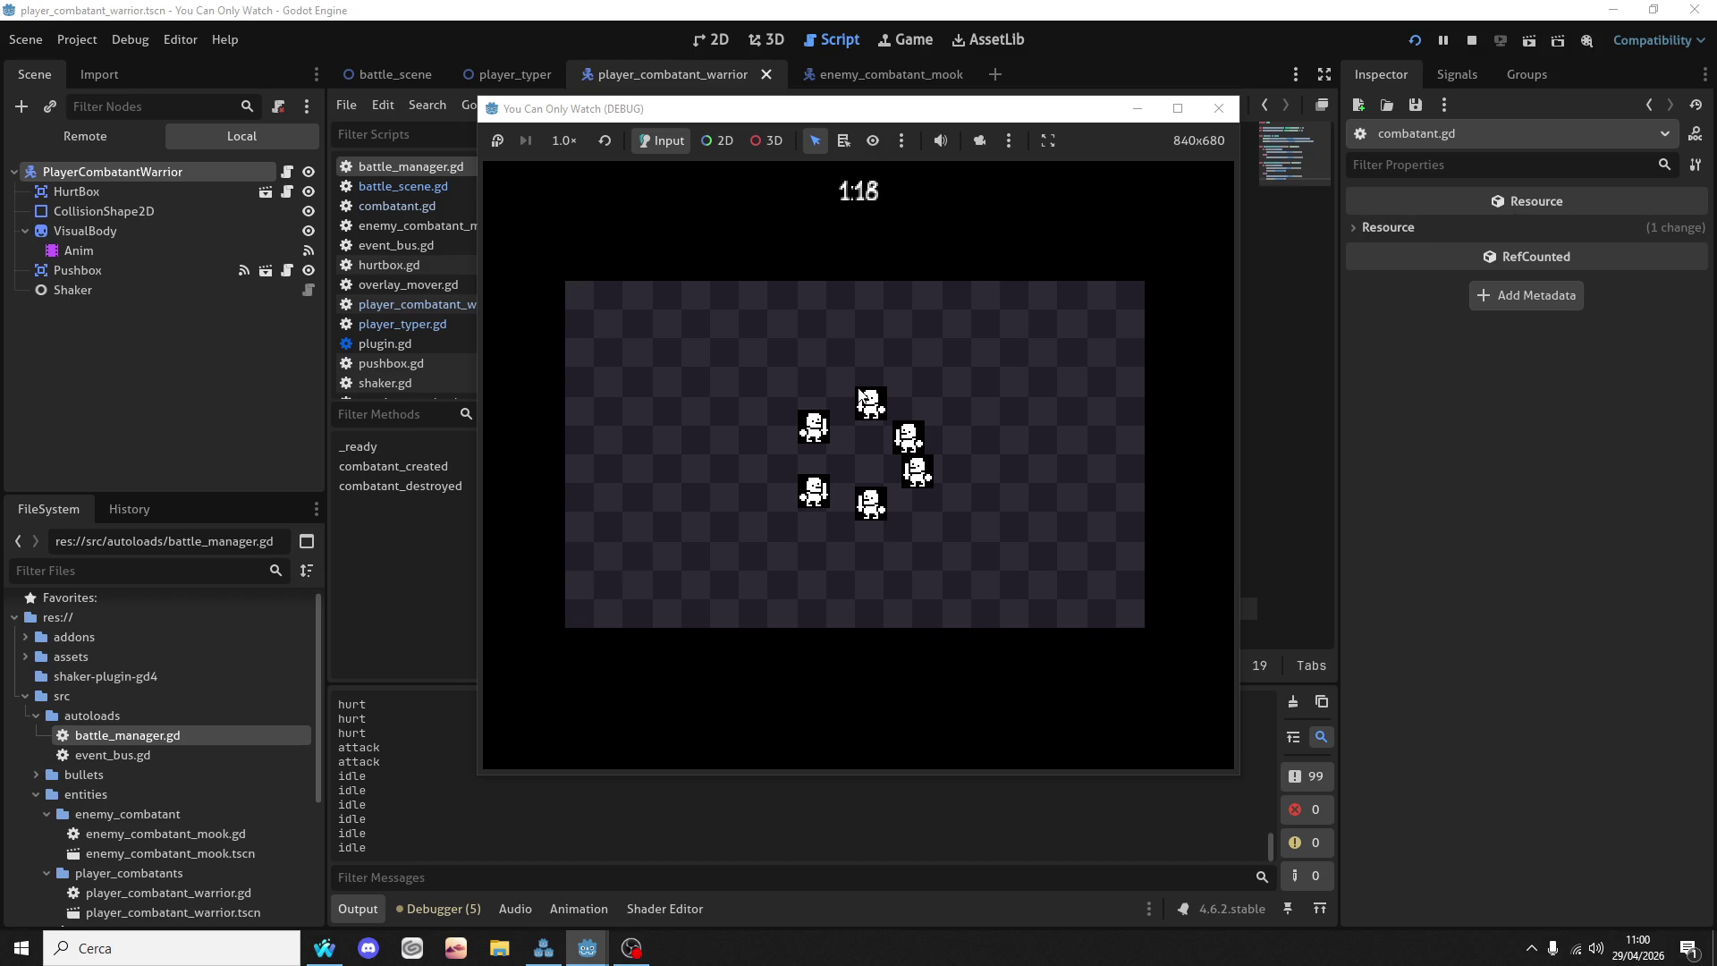
{"action": "type", "text": "rrior spawn"}
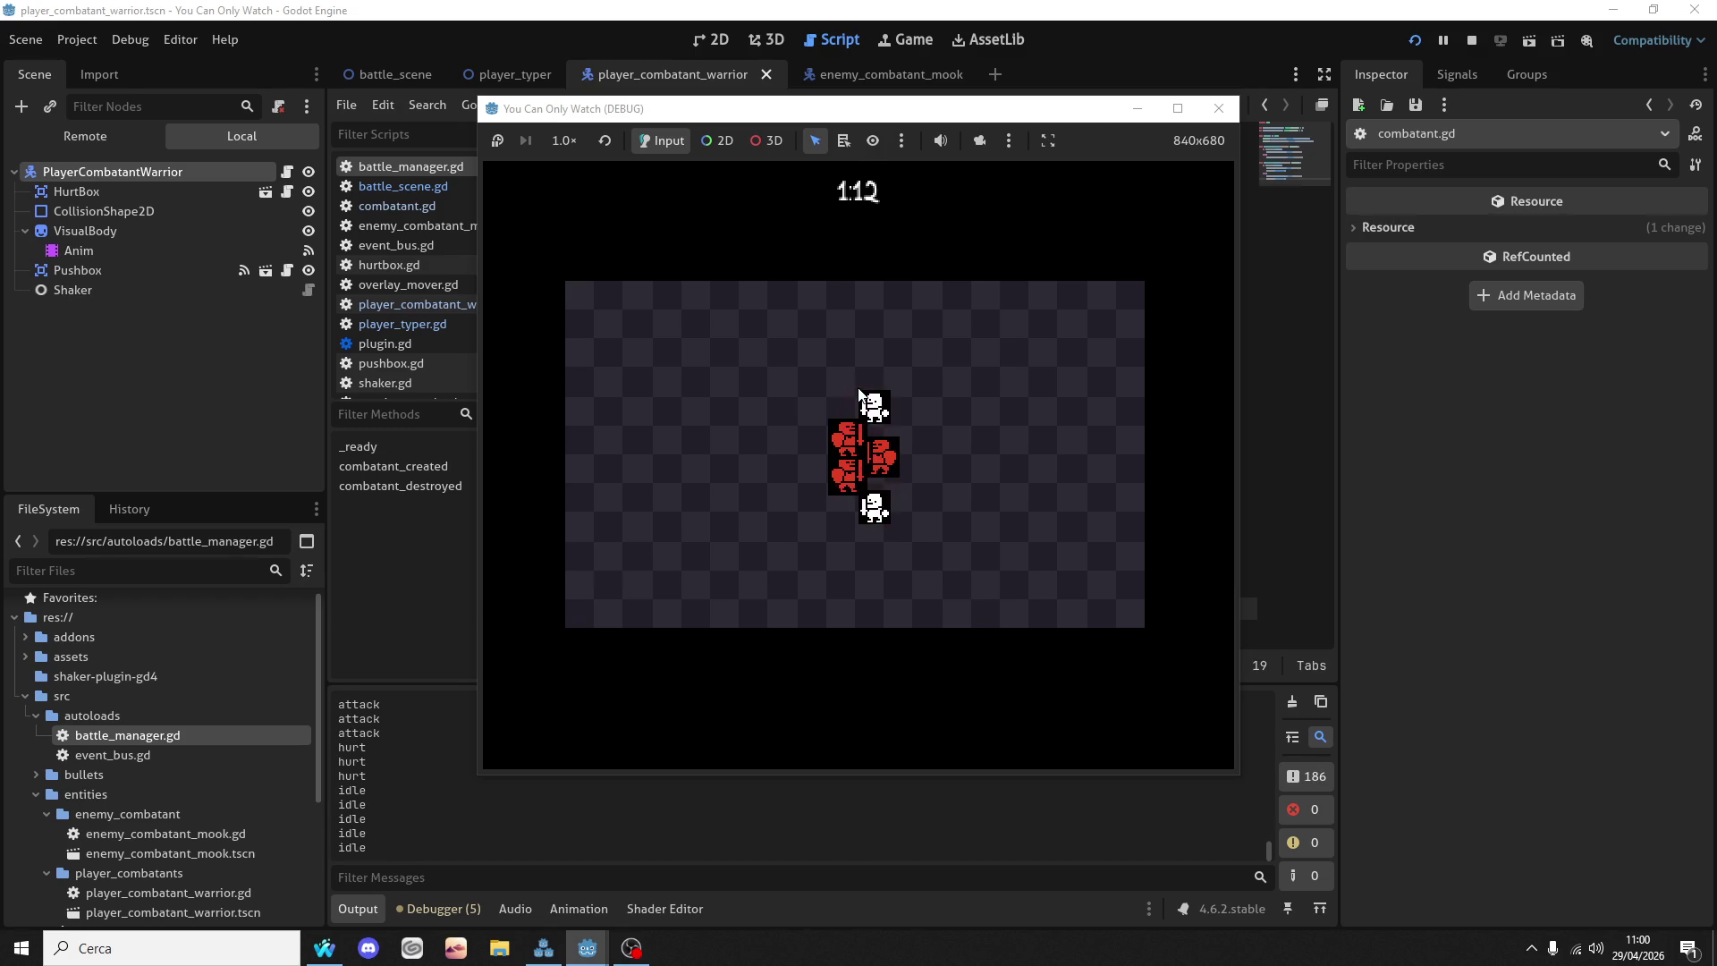
{"action": "type", "text": "war spawn"}
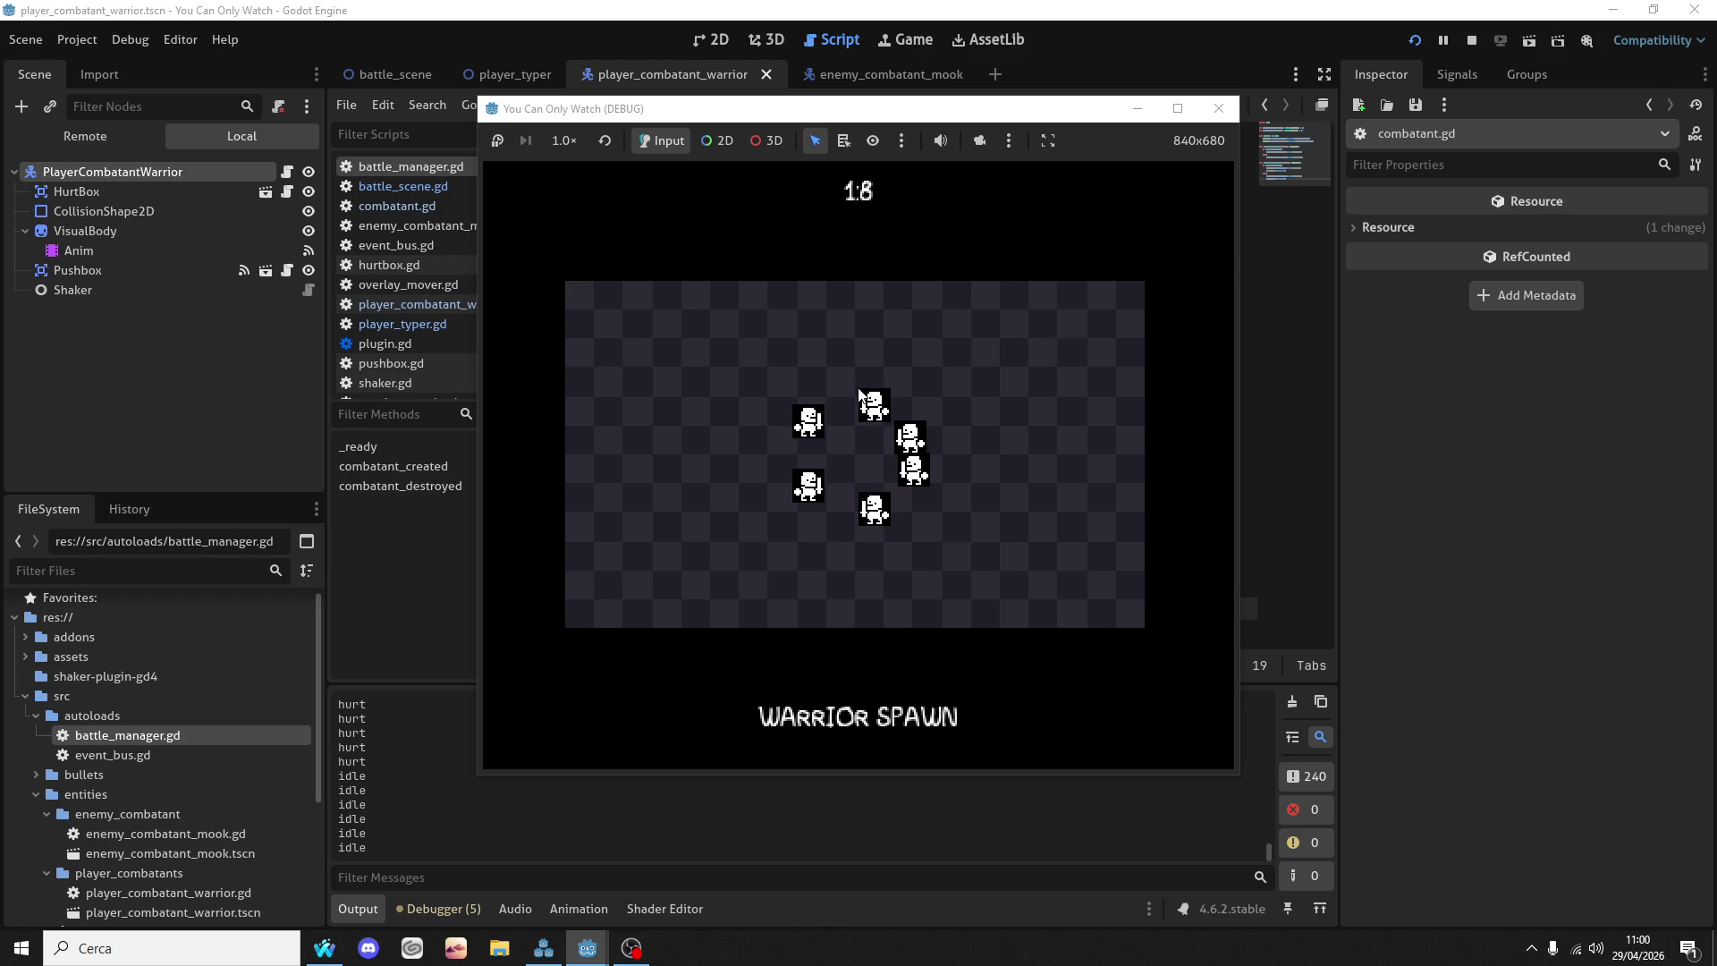
{"action": "key", "text": "Return"}
{"action": "type", "text": "warrior s"}
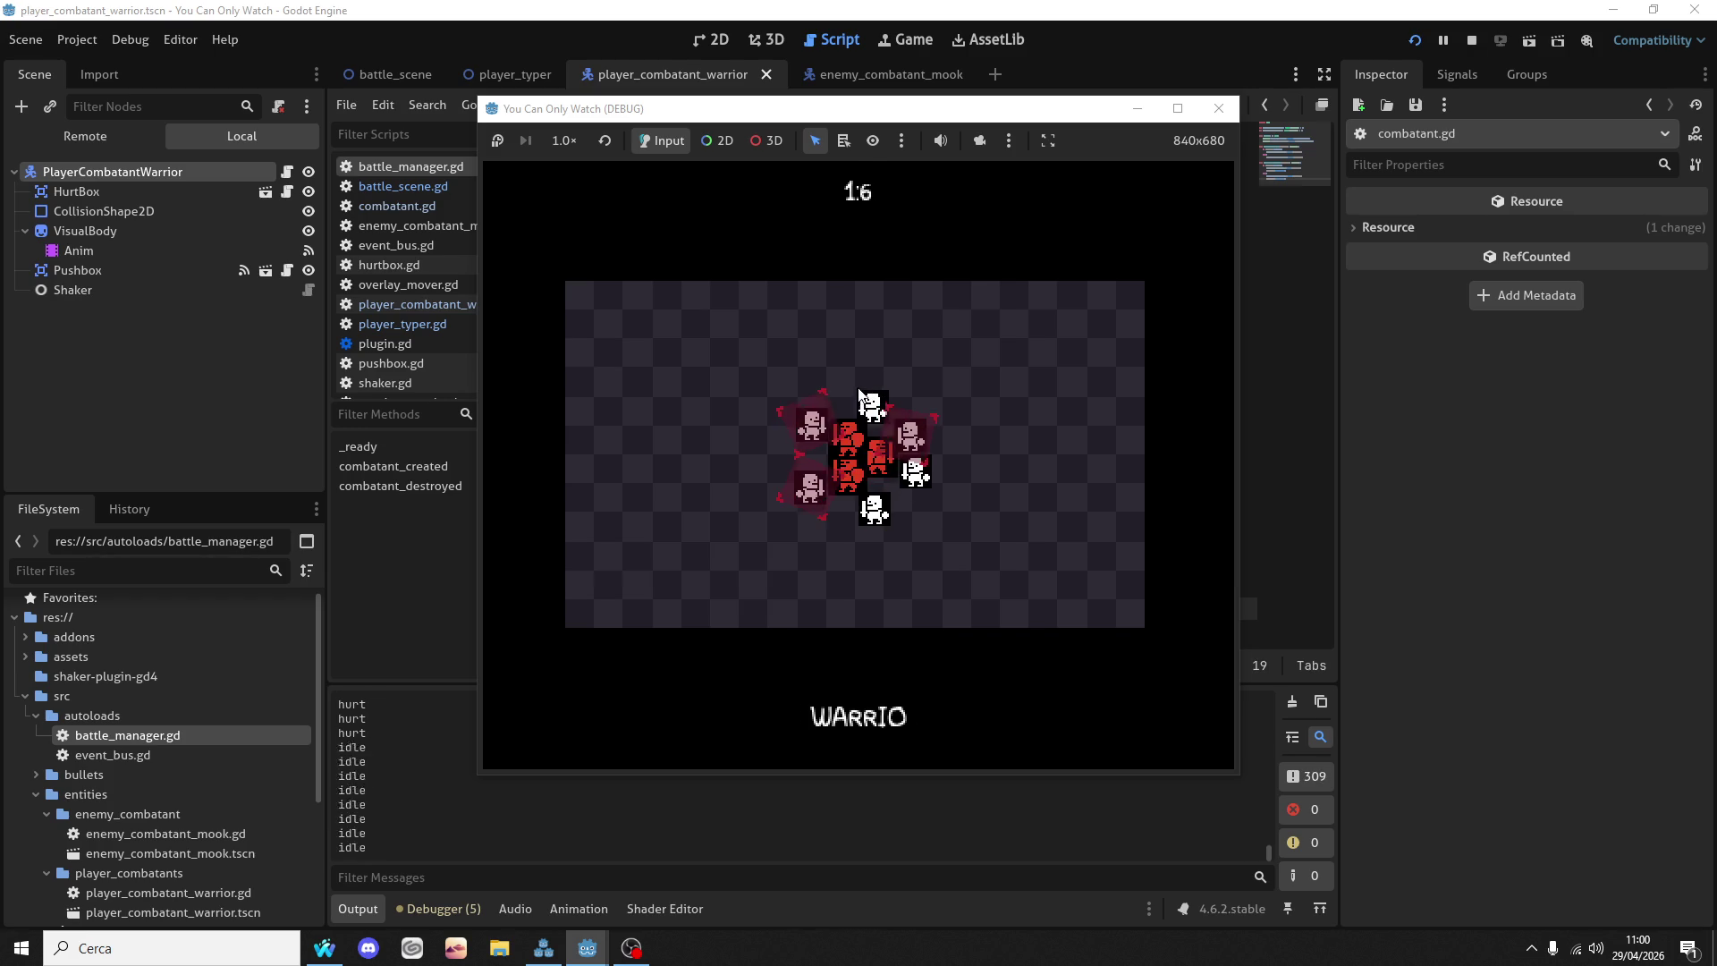
{"action": "type", "text": "pawn"}
{"action": "key", "text": "Return"}
{"action": "type", "text": "warrior spawn"}
{"action": "key", "text": "Return"}
Keep submitting WARRIOR SPAWN and SPAWN WARRIOR commands to add more warriors against the mooks.
{"action": "type", "text": "war"}
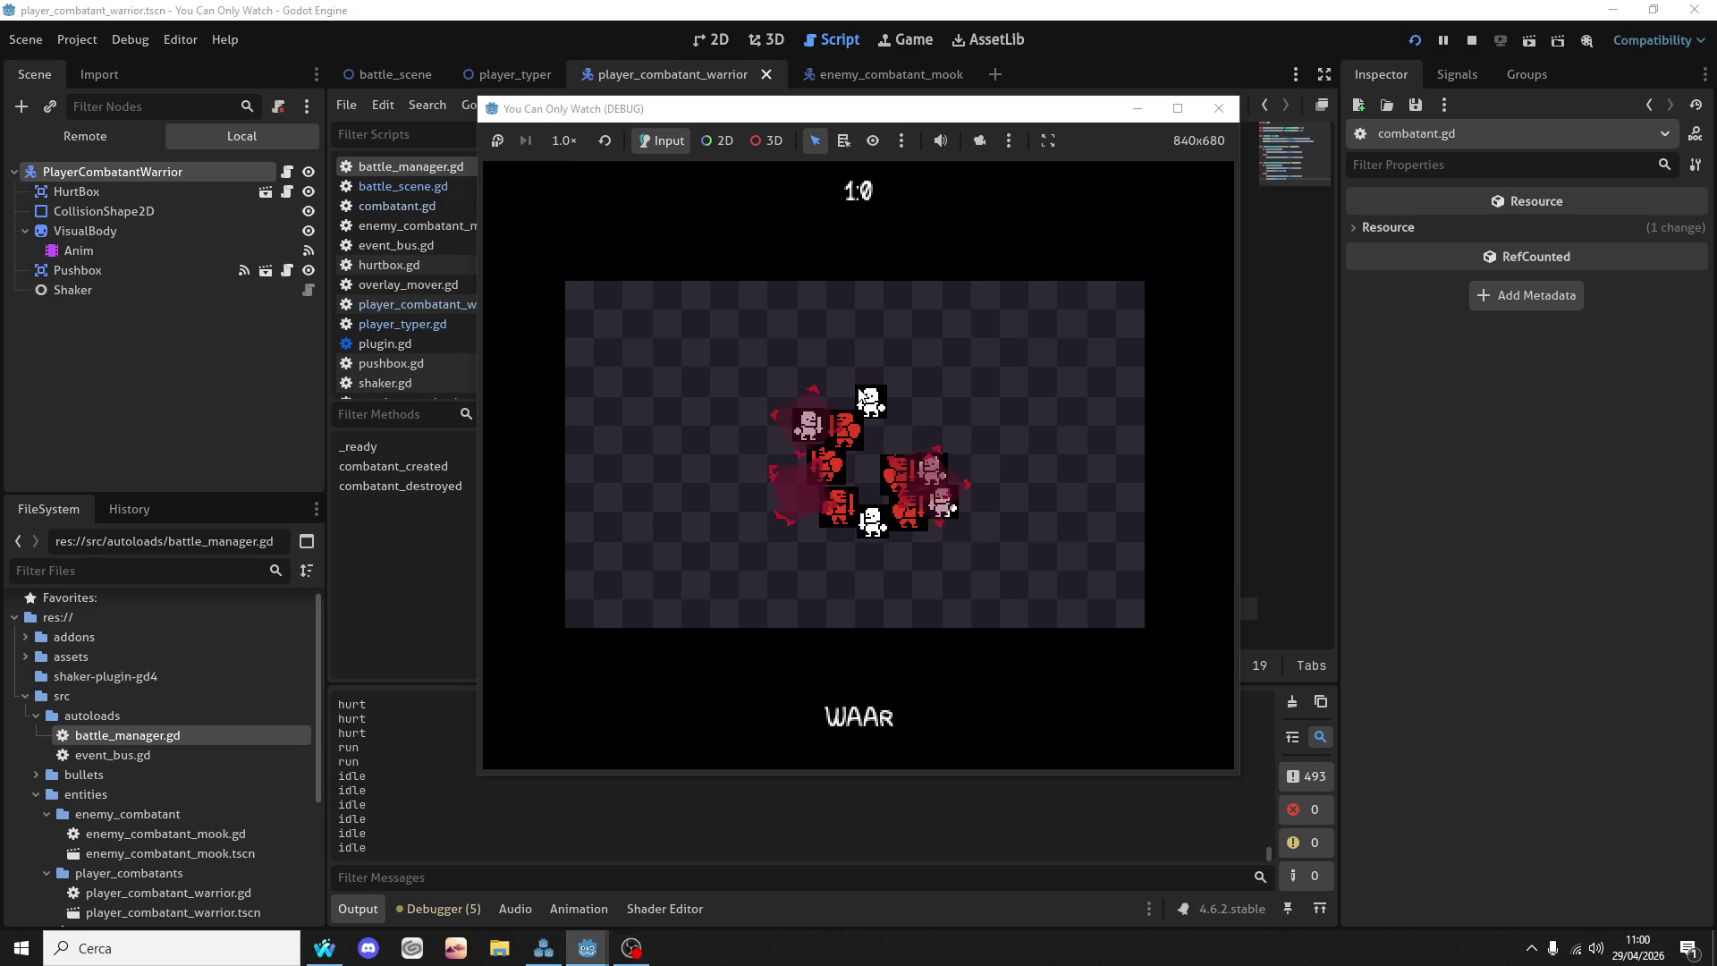
{"action": "type", "text": "rior spawn"}
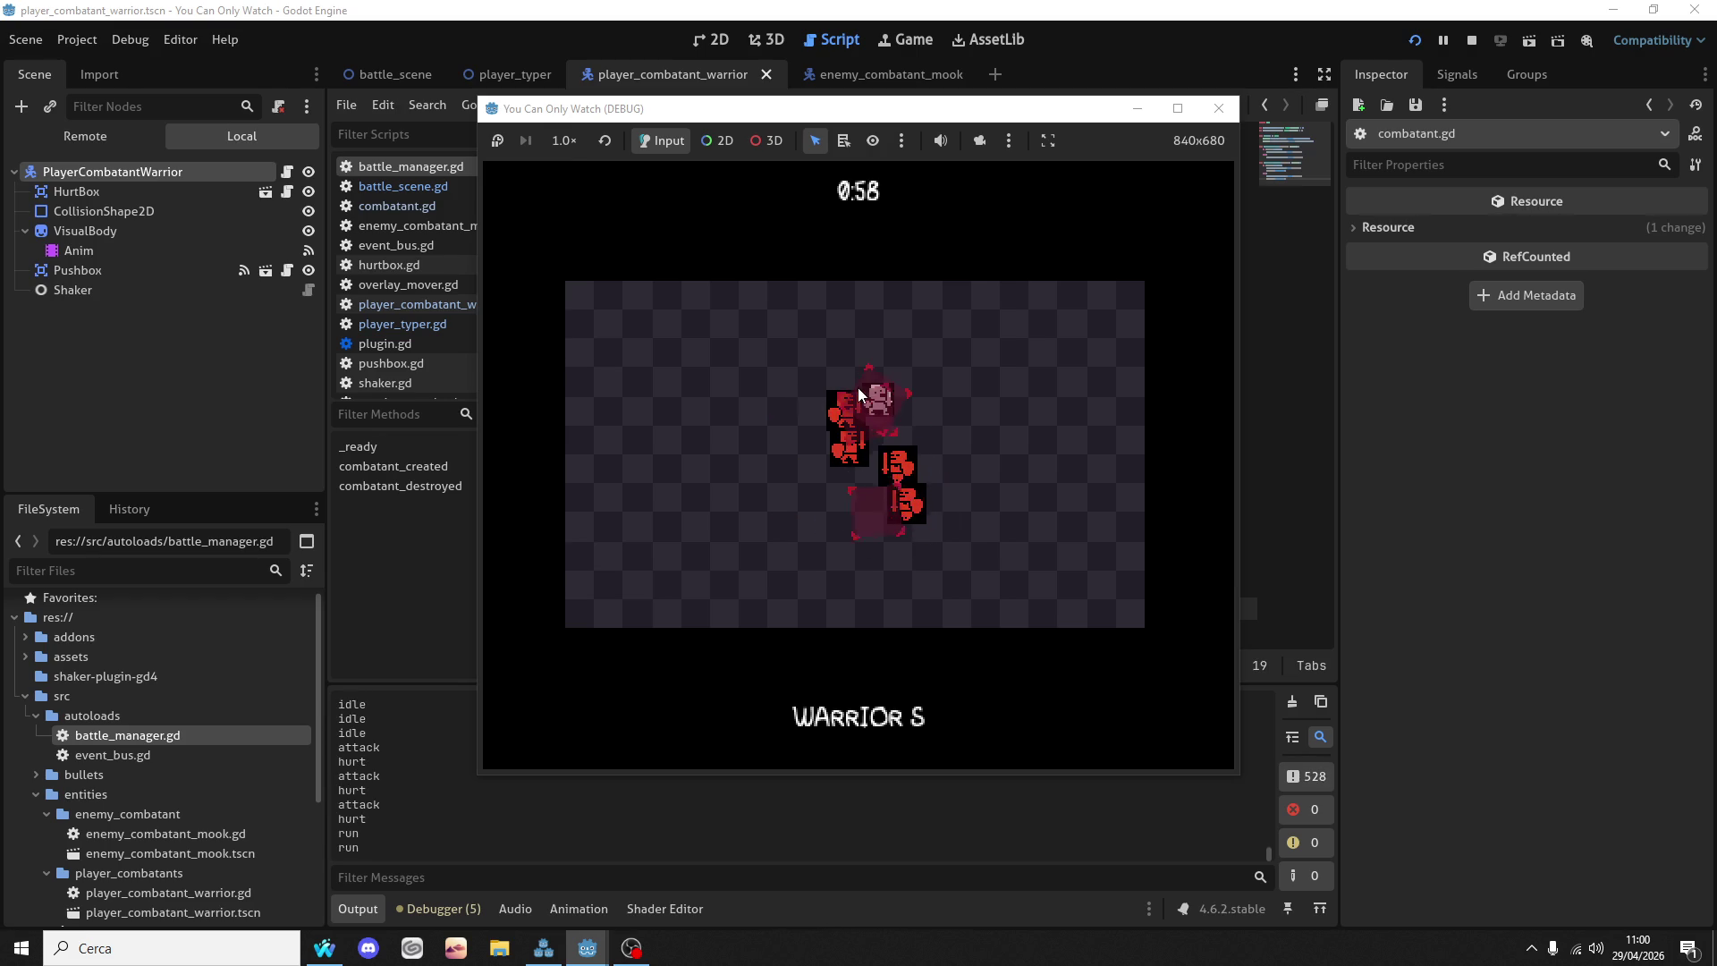
{"action": "key", "text": "Return"}
{"action": "type", "text": "warrior spaw"}
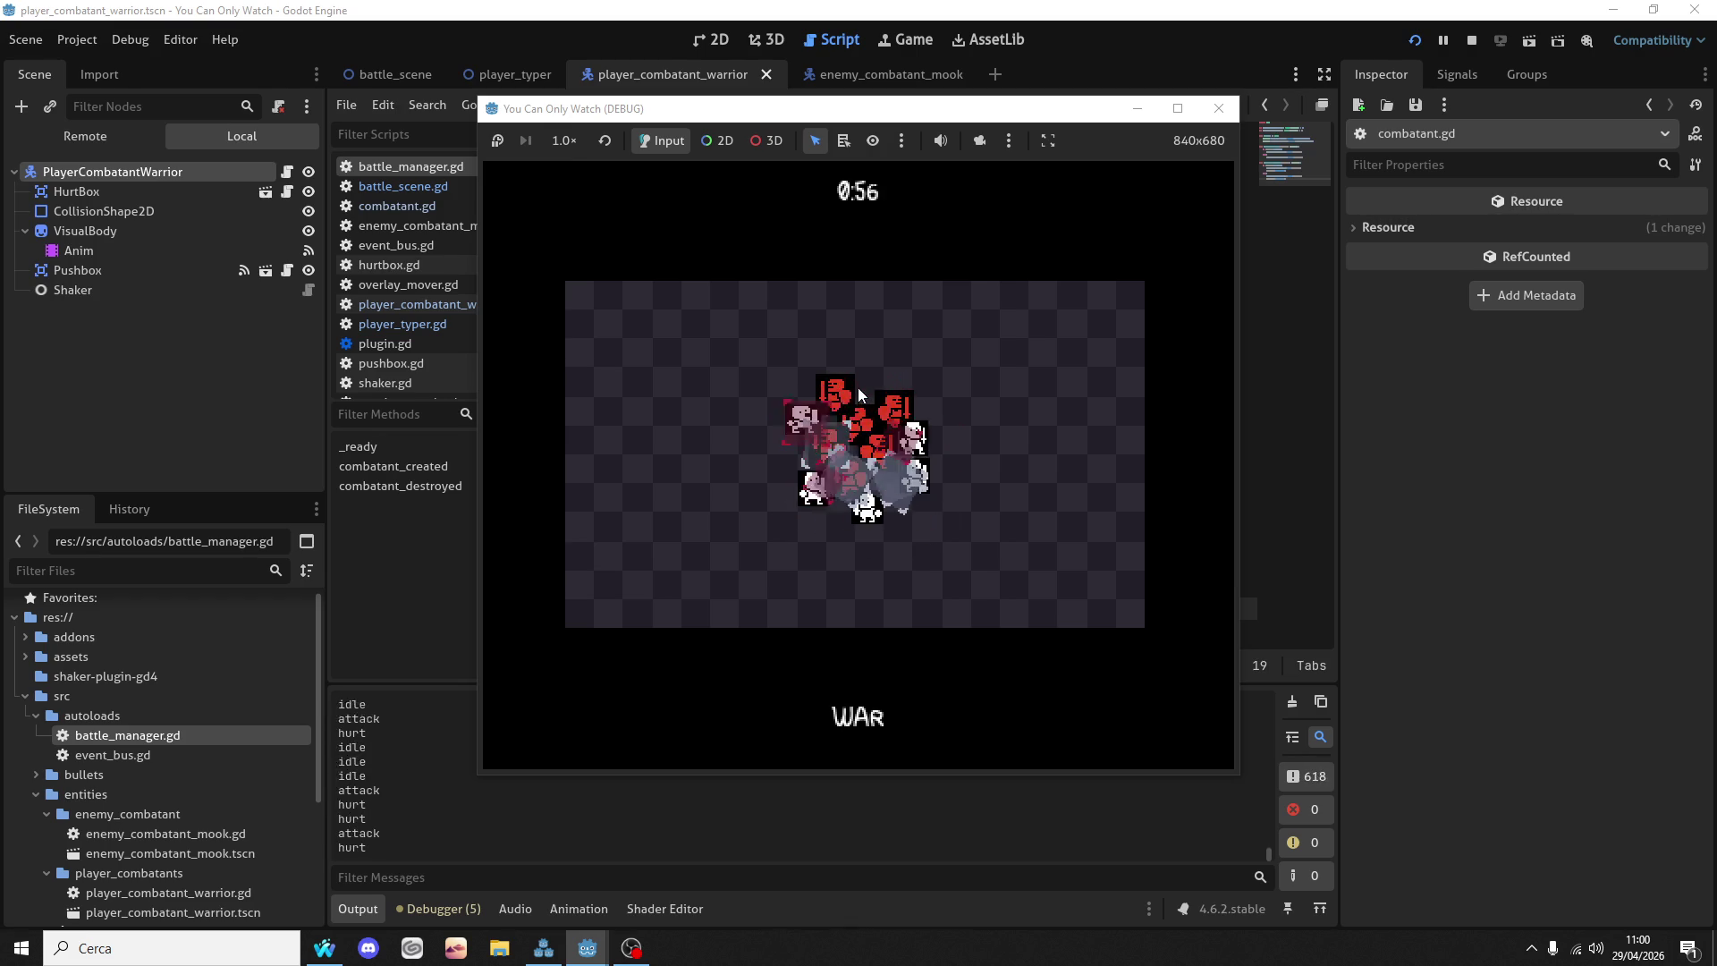
{"action": "type", "text": "n"}
{"action": "key", "text": "Return"}
{"action": "type", "text": "warrior"}
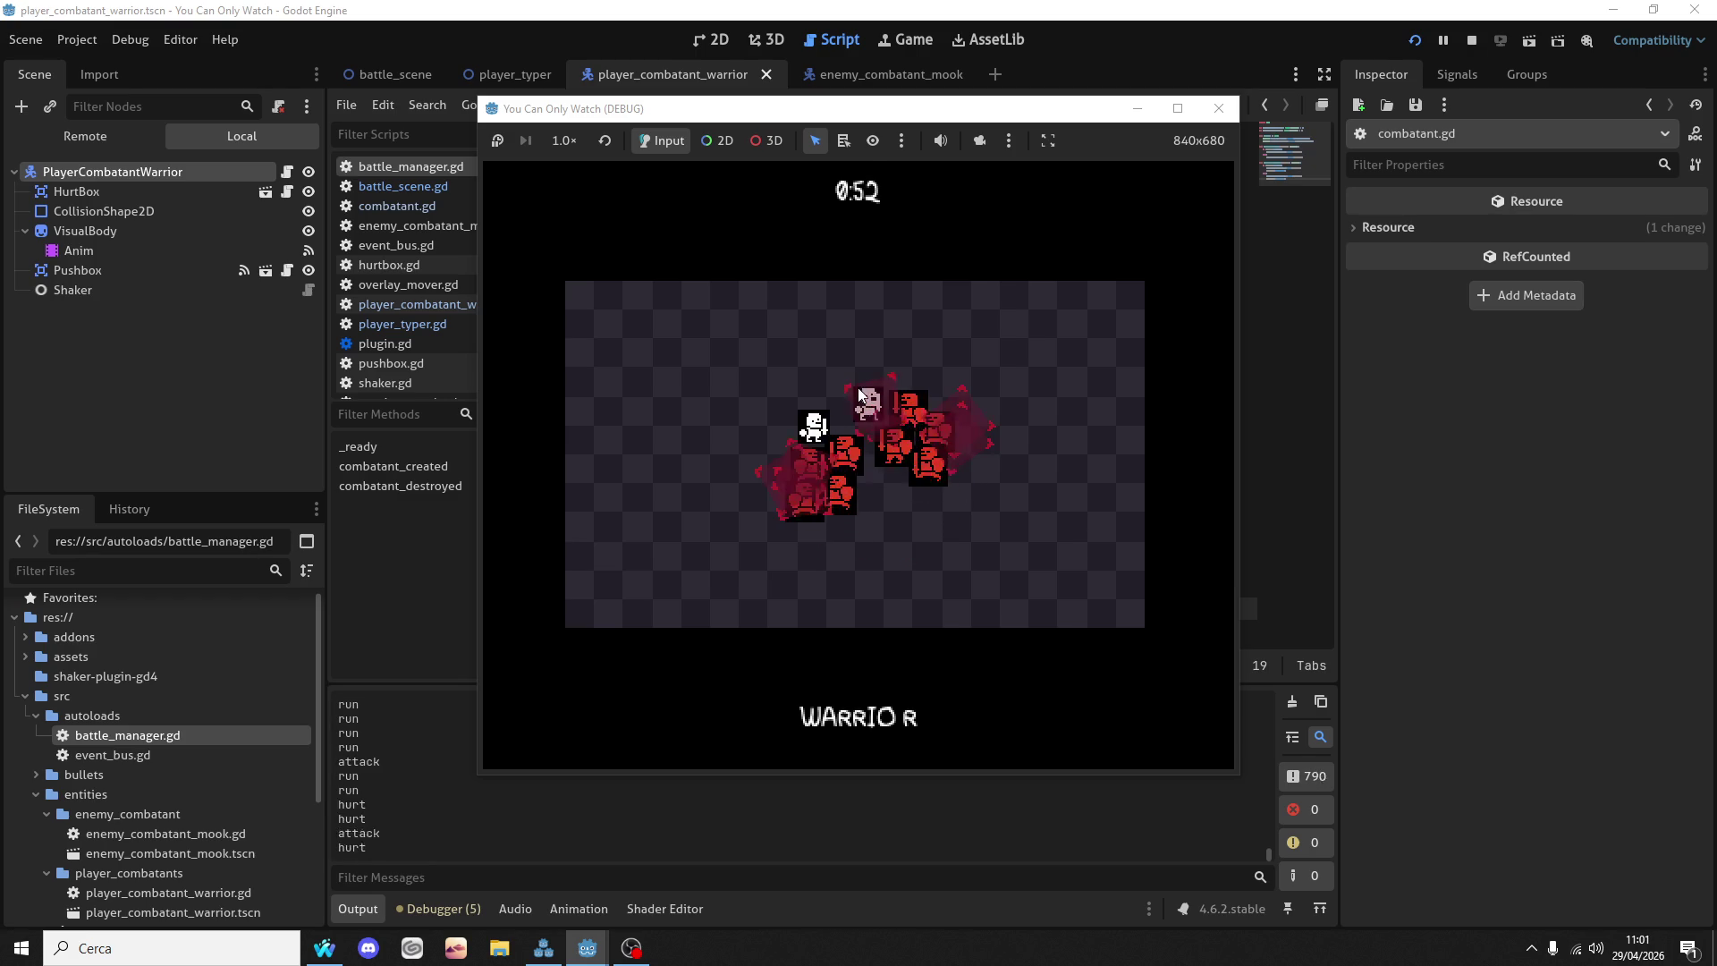
{"action": "key", "text": "Return"}
{"action": "type", "text": "spawn war"}
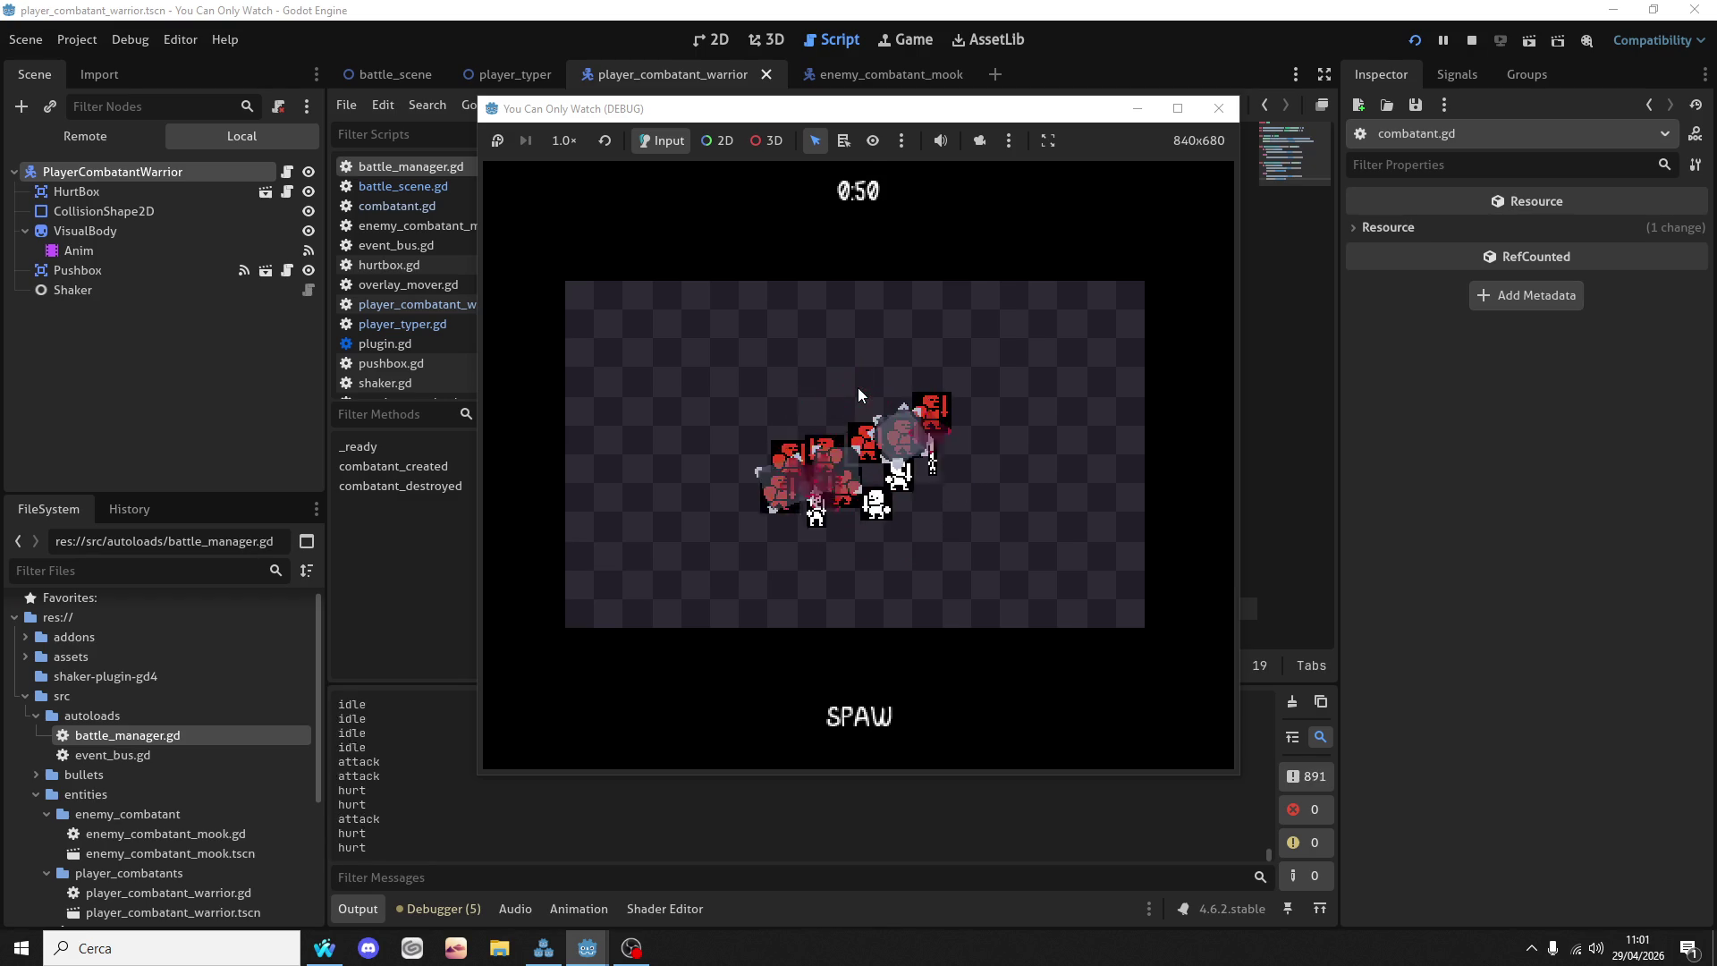
{"action": "type", "text": "rior"}
{"action": "key", "text": "Return"}
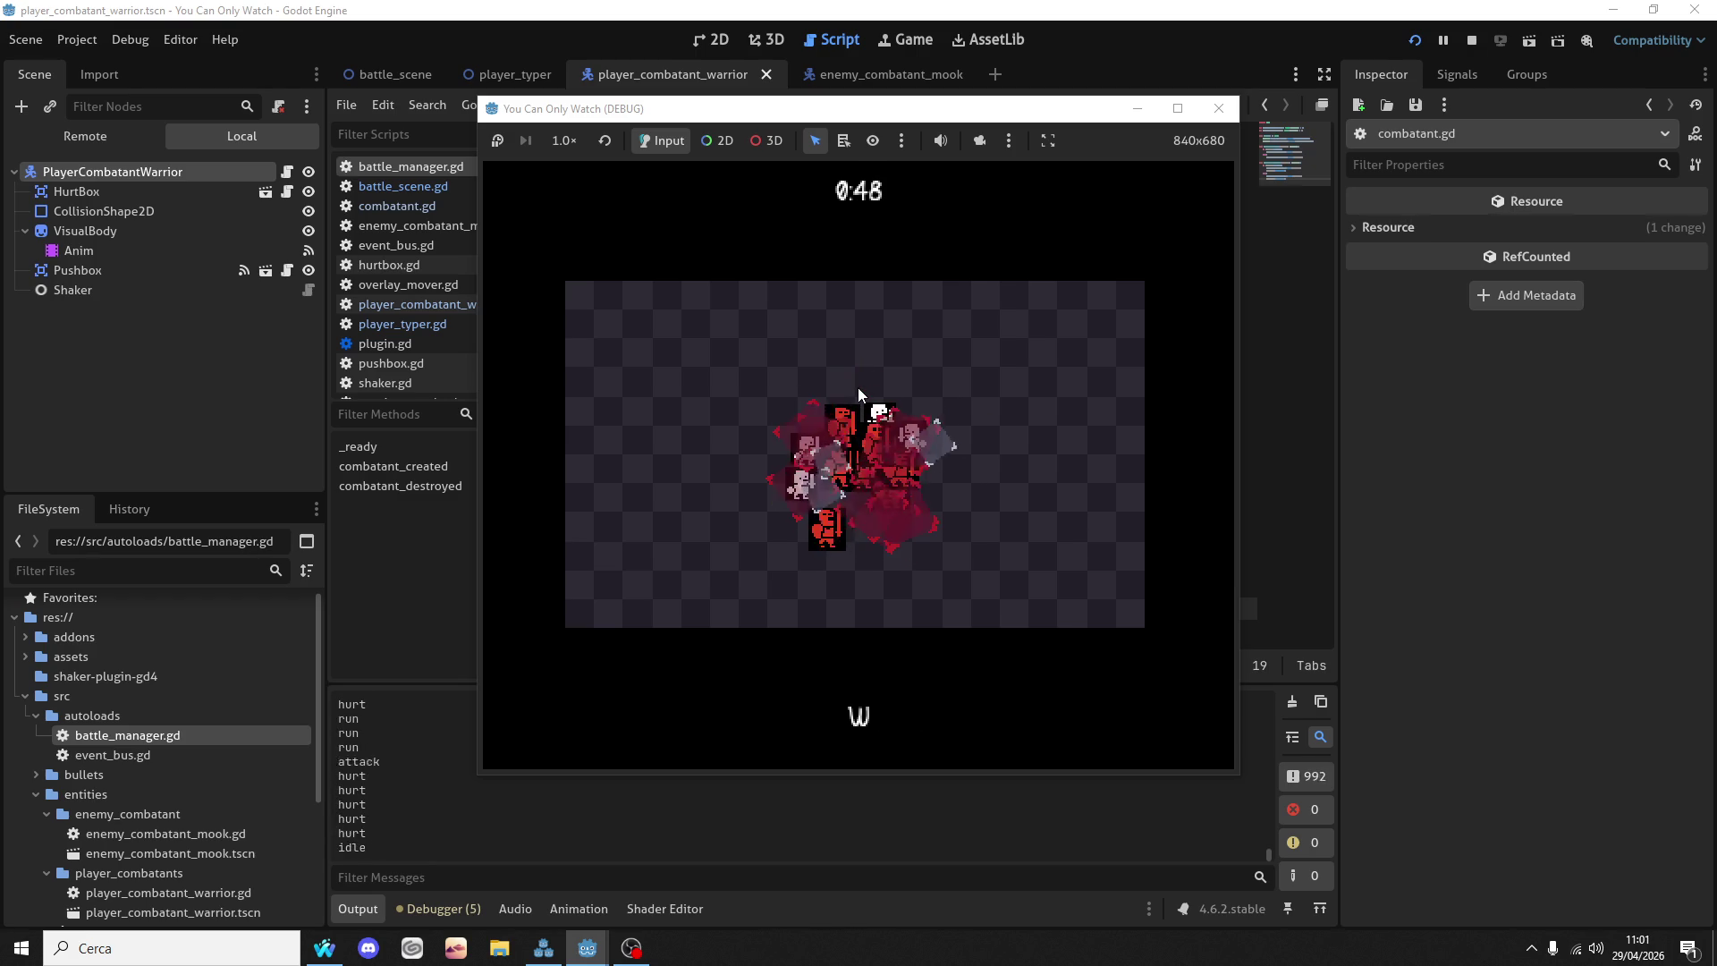
{"action": "type", "text": "warrio"}
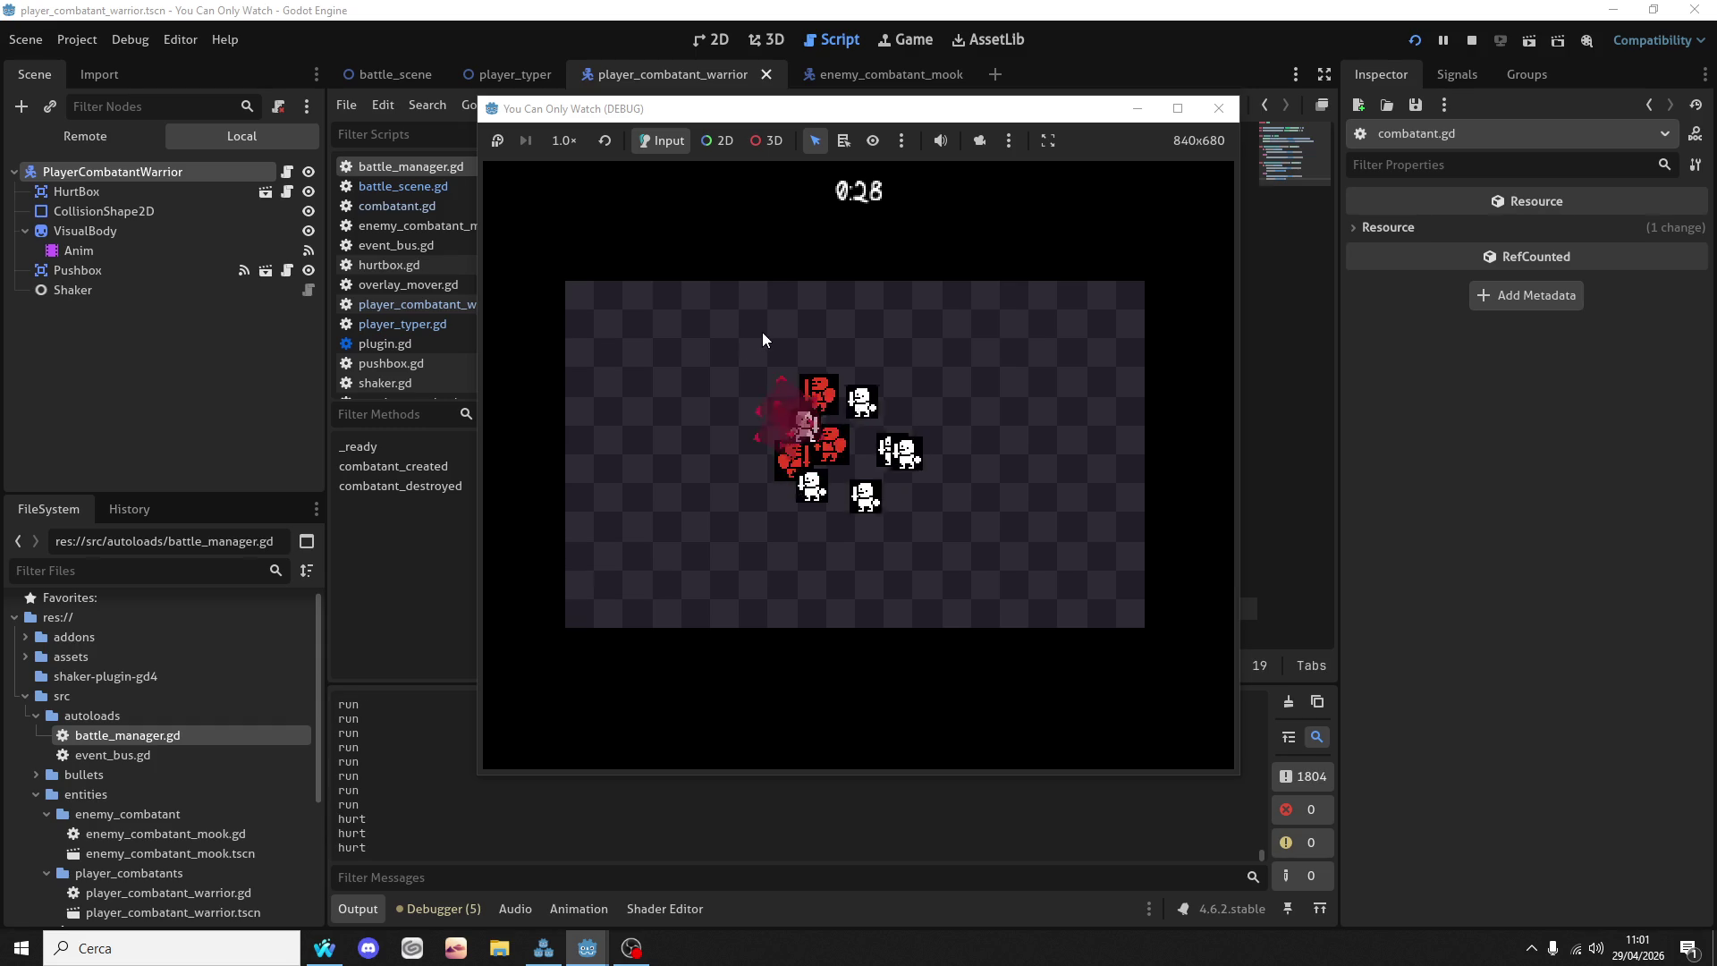
Stop the game and browse the script tabs, ending back in battle_scene.gd.
{"action": "left_click", "coordinate": [1218, 108]}
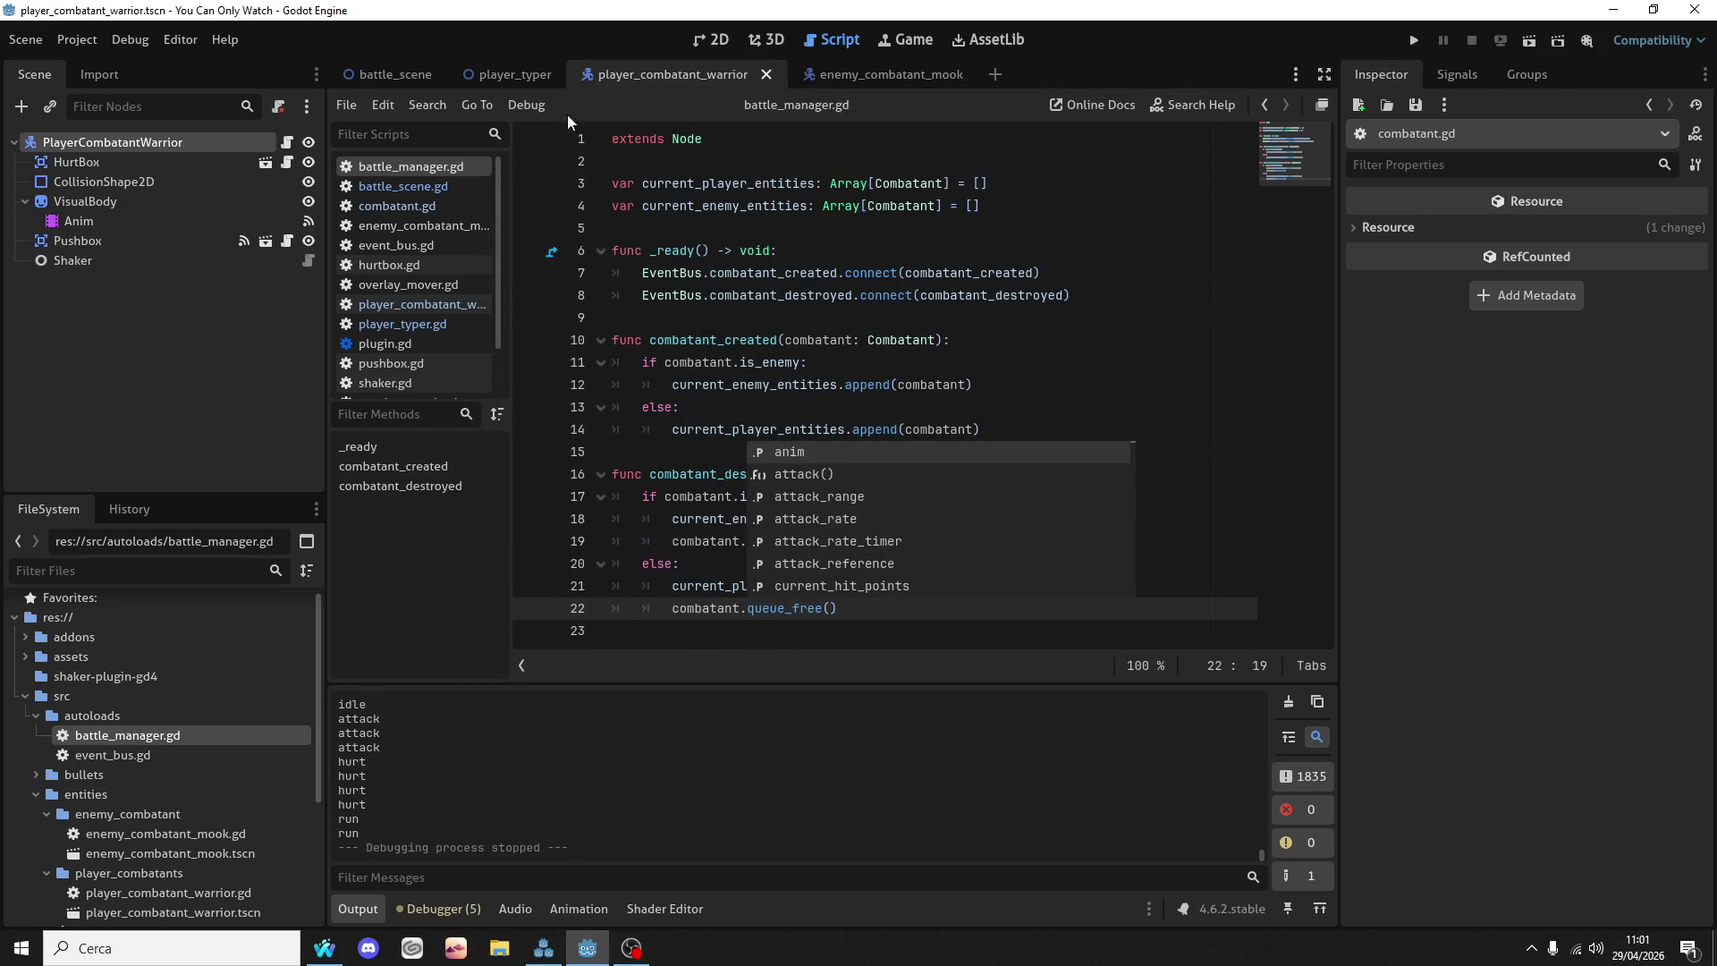
{"action": "left_click", "coordinate": [529, 81]}
{"action": "left_click", "coordinate": [404, 81]}
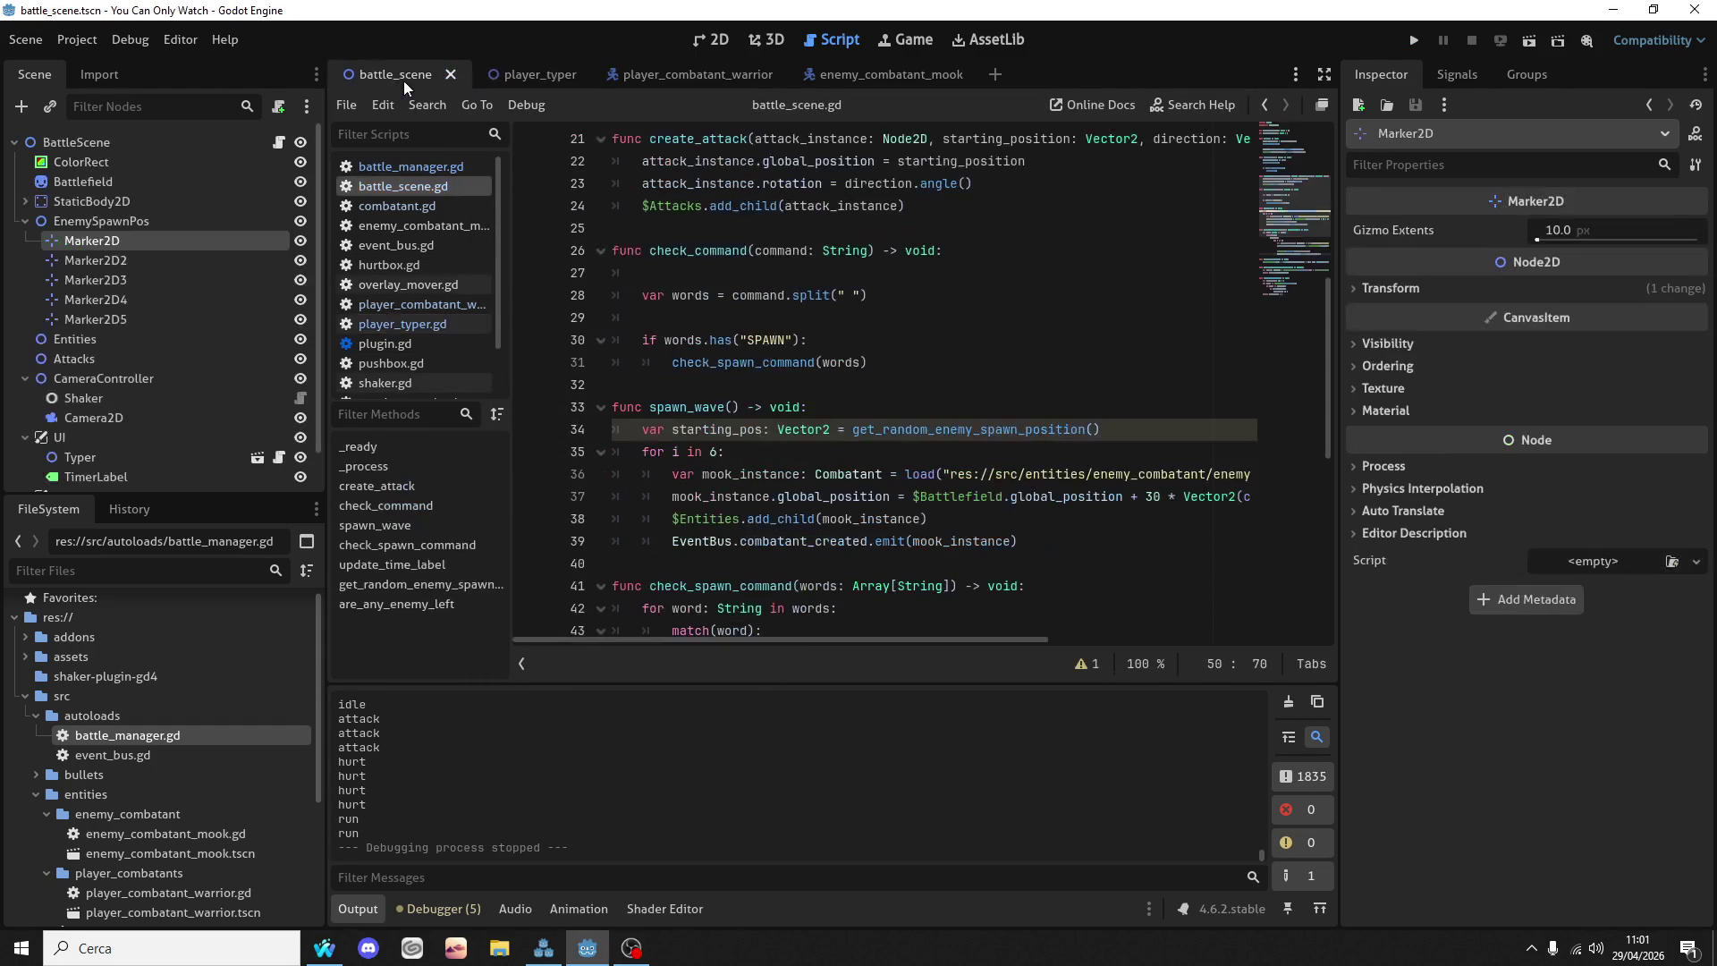
{"action": "scroll", "coordinate": [919, 402], "scroll_direction": "down", "scroll_amount": 8}
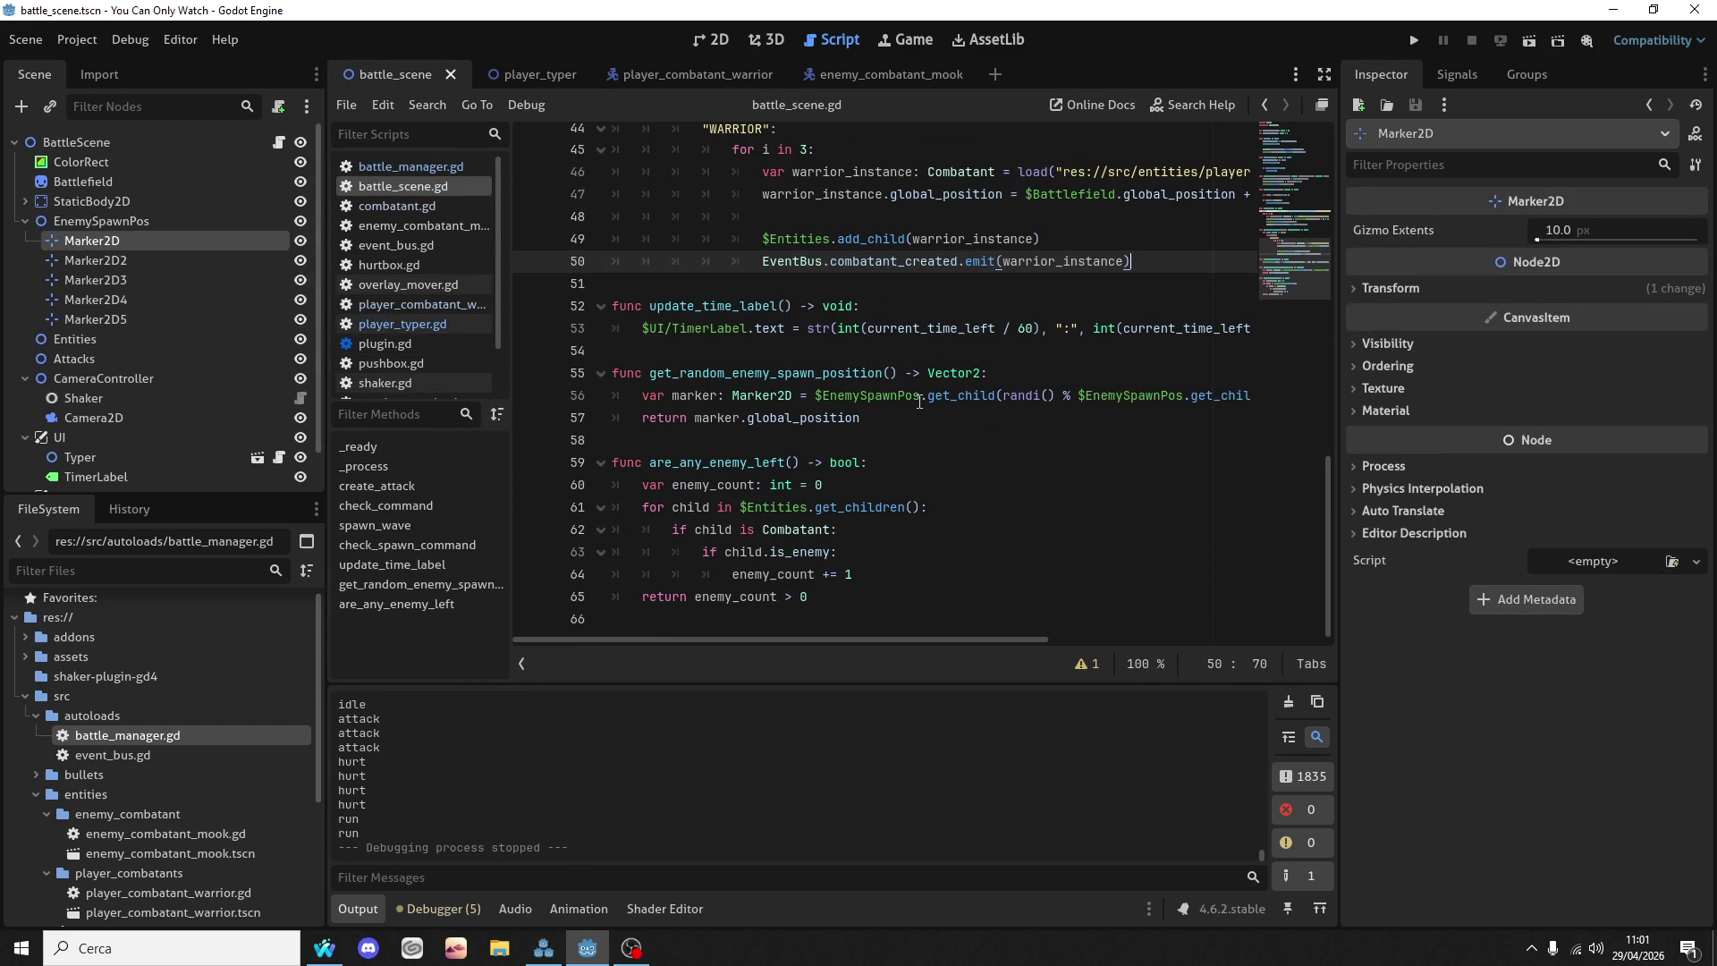
{"action": "left_click", "coordinate": [745, 82]}
{"action": "left_click", "coordinate": [887, 75]}
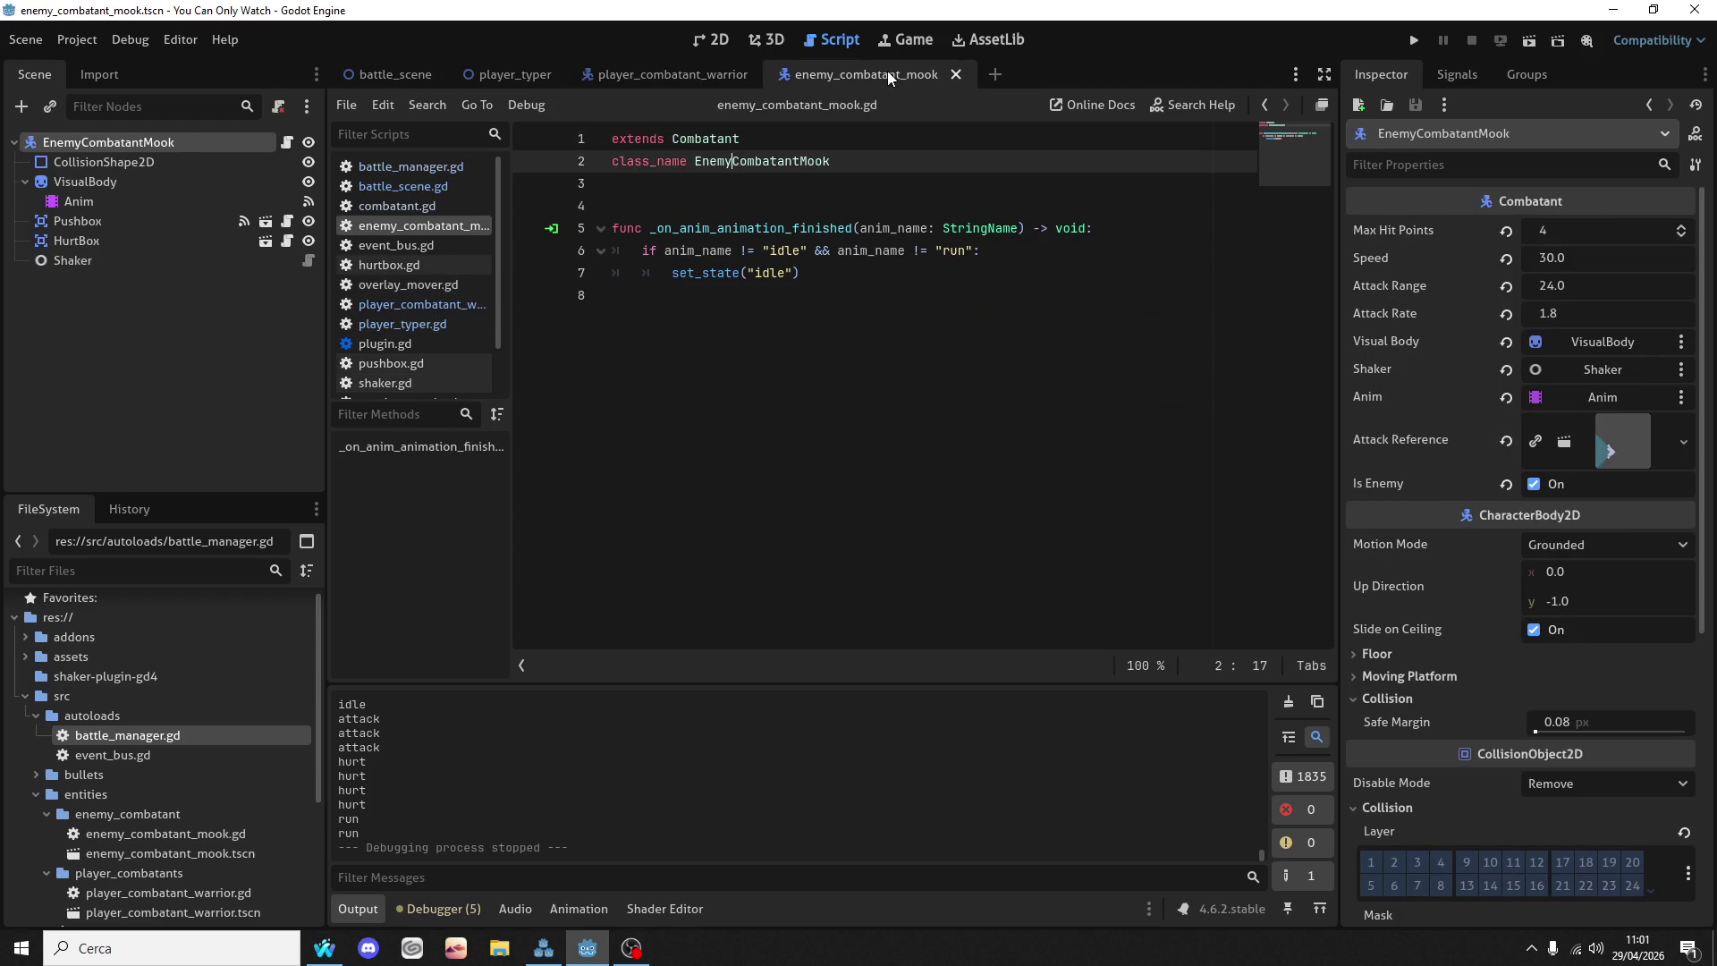
{"action": "left_click", "coordinate": [397, 74]}
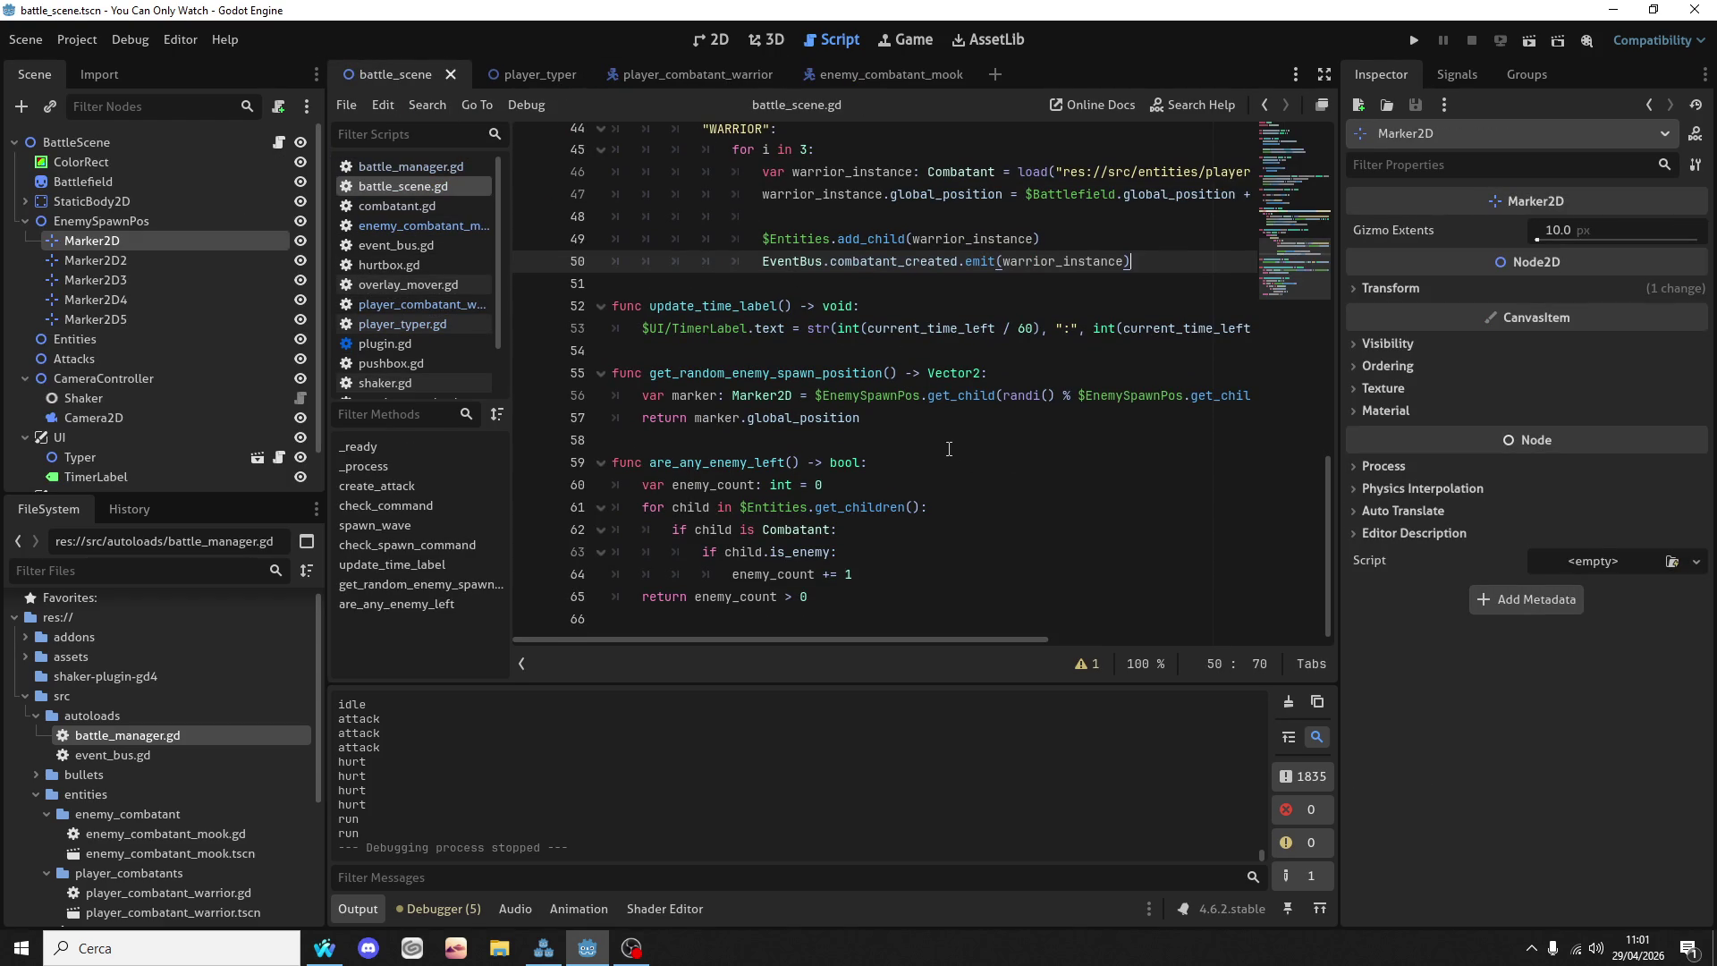
Inspect the EnemySpawnPos get_child_count expression on line 56 and read its documentation.
{"action": "mouse_move", "coordinate": [1048, 395]}
{"action": "left_mouse_down"}
{"action": "mouse_move", "coordinate": [1290, 407]}
{"action": "mouse_move", "coordinate": [1213, 400]}
{"action": "left_mouse_up"}
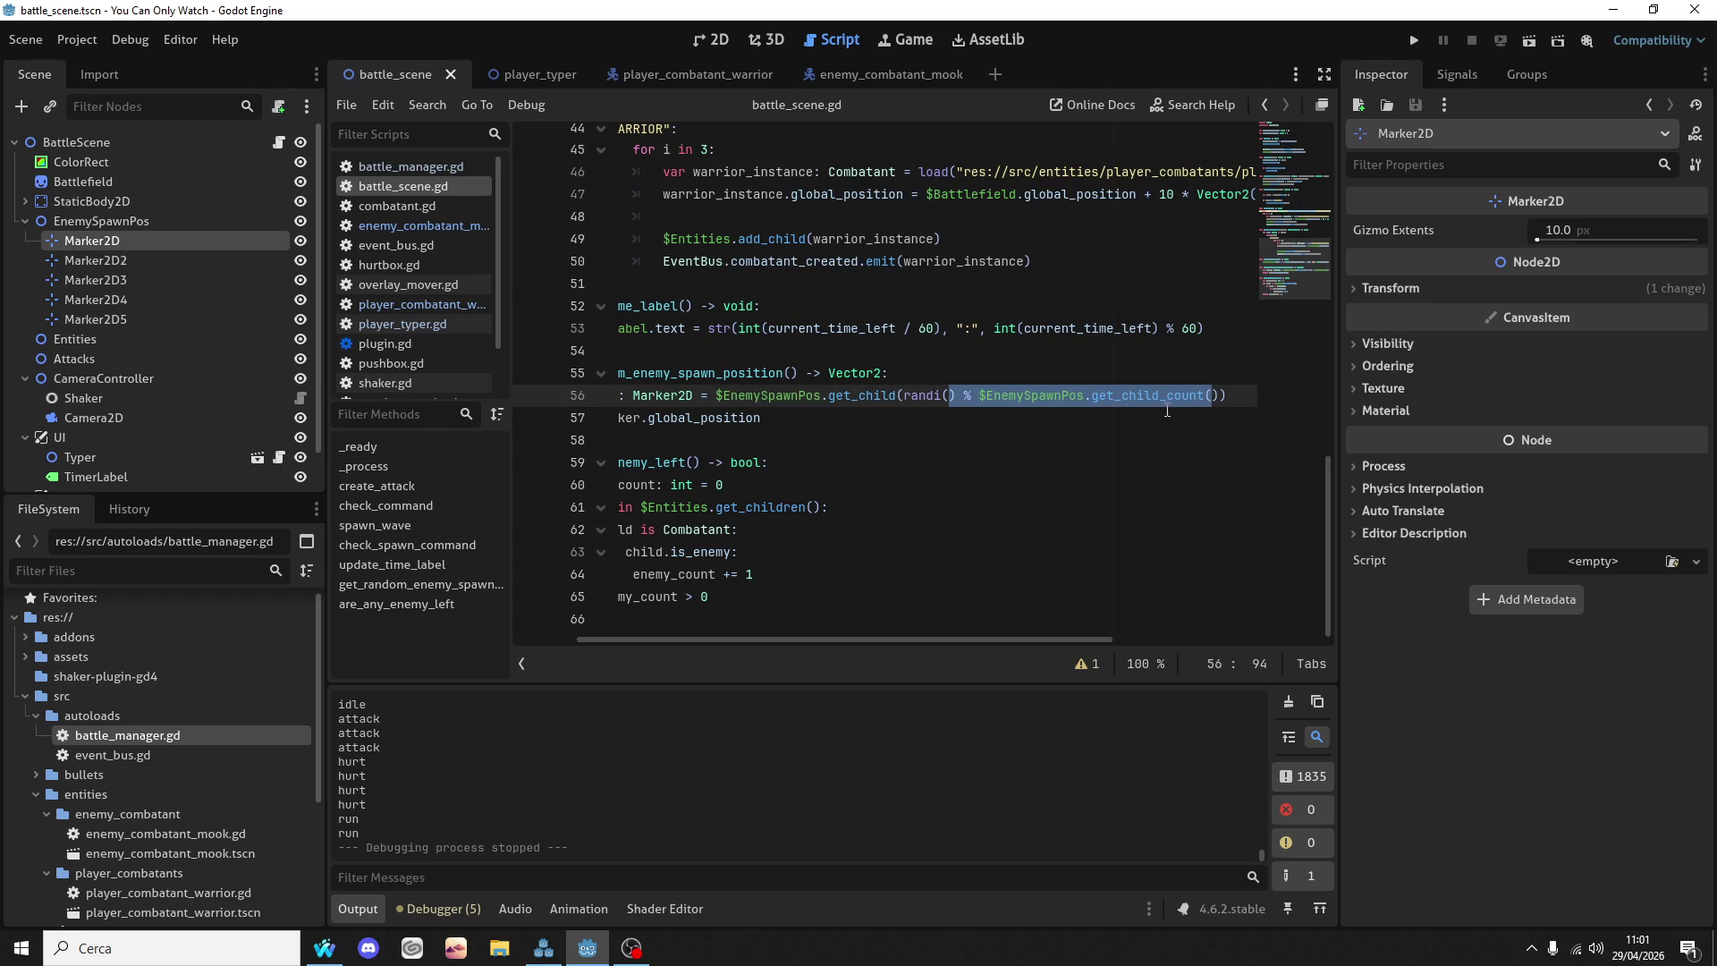
{"action": "double_click", "coordinate": [1034, 396]}
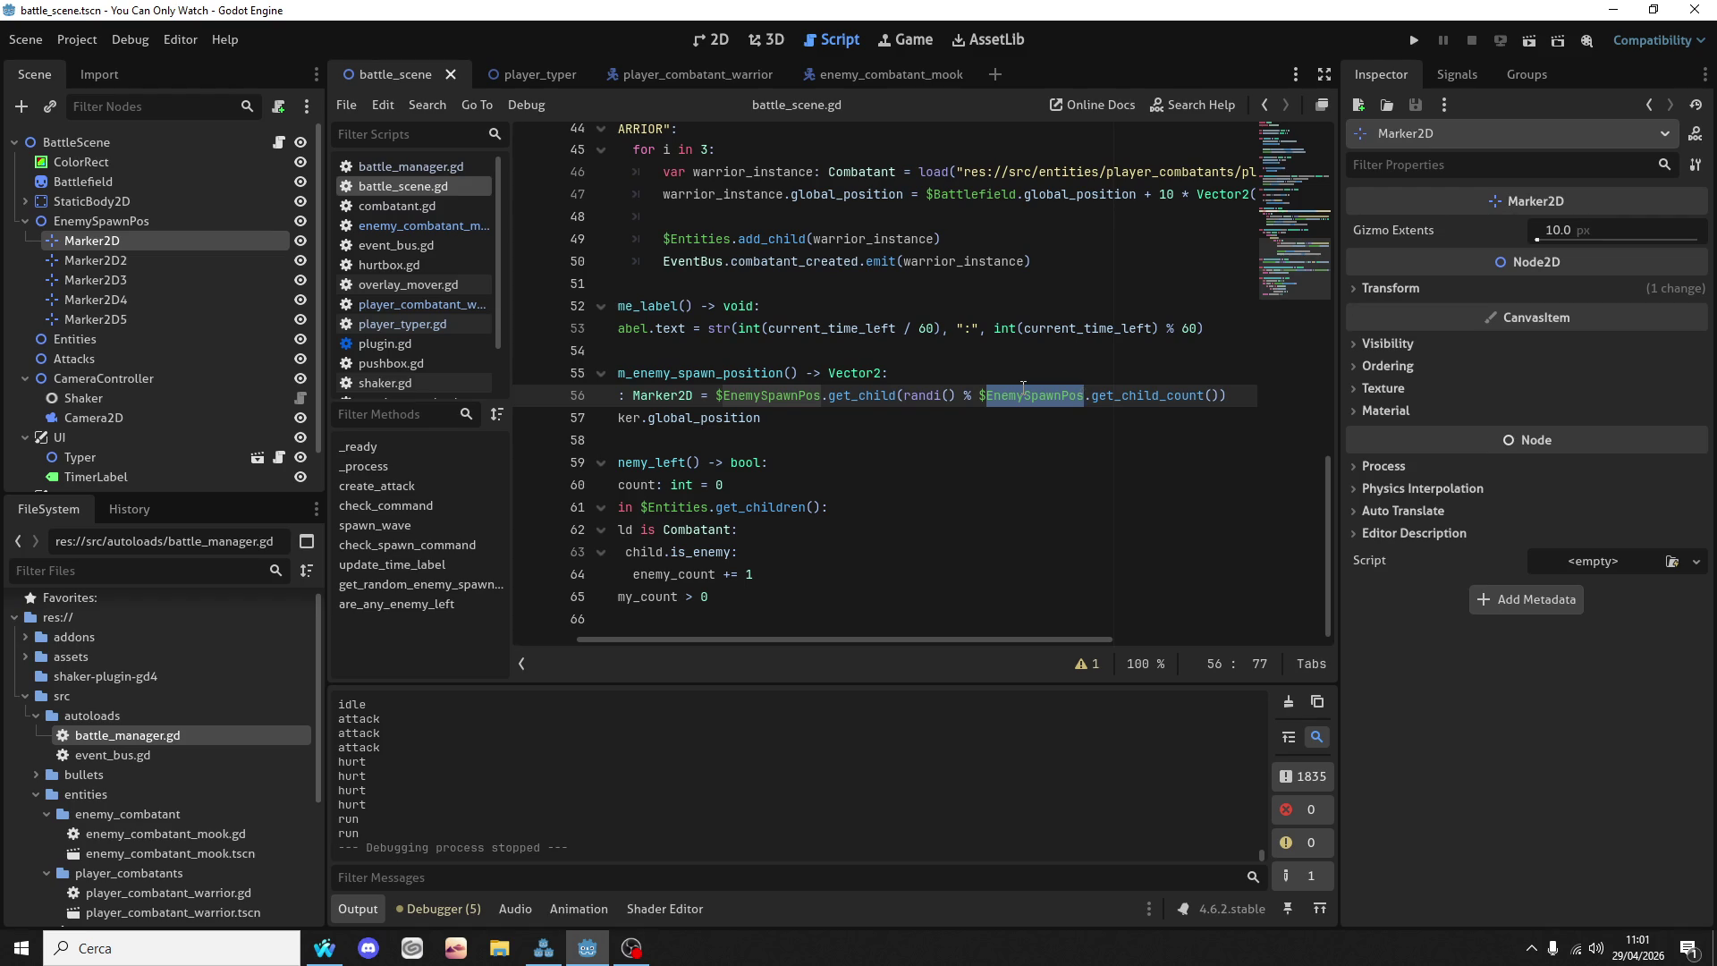
{"action": "double_click", "coordinate": [1111, 395]}
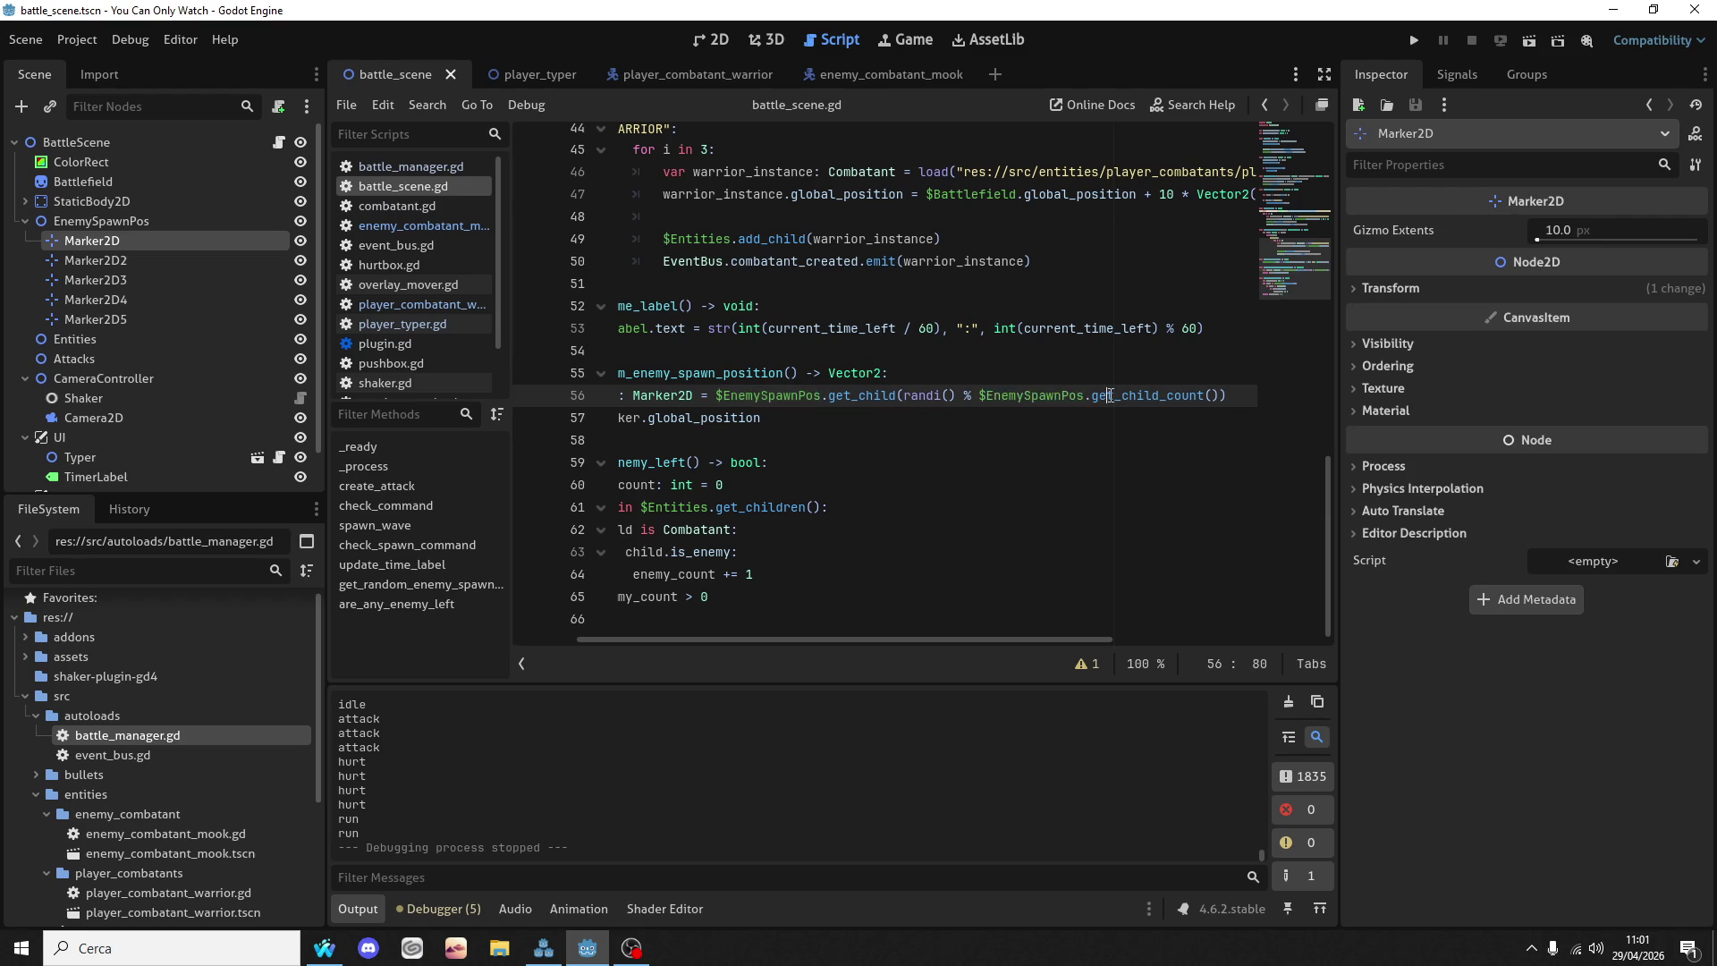
{"action": "mouse_move", "coordinate": [1112, 395]}
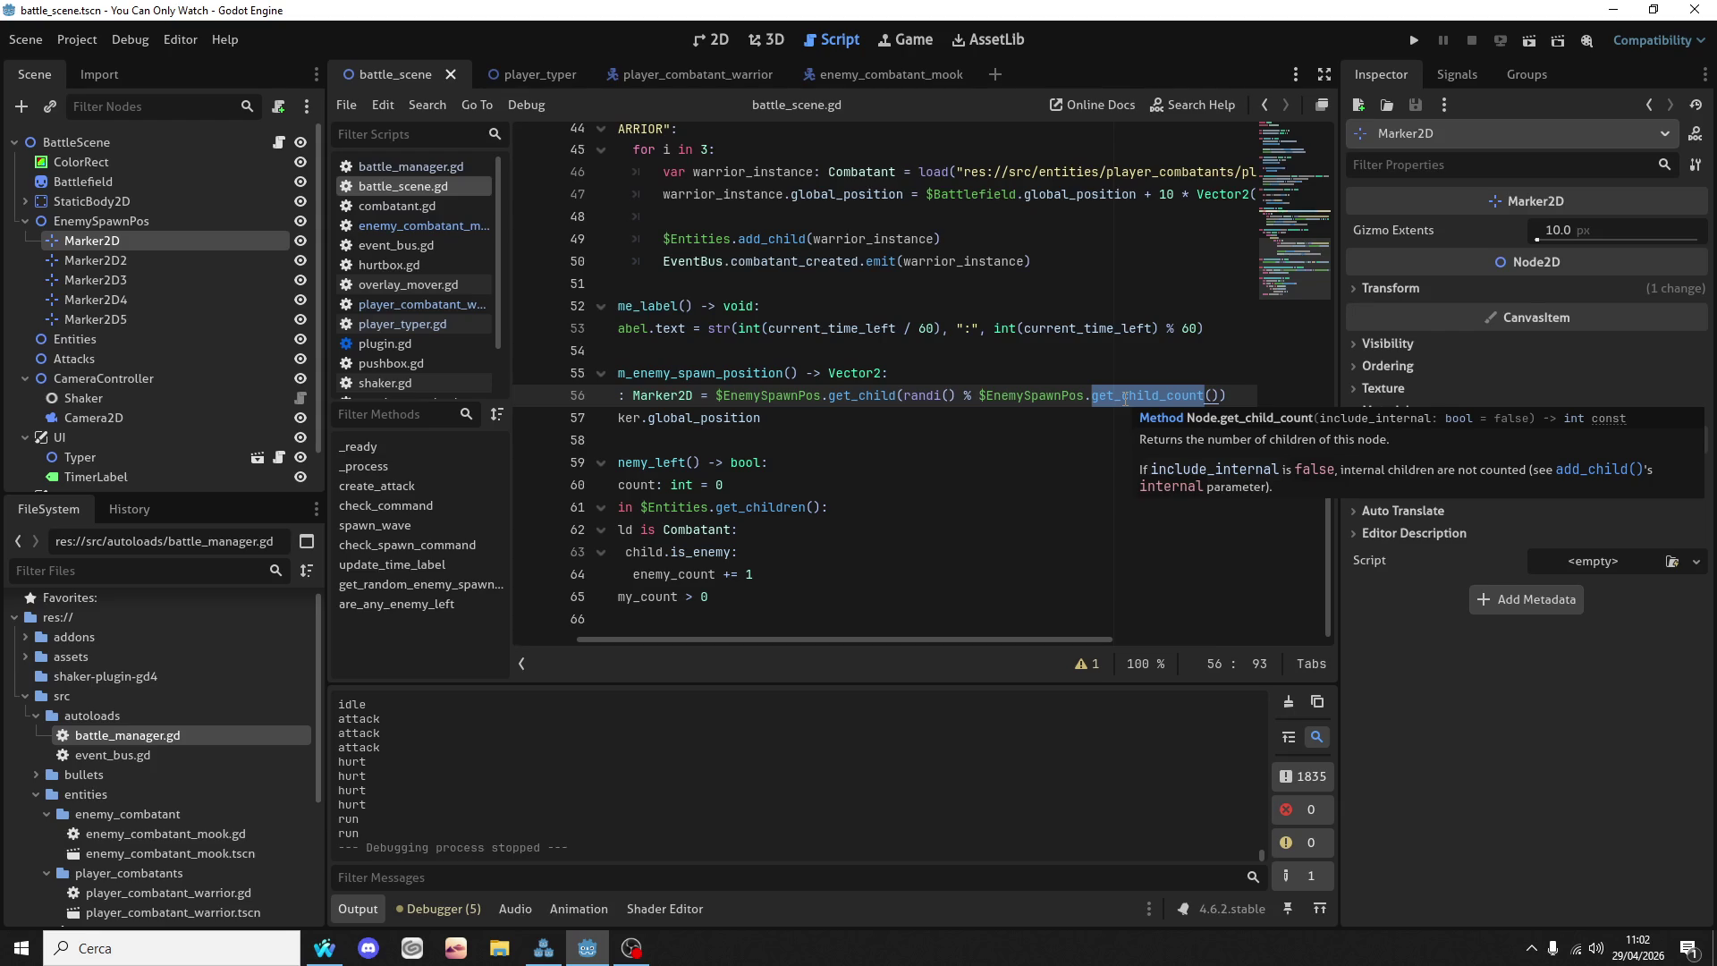
Review get_random_enemy_spawn_position on lines 55–57, selecting global_position on line 57.
{"action": "left_click", "coordinate": [894, 417]}
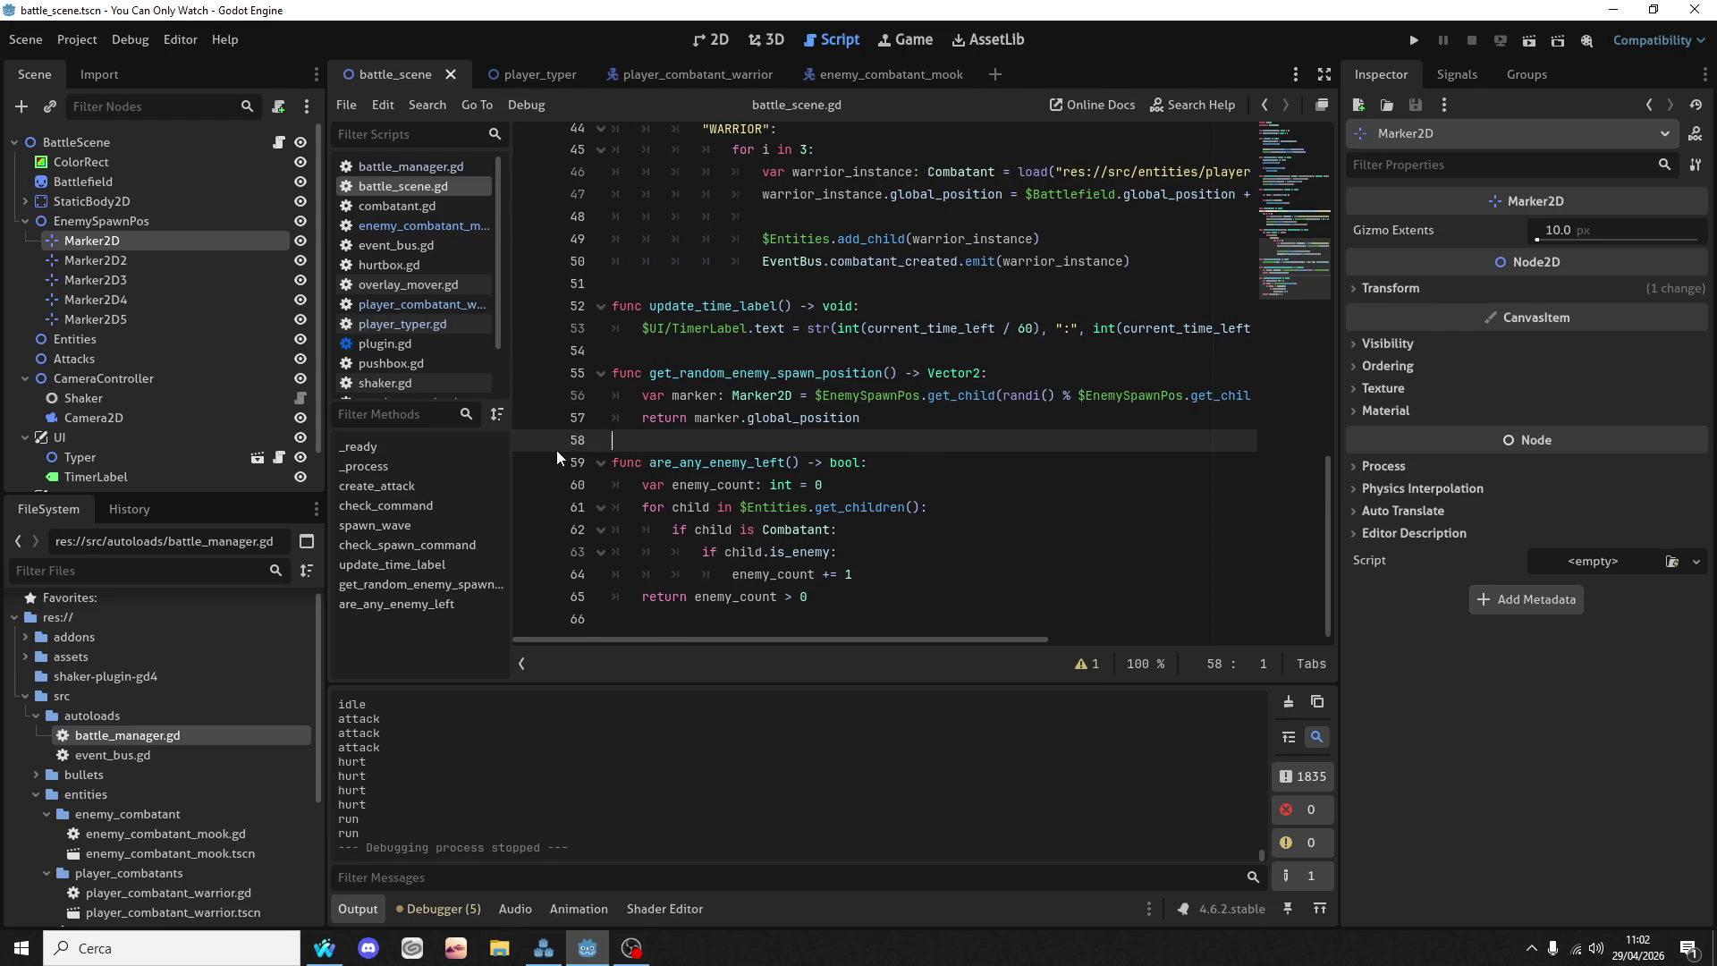
{"action": "left_click", "coordinate": [1013, 380], "text": "shift"}
{"action": "left_click", "coordinate": [1064, 395], "text": "shift"}
{"action": "left_click", "coordinate": [886, 396]}
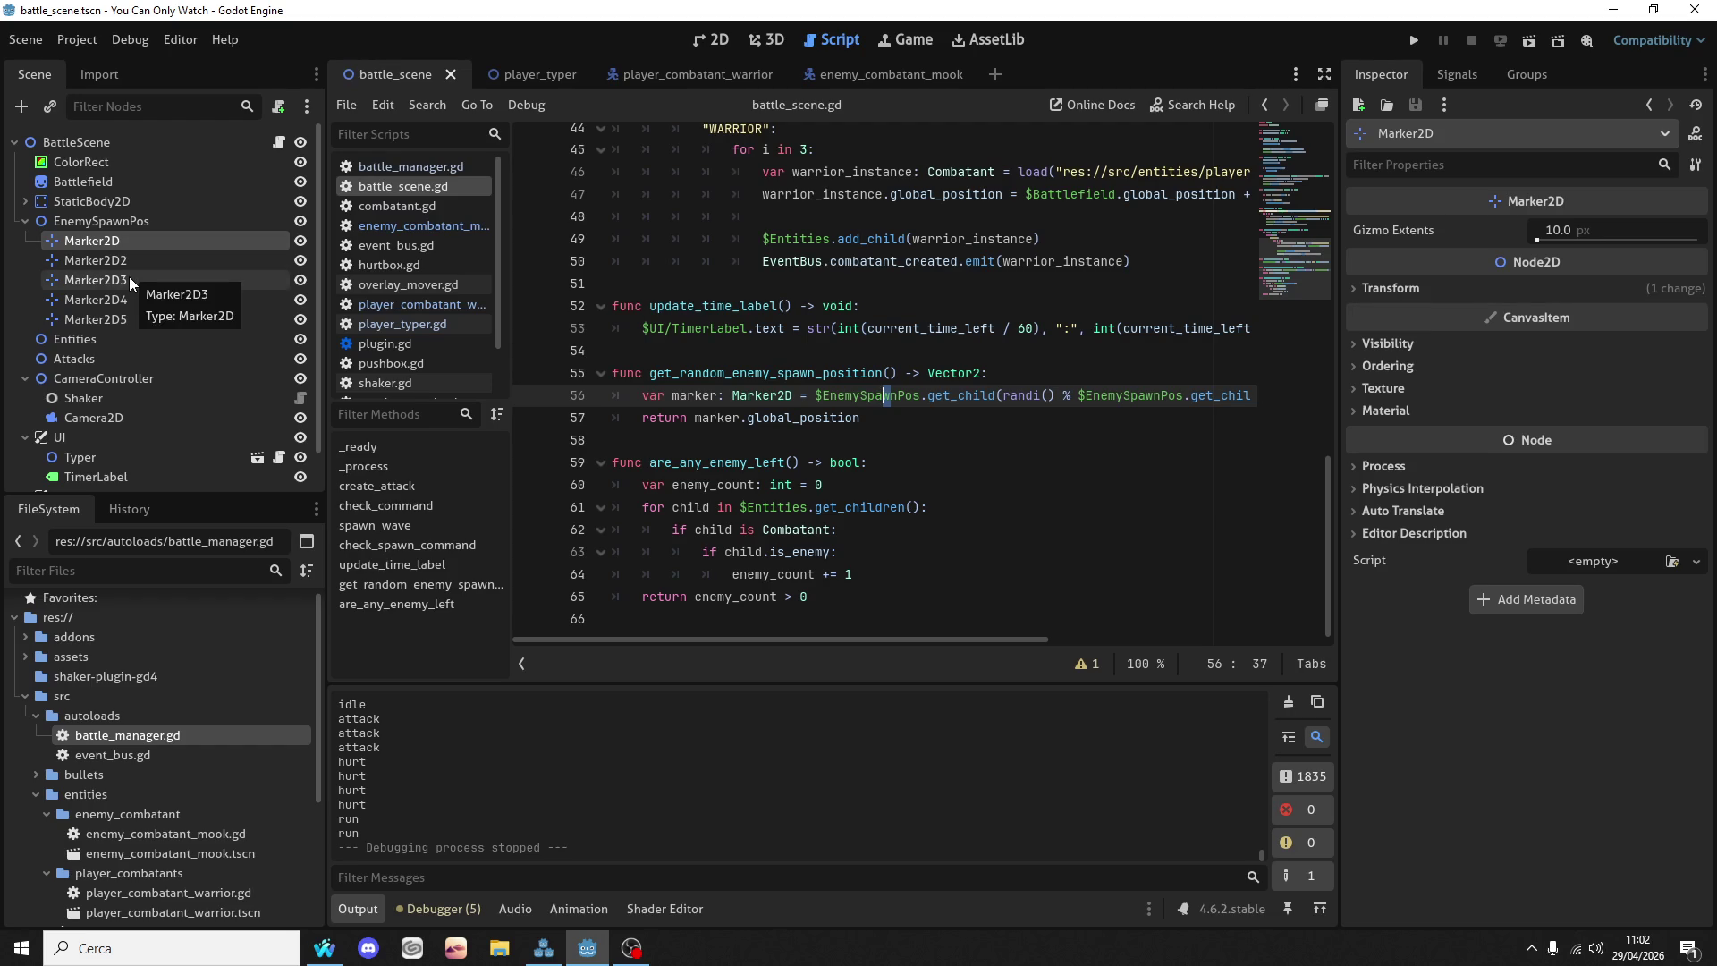
{"action": "double_click", "coordinate": [803, 418]}
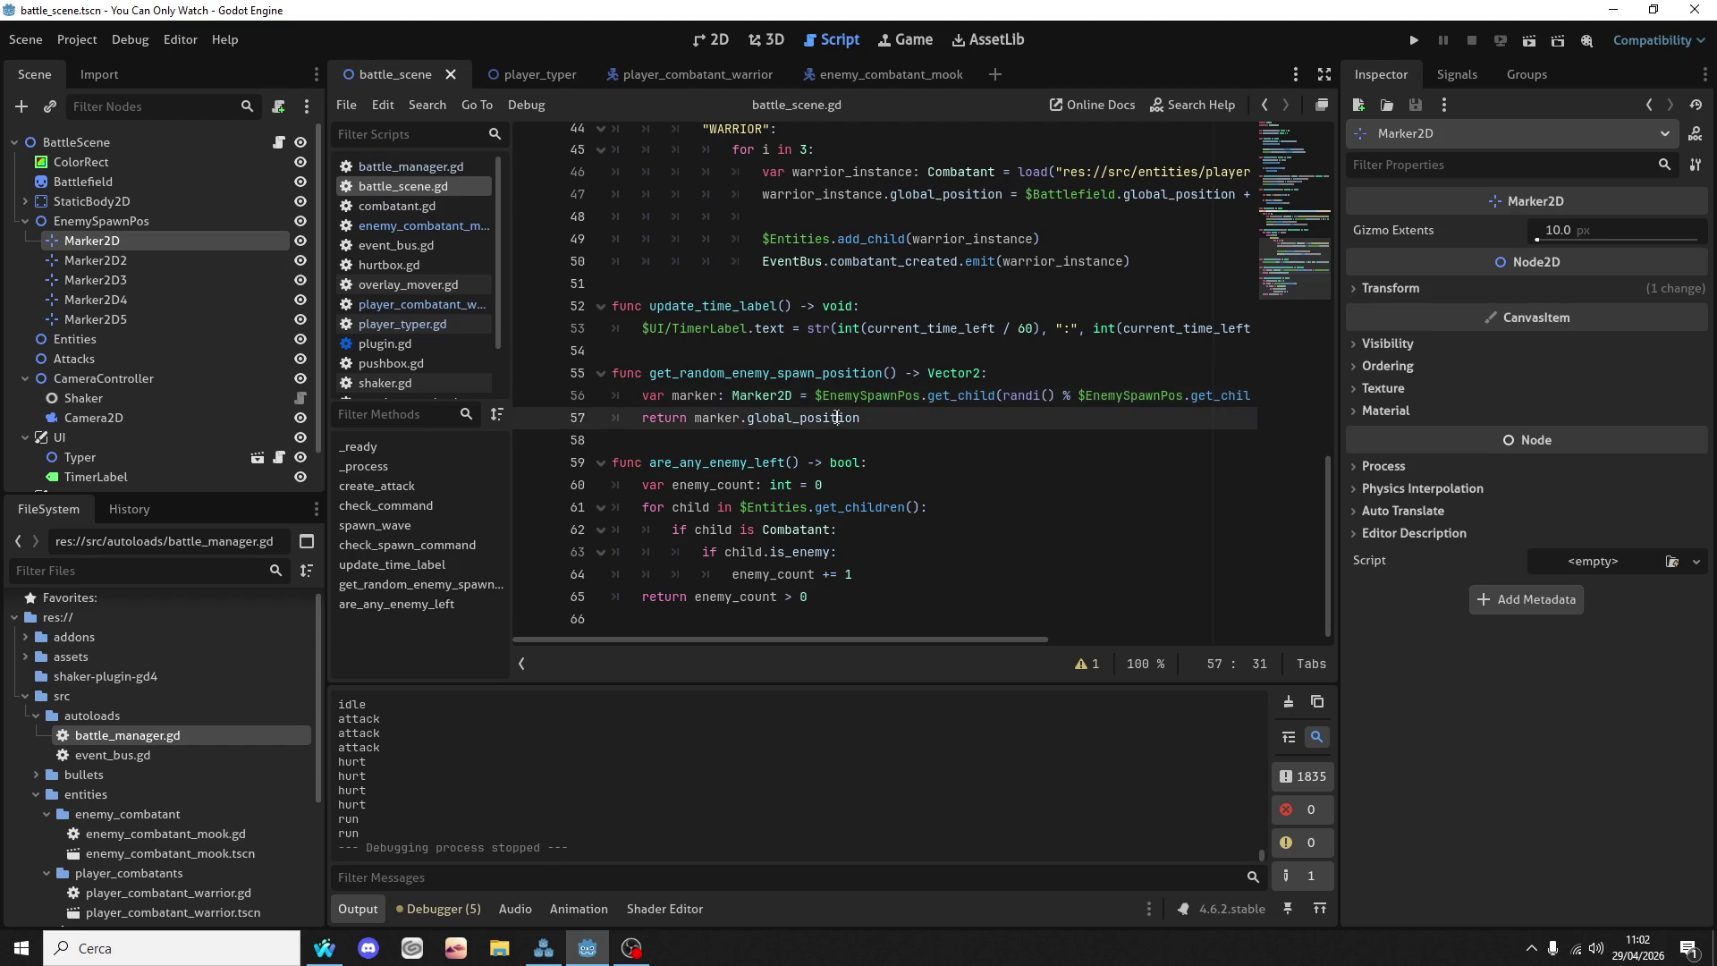